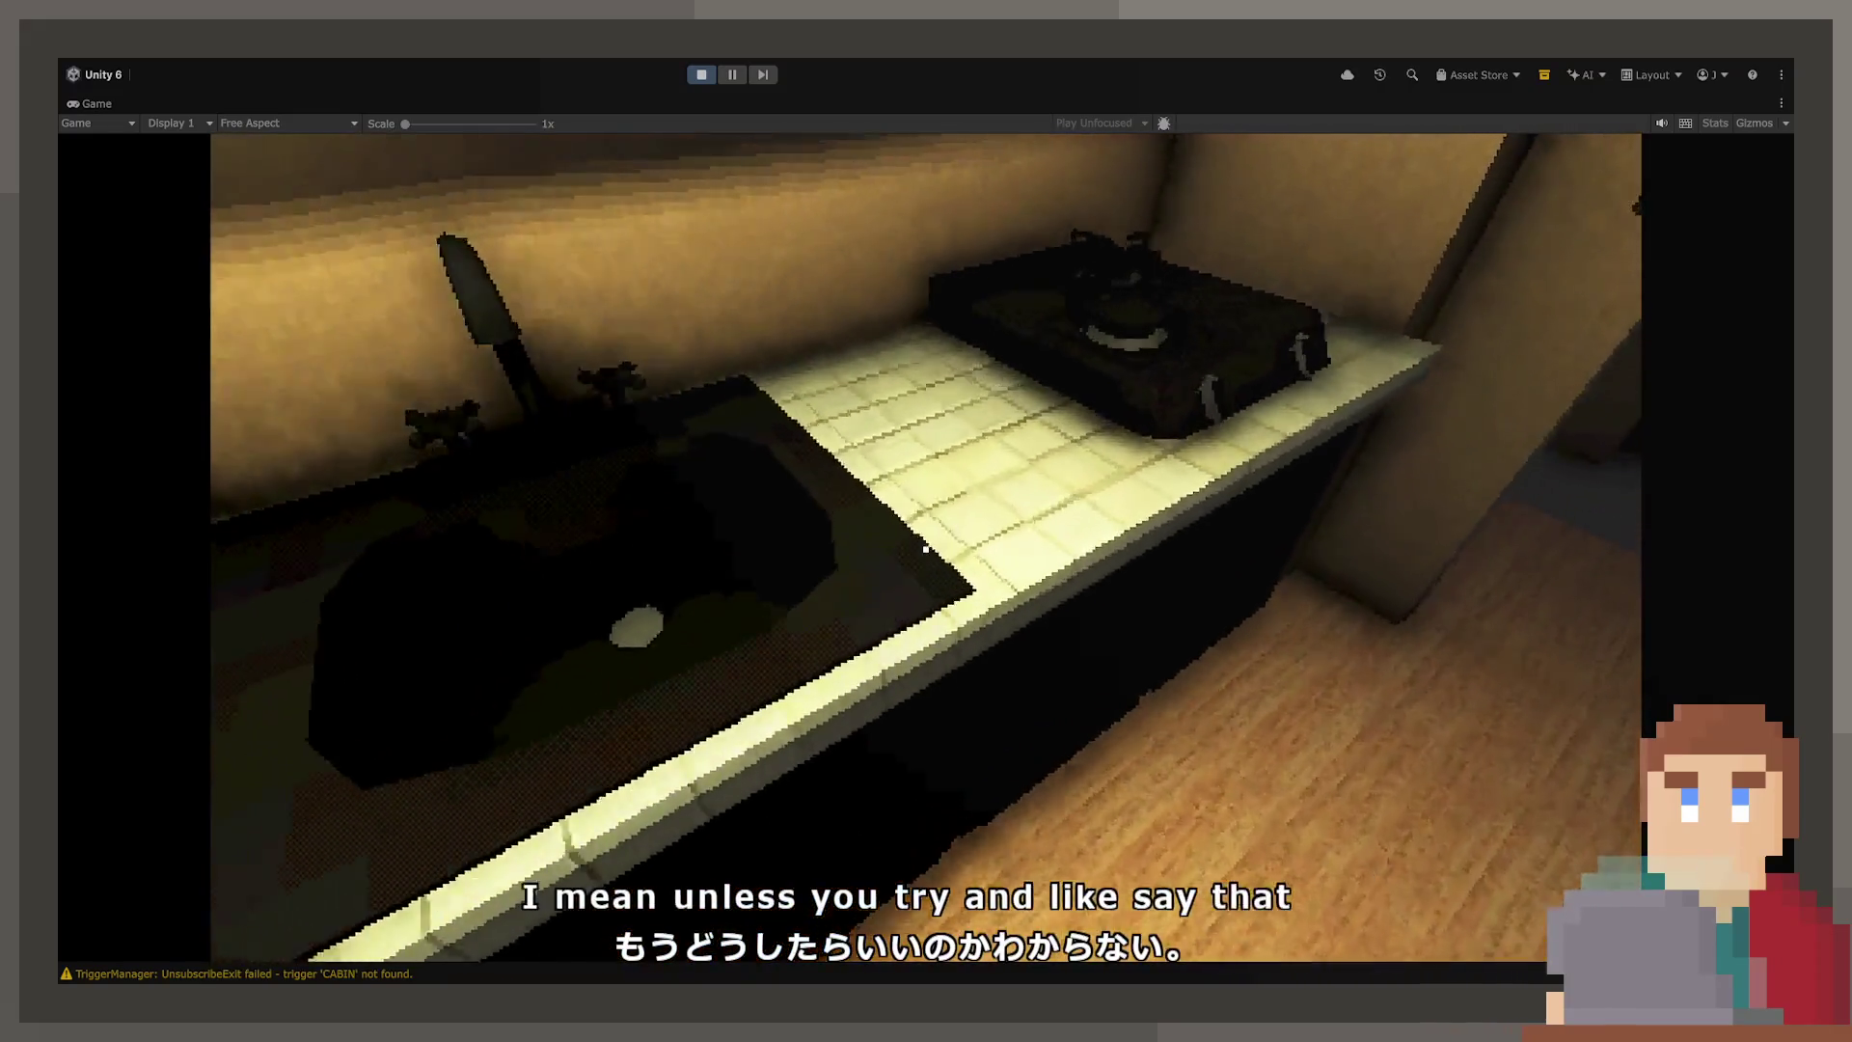
Walk the player back to face the kitchen sink, then stop Play mode
{"action": "key", "text": "s"}
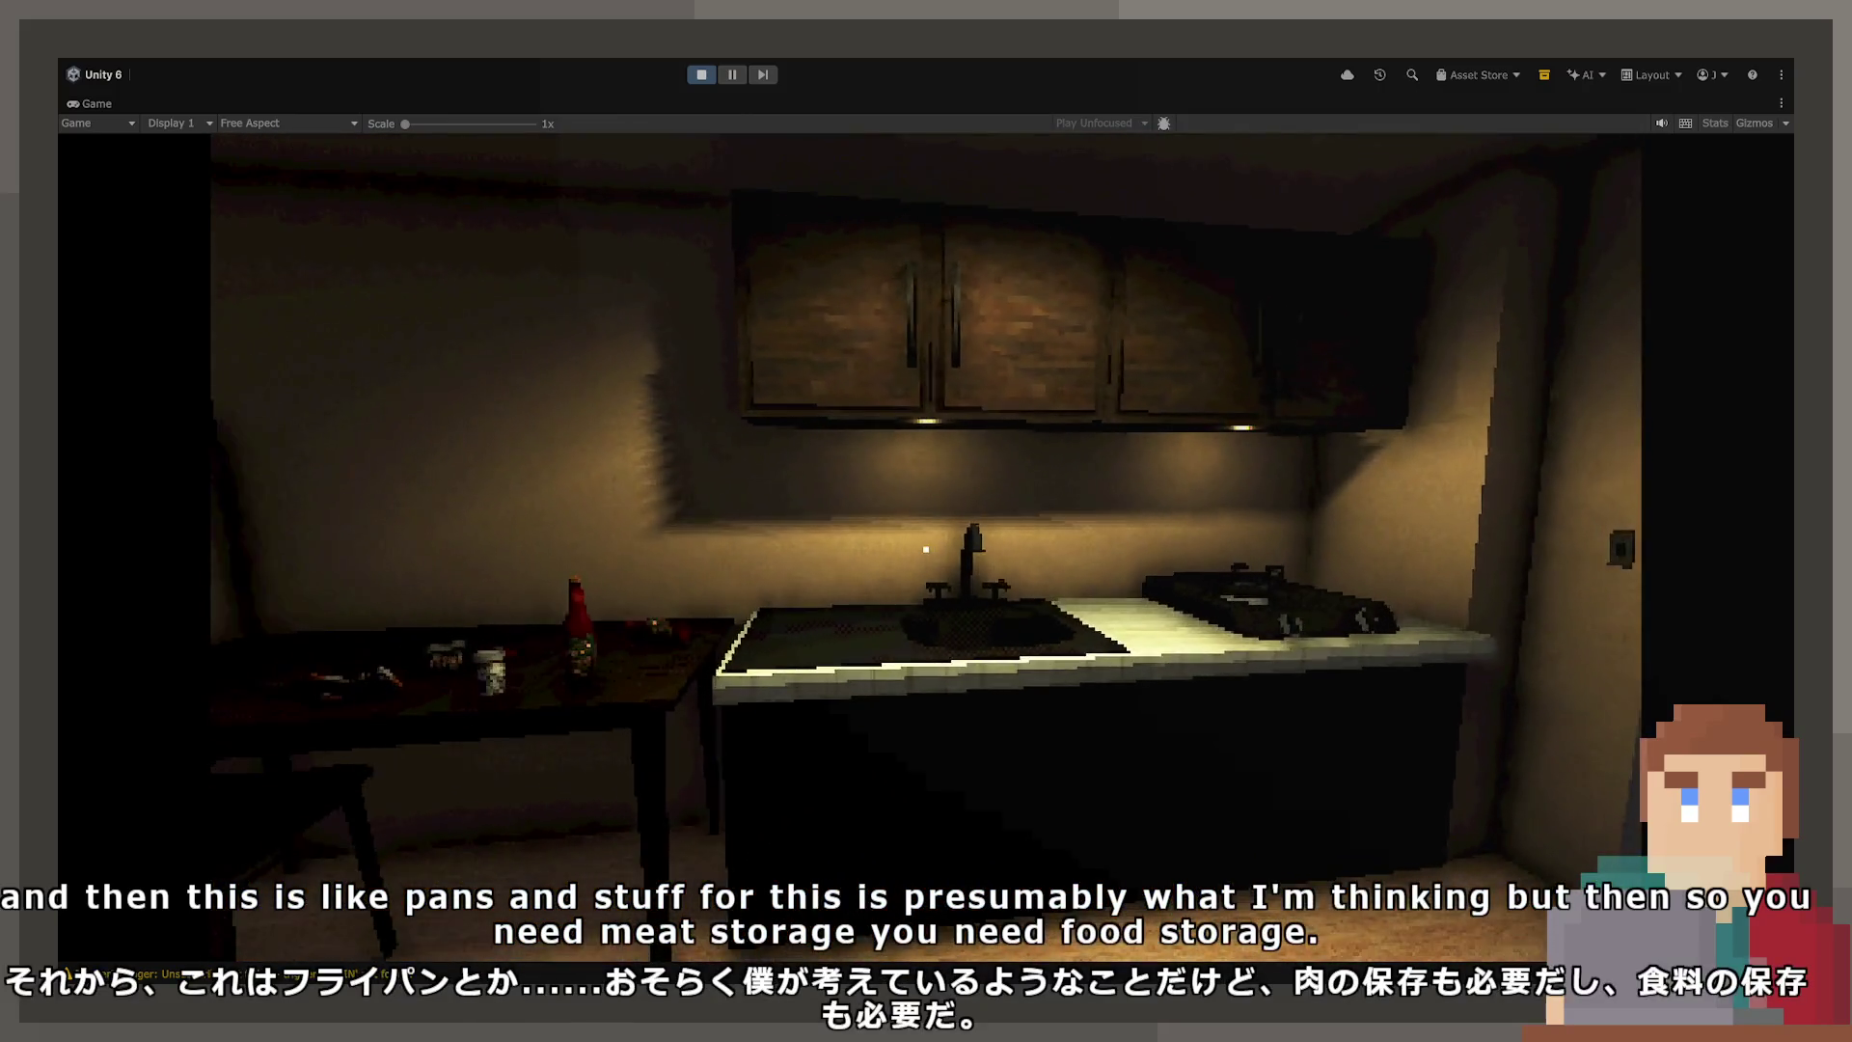
{"action": "left_click", "coordinate": [701, 75]}
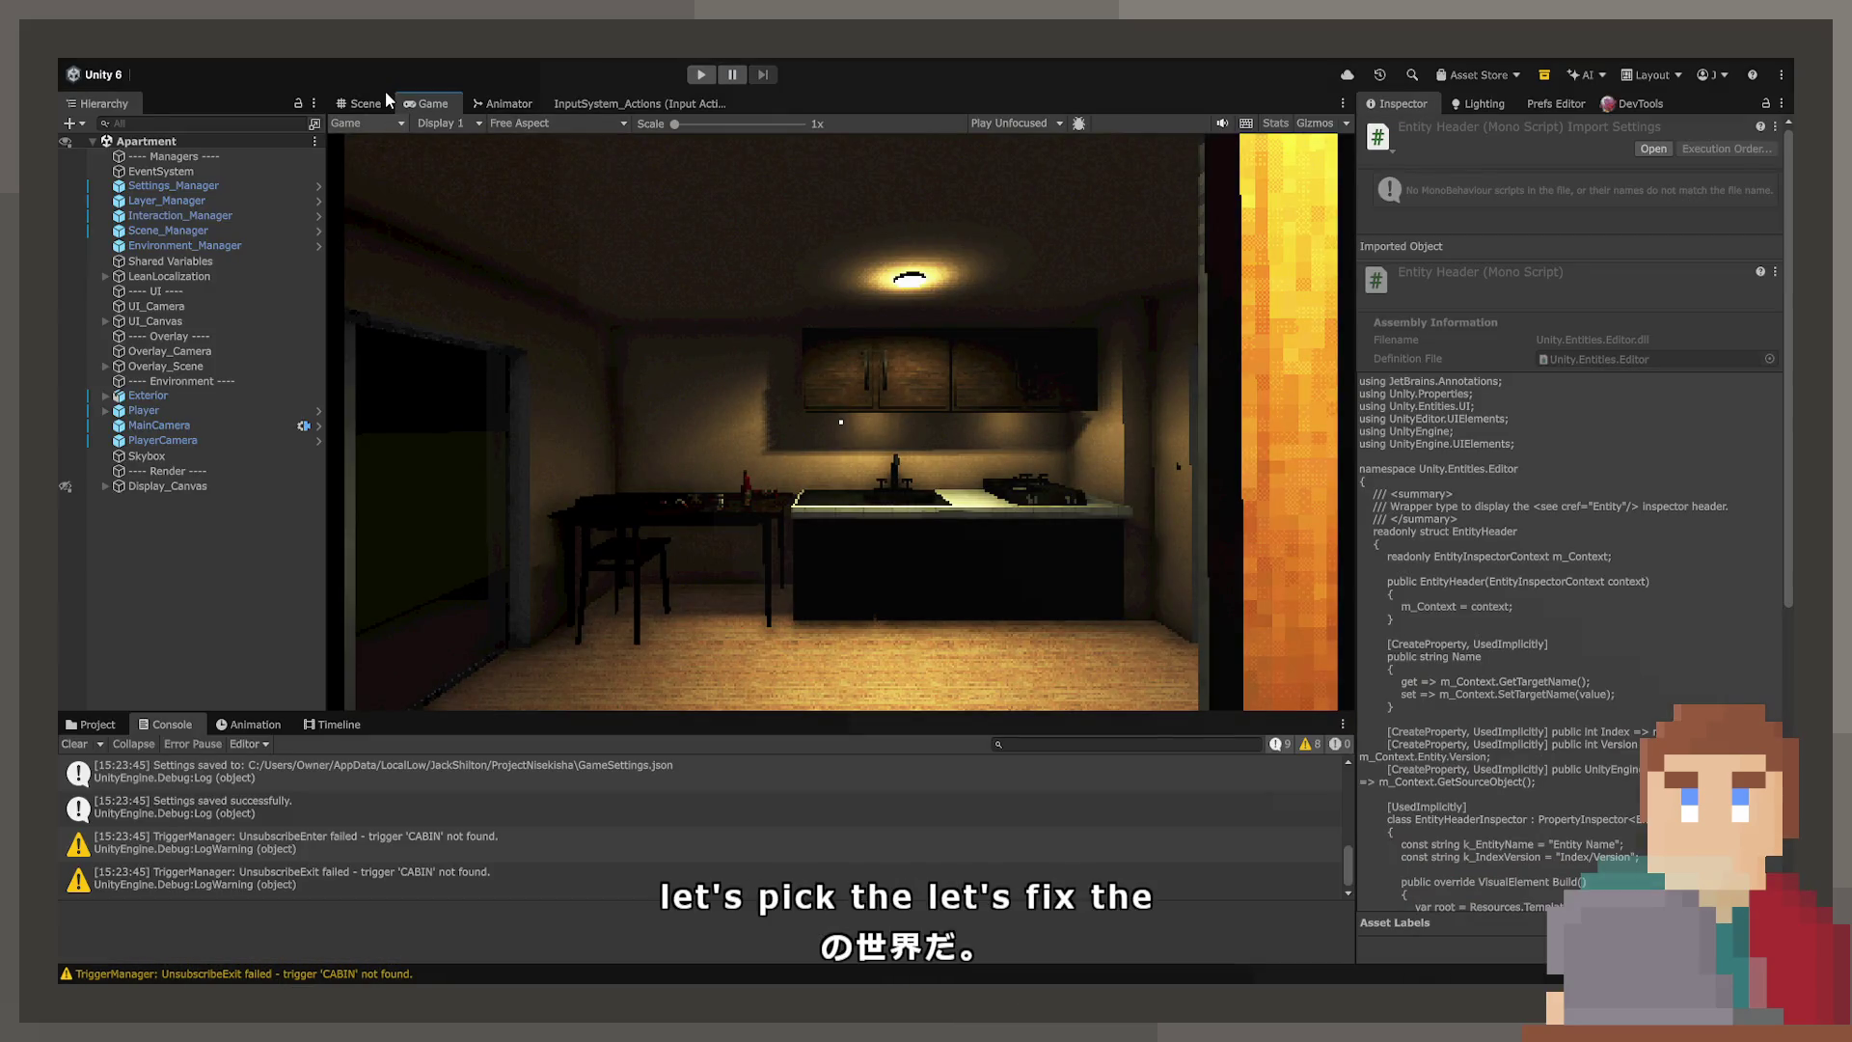
In the Scene view, select the balcony door and add a Box Collider component
{"action": "left_click", "coordinate": [366, 102]}
{"action": "mouse_move", "coordinate": [276, 425]}
{"action": "right_mouse_down"}
{"action": "mouse_move", "coordinate": [146, 401]}
{"action": "mouse_move", "coordinate": [246, 498]}
{"action": "mouse_move", "coordinate": [679, 524]}
{"action": "right_mouse_up"}
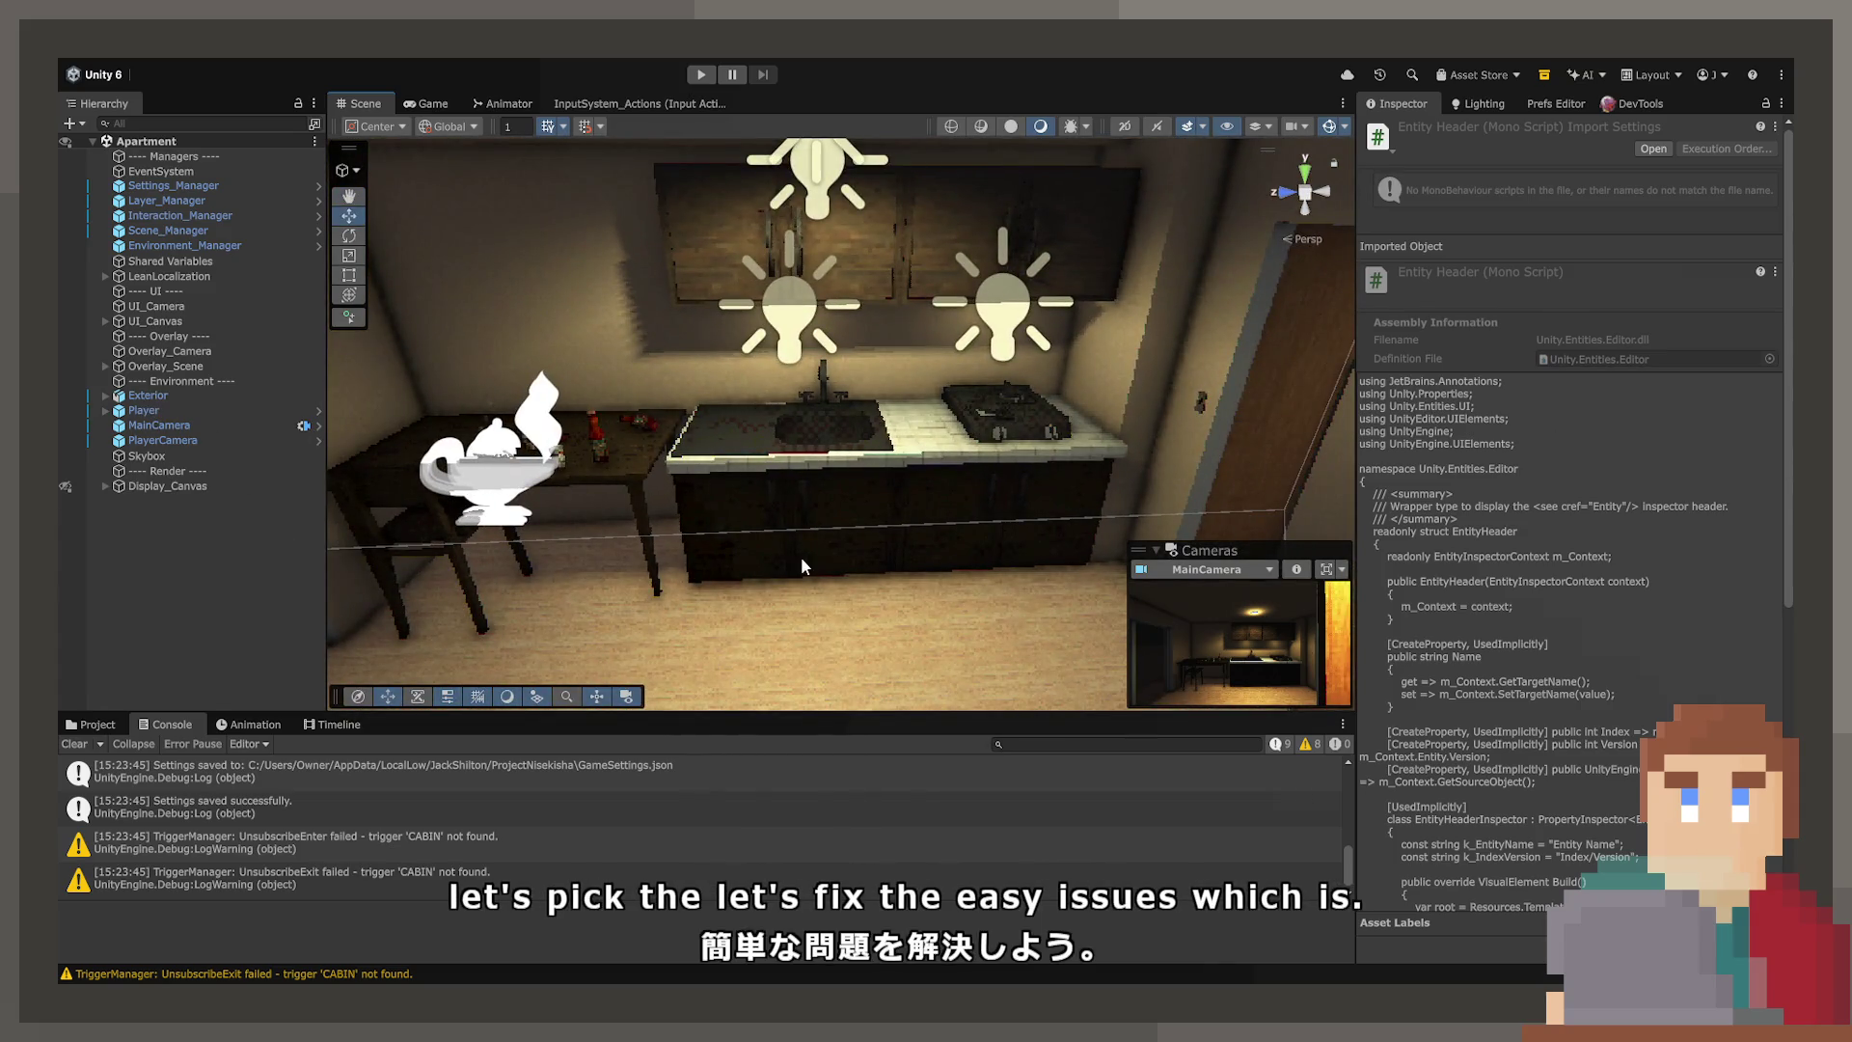
{"action": "left_click", "coordinate": [755, 501]}
{"action": "scroll", "coordinate": [1565, 672], "scroll_direction": "down", "scroll_amount": 5}
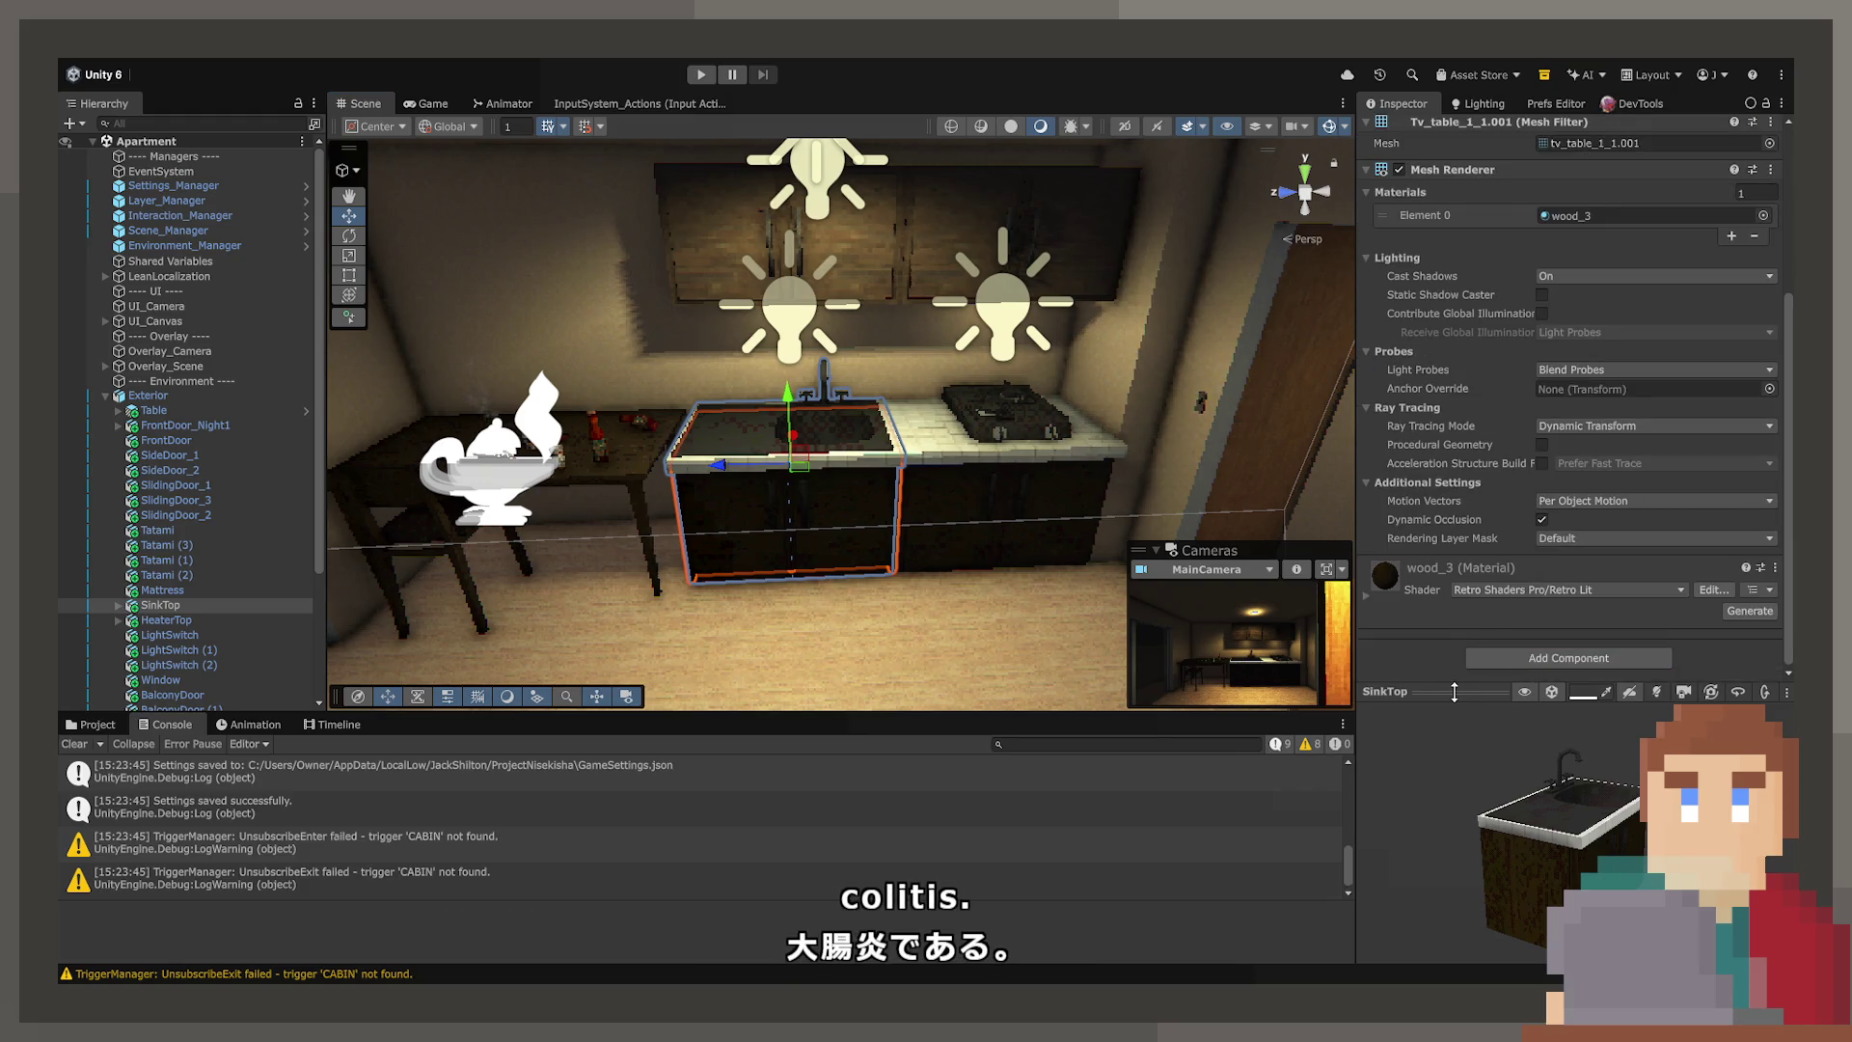
{"action": "left_click", "coordinate": [1011, 505]}
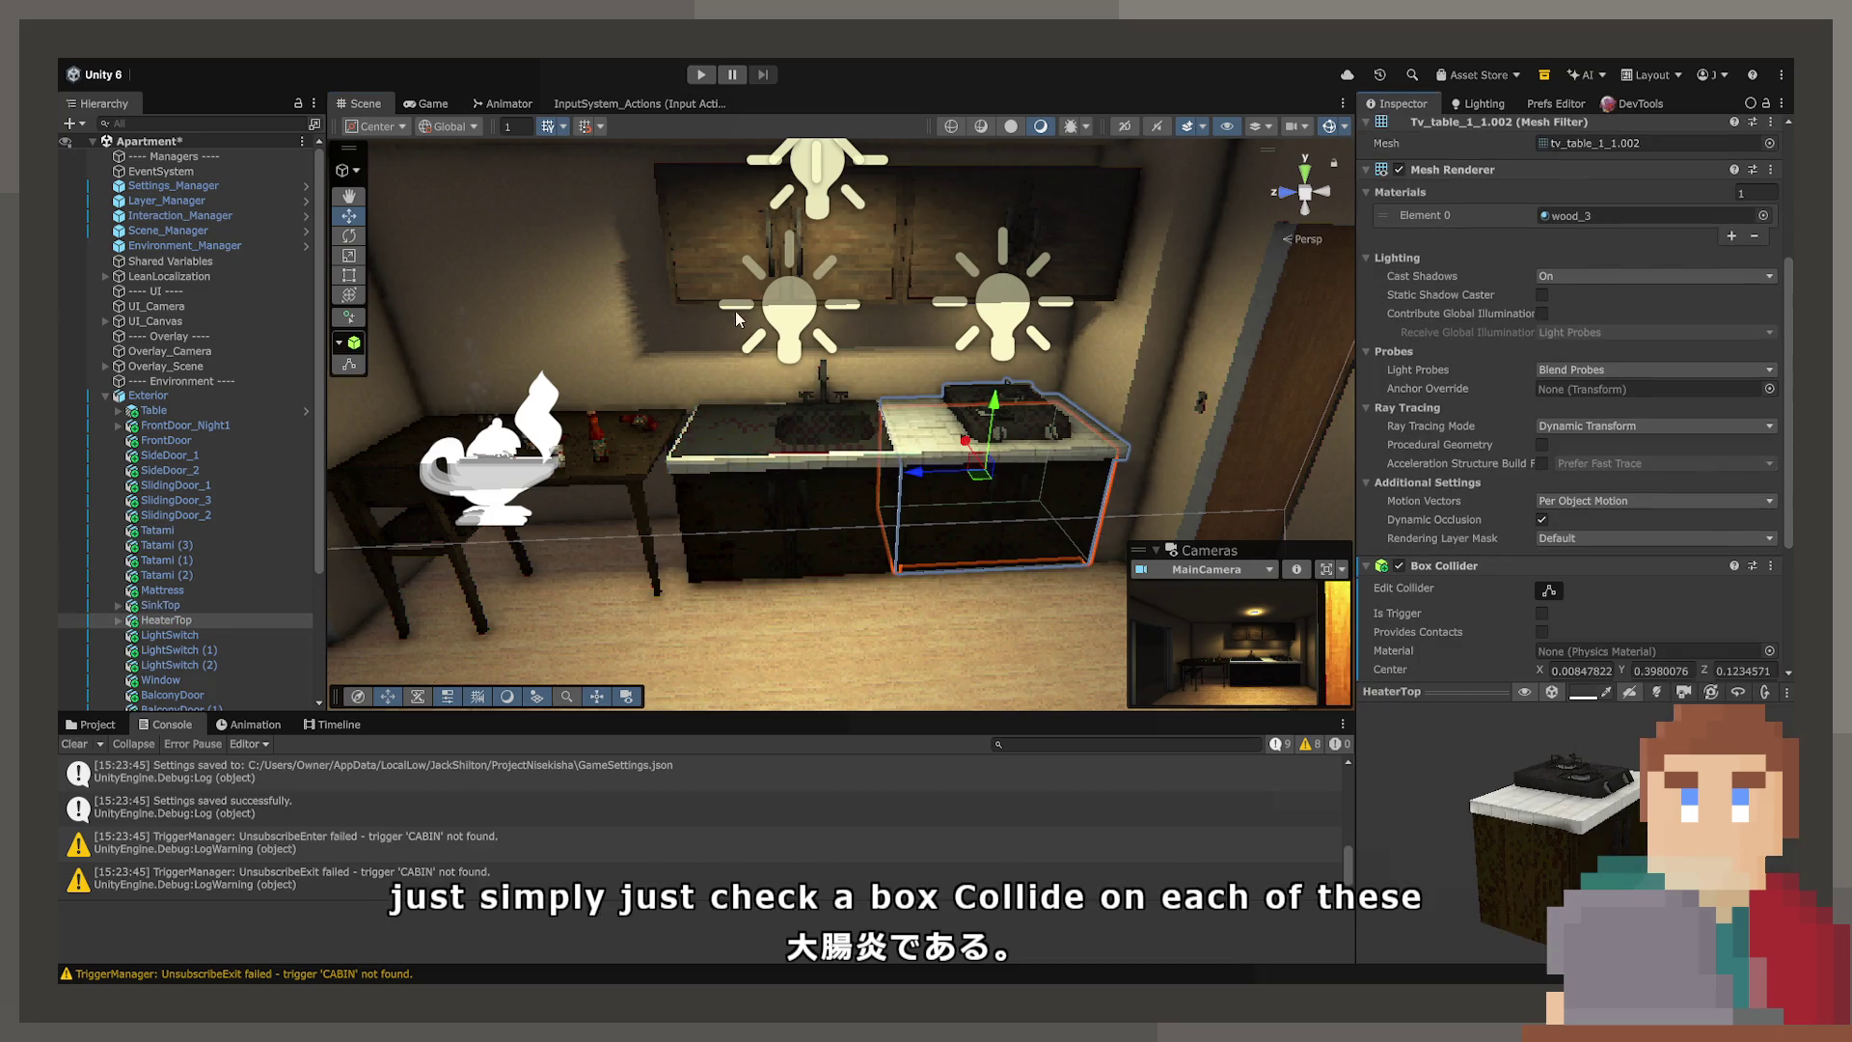
{"action": "left_click", "coordinate": [754, 467]}
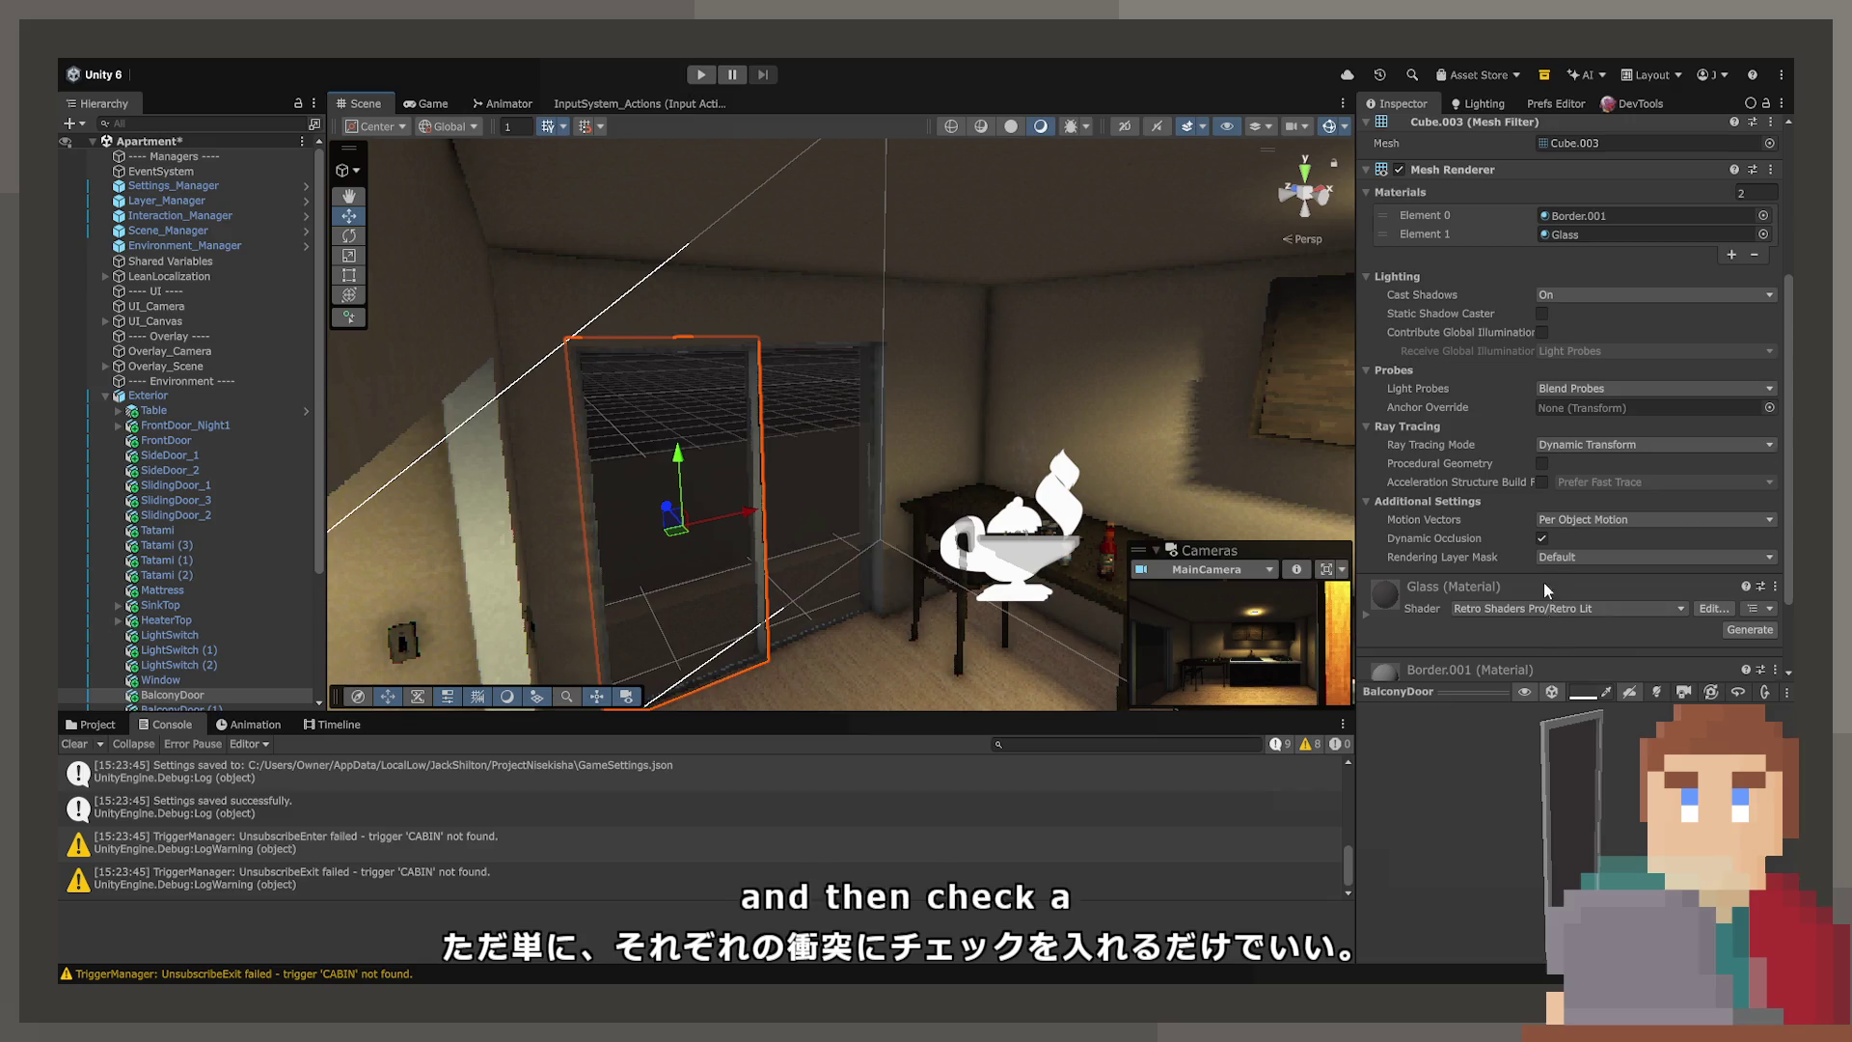
{"action": "scroll", "coordinate": [1562, 482], "scroll_direction": "down", "scroll_amount": 2}
{"action": "left_click", "coordinate": [1559, 665]}
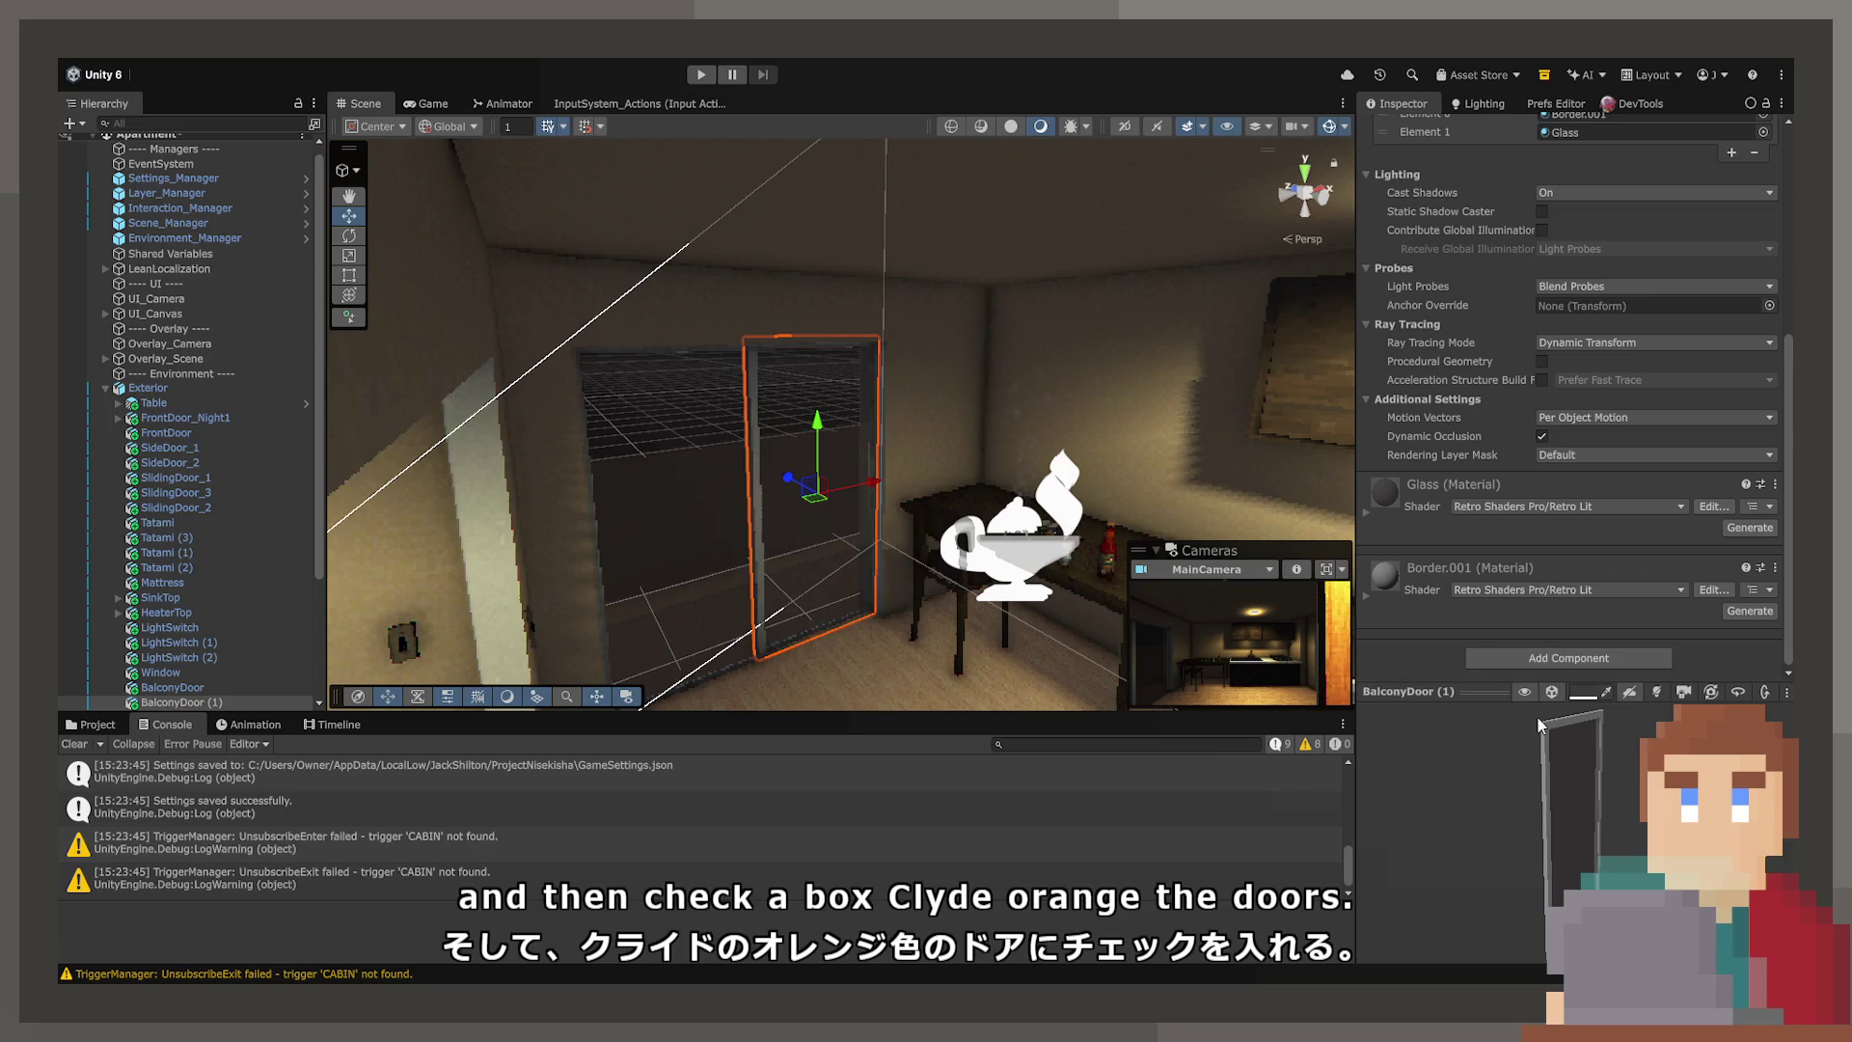
Orbit and zoom the view around the table, counter and chair
{"action": "mouse_move", "coordinate": [971, 465]}
{"action": "right_mouse_down"}
{"action": "mouse_move", "coordinate": [887, 438]}
{"action": "mouse_move", "coordinate": [974, 432]}
{"action": "mouse_move", "coordinate": [955, 430]}
{"action": "mouse_move", "coordinate": [1015, 370]}
{"action": "right_mouse_up"}
{"action": "scroll", "coordinate": [1015, 370], "scroll_direction": "down", "scroll_amount": 2}
{"action": "scroll", "coordinate": [1015, 371], "scroll_direction": "down", "scroll_amount": 2}
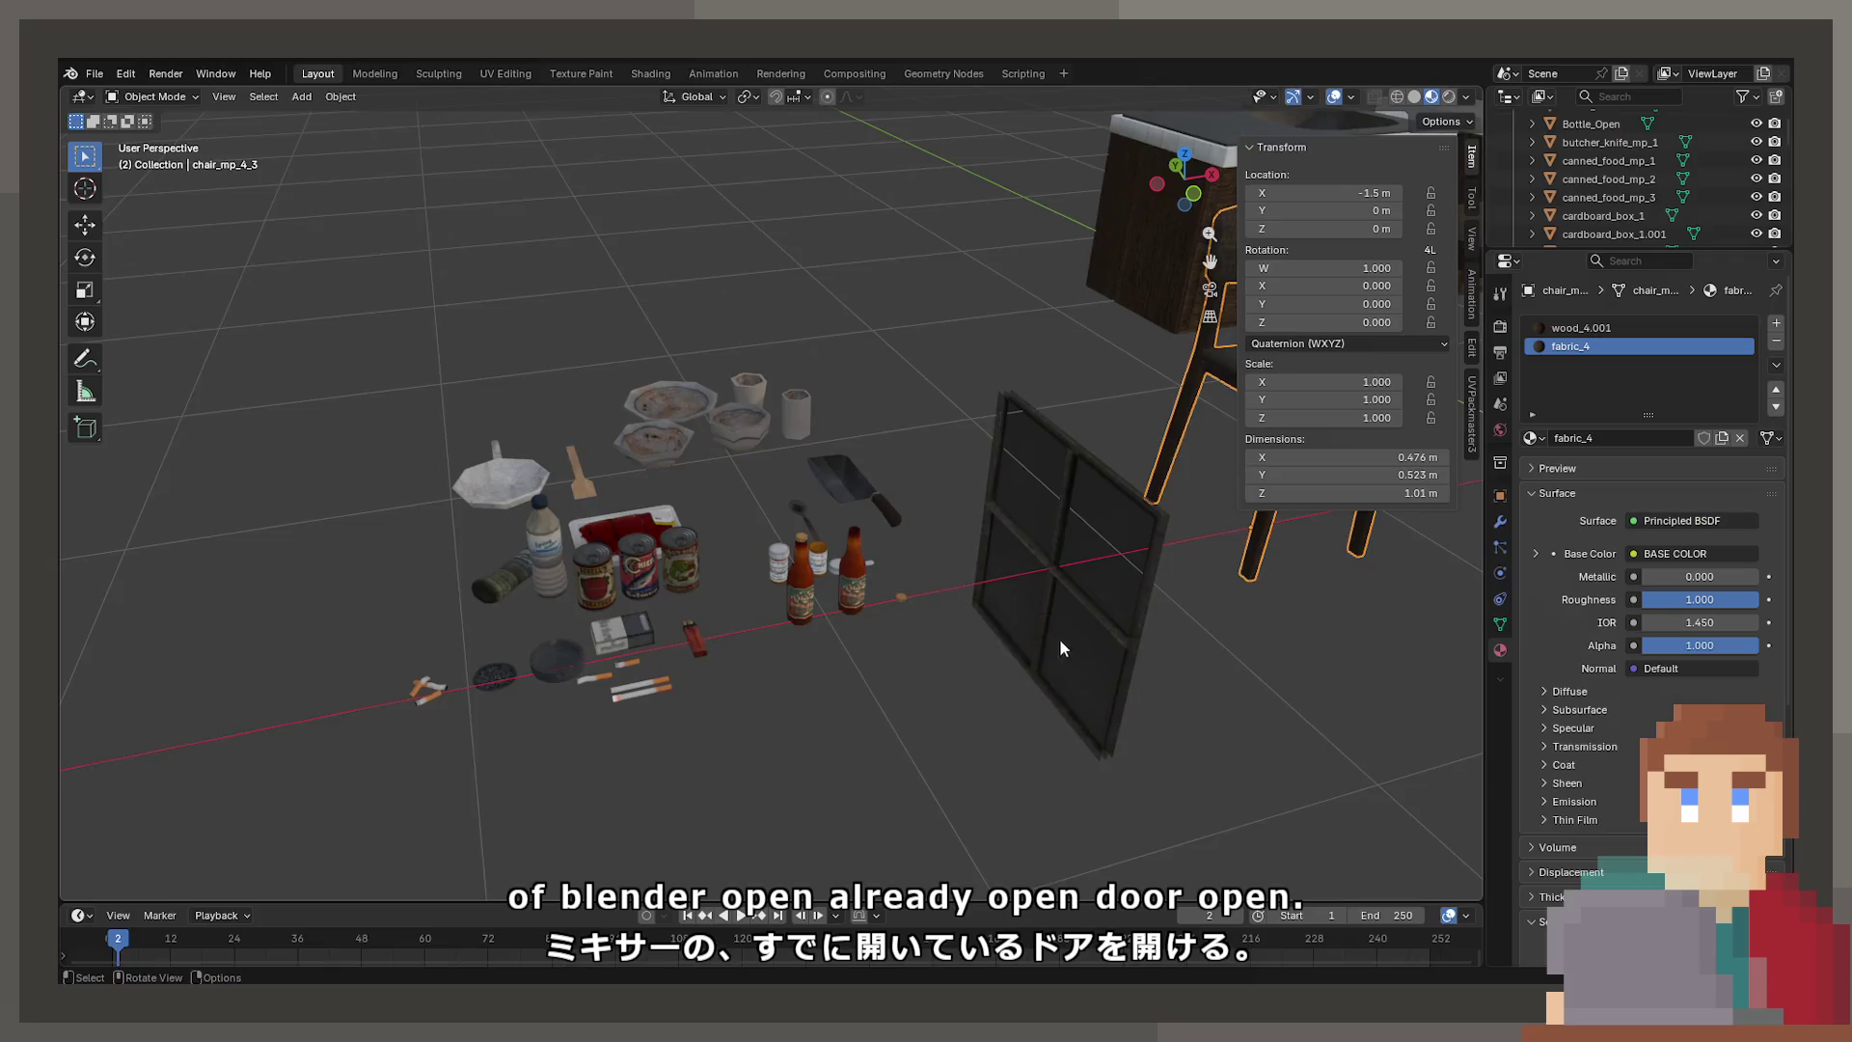
{"action": "mouse_move", "coordinate": [1059, 638]}
{"action": "middle_mouse_down"}
{"action": "mouse_move", "coordinate": [1030, 577]}
{"action": "mouse_move", "coordinate": [735, 582]}
{"action": "mouse_move", "coordinate": [967, 530]}
{"action": "mouse_move", "coordinate": [711, 596]}
{"action": "mouse_move", "coordinate": [860, 593]}
{"action": "mouse_move", "coordinate": [848, 561]}
{"action": "mouse_move", "coordinate": [897, 564]}
{"action": "mouse_move", "coordinate": [834, 591]}
{"action": "middle_mouse_up"}
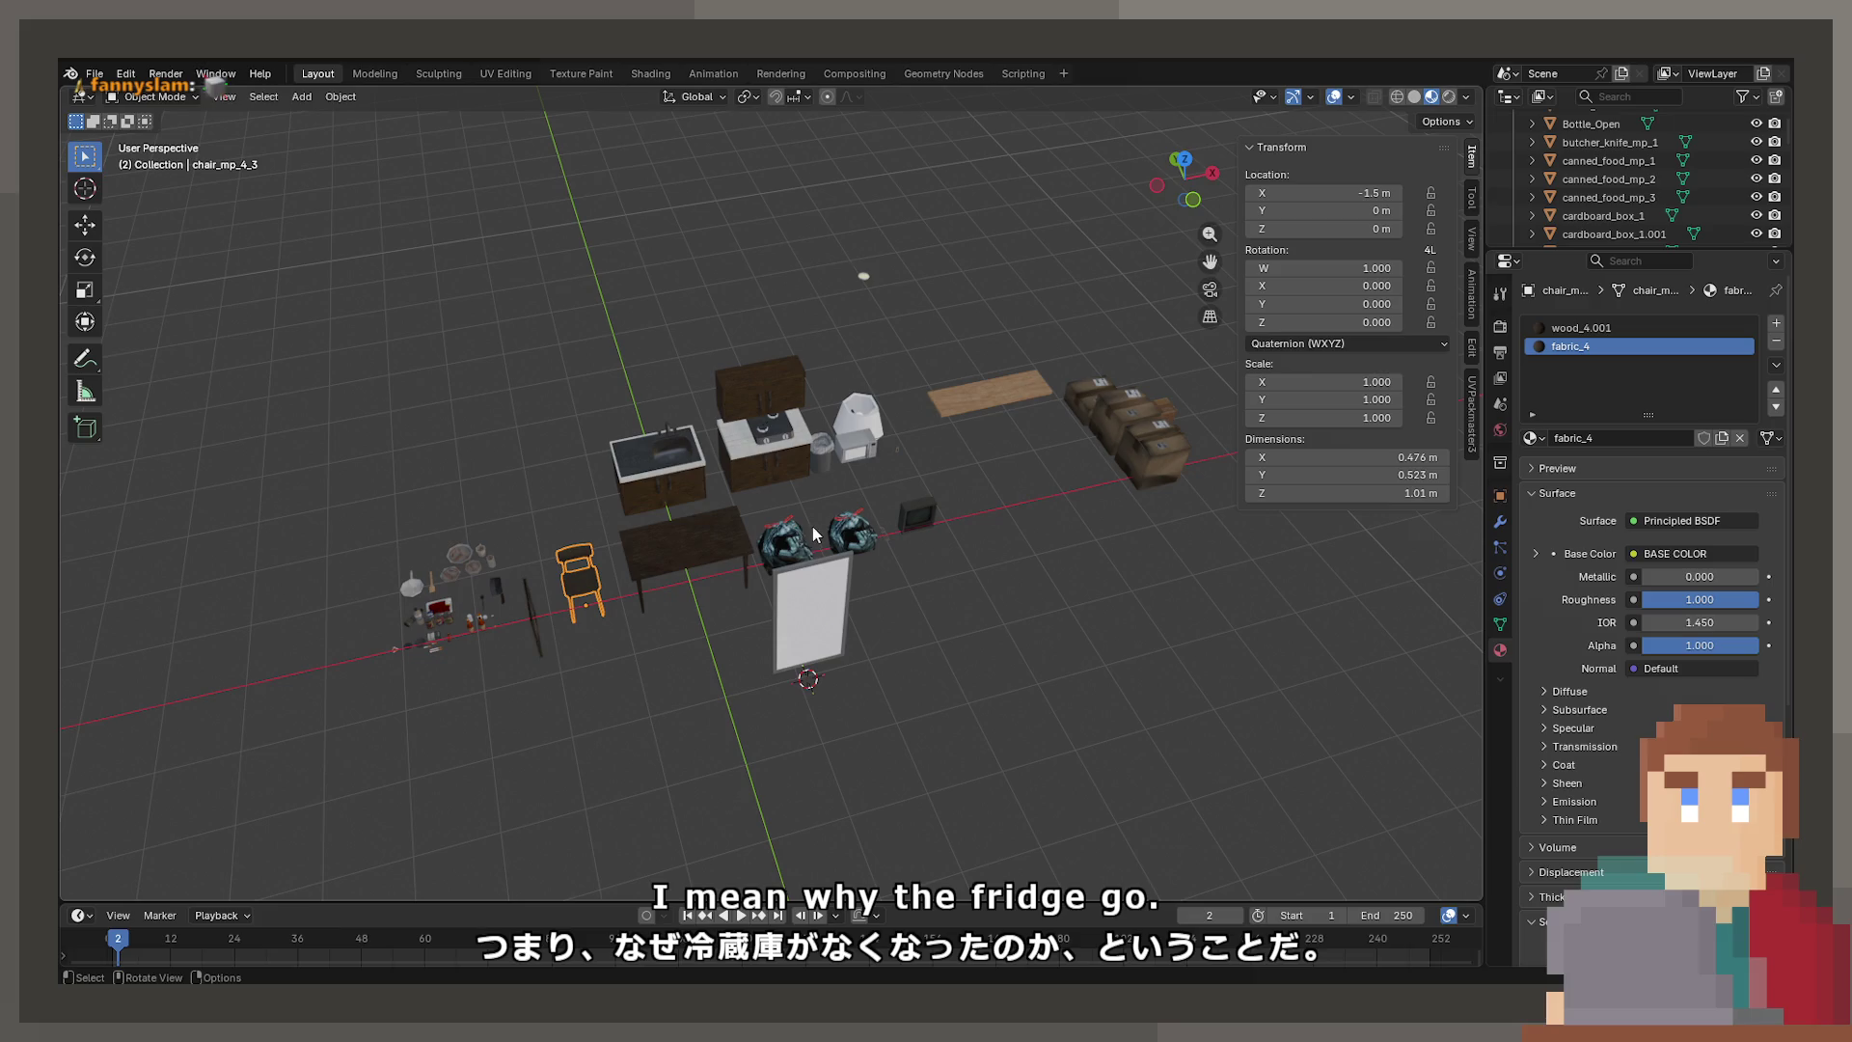
Save the kitchen props scene as ProjectNisekisha.blend and bring up File > Open Recent
{"action": "middle_click_drag", "start_coordinate": [746, 646], "coordinate": [917, 504], "text": "shift"}
{"action": "scroll", "coordinate": [681, 727], "scroll_direction": "up", "scroll_amount": 3}
{"action": "mouse_move", "coordinate": [682, 727]}
{"action": "middle_mouse_down", "text": "shift"}
{"action": "mouse_move", "coordinate": [1016, 632]}
{"action": "mouse_move", "coordinate": [911, 593]}
{"action": "mouse_move", "coordinate": [542, 563]}
{"action": "mouse_move", "coordinate": [546, 500]}
{"action": "mouse_move", "coordinate": [773, 575]}
{"action": "mouse_move", "coordinate": [831, 488]}
{"action": "middle_mouse_up", "text": "shift"}
{"action": "key", "text": "ctrl+s"}
{"action": "scroll", "coordinate": [696, 642], "scroll_direction": "down", "scroll_amount": 4}
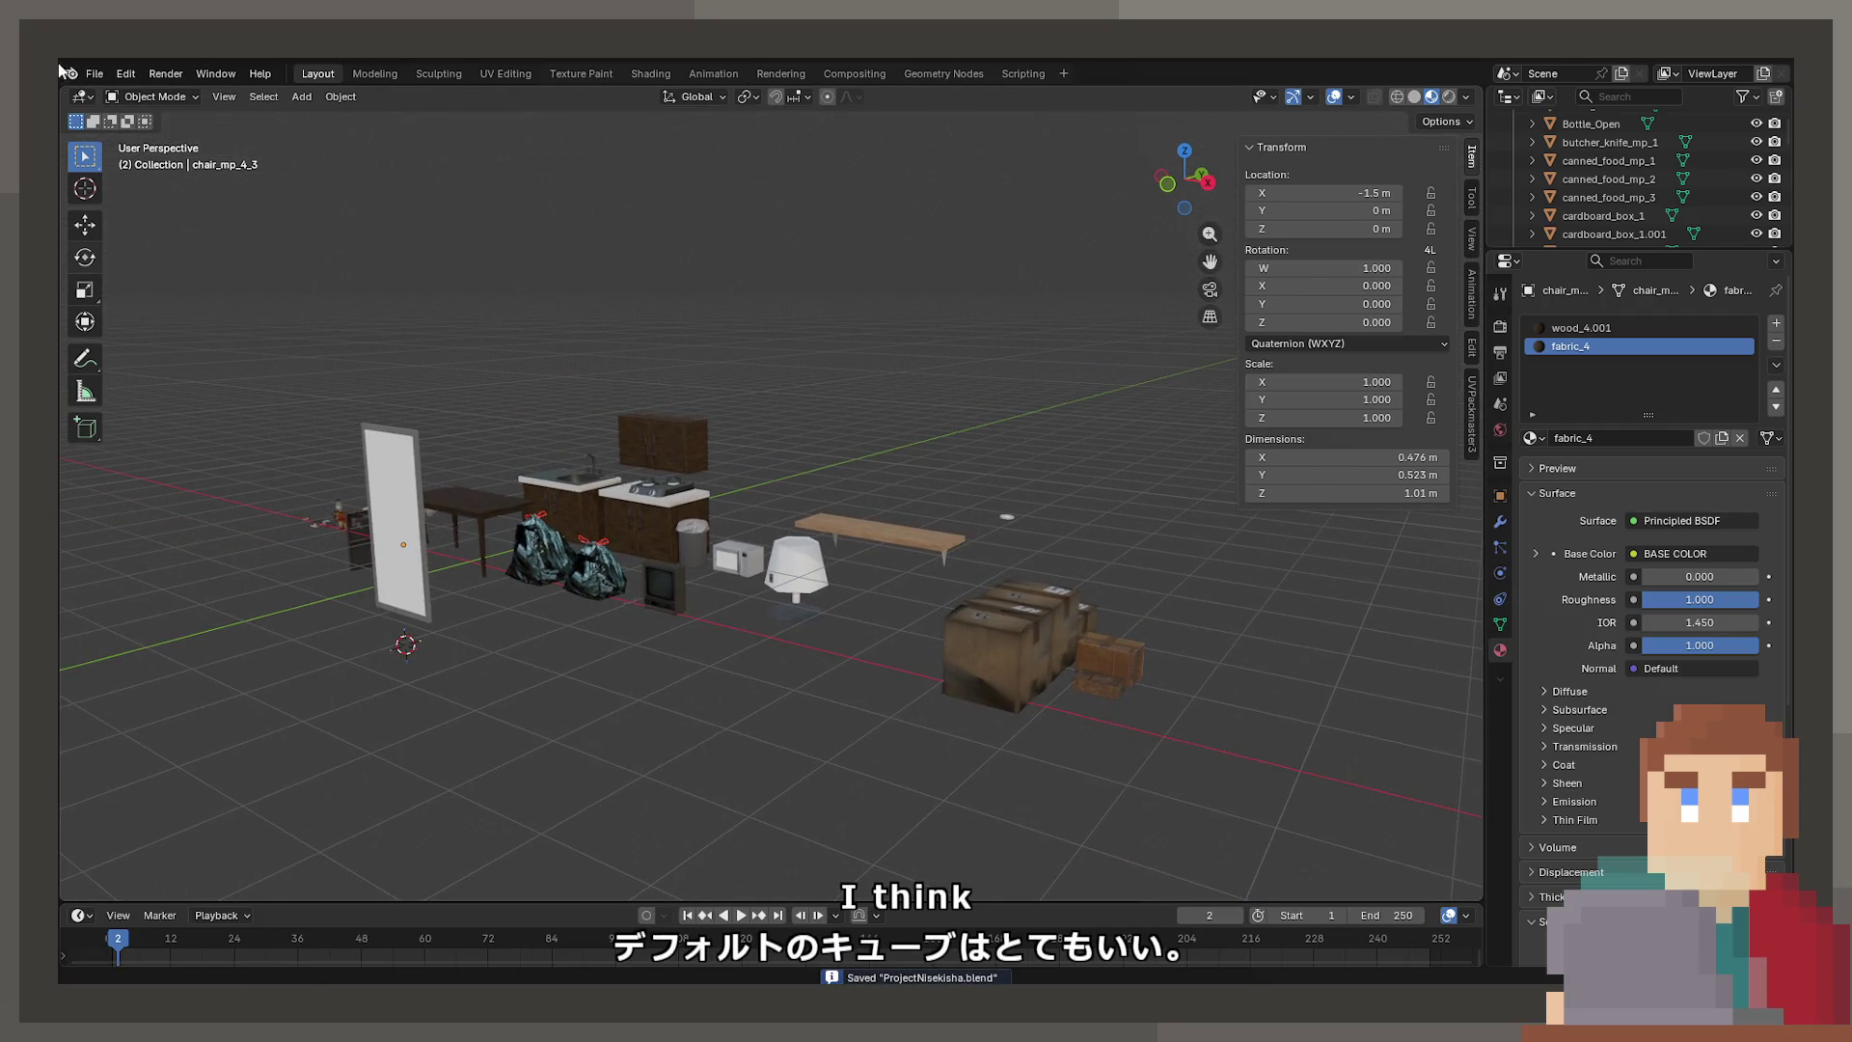
{"action": "left_click", "coordinate": [92, 74]}
Load Zoo.blend from the recent files list
{"action": "mouse_move", "coordinate": [144, 132]}
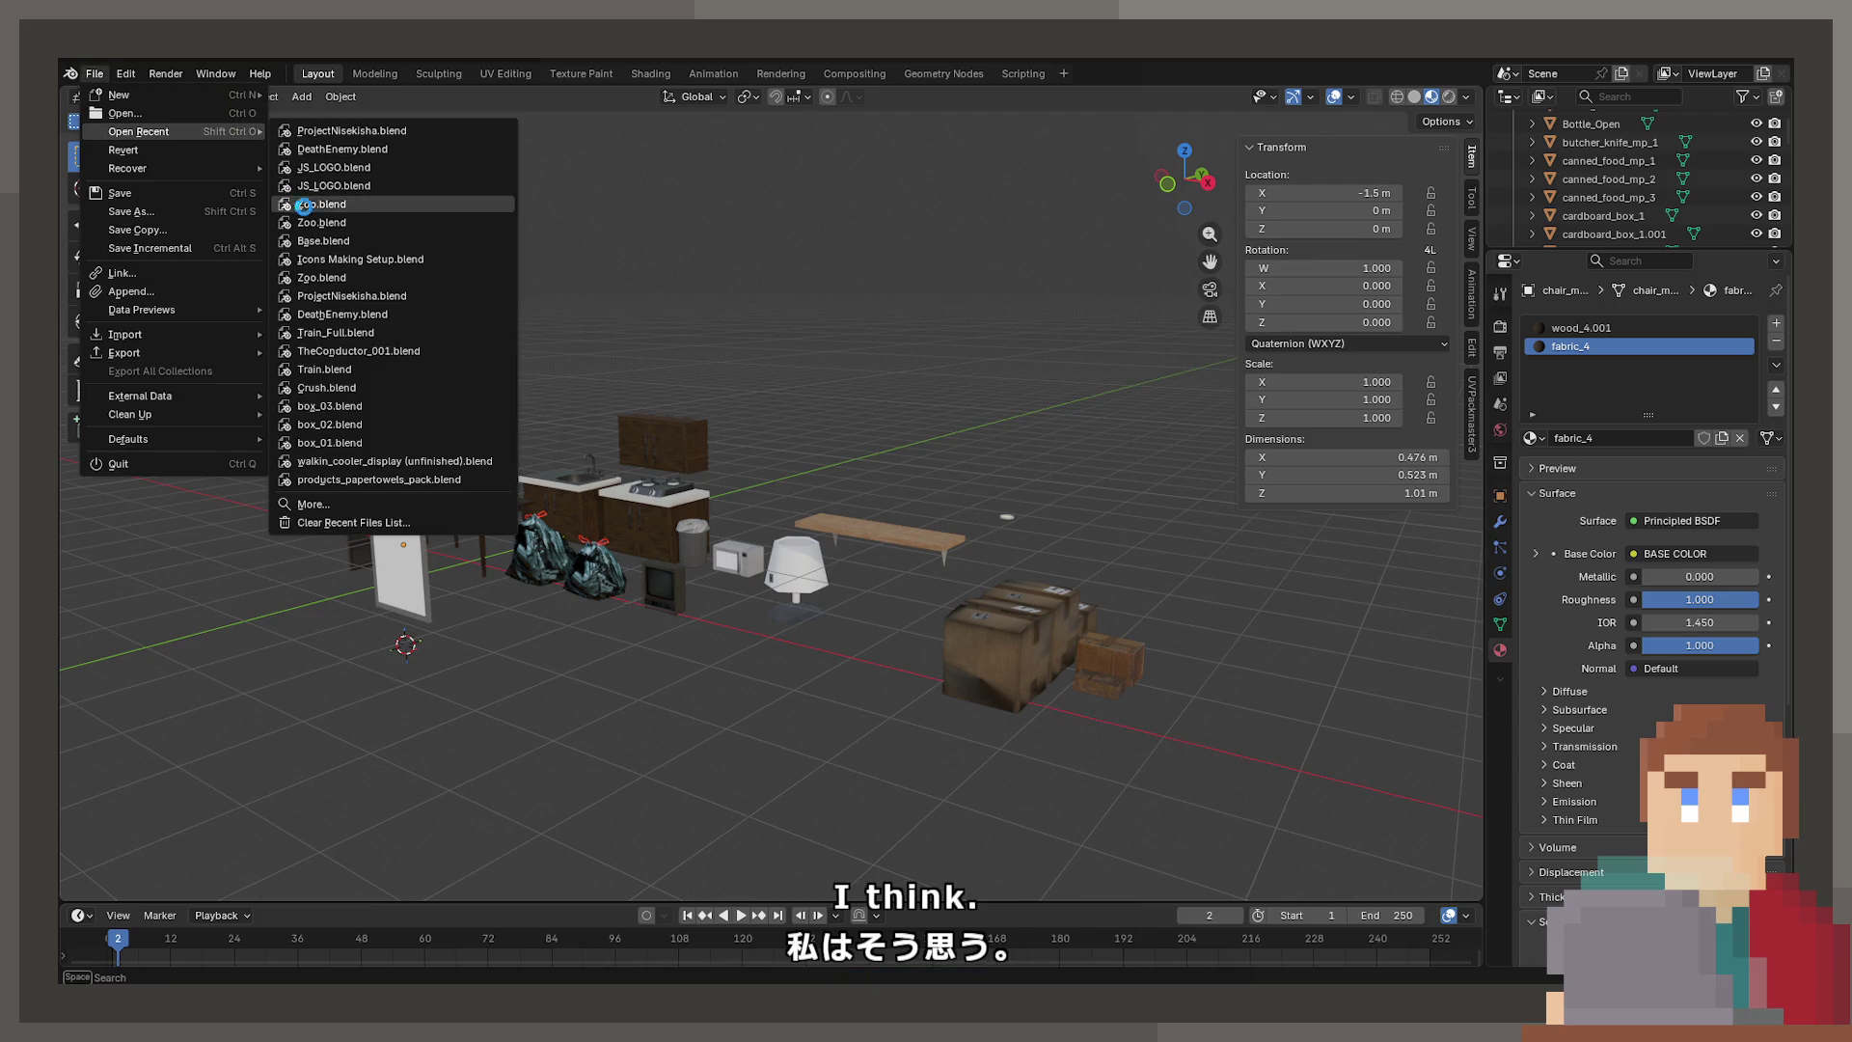
{"action": "key", "text": "Return"}
{"action": "mouse_move", "coordinate": [952, 557]}
{"action": "middle_mouse_down", "text": "shift"}
{"action": "mouse_move", "coordinate": [1057, 443]}
{"action": "mouse_move", "coordinate": [460, 446]}
{"action": "mouse_move", "coordinate": [876, 536]}
{"action": "middle_mouse_up", "text": "shift"}
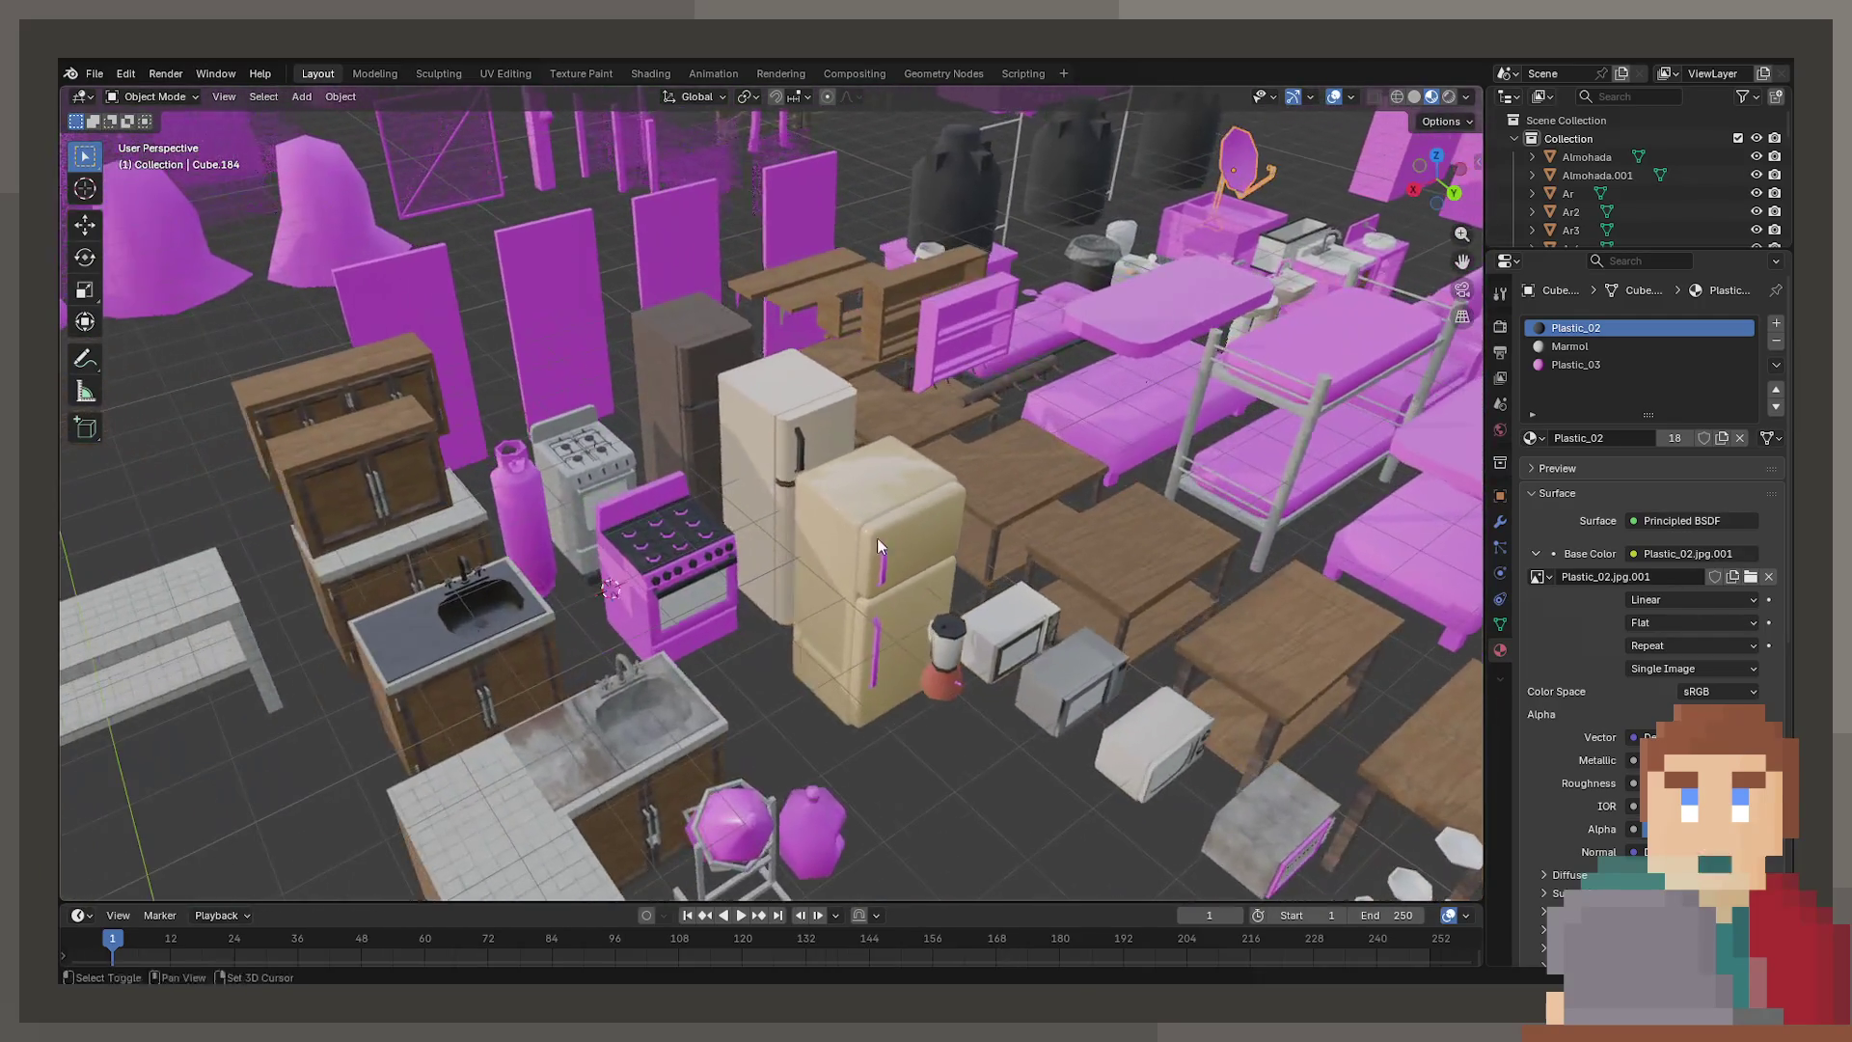
Select the white two-door fridge and view its Metal material slot
{"action": "left_click", "coordinate": [748, 419]}
{"action": "scroll", "coordinate": [673, 528], "scroll_direction": "up", "scroll_amount": 5}
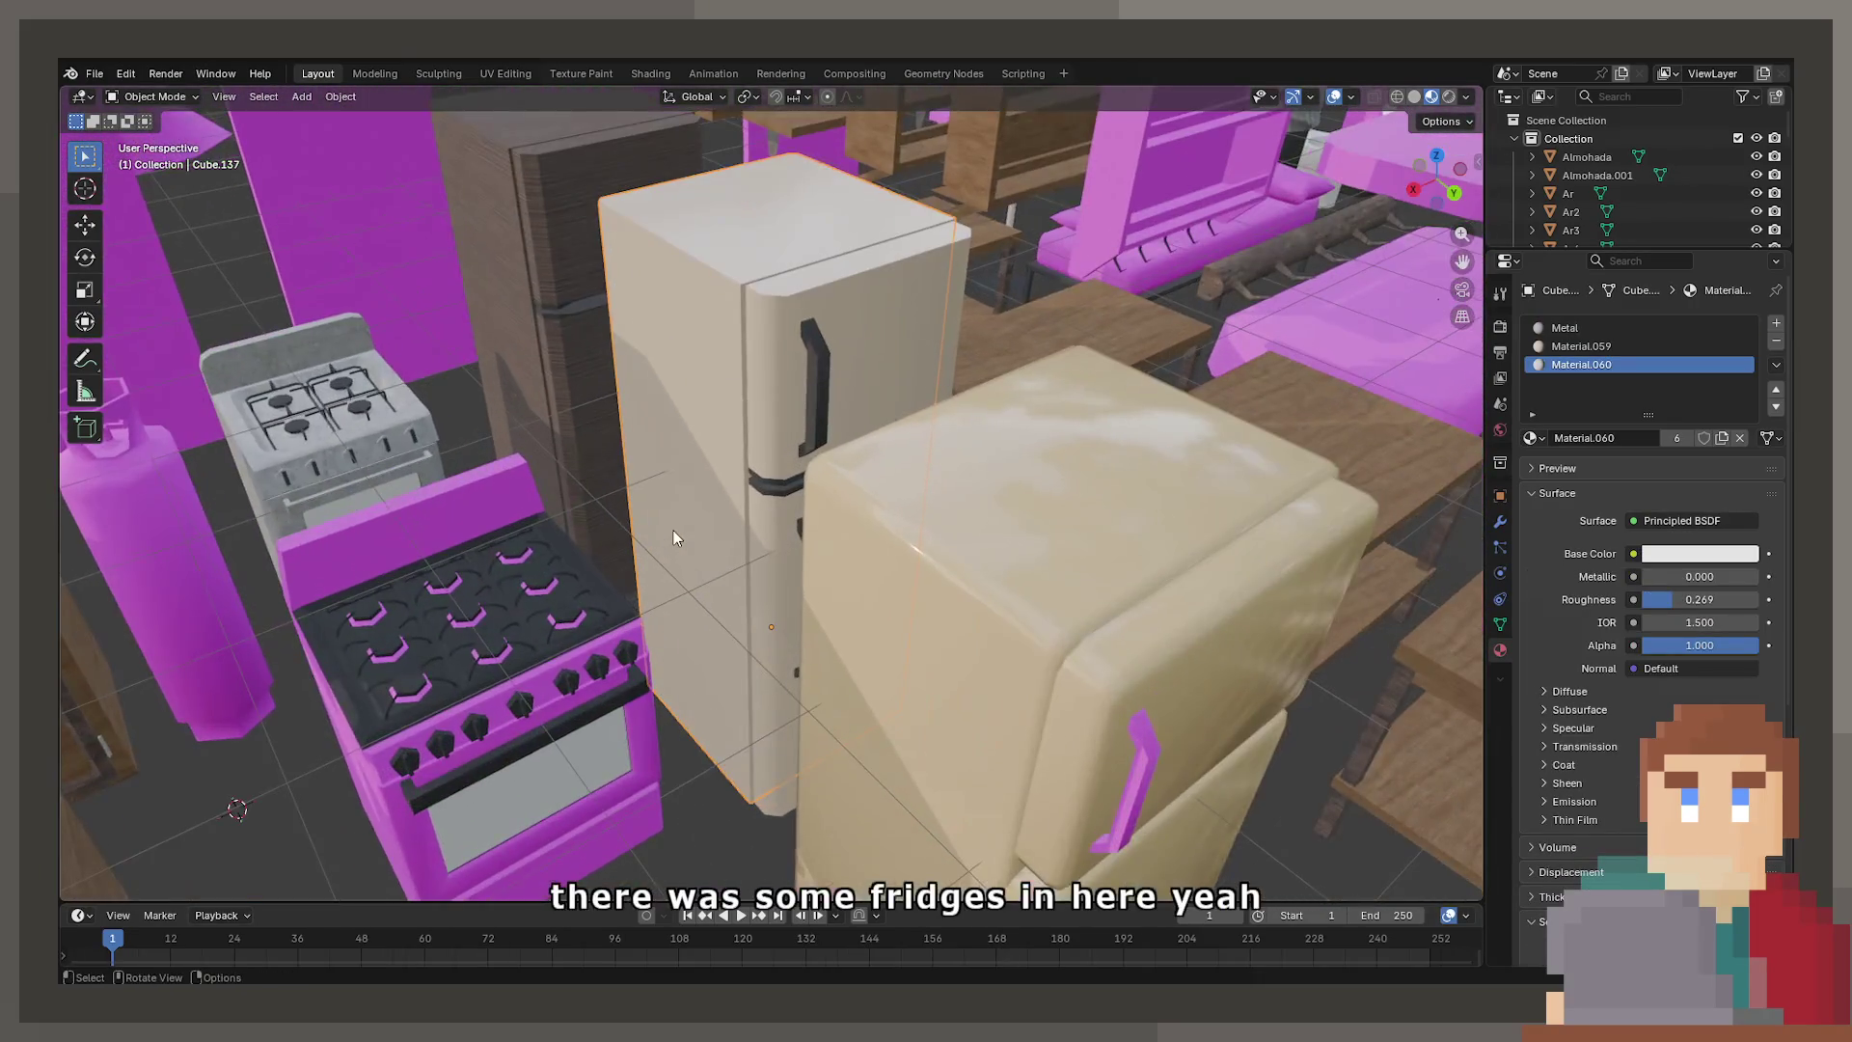
{"action": "mouse_move", "coordinate": [1076, 478]}
{"action": "middle_mouse_down"}
{"action": "mouse_move", "coordinate": [807, 517]}
{"action": "mouse_move", "coordinate": [754, 689]}
{"action": "mouse_move", "coordinate": [704, 685]}
{"action": "mouse_move", "coordinate": [772, 651]}
{"action": "middle_mouse_up"}
{"action": "left_click", "coordinate": [1591, 345]}
{"action": "left_click", "coordinate": [1593, 327]}
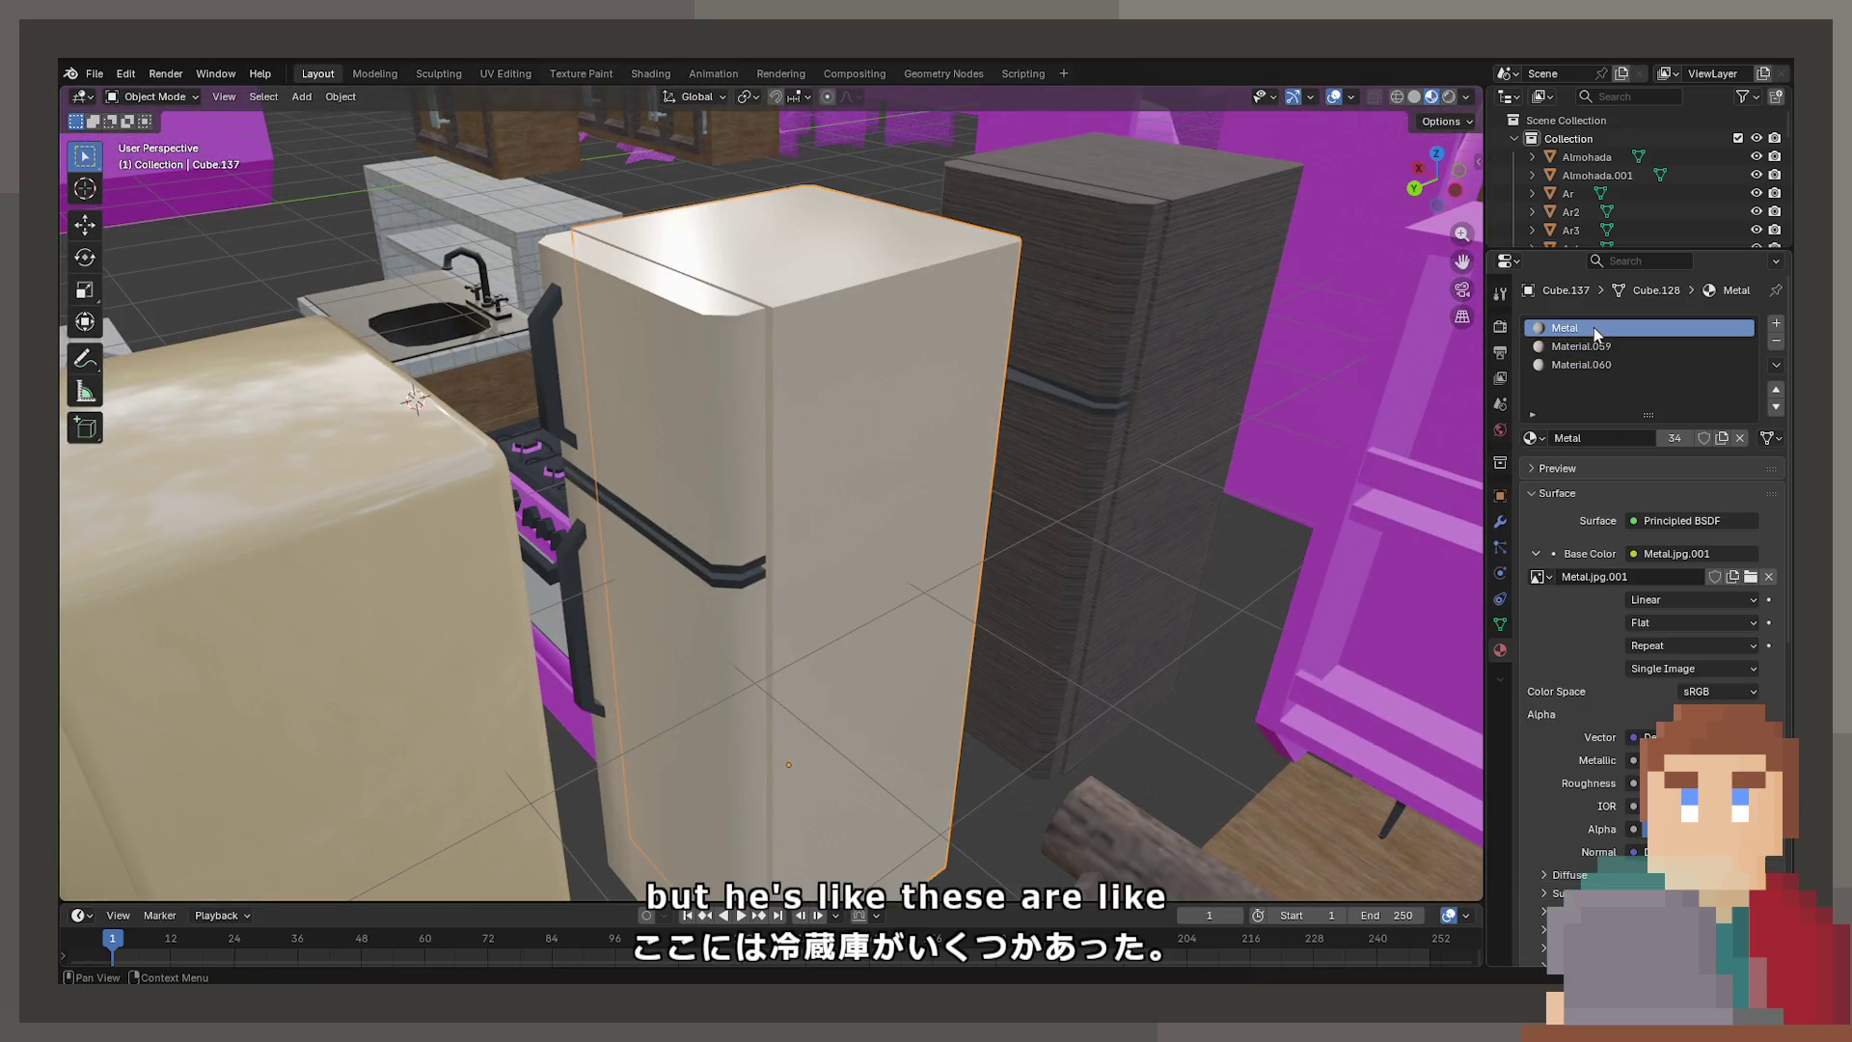
Zoom in on the fridge and stove, then orbit out to a wider kitchen view
{"action": "mouse_move", "coordinate": [713, 617]}
{"action": "middle_mouse_down"}
{"action": "mouse_move", "coordinate": [904, 637]}
{"action": "mouse_move", "coordinate": [1069, 569]}
{"action": "mouse_move", "coordinate": [748, 602]}
{"action": "mouse_move", "coordinate": [779, 622]}
{"action": "middle_mouse_up"}
{"action": "scroll", "coordinate": [778, 615], "scroll_direction": "down", "scroll_amount": 5}
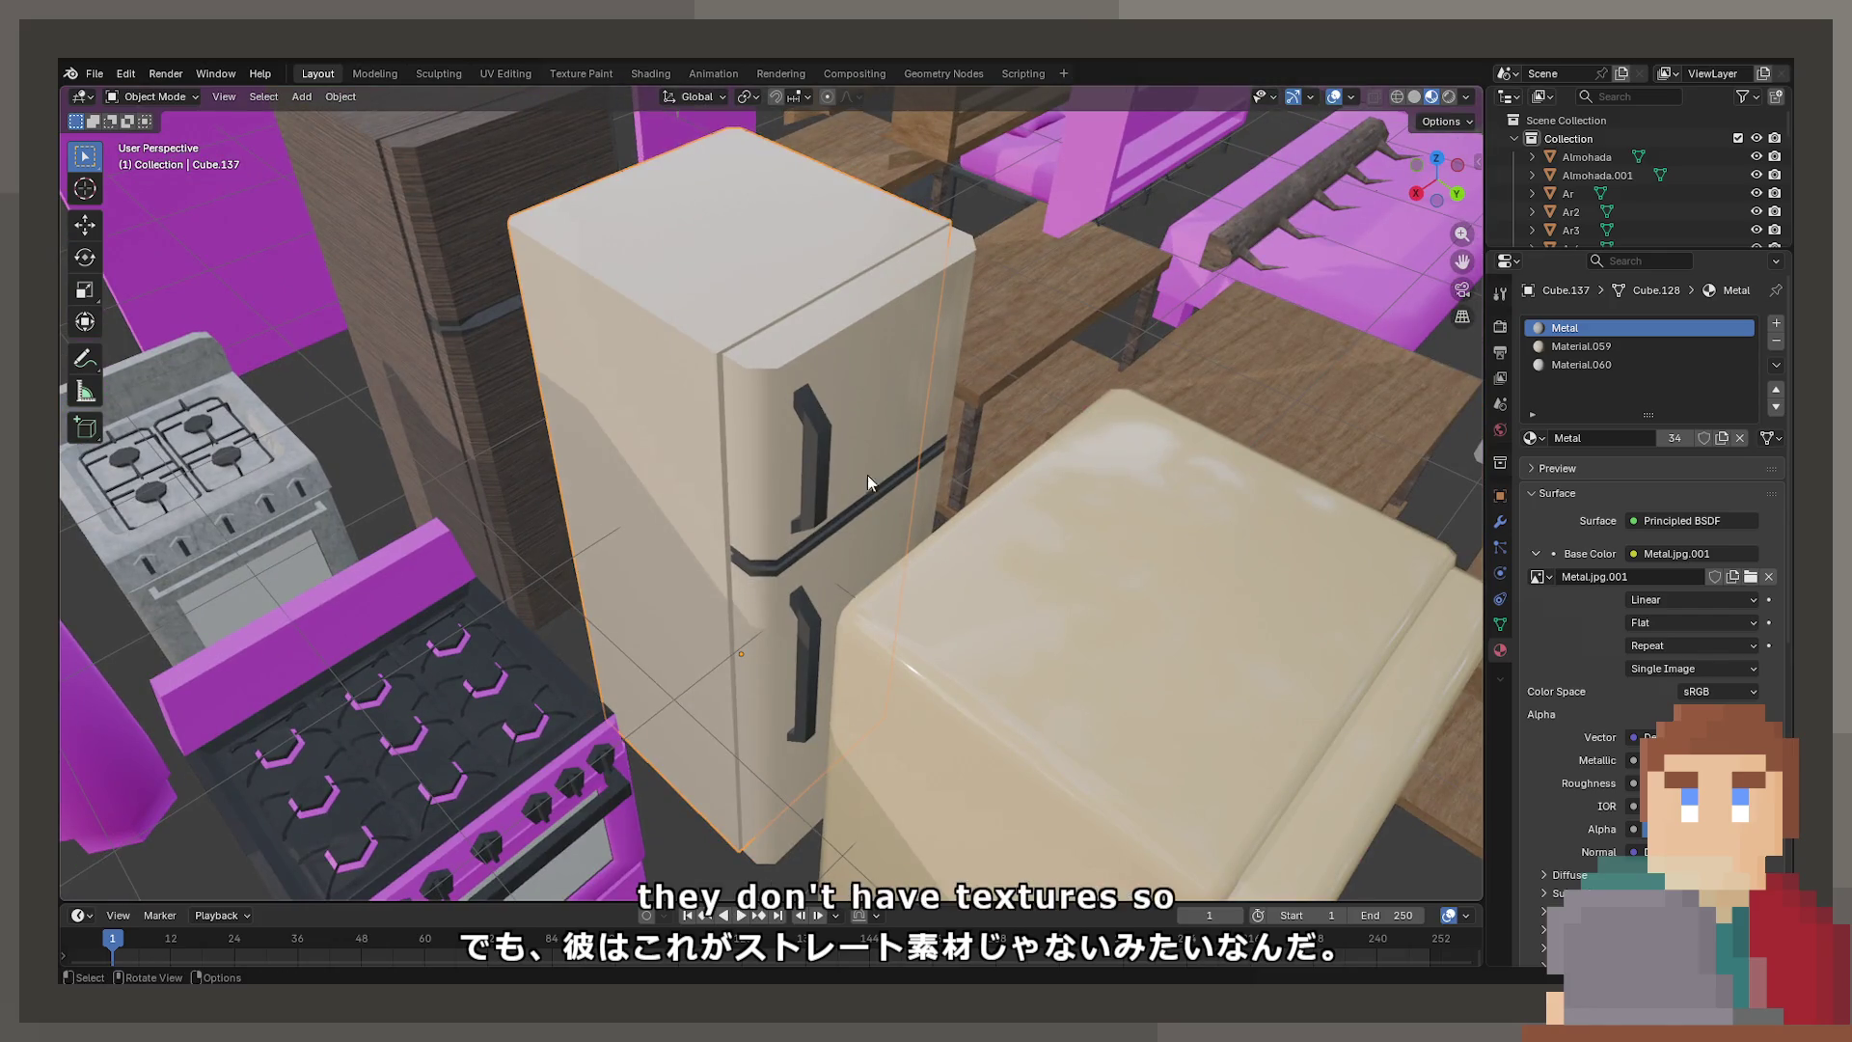
{"action": "scroll", "coordinate": [866, 474], "scroll_direction": "down", "scroll_amount": 5}
{"action": "mouse_move", "coordinate": [783, 479]}
{"action": "middle_mouse_down"}
{"action": "mouse_move", "coordinate": [650, 581]}
{"action": "mouse_move", "coordinate": [799, 585]}
{"action": "mouse_move", "coordinate": [791, 498]}
{"action": "mouse_move", "coordinate": [884, 608]}
{"action": "mouse_move", "coordinate": [640, 618]}
{"action": "mouse_move", "coordinate": [835, 614]}
{"action": "middle_mouse_up"}
{"action": "scroll", "coordinate": [640, 617], "scroll_direction": "up", "scroll_amount": 3}
{"action": "scroll", "coordinate": [717, 639], "scroll_direction": "down", "scroll_amount": 3}
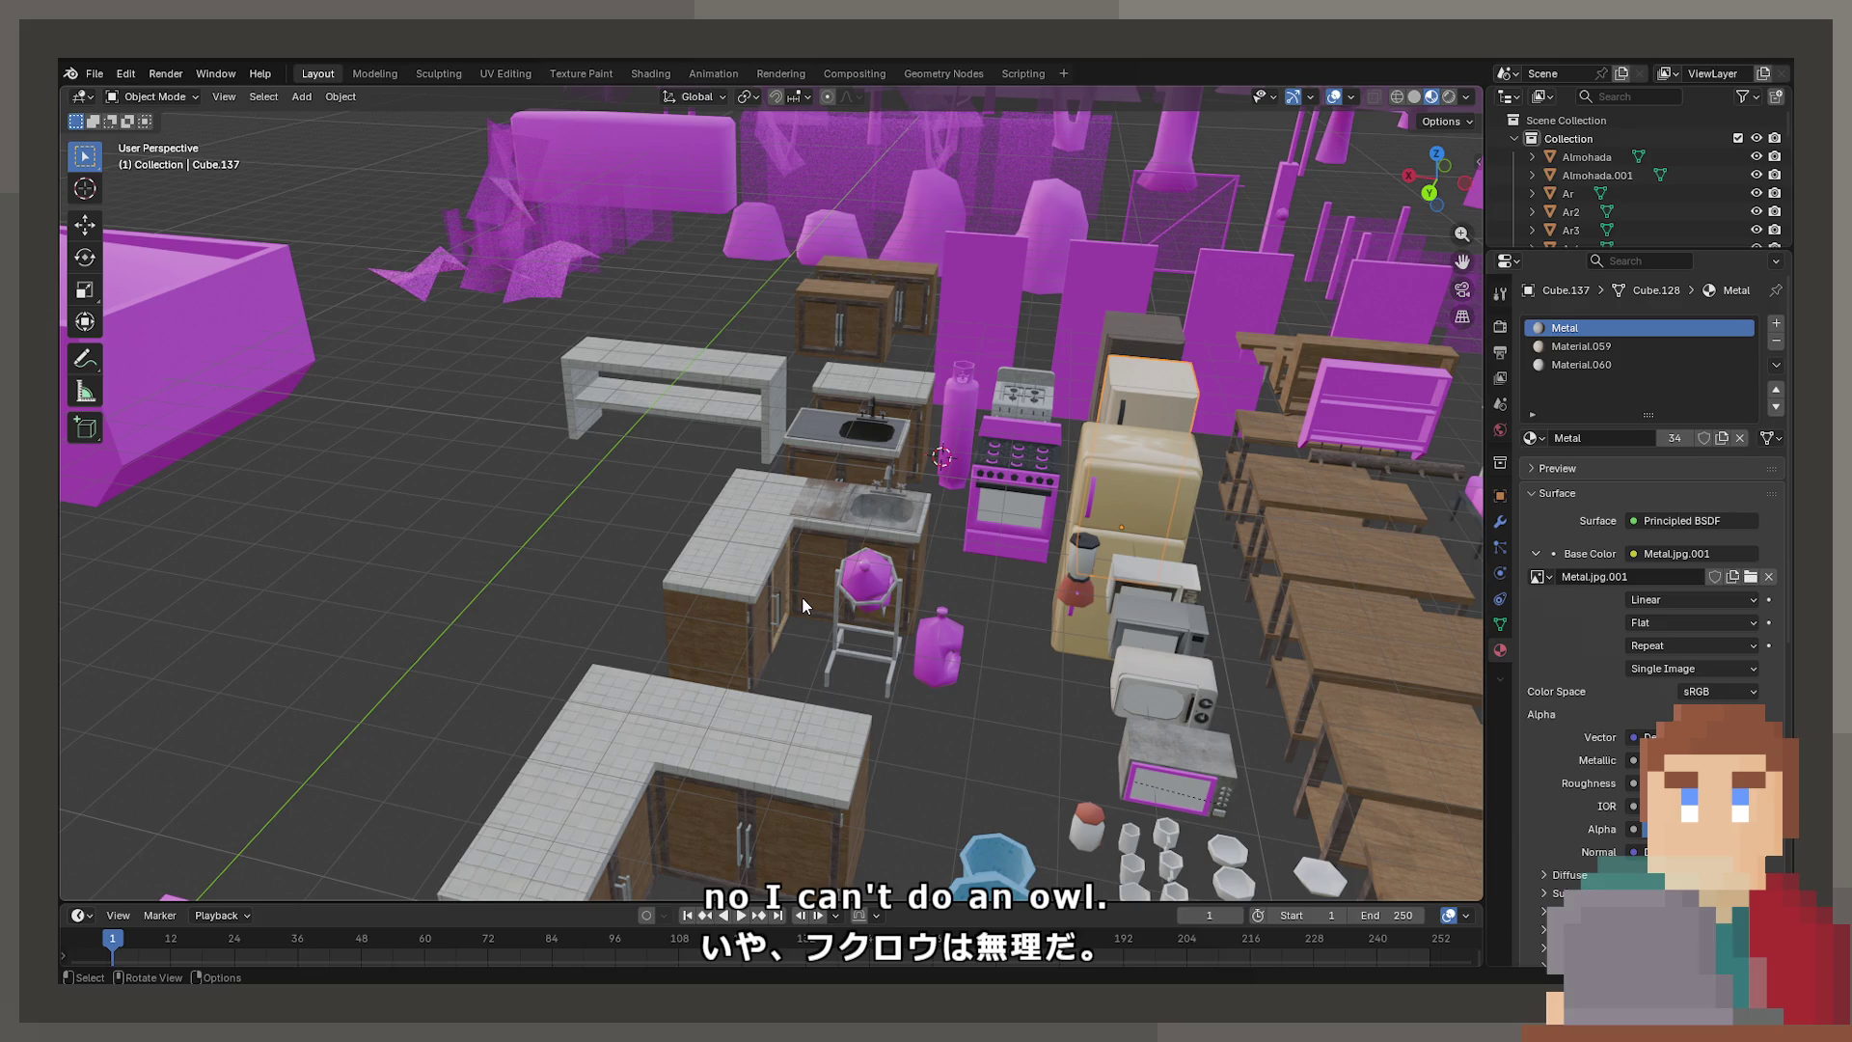
Orbit and zoom across the furniture layout toward the sink counter
{"action": "mouse_move", "coordinate": [801, 598]}
{"action": "middle_mouse_down"}
{"action": "mouse_move", "coordinate": [679, 604]}
{"action": "mouse_move", "coordinate": [744, 501]}
{"action": "mouse_move", "coordinate": [760, 559]}
{"action": "mouse_move", "coordinate": [837, 579]}
{"action": "mouse_move", "coordinate": [1091, 549]}
{"action": "mouse_move", "coordinate": [757, 562]}
{"action": "mouse_move", "coordinate": [1062, 568]}
{"action": "middle_mouse_up"}
{"action": "scroll", "coordinate": [673, 603], "scroll_direction": "up", "scroll_amount": 3}
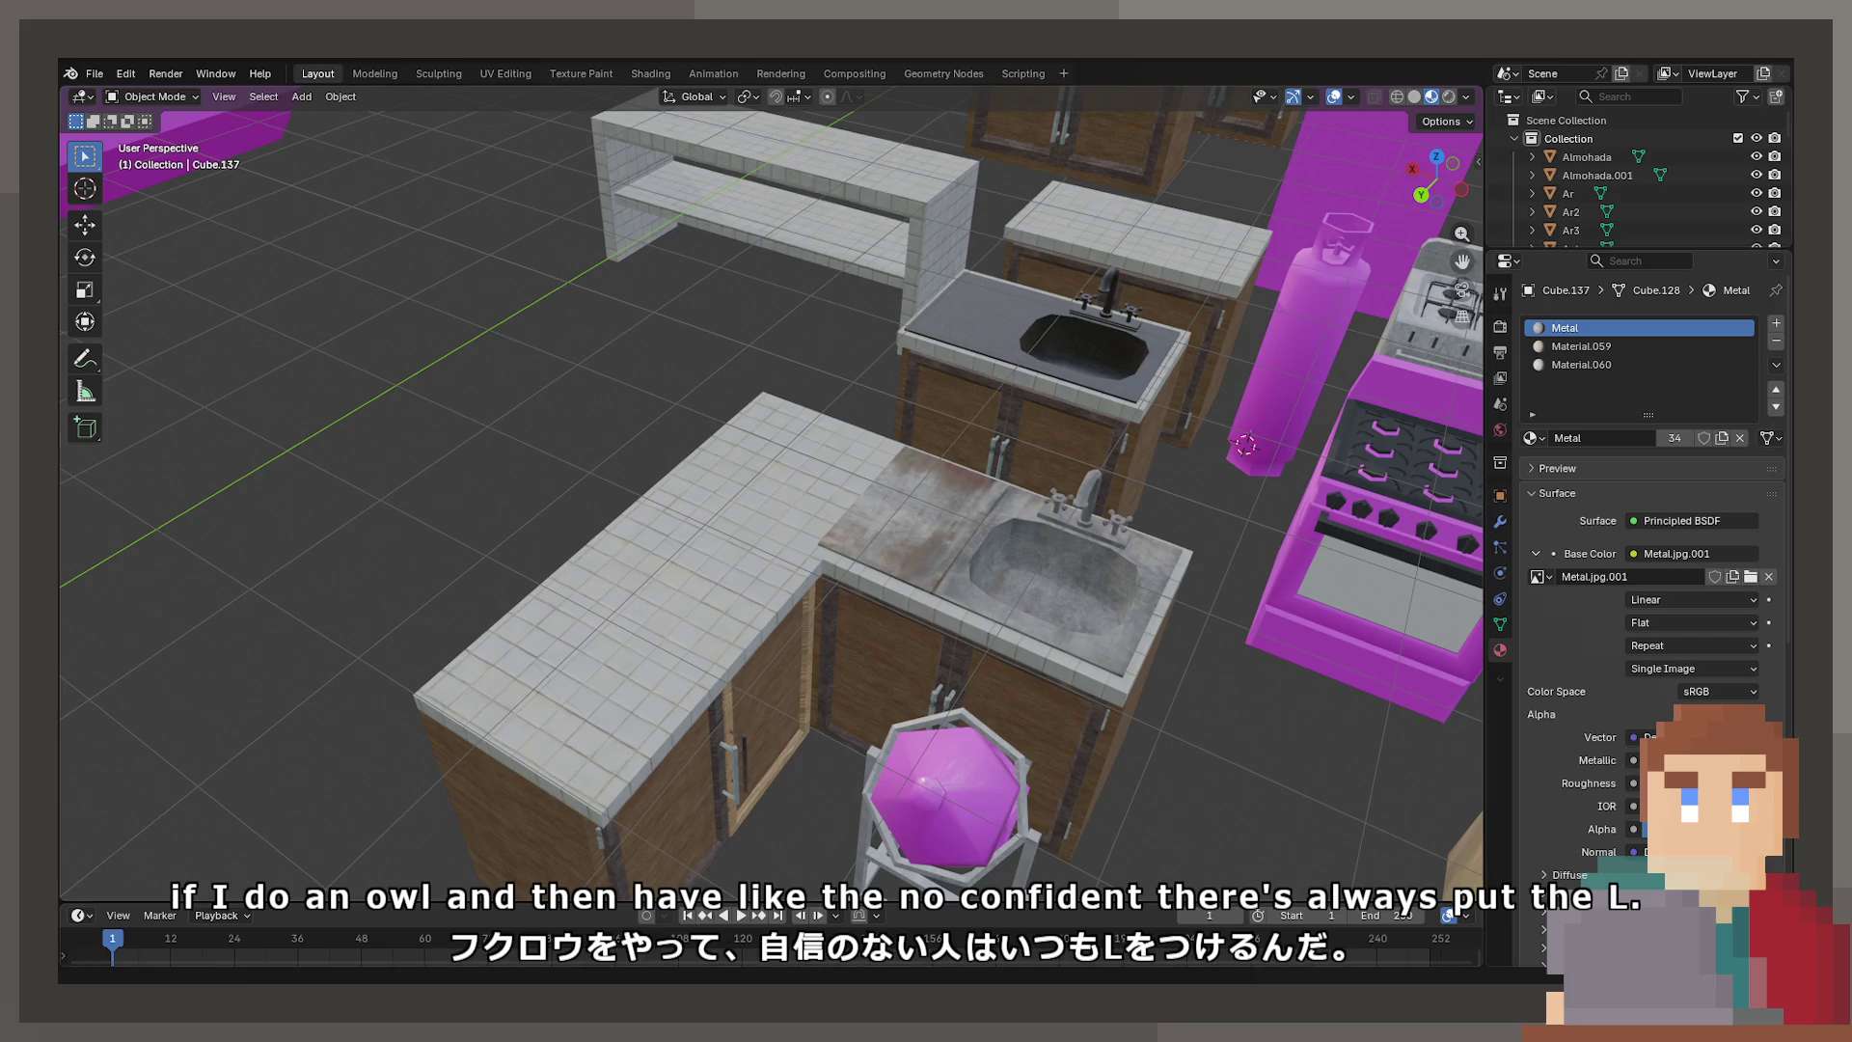
{"action": "scroll", "coordinate": [600, 606], "scroll_direction": "down", "scroll_amount": 8}
{"action": "mouse_move", "coordinate": [849, 519]}
{"action": "middle_mouse_down", "text": "shift"}
{"action": "mouse_move", "coordinate": [686, 505]}
{"action": "mouse_move", "coordinate": [731, 482]}
{"action": "mouse_move", "coordinate": [668, 653]}
{"action": "middle_mouse_up", "text": "shift"}
{"action": "scroll", "coordinate": [669, 651], "scroll_direction": "up", "scroll_amount": 6}
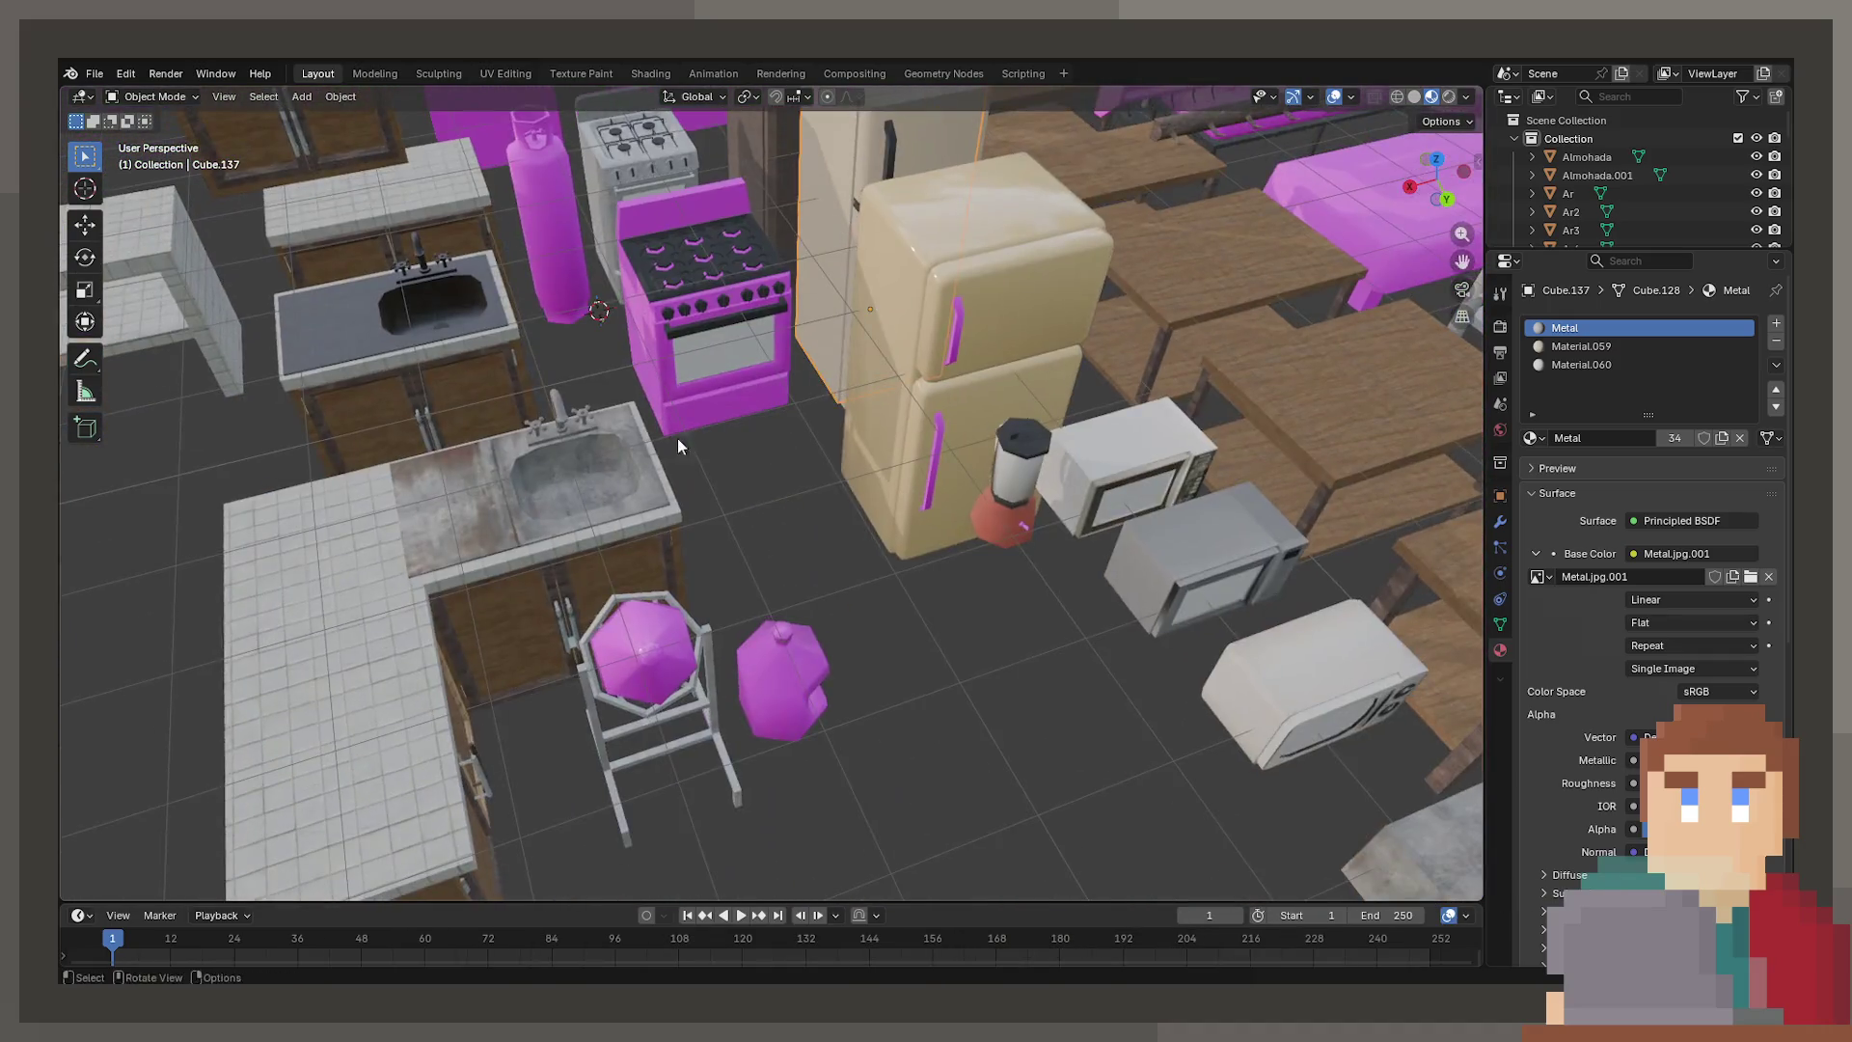
{"action": "mouse_move", "coordinate": [677, 444]}
{"action": "middle_mouse_down", "text": "shift"}
{"action": "mouse_move", "coordinate": [831, 488]}
{"action": "mouse_move", "coordinate": [785, 444]}
{"action": "mouse_move", "coordinate": [748, 487]}
{"action": "mouse_move", "coordinate": [853, 519]}
{"action": "mouse_move", "coordinate": [881, 473]}
{"action": "mouse_move", "coordinate": [832, 554]}
{"action": "middle_mouse_up", "text": "shift"}
{"action": "scroll", "coordinate": [816, 505], "scroll_direction": "up", "scroll_amount": 4}
Check the front and dark granite sink counters, then reselect the cream fridge Cube.137
{"action": "left_click", "coordinate": [789, 484]}
{"action": "scroll", "coordinate": [789, 484], "scroll_direction": "up", "scroll_amount": 2}
{"action": "scroll", "coordinate": [882, 472], "scroll_direction": "up", "scroll_amount": 2}
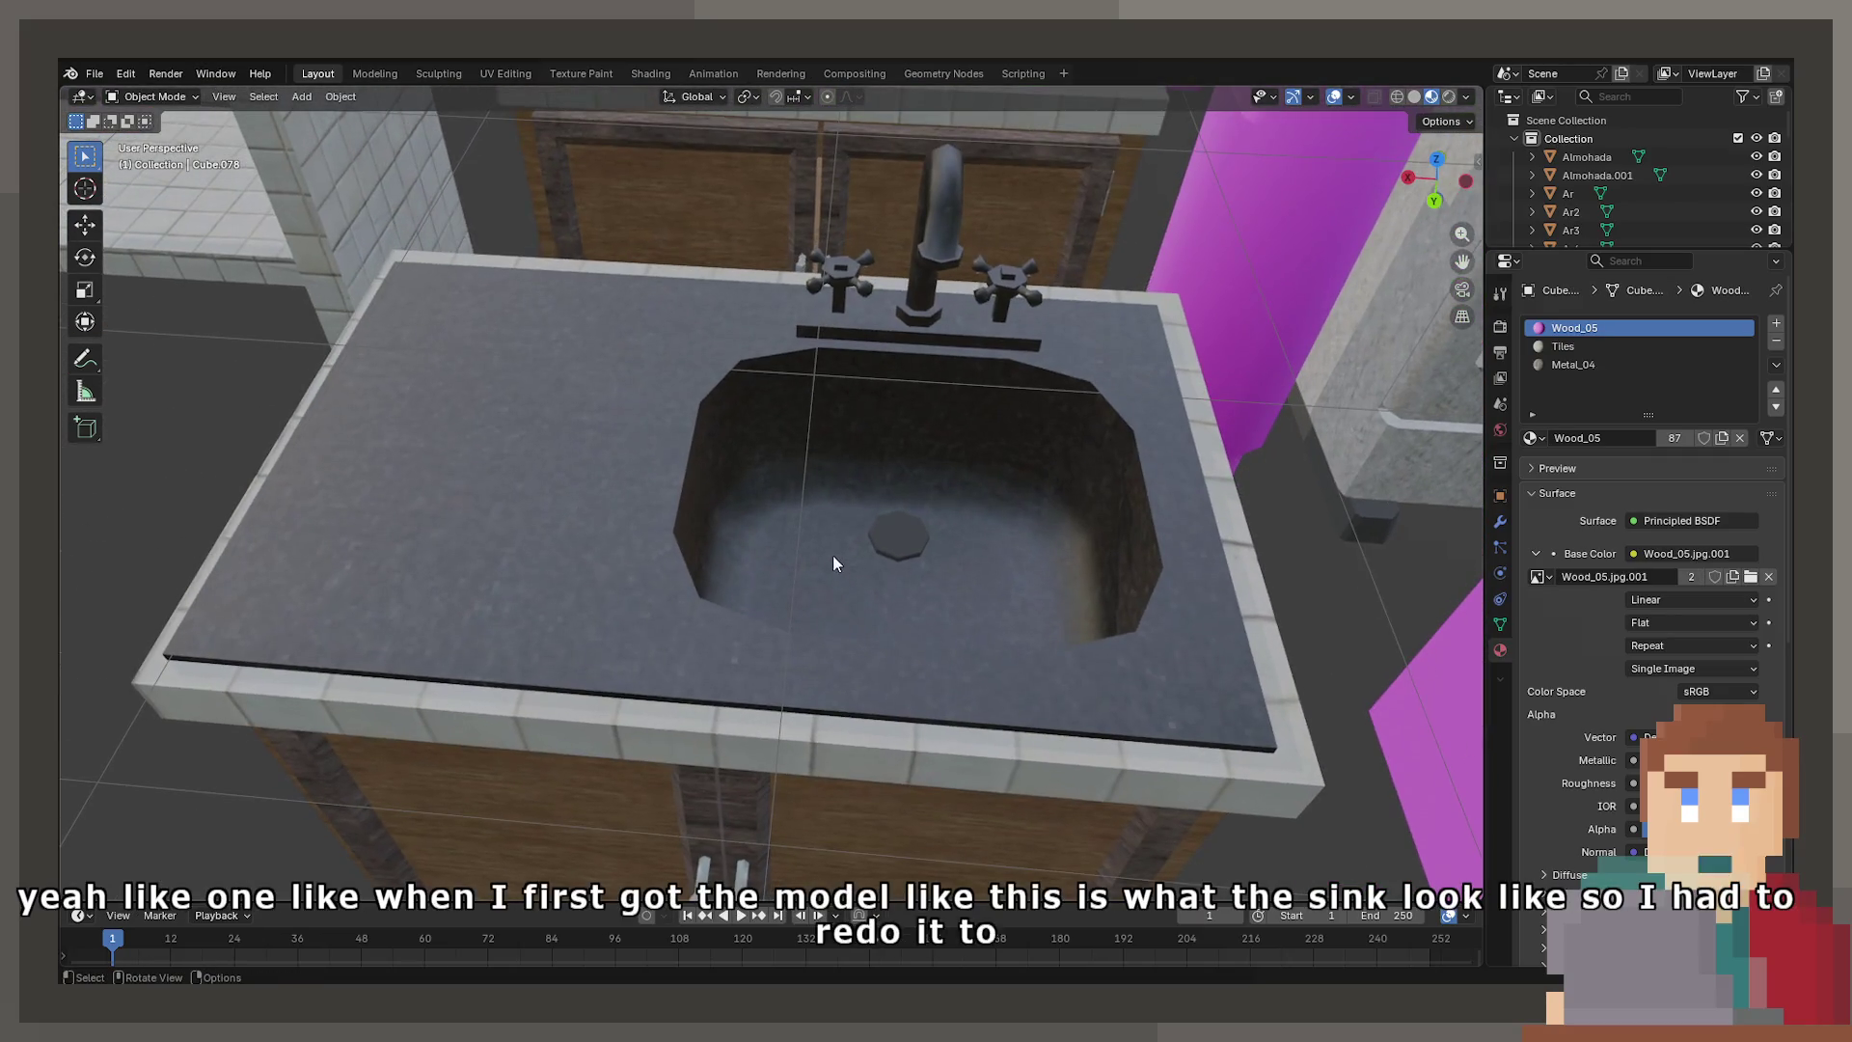
{"action": "left_click", "coordinate": [787, 536]}
{"action": "scroll", "coordinate": [787, 540], "scroll_direction": "down", "scroll_amount": 5}
{"action": "mouse_move", "coordinate": [829, 731]}
{"action": "middle_mouse_down"}
{"action": "mouse_move", "coordinate": [1025, 594]}
{"action": "mouse_move", "coordinate": [965, 579]}
{"action": "mouse_move", "coordinate": [916, 496]}
{"action": "mouse_move", "coordinate": [1044, 482]}
{"action": "mouse_move", "coordinate": [806, 454]}
{"action": "middle_mouse_up"}
{"action": "left_click", "coordinate": [916, 495]}
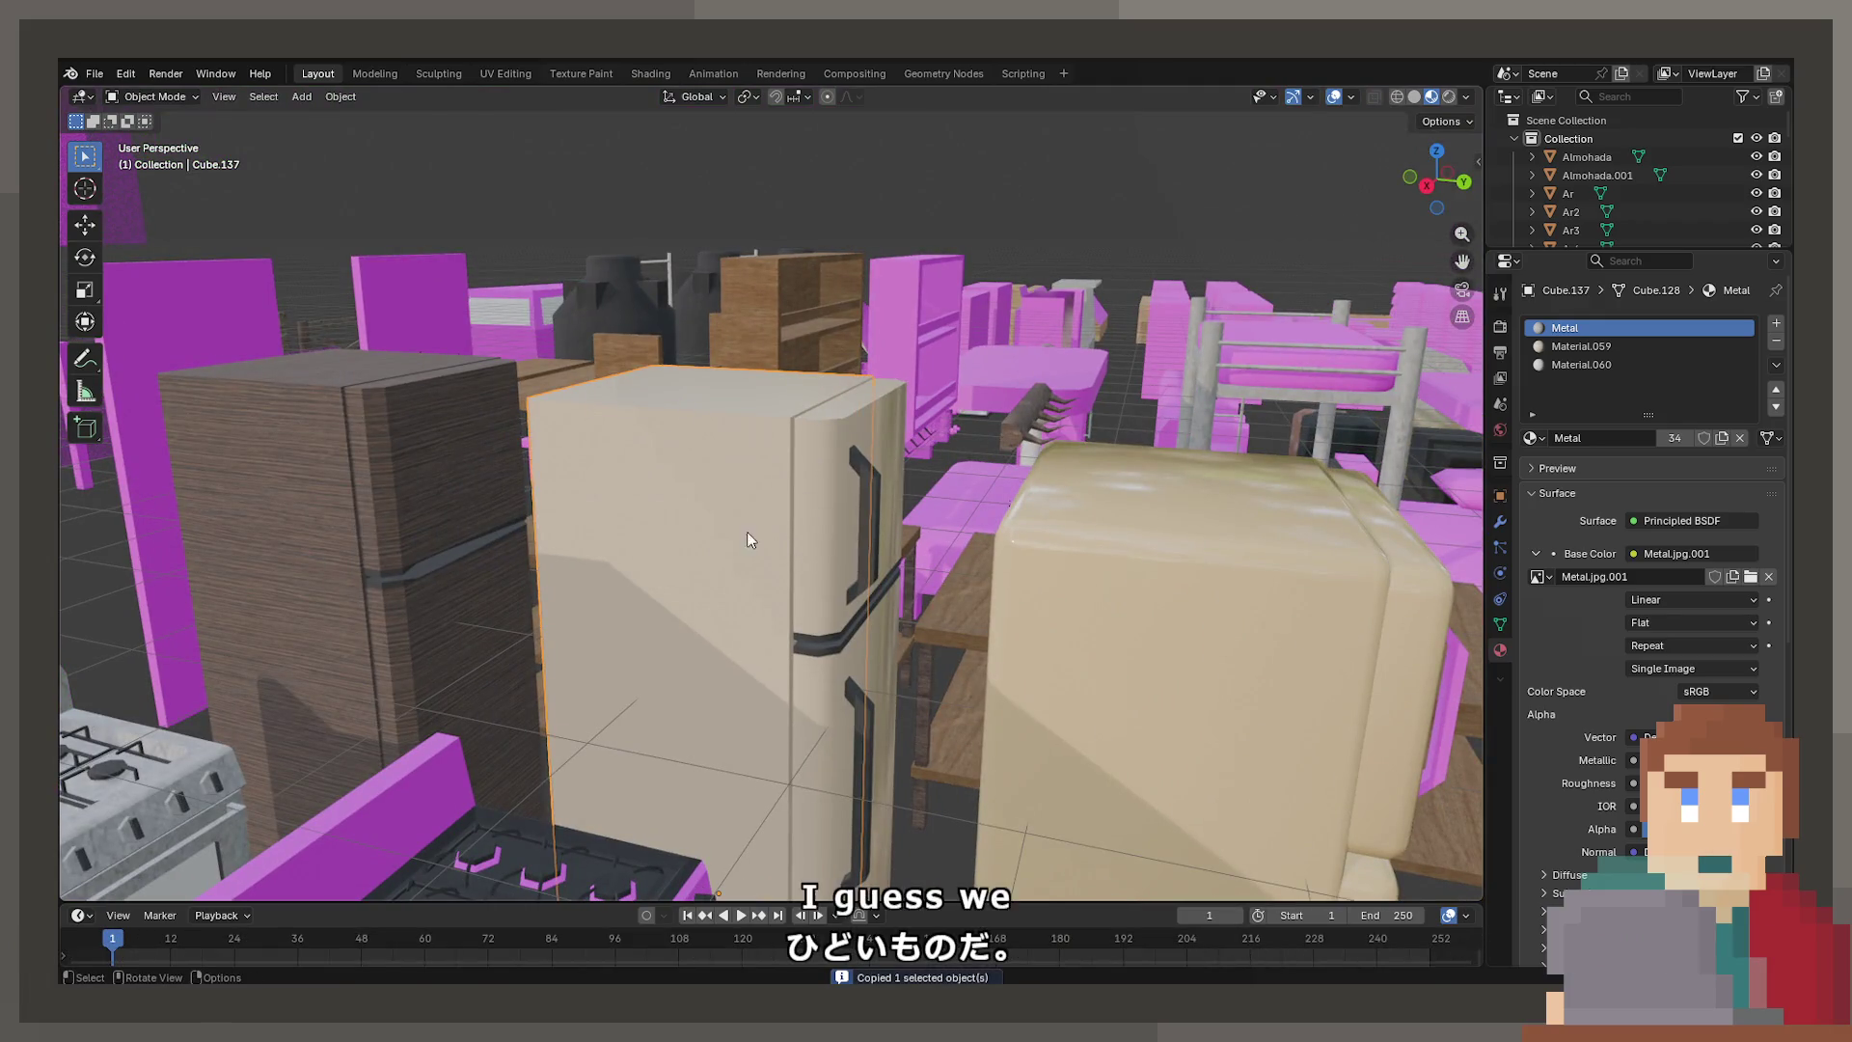
Switch to the kitchen scene file through Open Recent, saving Zoo.blend first
{"action": "left_click", "coordinate": [96, 73]}
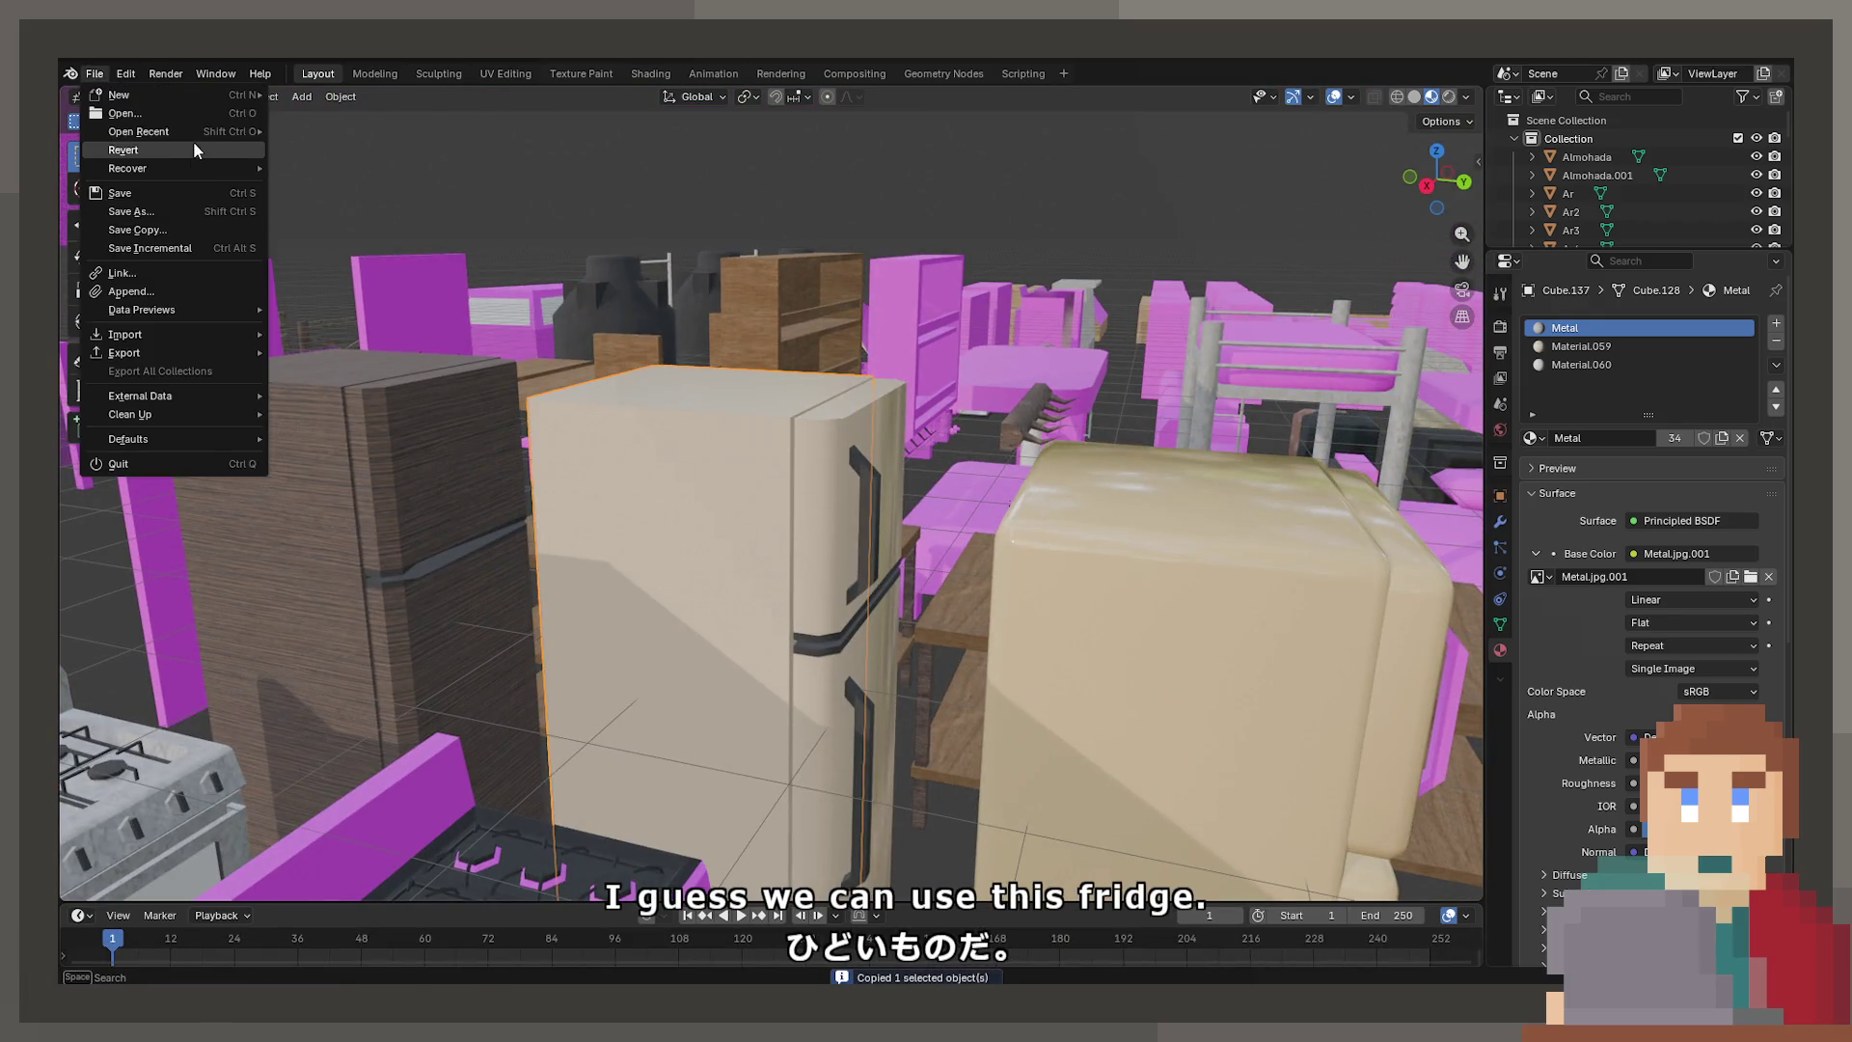
{"action": "left_click", "coordinate": [193, 151]}
{"action": "left_click", "coordinate": [1039, 557]}
{"action": "left_click", "coordinate": [95, 73]}
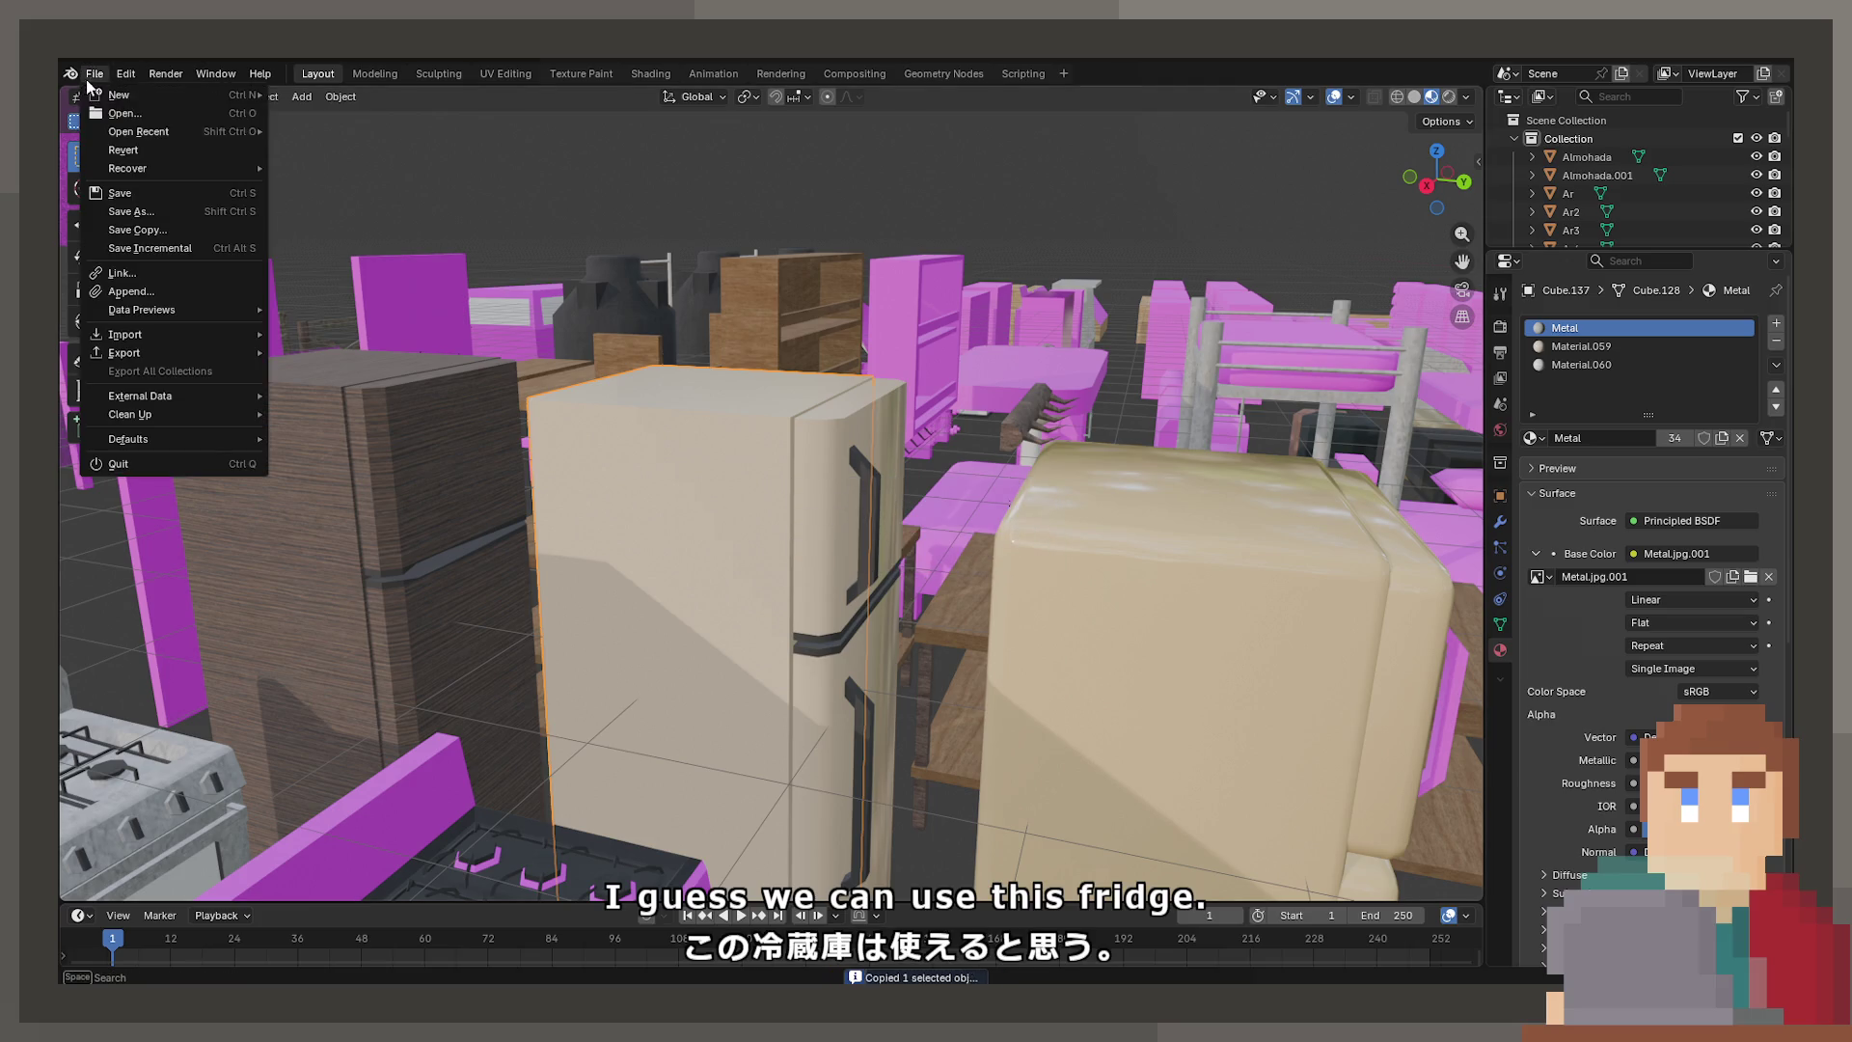
{"action": "mouse_move", "coordinate": [154, 131]}
{"action": "left_click", "coordinate": [405, 150]}
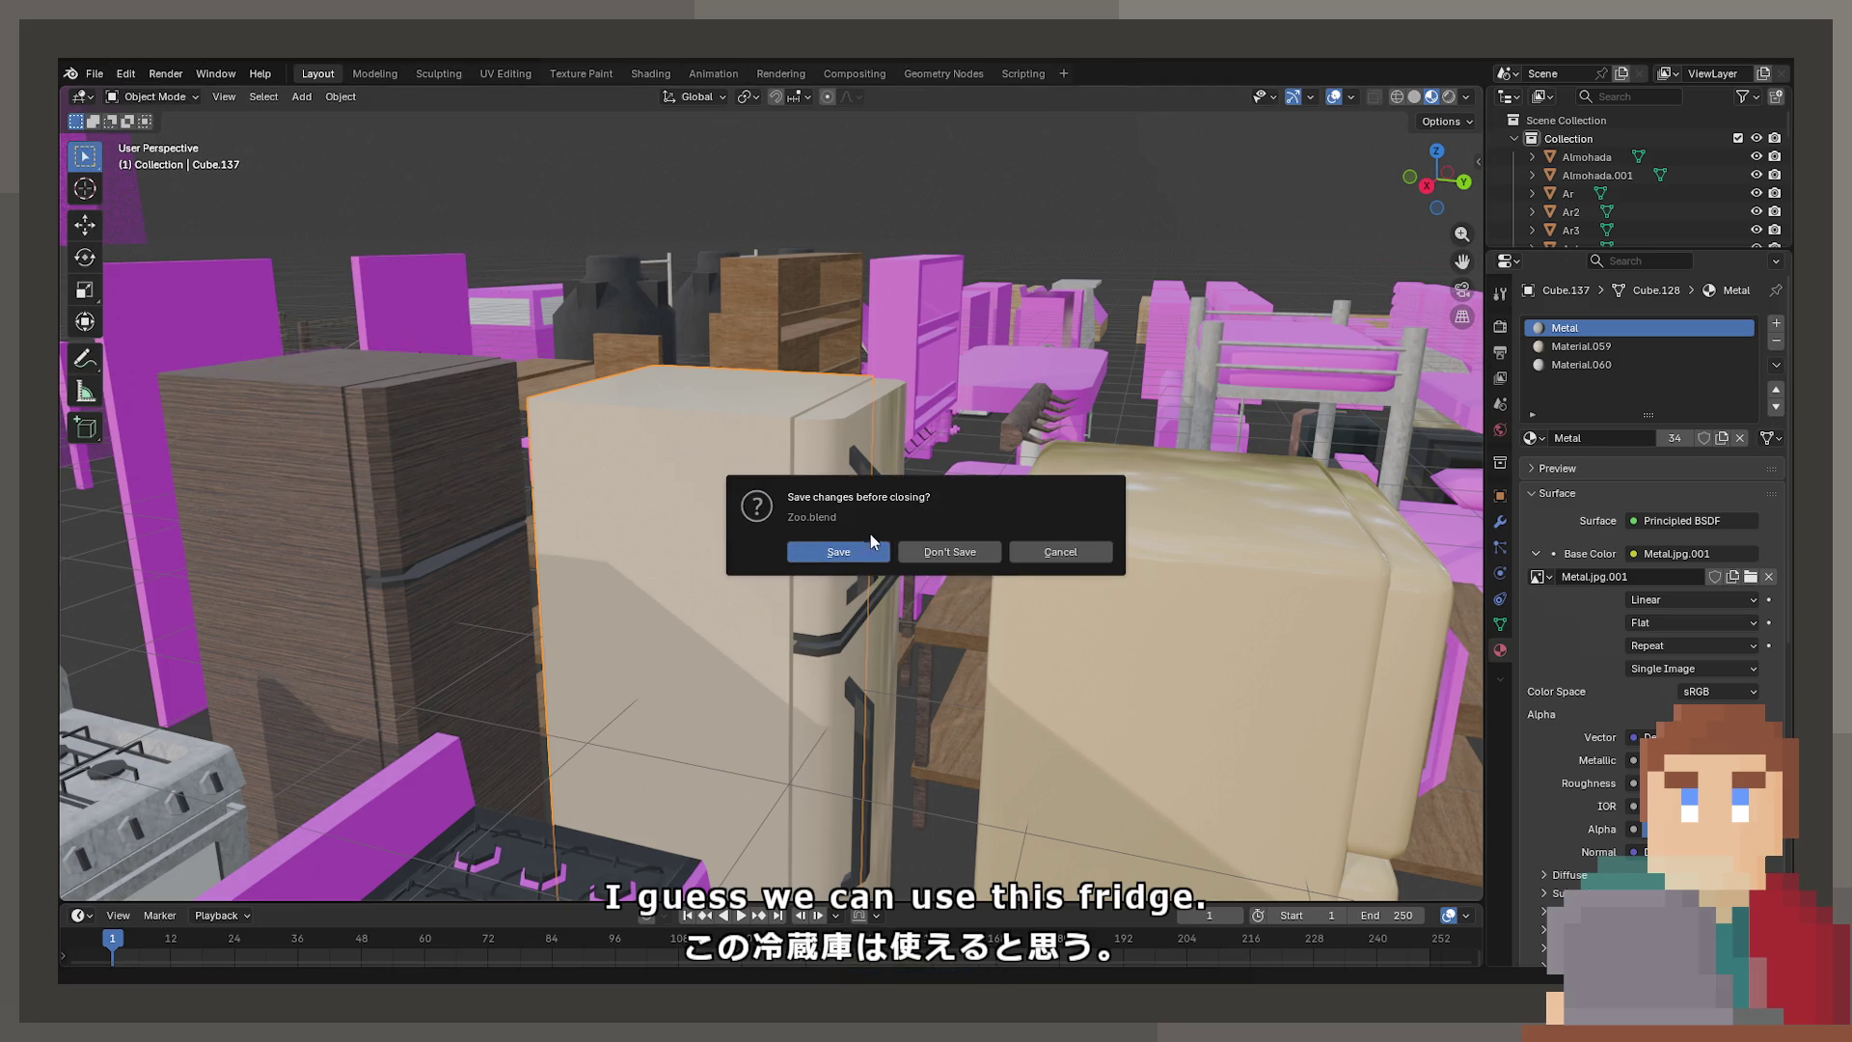
{"action": "left_click", "coordinate": [823, 556]}
Paste the fridge, place it in top view, then undo the placement
{"action": "key", "text": "ctrl+v"}
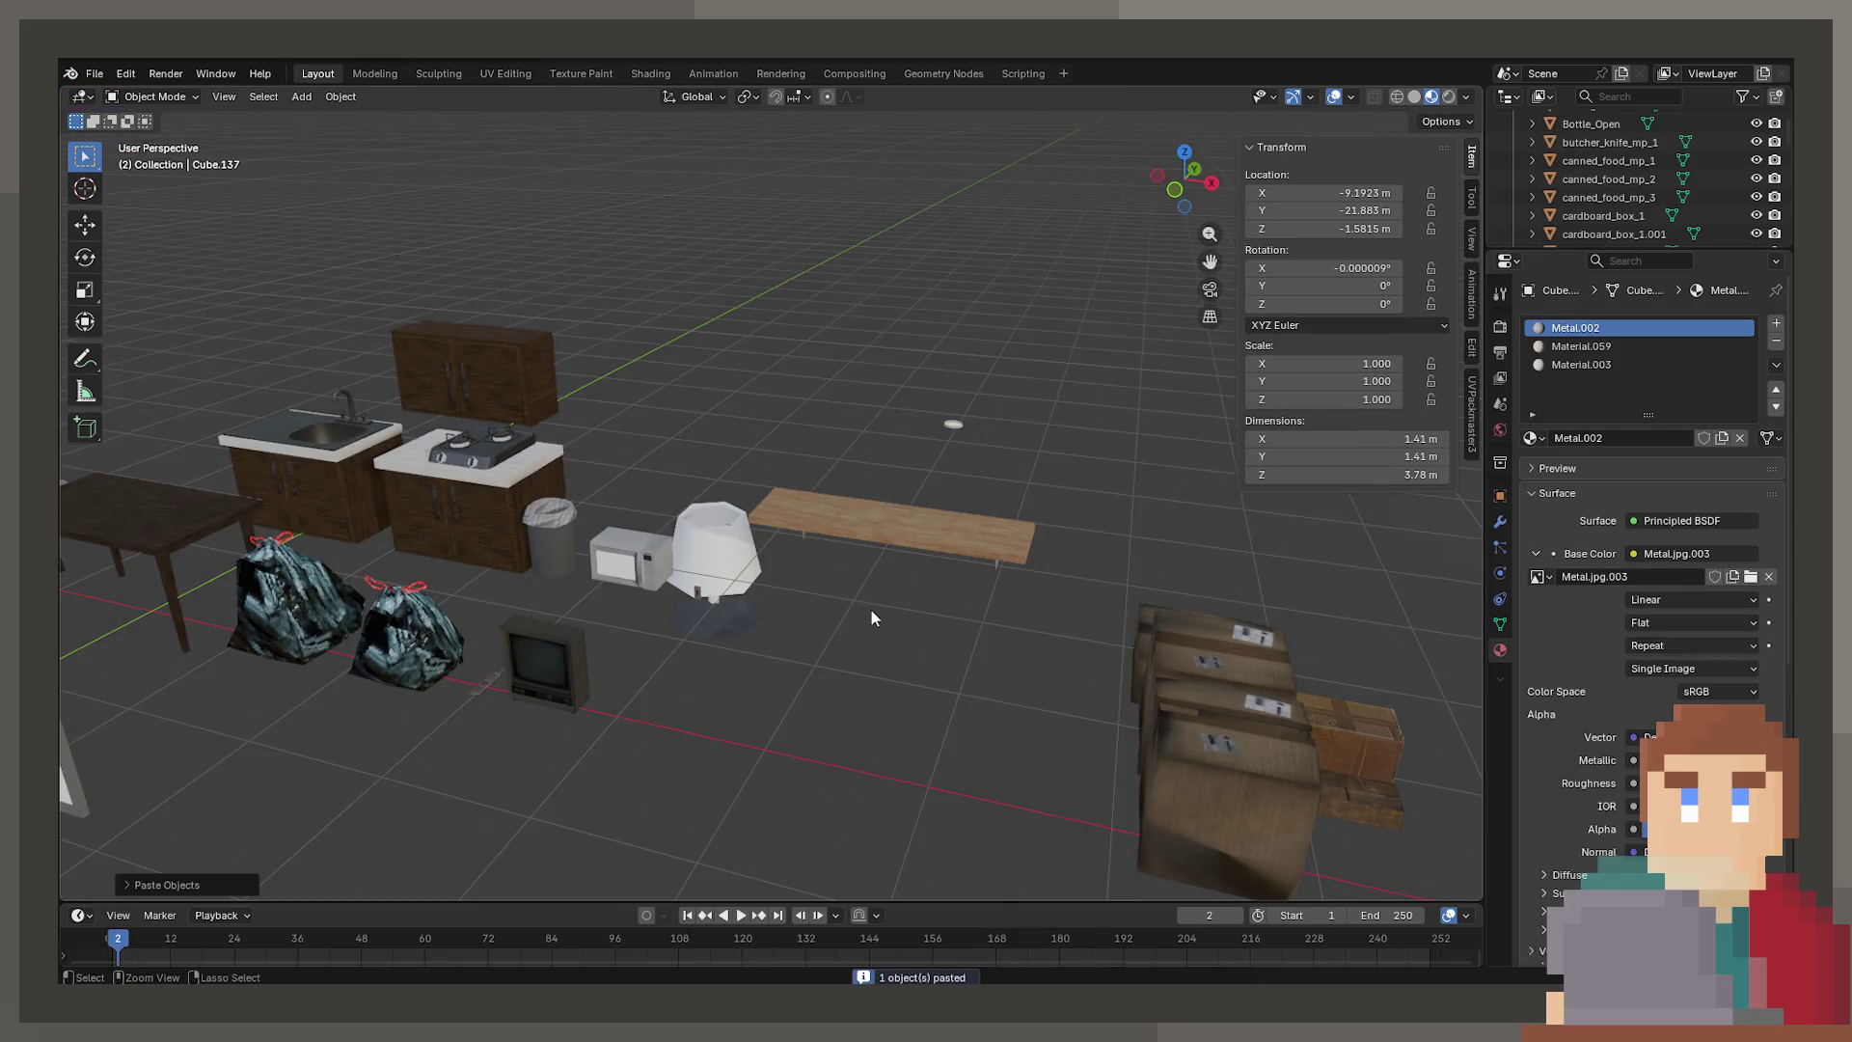
{"action": "scroll", "coordinate": [715, 559], "scroll_direction": "down", "scroll_amount": 4}
{"action": "key", "text": "KP_7"}
{"action": "scroll", "coordinate": [661, 663], "scroll_direction": "down", "scroll_amount": 4}
{"action": "key", "text": "g"}
{"action": "left_click", "coordinate": [791, 507]}
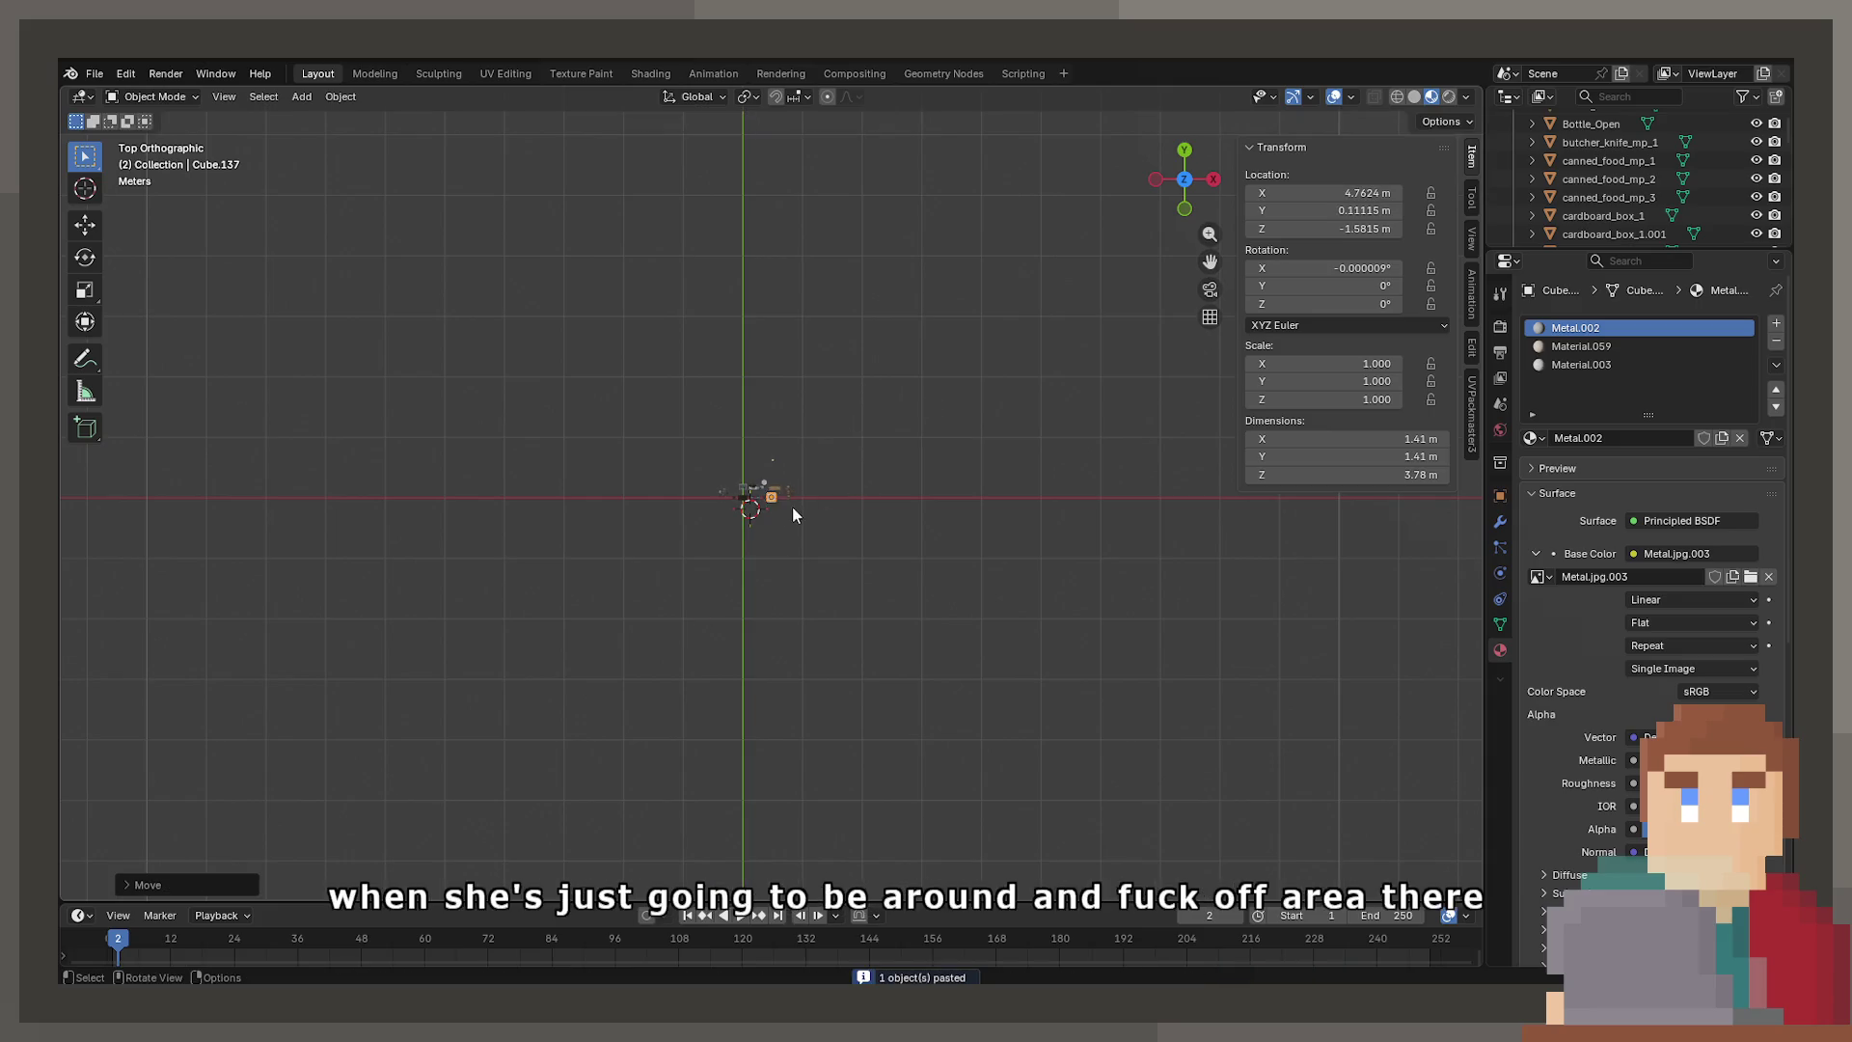
{"action": "scroll", "coordinate": [708, 638], "scroll_direction": "up", "scroll_amount": 5}
{"action": "mouse_move", "coordinate": [708, 639]}
{"action": "middle_mouse_down"}
{"action": "mouse_move", "coordinate": [765, 546]}
{"action": "mouse_move", "coordinate": [719, 520]}
{"action": "mouse_move", "coordinate": [692, 613]}
{"action": "mouse_move", "coordinate": [727, 513]}
{"action": "mouse_move", "coordinate": [661, 494]}
{"action": "mouse_move", "coordinate": [689, 622]}
{"action": "middle_mouse_up"}
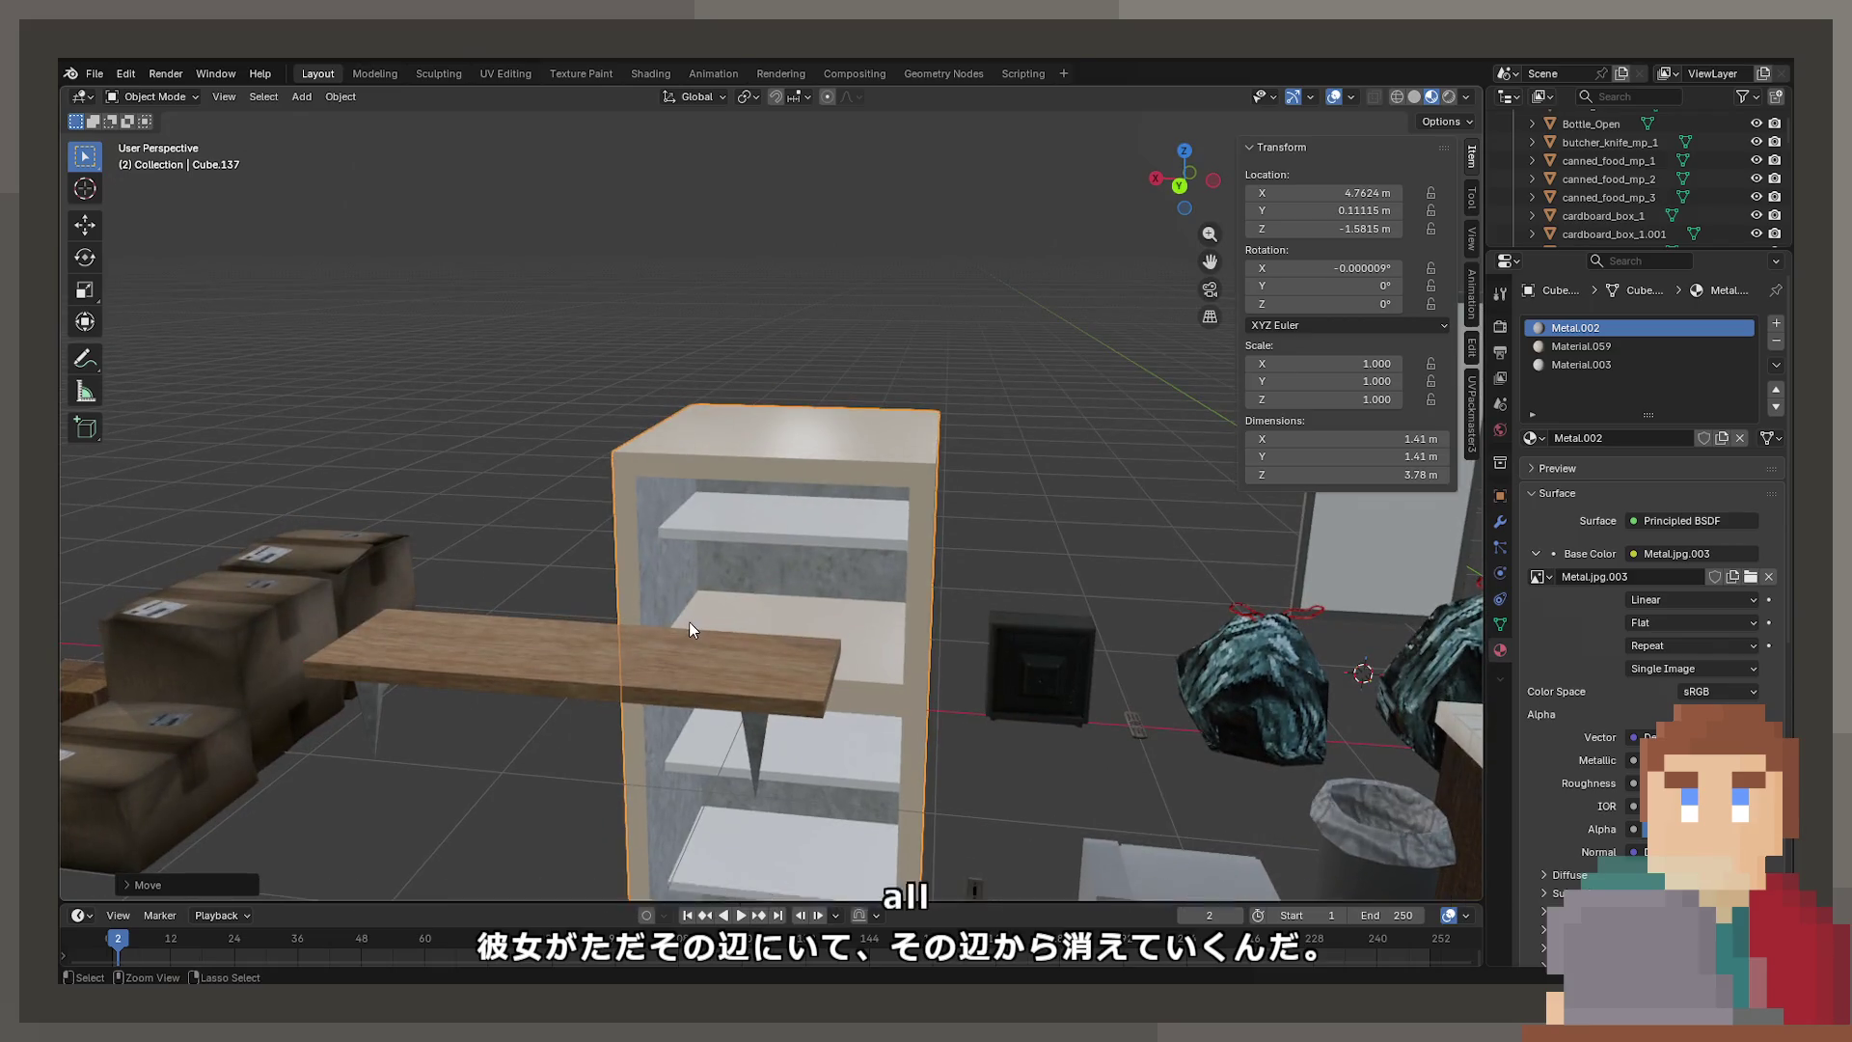
{"action": "key", "text": "ctrl+z"}
Reopen Zoo.blend and copy the three selected fridge parts
{"action": "left_click", "coordinate": [95, 74]}
{"action": "mouse_move", "coordinate": [138, 131]}
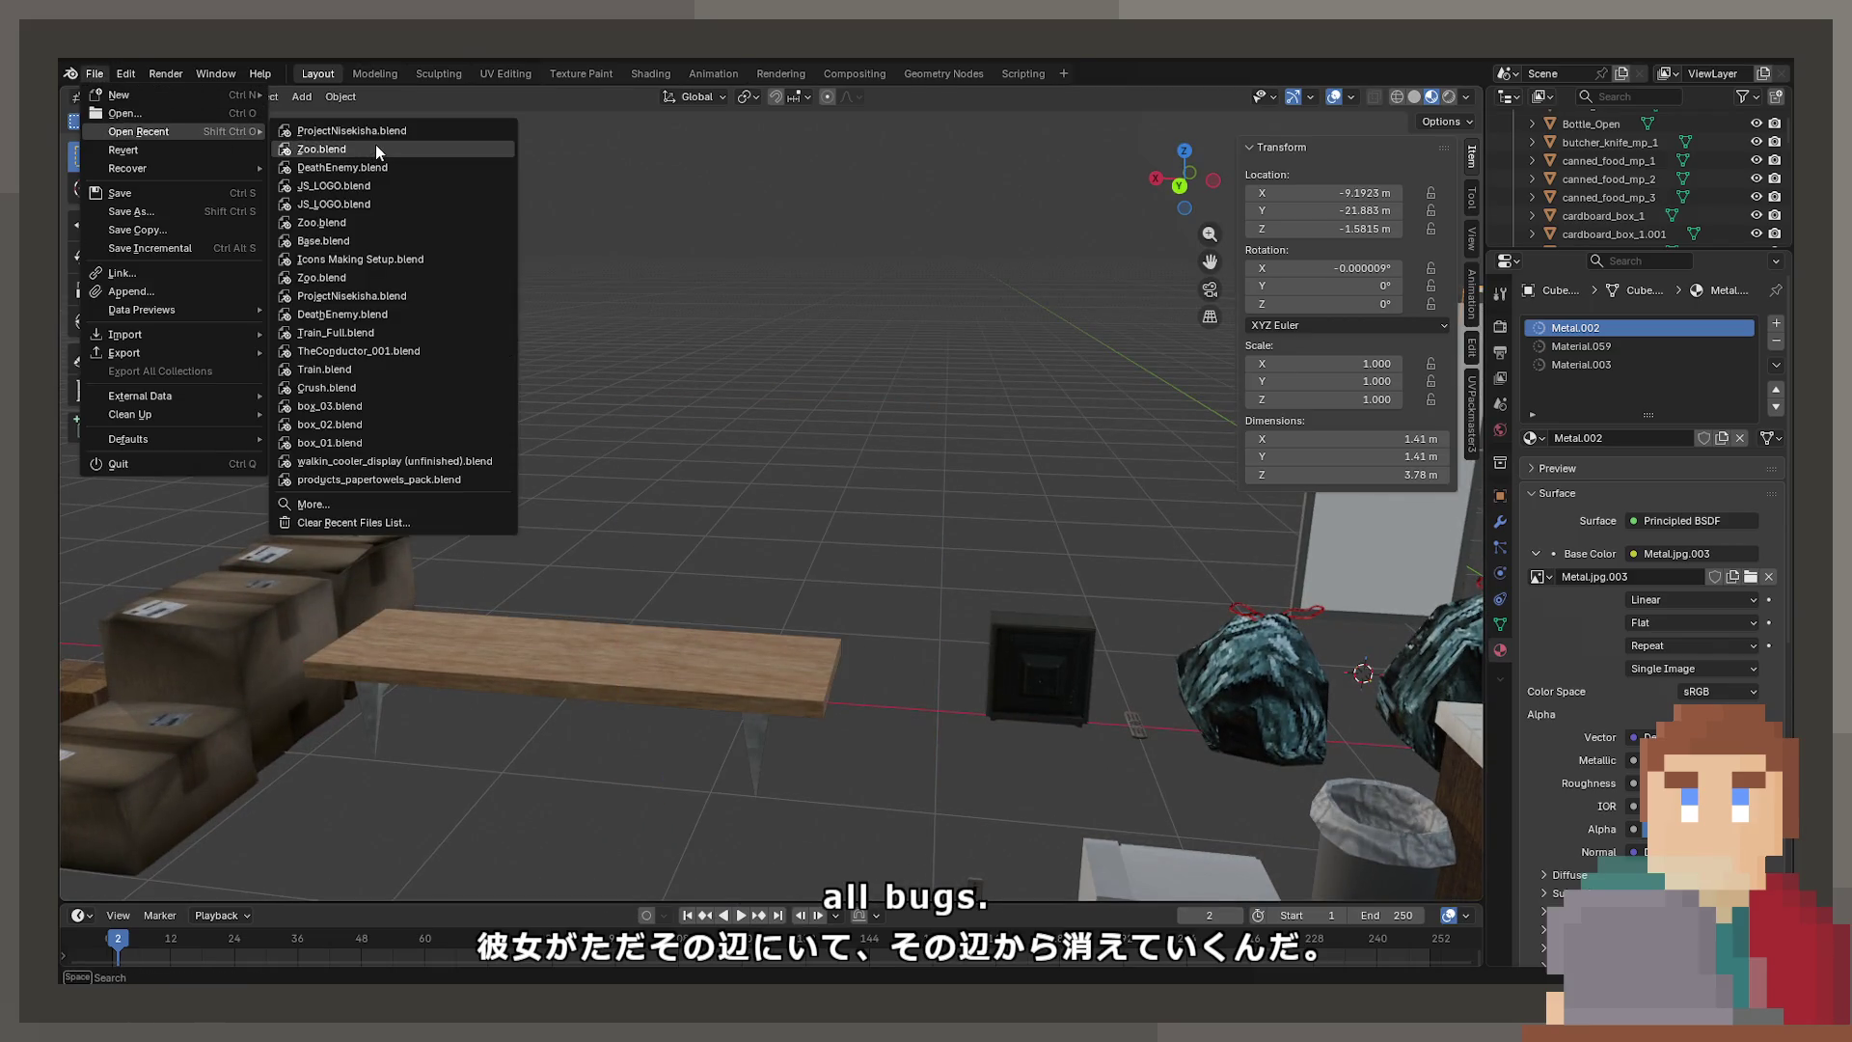
{"action": "left_click", "coordinate": [376, 149]}
{"action": "left_click", "coordinate": [928, 552]}
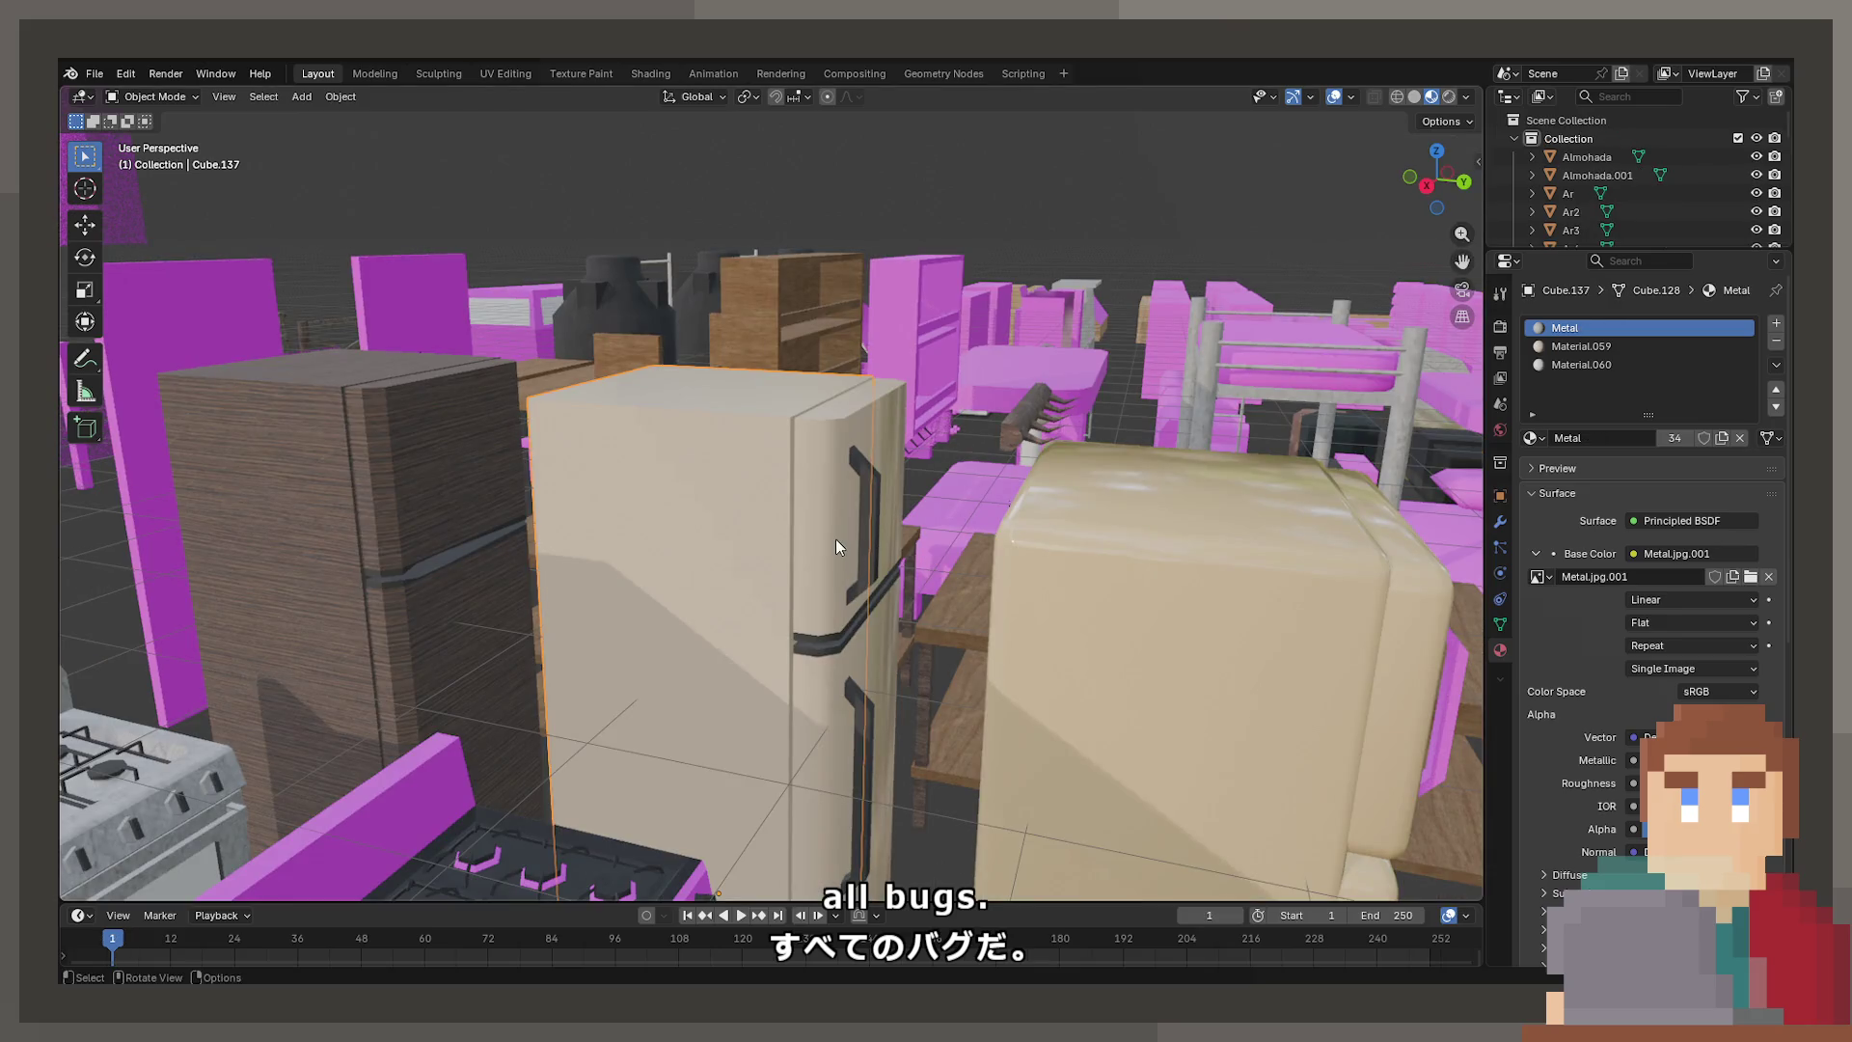
{"action": "mouse_move", "coordinate": [830, 529]}
{"action": "middle_mouse_down"}
{"action": "mouse_move", "coordinate": [826, 711]}
{"action": "mouse_move", "coordinate": [674, 582]}
{"action": "mouse_move", "coordinate": [711, 541]}
{"action": "middle_mouse_up"}
{"action": "scroll", "coordinate": [710, 541], "scroll_direction": "down", "scroll_amount": 4}
{"action": "key", "text": "ctrl+c"}
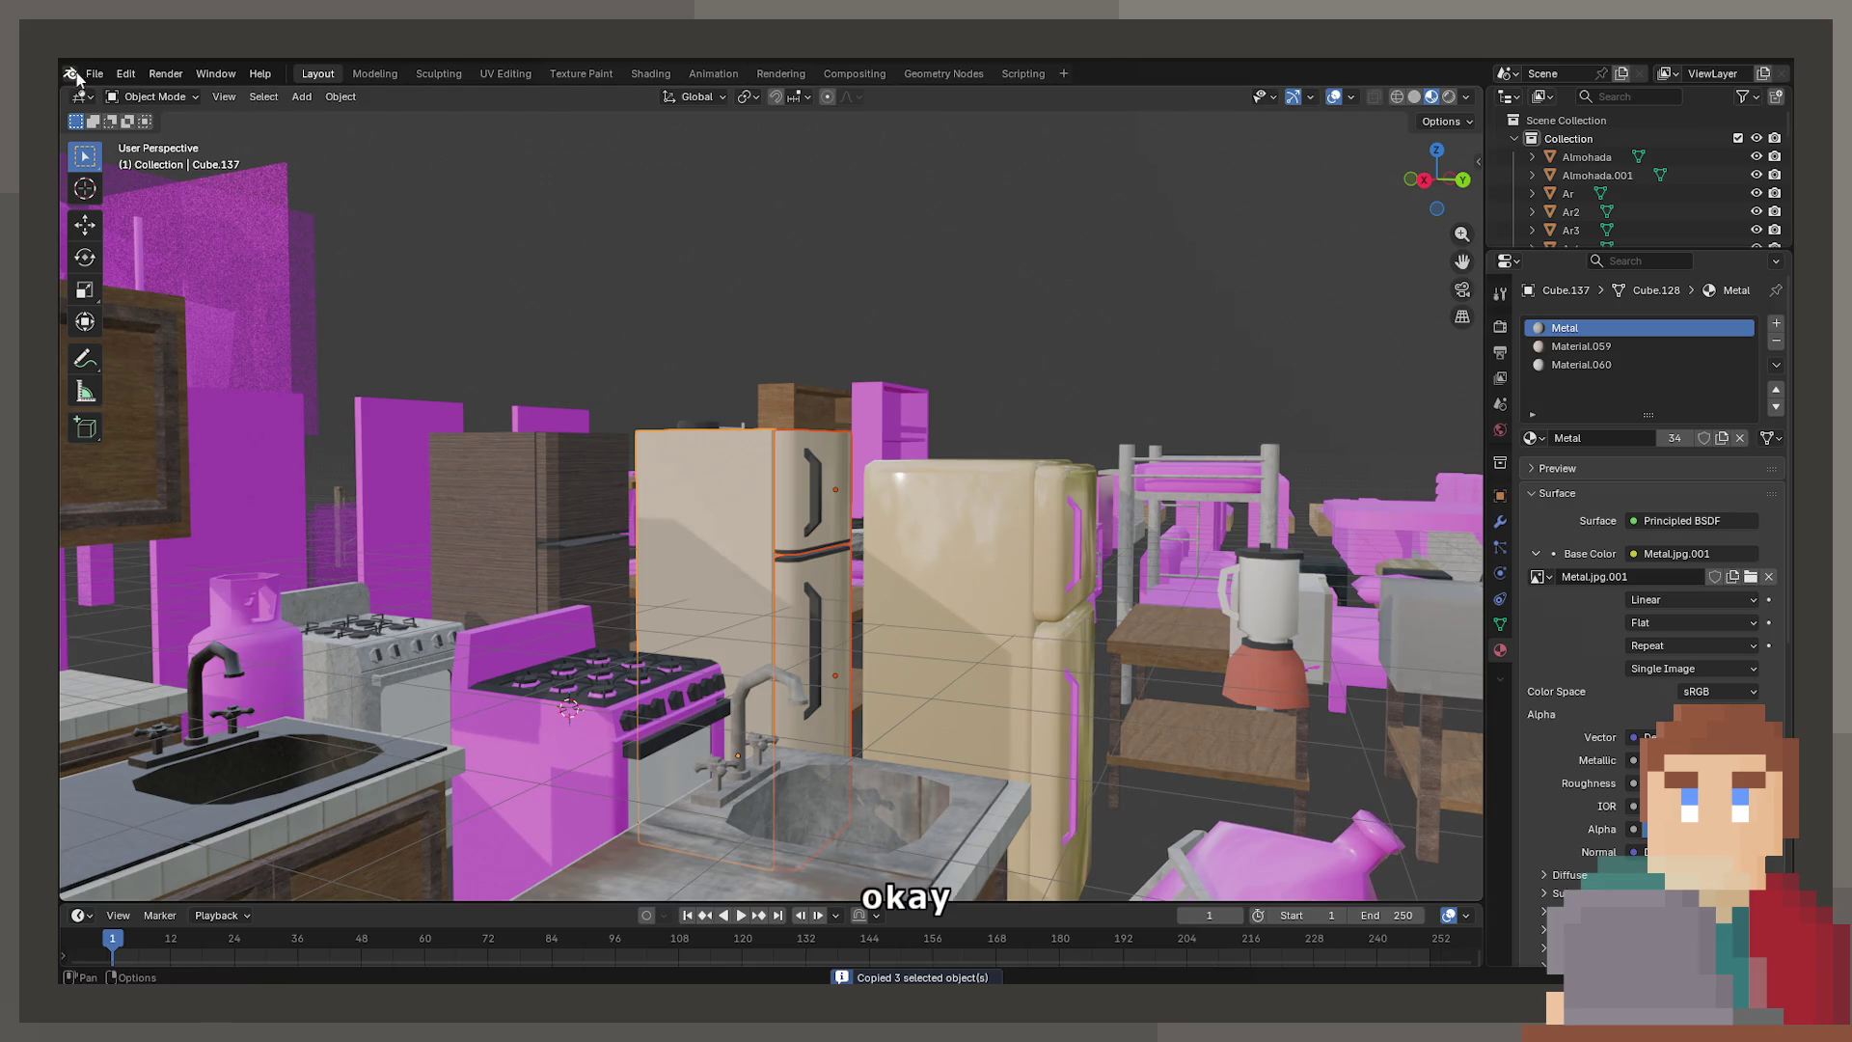
Return to the kitchen scene, saving the current file, and paste the fridge parts
{"action": "left_click", "coordinate": [95, 74]}
{"action": "mouse_move", "coordinate": [176, 141]}
{"action": "left_click", "coordinate": [289, 151]}
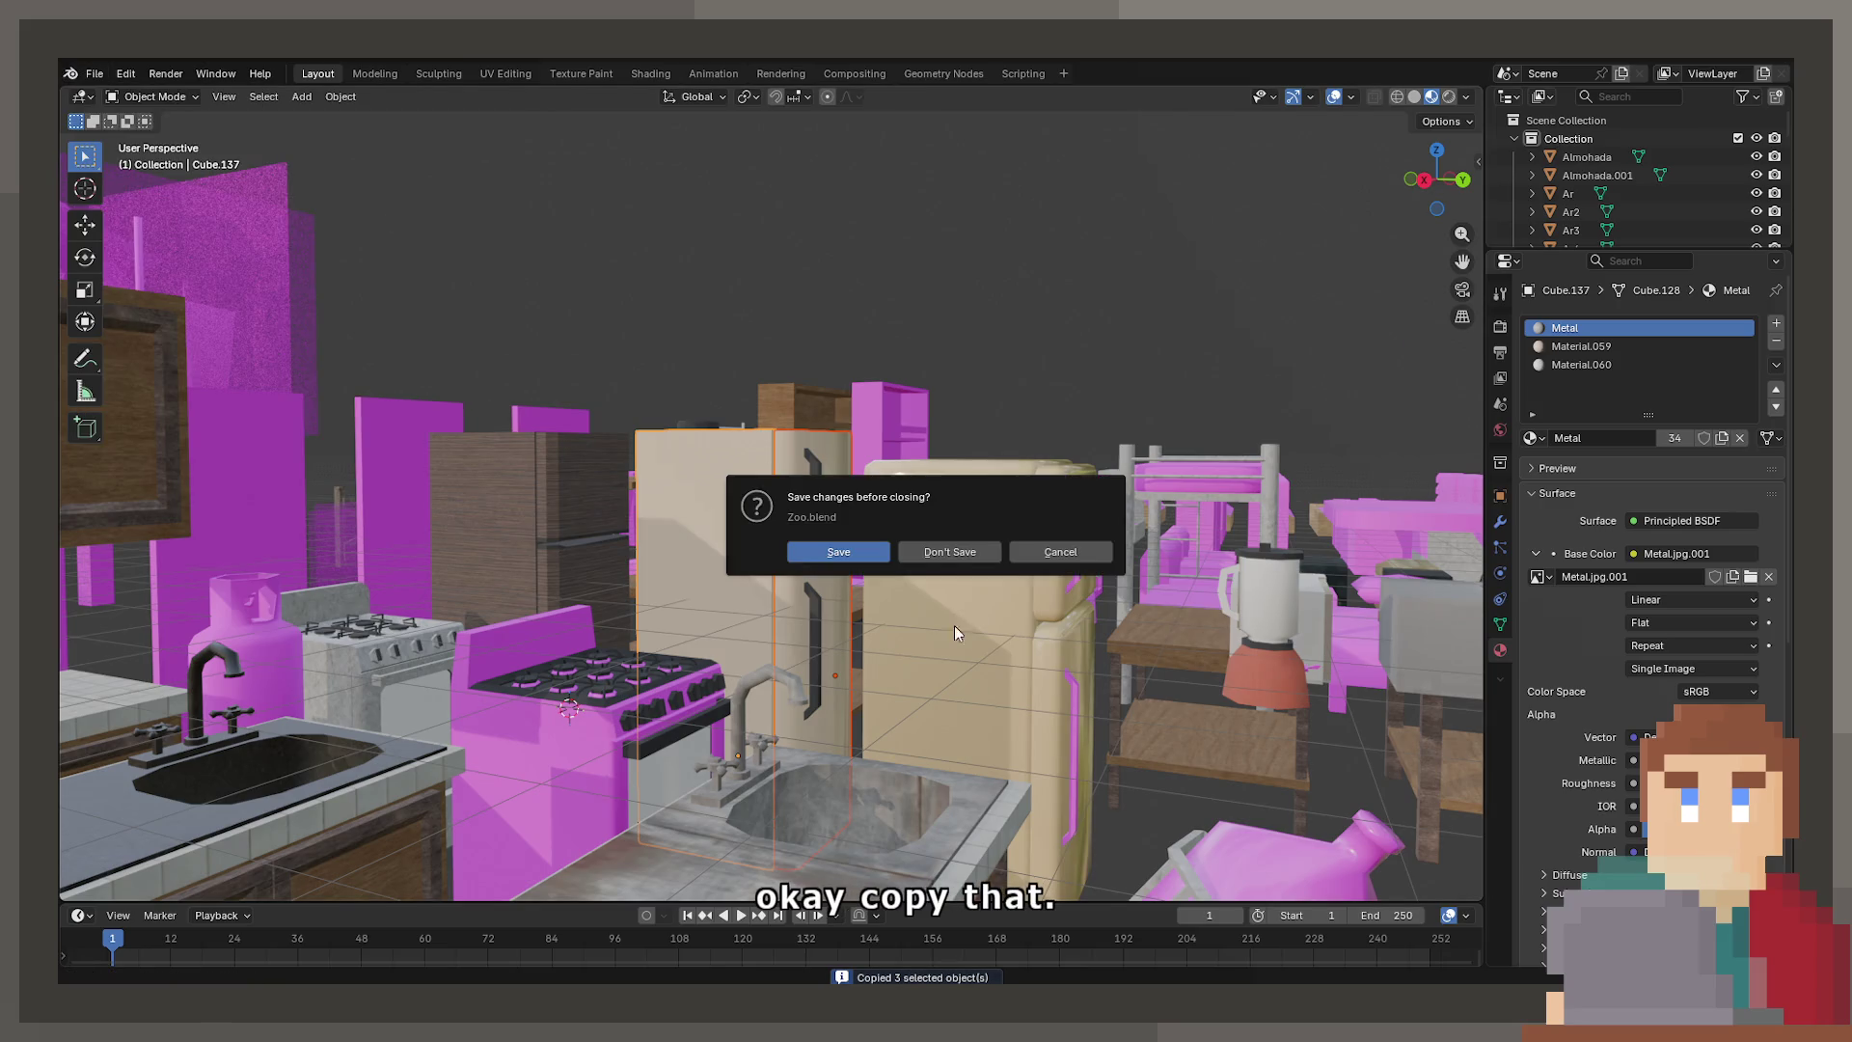
{"action": "left_click", "coordinate": [886, 548]}
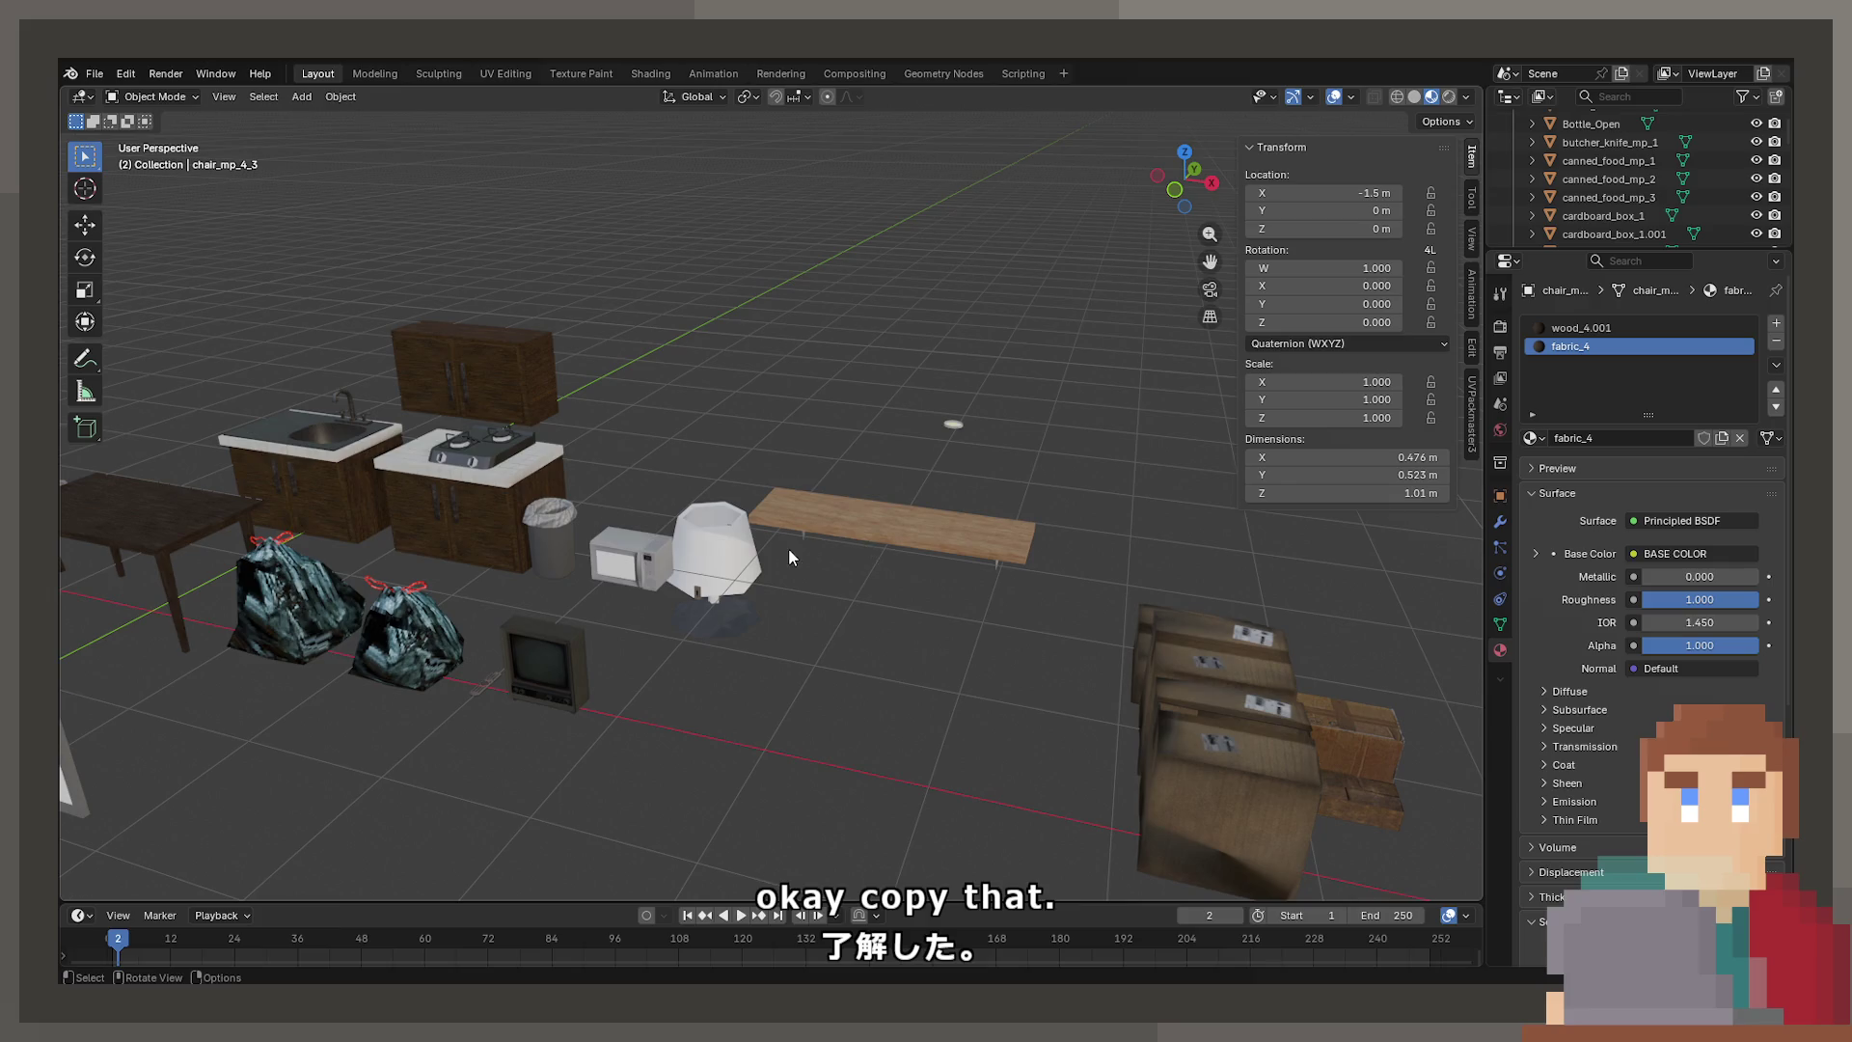
{"action": "scroll", "coordinate": [739, 605], "scroll_direction": "down", "scroll_amount": 8}
{"action": "key", "text": "ctrl+v"}
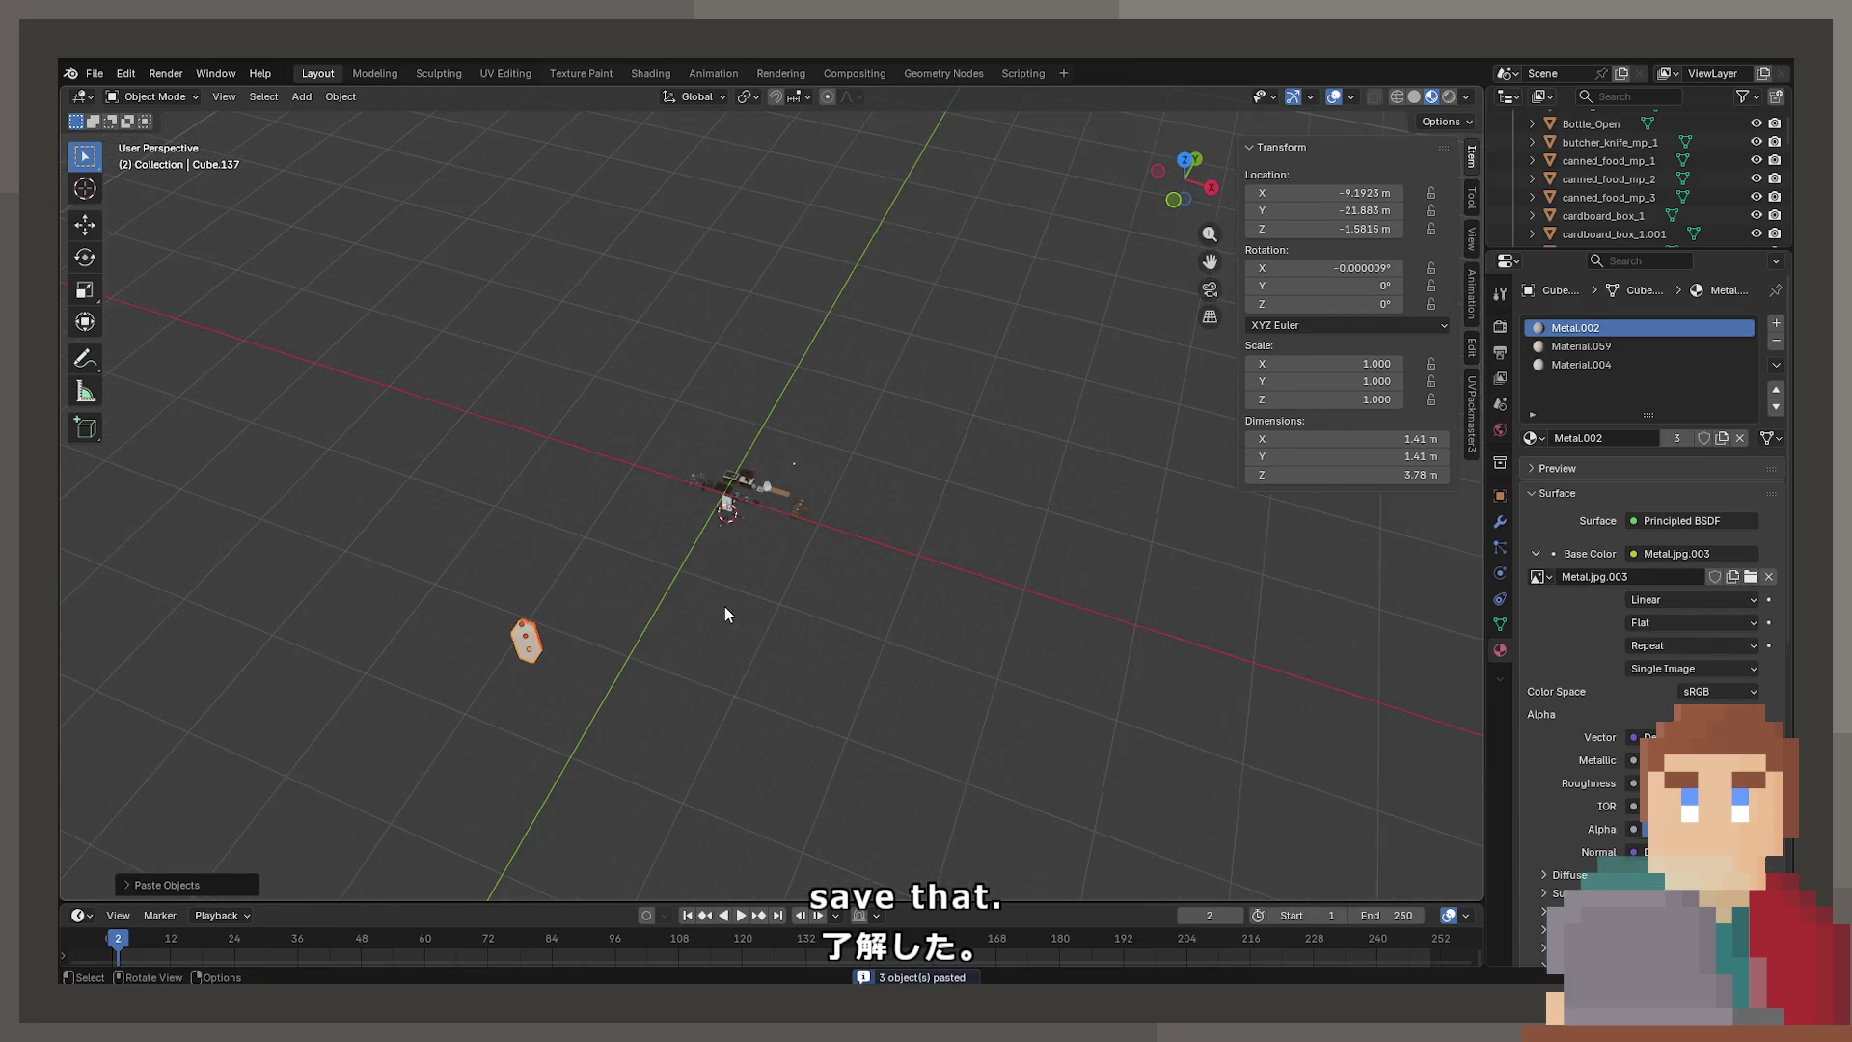
In top view, move the fridge and rotate it 180 degrees
{"action": "key", "text": "KP_7"}
{"action": "key", "text": "g"}
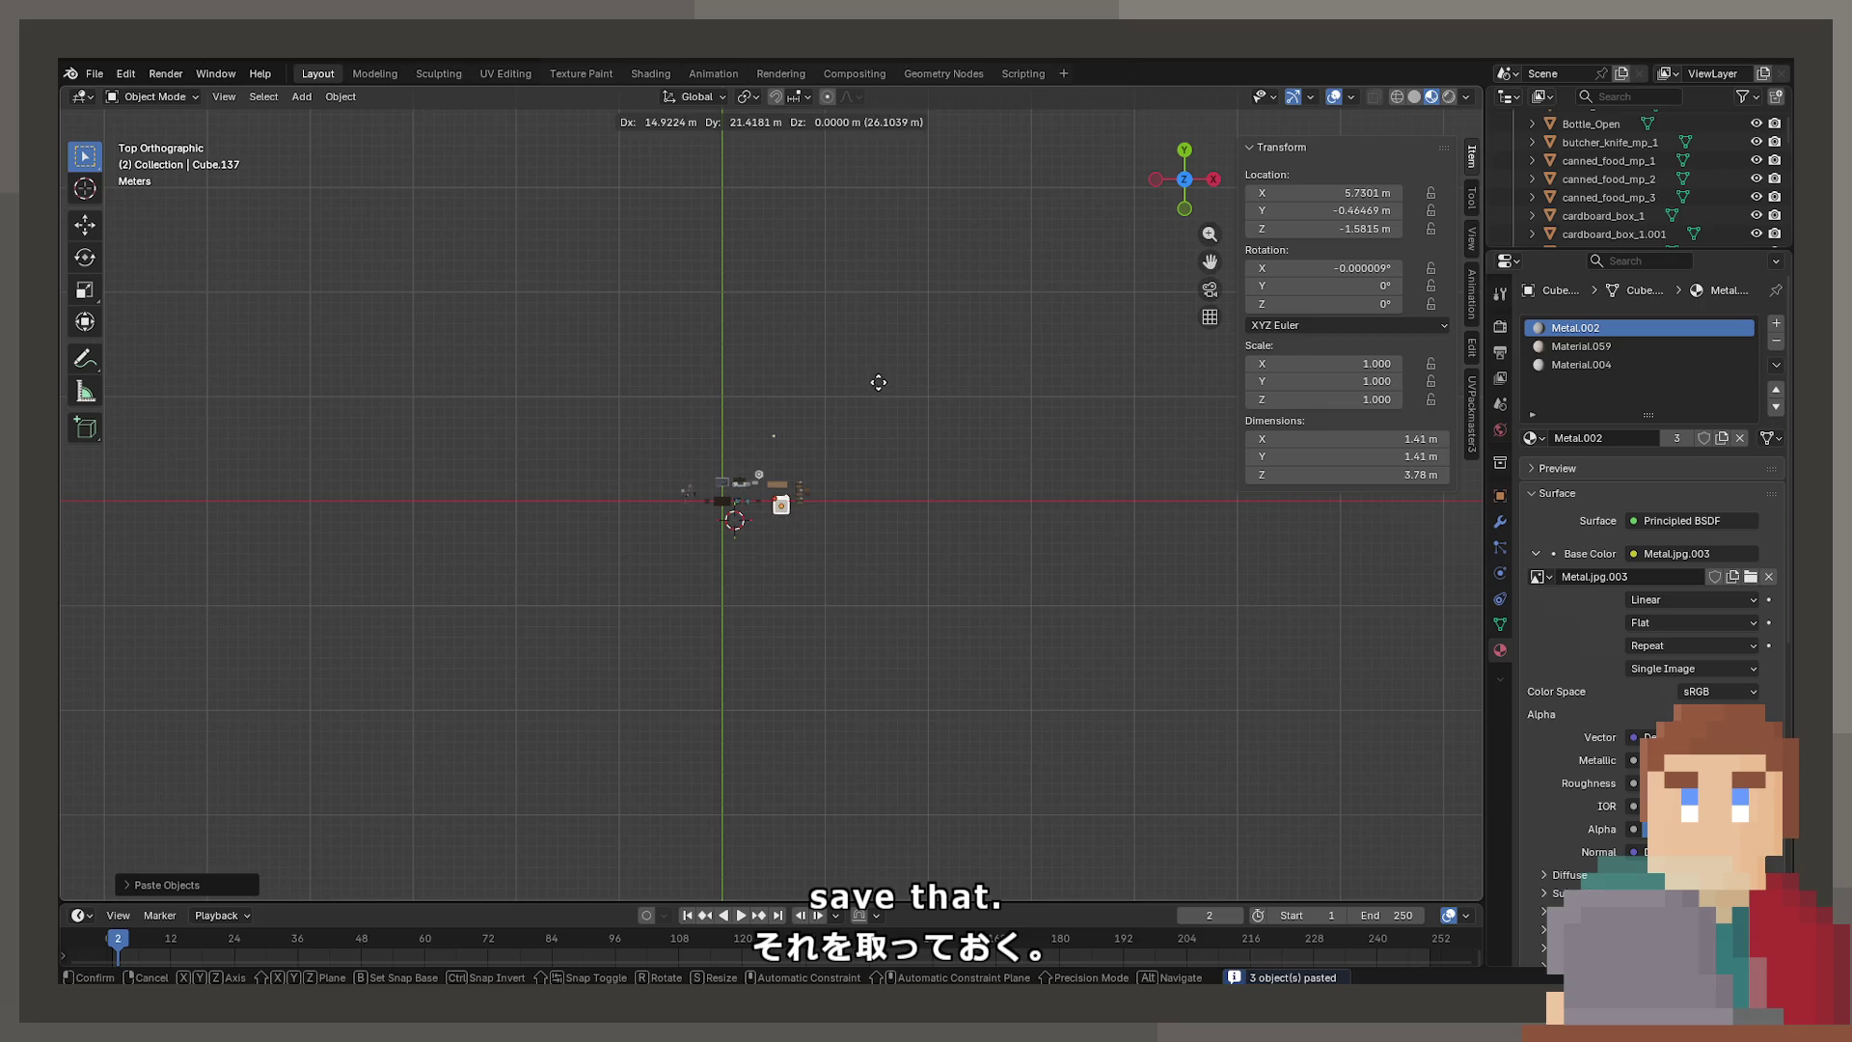
{"action": "left_click", "coordinate": [819, 472]}
{"action": "scroll", "coordinate": [781, 611], "scroll_direction": "up", "scroll_amount": 10}
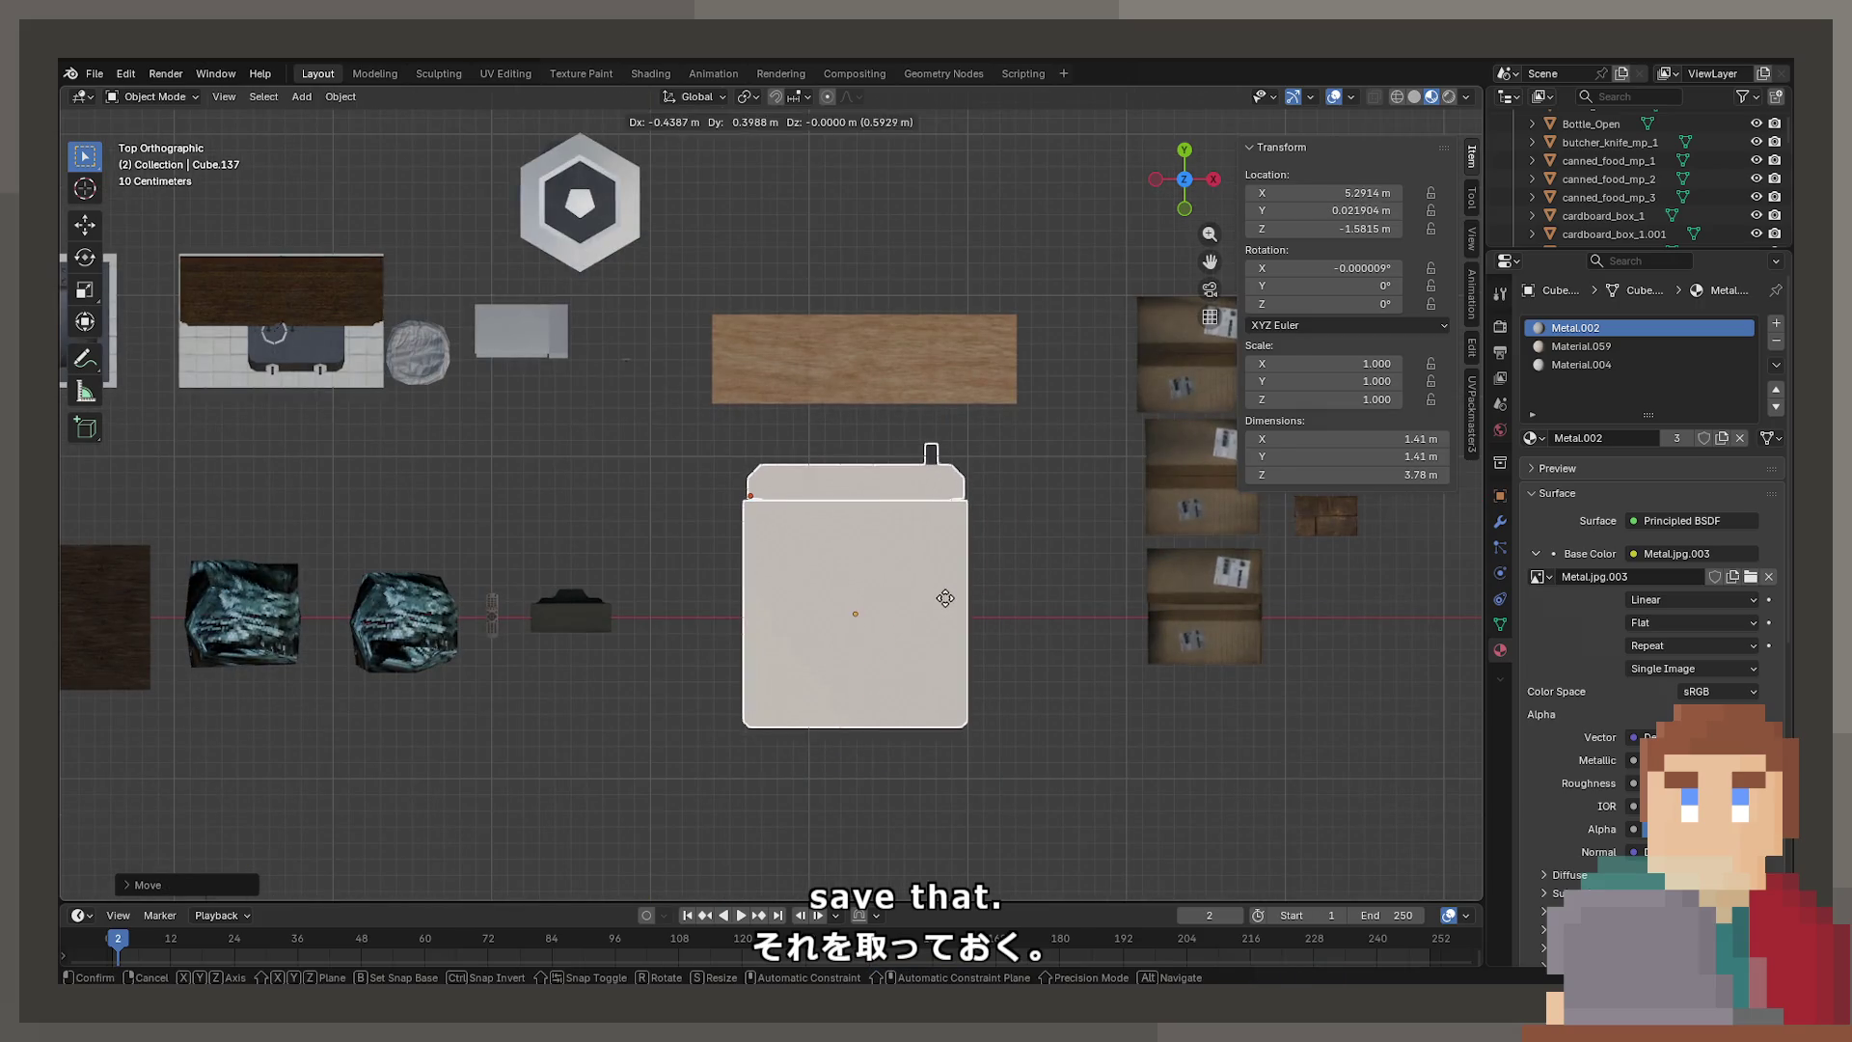
{"action": "type", "text": "r"}
{"action": "type", "text": "180"}
{"action": "key", "text": "Return"}
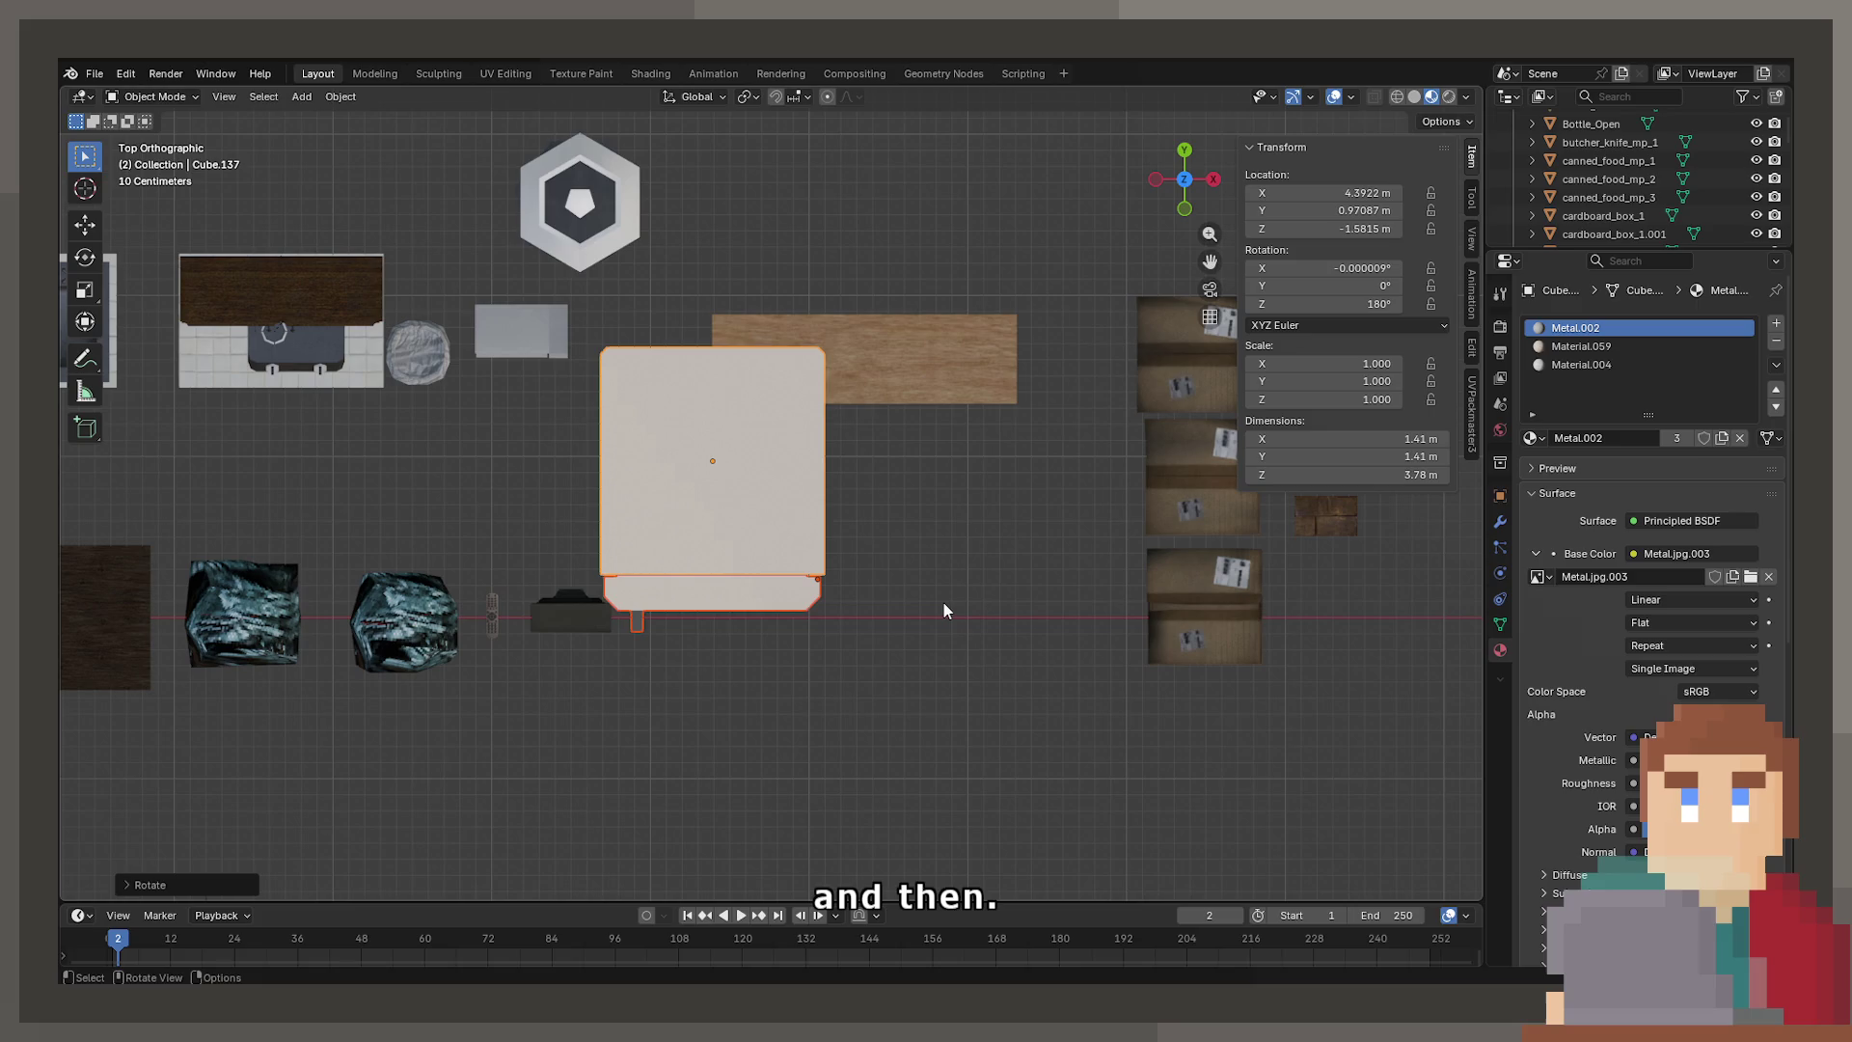
Reposition the fridge and raise it along Z to about 0.69 m
{"action": "key", "text": "g"}
{"action": "left_click", "coordinate": [1083, 756]}
{"action": "middle_click_drag", "start_coordinate": [1083, 756], "coordinate": [901, 519]}
{"action": "key", "text": "g"}
{"action": "key", "text": "z"}
{"action": "left_click", "coordinate": [849, 280]}
{"action": "mouse_move", "coordinate": [849, 279]}
{"action": "middle_mouse_down"}
{"action": "mouse_move", "coordinate": [742, 372]}
{"action": "mouse_move", "coordinate": [798, 366]}
{"action": "middle_mouse_up"}
From top view, slide the fridge into place beside the sink counter
{"action": "key", "text": "KP_7"}
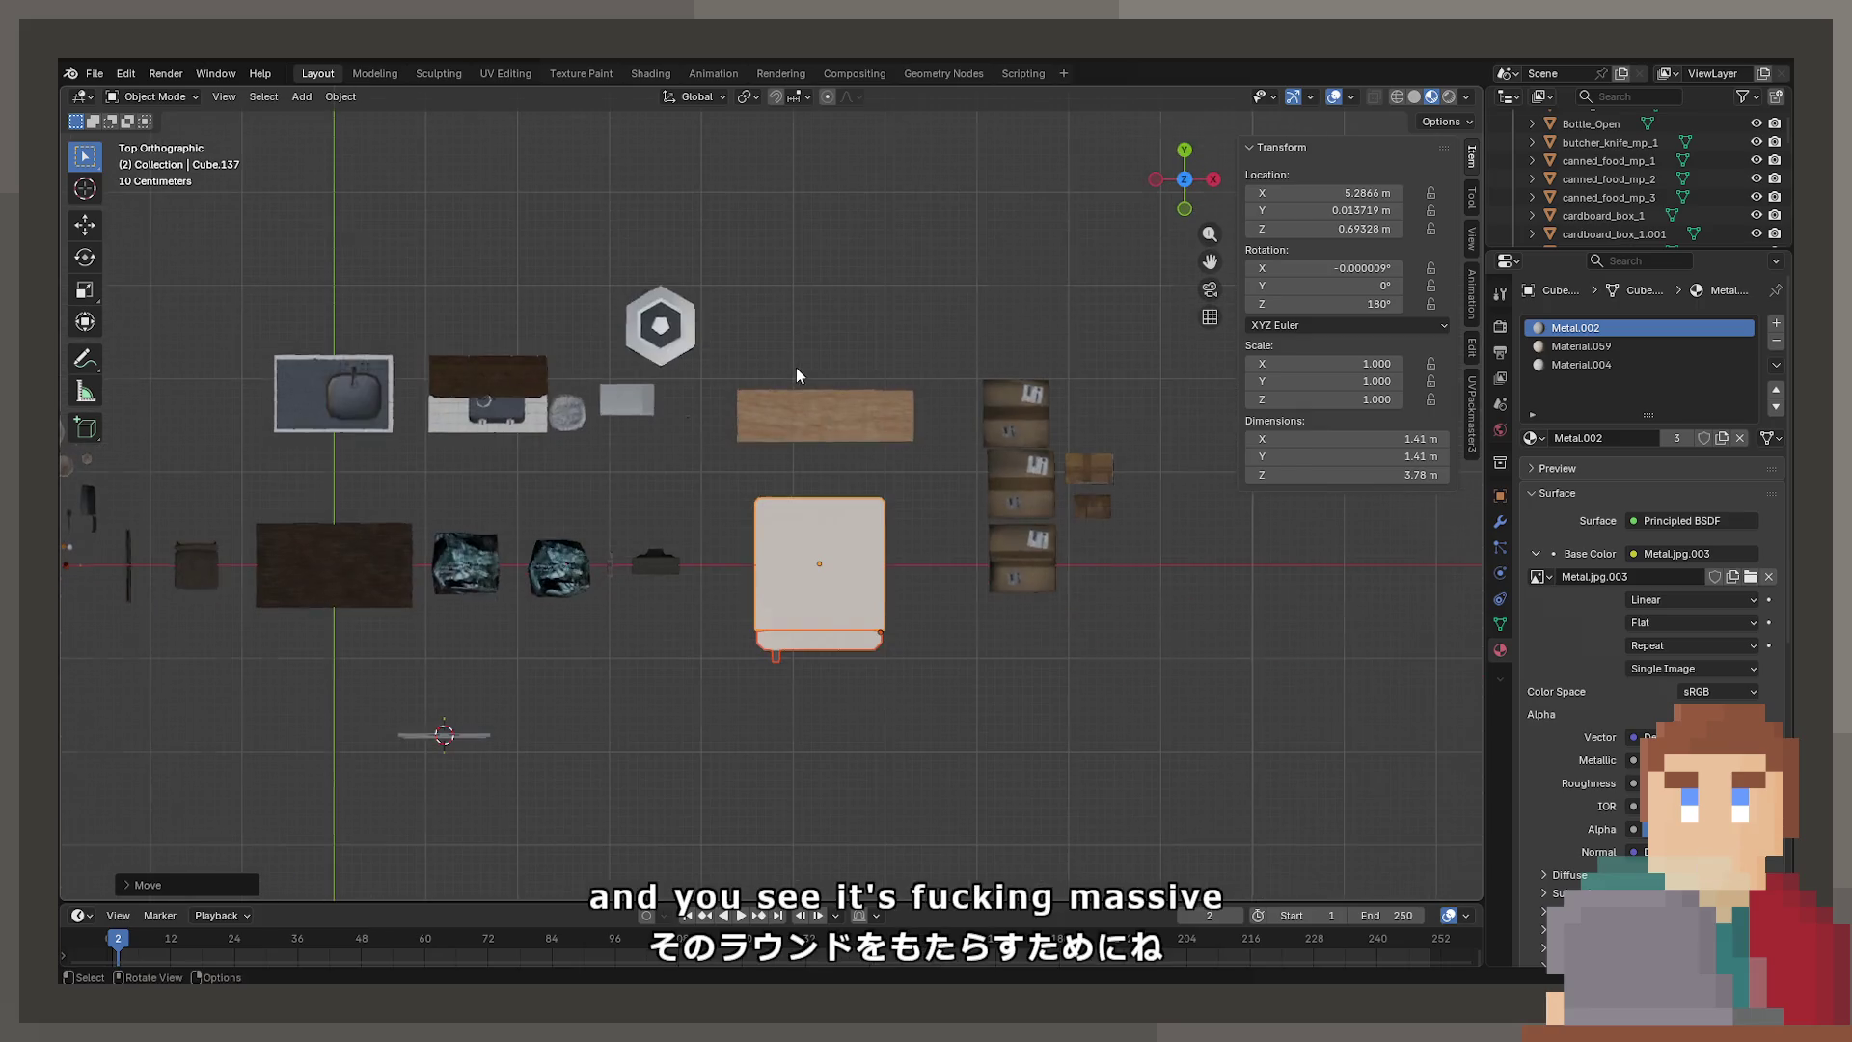
{"action": "key", "text": "g"}
{"action": "left_click", "coordinate": [581, 284]}
{"action": "scroll", "coordinate": [581, 293], "scroll_direction": "up", "scroll_amount": 4}
{"action": "mouse_move", "coordinate": [582, 293]}
{"action": "middle_mouse_down", "text": "shift"}
{"action": "mouse_move", "coordinate": [1195, 426]}
{"action": "mouse_move", "coordinate": [802, 500]}
{"action": "middle_mouse_up", "text": "shift"}
{"action": "key", "text": "g"}
{"action": "left_click", "coordinate": [351, 534]}
{"action": "middle_click_drag", "start_coordinate": [350, 534], "coordinate": [702, 477], "text": "shift"}
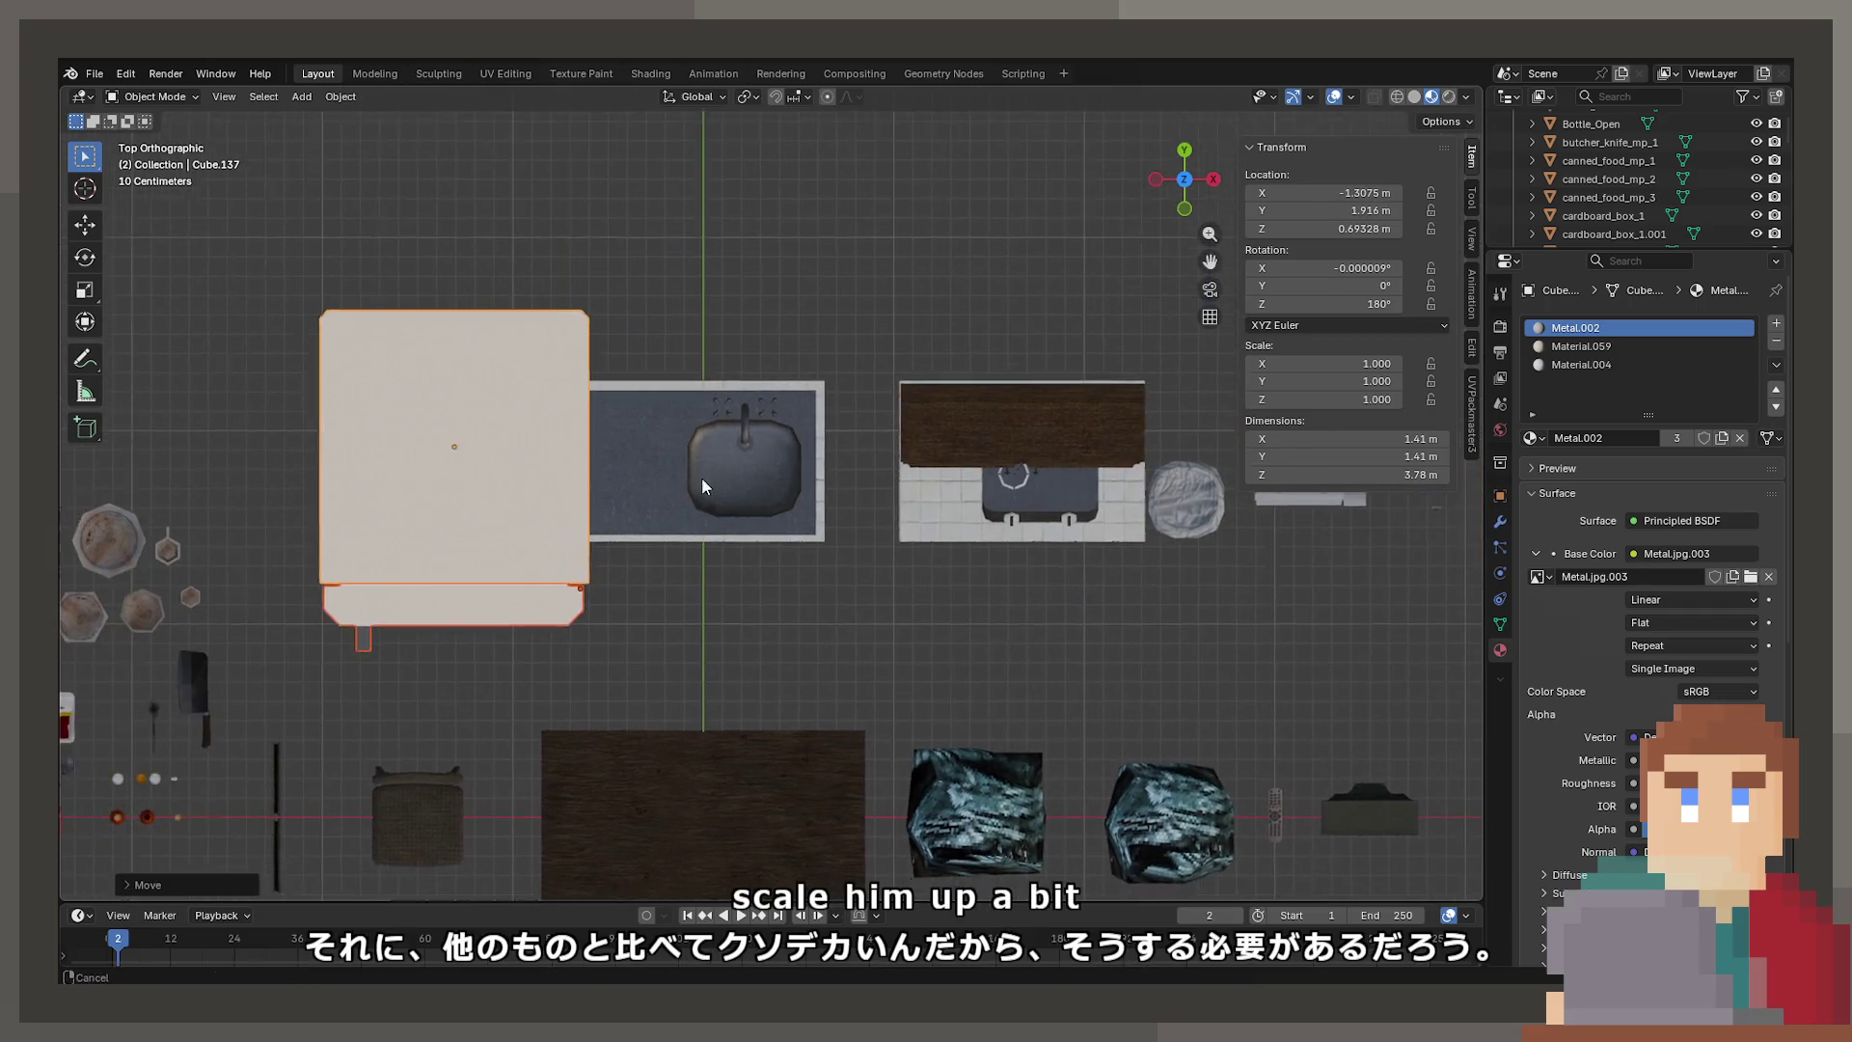
Scale the fridge down and nudge it against the sink counter
{"action": "key", "text": "s"}
{"action": "scroll", "coordinate": [614, 495], "scroll_direction": "up", "scroll_amount": 3}
{"action": "left_click", "coordinate": [716, 528]}
{"action": "key", "text": "g"}
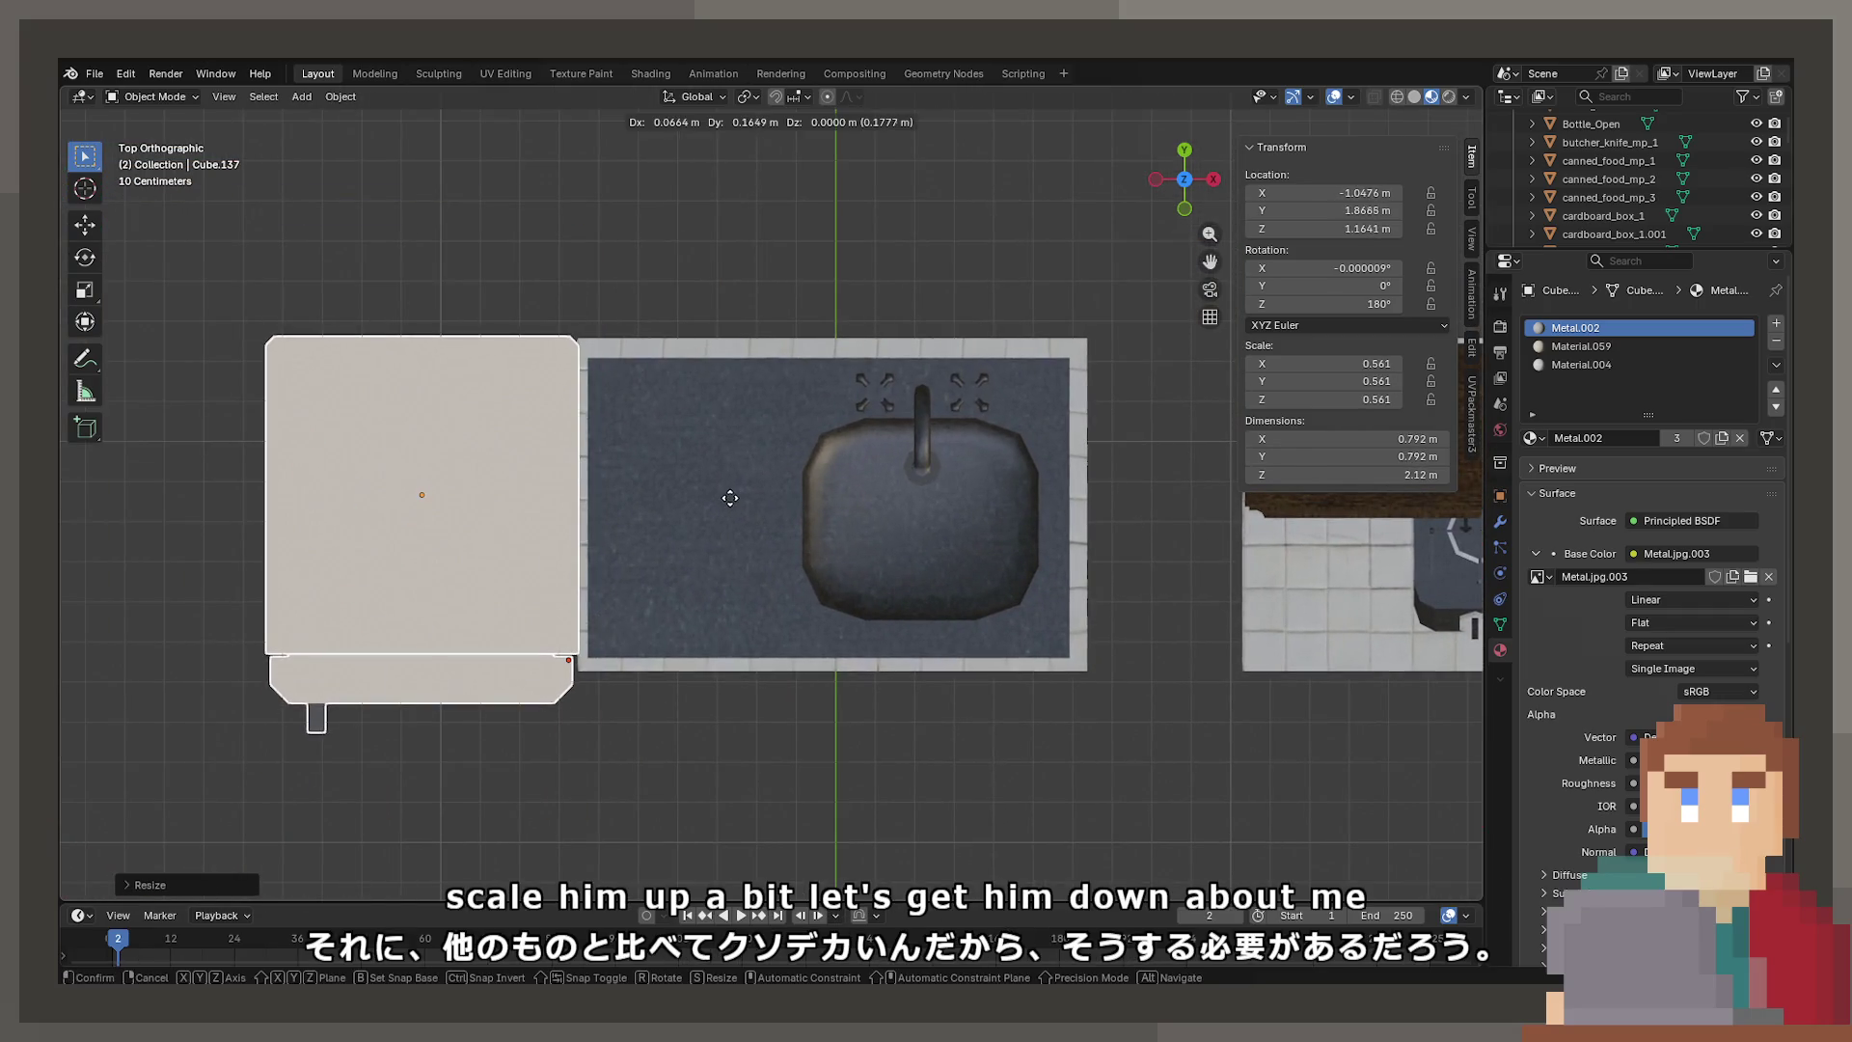
{"action": "key", "text": "s"}
{"action": "key", "text": "g"}
{"action": "key", "text": "s"}
{"action": "key", "text": "g"}
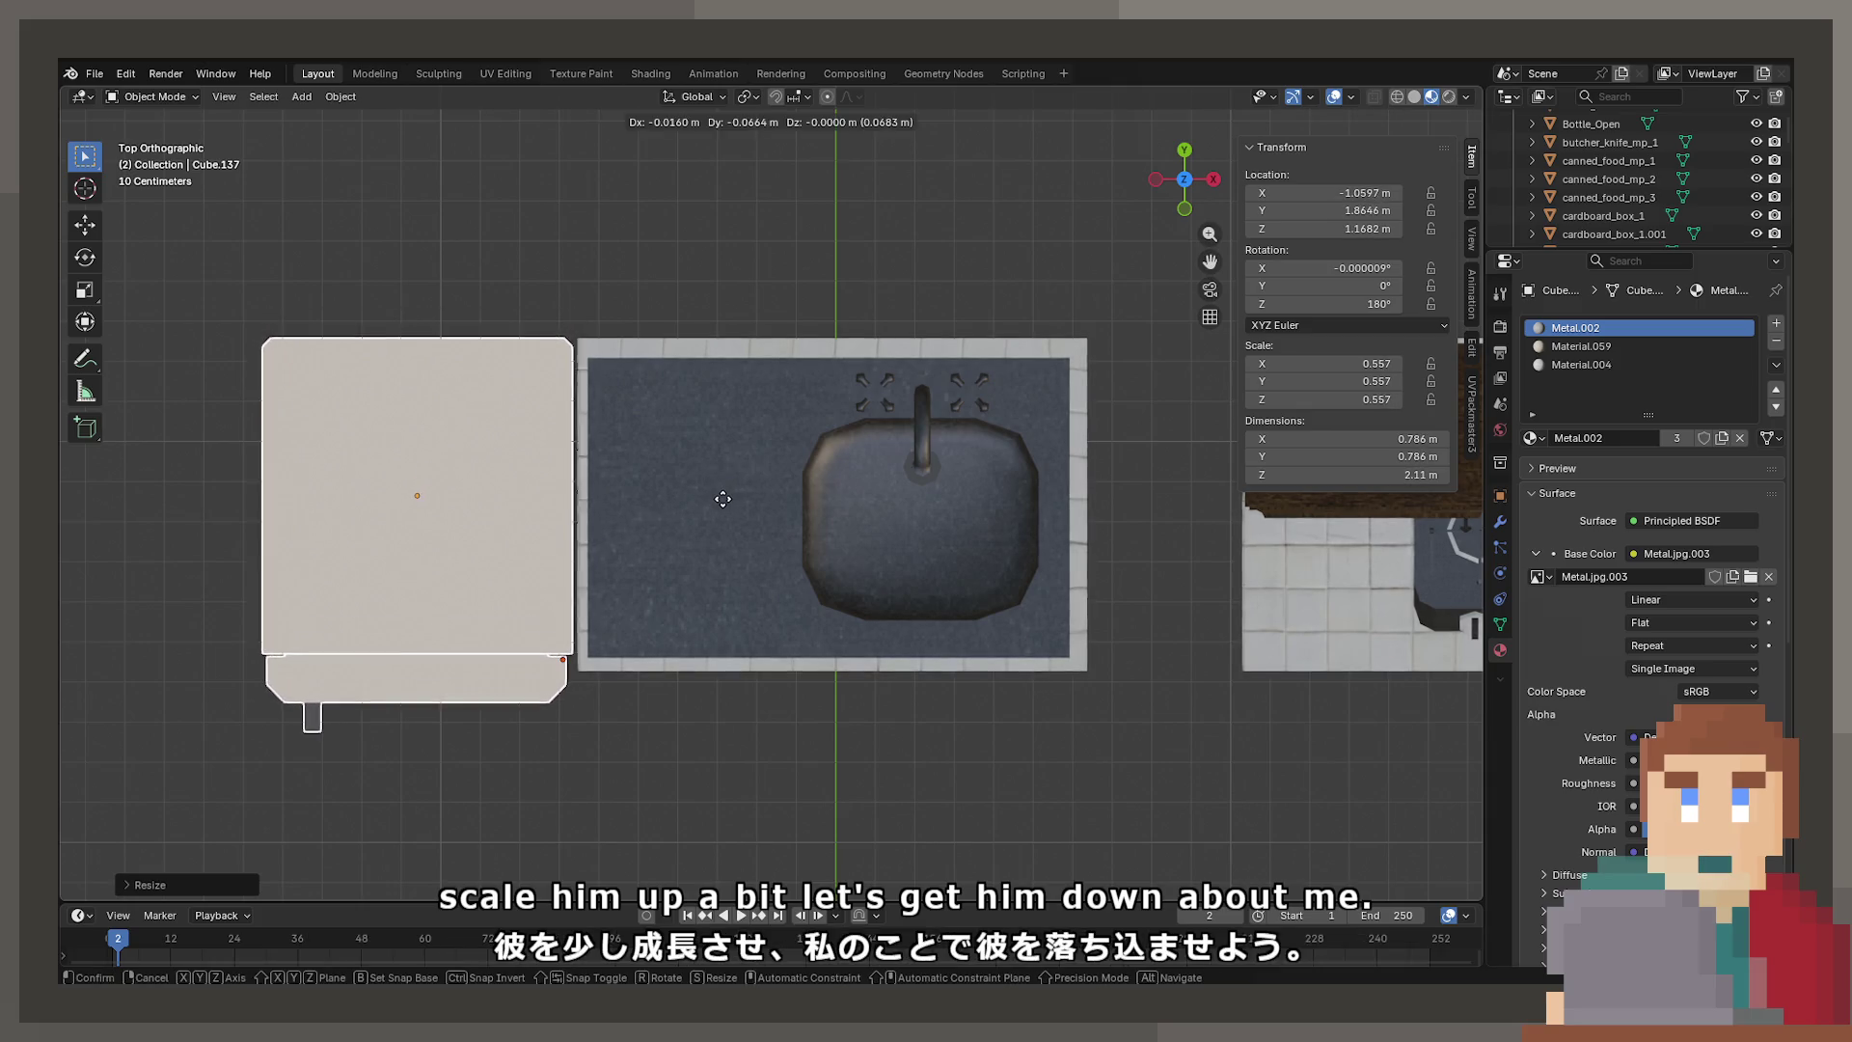
{"action": "left_click", "coordinate": [719, 522]}
Fine-tune the fridge to about 0.577 scale, undoing the last extra shrink
{"action": "key", "text": "s"}
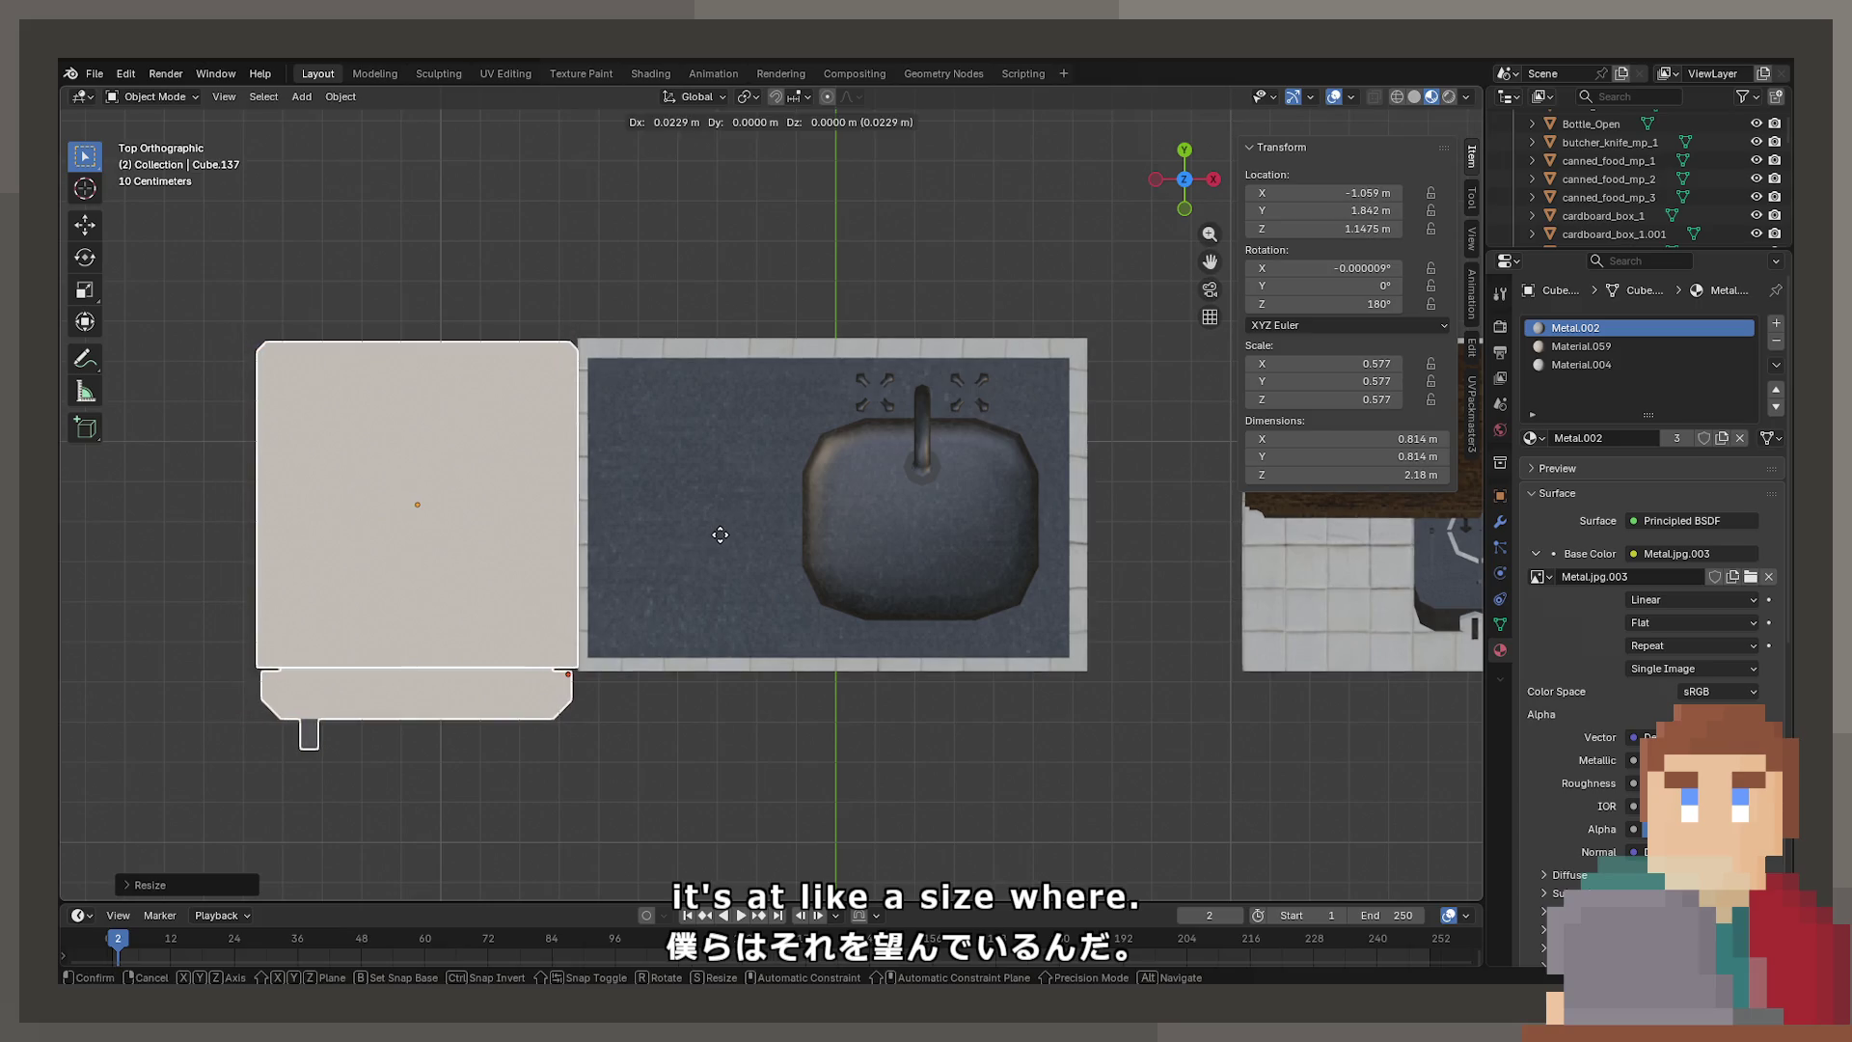
{"action": "left_click", "coordinate": [719, 534]}
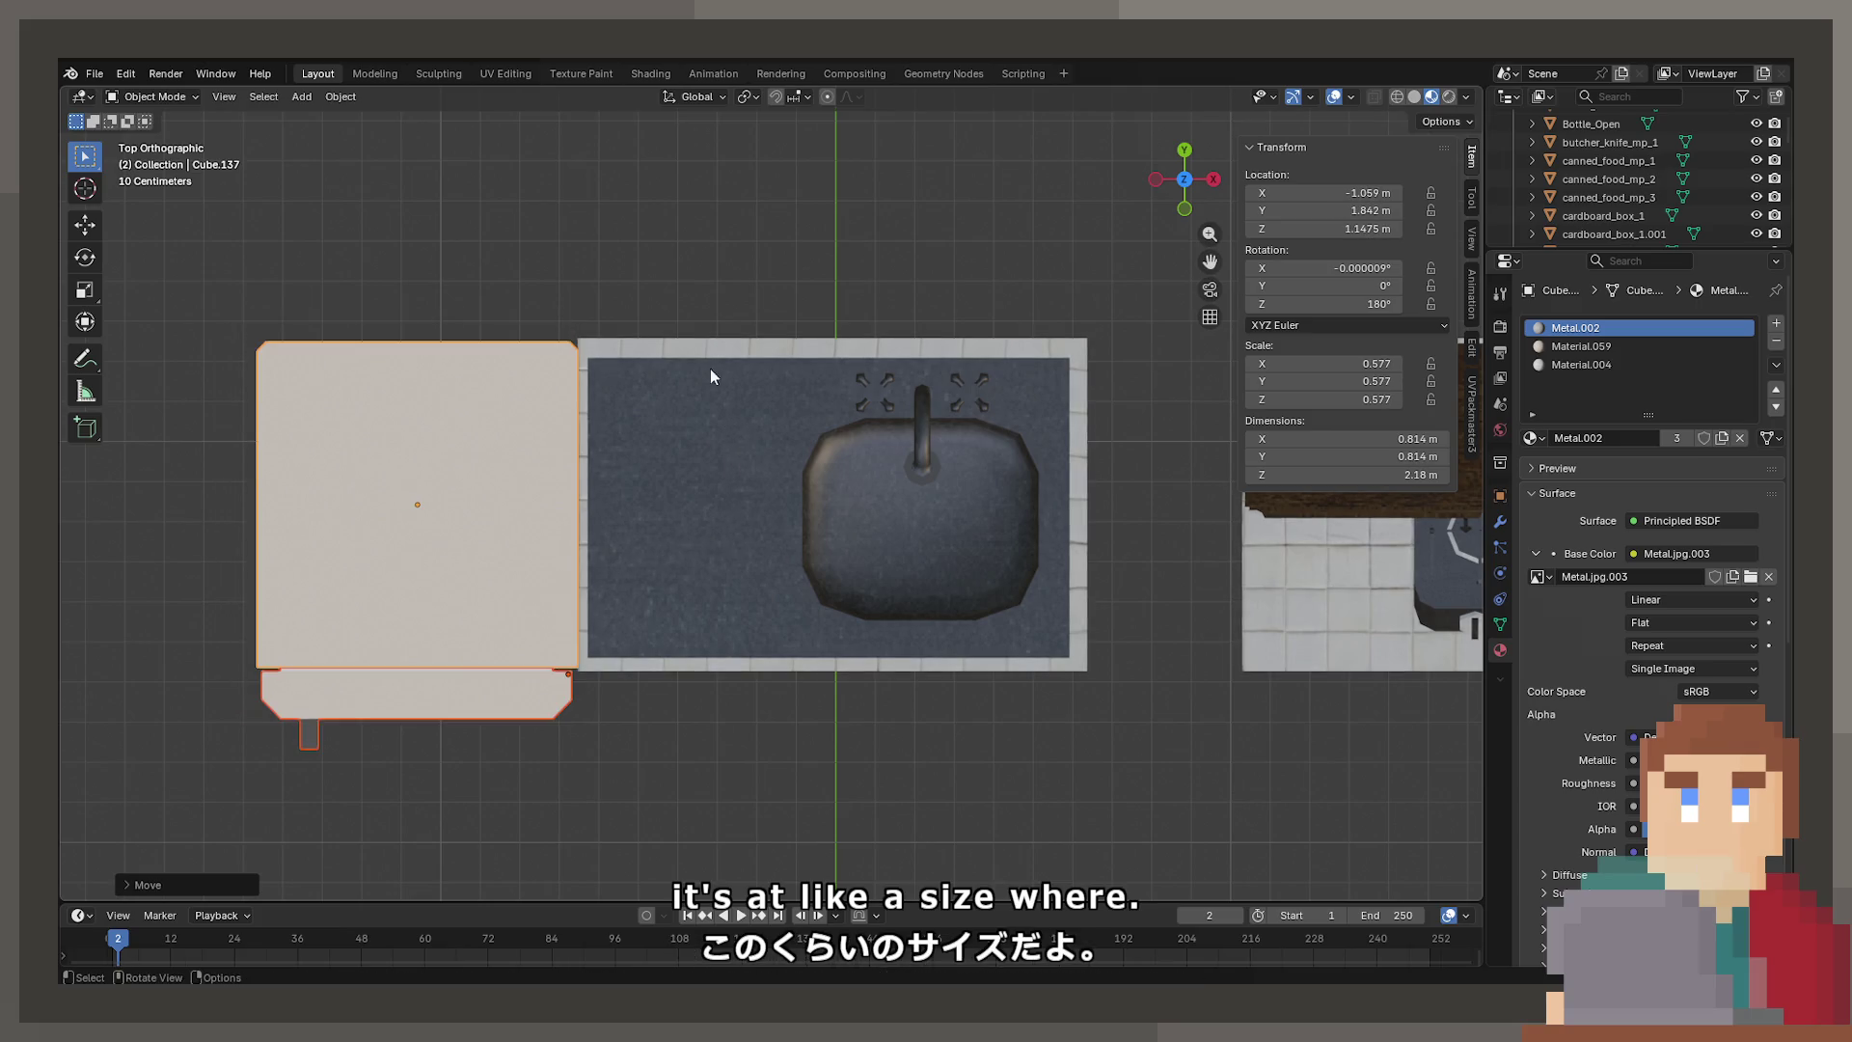
{"action": "key", "text": "s"}
{"action": "left_click", "coordinate": [715, 421]}
{"action": "key", "text": "ctrl+z"}
Lower the fridge along Z to the floor beside the sink
{"action": "mouse_move", "coordinate": [715, 418]}
{"action": "middle_mouse_down"}
{"action": "mouse_move", "coordinate": [565, 463]}
{"action": "mouse_move", "coordinate": [606, 418]}
{"action": "middle_mouse_up"}
{"action": "key", "text": "g"}
{"action": "key", "text": "z"}
{"action": "left_click", "coordinate": [669, 368]}
{"action": "scroll", "coordinate": [669, 369], "scroll_direction": "up", "scroll_amount": 3}
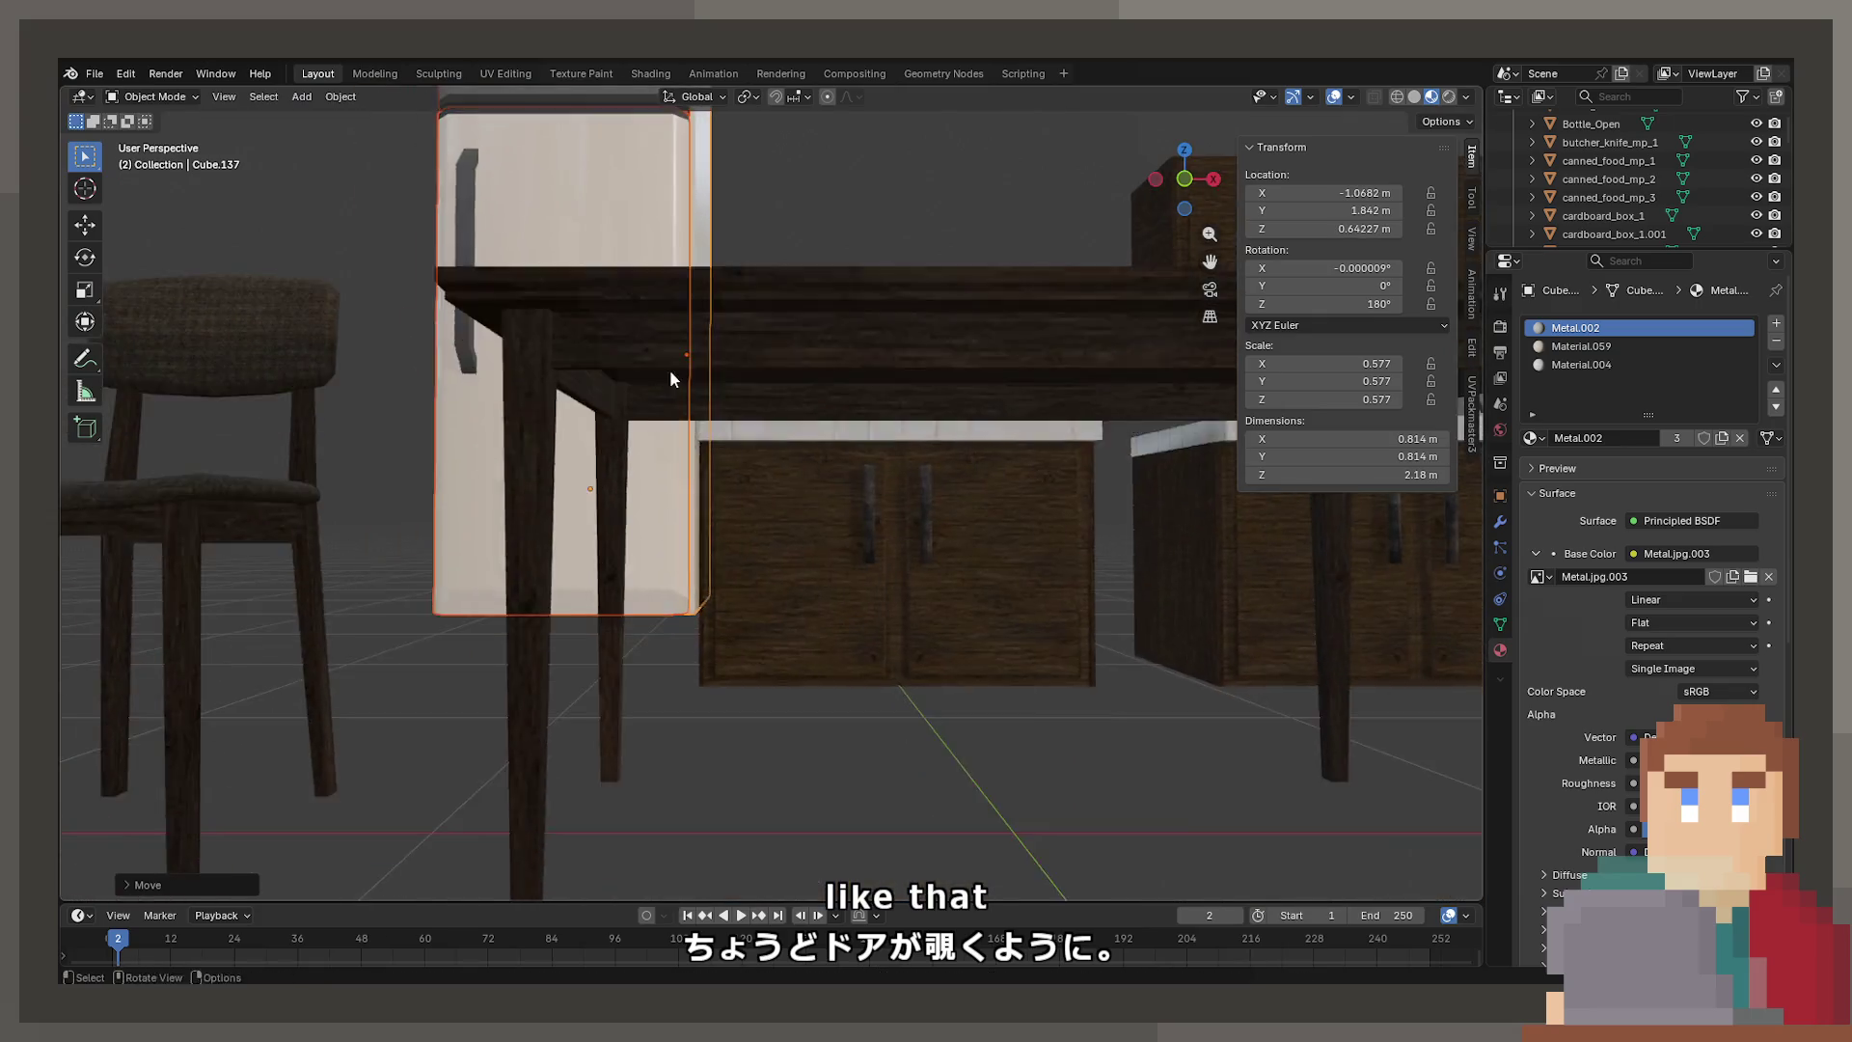
{"action": "scroll", "coordinate": [670, 369], "scroll_direction": "down", "scroll_amount": 3}
{"action": "key", "text": "g"}
{"action": "key", "text": "z"}
{"action": "left_click", "coordinate": [674, 459]}
{"action": "scroll", "coordinate": [674, 459], "scroll_direction": "down", "scroll_amount": 3}
{"action": "mouse_move", "coordinate": [674, 459]}
{"action": "middle_mouse_down"}
{"action": "mouse_move", "coordinate": [598, 495]}
{"action": "mouse_move", "coordinate": [687, 459]}
{"action": "mouse_move", "coordinate": [761, 514]}
{"action": "mouse_move", "coordinate": [662, 499]}
{"action": "mouse_move", "coordinate": [695, 578]}
{"action": "mouse_move", "coordinate": [578, 540]}
{"action": "middle_mouse_up"}
{"action": "scroll", "coordinate": [598, 496], "scroll_direction": "up", "scroll_amount": 3}
Swing the lower fridge door open around Z, then undo the rotation
{"action": "left_click", "coordinate": [578, 540]}
{"action": "key", "text": "r"}
{"action": "key", "text": "z"}
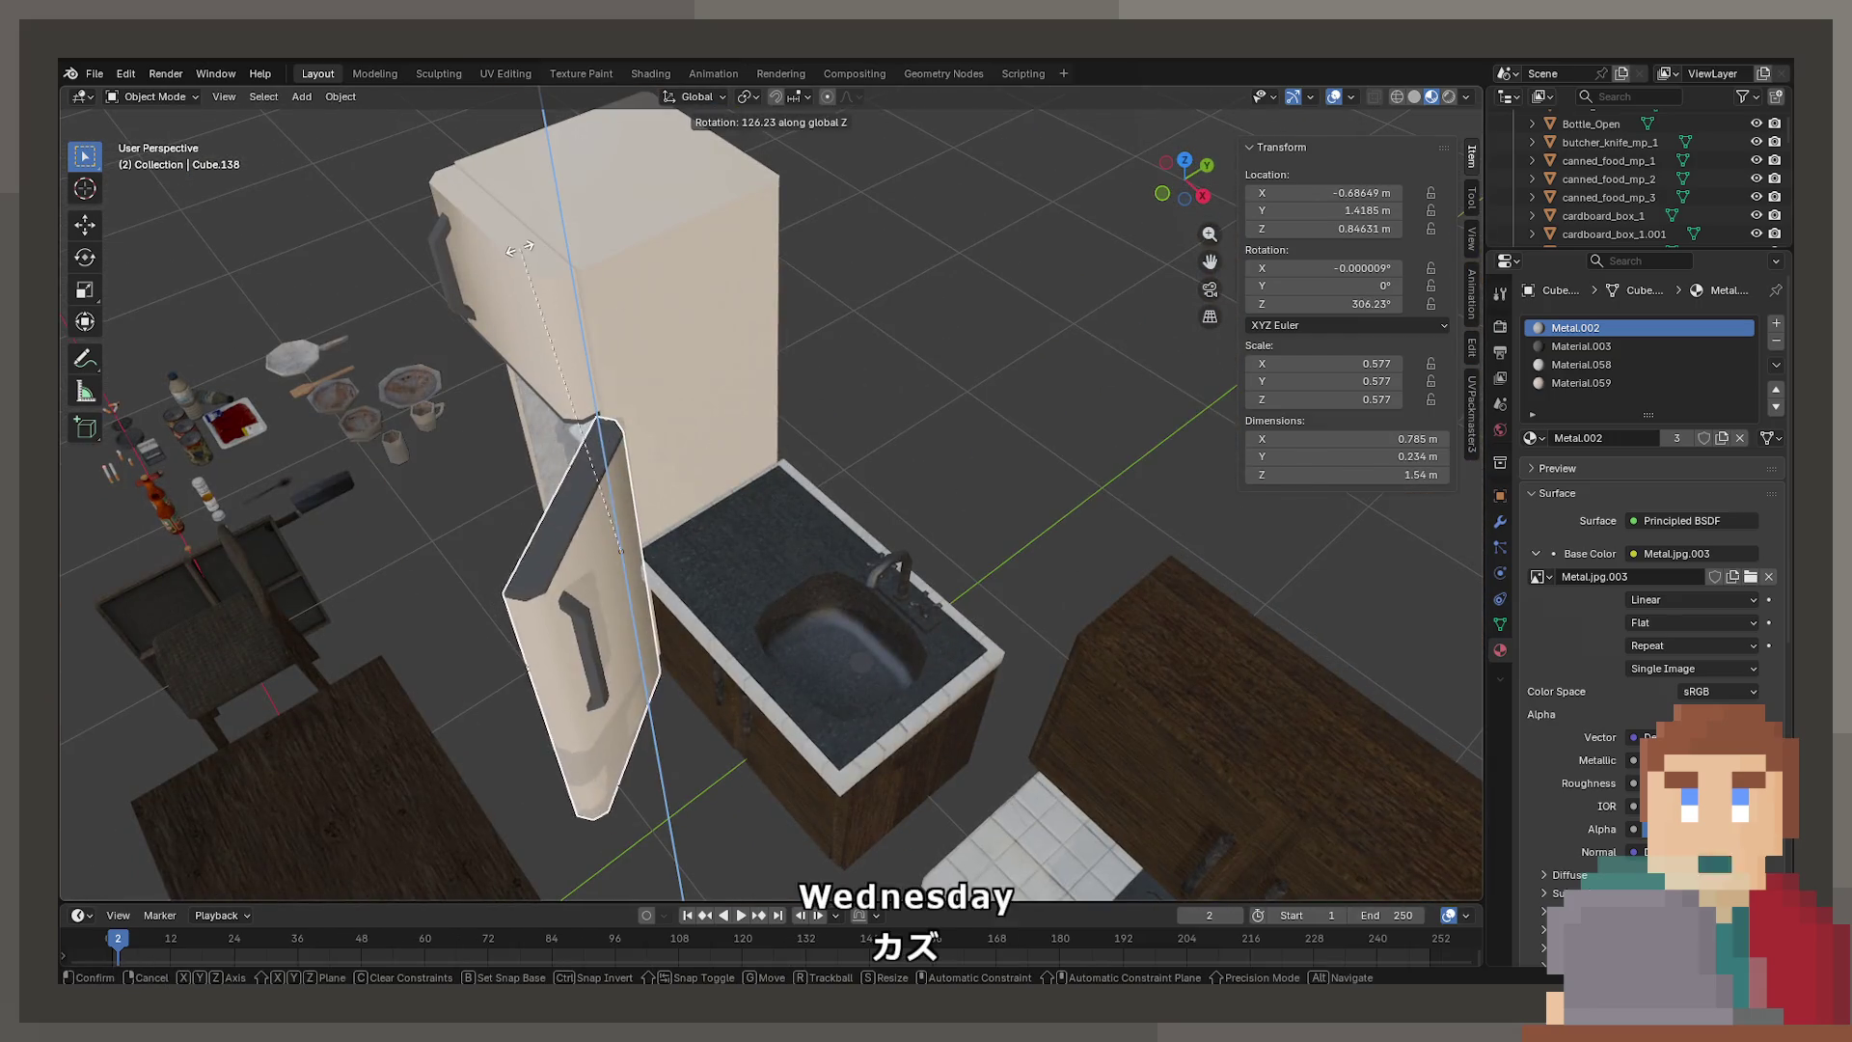
{"action": "left_click", "coordinate": [588, 462]}
{"action": "mouse_move", "coordinate": [588, 463]}
{"action": "middle_mouse_down"}
{"action": "mouse_move", "coordinate": [571, 482]}
{"action": "mouse_move", "coordinate": [932, 378]}
{"action": "mouse_move", "coordinate": [835, 492]}
{"action": "mouse_move", "coordinate": [888, 508]}
{"action": "mouse_move", "coordinate": [872, 505]}
{"action": "middle_mouse_up"}
{"action": "key", "text": "r"}
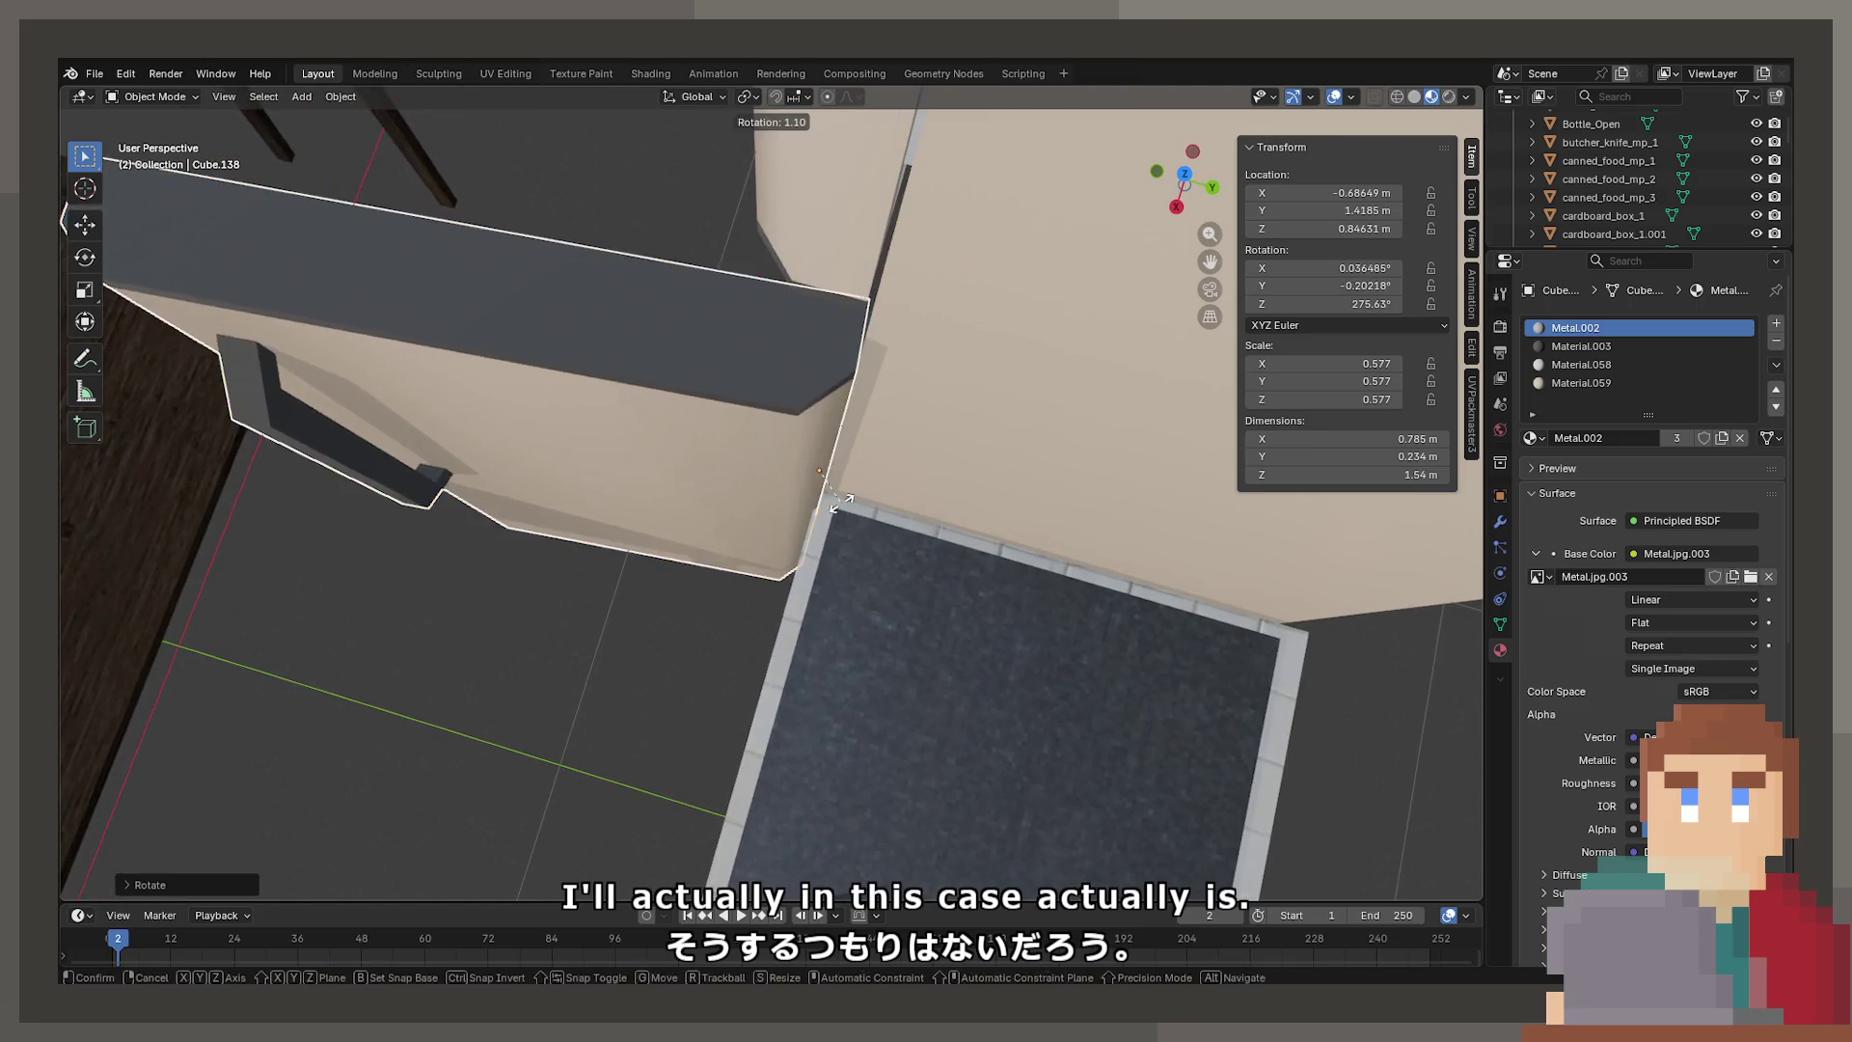
{"action": "right_click", "coordinate": [831, 477]}
{"action": "scroll", "coordinate": [833, 463], "scroll_direction": "down", "scroll_amount": 5}
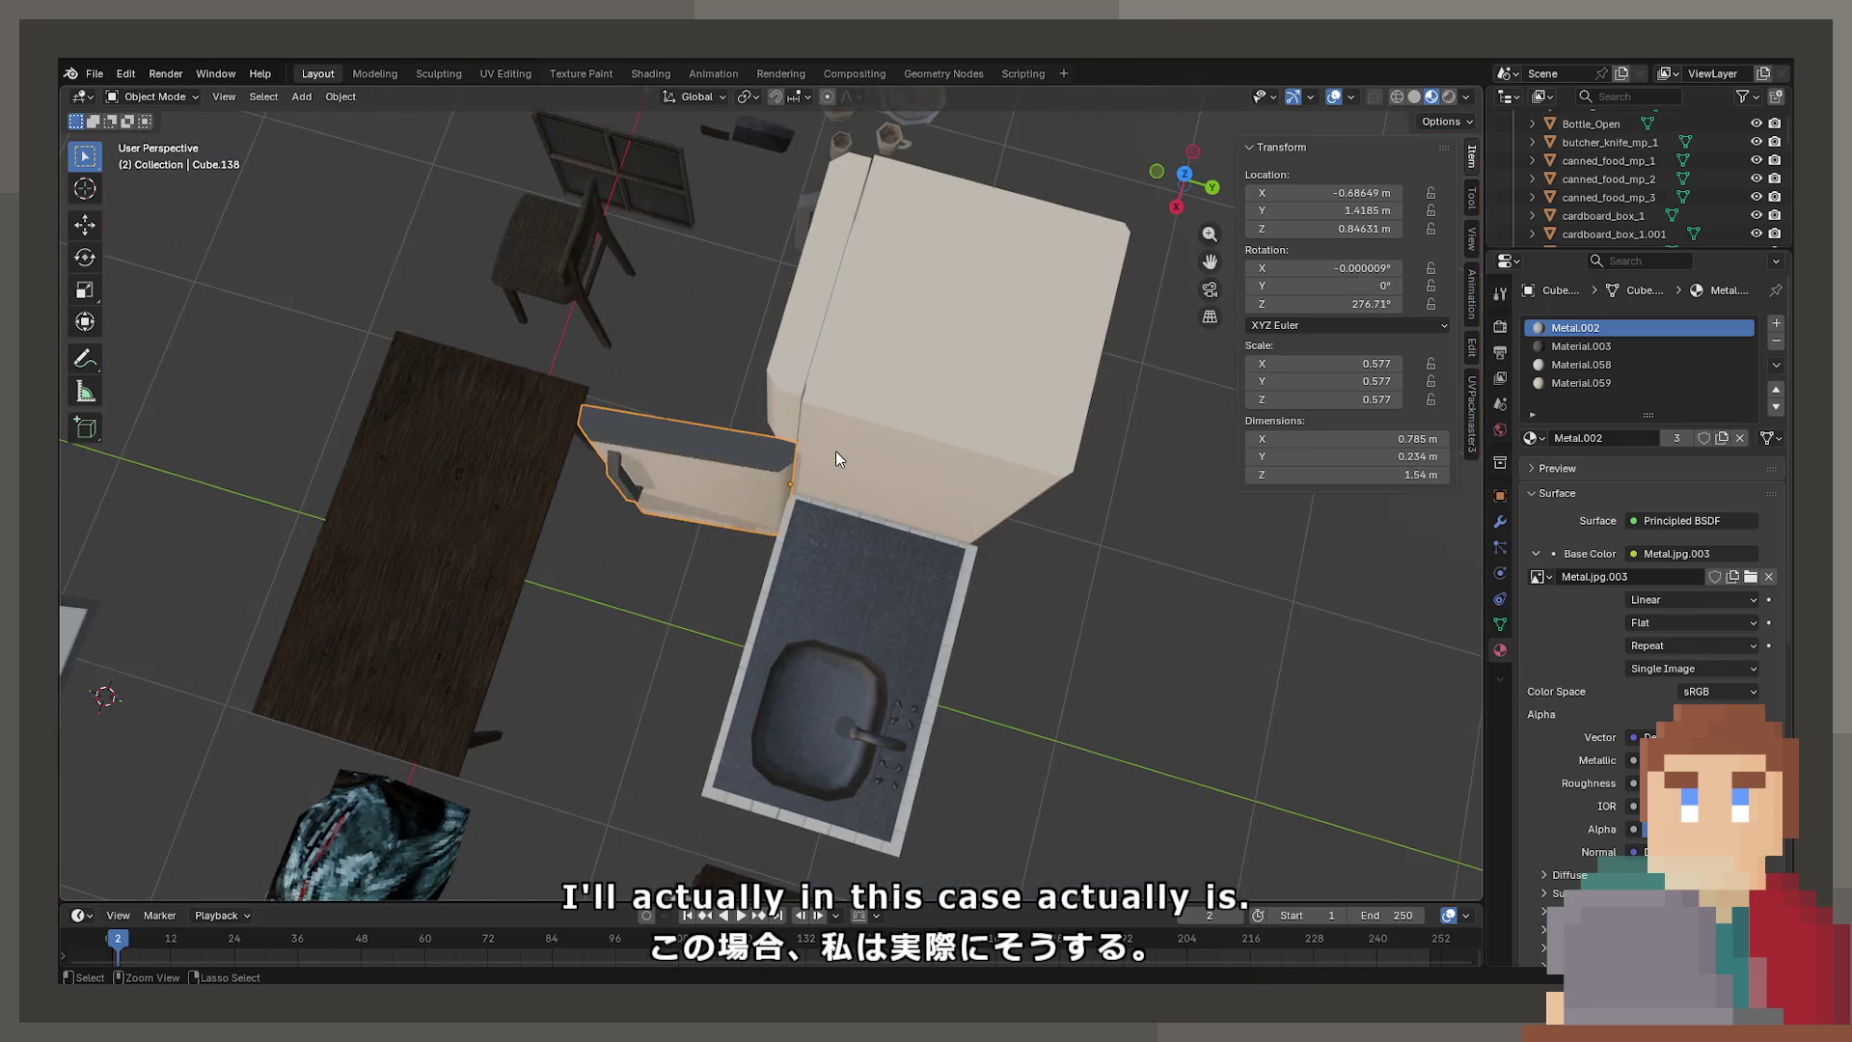
{"action": "key", "text": "ctrl+z"}
Parent the lower door to the fridge body using Object (Keep Transform)
{"action": "left_click", "coordinate": [864, 405]}
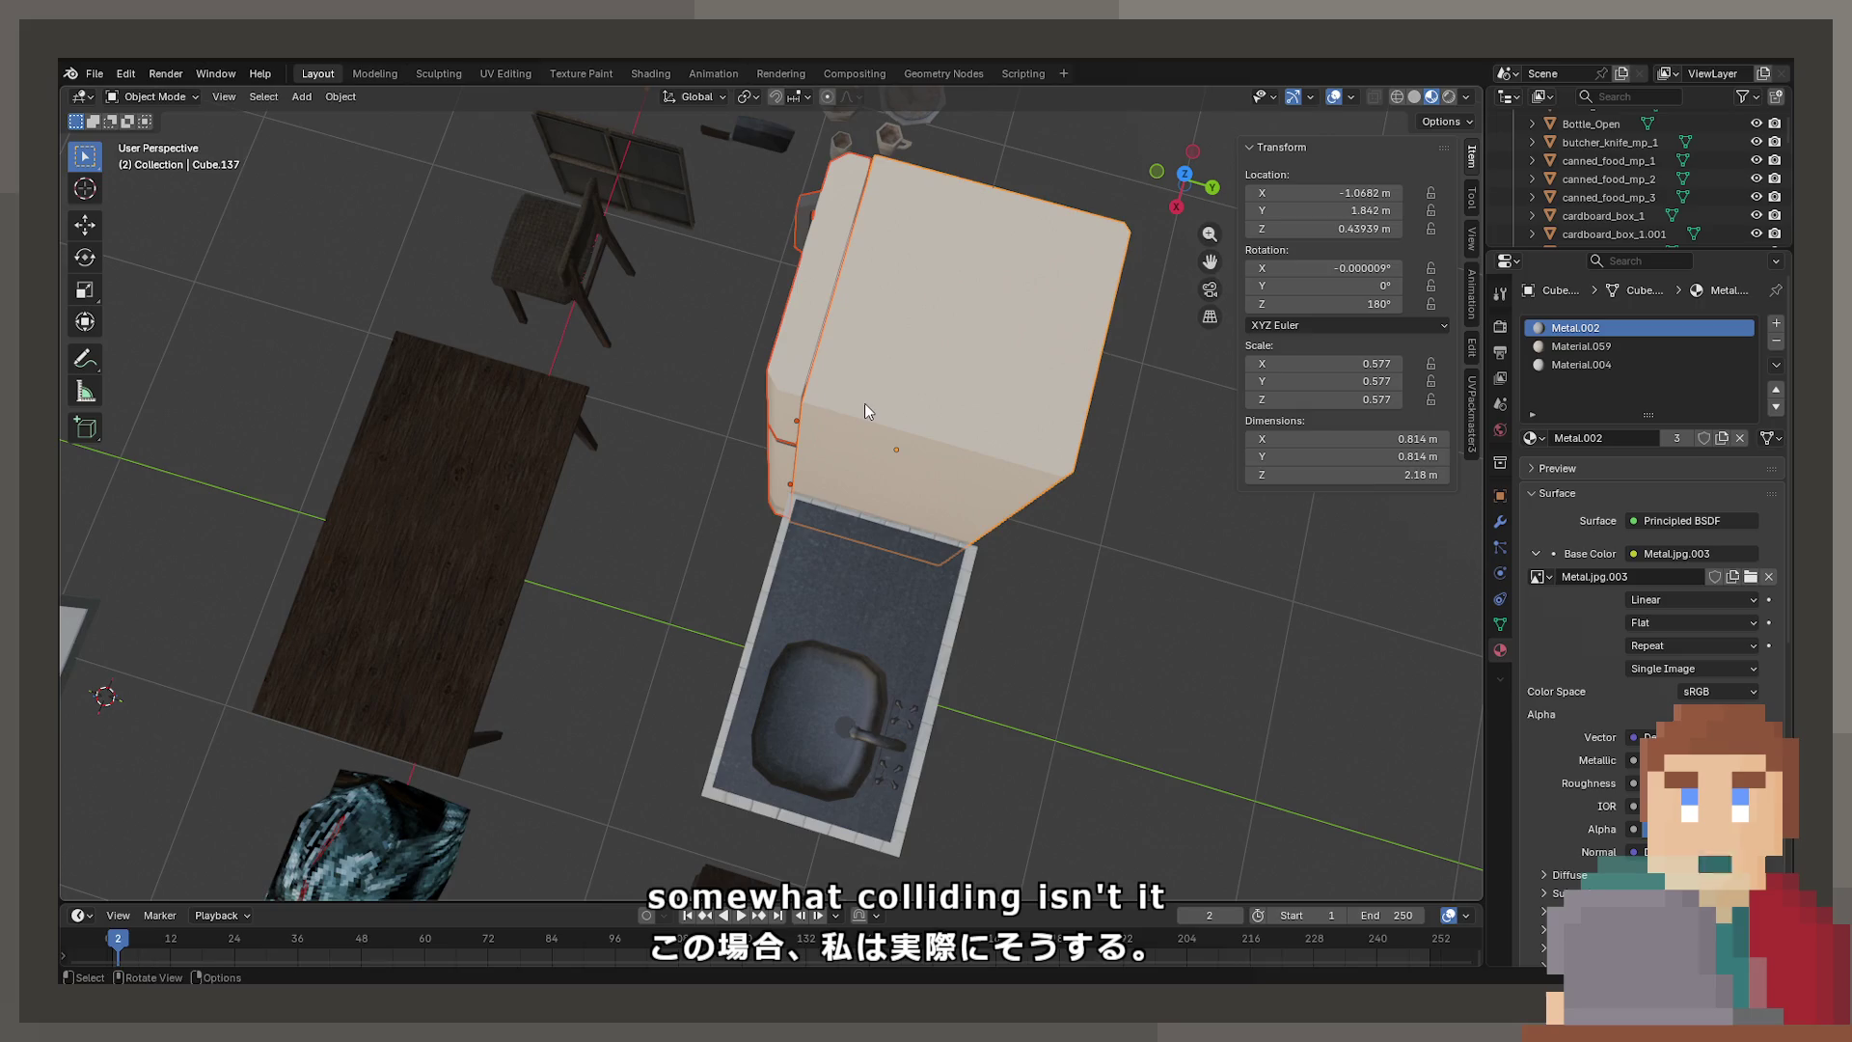
{"action": "key", "text": "ctrl+p"}
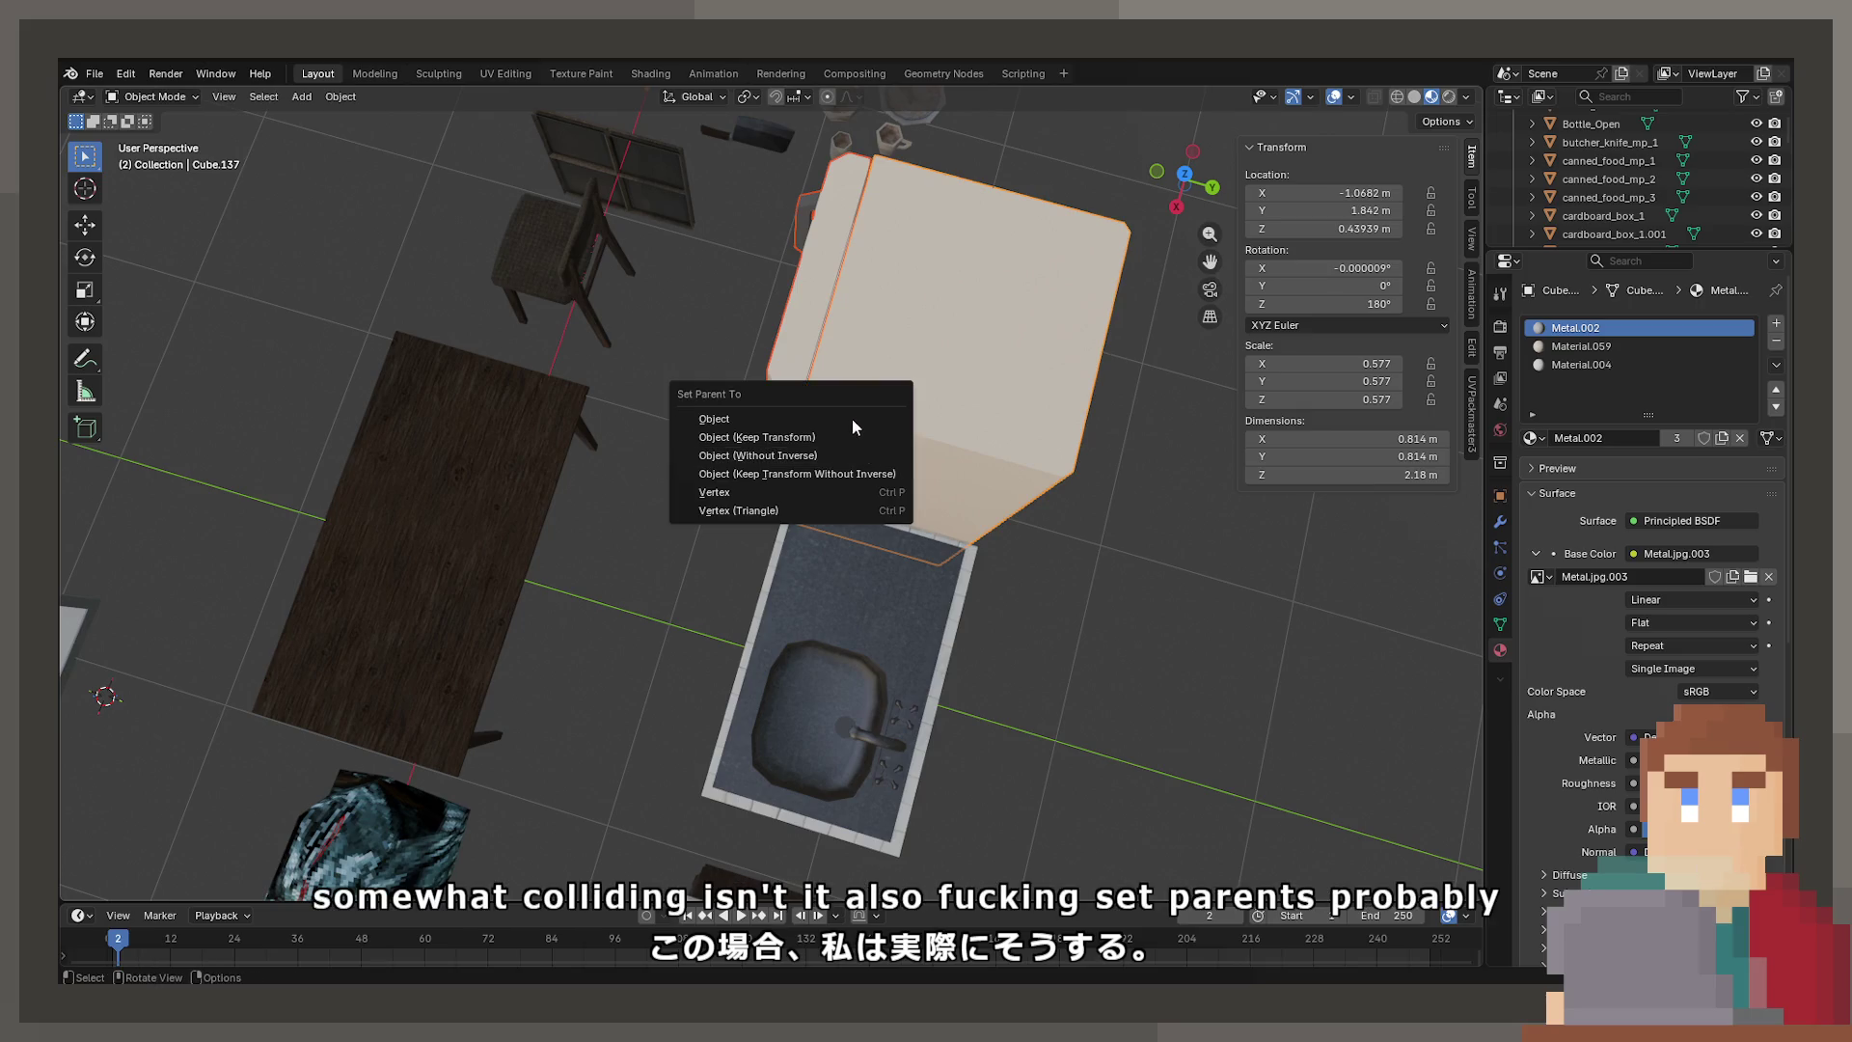
{"action": "left_click", "coordinate": [827, 435]}
{"action": "key", "text": "g"}
{"action": "key", "text": "y"}
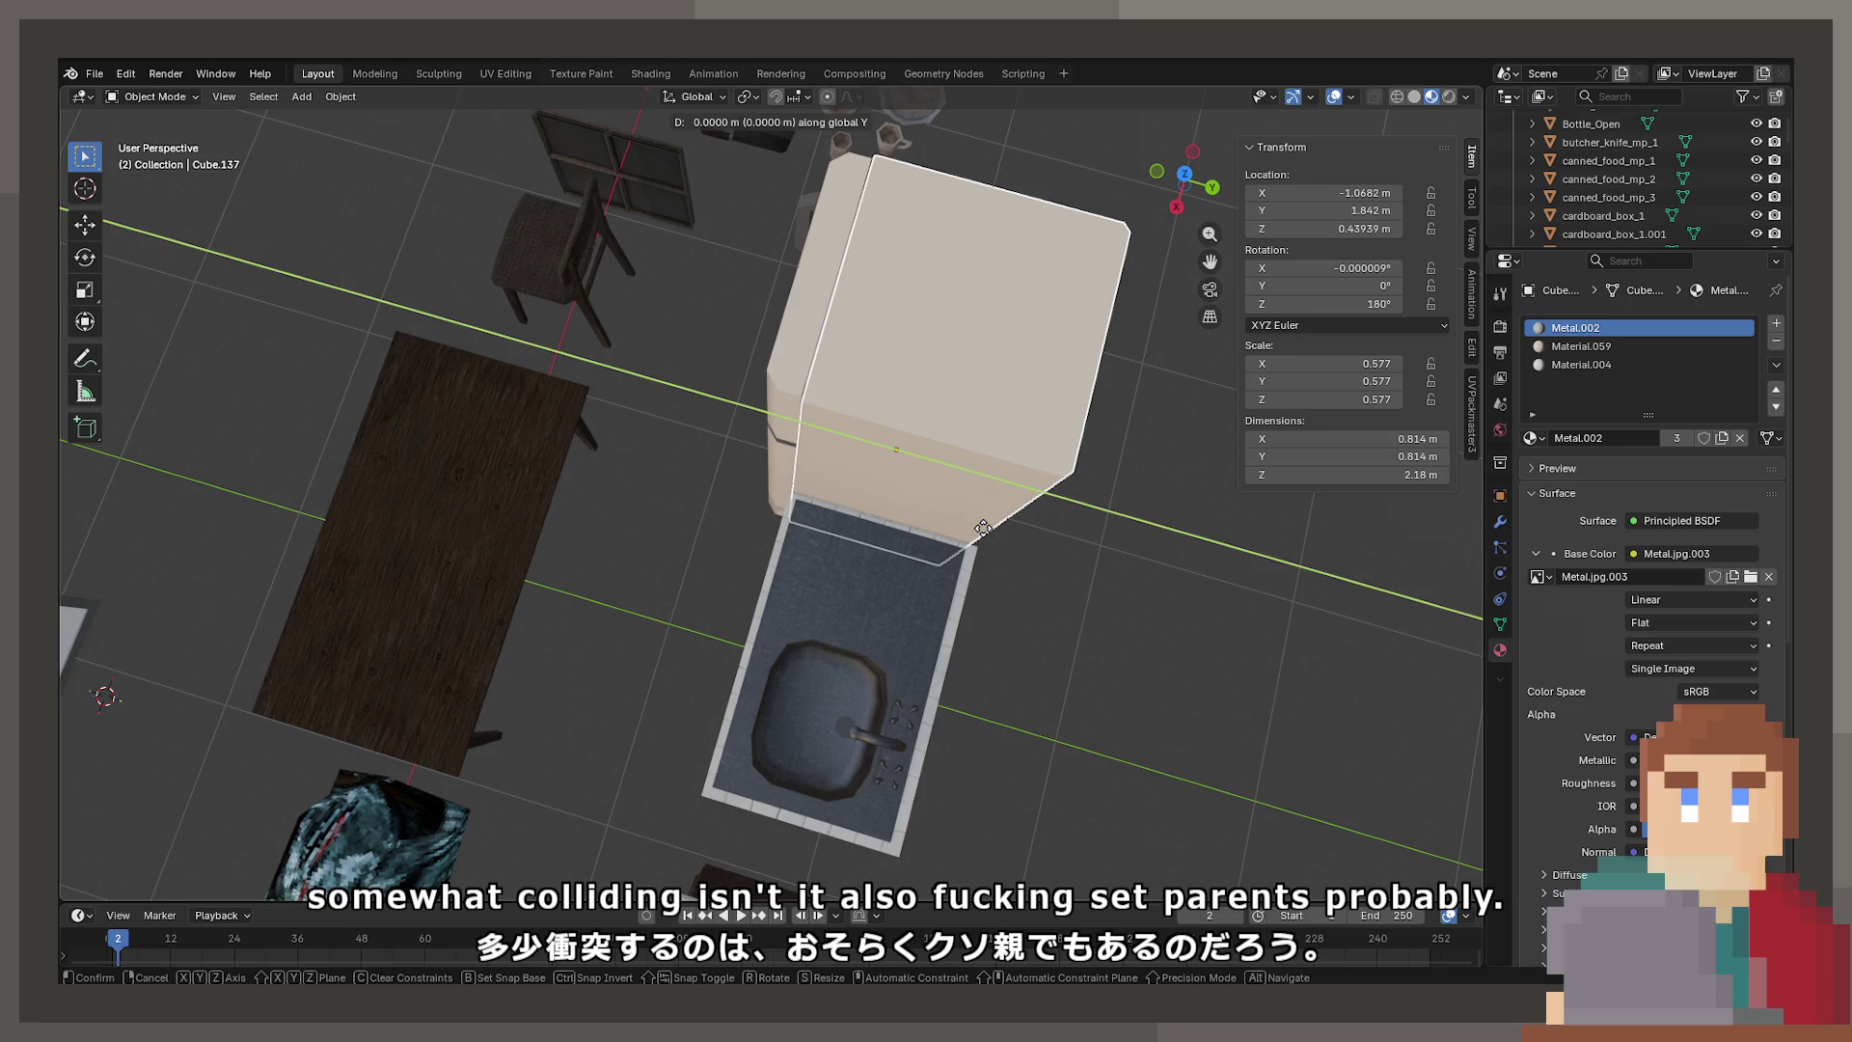
{"action": "left_click", "coordinate": [981, 528]}
Swing the parented lower door open around Z, then undo the swing
{"action": "left_click", "coordinate": [773, 461]}
{"action": "scroll", "coordinate": [1017, 484], "scroll_direction": "up", "scroll_amount": 3}
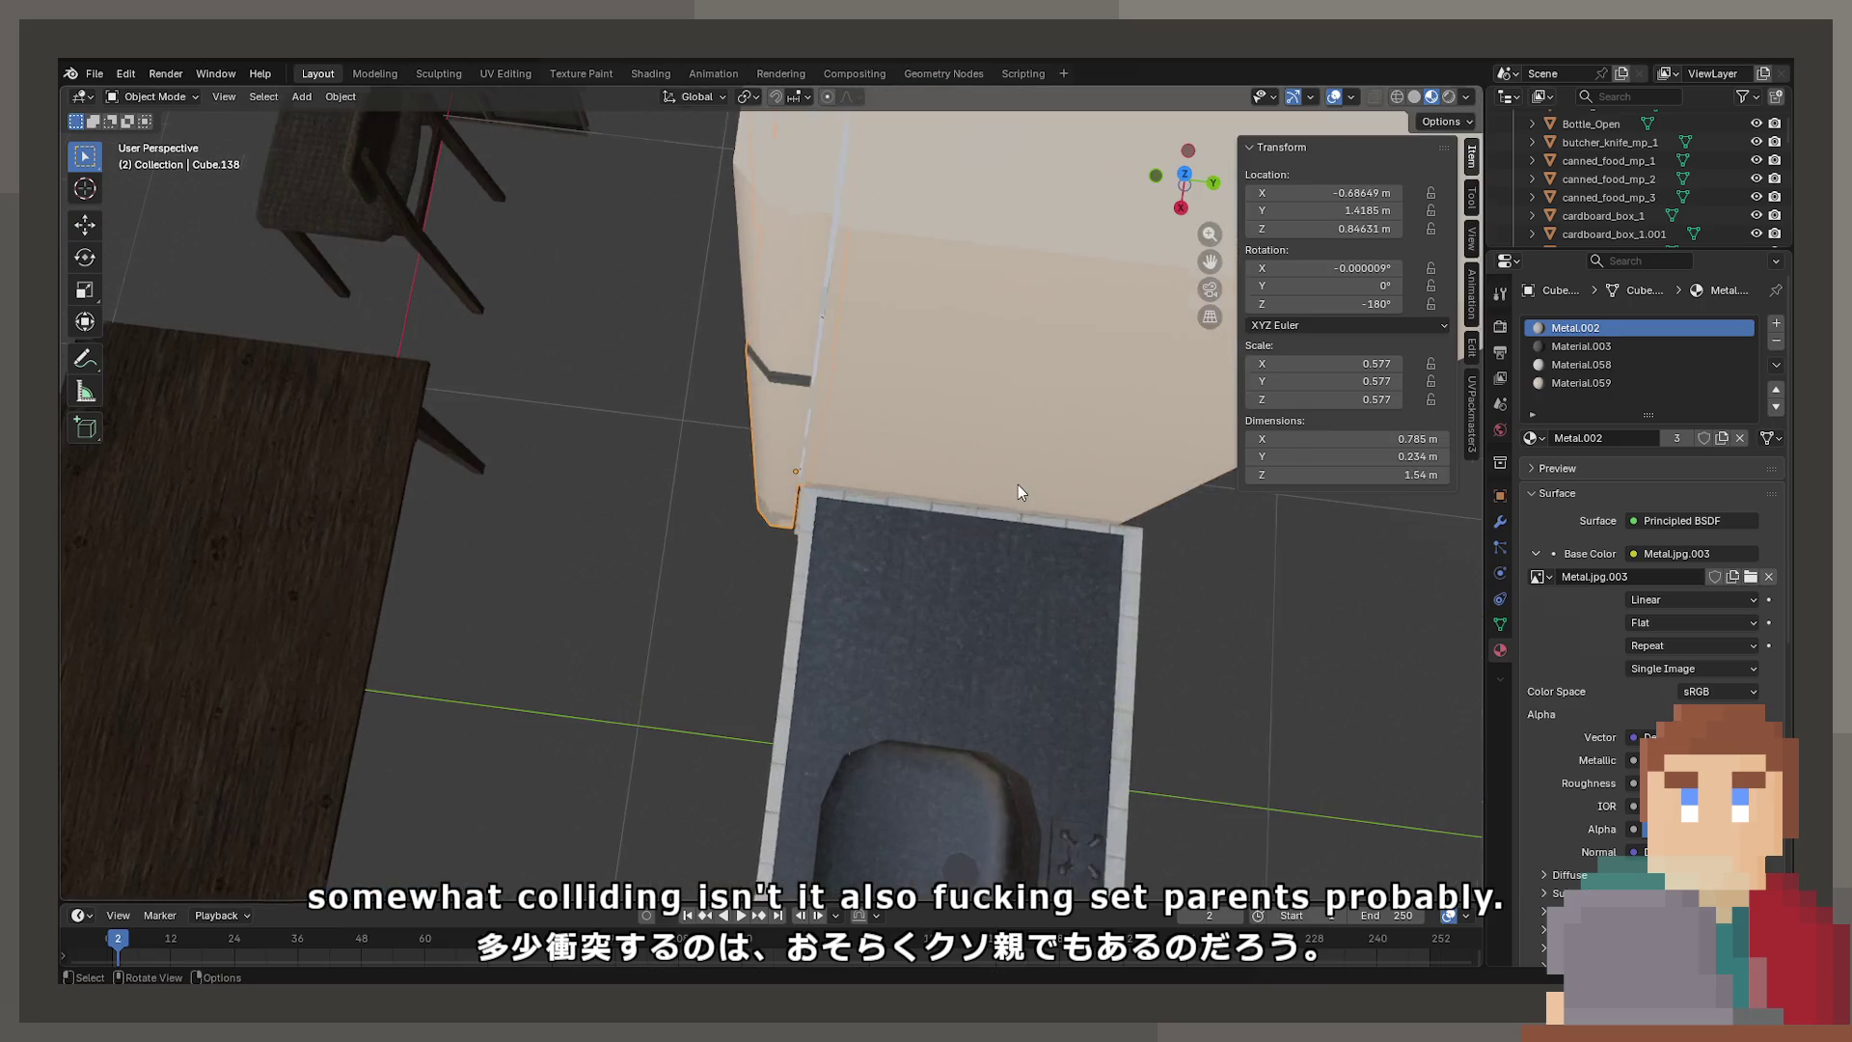
{"action": "key", "text": "r"}
{"action": "key", "text": "z"}
{"action": "left_click", "coordinate": [656, 214]}
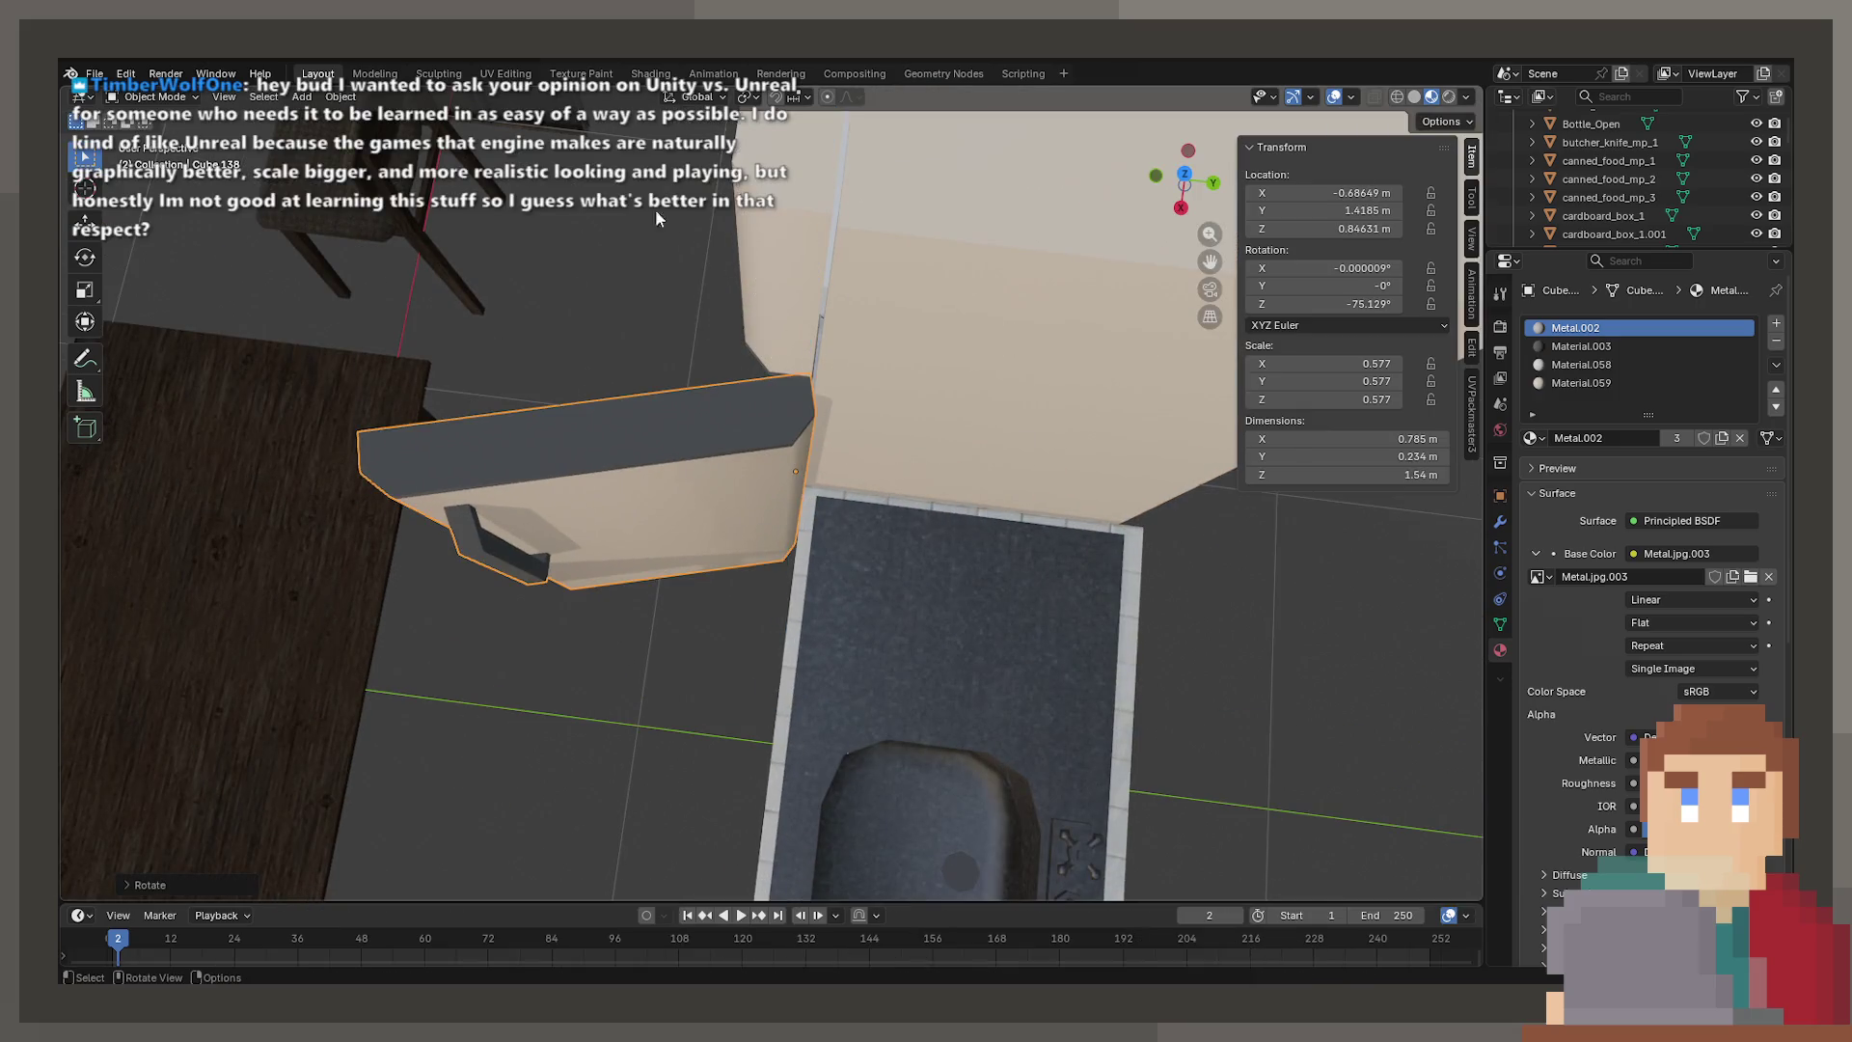
{"action": "key", "text": "ctrl+z"}
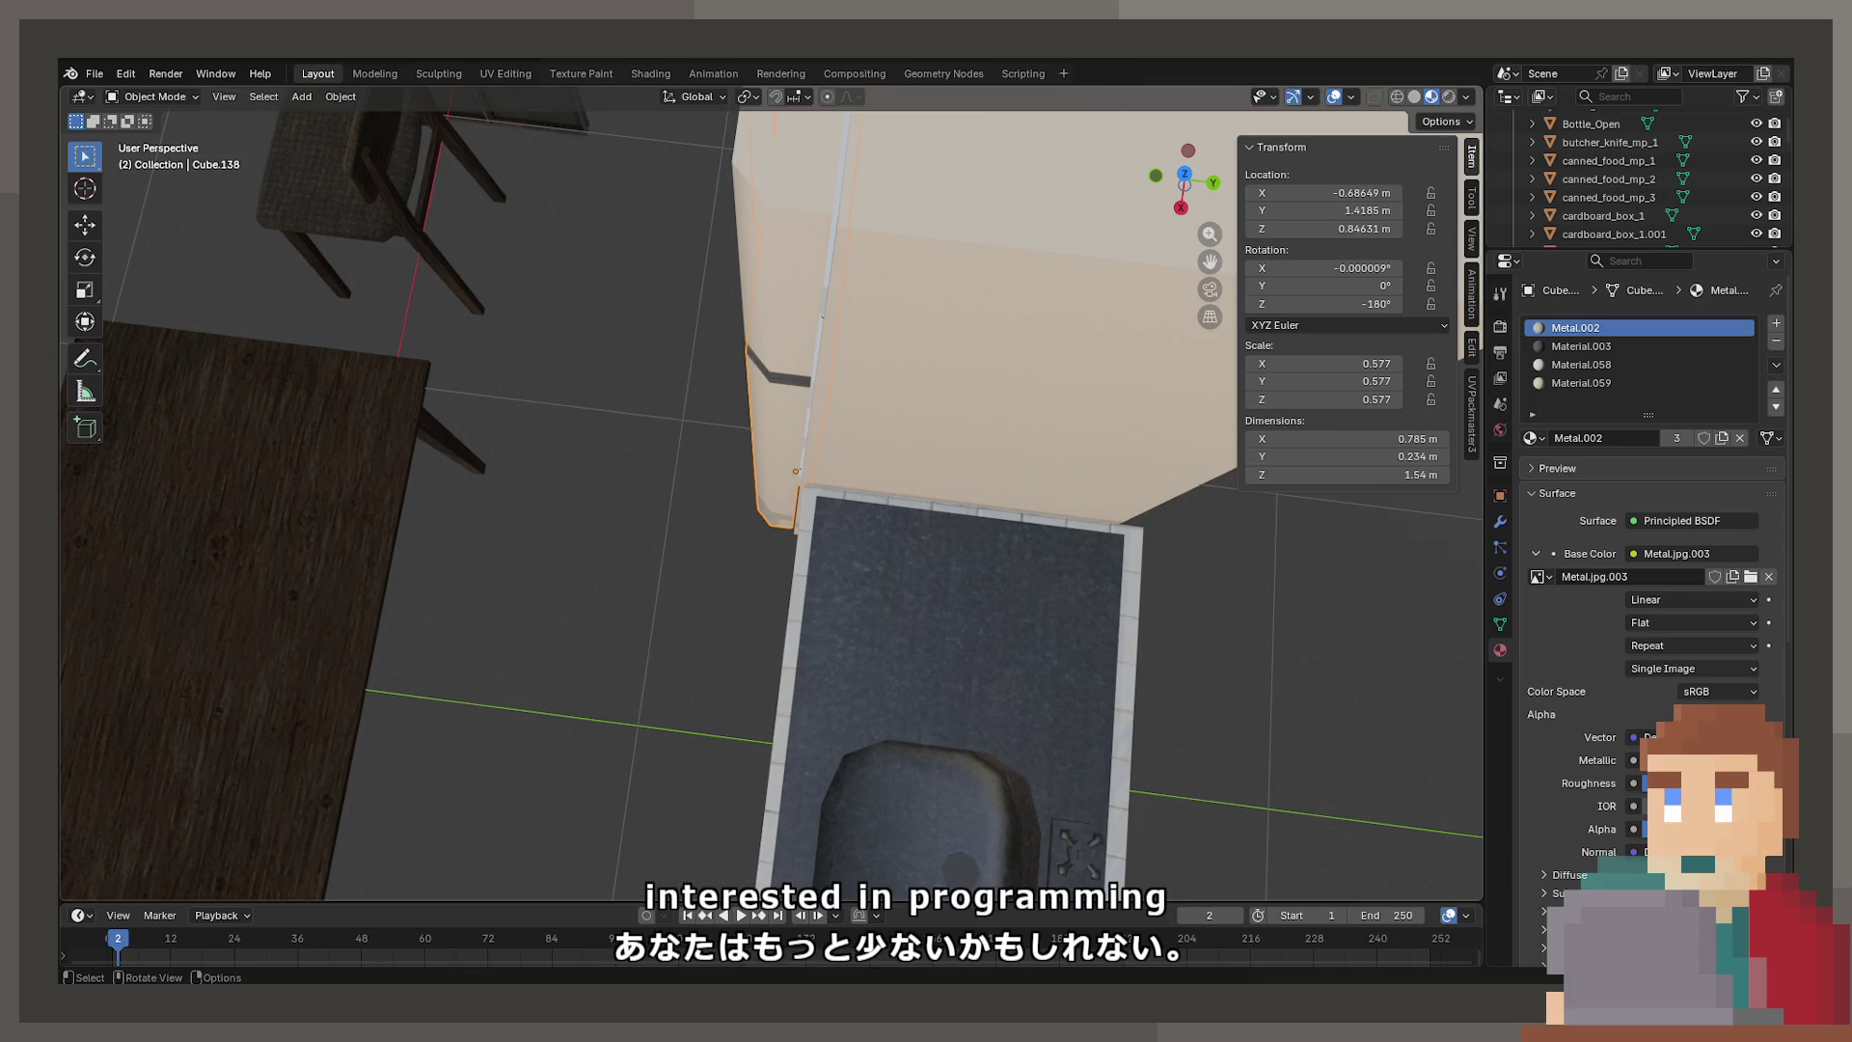
{"action": "left_click", "coordinate": [800, 426]}
{"action": "key", "text": "r"}
{"action": "key", "text": "z"}
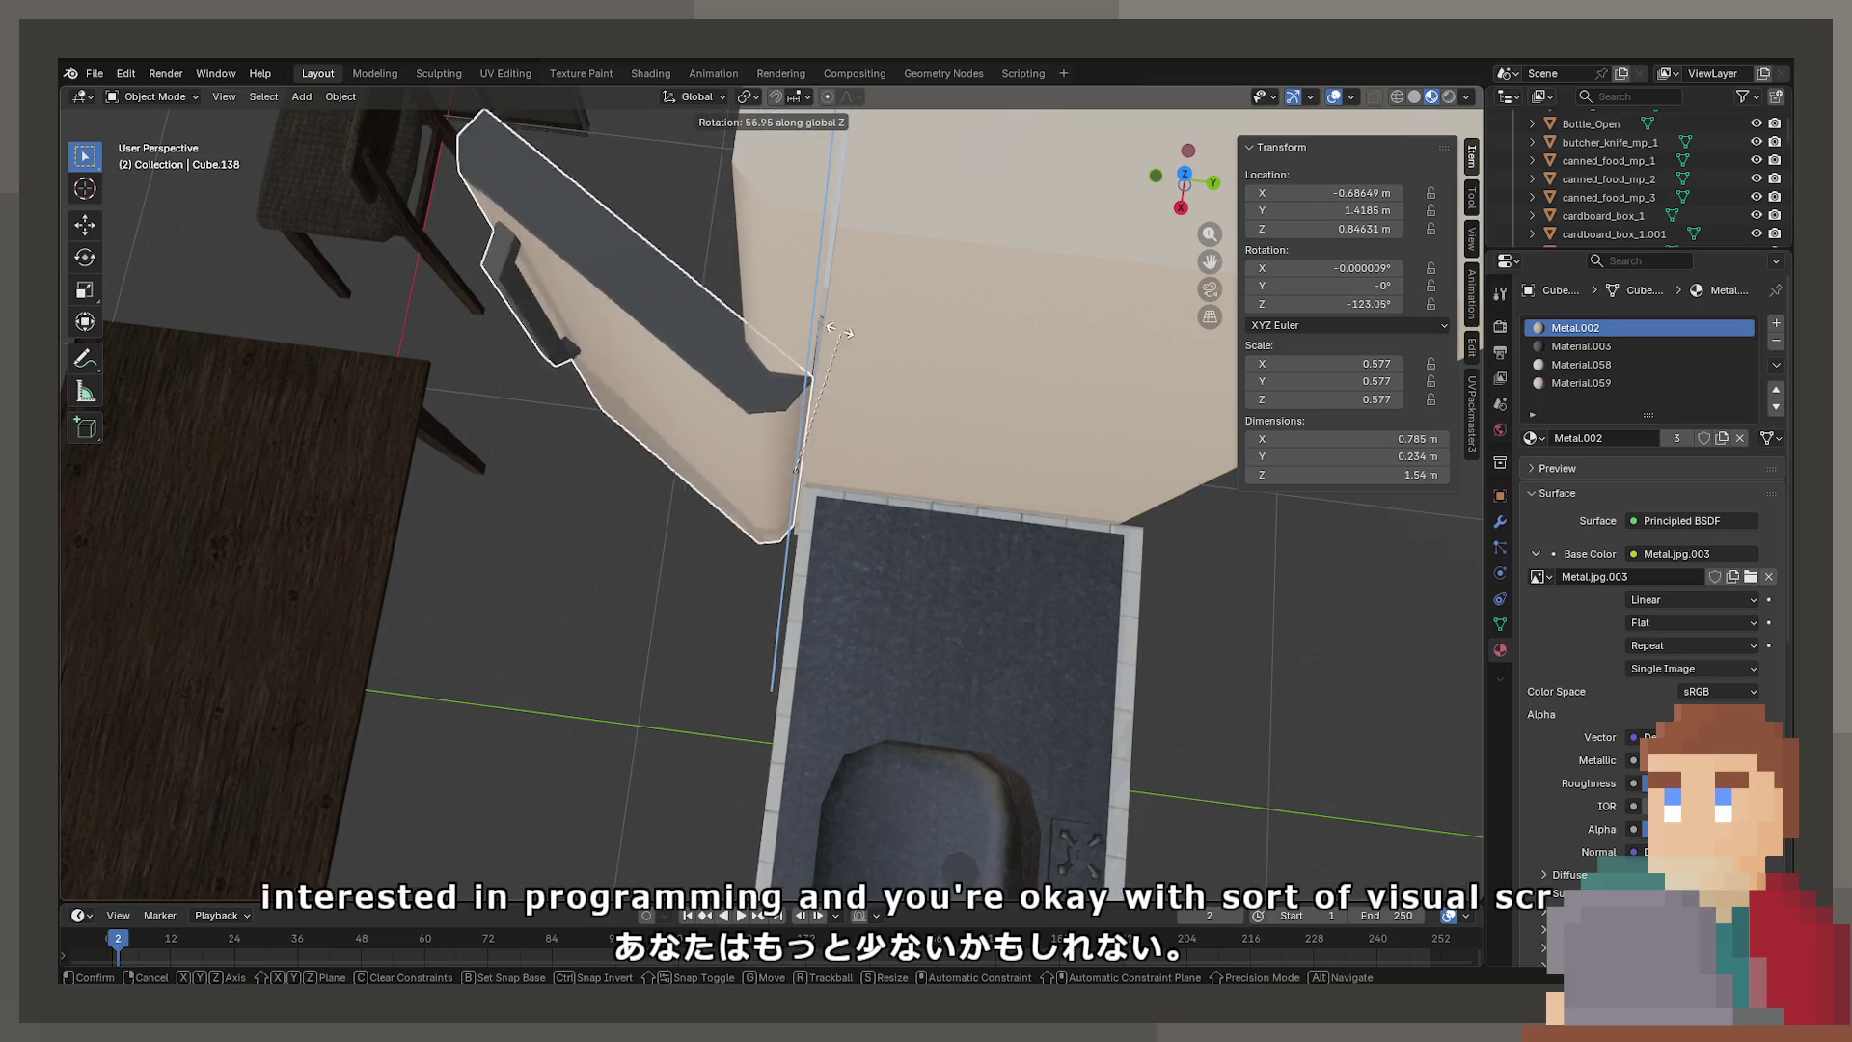
{"action": "left_click", "coordinate": [712, 314]}
{"action": "mouse_move", "coordinate": [712, 315]}
{"action": "middle_mouse_down"}
{"action": "mouse_move", "coordinate": [557, 507]}
{"action": "mouse_move", "coordinate": [893, 355]}
{"action": "middle_mouse_up"}
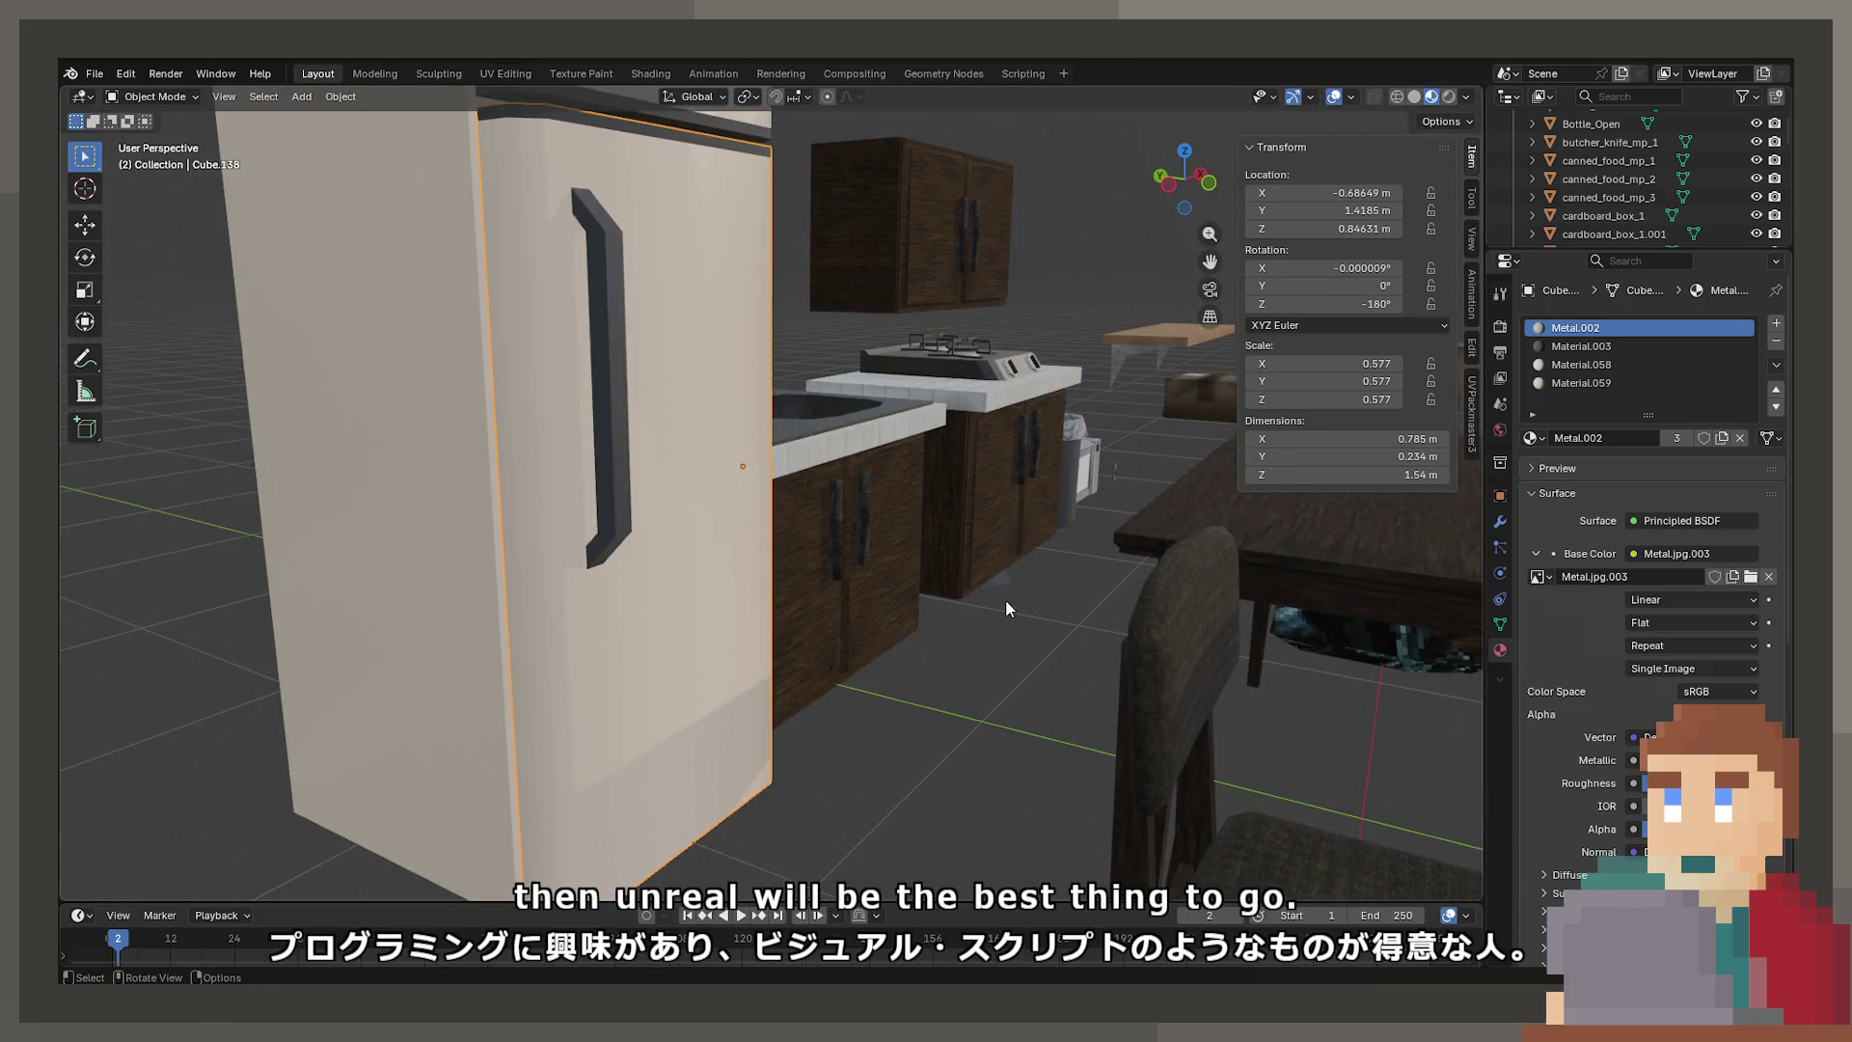
{"action": "mouse_move", "coordinate": [1005, 607]}
{"action": "middle_mouse_down"}
{"action": "mouse_move", "coordinate": [1015, 288]}
{"action": "mouse_move", "coordinate": [839, 410]}
{"action": "mouse_move", "coordinate": [743, 553]}
{"action": "mouse_move", "coordinate": [948, 425]}
{"action": "mouse_move", "coordinate": [1028, 525]}
{"action": "mouse_move", "coordinate": [935, 565]}
{"action": "mouse_move", "coordinate": [954, 575]}
{"action": "mouse_move", "coordinate": [946, 532]}
{"action": "middle_mouse_up"}
{"action": "key", "text": "r"}
{"action": "key", "text": "z"}
{"action": "left_click", "coordinate": [821, 375]}
{"action": "key", "text": "r"}
{"action": "key", "text": "z"}
{"action": "left_click", "coordinate": [842, 421]}
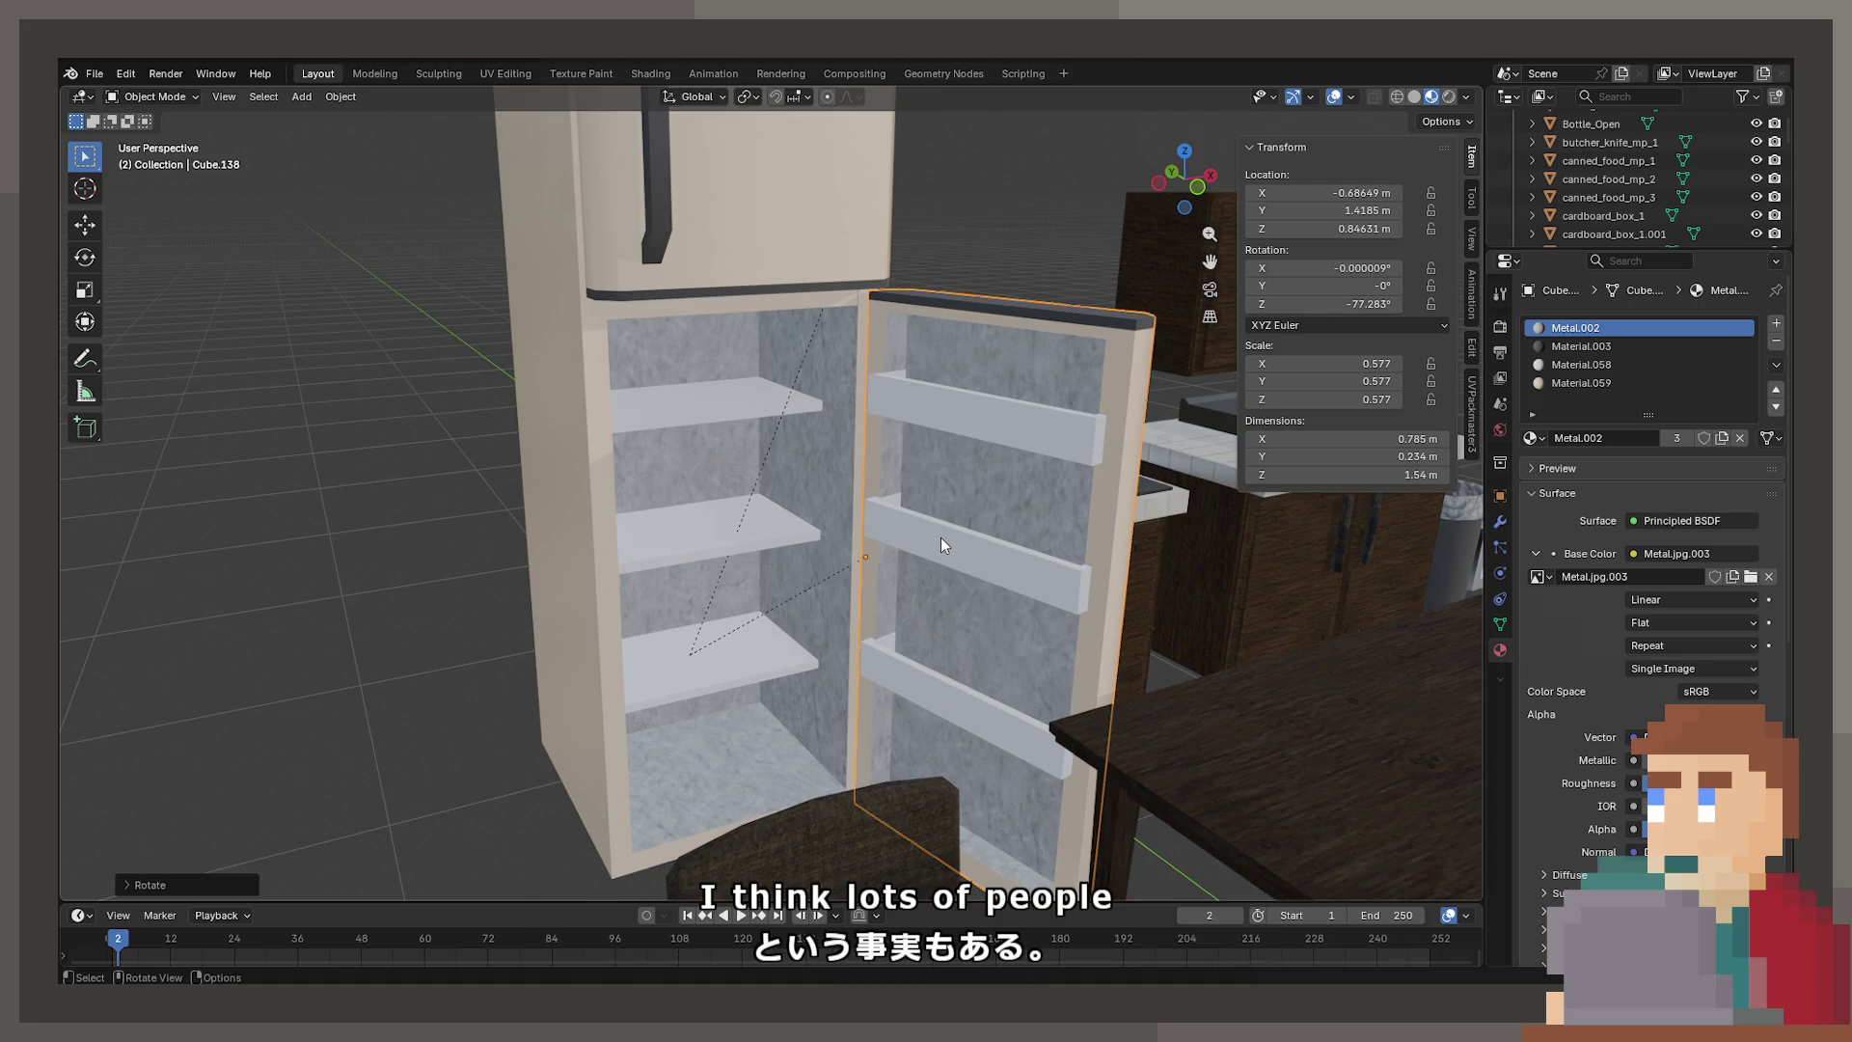
{"action": "key", "text": "ctrl+z"}
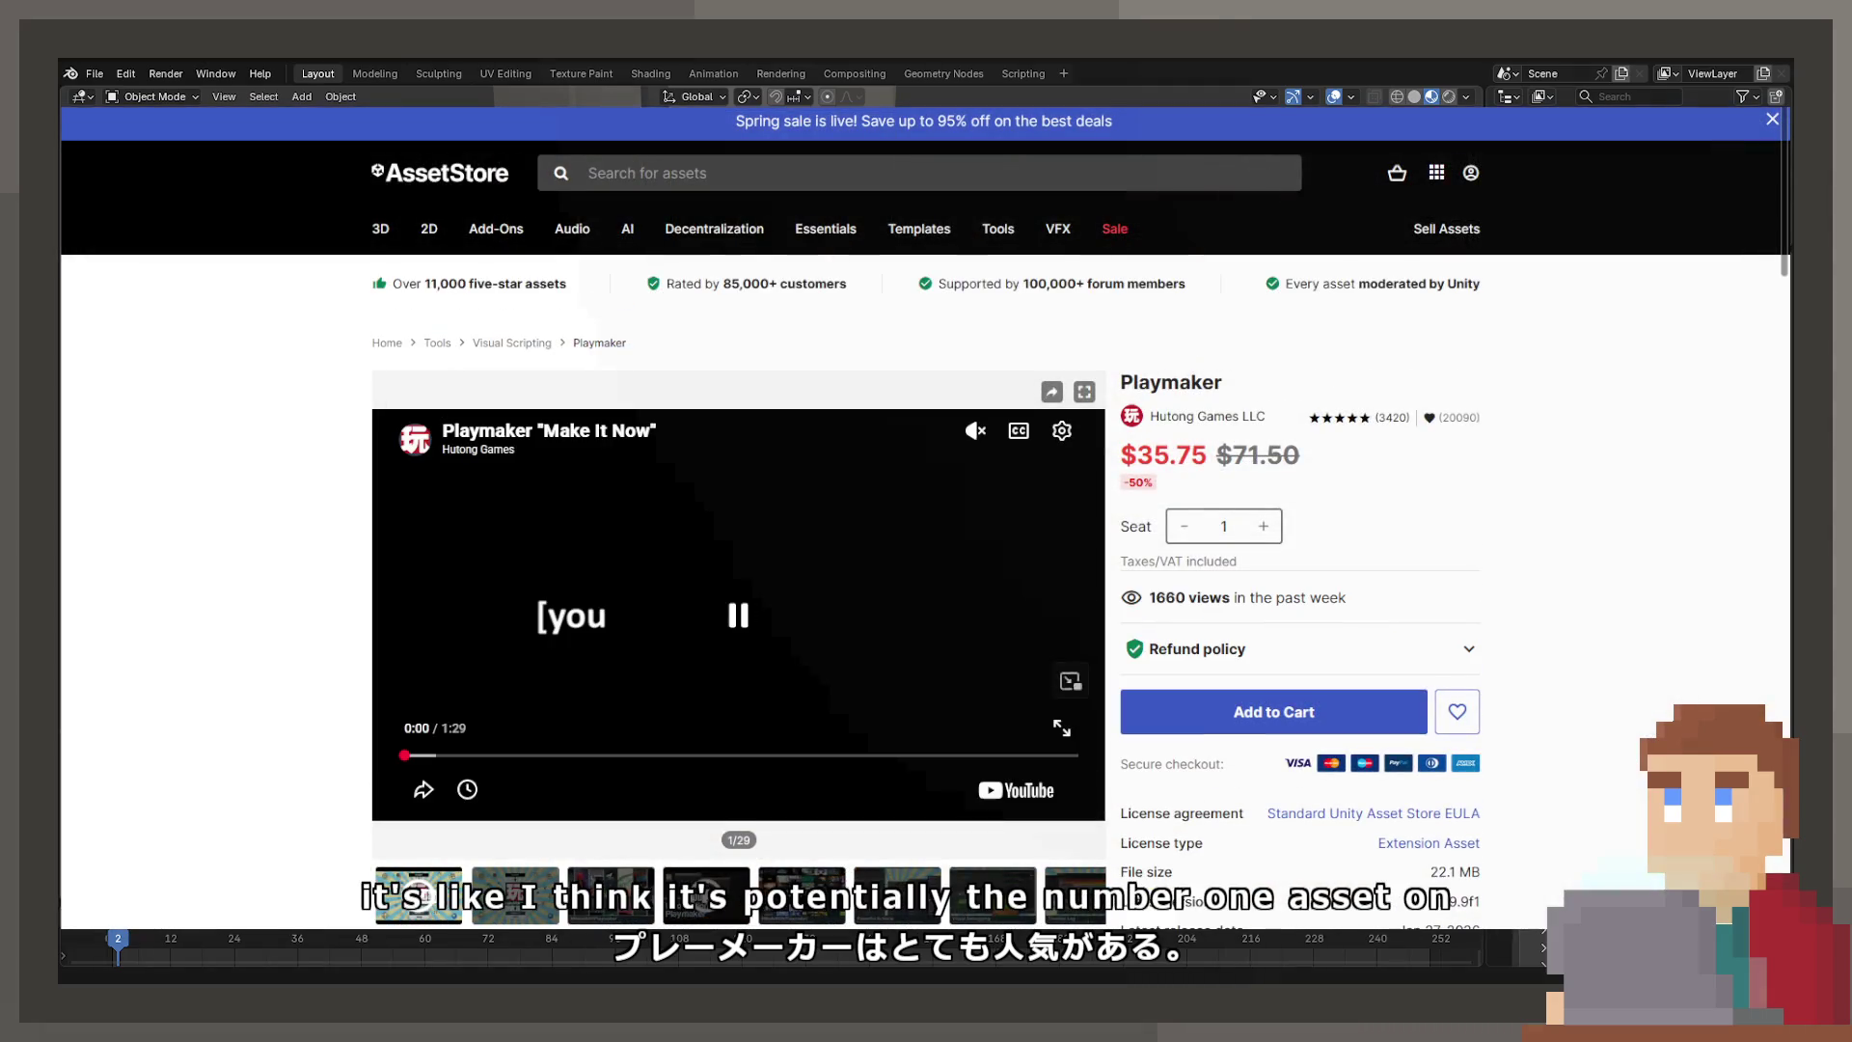
Page through the Playmaker gallery images to the promo video and start it playing
{"action": "left_click", "coordinate": [514, 793]}
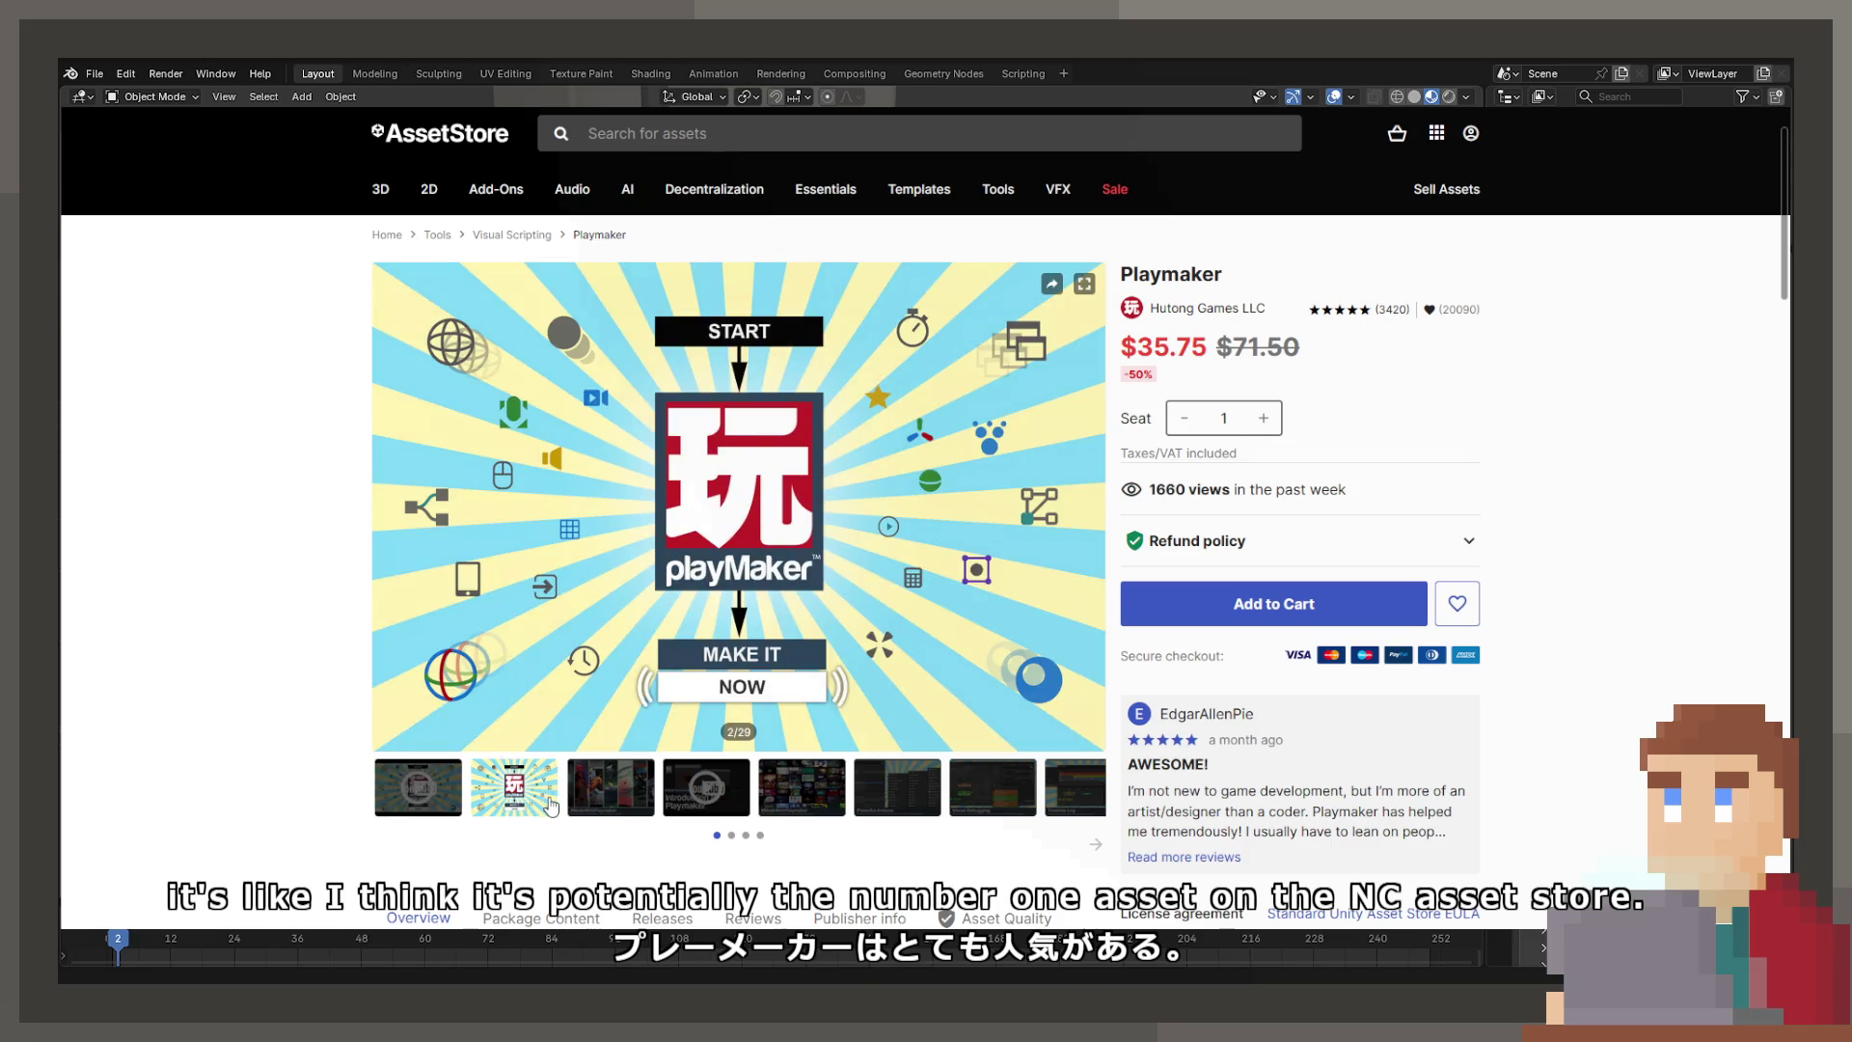
{"action": "left_click", "coordinate": [593, 805]}
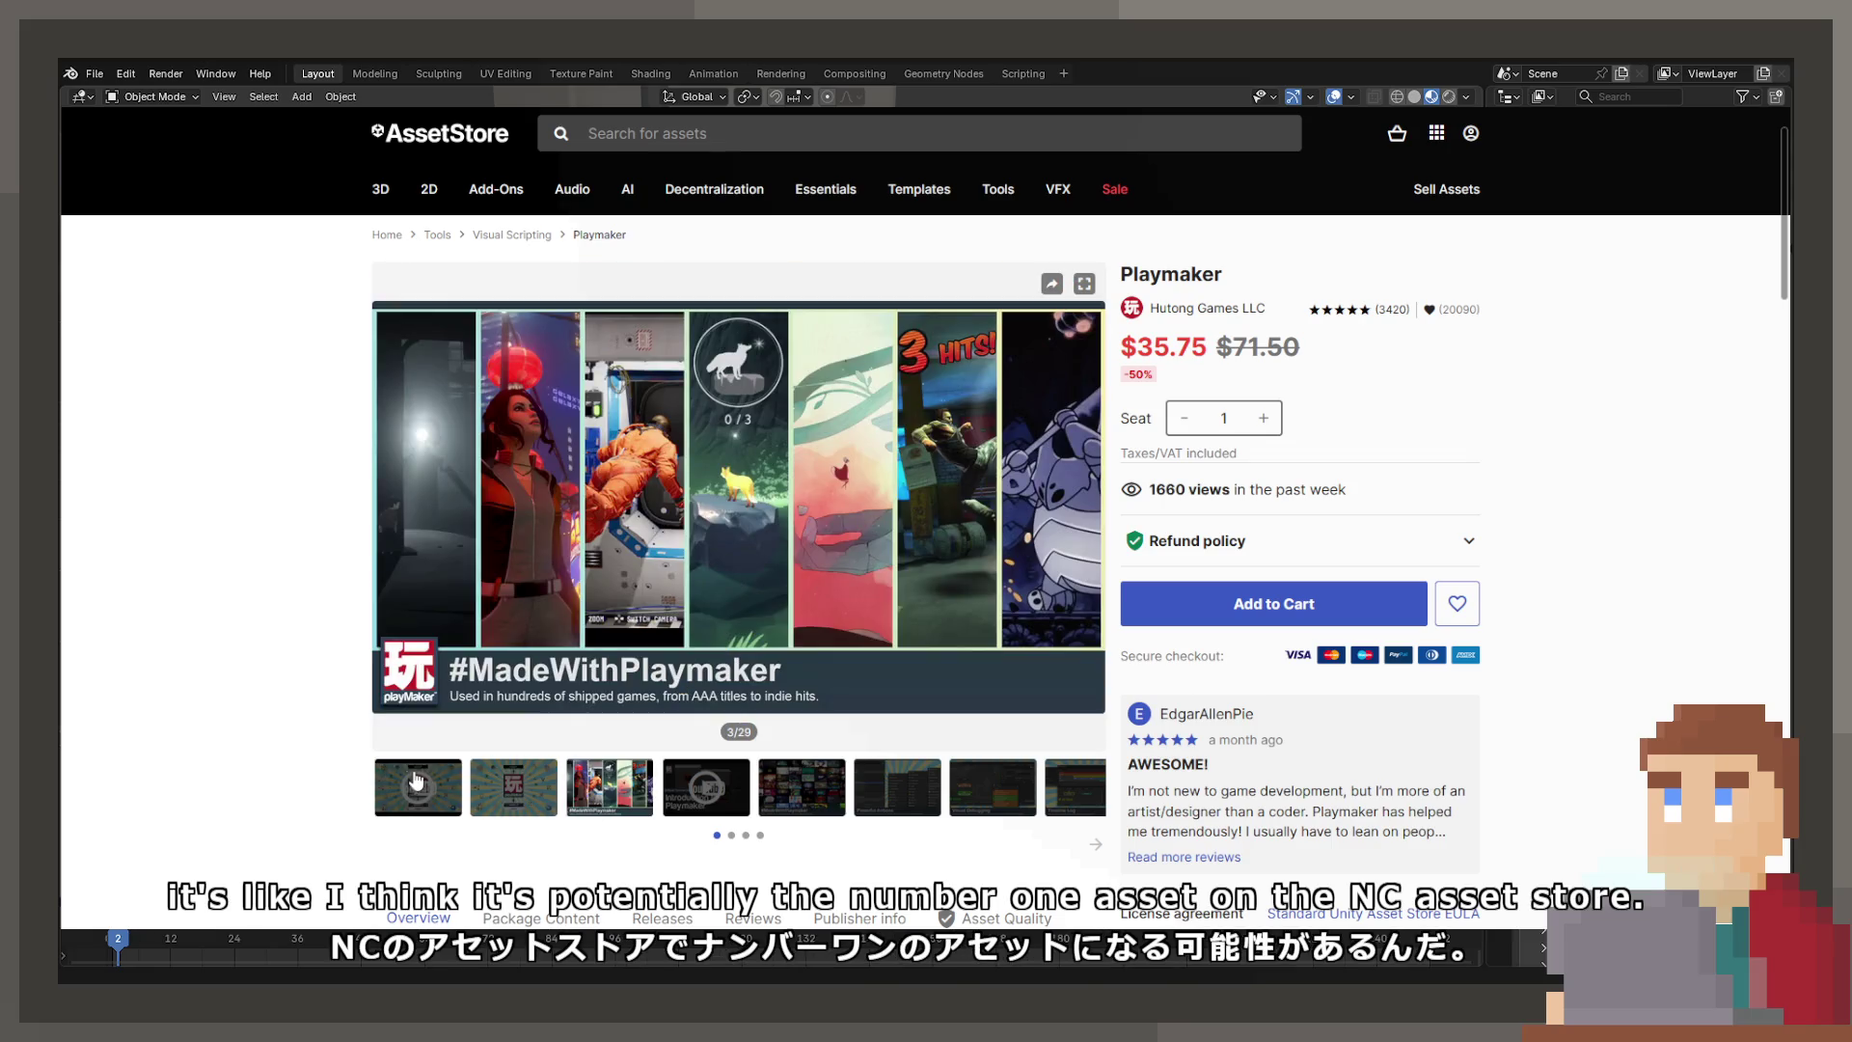
{"action": "left_click", "coordinate": [417, 780]}
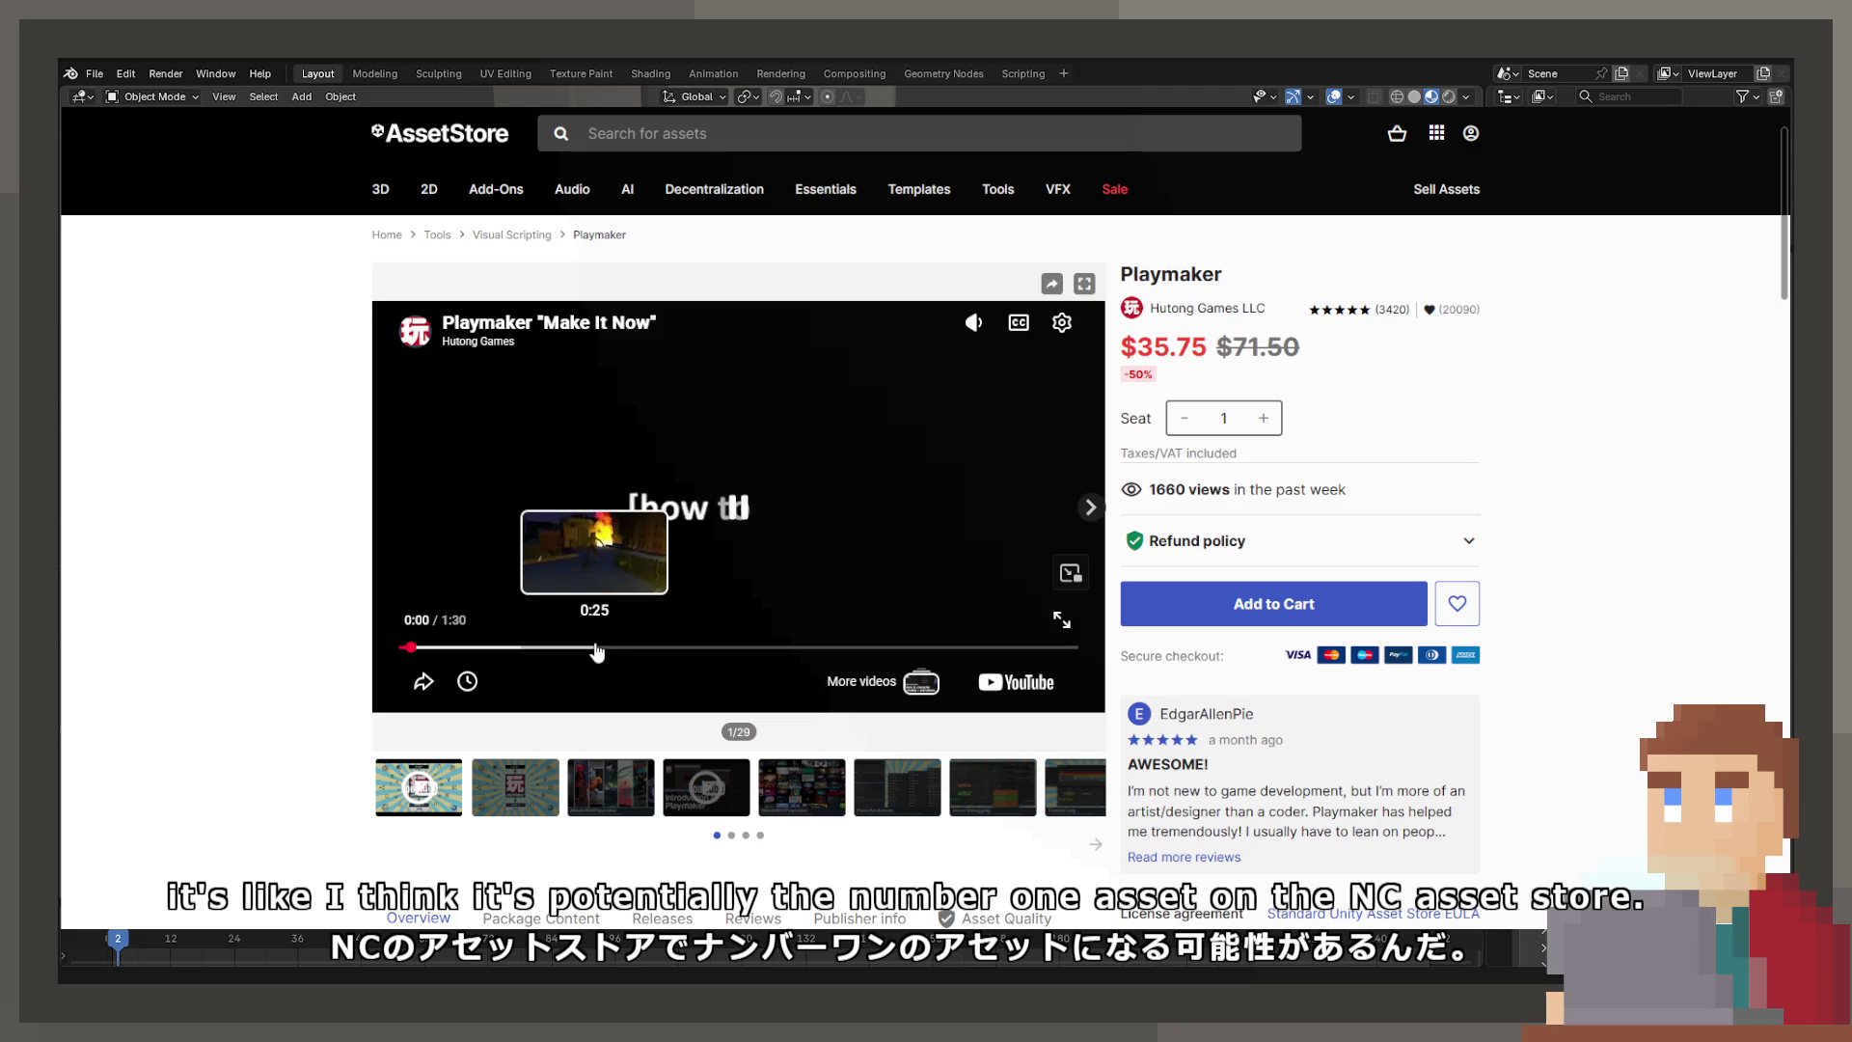
{"action": "left_click", "coordinate": [597, 648]}
Scrub the promo video through 0:19 and 0:43 back to 0:40, then mute it
{"action": "left_click", "coordinate": [498, 648]}
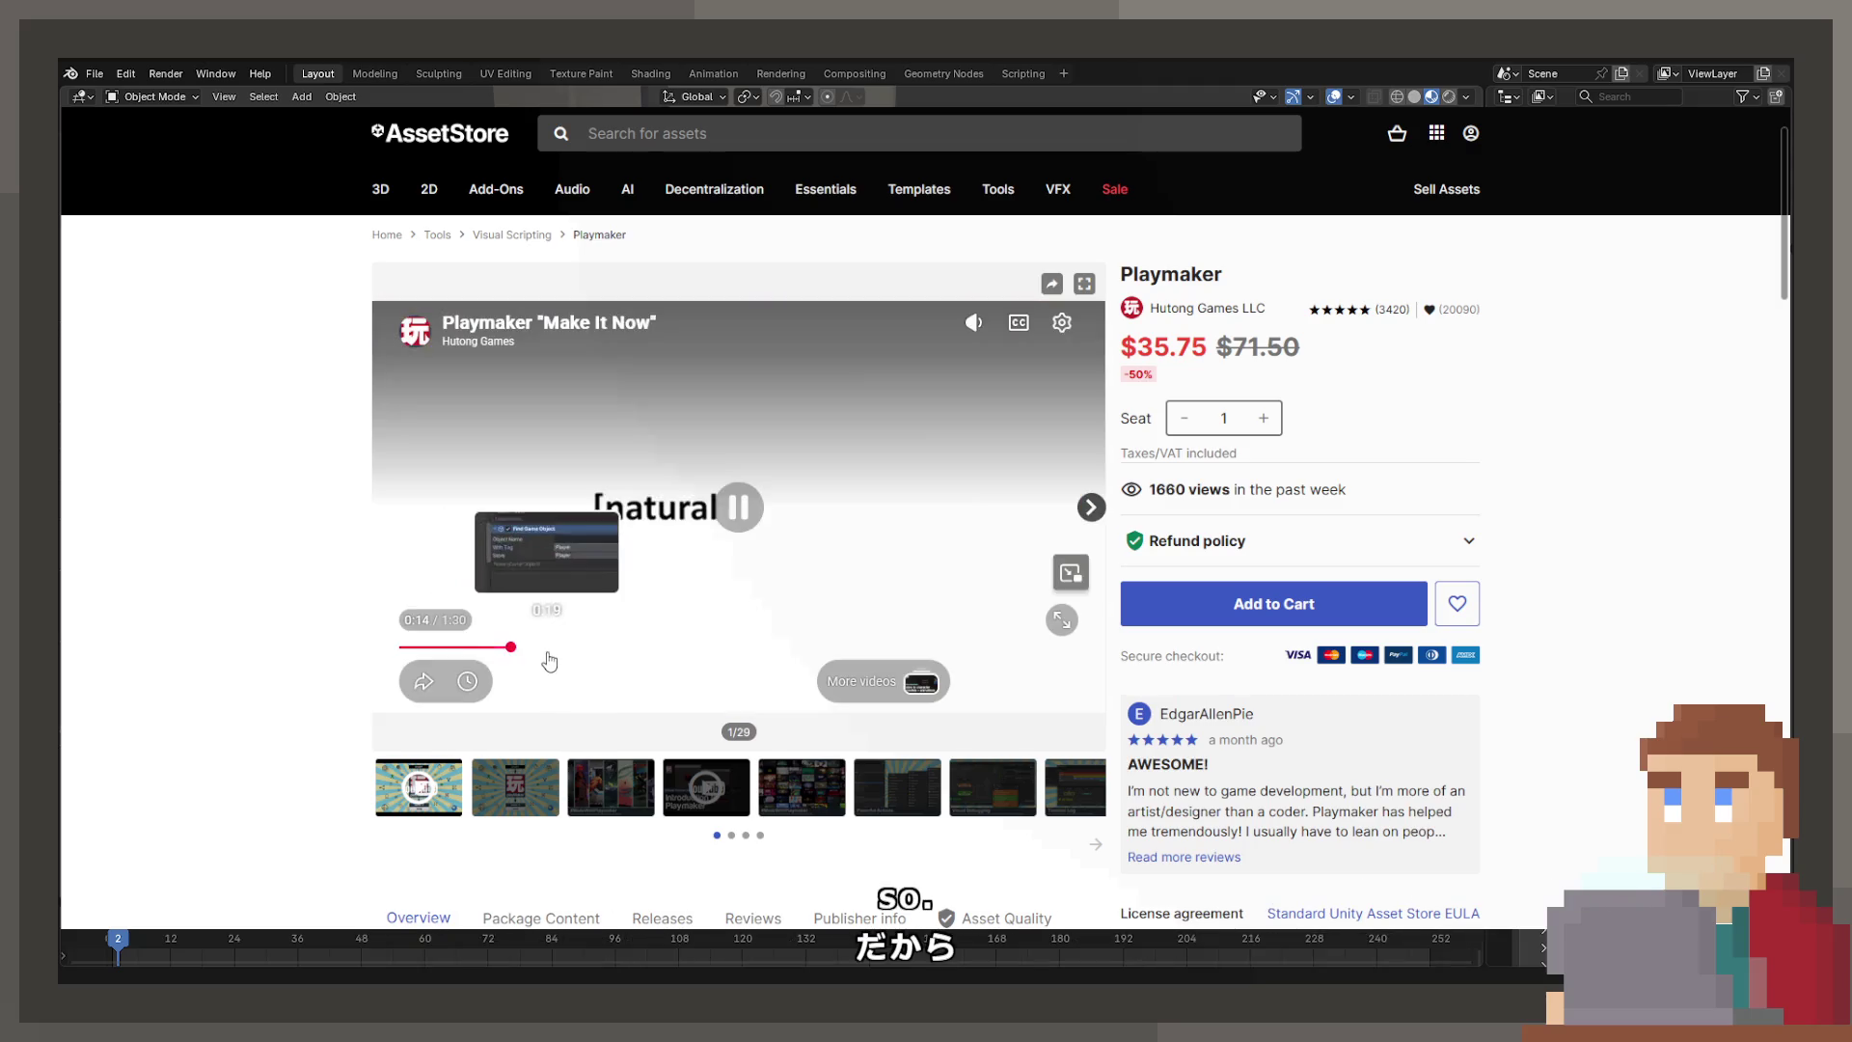
{"action": "left_click", "coordinate": [546, 648]}
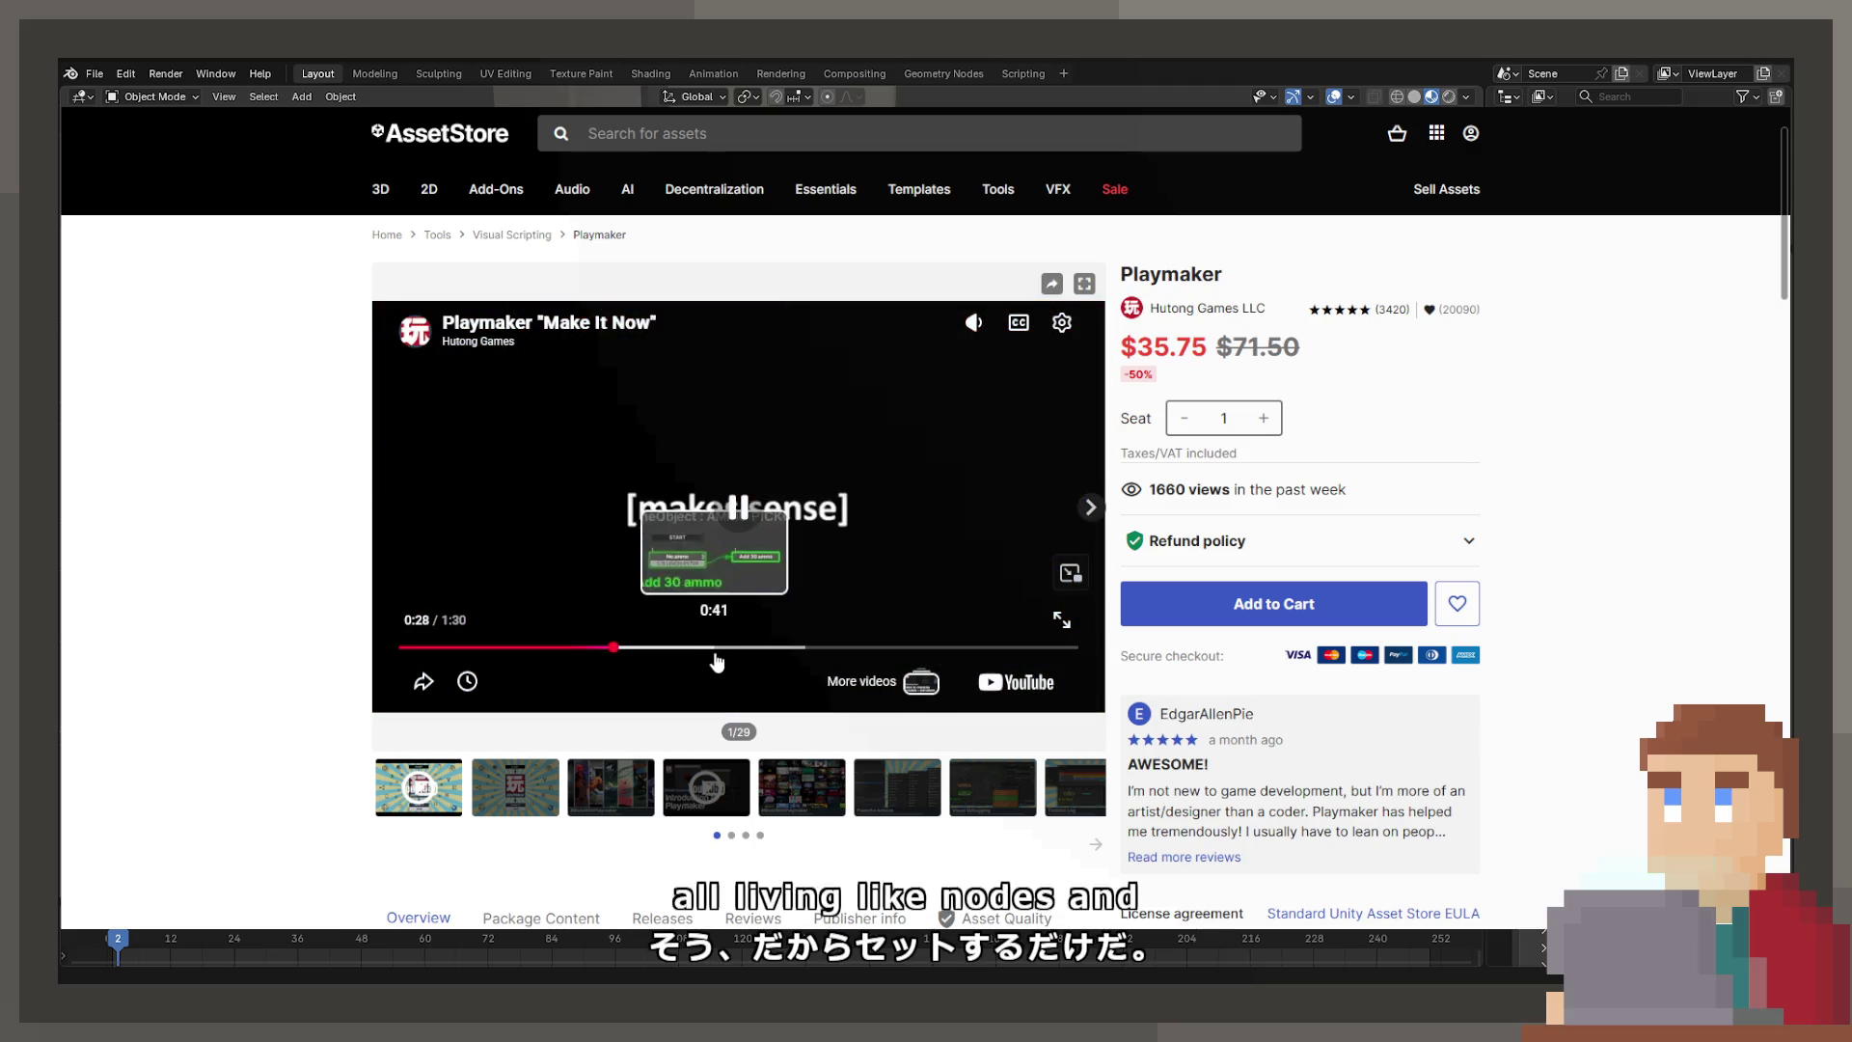
{"action": "left_click", "coordinate": [726, 648]}
{"action": "left_click_drag", "start_coordinate": [726, 656], "coordinate": [708, 648]}
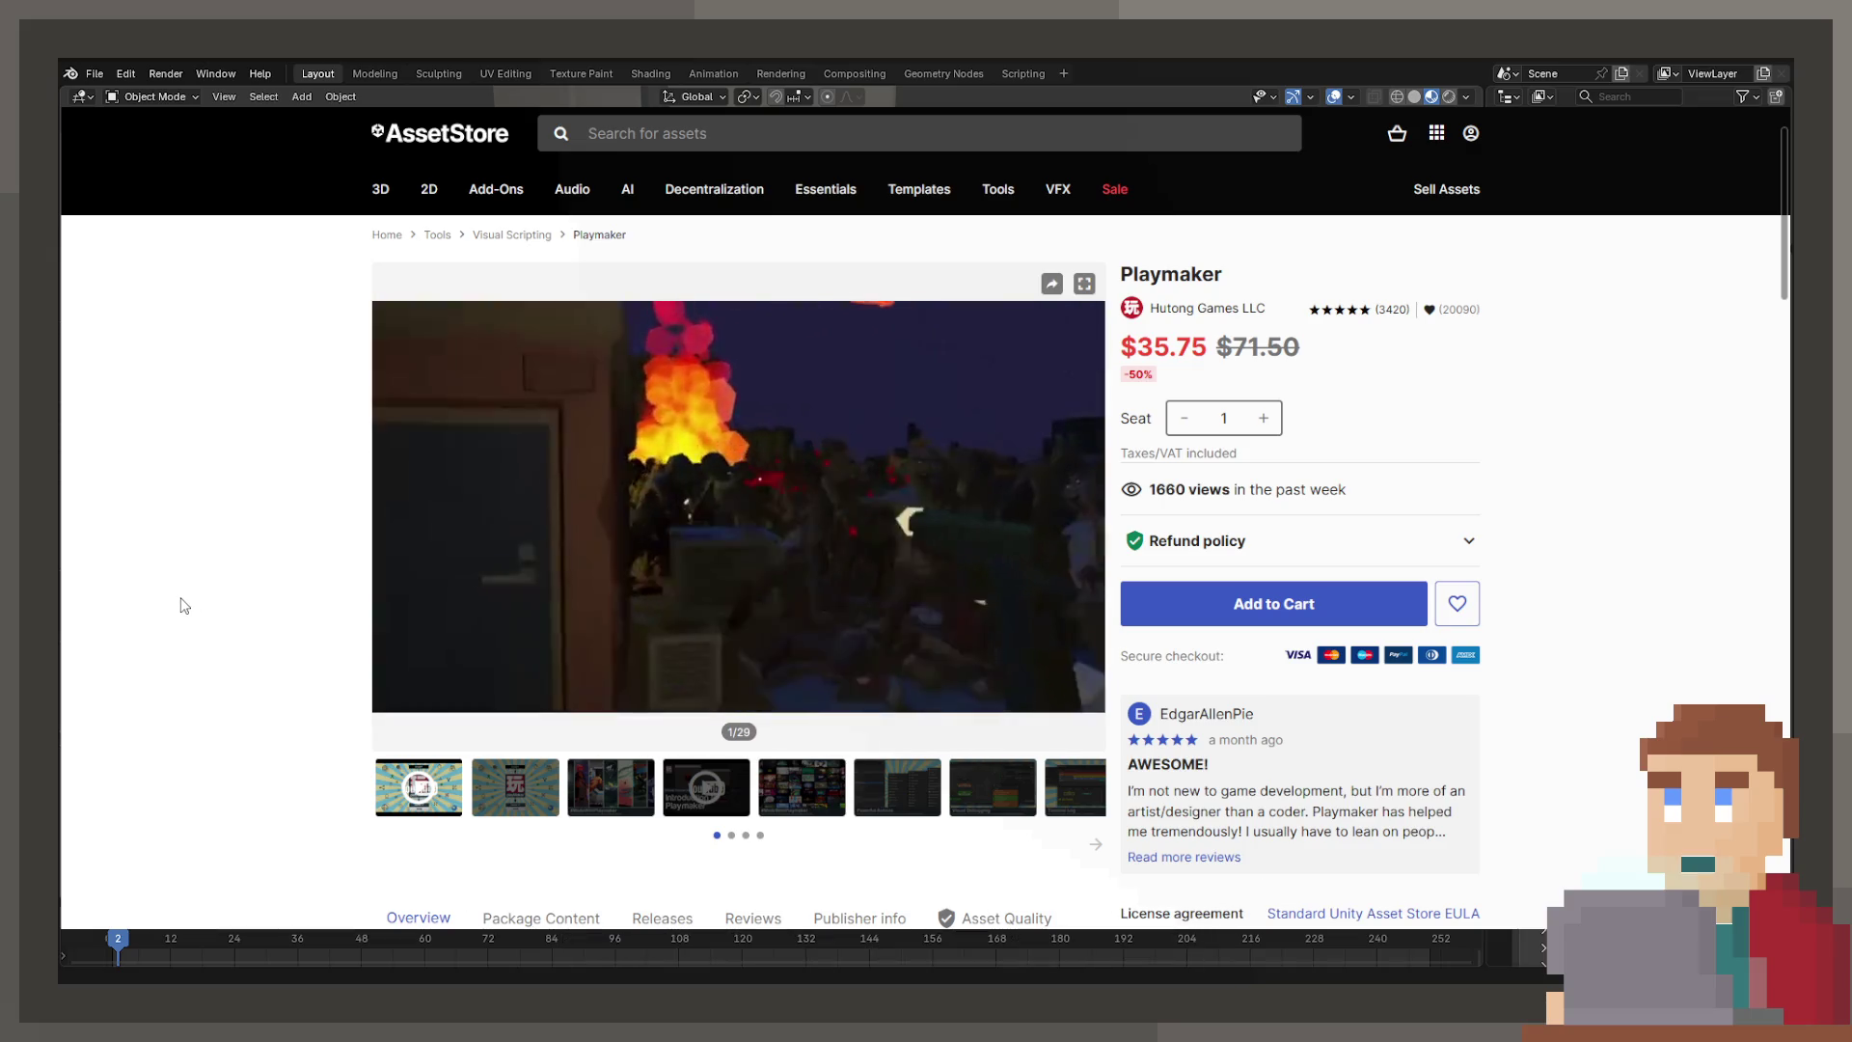
{"action": "mouse_move", "coordinate": [437, 557]}
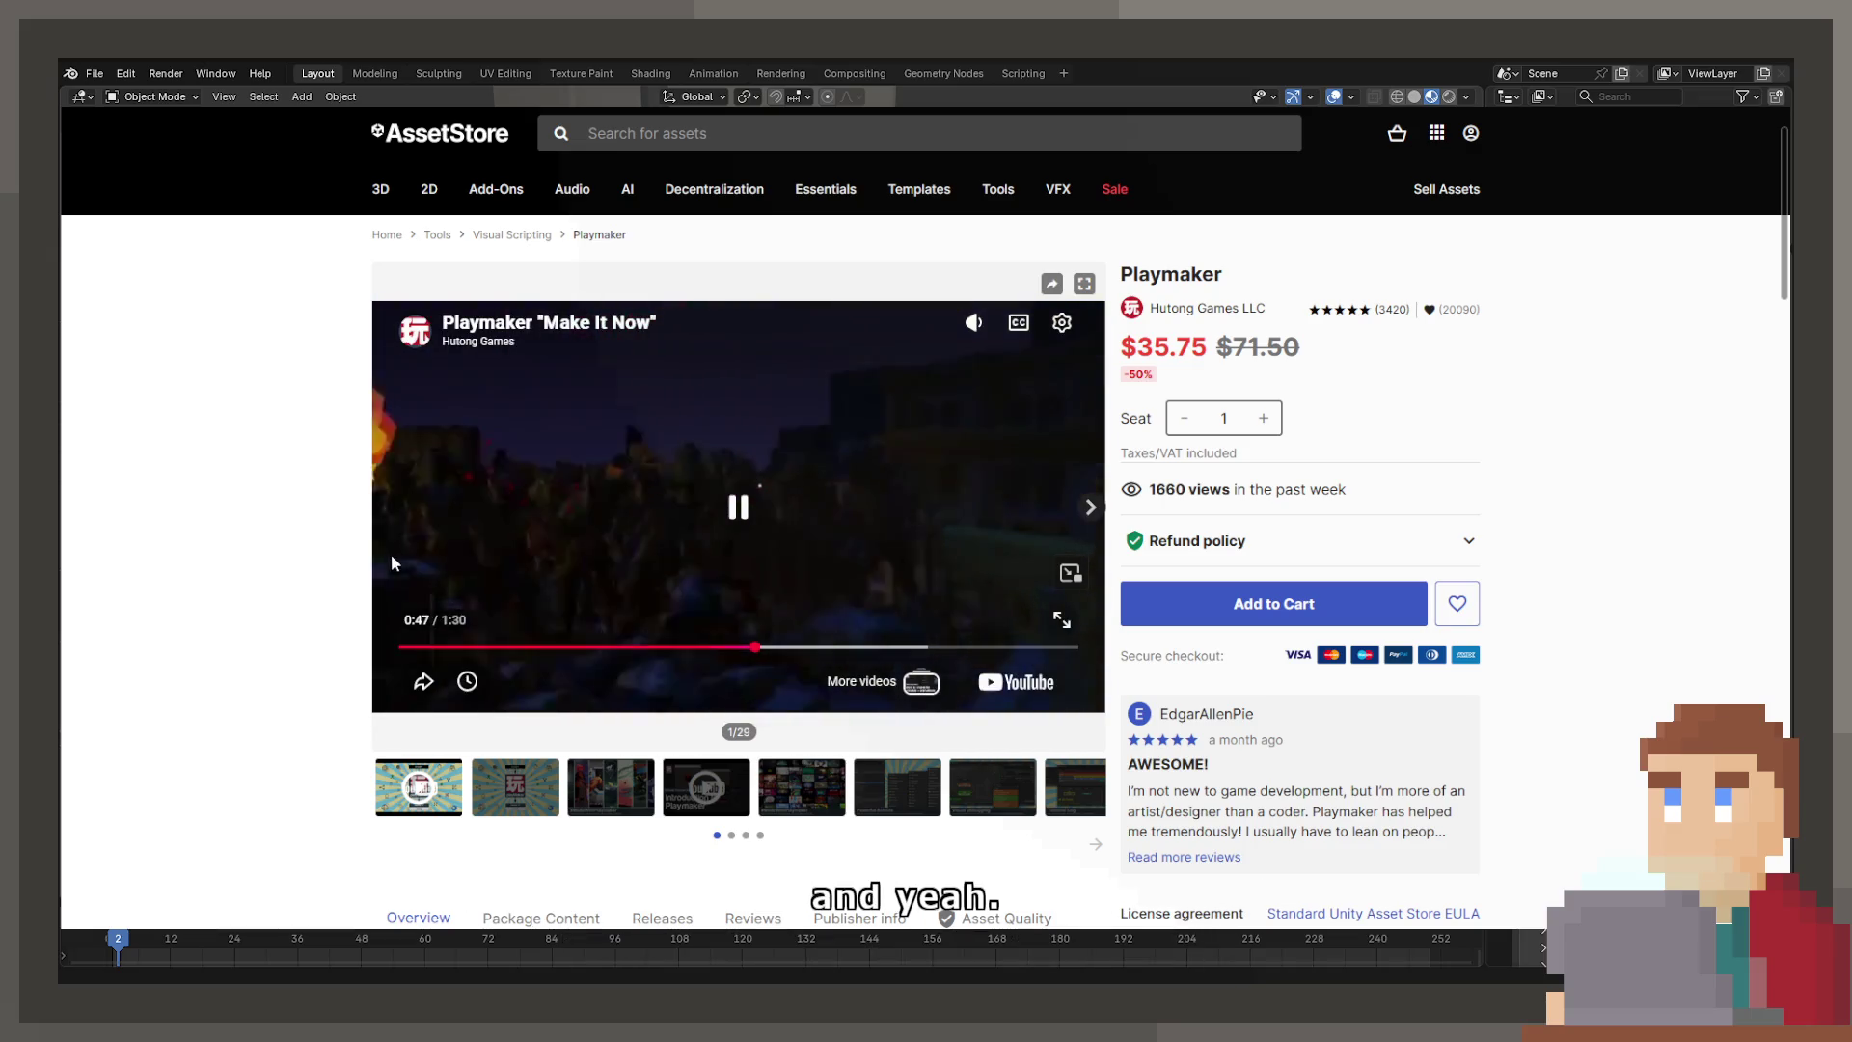
{"action": "key", "text": "m"}
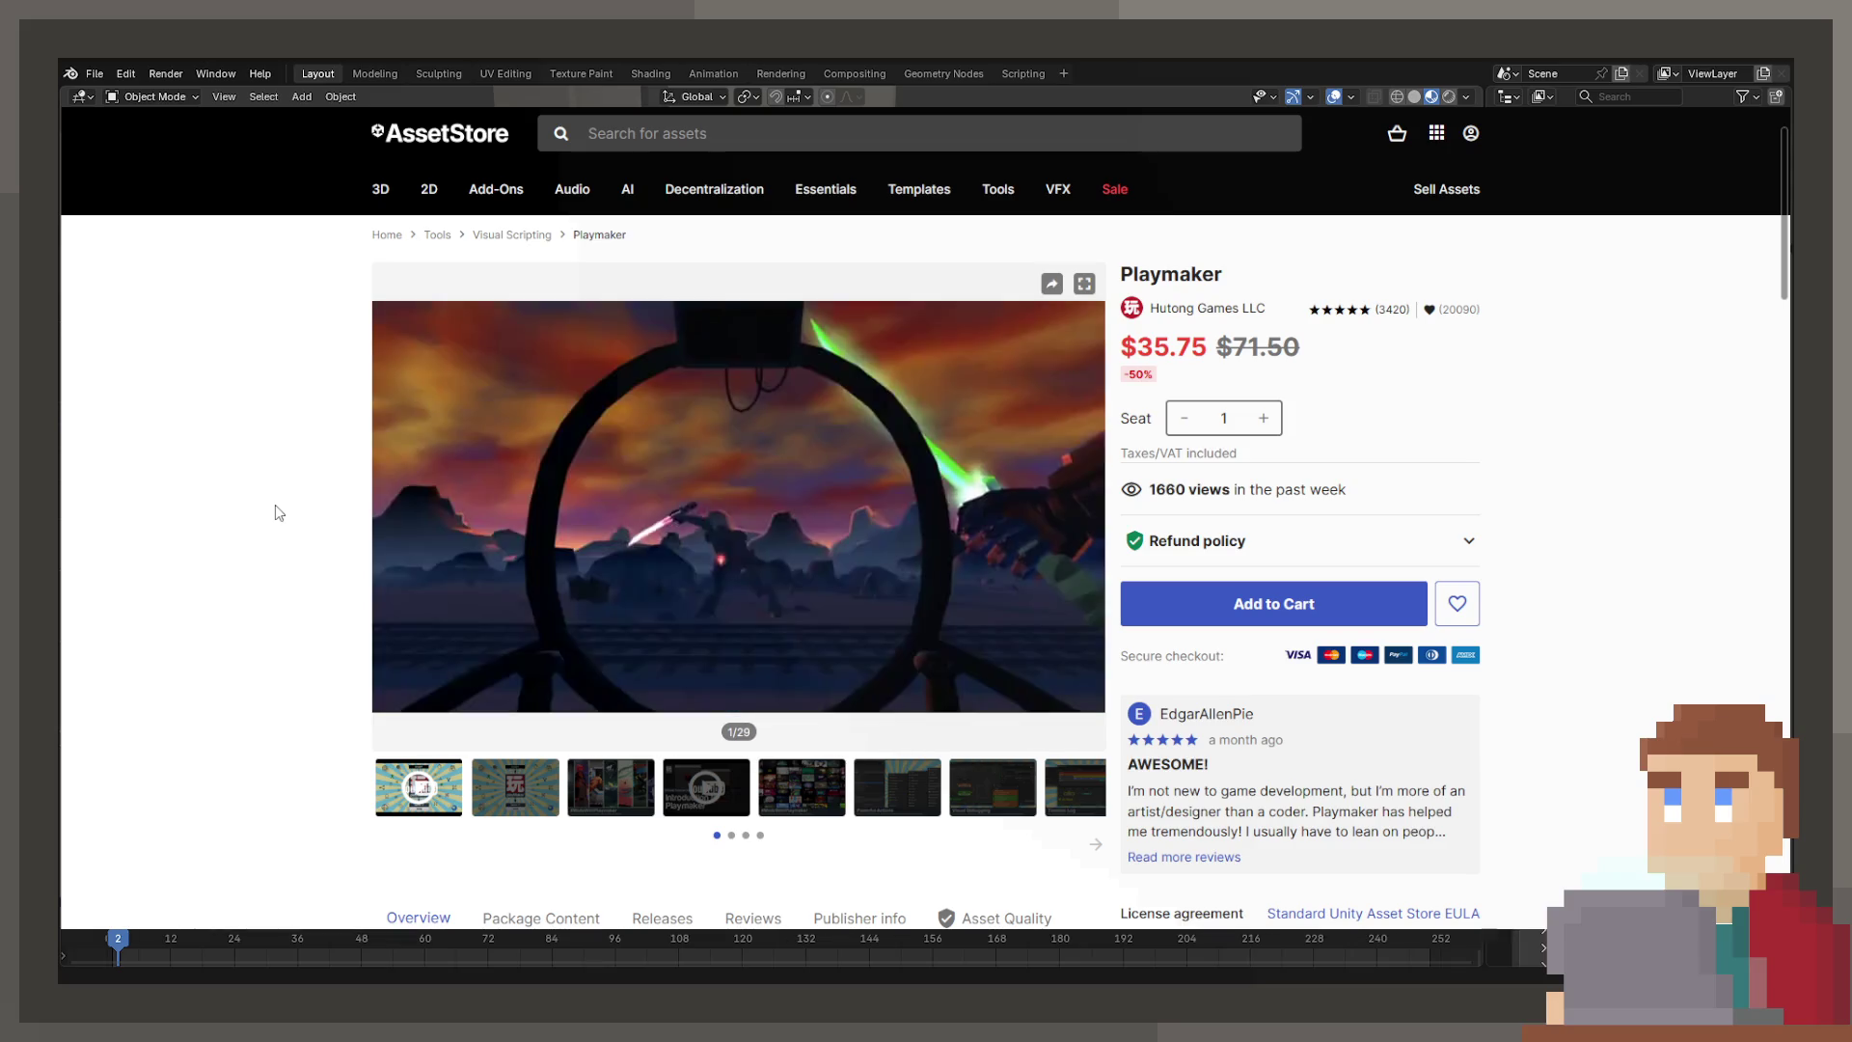
{"action": "mouse_move", "coordinate": [708, 486]}
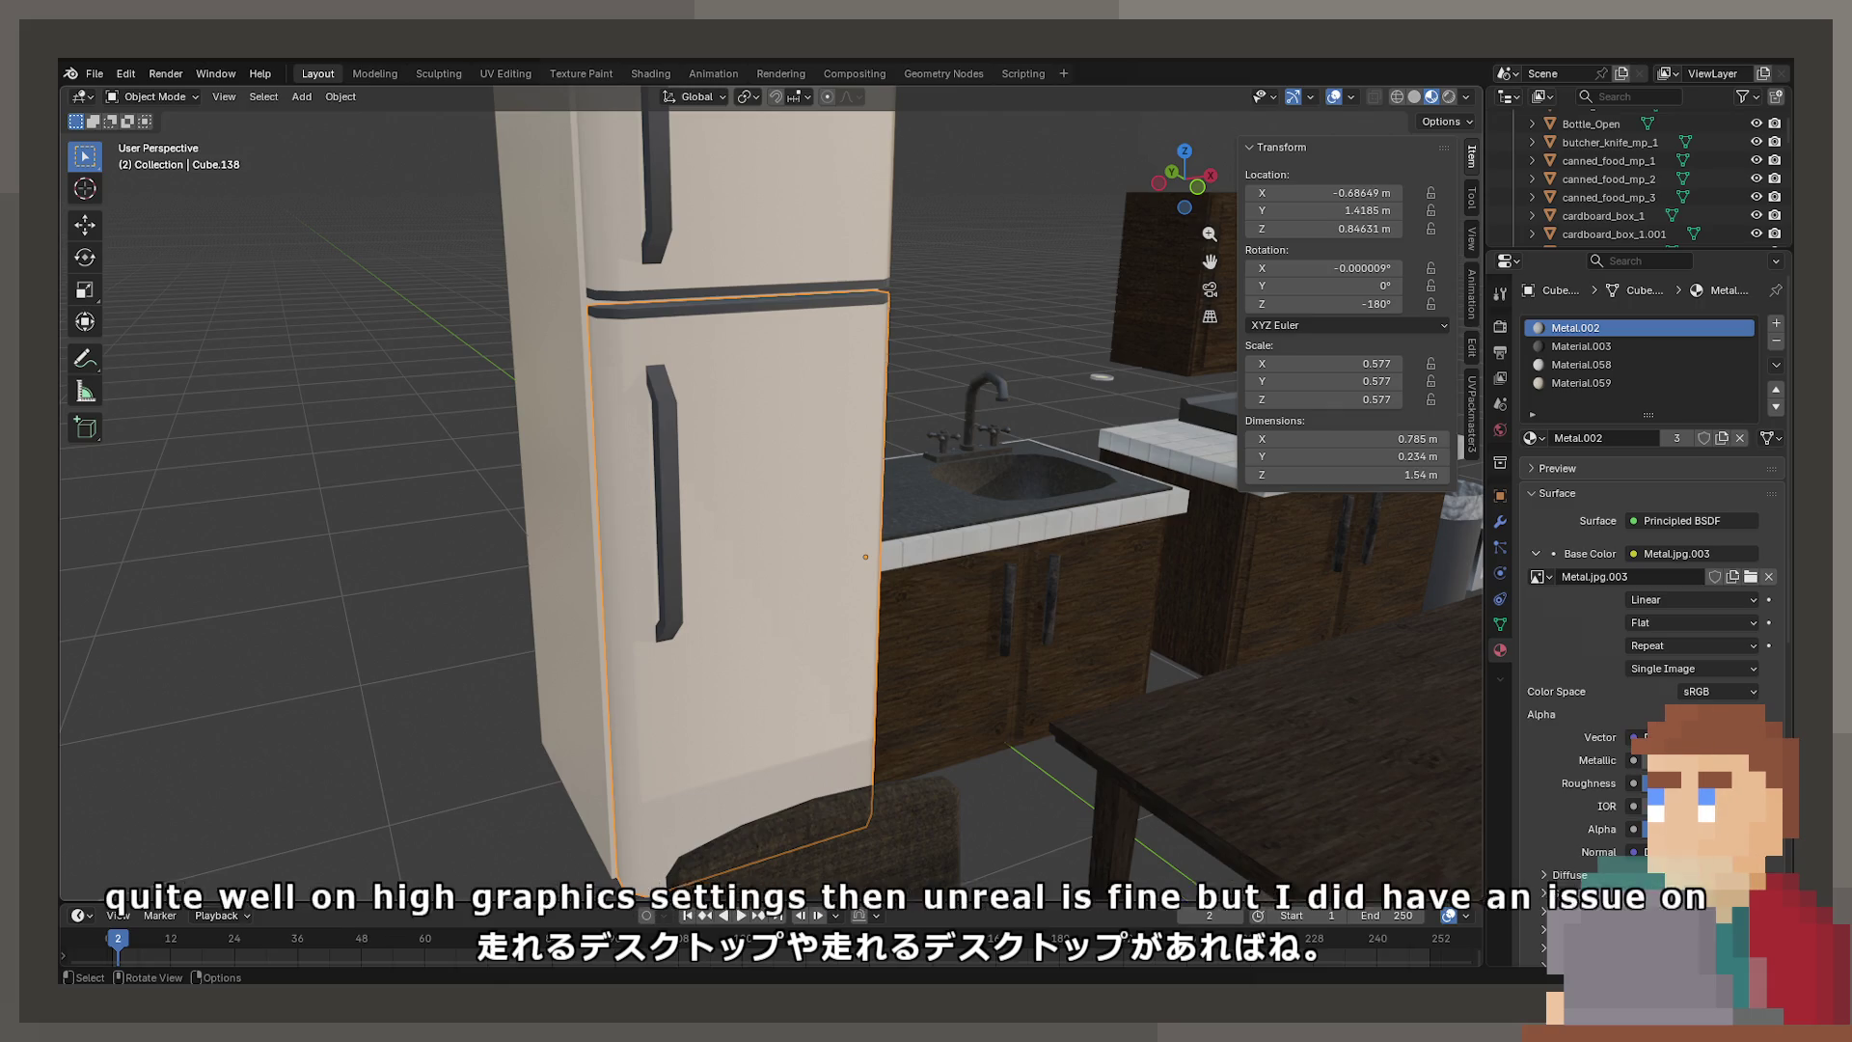
Move the Metal.002 slot below Material.003, then select the sink and stove counters
{"action": "mouse_move", "coordinate": [868, 483]}
{"action": "middle_mouse_down"}
{"action": "mouse_move", "coordinate": [790, 462]}
{"action": "mouse_move", "coordinate": [882, 465]}
{"action": "mouse_move", "coordinate": [777, 505]}
{"action": "mouse_move", "coordinate": [781, 469]}
{"action": "middle_mouse_up"}
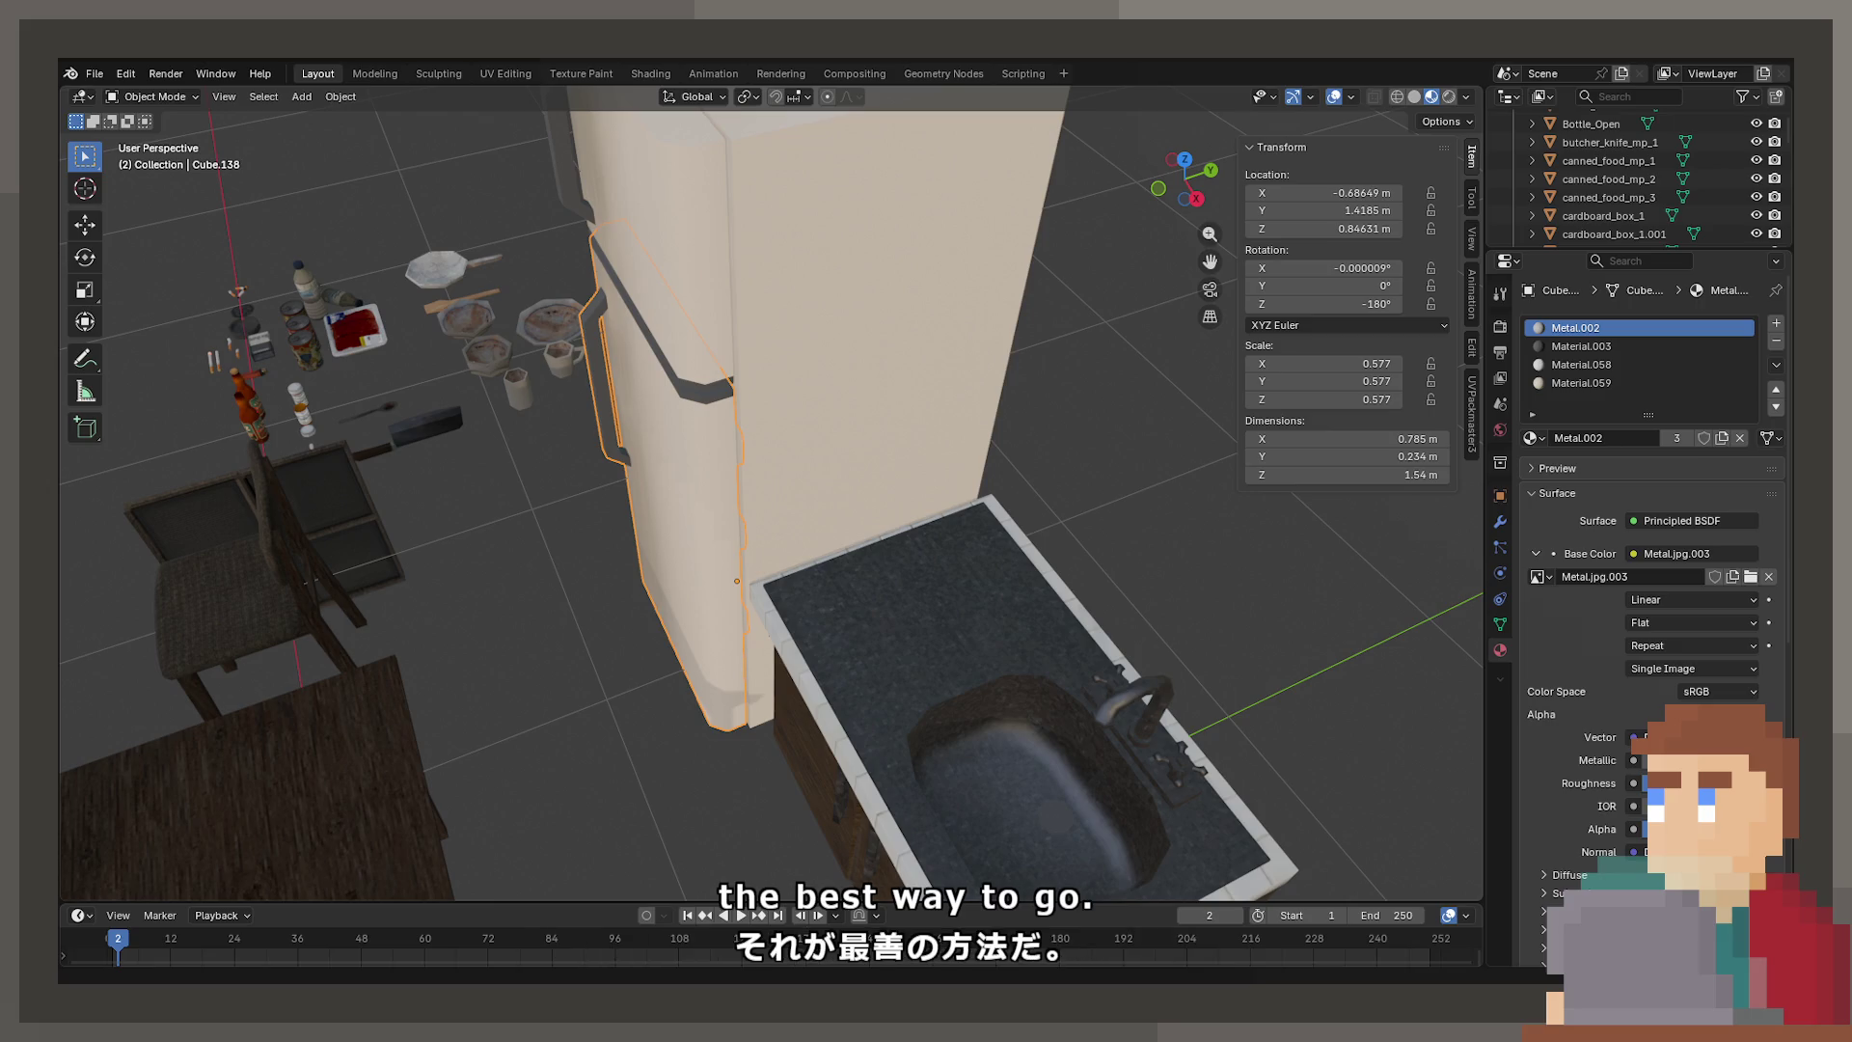
{"action": "left_click", "coordinate": [1776, 406]}
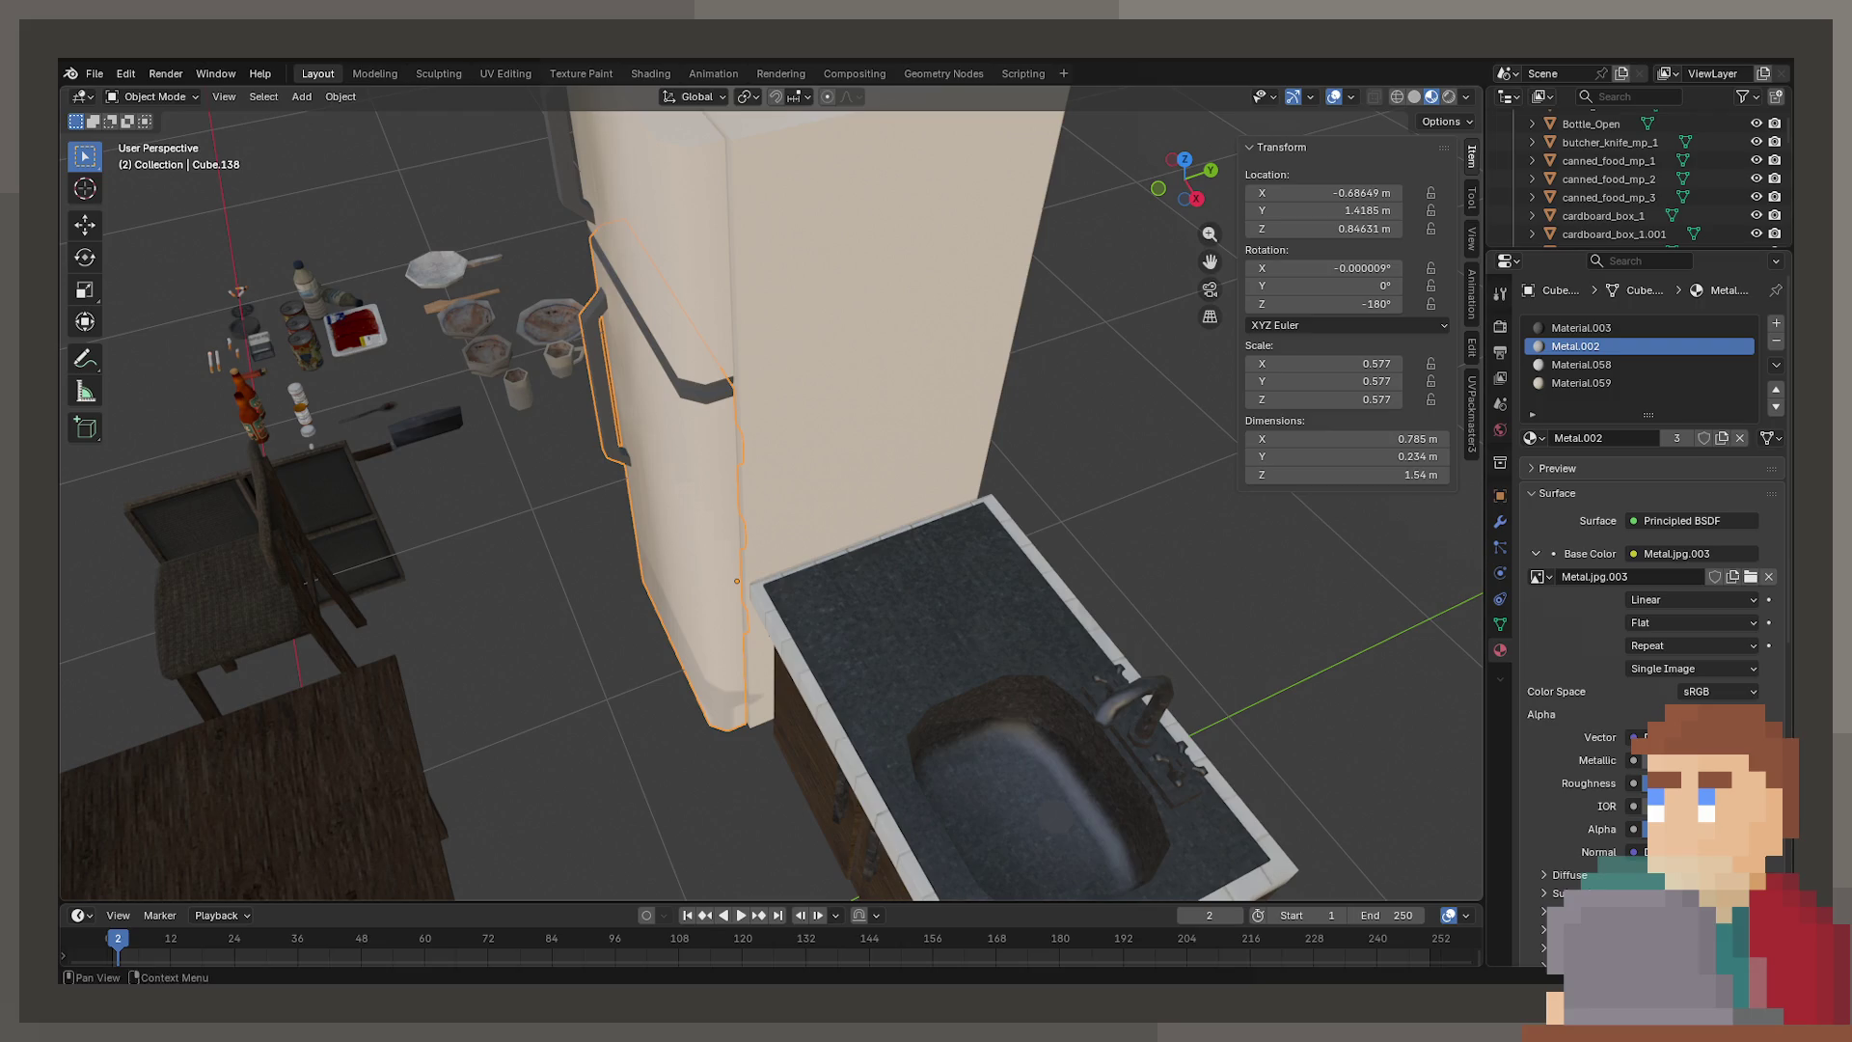
{"action": "mouse_move", "coordinate": [695, 516]}
{"action": "middle_mouse_down"}
{"action": "mouse_move", "coordinate": [664, 497]}
{"action": "mouse_move", "coordinate": [795, 488]}
{"action": "mouse_move", "coordinate": [922, 592]}
{"action": "mouse_move", "coordinate": [1014, 571]}
{"action": "mouse_move", "coordinate": [933, 538]}
{"action": "mouse_move", "coordinate": [785, 547]}
{"action": "middle_mouse_up"}
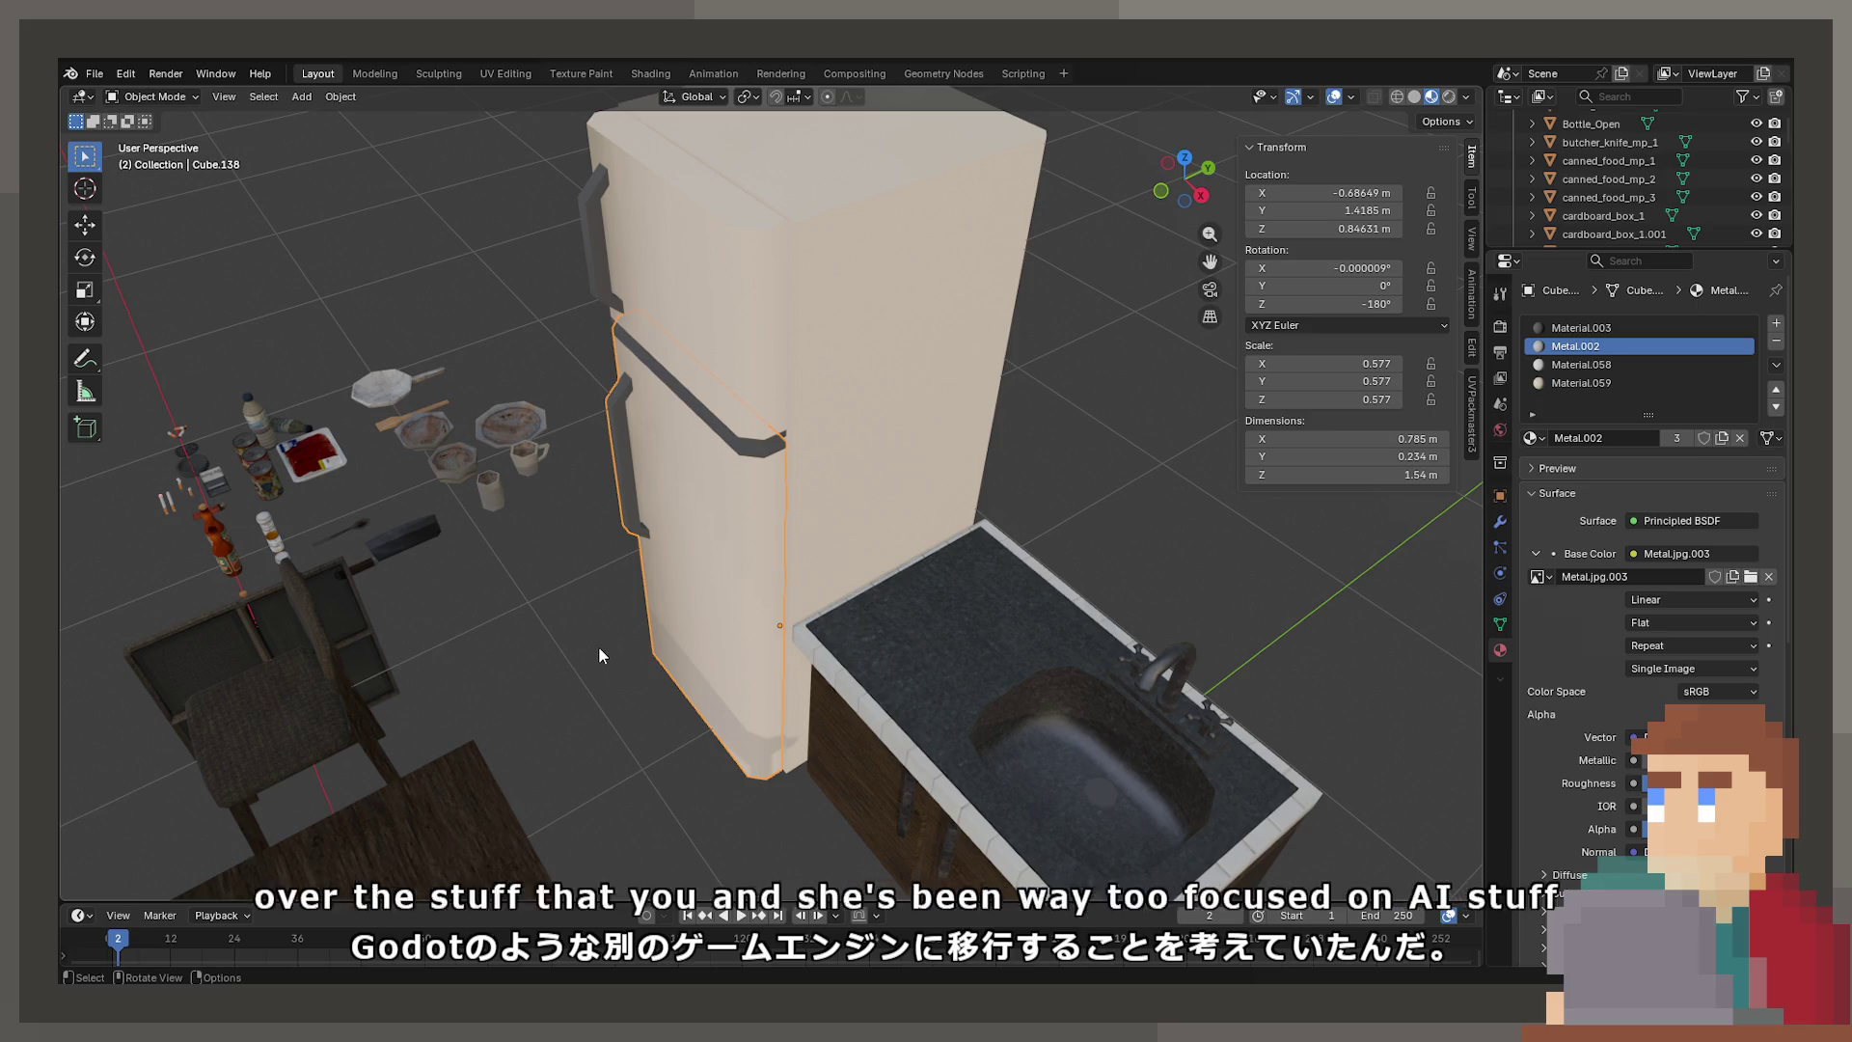
{"action": "mouse_move", "coordinate": [841, 664]}
{"action": "middle_mouse_down"}
{"action": "mouse_move", "coordinate": [980, 706]}
{"action": "mouse_move", "coordinate": [825, 635]}
{"action": "mouse_move", "coordinate": [935, 669]}
{"action": "mouse_move", "coordinate": [508, 628]}
{"action": "mouse_move", "coordinate": [1061, 565]}
{"action": "middle_mouse_up"}
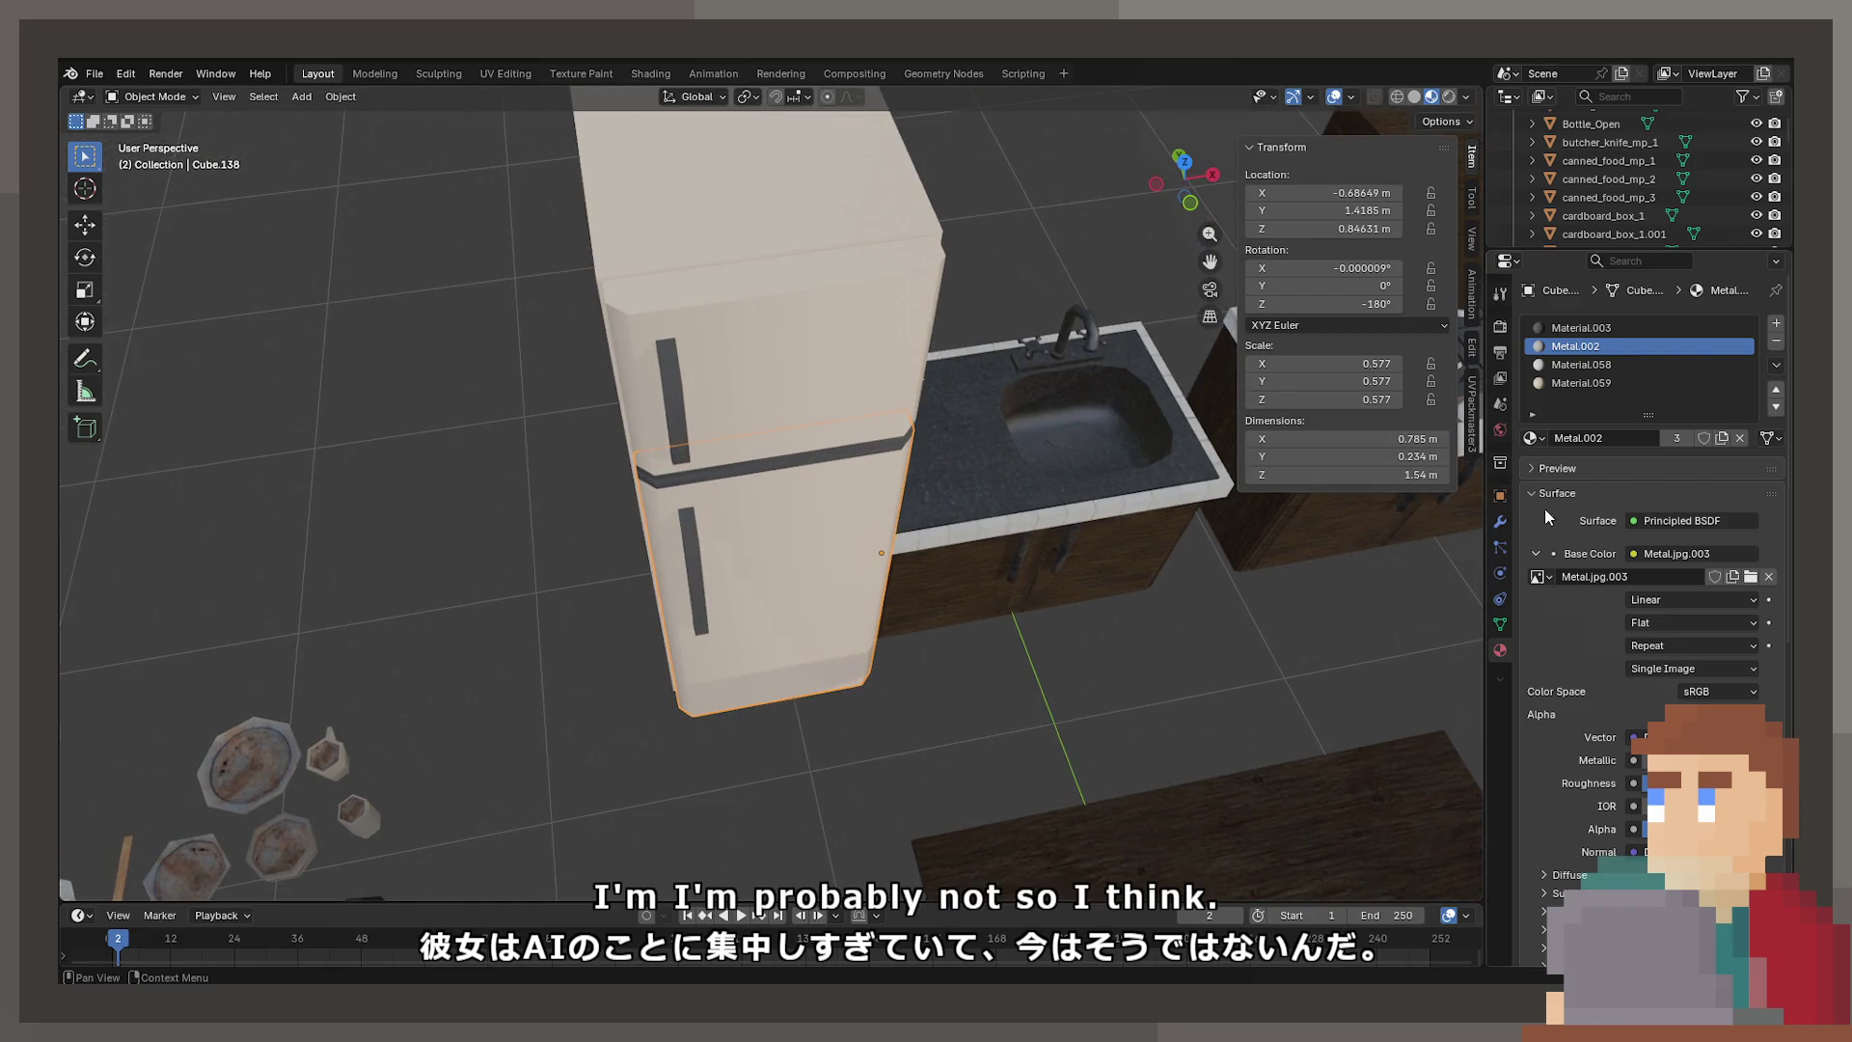
{"action": "left_click", "coordinate": [1184, 457]}
{"action": "mouse_move", "coordinate": [1184, 458]}
{"action": "middle_mouse_down"}
{"action": "mouse_move", "coordinate": [1009, 434]}
{"action": "mouse_move", "coordinate": [1023, 562]}
{"action": "middle_mouse_up"}
{"action": "left_click", "coordinate": [965, 440]}
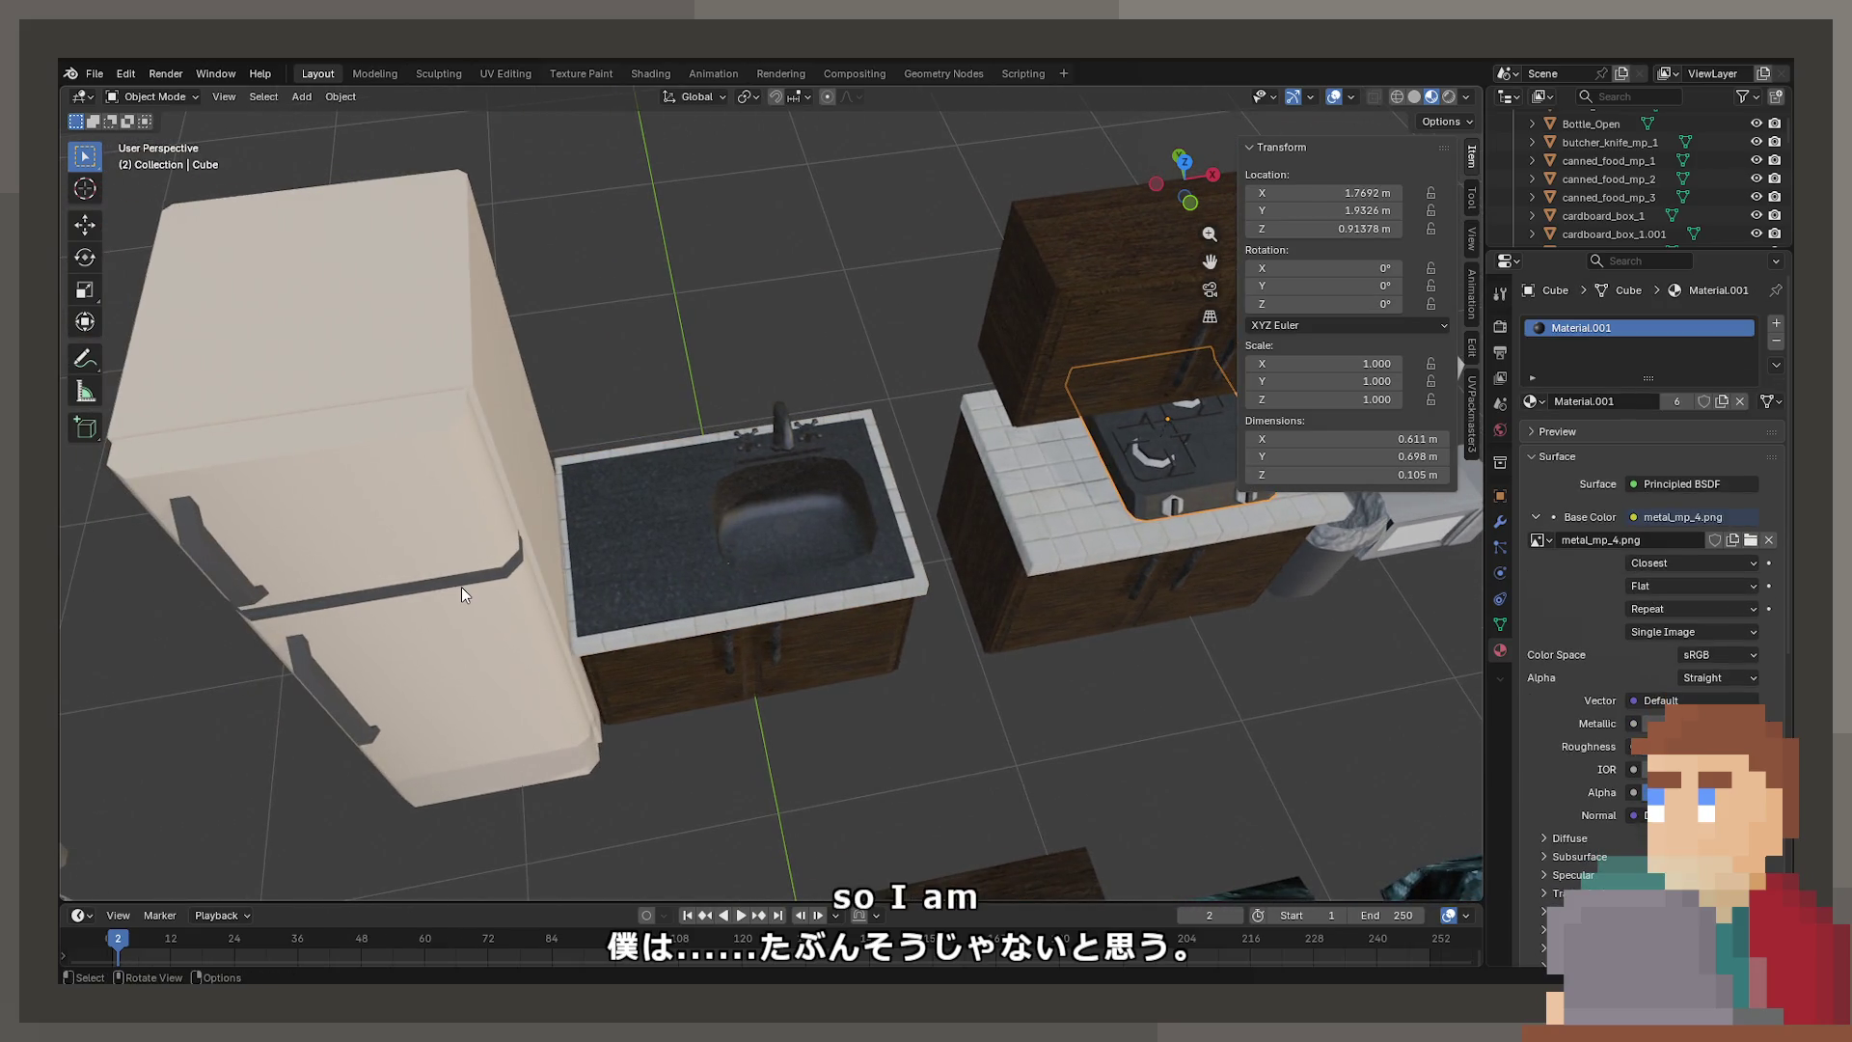
Replace the lower fridge door's Material.003 slot with Material.001
{"action": "left_click", "coordinate": [457, 588]}
{"action": "middle_click_drag", "start_coordinate": [458, 591], "coordinate": [1351, 522]}
{"action": "left_click", "coordinate": [1591, 328]}
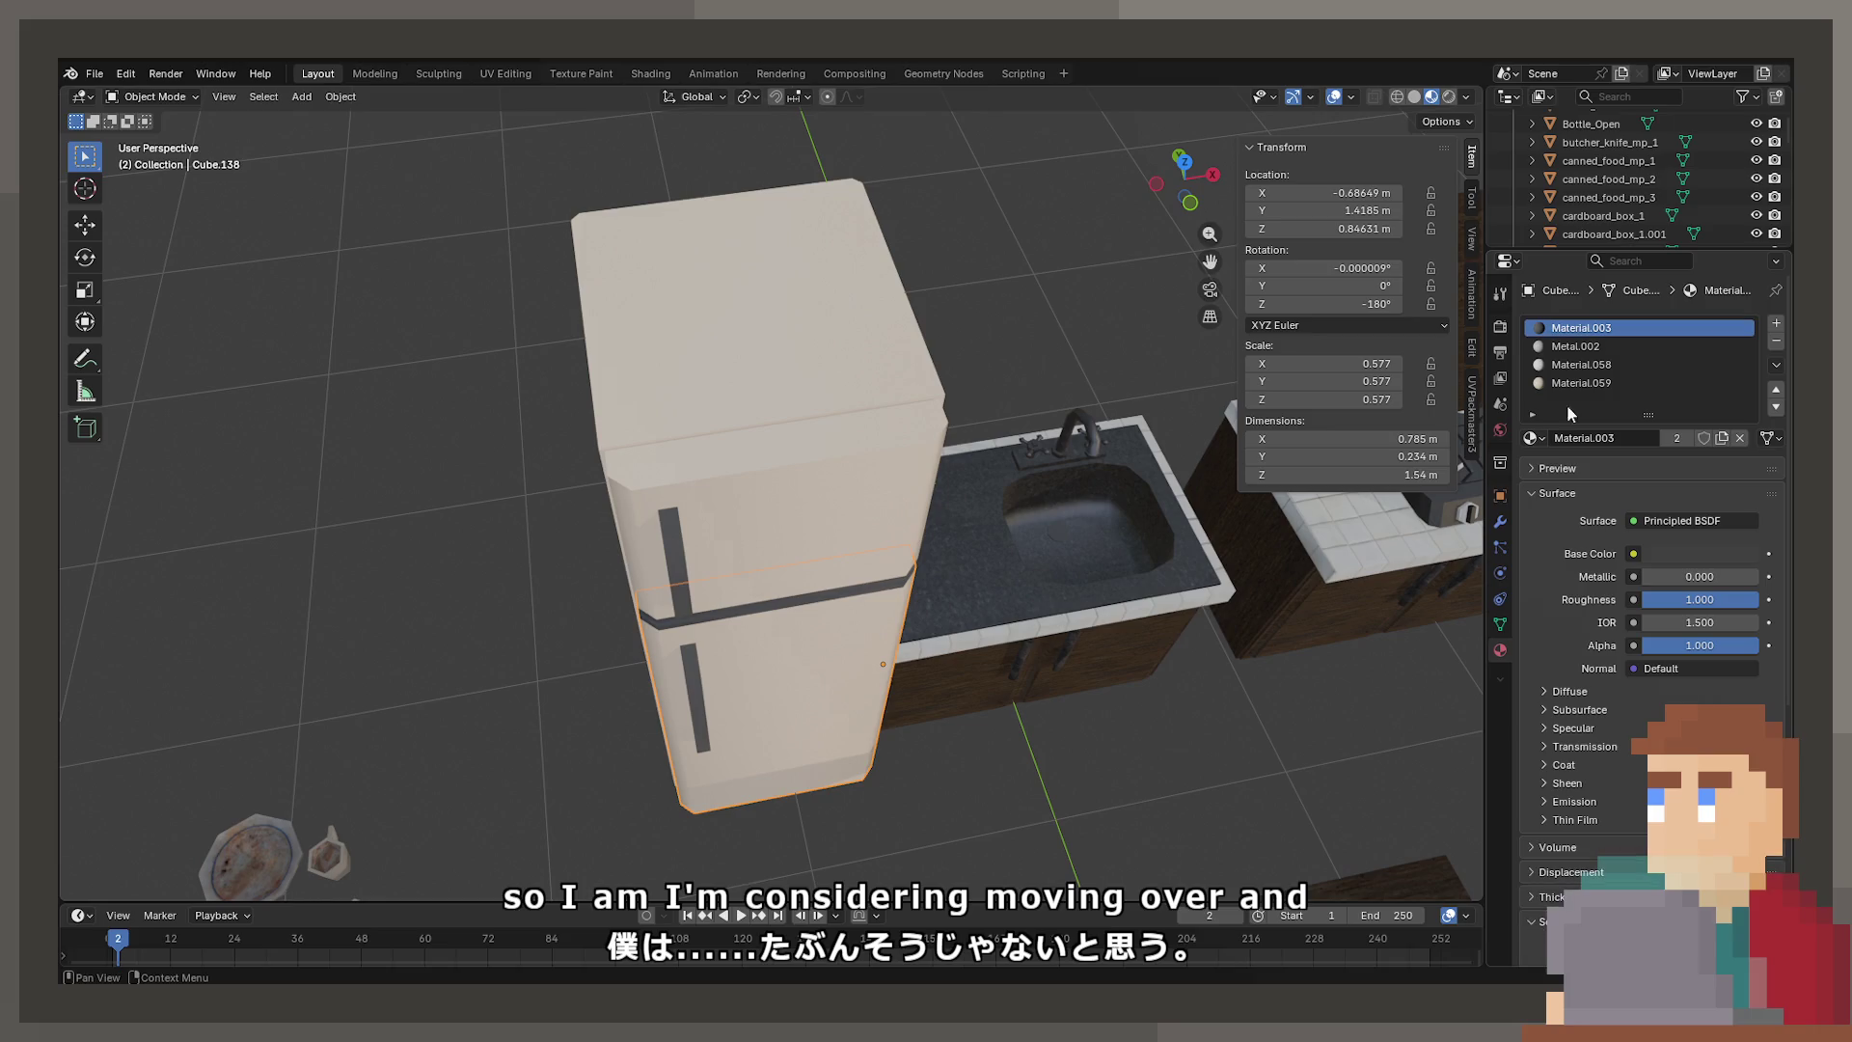
{"action": "left_click", "coordinate": [1531, 437]}
{"action": "left_click", "coordinate": [1580, 522]}
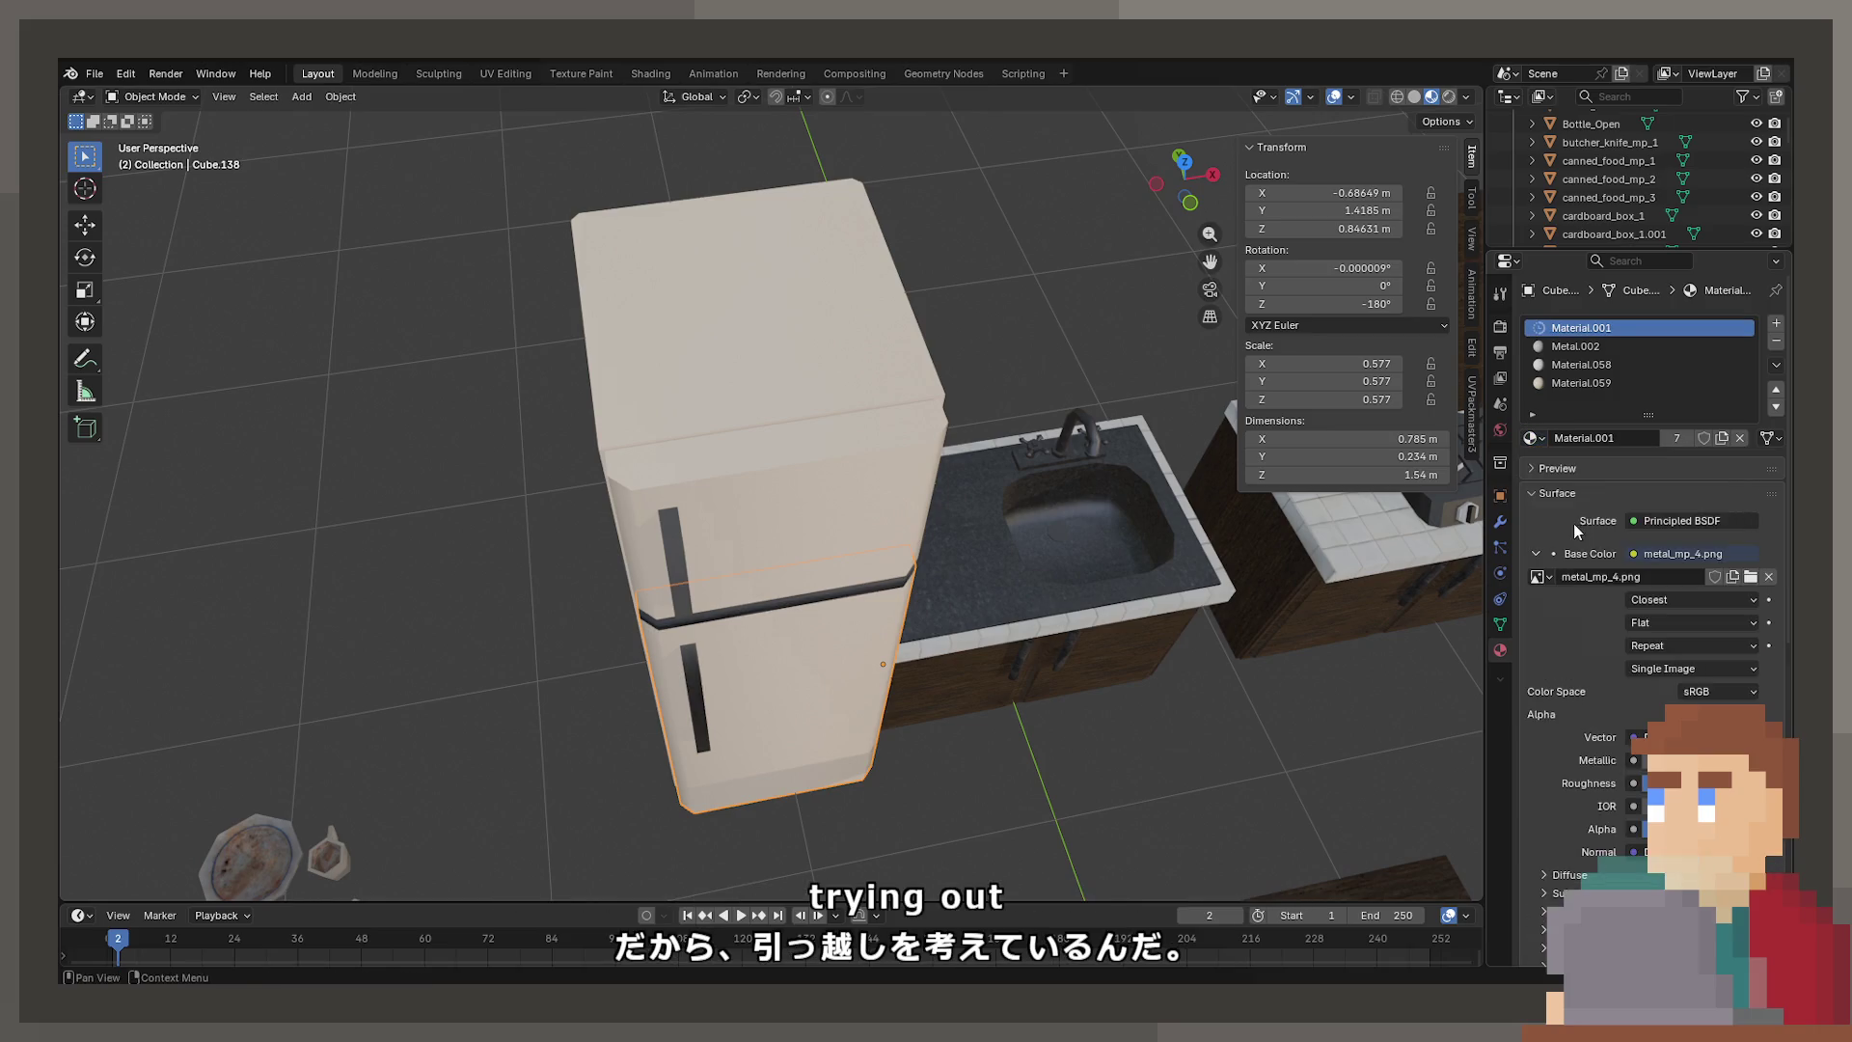
{"action": "scroll", "coordinate": [928, 592], "scroll_direction": "up", "scroll_amount": 6}
Replace the upper fridge door's Material.003 slot with Material.001
{"action": "left_click", "coordinate": [910, 548]}
{"action": "scroll", "coordinate": [910, 531], "scroll_direction": "up", "scroll_amount": 6}
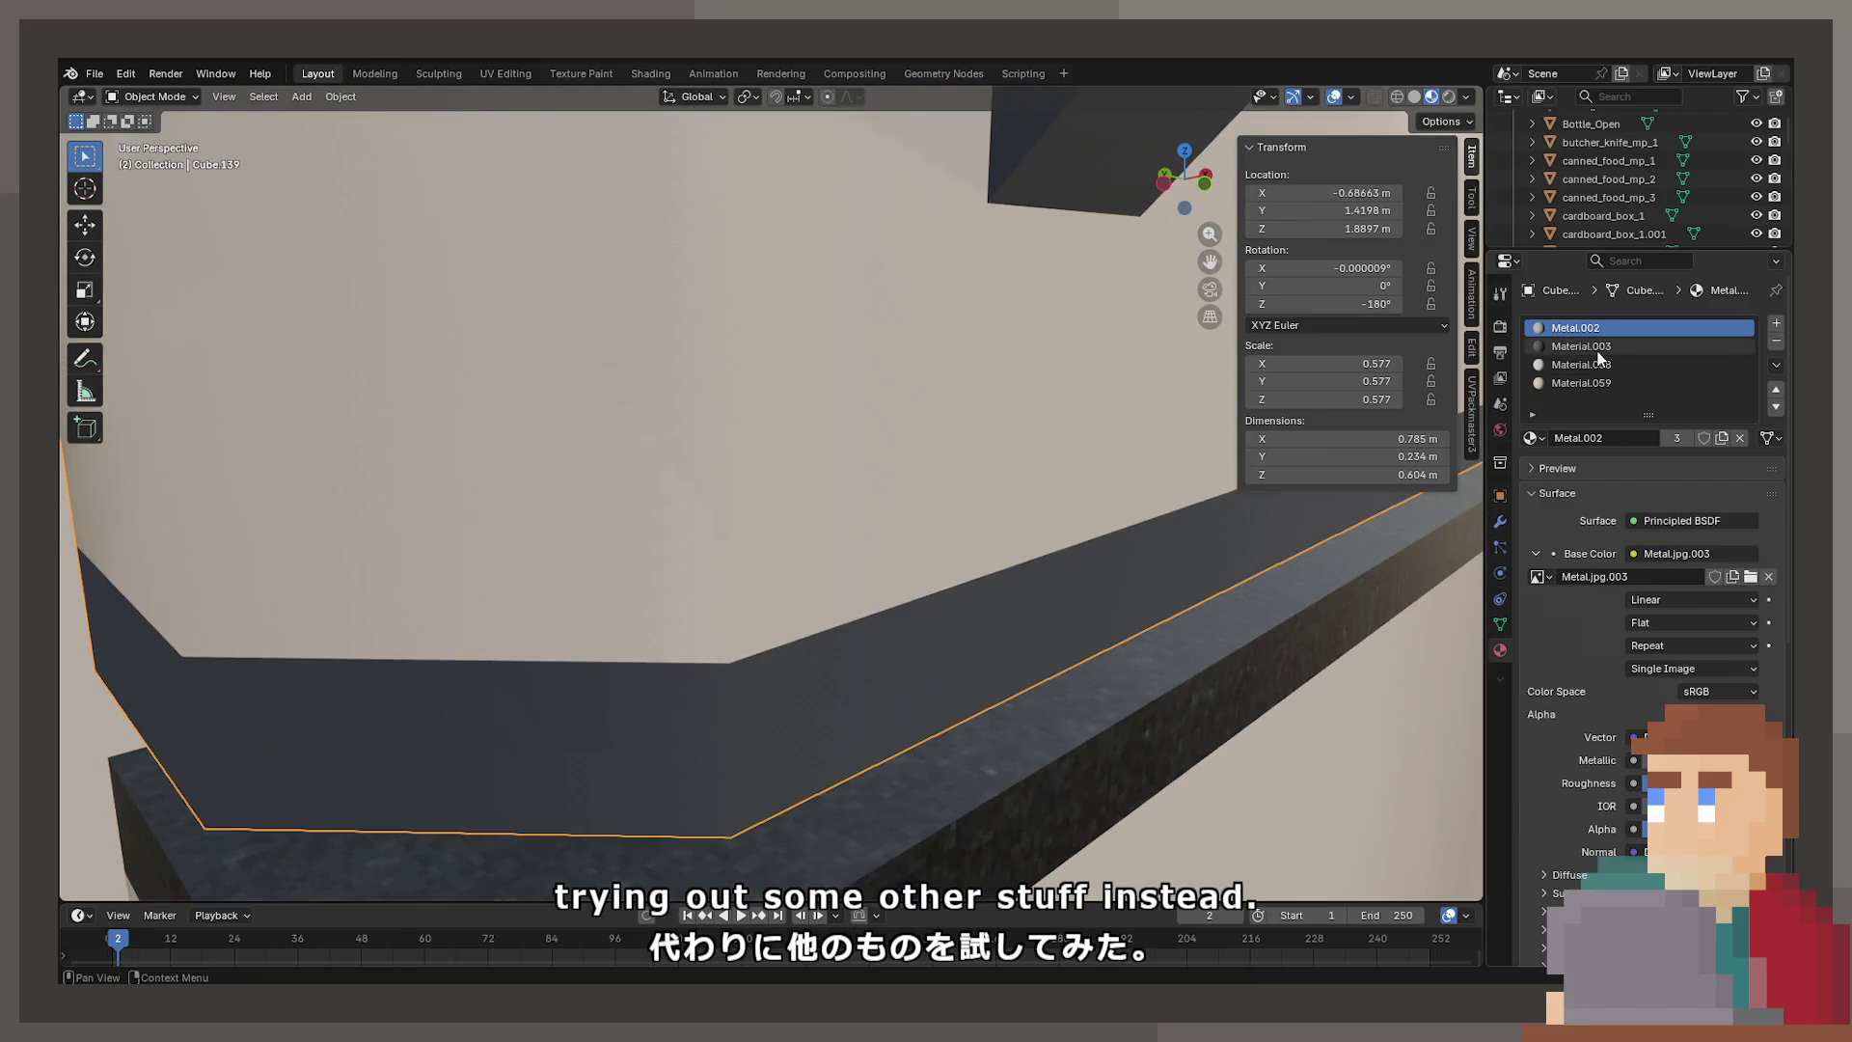
{"action": "left_click", "coordinate": [1582, 345]}
{"action": "left_click", "coordinate": [1535, 436]}
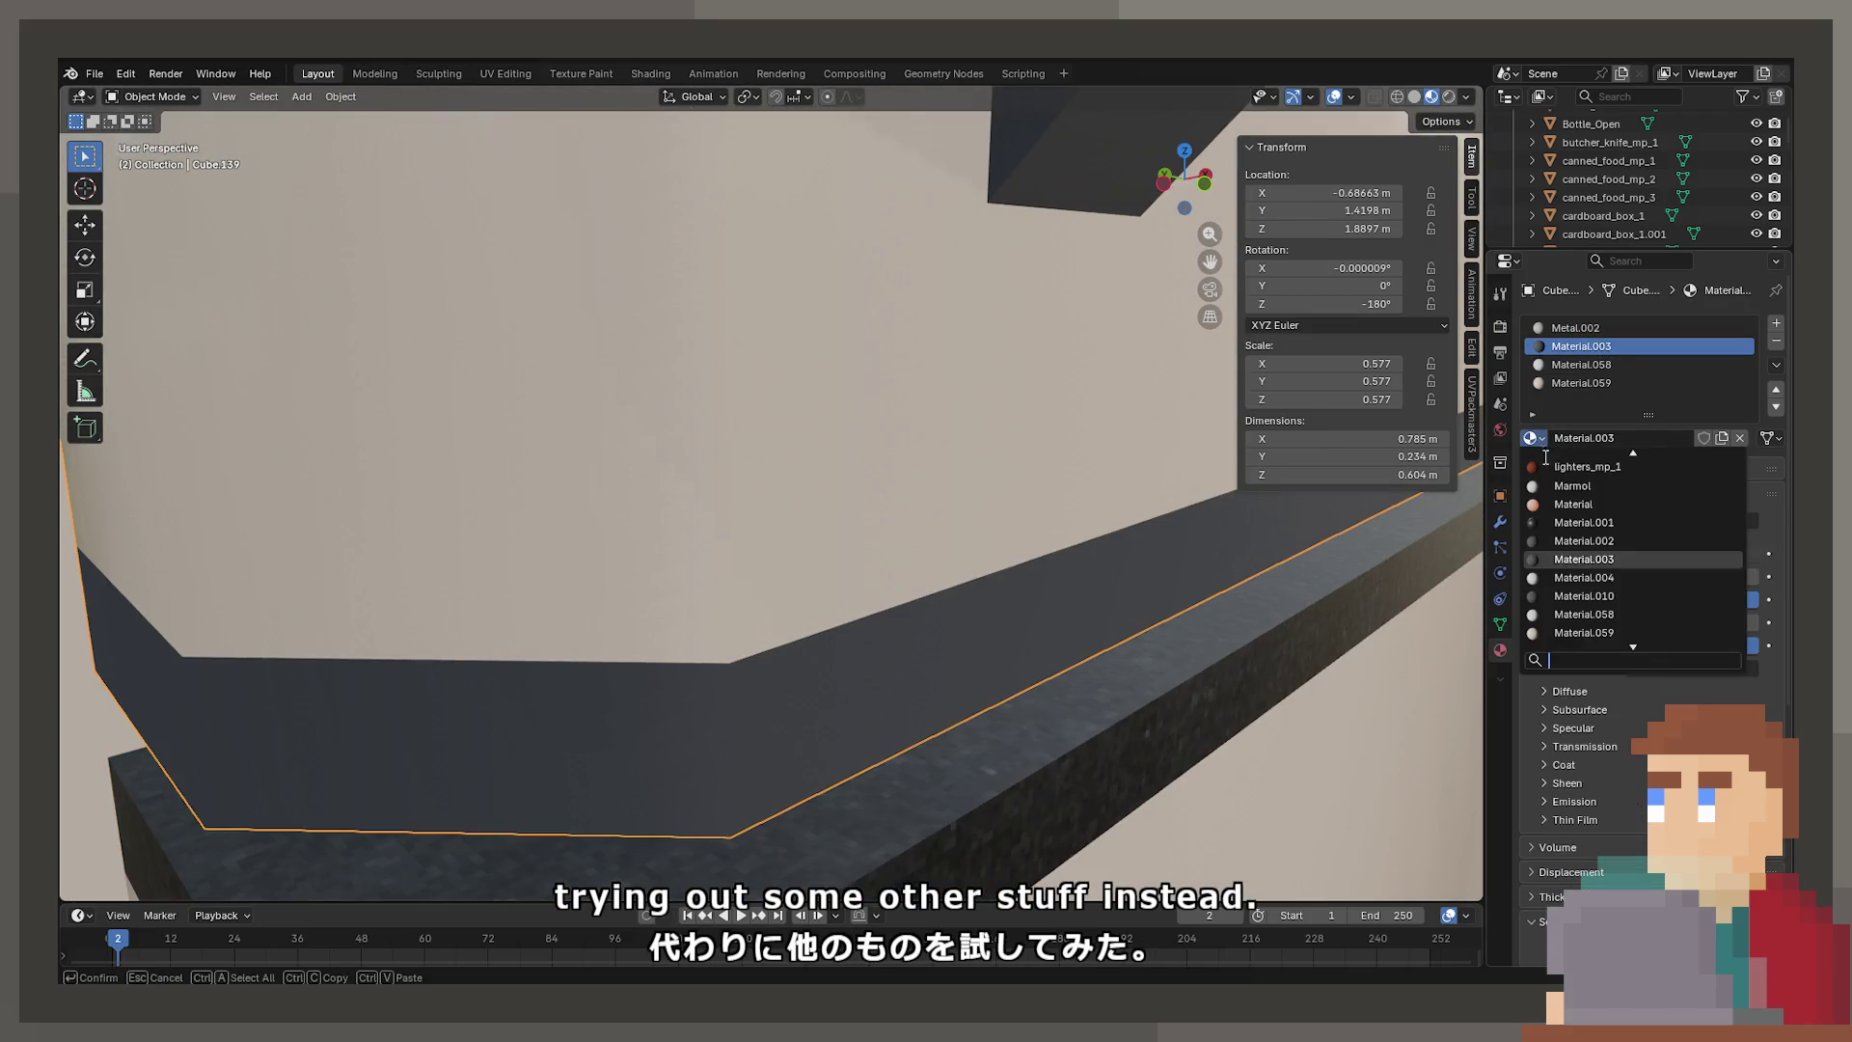
{"action": "left_click", "coordinate": [1580, 523]}
{"action": "scroll", "coordinate": [757, 652], "scroll_direction": "down", "scroll_amount": 5}
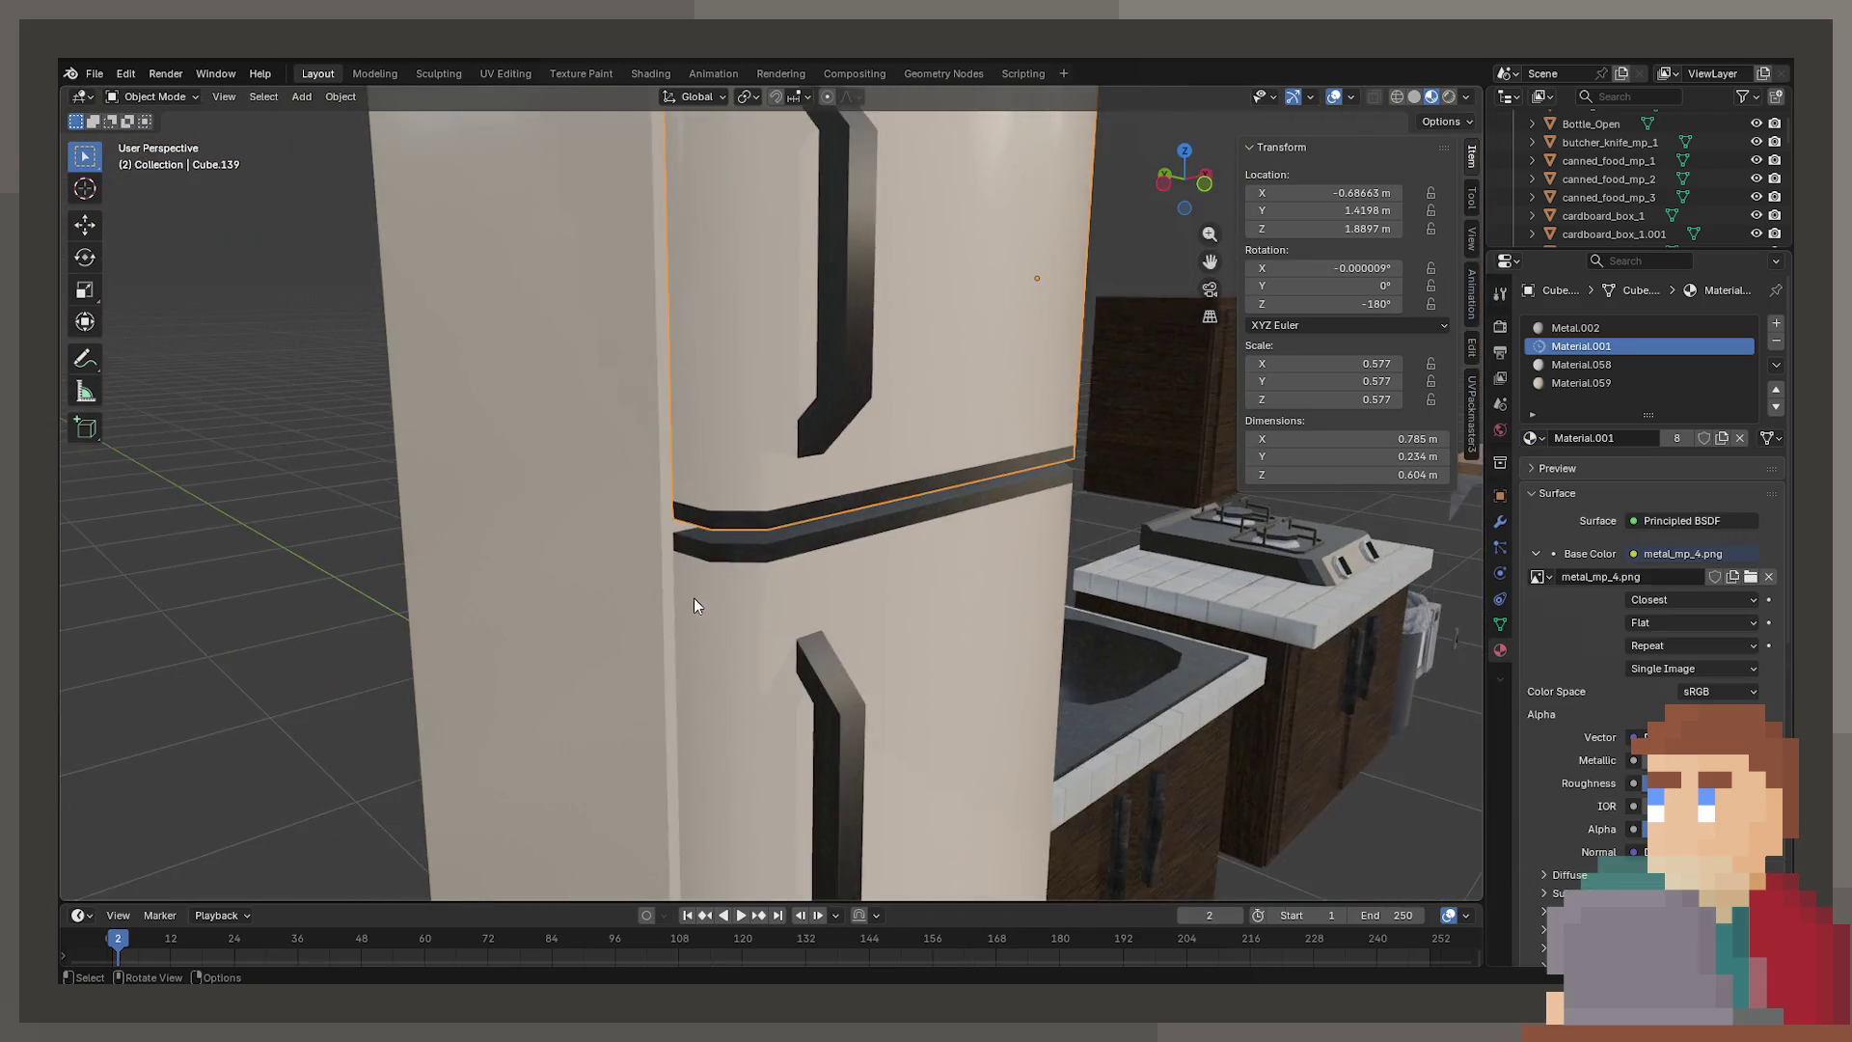
Zoom in close to the fridge and select its body from inside
{"action": "middle_click_drag", "start_coordinate": [694, 608], "coordinate": [691, 639]}
{"action": "scroll", "coordinate": [690, 638], "scroll_direction": "up", "scroll_amount": 8}
{"action": "left_click", "coordinate": [771, 569]}
{"action": "scroll", "coordinate": [781, 524], "scroll_direction": "down", "scroll_amount": 5}
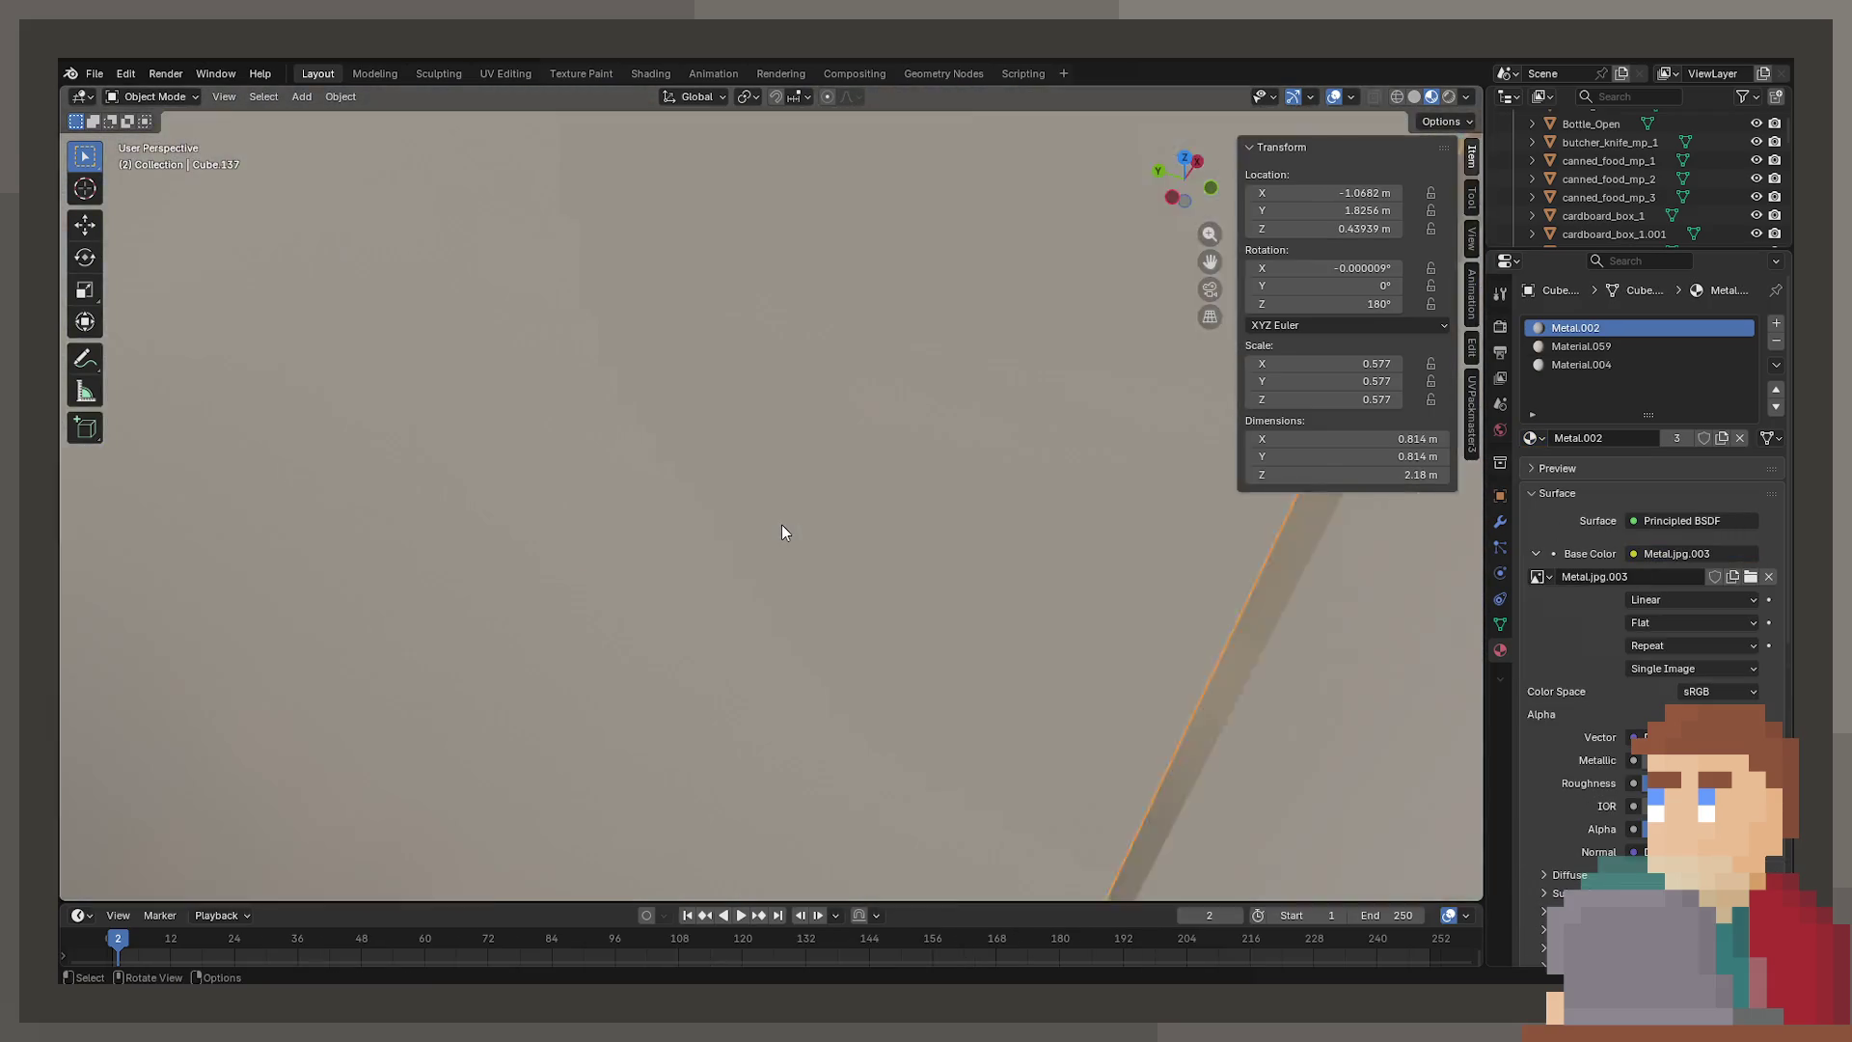
{"action": "mouse_move", "coordinate": [773, 525]}
{"action": "middle_mouse_down"}
{"action": "mouse_move", "coordinate": [725, 488]}
{"action": "mouse_move", "coordinate": [865, 481]}
{"action": "middle_mouse_up"}
{"action": "left_click", "coordinate": [801, 652]}
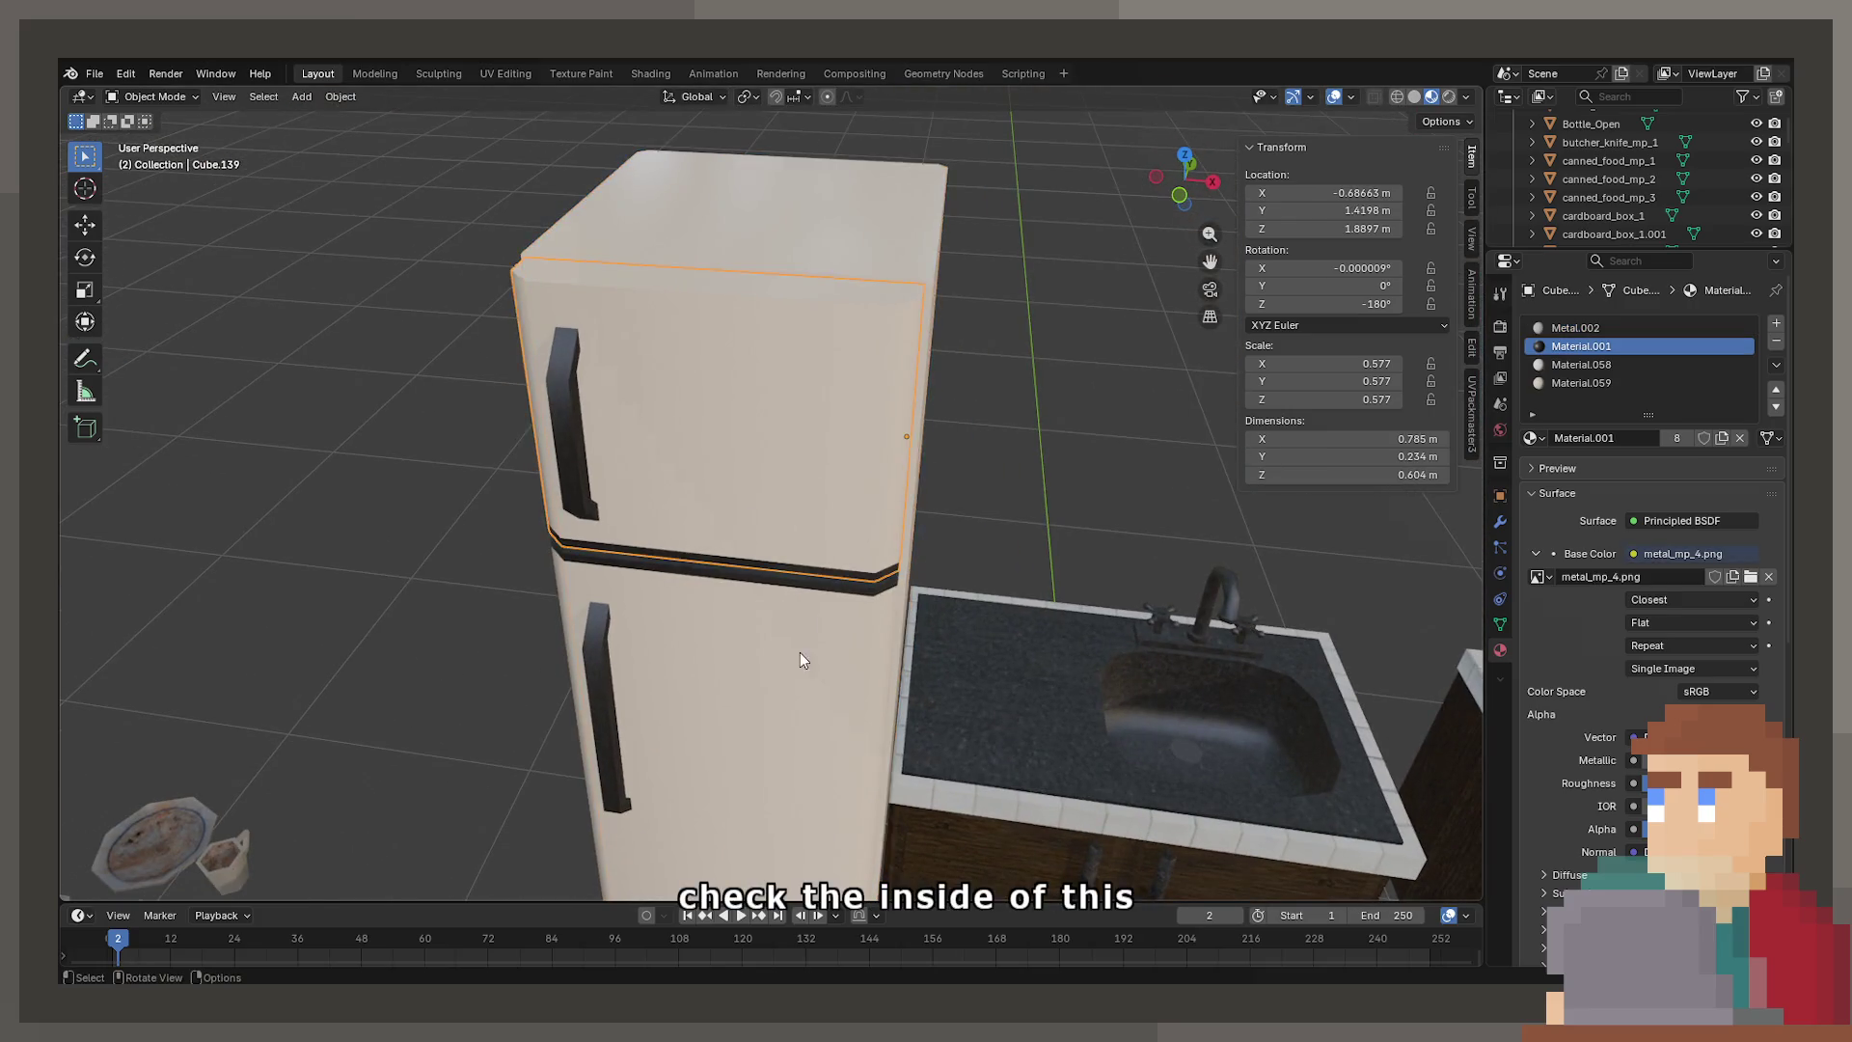
{"action": "scroll", "coordinate": [936, 627], "scroll_direction": "up", "scroll_amount": 5}
{"action": "middle_click_drag", "start_coordinate": [935, 627], "coordinate": [829, 453]}
{"action": "scroll", "coordinate": [820, 445], "scroll_direction": "up", "scroll_amount": 3}
{"action": "scroll", "coordinate": [819, 446], "scroll_direction": "up", "scroll_amount": 3}
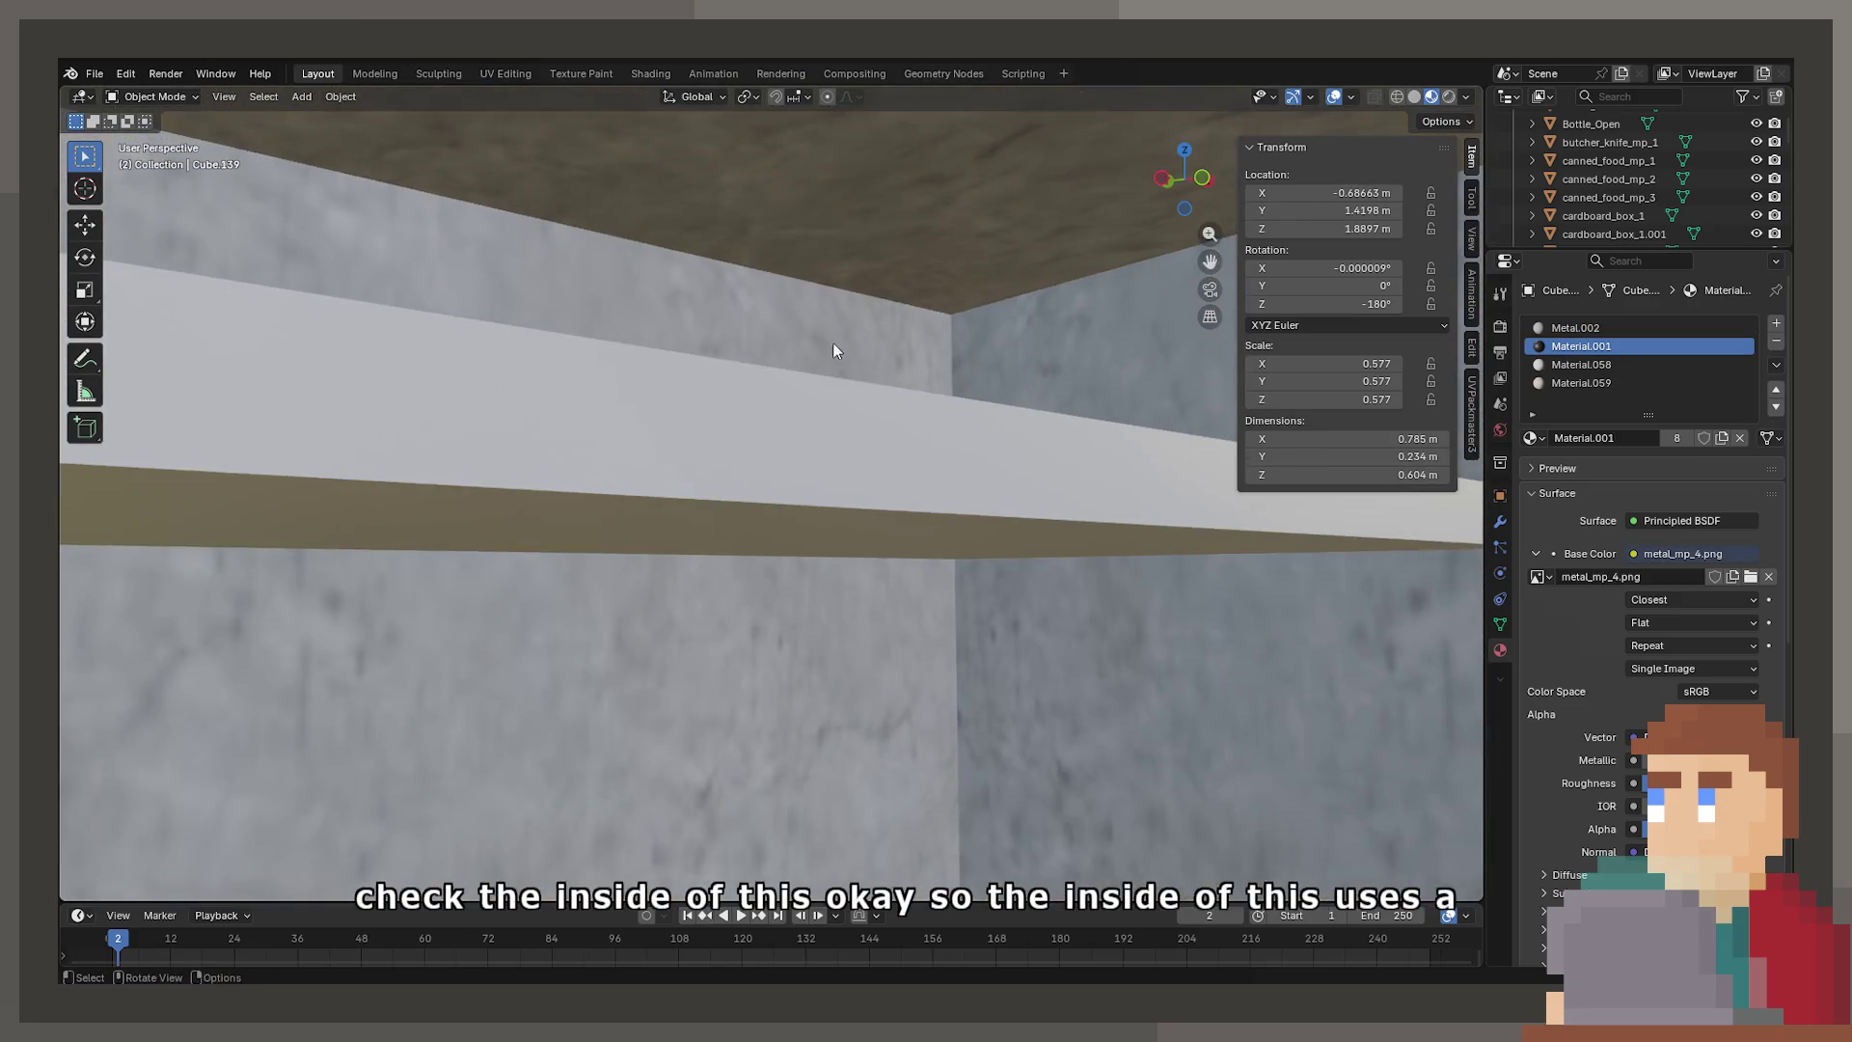
{"action": "scroll", "coordinate": [756, 245], "scroll_direction": "up", "scroll_amount": 2}
{"action": "left_click", "coordinate": [768, 516]}
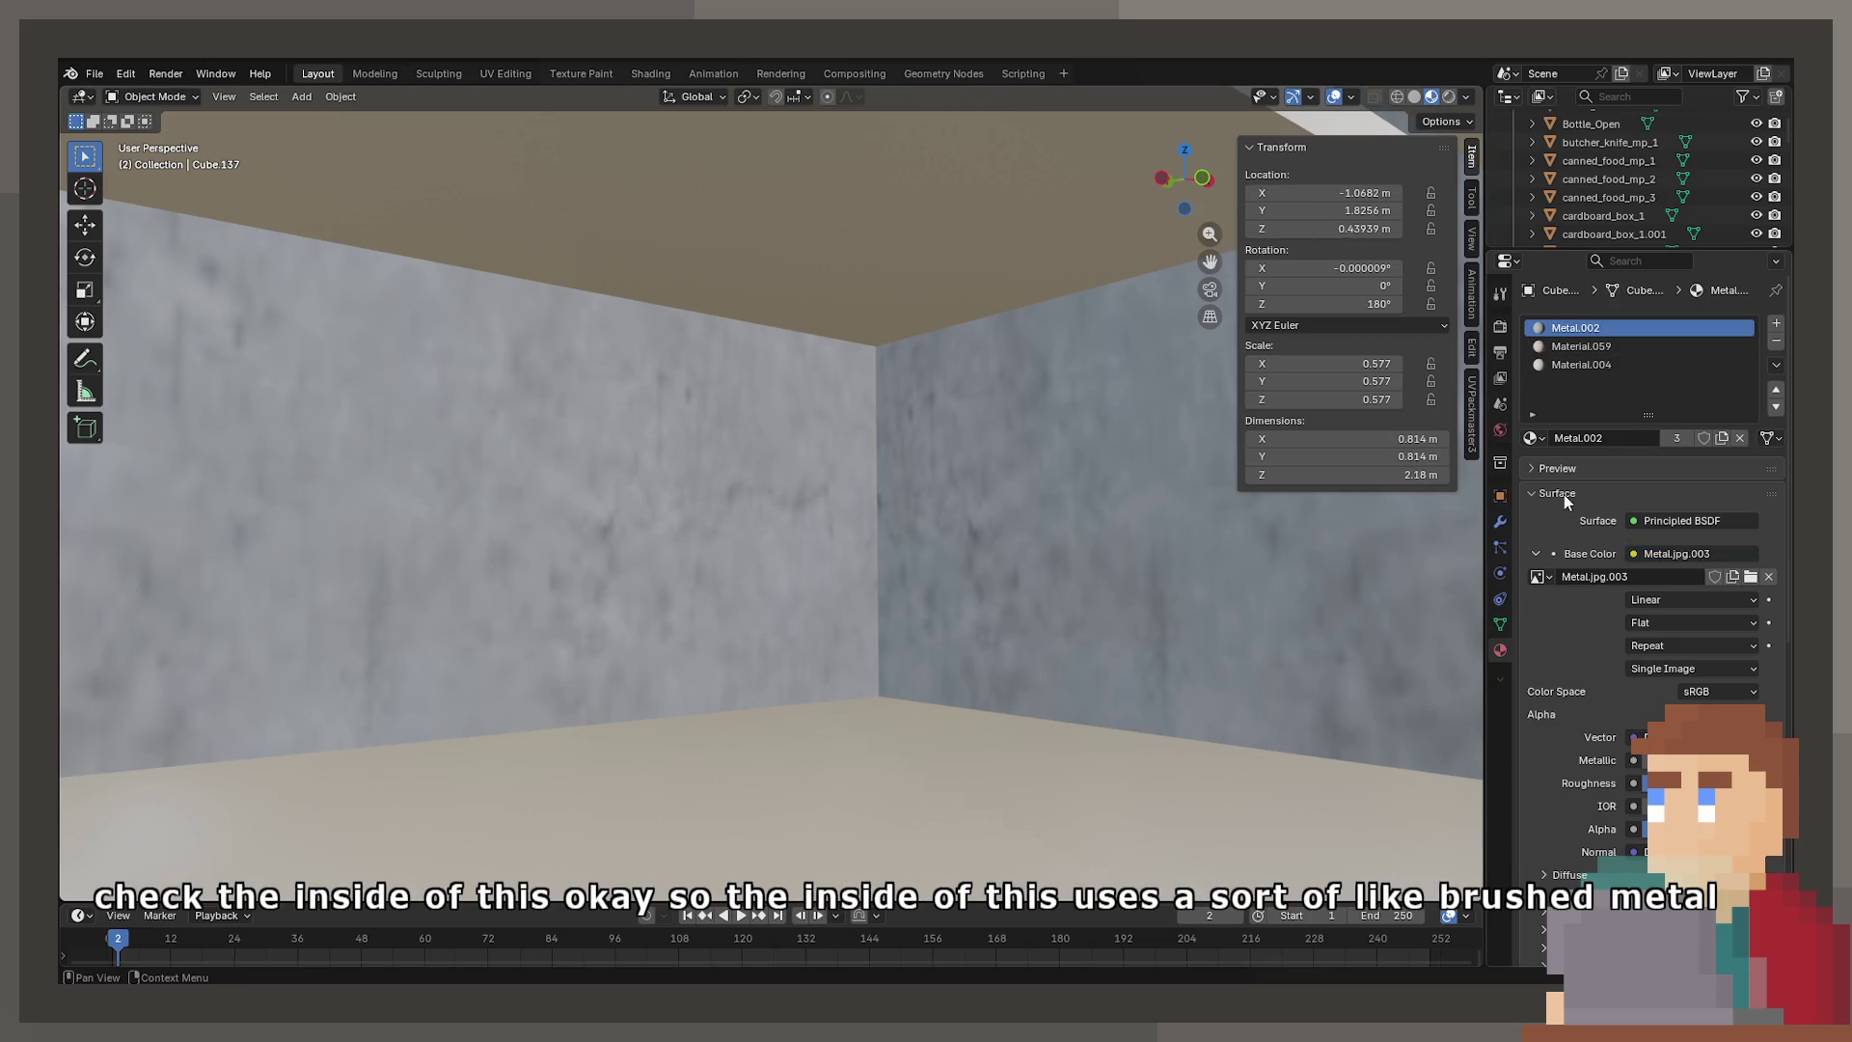
Change the fridge body's interior material from Metal.002 to Metal
{"action": "left_click", "coordinate": [1540, 577]}
{"action": "left_click", "coordinate": [1533, 437]}
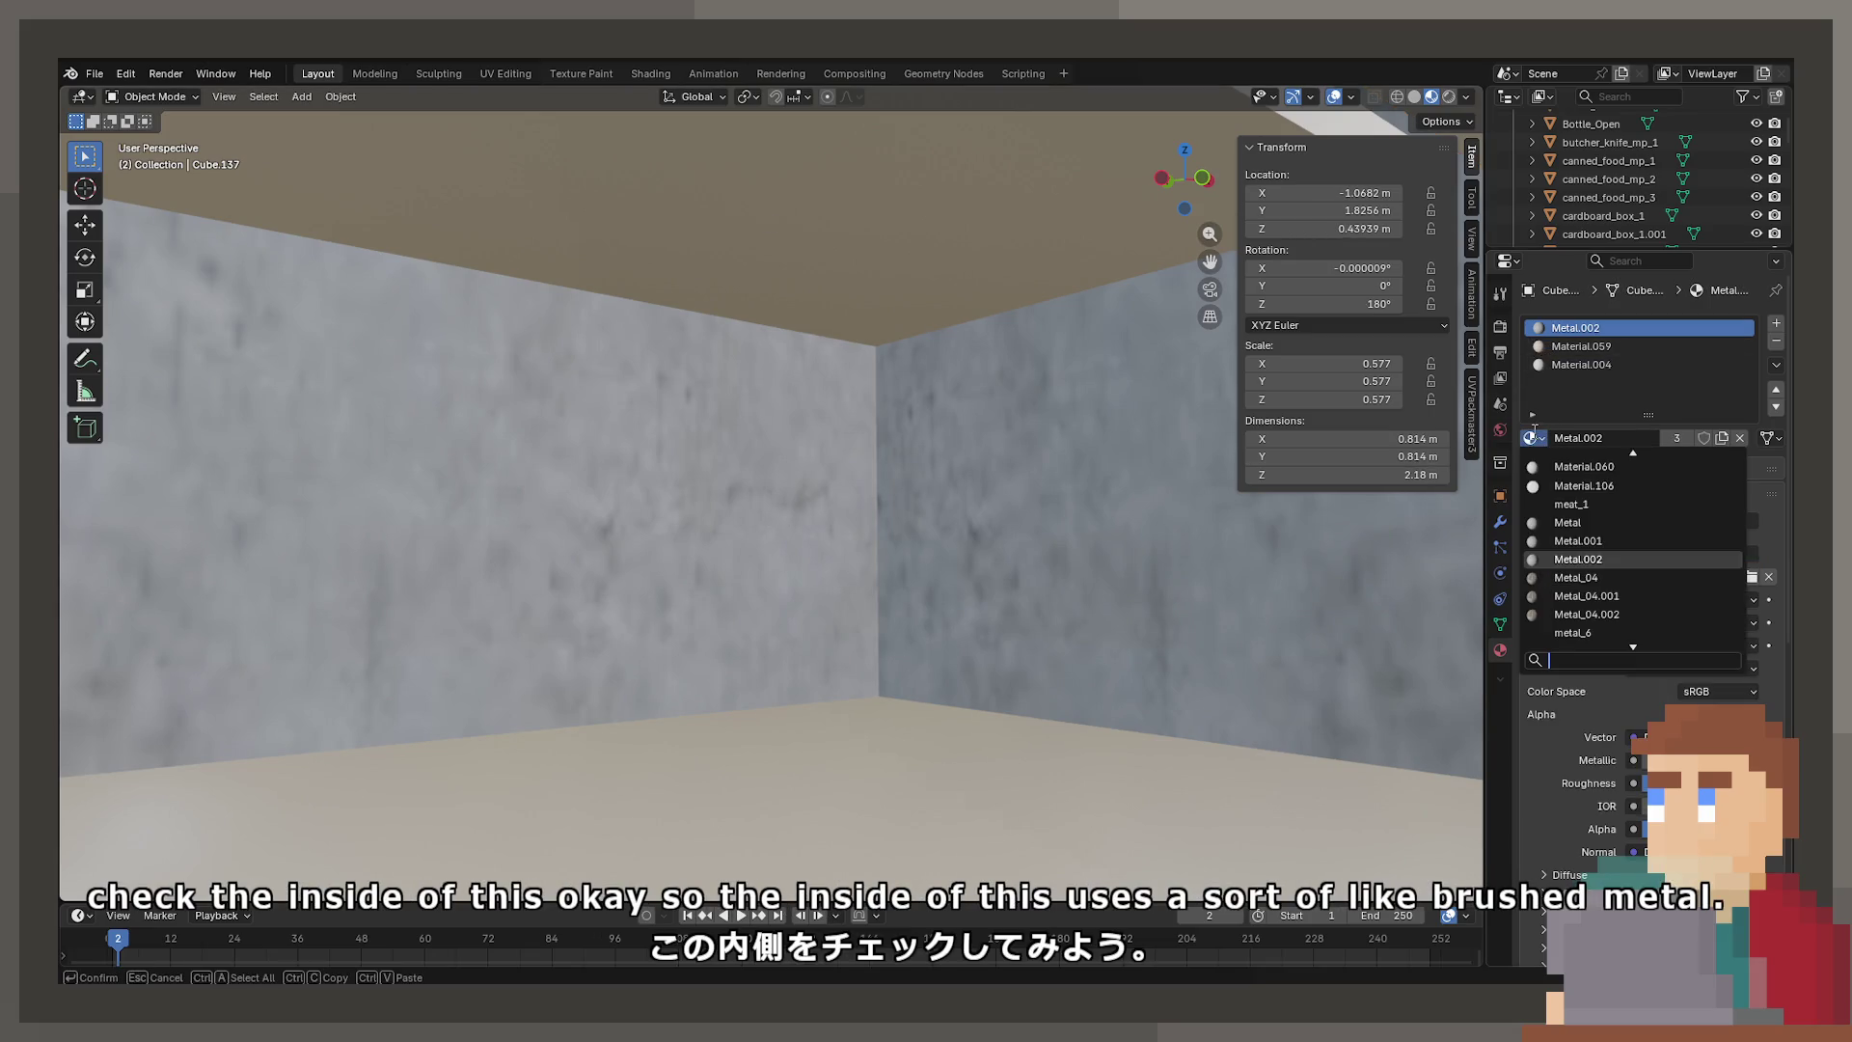
{"action": "left_click", "coordinate": [1578, 536]}
{"action": "left_click", "coordinate": [1531, 437]}
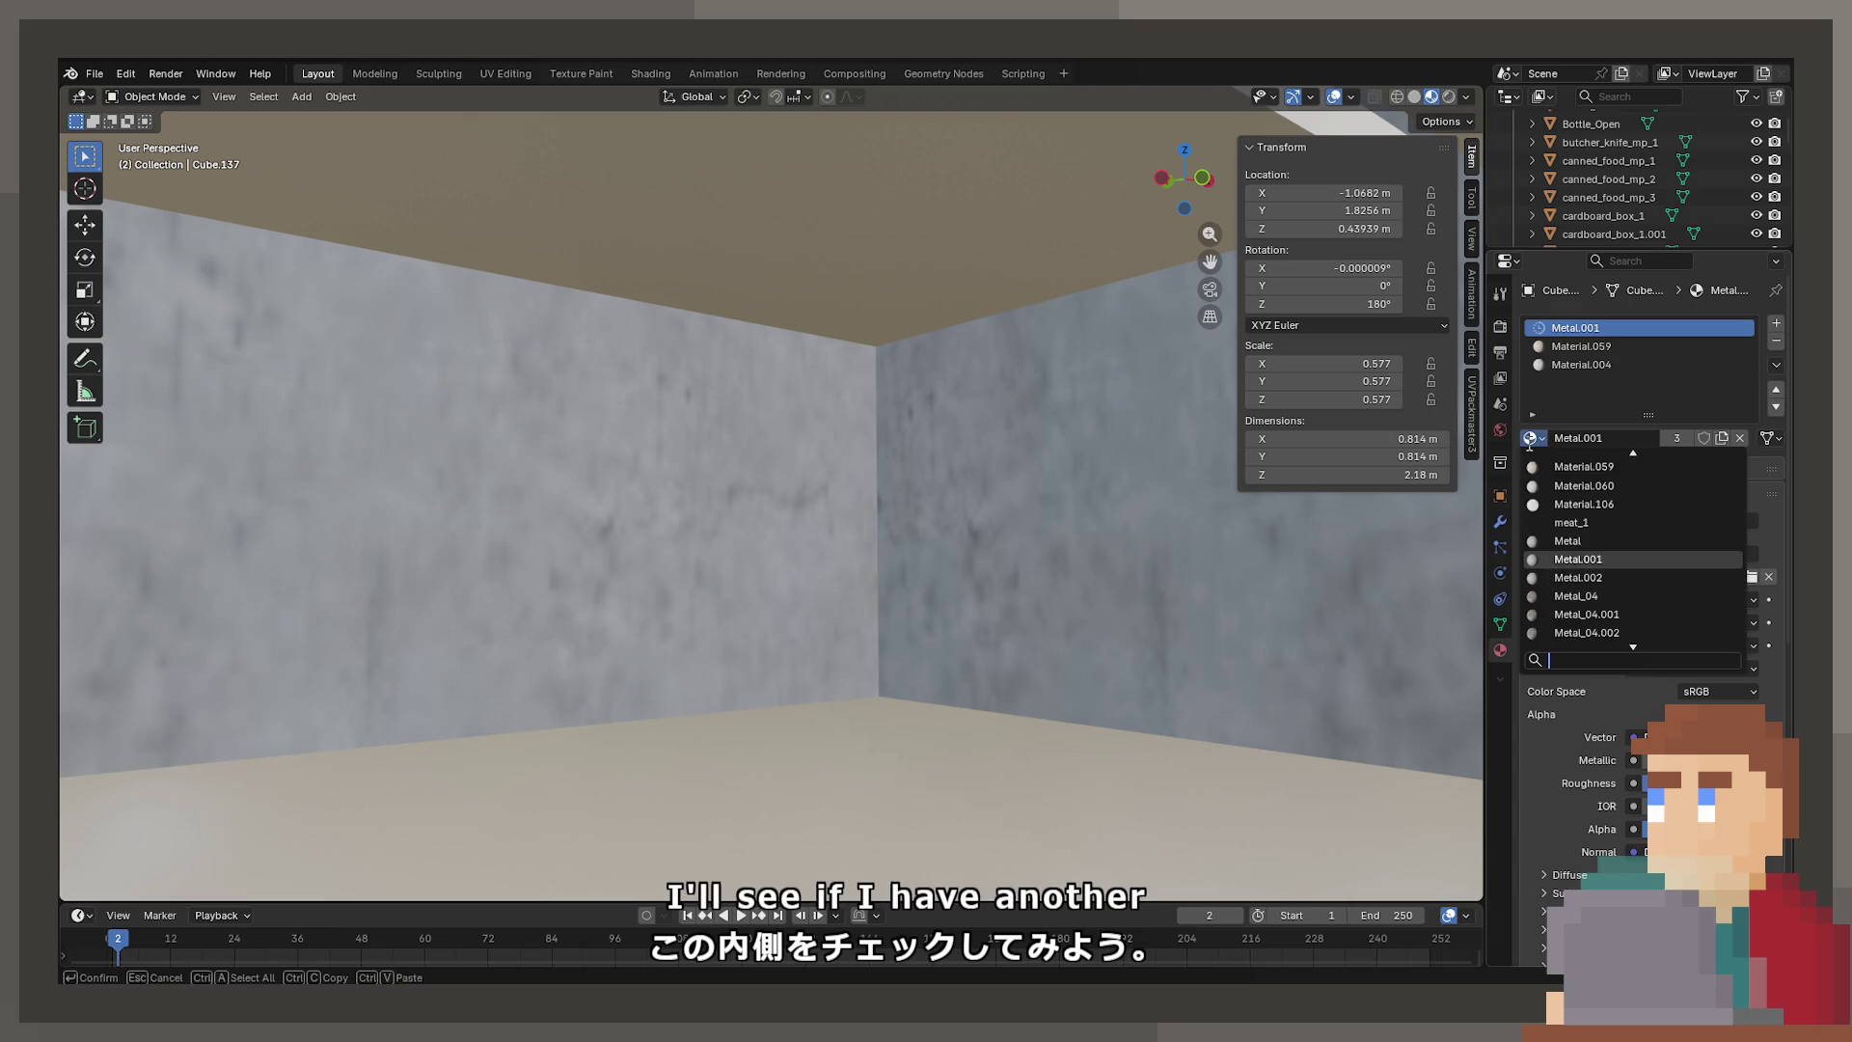
{"action": "left_click", "coordinate": [1560, 538]}
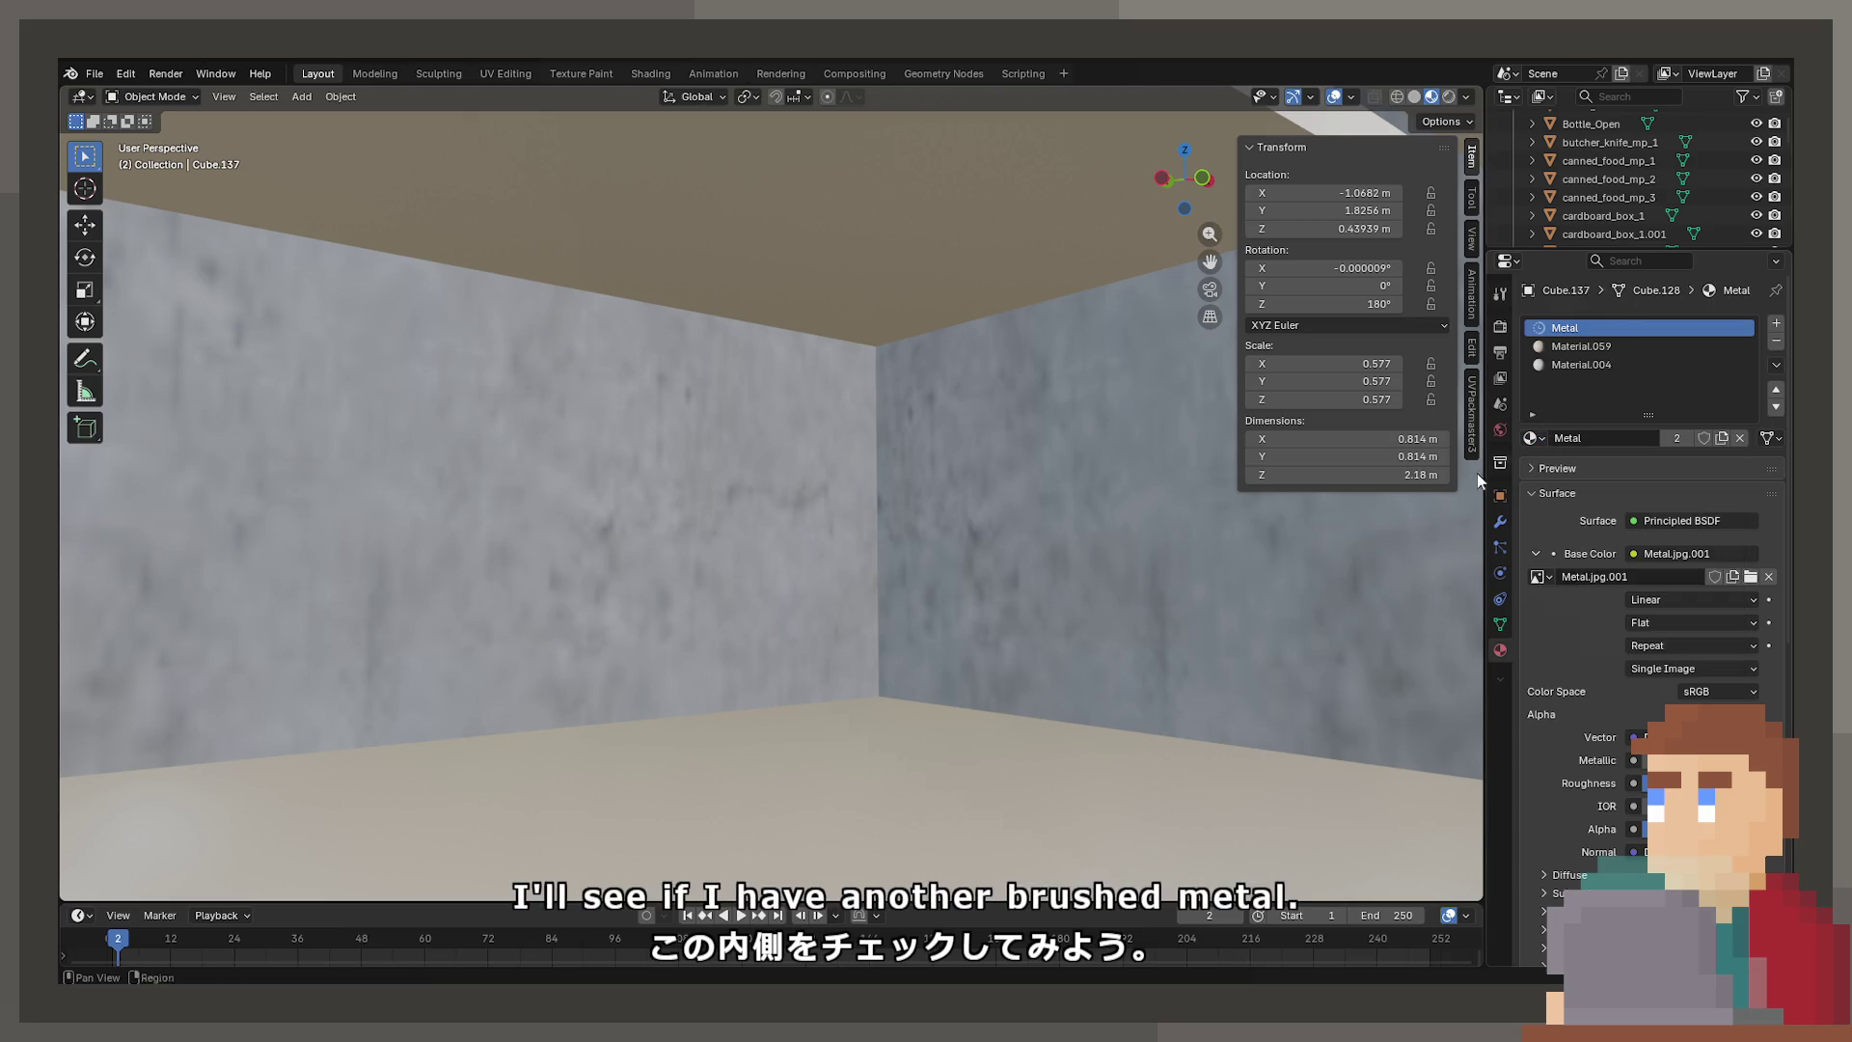
{"action": "scroll", "coordinate": [1135, 550], "scroll_direction": "down", "scroll_amount": 6}
{"action": "mouse_move", "coordinate": [733, 608]}
{"action": "middle_mouse_down"}
{"action": "mouse_move", "coordinate": [960, 635]}
{"action": "mouse_move", "coordinate": [1273, 628]}
{"action": "mouse_move", "coordinate": [1059, 634]}
{"action": "mouse_move", "coordinate": [1075, 569]}
{"action": "middle_mouse_up"}
{"action": "scroll", "coordinate": [1061, 579], "scroll_direction": "up", "scroll_amount": 3}
{"action": "left_click", "coordinate": [950, 564]}
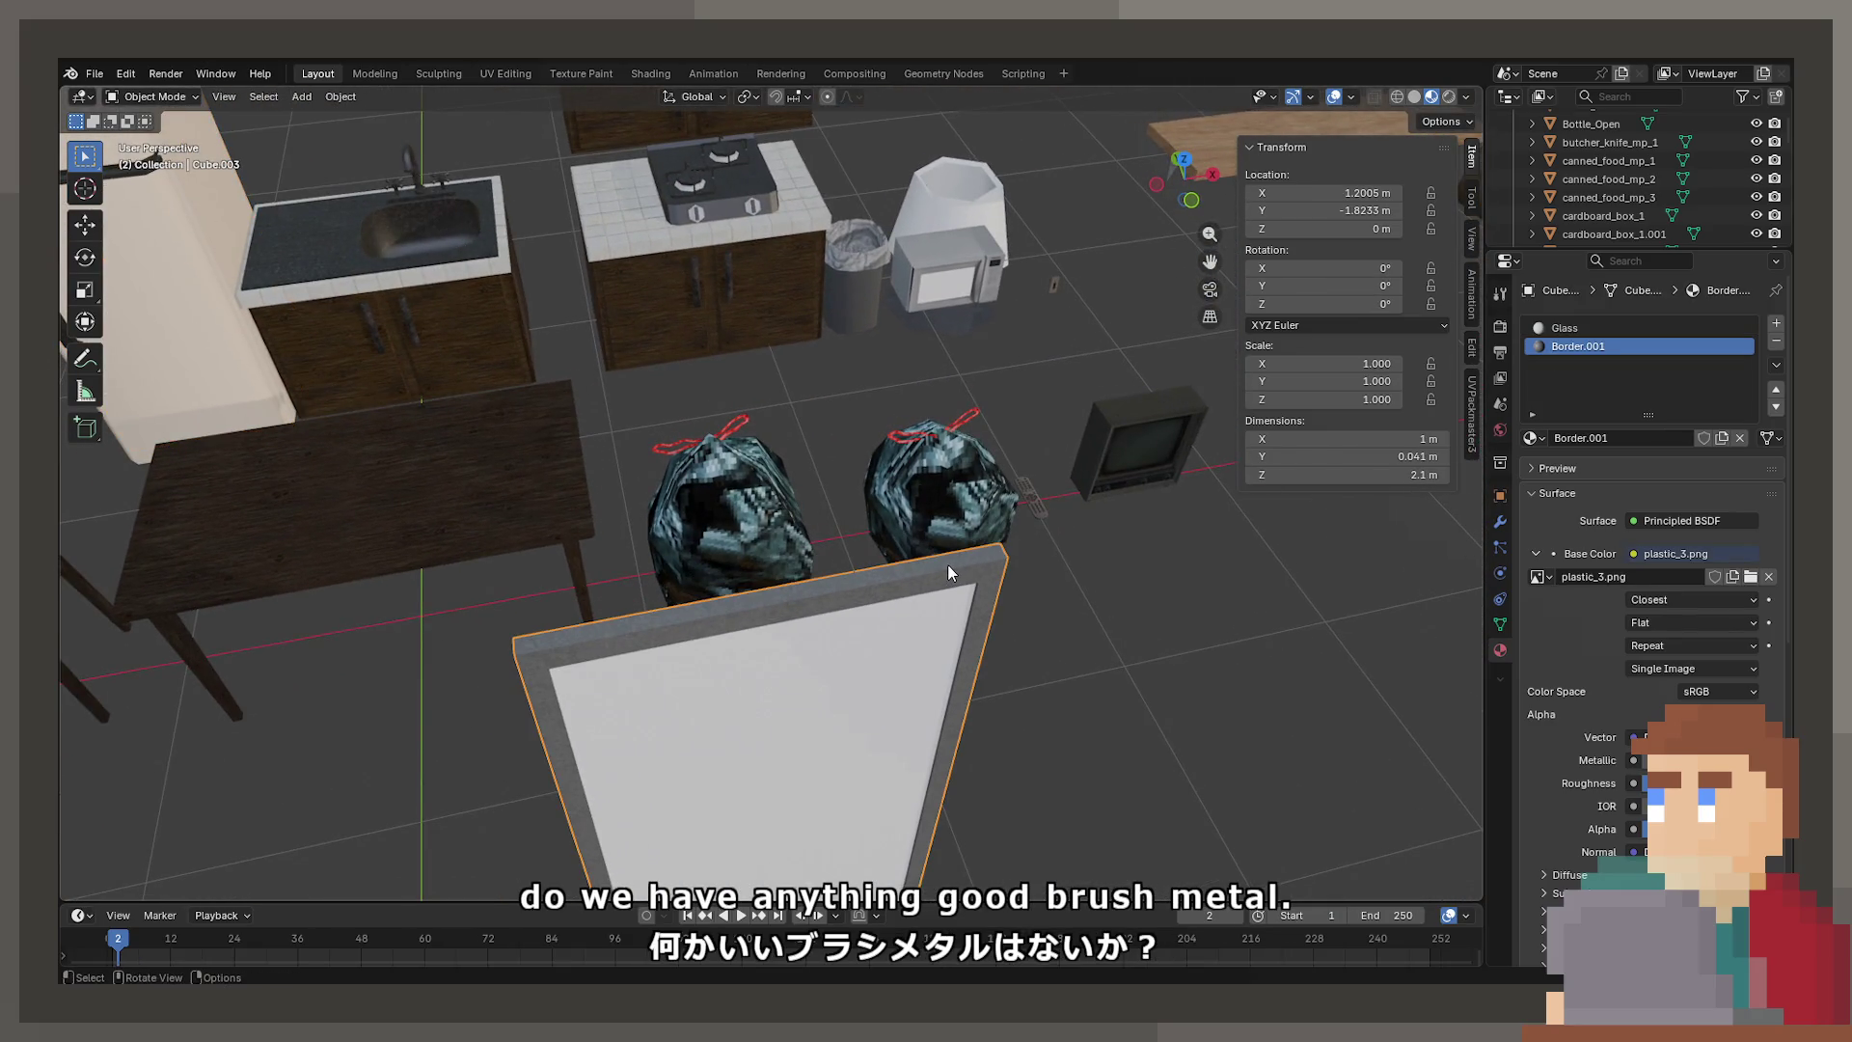
Swap fridge body Cube.137's Metal slot for Border.001 with its plastic_3.png texture
{"action": "mouse_move", "coordinate": [576, 383]}
{"action": "middle_mouse_down"}
{"action": "mouse_move", "coordinate": [824, 658]}
{"action": "mouse_move", "coordinate": [219, 640]}
{"action": "mouse_move", "coordinate": [1116, 608]}
{"action": "mouse_move", "coordinate": [1034, 569]}
{"action": "mouse_move", "coordinate": [930, 608]}
{"action": "mouse_move", "coordinate": [949, 564]}
{"action": "mouse_move", "coordinate": [900, 596]}
{"action": "mouse_move", "coordinate": [911, 617]}
{"action": "mouse_move", "coordinate": [891, 363]}
{"action": "mouse_move", "coordinate": [975, 612]}
{"action": "mouse_move", "coordinate": [942, 578]}
{"action": "middle_mouse_up"}
{"action": "left_click", "coordinate": [1046, 319]}
{"action": "left_click", "coordinate": [1533, 438]}
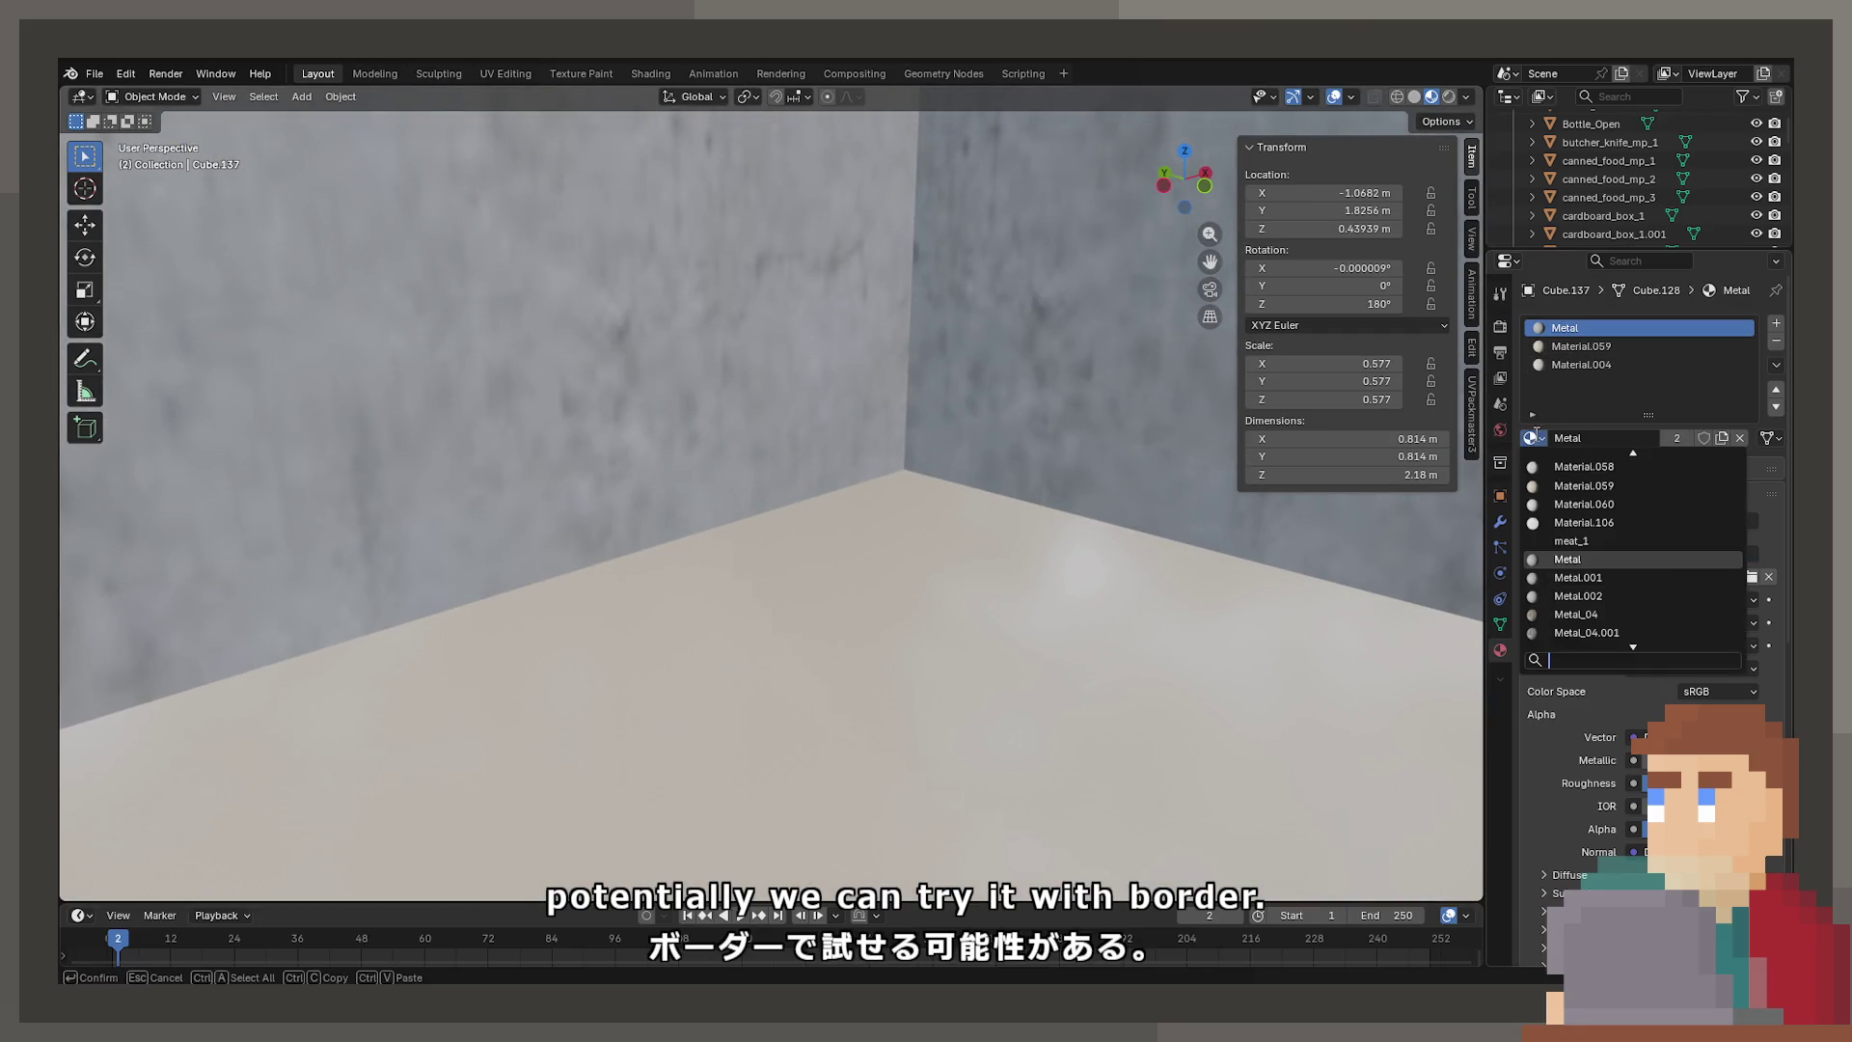
{"action": "scroll", "coordinate": [1605, 502], "scroll_direction": "down", "scroll_amount": 3}
{"action": "scroll", "coordinate": [1605, 502], "scroll_direction": "up", "scroll_amount": 5}
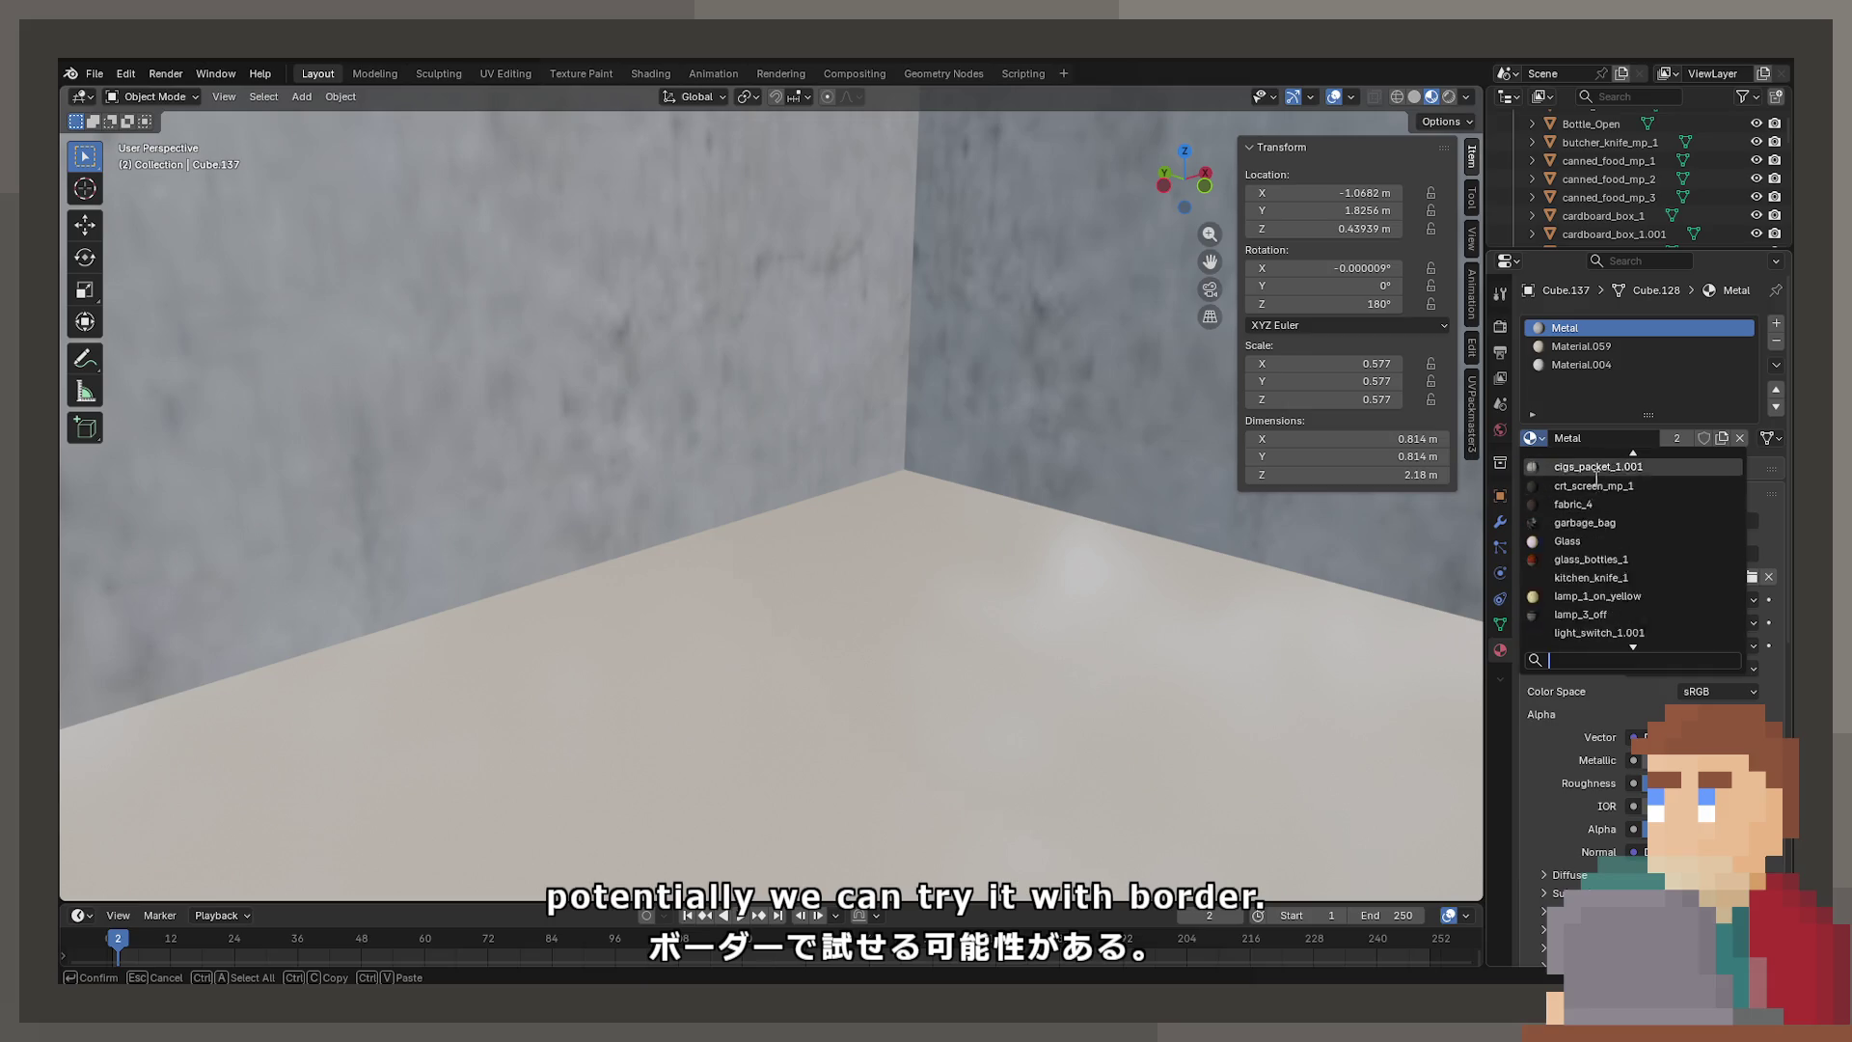
{"action": "left_click", "coordinate": [1593, 504]}
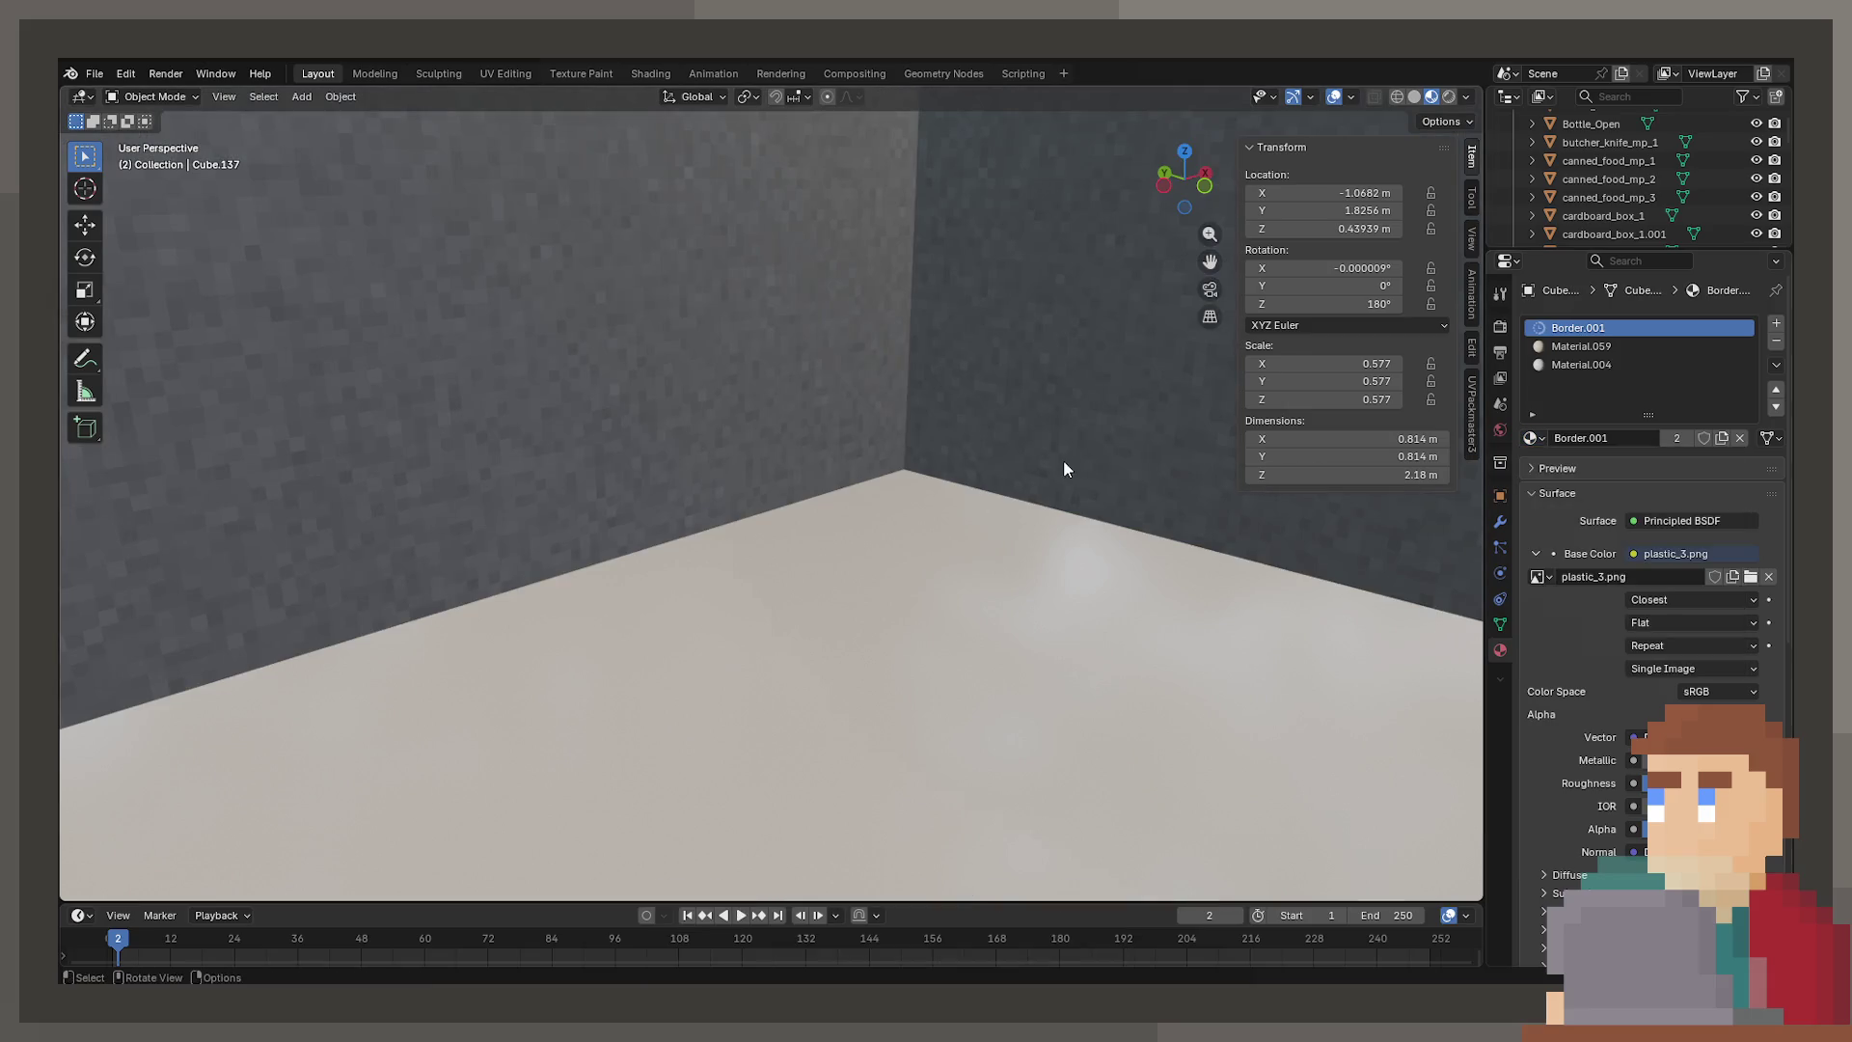
{"action": "scroll", "coordinate": [889, 434], "scroll_direction": "down", "scroll_amount": 6}
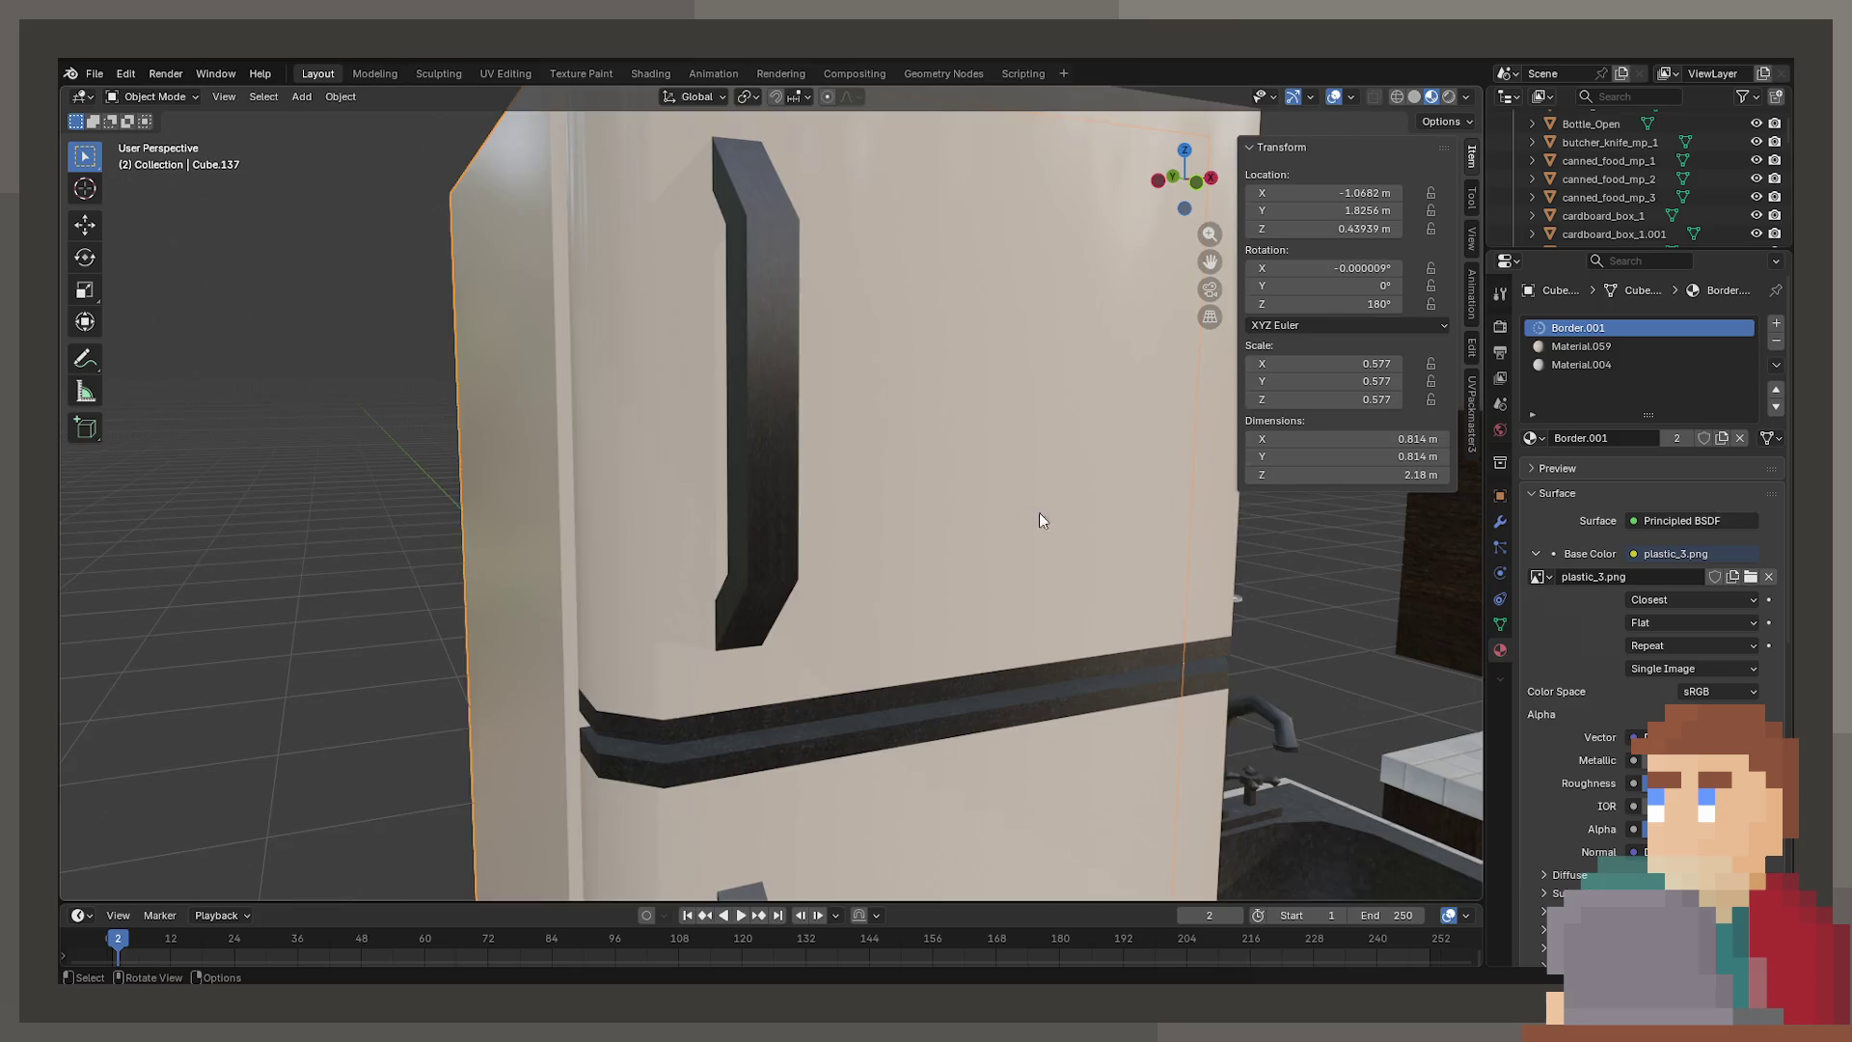
{"action": "left_click", "coordinate": [1039, 520]}
{"action": "scroll", "coordinate": [976, 469], "scroll_direction": "down", "scroll_amount": 5}
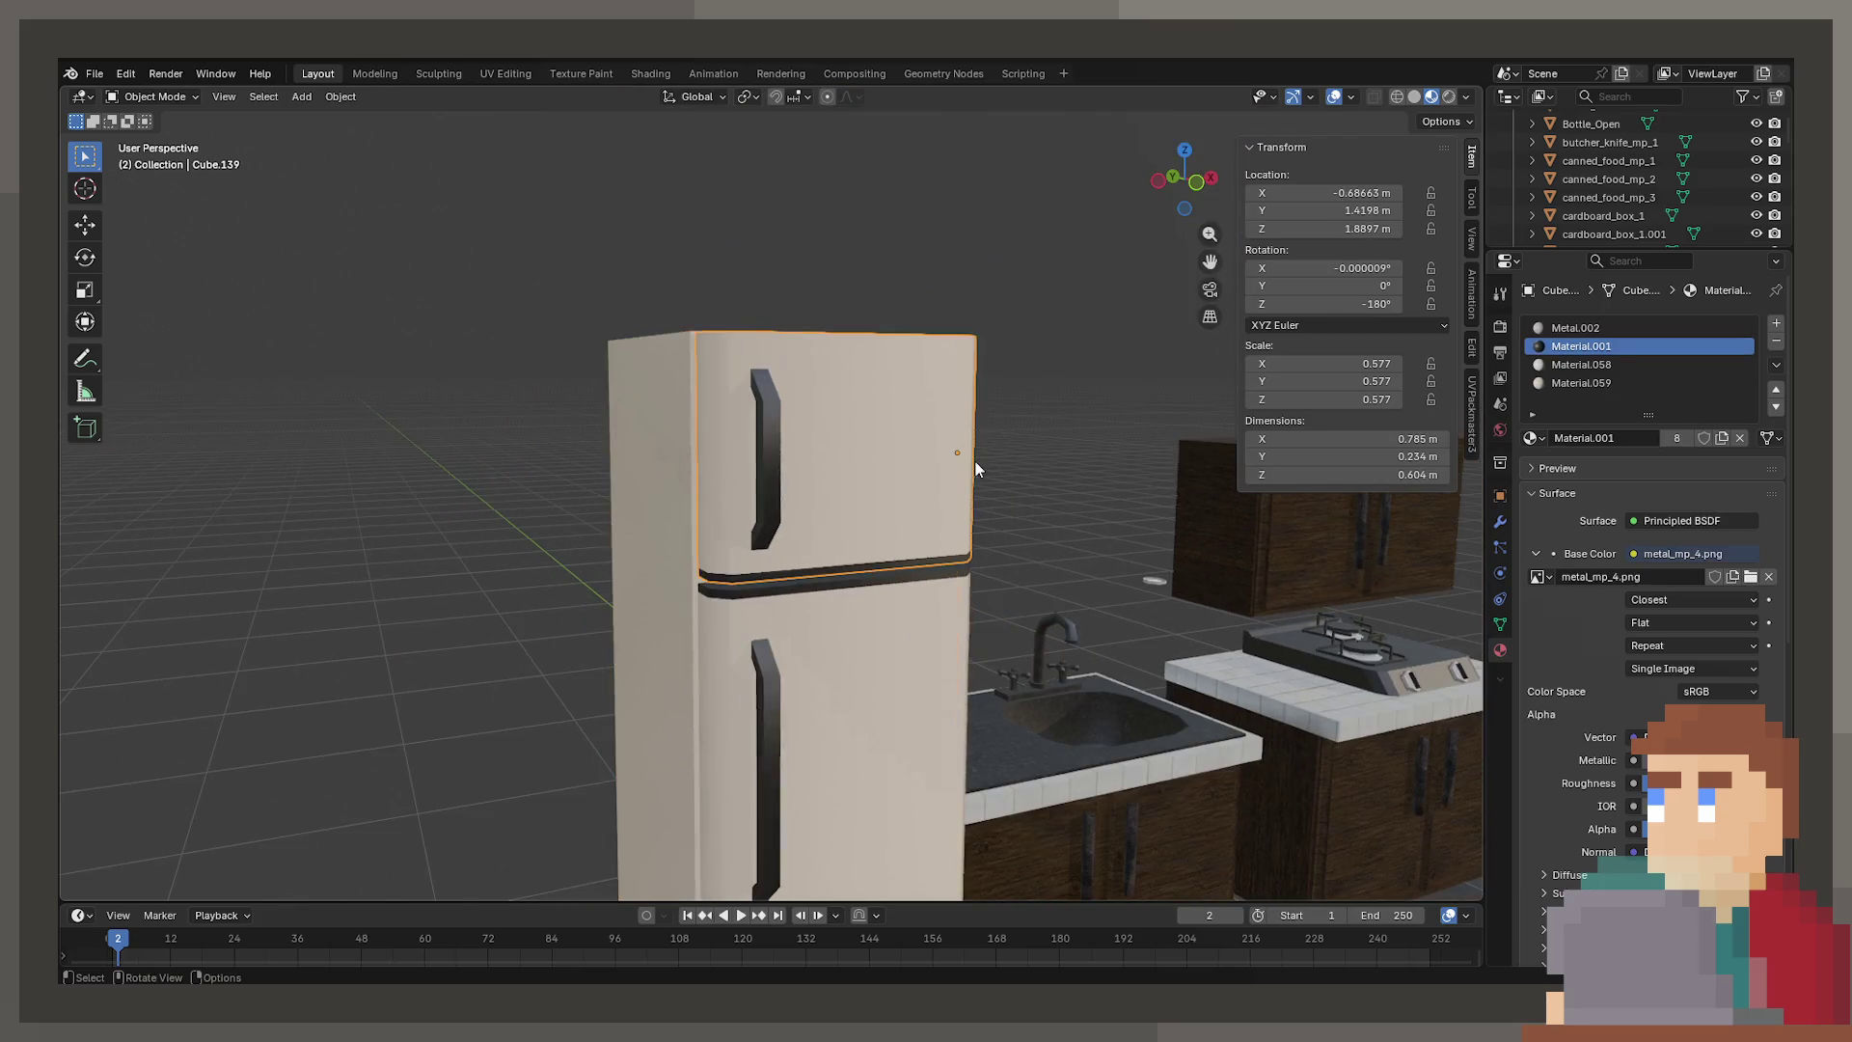
Swing the whole fridge door open around Z, view it, then undo
{"action": "left_click", "coordinate": [964, 661]}
{"action": "key", "text": "r"}
{"action": "key", "text": "z"}
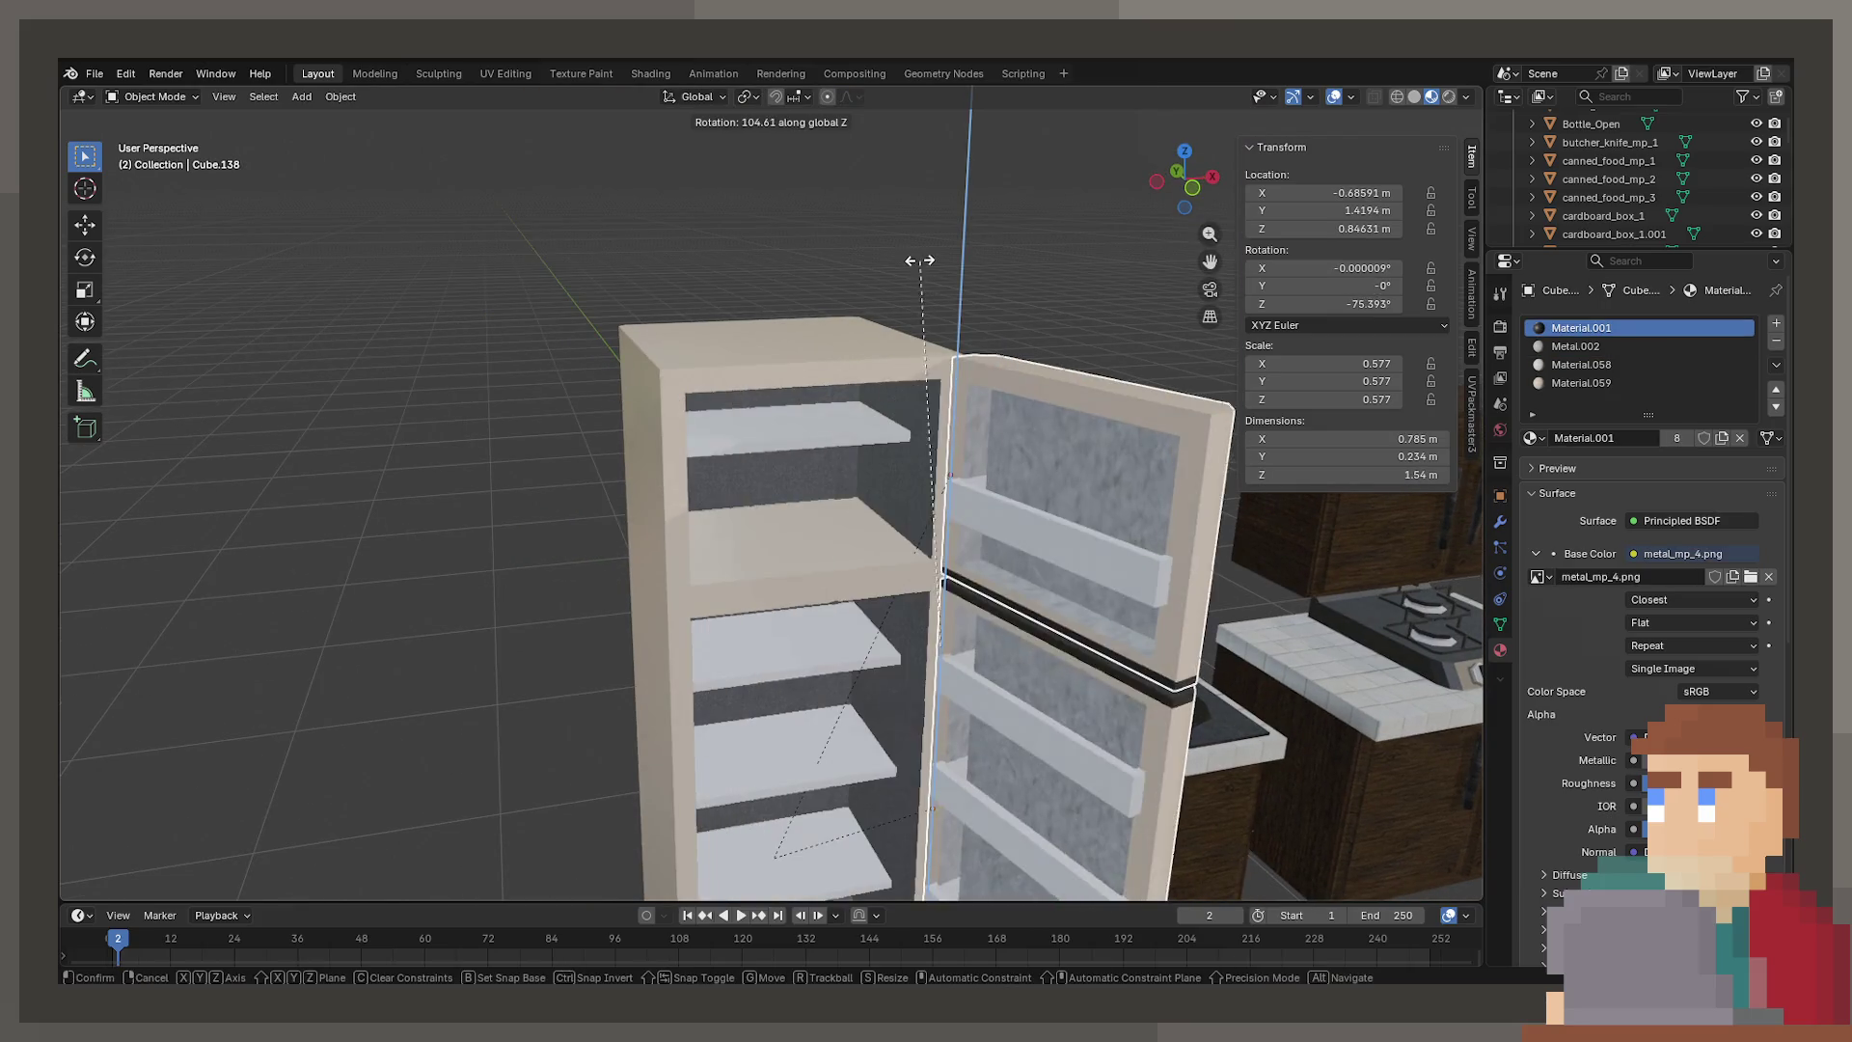
{"action": "left_click", "coordinate": [924, 285]}
{"action": "scroll", "coordinate": [924, 285], "scroll_direction": "up", "scroll_amount": 6}
{"action": "mouse_move", "coordinate": [1026, 502]}
{"action": "middle_mouse_down"}
{"action": "mouse_move", "coordinate": [749, 316]}
{"action": "mouse_move", "coordinate": [901, 510]}
{"action": "mouse_move", "coordinate": [891, 432]}
{"action": "mouse_move", "coordinate": [899, 459]}
{"action": "middle_mouse_up"}
{"action": "key", "text": "ctrl+z"}
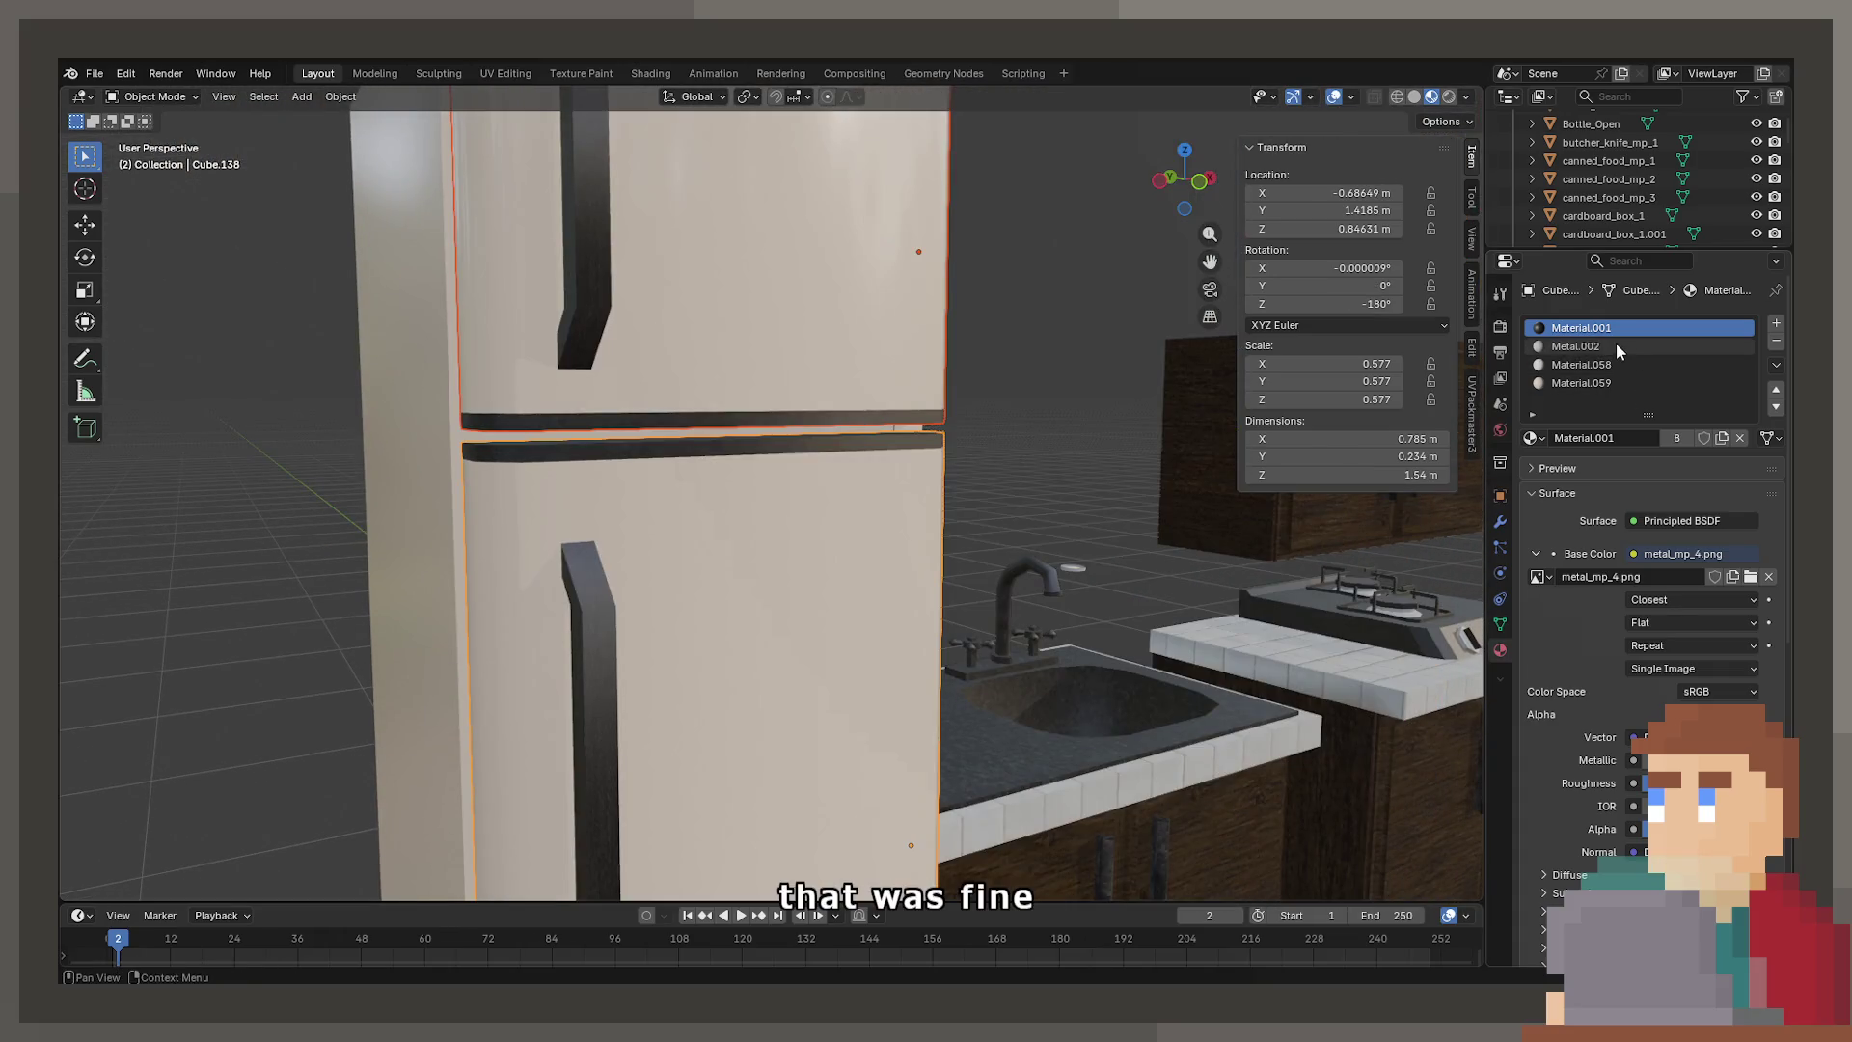
Assign Border.001 to the upper door's Metal.002 slot via a 'b' search
{"action": "left_click", "coordinate": [1616, 345]}
{"action": "left_click", "coordinate": [1533, 438]}
{"action": "type", "text": "b"}
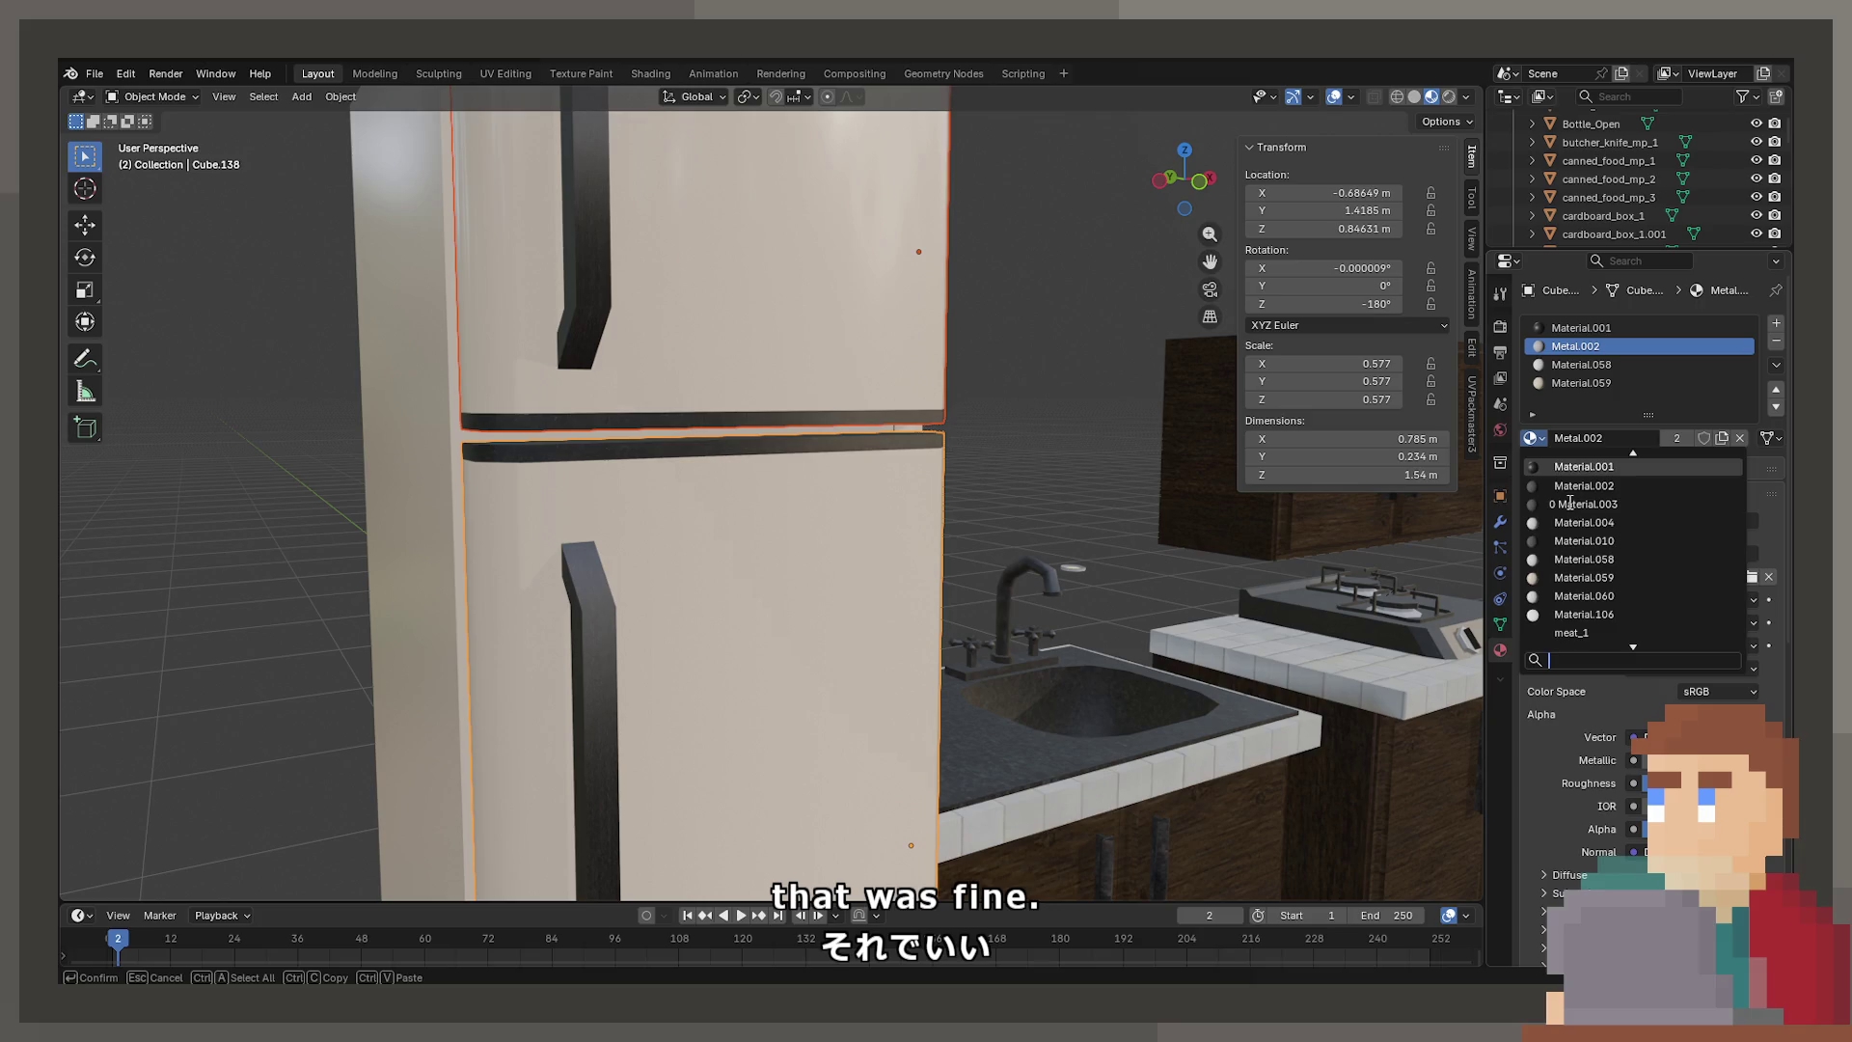
{"action": "left_click", "coordinate": [571, 644]}
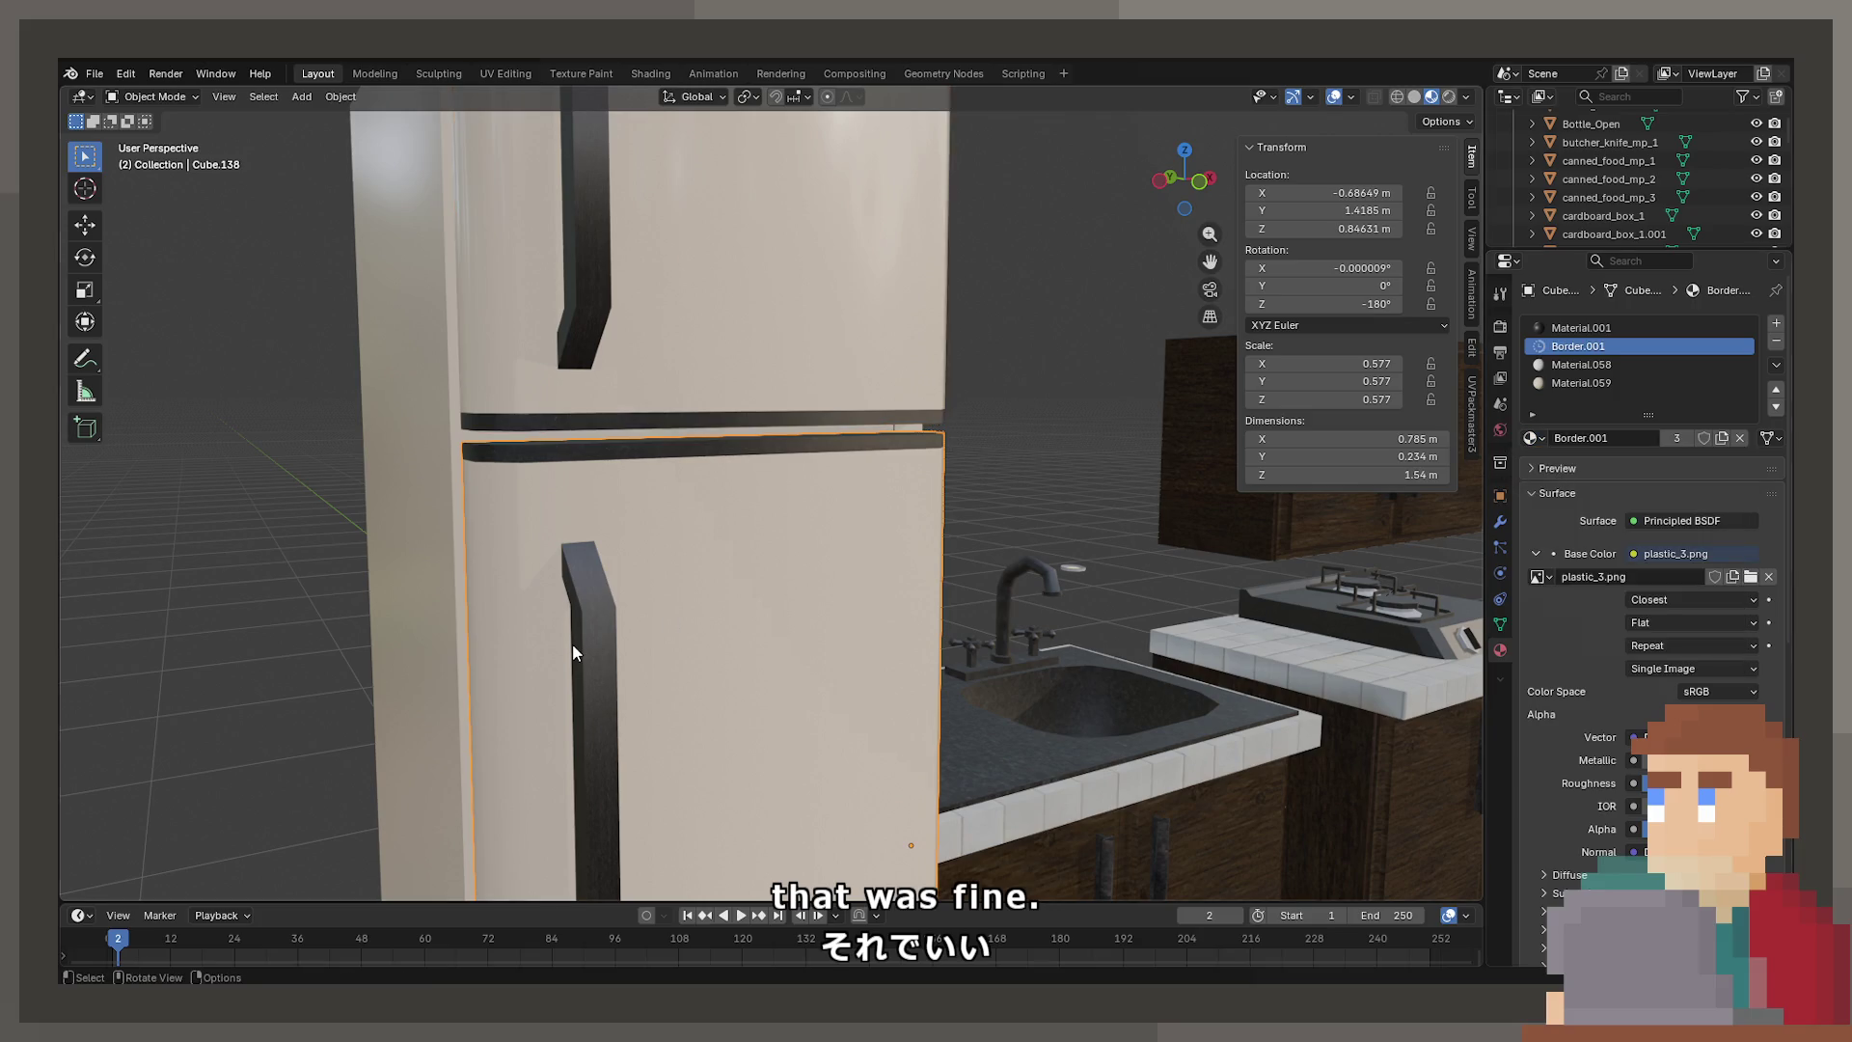
{"action": "left_click", "coordinate": [1533, 438]}
{"action": "left_click", "coordinate": [1567, 328]}
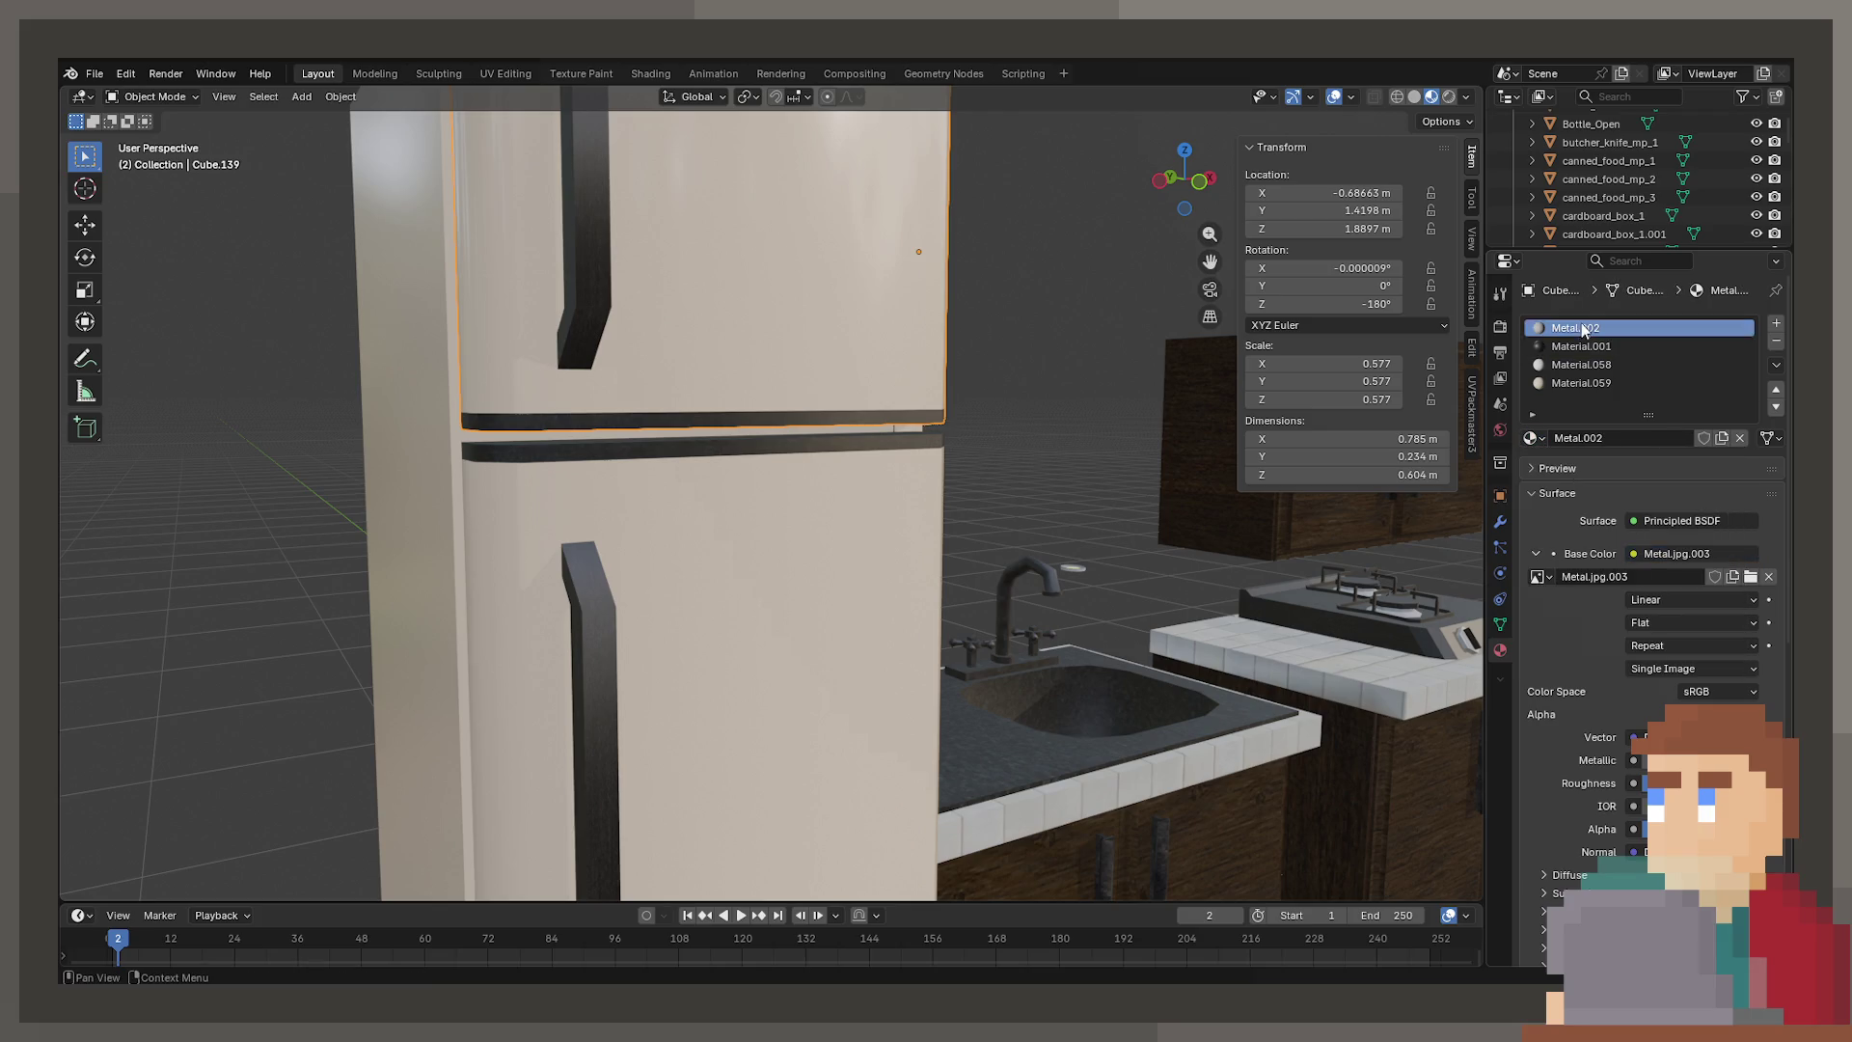
{"action": "left_click", "coordinate": [1533, 438]}
{"action": "type", "text": "b"}
{"action": "left_click", "coordinate": [1550, 466]}
Rotate the lower door open about -57°, look inside the fridge, then undo
{"action": "mouse_move", "coordinate": [946, 462]}
{"action": "middle_mouse_down"}
{"action": "mouse_move", "coordinate": [887, 467]}
{"action": "mouse_move", "coordinate": [851, 502]}
{"action": "middle_mouse_up"}
{"action": "left_click", "coordinate": [853, 509]}
{"action": "key", "text": "r"}
{"action": "left_click", "coordinate": [773, 374]}
{"action": "scroll", "coordinate": [774, 374], "scroll_direction": "down", "scroll_amount": 3}
{"action": "mouse_move", "coordinate": [773, 374]}
{"action": "middle_mouse_down"}
{"action": "mouse_move", "coordinate": [901, 476]}
{"action": "mouse_move", "coordinate": [820, 501]}
{"action": "mouse_move", "coordinate": [888, 523]}
{"action": "mouse_move", "coordinate": [871, 443]}
{"action": "mouse_move", "coordinate": [812, 412]}
{"action": "mouse_move", "coordinate": [984, 674]}
{"action": "mouse_move", "coordinate": [868, 368]}
{"action": "mouse_move", "coordinate": [866, 384]}
{"action": "middle_mouse_up"}
{"action": "left_click", "coordinate": [812, 413]}
{"action": "key", "text": "ctrl+z"}
{"action": "key", "text": "ctrl+z"}
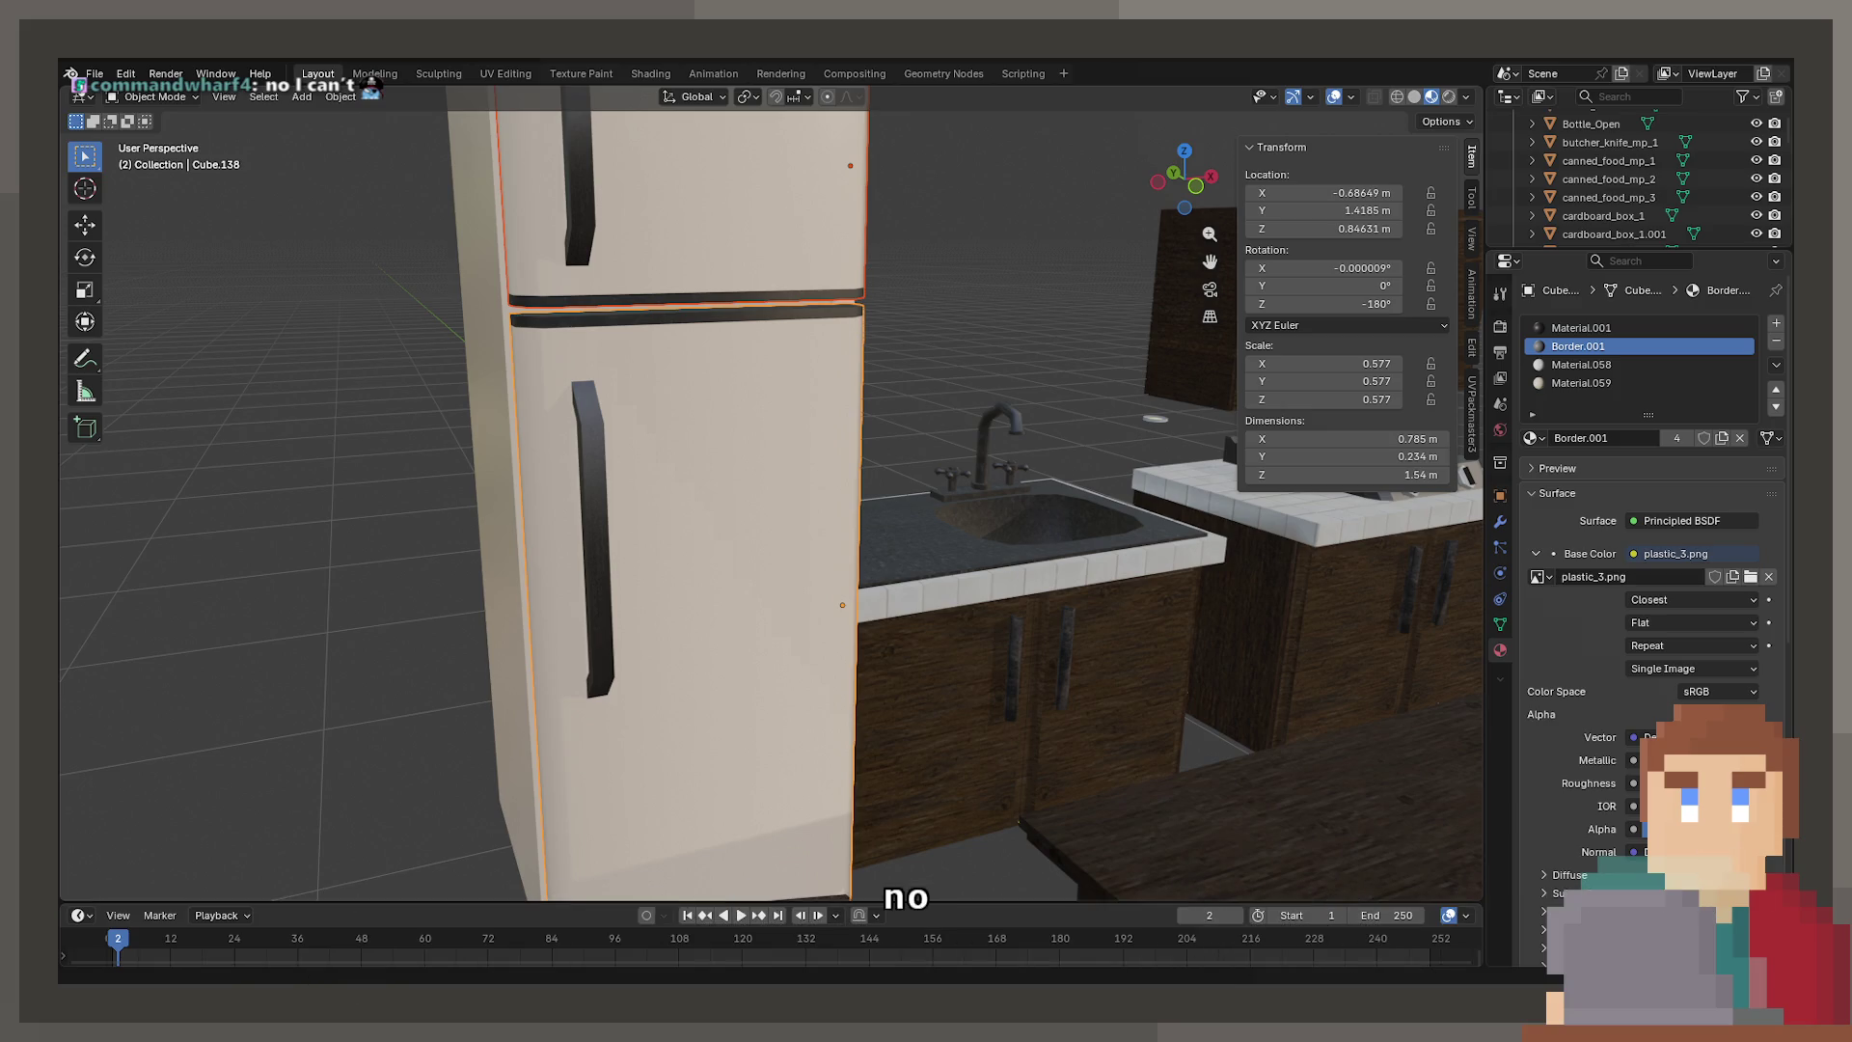
Orbit the scene view around the fridge and across the apartment kitchen
{"action": "mouse_move", "coordinate": [868, 540]}
{"action": "middle_mouse_down"}
{"action": "mouse_move", "coordinate": [1119, 558]}
{"action": "mouse_move", "coordinate": [928, 593]}
{"action": "mouse_move", "coordinate": [885, 531]}
{"action": "mouse_move", "coordinate": [963, 432]}
{"action": "mouse_move", "coordinate": [935, 320]}
{"action": "mouse_move", "coordinate": [895, 372]}
{"action": "mouse_move", "coordinate": [1008, 520]}
{"action": "middle_mouse_up"}
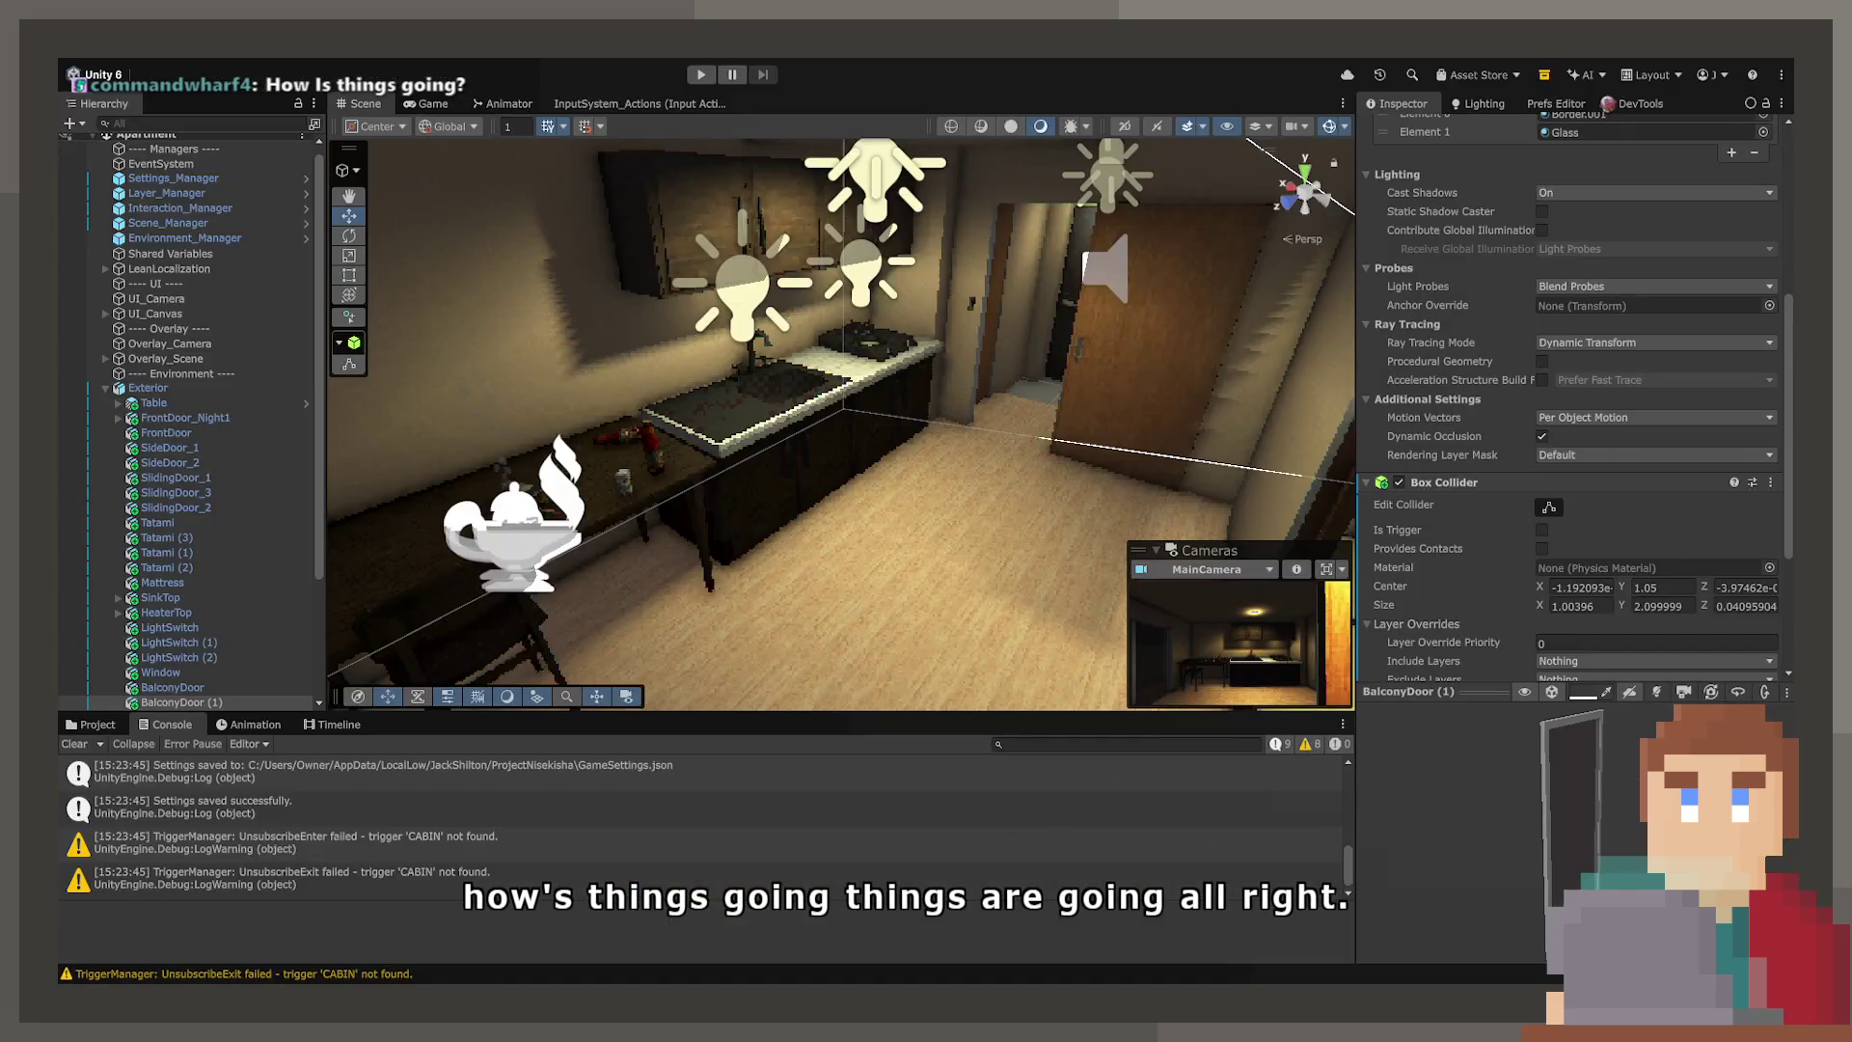
{"action": "mouse_move", "coordinate": [964, 540]}
{"action": "right_mouse_down"}
{"action": "mouse_move", "coordinate": [1137, 476]}
{"action": "mouse_move", "coordinate": [1232, 385]}
{"action": "mouse_move", "coordinate": [860, 637]}
{"action": "mouse_move", "coordinate": [1158, 597]}
{"action": "mouse_move", "coordinate": [886, 560]}
{"action": "right_mouse_up"}
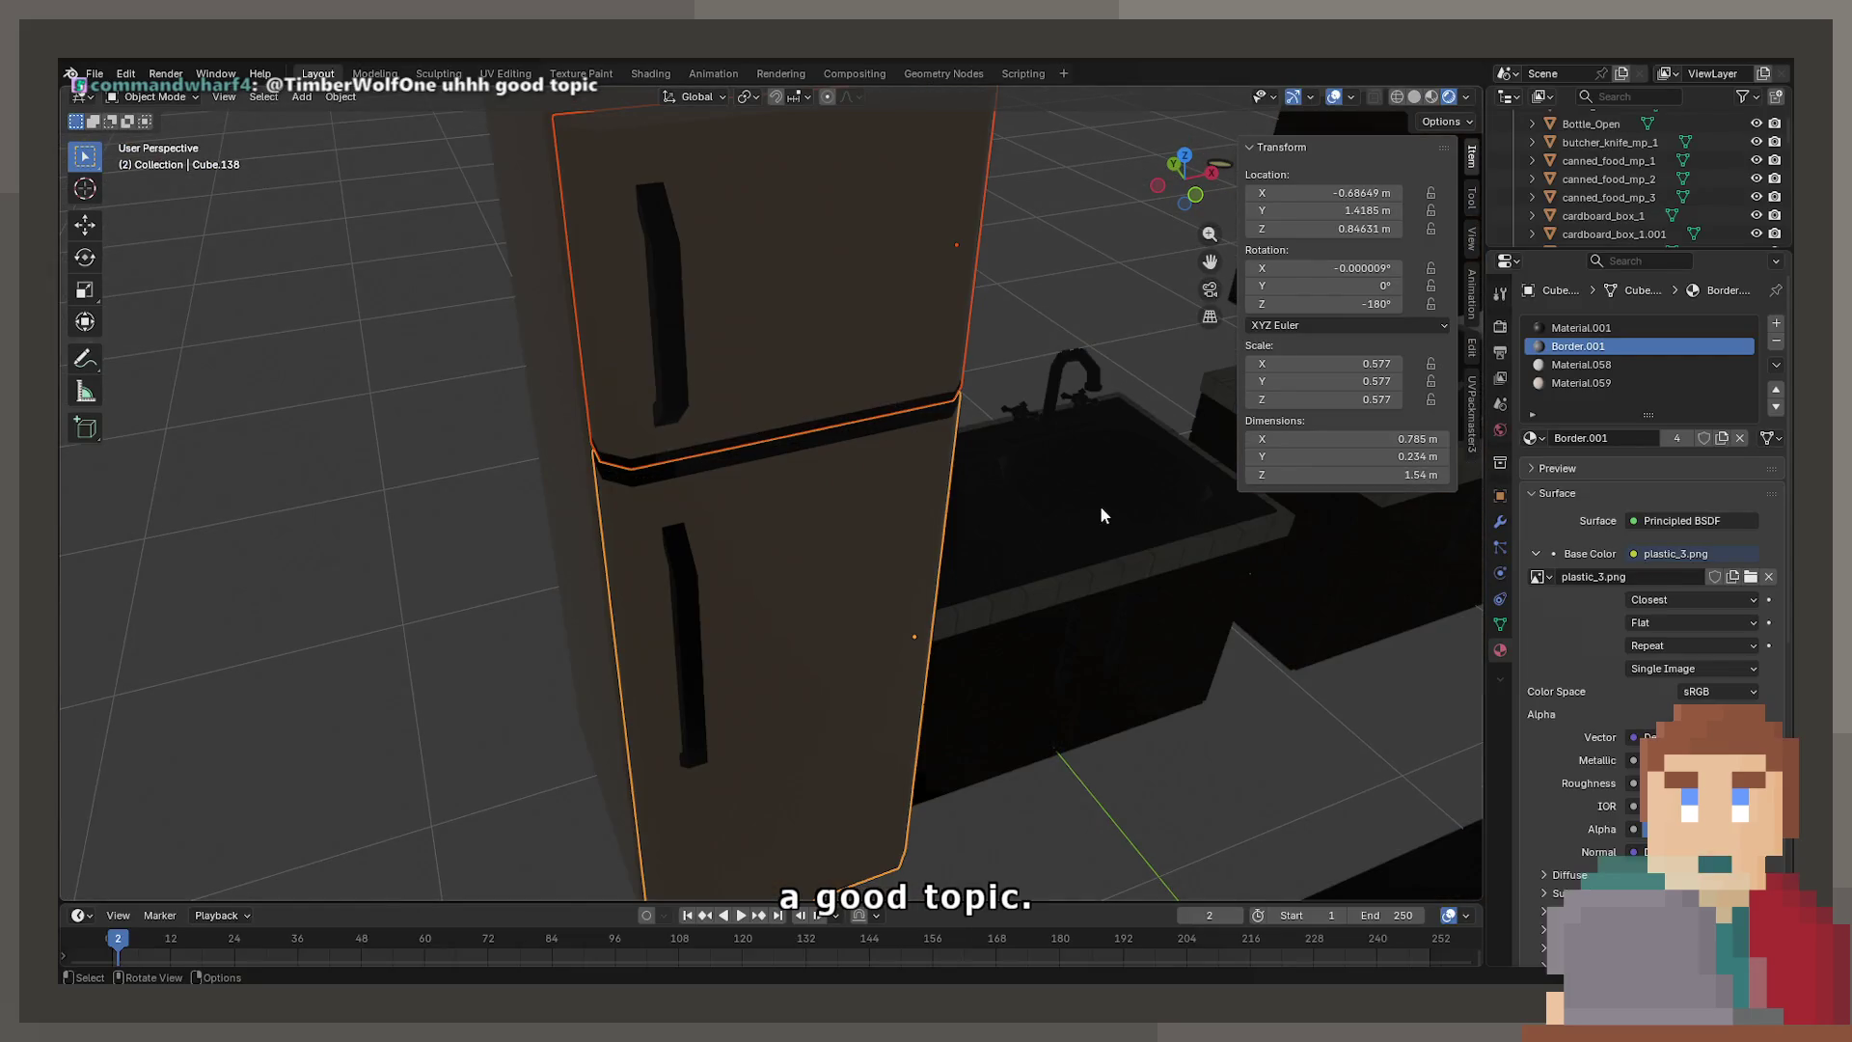
Swing the fridge door open around Z to inspect the inner shelves
{"action": "key", "text": "r"}
{"action": "key", "text": "z"}
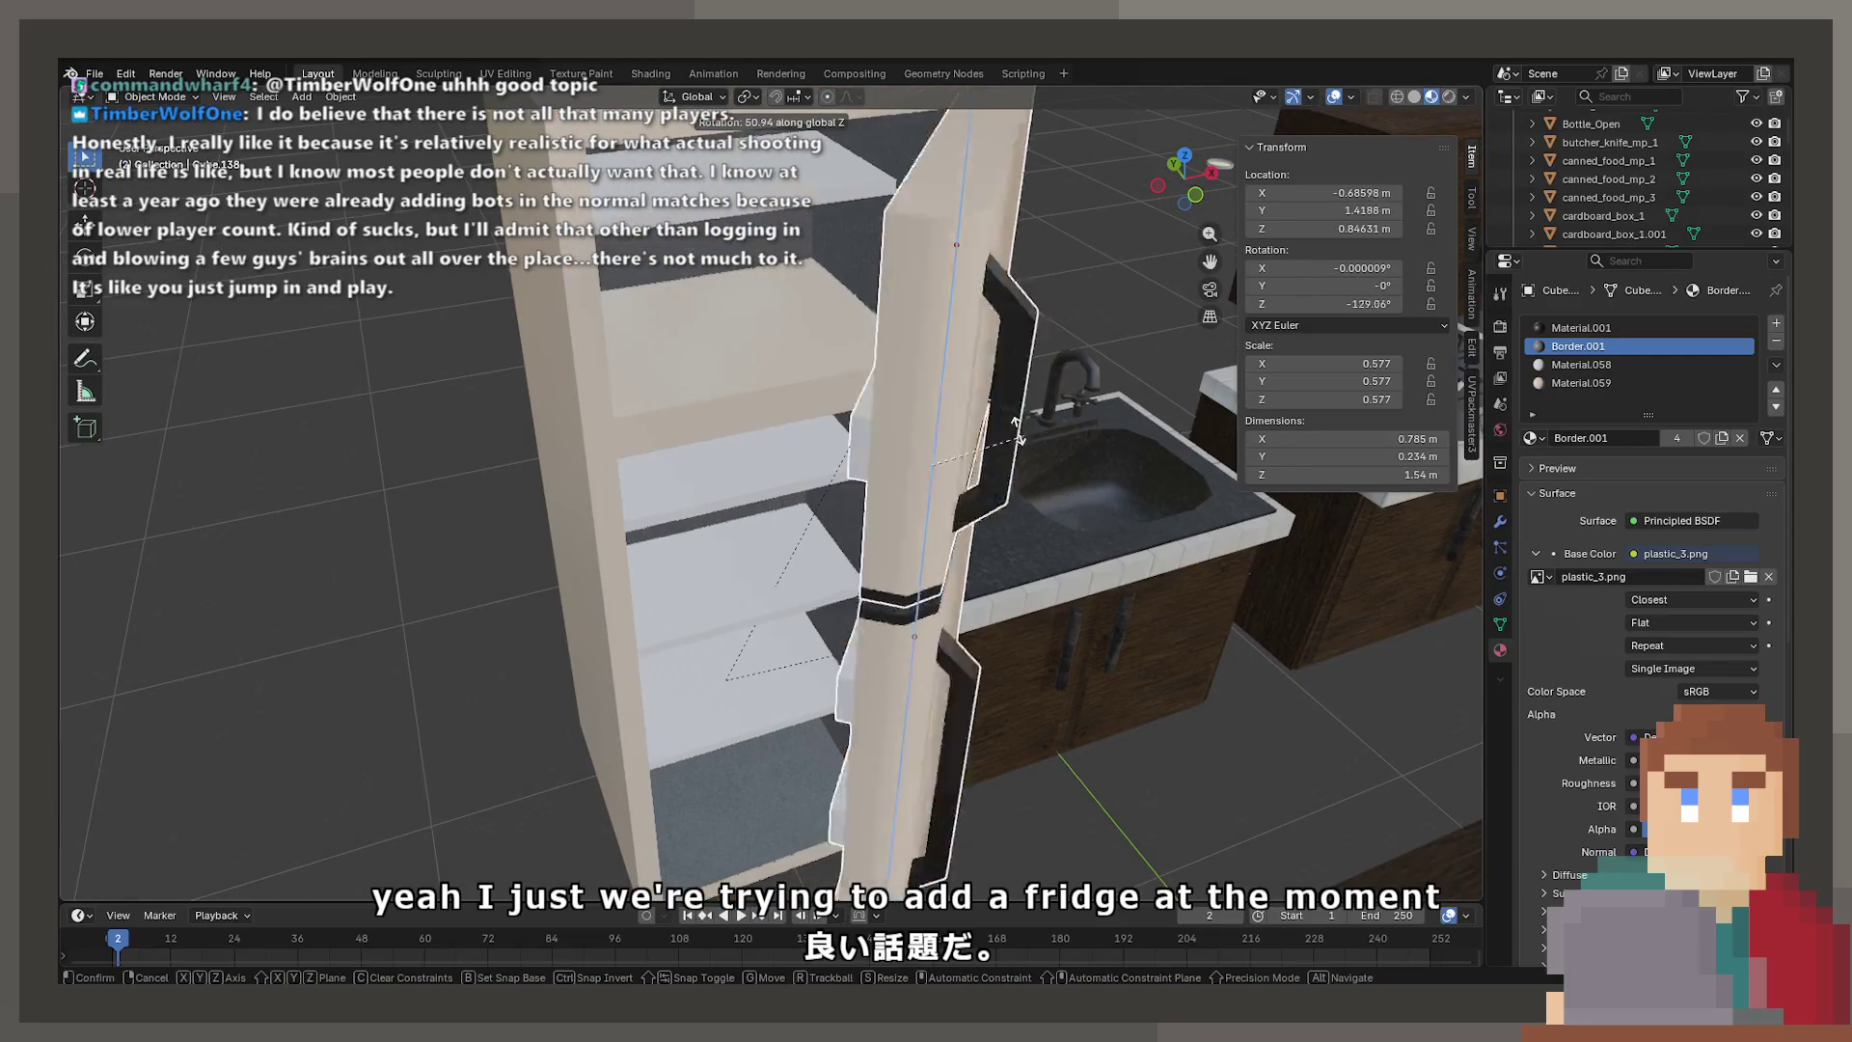
{"action": "left_click", "coordinate": [899, 358]}
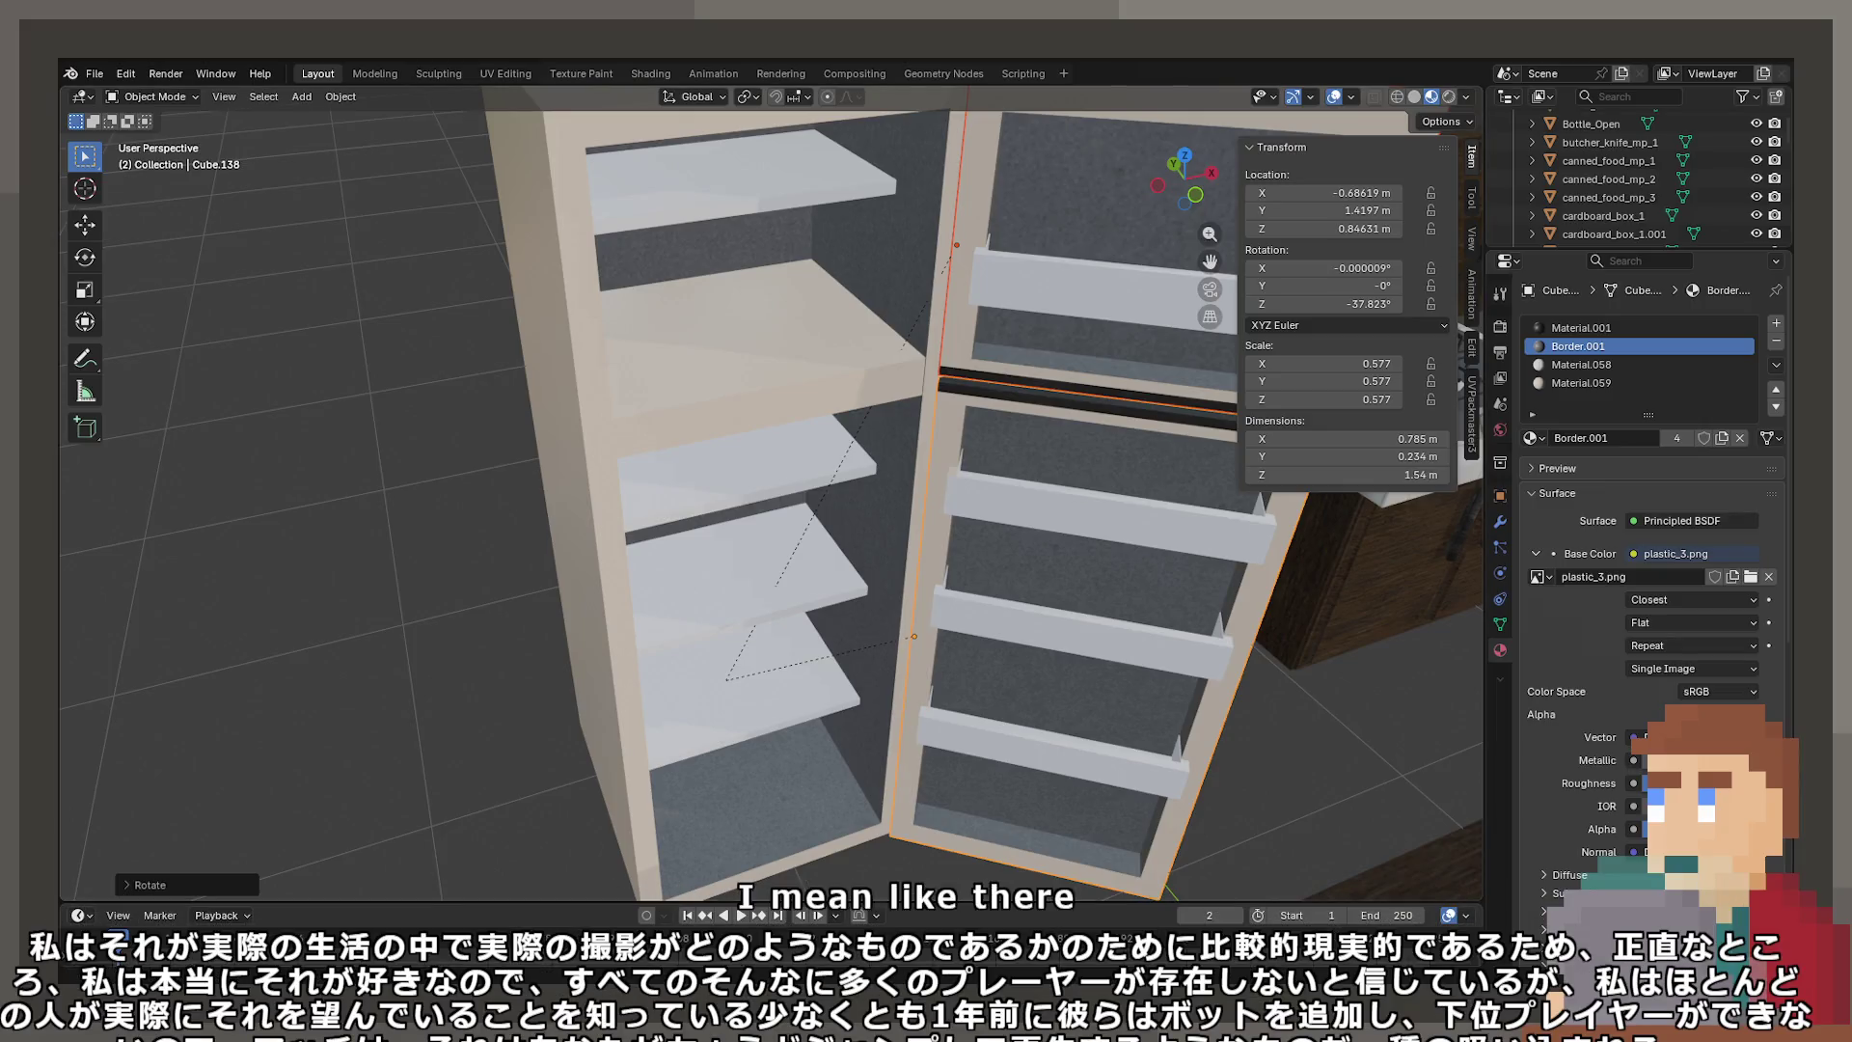
Show the top door's cream Material.059 slot settings and browse the materials list
{"action": "left_click", "coordinate": [1591, 385]}
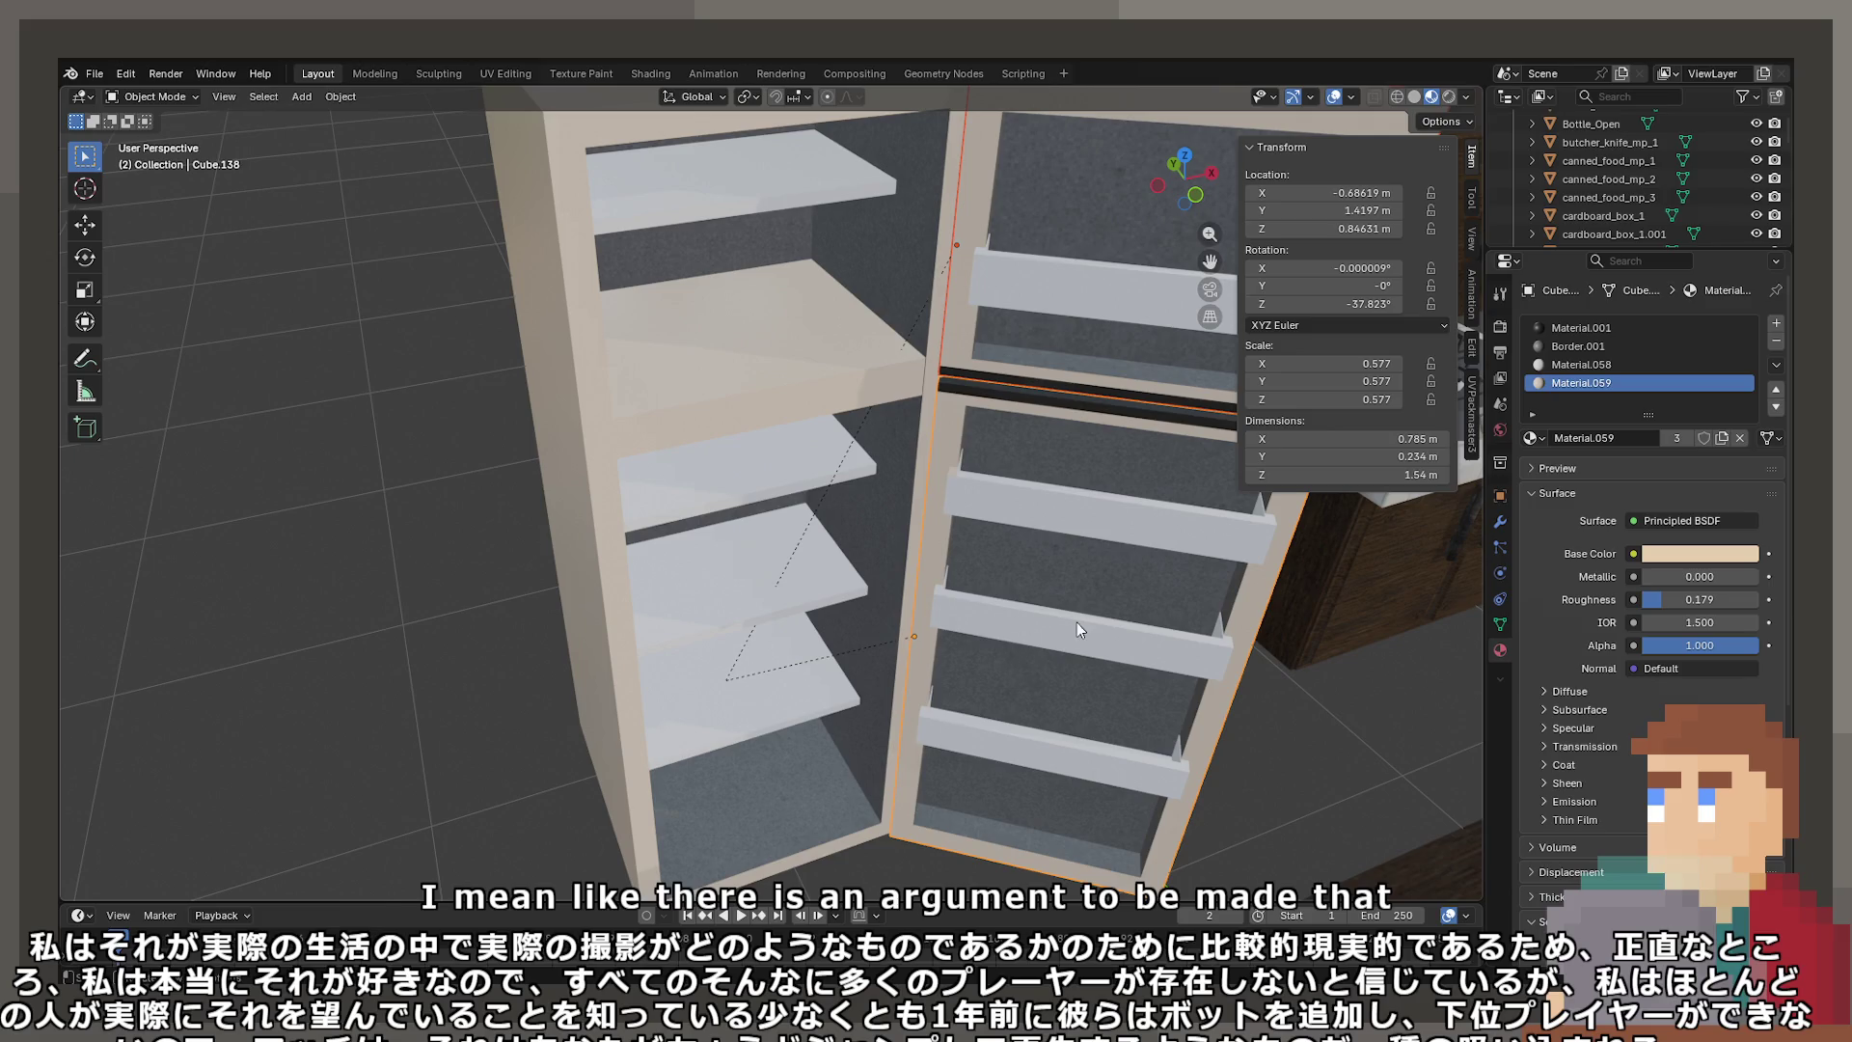
{"action": "right_click", "coordinate": [1126, 581]}
{"action": "left_click", "coordinate": [1044, 530]}
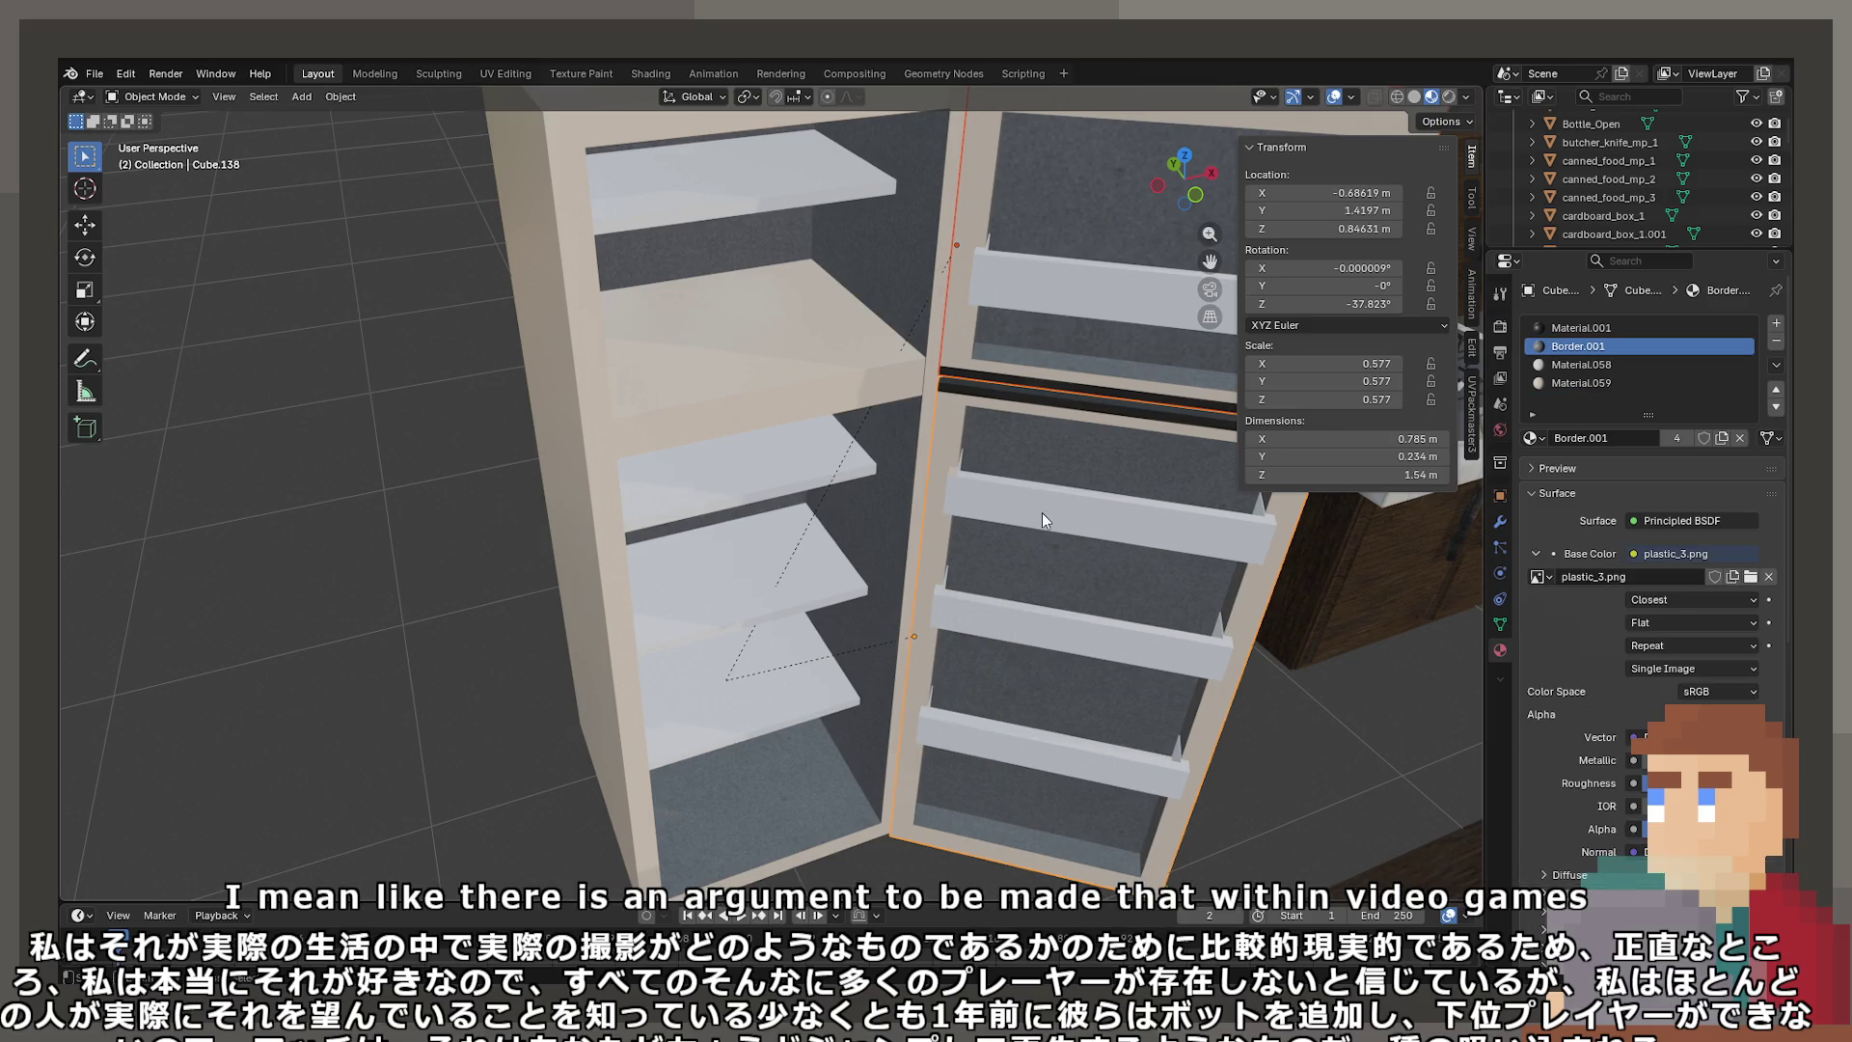
{"action": "left_click", "coordinate": [1642, 383]}
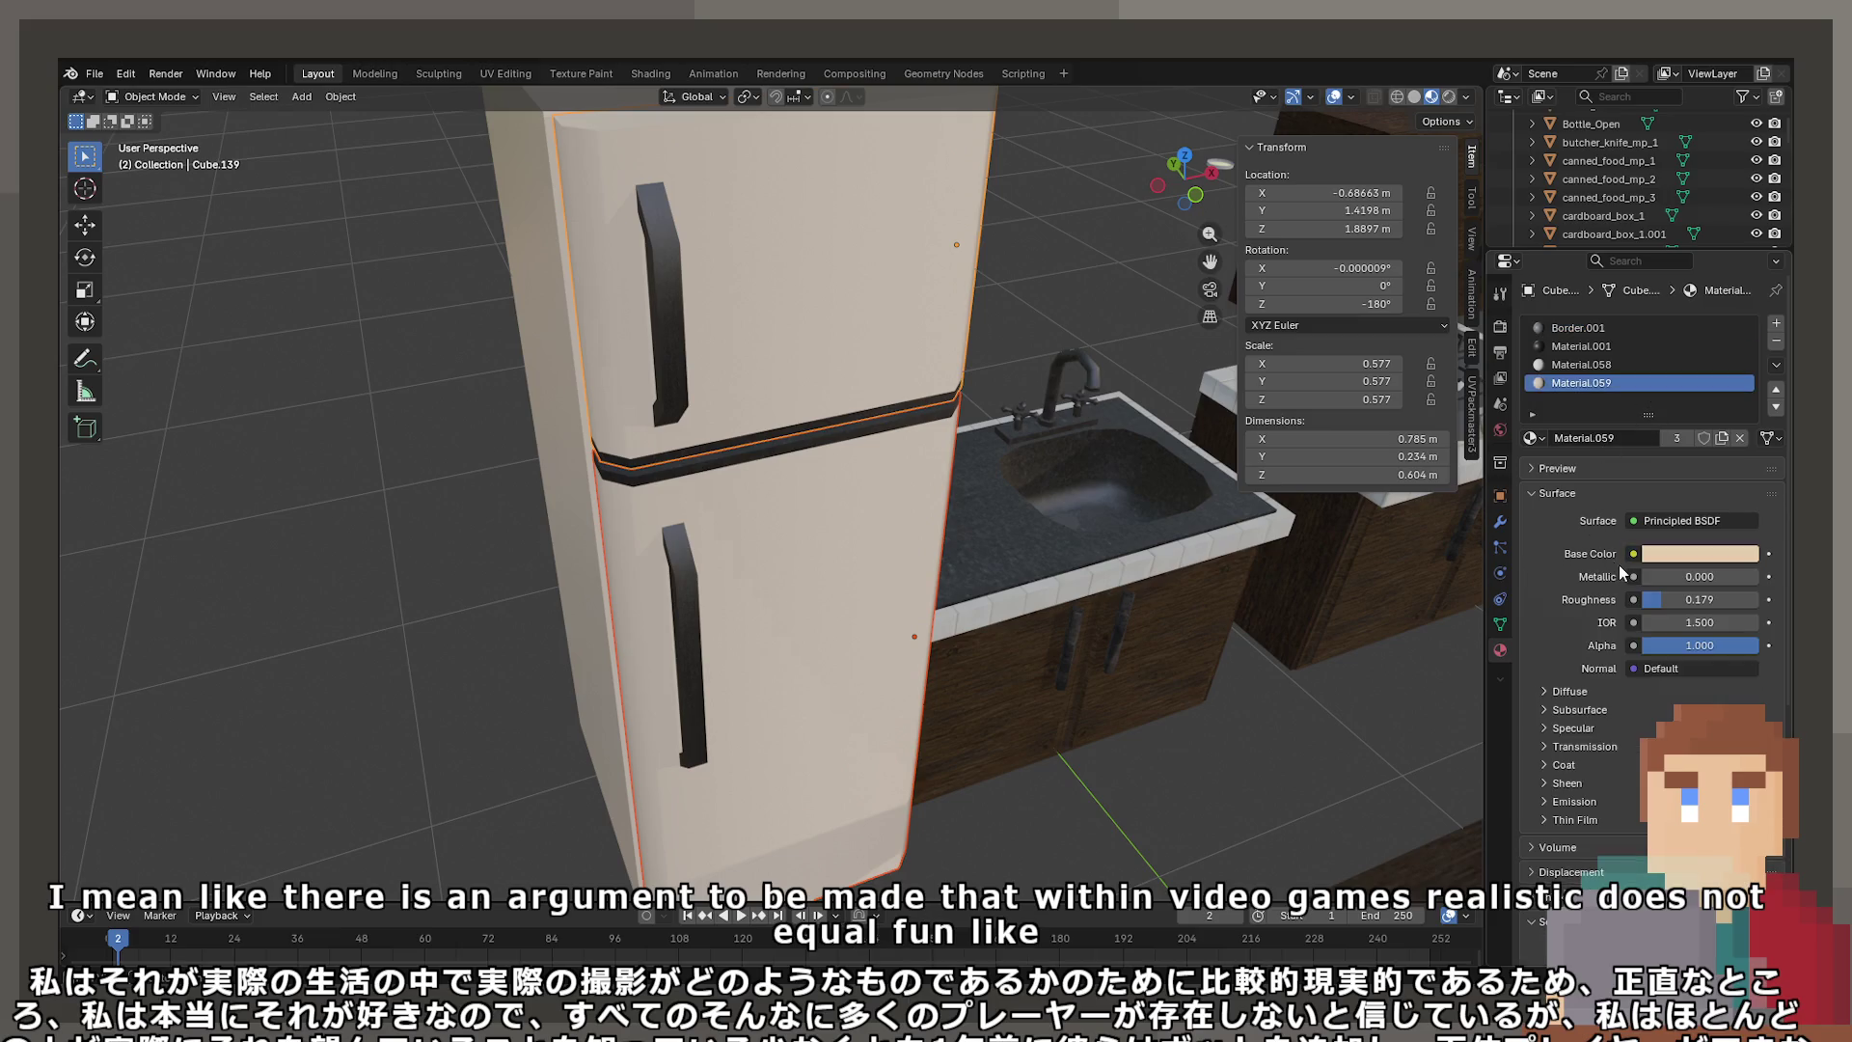
{"action": "left_click", "coordinate": [1539, 438]}
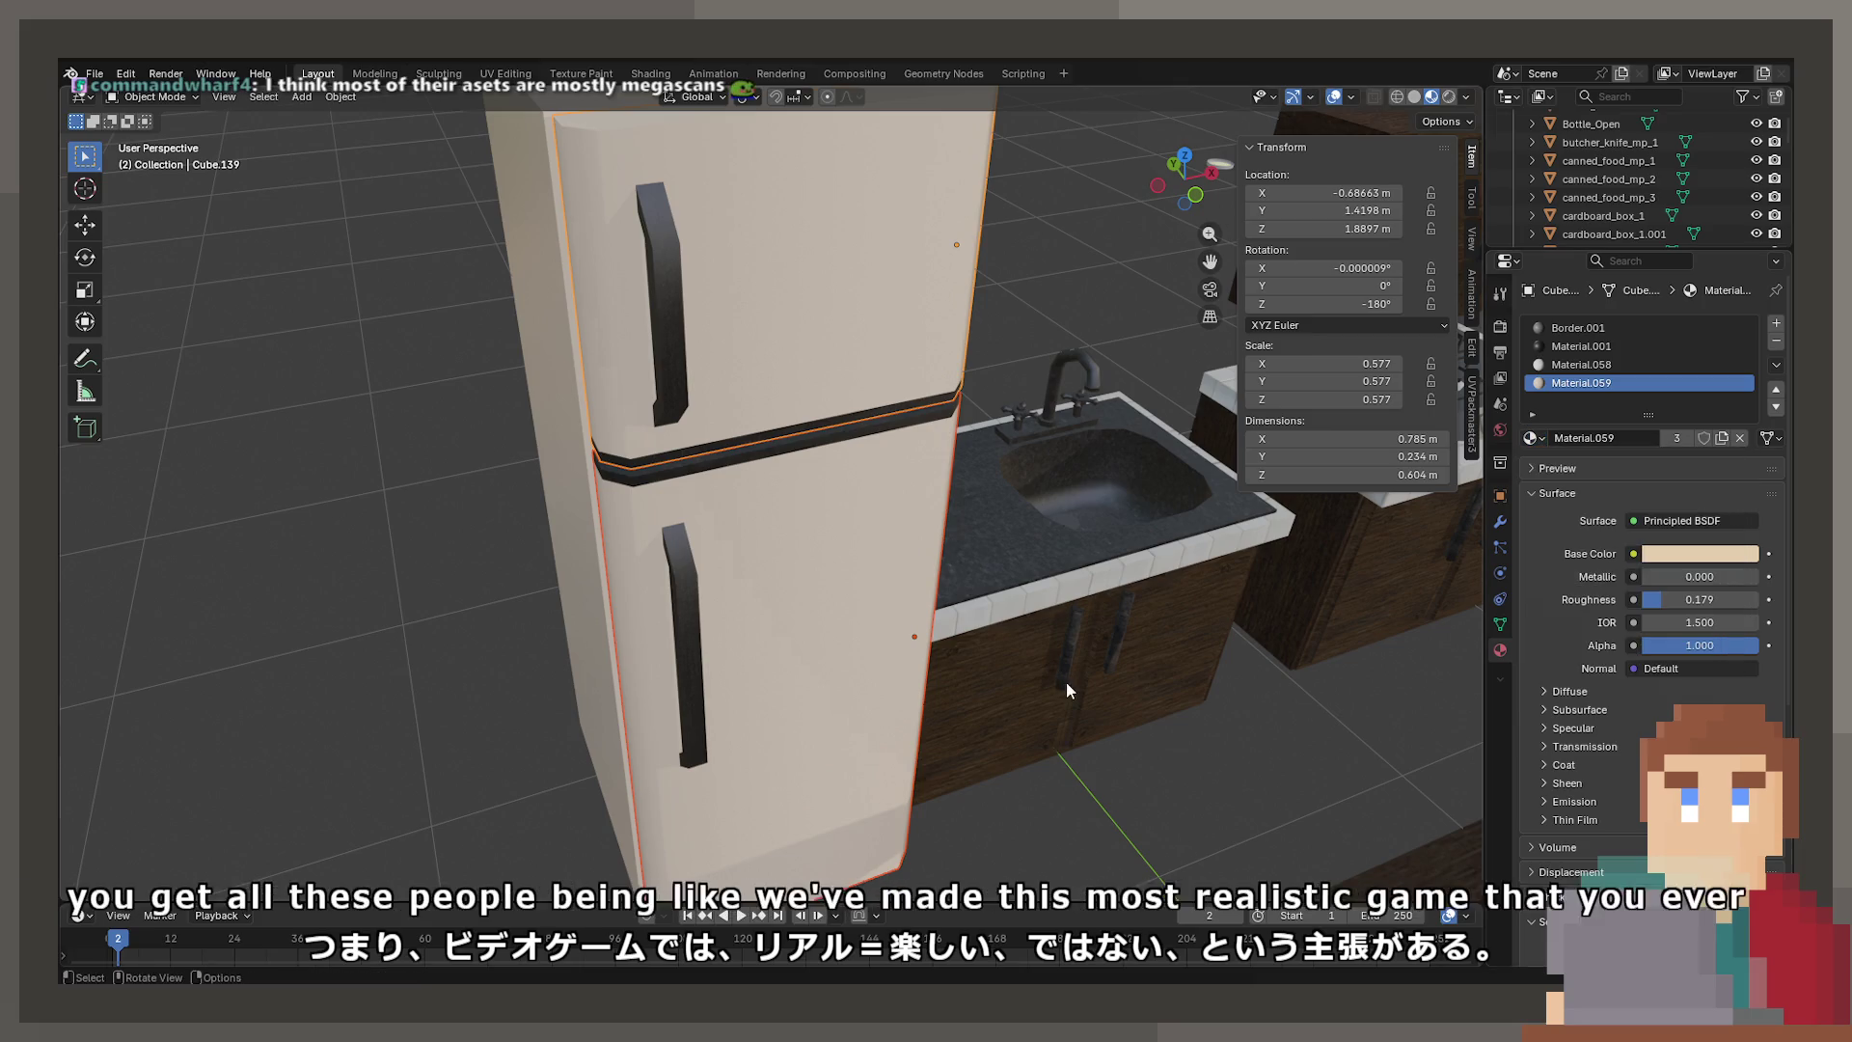
{"action": "scroll", "coordinate": [1067, 681], "scroll_direction": "down", "scroll_amount": 10}
{"action": "mouse_move", "coordinate": [735, 622]}
{"action": "middle_mouse_down"}
{"action": "mouse_move", "coordinate": [698, 662]}
{"action": "mouse_move", "coordinate": [655, 660]}
{"action": "mouse_move", "coordinate": [731, 637]}
{"action": "mouse_move", "coordinate": [842, 669]}
{"action": "mouse_move", "coordinate": [465, 598]}
{"action": "mouse_move", "coordinate": [610, 578]}
{"action": "mouse_move", "coordinate": [785, 594]}
{"action": "mouse_move", "coordinate": [760, 598]}
{"action": "middle_mouse_up"}
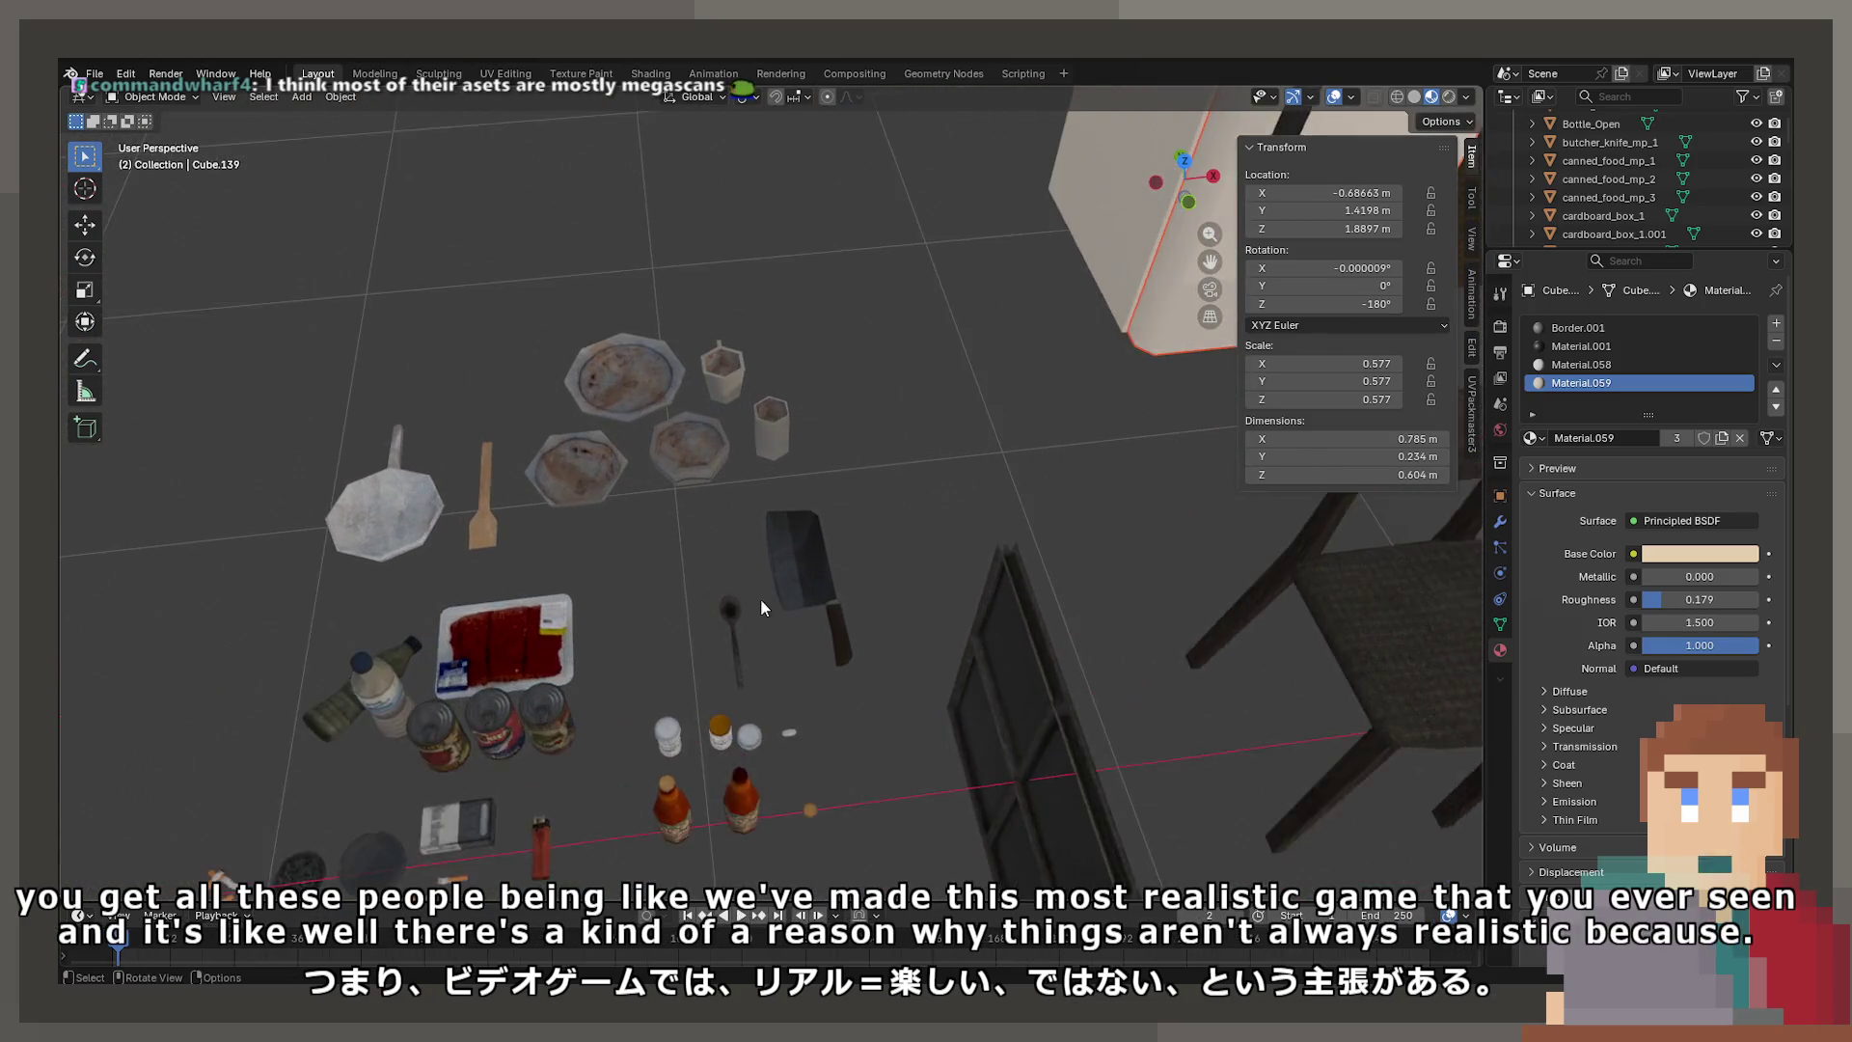
{"action": "mouse_move", "coordinate": [495, 698]}
{"action": "middle_mouse_down"}
{"action": "mouse_move", "coordinate": [656, 722]}
{"action": "mouse_move", "coordinate": [922, 546]}
{"action": "mouse_move", "coordinate": [602, 691]}
{"action": "mouse_move", "coordinate": [724, 665]}
{"action": "mouse_move", "coordinate": [706, 611]}
{"action": "middle_mouse_up"}
{"action": "scroll", "coordinate": [511, 714], "scroll_direction": "down", "scroll_amount": 3}
{"action": "scroll", "coordinate": [713, 671], "scroll_direction": "up", "scroll_amount": 3}
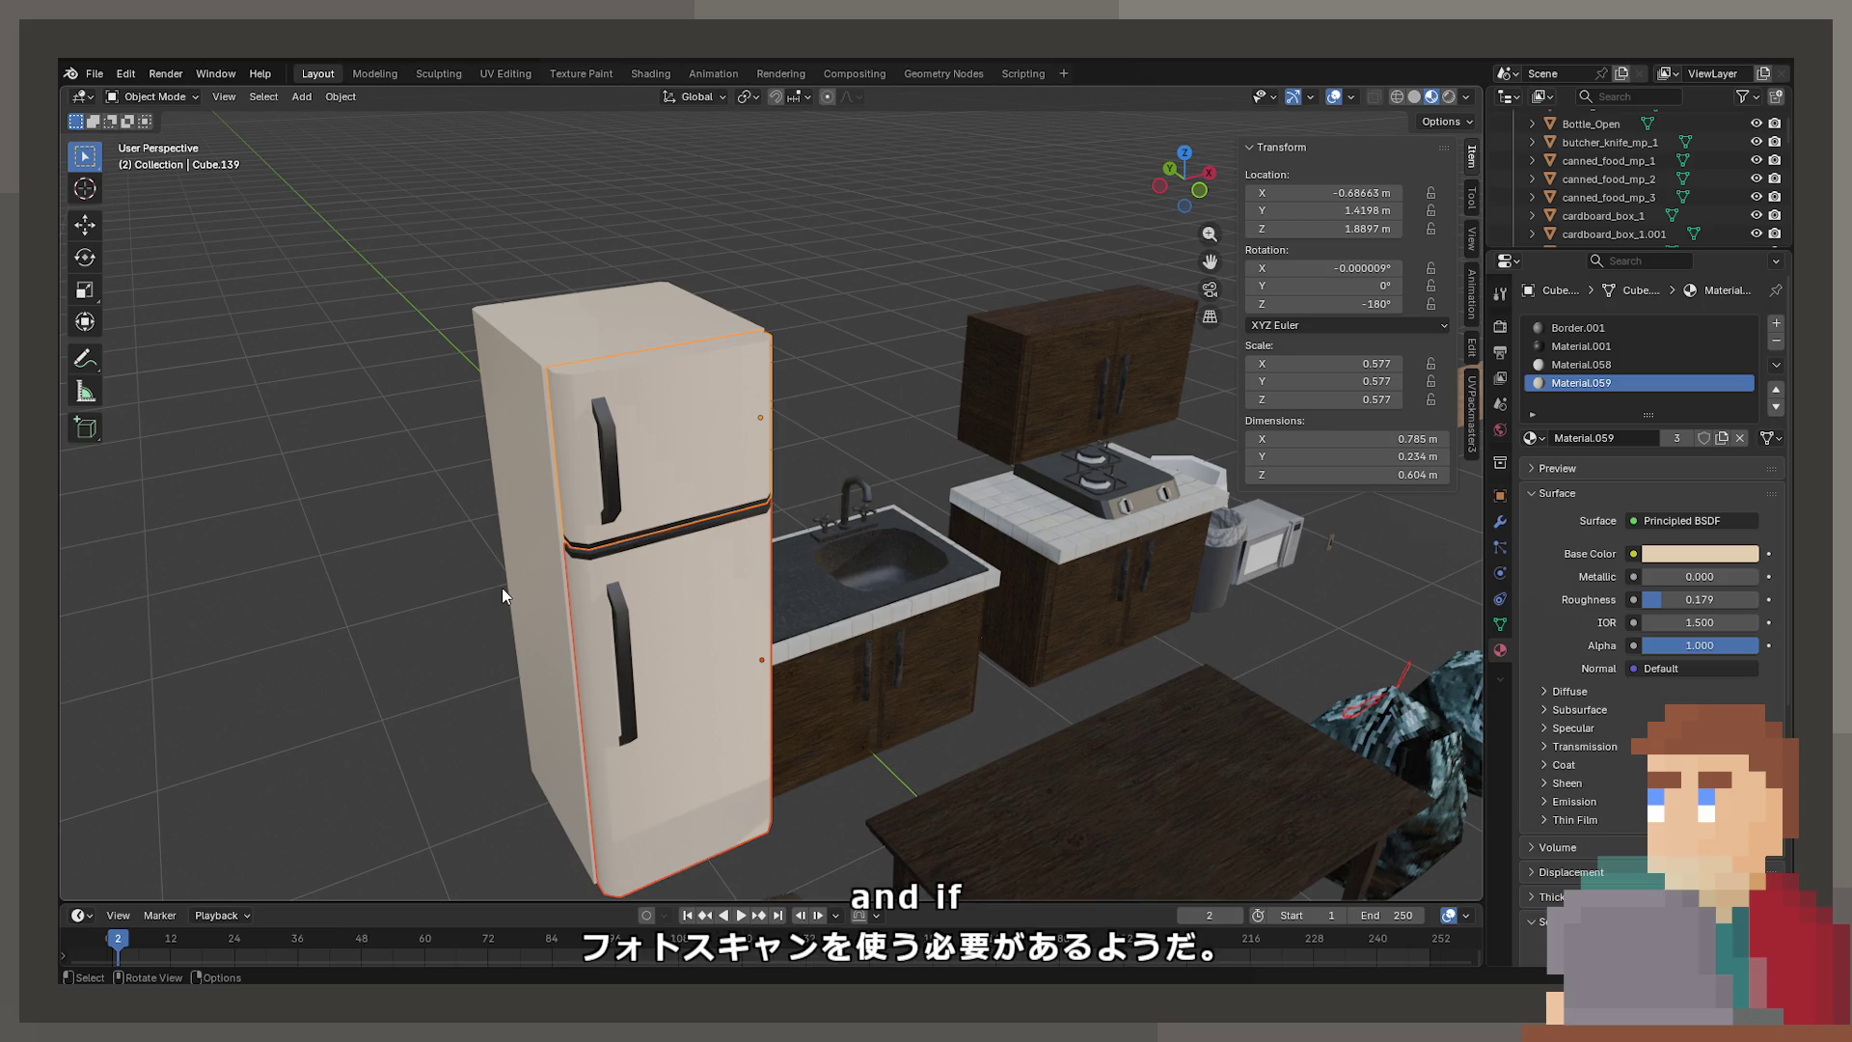
{"action": "scroll", "coordinate": [661, 559], "scroll_direction": "up", "scroll_amount": 3}
{"action": "scroll", "coordinate": [657, 561], "scroll_direction": "up", "scroll_amount": 1}
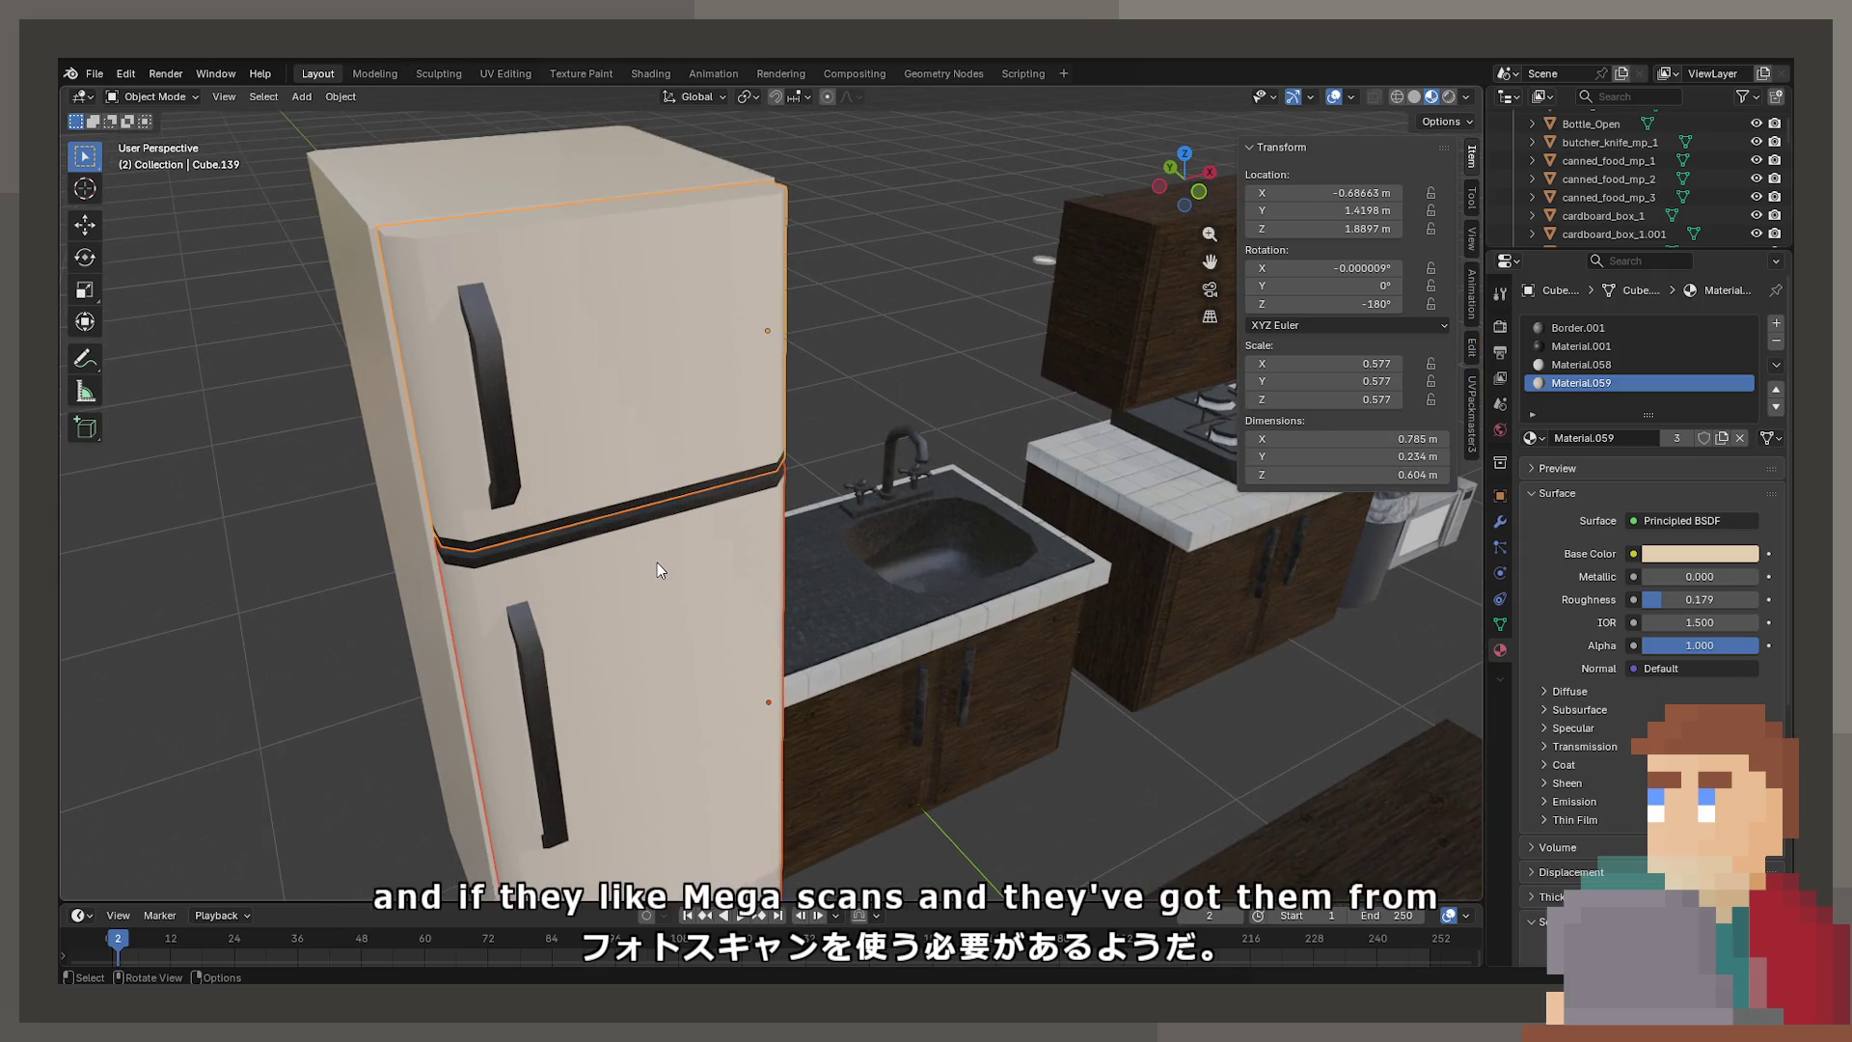
{"action": "mouse_move", "coordinate": [766, 633]}
{"action": "middle_mouse_down"}
{"action": "mouse_move", "coordinate": [1094, 599]}
{"action": "mouse_move", "coordinate": [1028, 596]}
{"action": "mouse_move", "coordinate": [910, 499]}
{"action": "middle_mouse_up"}
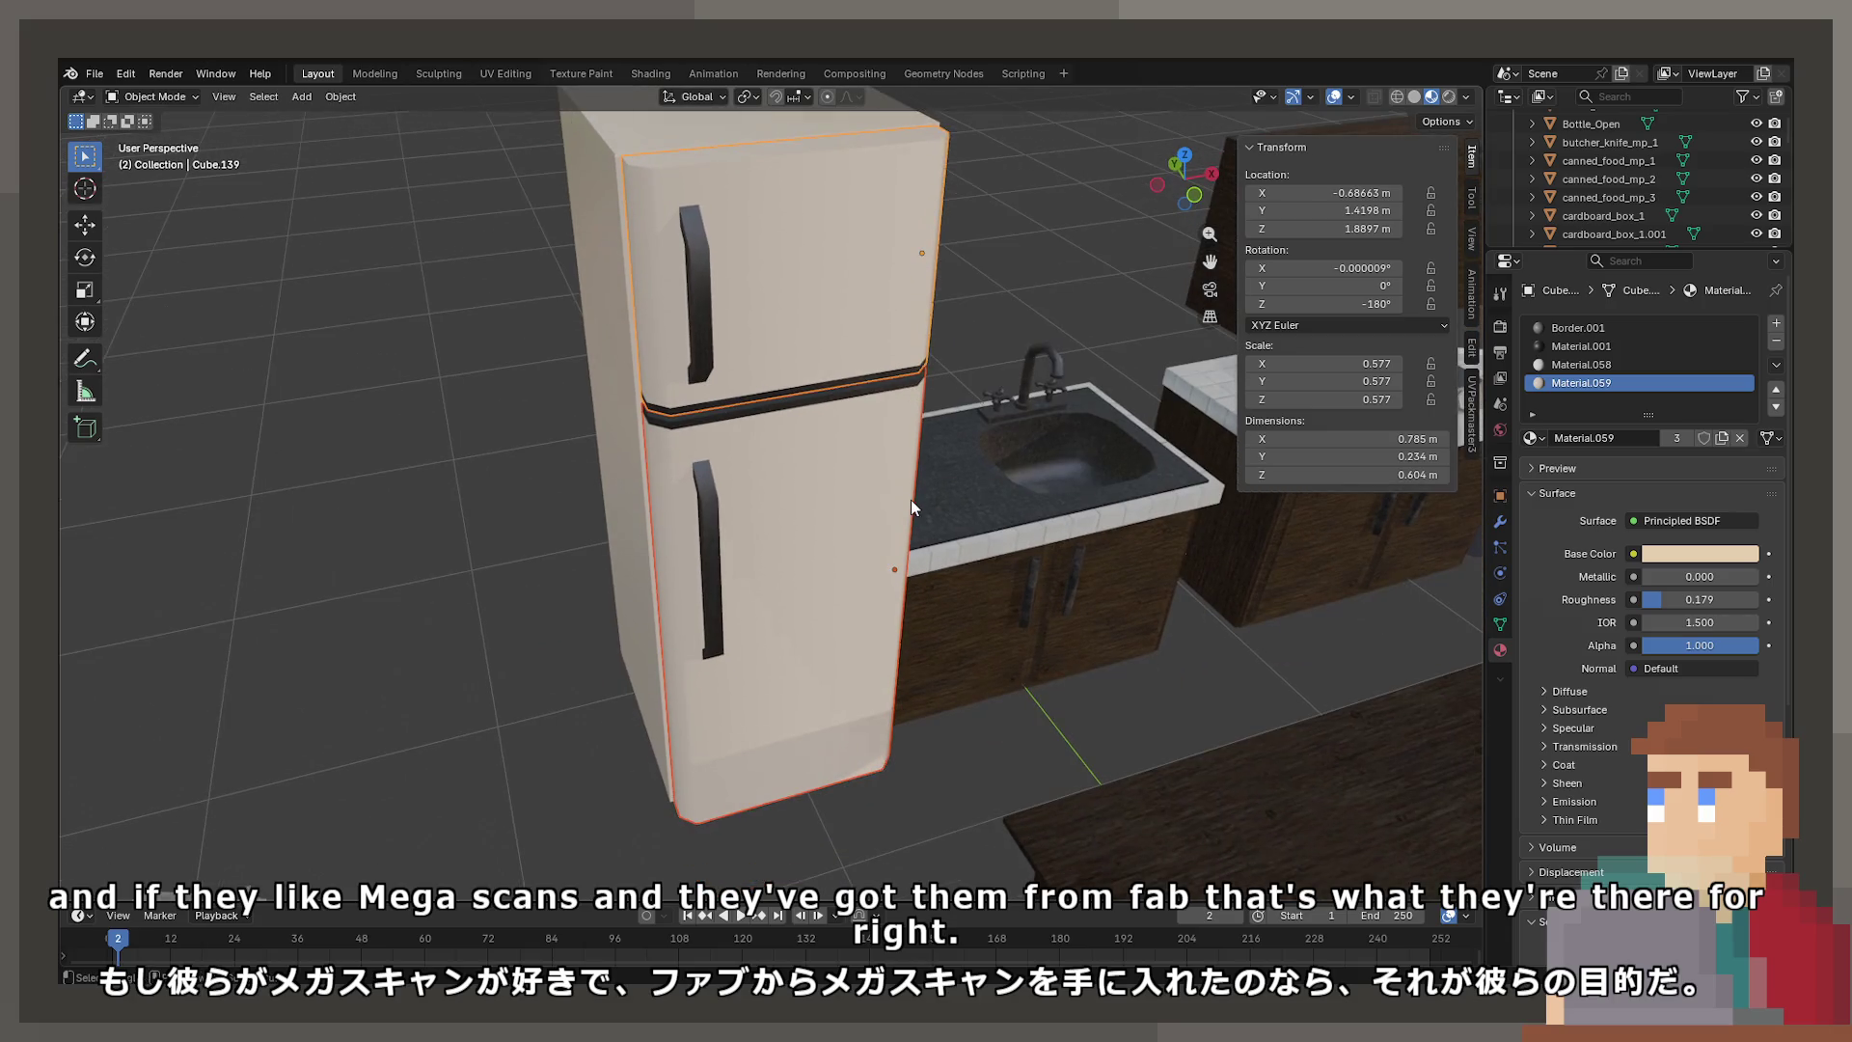
{"action": "scroll", "coordinate": [873, 629], "scroll_direction": "down", "scroll_amount": 3}
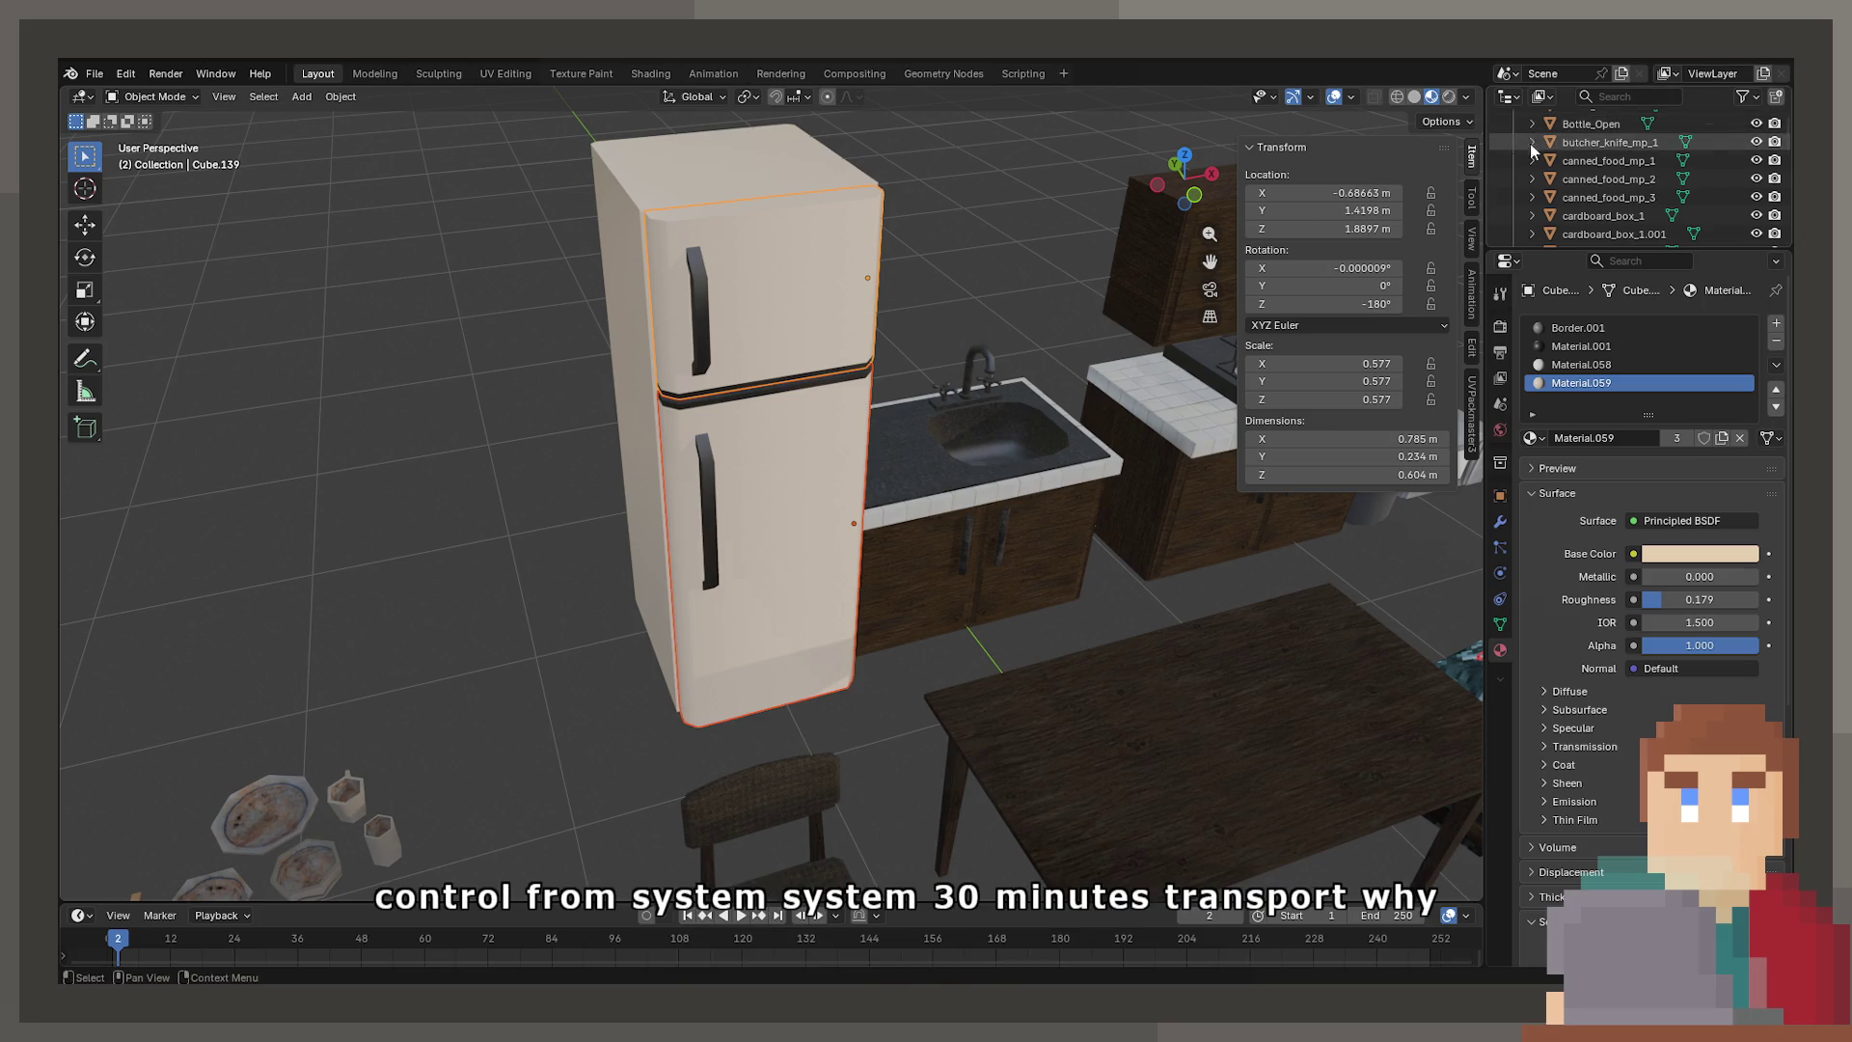
{"action": "scroll", "coordinate": [976, 364], "scroll_direction": "down", "scroll_amount": 3}
{"action": "middle_click_drag", "start_coordinate": [976, 365], "coordinate": [934, 465]}
{"action": "scroll", "coordinate": [933, 465], "scroll_direction": "up", "scroll_amount": 3}
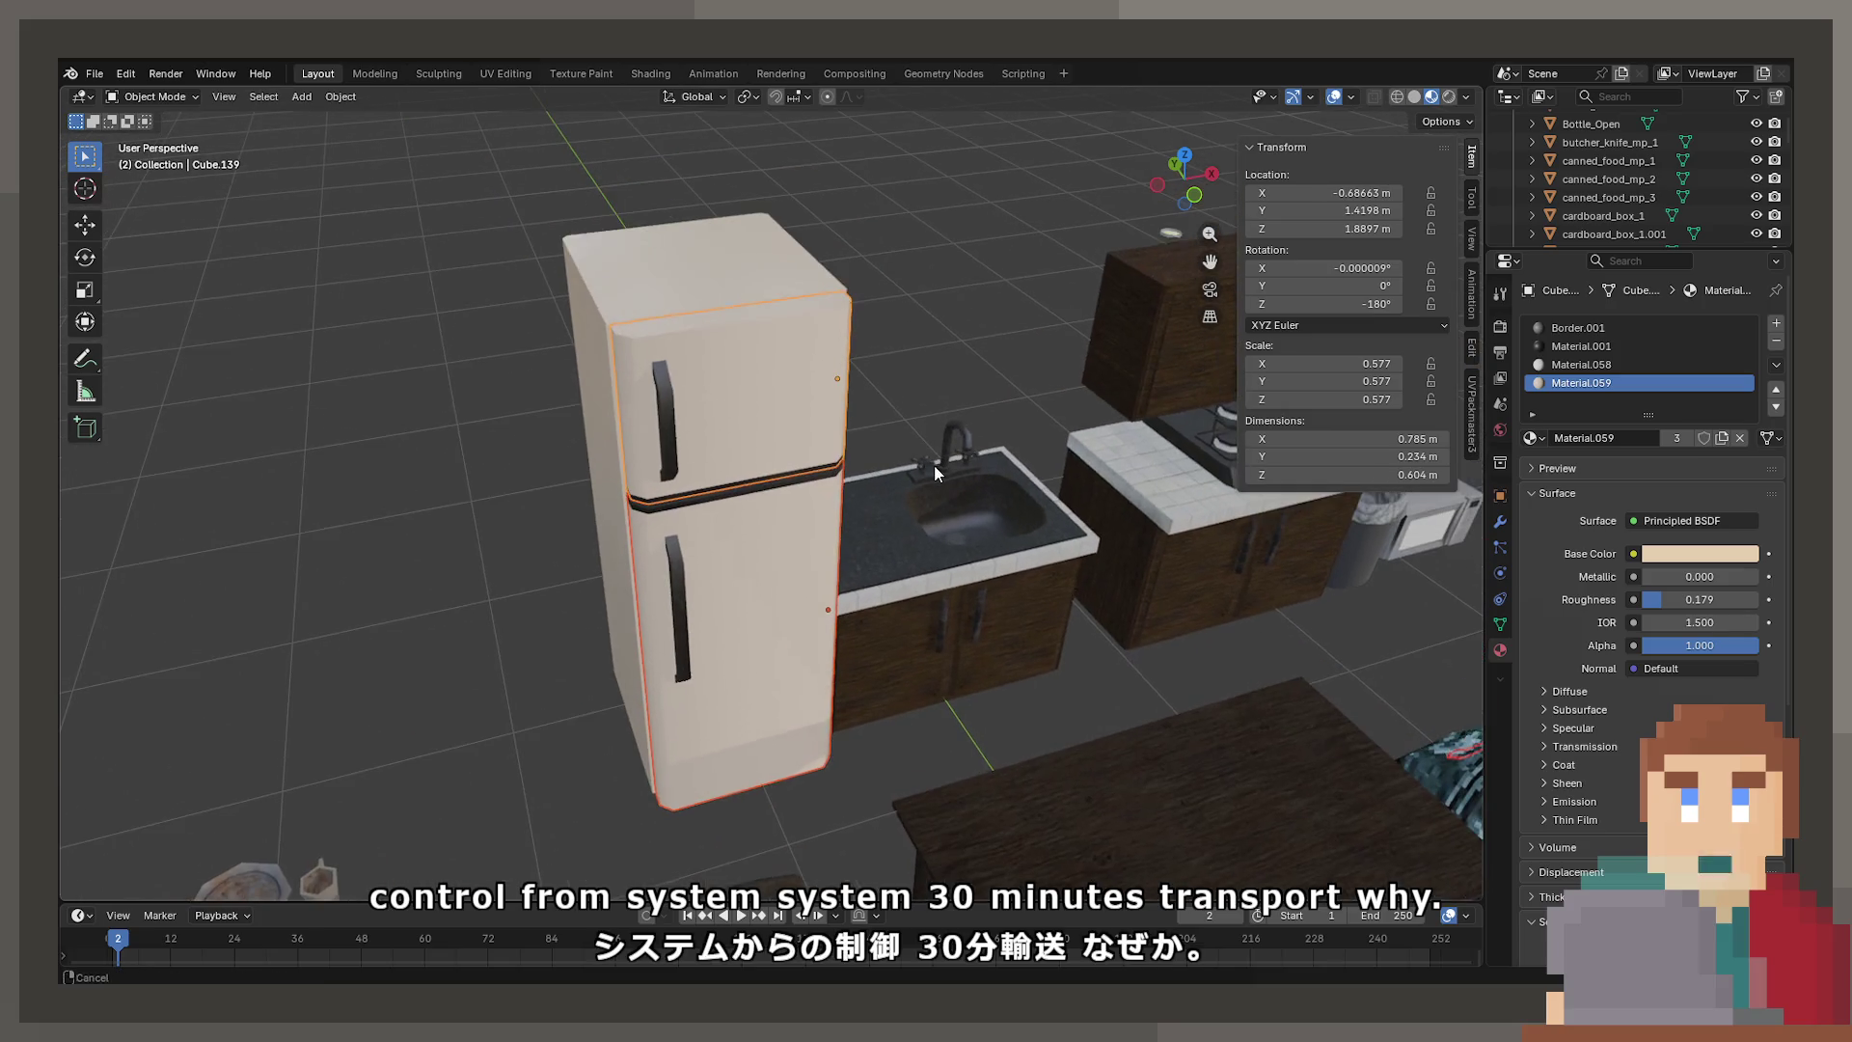
{"action": "mouse_move", "coordinate": [1545, 416]}
{"action": "left_mouse_down"}
{"action": "mouse_move", "coordinate": [1545, 636]}
{"action": "mouse_move", "coordinate": [1545, 415]}
{"action": "left_mouse_up"}
{"action": "scroll", "coordinate": [1144, 598], "scroll_direction": "down", "scroll_amount": 3}
{"action": "mouse_move", "coordinate": [1144, 598]}
{"action": "middle_mouse_down"}
{"action": "mouse_move", "coordinate": [1125, 559]}
{"action": "mouse_move", "coordinate": [1317, 606]}
{"action": "mouse_move", "coordinate": [937, 692]}
{"action": "mouse_move", "coordinate": [986, 582]}
{"action": "mouse_move", "coordinate": [1128, 658]}
{"action": "mouse_move", "coordinate": [772, 604]}
{"action": "mouse_move", "coordinate": [649, 674]}
{"action": "mouse_move", "coordinate": [820, 483]}
{"action": "middle_mouse_up"}
{"action": "scroll", "coordinate": [748, 588], "scroll_direction": "up", "scroll_amount": 5}
{"action": "scroll", "coordinate": [570, 509], "scroll_direction": "down", "scroll_amount": 2}
{"action": "scroll", "coordinate": [916, 372], "scroll_direction": "up", "scroll_amount": 3}
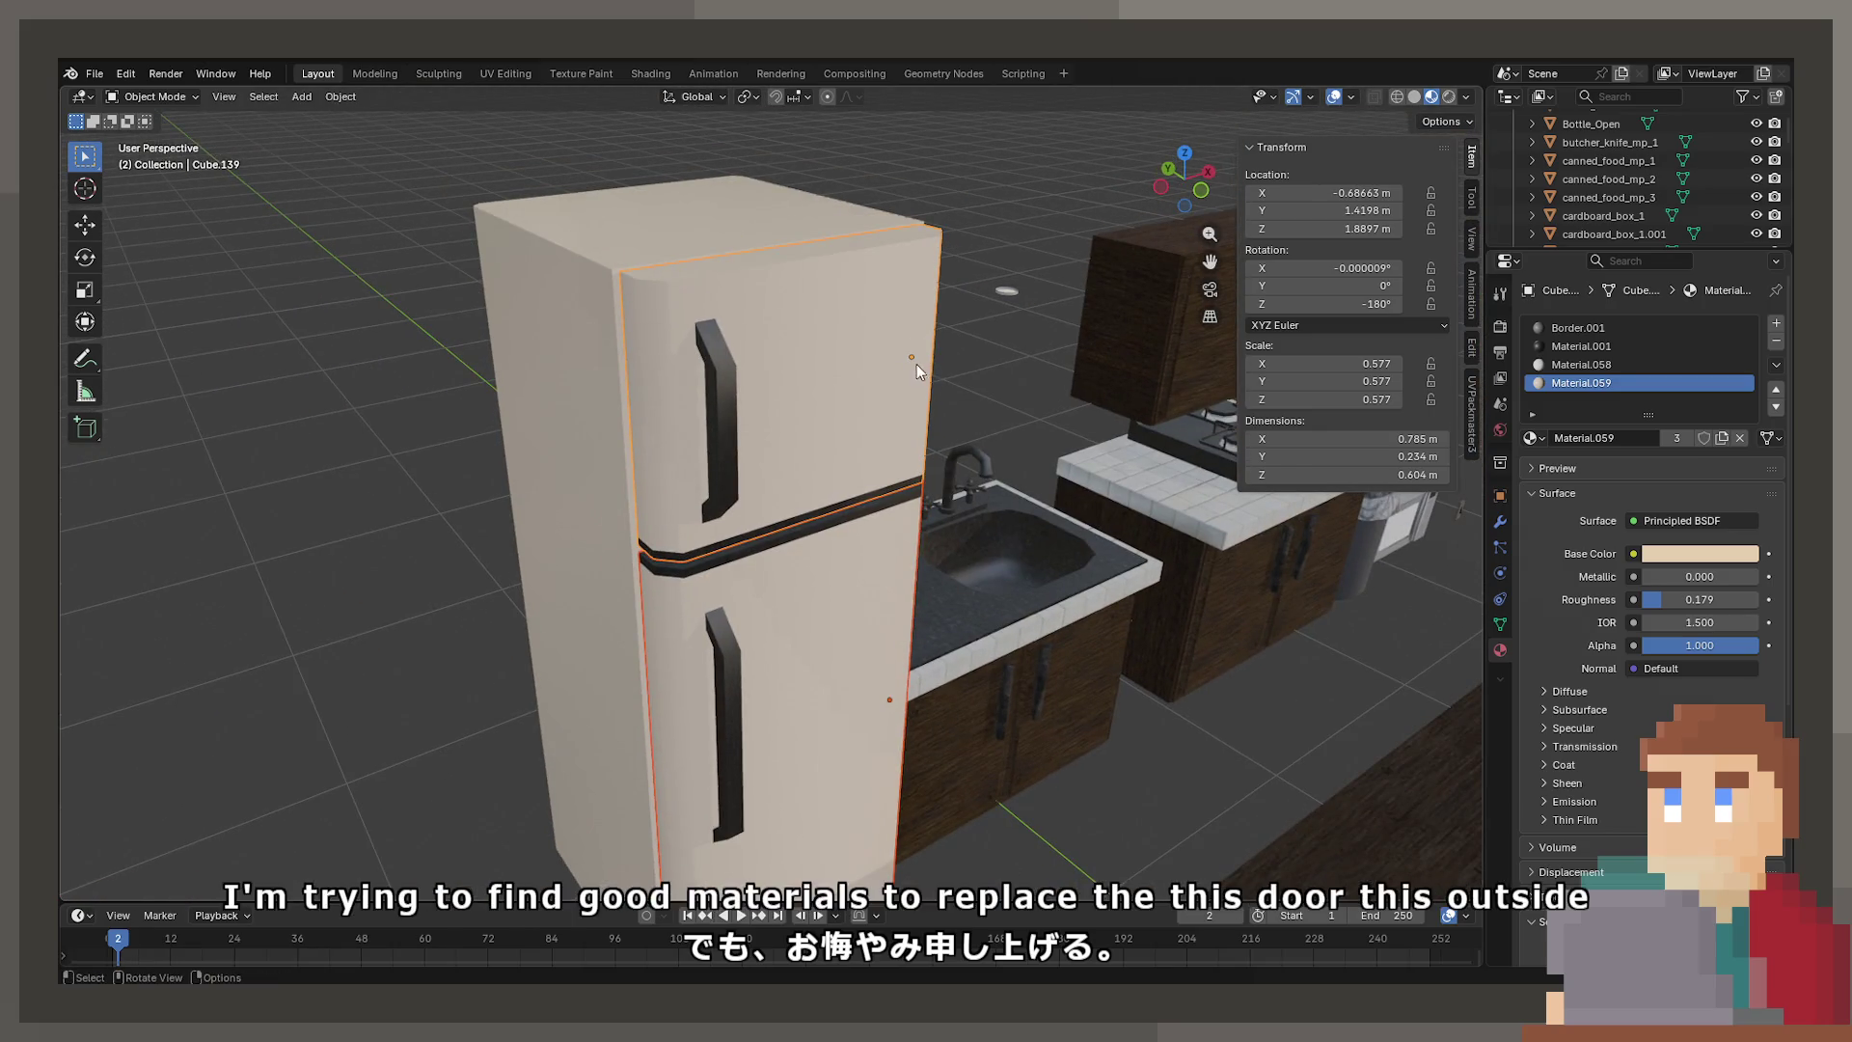
{"action": "scroll", "coordinate": [916, 362], "scroll_direction": "down", "scroll_amount": 3}
{"action": "middle_click_drag", "start_coordinate": [916, 362], "coordinate": [733, 482]}
{"action": "left_click", "coordinate": [1534, 438]}
Assign a Metal material to the fridge's top door, then swap it for Metal.001
{"action": "type", "text": "m"}
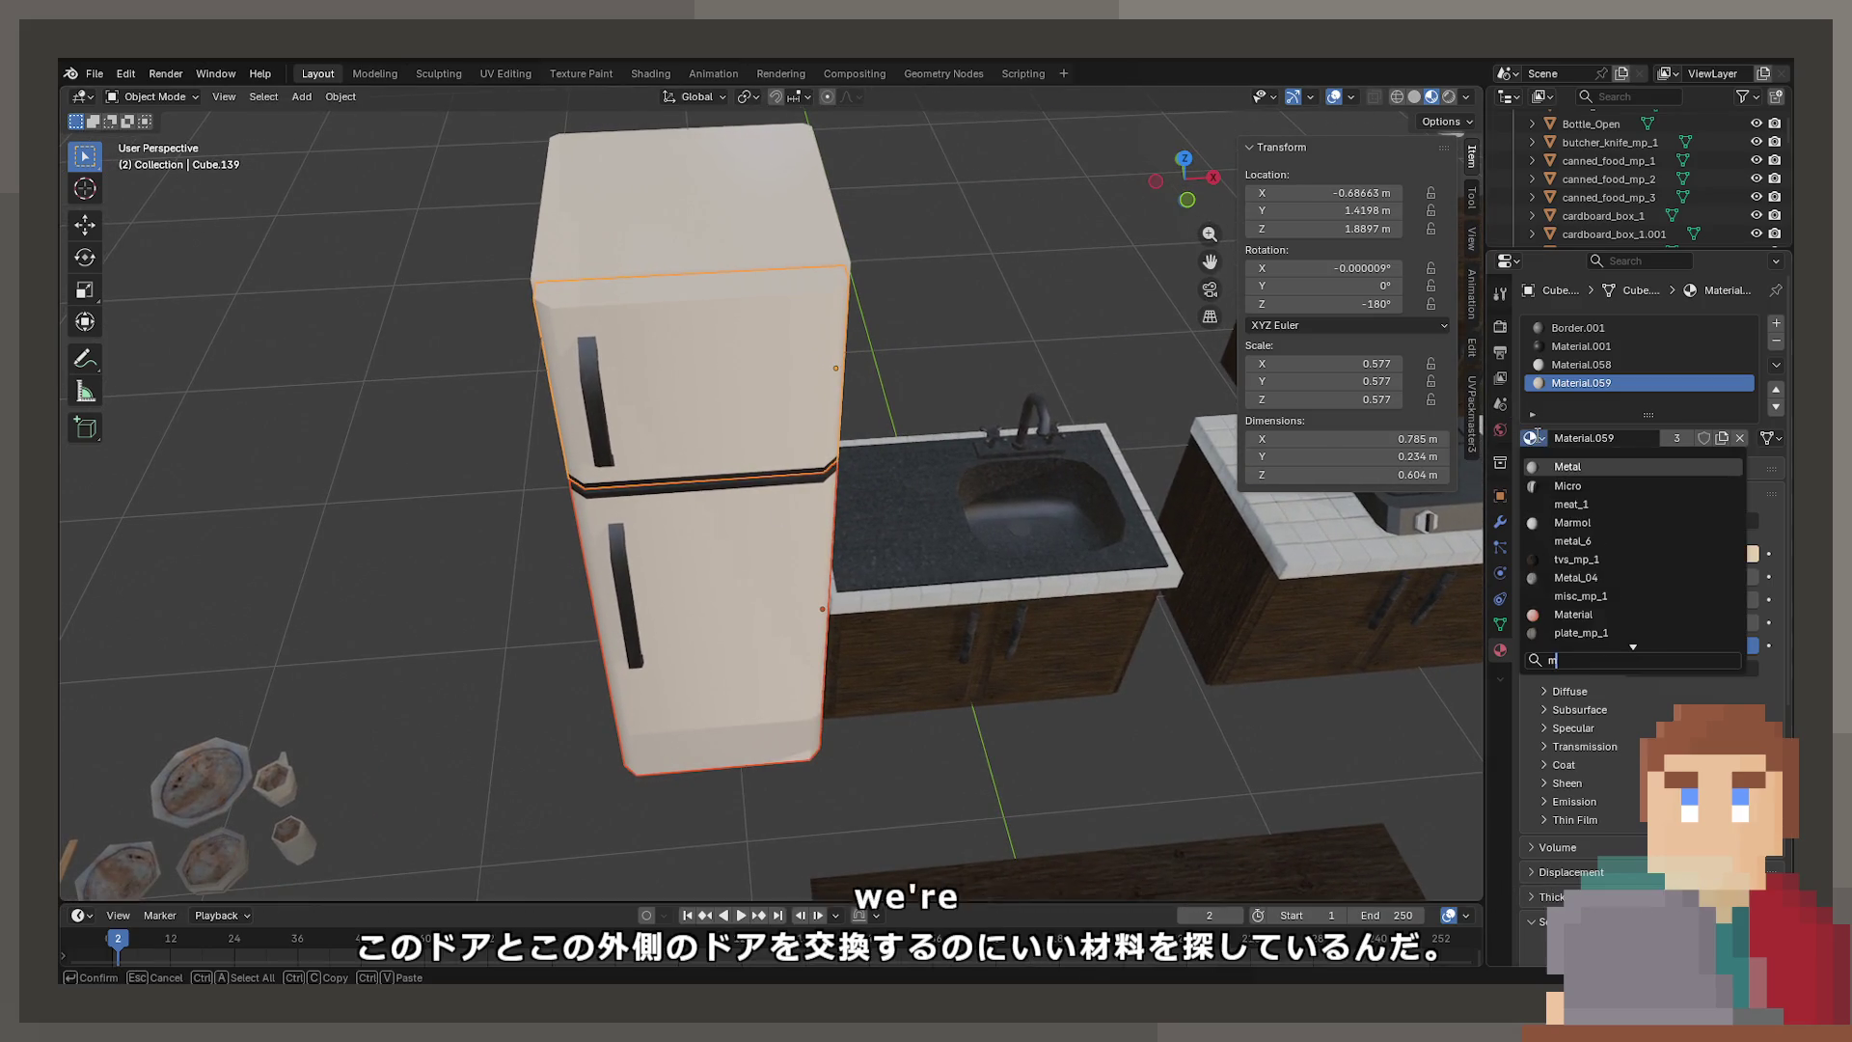
{"action": "left_click", "coordinate": [1568, 466]}
{"action": "middle_click_drag", "start_coordinate": [808, 450], "coordinate": [762, 468]}
{"action": "left_click", "coordinate": [1543, 441]}
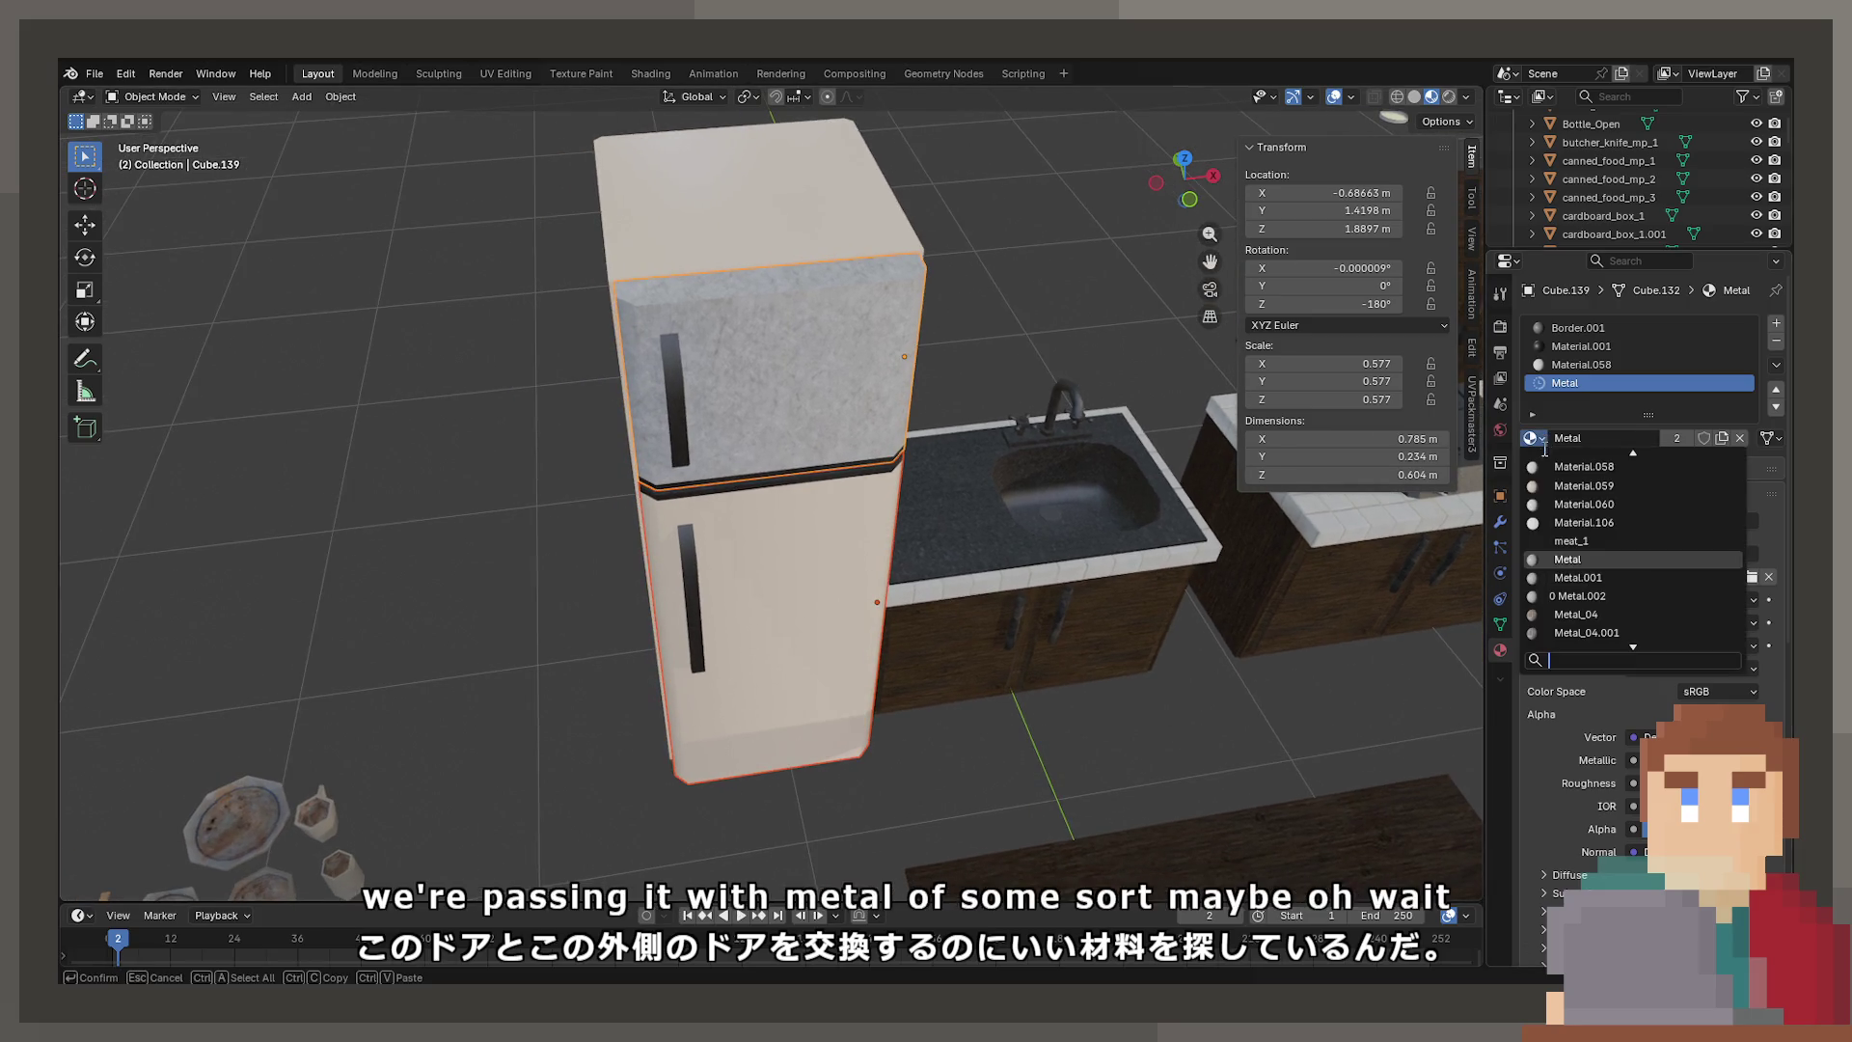
{"action": "left_click", "coordinate": [1578, 577]}
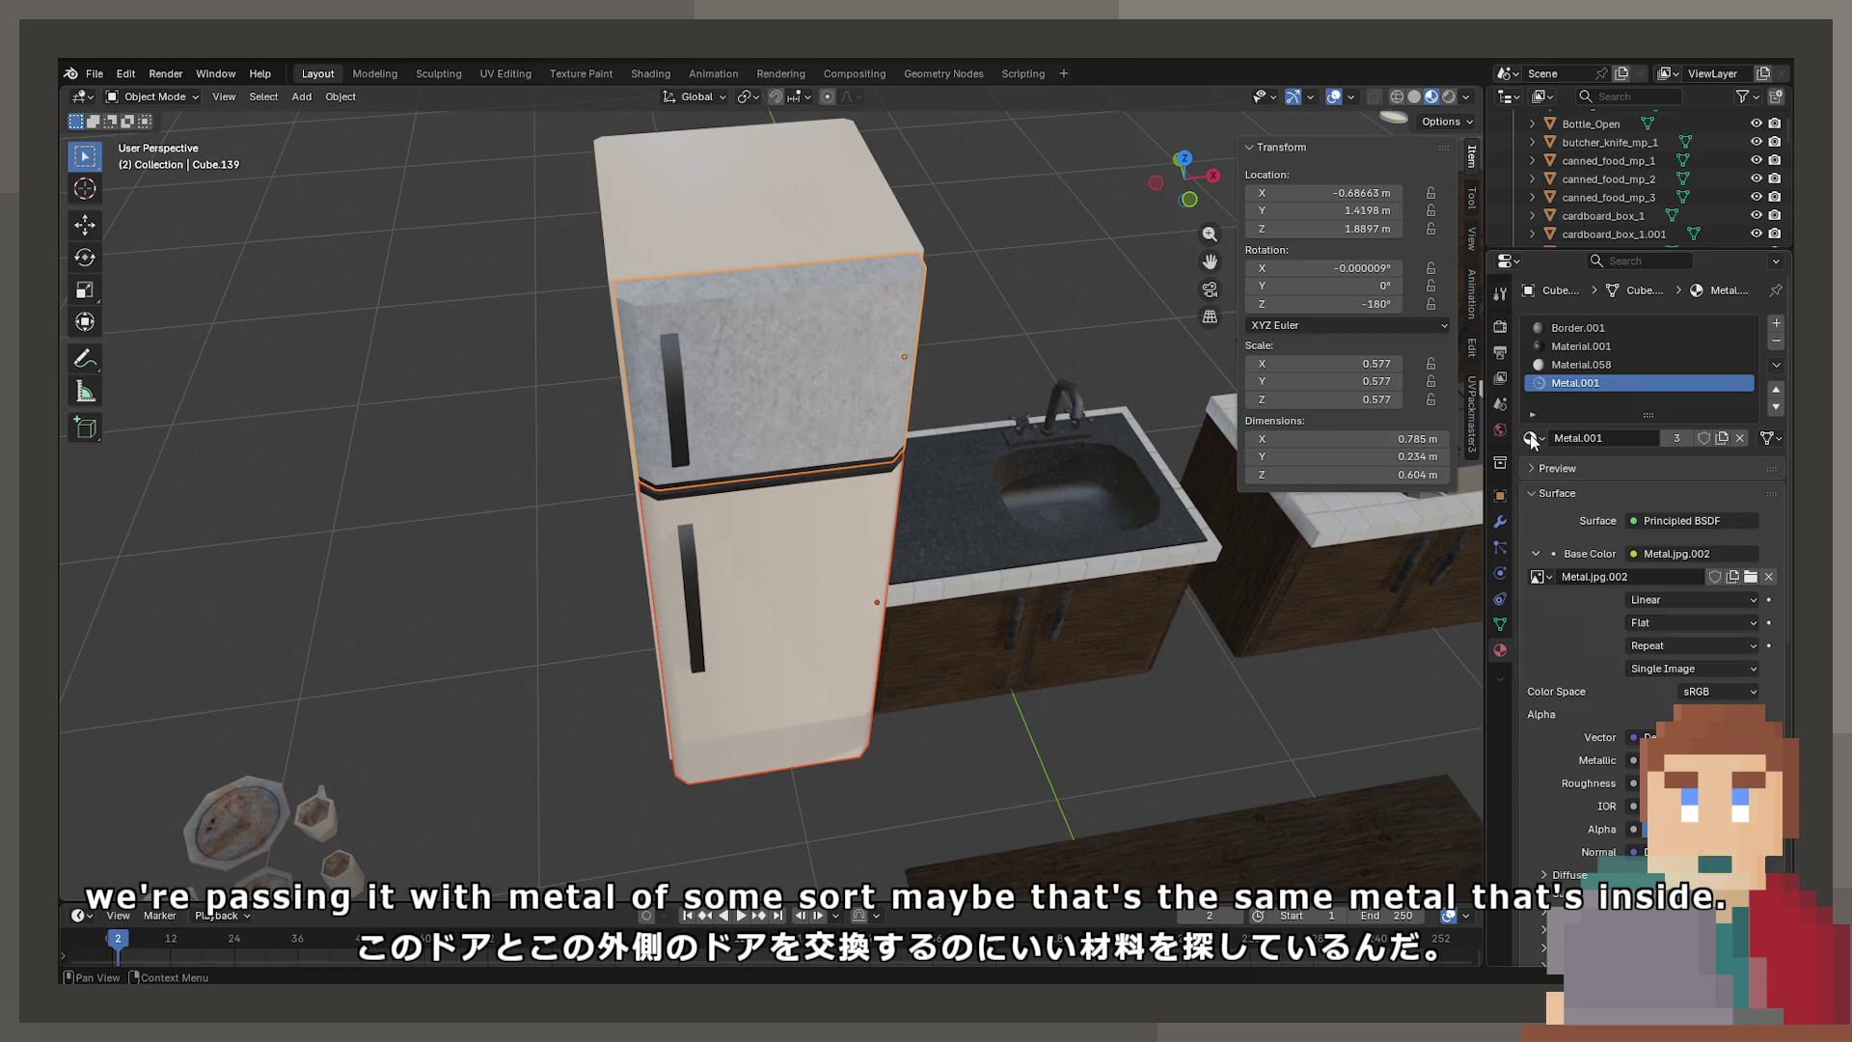
Reselect the top door and compare its Material.001 and Metal.001 slots
{"action": "left_click", "coordinate": [963, 543]}
{"action": "left_click", "coordinate": [702, 422]}
{"action": "left_click", "coordinate": [1533, 438]}
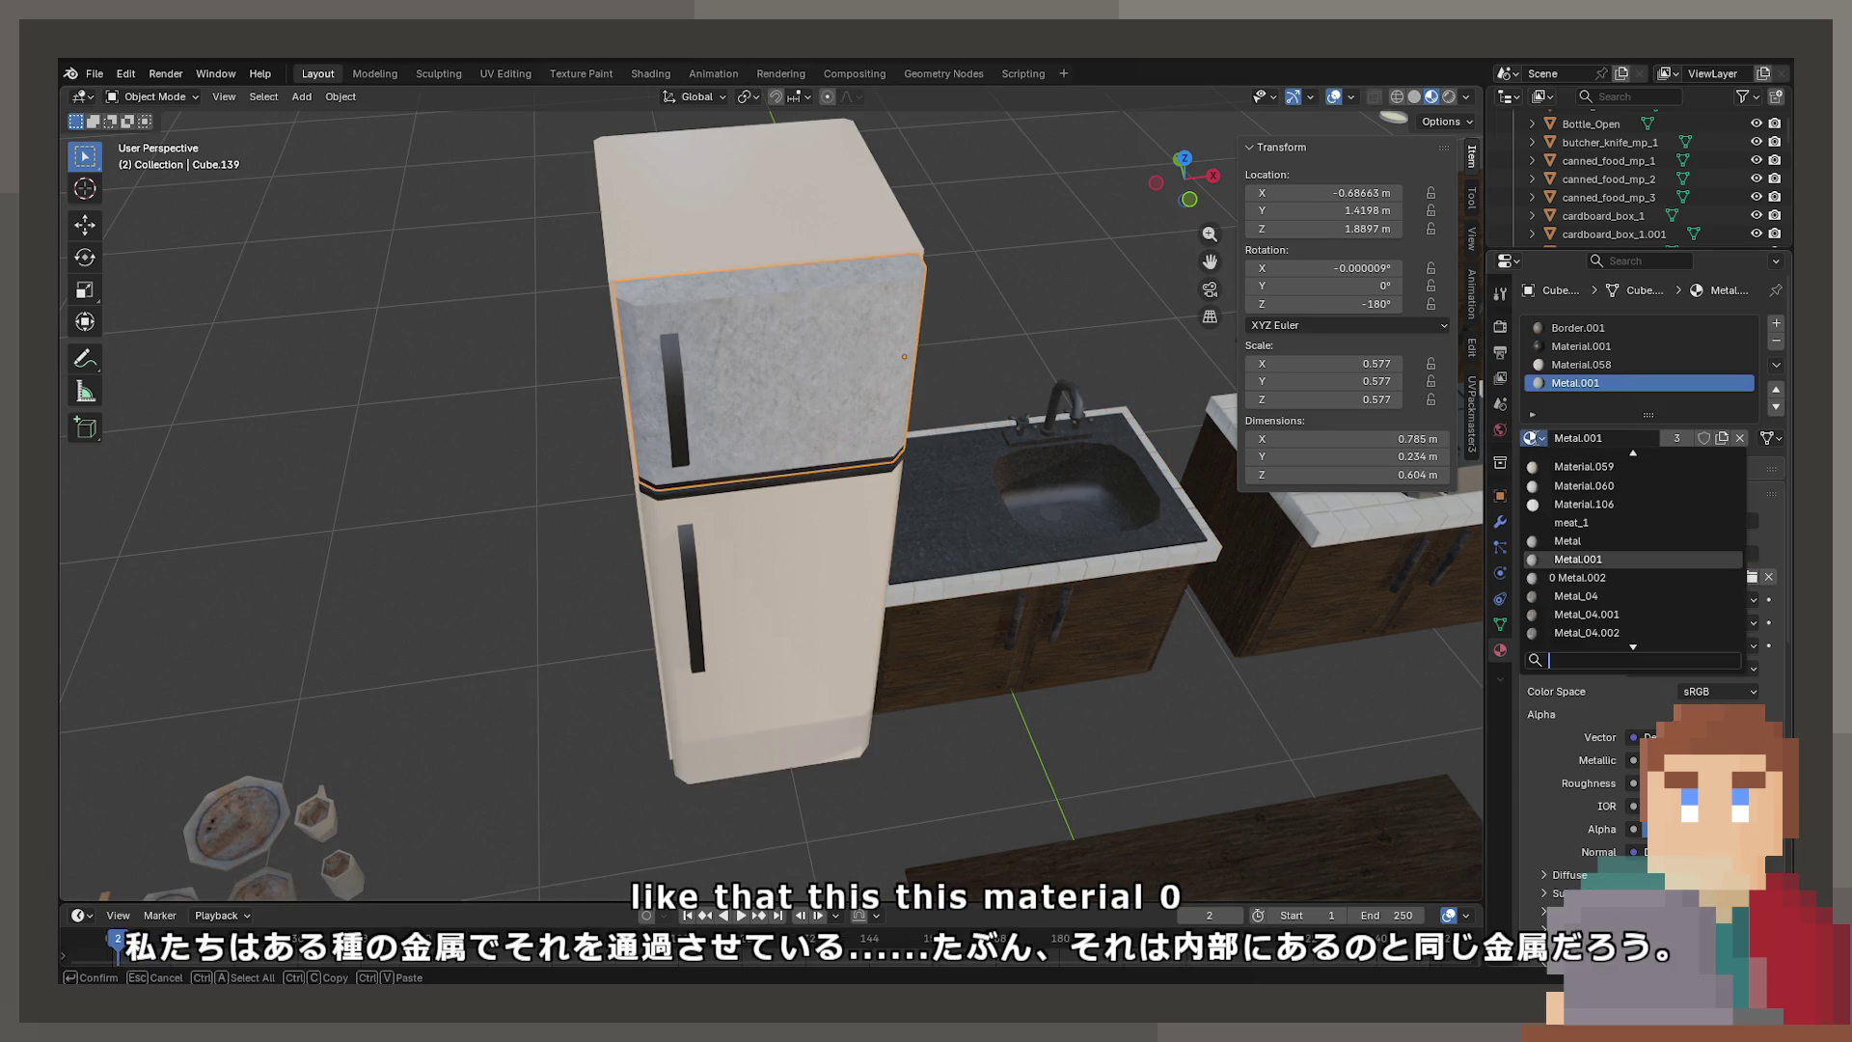
{"action": "left_click", "coordinate": [1567, 346]}
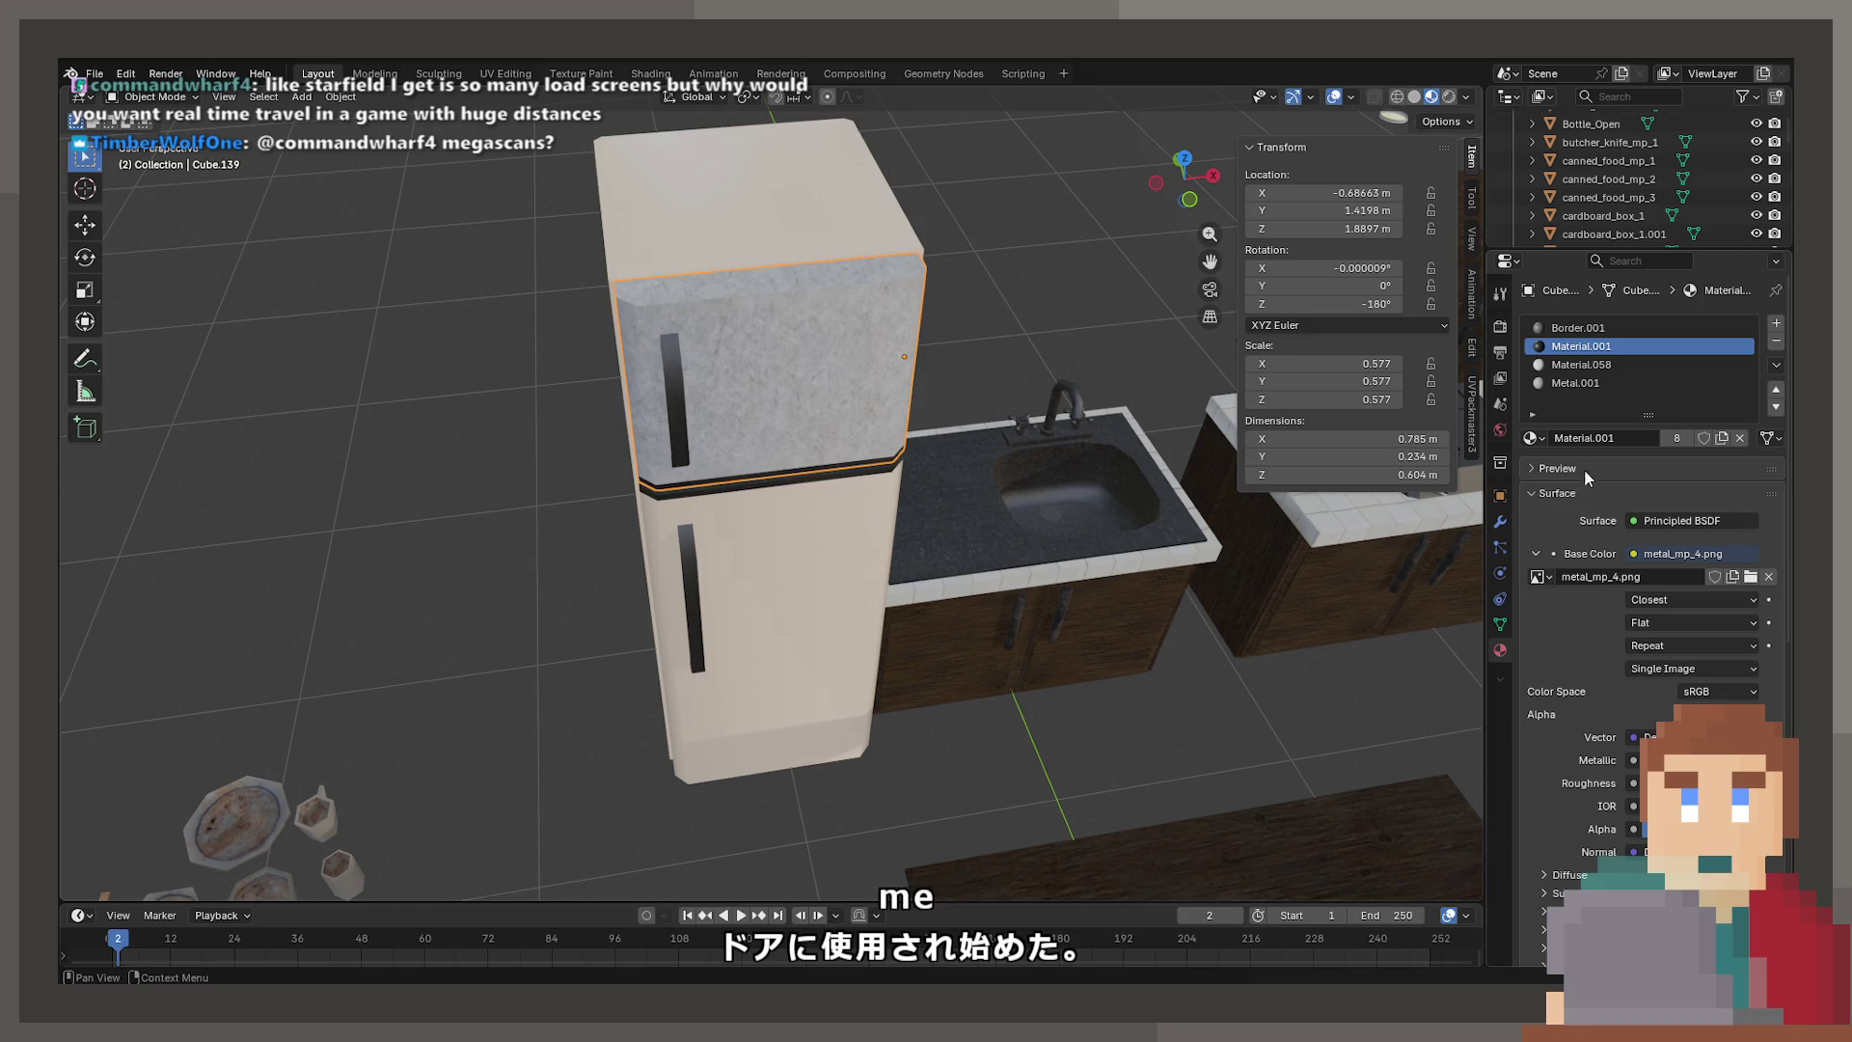
{"action": "left_click", "coordinate": [1574, 383]}
{"action": "left_click", "coordinate": [1534, 438]}
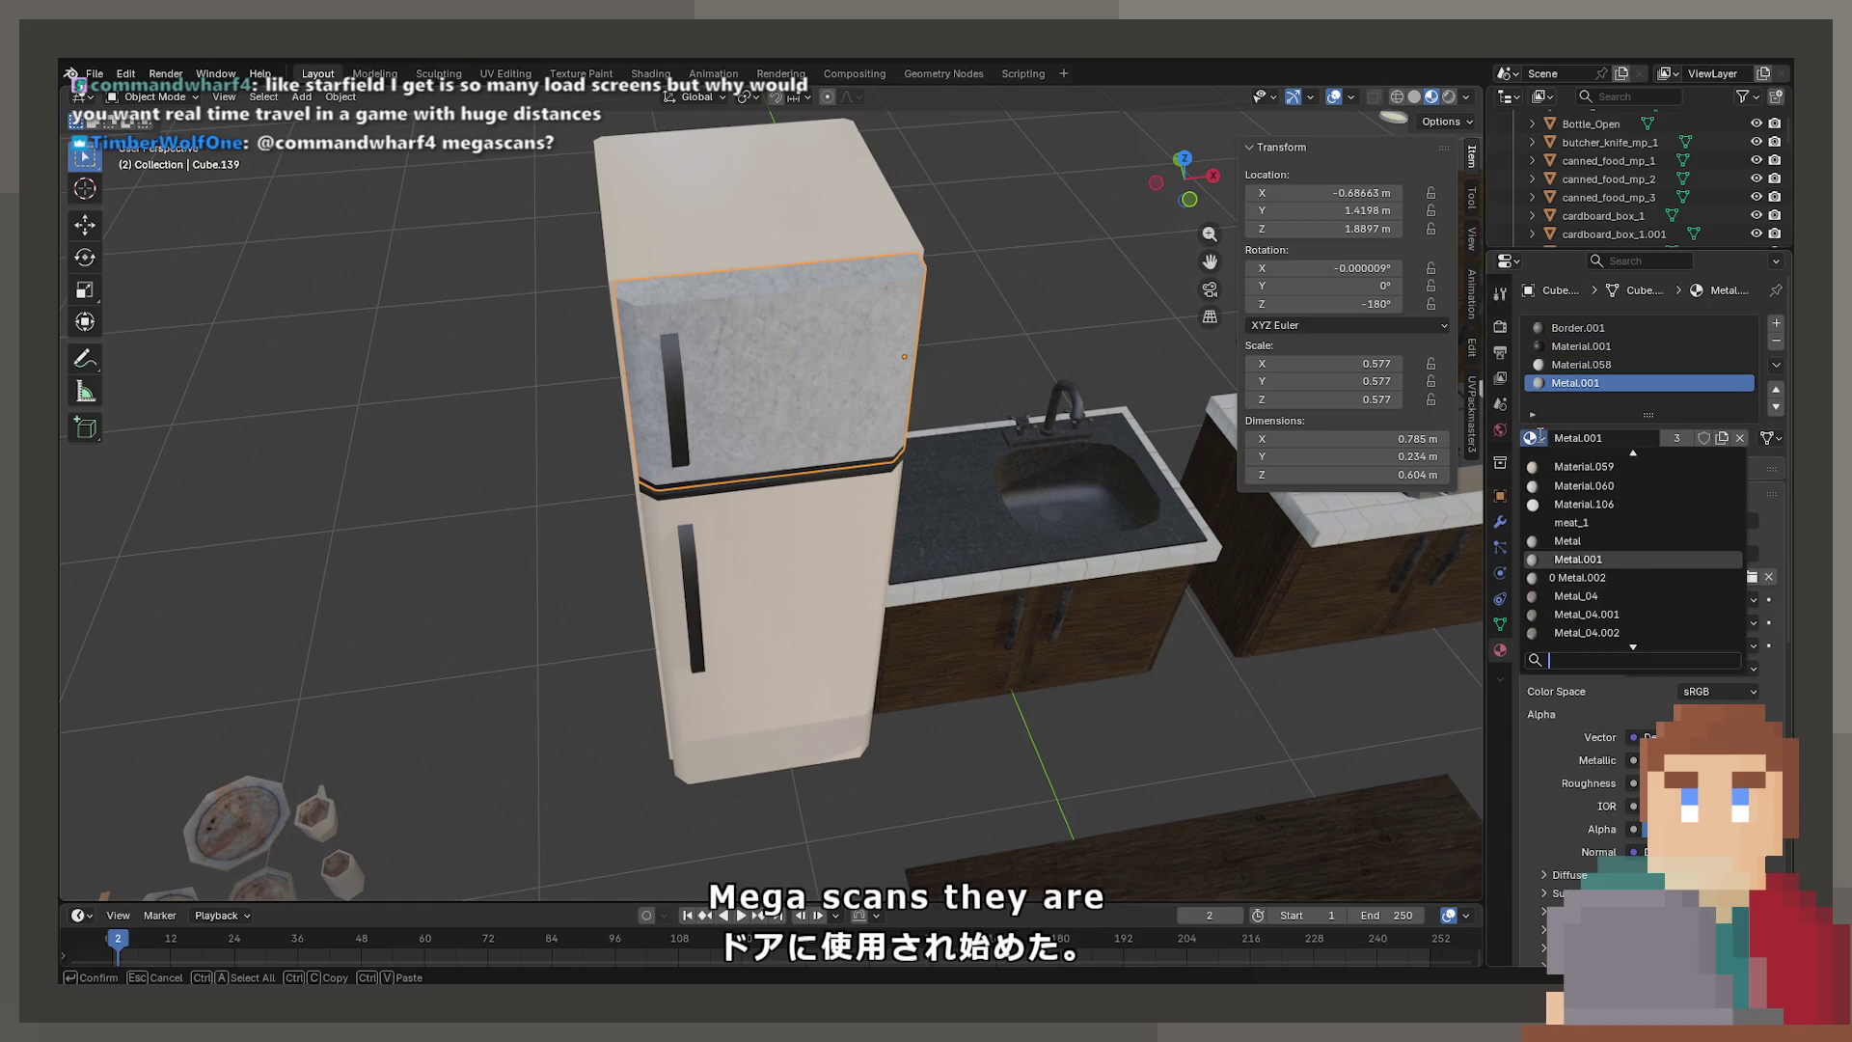
Try Metal_04, Metal_04.002, then the dark metal_6 on the upper fridge door
{"action": "left_click", "coordinate": [1572, 596]}
{"action": "left_click", "coordinate": [1533, 438]}
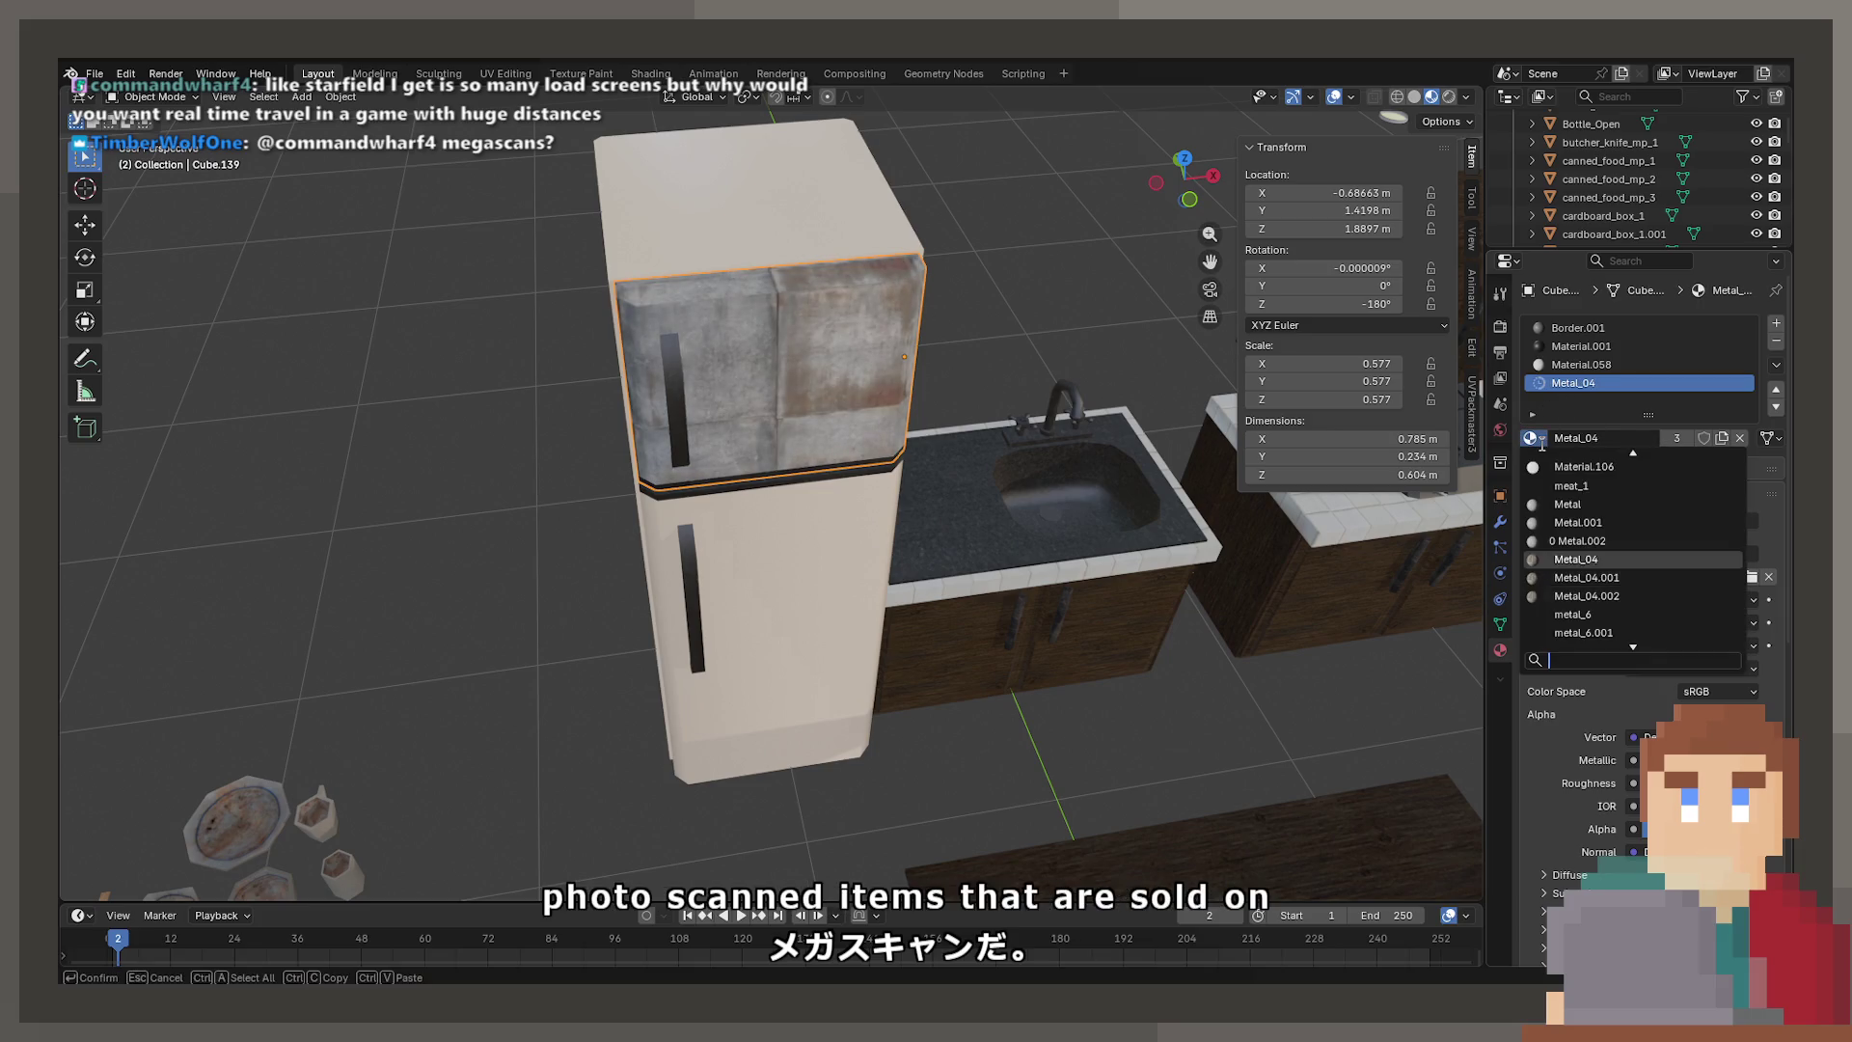
{"action": "left_click", "coordinate": [1617, 596]}
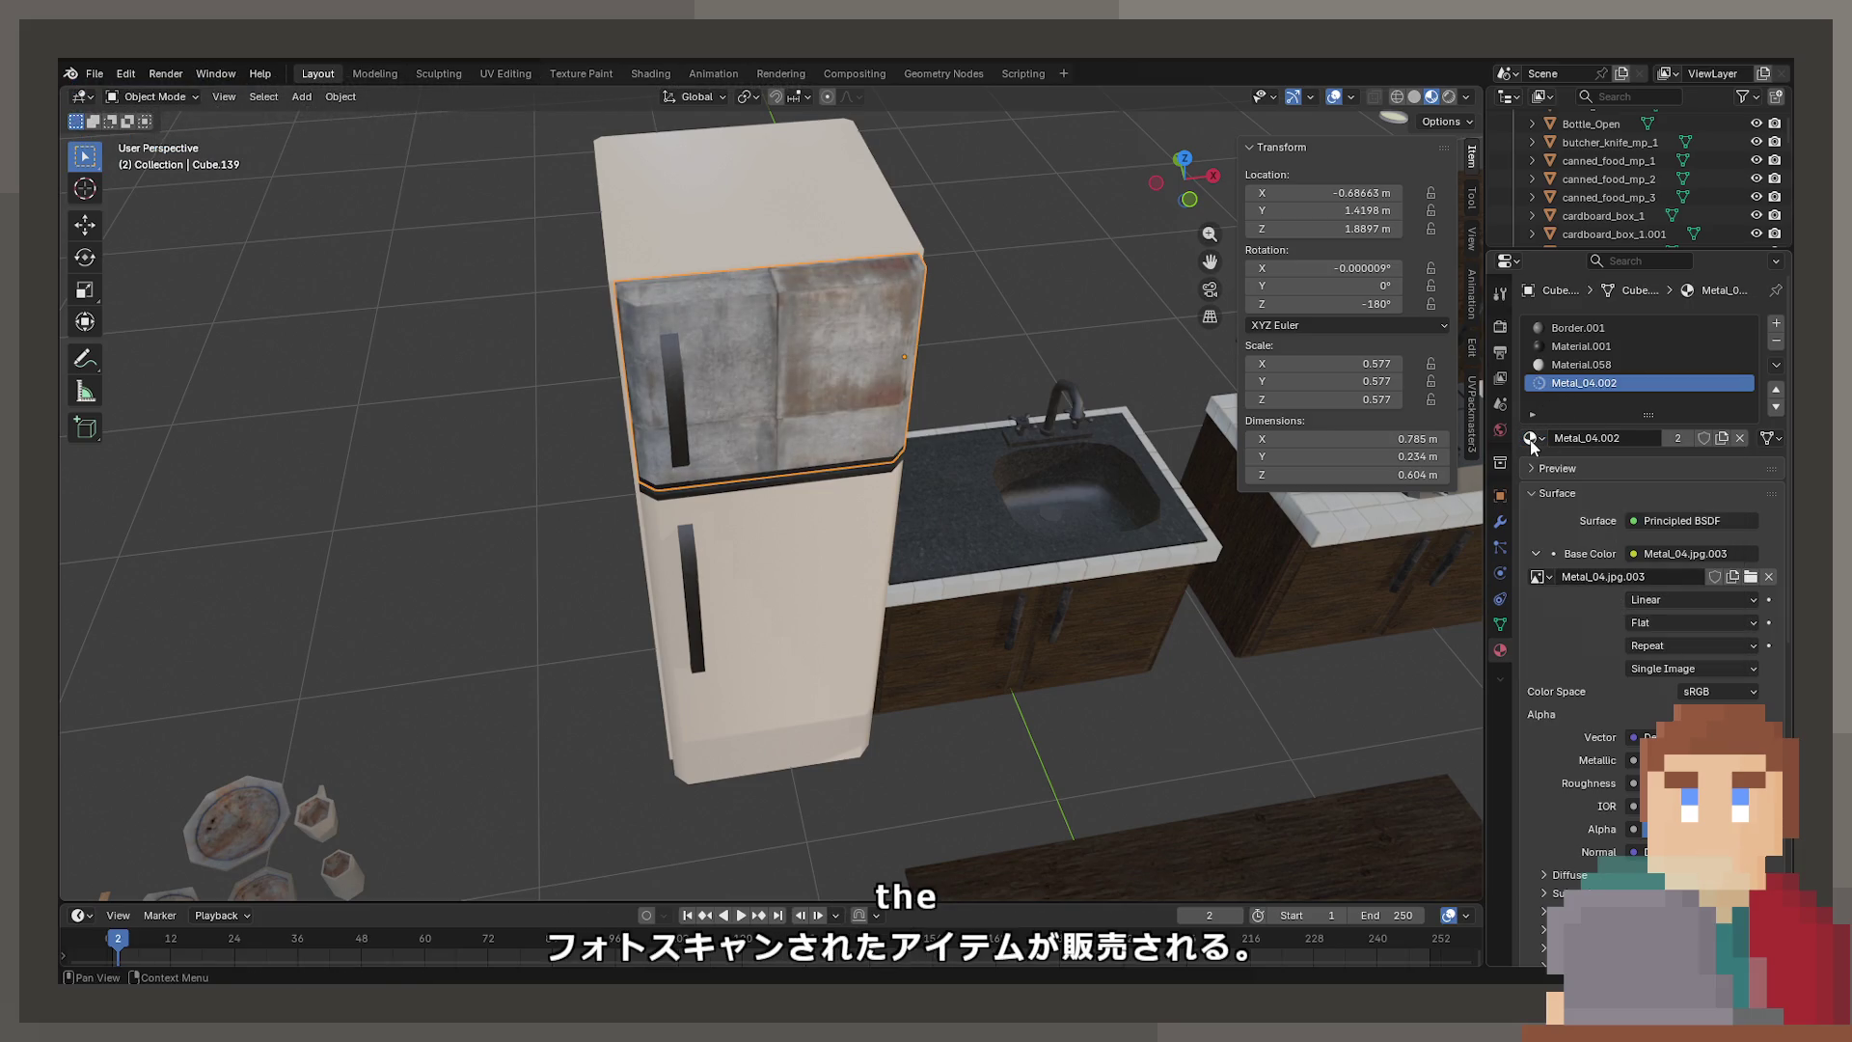
{"action": "left_click", "coordinate": [1534, 438]}
{"action": "left_click", "coordinate": [1586, 559]}
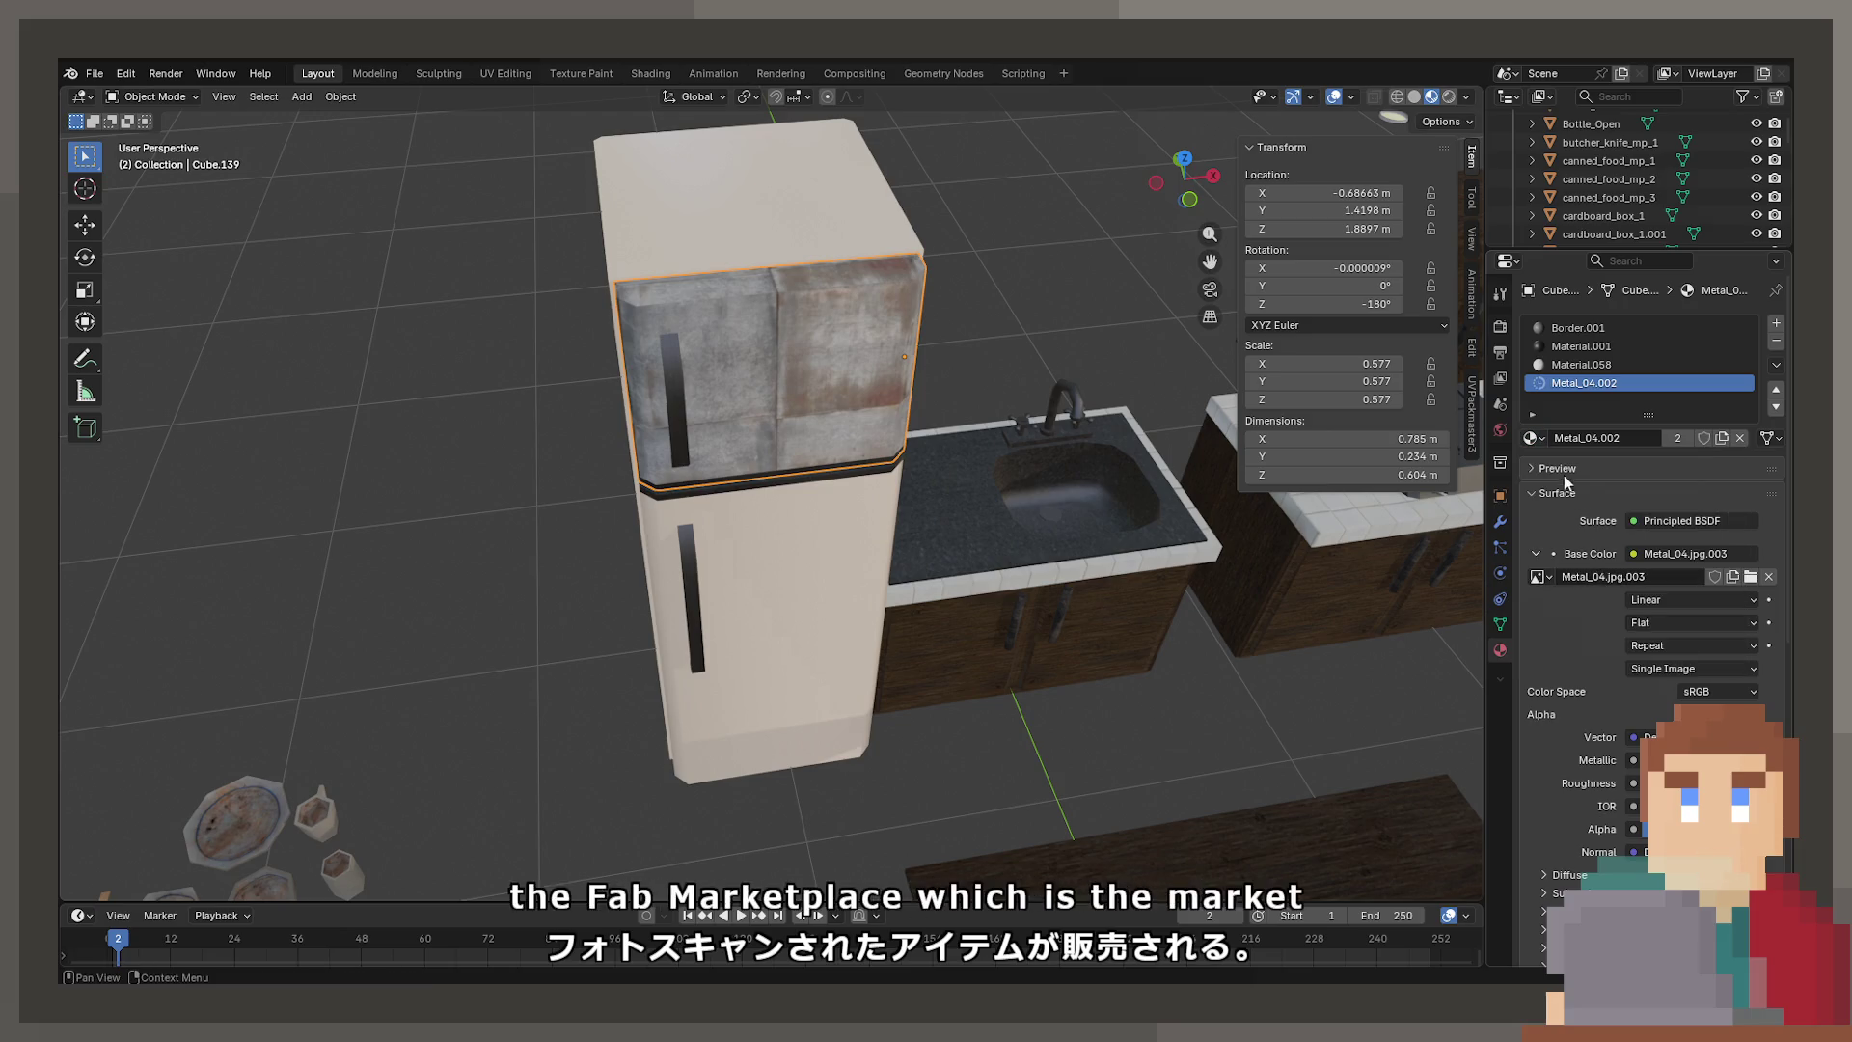
{"action": "left_click", "coordinate": [1533, 438]}
{"action": "left_click", "coordinate": [1572, 578]}
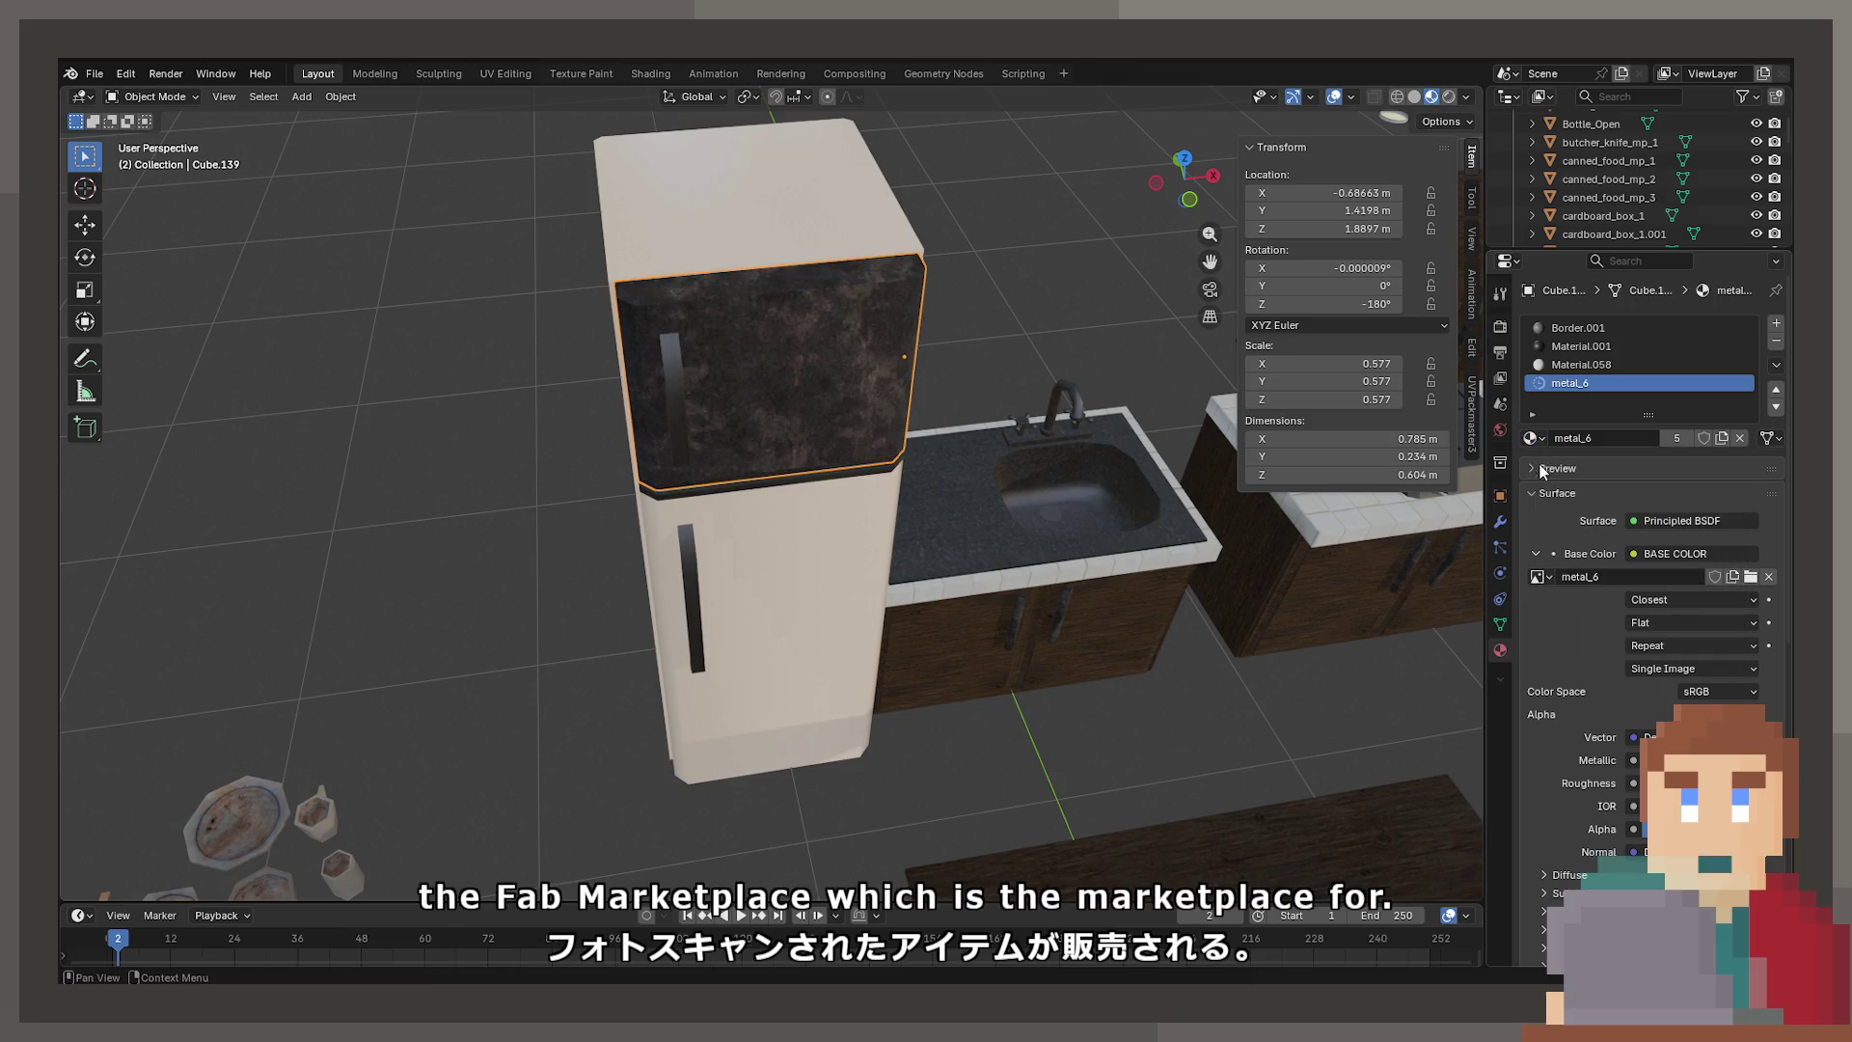
Apply the Plastic material to the upper fridge door
{"action": "left_click", "coordinate": [1528, 439]}
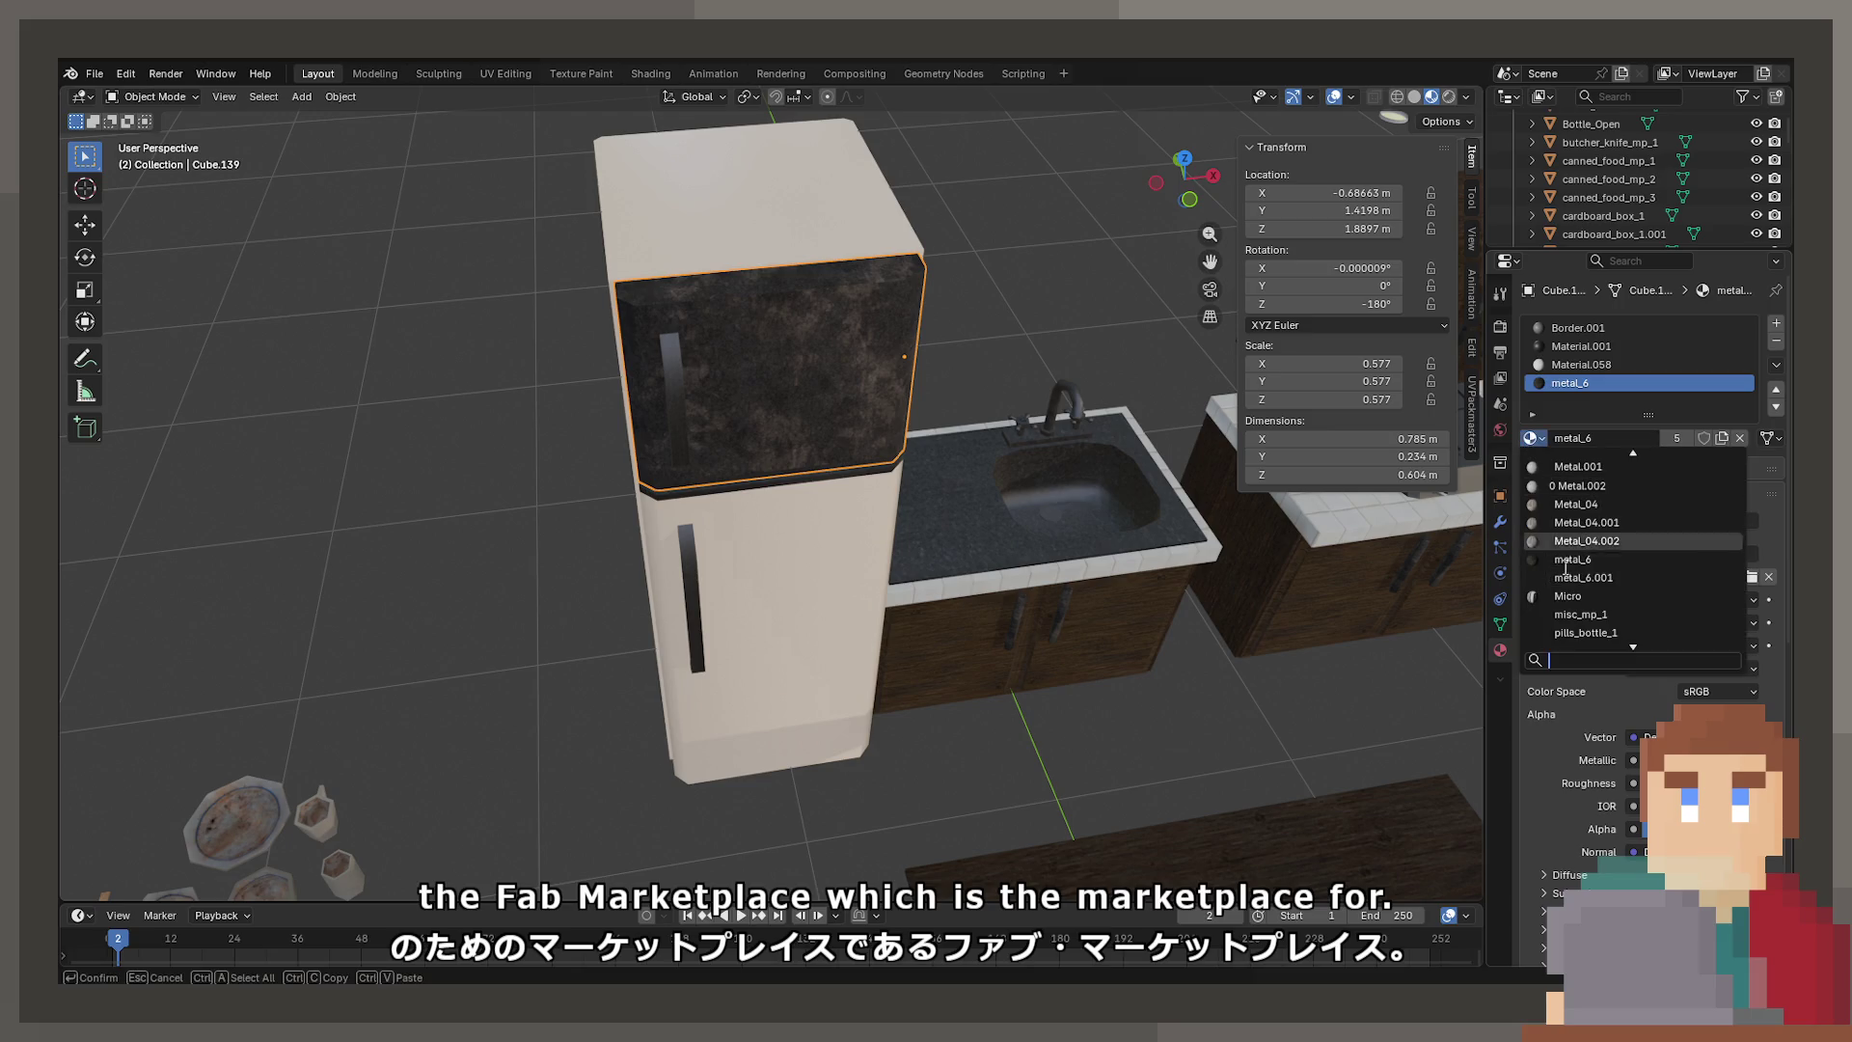
{"action": "scroll", "coordinate": [1591, 588], "scroll_direction": "down", "scroll_amount": 2}
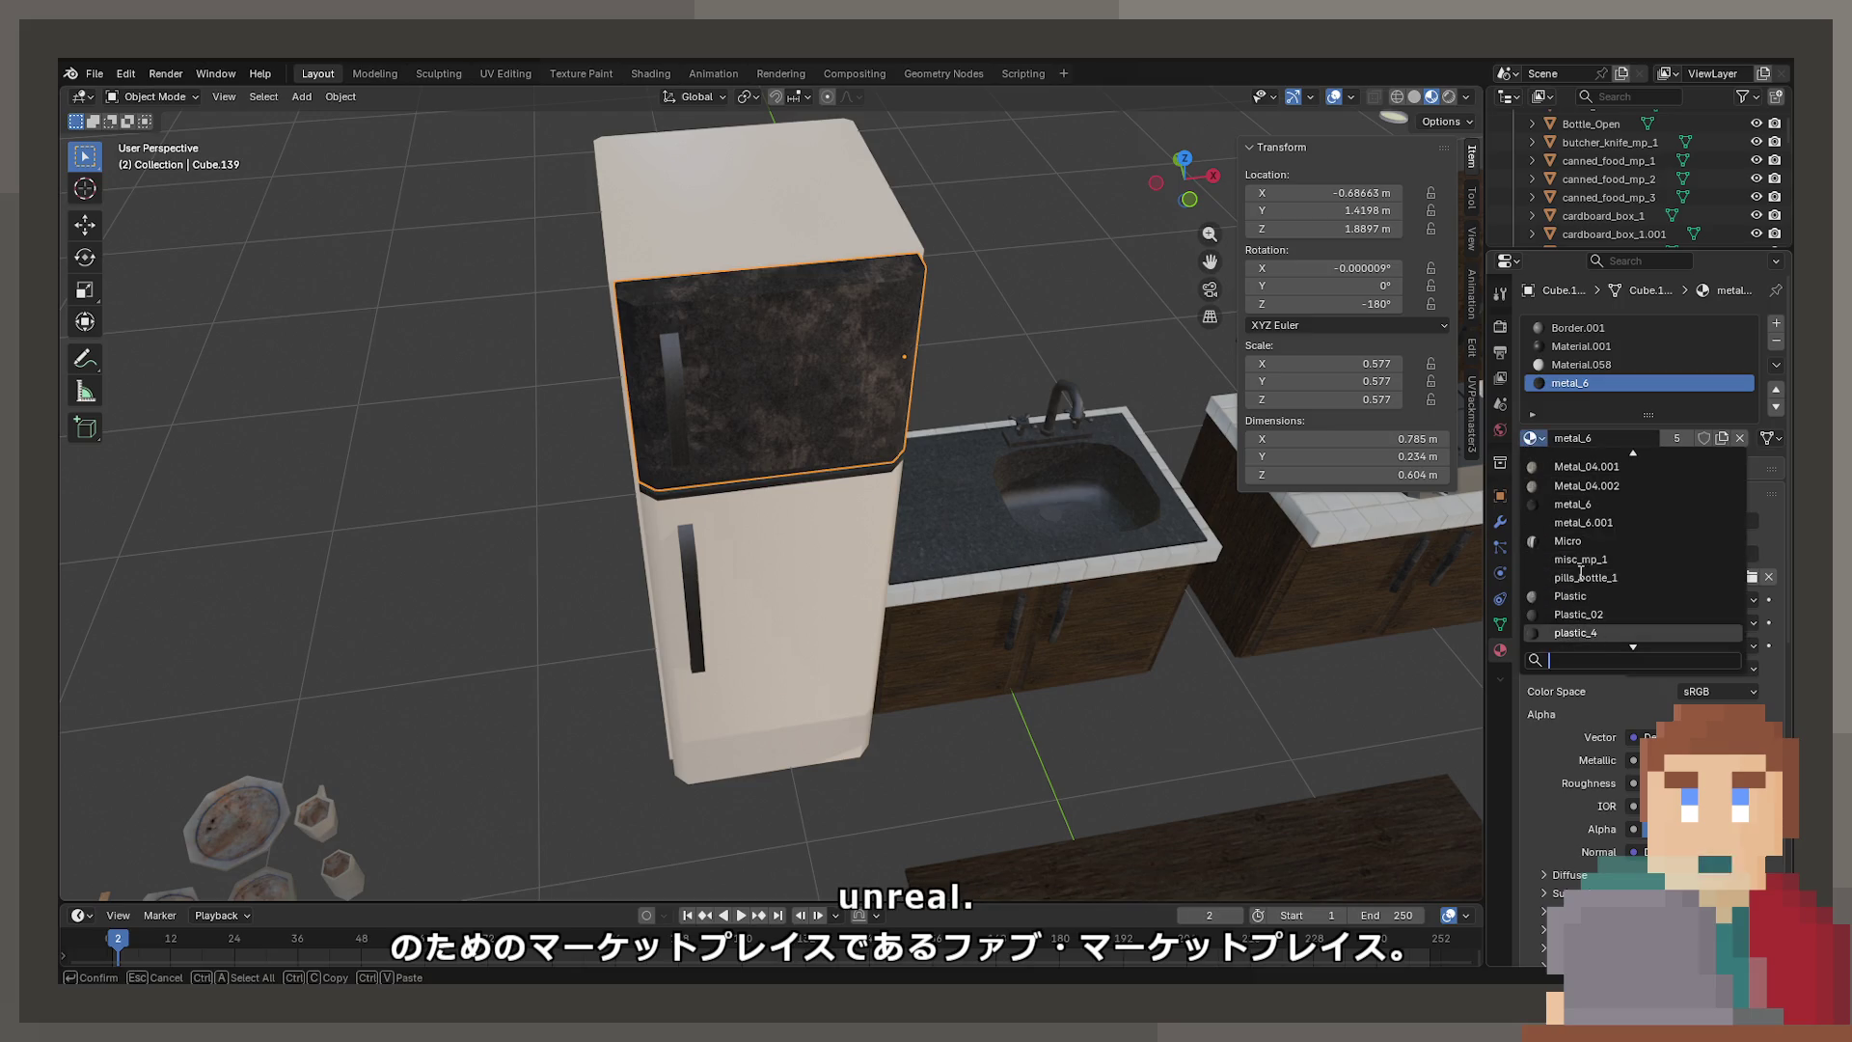
{"action": "scroll", "coordinate": [1579, 573], "scroll_direction": "down", "scroll_amount": 5}
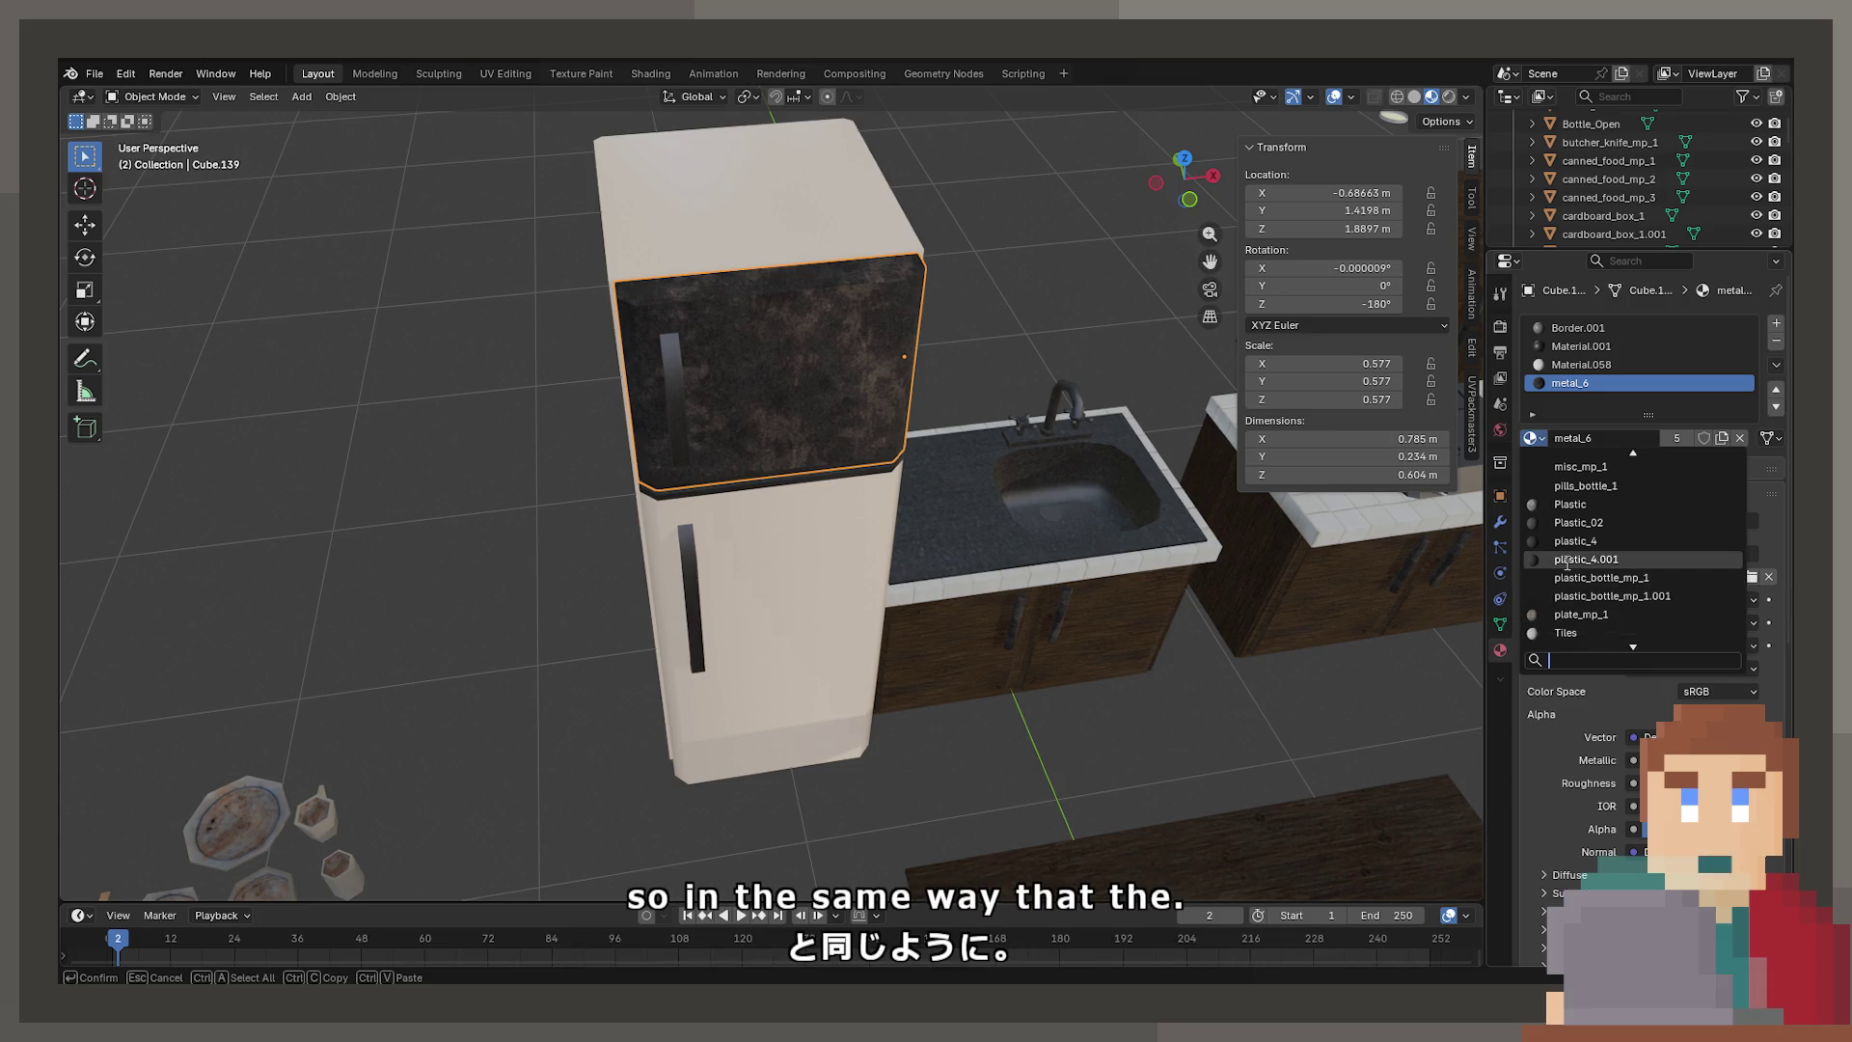
{"action": "left_click", "coordinate": [1633, 504]}
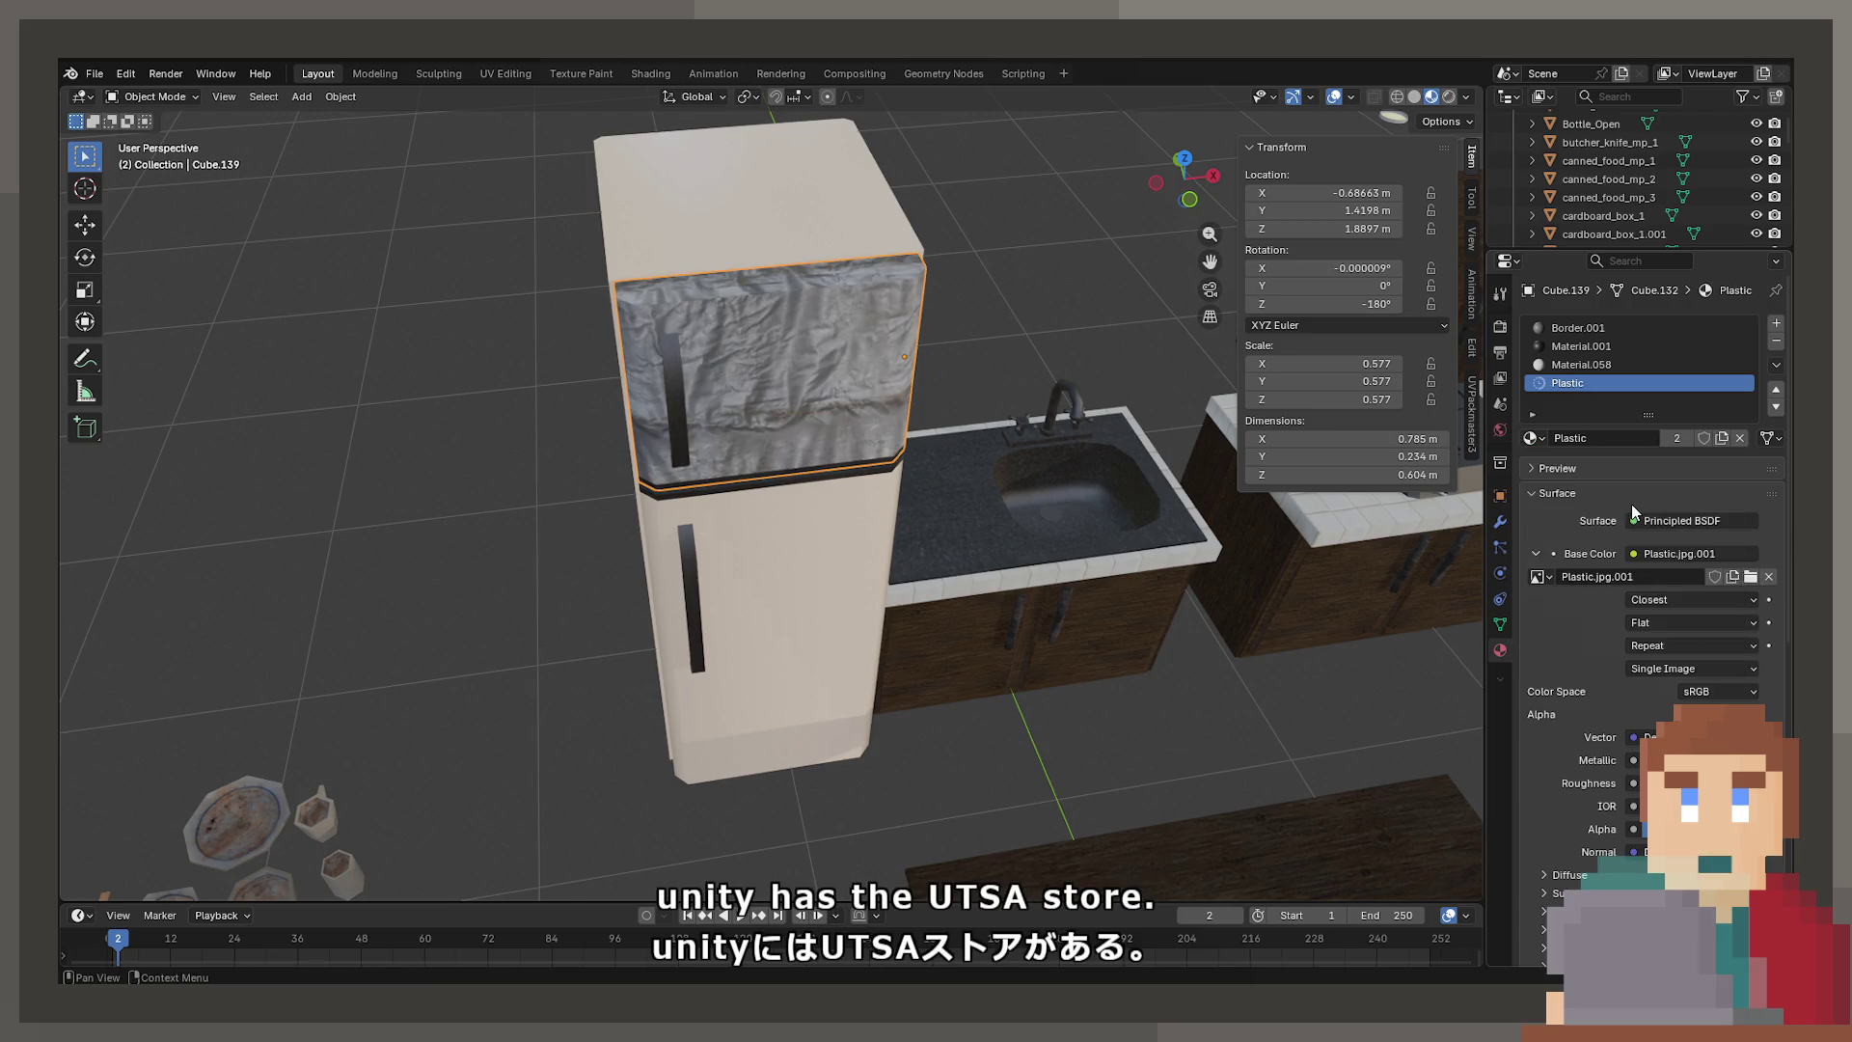
Scroll through the material list without changing the door's material
{"action": "left_click", "coordinate": [1533, 438]}
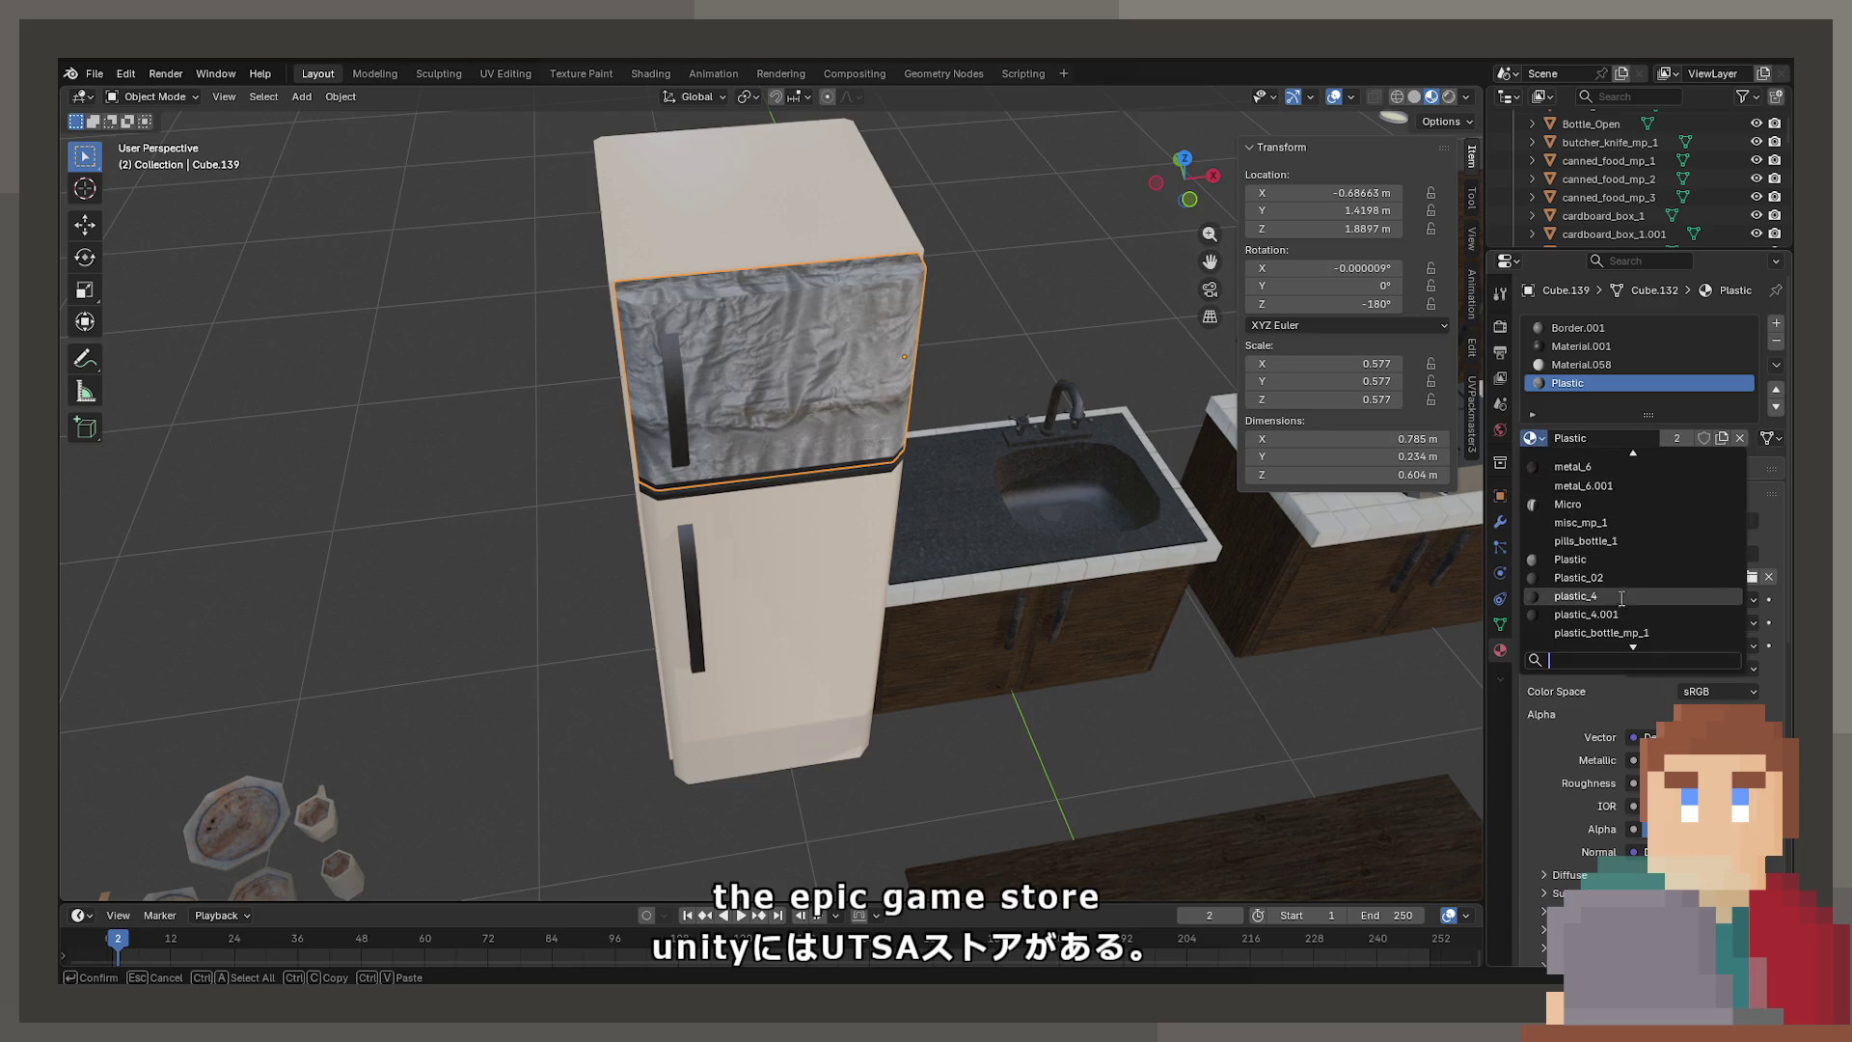
{"action": "scroll", "coordinate": [1610, 607], "scroll_direction": "down", "scroll_amount": 3}
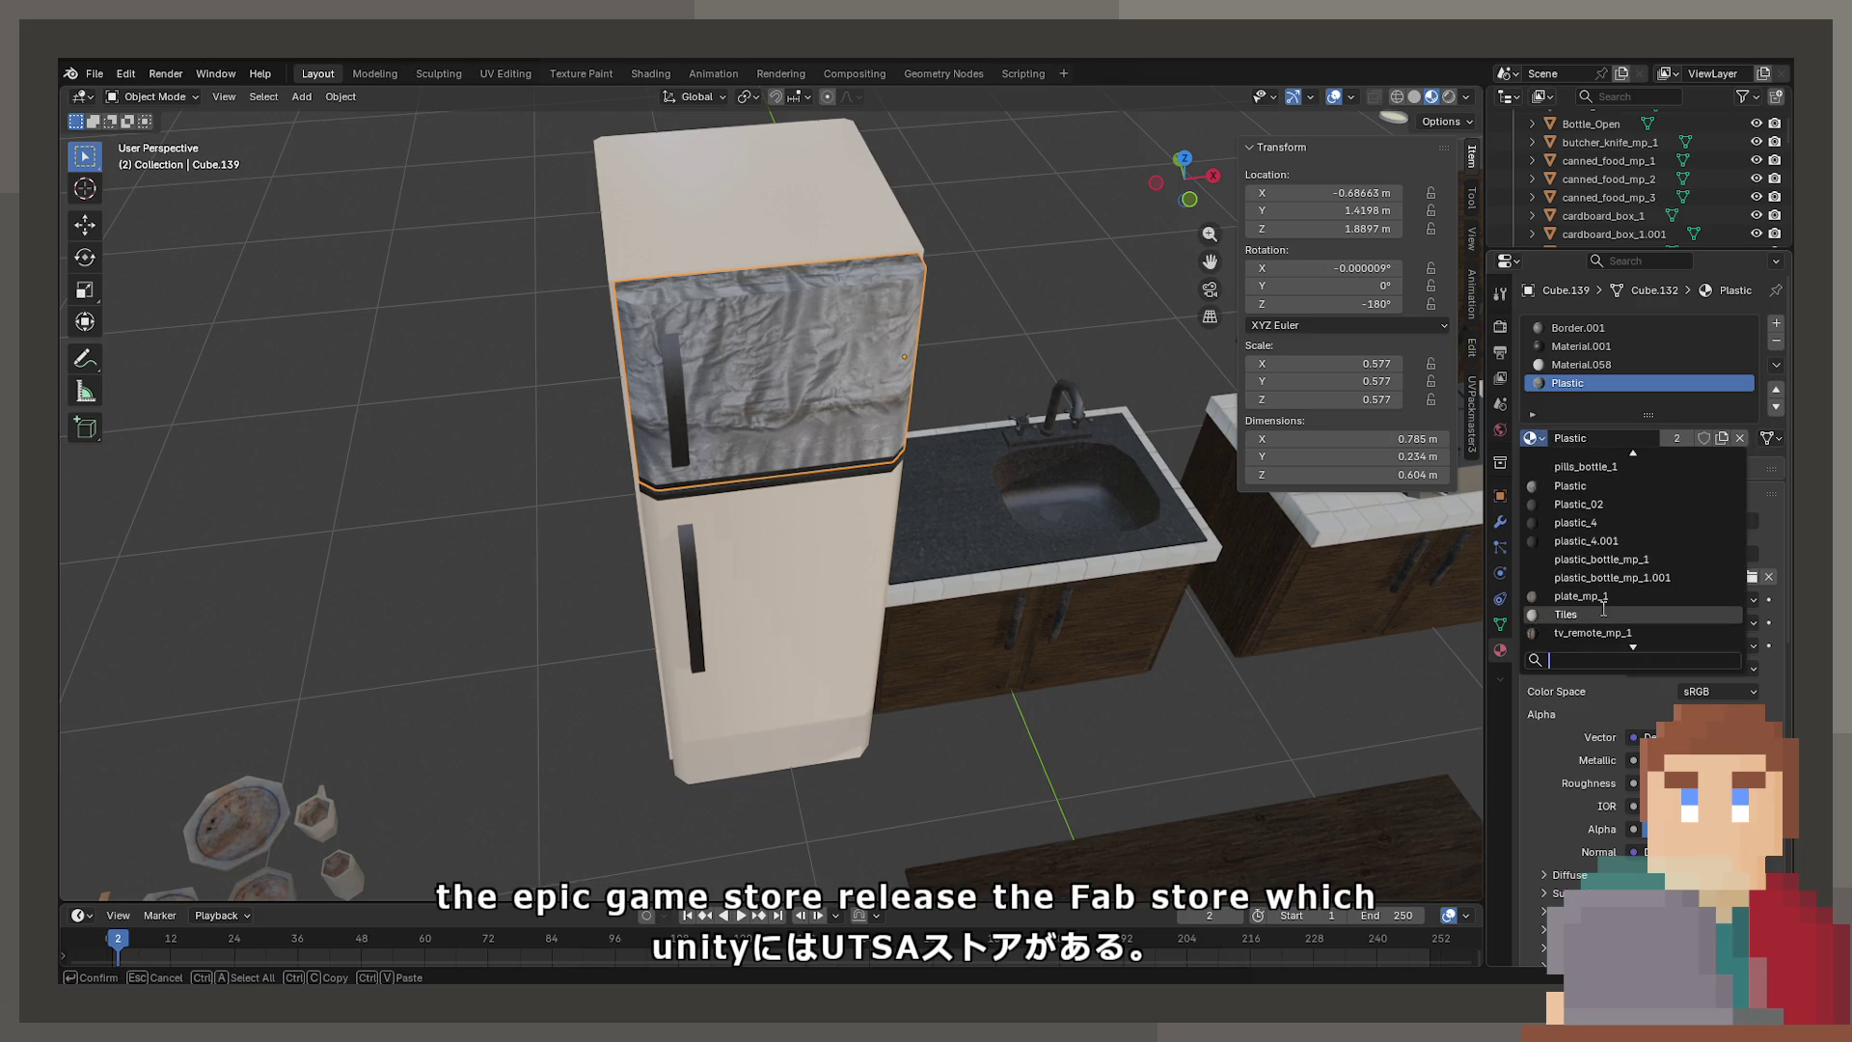
{"action": "scroll", "coordinate": [1604, 615], "scroll_direction": "down", "scroll_amount": 7}
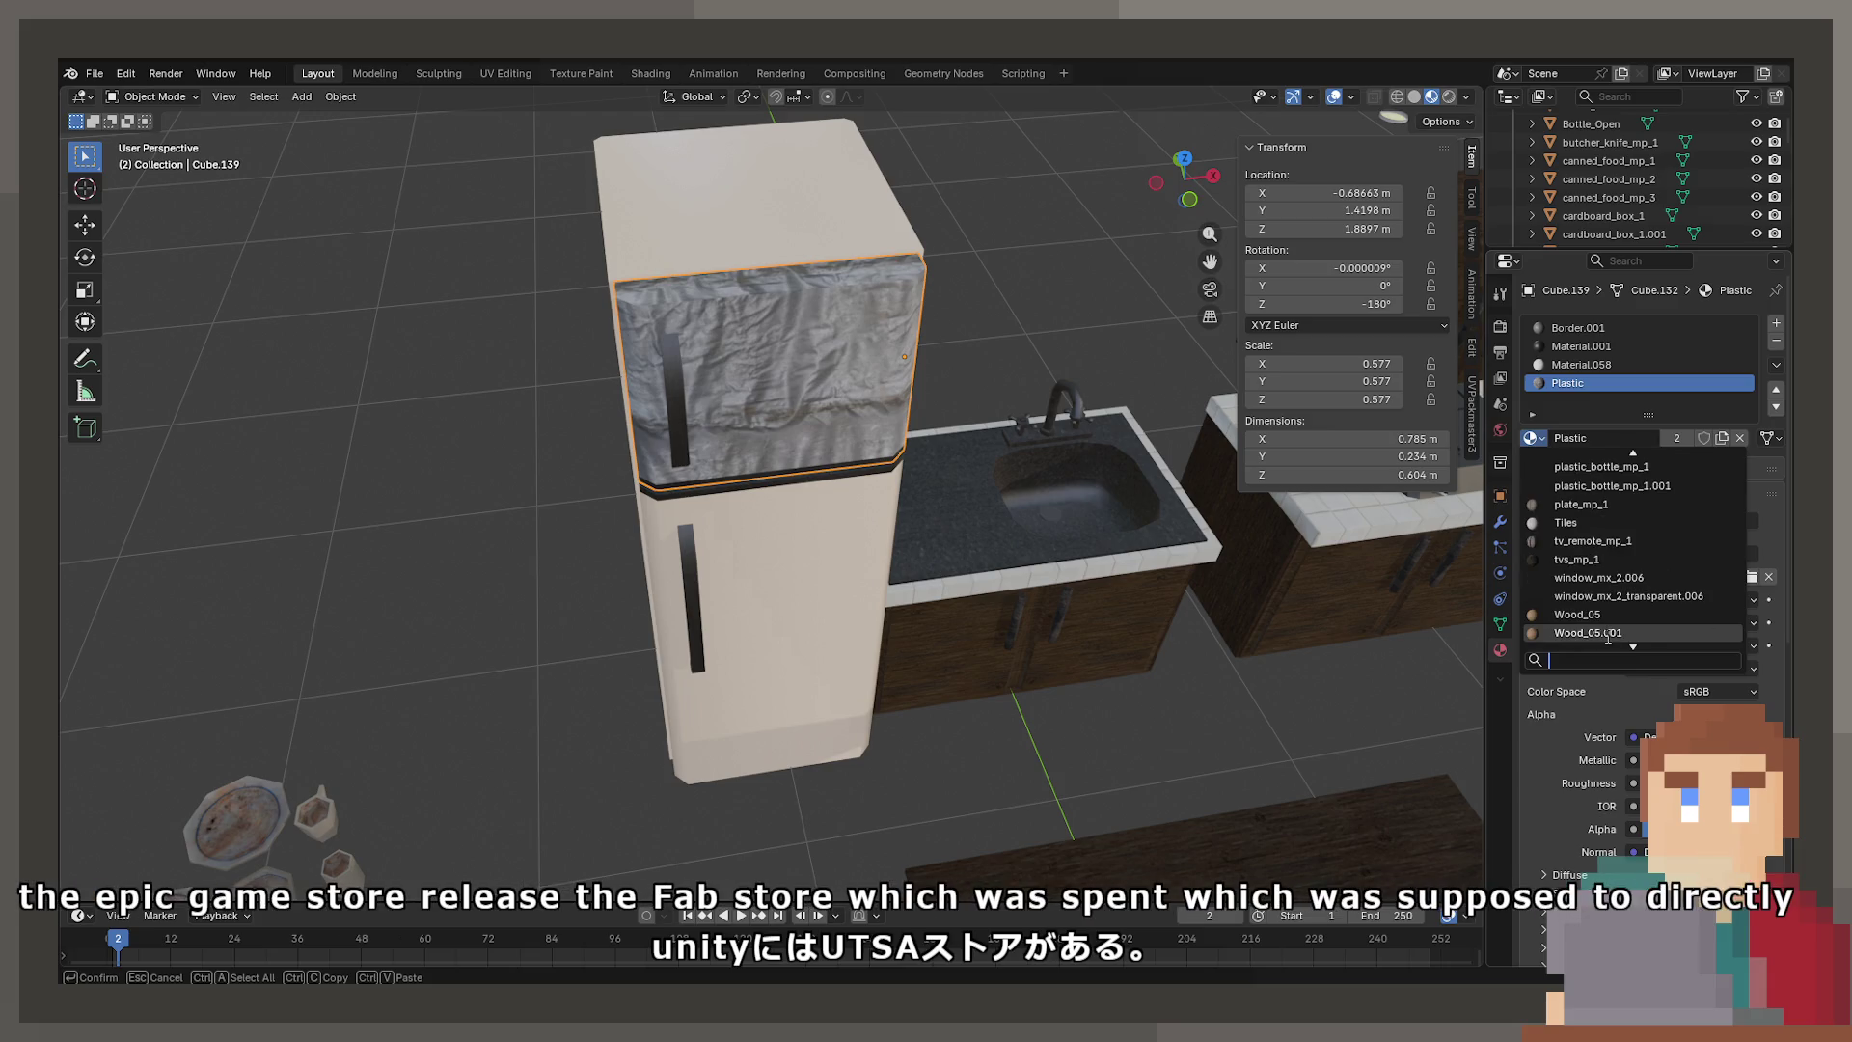
{"action": "scroll", "coordinate": [1596, 619], "scroll_direction": "up", "scroll_amount": 3}
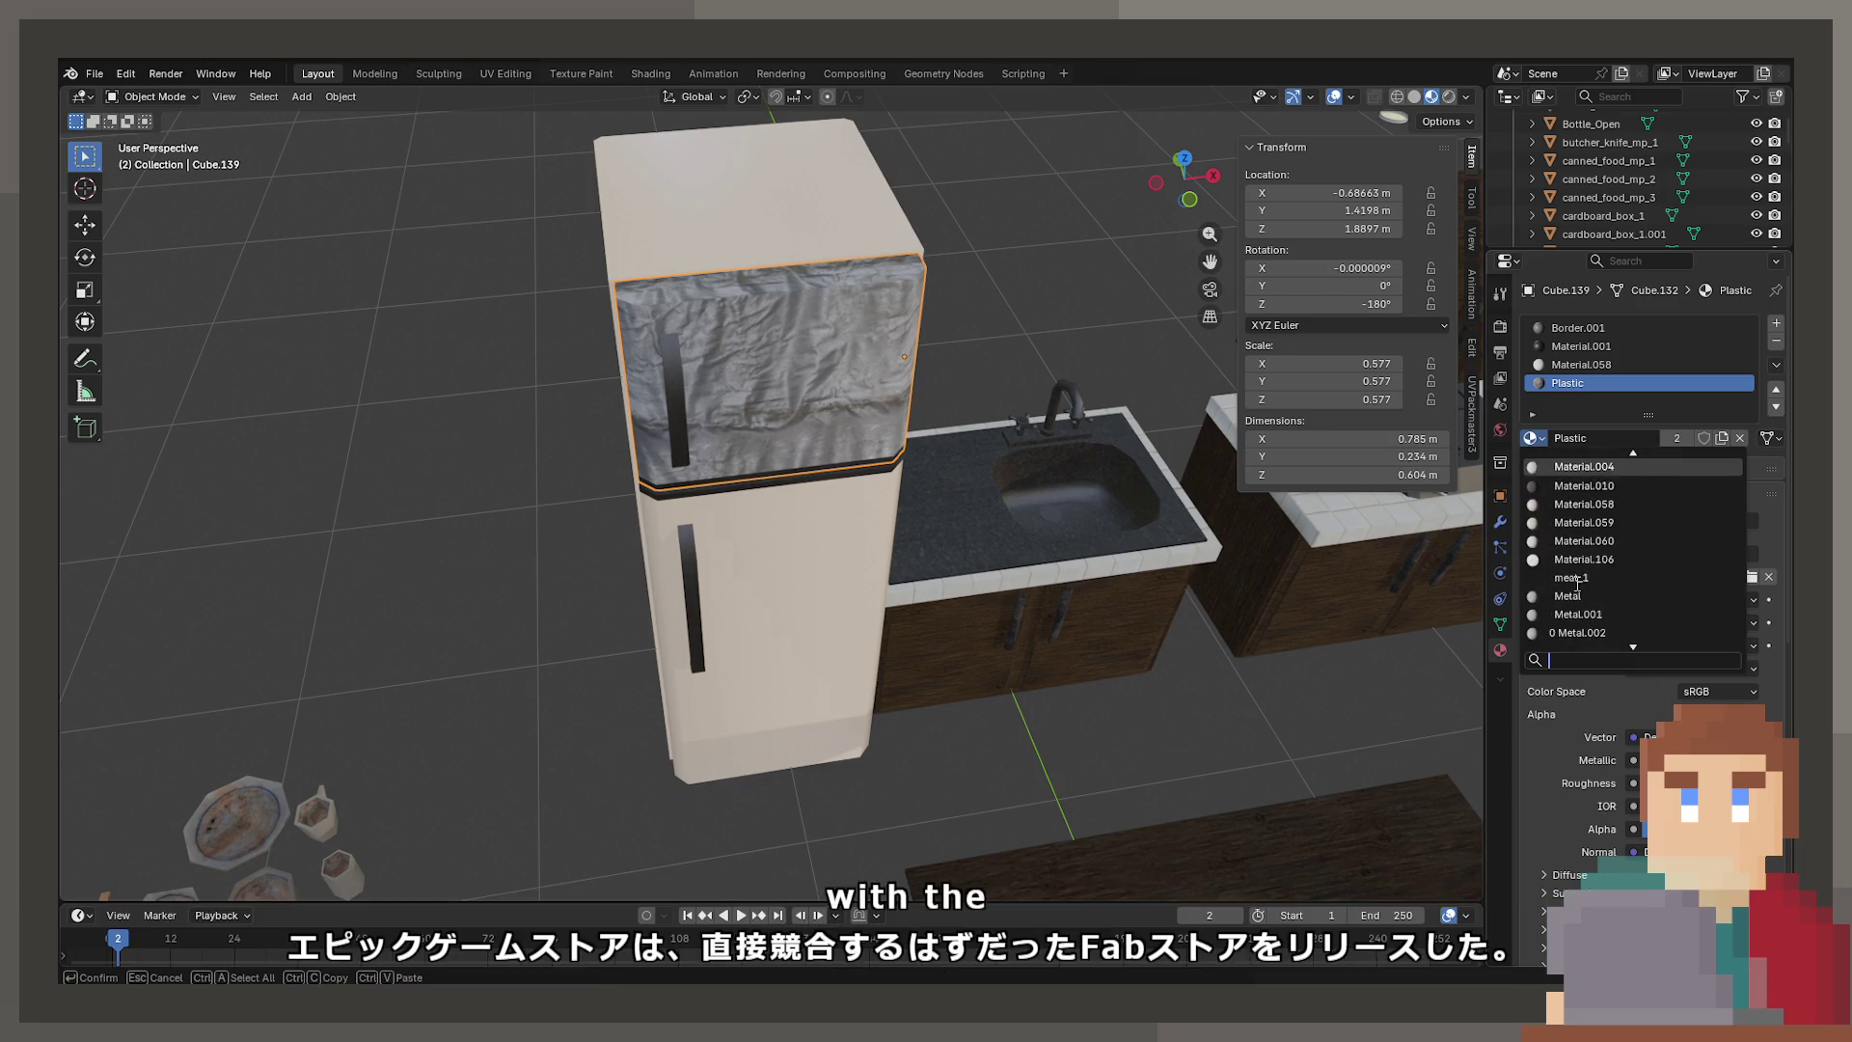
{"action": "scroll", "coordinate": [1577, 584], "scroll_direction": "up", "scroll_amount": 20}
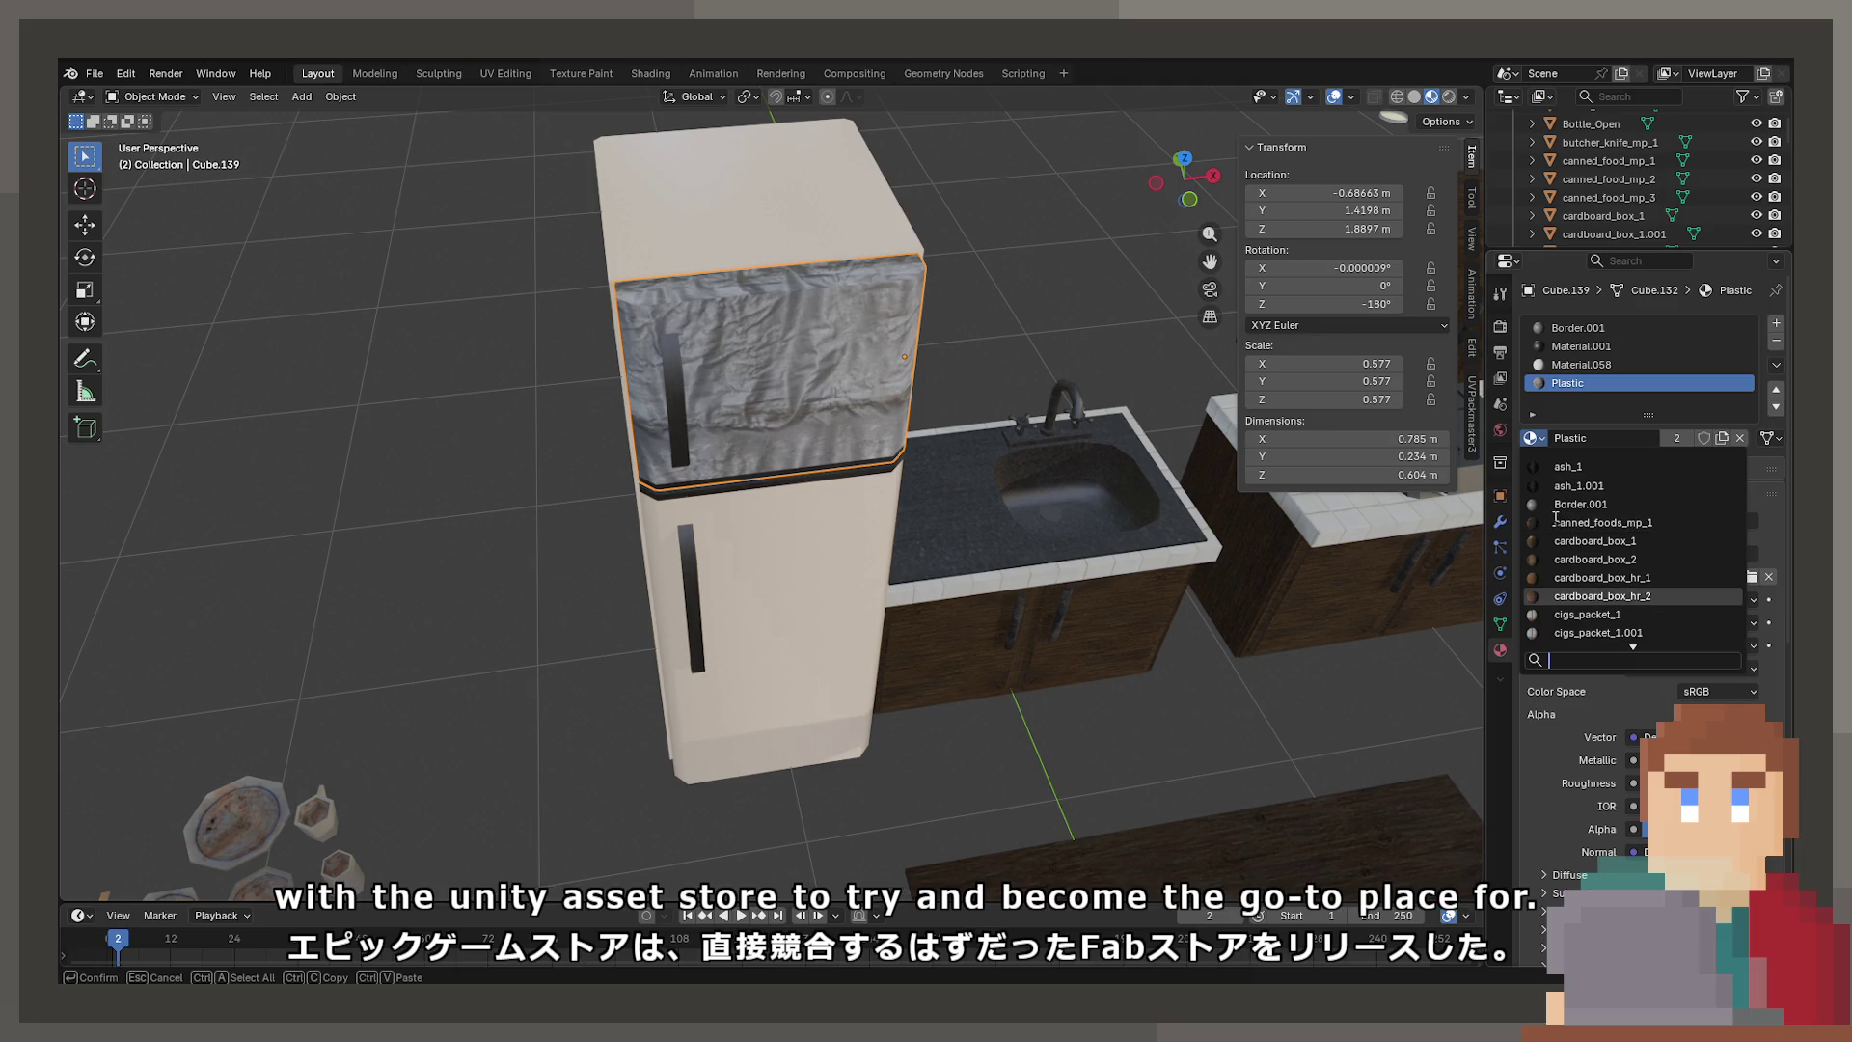
{"action": "scroll", "coordinate": [1550, 536], "scroll_direction": "down", "scroll_amount": 3}
{"action": "scroll", "coordinate": [1570, 590], "scroll_direction": "down", "scroll_amount": 2}
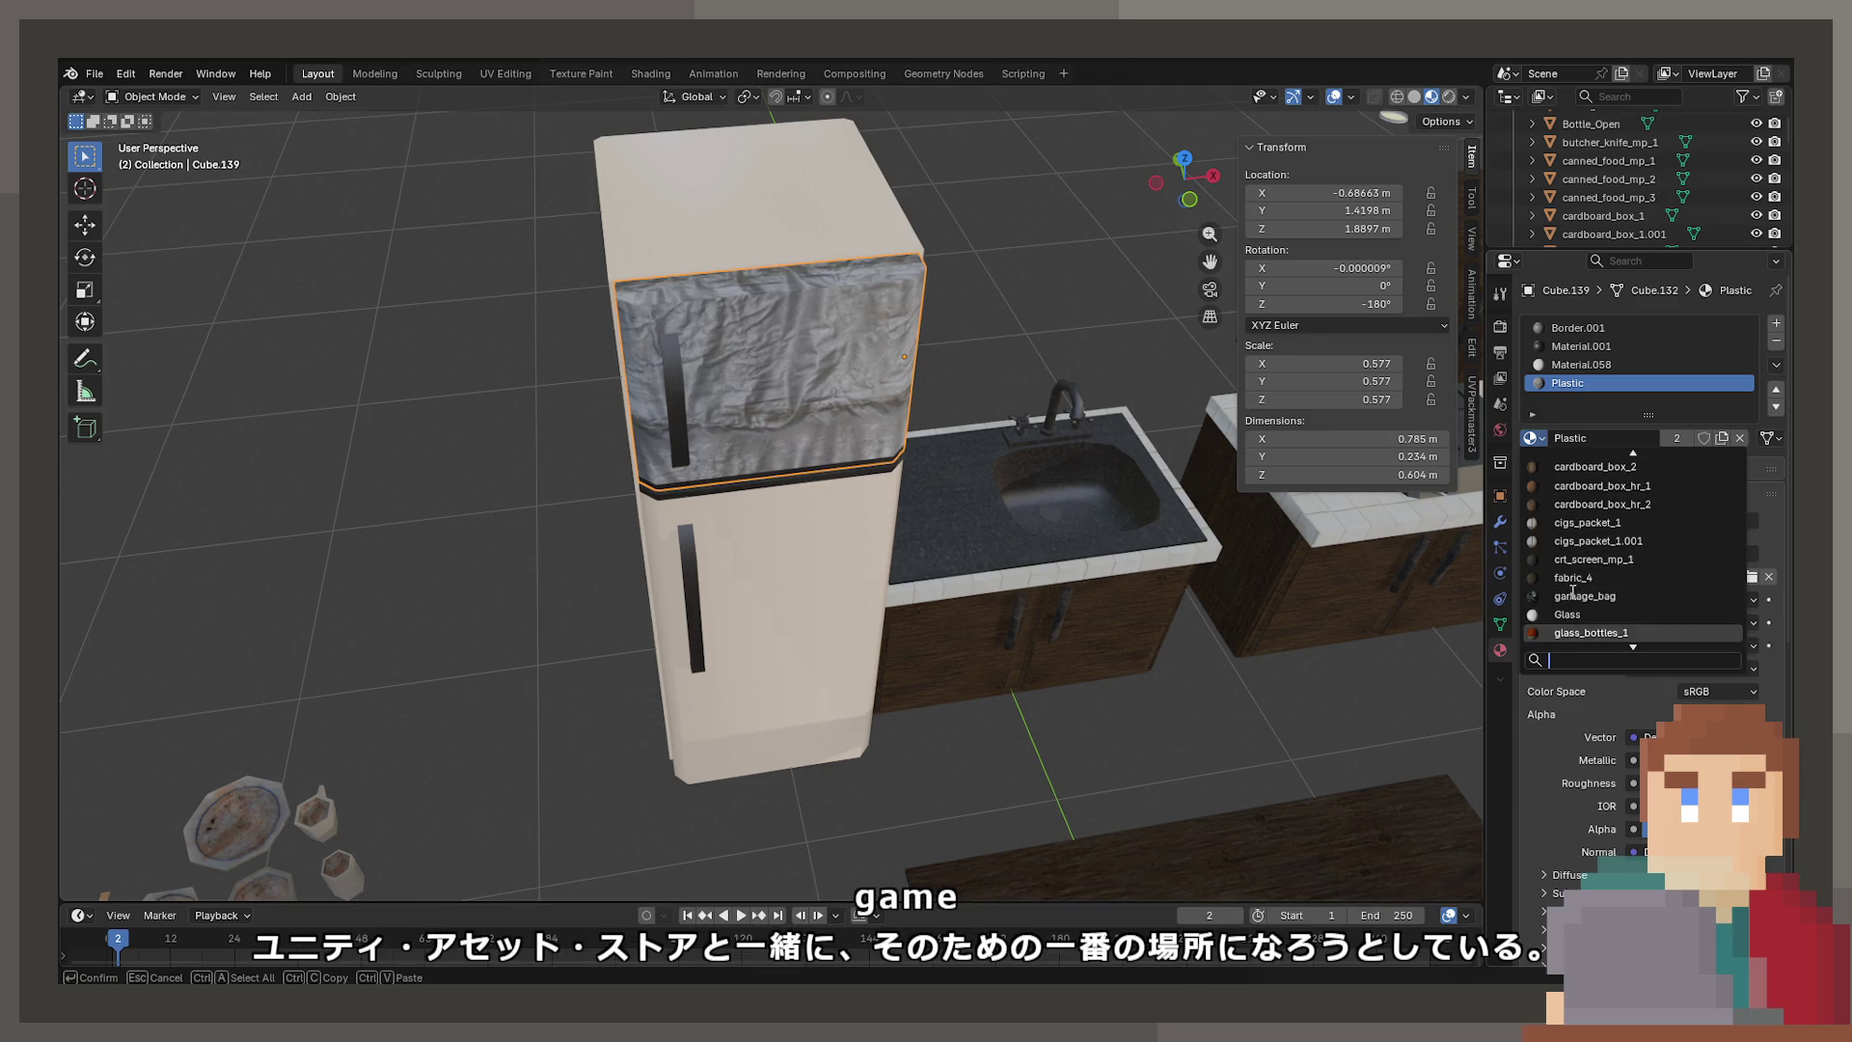
{"action": "scroll", "coordinate": [1571, 585], "scroll_direction": "down", "scroll_amount": 3}
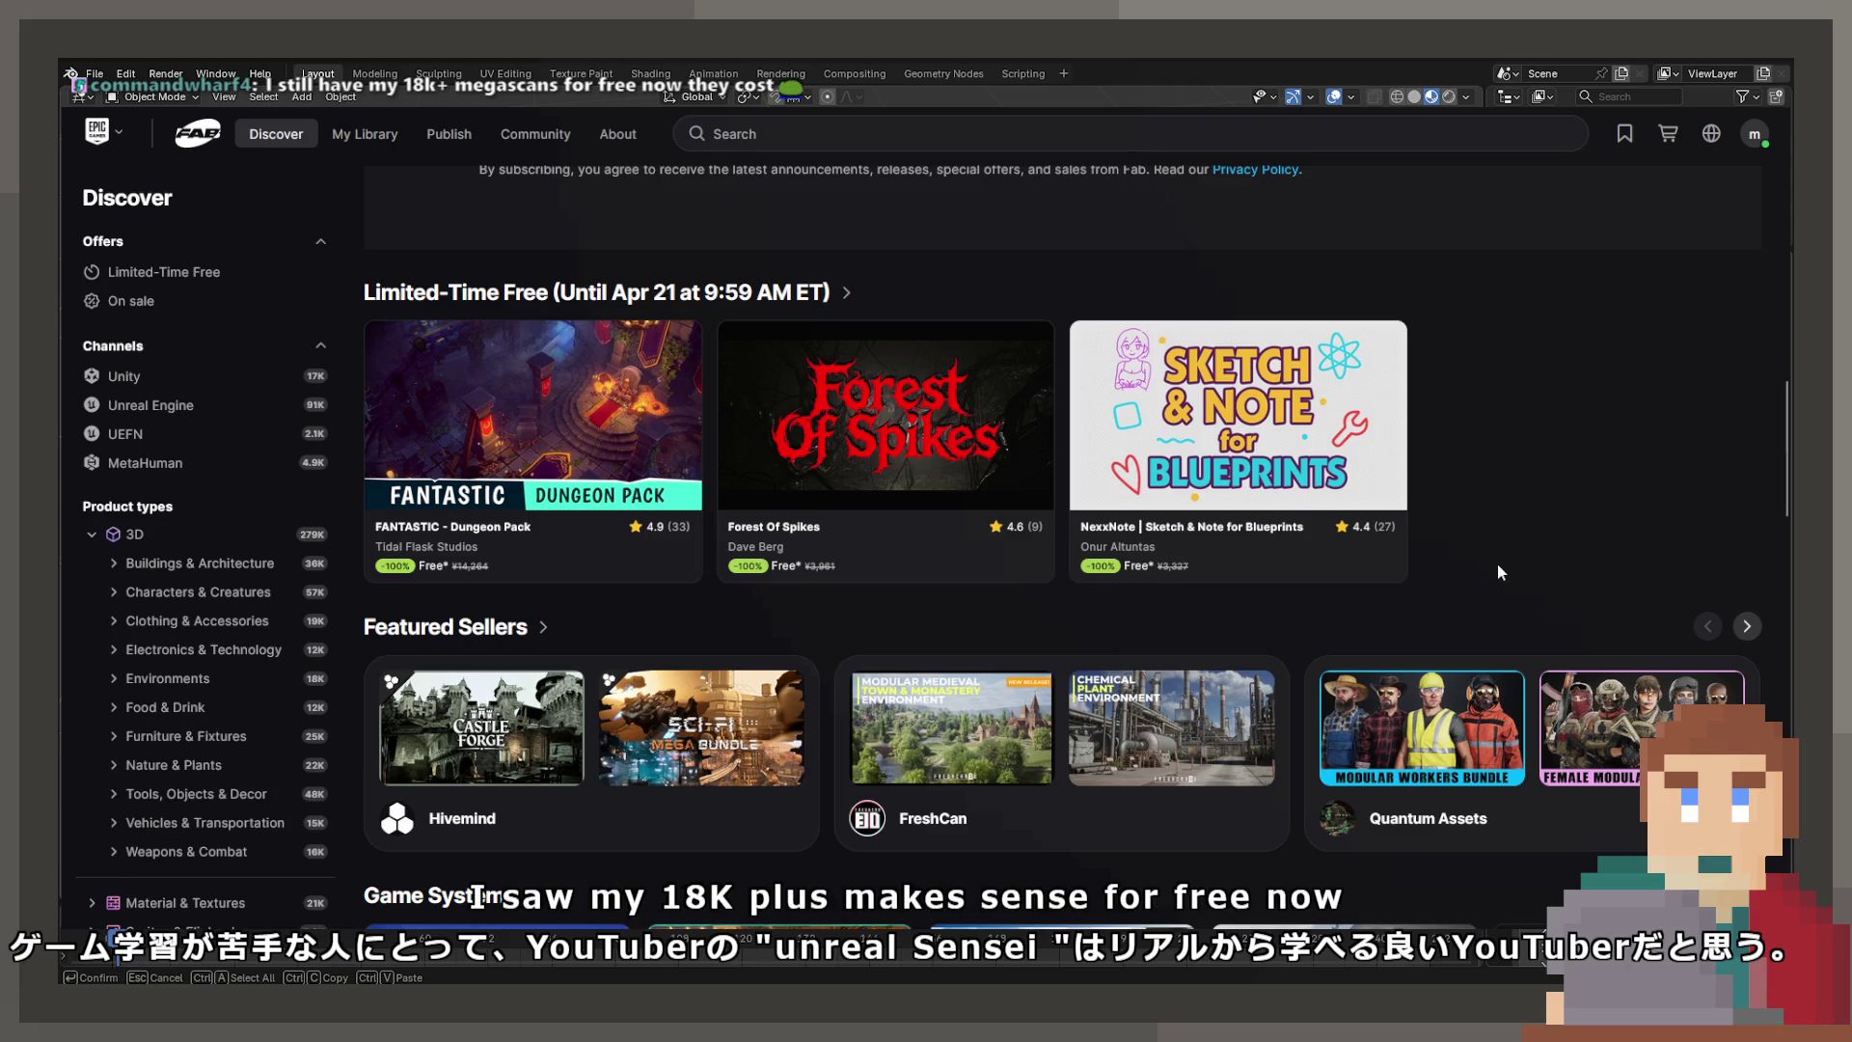
Highlight the Limited-Time Free heading, then scroll up toward Featured Content On Sale
{"action": "left_click_drag", "start_coordinate": [839, 311], "coordinate": [354, 300]}
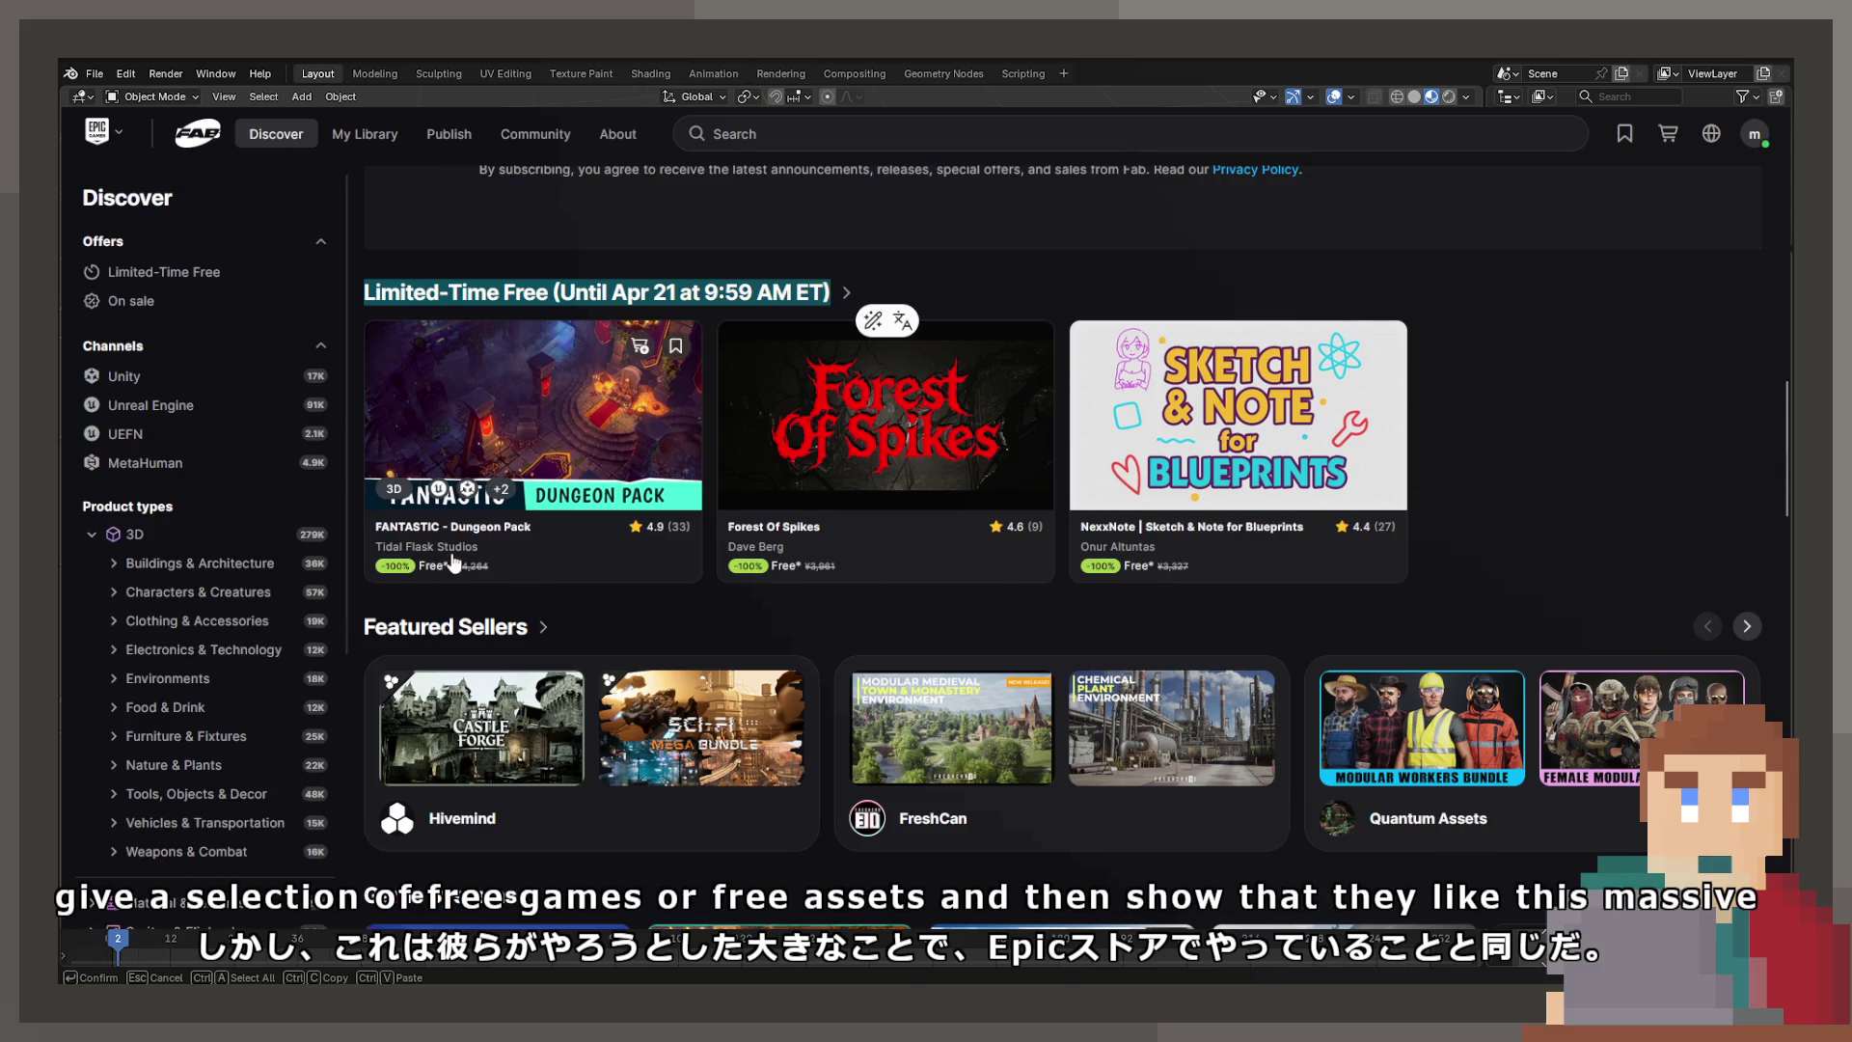
{"action": "left_click", "coordinate": [1603, 509]}
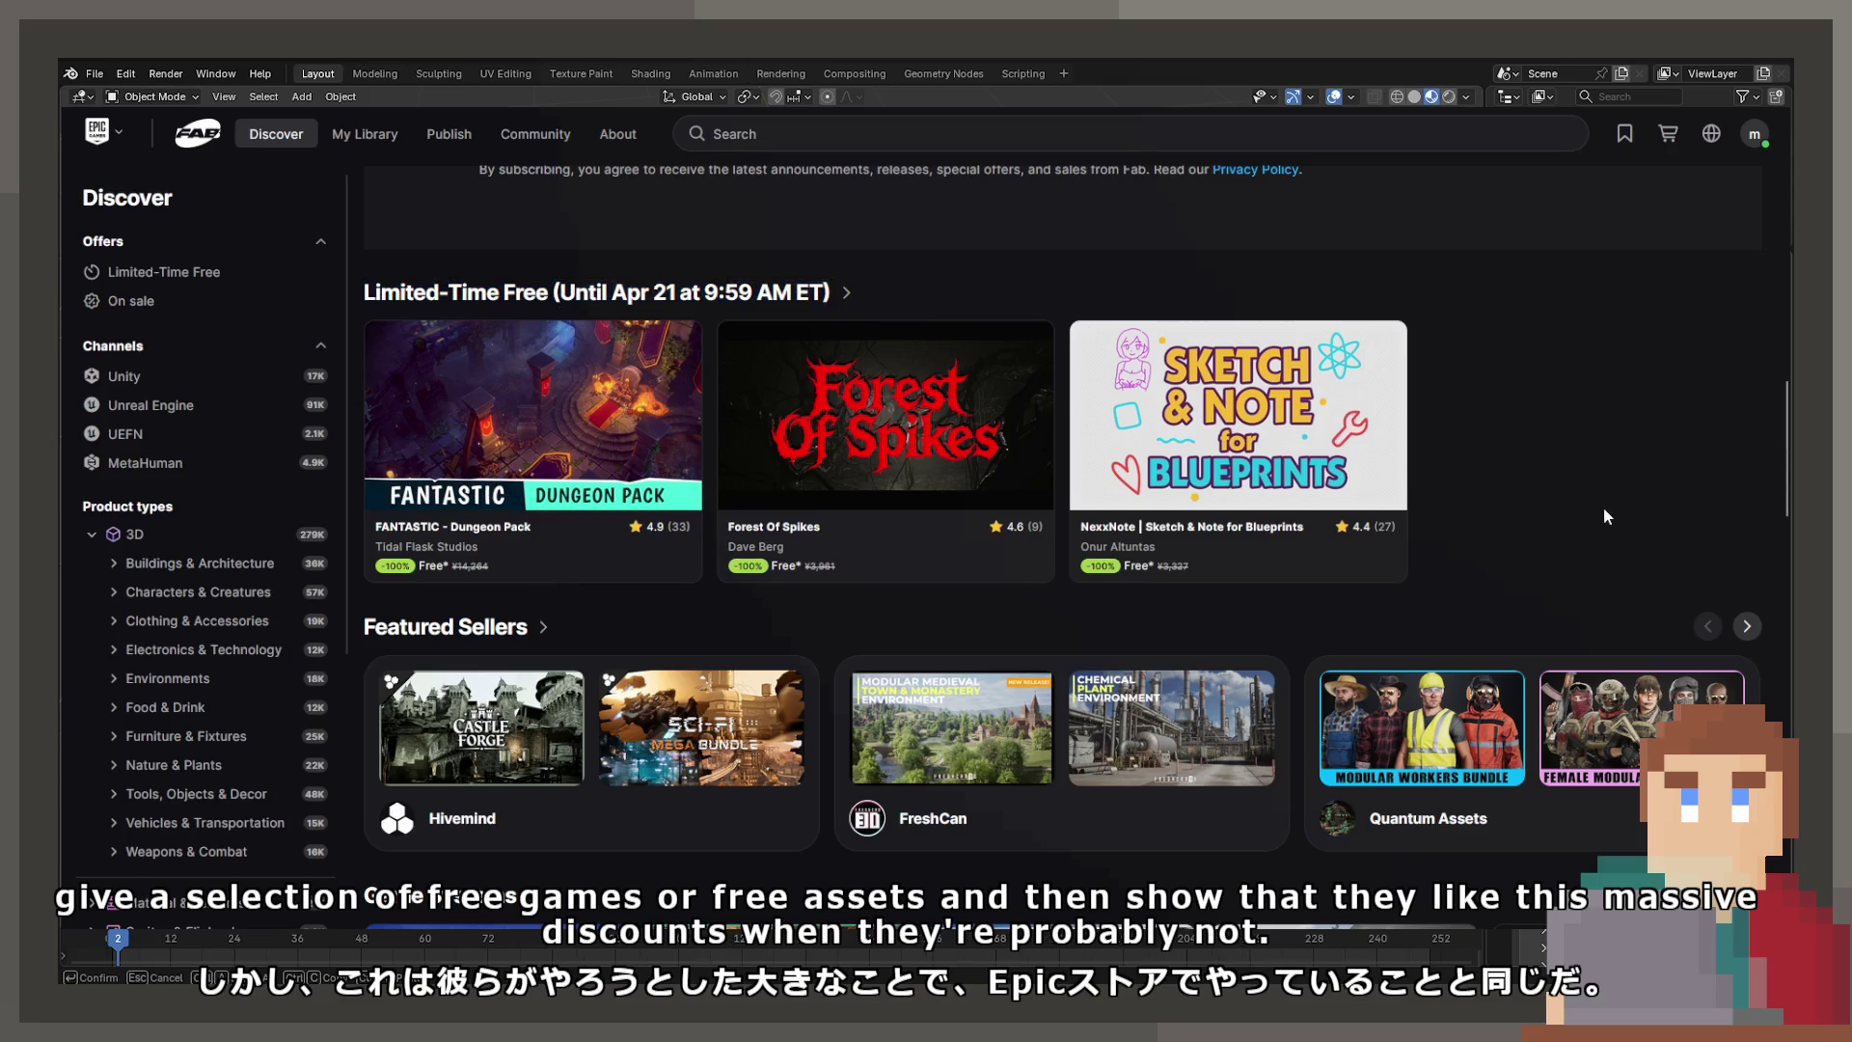
{"action": "scroll", "coordinate": [1603, 509], "scroll_direction": "up", "scroll_amount": 4}
{"action": "scroll", "coordinate": [921, 577], "scroll_direction": "up", "scroll_amount": 2}
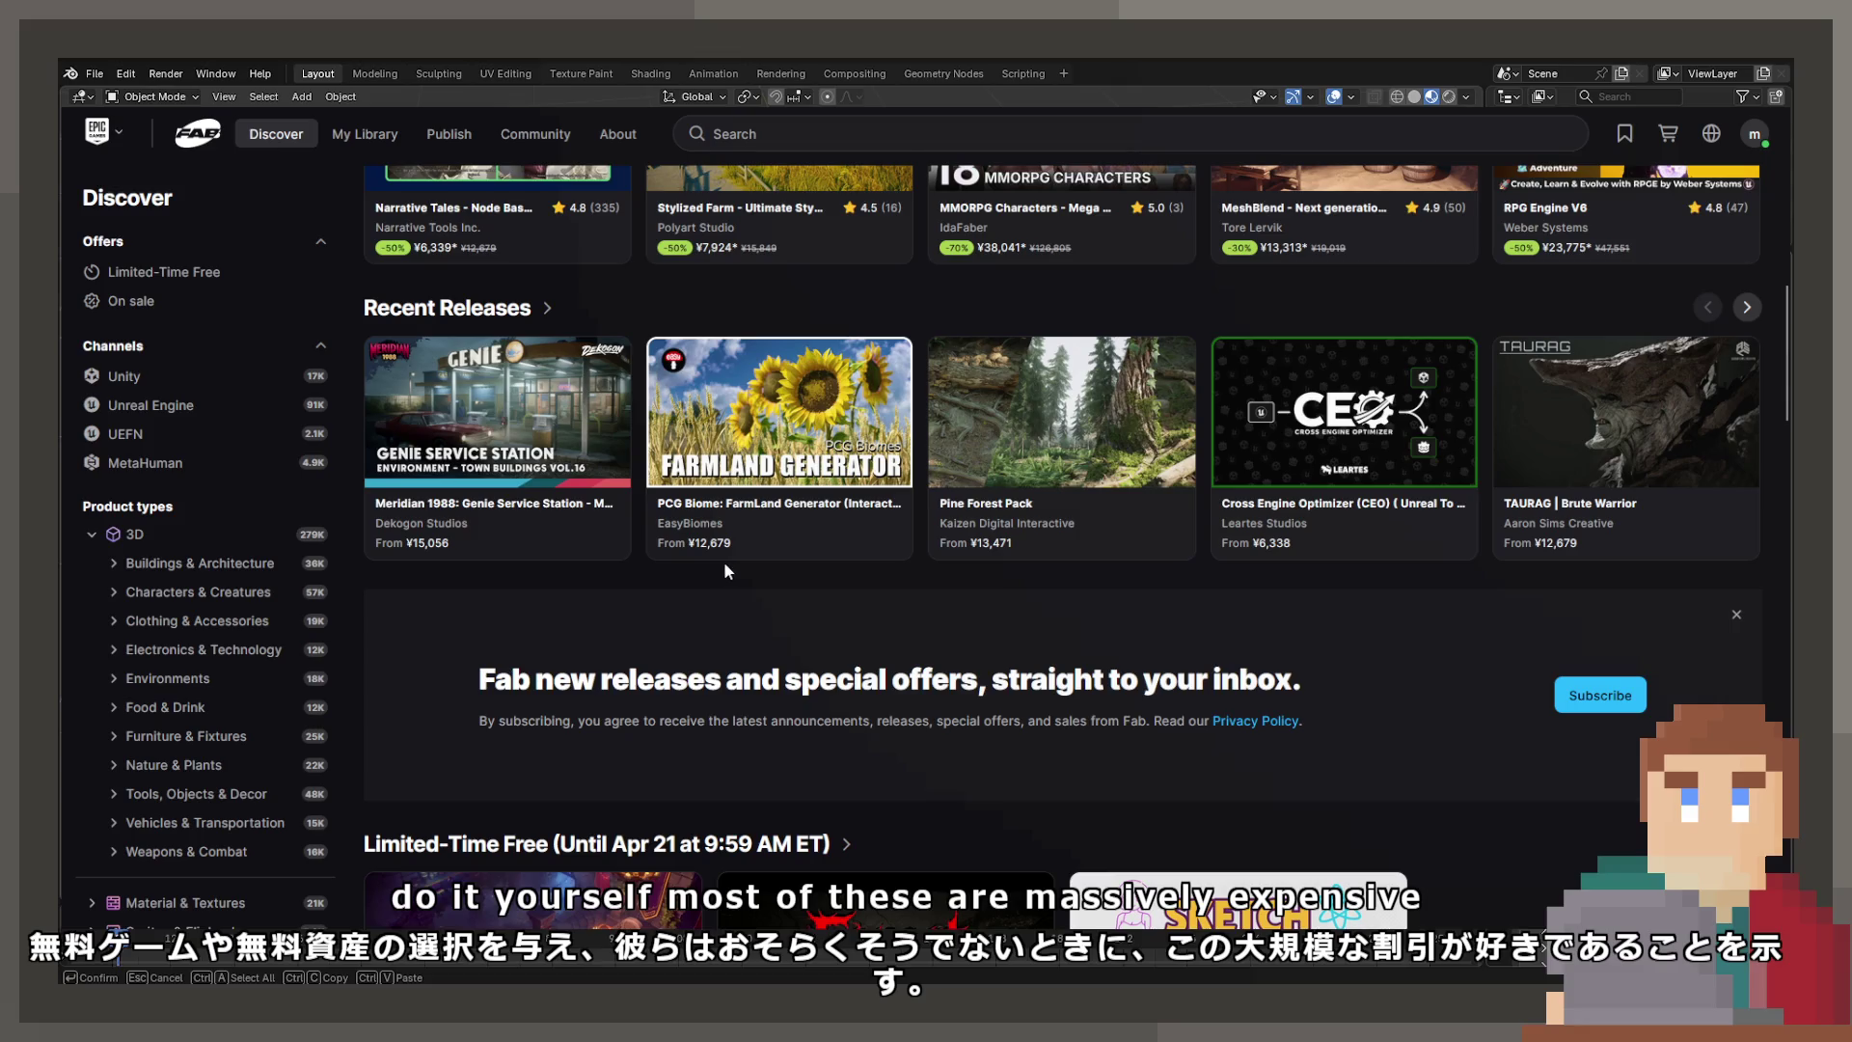
{"action": "scroll", "coordinate": [724, 562], "scroll_direction": "up", "scroll_amount": 3}
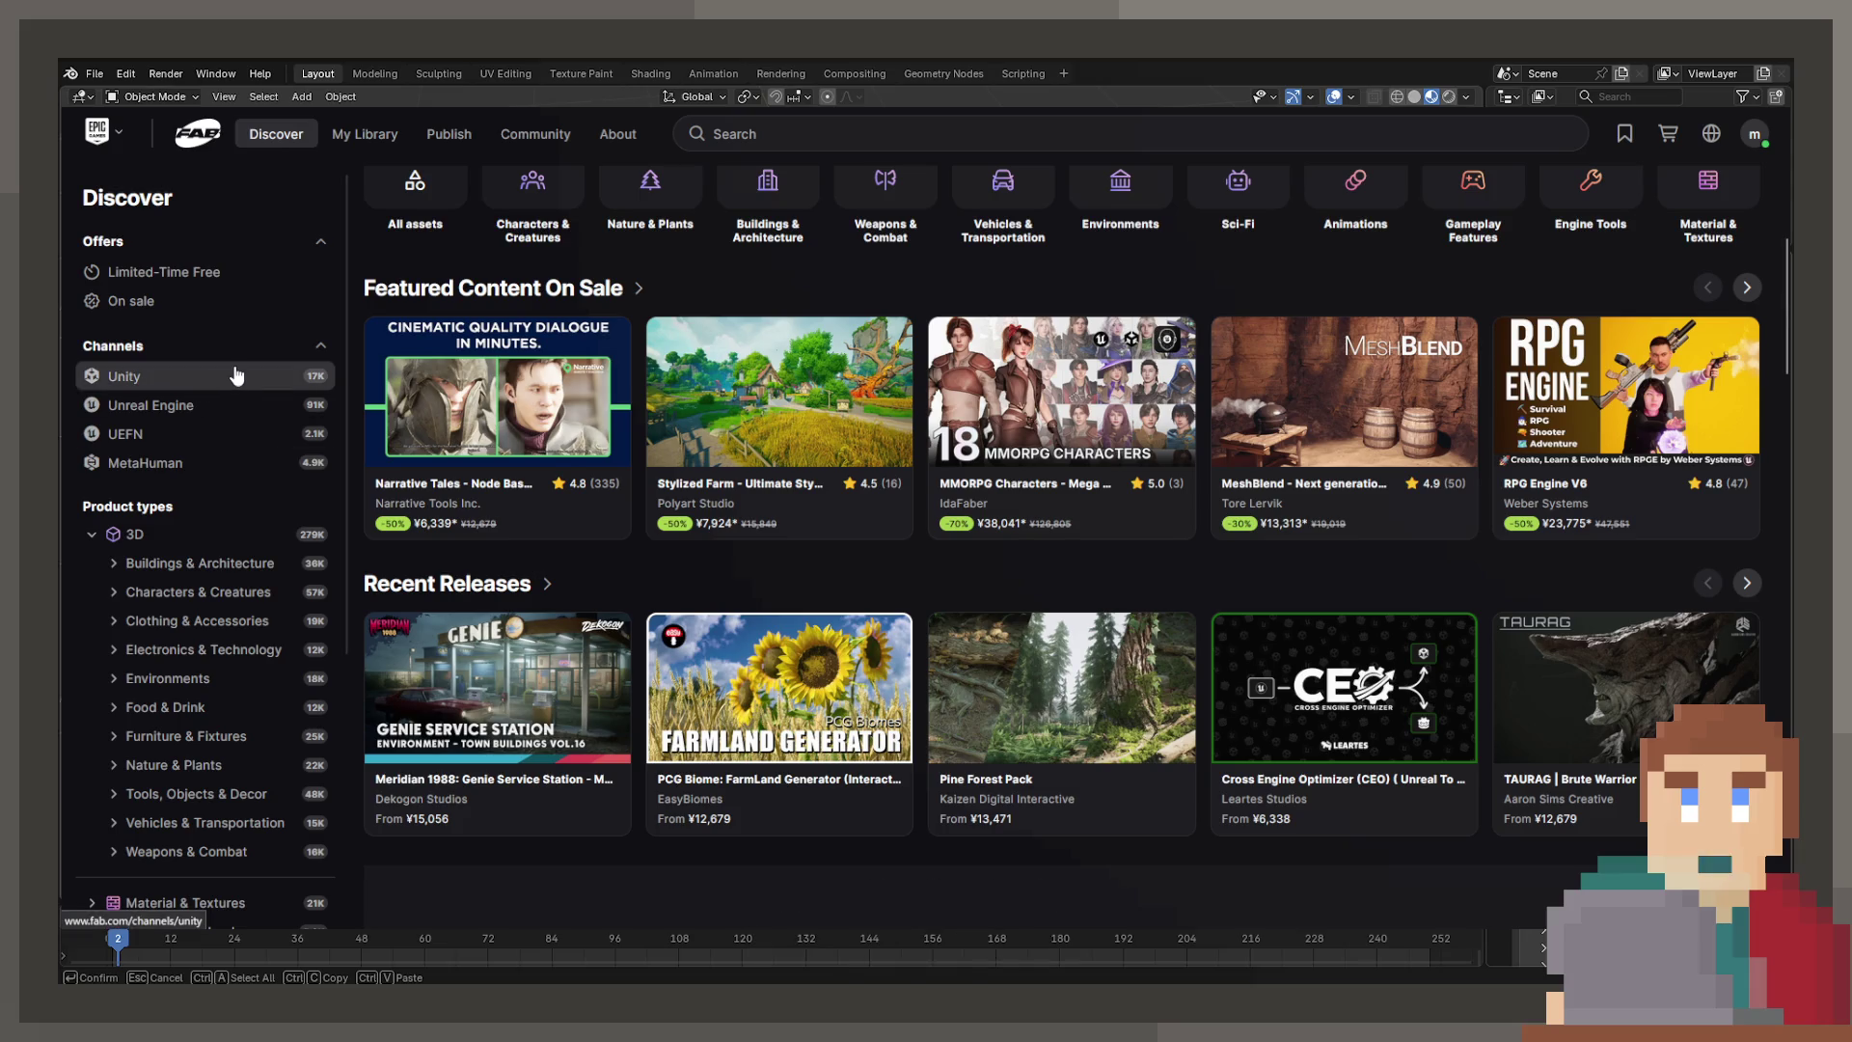
Open the Unreal Engine channel and scroll down through its product grid
{"action": "left_click", "coordinate": [119, 403]}
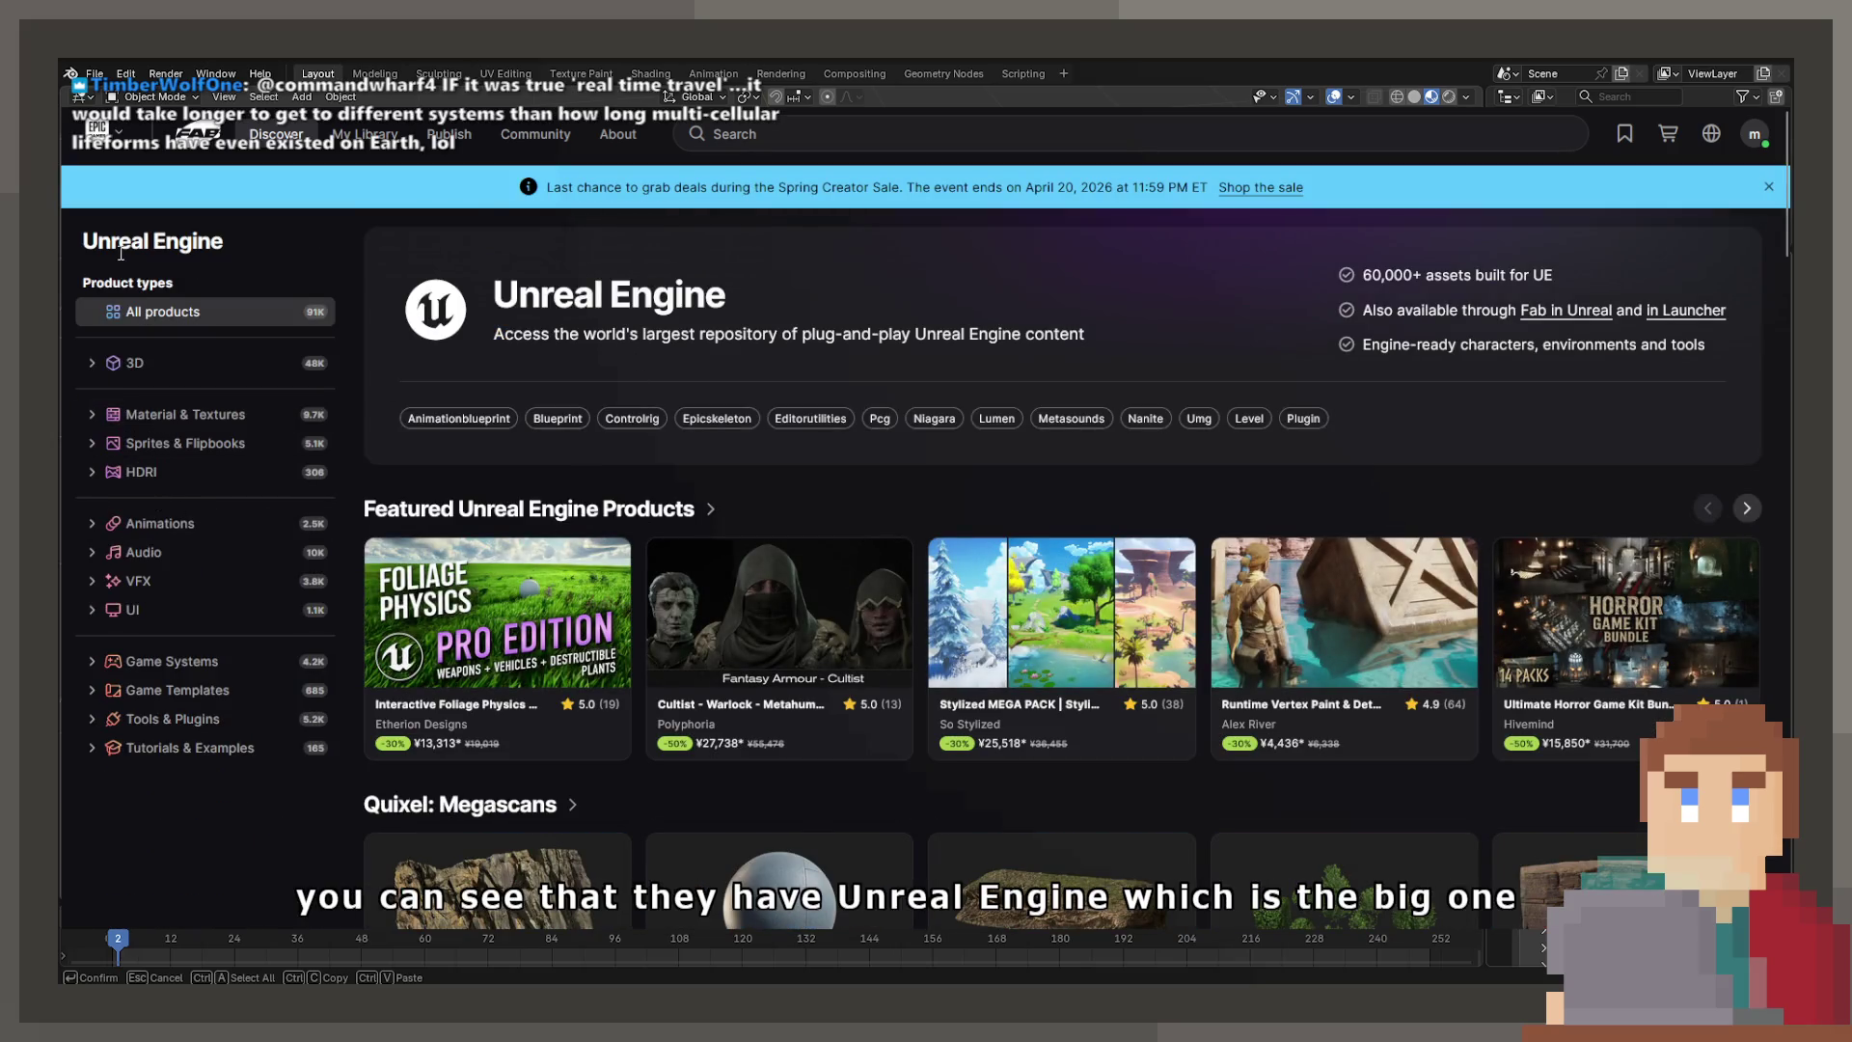
{"action": "scroll", "coordinate": [545, 533], "scroll_direction": "down", "scroll_amount": 8}
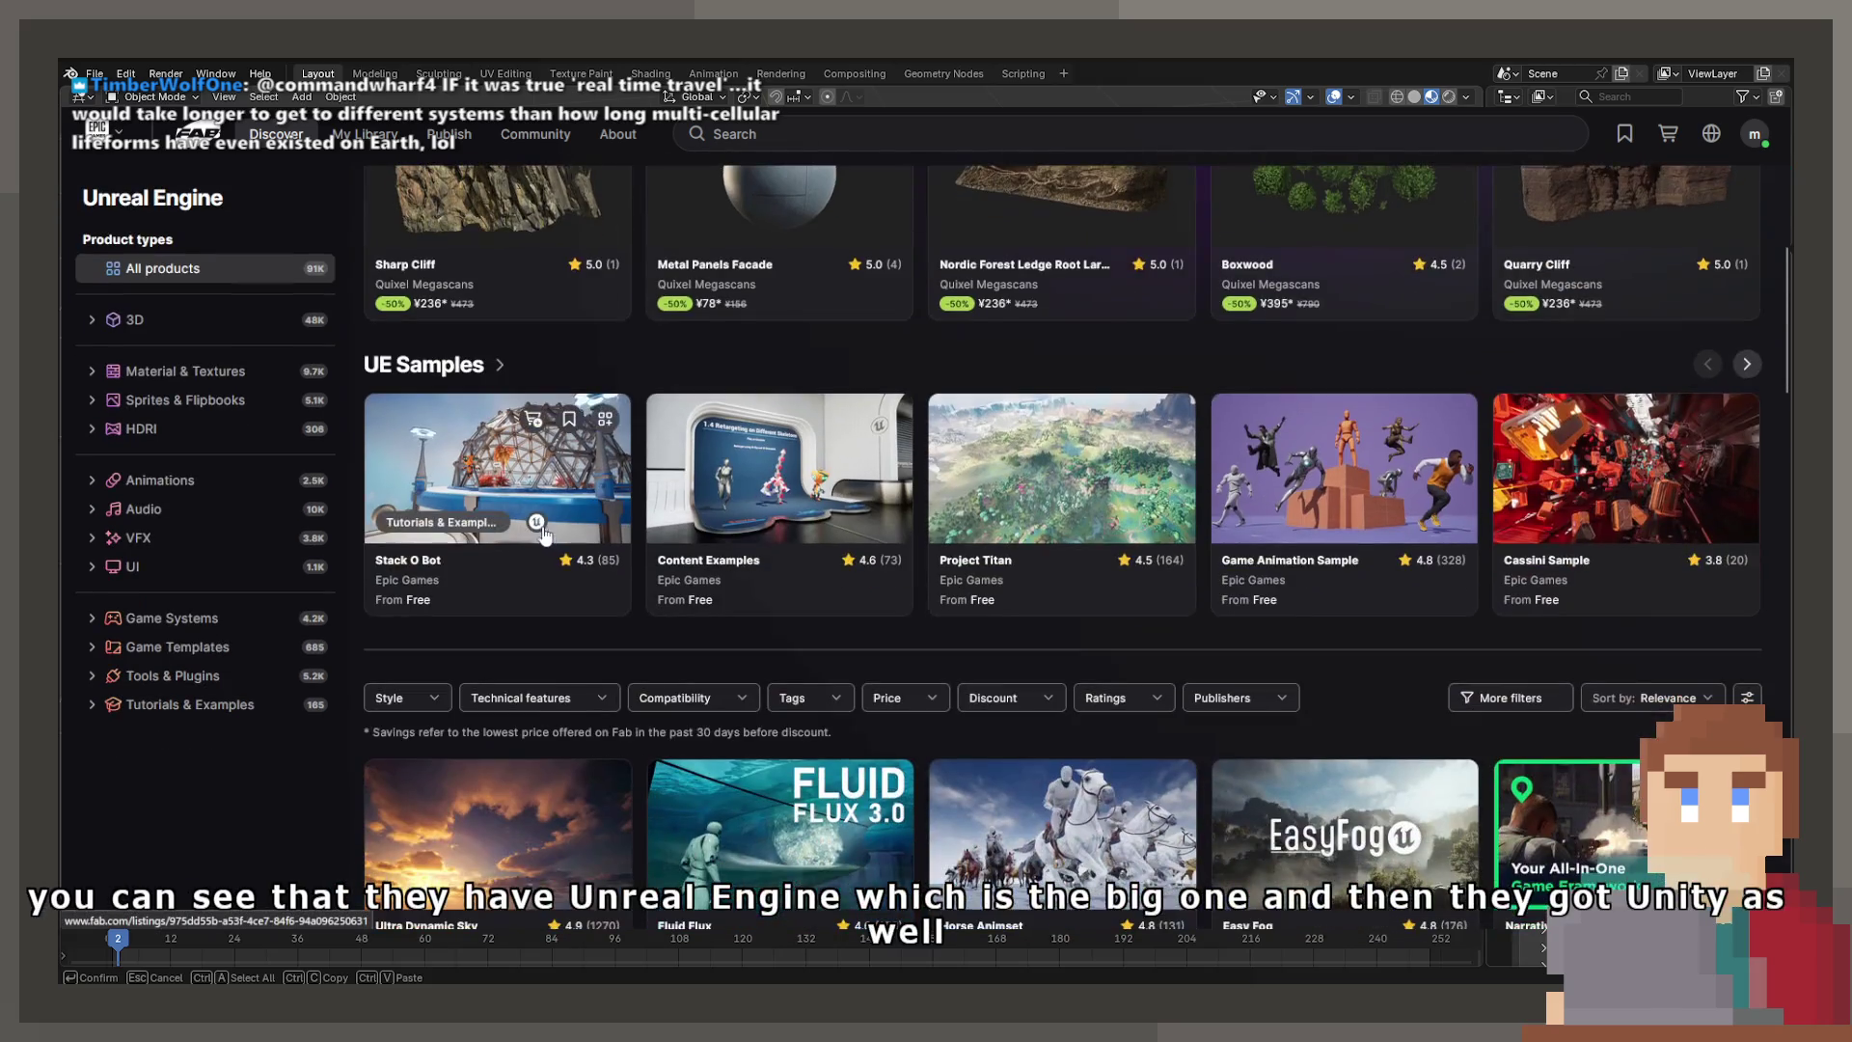
{"action": "scroll", "coordinate": [521, 528], "scroll_direction": "down", "scroll_amount": 5}
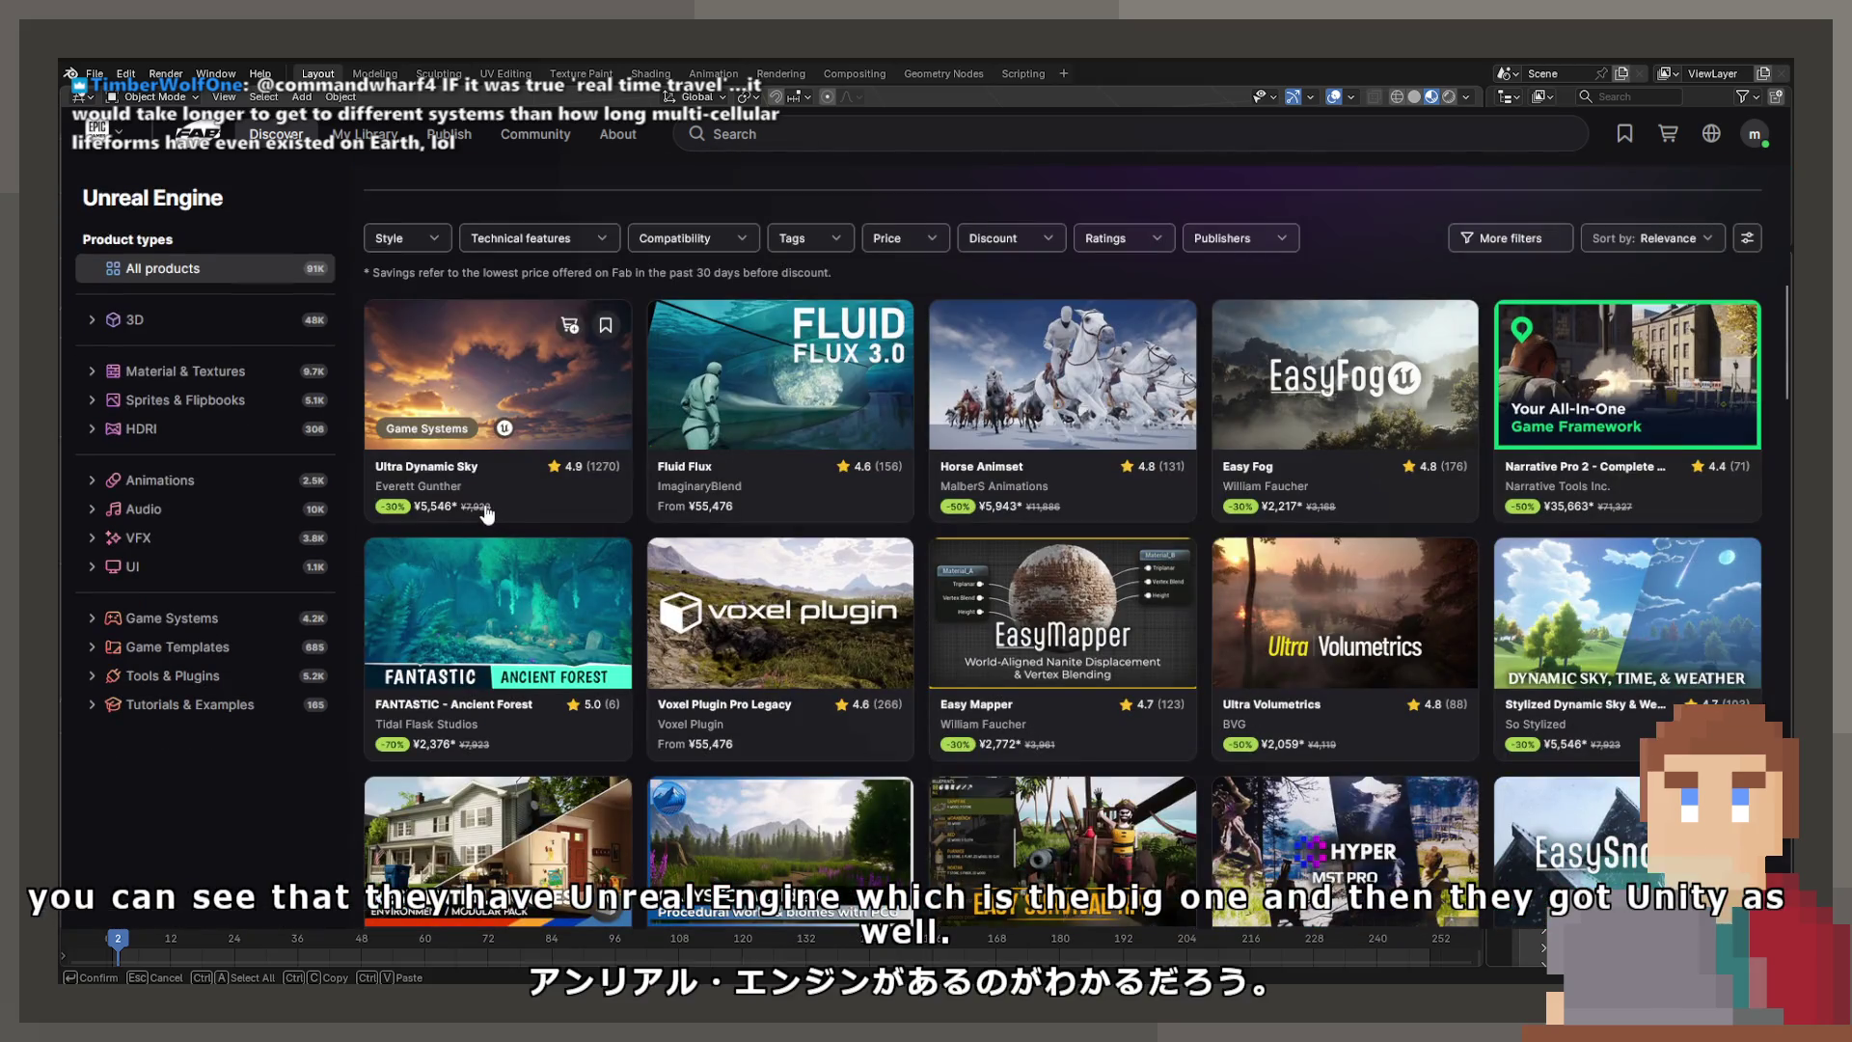
{"action": "scroll", "coordinate": [487, 514], "scroll_direction": "down", "scroll_amount": 3}
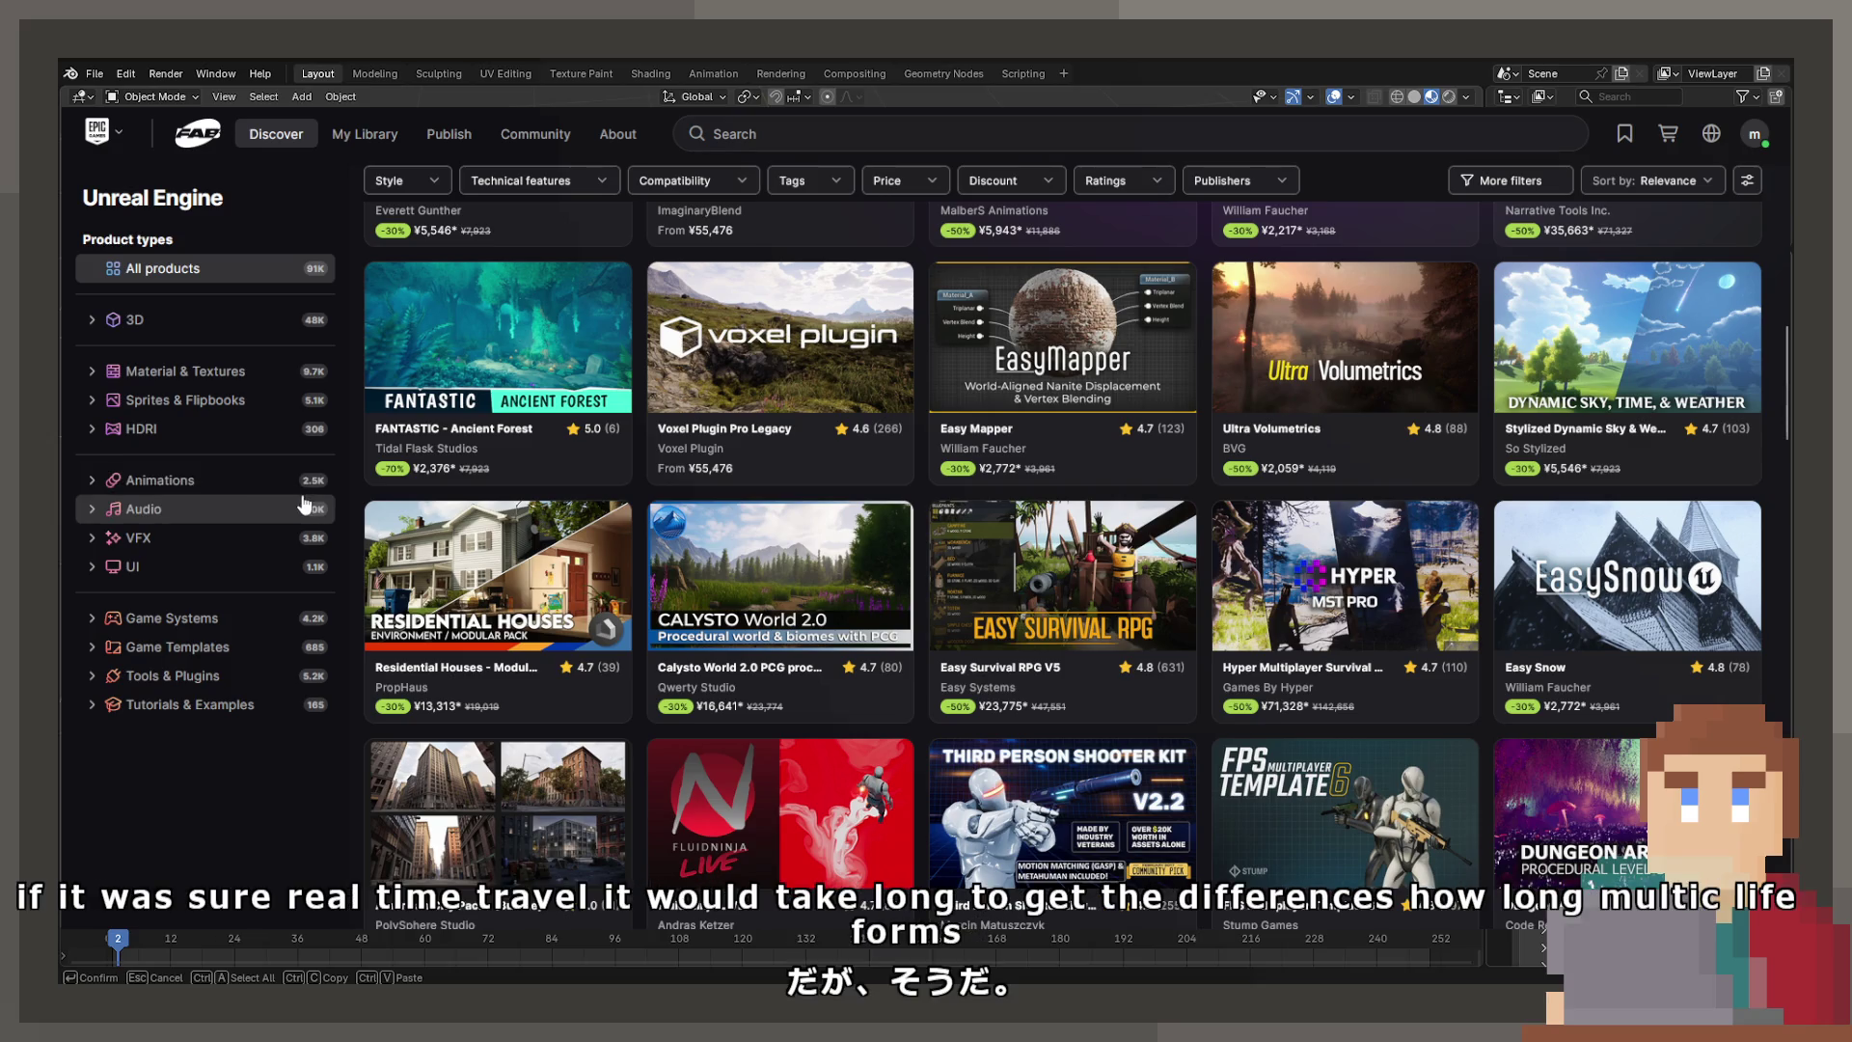
{"action": "mouse_move", "coordinate": [798, 567]}
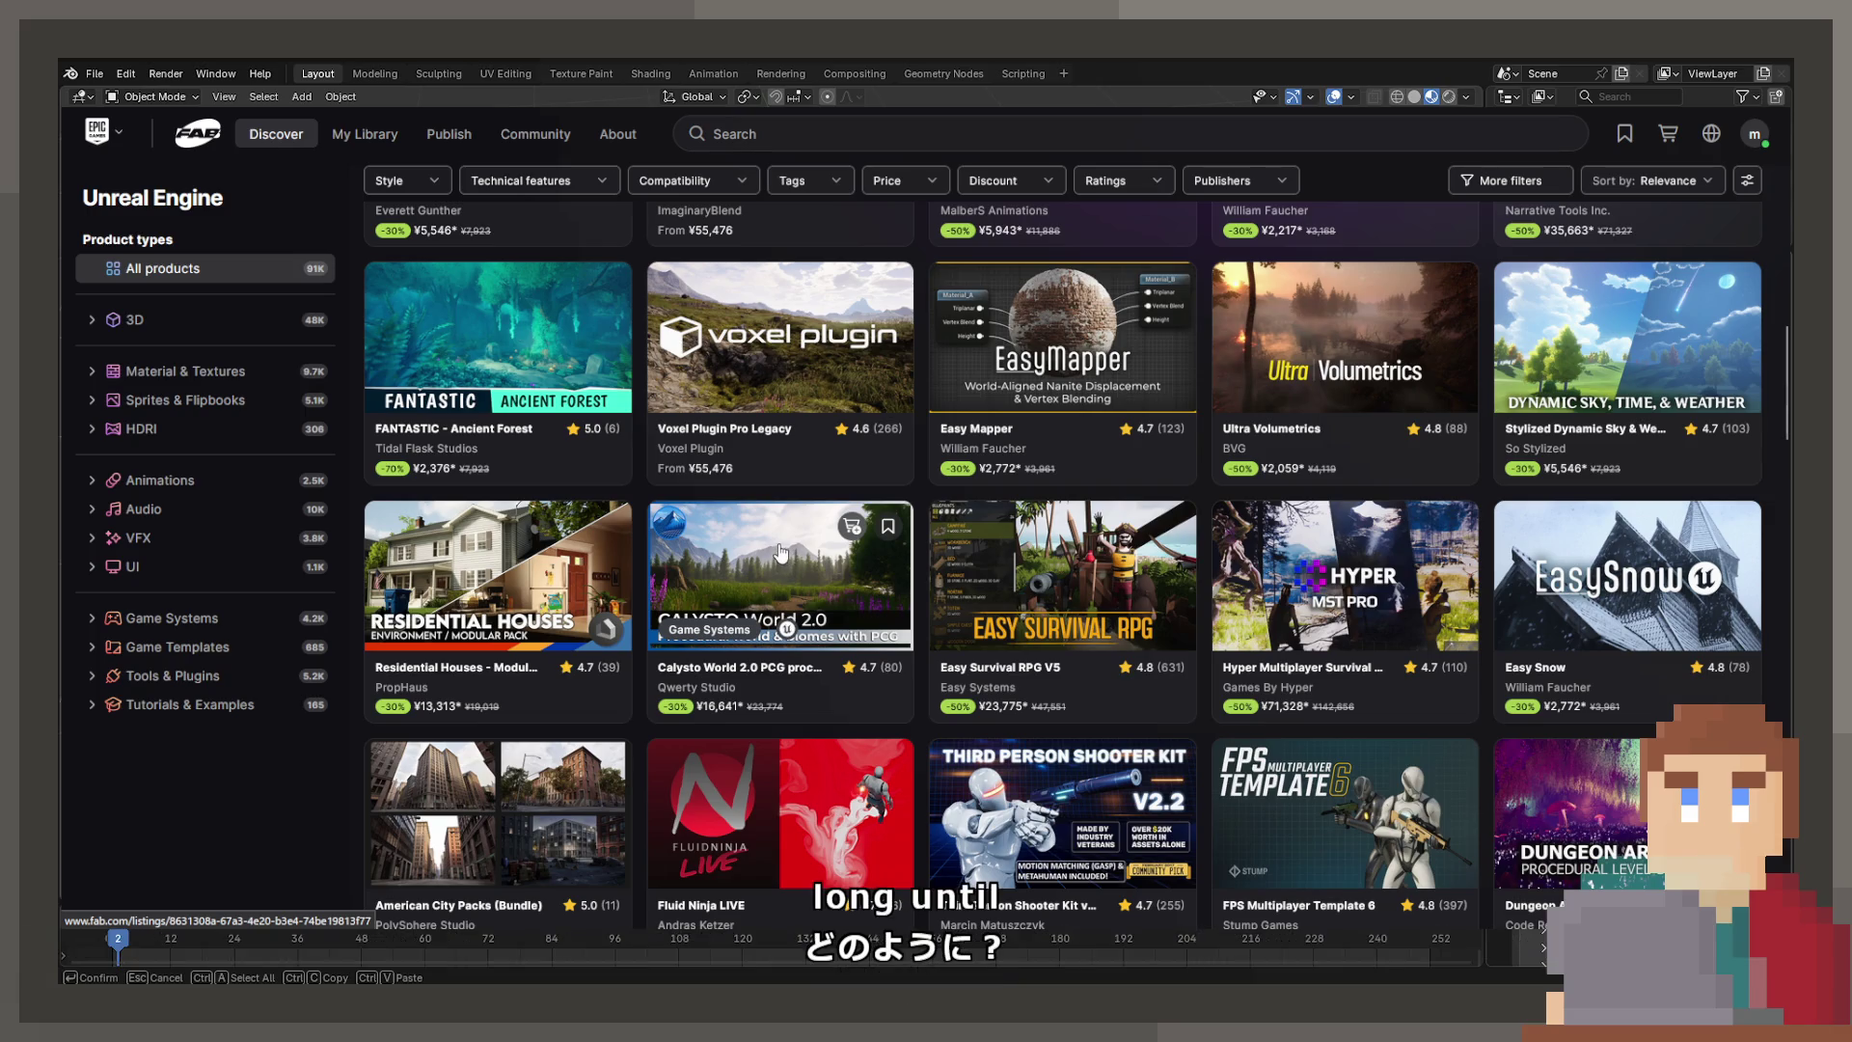
{"action": "scroll", "coordinate": [788, 552], "scroll_direction": "down", "scroll_amount": 3}
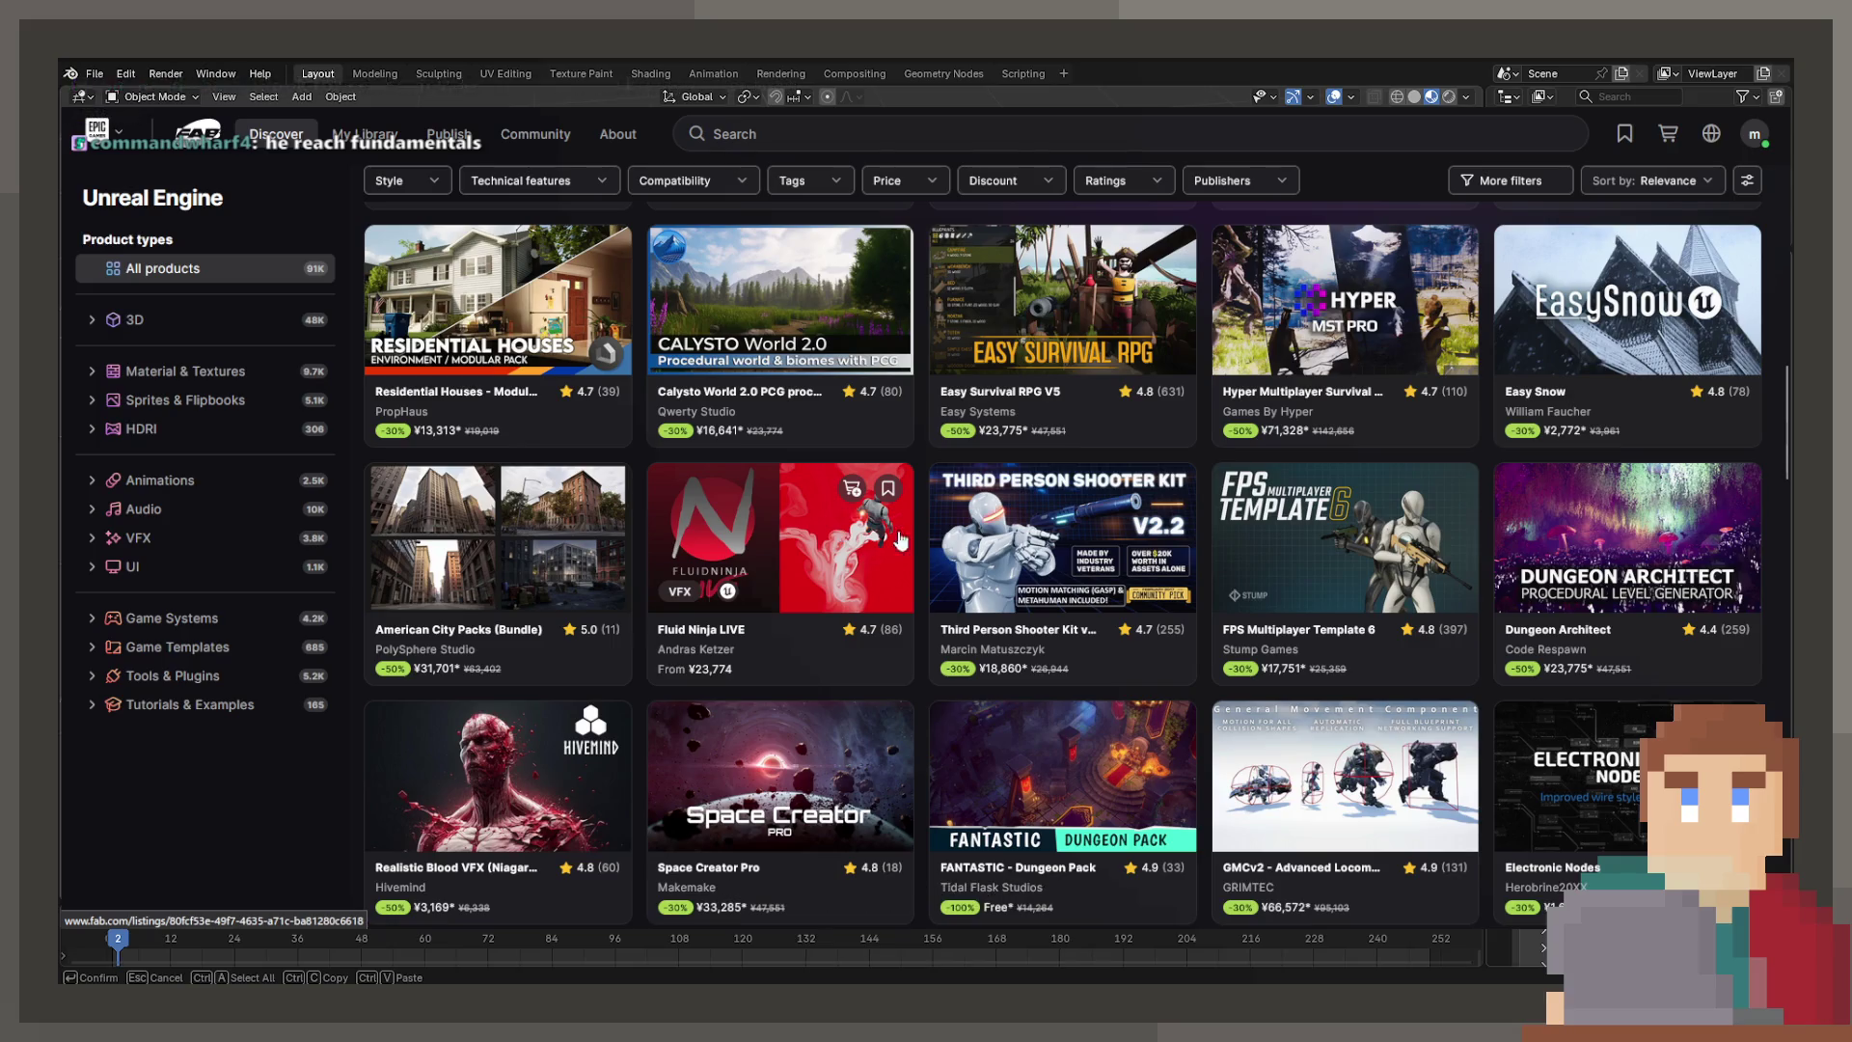
{"action": "scroll", "coordinate": [916, 535], "scroll_direction": "down", "scroll_amount": 3}
{"action": "scroll", "coordinate": [910, 540], "scroll_direction": "down", "scroll_amount": 3}
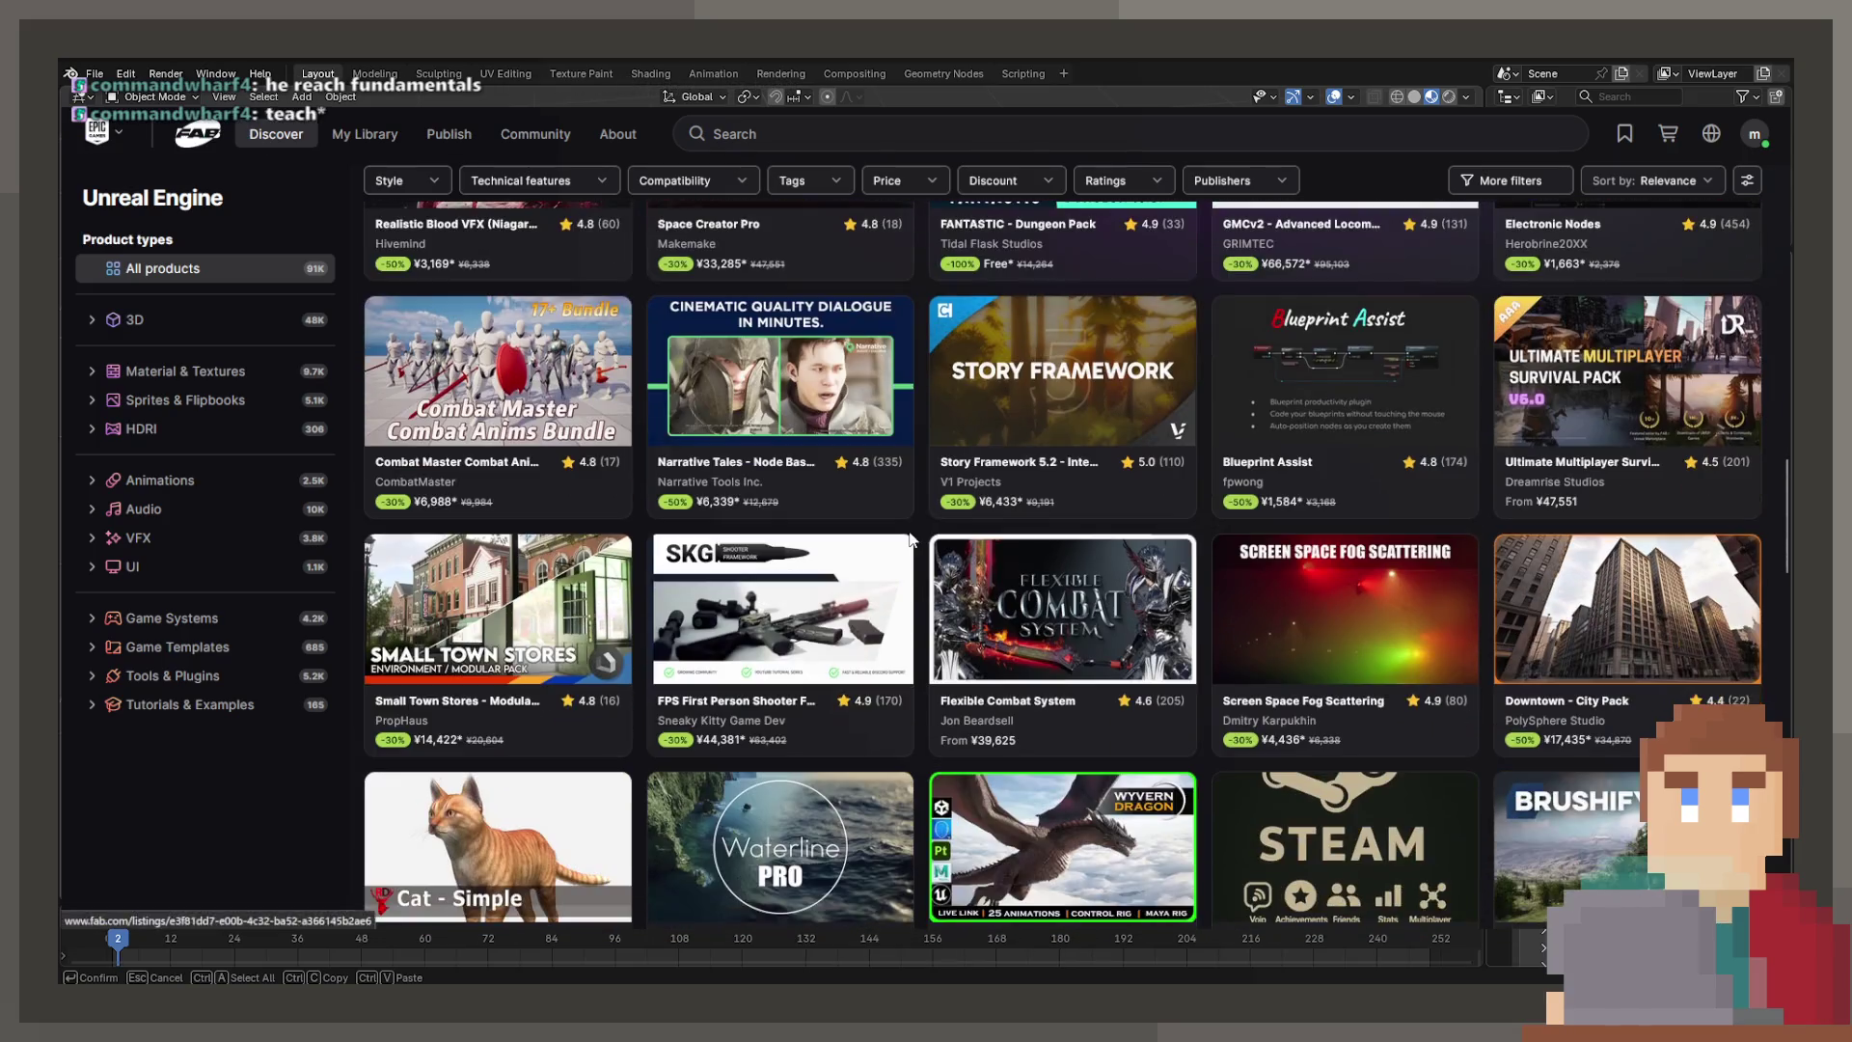
{"action": "scroll", "coordinate": [880, 524], "scroll_direction": "down", "scroll_amount": 1}
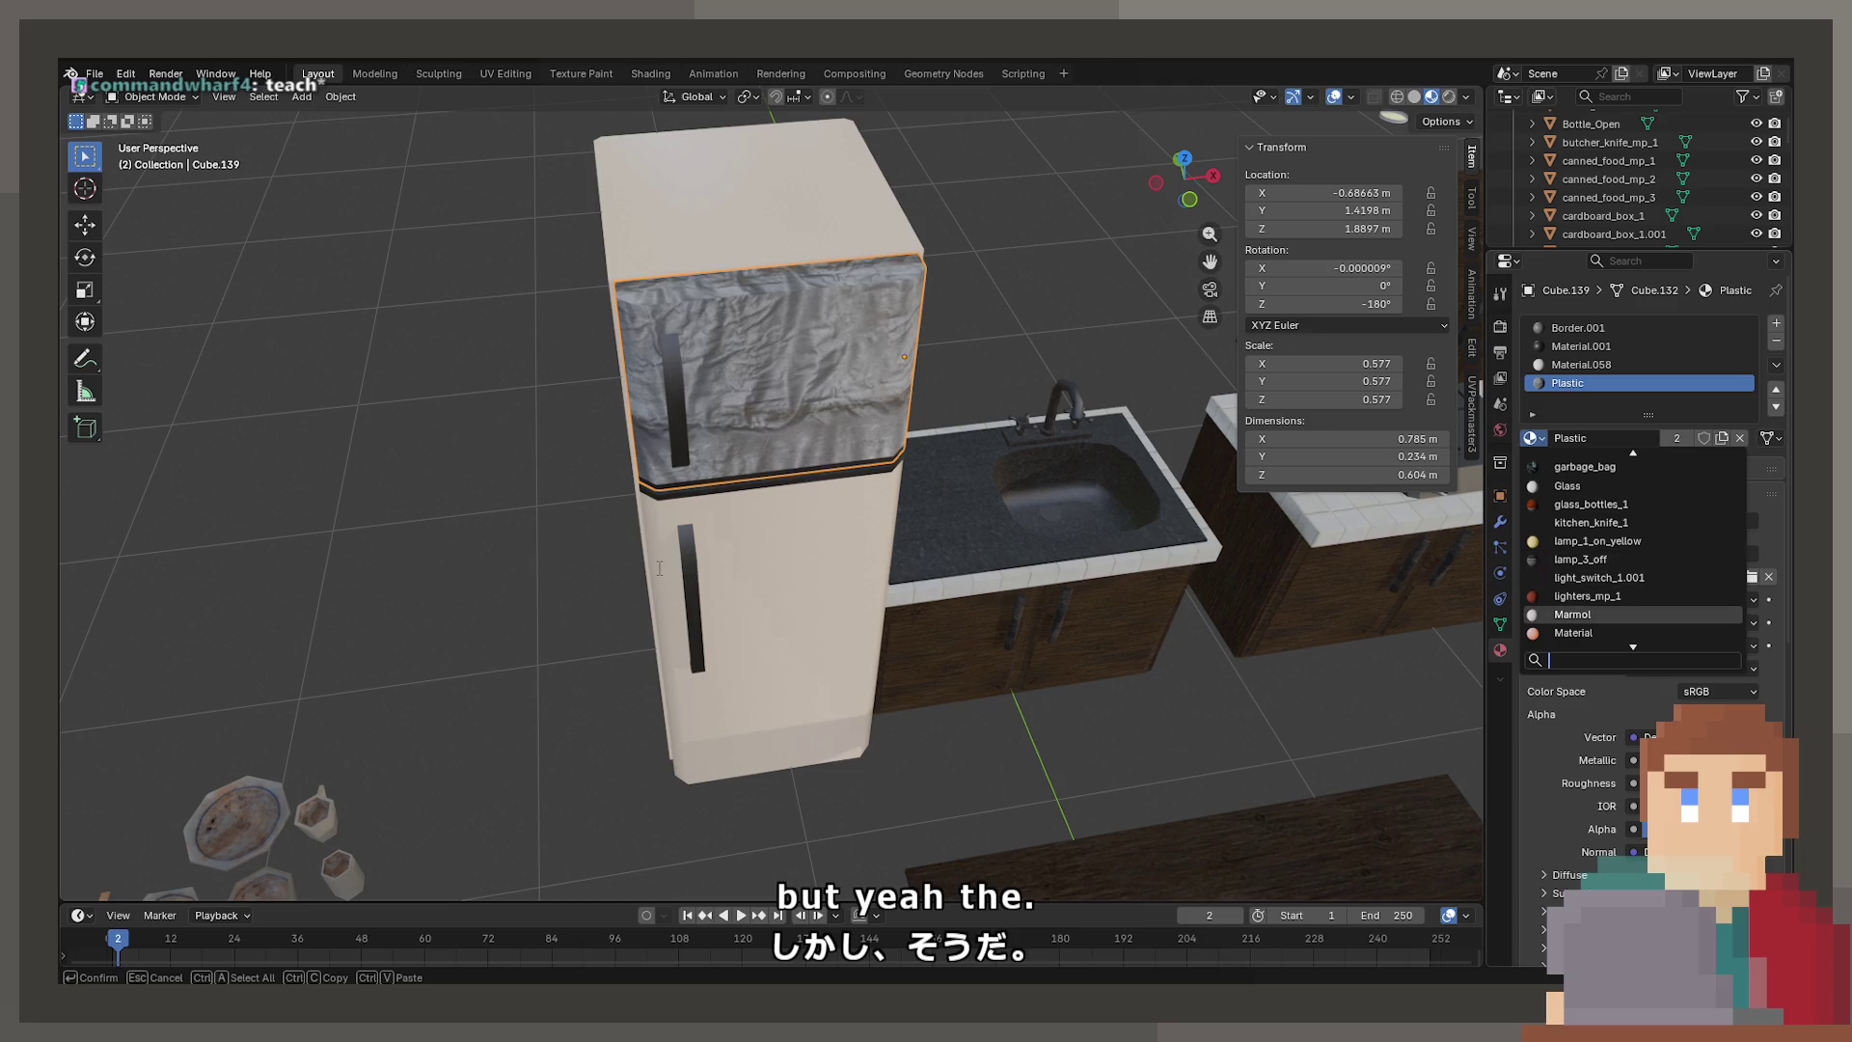
Replace the upper door's Plastic with the cream Material.059 from the material list
{"action": "key", "text": "Escape"}
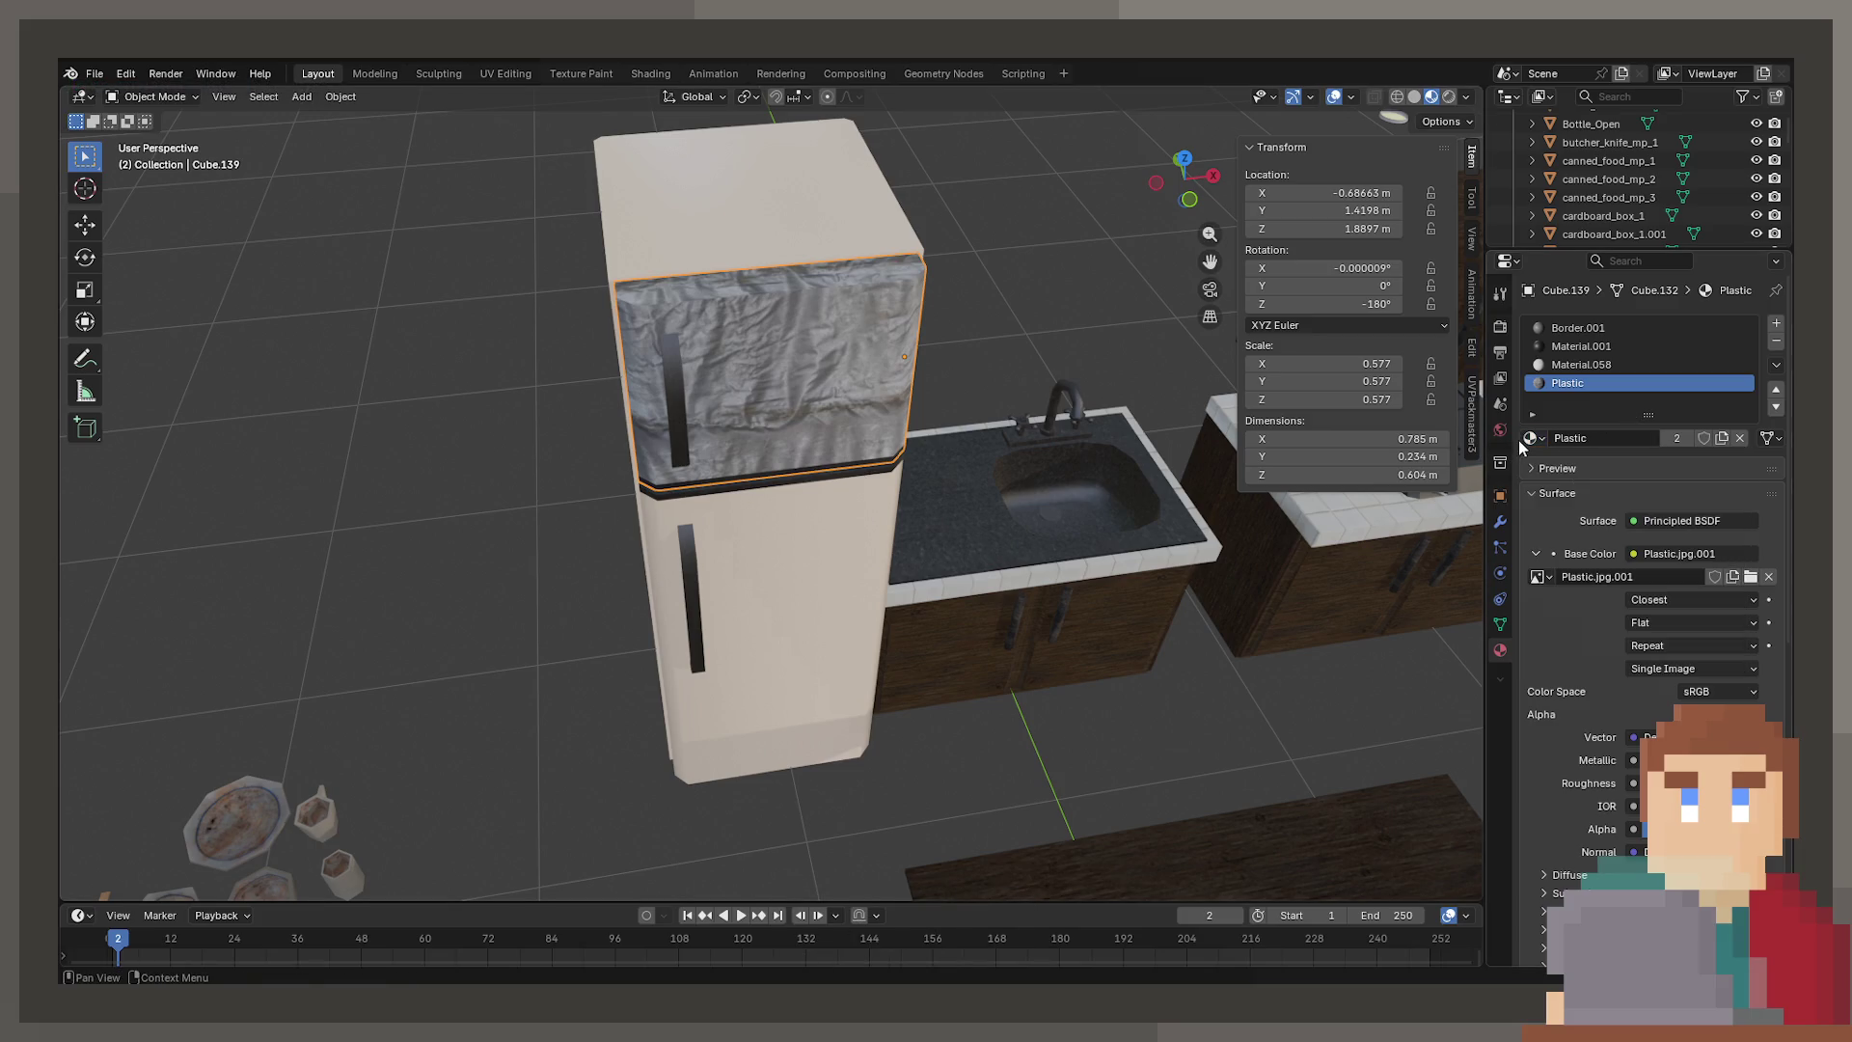
{"action": "left_click", "coordinate": [1547, 436]}
{"action": "scroll", "coordinate": [1563, 569], "scroll_direction": "down", "scroll_amount": 10}
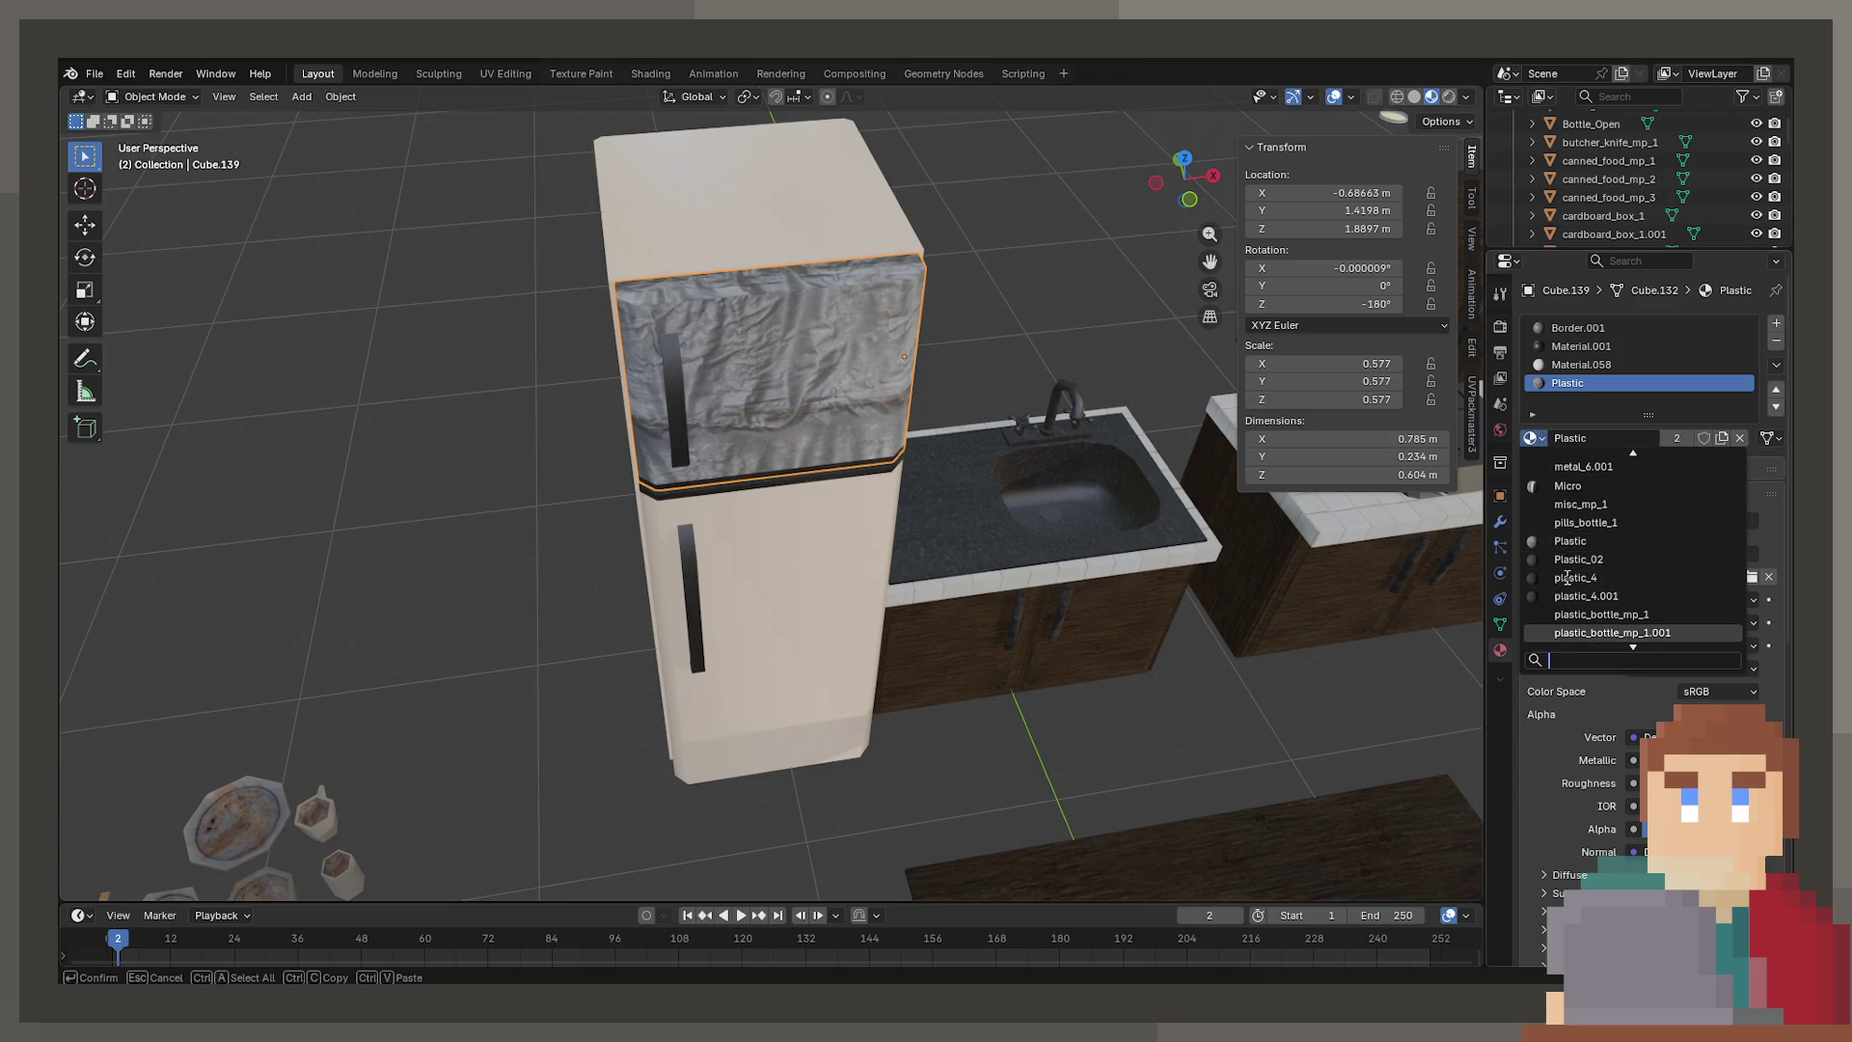
{"action": "scroll", "coordinate": [1563, 571], "scroll_direction": "up", "scroll_amount": 10}
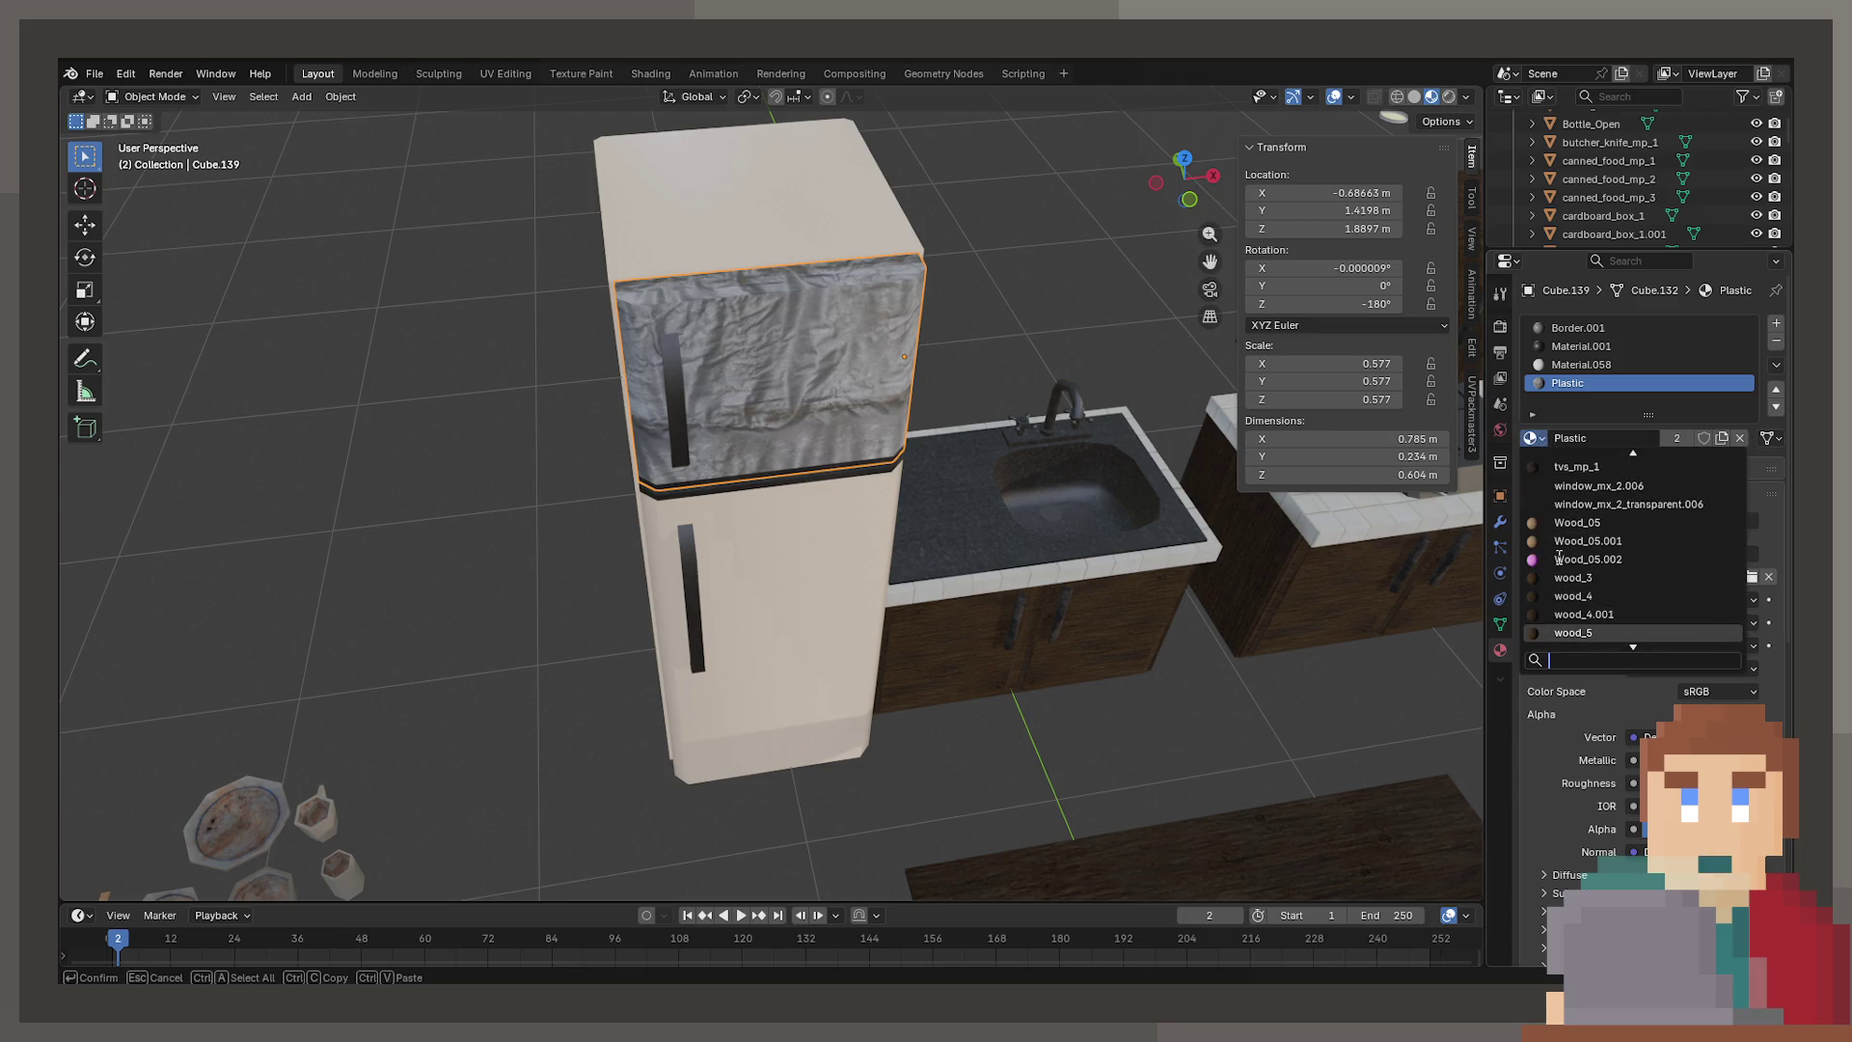
{"action": "scroll", "coordinate": [1564, 540], "scroll_direction": "up", "scroll_amount": 15}
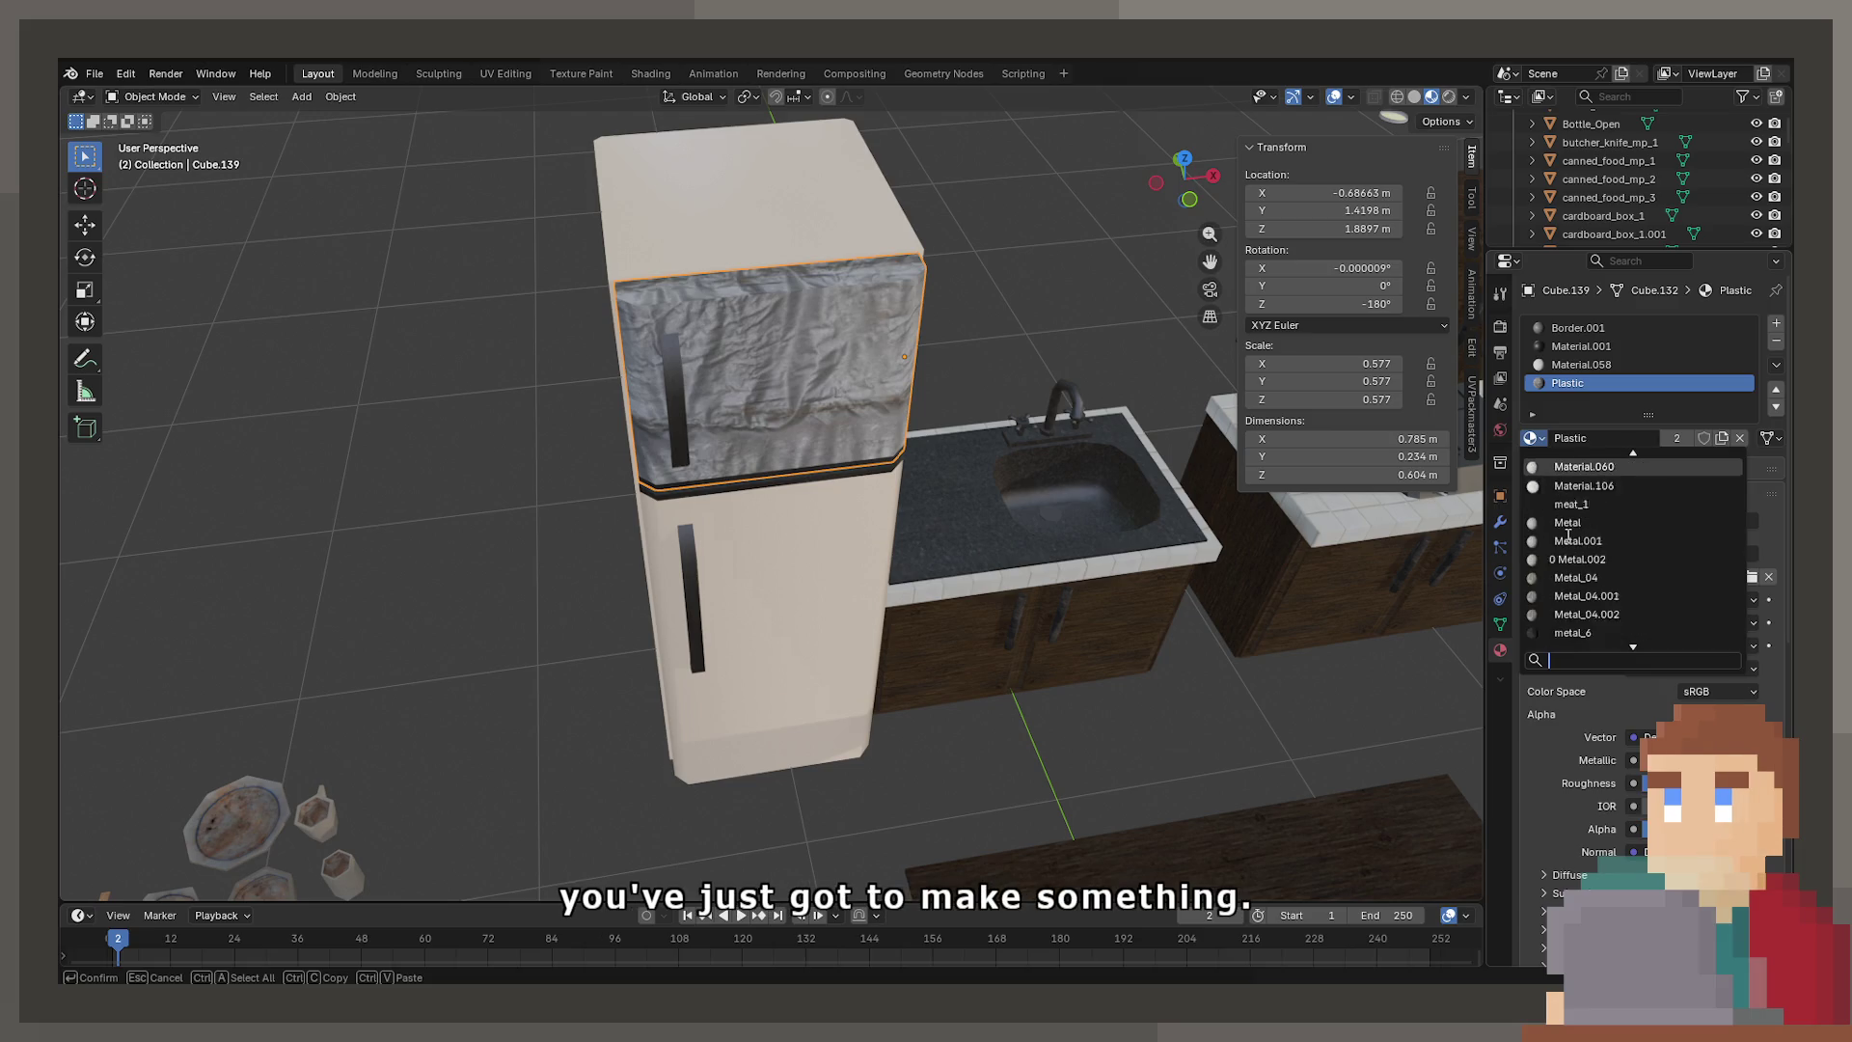
{"action": "scroll", "coordinate": [1582, 542], "scroll_direction": "up", "scroll_amount": 10}
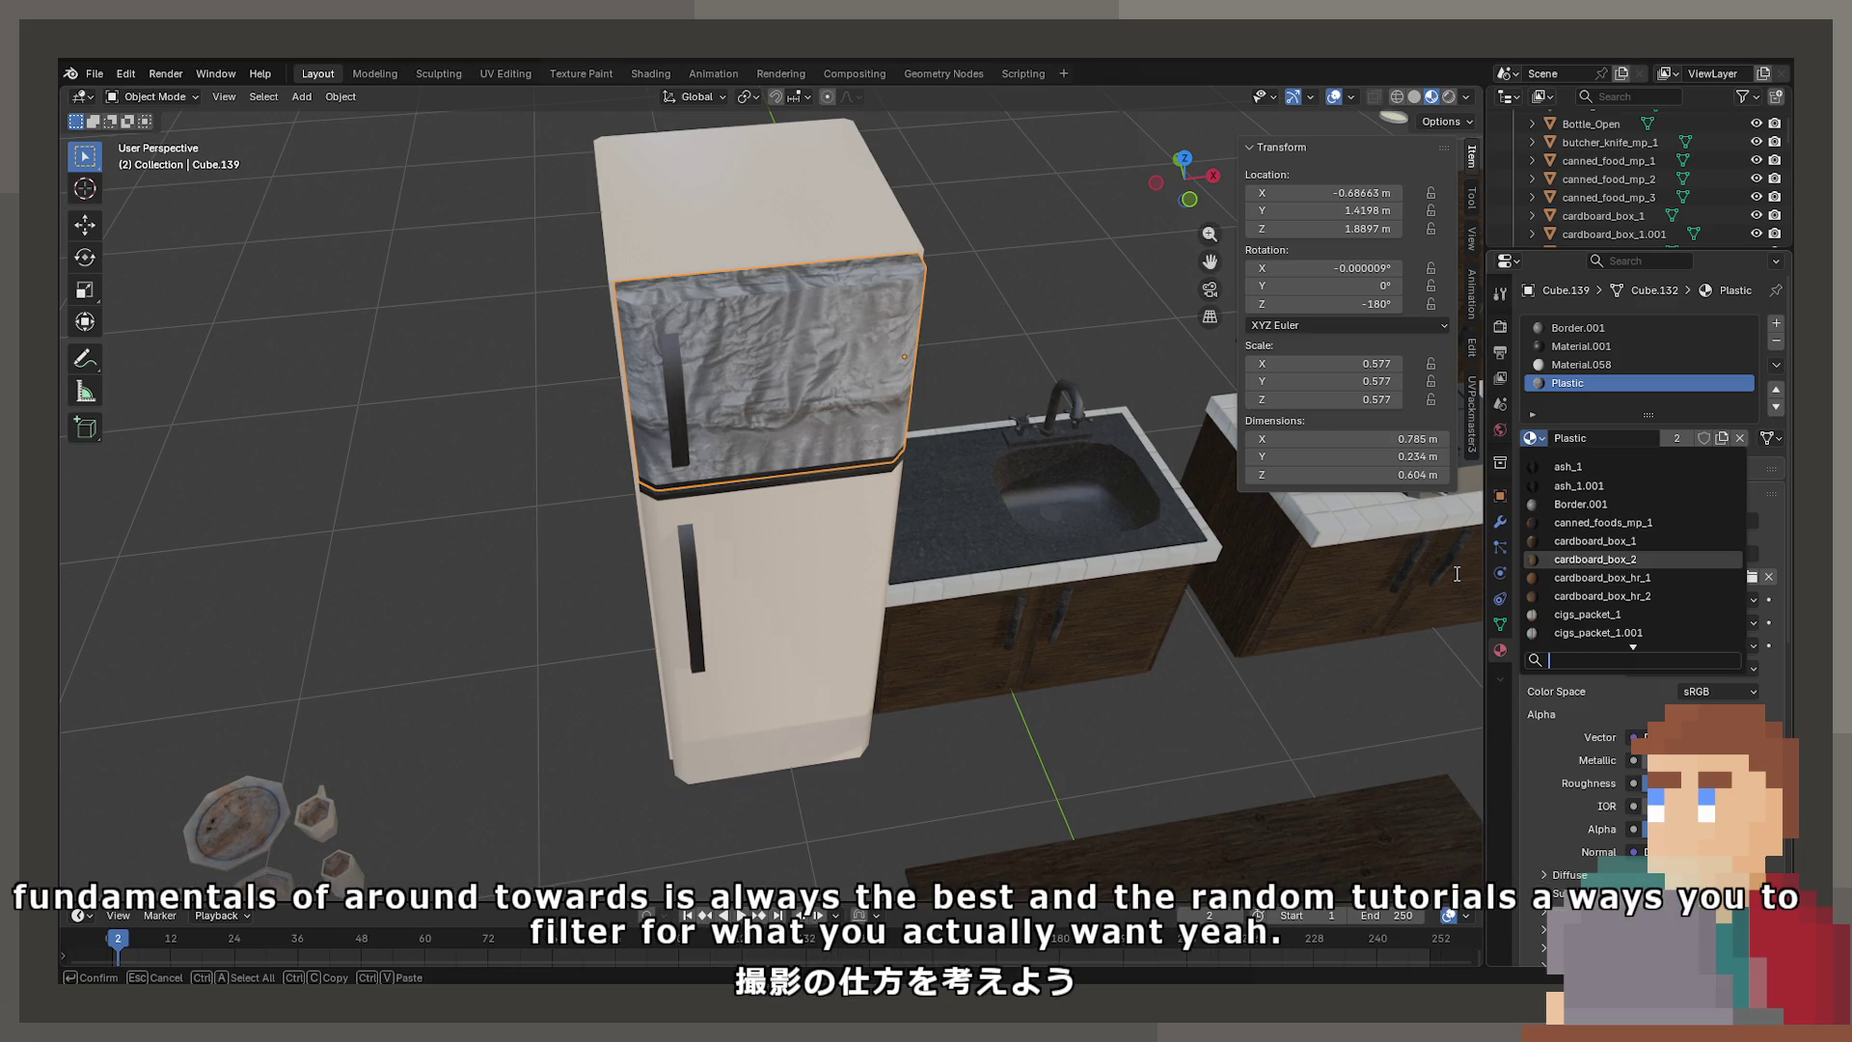
{"action": "scroll", "coordinate": [1539, 595], "scroll_direction": "up", "scroll_amount": 7}
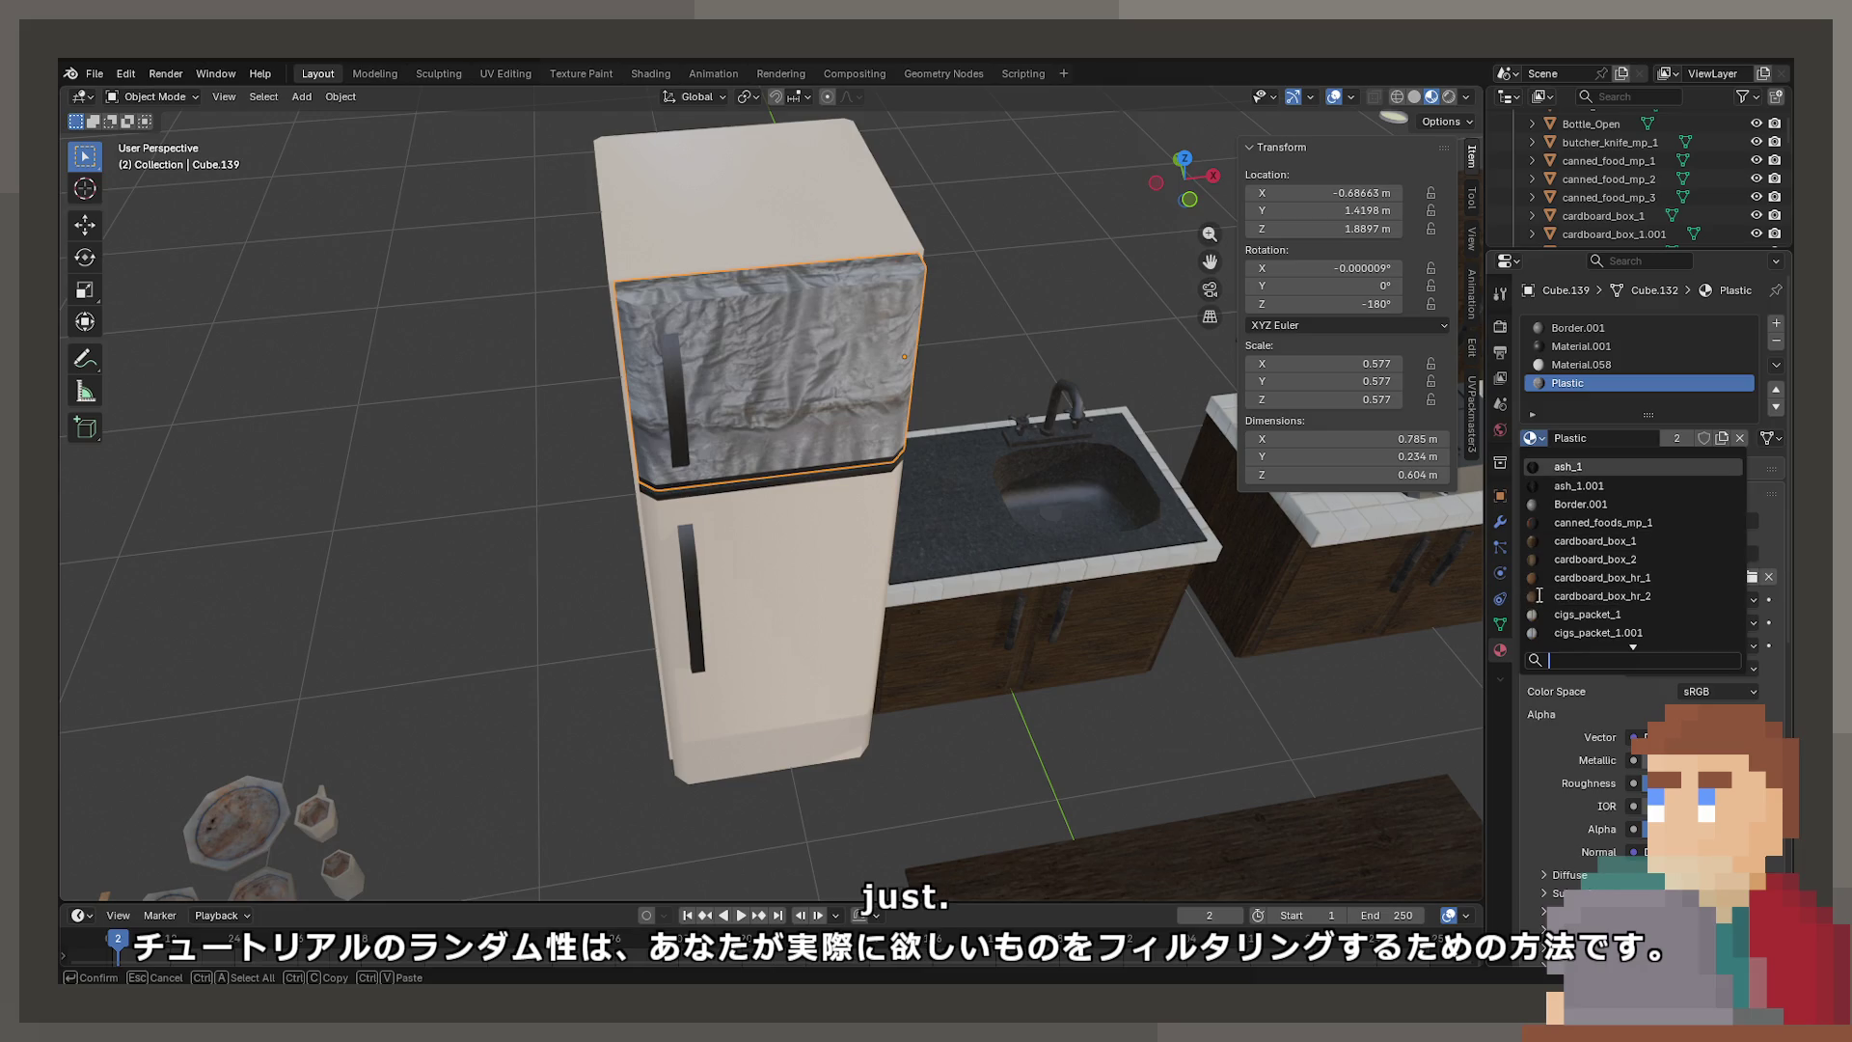
{"action": "scroll", "coordinate": [1539, 595], "scroll_direction": "down", "scroll_amount": 10}
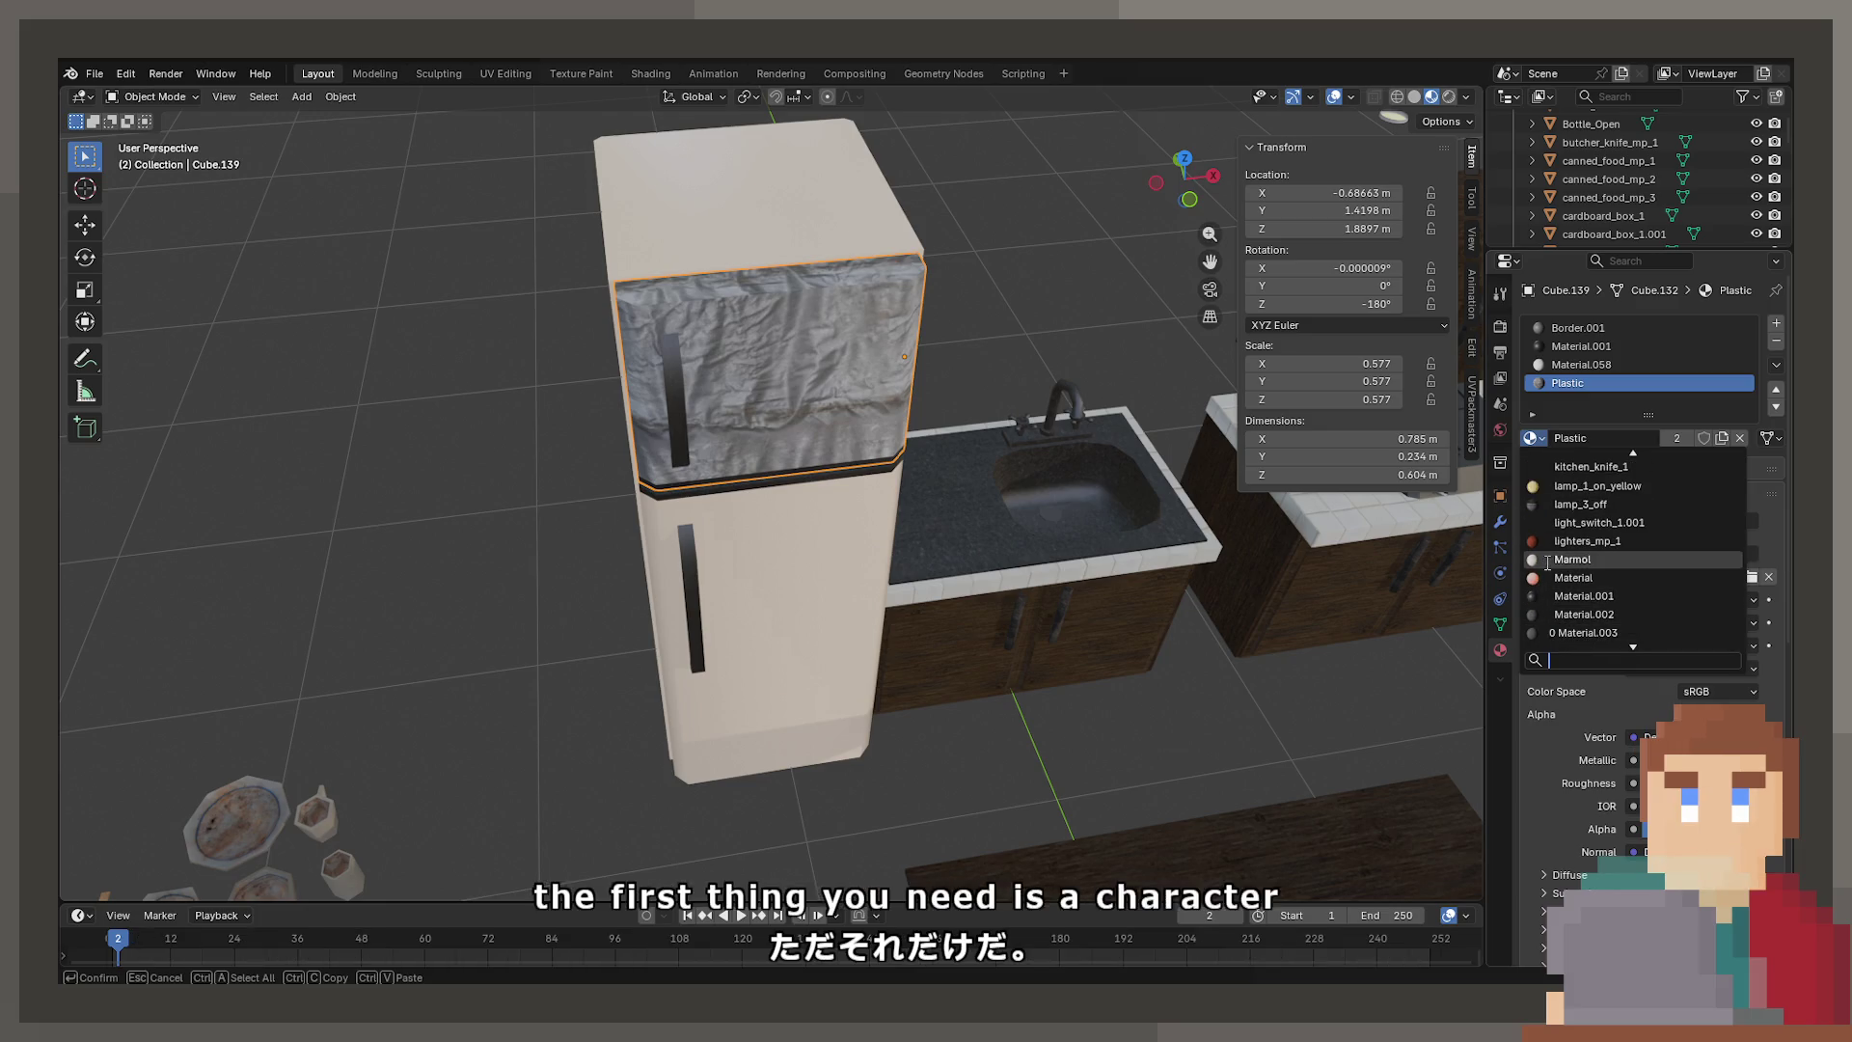
{"action": "scroll", "coordinate": [1547, 564], "scroll_direction": "down", "scroll_amount": 8}
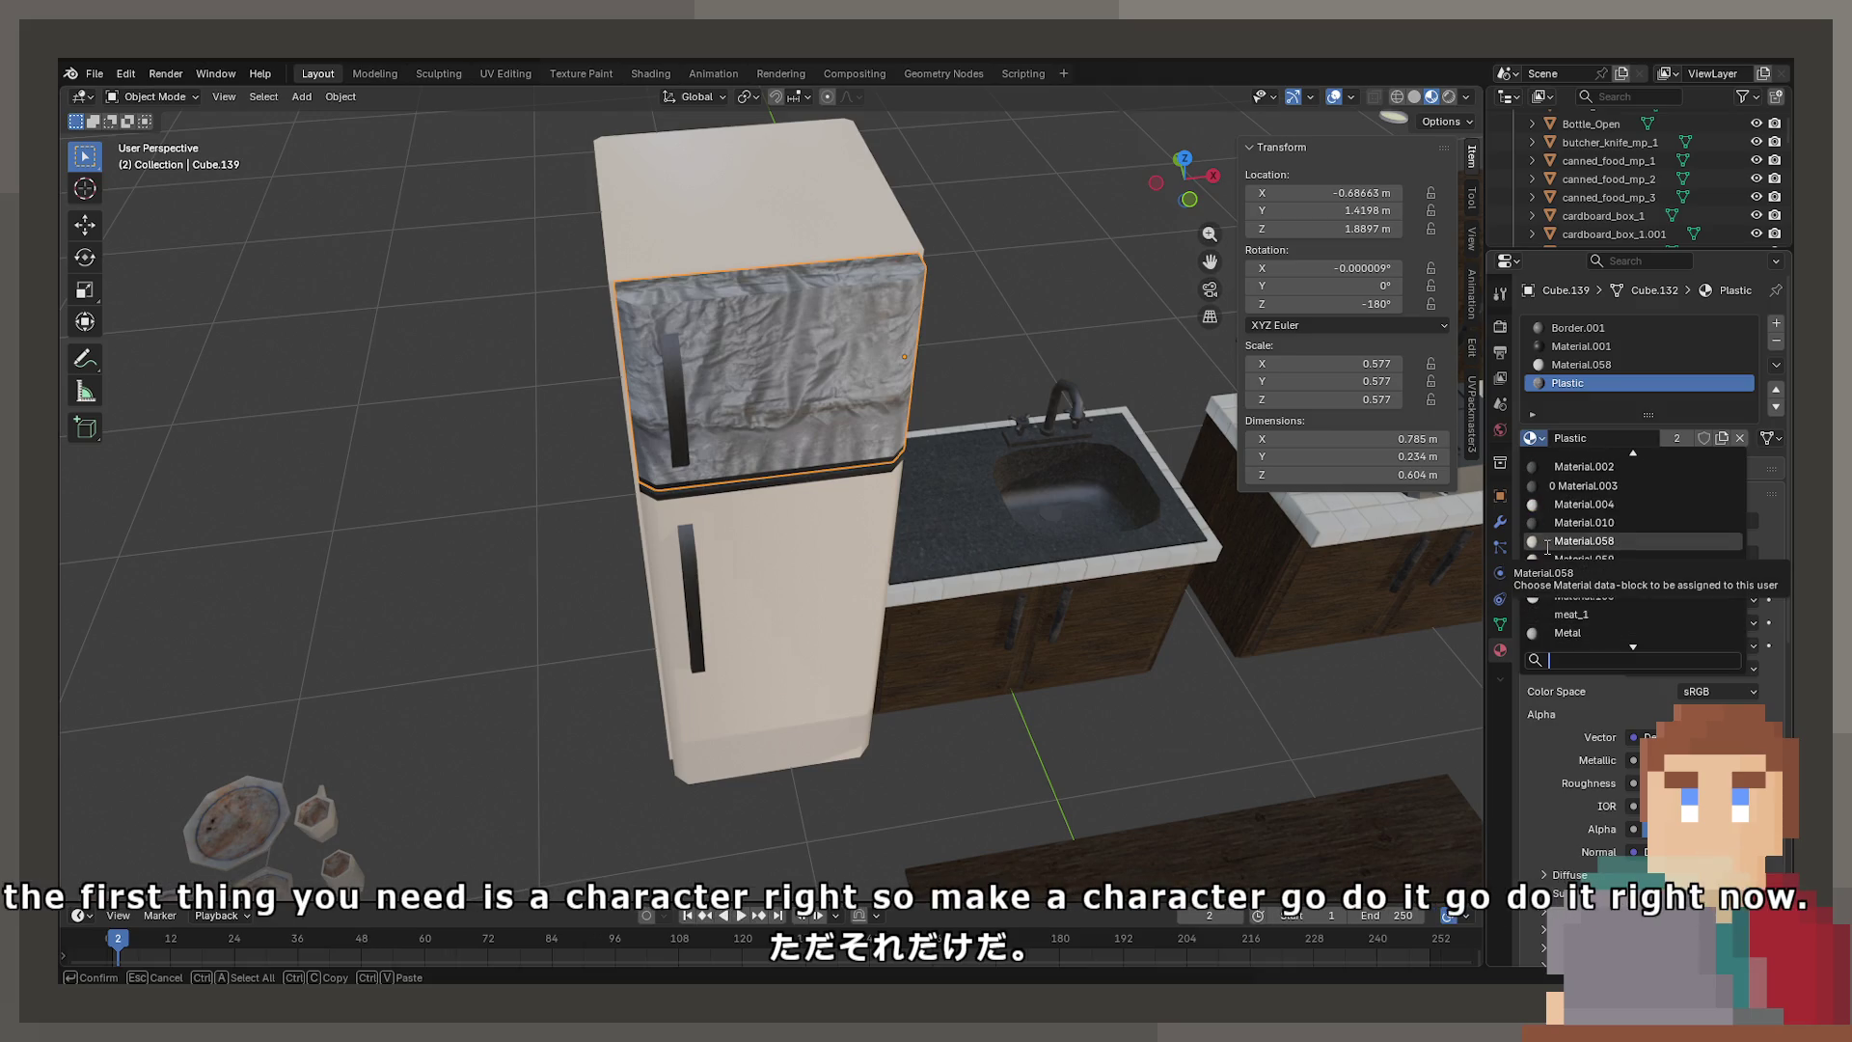
{"action": "left_click", "coordinate": [1582, 558]}
{"action": "mouse_move", "coordinate": [672, 635]}
{"action": "middle_mouse_down"}
{"action": "mouse_move", "coordinate": [673, 592]}
{"action": "mouse_move", "coordinate": [810, 525]}
{"action": "mouse_move", "coordinate": [883, 460]}
{"action": "middle_mouse_up"}
{"action": "scroll", "coordinate": [672, 592], "scroll_direction": "down", "scroll_amount": 5}
Save ProjectNisekisha.blend, then select the ceiling lamp in the kitchen
{"action": "key", "text": "ctrl+s"}
{"action": "scroll", "coordinate": [866, 466], "scroll_direction": "up", "scroll_amount": 5}
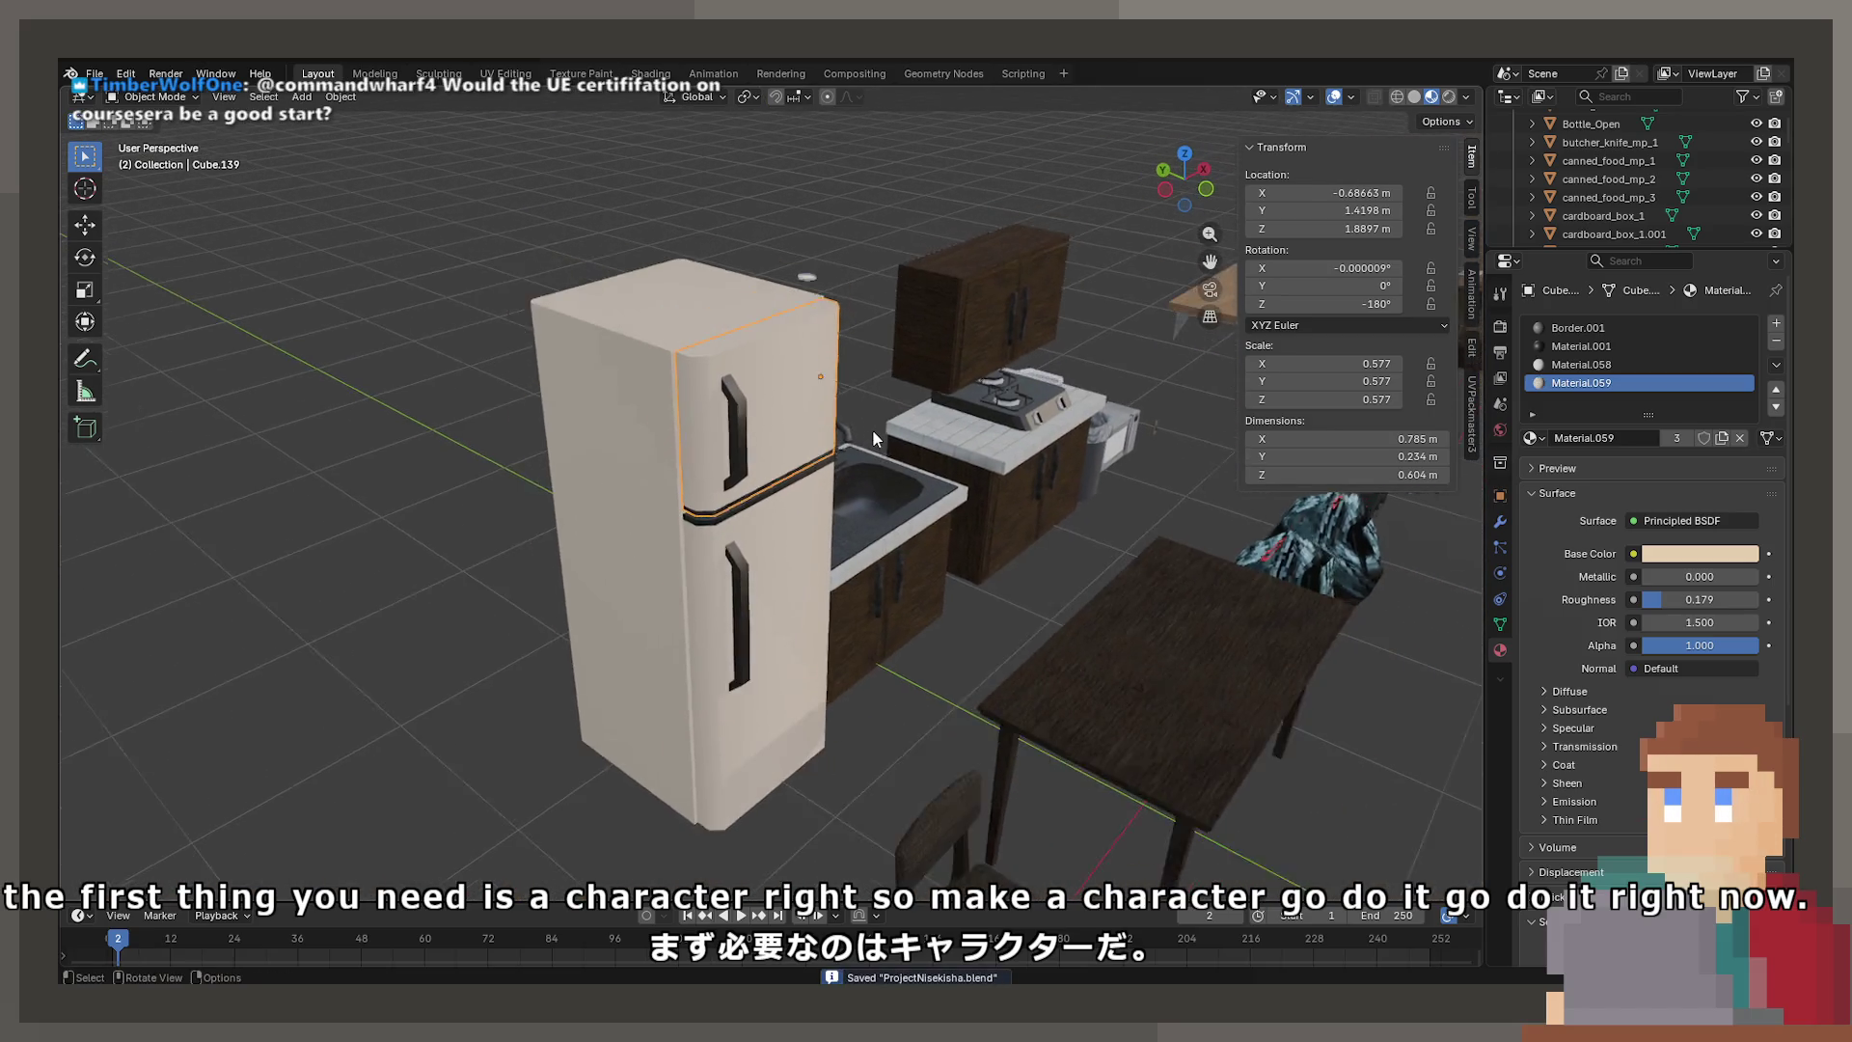
{"action": "scroll", "coordinate": [872, 430], "scroll_direction": "down", "scroll_amount": 2}
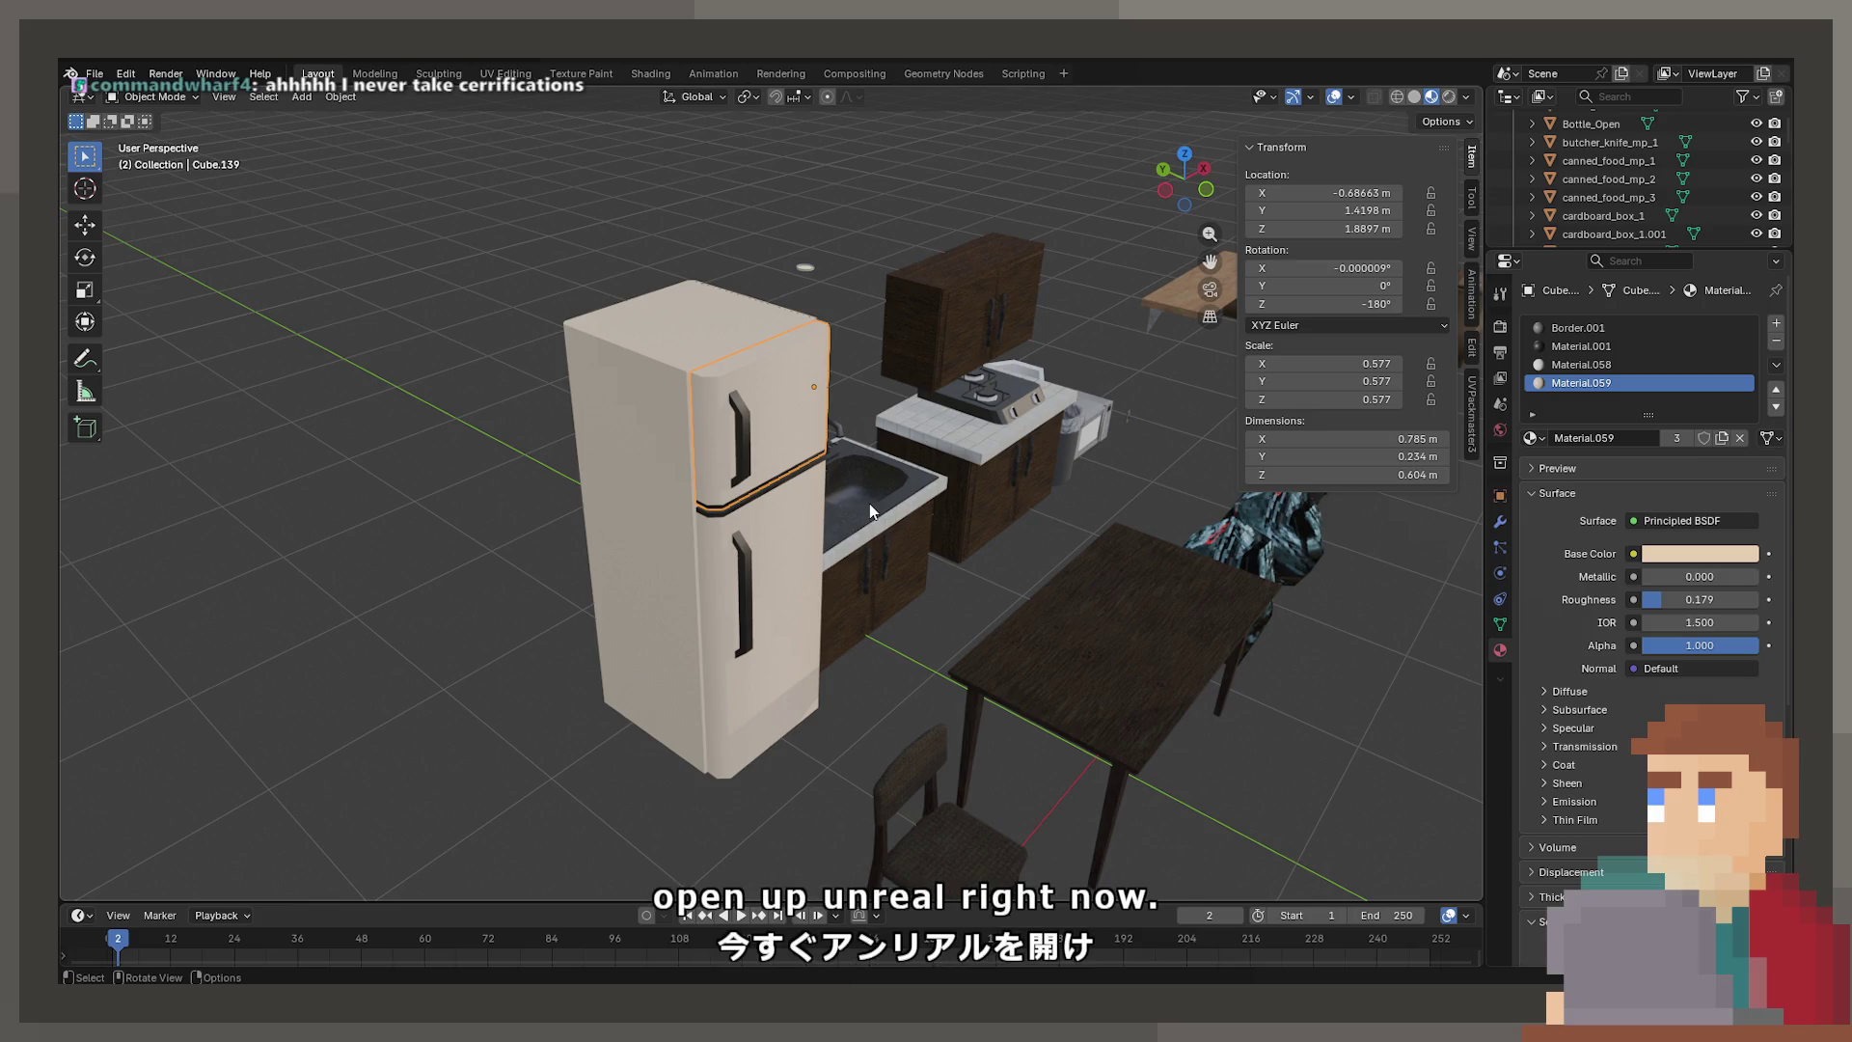
{"action": "mouse_move", "coordinate": [845, 497]}
{"action": "middle_mouse_down"}
{"action": "mouse_move", "coordinate": [925, 525]}
{"action": "mouse_move", "coordinate": [858, 507]}
{"action": "middle_mouse_up"}
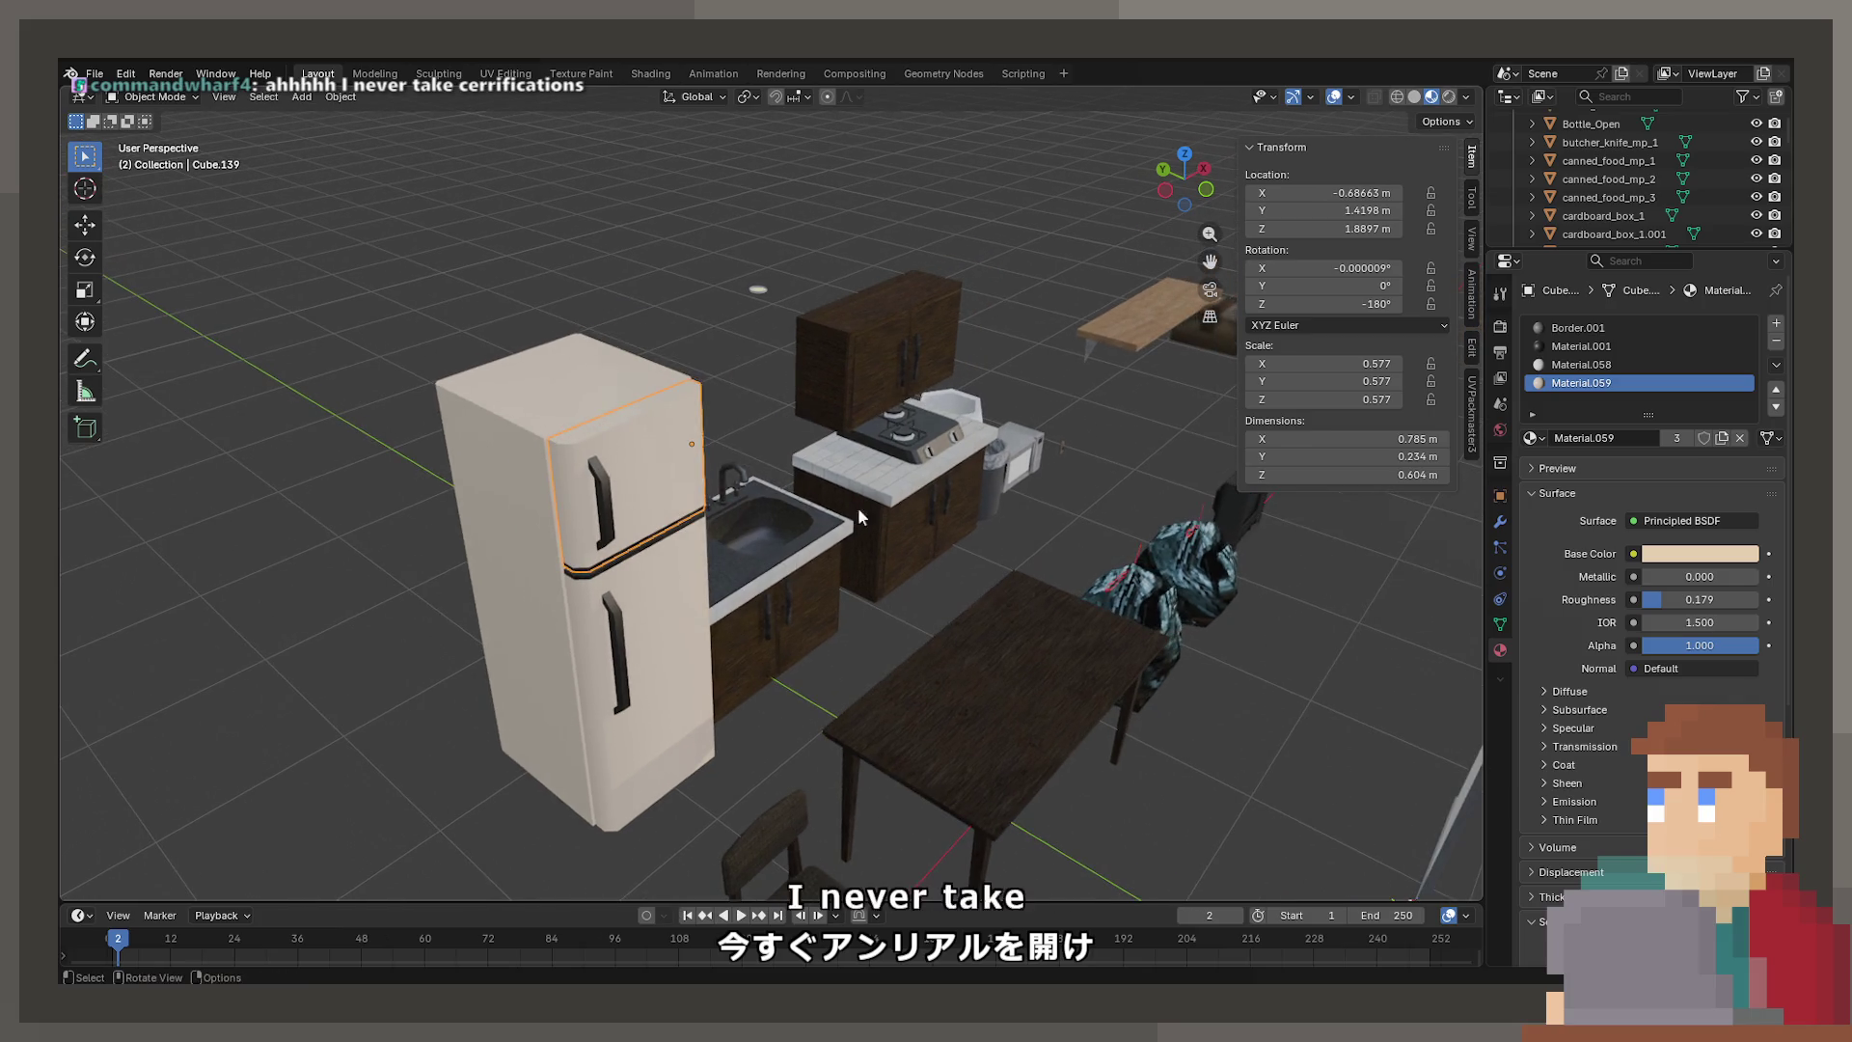
{"action": "left_click", "coordinate": [755, 299]}
From top view, roughly move the ceiling lamp to a new spot
{"action": "key", "text": "KP_7"}
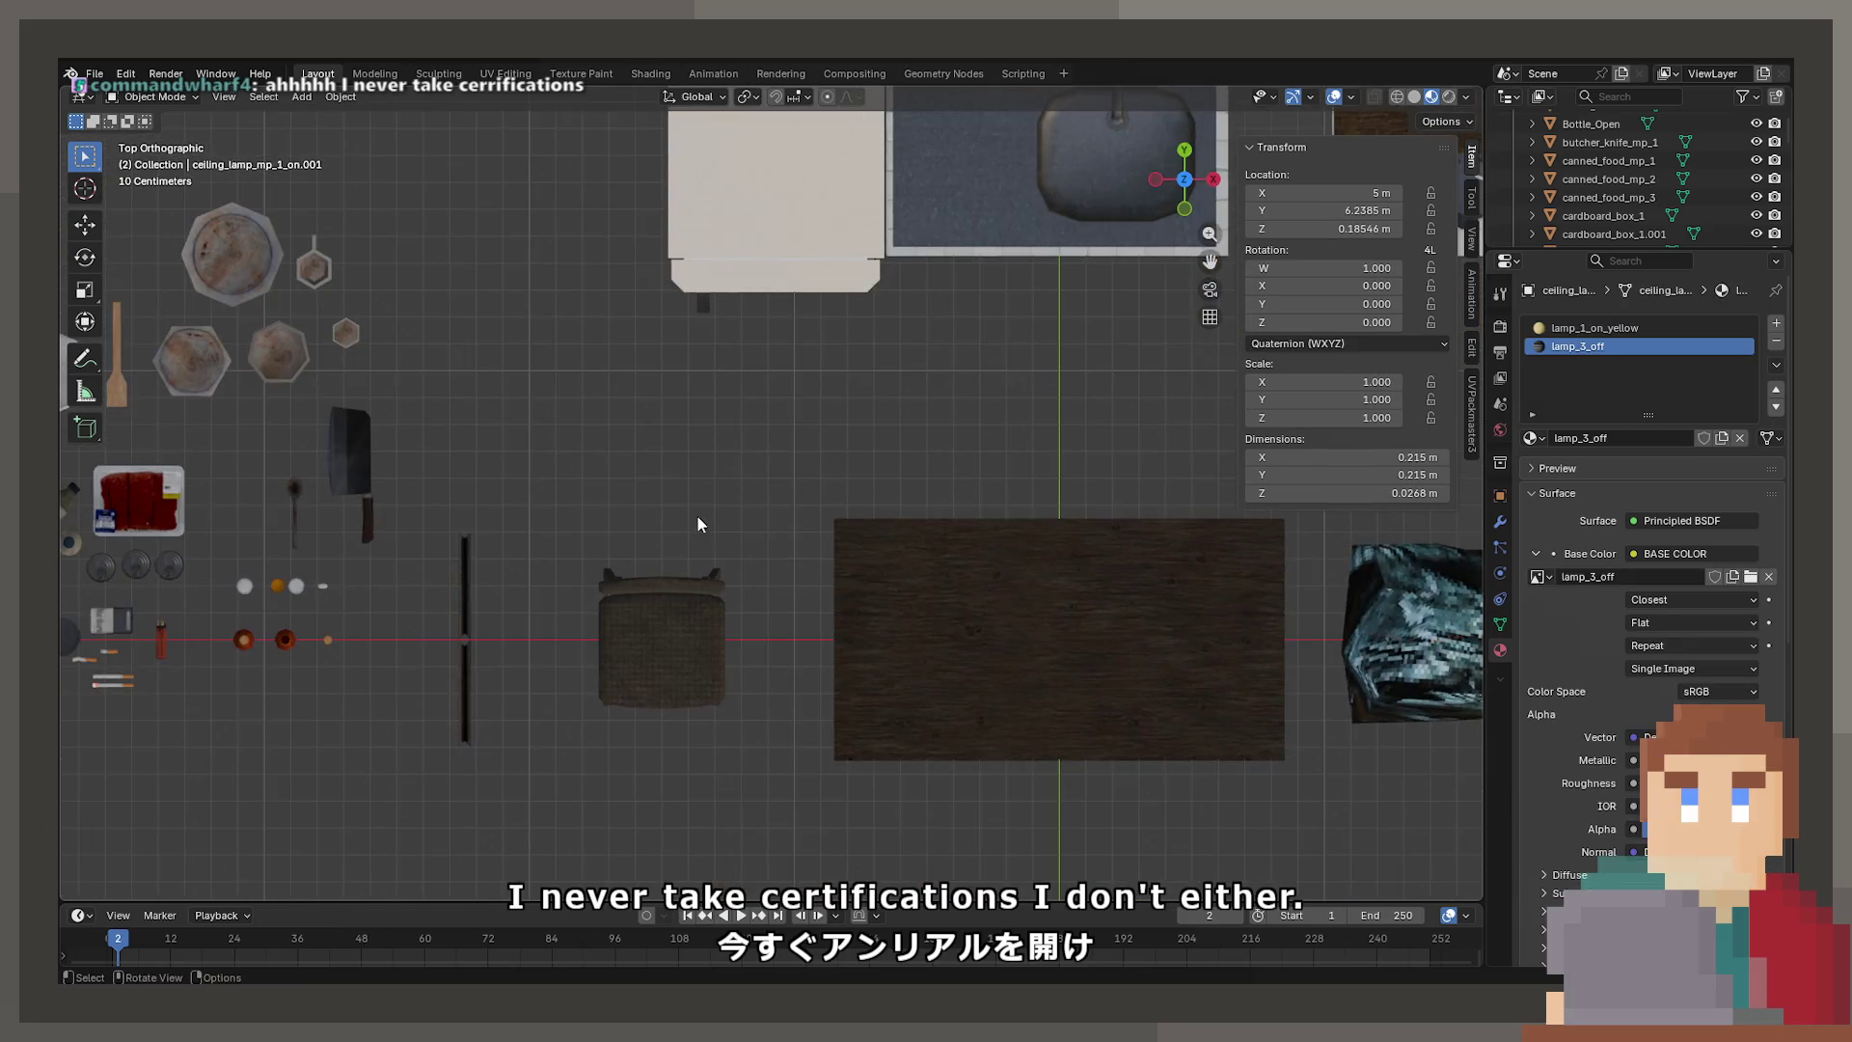
{"action": "scroll", "coordinate": [992, 488], "scroll_direction": "down", "scroll_amount": 8}
{"action": "key", "text": "g"}
{"action": "left_click", "coordinate": [681, 679]}
{"action": "scroll", "coordinate": [690, 675], "scroll_direction": "up", "scroll_amount": 6}
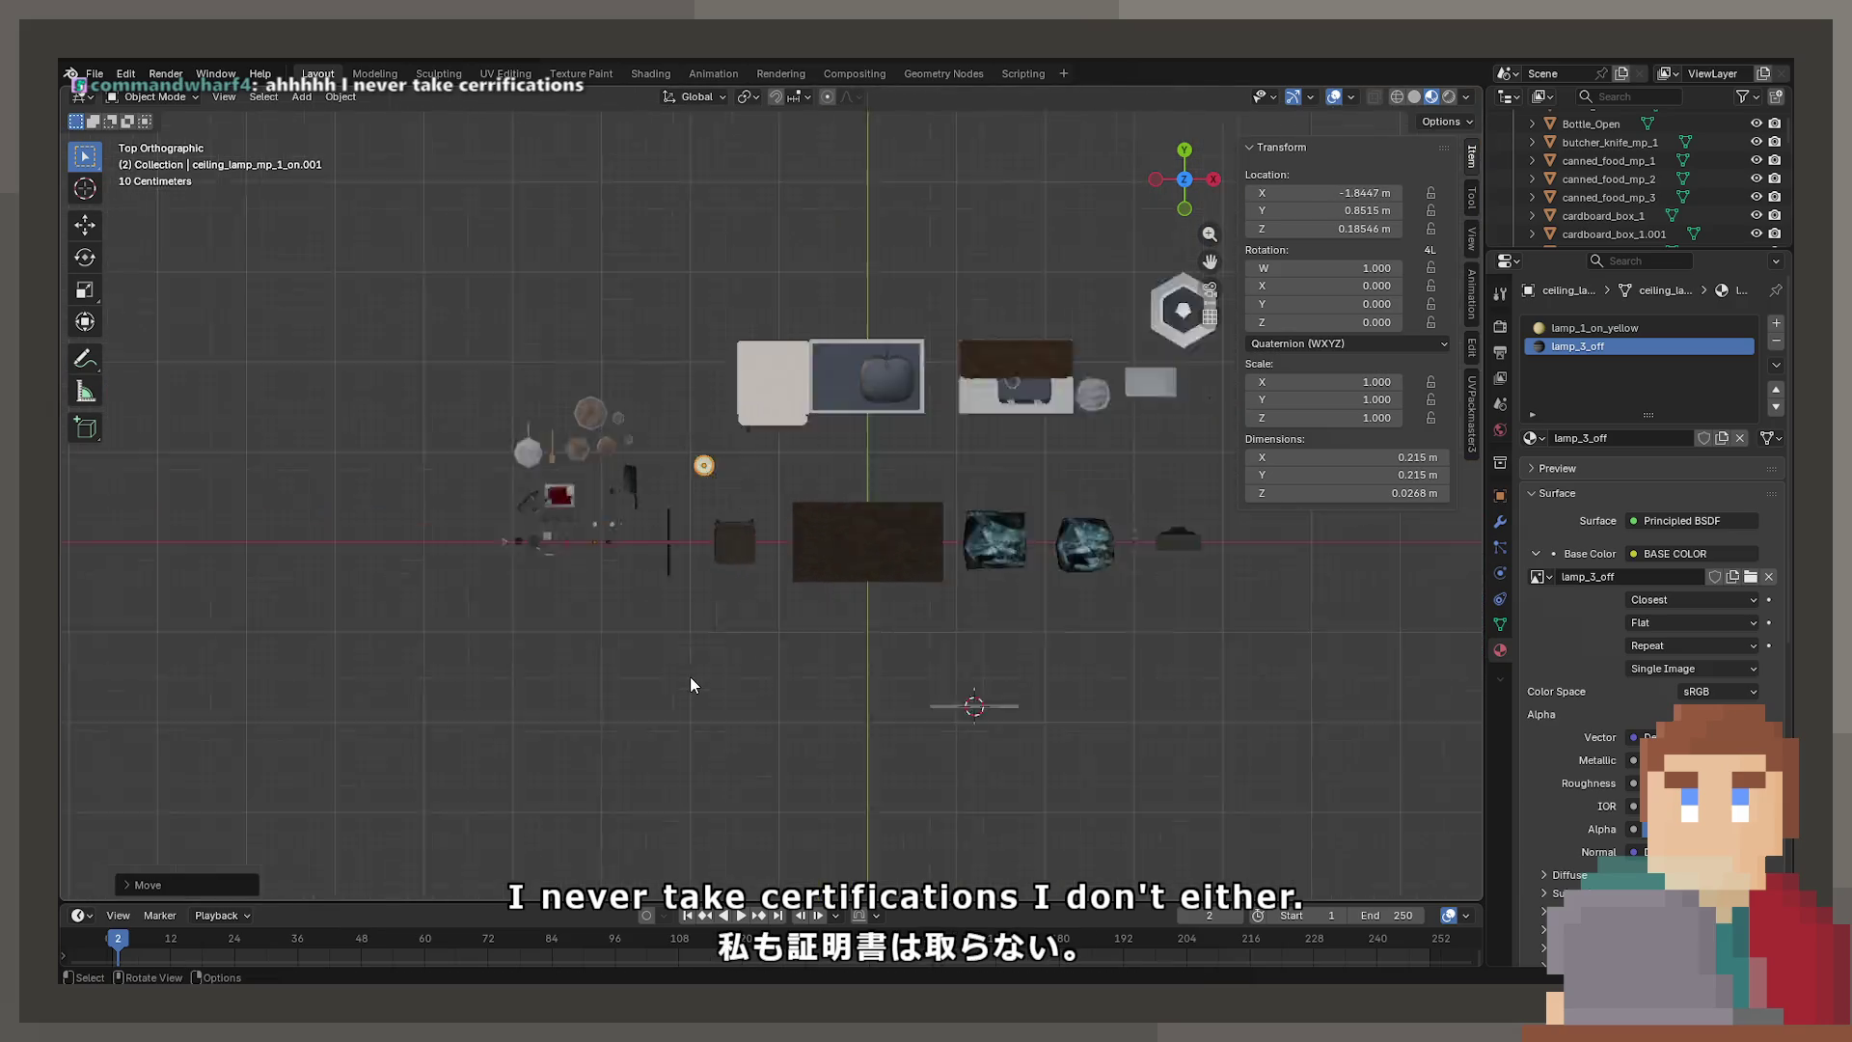
{"action": "scroll", "coordinate": [1040, 728], "scroll_direction": "up", "scroll_amount": 5}
{"action": "key", "text": "g"}
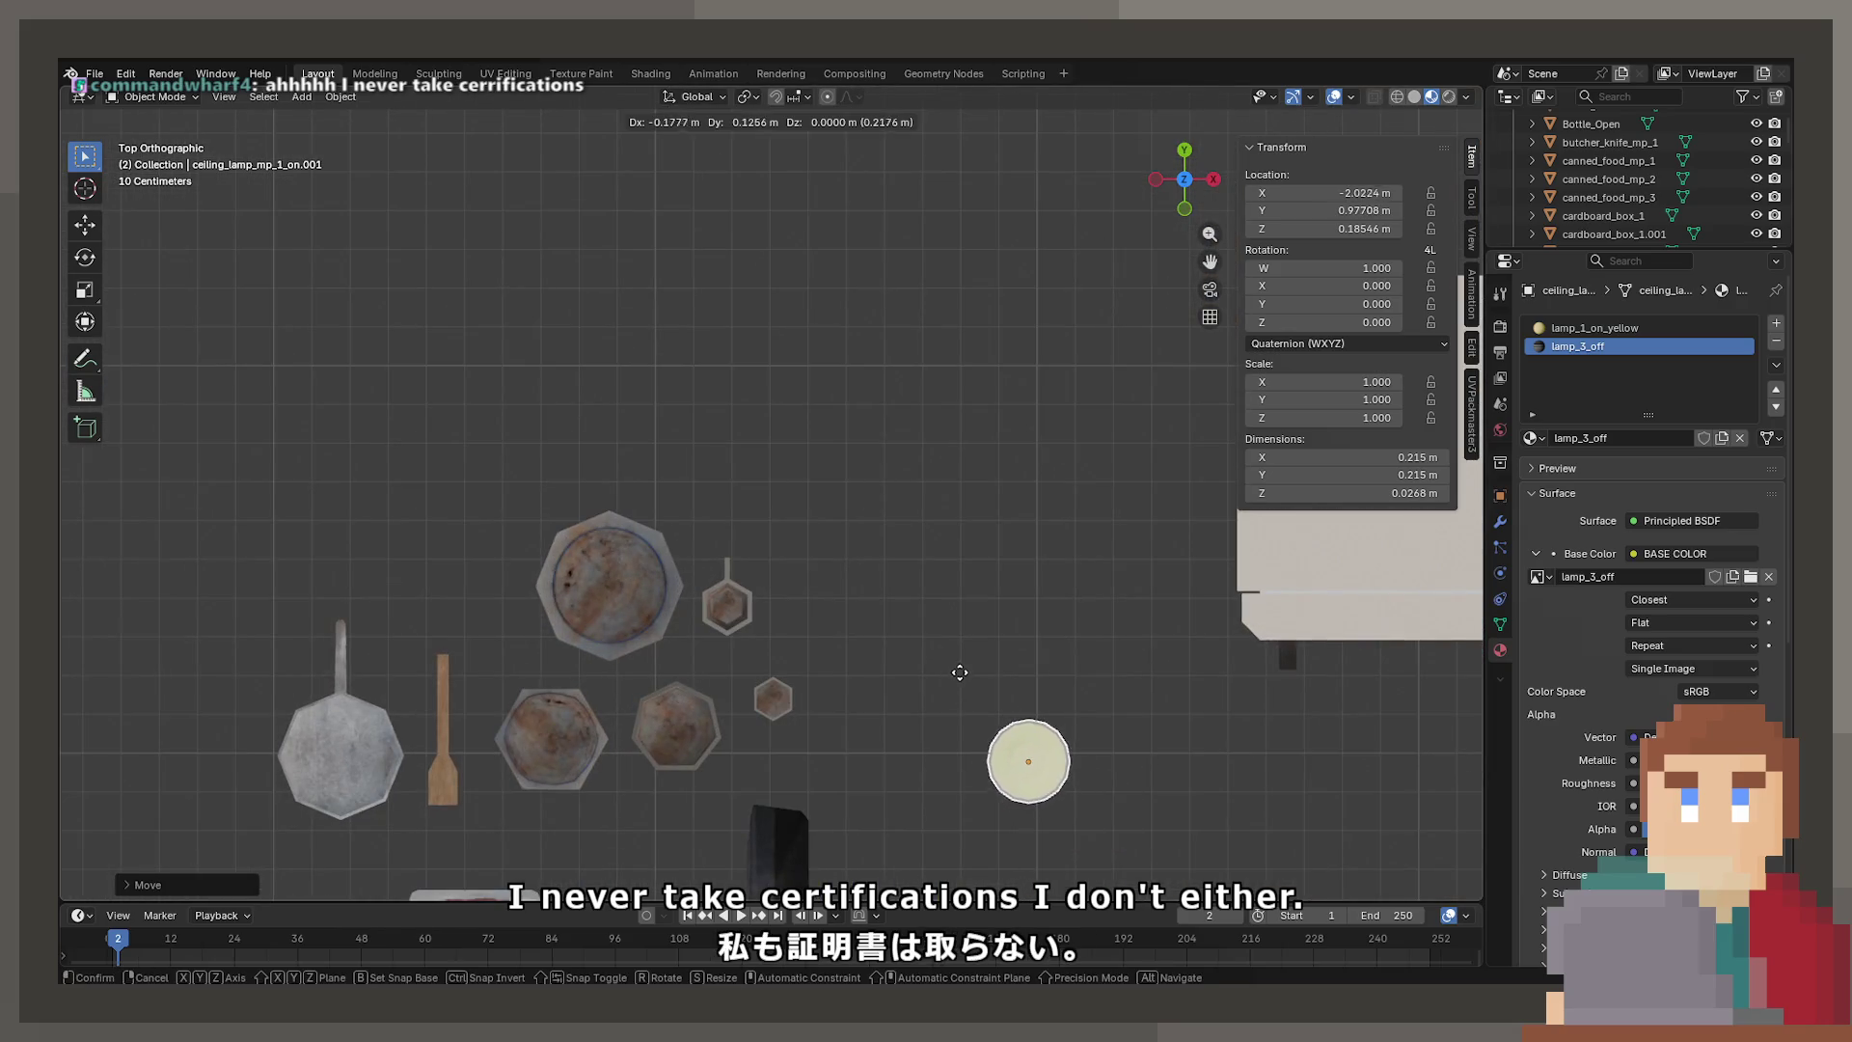
{"action": "left_click", "coordinate": [968, 663]}
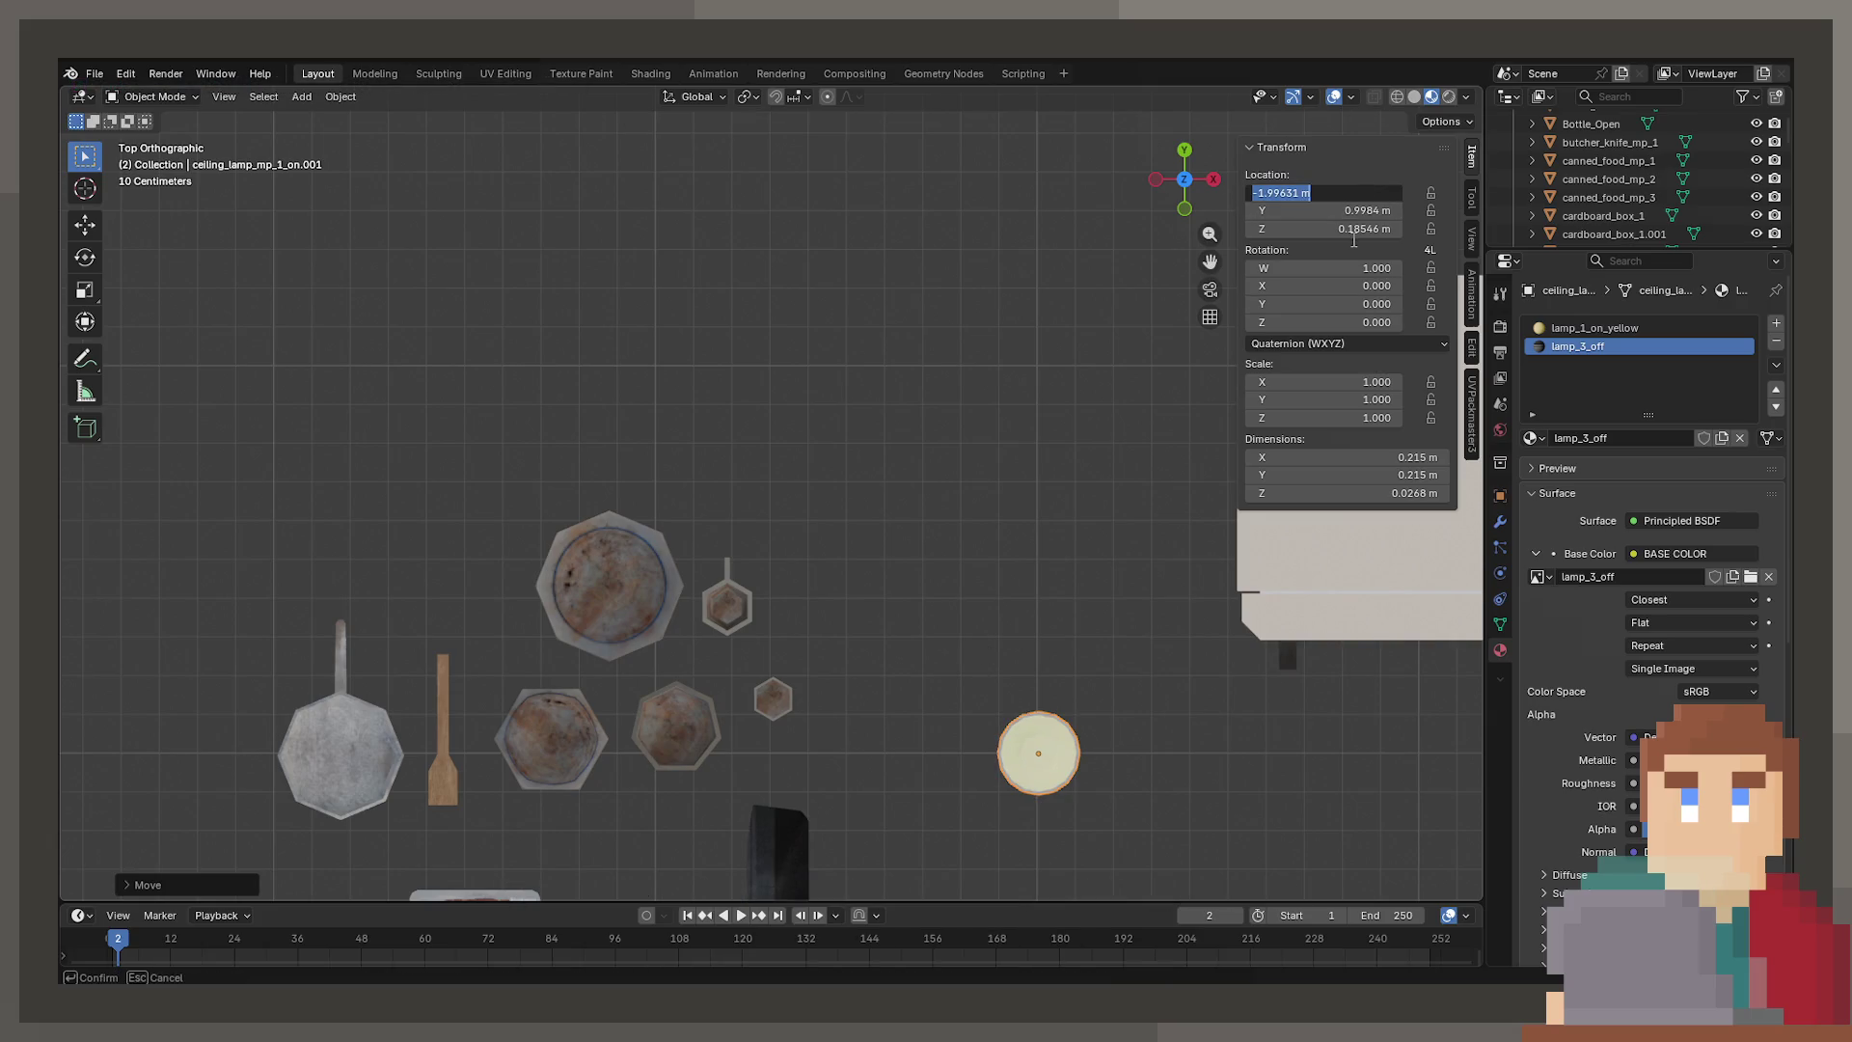
Set the ceiling lamp's location to X -2 m, Y 1 m, Z 0 m
{"action": "type", "text": "-2"}
{"action": "key", "text": "Return"}
{"action": "left_click", "coordinate": [1351, 210]}
{"action": "type", "text": "1"}
{"action": "key", "text": "Tab"}
{"action": "type", "text": "0"}
{"action": "key", "text": "Return"}
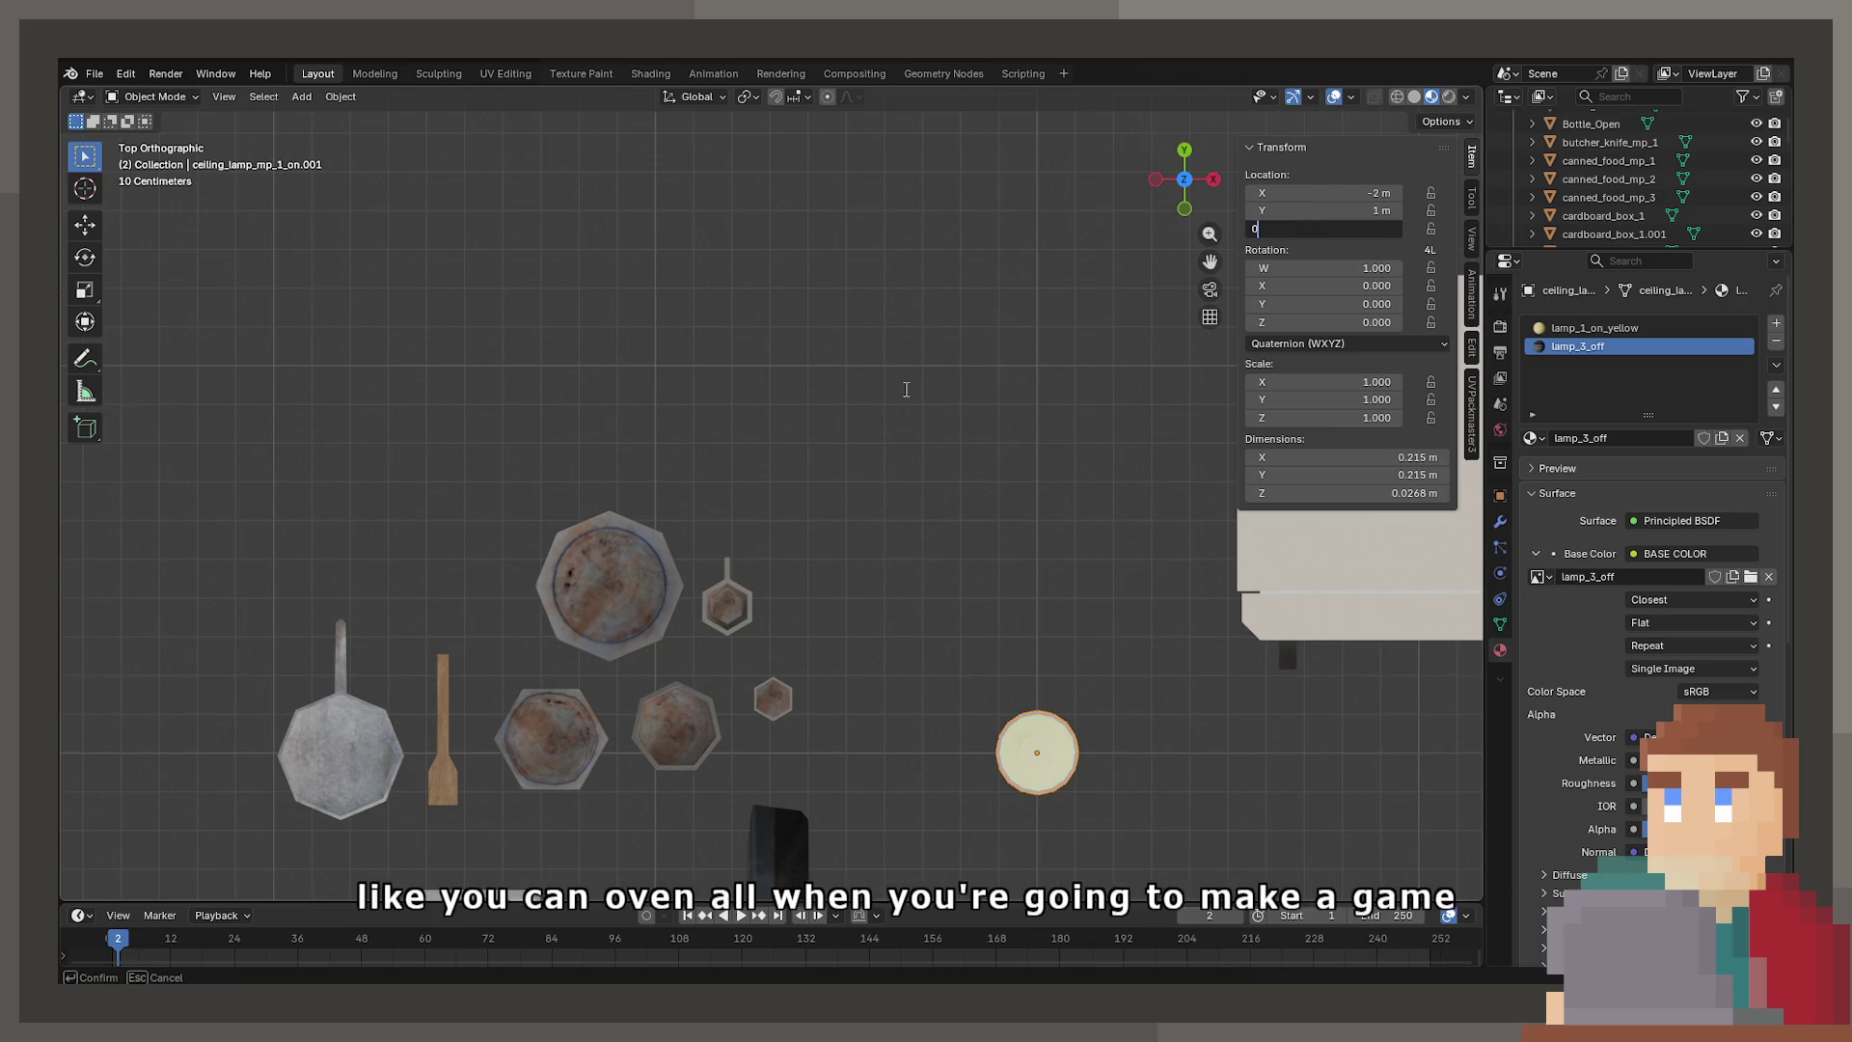
{"action": "mouse_move", "coordinate": [920, 539]}
{"action": "middle_mouse_down"}
{"action": "mouse_move", "coordinate": [940, 588]}
{"action": "mouse_move", "coordinate": [835, 321]}
{"action": "mouse_move", "coordinate": [785, 607]}
{"action": "mouse_move", "coordinate": [772, 520]}
{"action": "mouse_move", "coordinate": [719, 475]}
{"action": "mouse_move", "coordinate": [729, 403]}
{"action": "middle_mouse_up"}
{"action": "scroll", "coordinate": [729, 403], "scroll_direction": "up", "scroll_amount": 5}
In Edit Mode, raise all of the lamp's geometry slightly along Z
{"action": "key", "text": "Tab"}
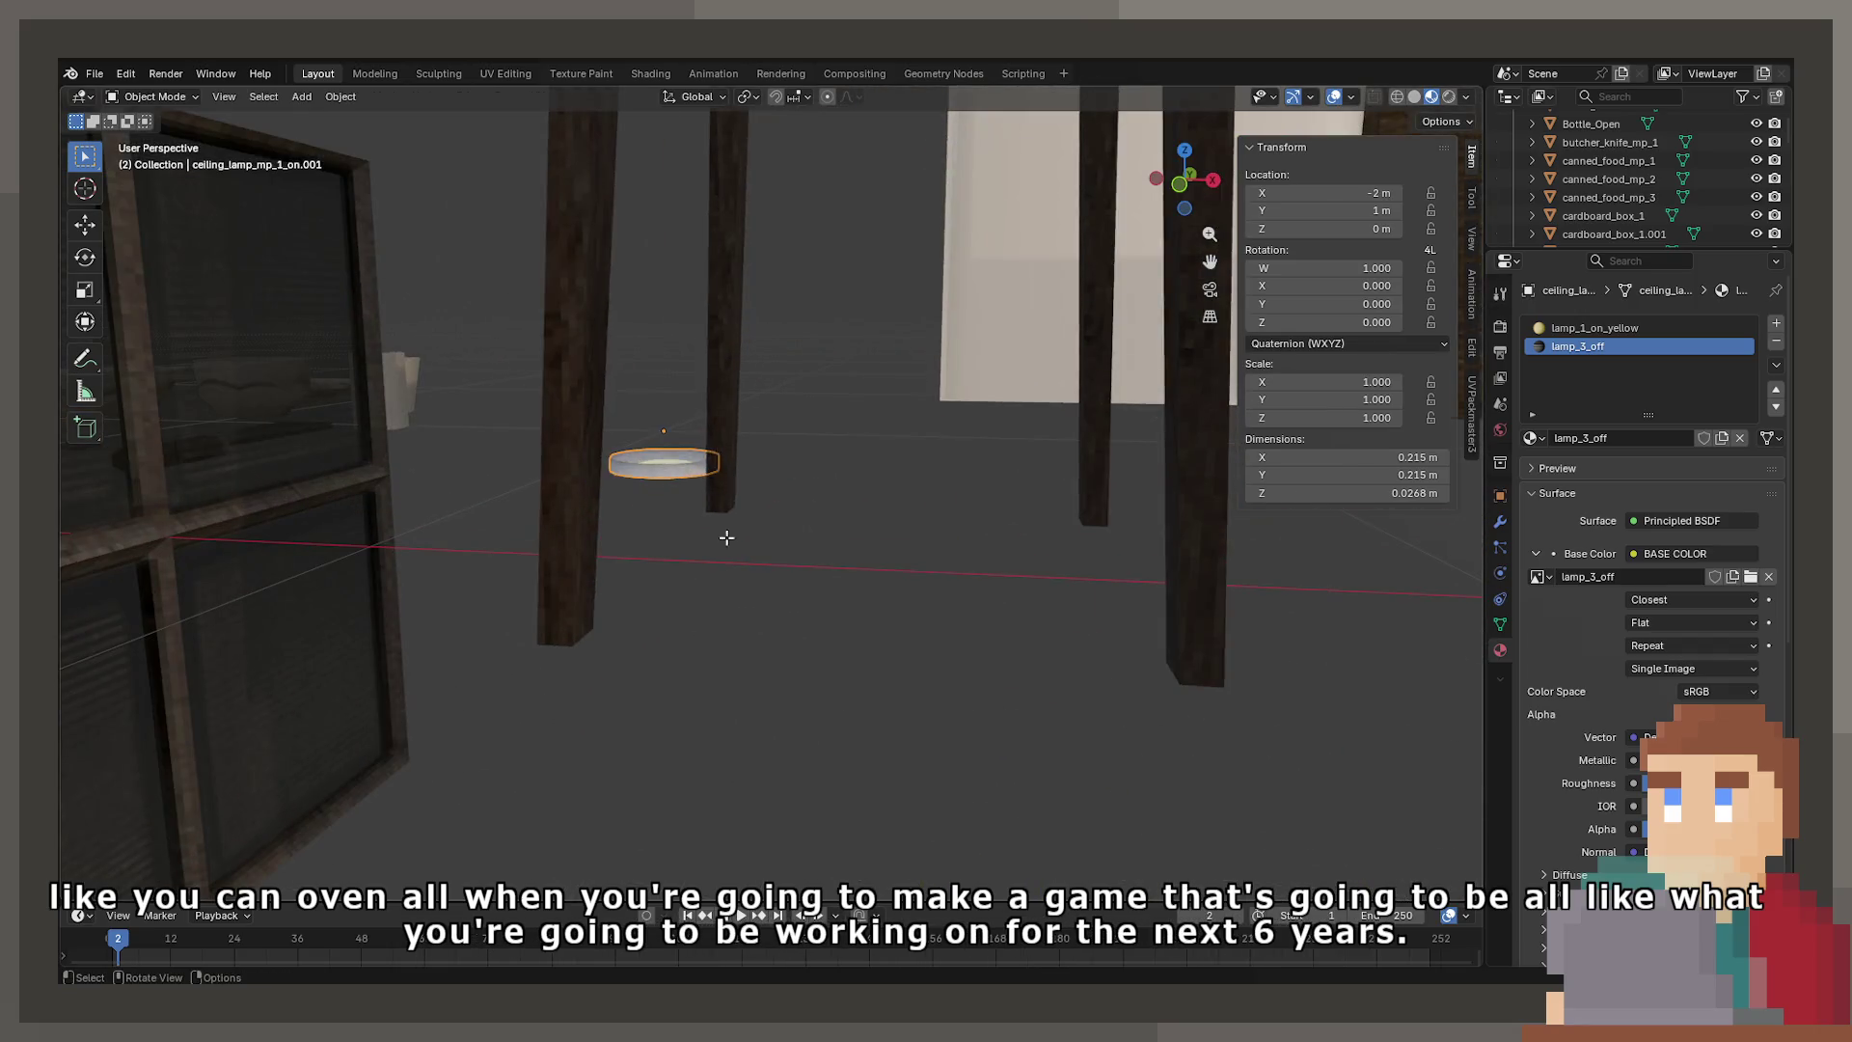
{"action": "key", "text": "KP_1"}
{"action": "scroll", "coordinate": [719, 637], "scroll_direction": "up", "scroll_amount": 3}
{"action": "key", "text": "z"}
{"action": "left_click", "coordinate": [526, 621]}
{"action": "key", "text": "a"}
{"action": "key", "text": "g"}
{"action": "key", "text": "z"}
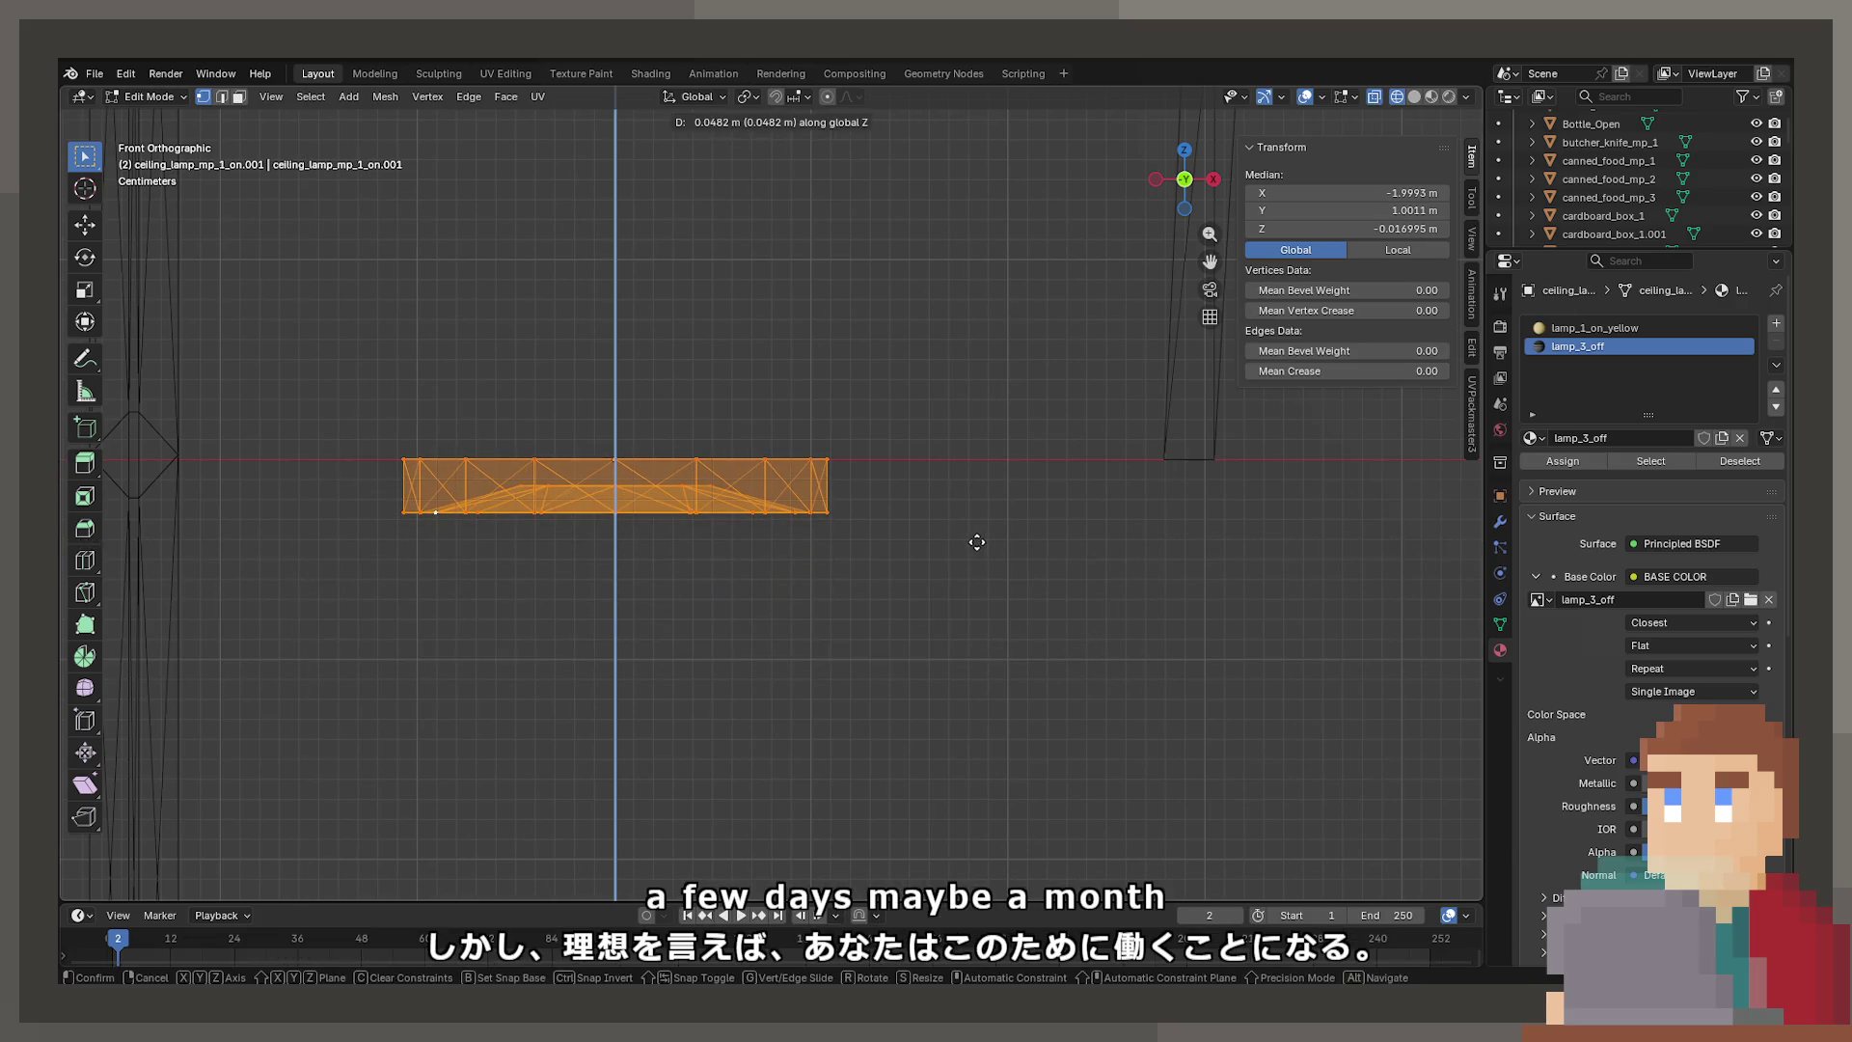
{"action": "left_click", "coordinate": [977, 542]}
{"action": "key", "text": "Tab"}
Switch back to material preview shading and save the project
{"action": "mouse_move", "coordinate": [942, 530]}
{"action": "middle_mouse_down"}
{"action": "mouse_move", "coordinate": [797, 494]}
{"action": "mouse_move", "coordinate": [795, 521]}
{"action": "mouse_move", "coordinate": [758, 492]}
{"action": "mouse_move", "coordinate": [767, 577]}
{"action": "mouse_move", "coordinate": [999, 548]}
{"action": "mouse_move", "coordinate": [772, 454]}
{"action": "mouse_move", "coordinate": [789, 542]}
{"action": "mouse_move", "coordinate": [728, 455]}
{"action": "mouse_move", "coordinate": [904, 449]}
{"action": "mouse_move", "coordinate": [810, 446]}
{"action": "middle_mouse_up"}
{"action": "key", "text": "z"}
{"action": "left_click", "coordinate": [801, 525]}
{"action": "scroll", "coordinate": [758, 496], "scroll_direction": "up", "scroll_amount": 3}
{"action": "scroll", "coordinate": [758, 501], "scroll_direction": "down", "scroll_amount": 8}
{"action": "key", "text": "ctrl+s"}
{"action": "scroll", "coordinate": [762, 594], "scroll_direction": "down", "scroll_amount": 5}
Select both fridge doors and choose a pivot point for rotating them
{"action": "left_click", "coordinate": [772, 455]}
{"action": "scroll", "coordinate": [789, 542], "scroll_direction": "up", "scroll_amount": 4}
{"action": "left_click", "coordinate": [727, 455]}
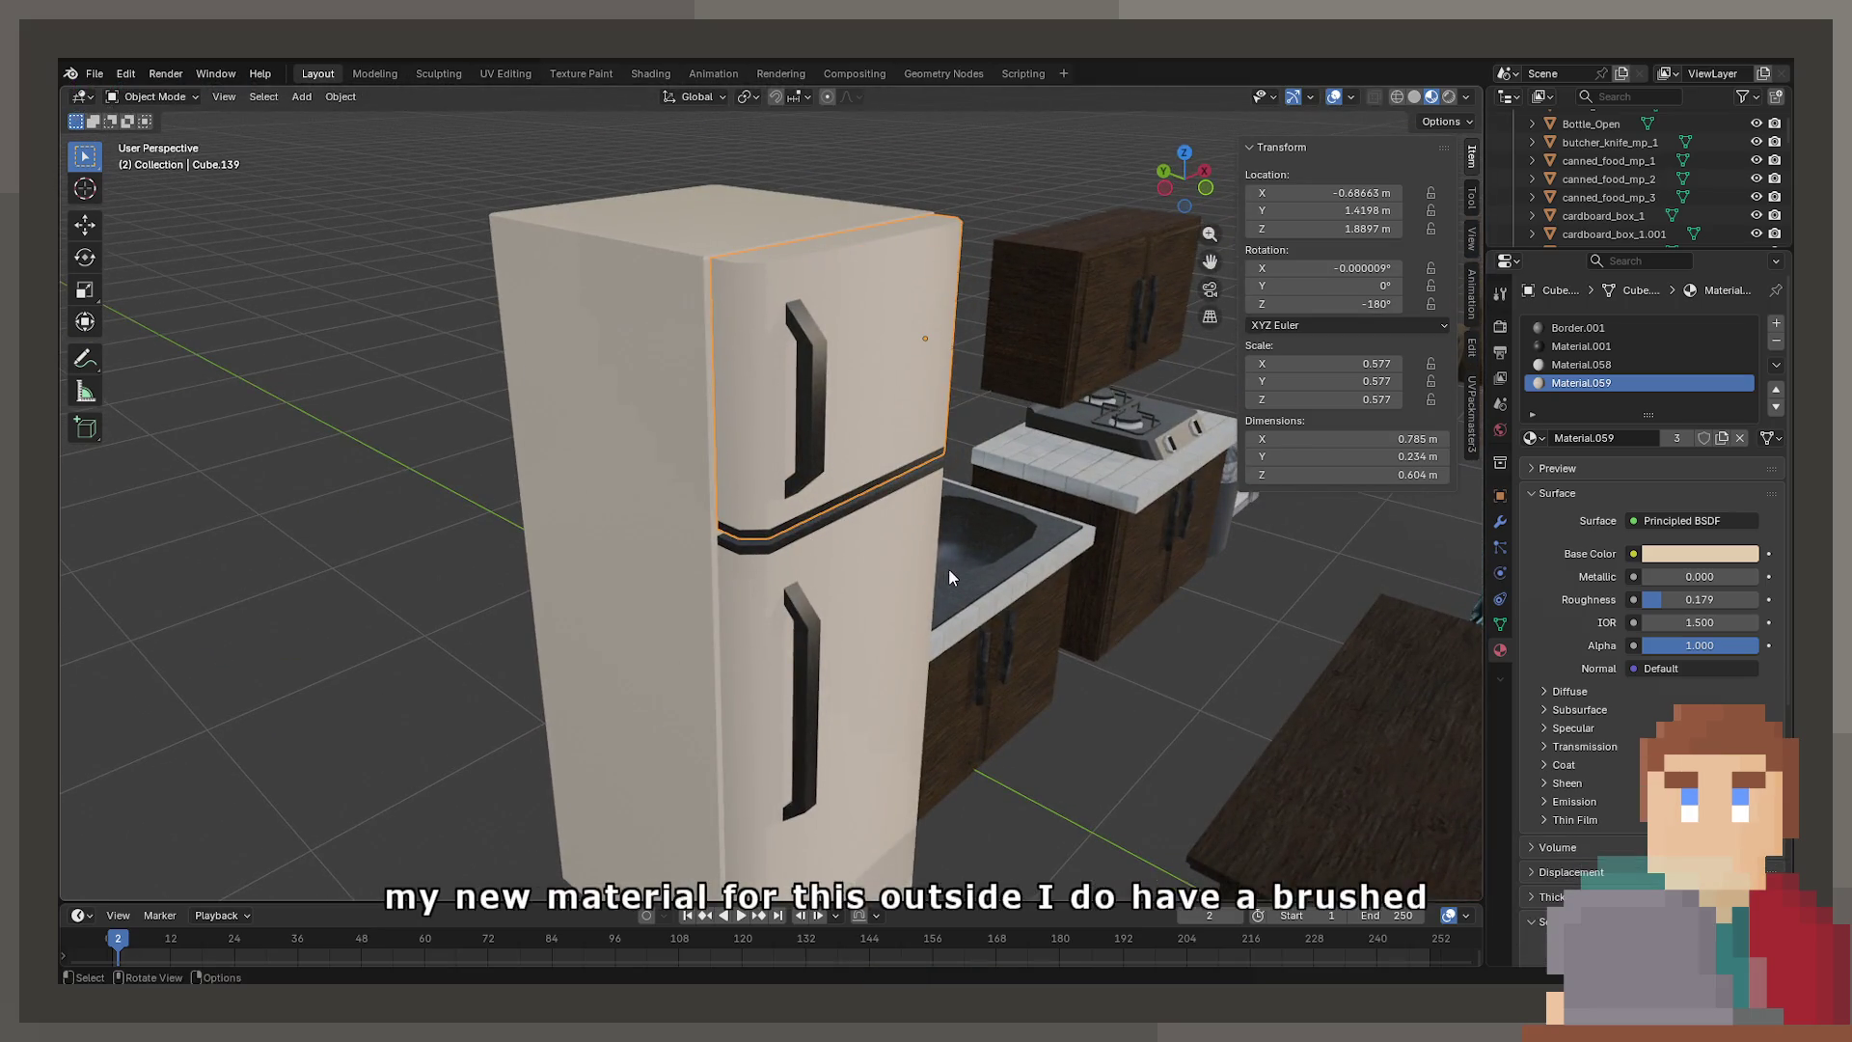
{"action": "scroll", "coordinate": [948, 569], "scroll_direction": "up", "scroll_amount": 1}
{"action": "scroll", "coordinate": [934, 556], "scroll_direction": "down", "scroll_amount": 3}
{"action": "middle_click_drag", "start_coordinate": [923, 544], "coordinate": [907, 598]}
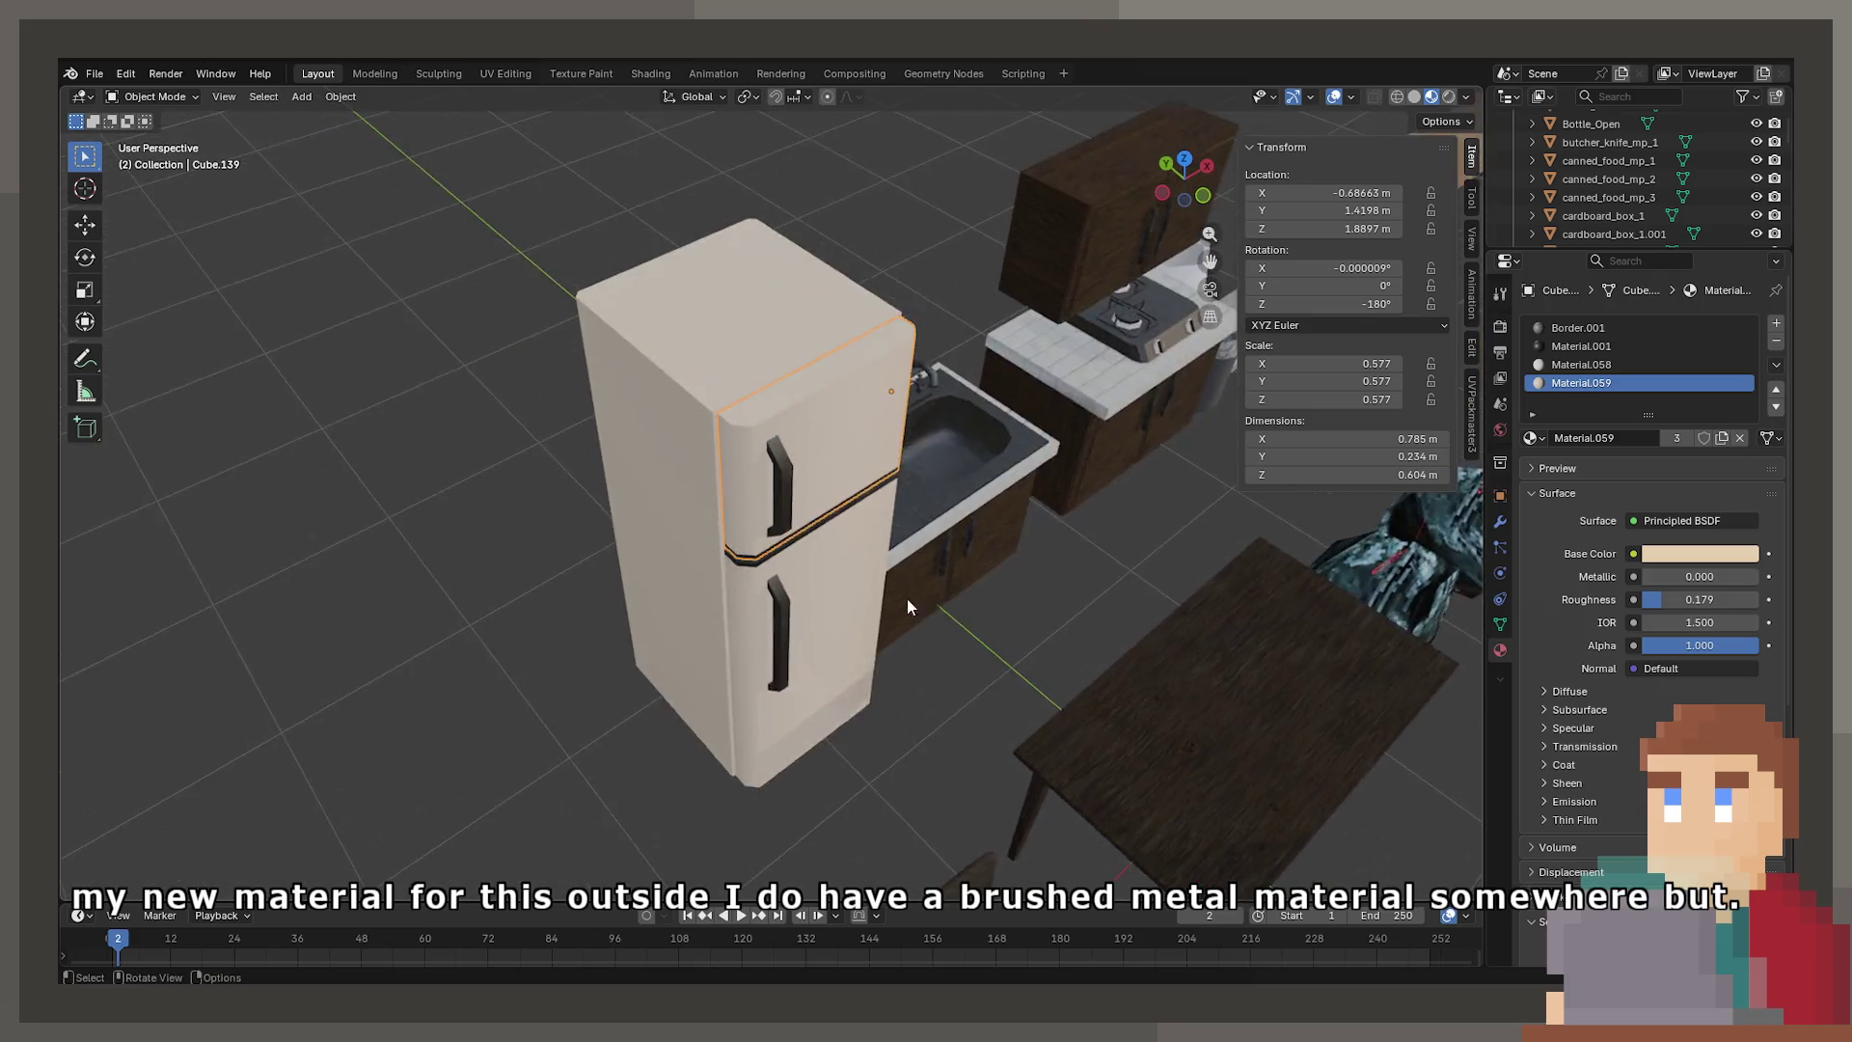
{"action": "scroll", "coordinate": [907, 598], "scroll_direction": "up", "scroll_amount": 3}
{"action": "left_click", "coordinate": [955, 608], "text": "shift"}
{"action": "key", "text": "period"}
{"action": "left_click", "coordinate": [1027, 627]}
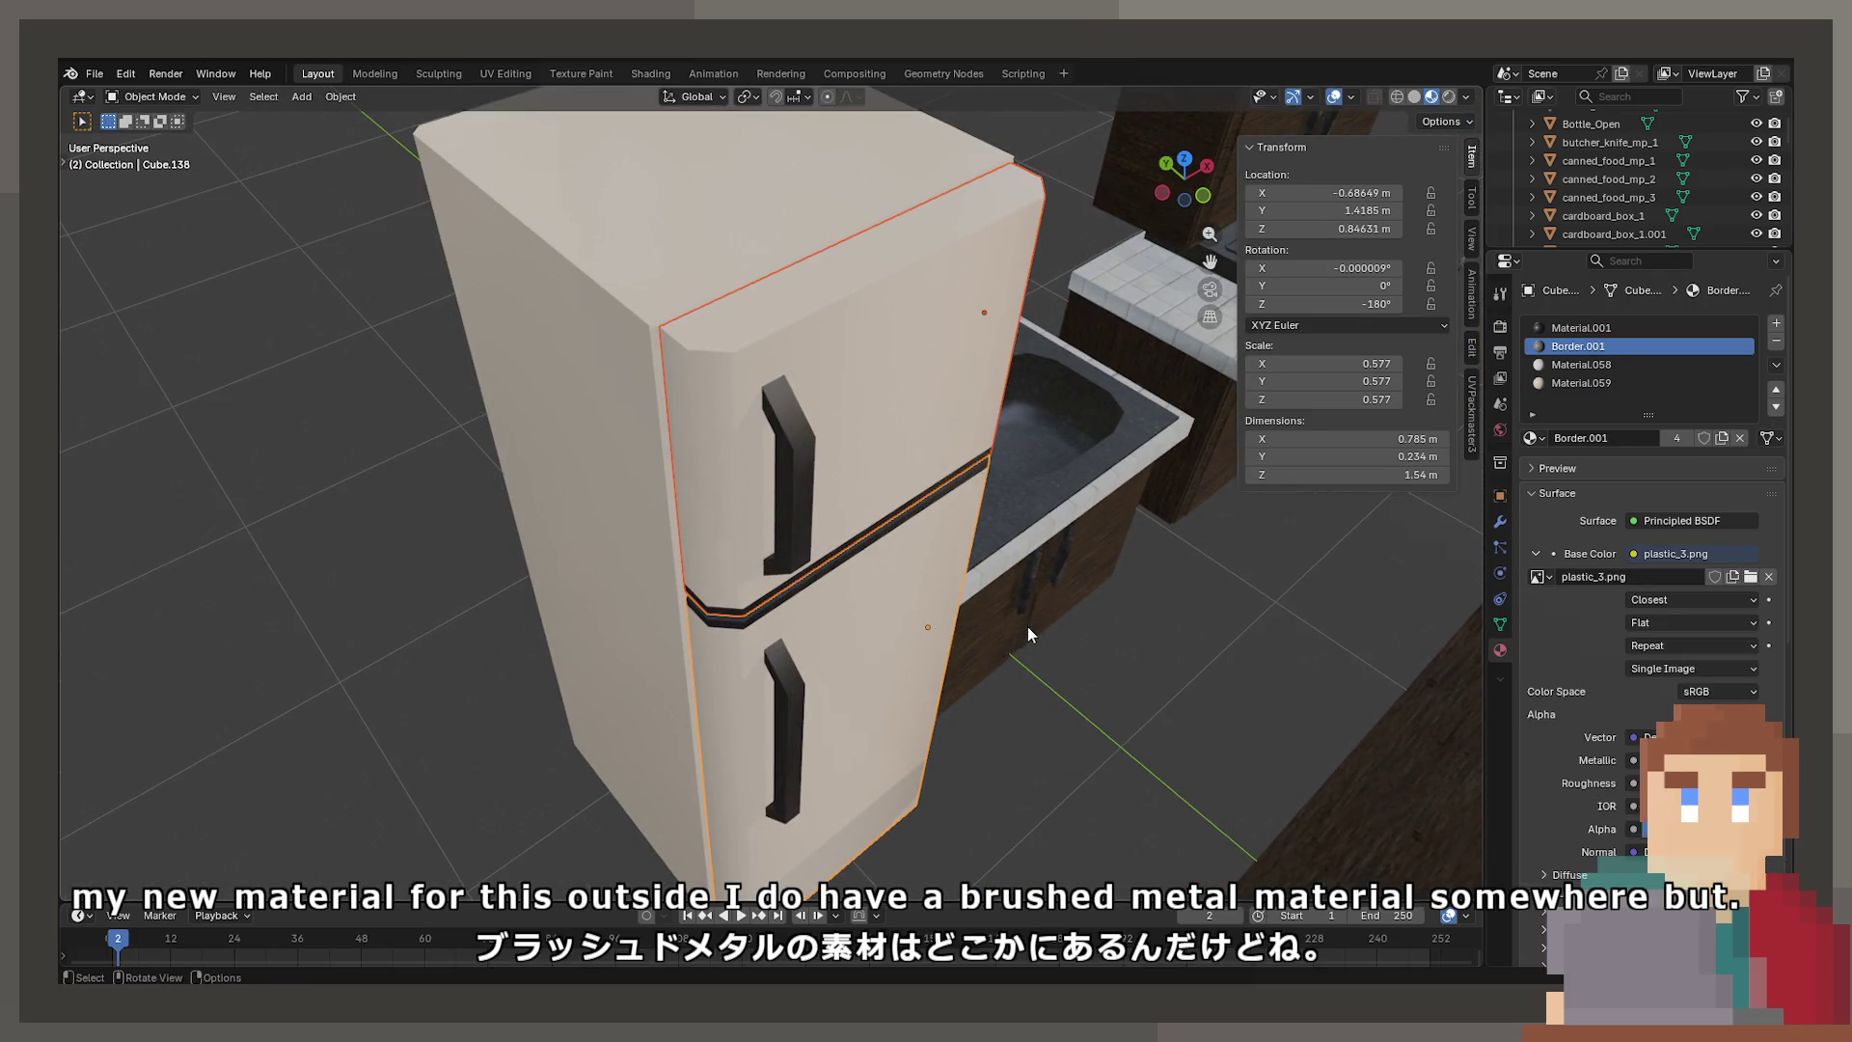
Test swinging the fridge doors open, then undo the rotation
{"action": "key", "text": "r"}
{"action": "left_click", "coordinate": [999, 385]}
{"action": "middle_click_drag", "start_coordinate": [999, 385], "coordinate": [858, 448]}
{"action": "key", "text": "ctrl+z"}
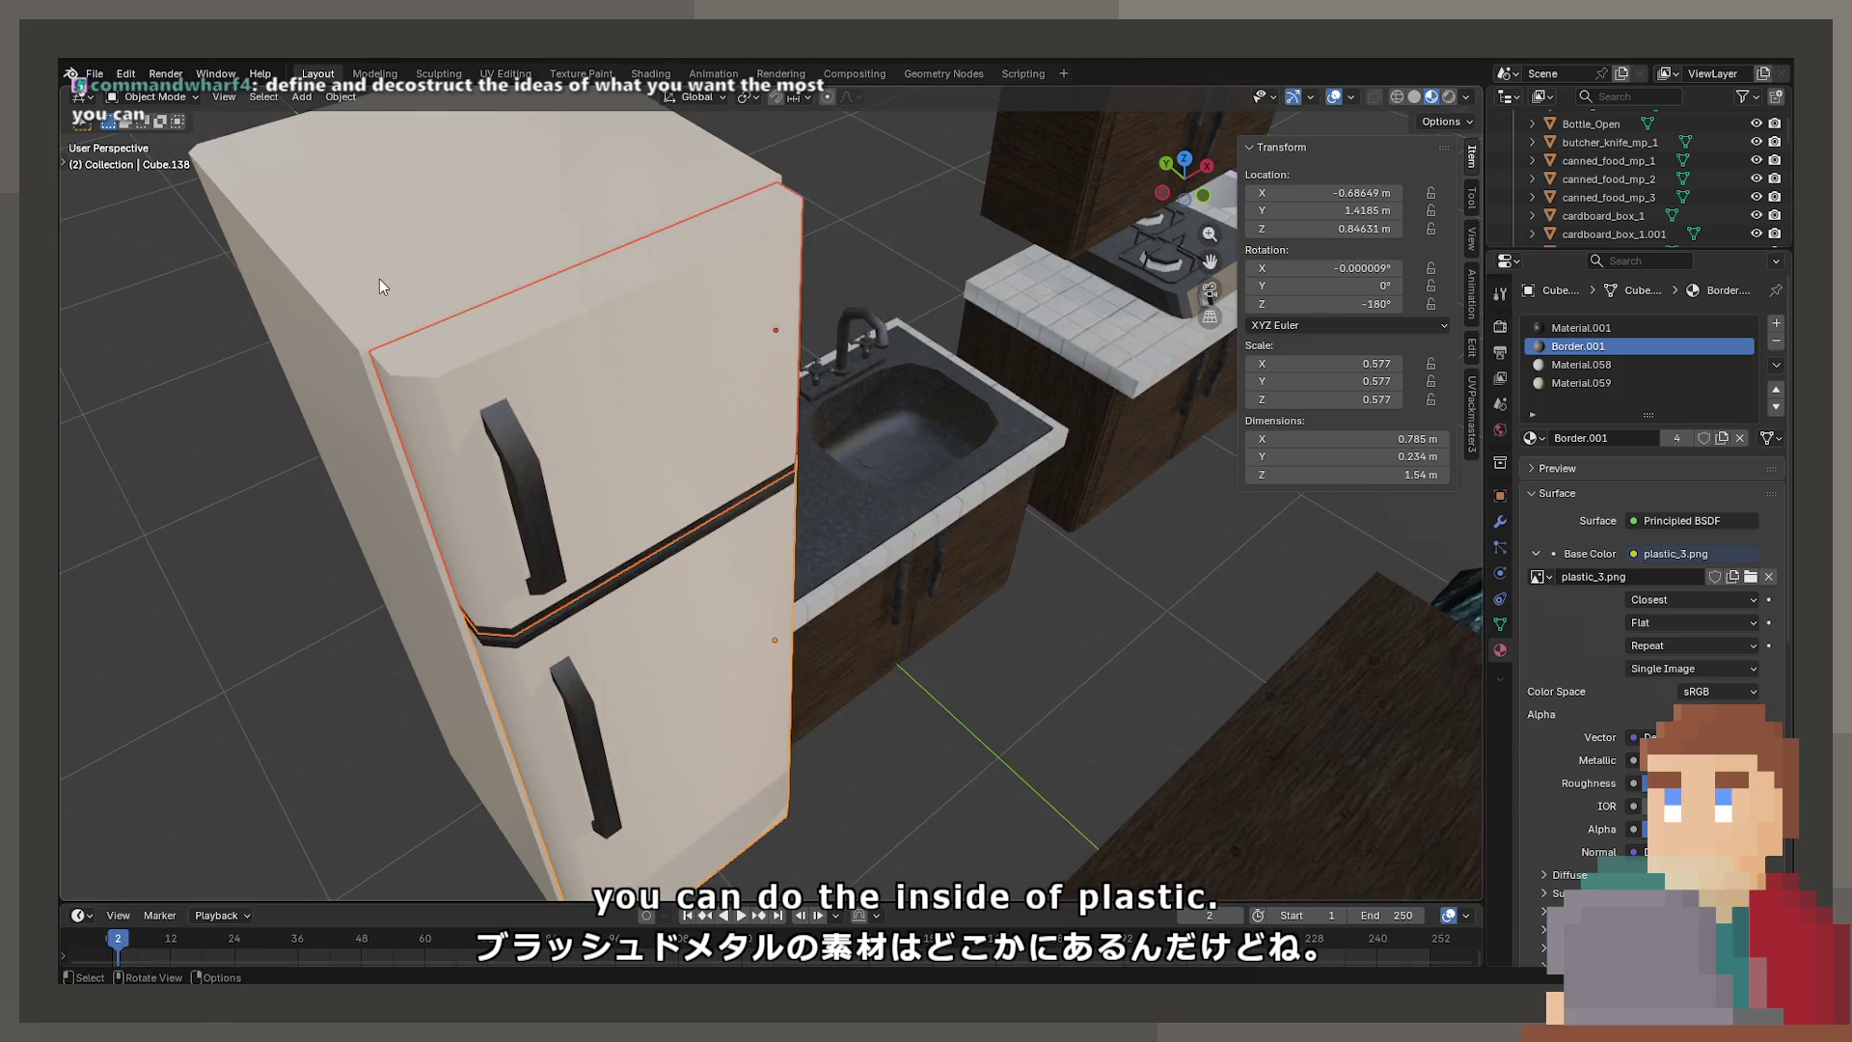
Hide the fridge body and select the upper door with its shelves
{"action": "left_click", "coordinate": [332, 238]}
{"action": "key", "text": "h"}
{"action": "middle_click_drag", "start_coordinate": [298, 338], "coordinate": [703, 387]}
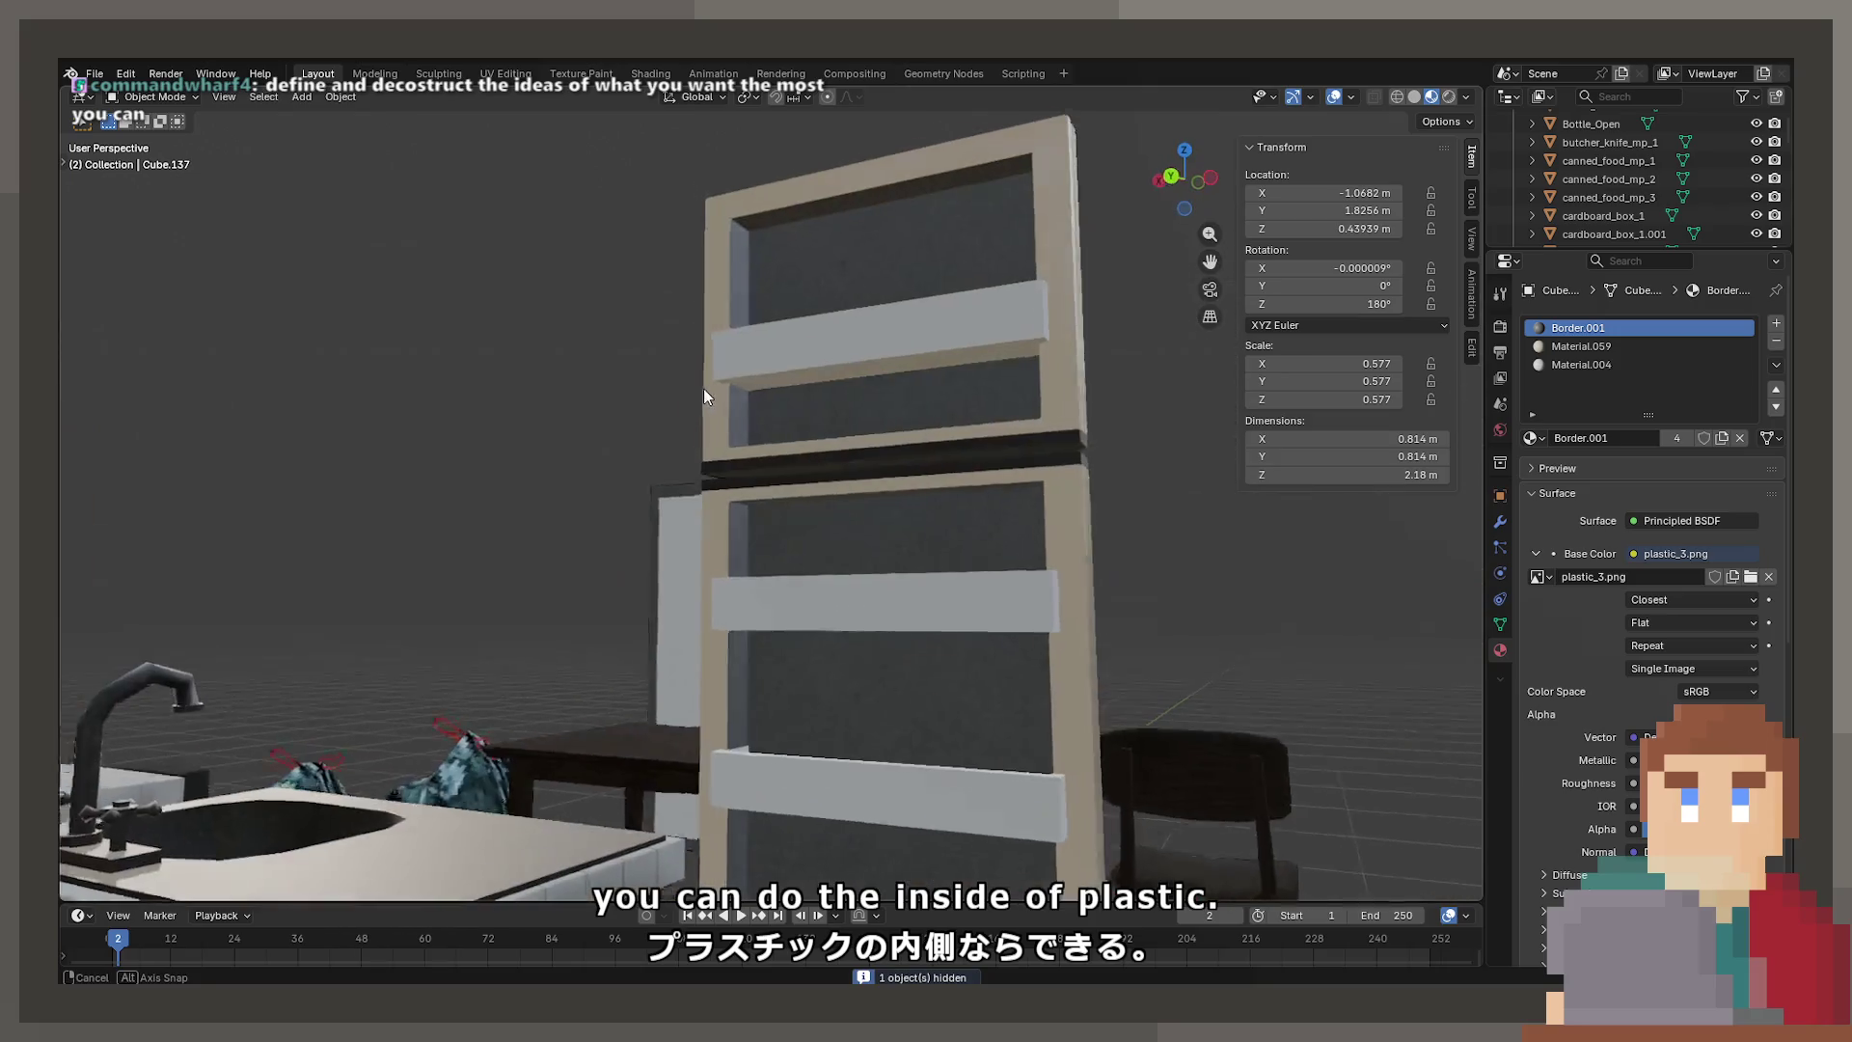
{"action": "left_click", "coordinate": [706, 387]}
Replace the upper door shelf's Material.058 with the dark Plastic_02
{"action": "left_click", "coordinate": [1574, 366]}
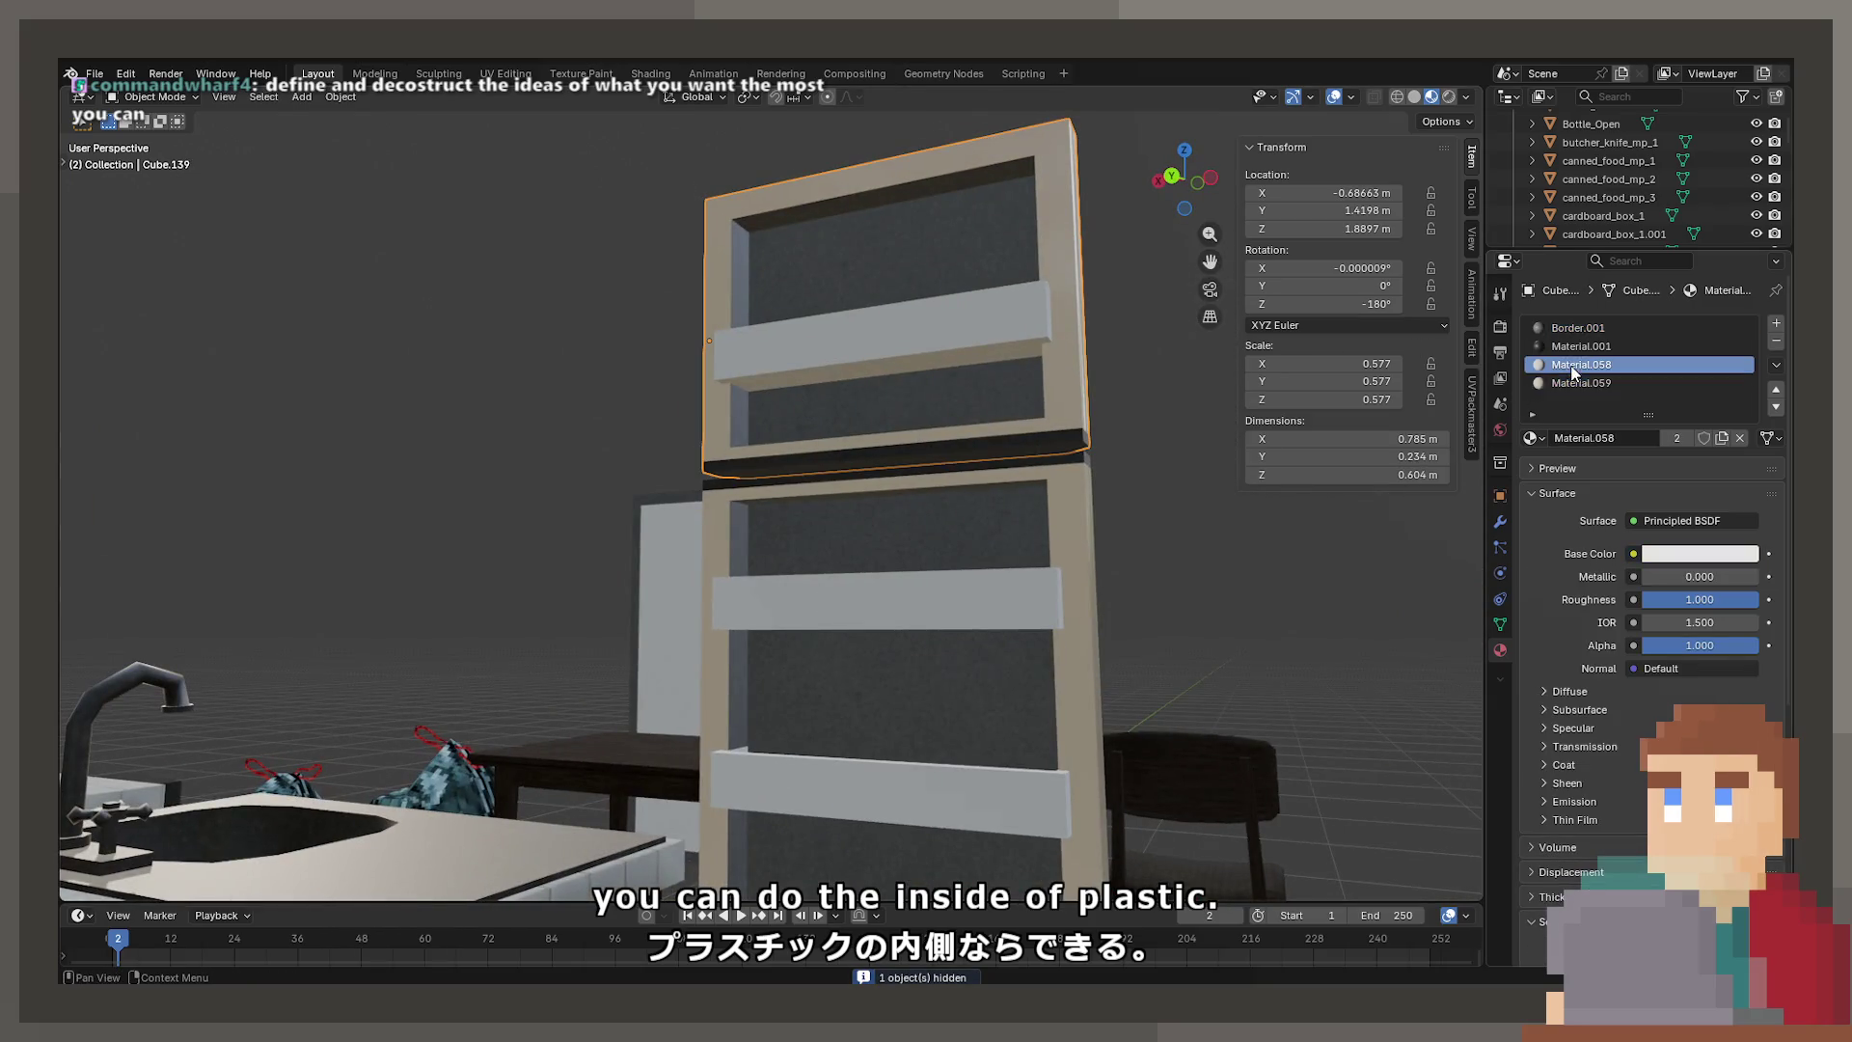
{"action": "left_click", "coordinate": [1533, 439]}
{"action": "type", "text": "plas"}
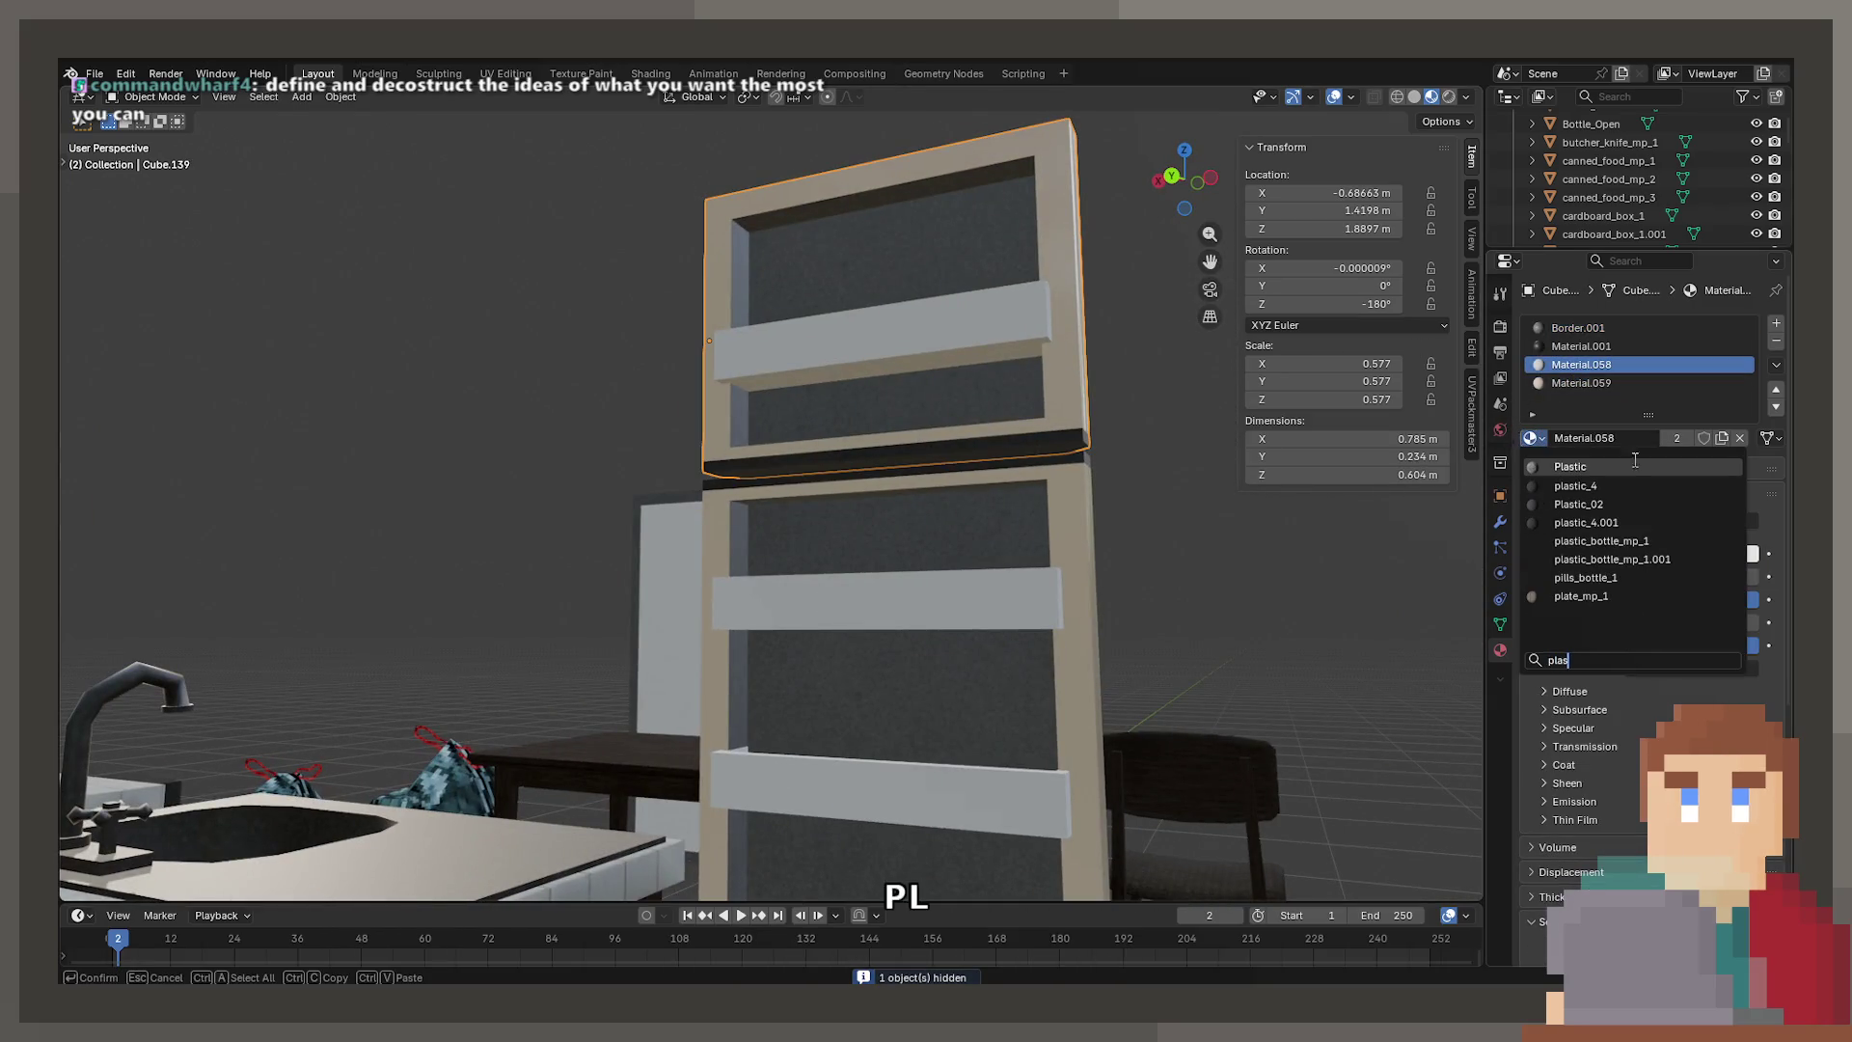
{"action": "left_click", "coordinate": [1629, 467]}
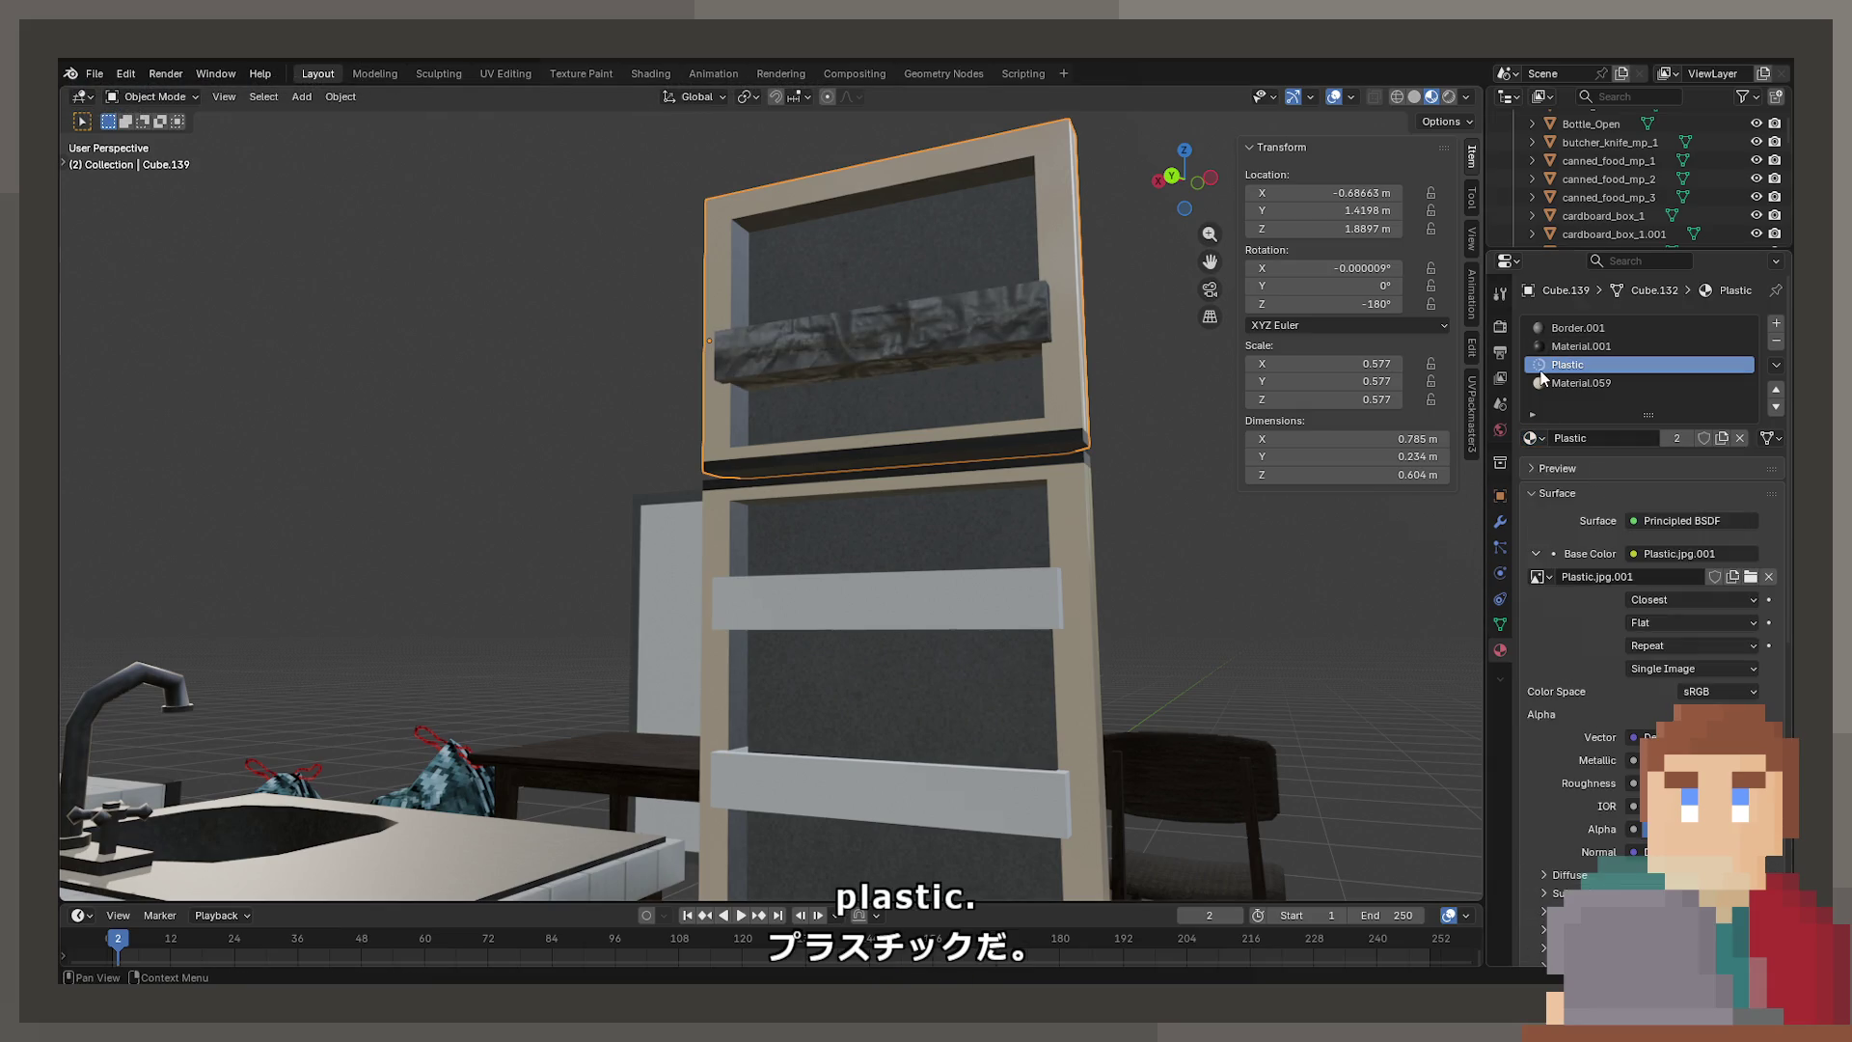
{"action": "left_click", "coordinate": [1532, 439]}
{"action": "left_click", "coordinate": [1601, 576]}
{"action": "mouse_move", "coordinate": [790, 414]}
{"action": "middle_mouse_down"}
{"action": "mouse_move", "coordinate": [845, 432]}
{"action": "mouse_move", "coordinate": [839, 463]}
{"action": "middle_mouse_up"}
{"action": "scroll", "coordinate": [835, 484], "scroll_direction": "up", "scroll_amount": 3}
{"action": "scroll", "coordinate": [819, 483], "scroll_direction": "down", "scroll_amount": 2}
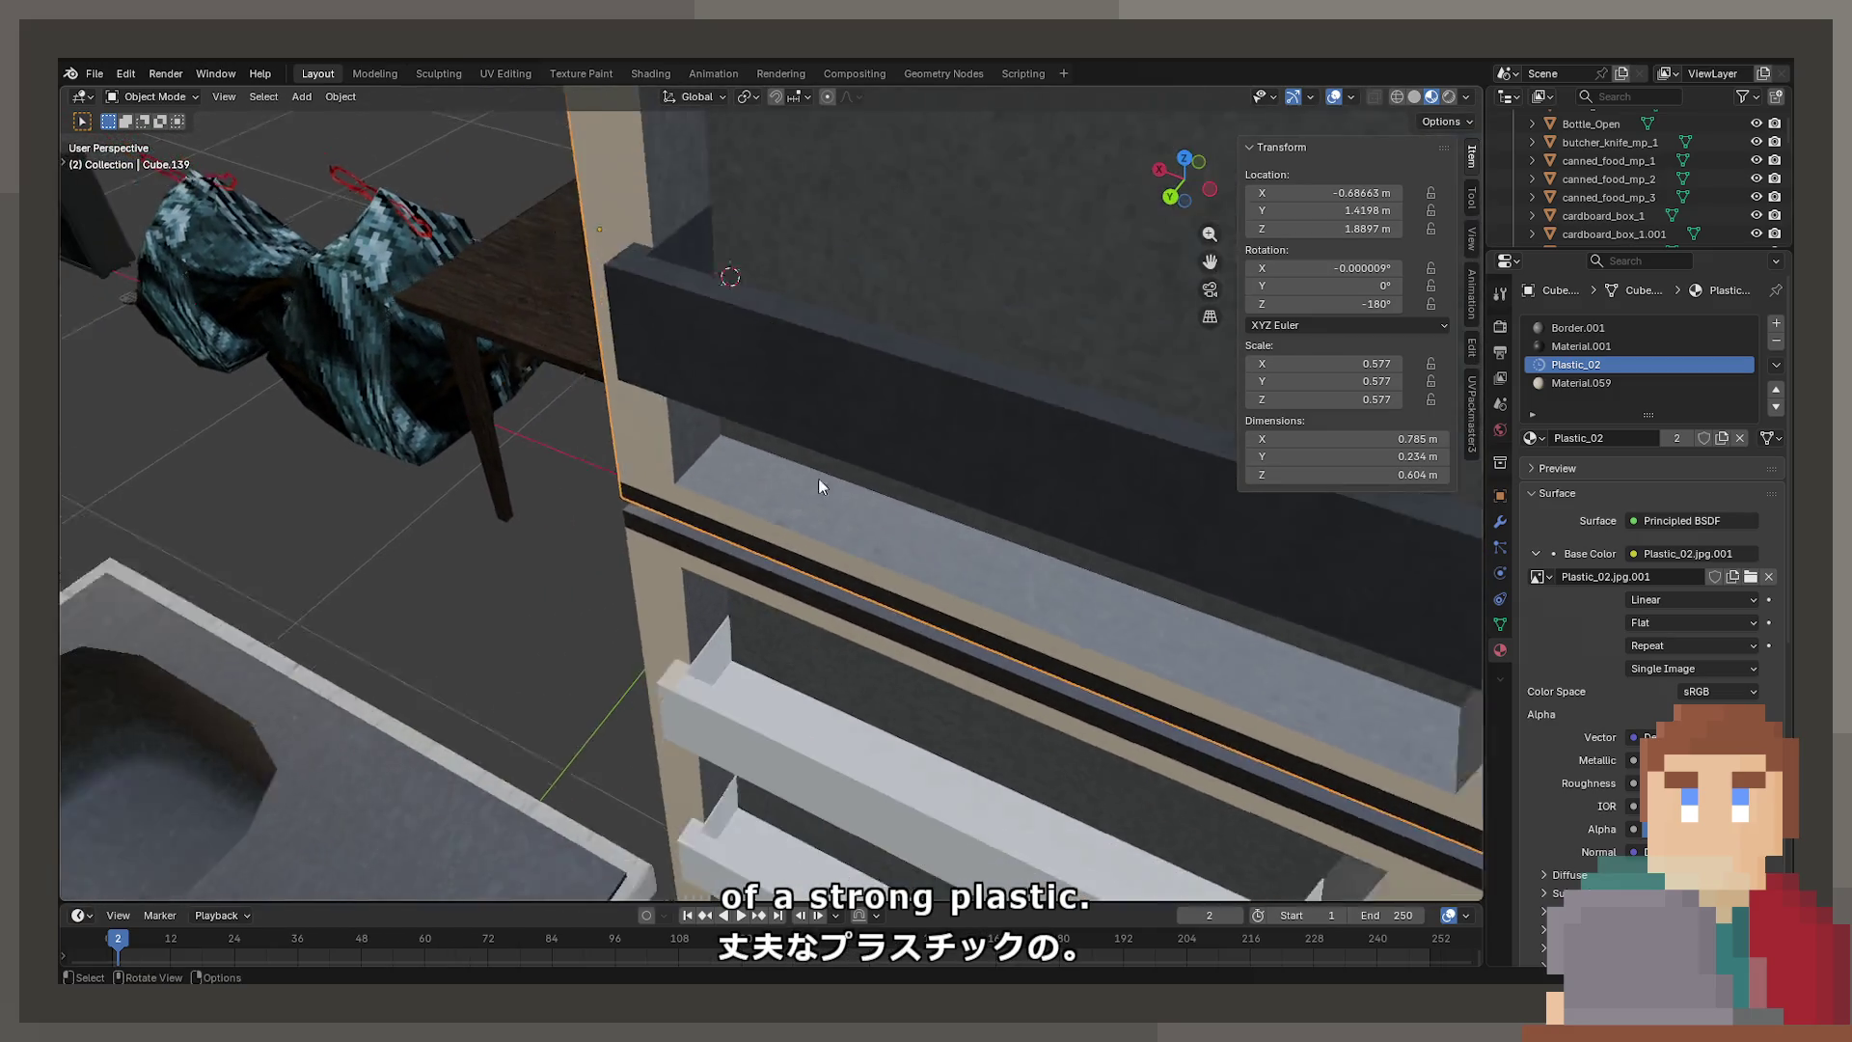
Give the lower door's Material.058 shelf slot Plastic_02 as well
{"action": "left_click", "coordinate": [817, 714]}
{"action": "left_click", "coordinate": [1581, 364]}
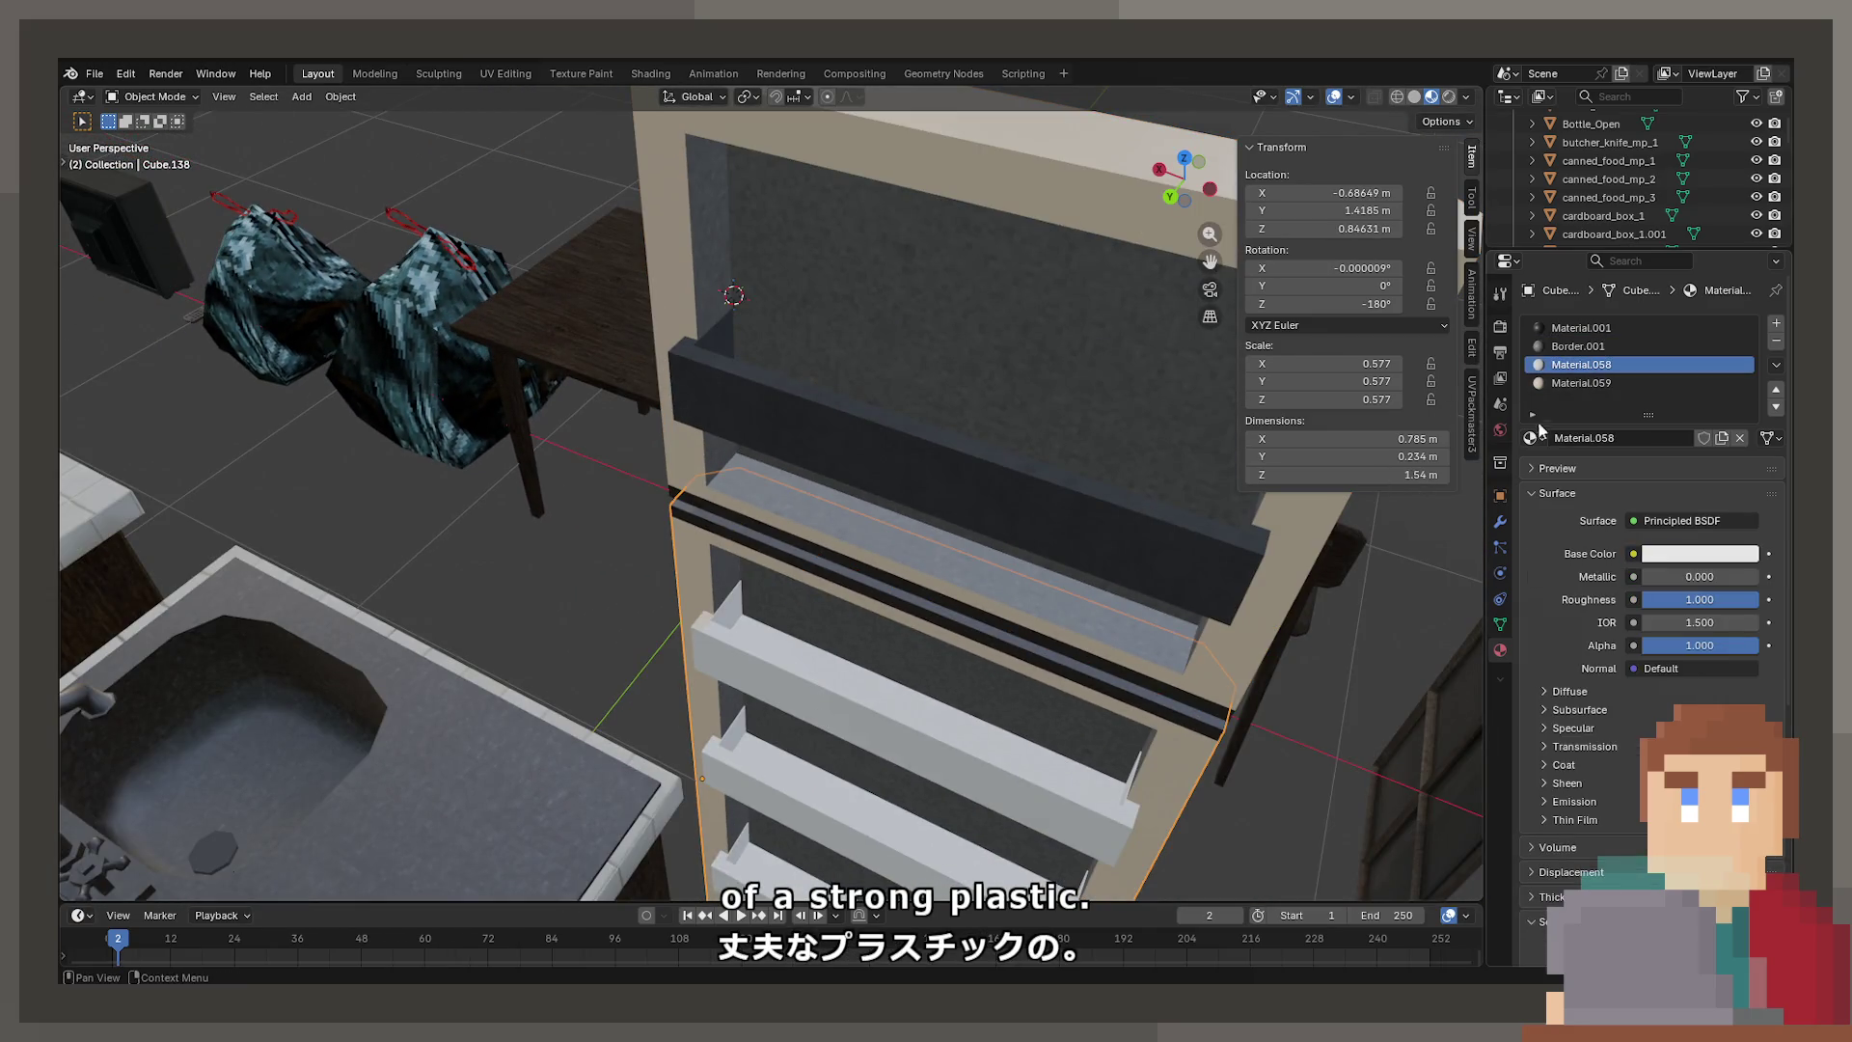
{"action": "left_click", "coordinate": [1534, 438]}
{"action": "type", "text": "plkast"}
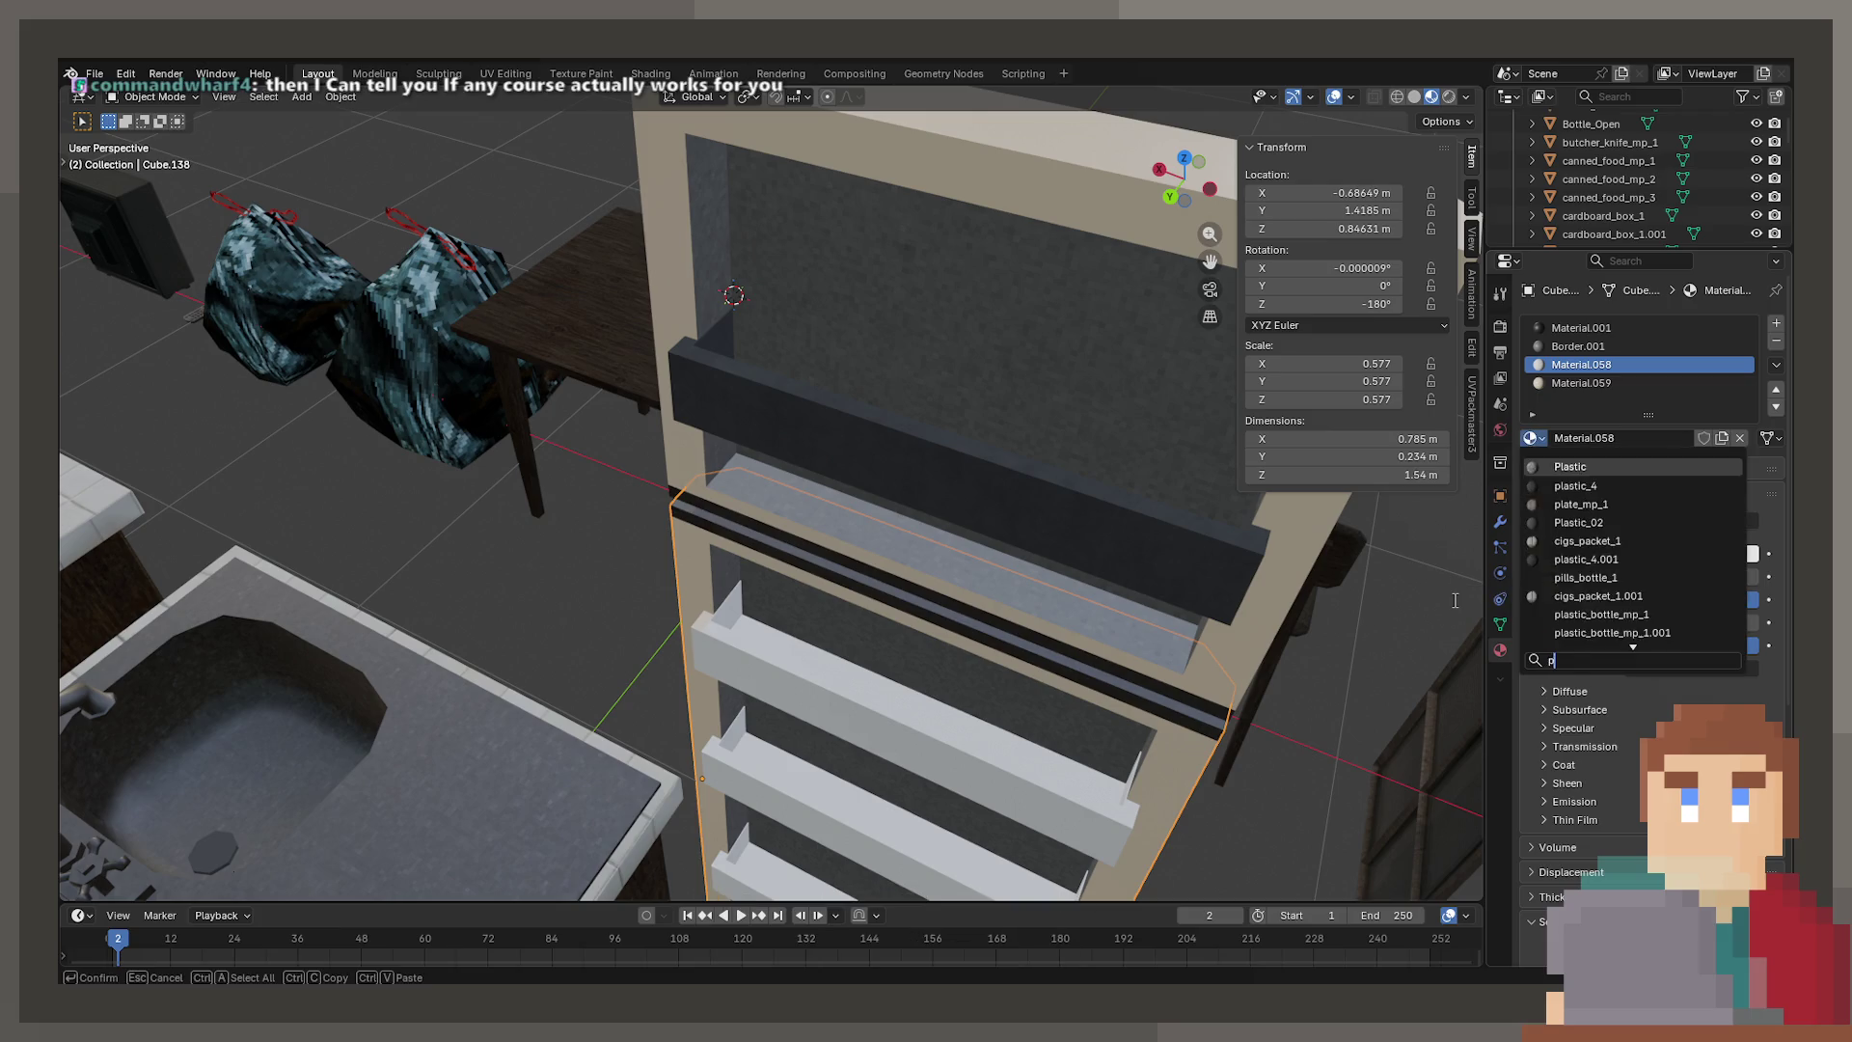
{"action": "key", "text": "BackSpace"}
{"action": "key", "text": "BackSpace"}
{"action": "key", "text": "BackSpace"}
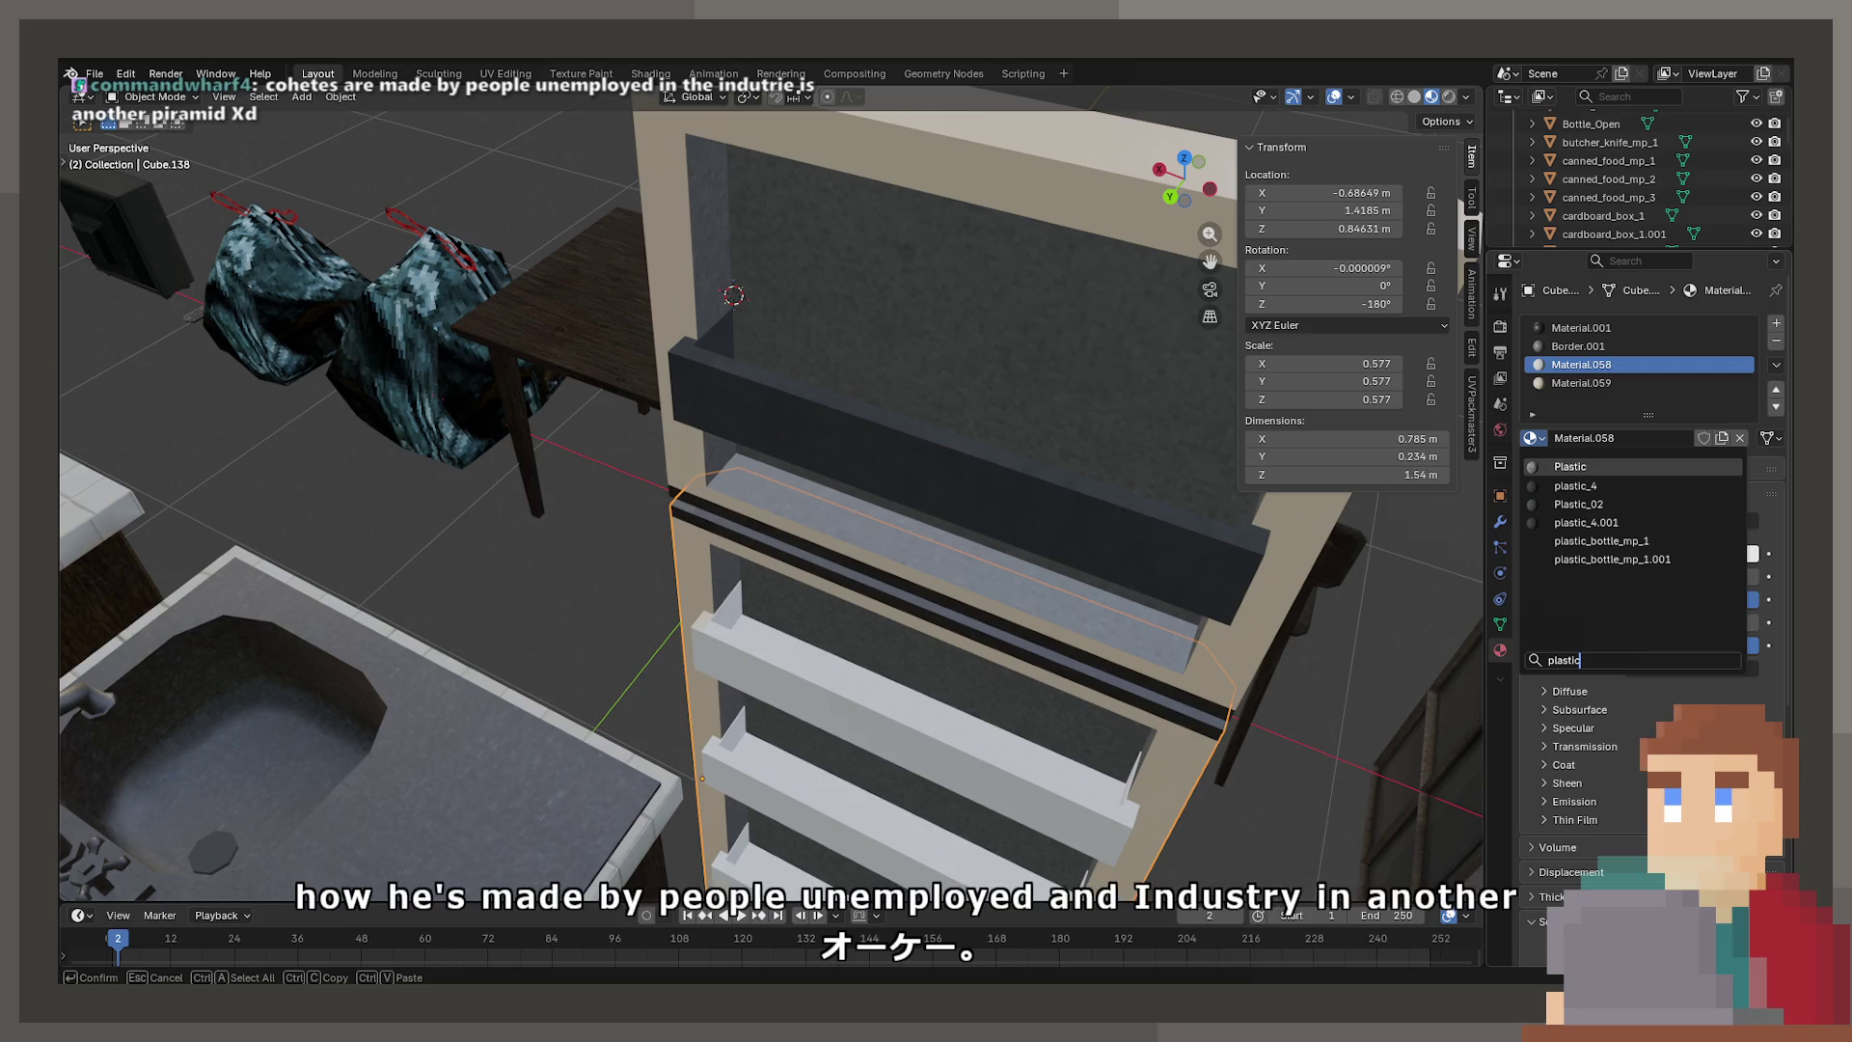
{"action": "left_click", "coordinate": [1569, 505]}
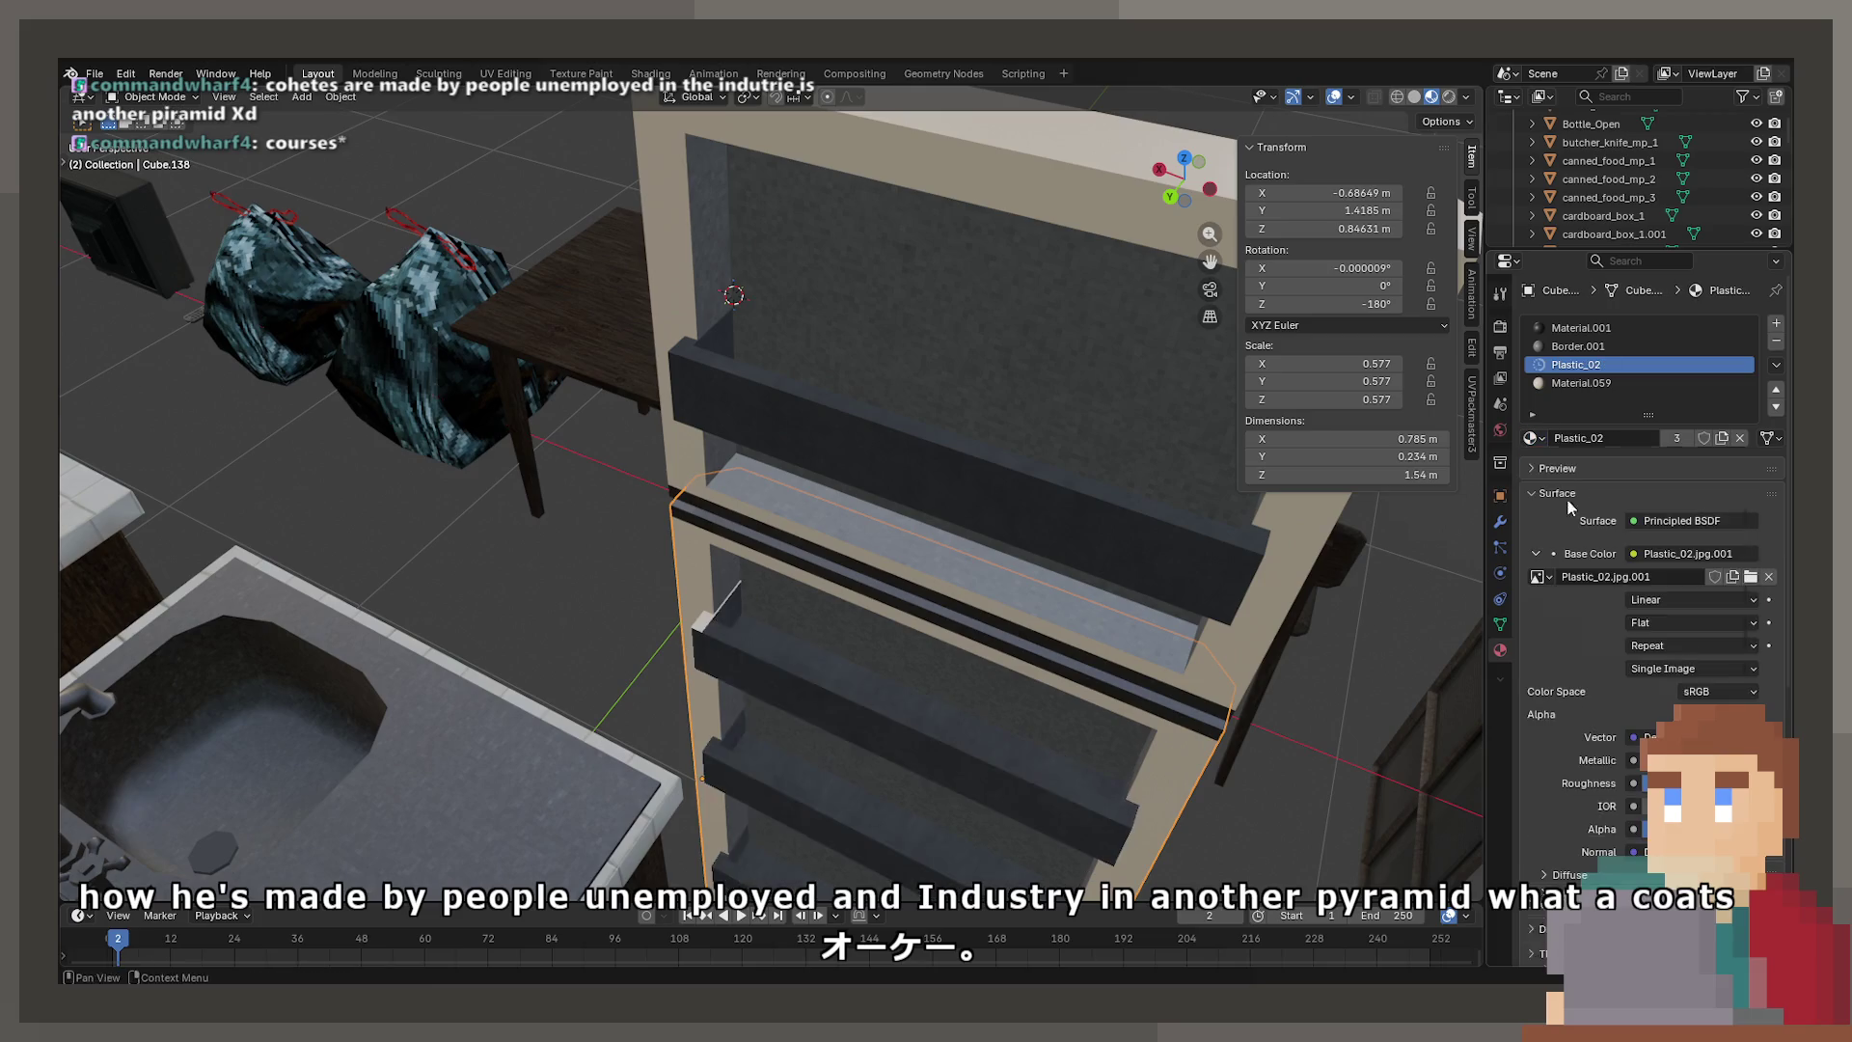
{"action": "key", "text": "KP_Decimal"}
{"action": "scroll", "coordinate": [492, 437], "scroll_direction": "up", "scroll_amount": 5}
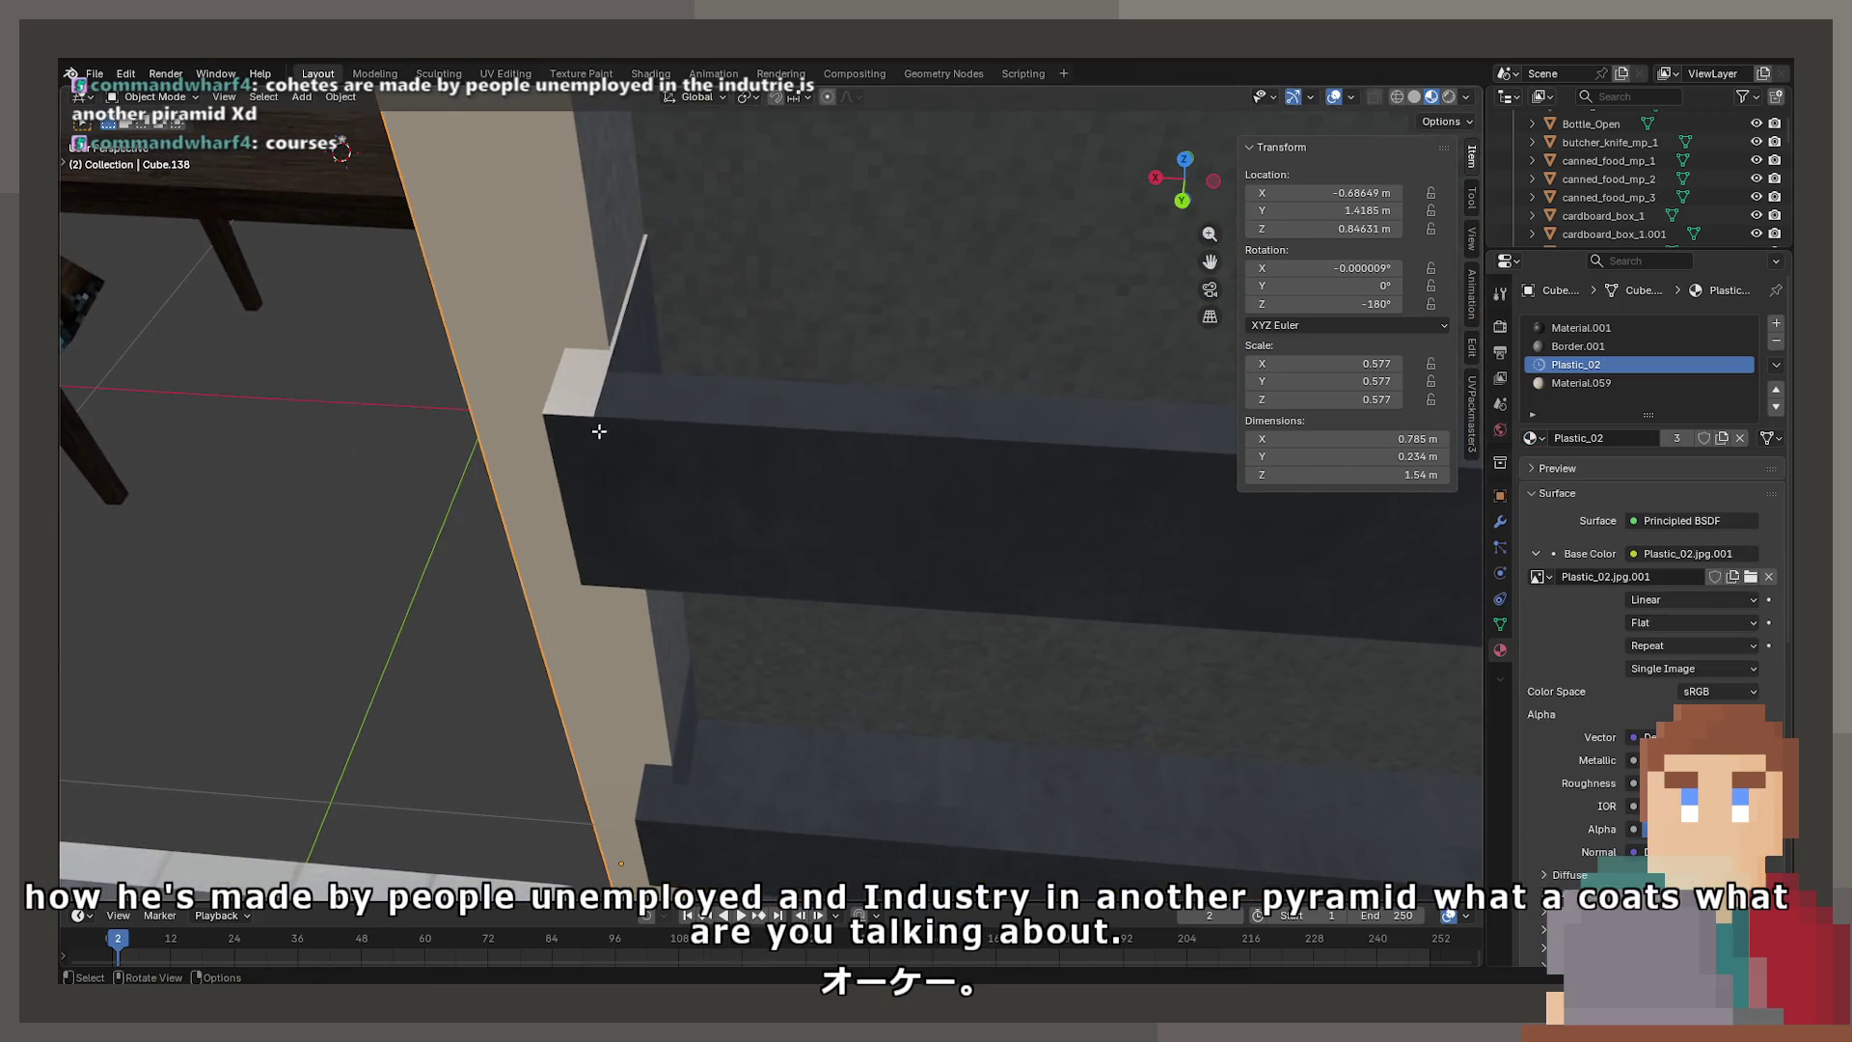
{"action": "key", "text": "Tab"}
{"action": "left_click", "coordinate": [584, 403]}
{"action": "left_click", "coordinate": [238, 97]}
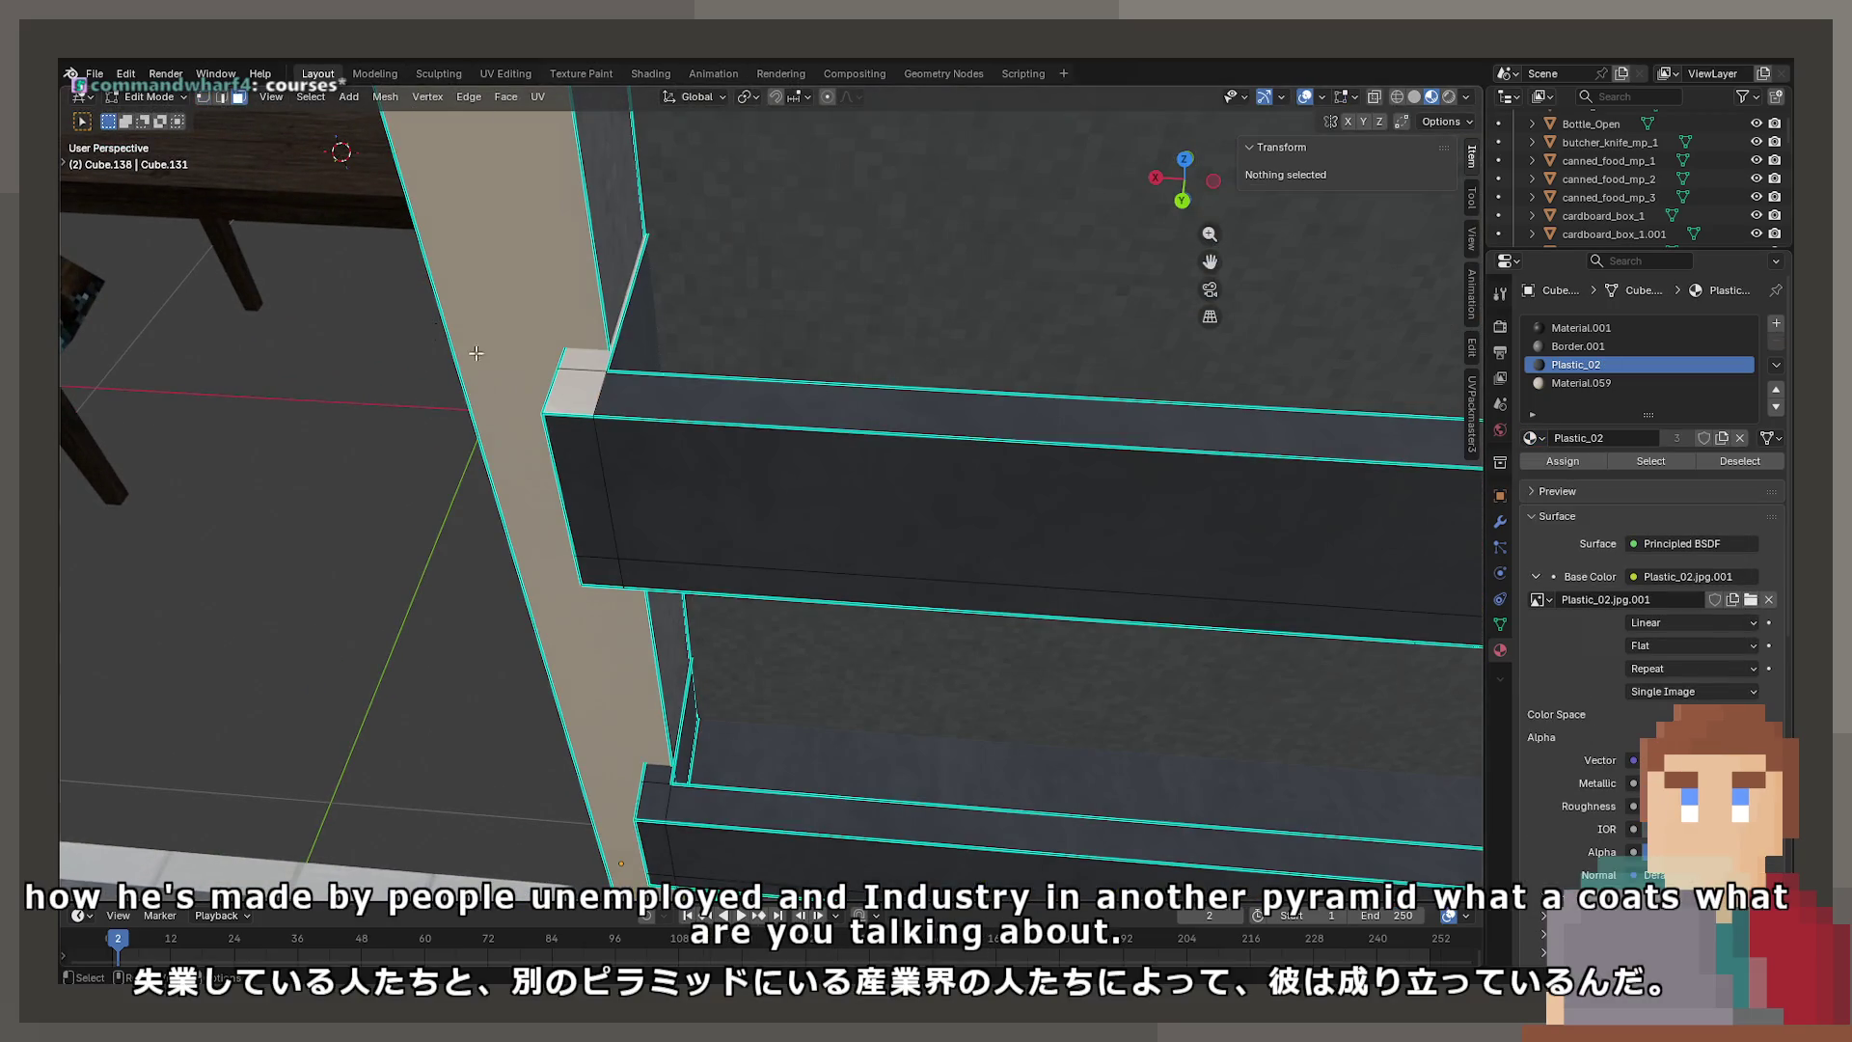
{"action": "left_click", "coordinate": [569, 371]}
{"action": "scroll", "coordinate": [573, 356], "scroll_direction": "down", "scroll_amount": 5}
{"action": "middle_click_drag", "start_coordinate": [848, 583], "coordinate": [676, 482]}
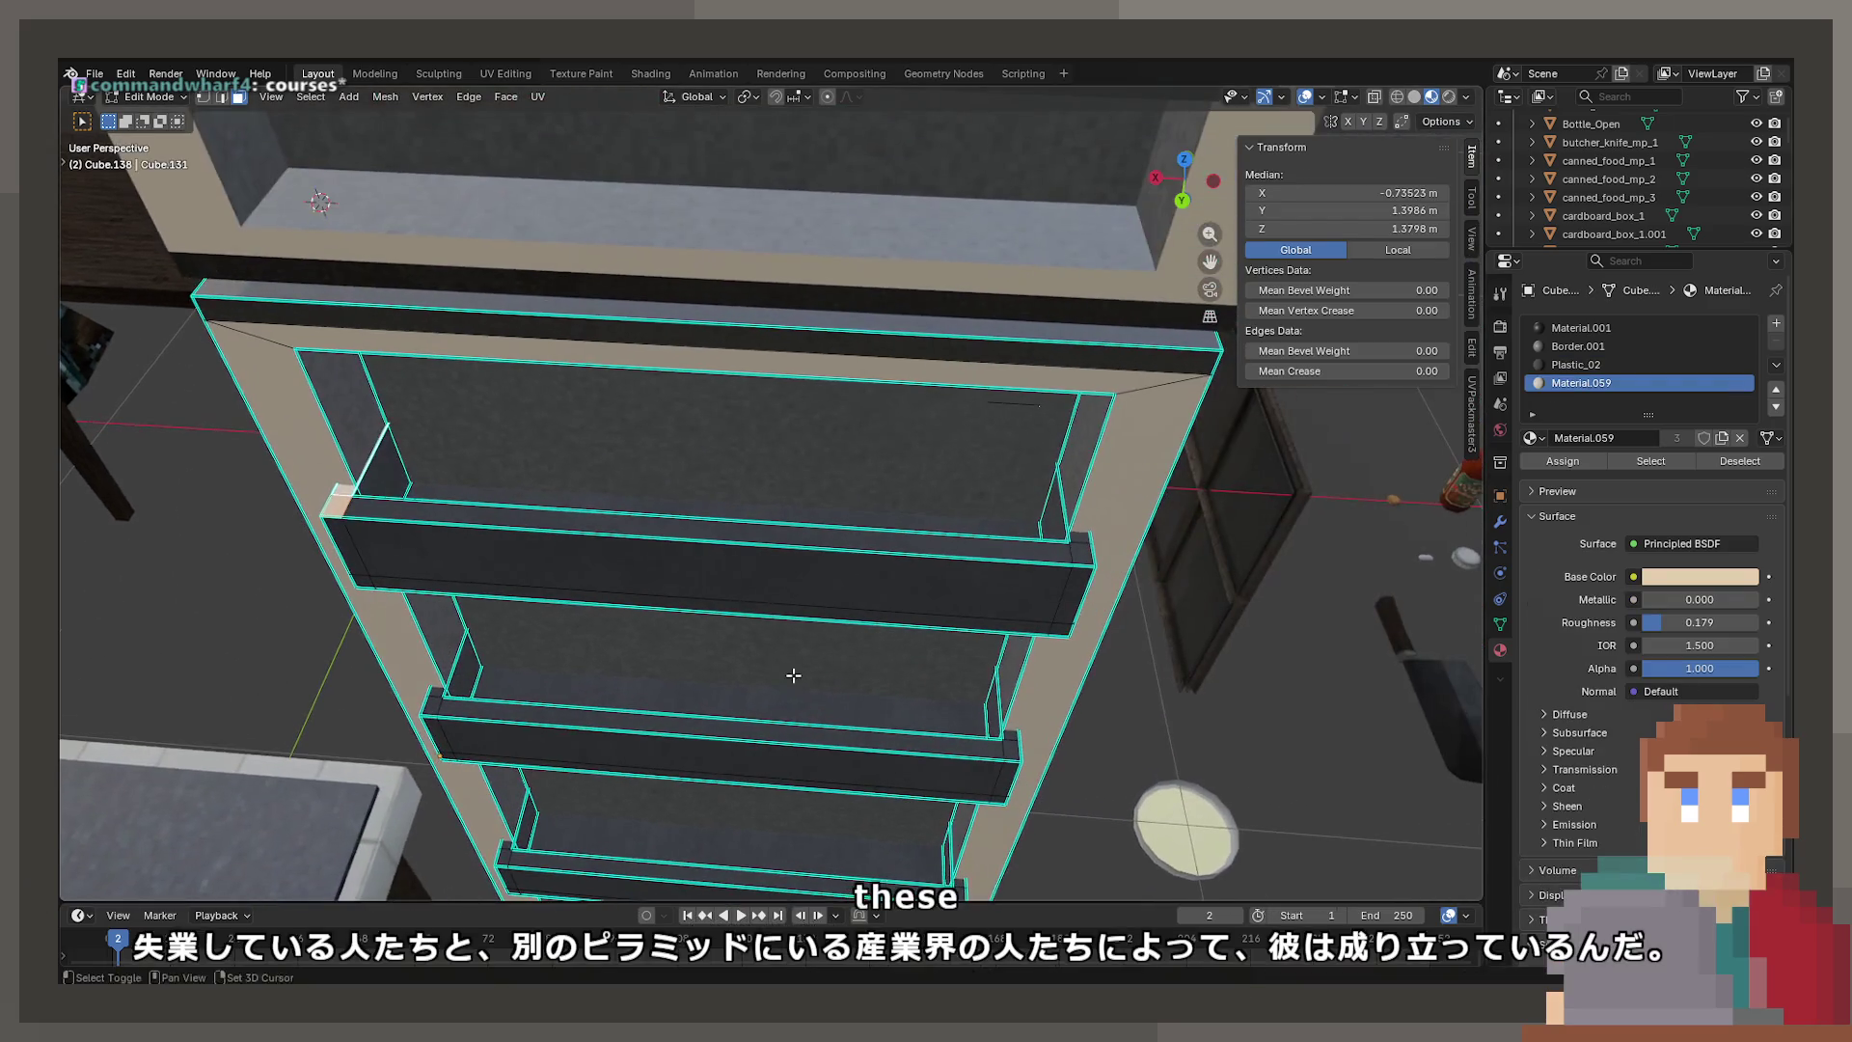
{"action": "left_click", "coordinate": [1576, 364]}
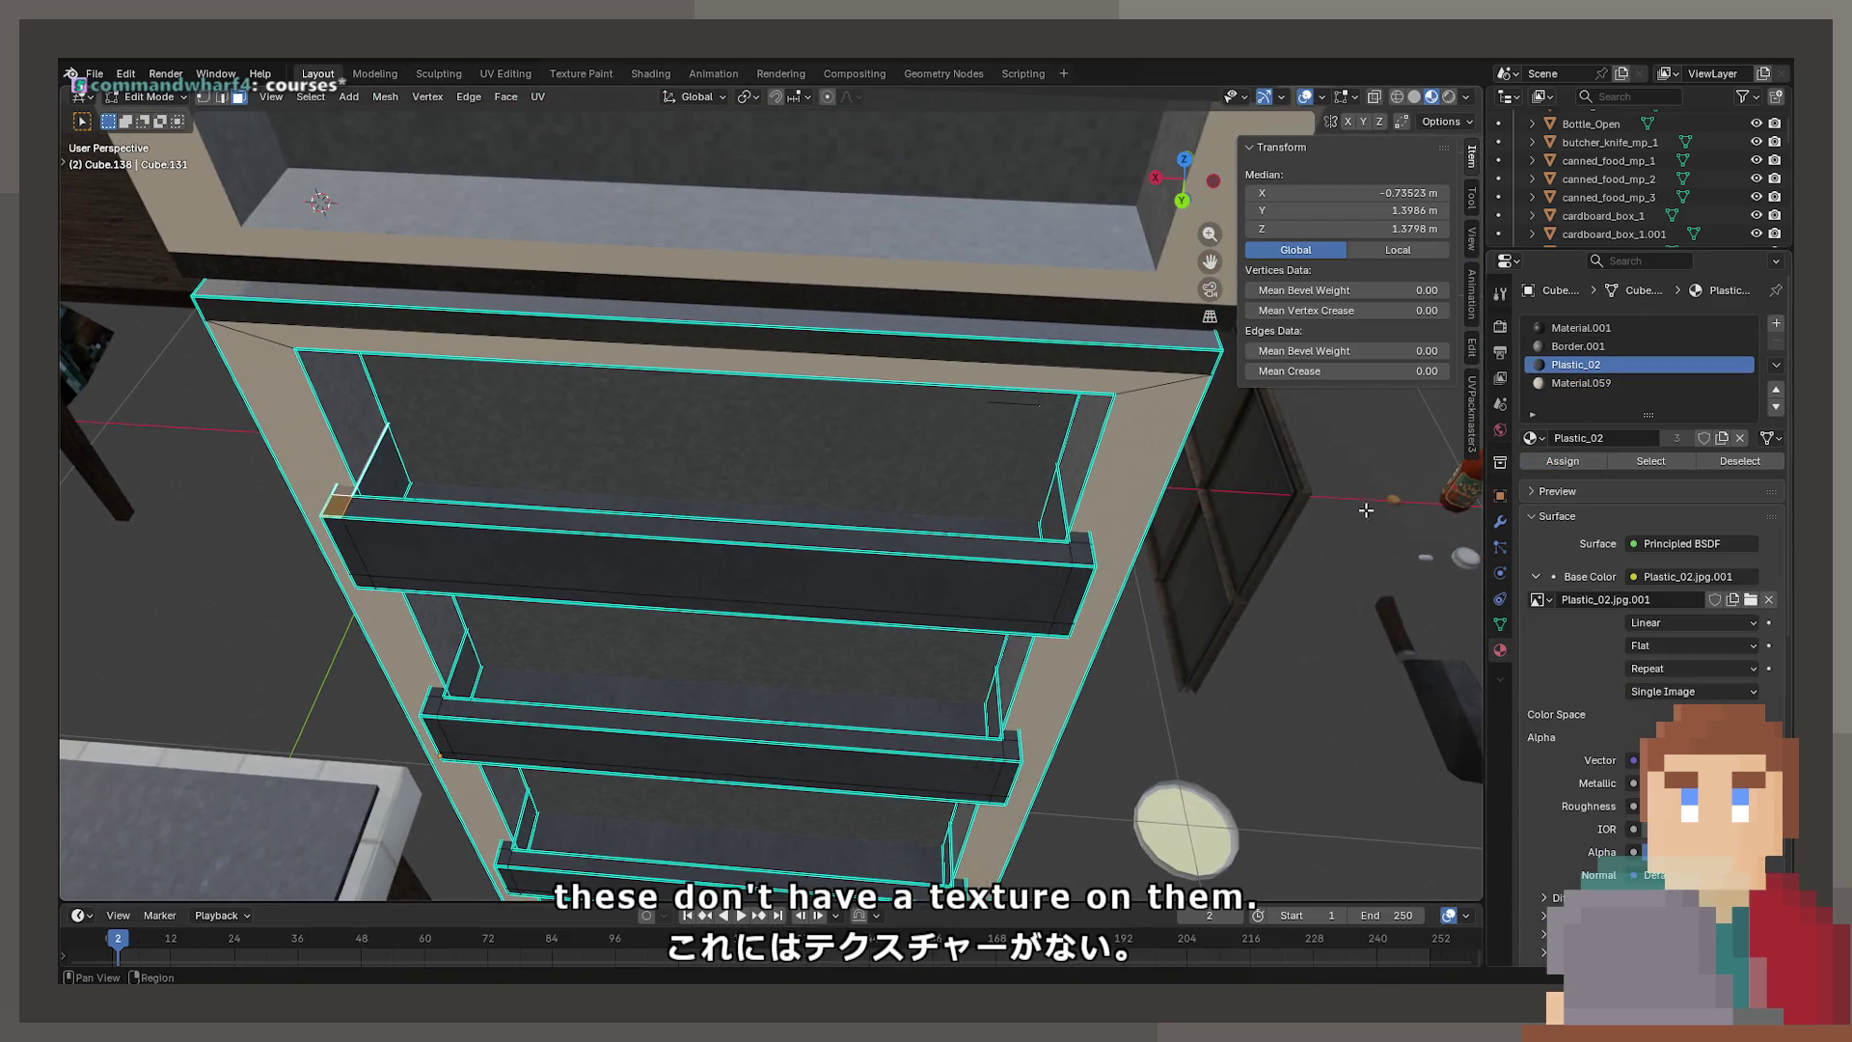
{"action": "key", "text": "Tab"}
{"action": "scroll", "coordinate": [723, 674], "scroll_direction": "up", "scroll_amount": 3}
{"action": "mouse_move", "coordinate": [723, 674]}
{"action": "middle_mouse_down"}
{"action": "mouse_move", "coordinate": [858, 531]}
{"action": "mouse_move", "coordinate": [901, 752]}
{"action": "middle_mouse_up"}
{"action": "key", "text": "Tab"}
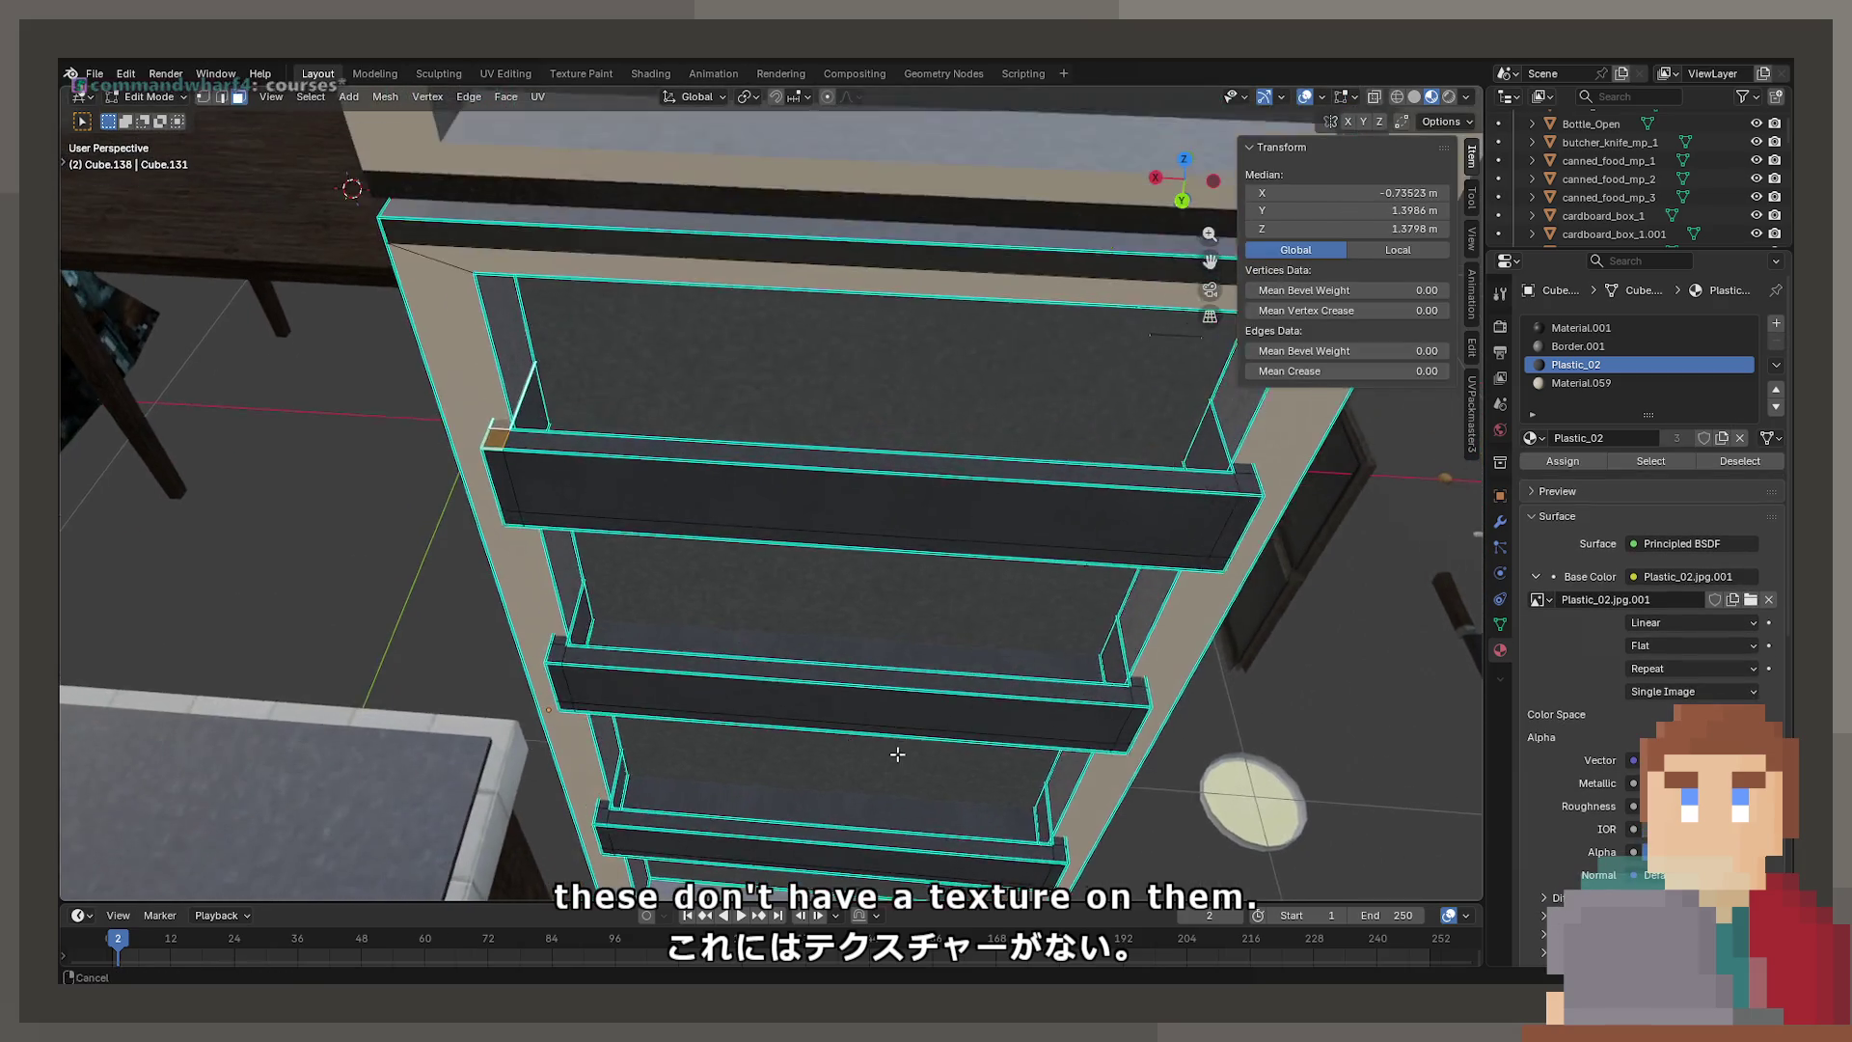
{"action": "key", "text": "Tab"}
{"action": "scroll", "coordinate": [735, 542], "scroll_direction": "up", "scroll_amount": 3}
{"action": "scroll", "coordinate": [735, 534], "scroll_direction": "down", "scroll_amount": 4}
{"action": "mouse_move", "coordinate": [708, 465]}
{"action": "middle_mouse_down"}
{"action": "mouse_move", "coordinate": [690, 434]}
{"action": "mouse_move", "coordinate": [748, 459]}
{"action": "mouse_move", "coordinate": [697, 421]}
{"action": "middle_mouse_up"}
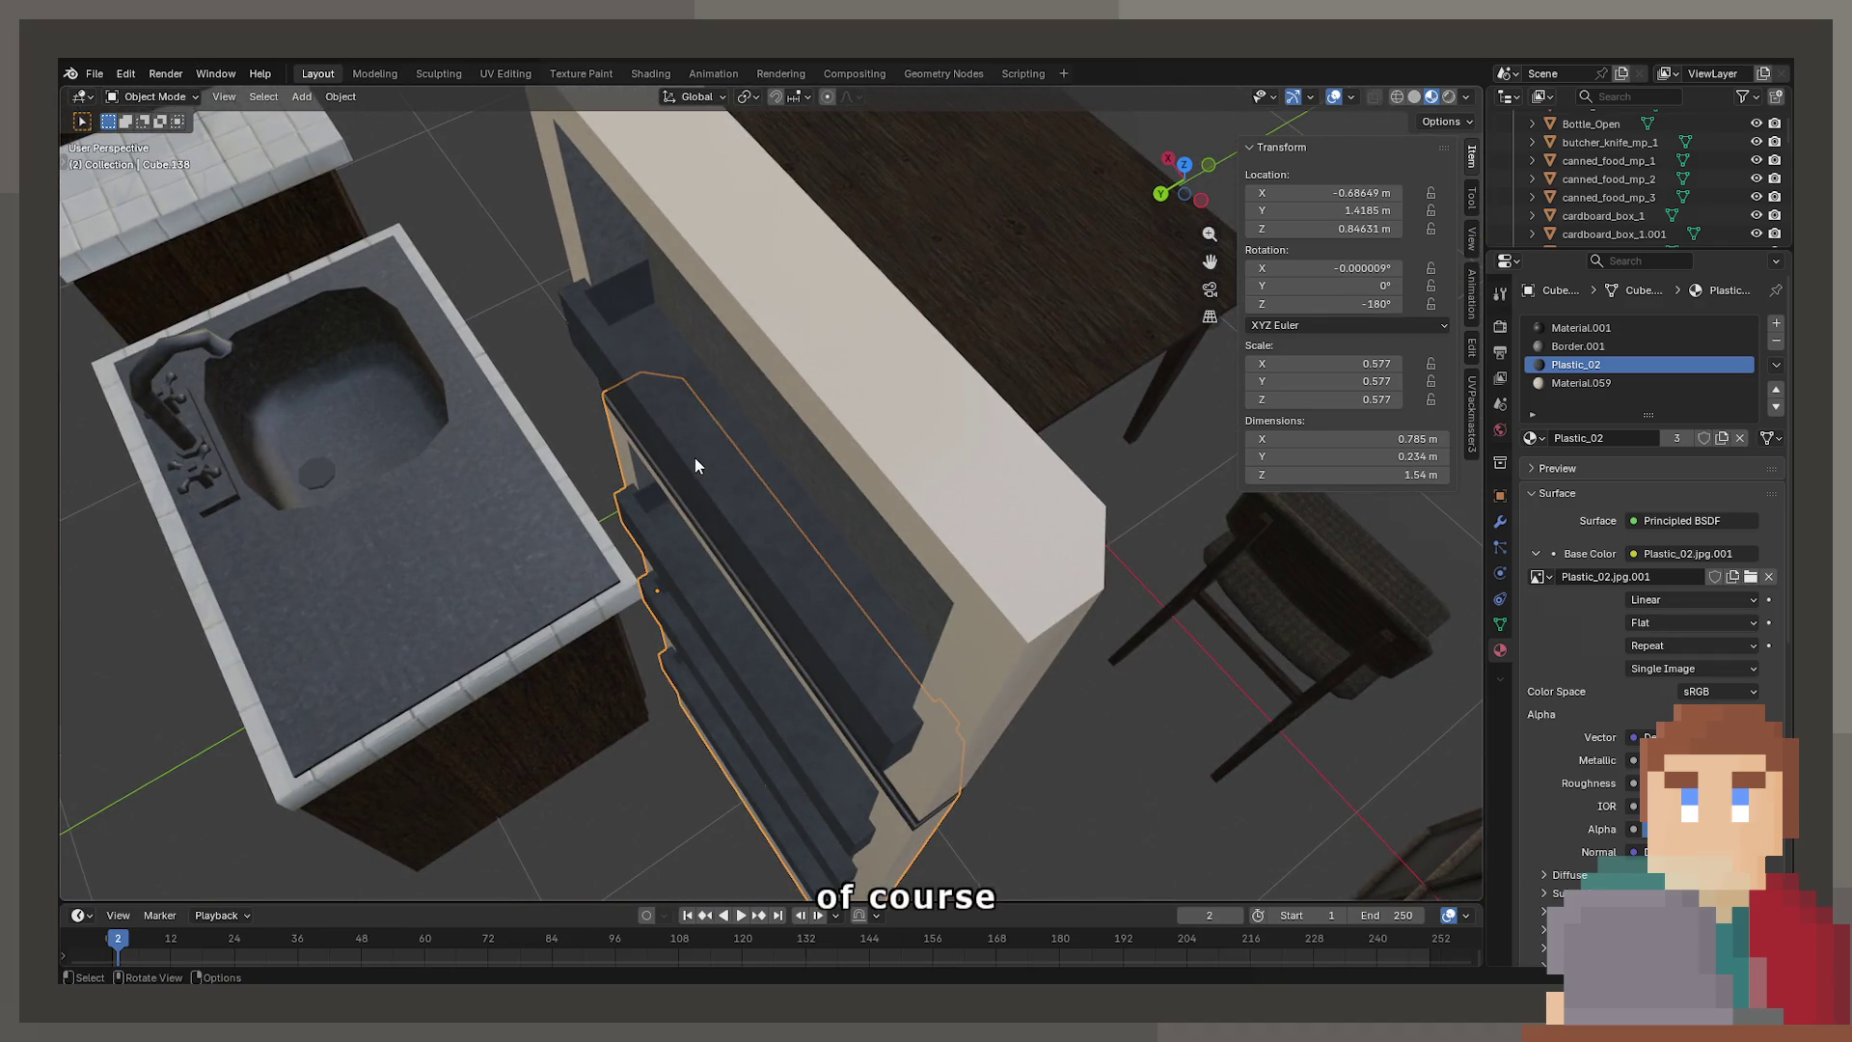
{"action": "scroll", "coordinate": [683, 455], "scroll_direction": "down", "scroll_amount": 5}
{"action": "left_click", "coordinate": [662, 501]}
{"action": "mouse_move", "coordinate": [663, 500]}
{"action": "middle_mouse_down"}
{"action": "mouse_move", "coordinate": [657, 645]}
{"action": "mouse_move", "coordinate": [722, 384]}
{"action": "middle_mouse_up"}
Navigate around the kitchen and make the fridge body the active object
{"action": "left_click", "coordinate": [649, 355]}
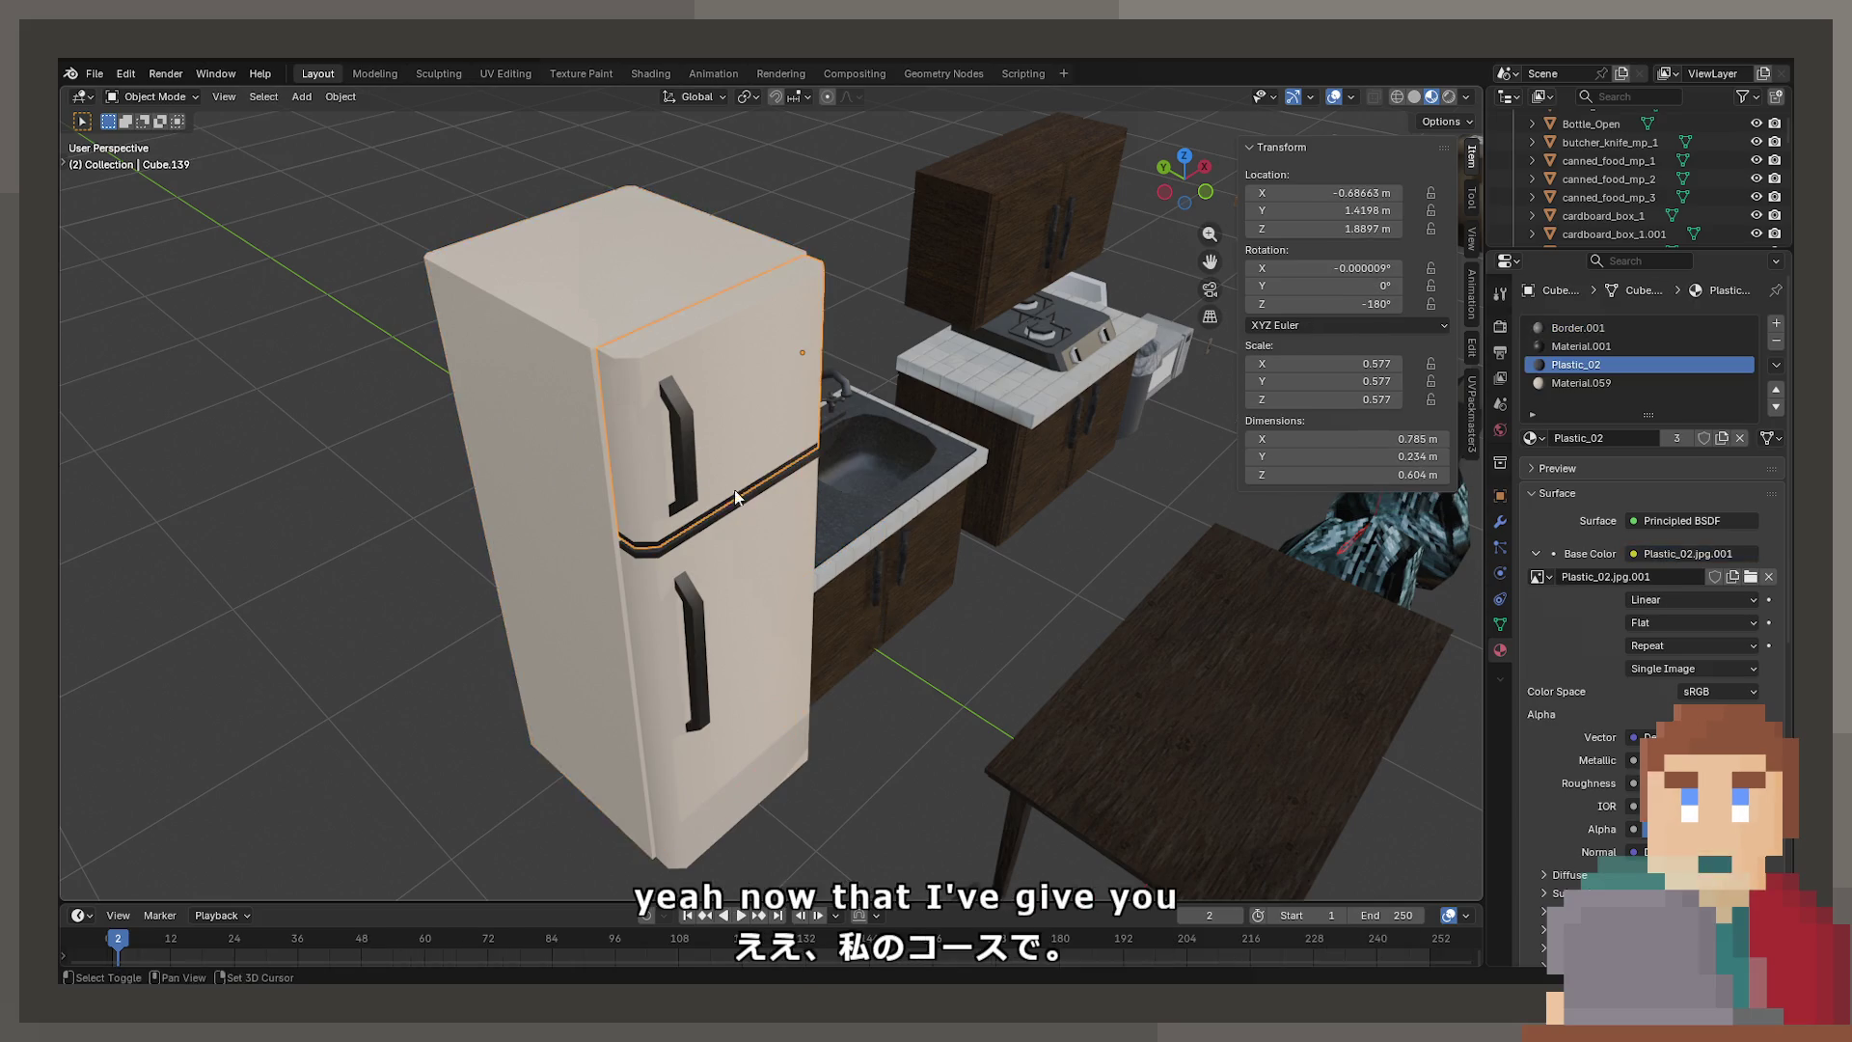
{"action": "middle_click_drag", "start_coordinate": [735, 496], "coordinate": [898, 542], "text": "shift"}
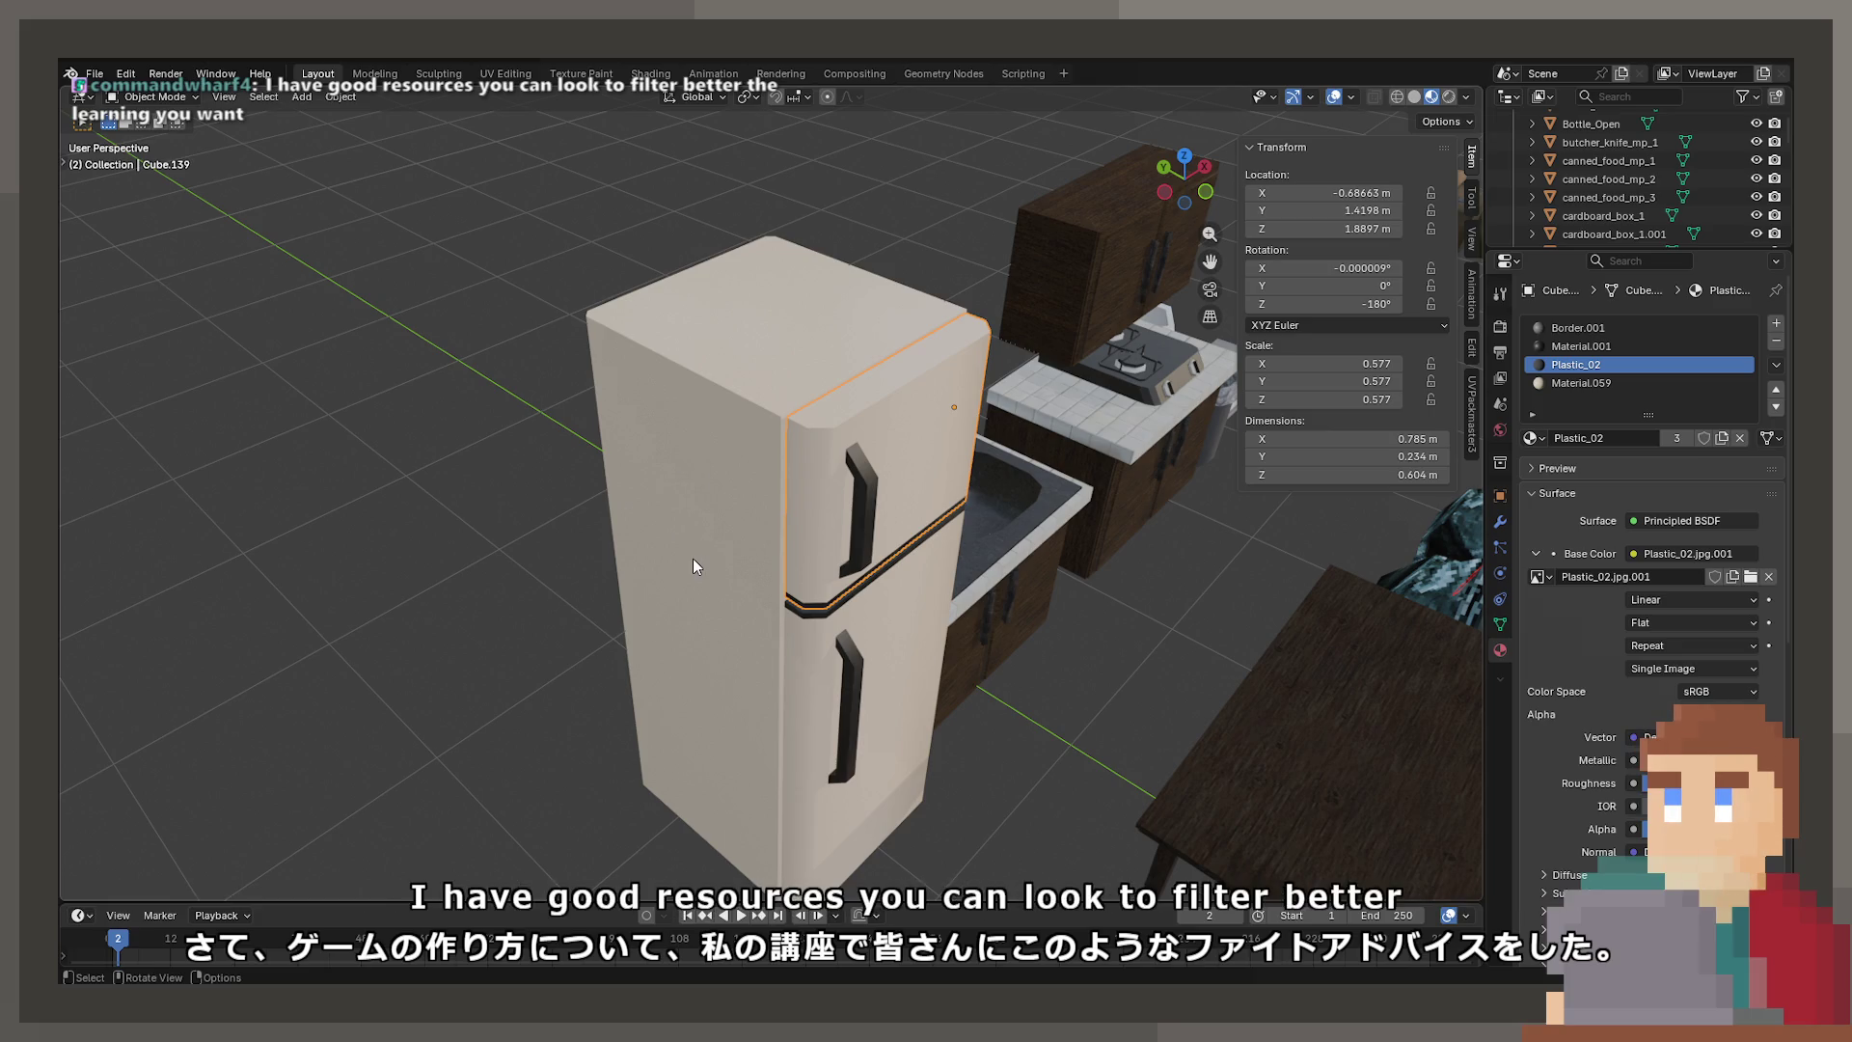
{"action": "mouse_move", "coordinate": [894, 509]}
{"action": "middle_mouse_down"}
{"action": "mouse_move", "coordinate": [893, 524]}
{"action": "mouse_move", "coordinate": [1080, 477]}
{"action": "mouse_move", "coordinate": [895, 488]}
{"action": "mouse_move", "coordinate": [874, 470]}
{"action": "middle_mouse_up"}
{"action": "left_click", "coordinate": [702, 621], "text": "shift"}
{"action": "left_click", "coordinate": [789, 515]}
{"action": "left_click", "coordinate": [774, 509]}
{"action": "left_click", "coordinate": [822, 524]}
{"action": "mouse_move", "coordinate": [822, 524]}
{"action": "middle_mouse_down", "text": "ctrl"}
{"action": "mouse_move", "coordinate": [826, 396]}
{"action": "mouse_move", "coordinate": [848, 779]}
{"action": "middle_mouse_up", "text": "ctrl"}
Snap the 3D cursor to the body's bottom face and set the body's origin there
{"action": "key", "text": "Tab"}
{"action": "left_click", "coordinate": [847, 779]}
{"action": "key", "text": "F3"}
{"action": "left_click", "coordinate": [910, 793]}
{"action": "key", "text": "Tab"}
{"action": "key", "text": "F3"}
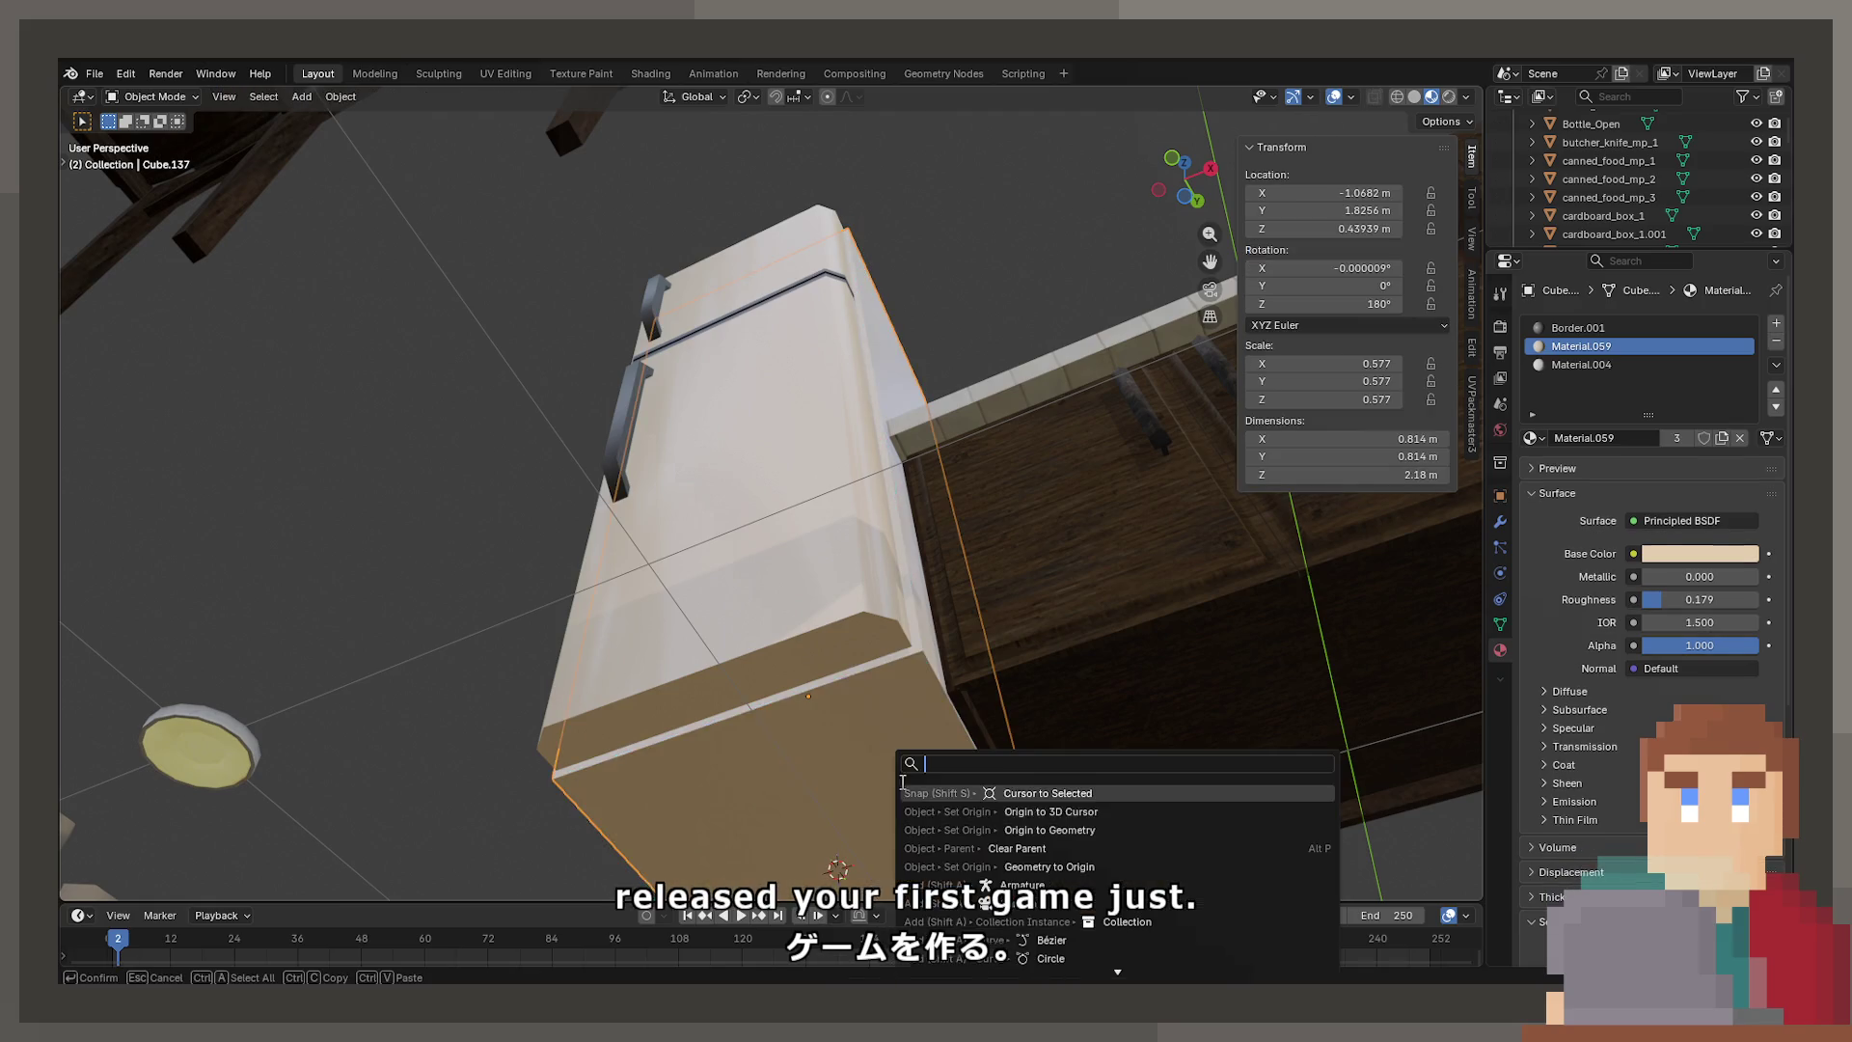
{"action": "left_click", "coordinate": [916, 811]}
{"action": "mouse_move", "coordinate": [770, 550]}
{"action": "middle_mouse_down"}
{"action": "mouse_move", "coordinate": [768, 667]}
{"action": "mouse_move", "coordinate": [764, 625]}
{"action": "mouse_move", "coordinate": [877, 514]}
{"action": "mouse_move", "coordinate": [818, 629]}
{"action": "middle_mouse_up"}
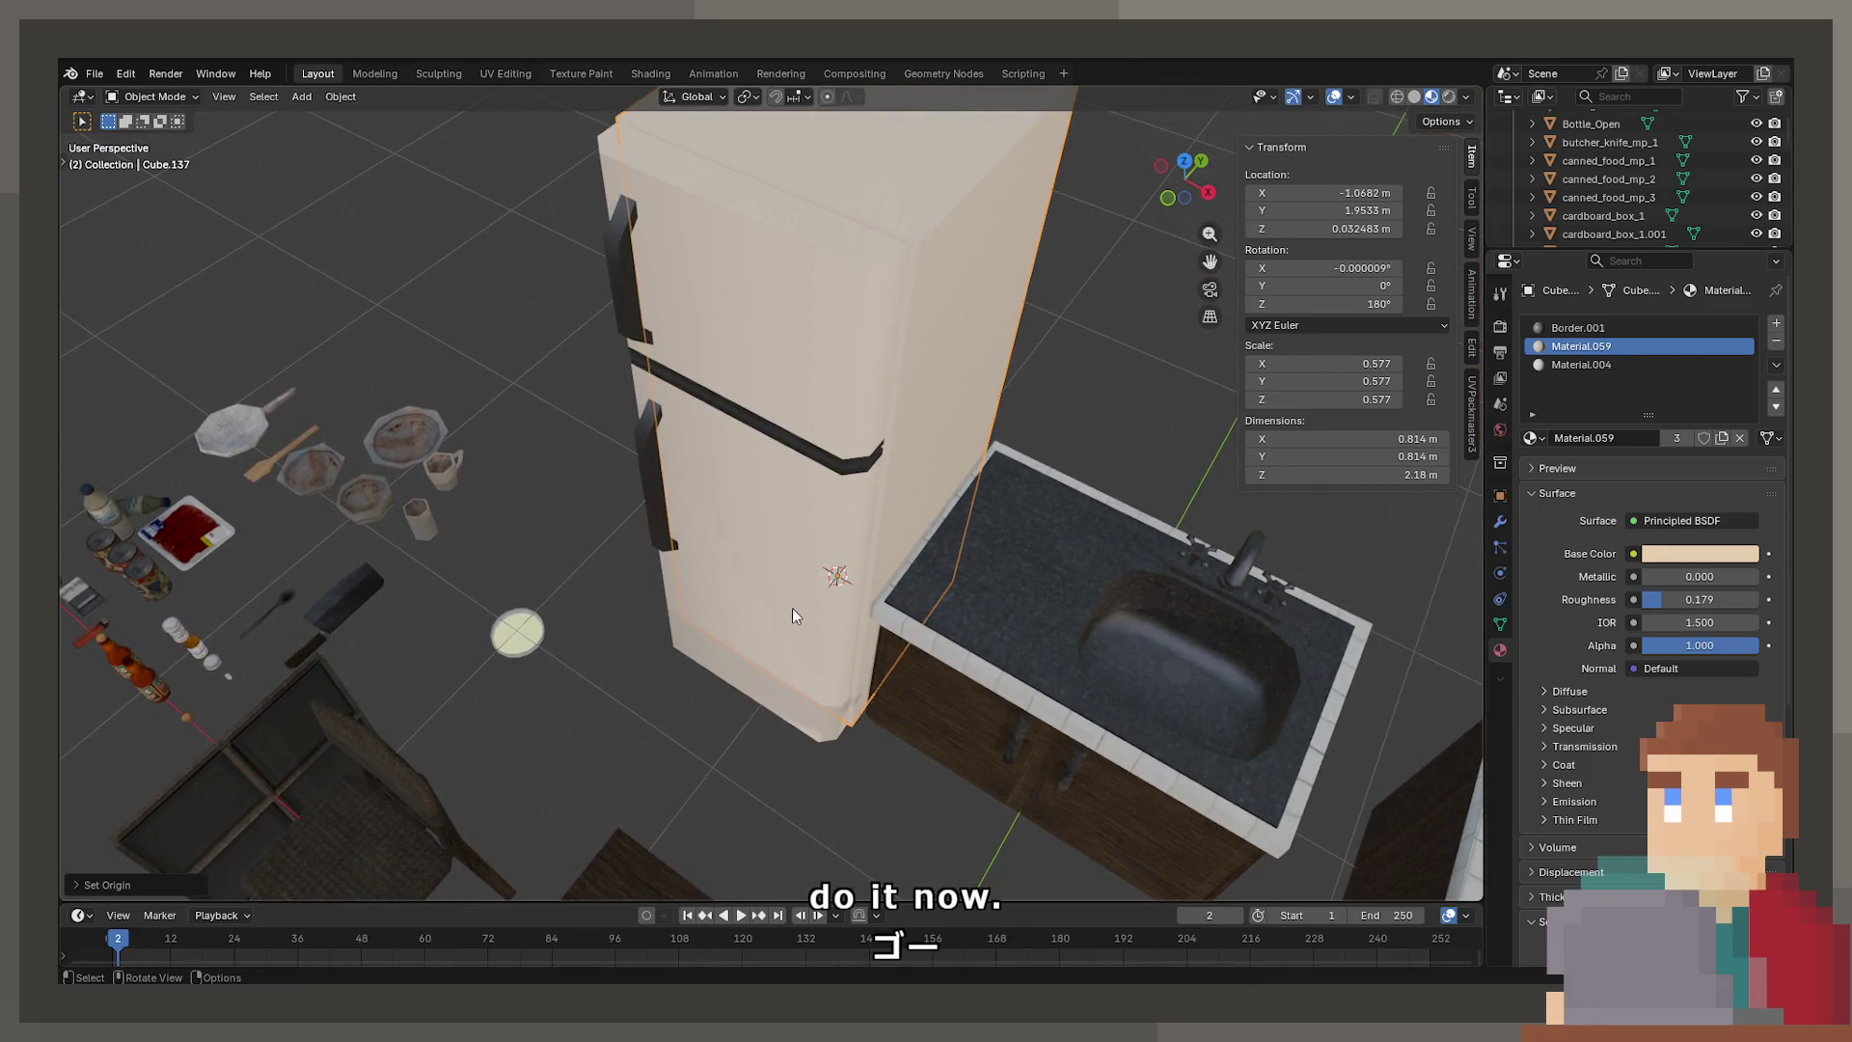
{"action": "left_click", "coordinate": [845, 498]}
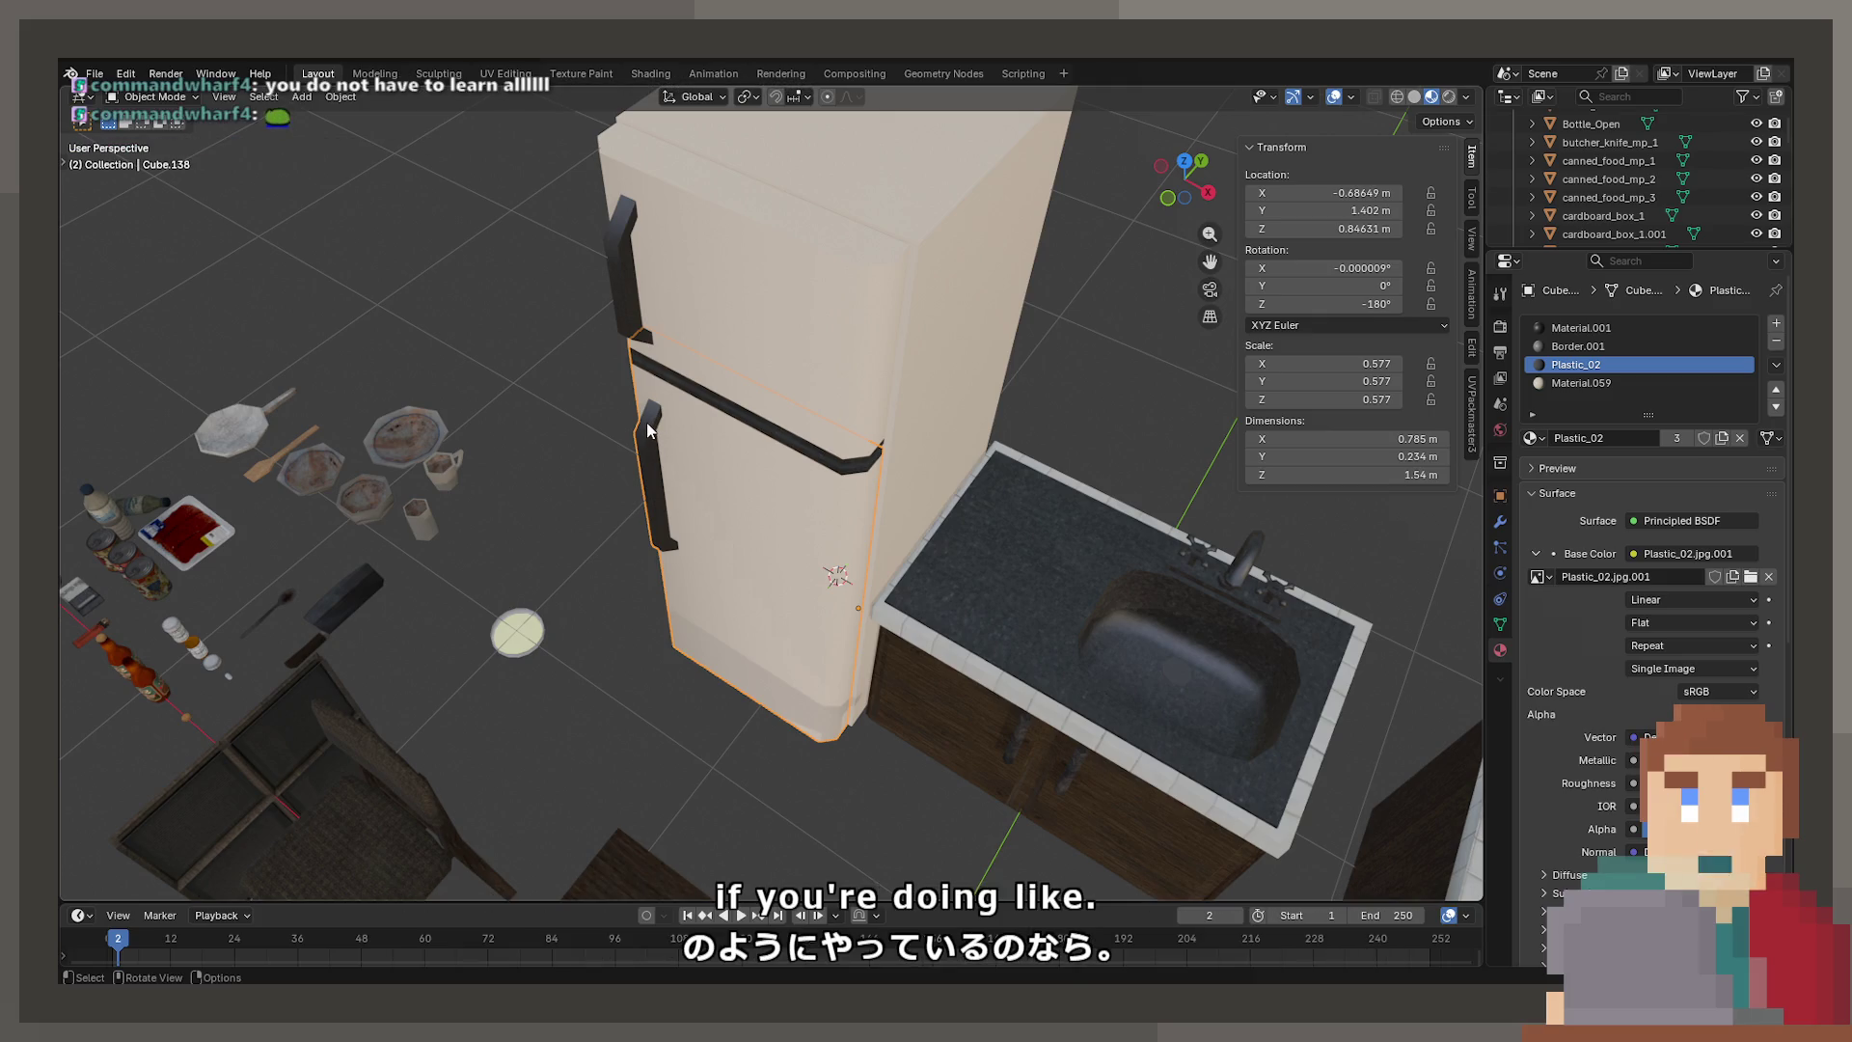
Select the lower fridge door, start a Z-axis rotation, then cancel and undo it
{"action": "mouse_move", "coordinate": [647, 424]}
{"action": "middle_mouse_down"}
{"action": "mouse_move", "coordinate": [772, 446]}
{"action": "mouse_move", "coordinate": [771, 482]}
{"action": "mouse_move", "coordinate": [797, 403]}
{"action": "mouse_move", "coordinate": [975, 460]}
{"action": "mouse_move", "coordinate": [924, 420]}
{"action": "middle_mouse_up"}
{"action": "left_click", "coordinate": [836, 345]}
{"action": "left_click", "coordinate": [911, 500]}
{"action": "key", "text": "r"}
{"action": "key", "text": "z"}
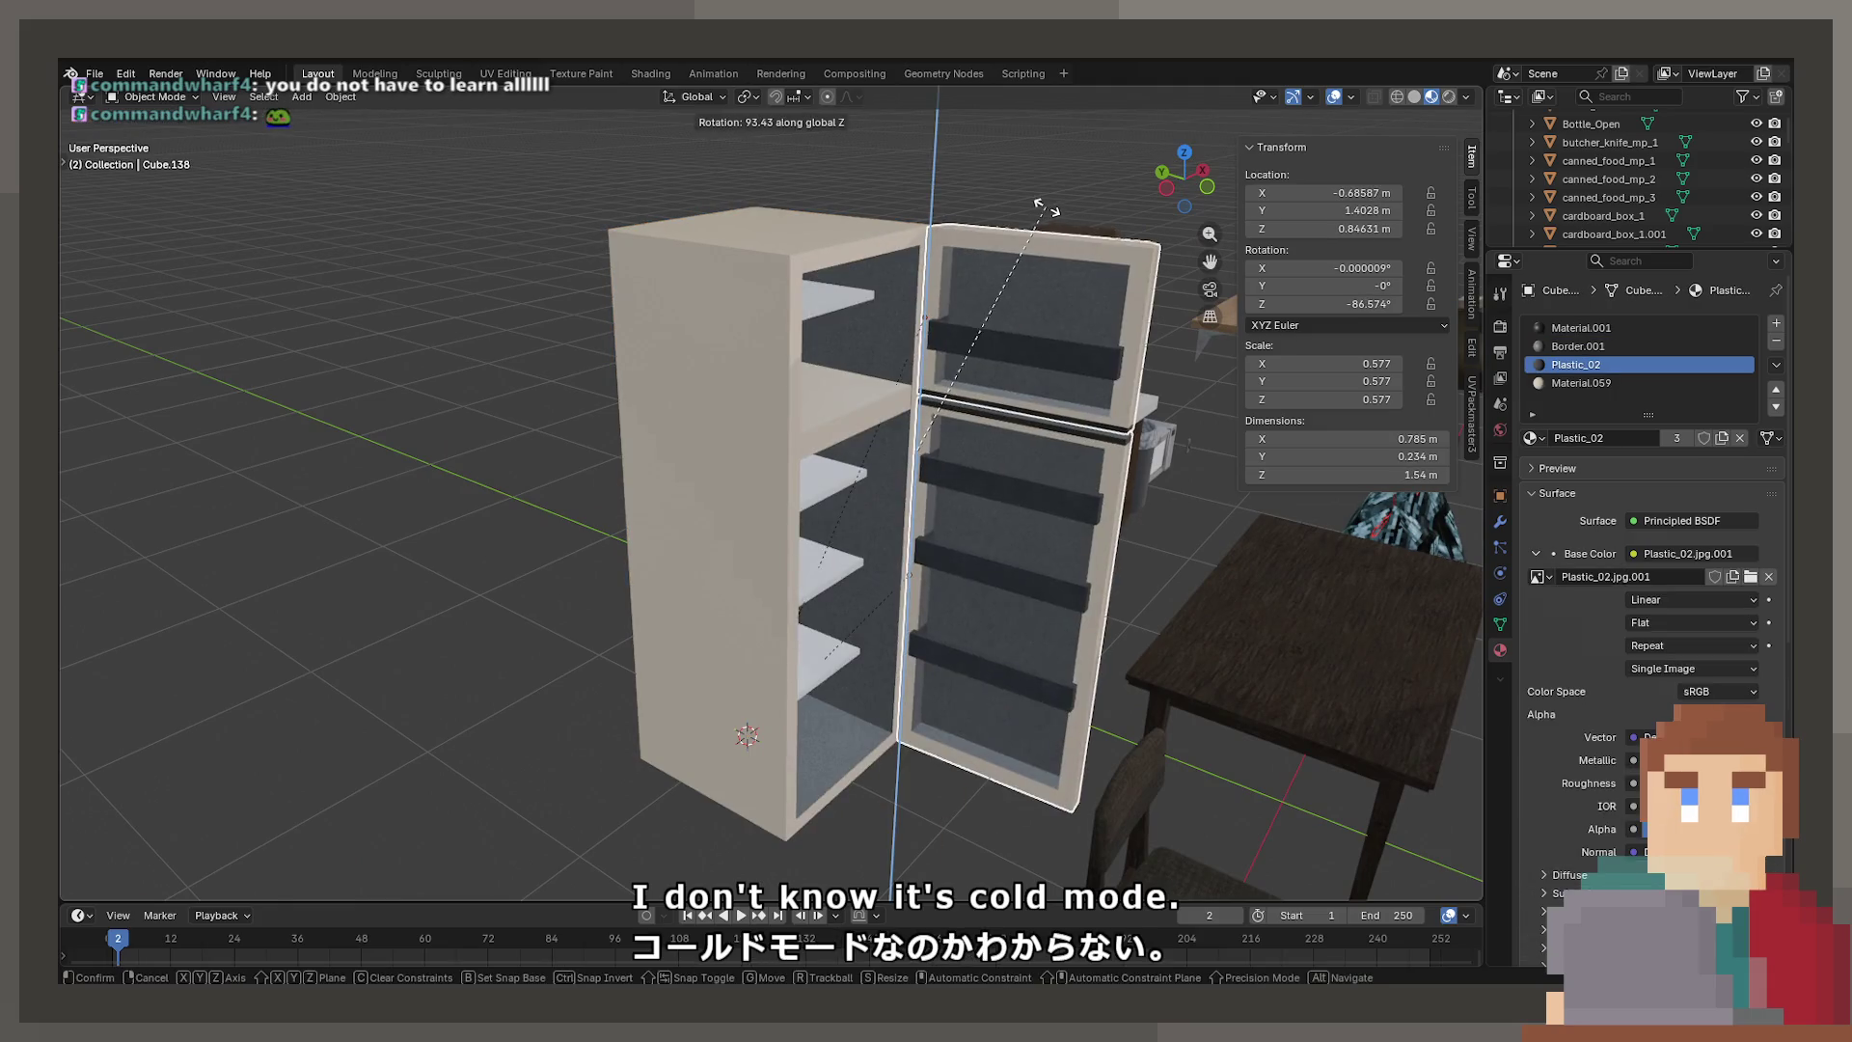
{"action": "key", "text": "Escape"}
{"action": "key", "text": "ctrl+z"}
Swap the body's Material.004 slot for Plastic_02, undoing an initial wrong assignment
{"action": "left_click", "coordinate": [1633, 345]}
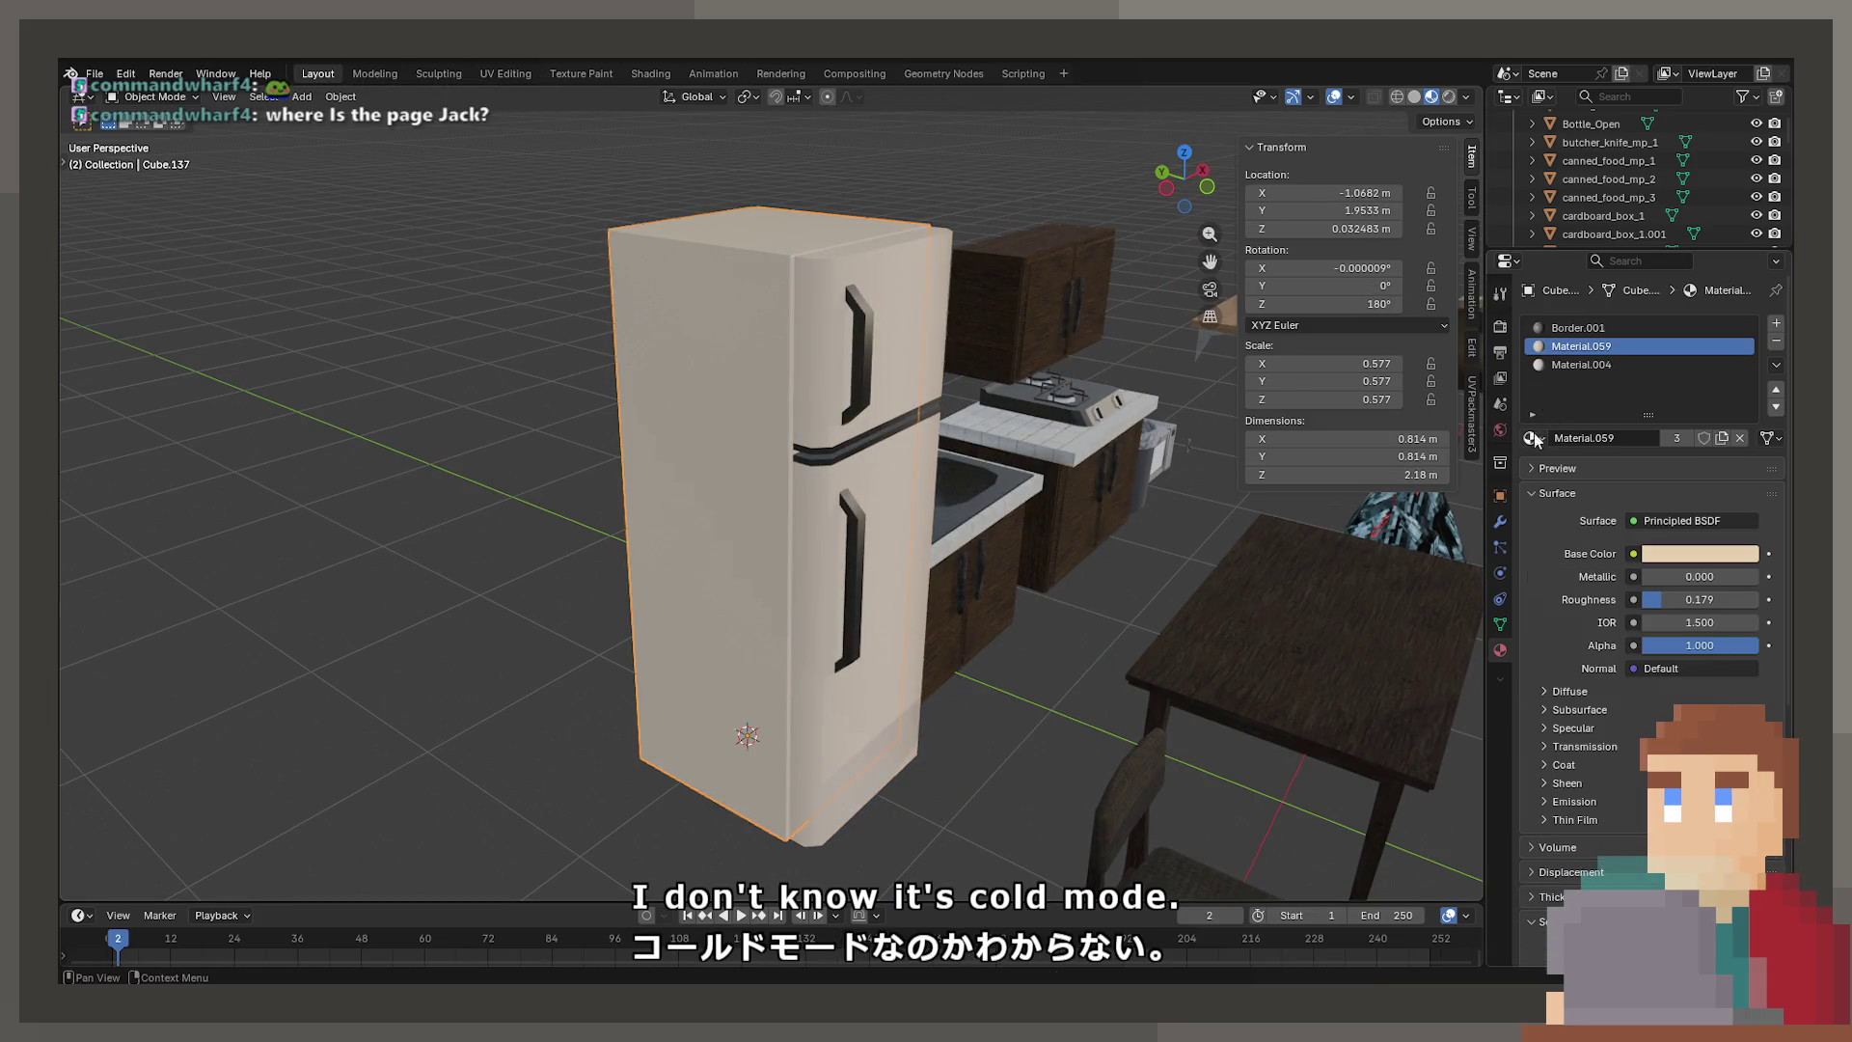
{"action": "left_click", "coordinate": [1534, 439]}
{"action": "type", "text": "plas"}
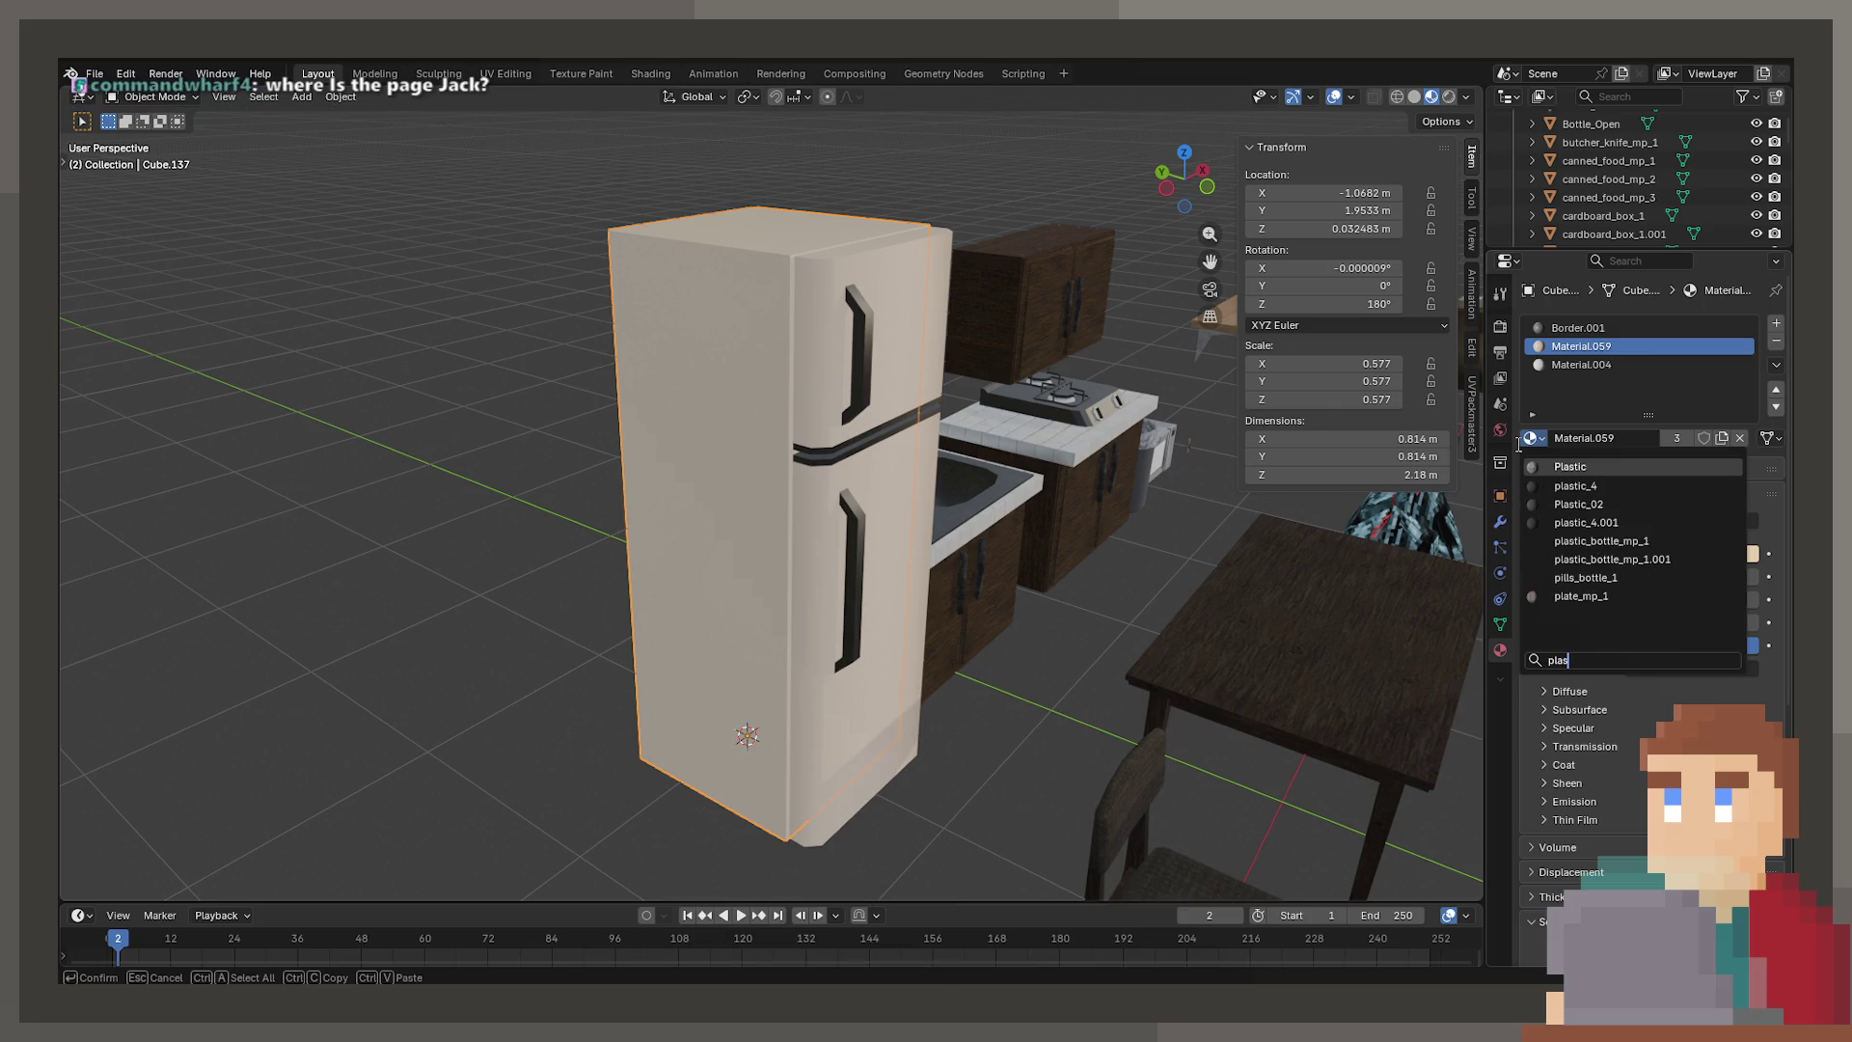
{"action": "key", "text": "Down"}
{"action": "key", "text": "Down"}
{"action": "key", "text": "Return"}
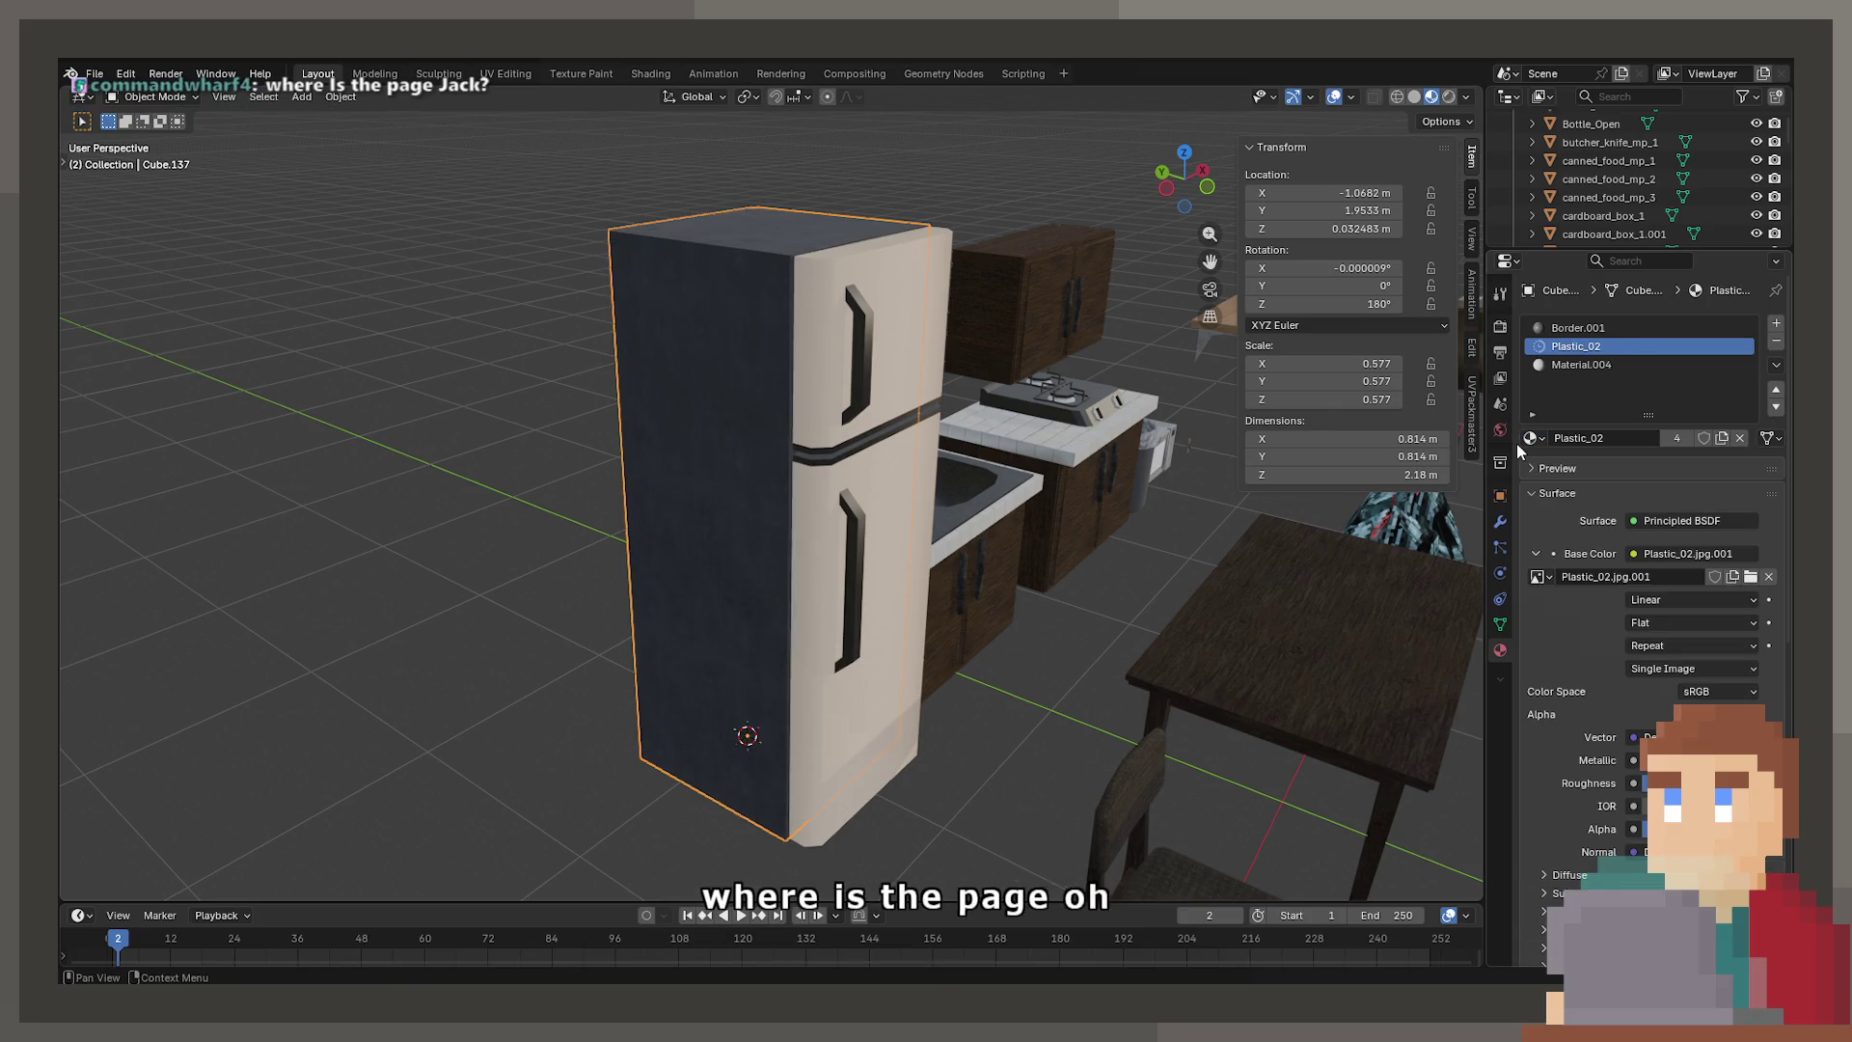
{"action": "key", "text": "ctrl+z"}
{"action": "left_click", "coordinate": [1582, 365]}
{"action": "left_click", "coordinate": [1533, 438]}
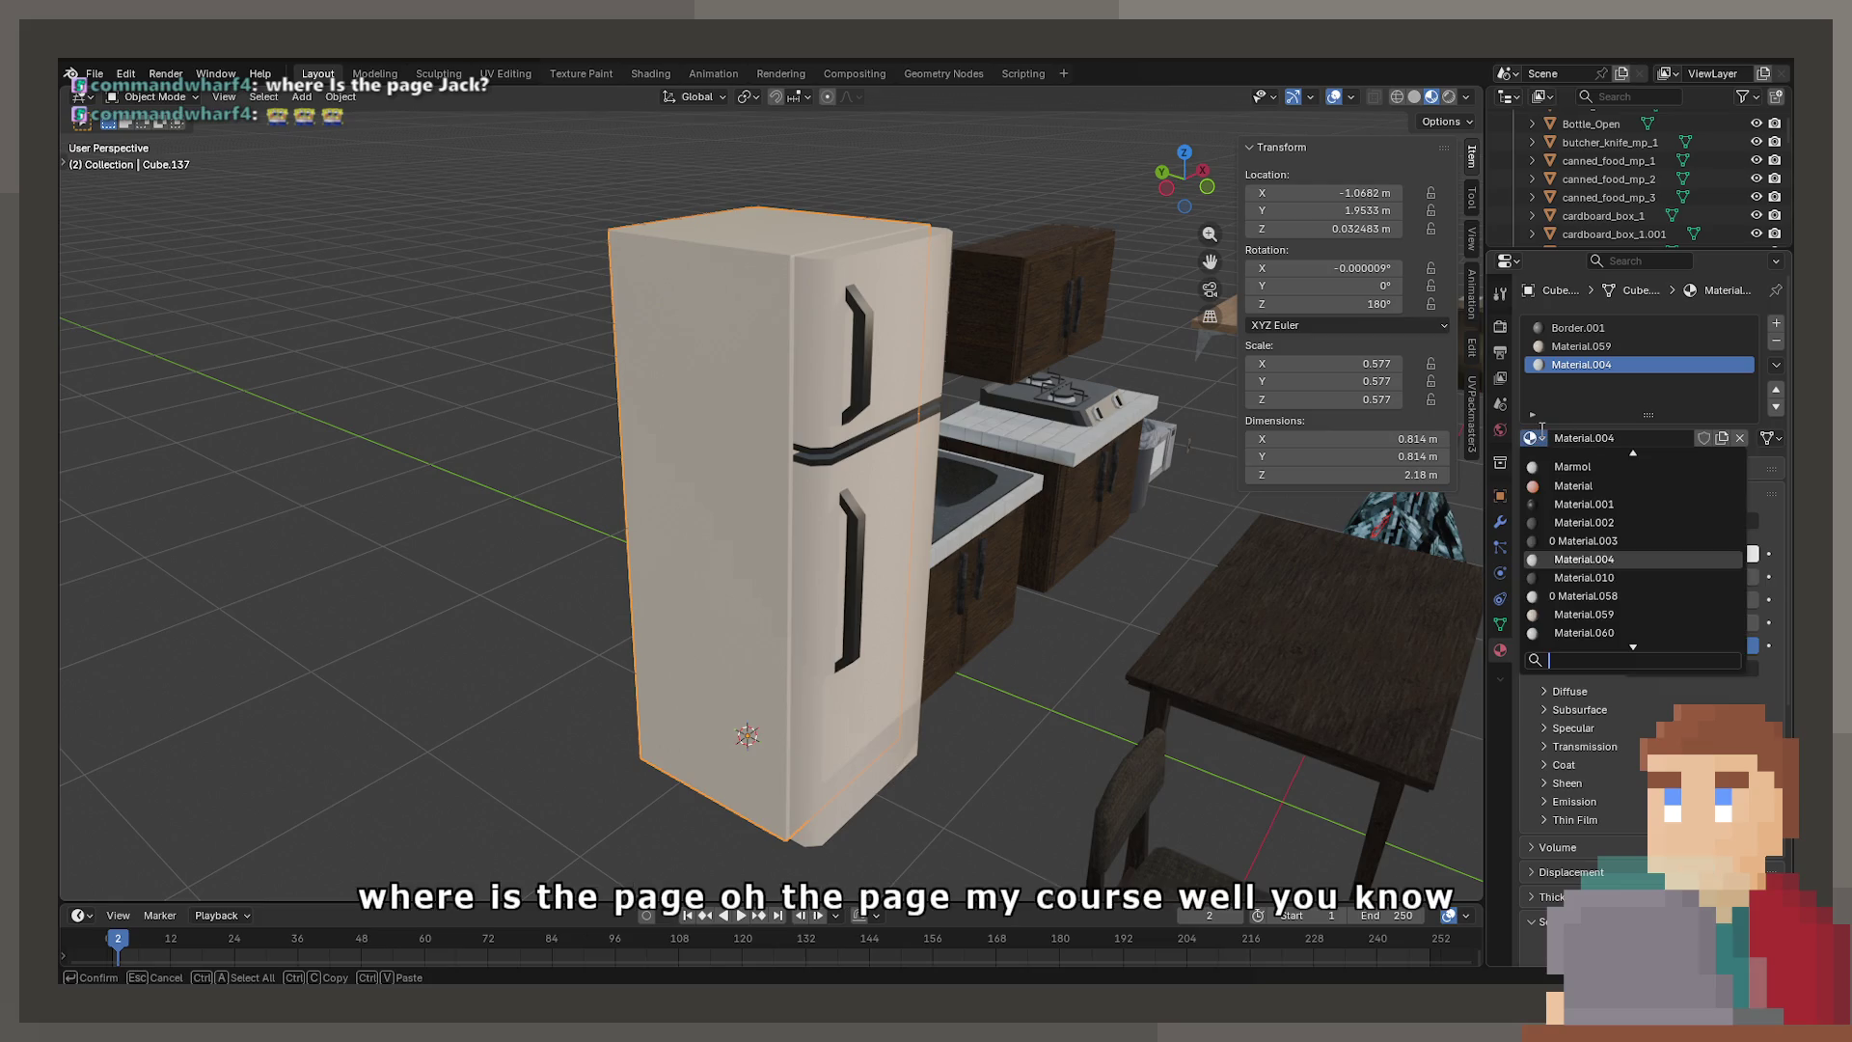
{"action": "type", "text": "po"}
{"action": "key", "text": "BackSpace"}
{"action": "key", "text": "Down"}
{"action": "key", "text": "Down"}
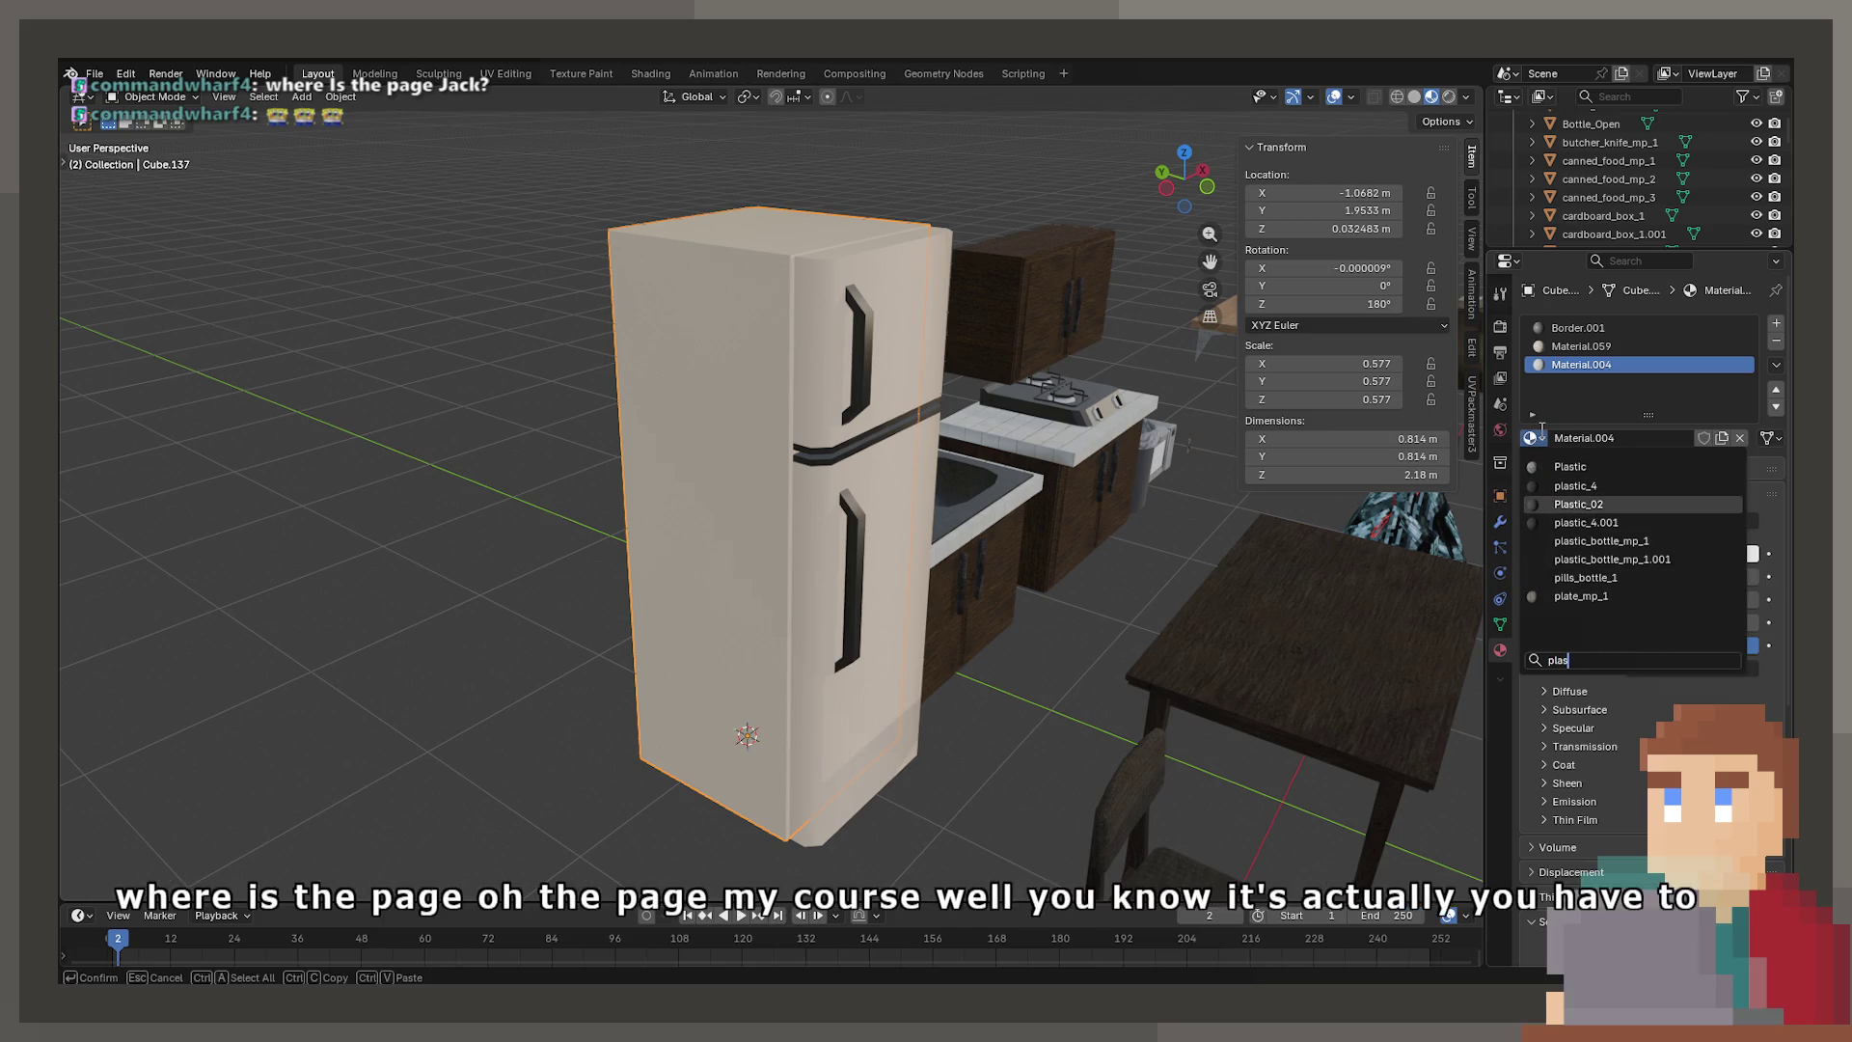
{"action": "key", "text": "Return"}
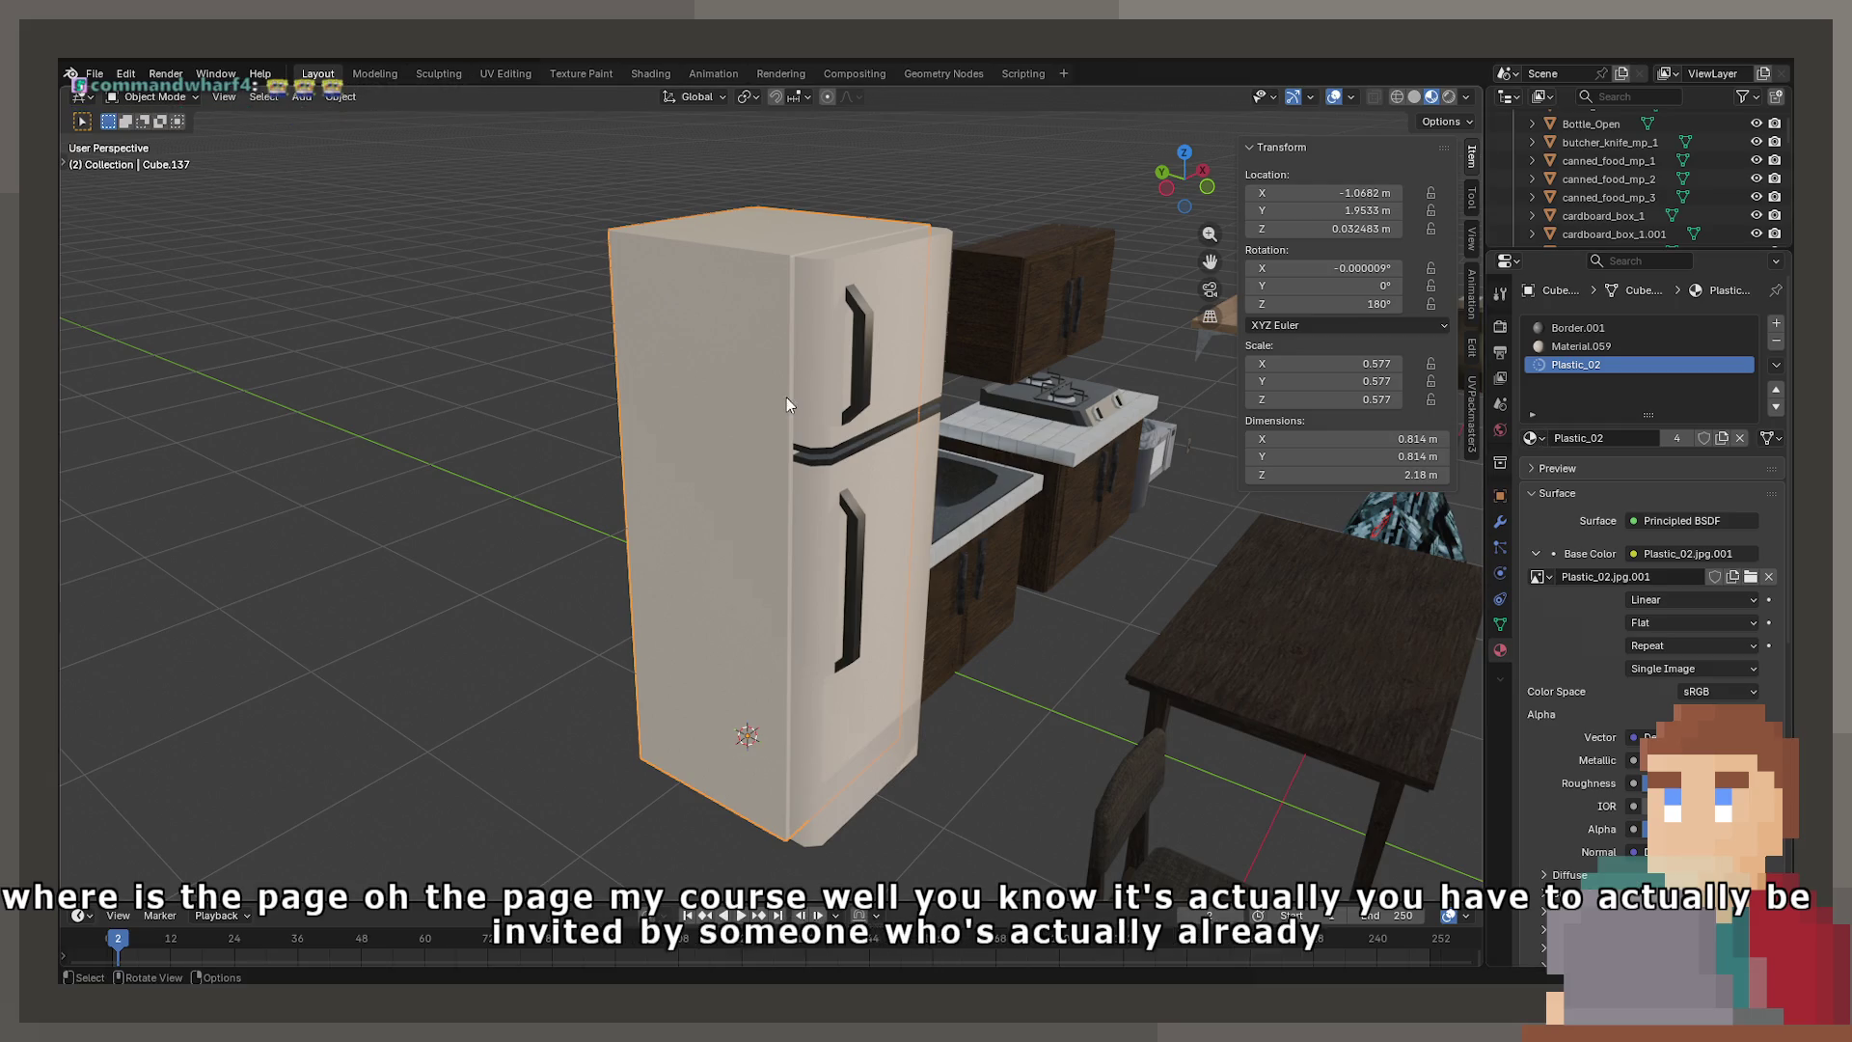
Hide both fridge doors to inspect the body, then unhide them and reselect the body
{"action": "left_click", "coordinate": [829, 415]}
{"action": "left_click", "coordinate": [888, 489], "text": "shift"}
{"action": "key", "text": "h"}
{"action": "mouse_move", "coordinate": [889, 488]}
{"action": "middle_mouse_down"}
{"action": "mouse_move", "coordinate": [775, 483]}
{"action": "mouse_move", "coordinate": [822, 553]}
{"action": "middle_mouse_up"}
{"action": "key", "text": "alt+h"}
{"action": "left_click", "coordinate": [777, 478]}
{"action": "left_click", "coordinate": [676, 381]}
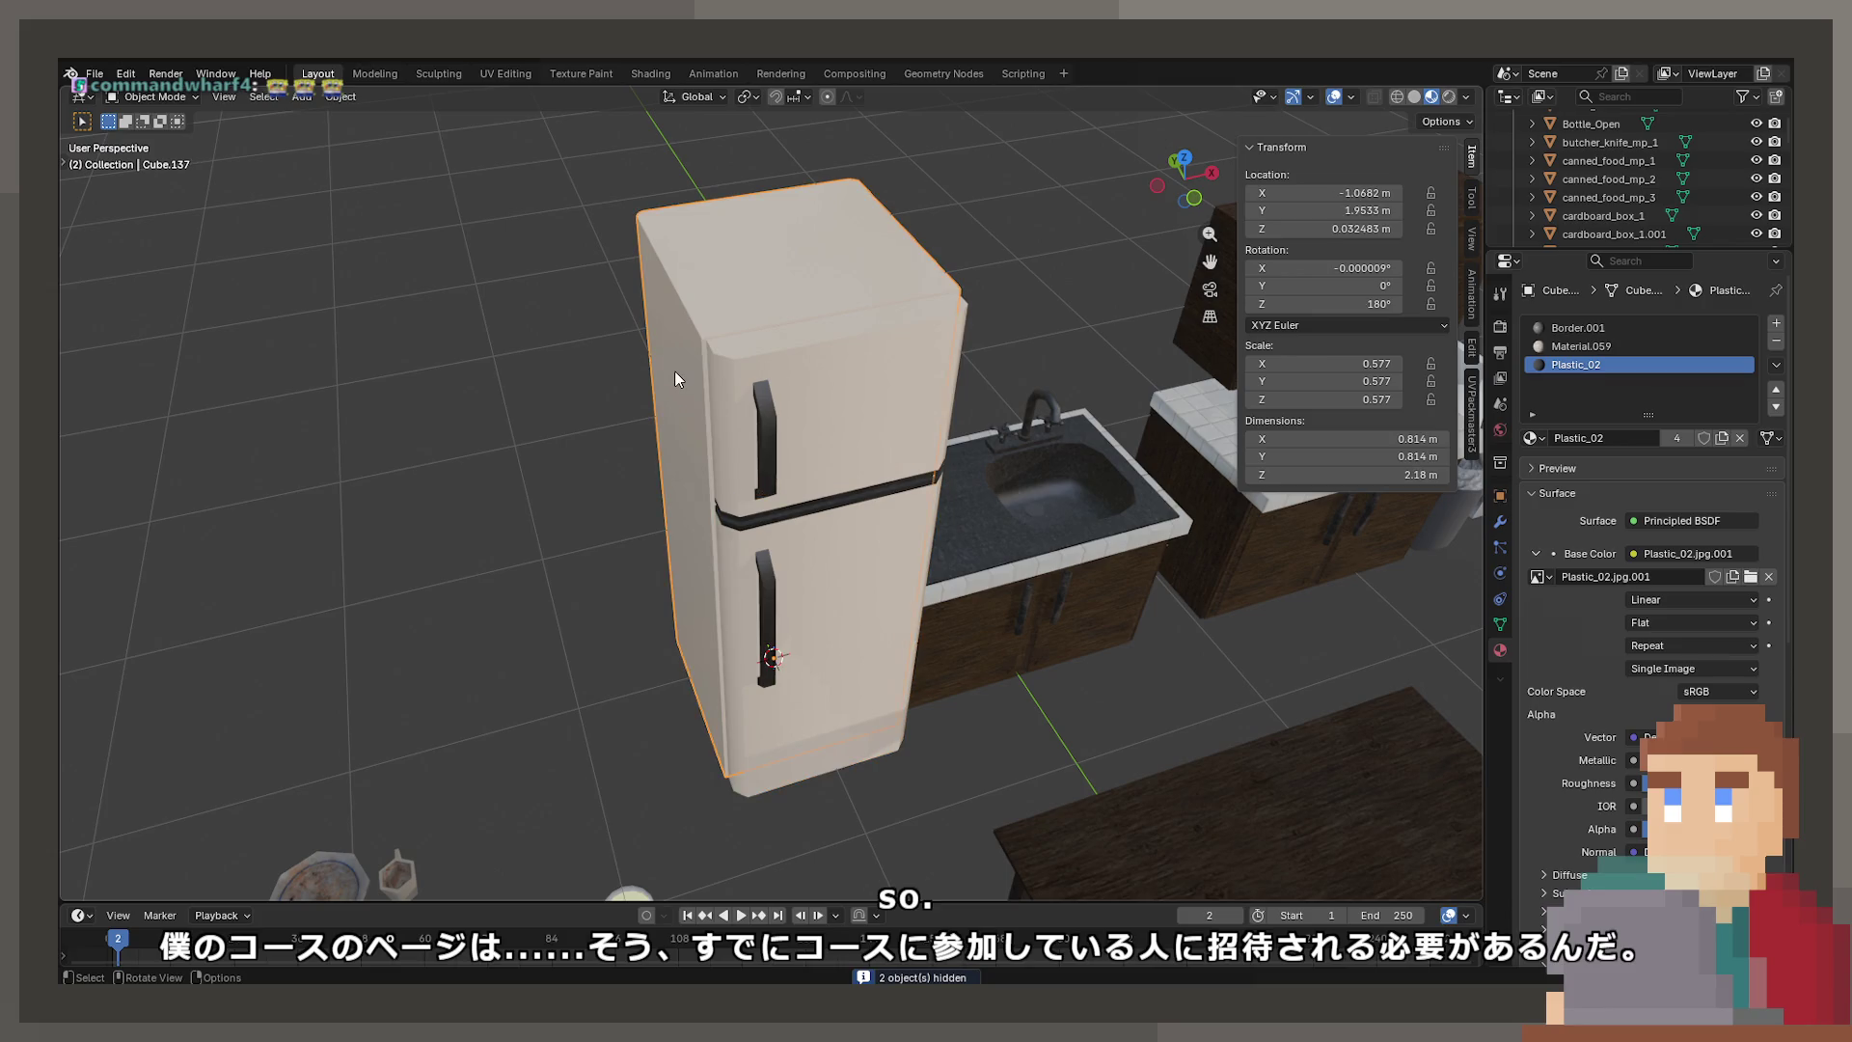
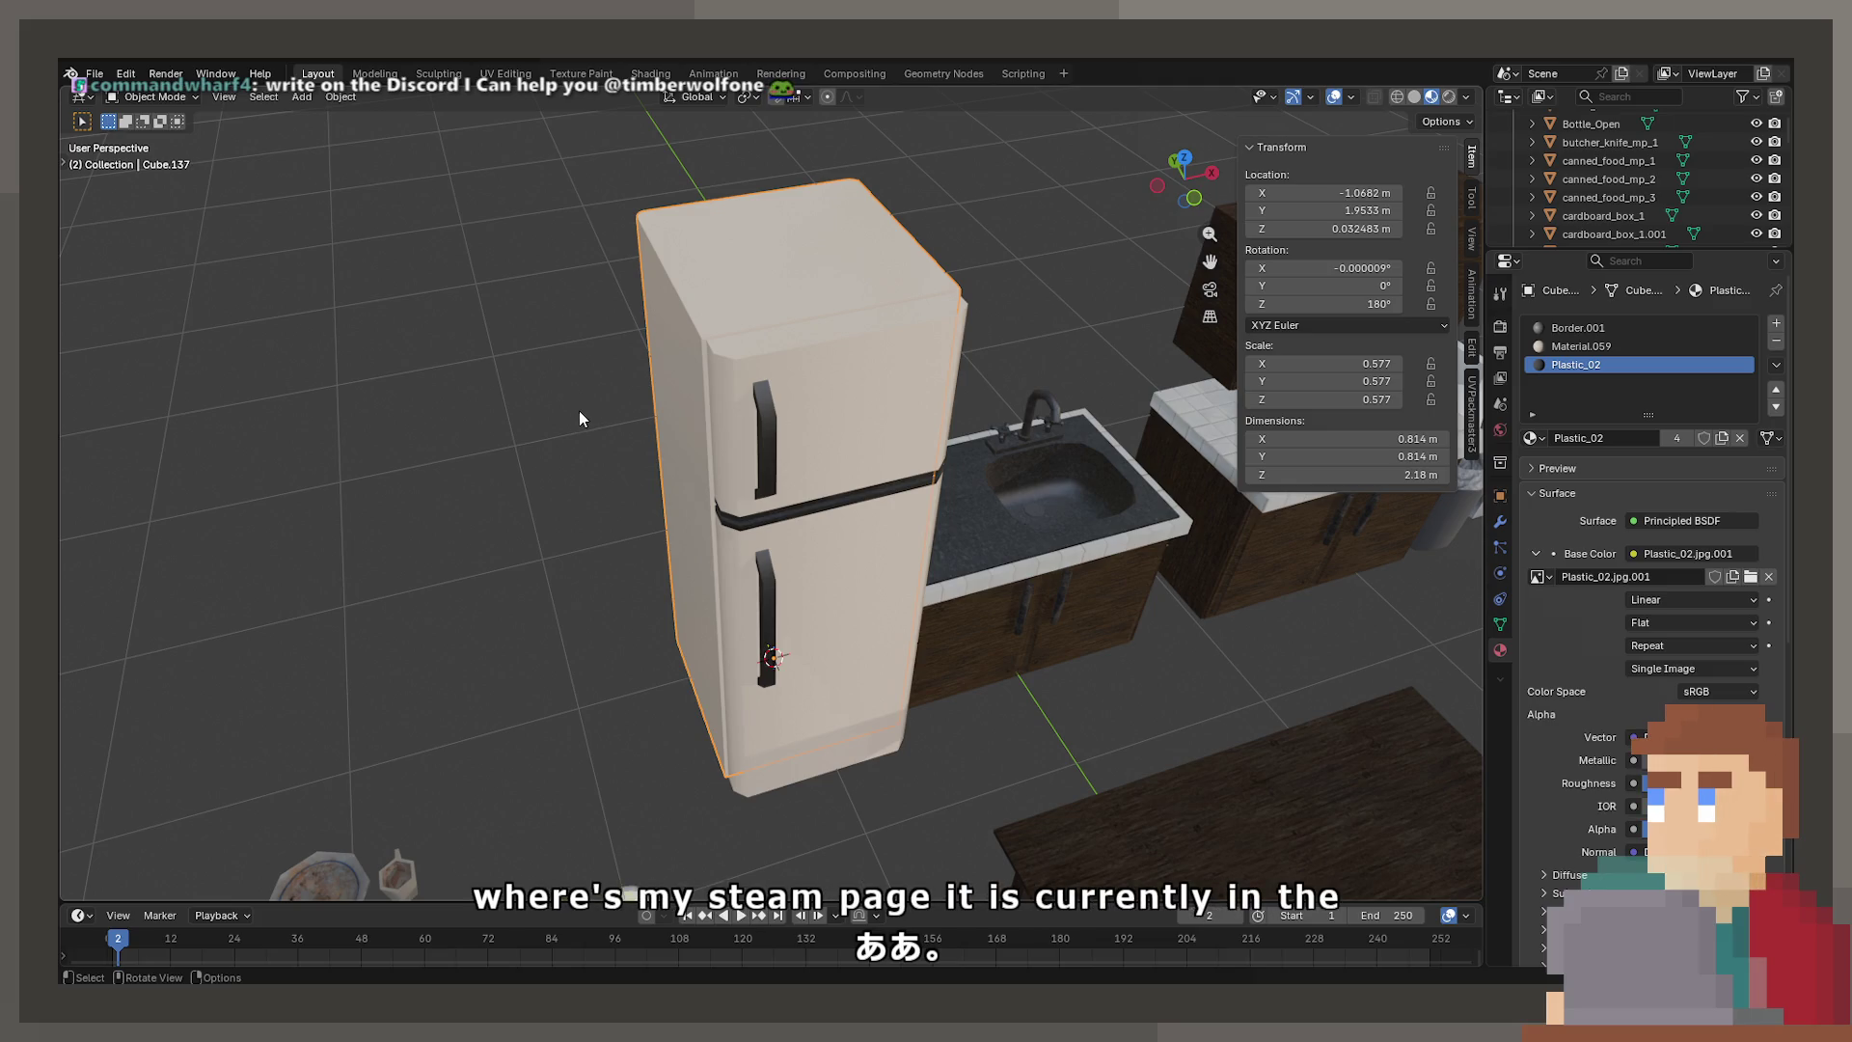
Review the fridge upper door's Material.059 in the material list, then save ProjectNisekisha.blend
{"action": "left_click", "coordinate": [804, 482]}
{"action": "mouse_move", "coordinate": [804, 482]}
{"action": "middle_mouse_down"}
{"action": "mouse_move", "coordinate": [813, 518]}
{"action": "mouse_move", "coordinate": [818, 478]}
{"action": "middle_mouse_up"}
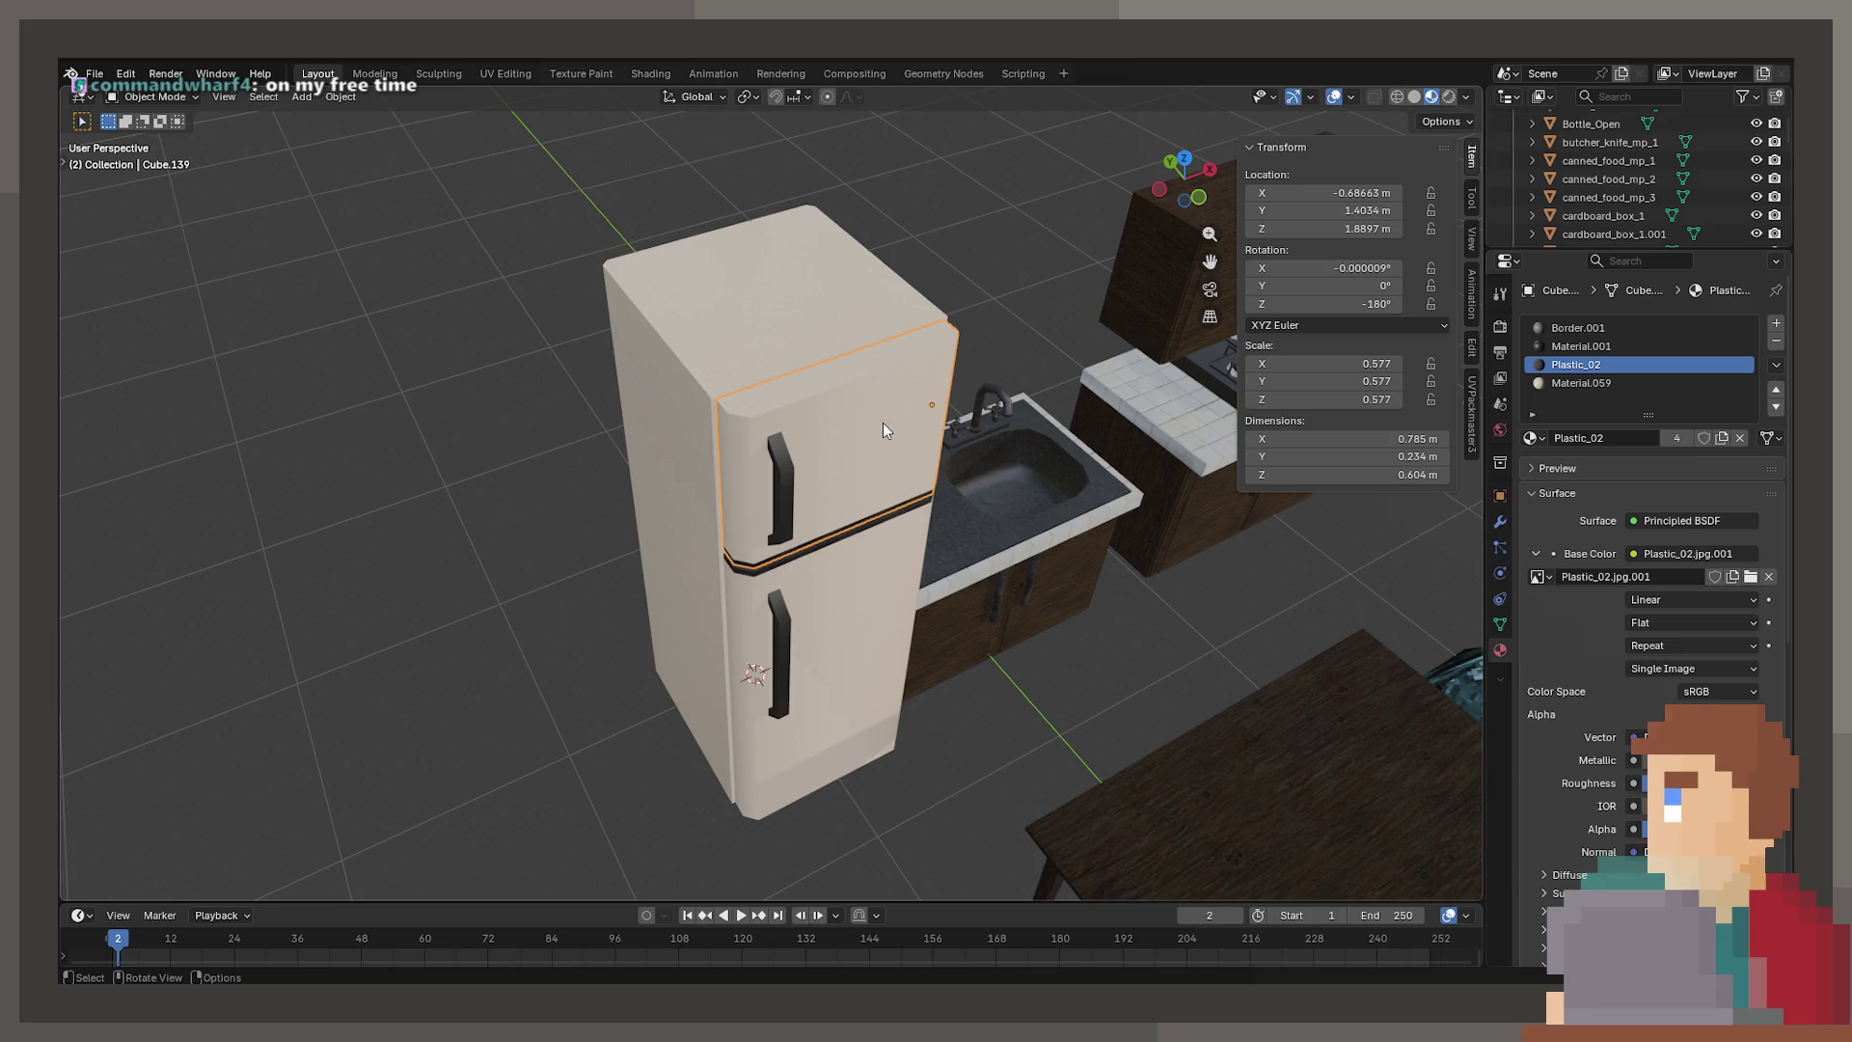
{"action": "middle_click_drag", "start_coordinate": [922, 493], "coordinate": [864, 513]}
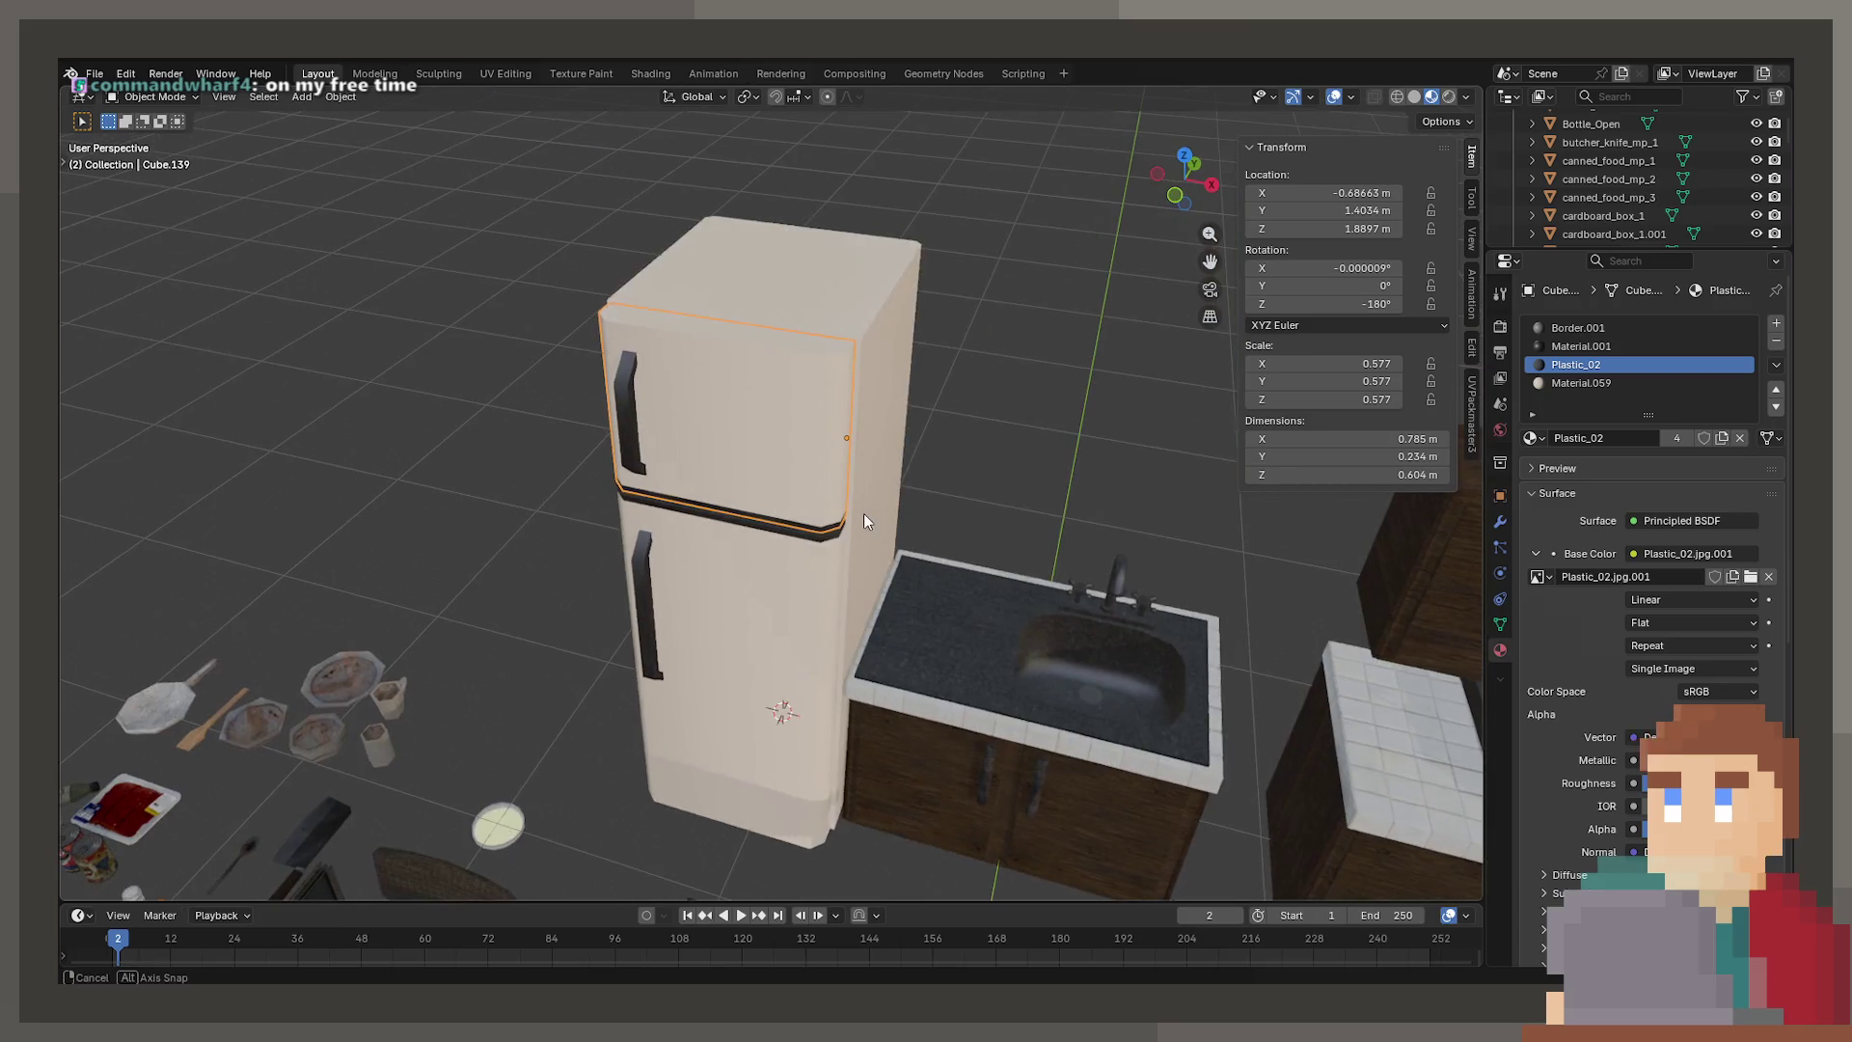
{"action": "left_click", "coordinate": [1633, 386]}
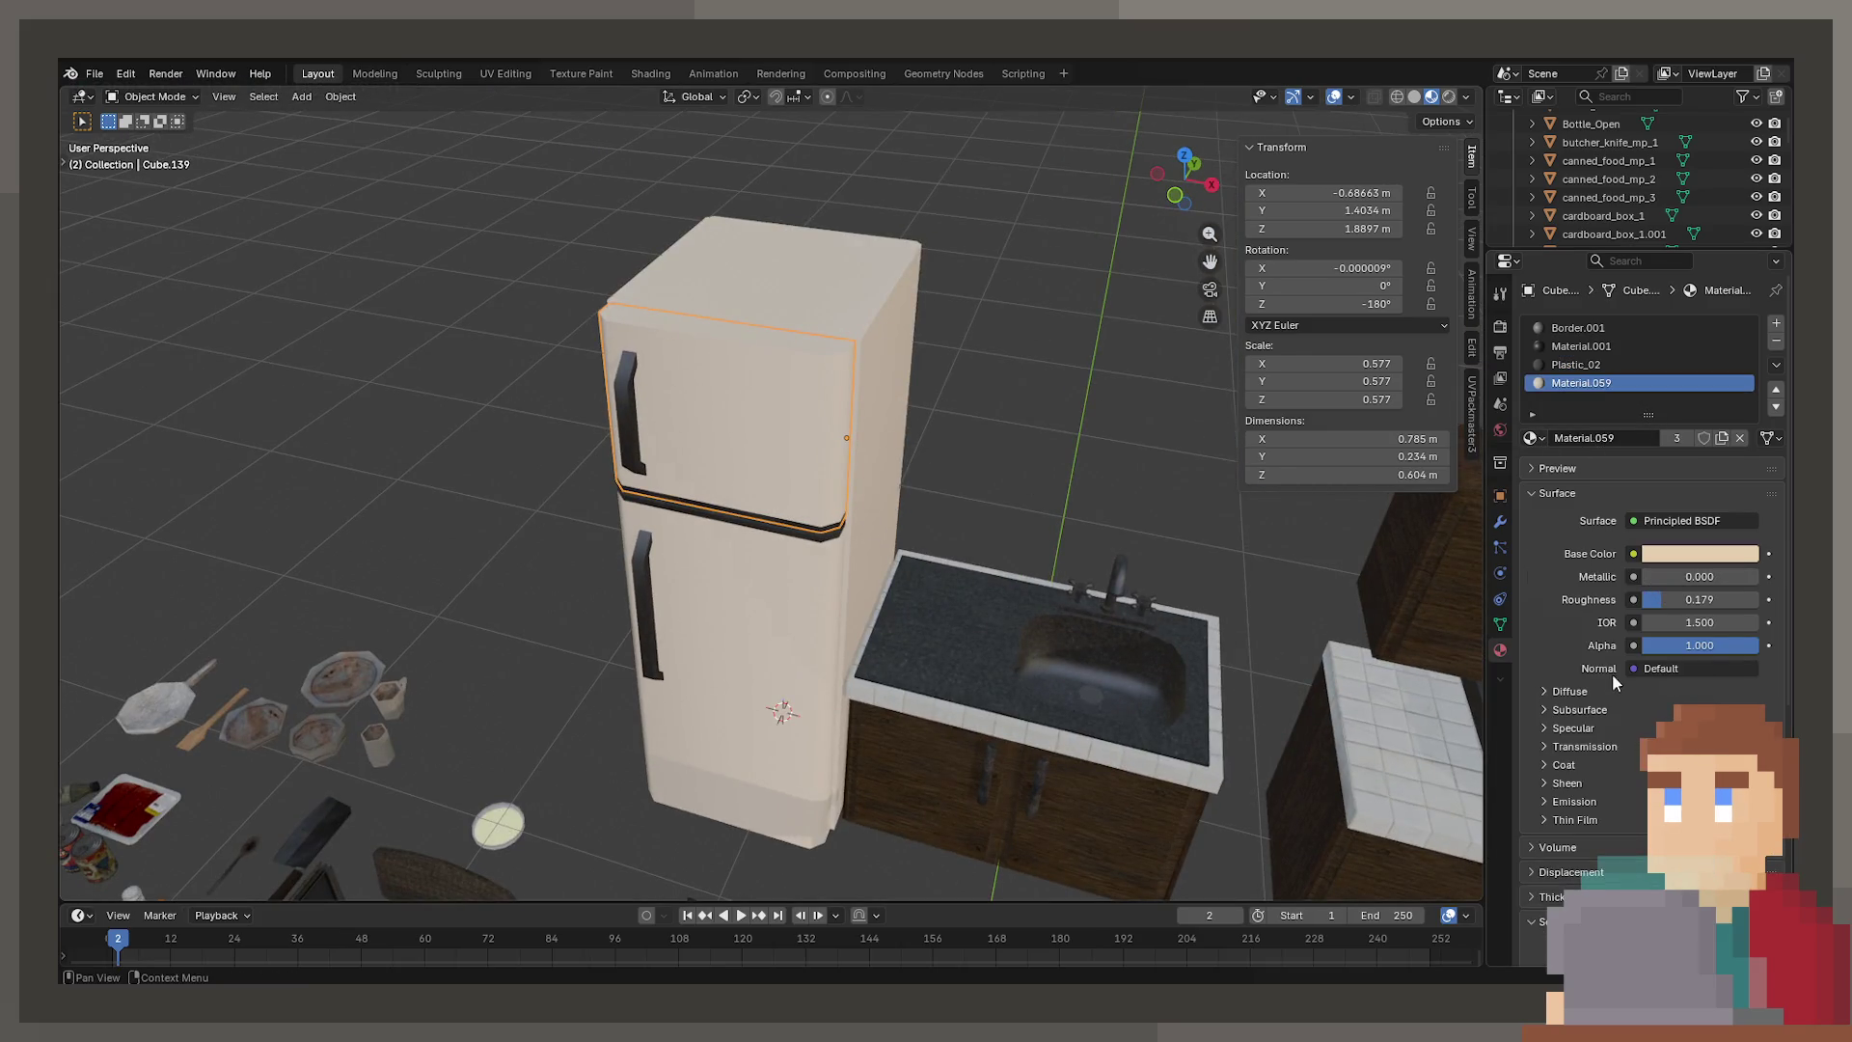
{"action": "left_click", "coordinate": [1533, 438]}
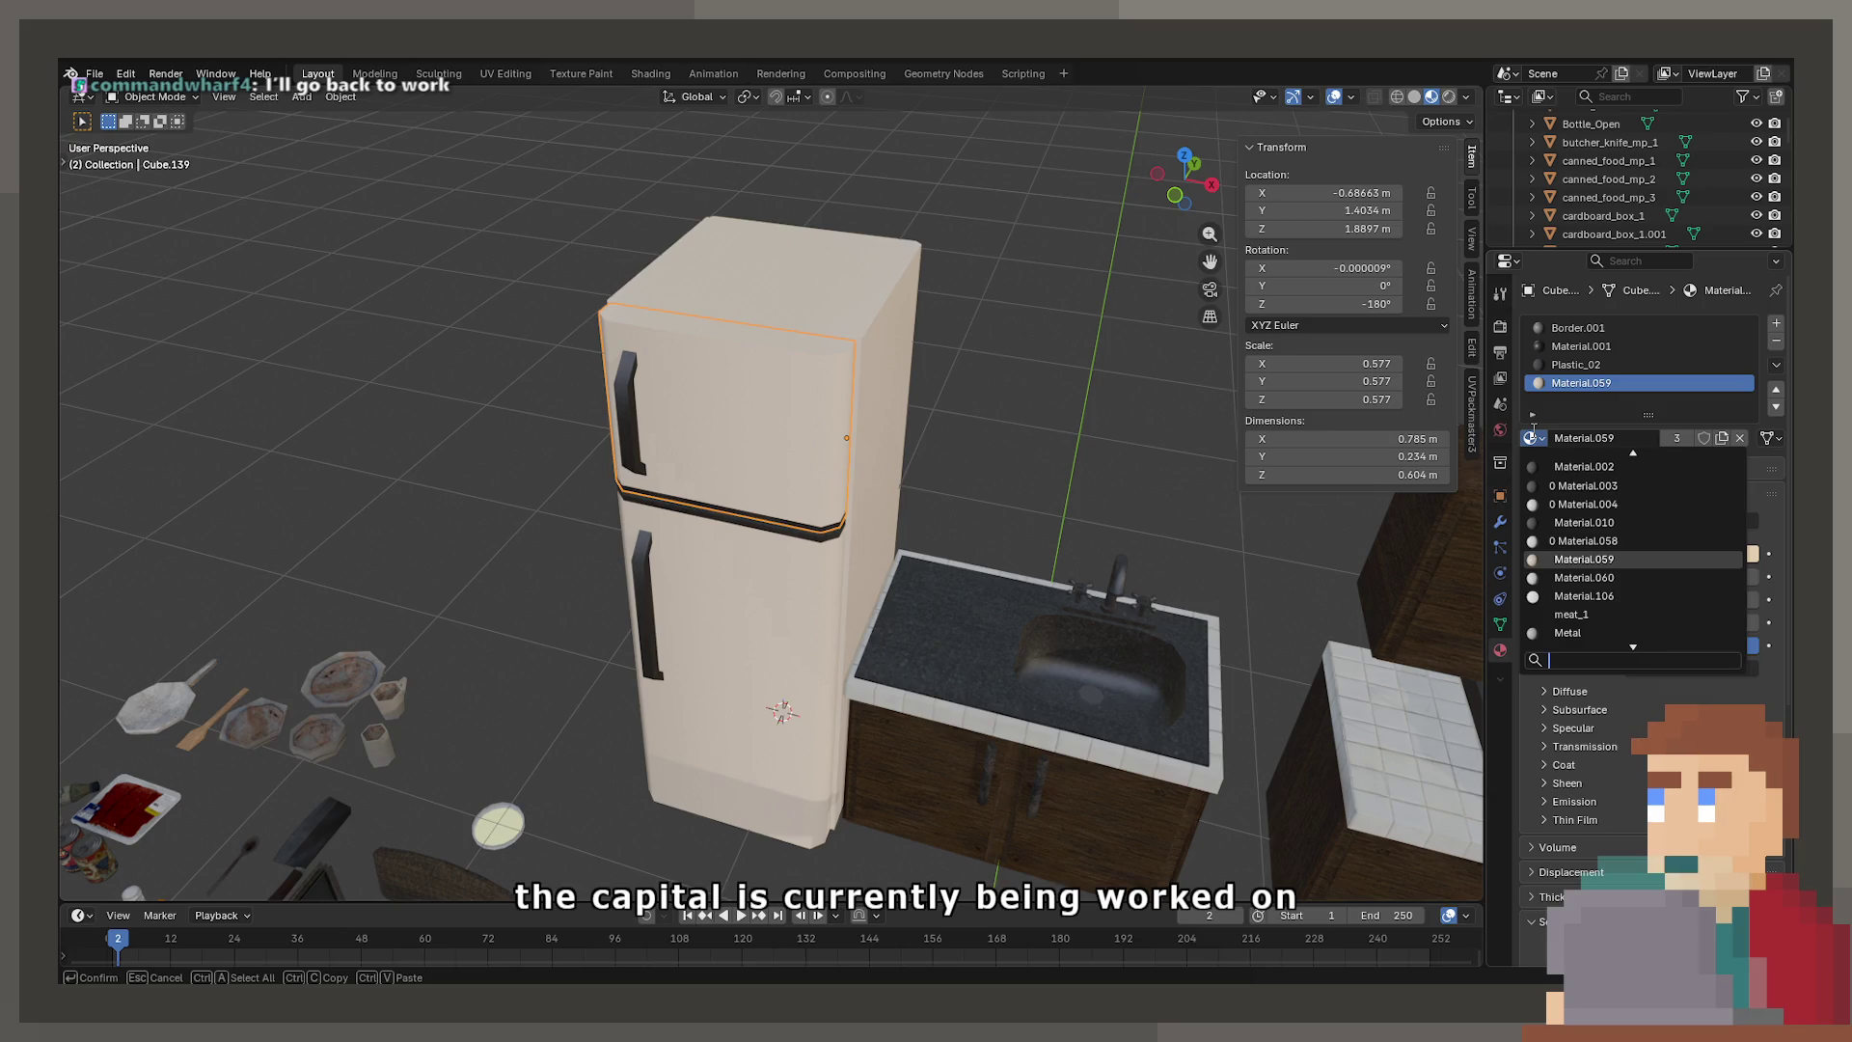
{"action": "scroll", "coordinate": [1571, 598], "scroll_direction": "down", "scroll_amount": 4}
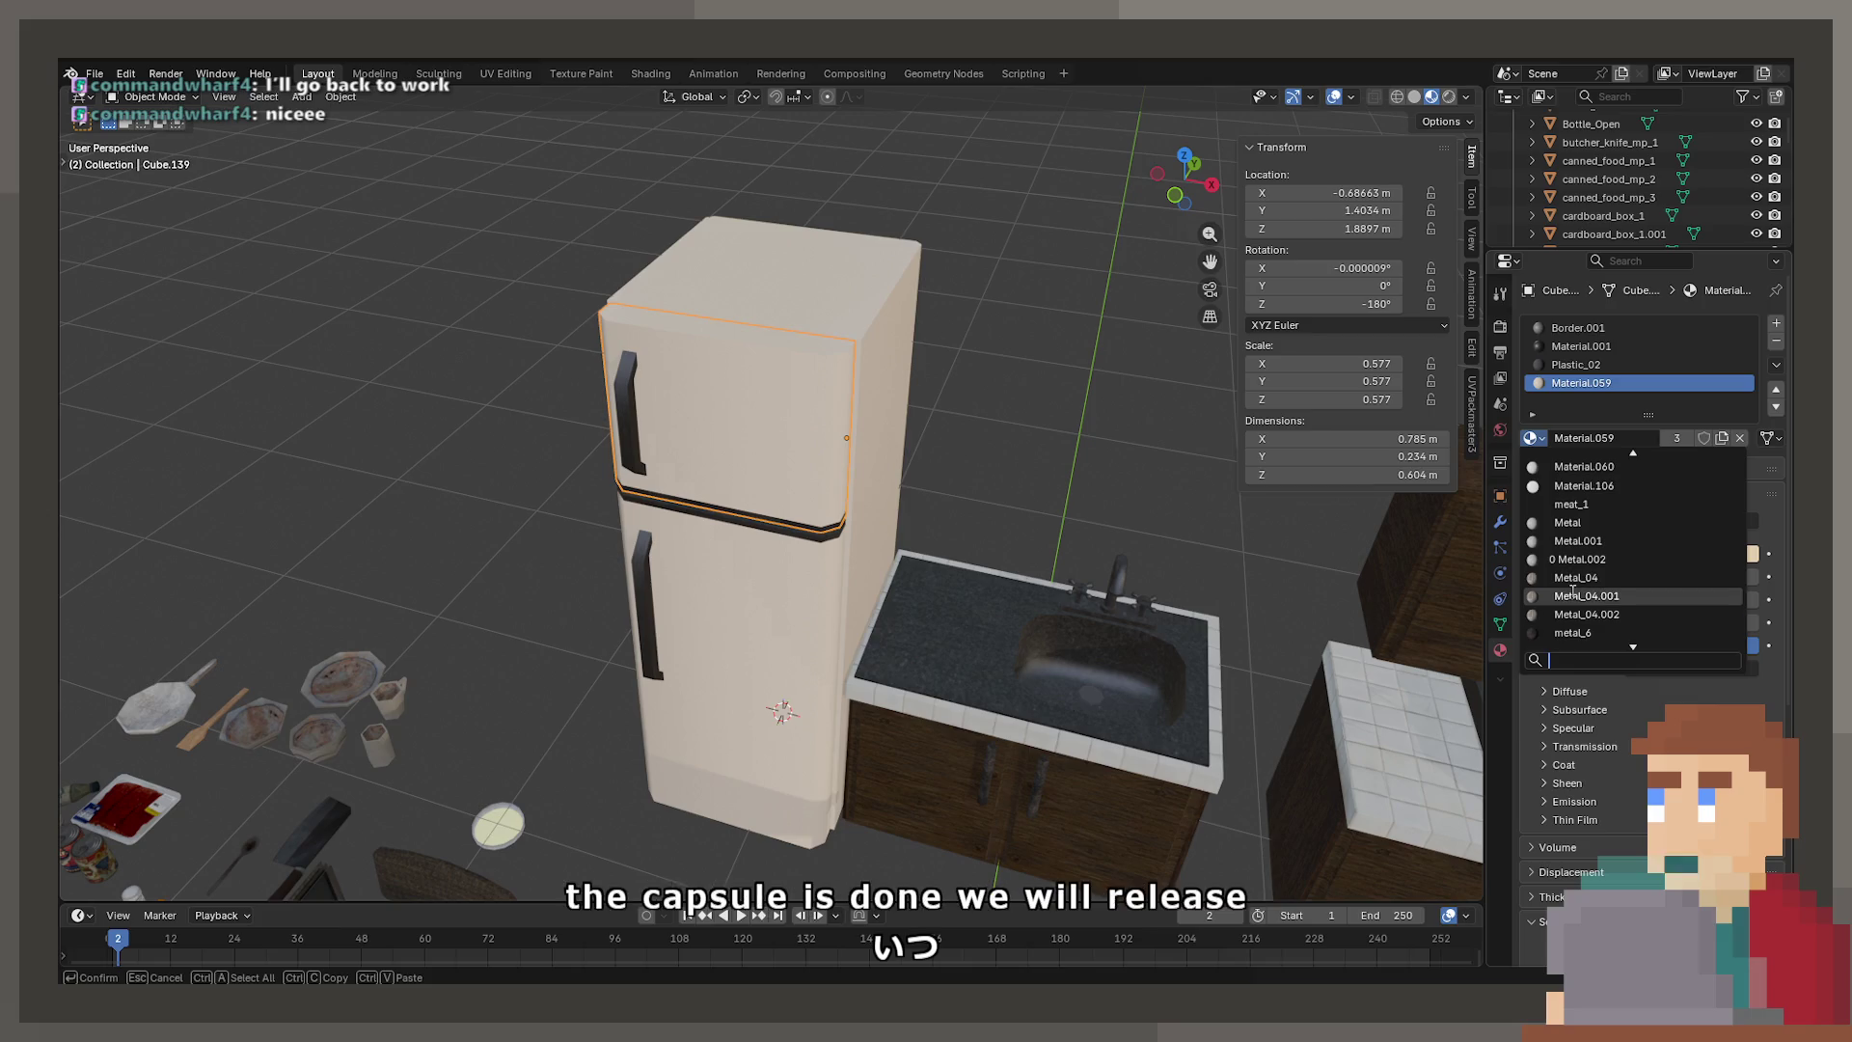
{"action": "key", "text": "ctrl+s"}
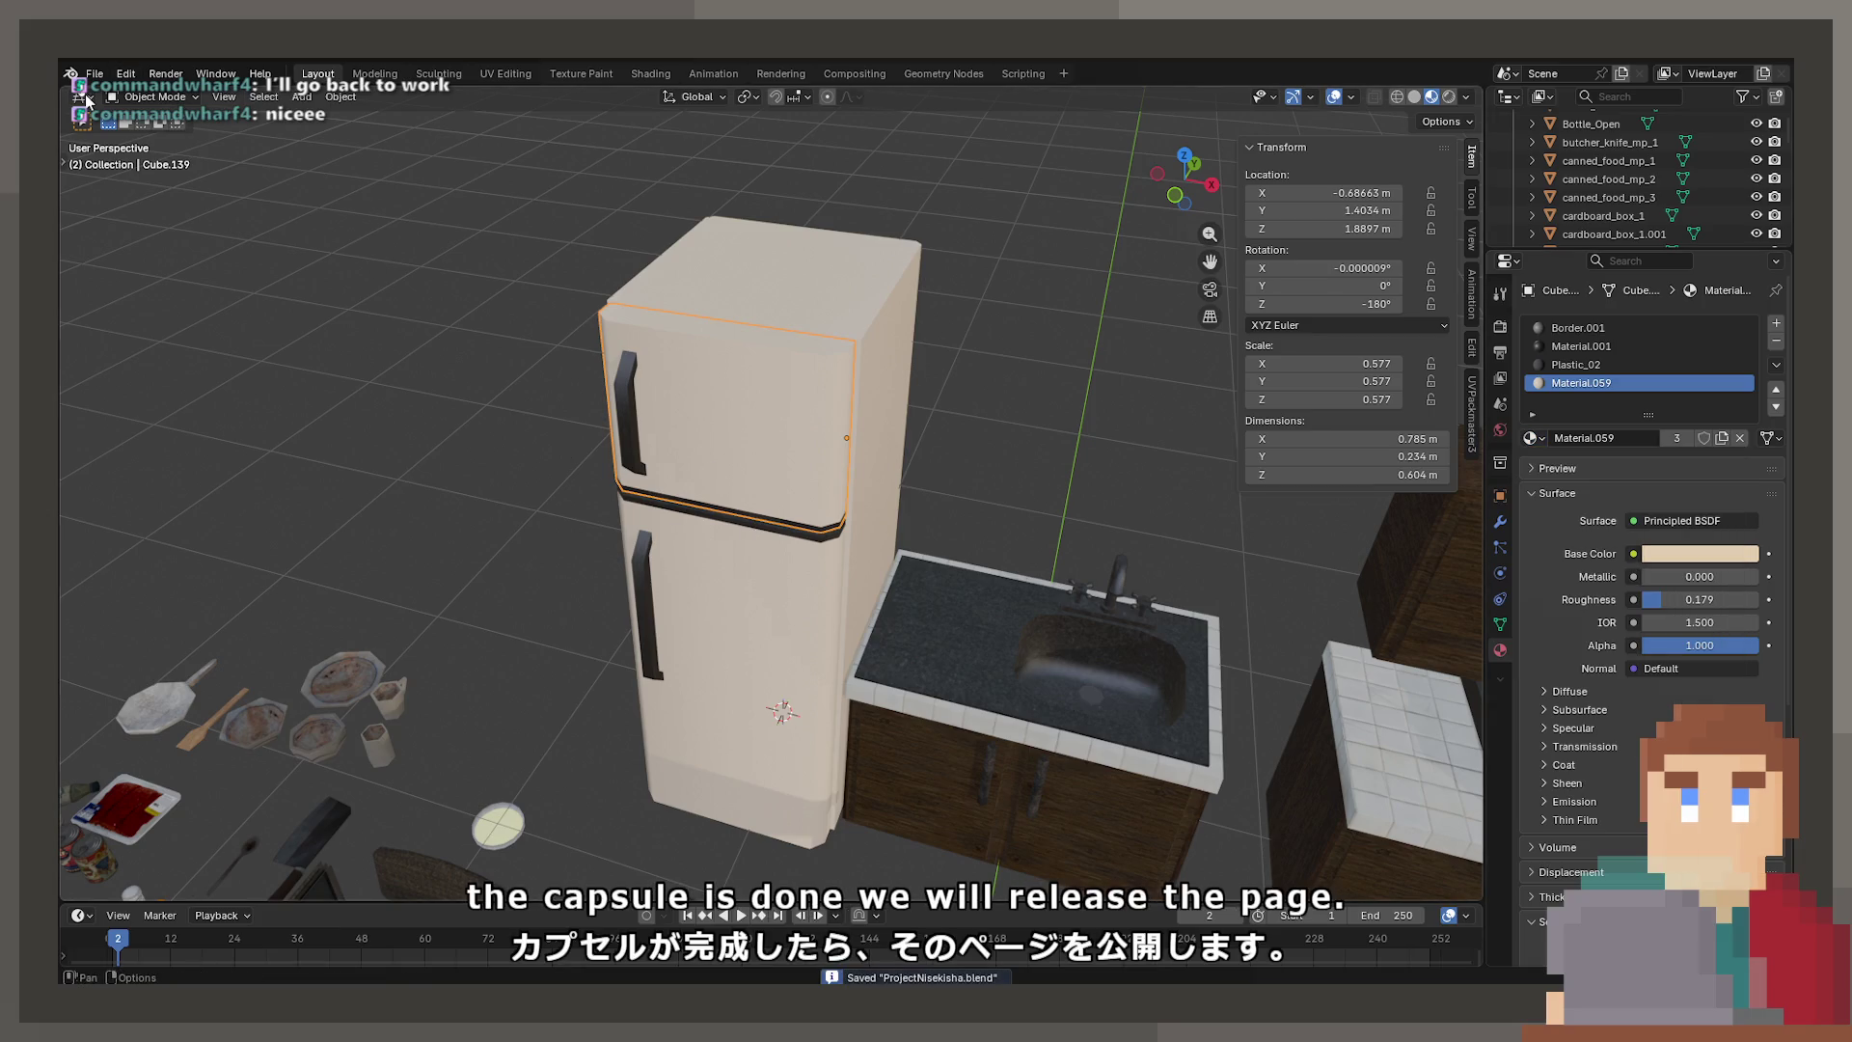
{"action": "left_click", "coordinate": [94, 74]}
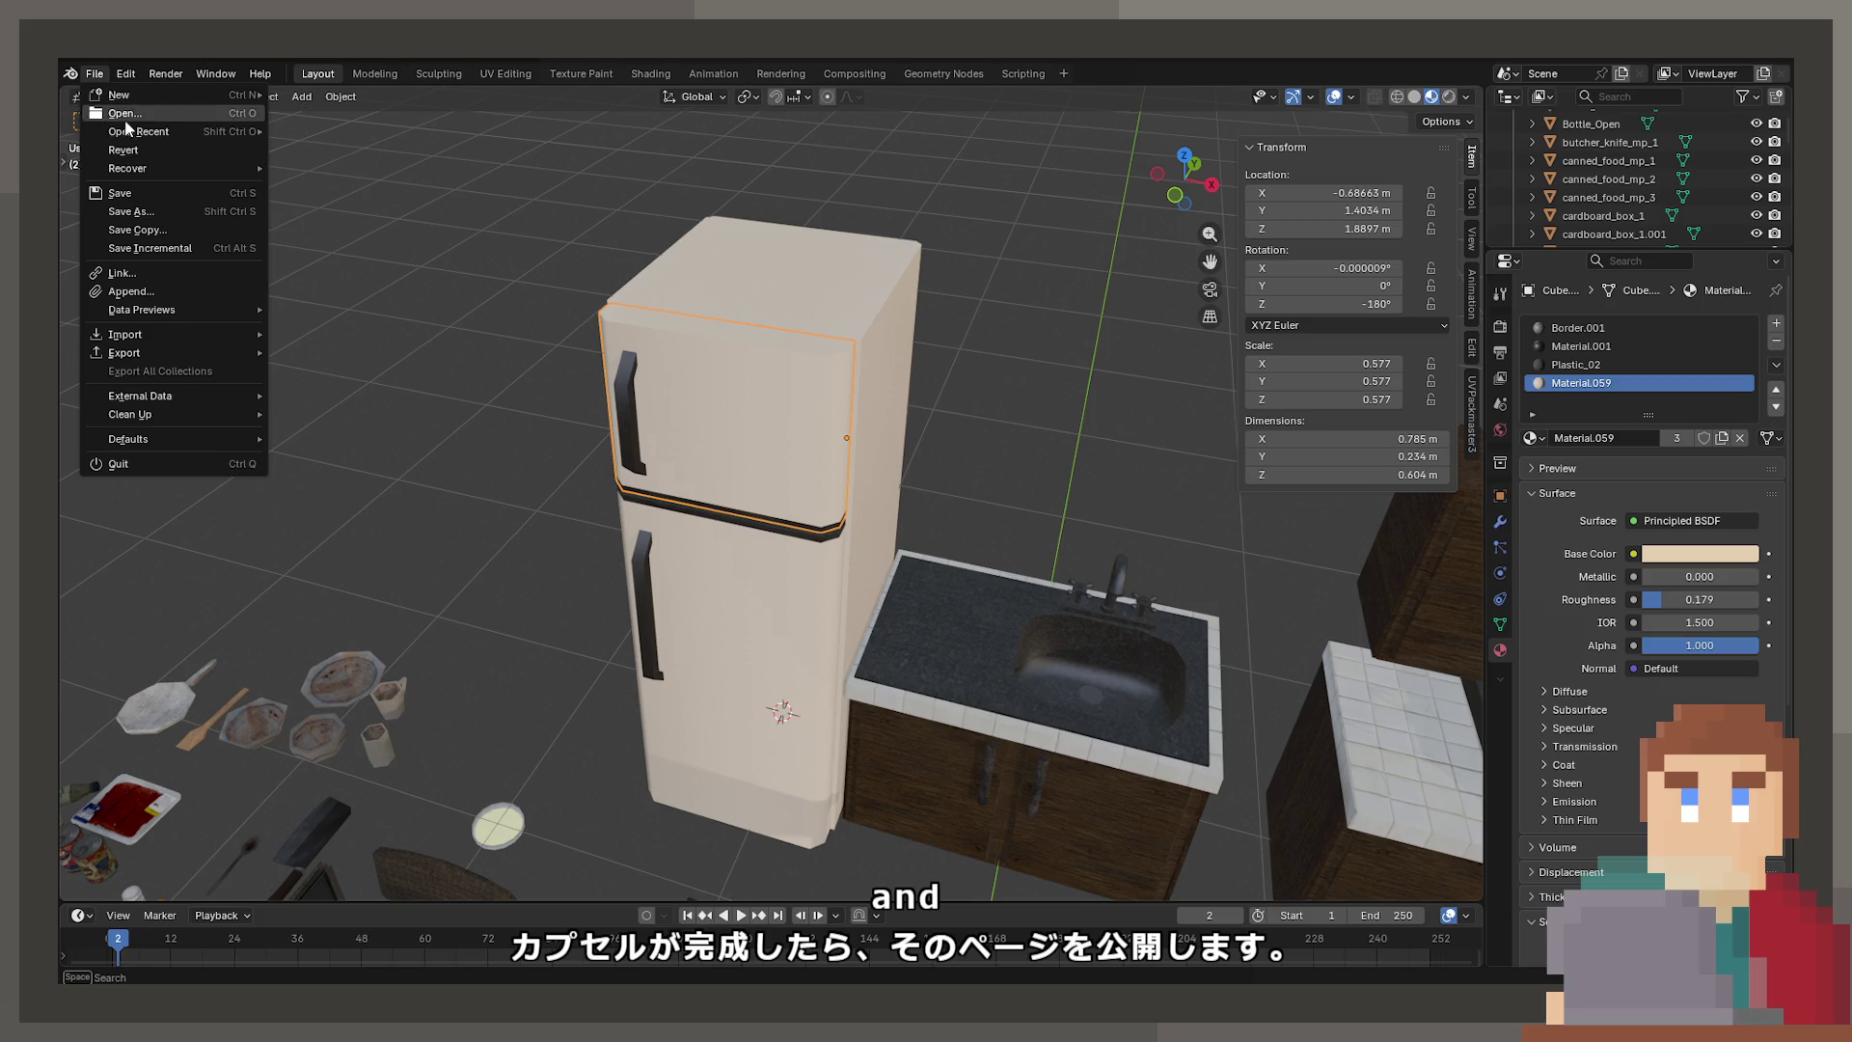
Open Train_Full.blend from recent files and select the carriage shell 8_Carriage.007
{"action": "mouse_move", "coordinate": [154, 132]}
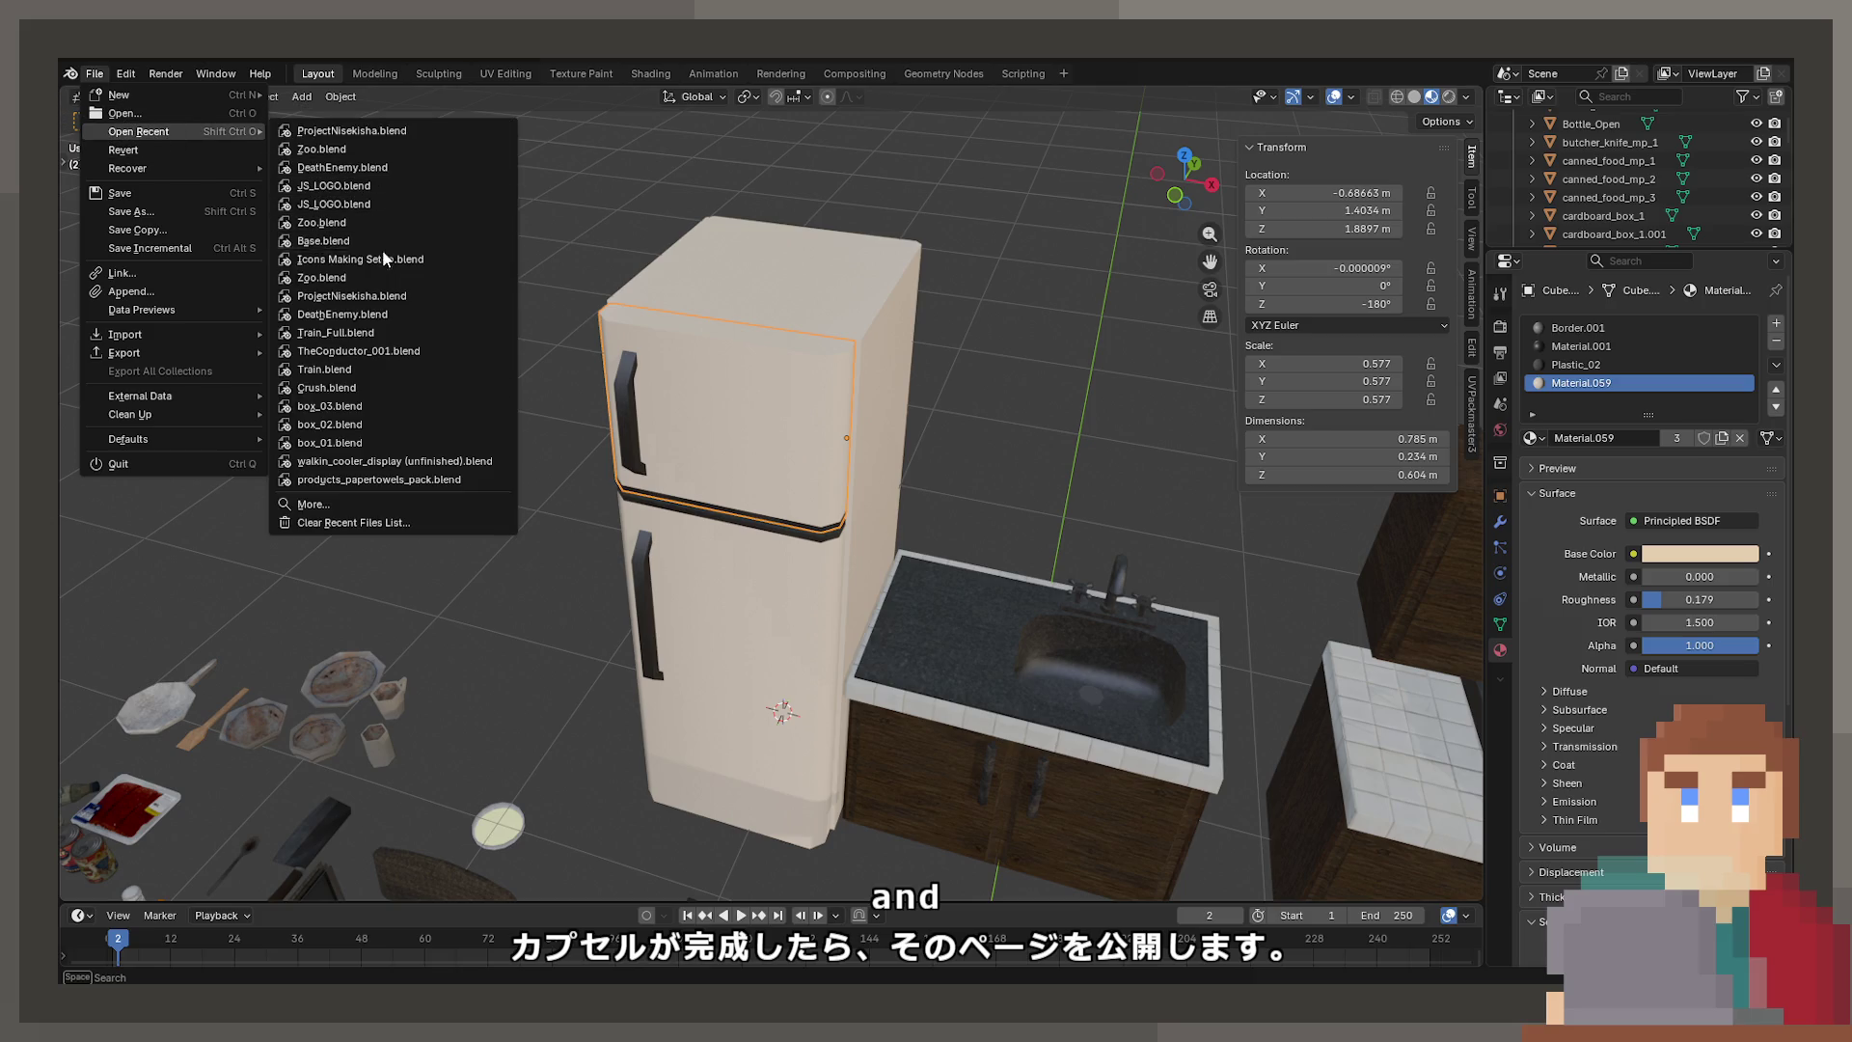
{"action": "left_click", "coordinate": [379, 331]}
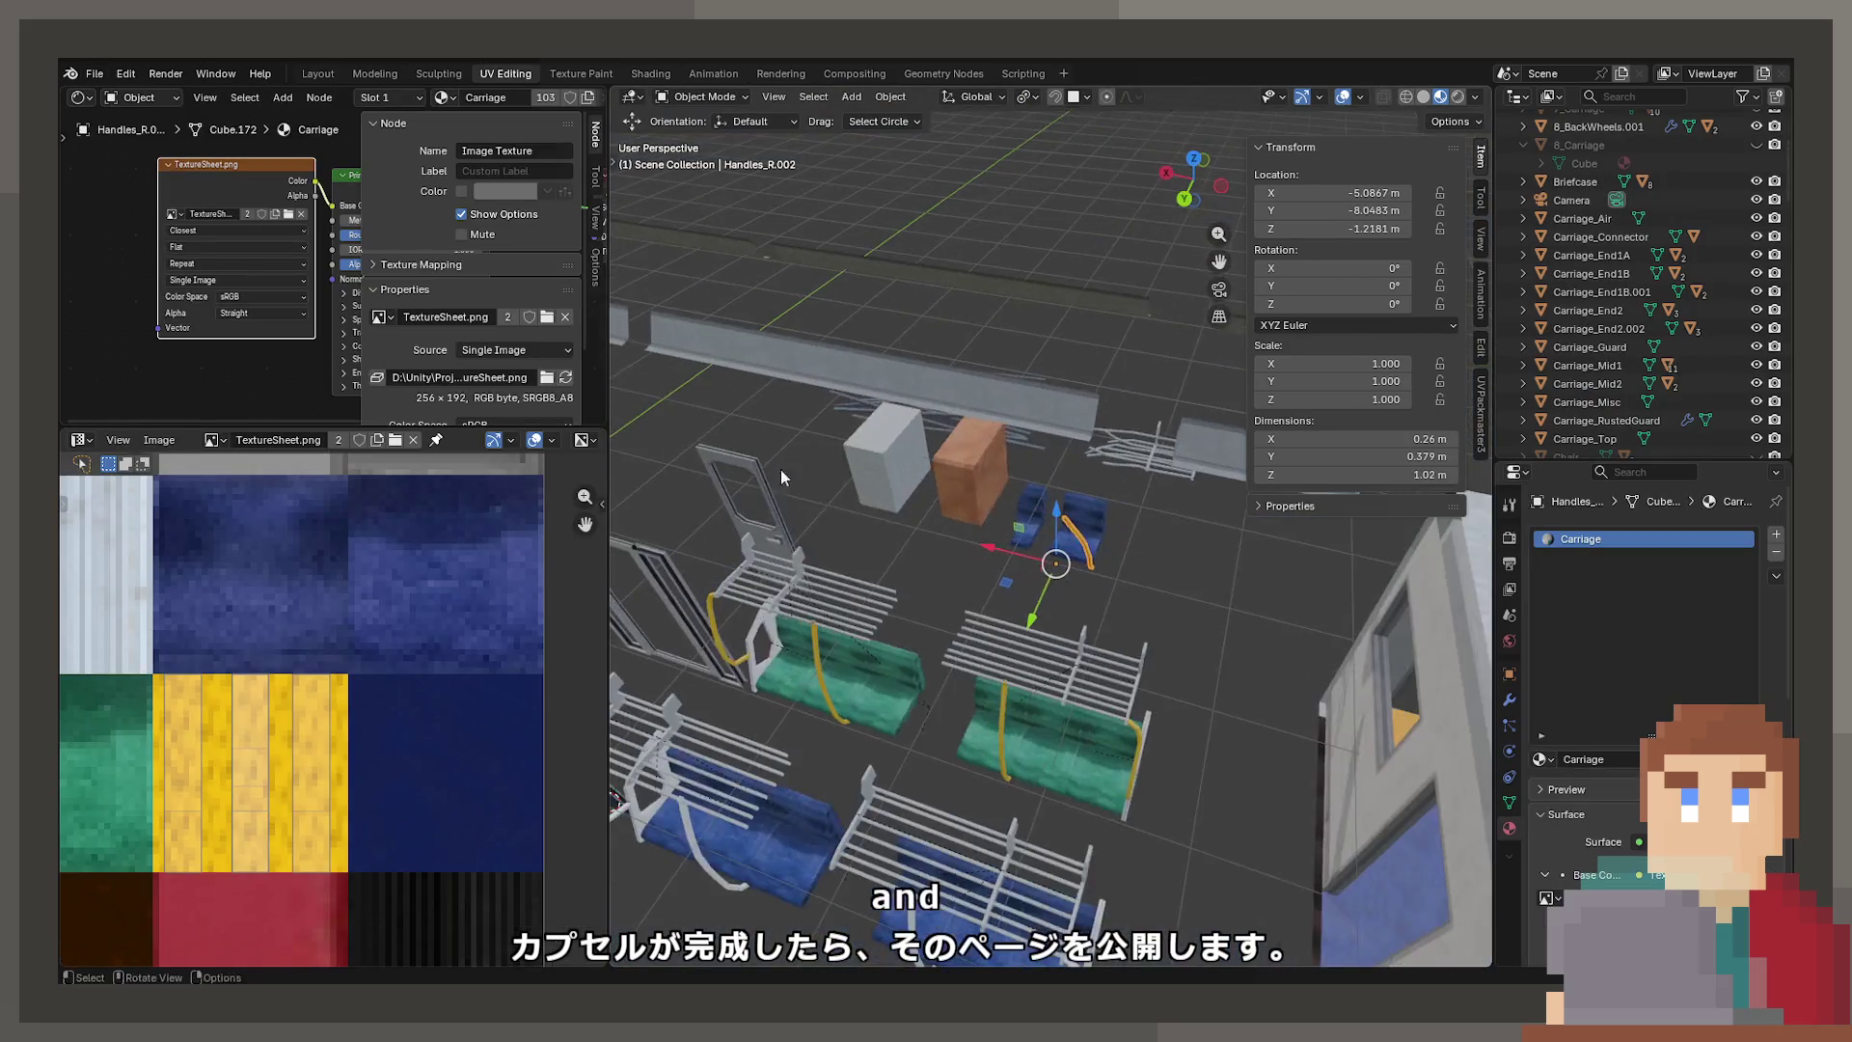
{"action": "left_click", "coordinate": [984, 514]}
{"action": "mouse_move", "coordinate": [984, 514]}
{"action": "middle_mouse_down"}
{"action": "mouse_move", "coordinate": [967, 463]}
{"action": "mouse_move", "coordinate": [1061, 542]}
{"action": "mouse_move", "coordinate": [1063, 472]}
{"action": "mouse_move", "coordinate": [971, 569]}
{"action": "mouse_move", "coordinate": [1134, 405]}
{"action": "mouse_move", "coordinate": [1009, 453]}
{"action": "middle_mouse_up"}
{"action": "left_click", "coordinate": [991, 449]}
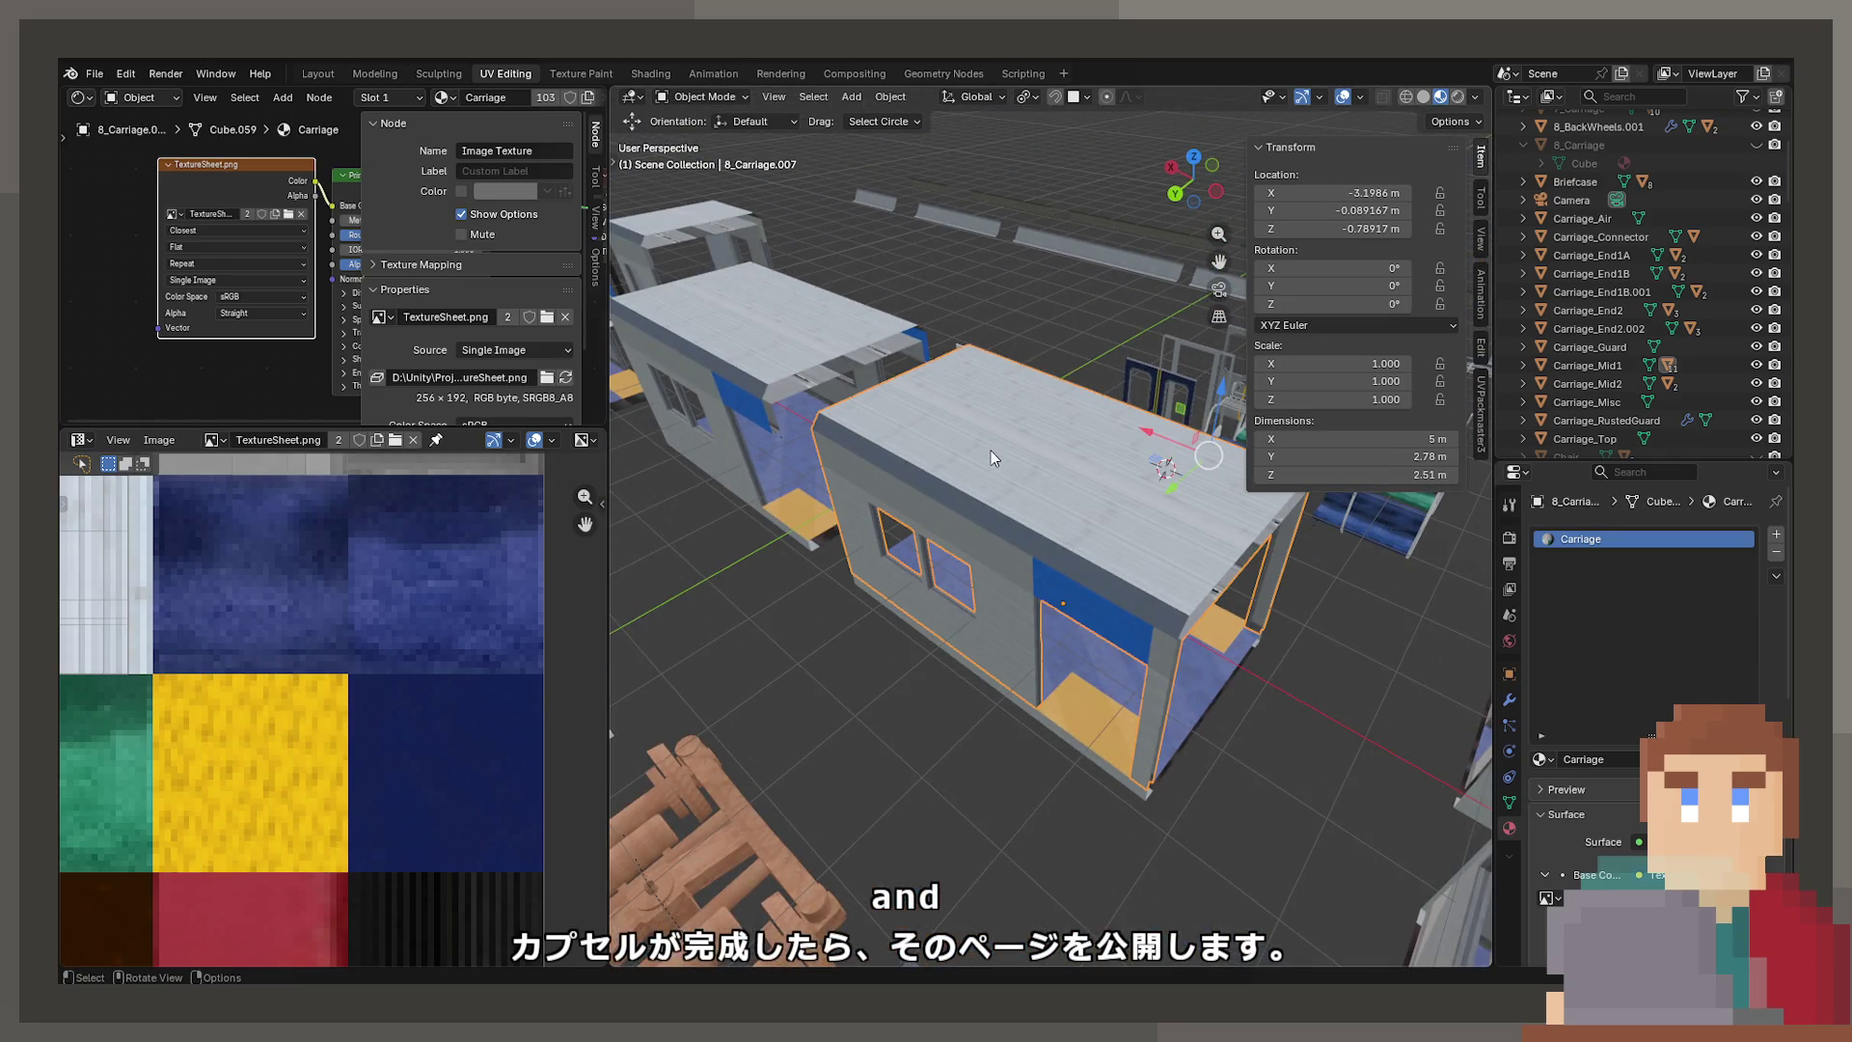
Inspect how a carriage wall face is mapped onto the texture sheet in face select mode
{"action": "key", "text": "Tab"}
{"action": "scroll", "coordinate": [987, 436], "scroll_direction": "up", "scroll_amount": 8}
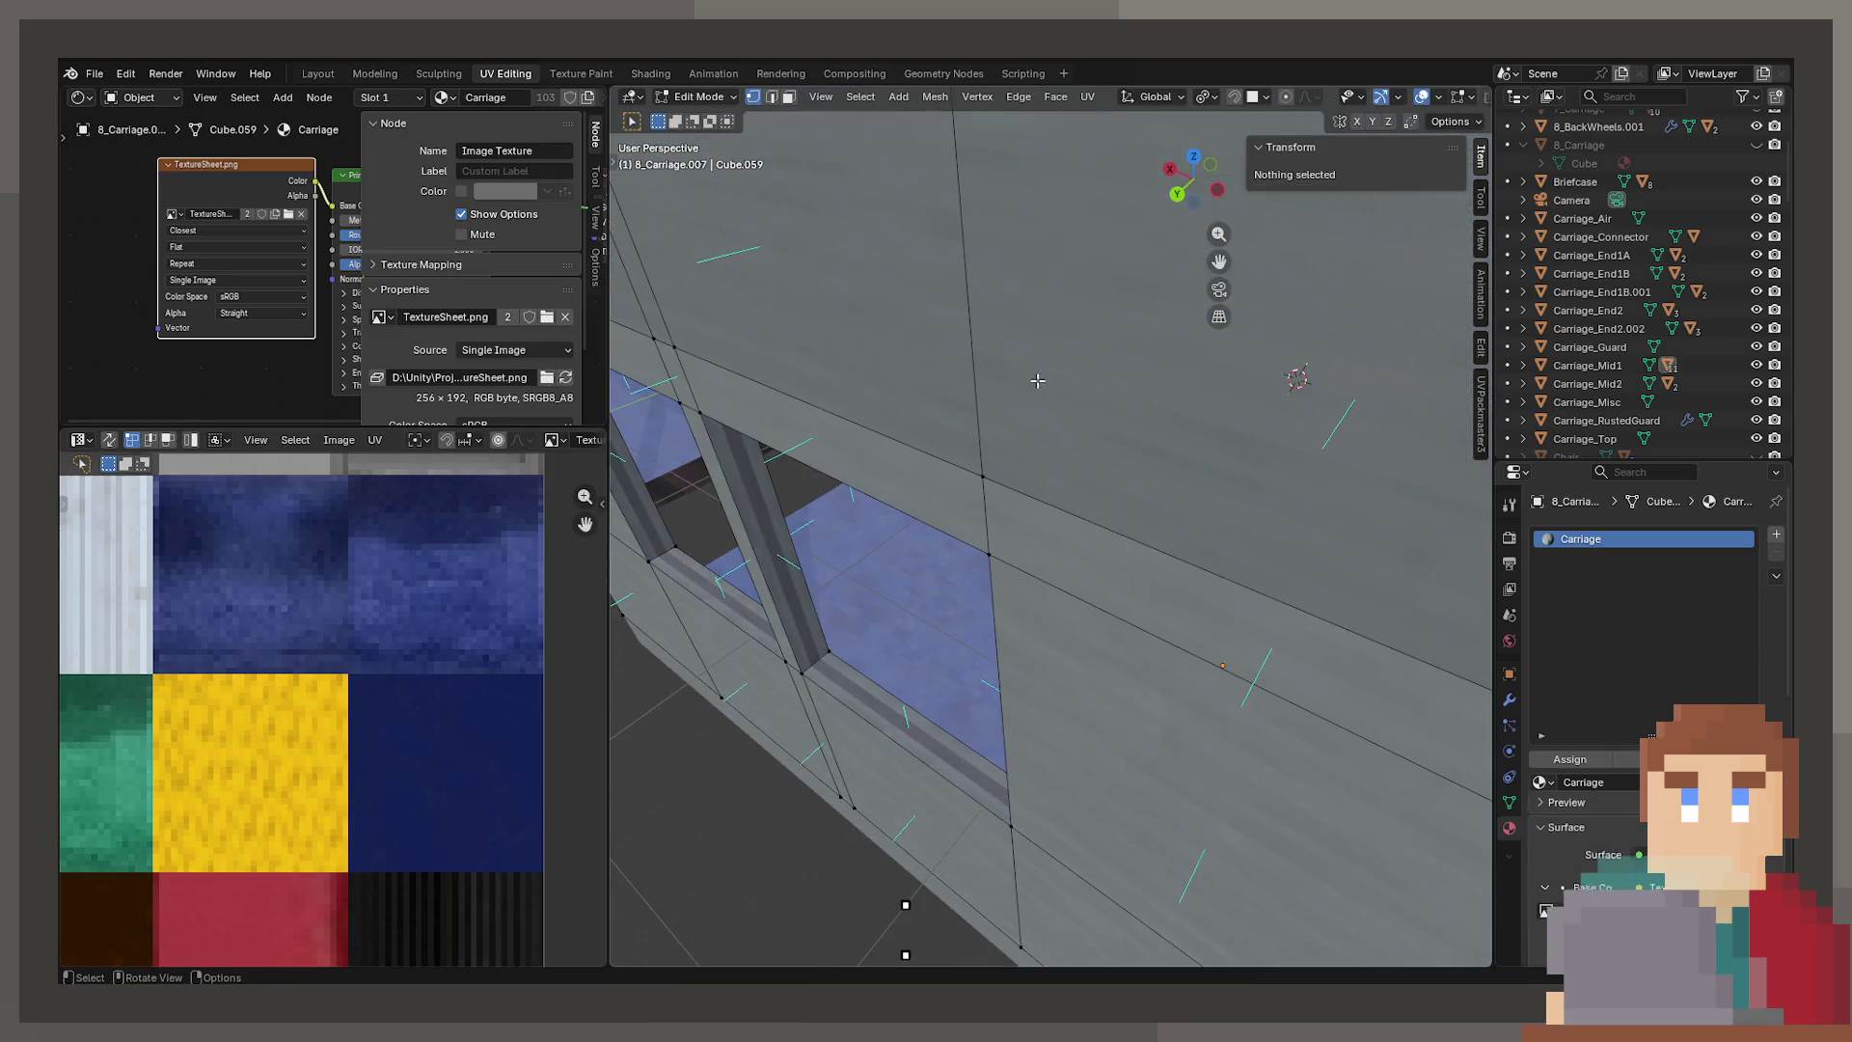
{"action": "left_click", "coordinate": [788, 96]}
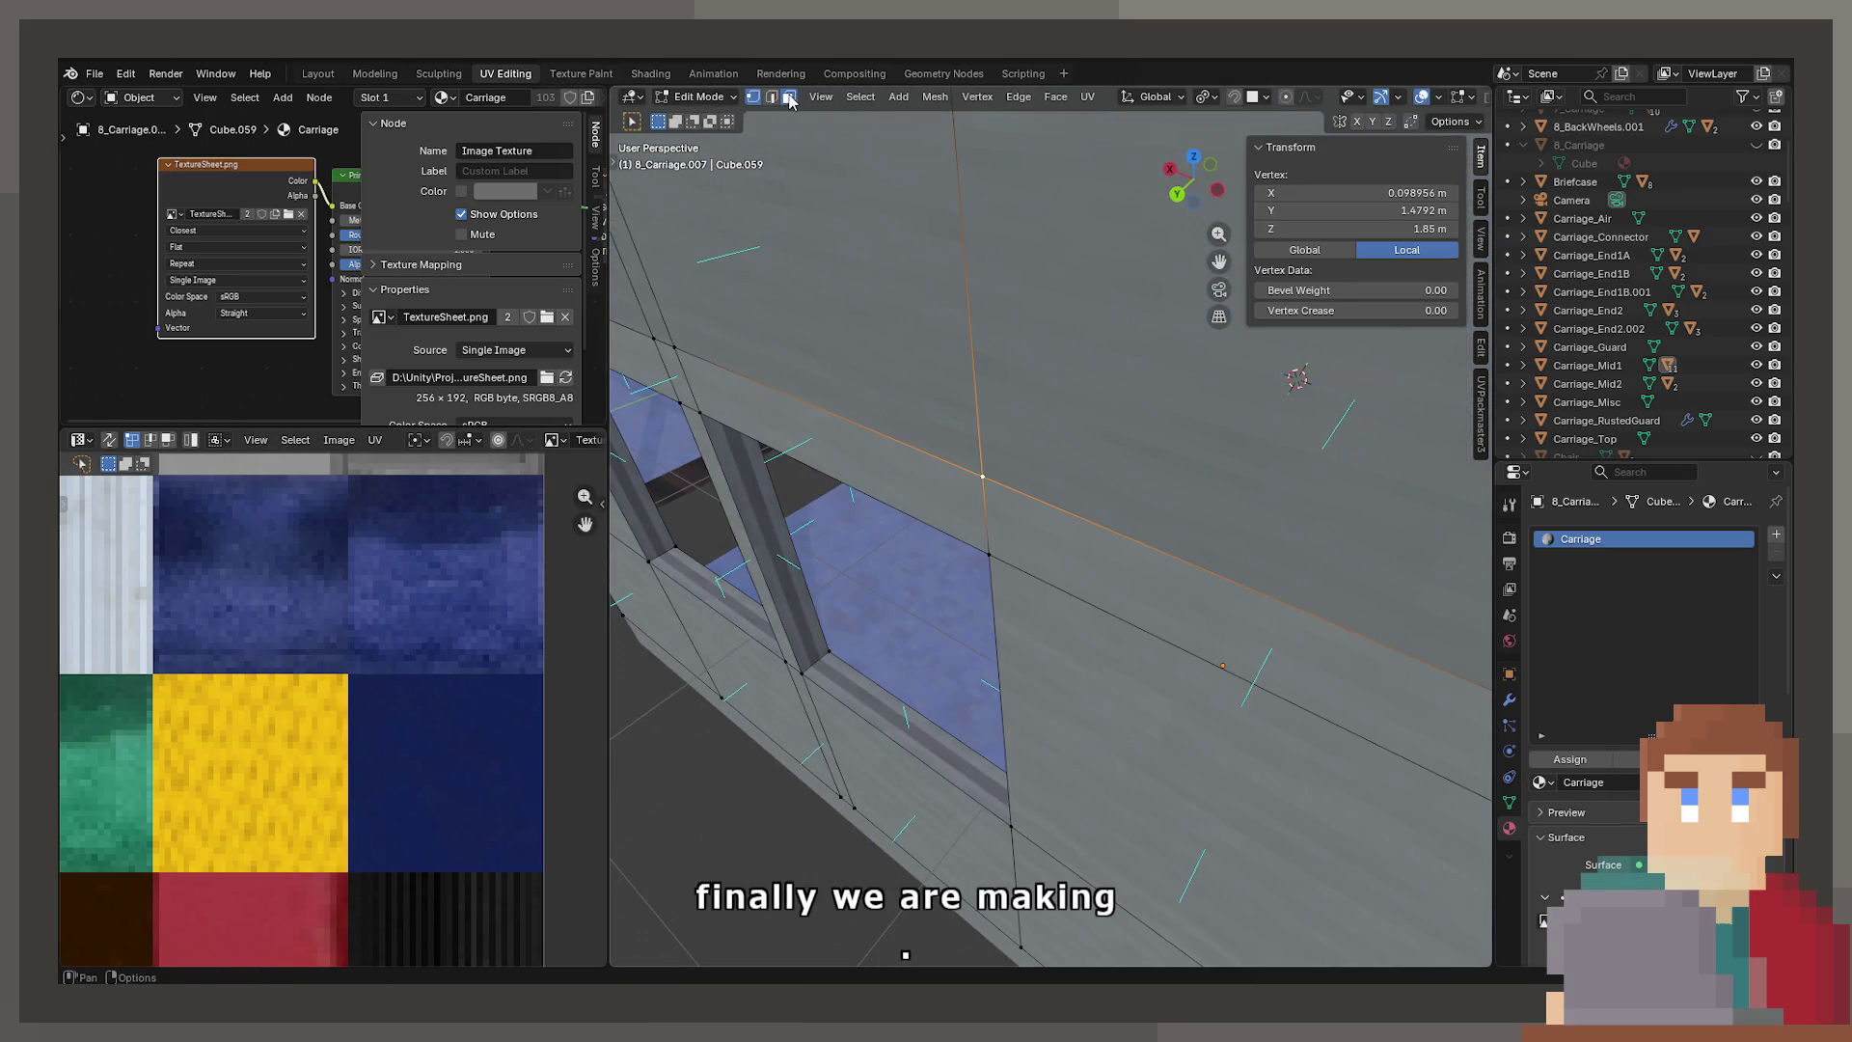
{"action": "left_click", "coordinate": [1109, 338]}
{"action": "scroll", "coordinate": [157, 645], "scroll_direction": "down", "scroll_amount": 6}
{"action": "mouse_move", "coordinate": [157, 645]}
{"action": "middle_mouse_down"}
{"action": "mouse_move", "coordinate": [328, 656]}
{"action": "mouse_move", "coordinate": [287, 601]}
{"action": "middle_mouse_up"}
{"action": "scroll", "coordinate": [328, 656], "scroll_direction": "up", "scroll_amount": 4}
{"action": "scroll", "coordinate": [354, 666], "scroll_direction": "down", "scroll_amount": 3}
{"action": "key", "text": "Tab"}
{"action": "scroll", "coordinate": [1021, 500], "scroll_direction": "down", "scroll_amount": 10}
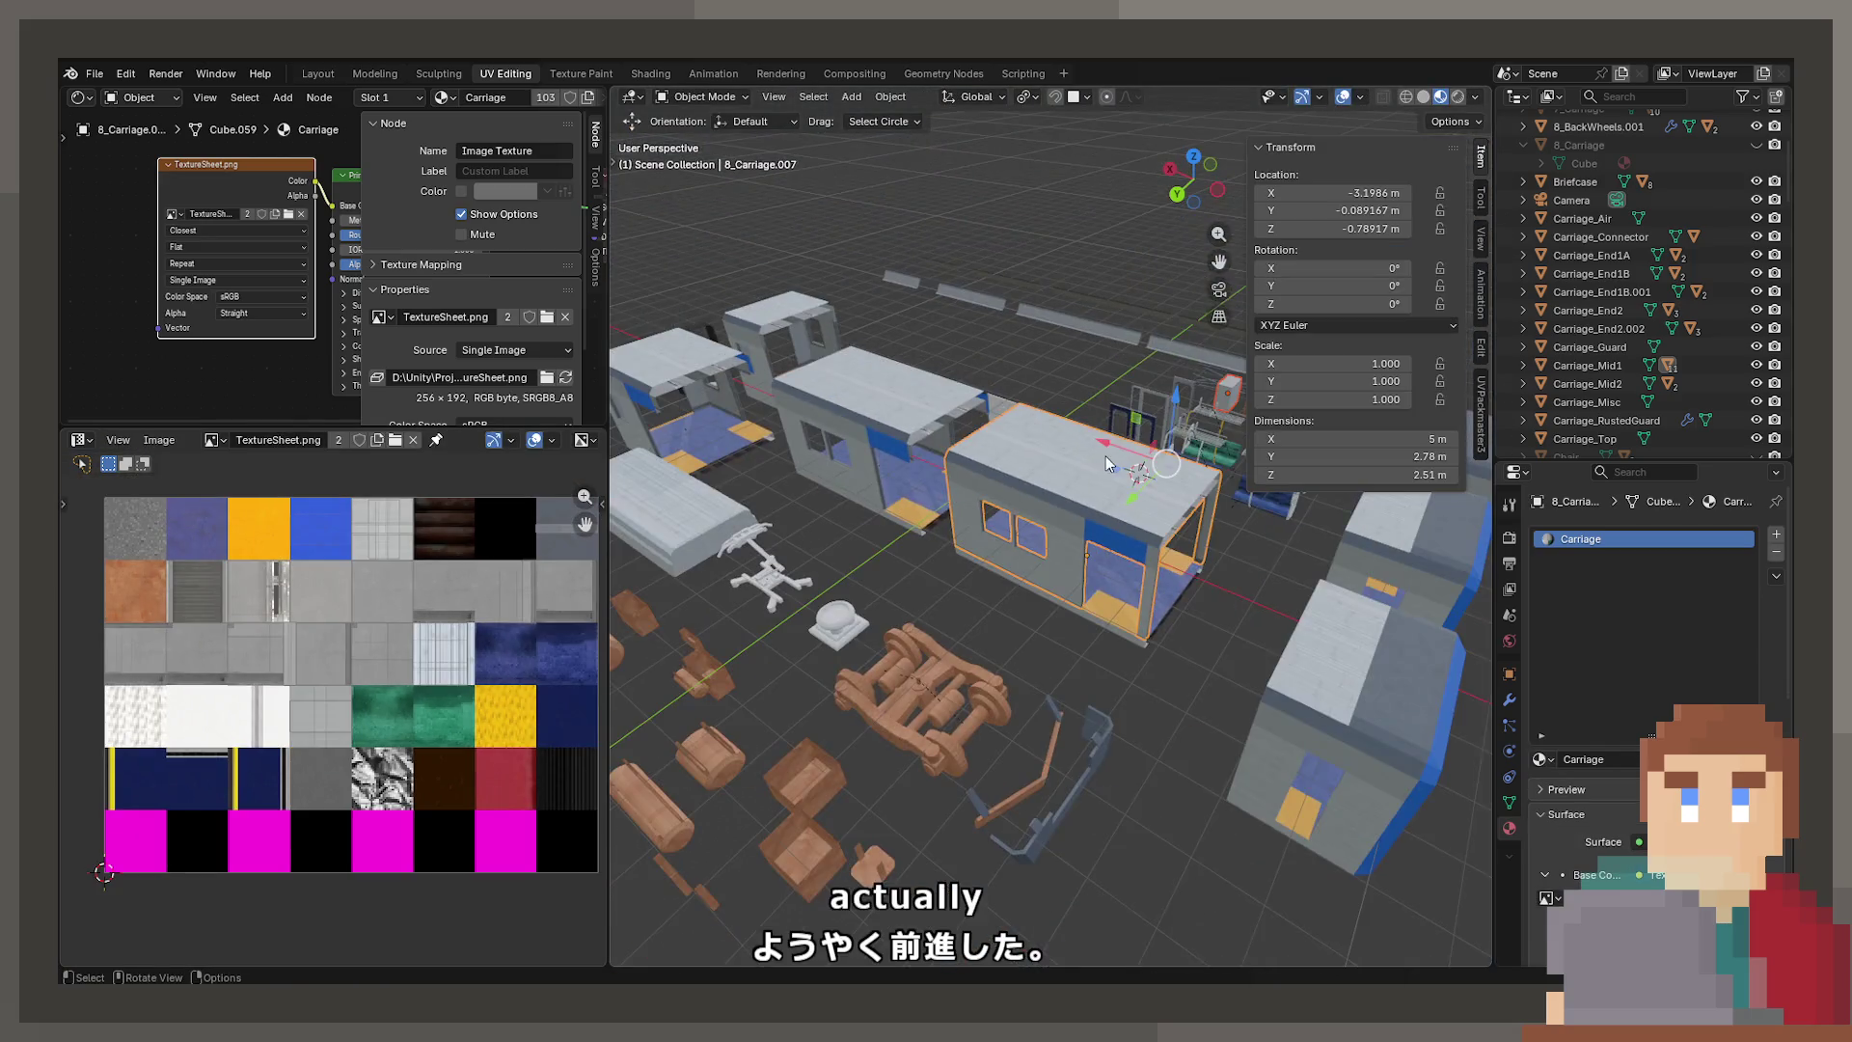
{"action": "scroll", "coordinate": [1109, 462], "scroll_direction": "up", "scroll_amount": 4}
Reopen ProjectNisekisha.blend from recent files, saving the train project first
{"action": "left_click", "coordinate": [97, 73]}
{"action": "mouse_move", "coordinate": [143, 133]}
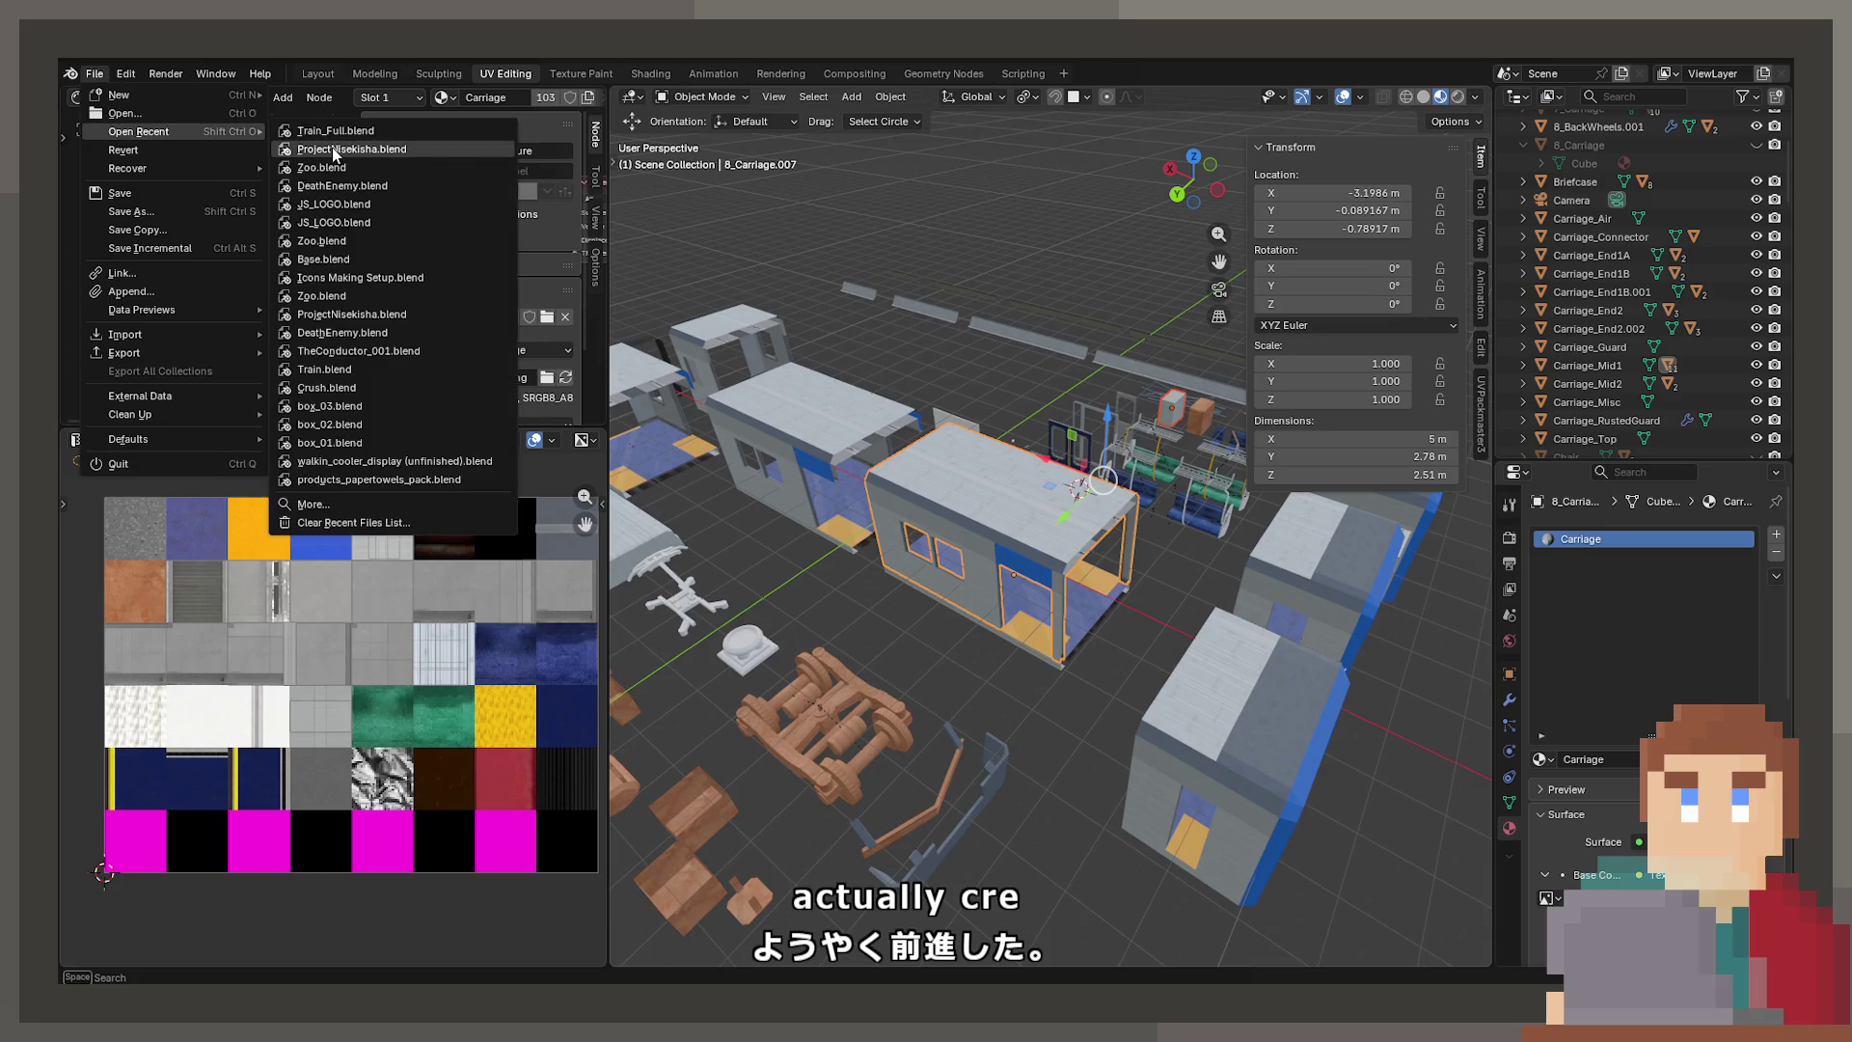
{"action": "left_click", "coordinate": [332, 147]}
{"action": "left_click", "coordinate": [856, 553]}
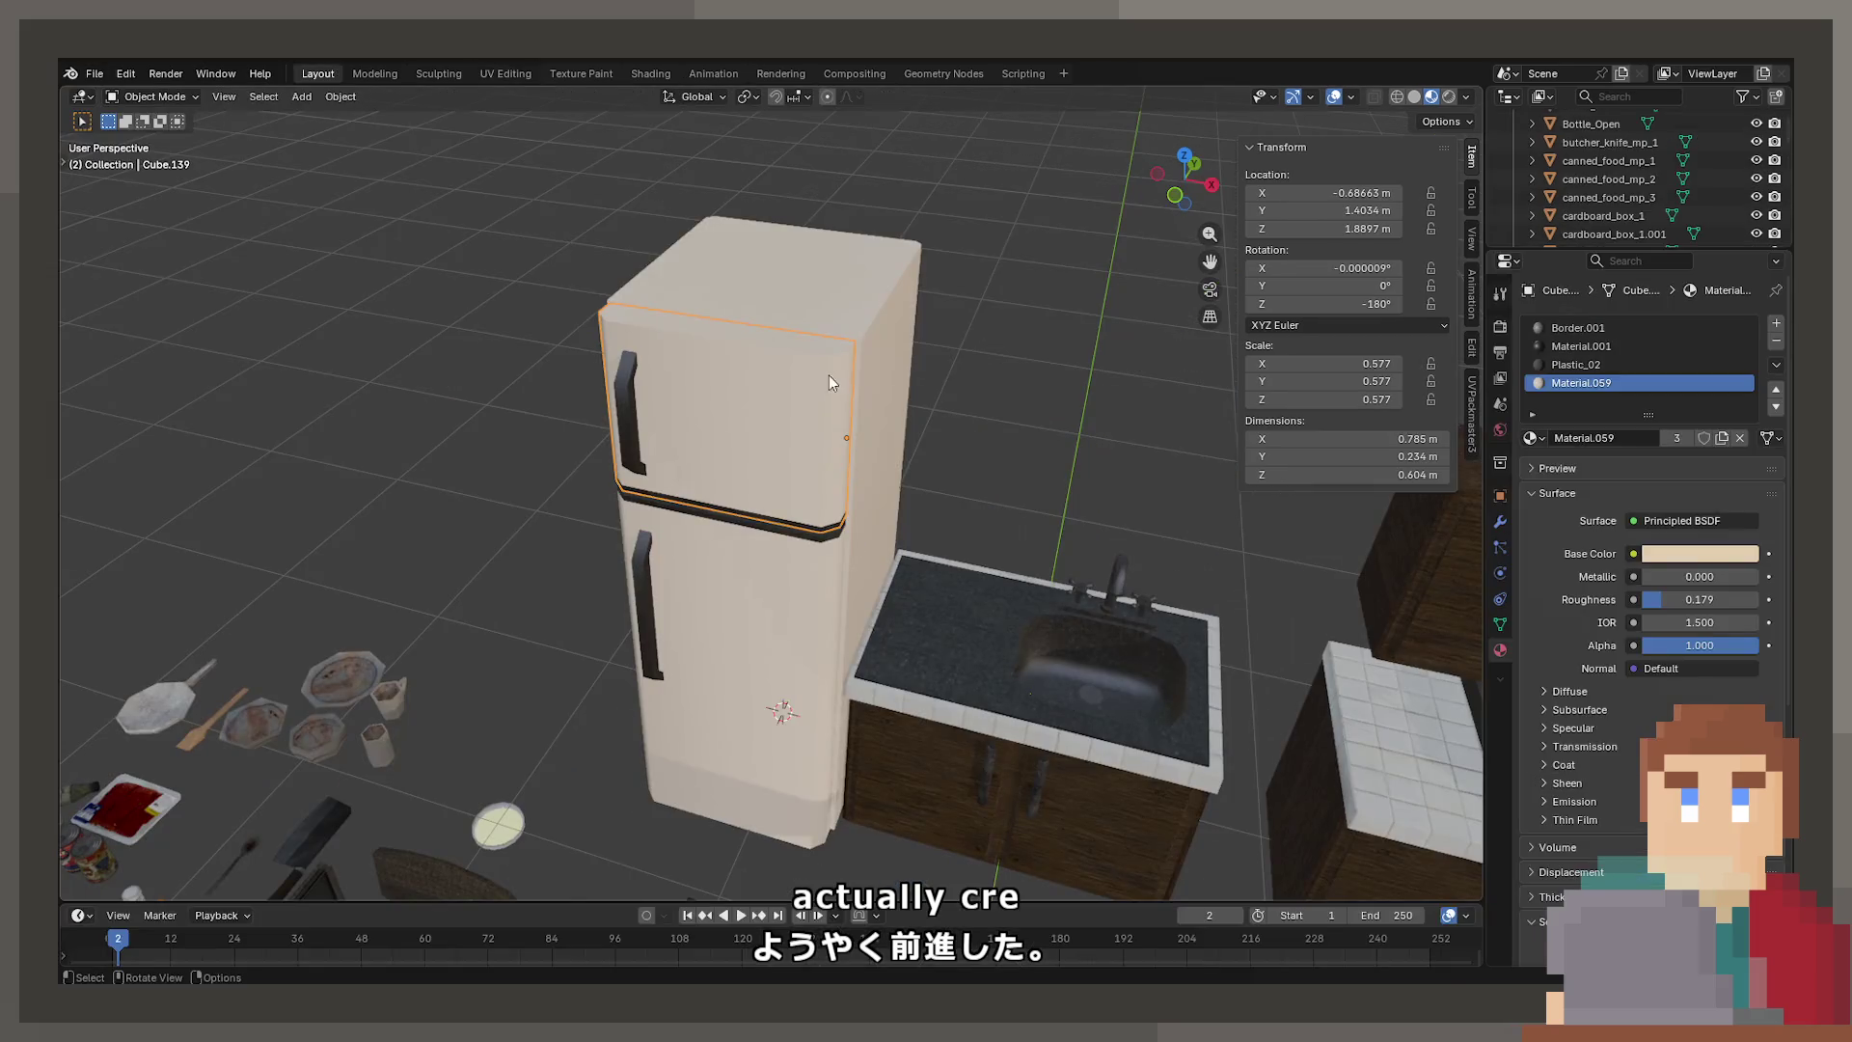
Plug a TextureSheet.png image texture into Material.059's Base Color on the fridge body, then enter Edit Mode
{"action": "left_click", "coordinate": [826, 380]}
{"action": "left_click", "coordinate": [818, 631]}
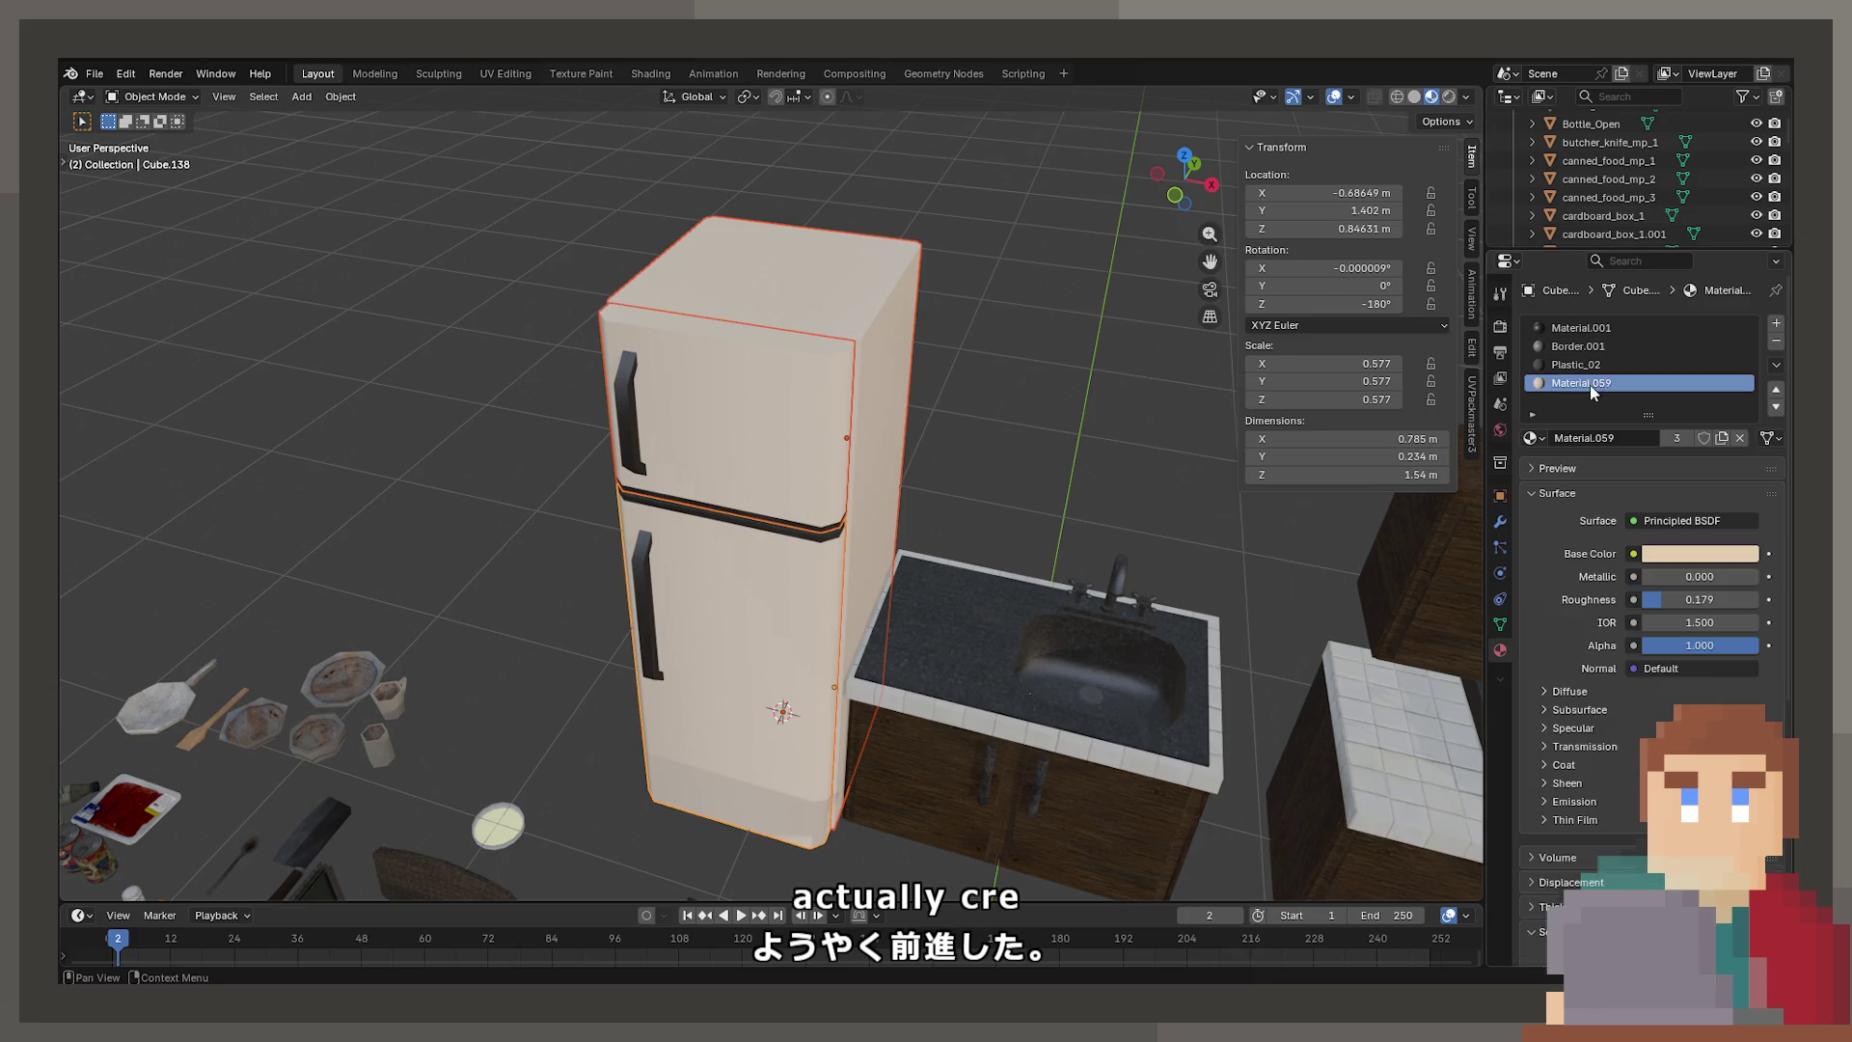
{"action": "left_click", "coordinate": [1632, 554]}
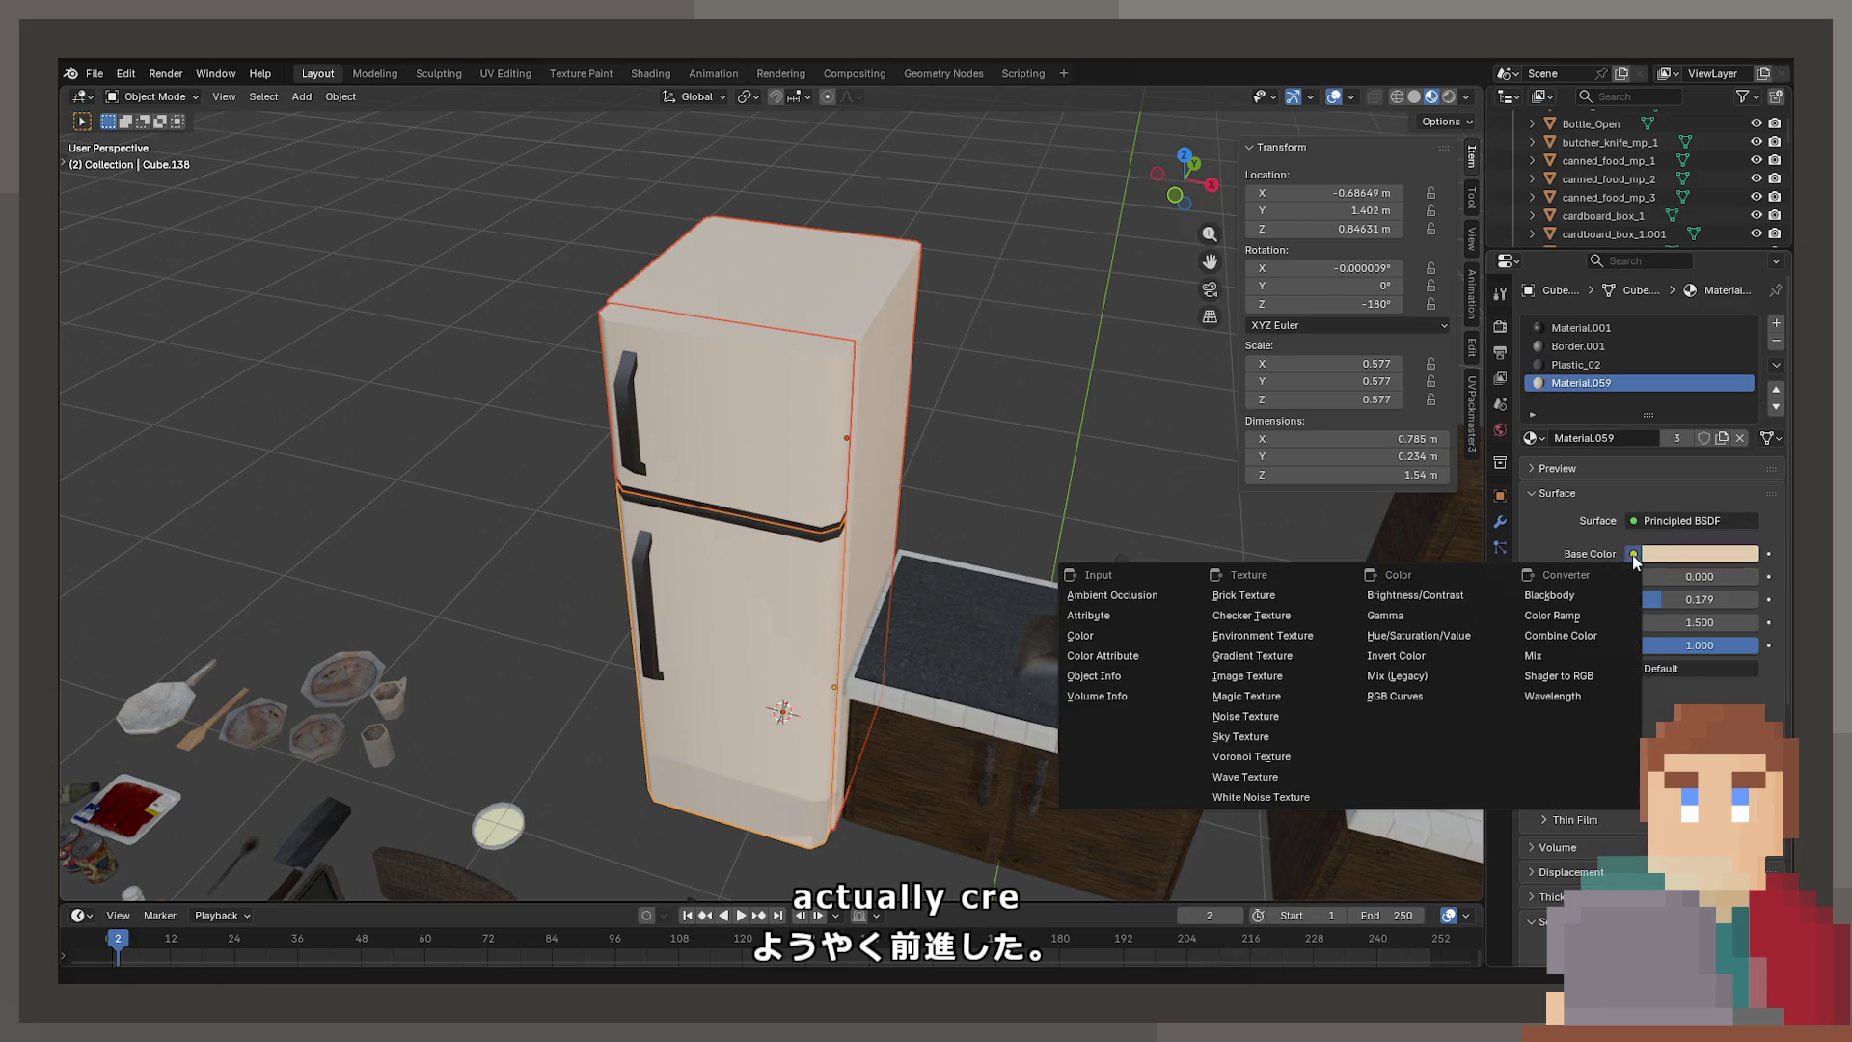
{"action": "left_click", "coordinate": [1244, 675]}
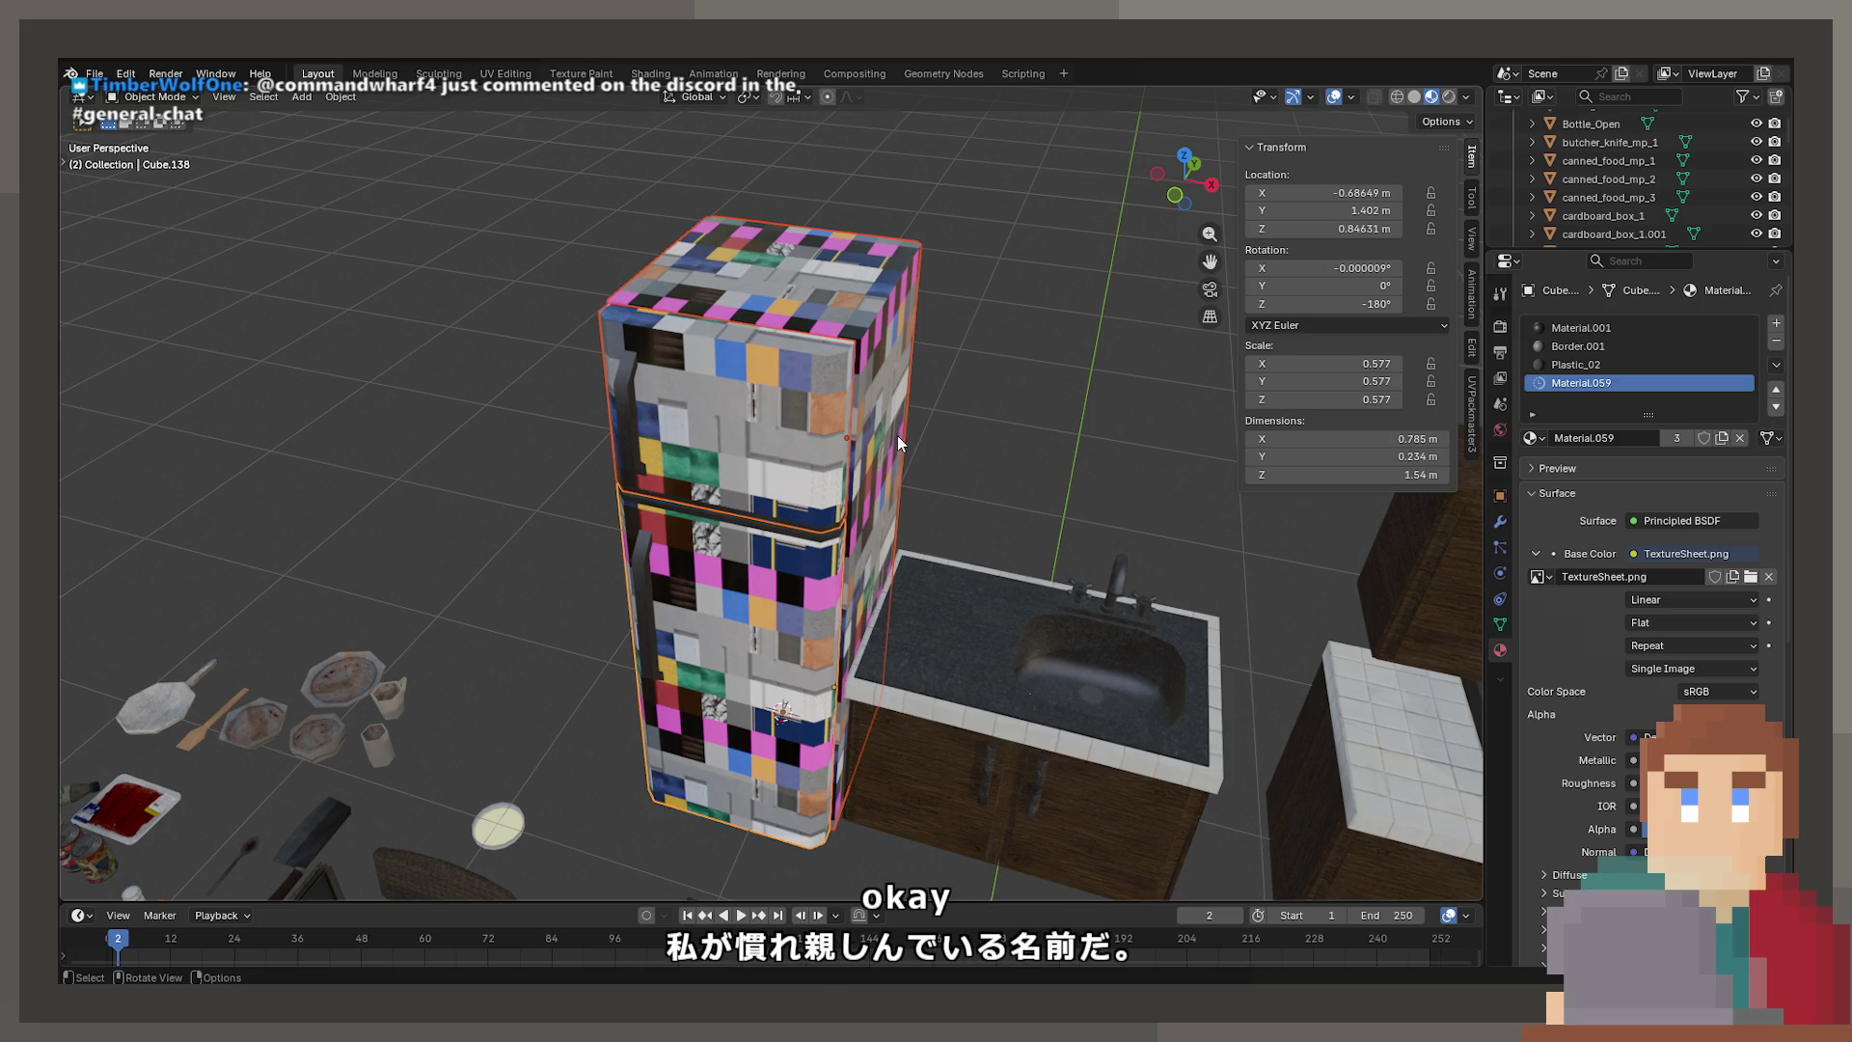
{"action": "key", "text": "Tab"}
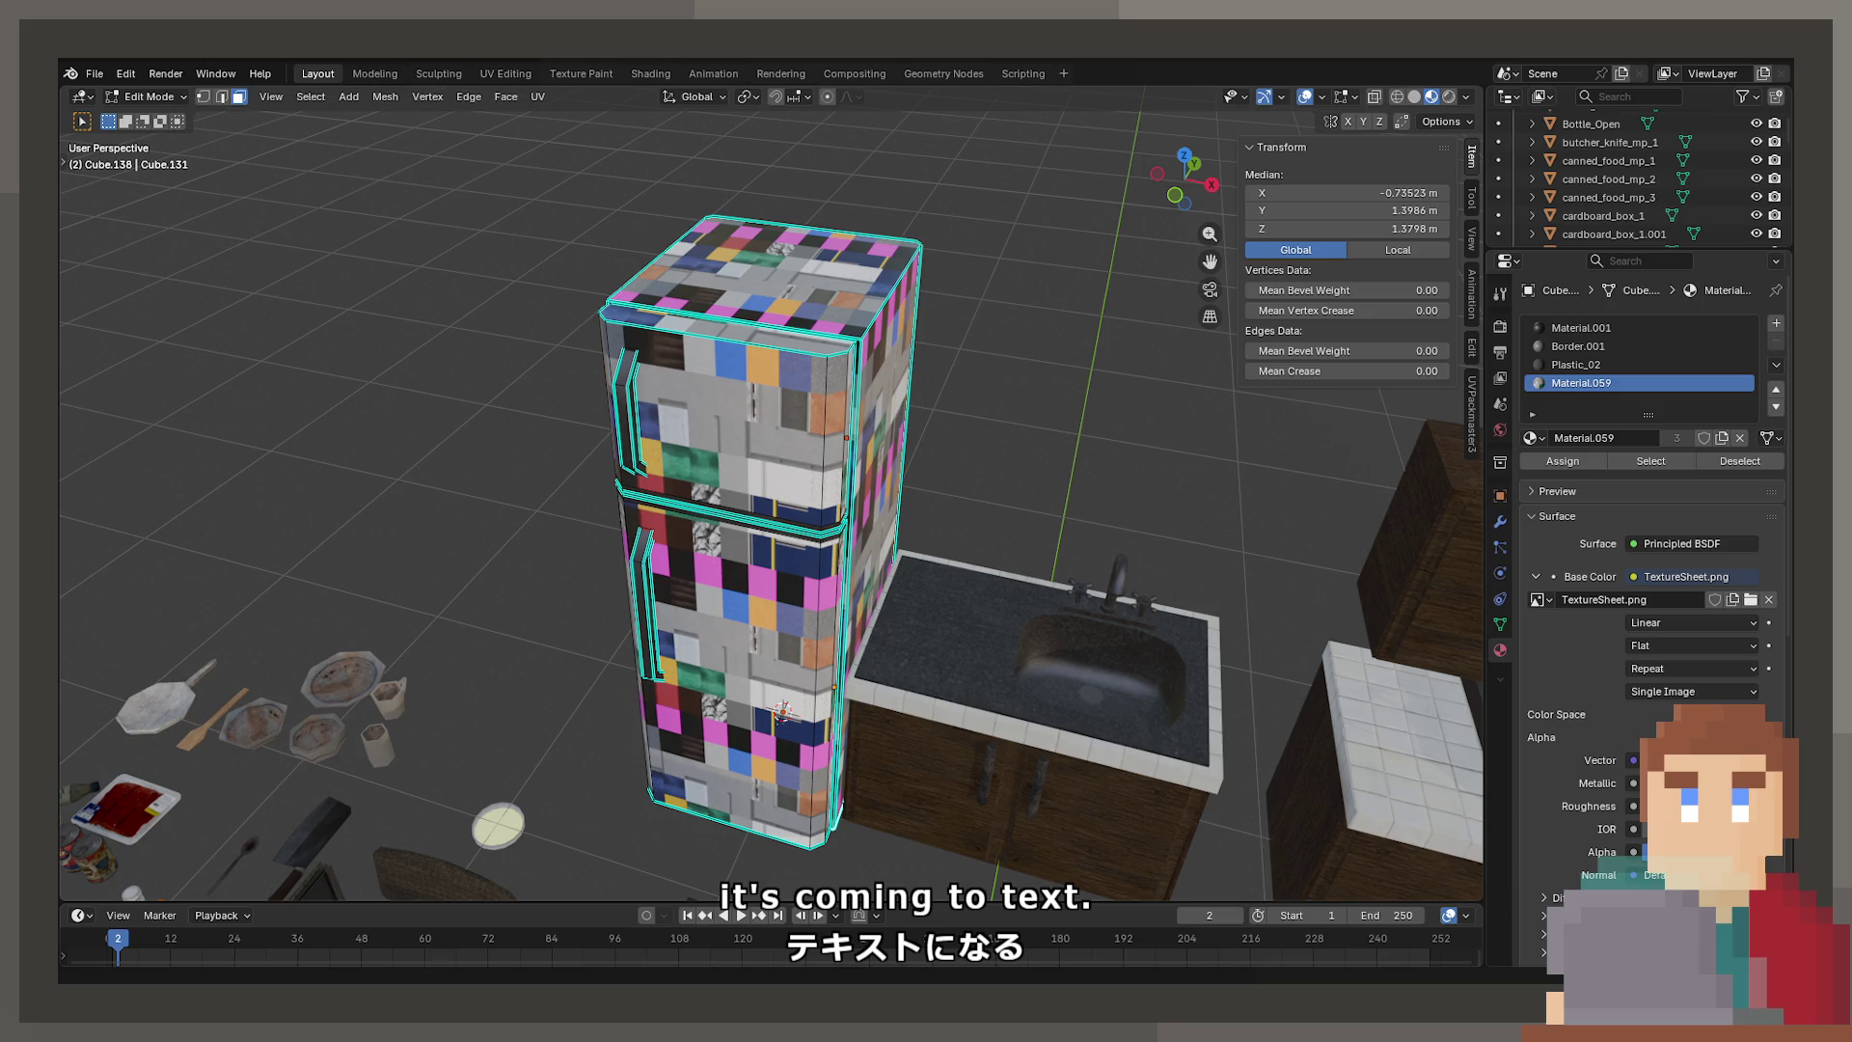
{"action": "middle_click_drag", "start_coordinate": [830, 405], "coordinate": [854, 381]}
Cube-project the fridge's UVs and view them in the UV Editing workspace
{"action": "key", "text": "u"}
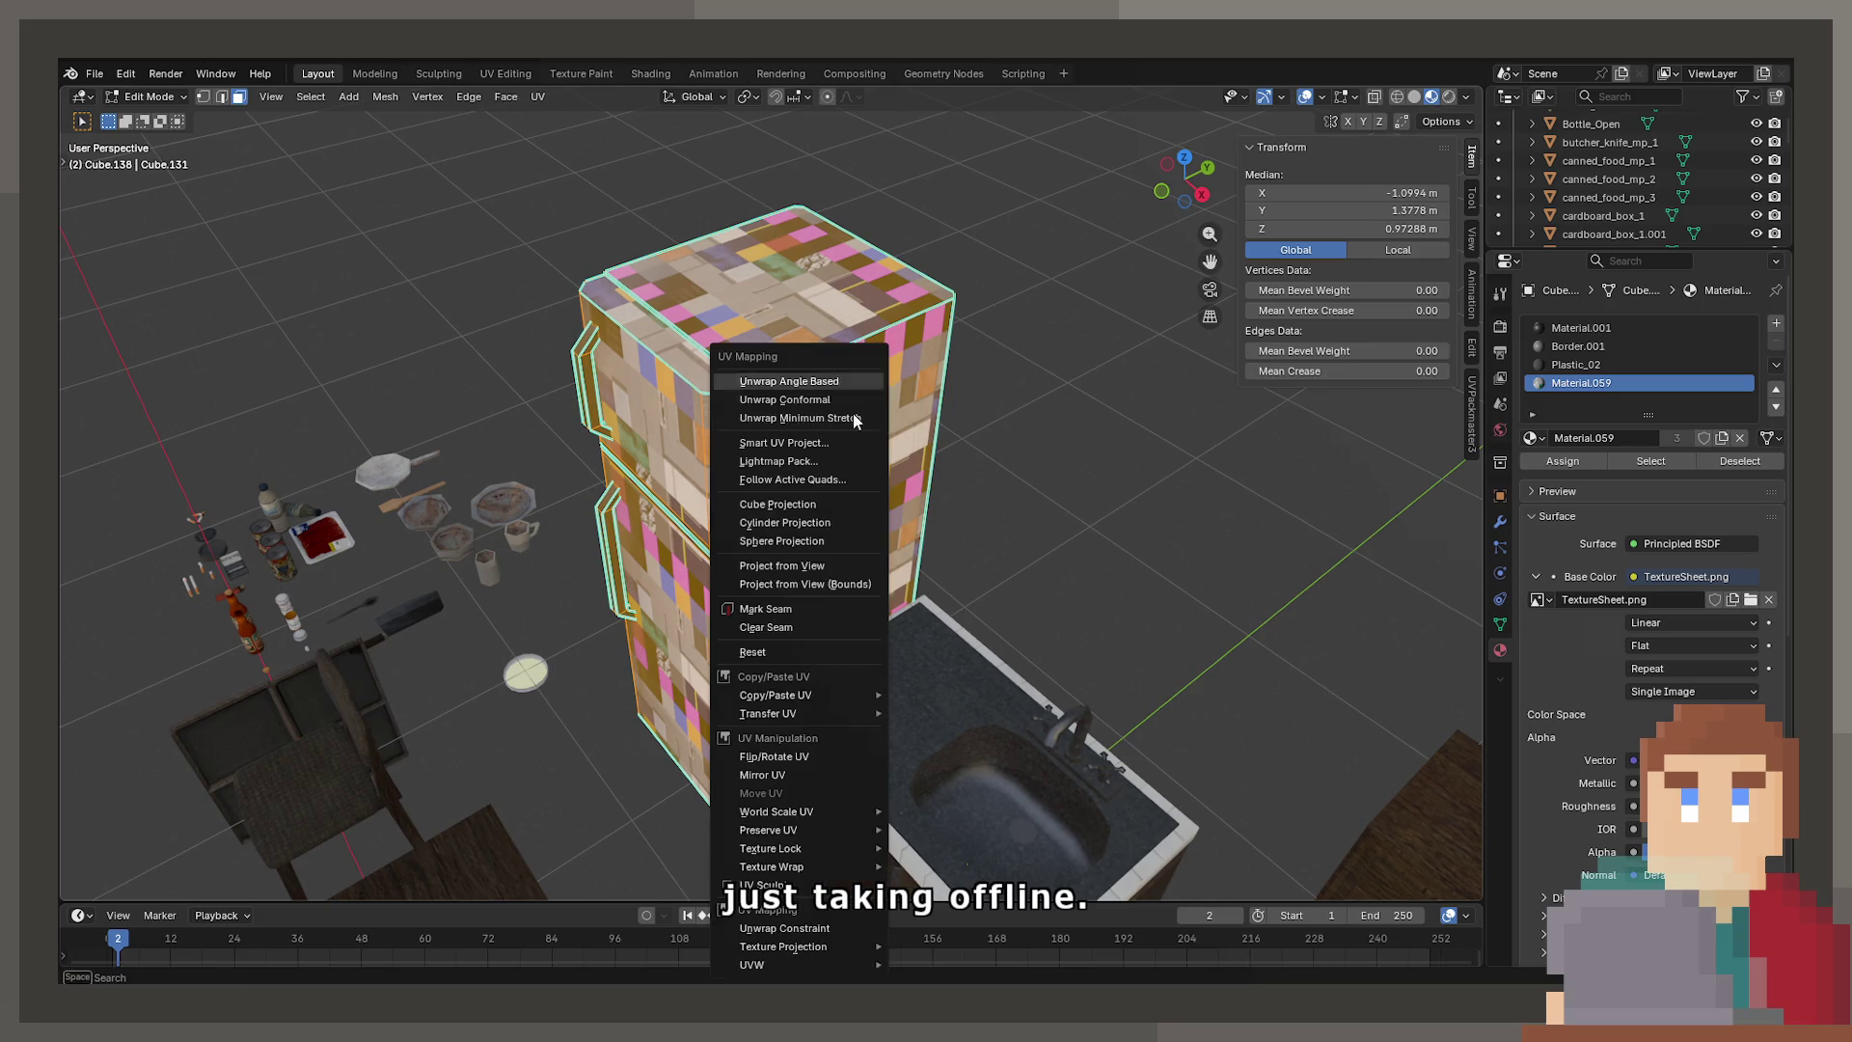
{"action": "mouse_move", "coordinate": [808, 964]}
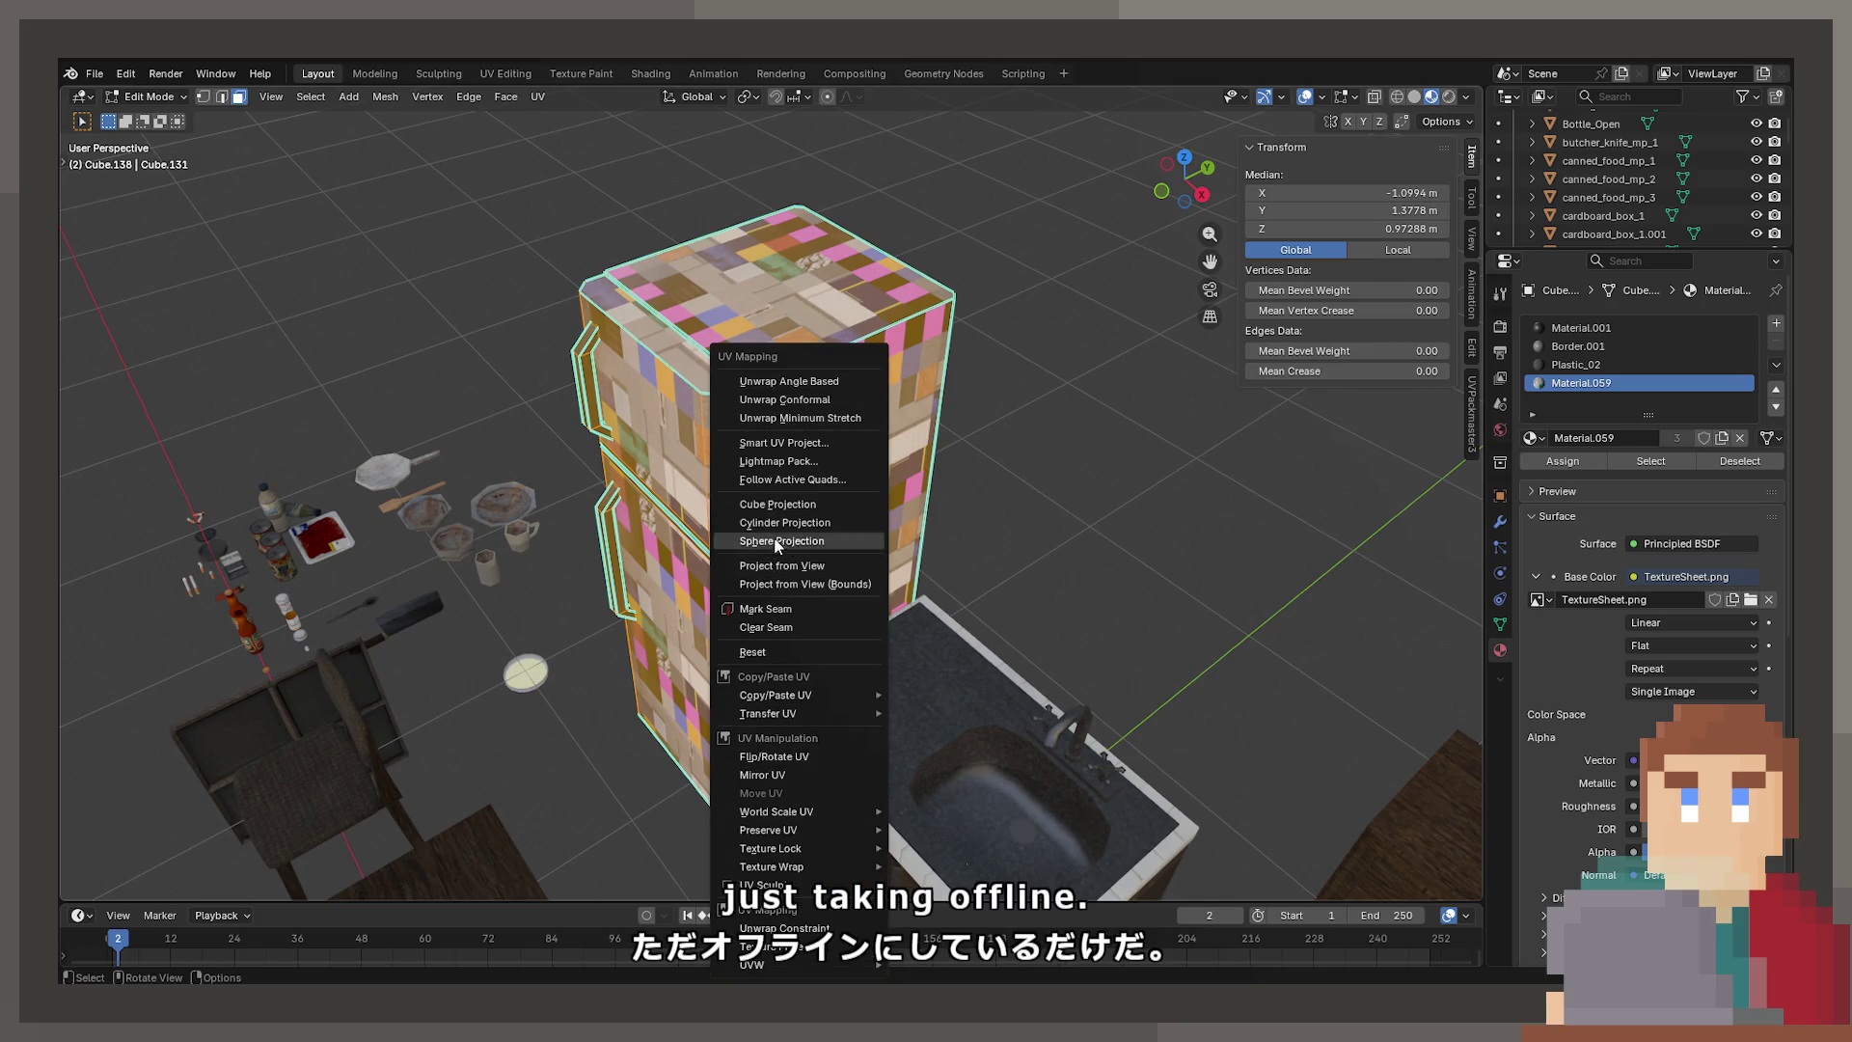
{"action": "left_click", "coordinate": [766, 503]}
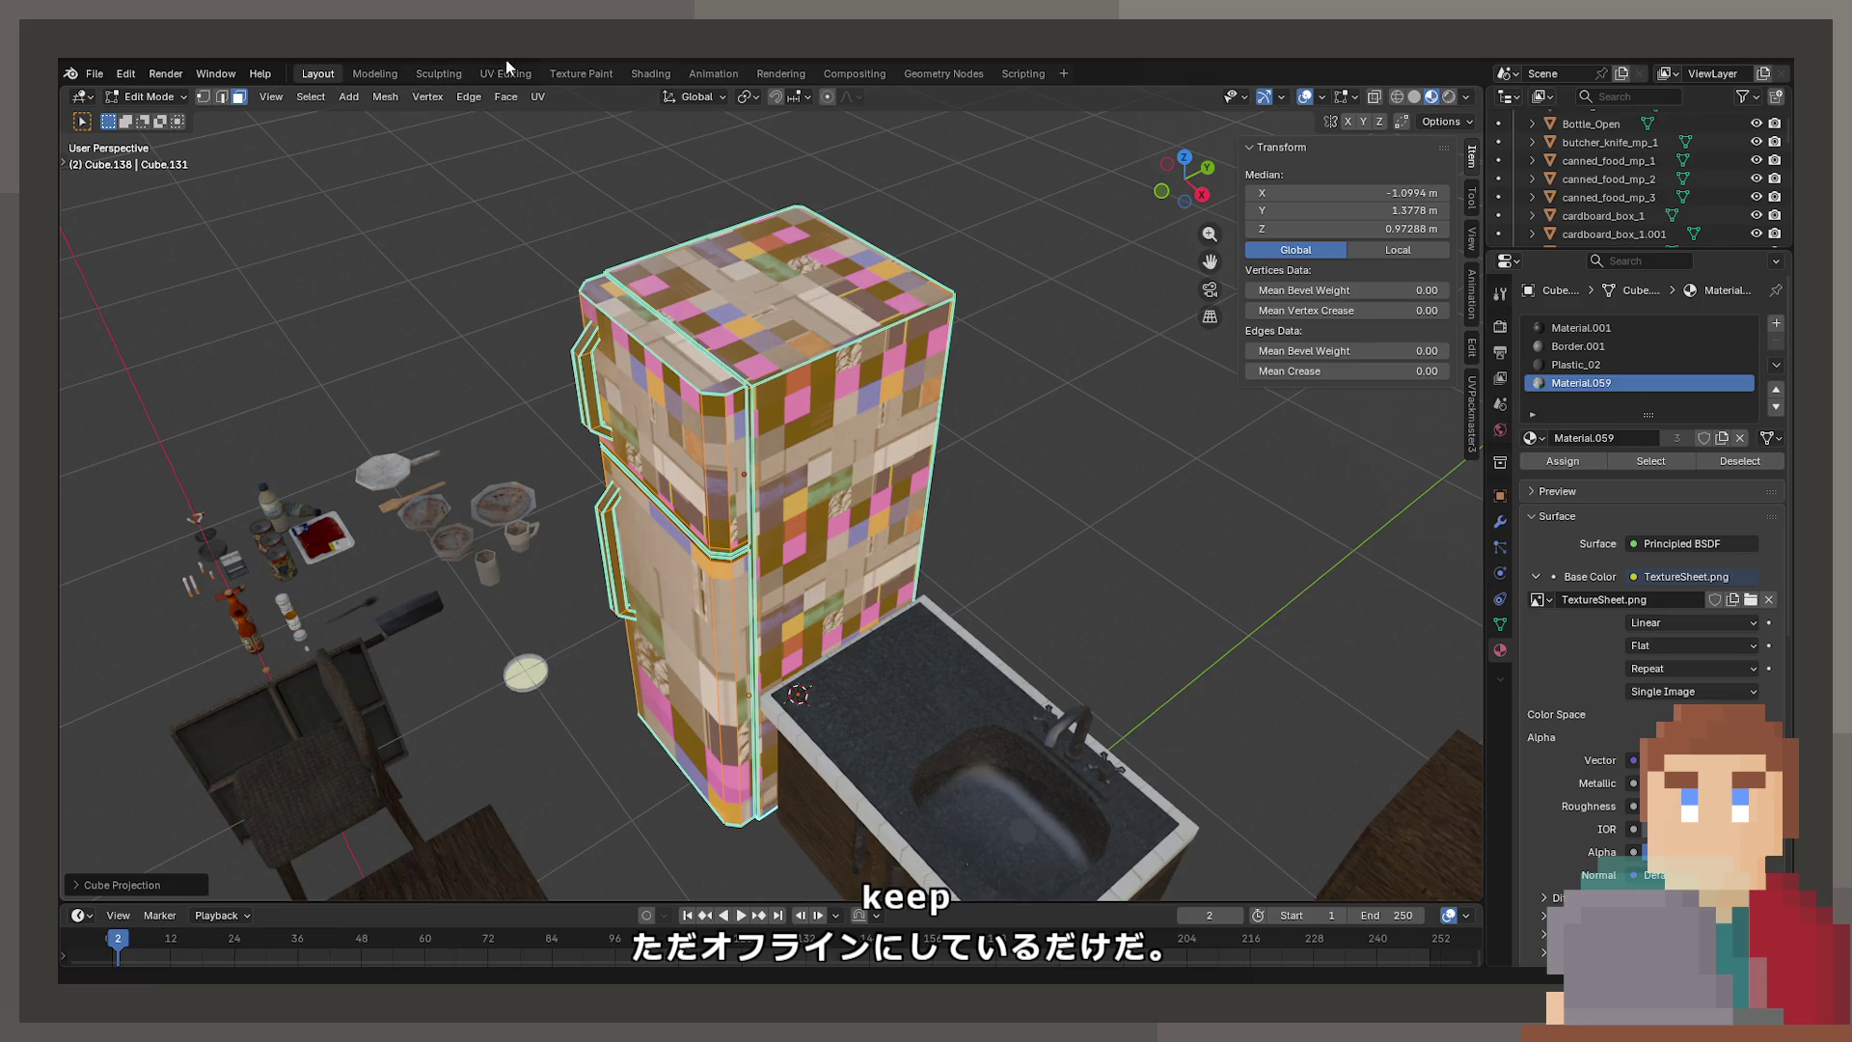
{"action": "left_click", "coordinate": [505, 63]}
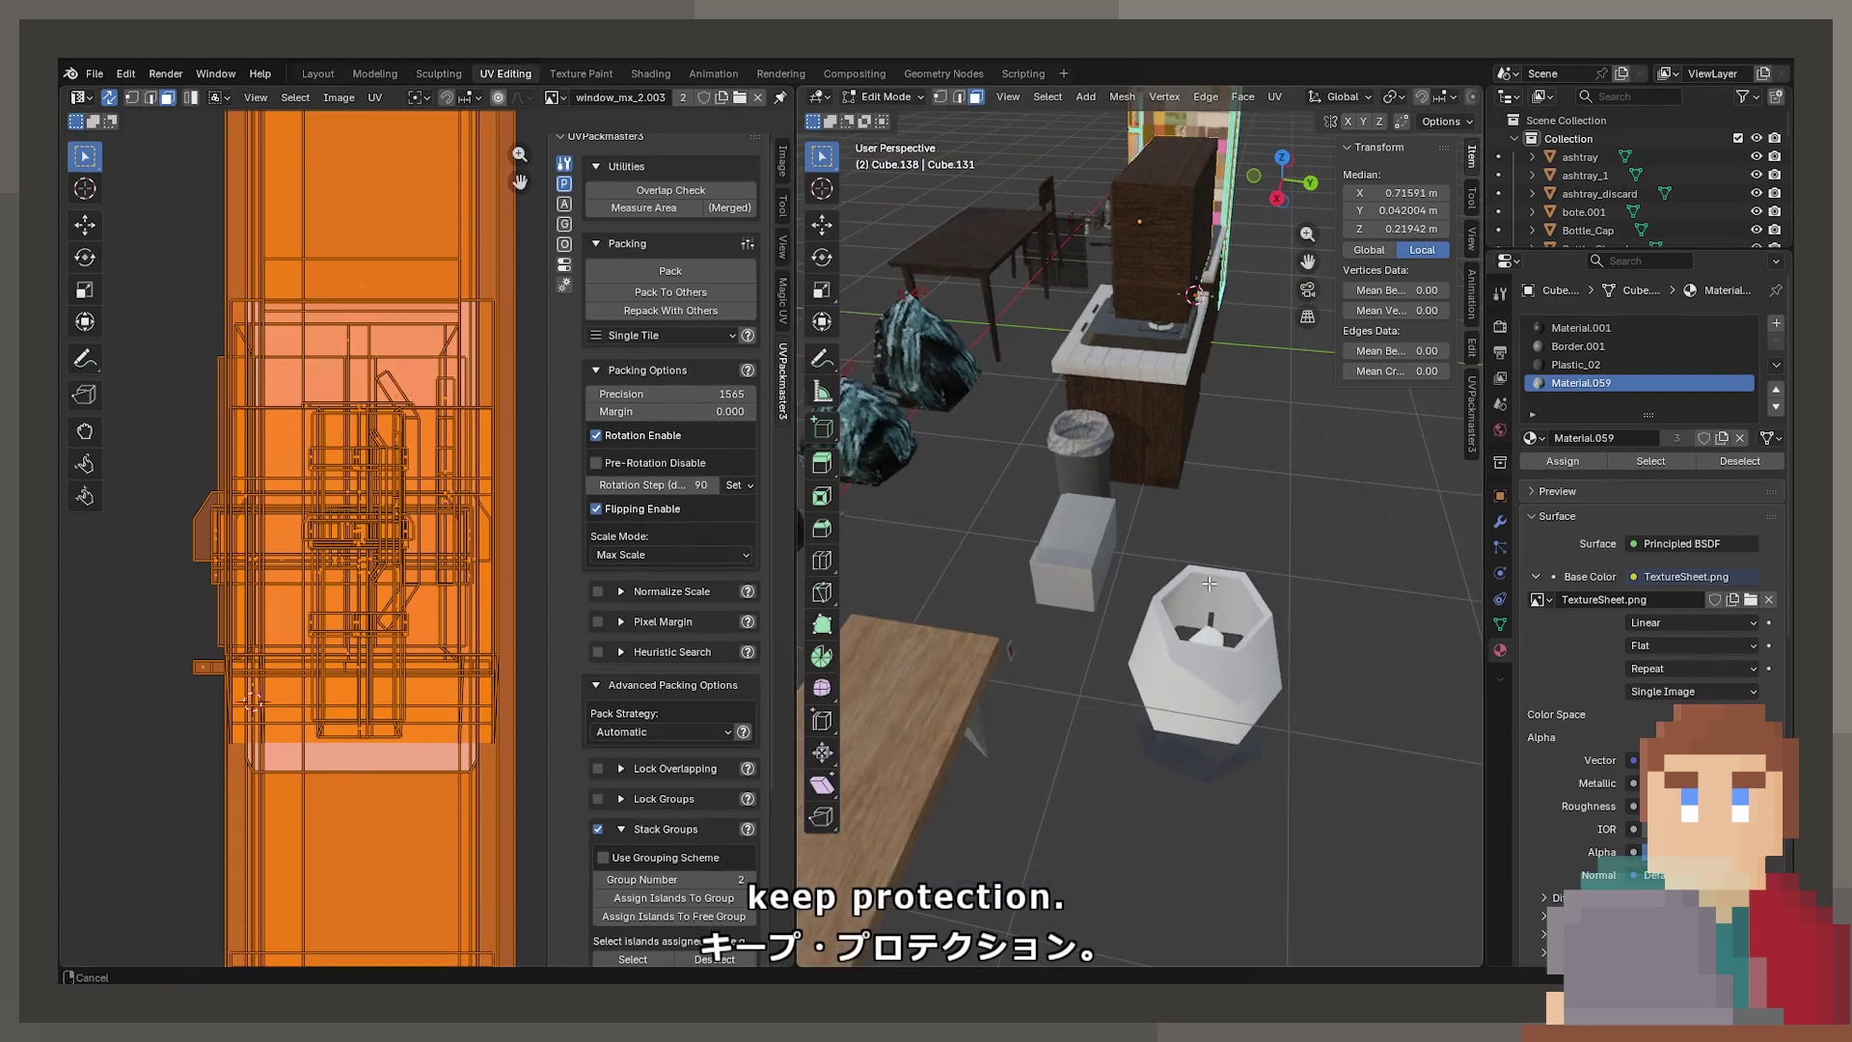
{"action": "key", "text": "KP_Decimal"}
{"action": "key", "text": "Tab"}
{"action": "middle_click_drag", "start_coordinate": [1155, 598], "coordinate": [1098, 524]}
Dismiss the Apply Transform menu and cube-project the fridge's UVs a second time
{"action": "key", "text": "ctrl+a"}
{"action": "key", "text": "Escape"}
{"action": "key", "text": "Tab"}
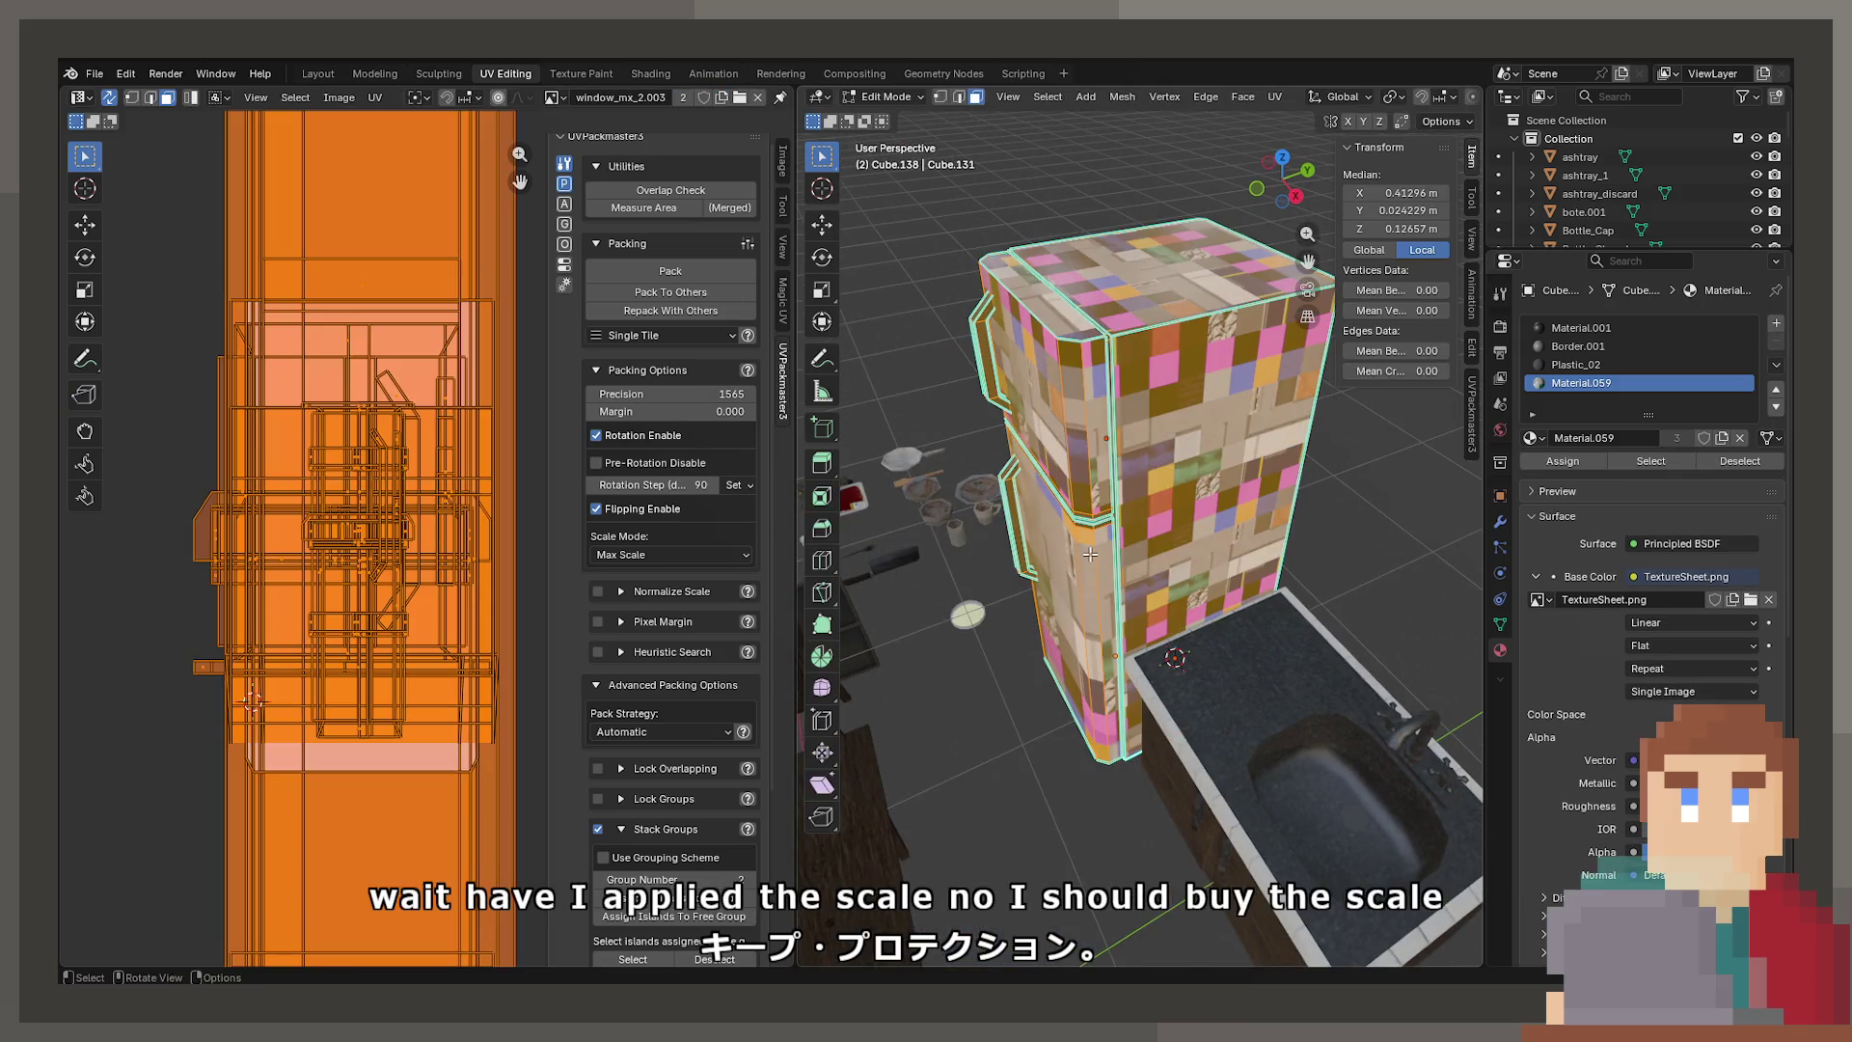
{"action": "key", "text": "u"}
{"action": "left_click", "coordinate": [1079, 506]}
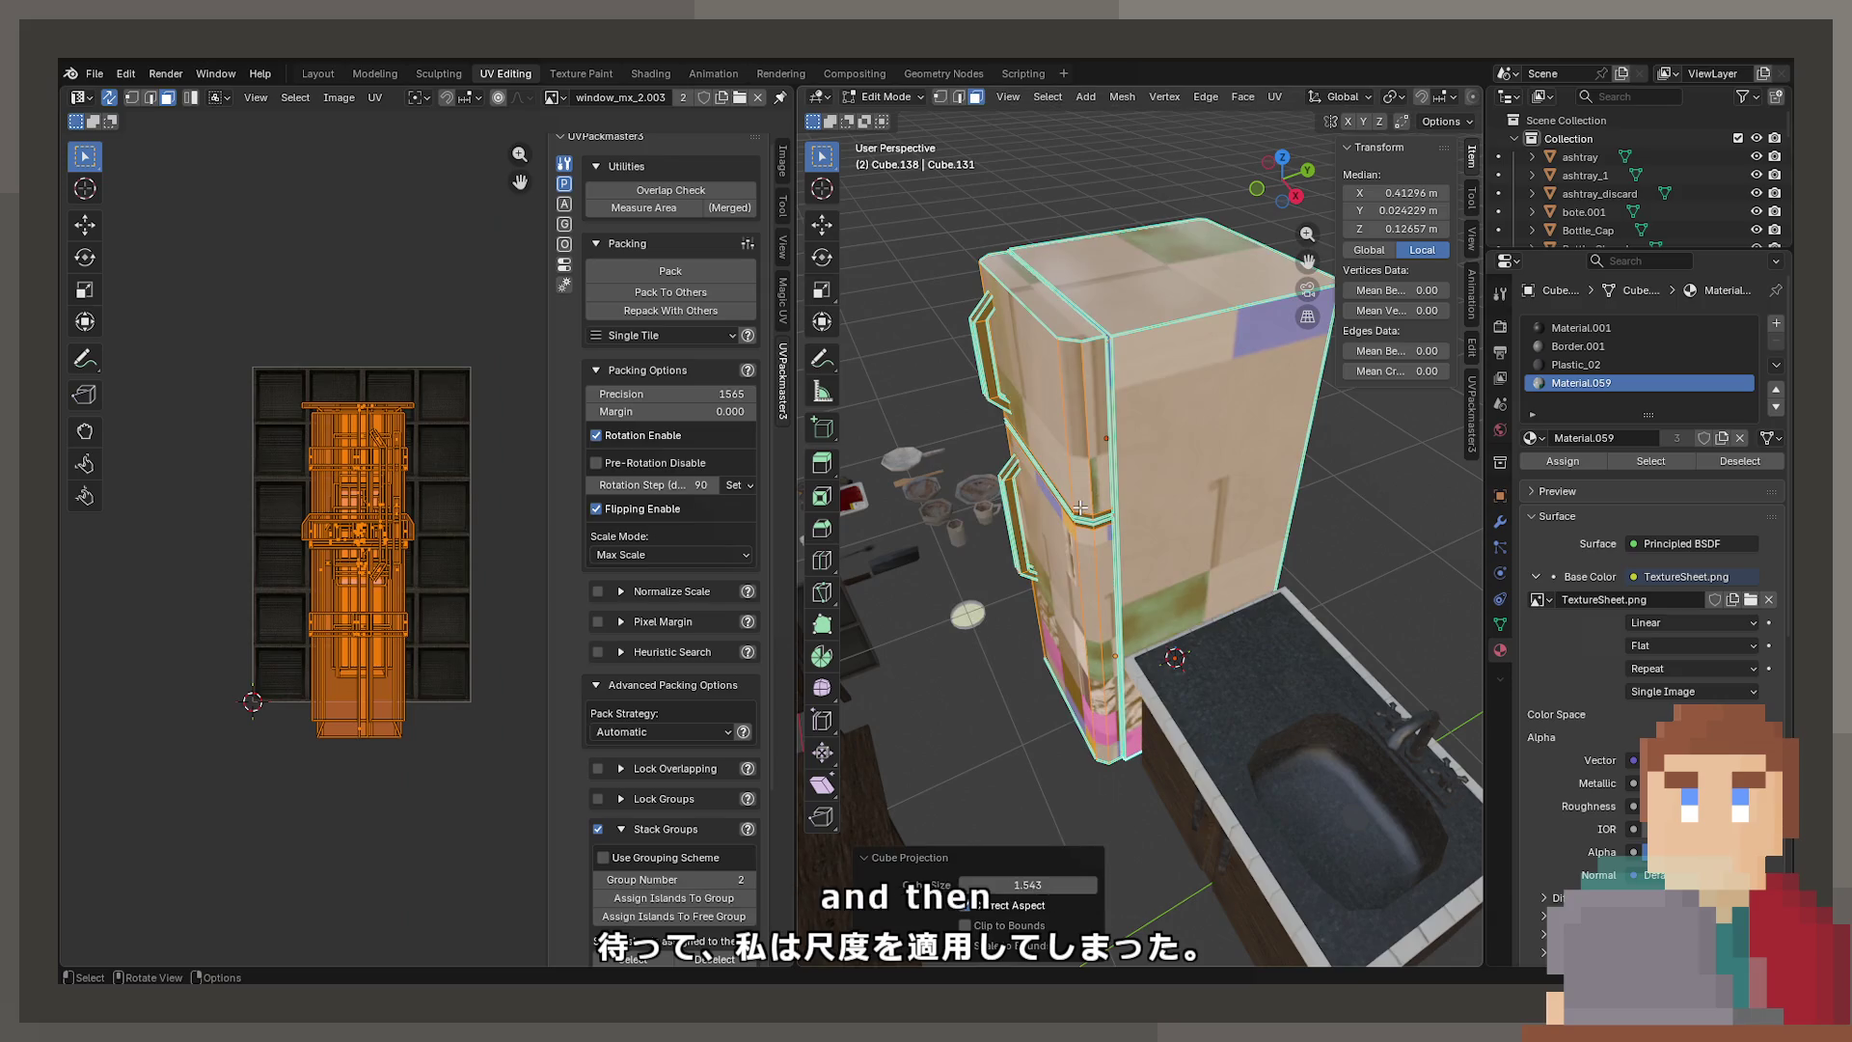
{"action": "scroll", "coordinate": [310, 521], "scroll_direction": "up", "scroll_amount": 3}
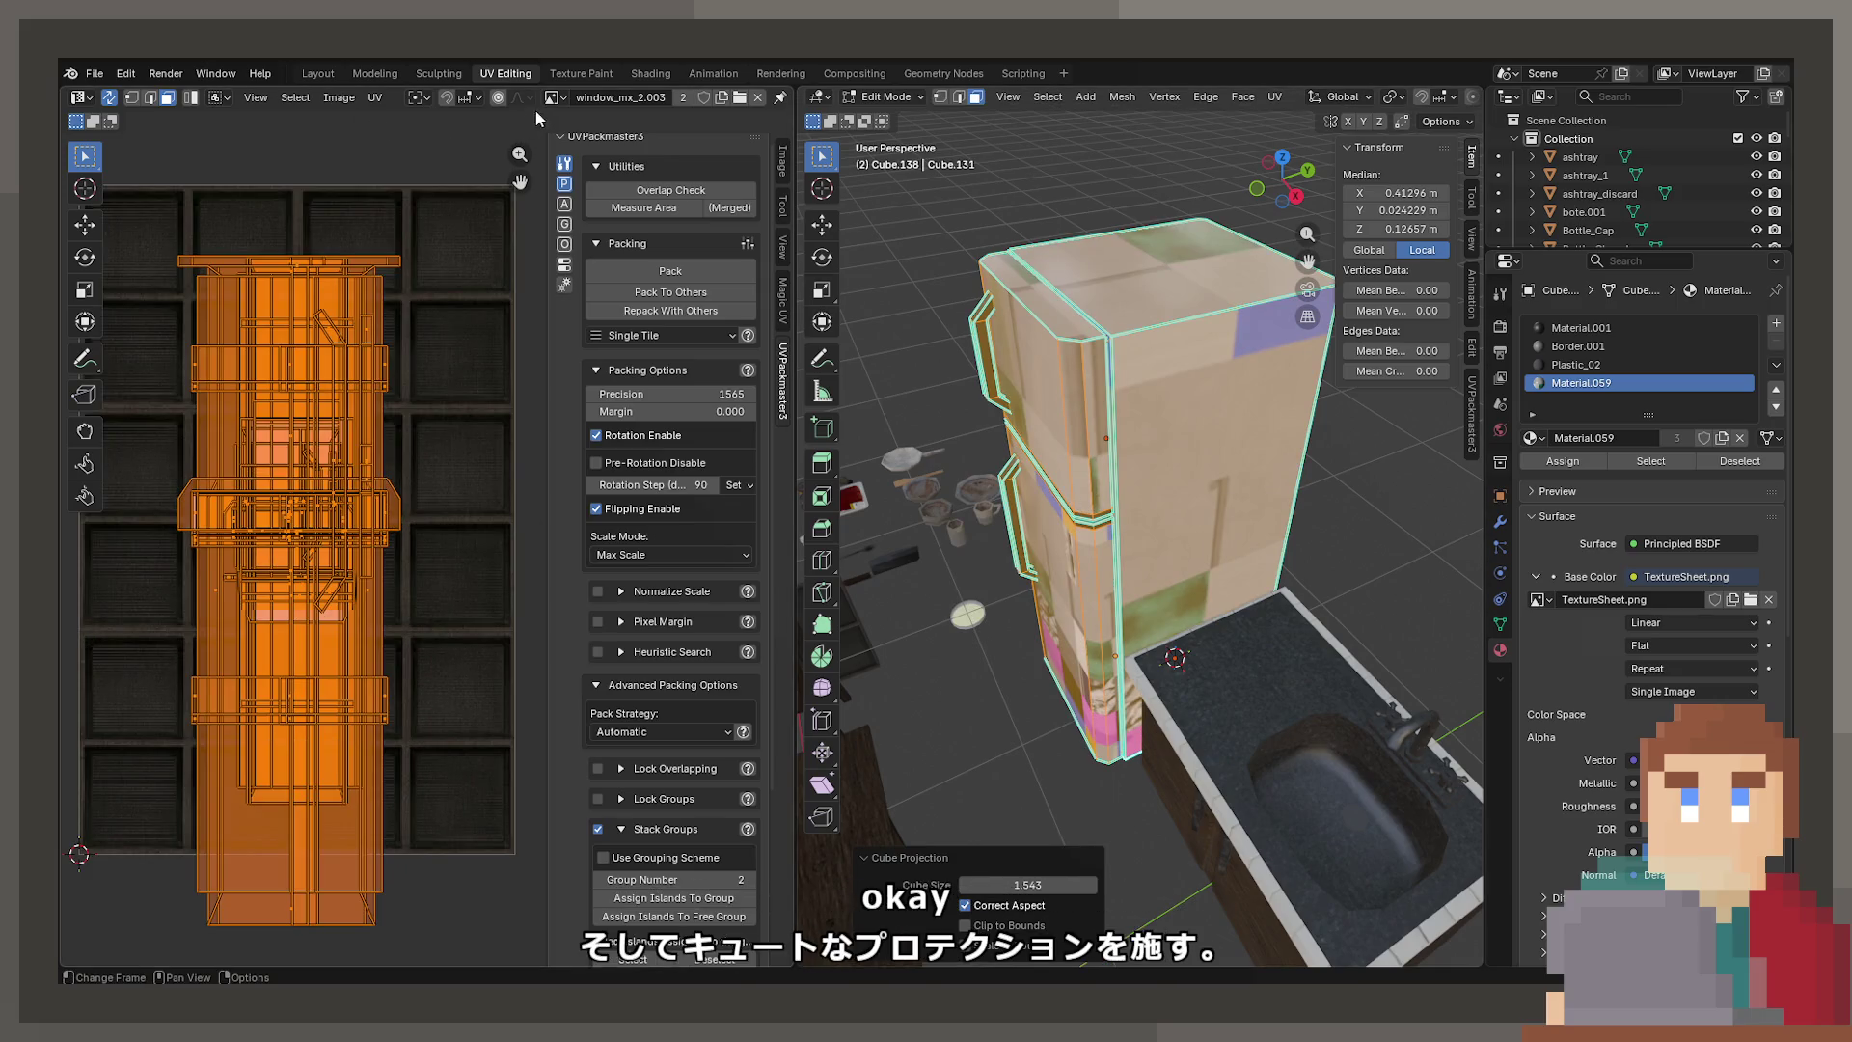
{"action": "scroll", "coordinate": [1178, 555], "scroll_direction": "up", "scroll_amount": 10}
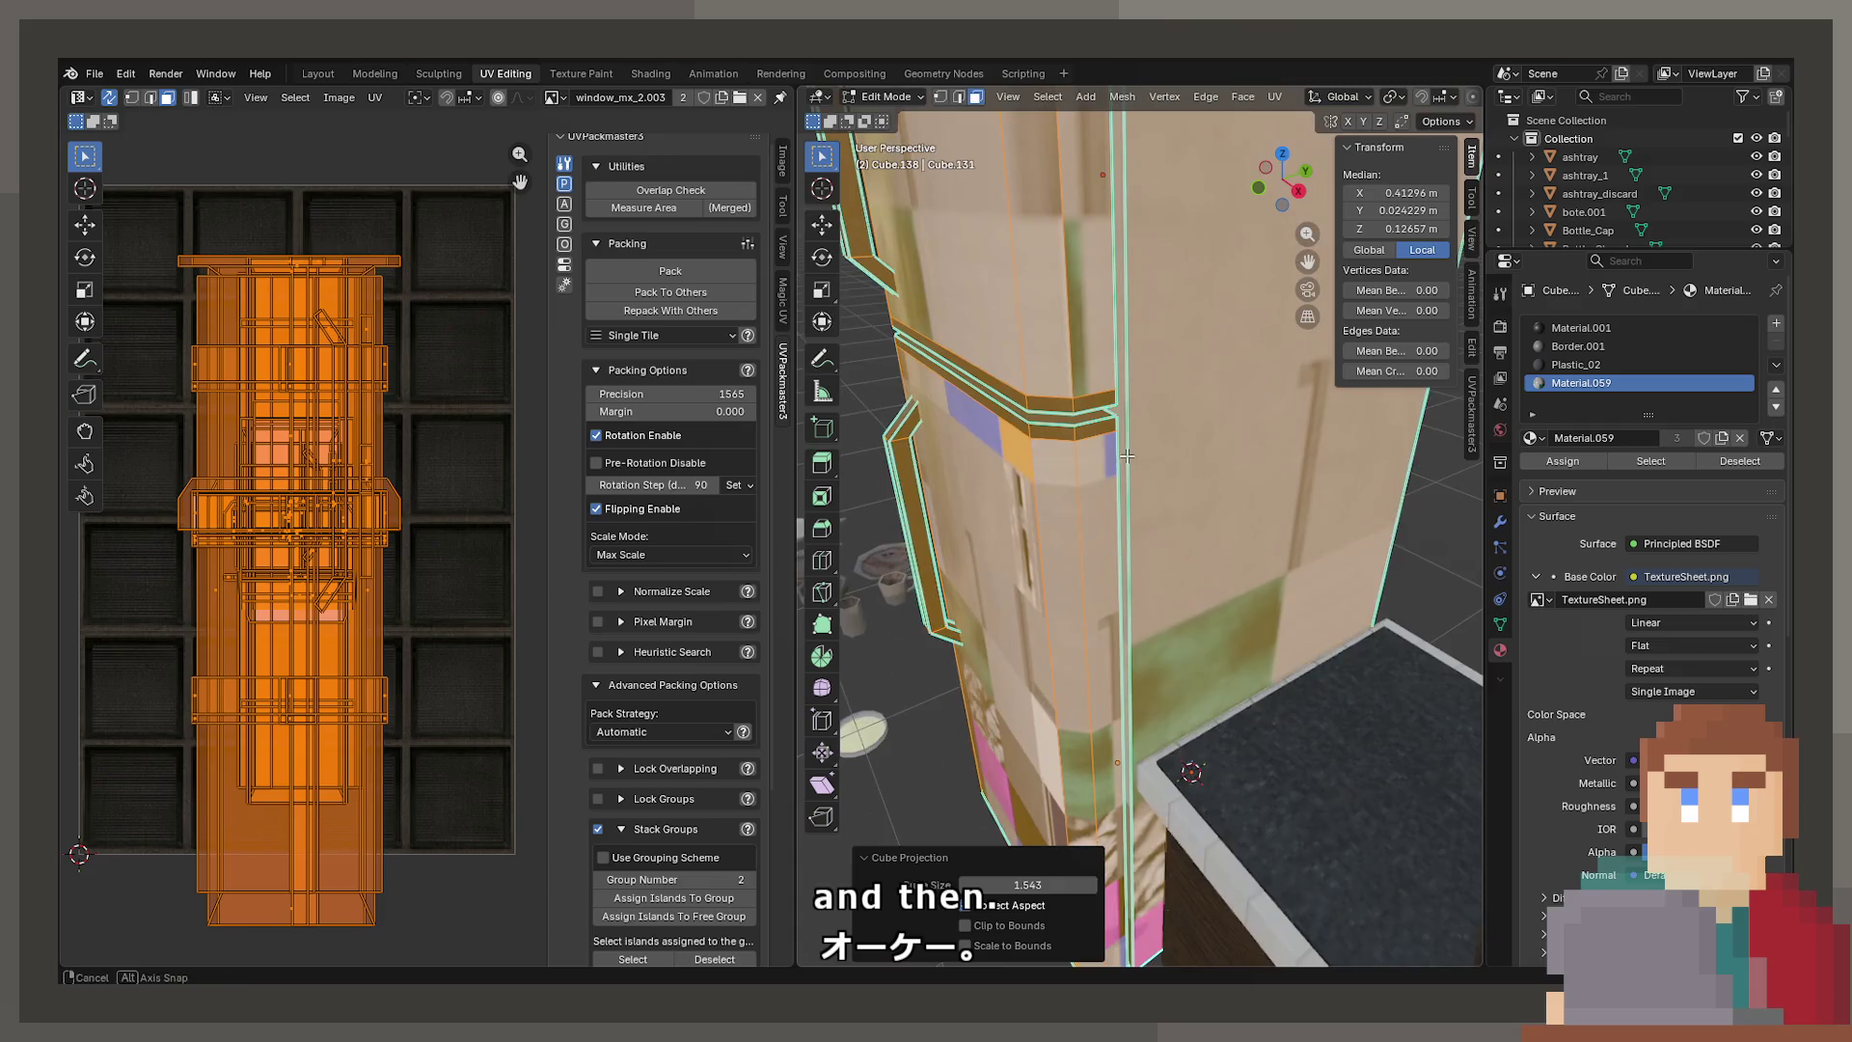
Undo and redo the cube projection to compare UV layouts, and save the project
{"action": "key", "text": "ctrl+z"}
{"action": "scroll", "coordinate": [1178, 555], "scroll_direction": "down", "scroll_amount": 10}
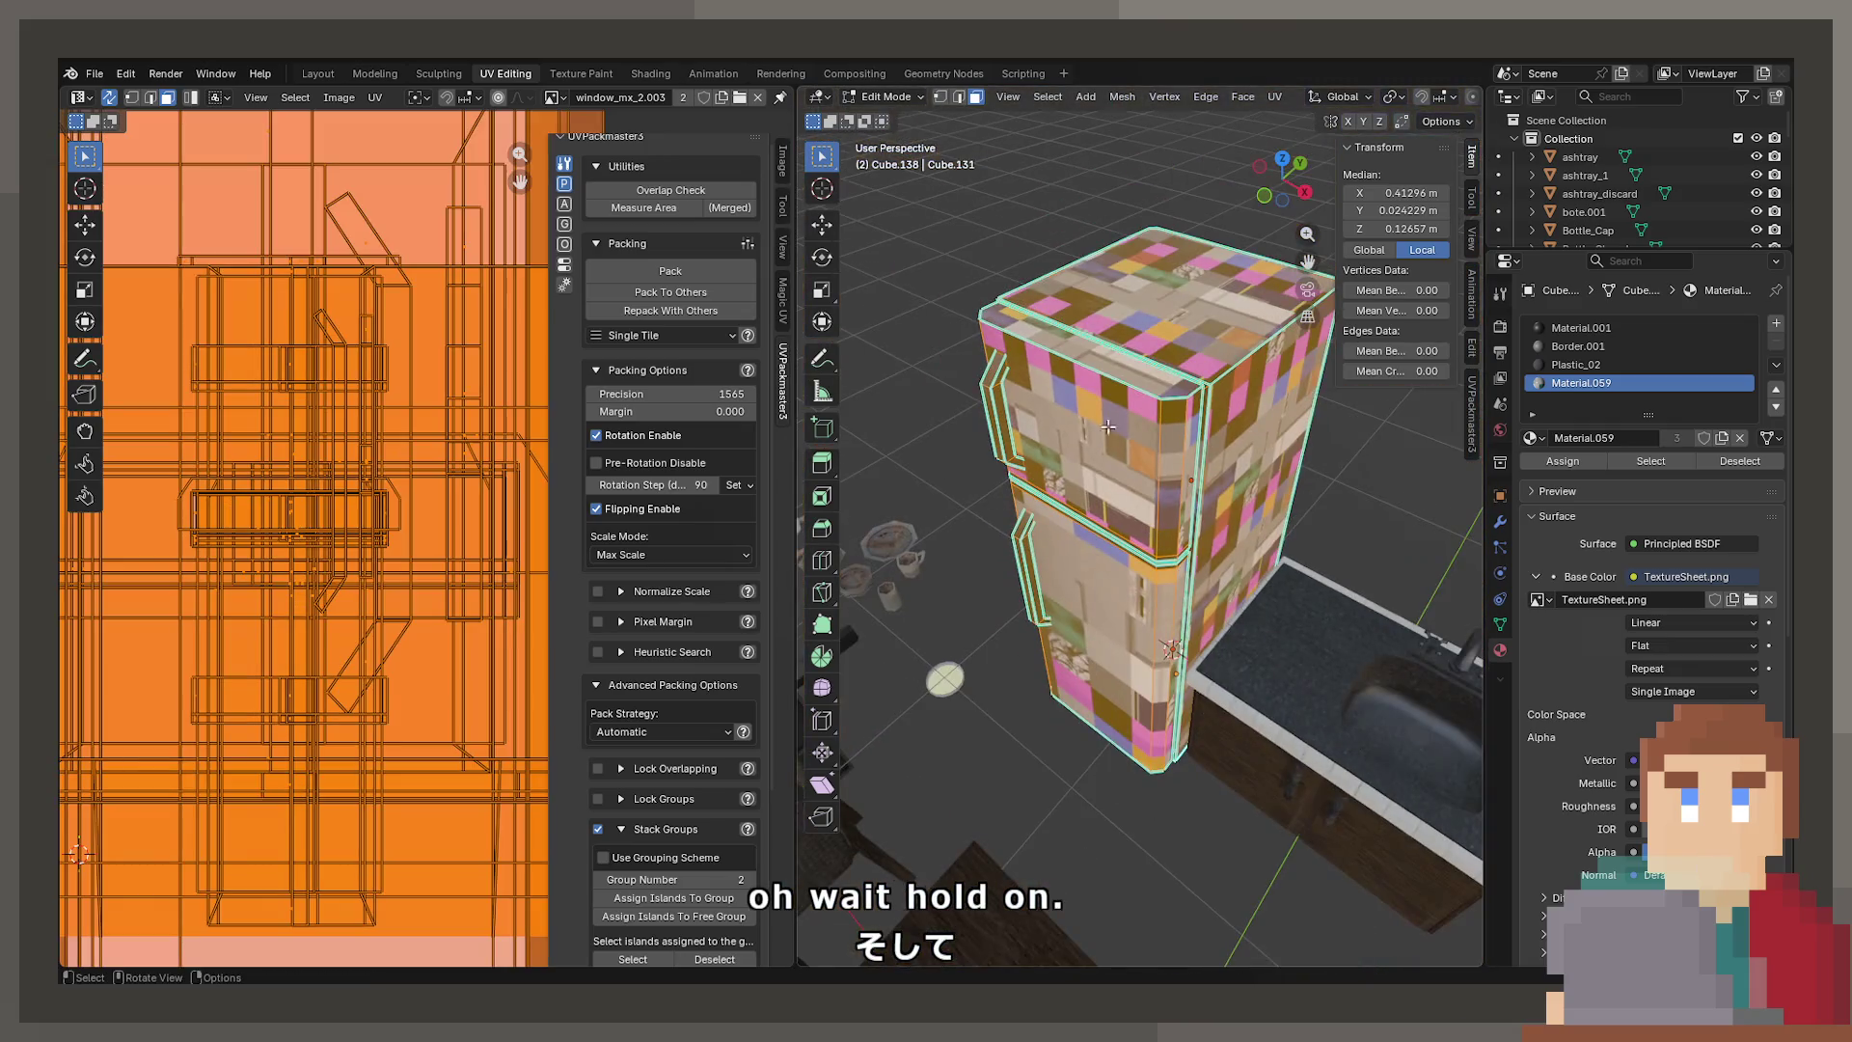
{"action": "key", "text": "ctrl+z"}
{"action": "key", "text": "ctrl+z"}
{"action": "key", "text": "ctrl+z"}
{"action": "key", "text": "ctrl+s"}
{"action": "key", "text": "ctrl+shift+z"}
{"action": "key", "text": "ctrl+z"}
{"action": "key", "text": "ctrl+z"}
{"action": "key", "text": "ctrl+z"}
{"action": "key", "text": "ctrl+shift+z"}
{"action": "key", "text": "Tab"}
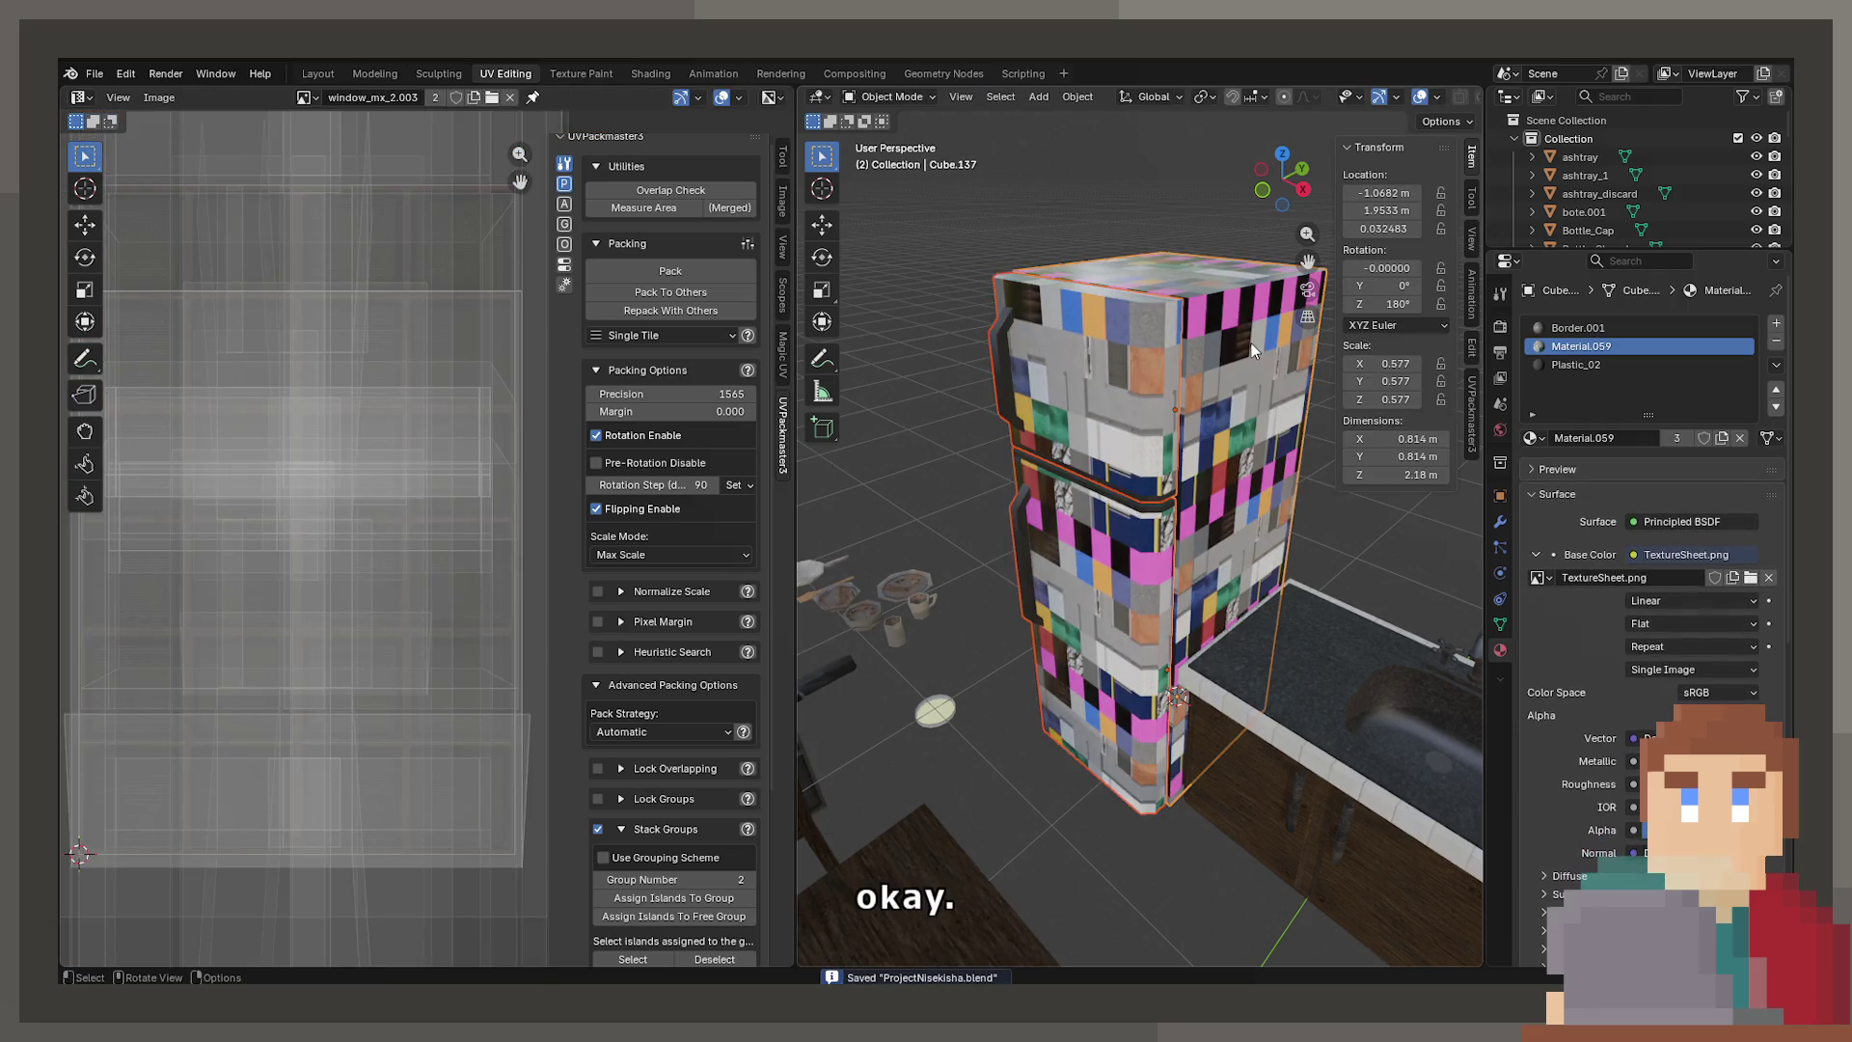
Apply scale to the fridge objects and return to Edit Mode
{"action": "key", "text": "ctrl+a"}
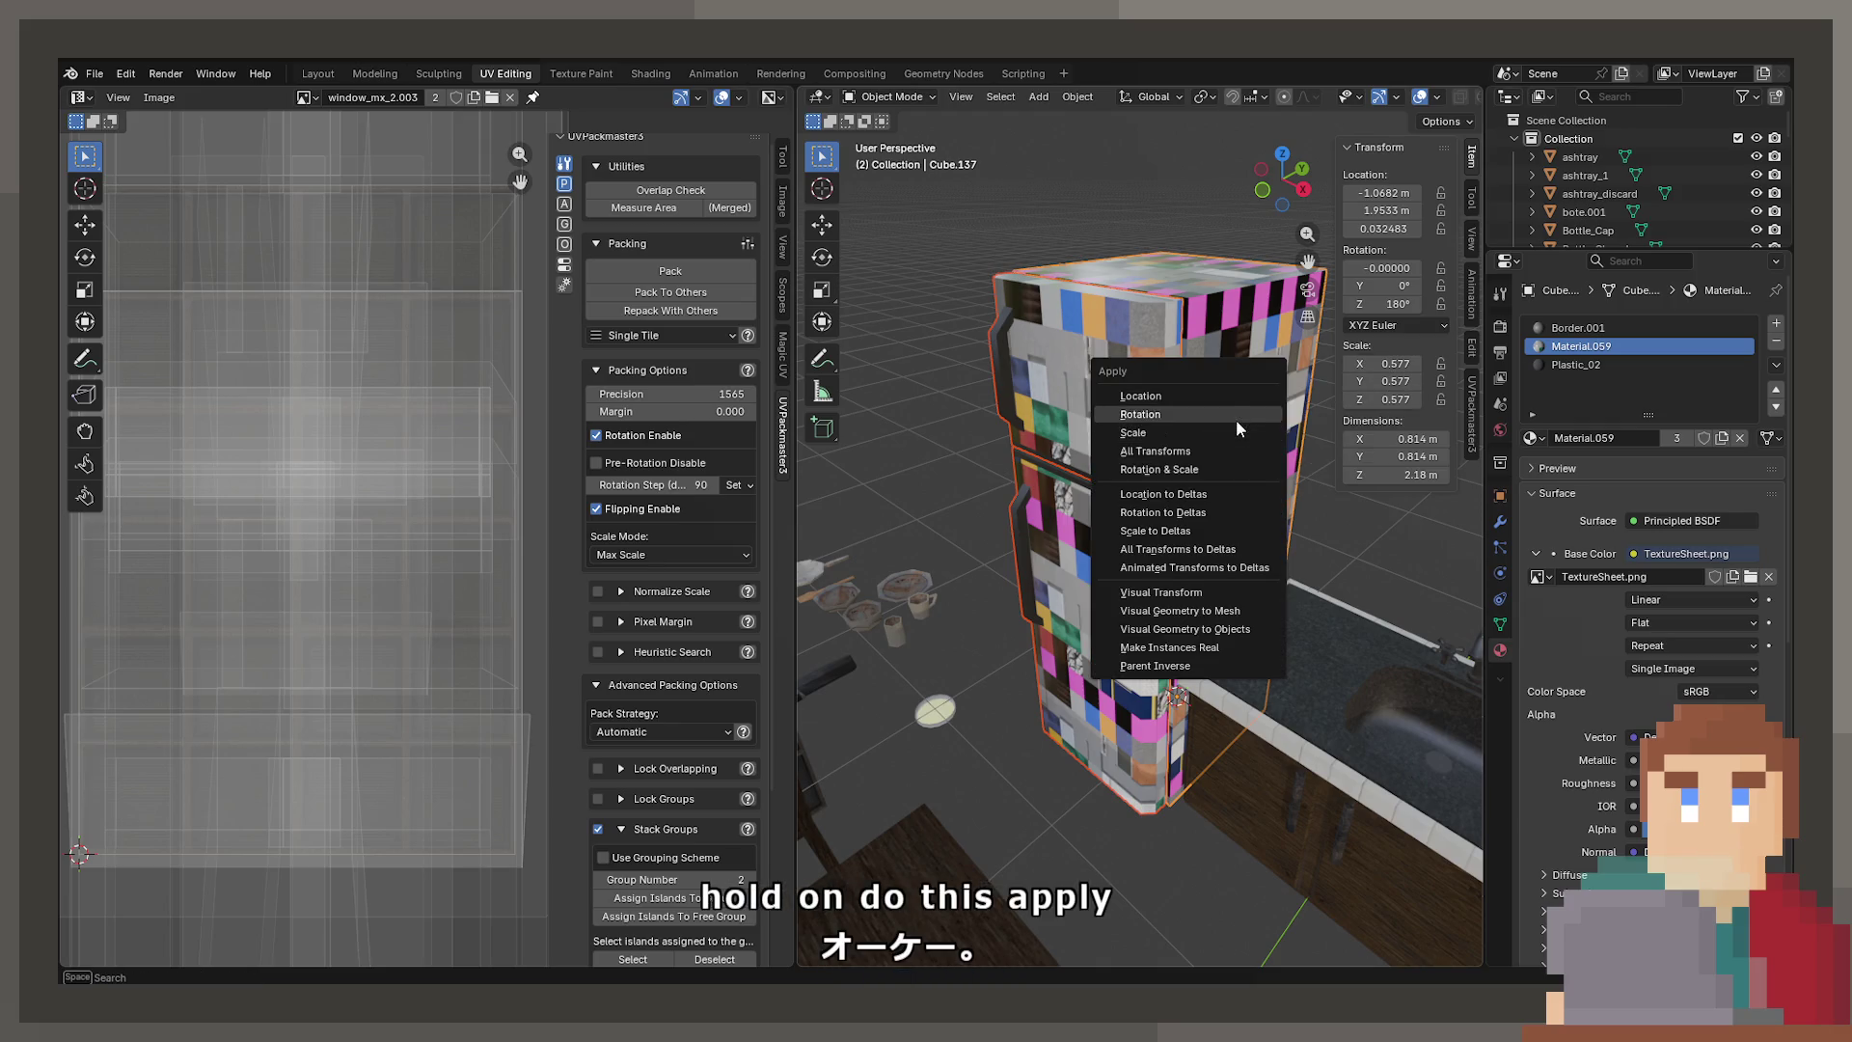
{"action": "left_click", "coordinate": [1235, 431]}
{"action": "key", "text": "Tab"}
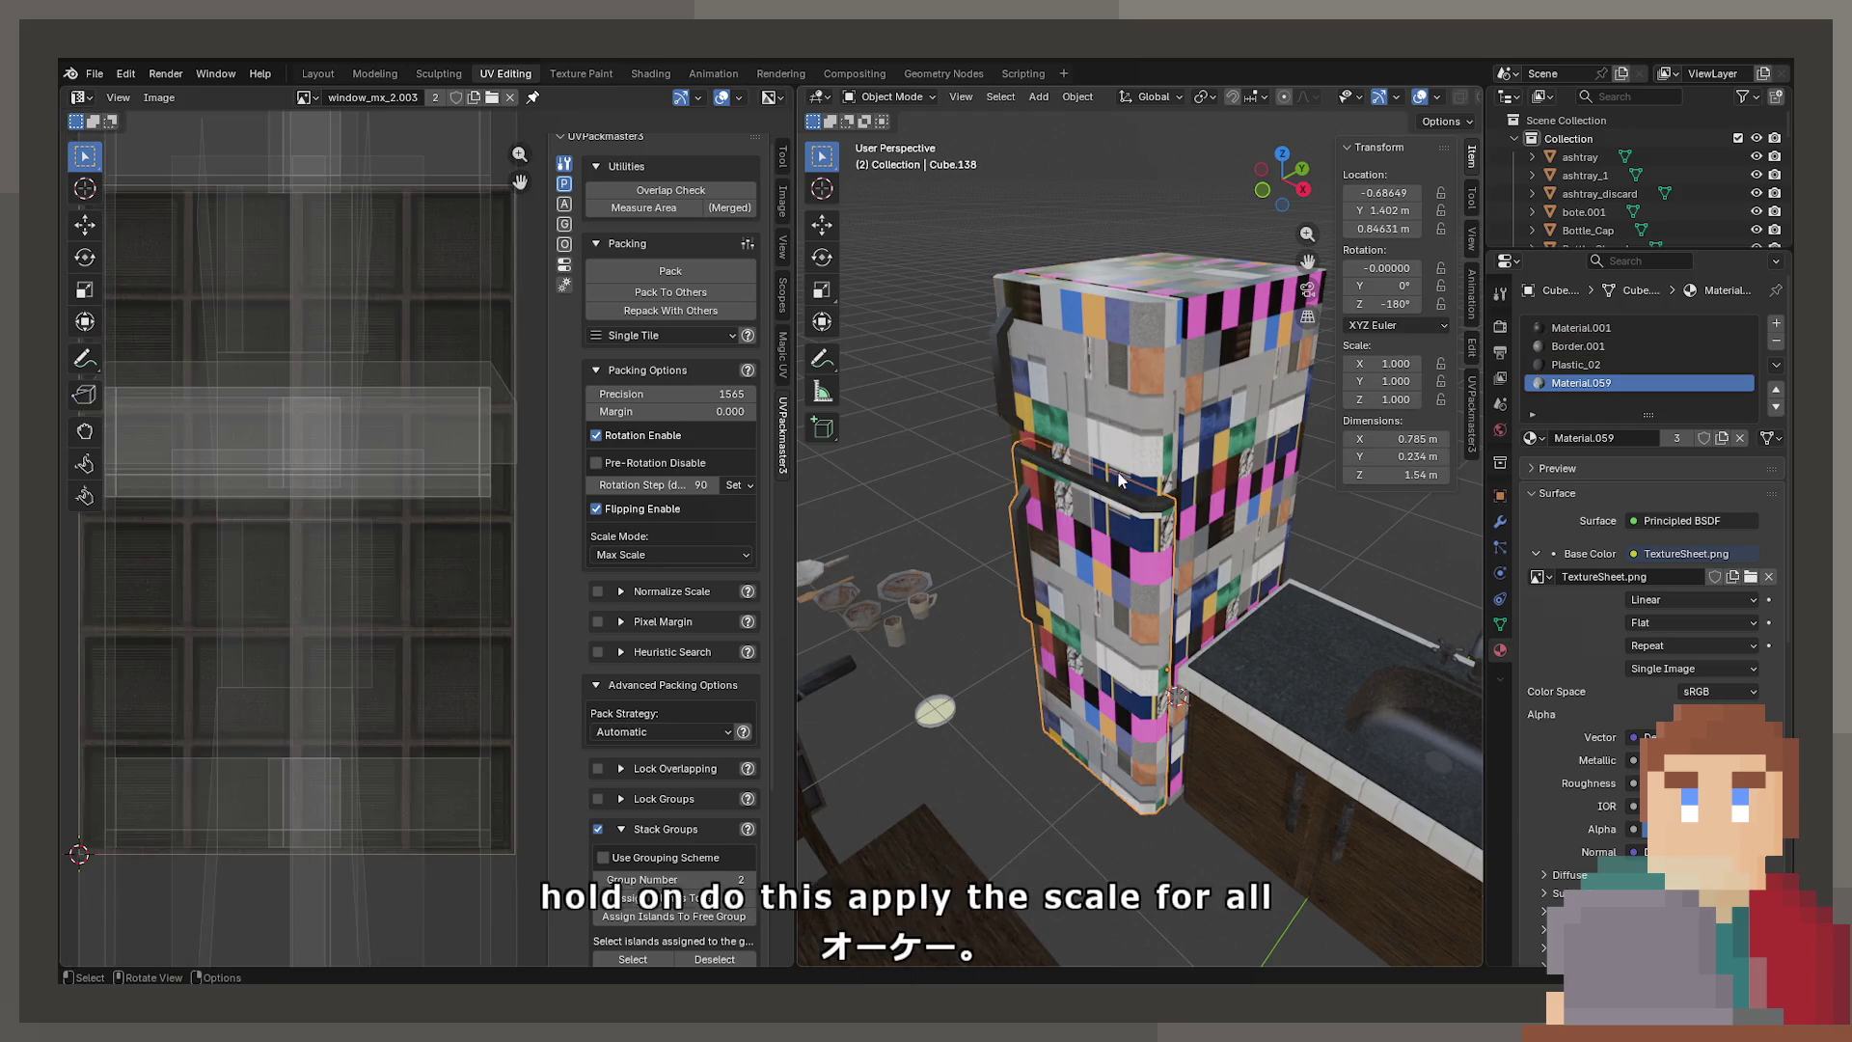
{"action": "key", "text": "Tab"}
{"action": "key", "text": "Tab"}
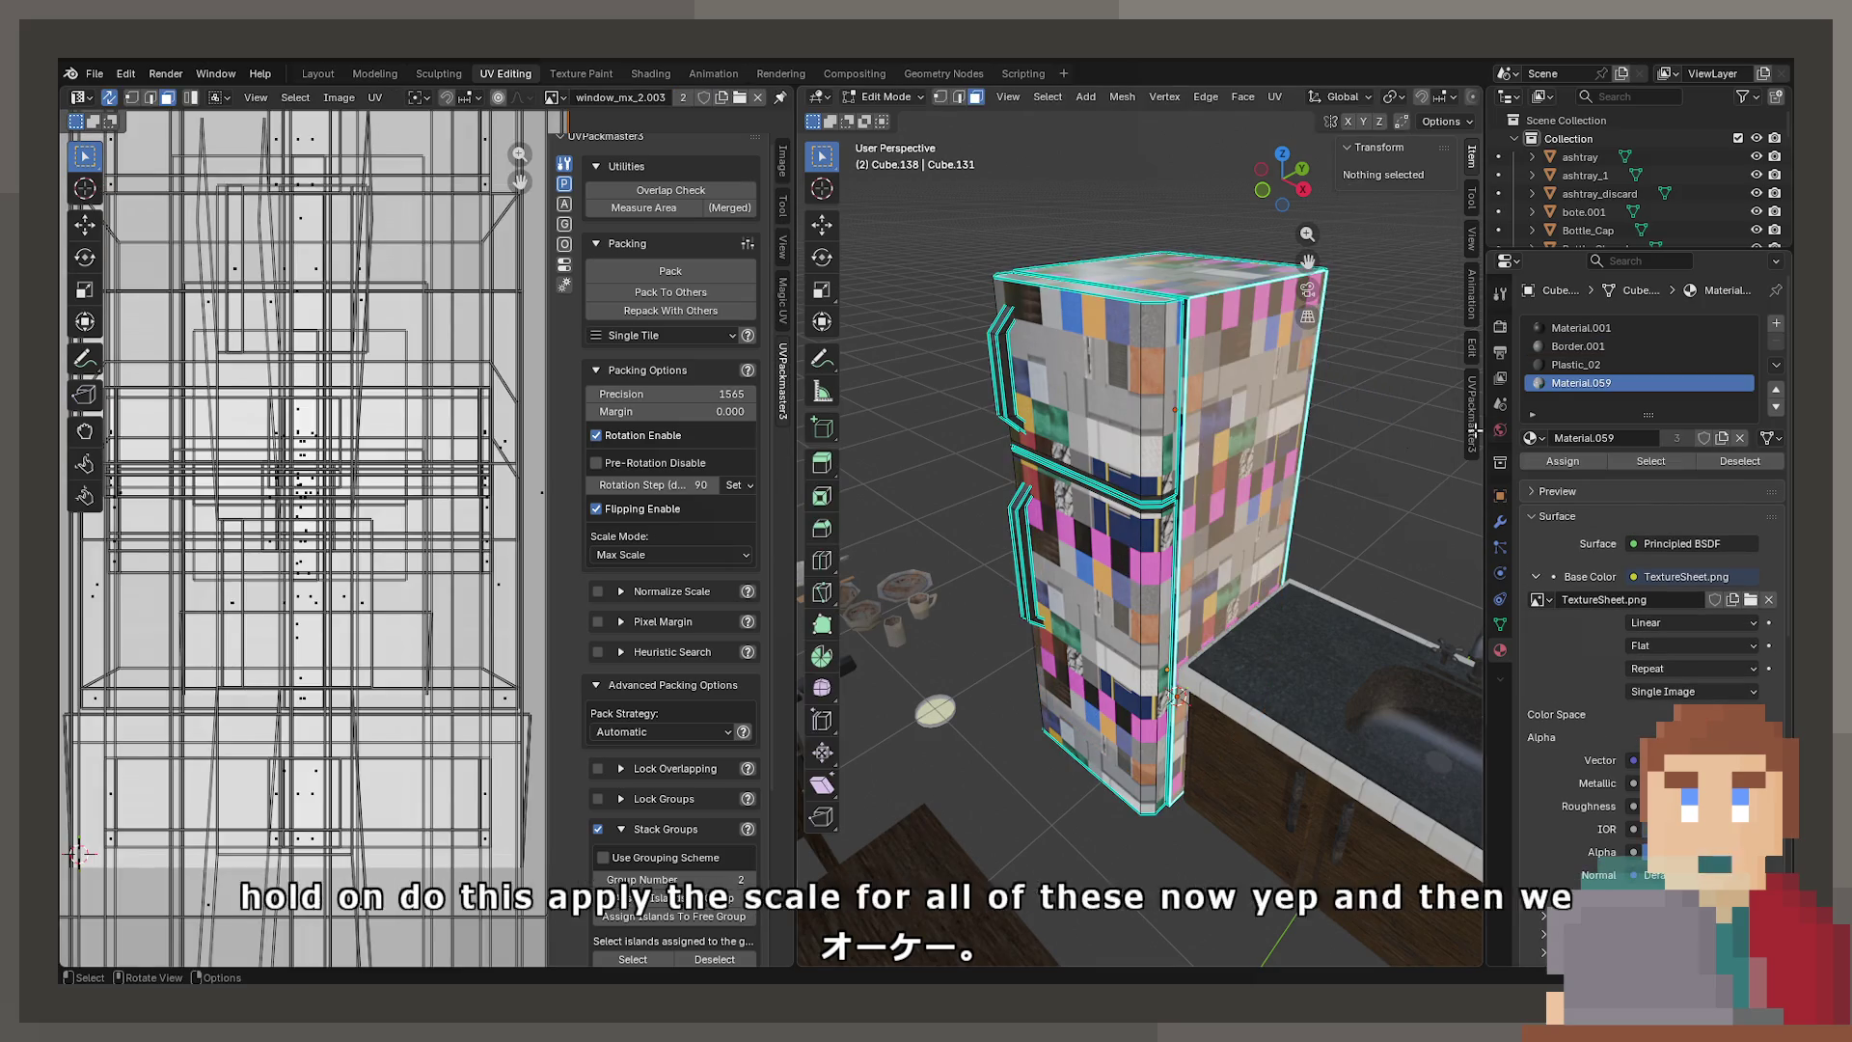
Select the Material.059 faces and cube-project their UVs
{"action": "left_click", "coordinate": [1651, 461]}
{"action": "key", "text": "u"}
{"action": "left_click", "coordinate": [1200, 467]}
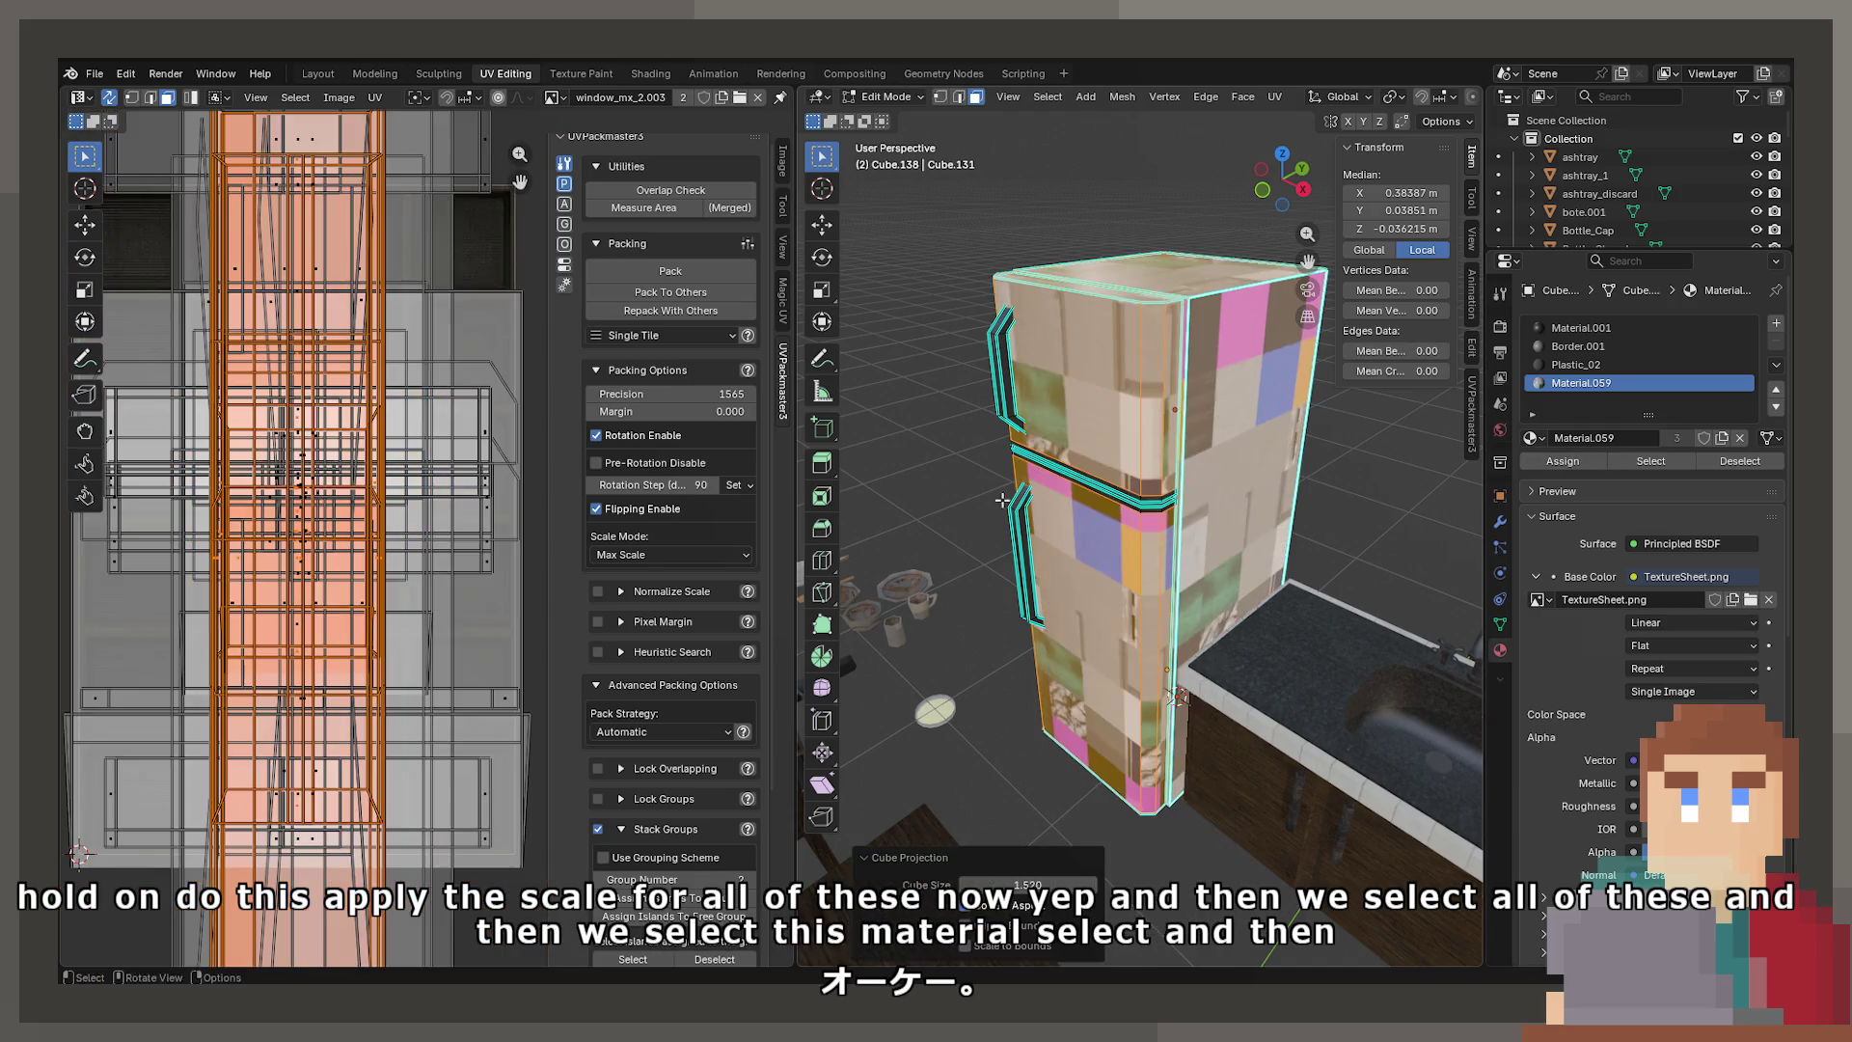
{"action": "scroll", "coordinate": [358, 187], "scroll_direction": "down", "scroll_amount": 2}
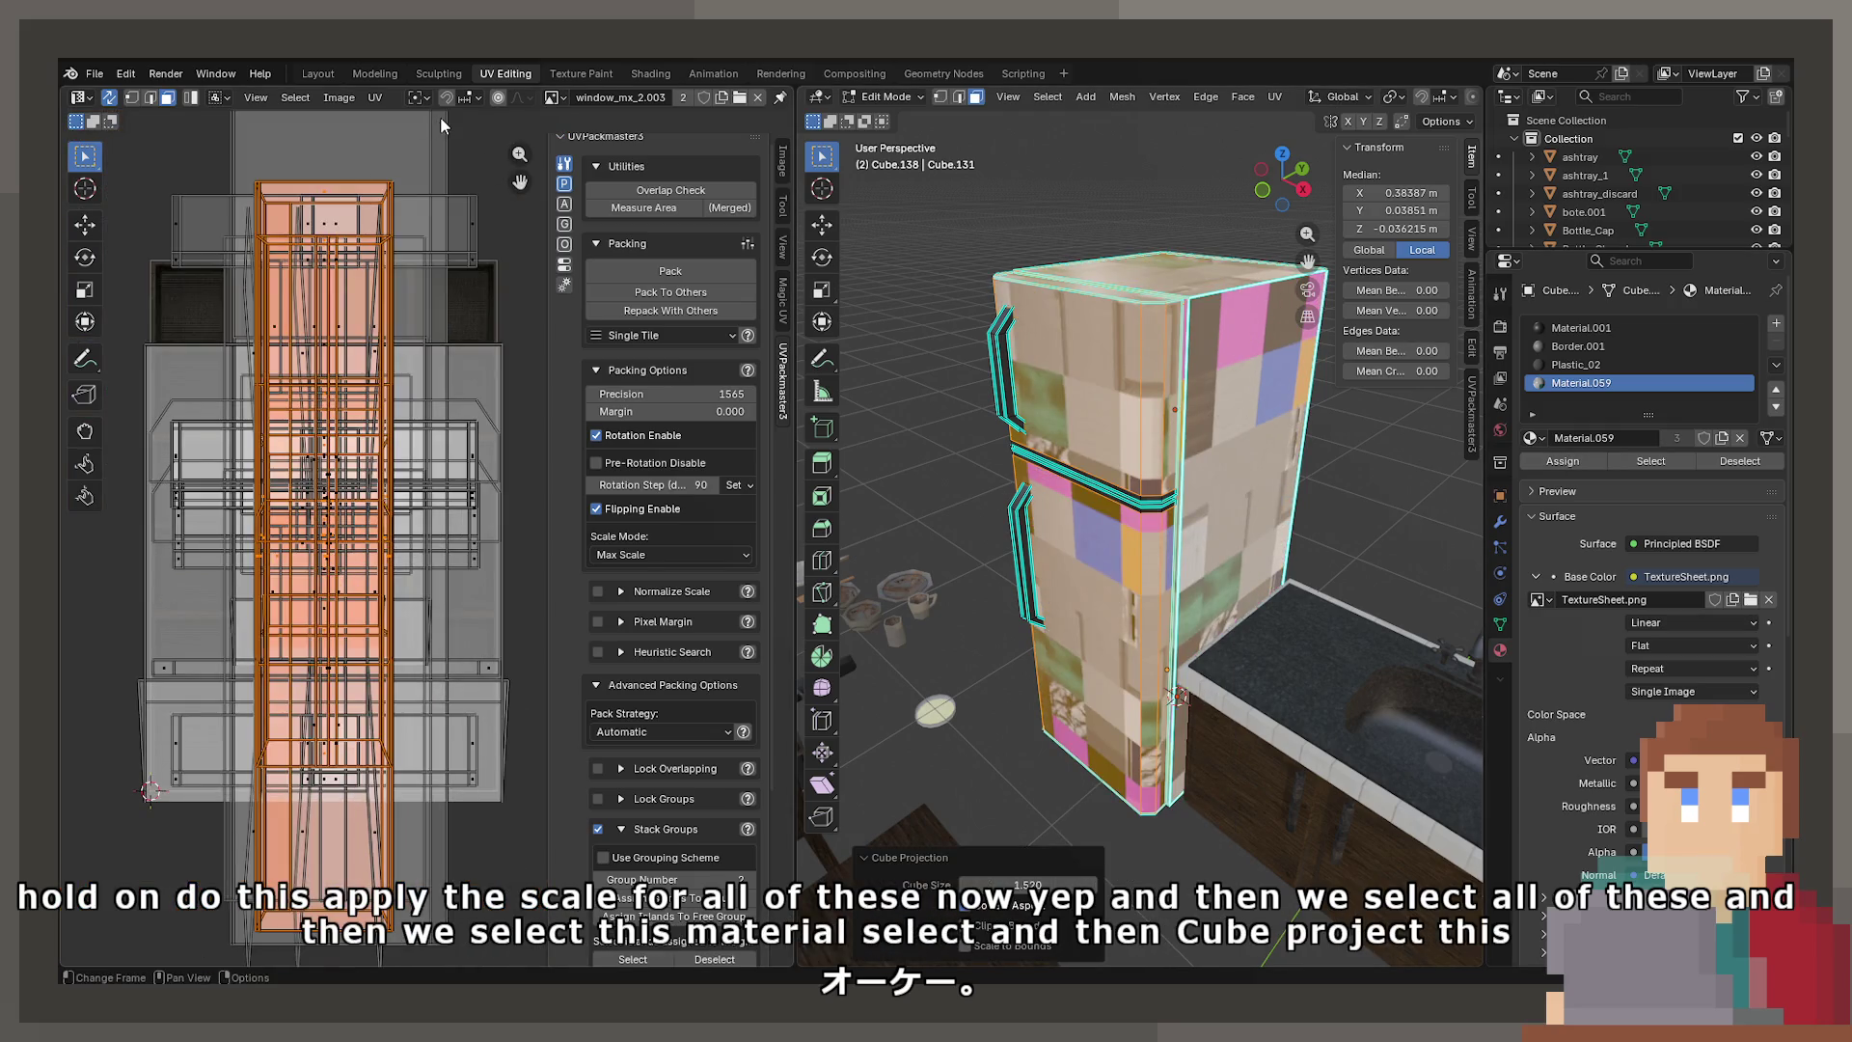
Show TextureSheet.png as the UV editor's background image
{"action": "left_click", "coordinate": [554, 97]}
{"action": "type", "text": "t"}
{"action": "left_click", "coordinate": [618, 180]}
{"action": "scroll", "coordinate": [395, 543], "scroll_direction": "up", "scroll_amount": 5}
{"action": "scroll", "coordinate": [395, 543], "scroll_direction": "down", "scroll_amount": 5}
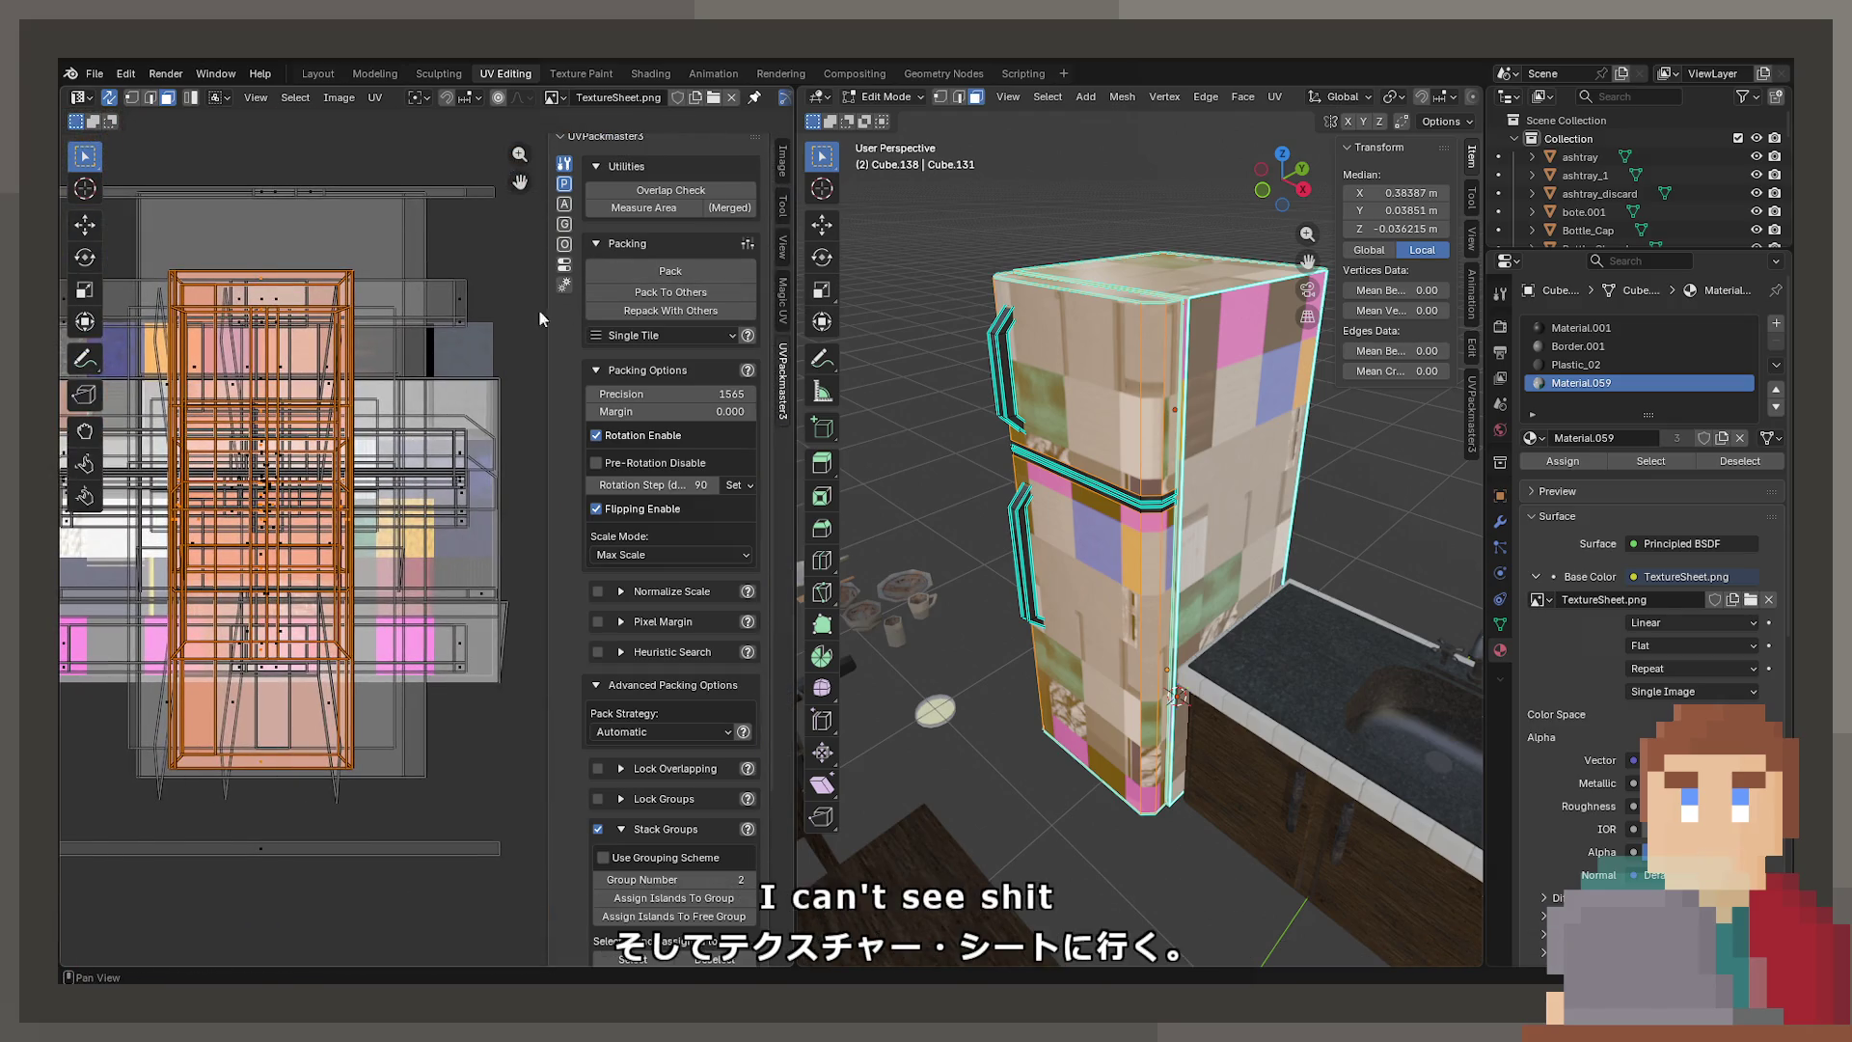
Hide the UV editor sidebar and try several Sticky Selection Mode options before settling on one
{"action": "key", "text": "n"}
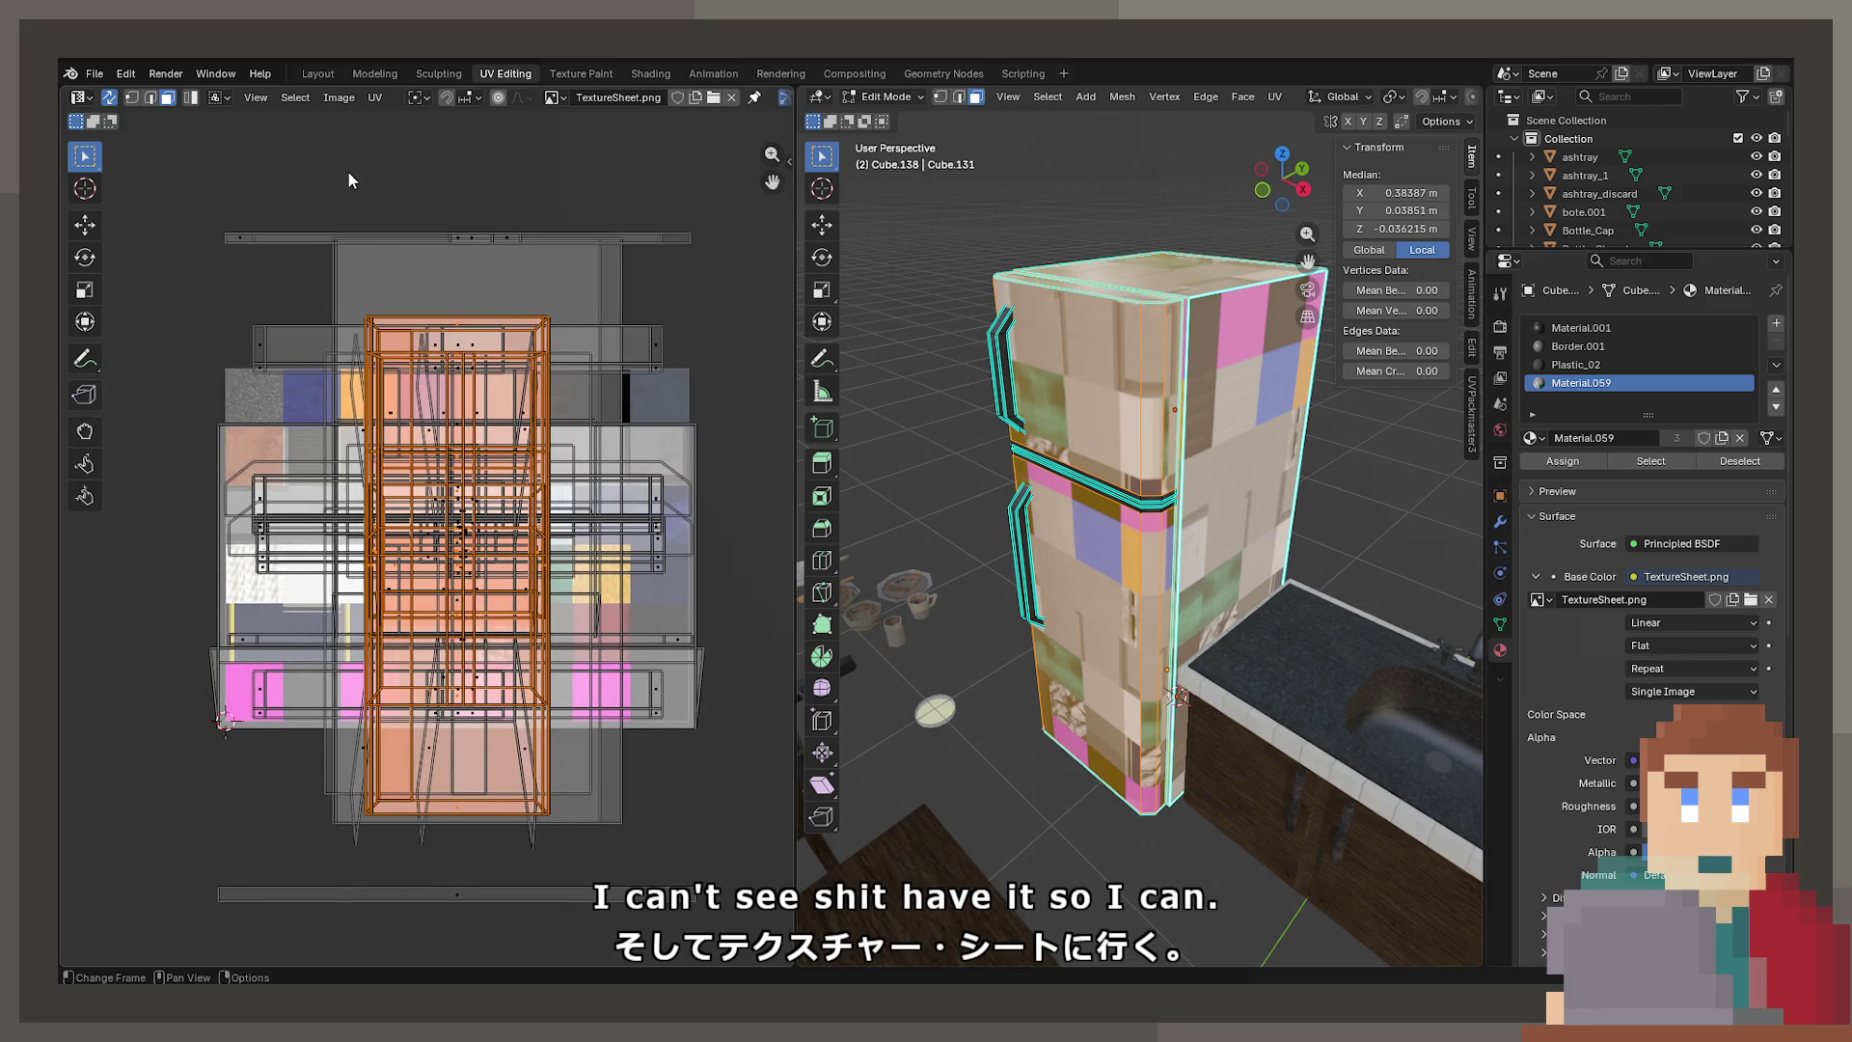
{"action": "left_click", "coordinate": [216, 97]}
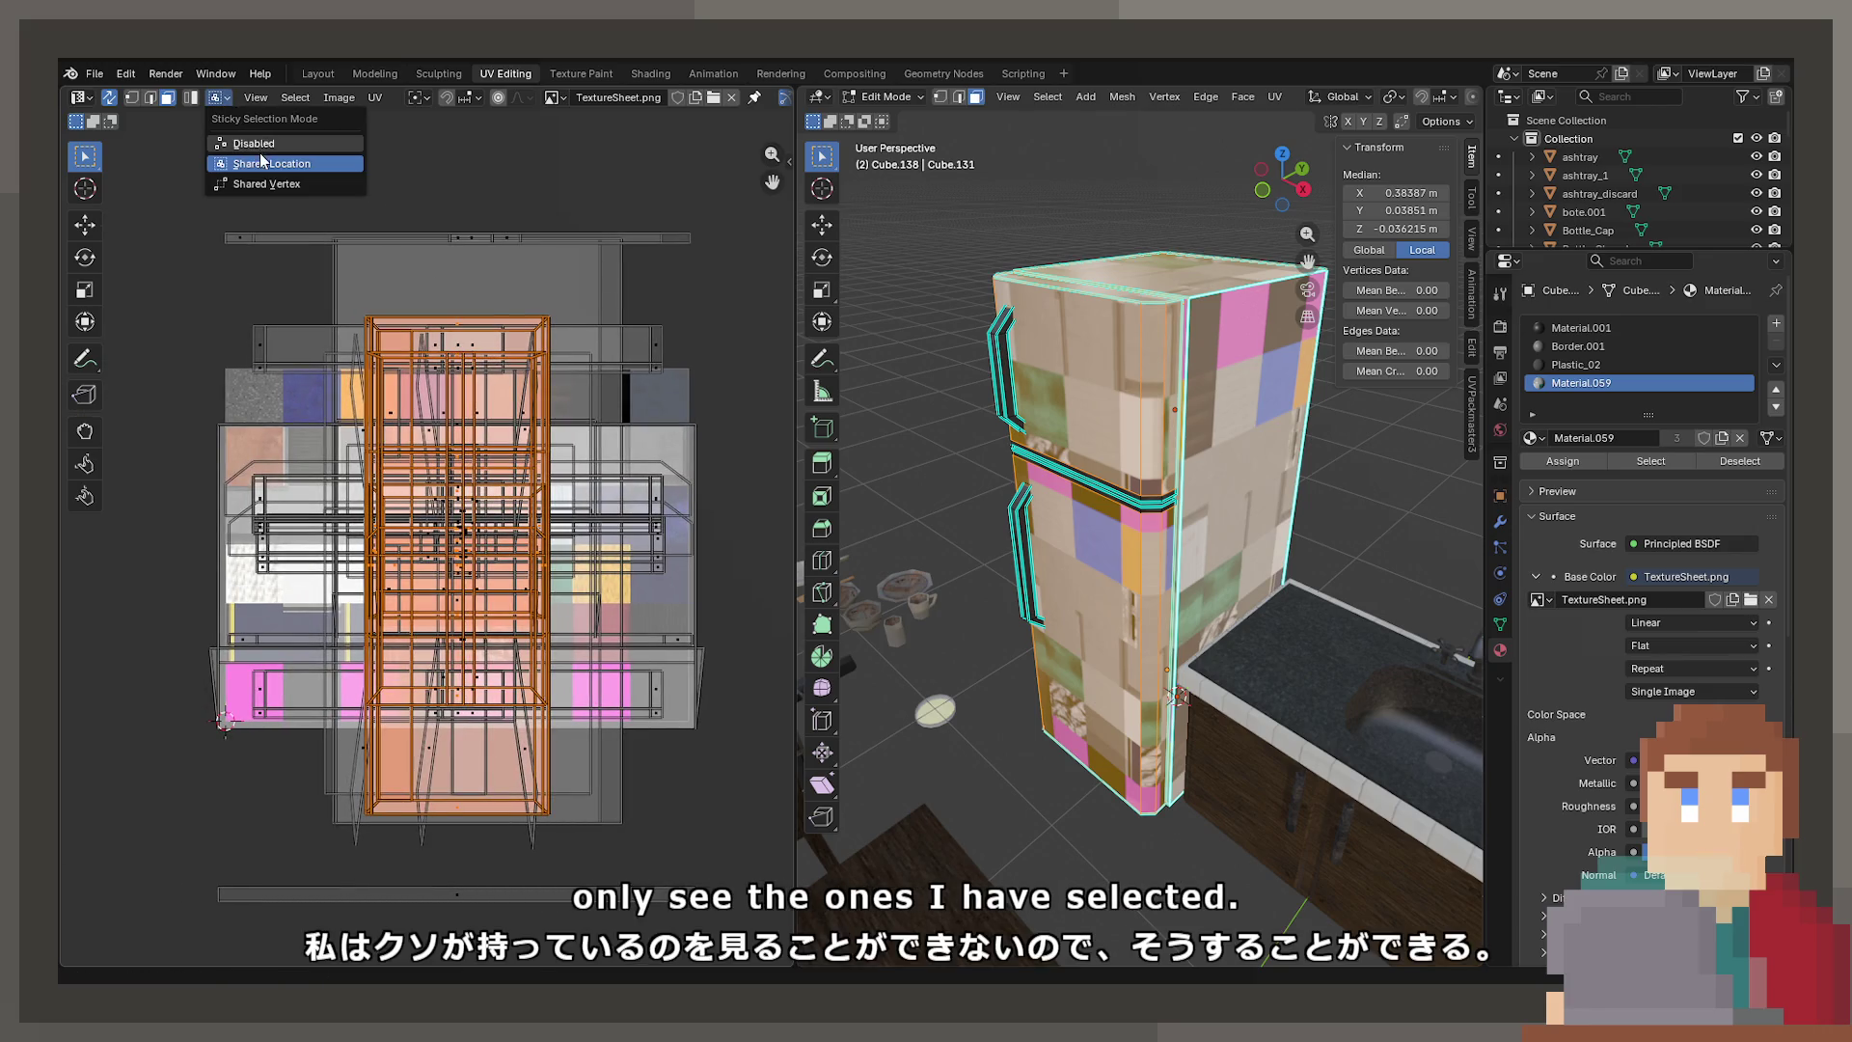
{"action": "left_click", "coordinate": [222, 145]}
{"action": "left_click", "coordinate": [216, 98]}
{"action": "left_click", "coordinate": [241, 168]}
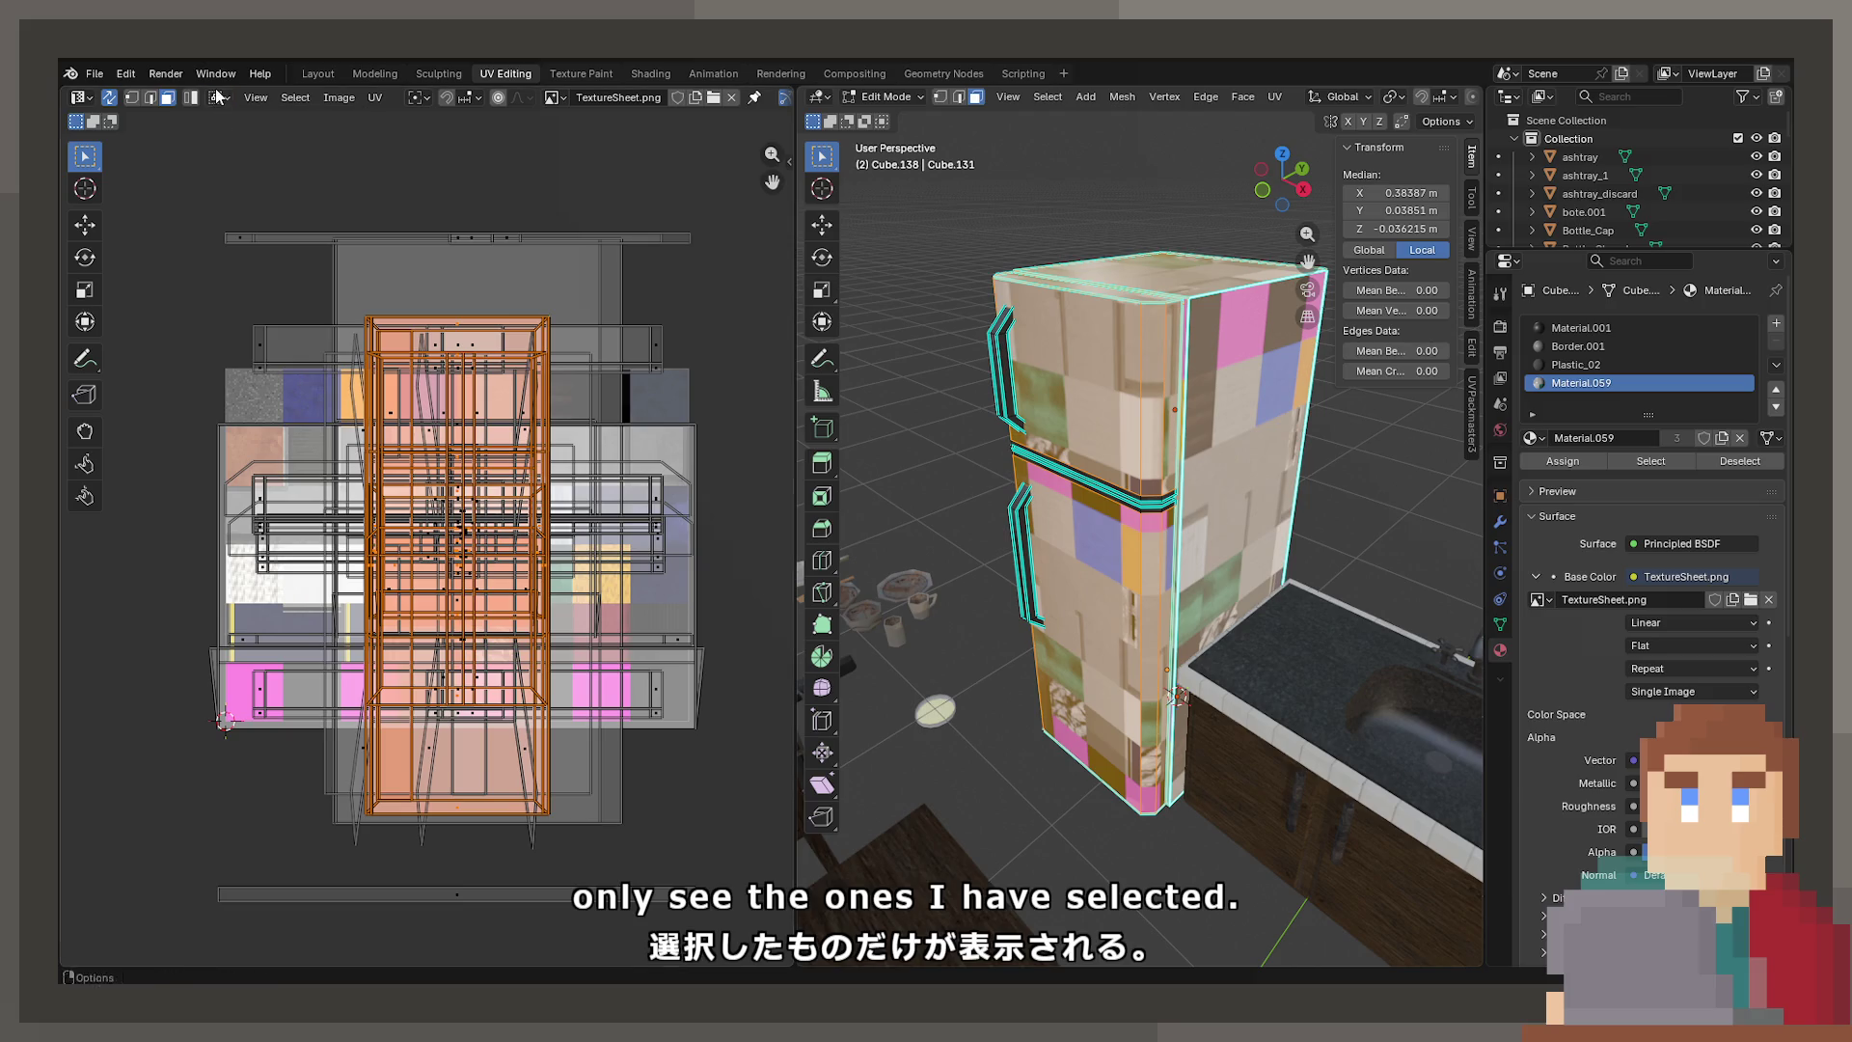
{"action": "left_click", "coordinate": [216, 97]}
{"action": "left_click", "coordinate": [235, 139]}
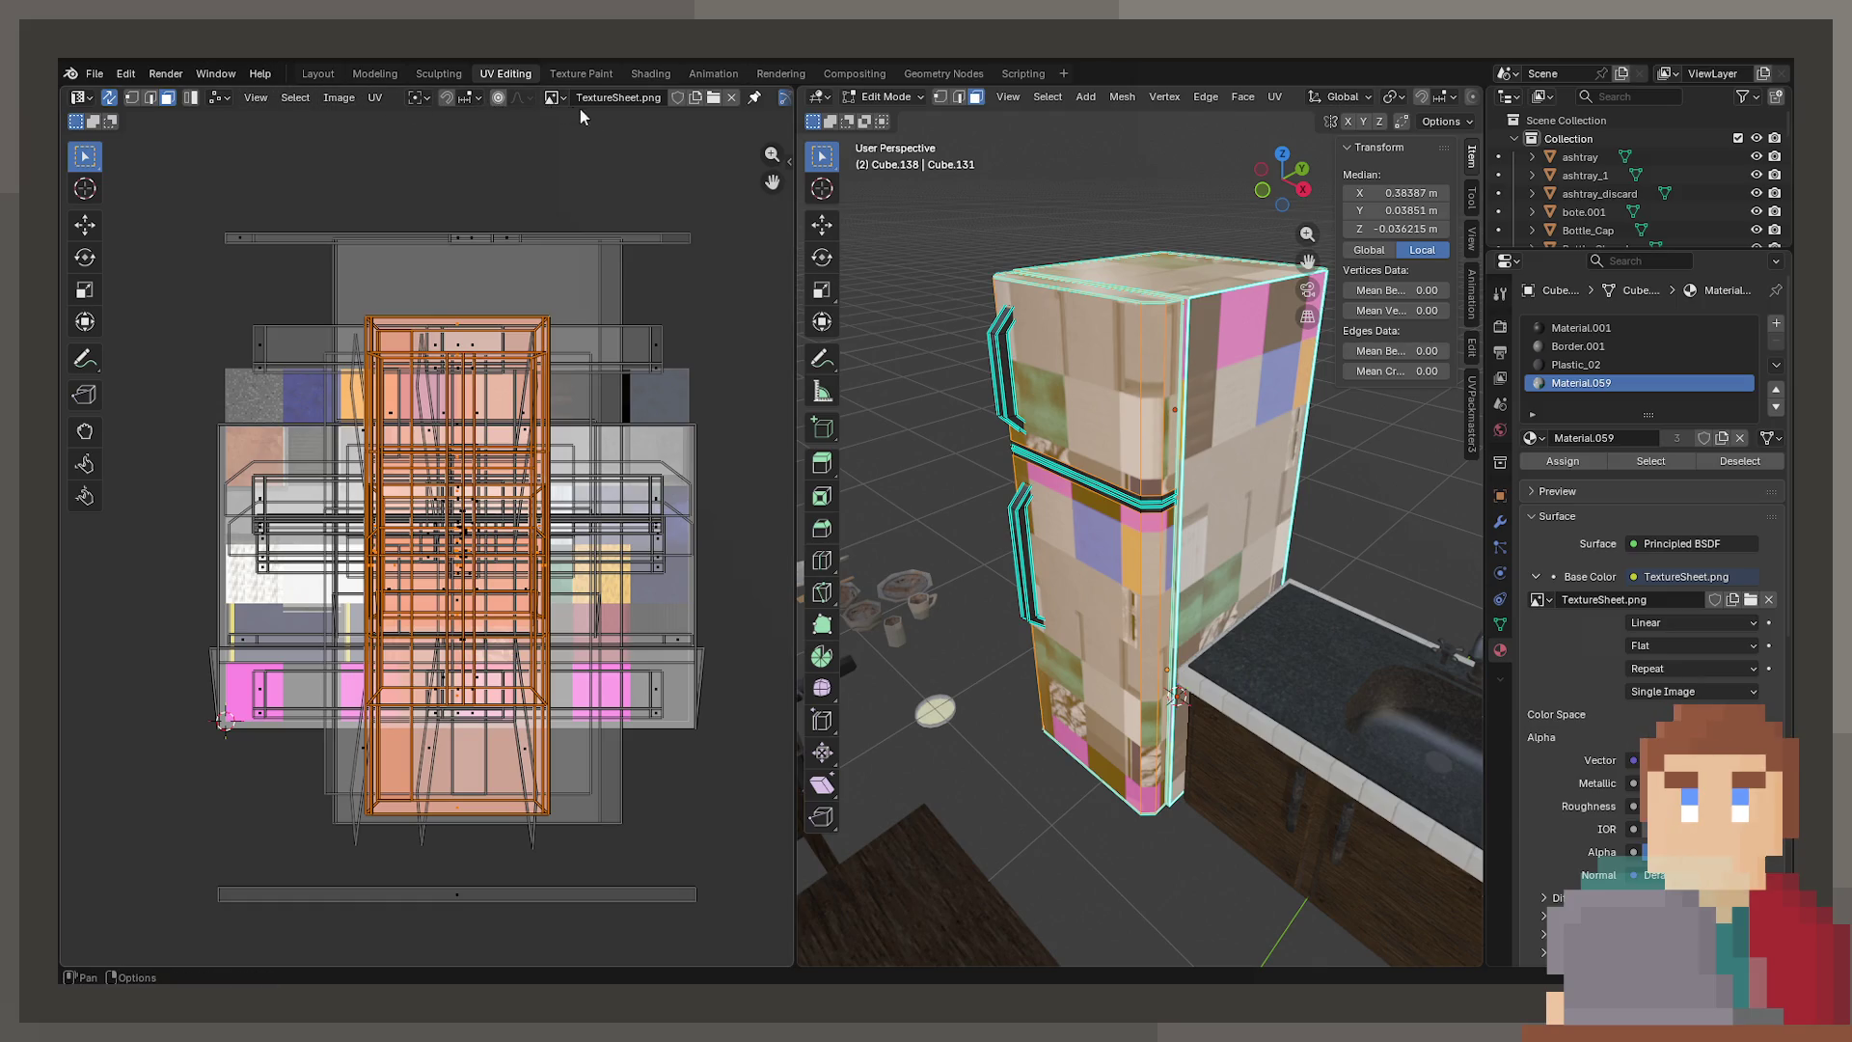
Widen the UV editor, enable its gizmos, and set overlay grid guides to fixed subdivisions
{"action": "left_click_drag", "start_coordinate": [791, 104], "coordinate": [1104, 103]}
{"action": "left_click", "coordinate": [860, 96]}
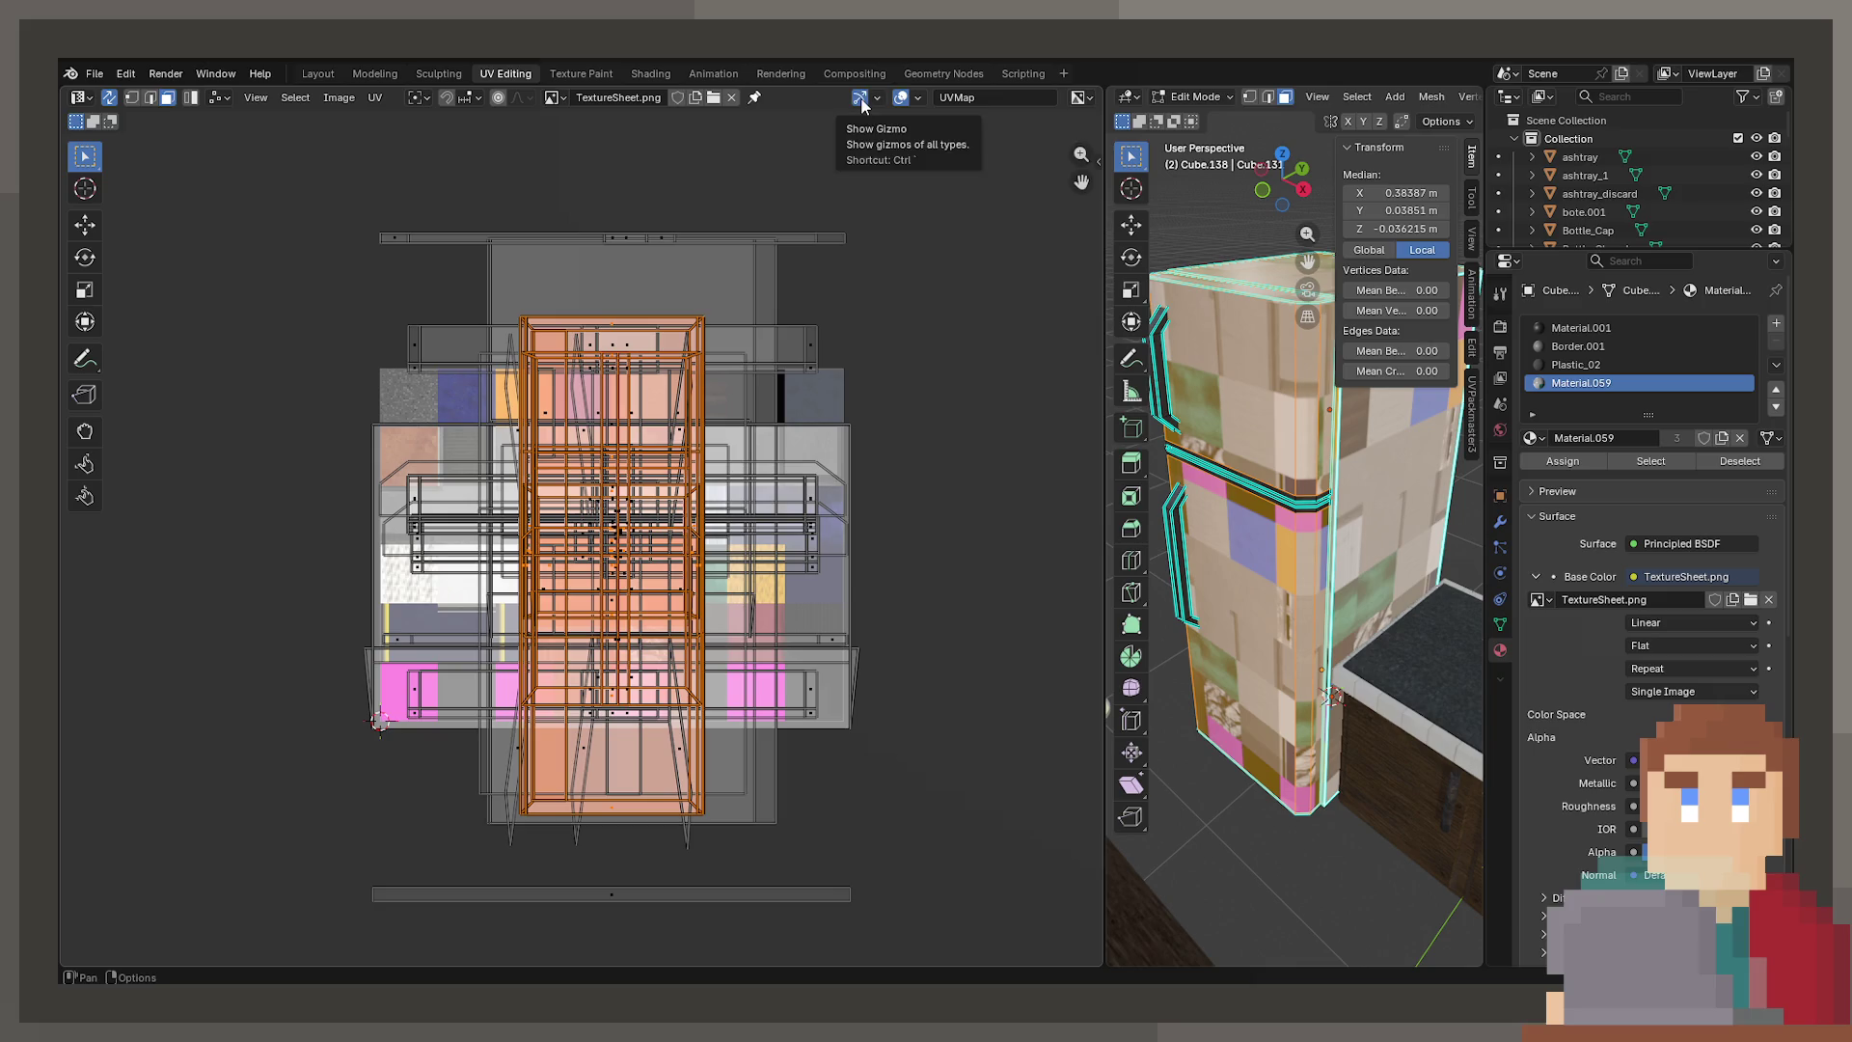
{"action": "left_click", "coordinate": [917, 98]}
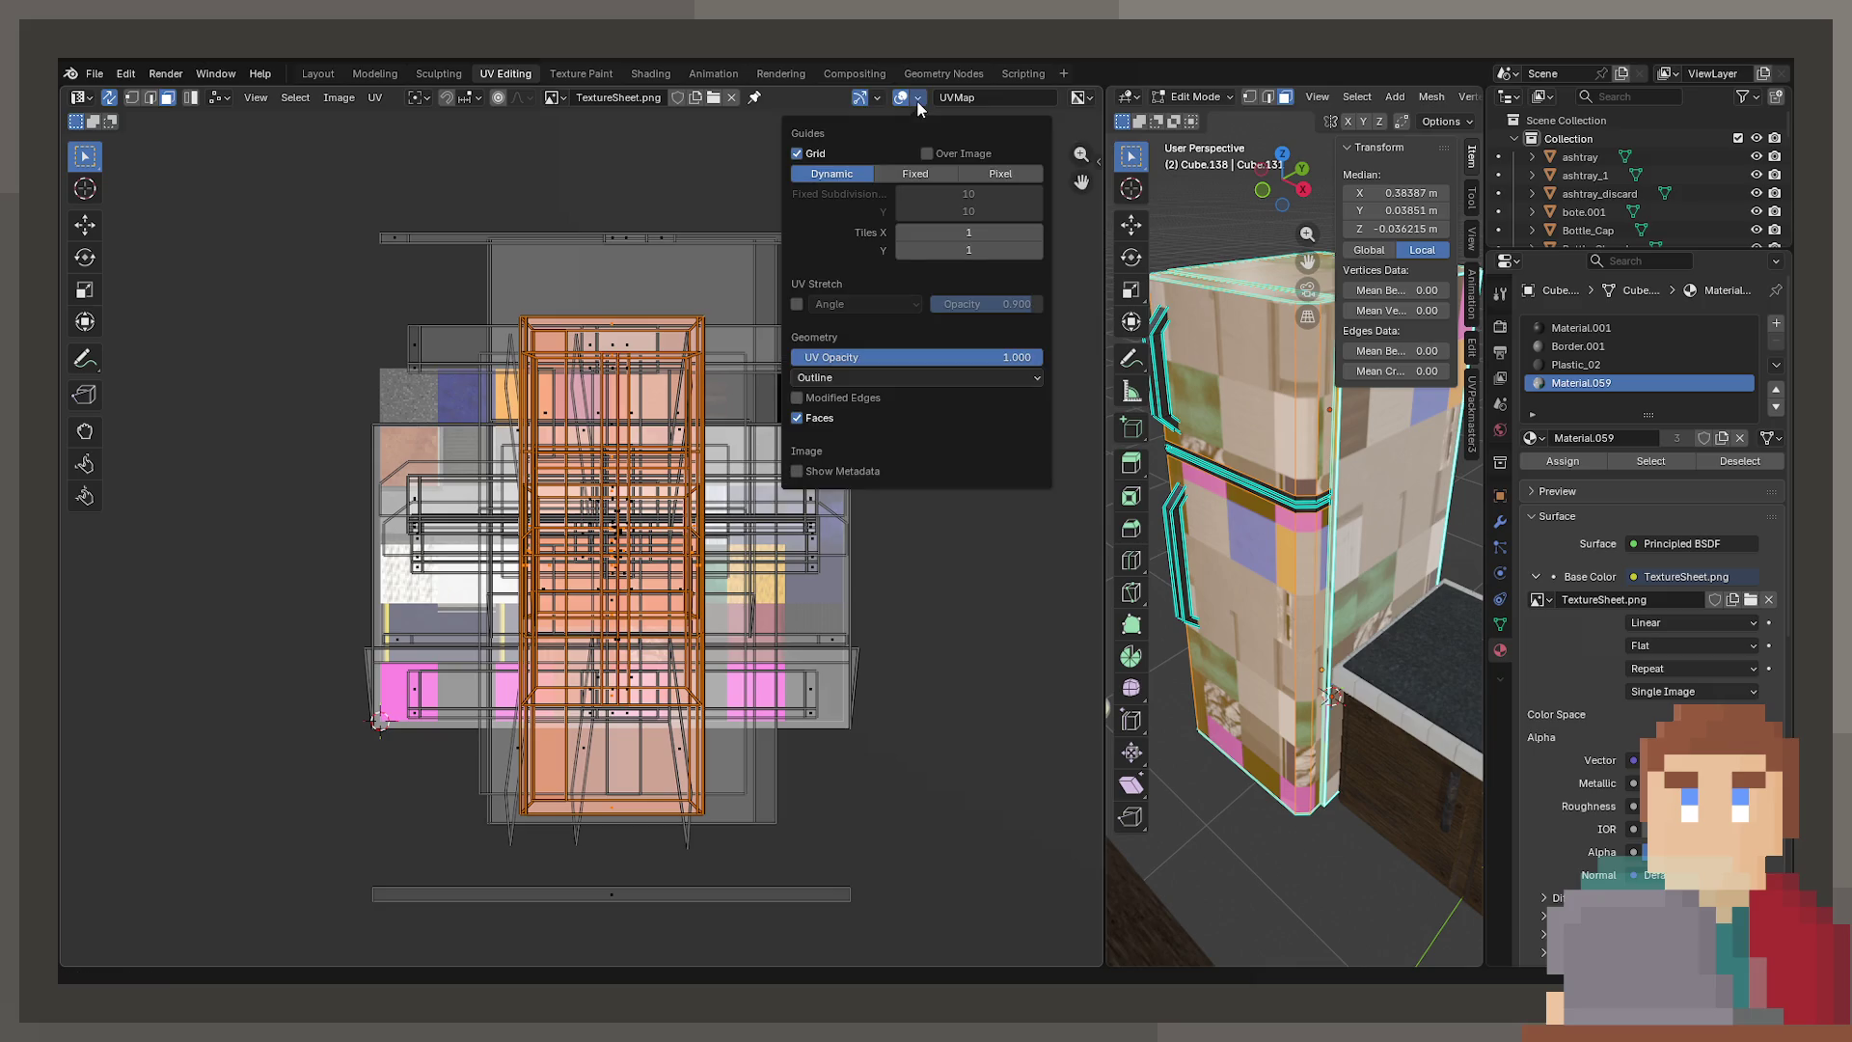
{"action": "left_click", "coordinate": [923, 172]}
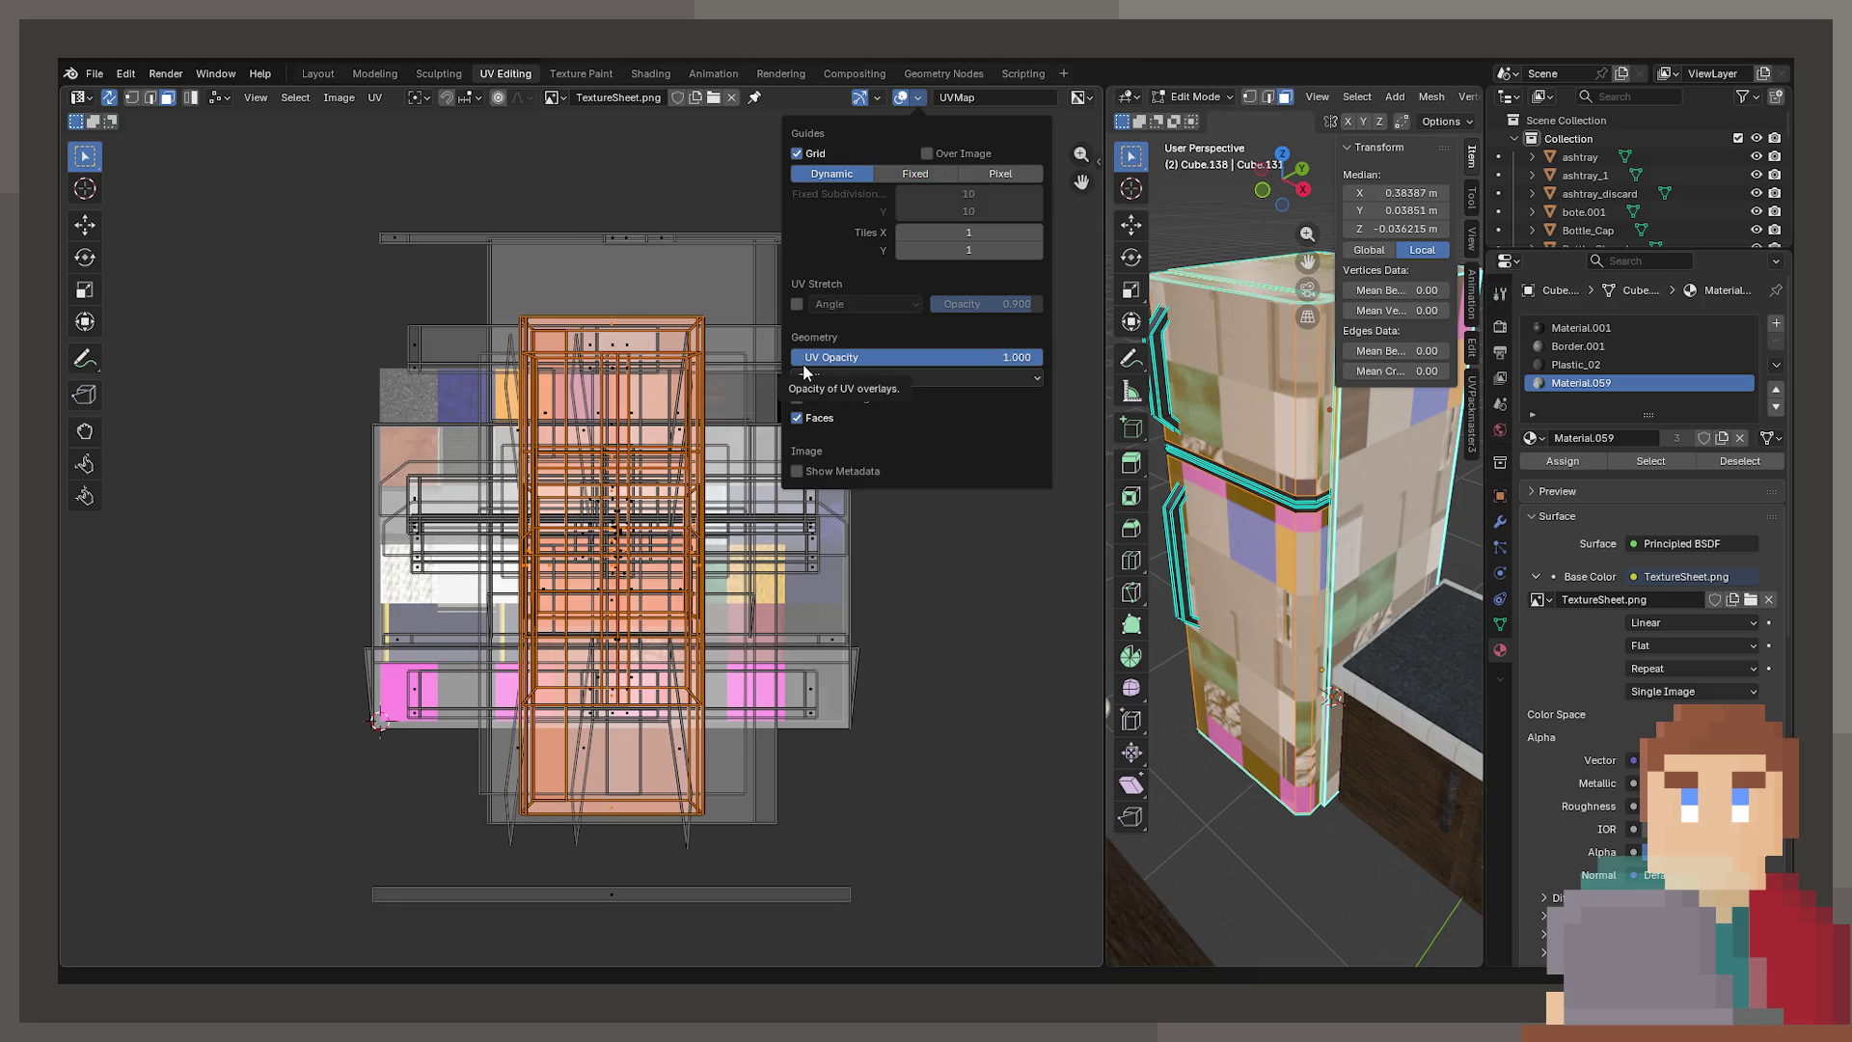
{"action": "left_click", "coordinate": [820, 415]}
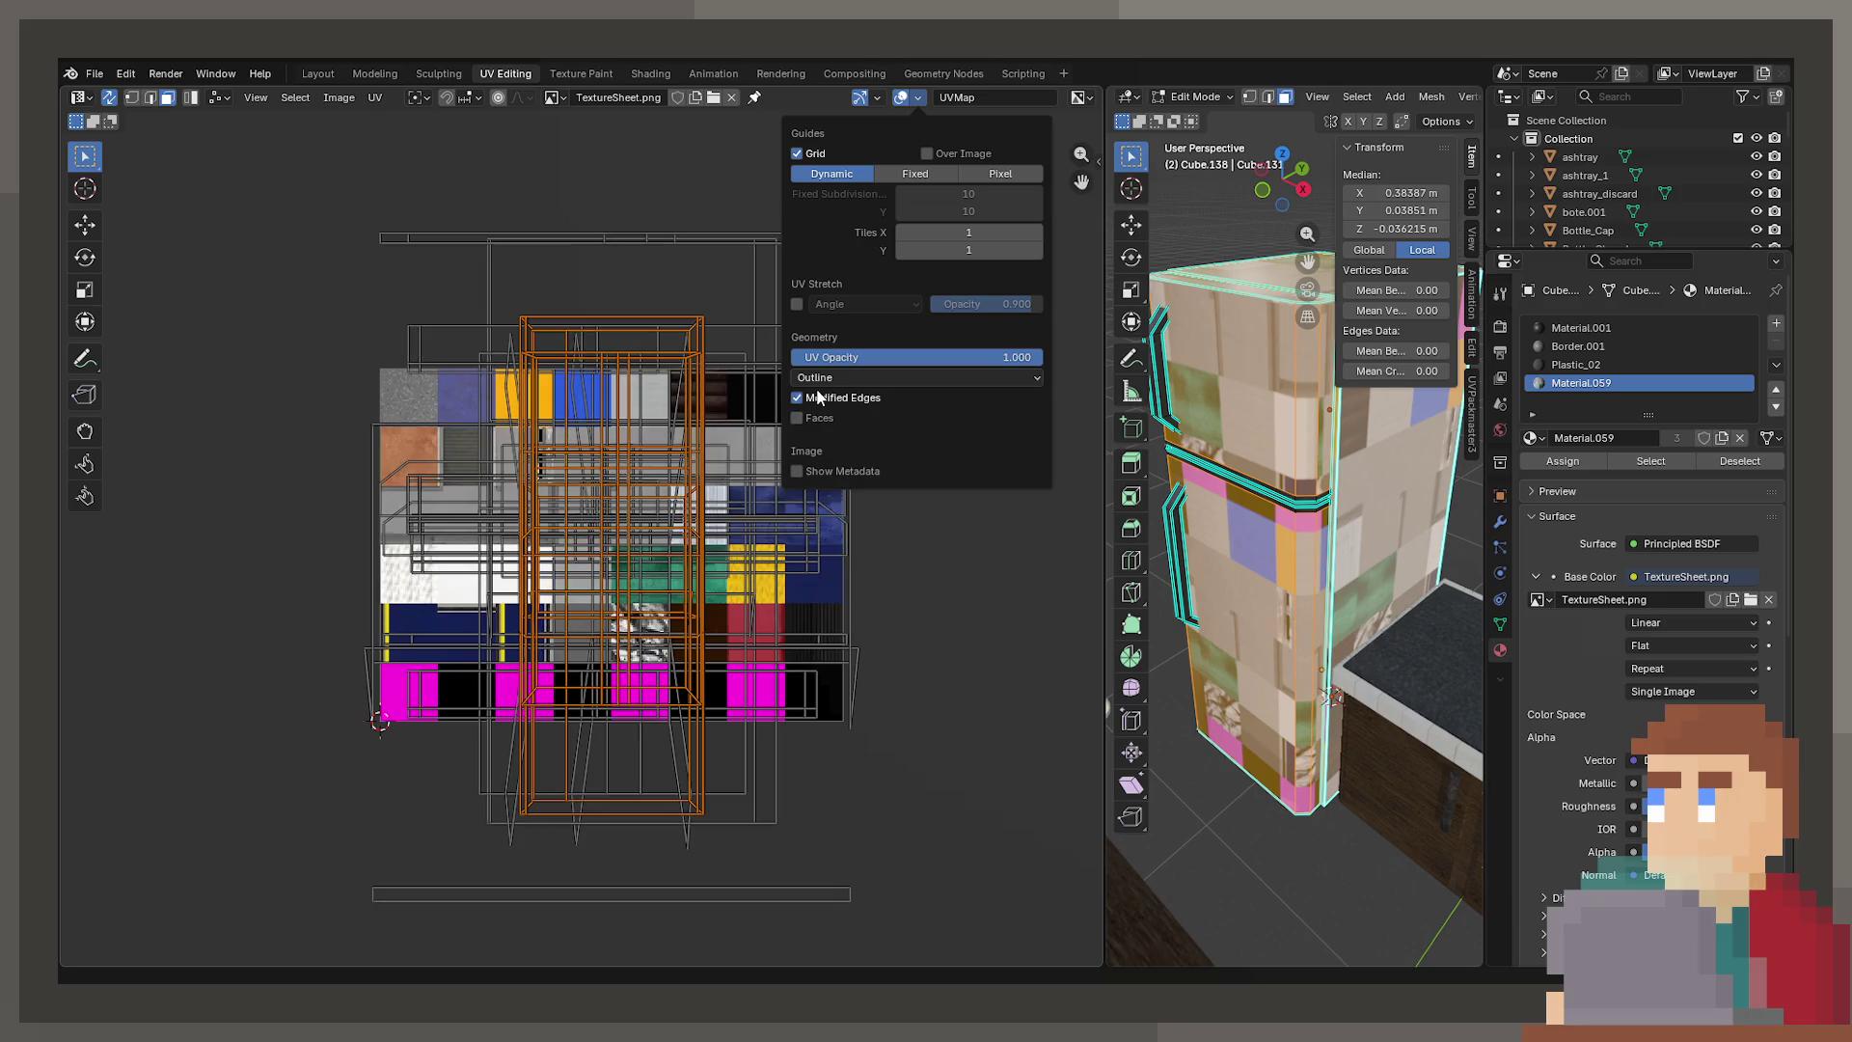
{"action": "left_click", "coordinate": [817, 420]}
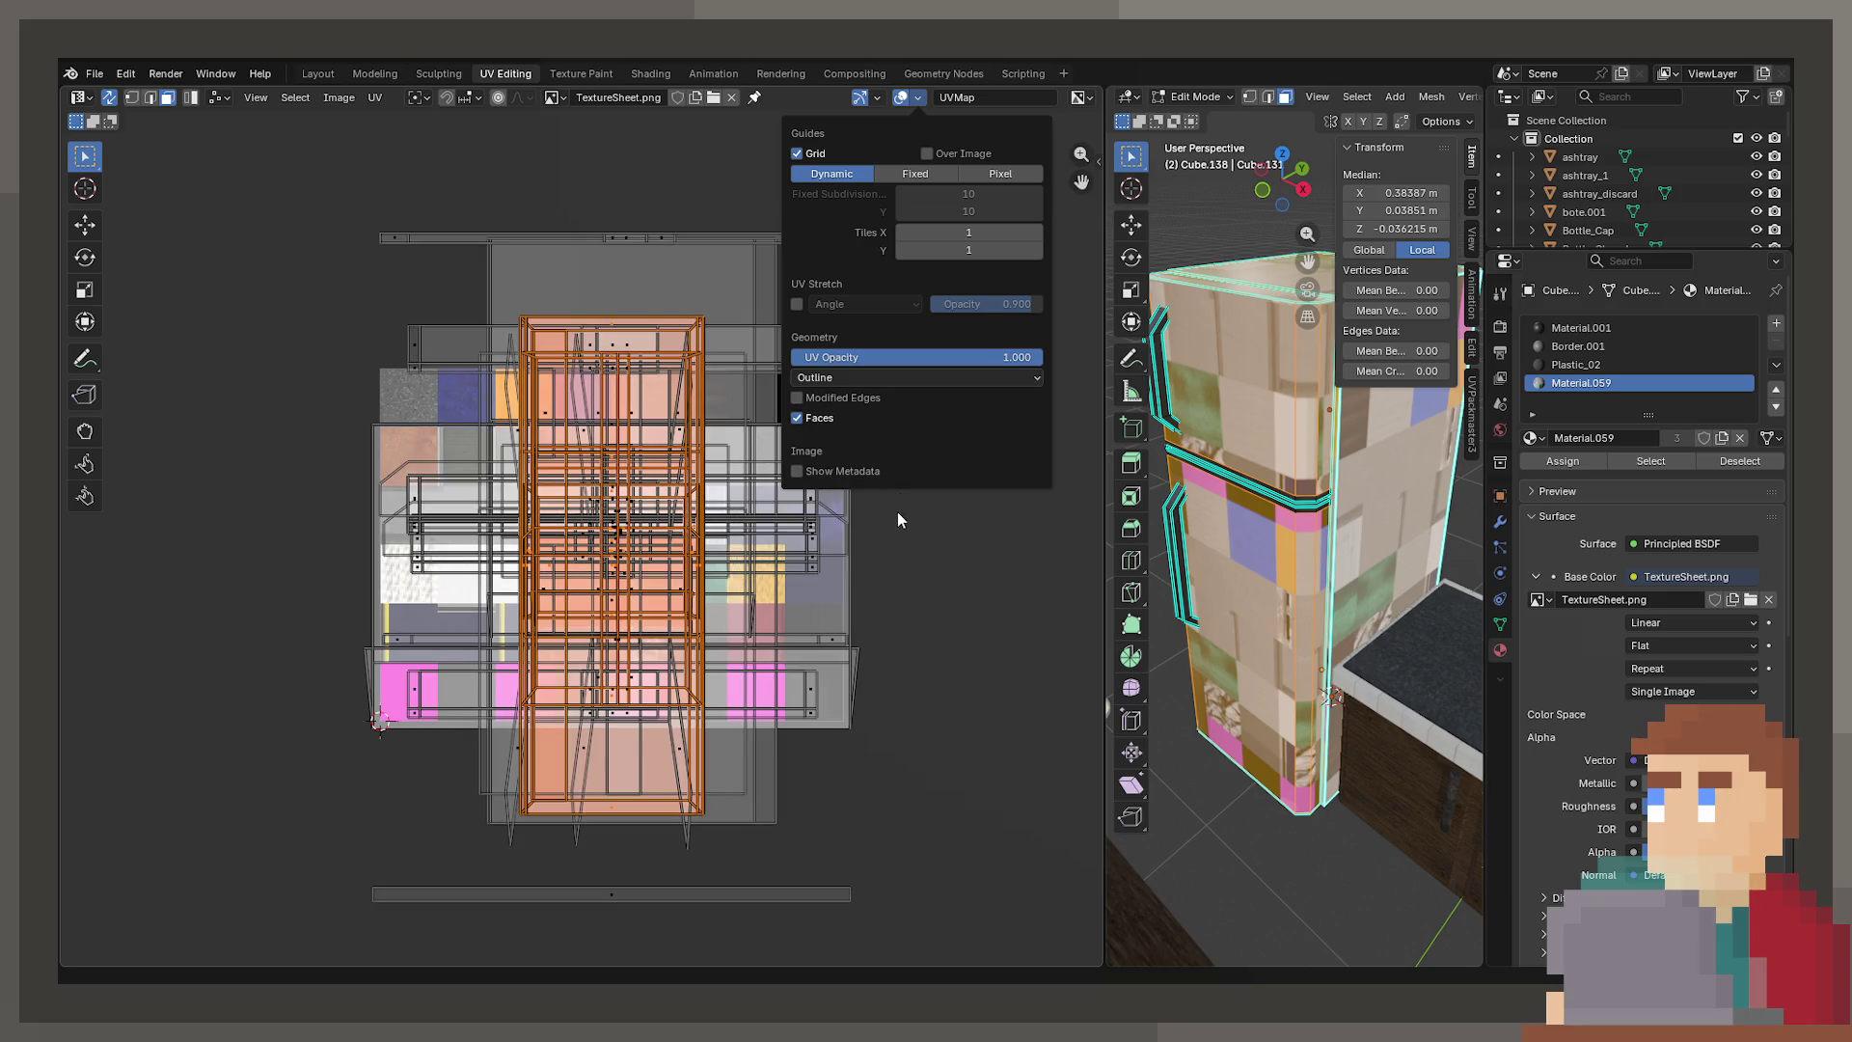
Try shrinking the UV islands, undo it, and dismiss the unwrap menu unused
{"action": "scroll", "coordinate": [675, 540], "scroll_direction": "up", "scroll_amount": 3}
{"action": "key", "text": "s"}
{"action": "scroll", "coordinate": [849, 608], "scroll_direction": "up", "scroll_amount": 3}
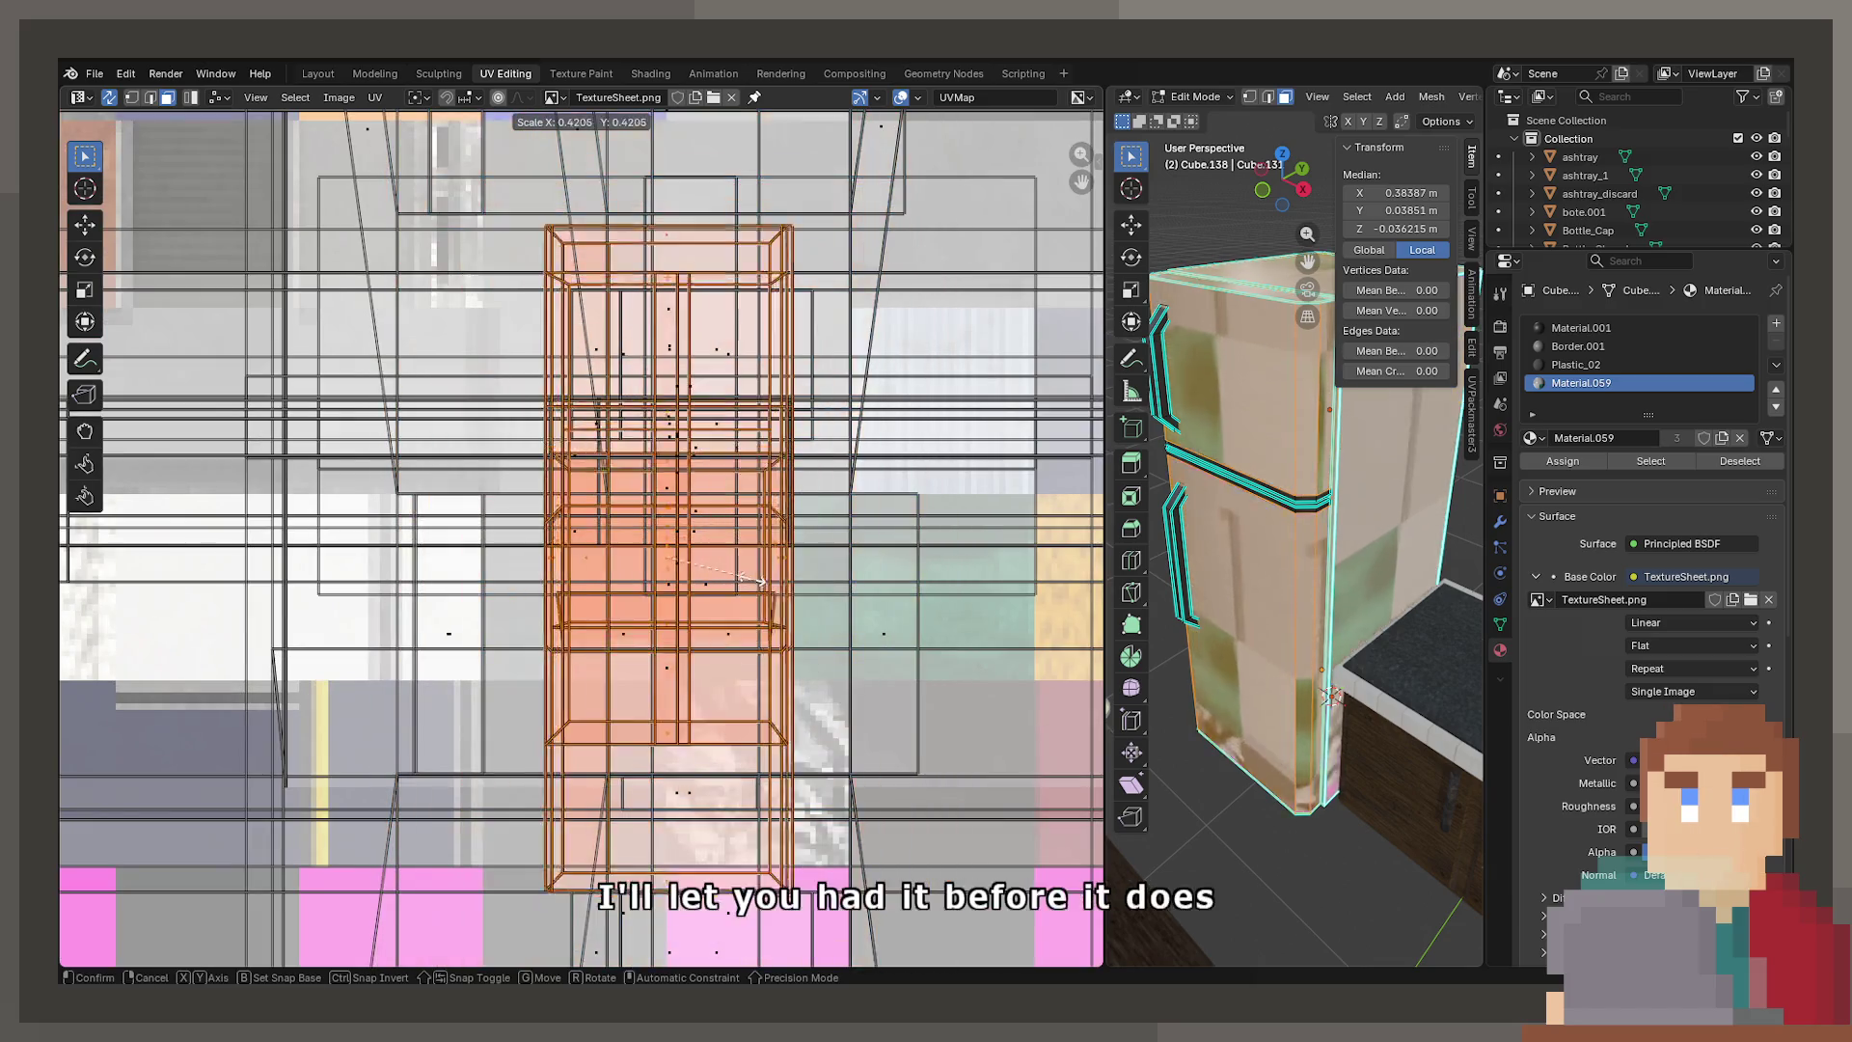
{"action": "left_click", "coordinate": [693, 567]}
{"action": "scroll", "coordinate": [750, 536], "scroll_direction": "up", "scroll_amount": 2}
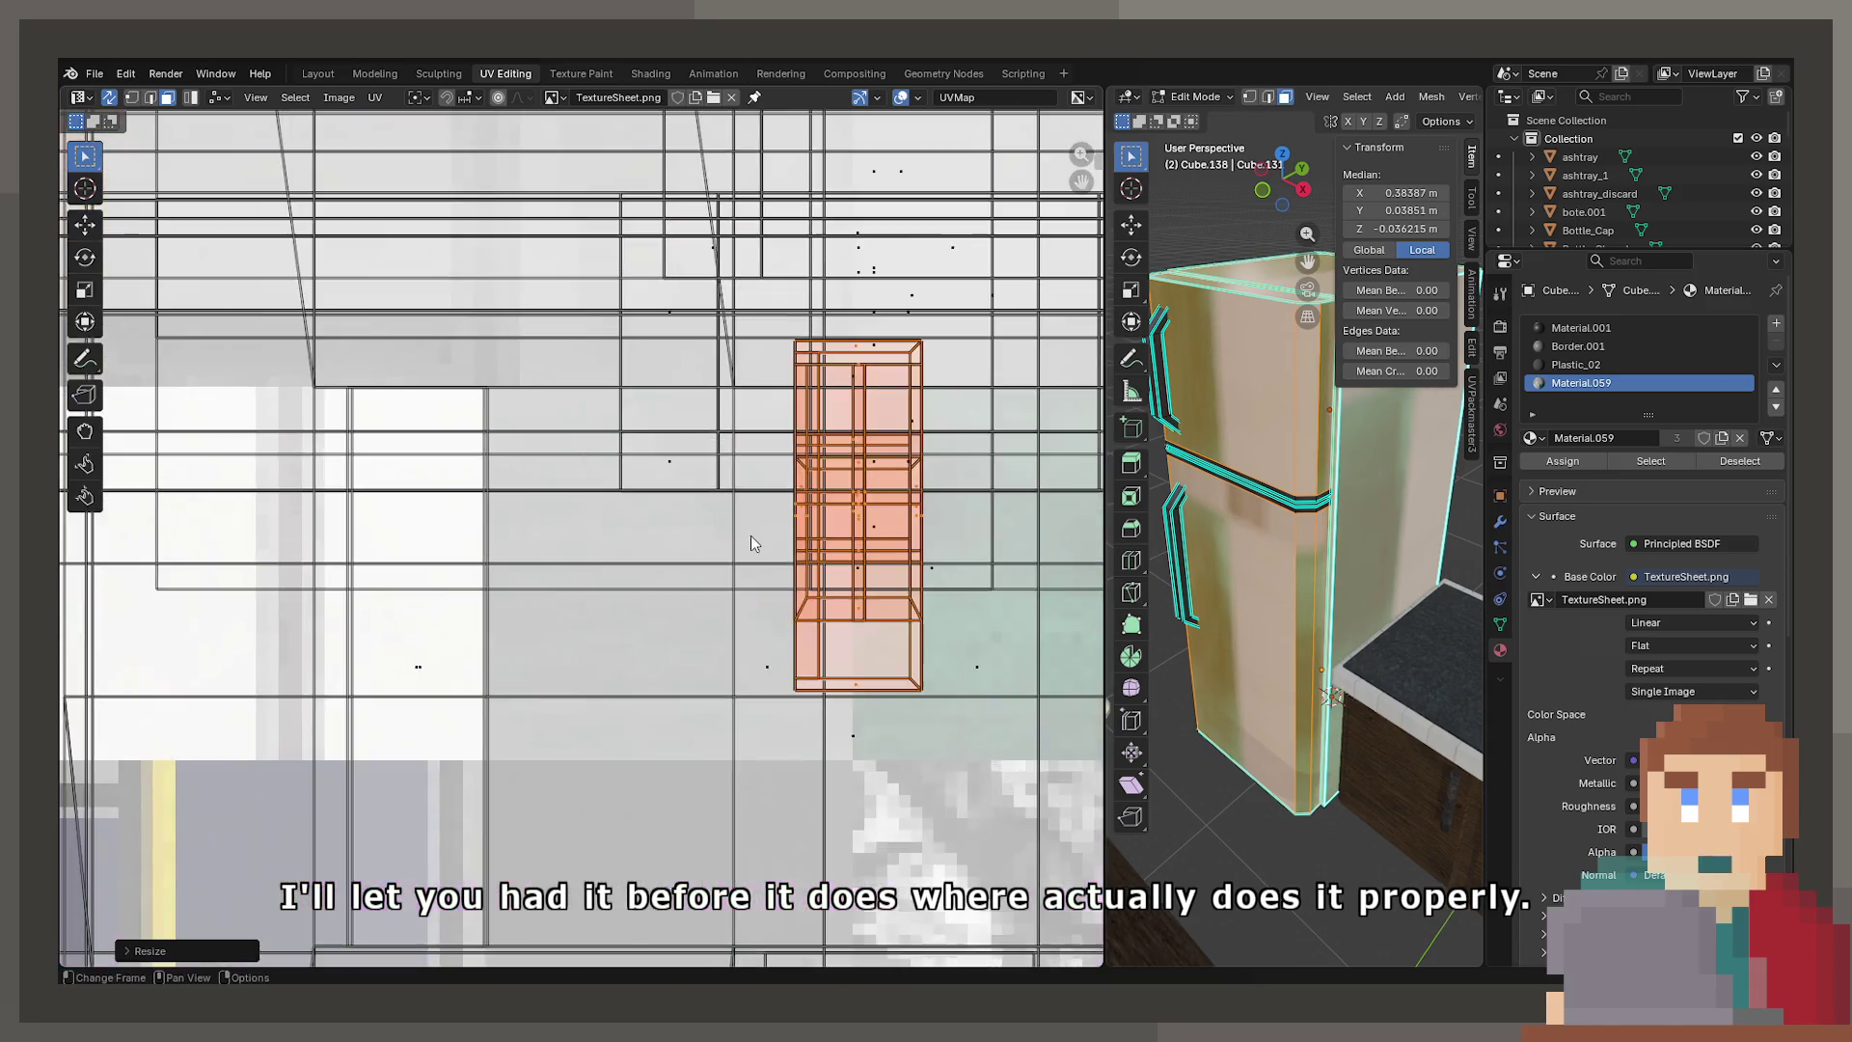
{"action": "key", "text": "ctrl+z"}
{"action": "scroll", "coordinate": [750, 535], "scroll_direction": "down", "scroll_amount": 5}
{"action": "key", "text": "u"}
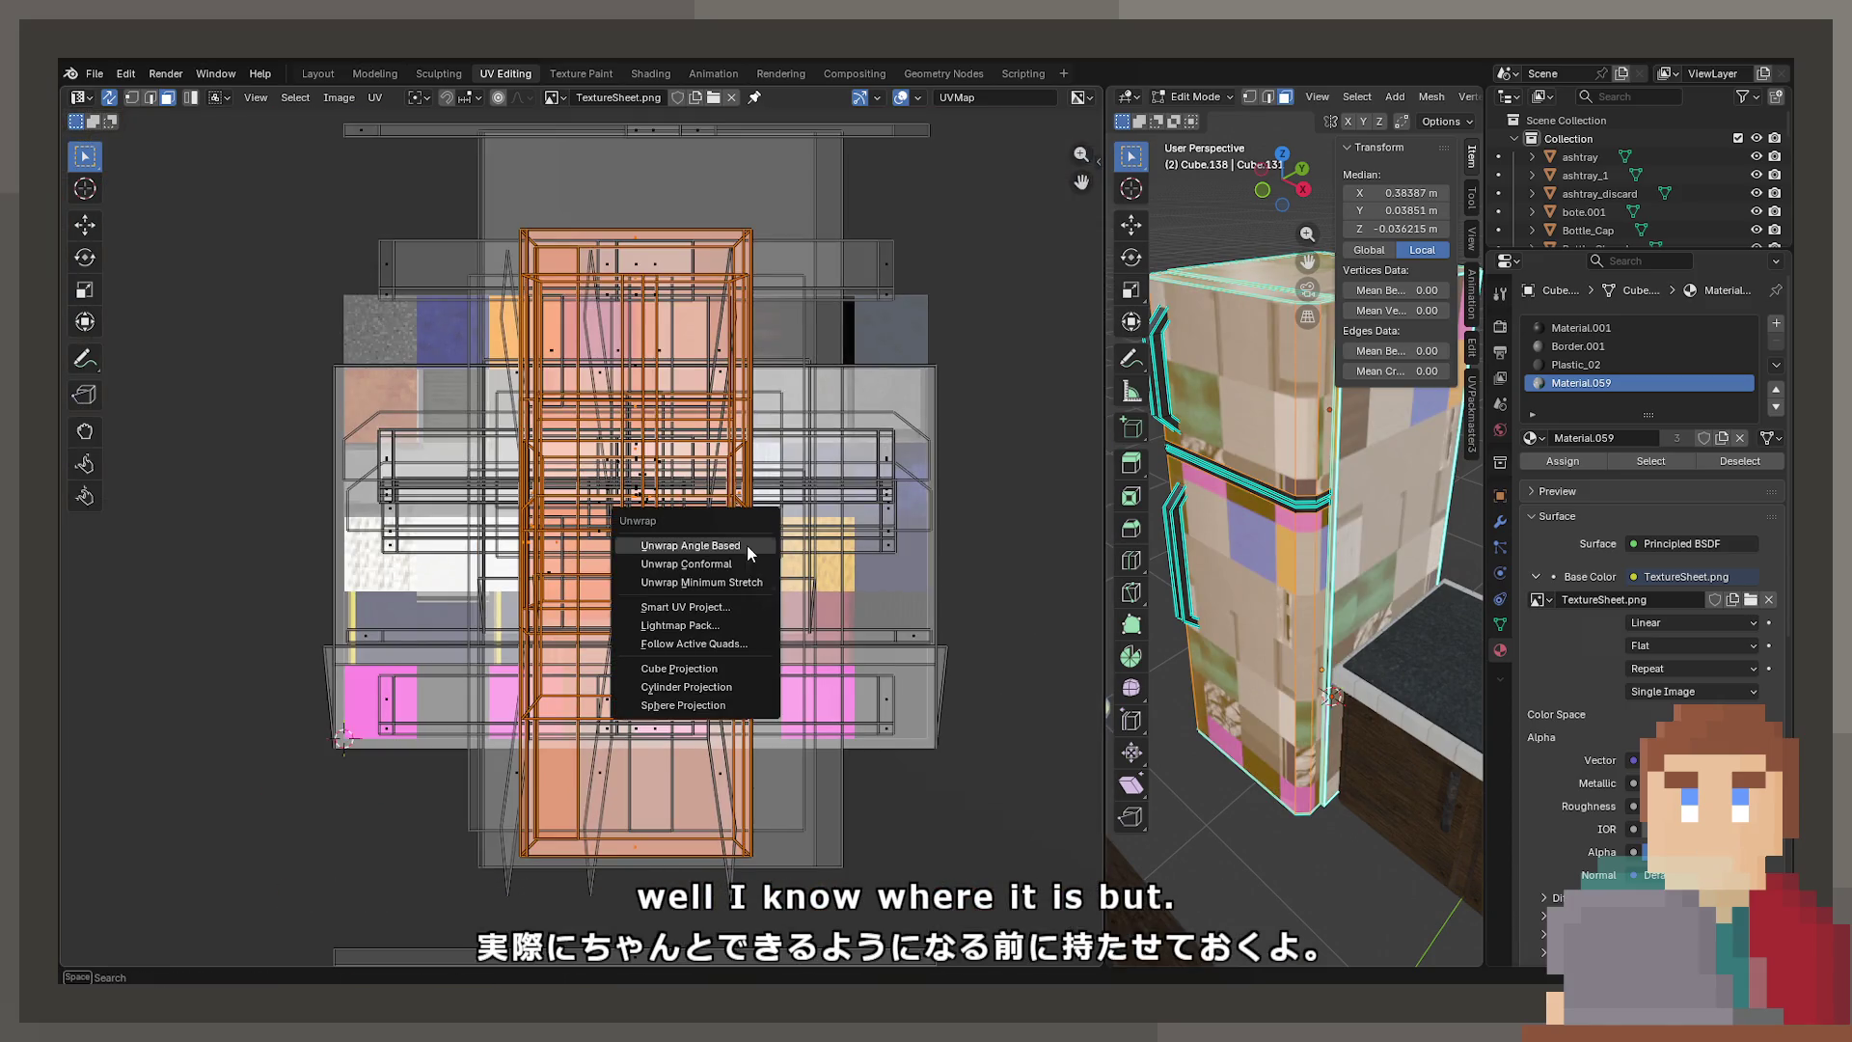
{"action": "key", "text": "Escape"}
Reset the fridge body's UVs and move the shrunken island onto a plain patch of TextureSheet.png
{"action": "key", "text": "u"}
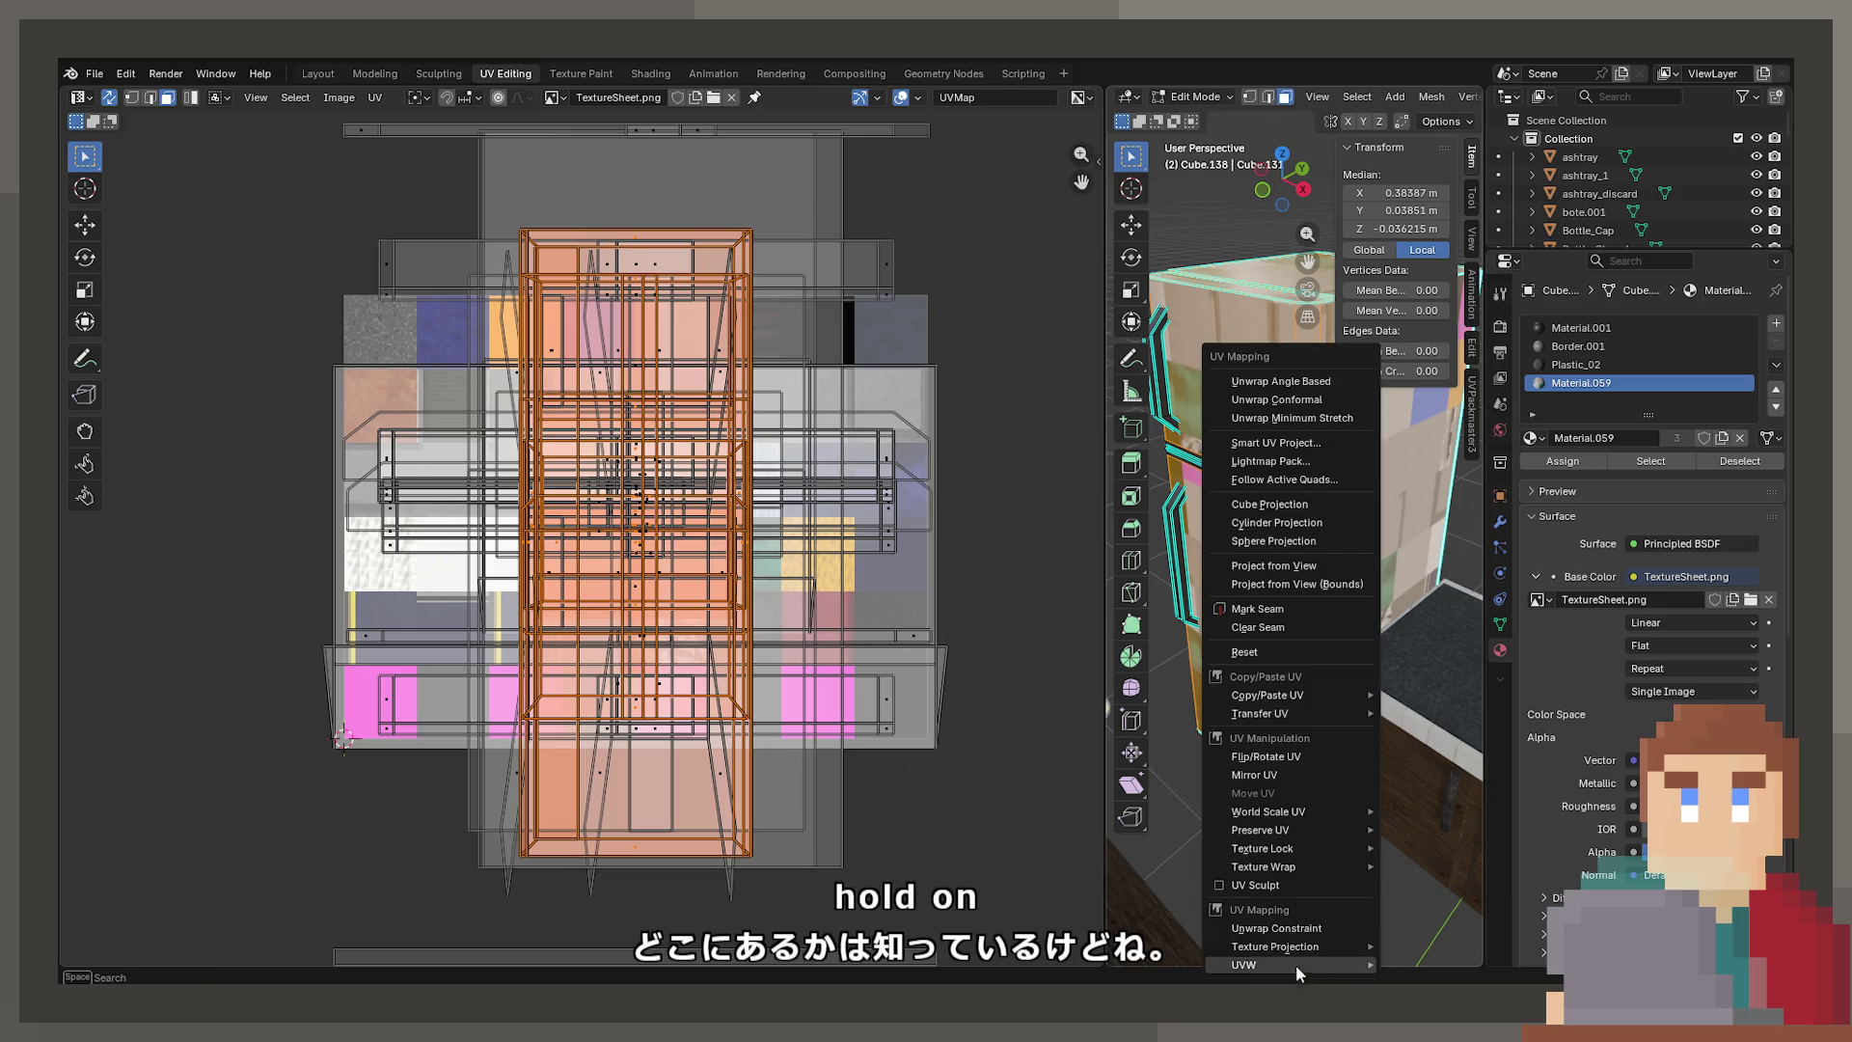
{"action": "left_click", "coordinate": [1269, 647]}
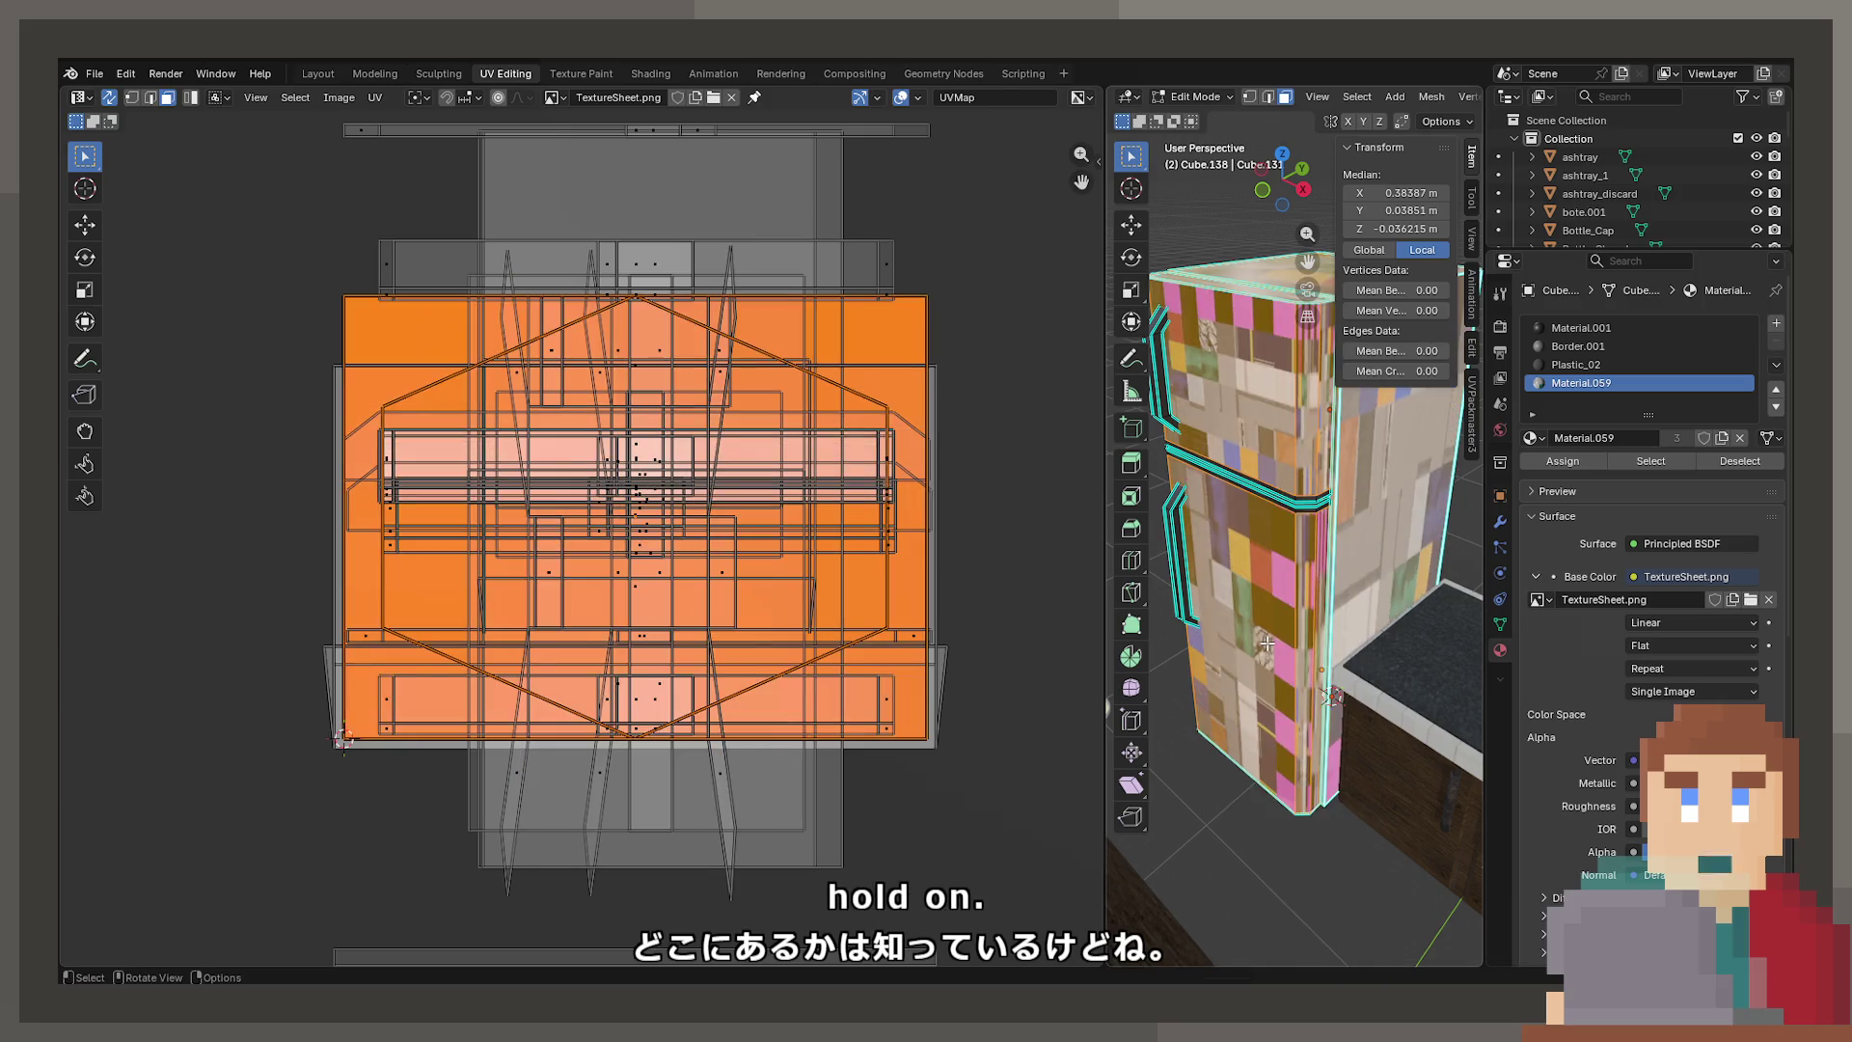
{"action": "scroll", "coordinate": [918, 629], "scroll_direction": "down", "scroll_amount": 4}
{"action": "key", "text": "s"}
{"action": "left_click", "coordinate": [772, 546]}
{"action": "scroll", "coordinate": [722, 545], "scroll_direction": "up", "scroll_amount": 8}
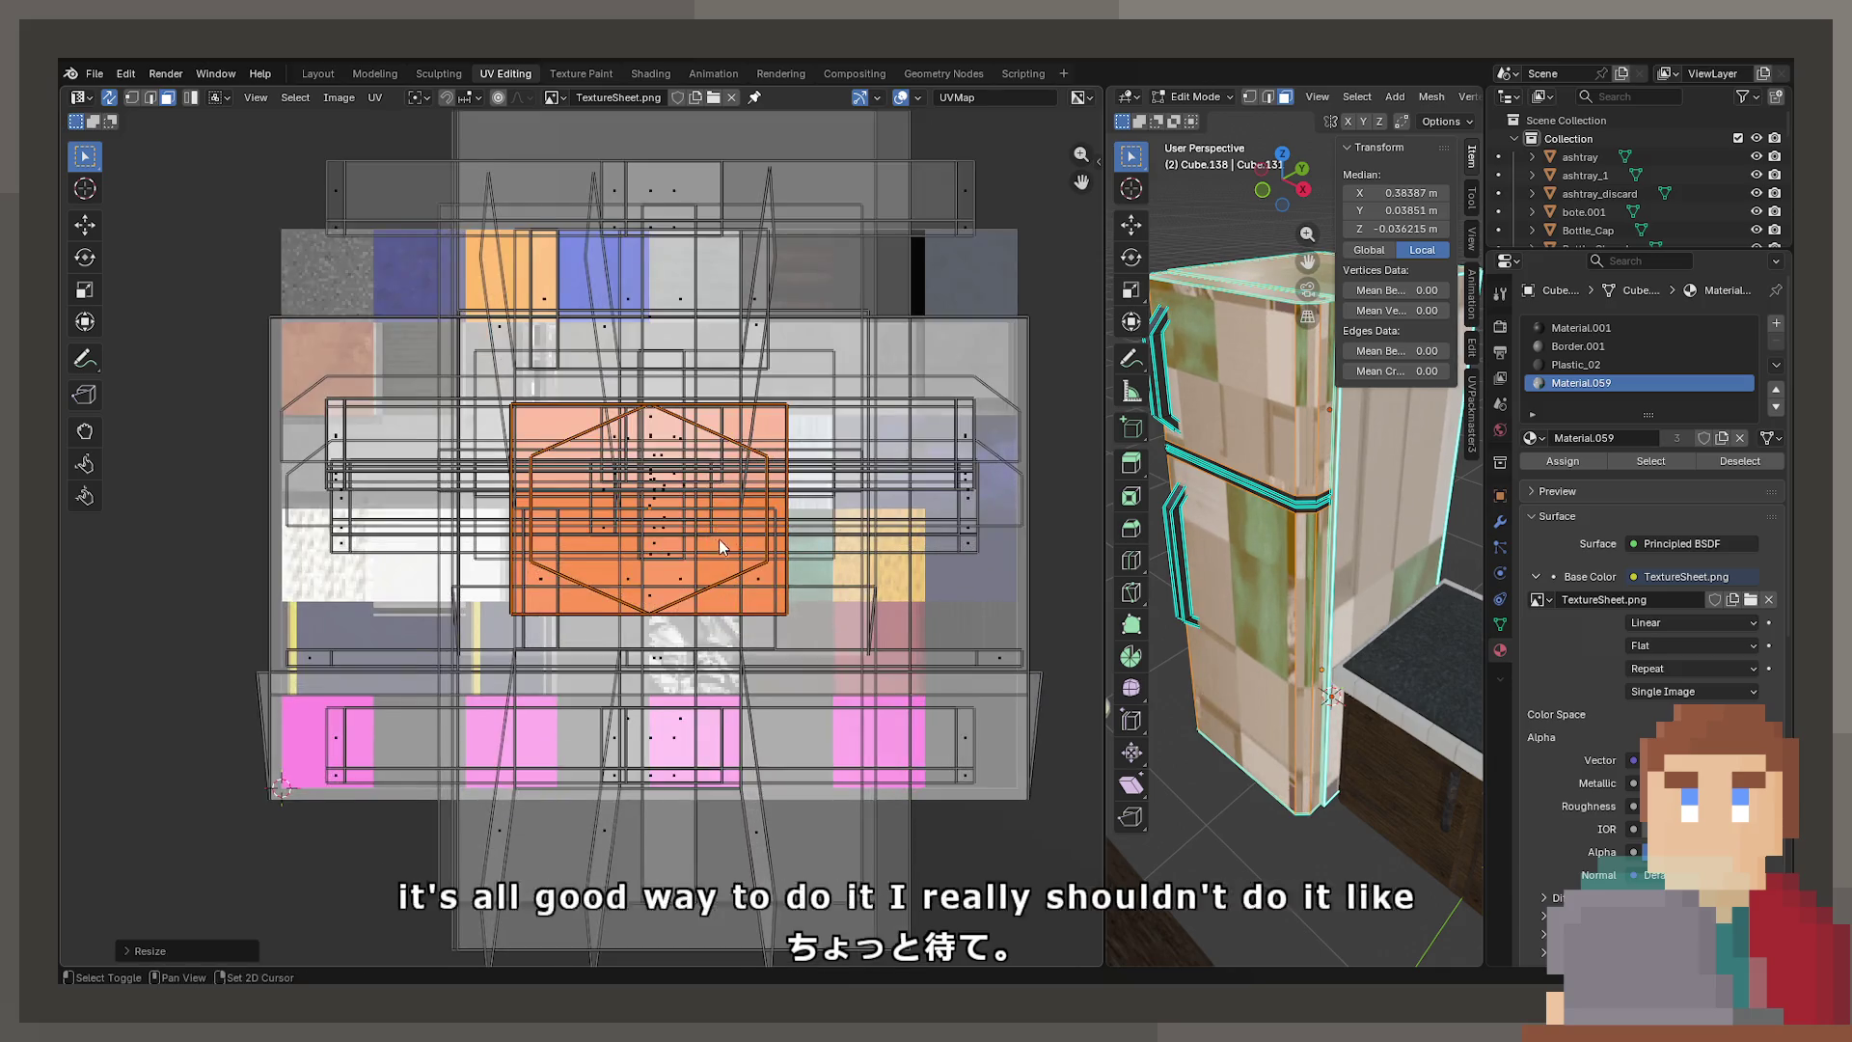
{"action": "key", "text": "g"}
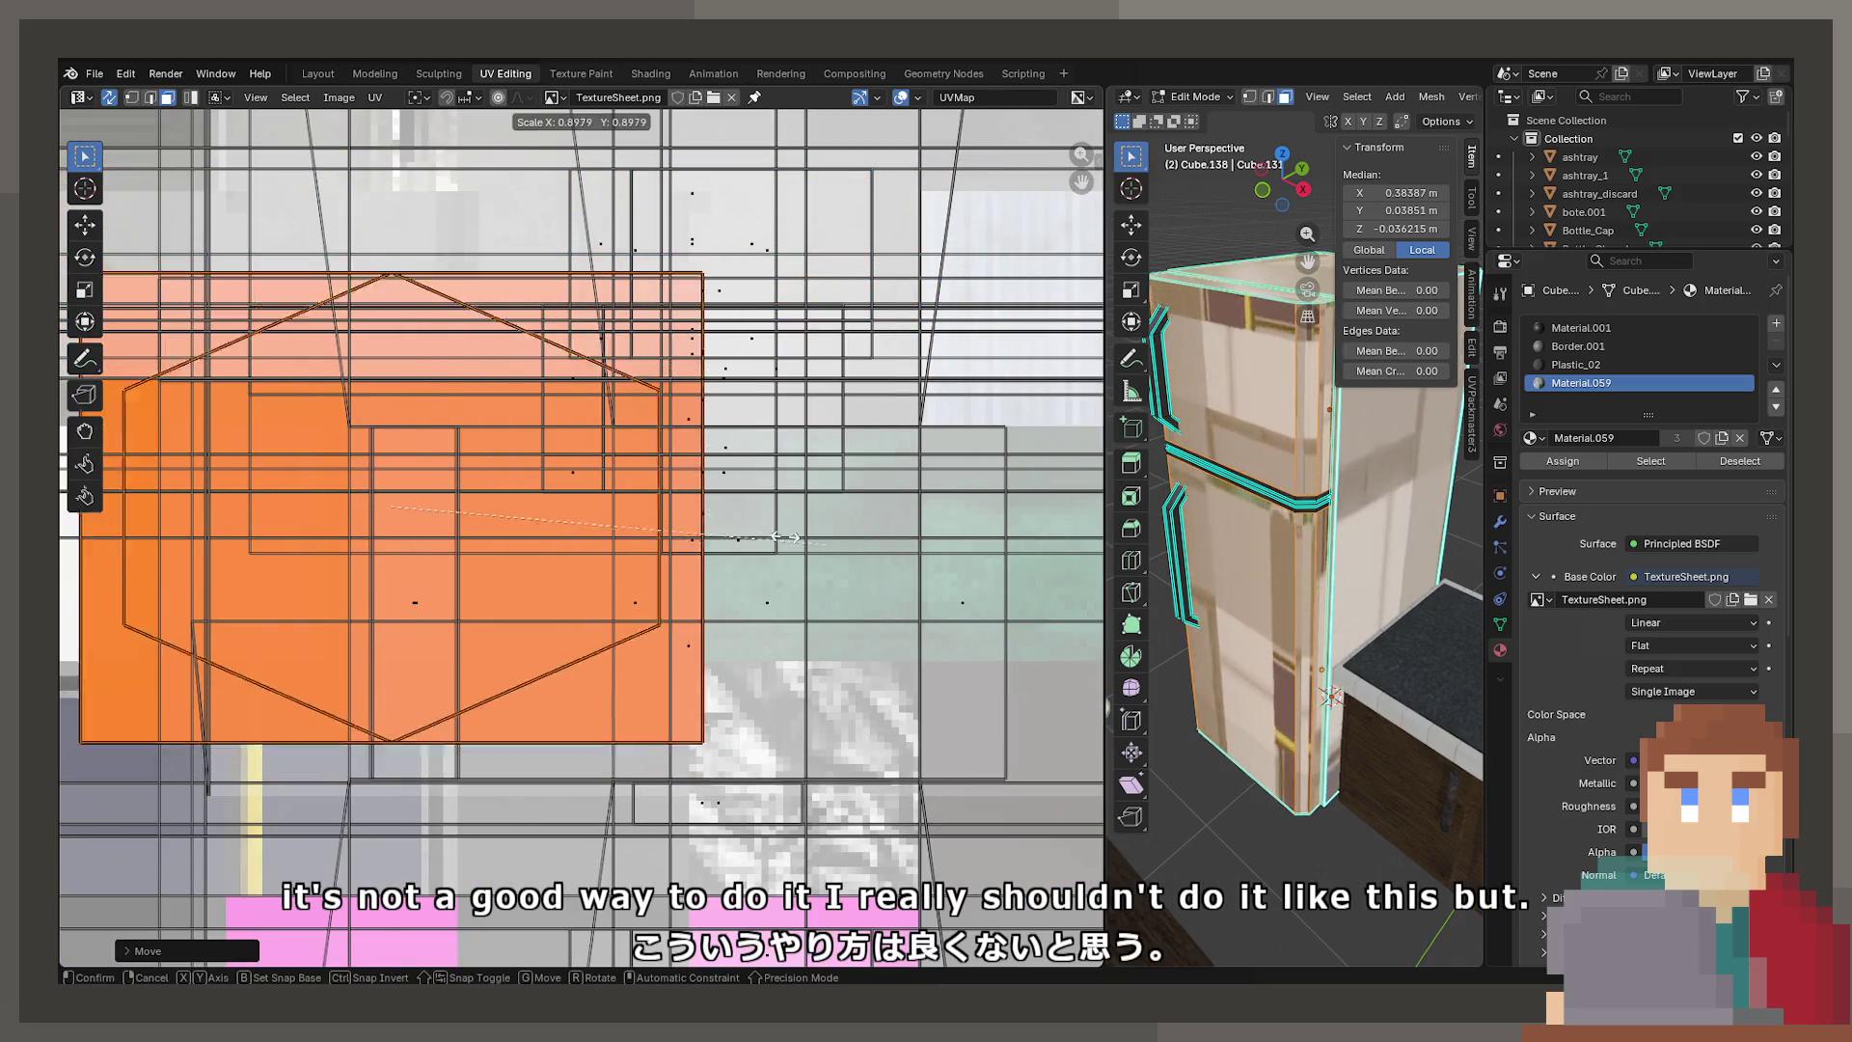
{"action": "key", "text": "s"}
{"action": "key", "text": "g"}
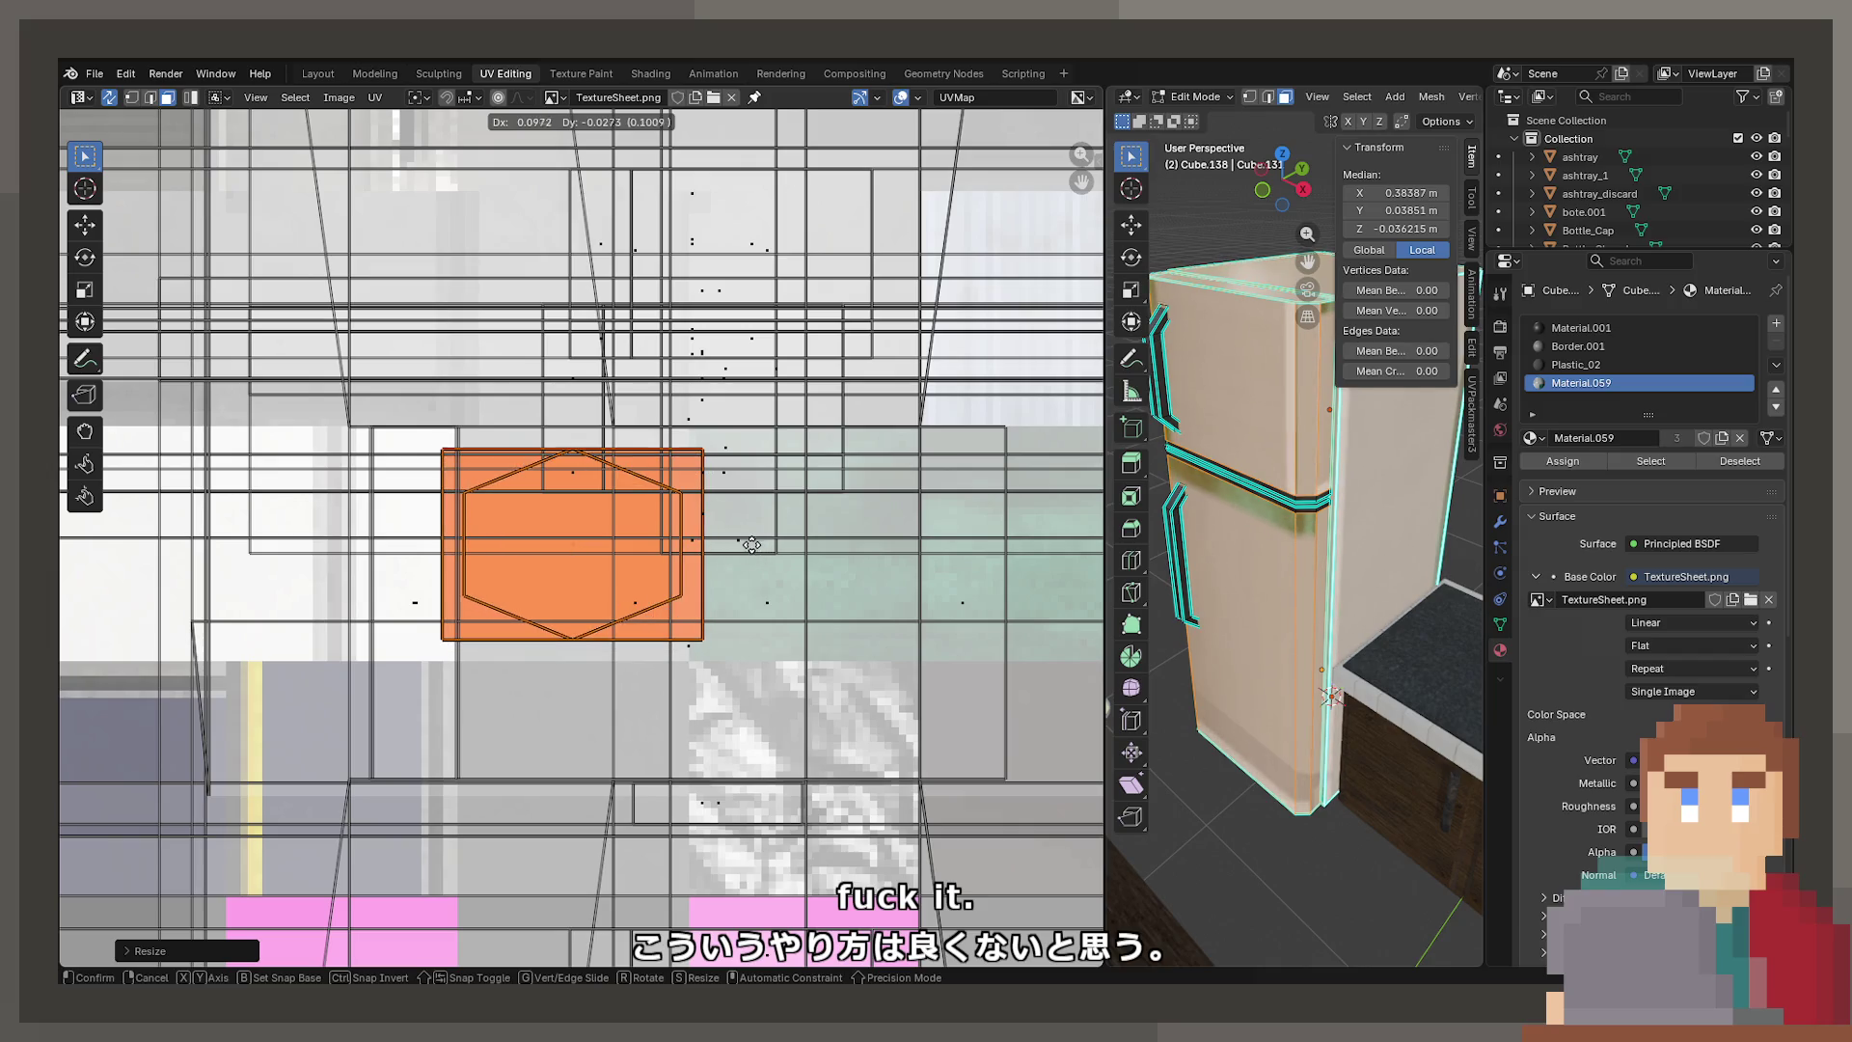
{"action": "left_click", "coordinate": [752, 545]}
Scale the island along X and Y to fit the pale swatch, then return to Object Mode
{"action": "key", "text": "s"}
{"action": "key", "text": "x"}
{"action": "left_click", "coordinate": [730, 542]}
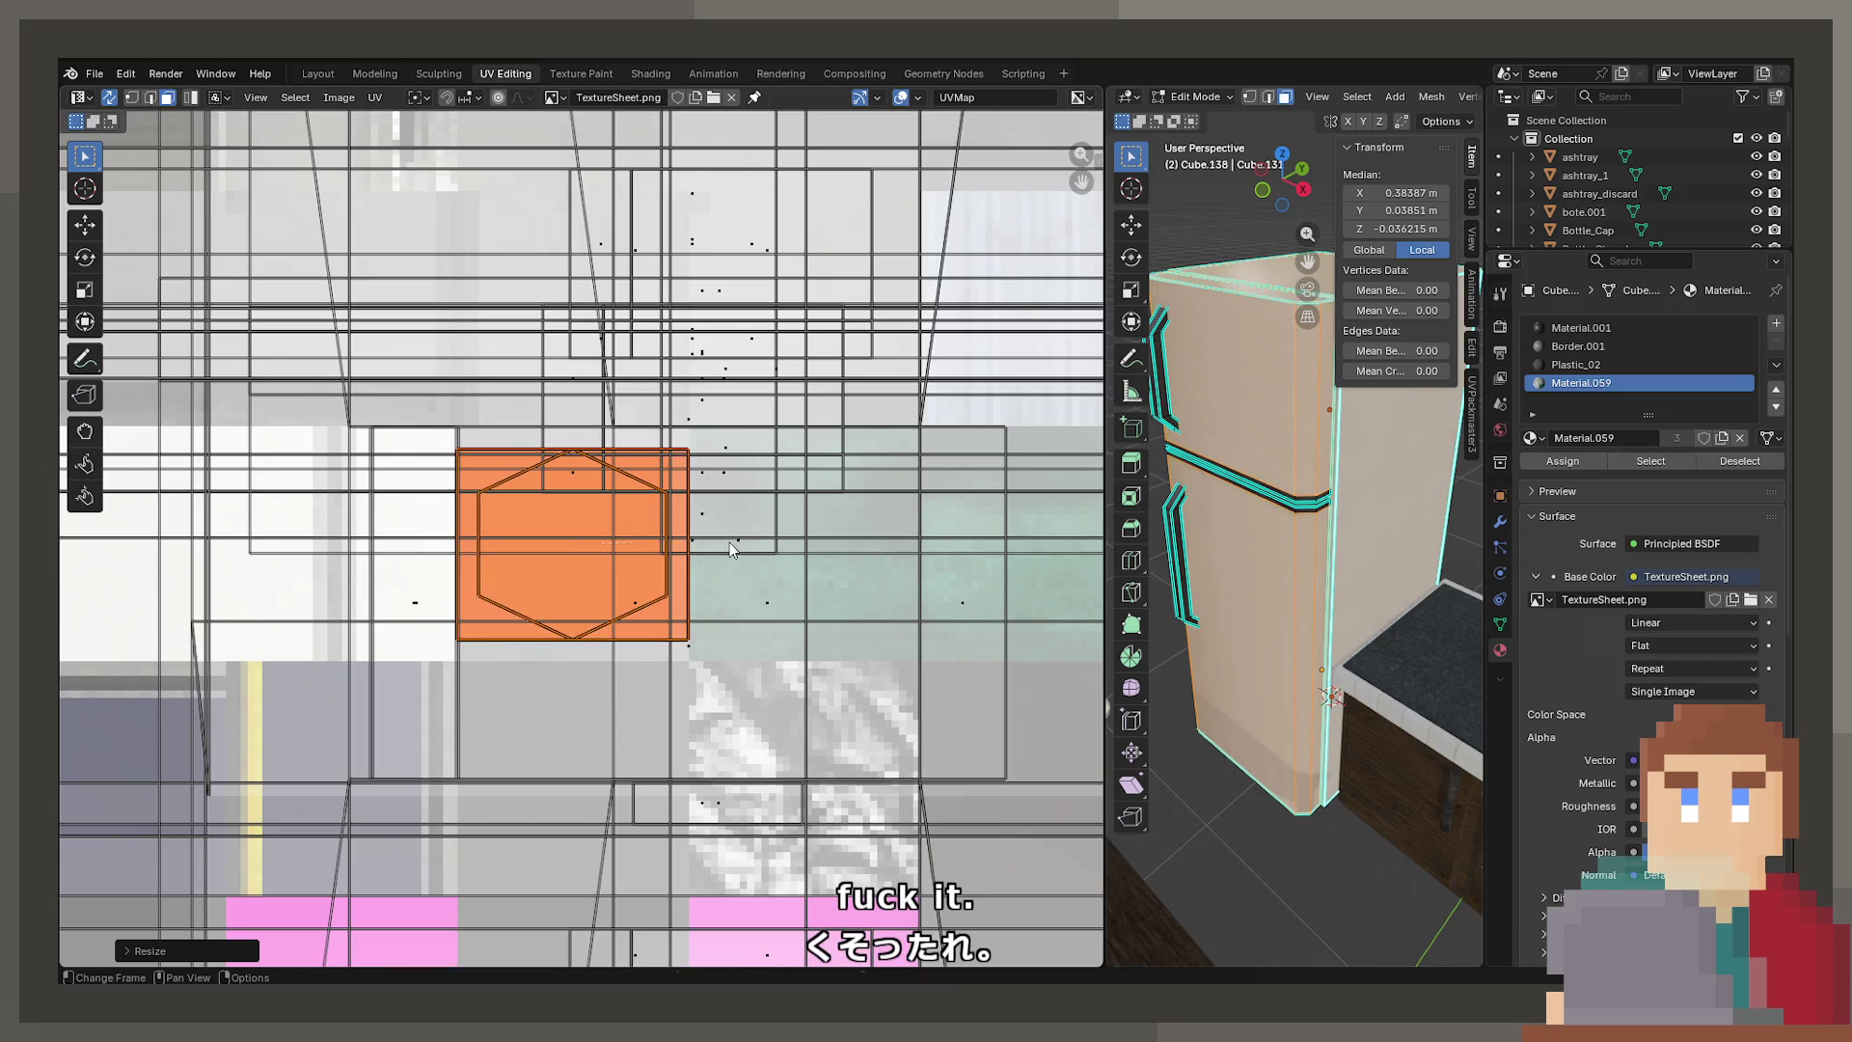
{"action": "scroll", "coordinate": [733, 542], "scroll_direction": "up", "scroll_amount": 2}
{"action": "key", "text": "s"}
{"action": "key", "text": "y"}
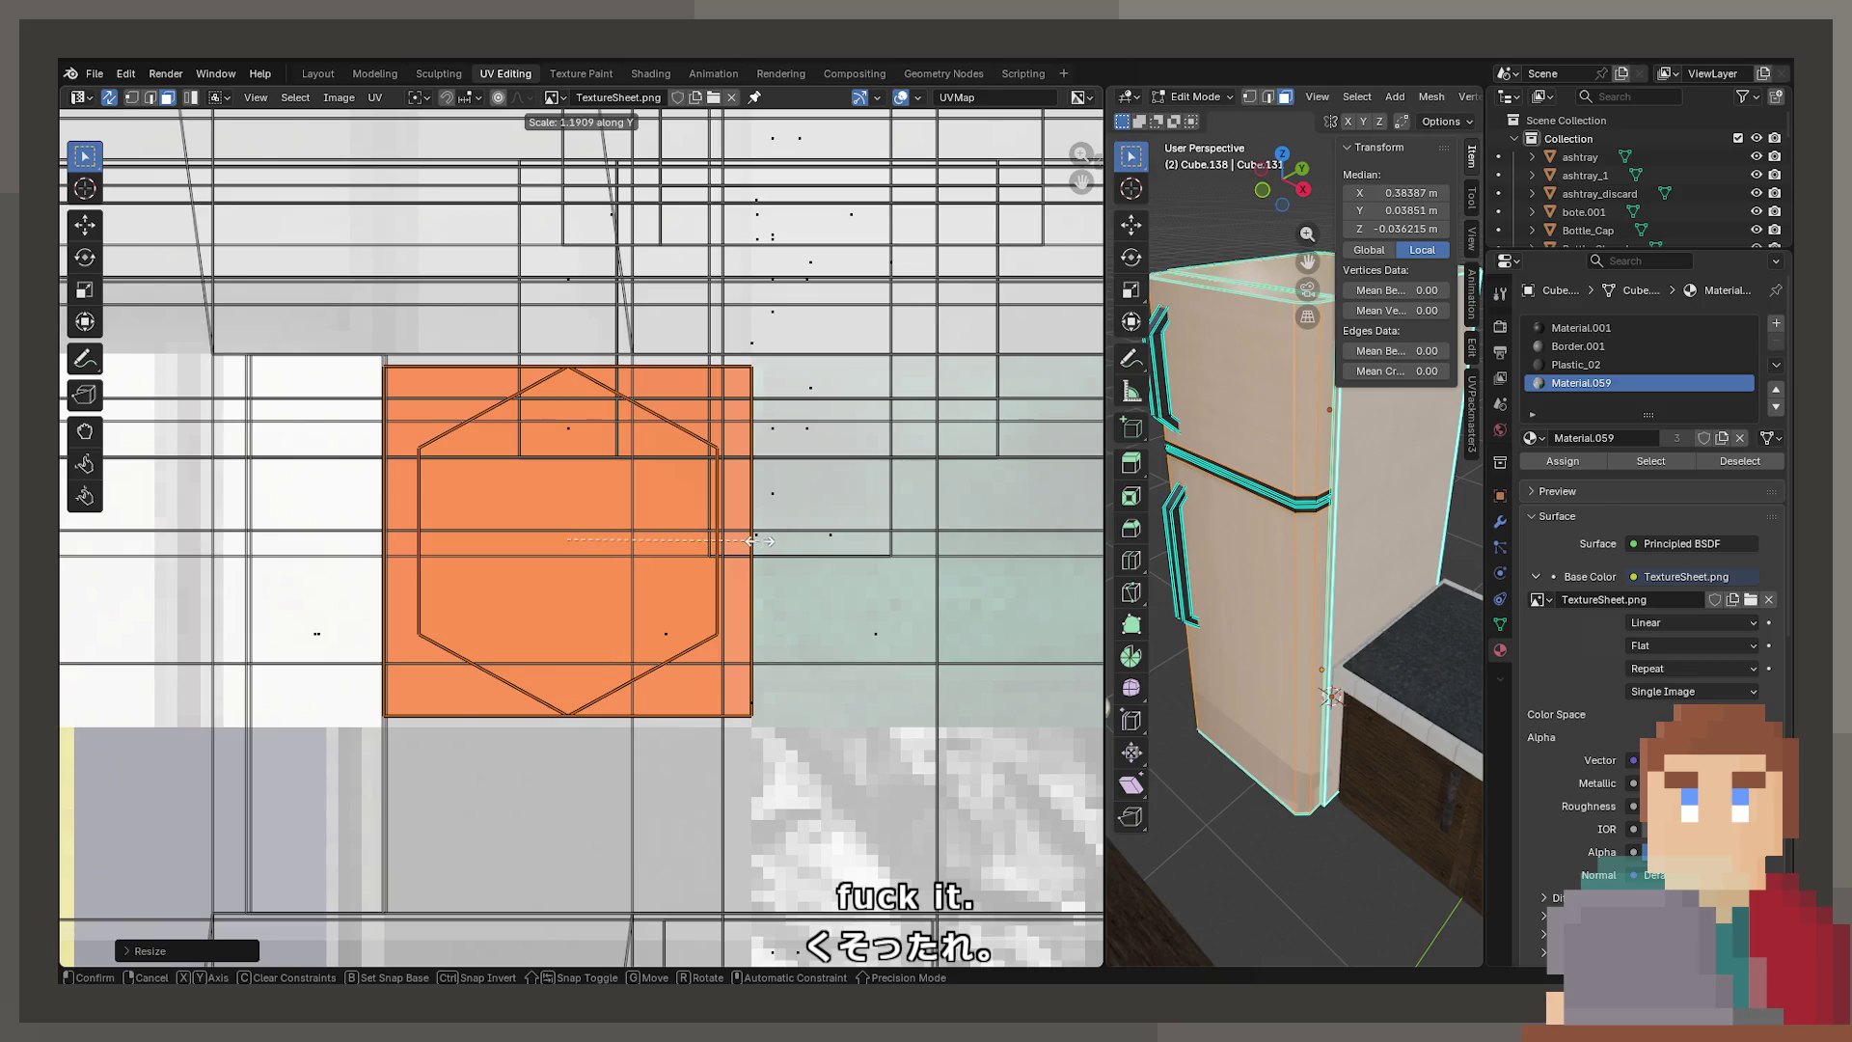
{"action": "left_click", "coordinate": [767, 546]}
{"action": "key", "text": "Tab"}
{"action": "scroll", "coordinate": [1285, 669], "scroll_direction": "up", "scroll_amount": 3}
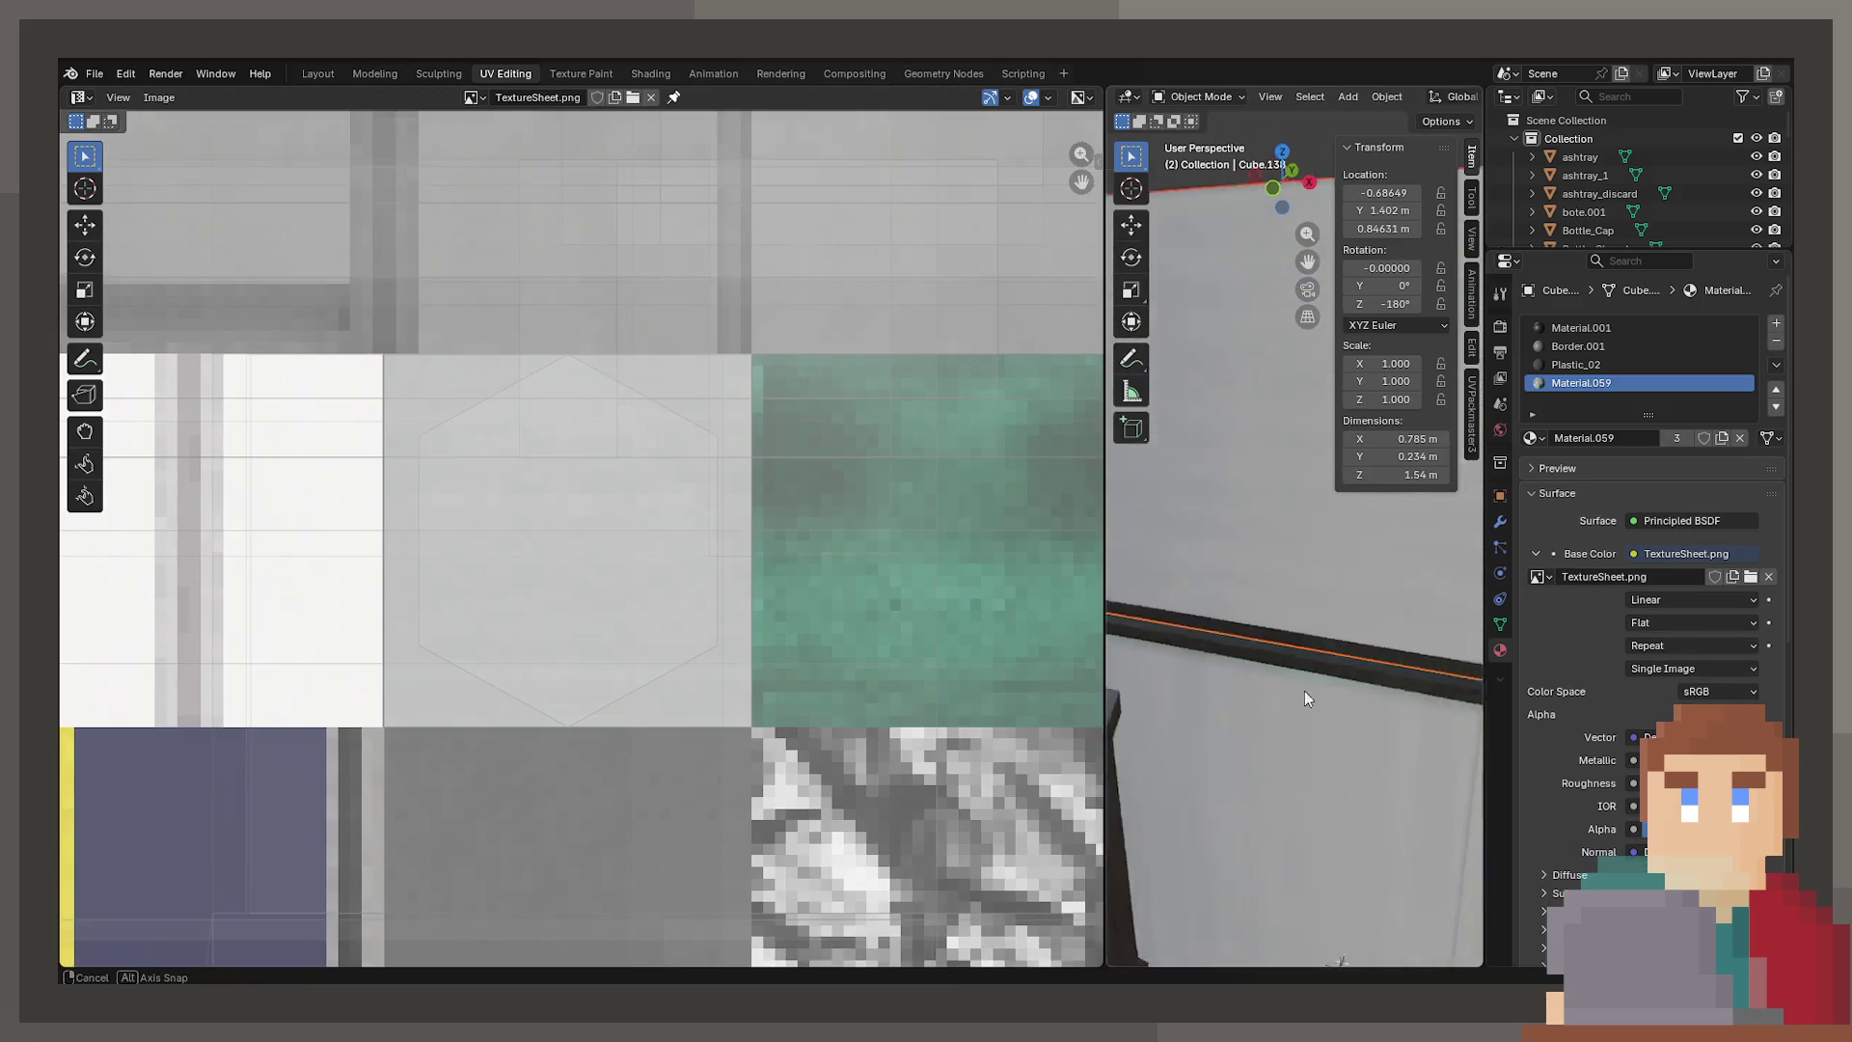
Select fridge part Cube.139 and view its side in the Layout workspace
{"action": "left_click", "coordinate": [1277, 651]}
{"action": "key", "text": "Tab"}
{"action": "scroll", "coordinate": [1221, 455], "scroll_direction": "down", "scroll_amount": 4}
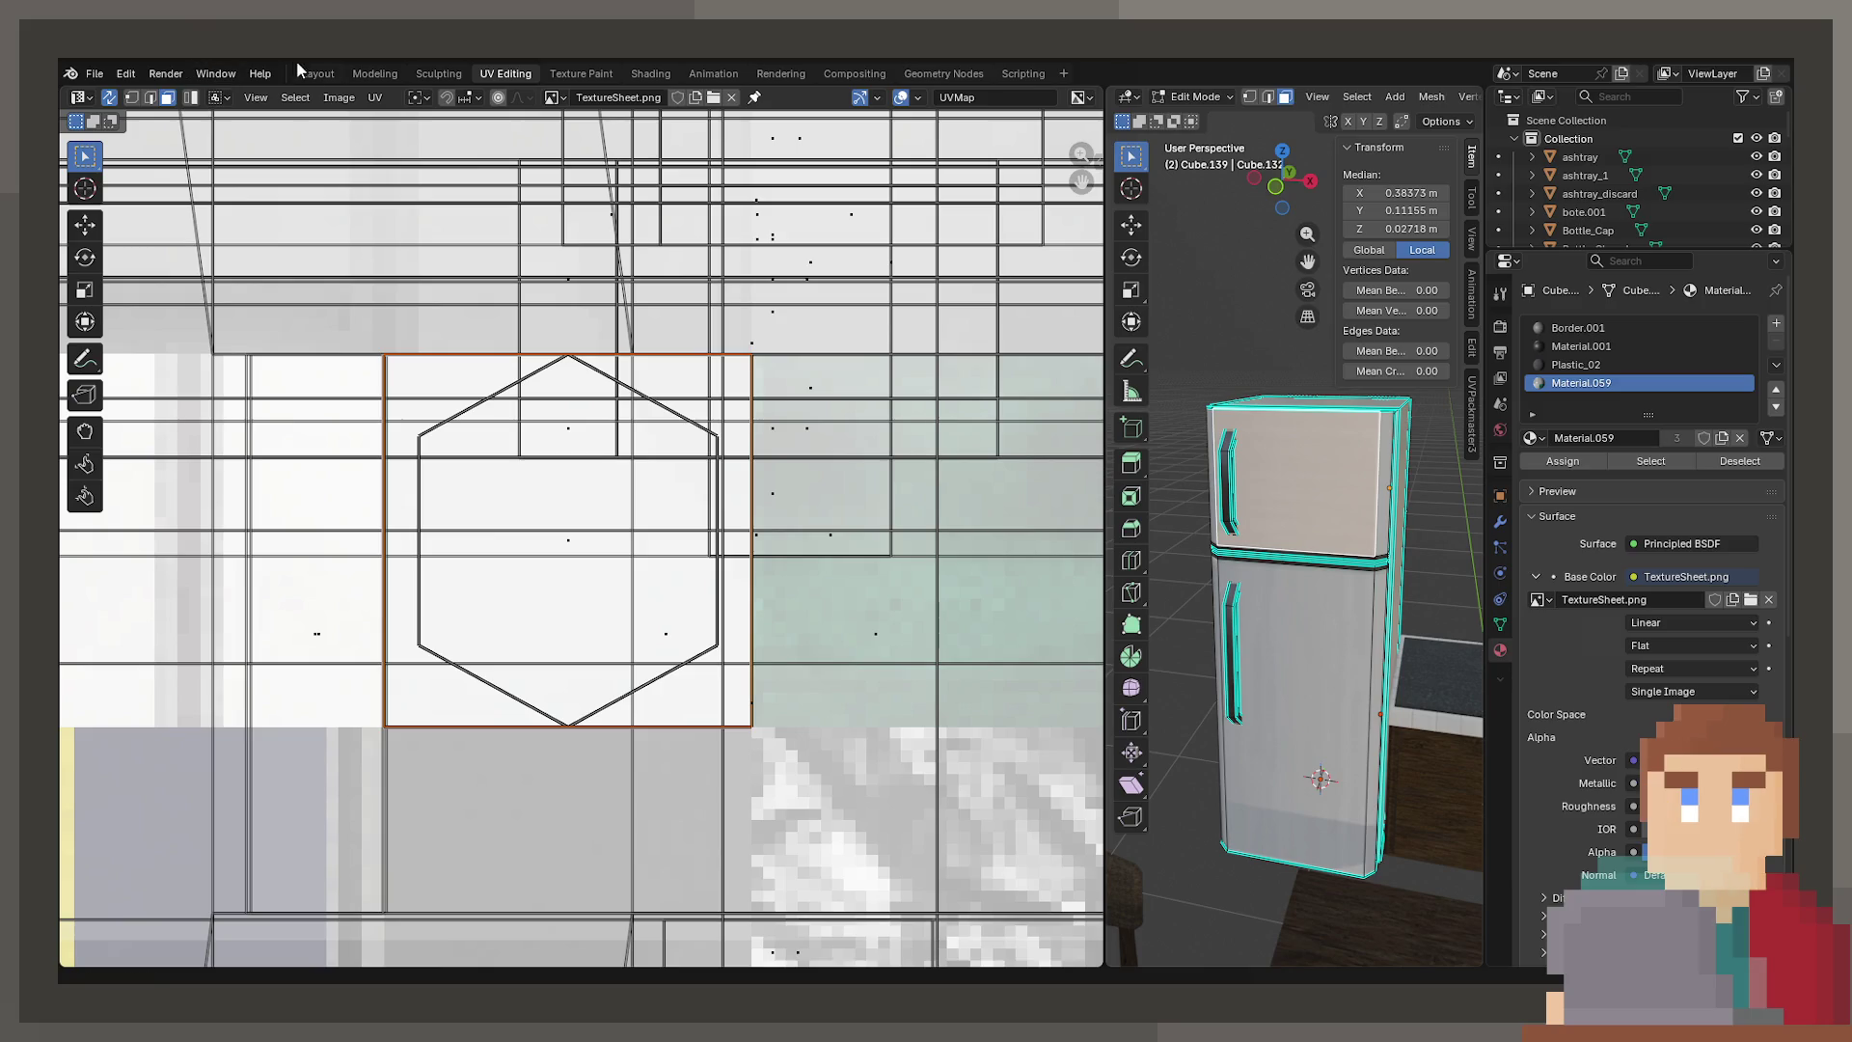
{"action": "left_click", "coordinate": [299, 71]}
{"action": "scroll", "coordinate": [934, 596], "scroll_direction": "up", "scroll_amount": 6}
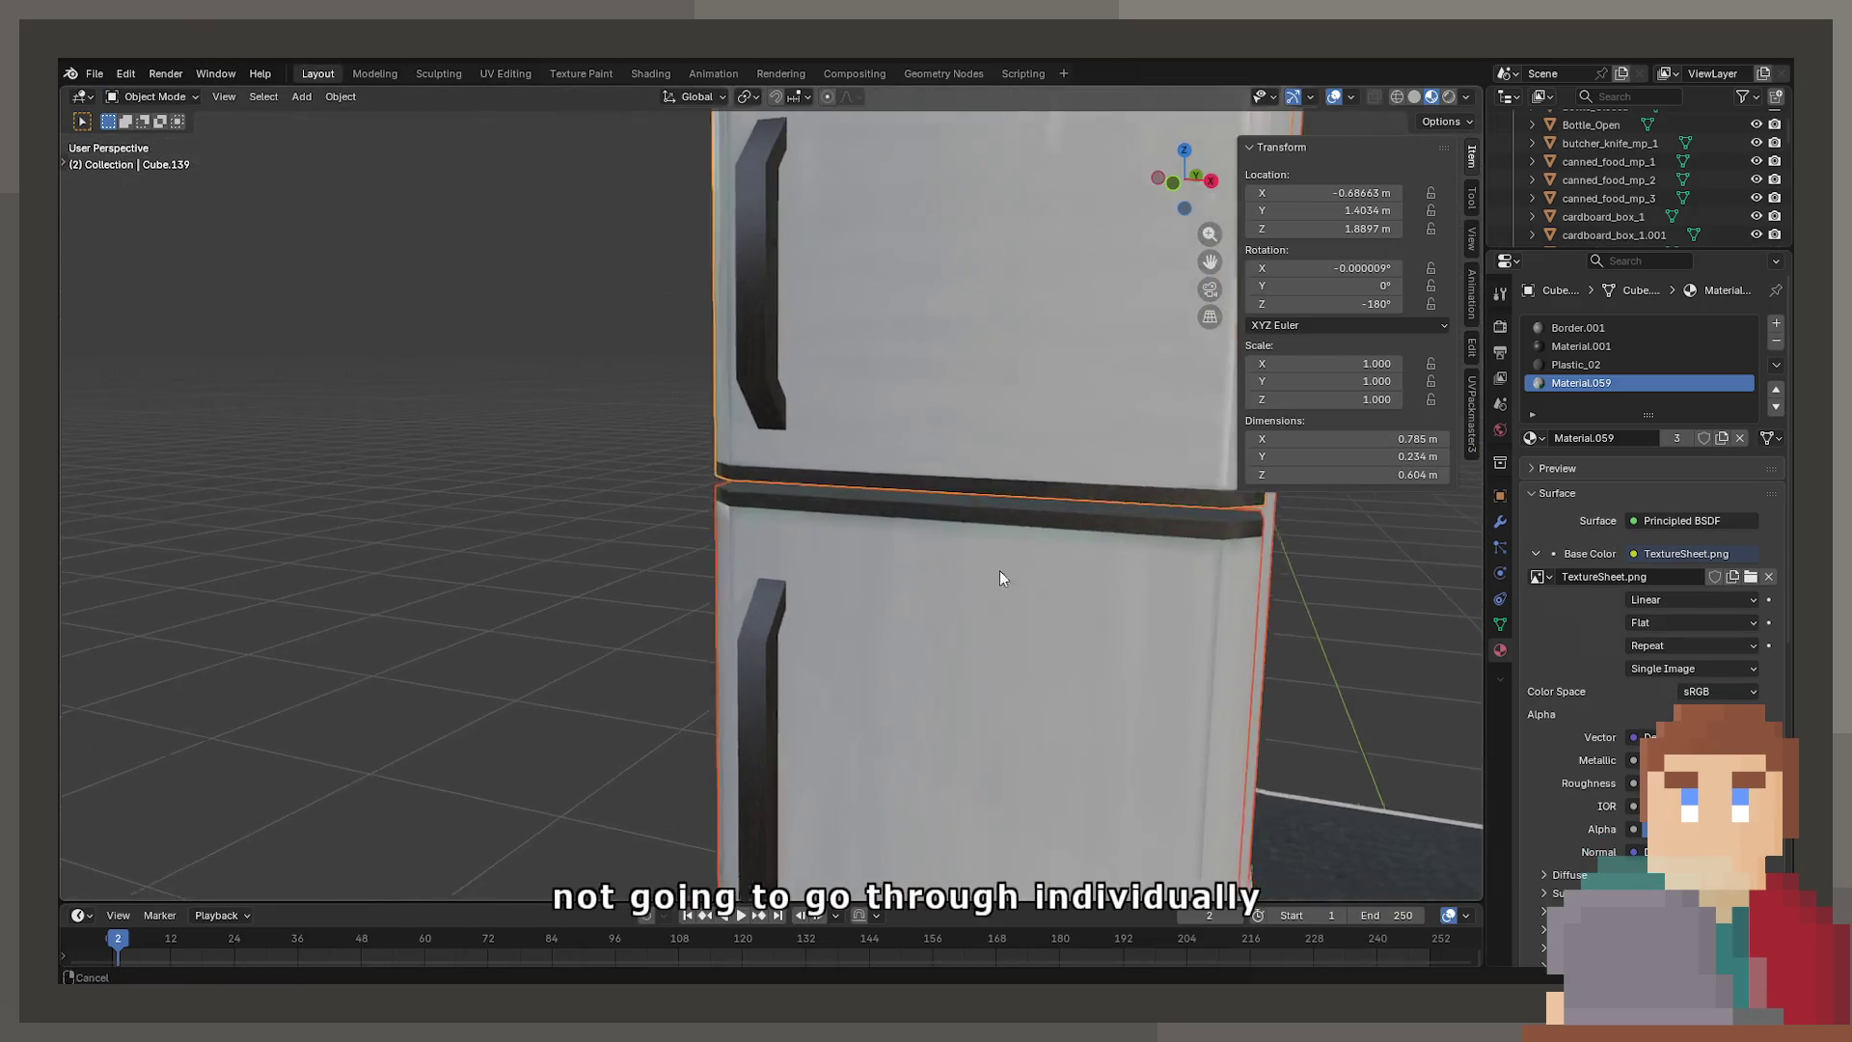
{"action": "scroll", "coordinate": [1002, 578], "scroll_direction": "down", "scroll_amount": 4}
{"action": "mouse_move", "coordinate": [1013, 579]}
{"action": "middle_mouse_down"}
{"action": "mouse_move", "coordinate": [1058, 628]}
{"action": "mouse_move", "coordinate": [1041, 611]}
{"action": "middle_mouse_up"}
{"action": "scroll", "coordinate": [928, 586], "scroll_direction": "up", "scroll_amount": 5}
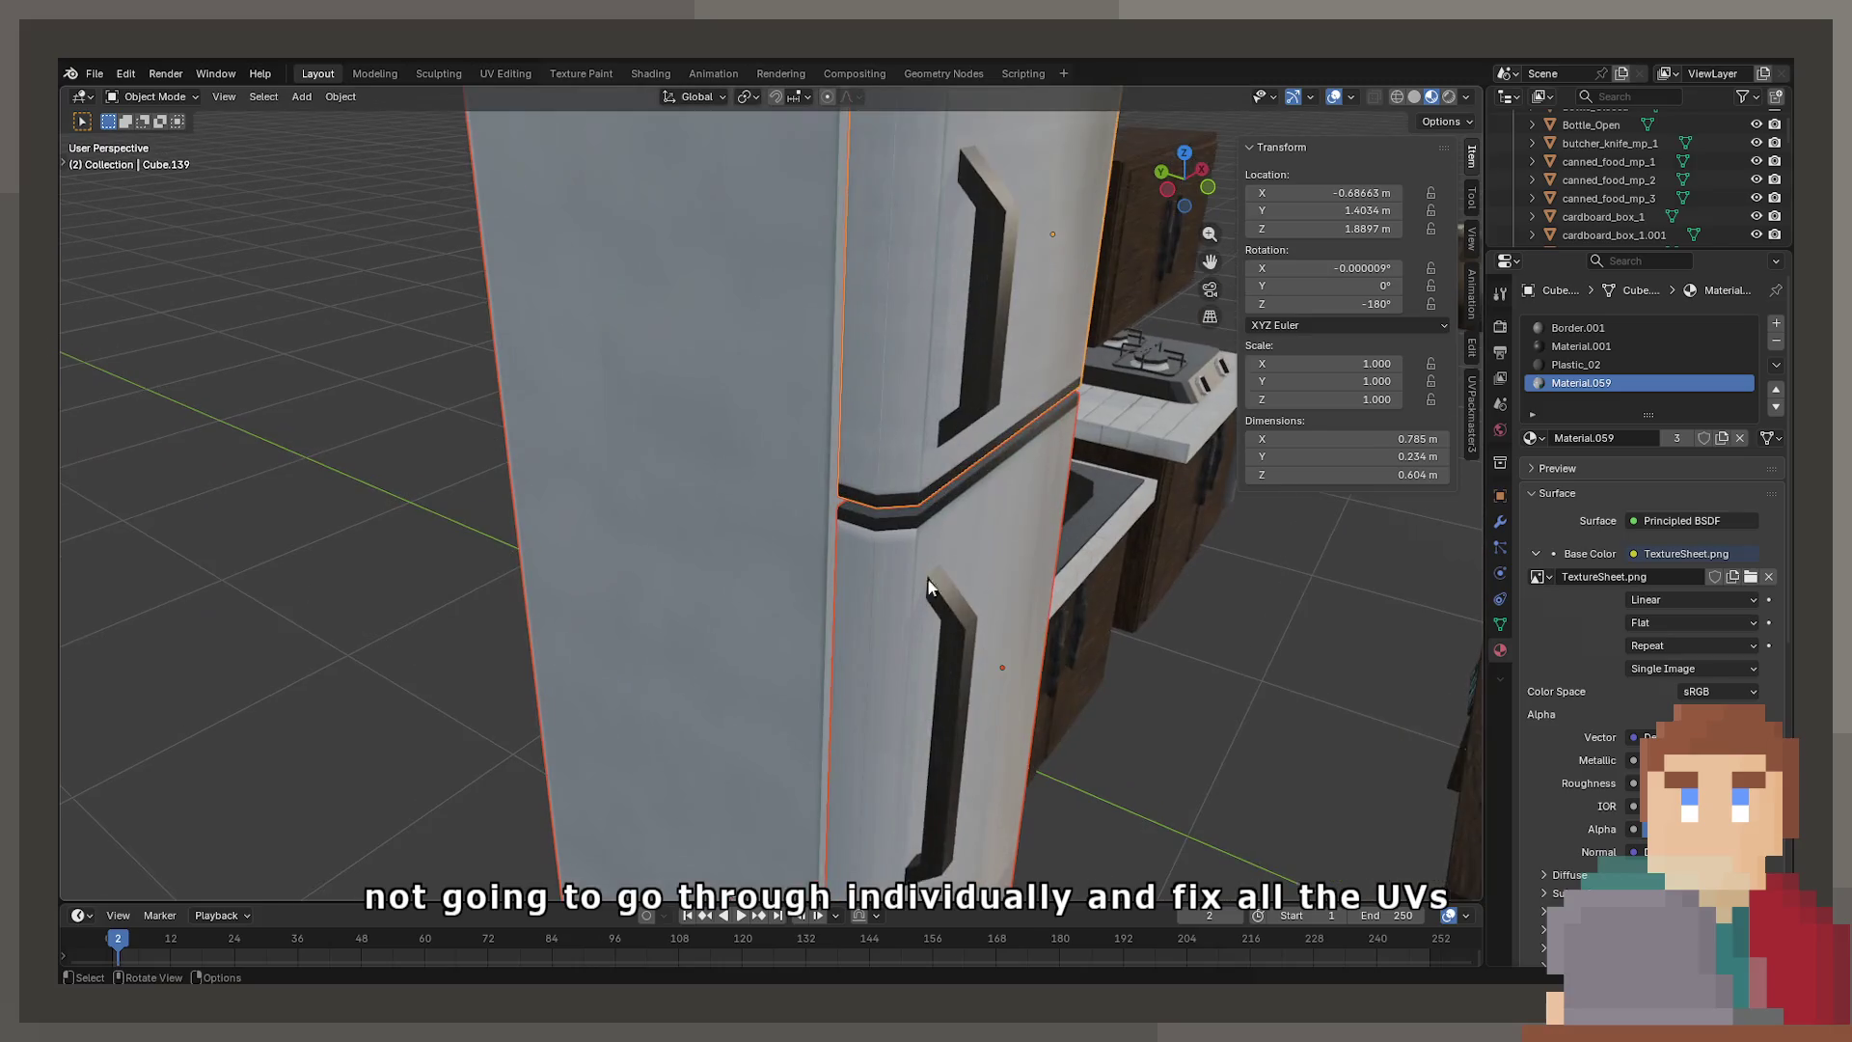
In Edit Mode, select the thin edge-strip faces down Cube.139's side
{"action": "key", "text": "Tab"}
{"action": "scroll", "coordinate": [847, 525], "scroll_direction": "down", "scroll_amount": 4}
{"action": "left_click", "coordinate": [831, 497], "text": "shift"}
{"action": "middle_click_drag", "start_coordinate": [830, 496], "coordinate": [670, 485]}
{"action": "left_click", "coordinate": [670, 485], "text": "shift"}
{"action": "scroll", "coordinate": [670, 486], "scroll_direction": "down", "scroll_amount": 4}
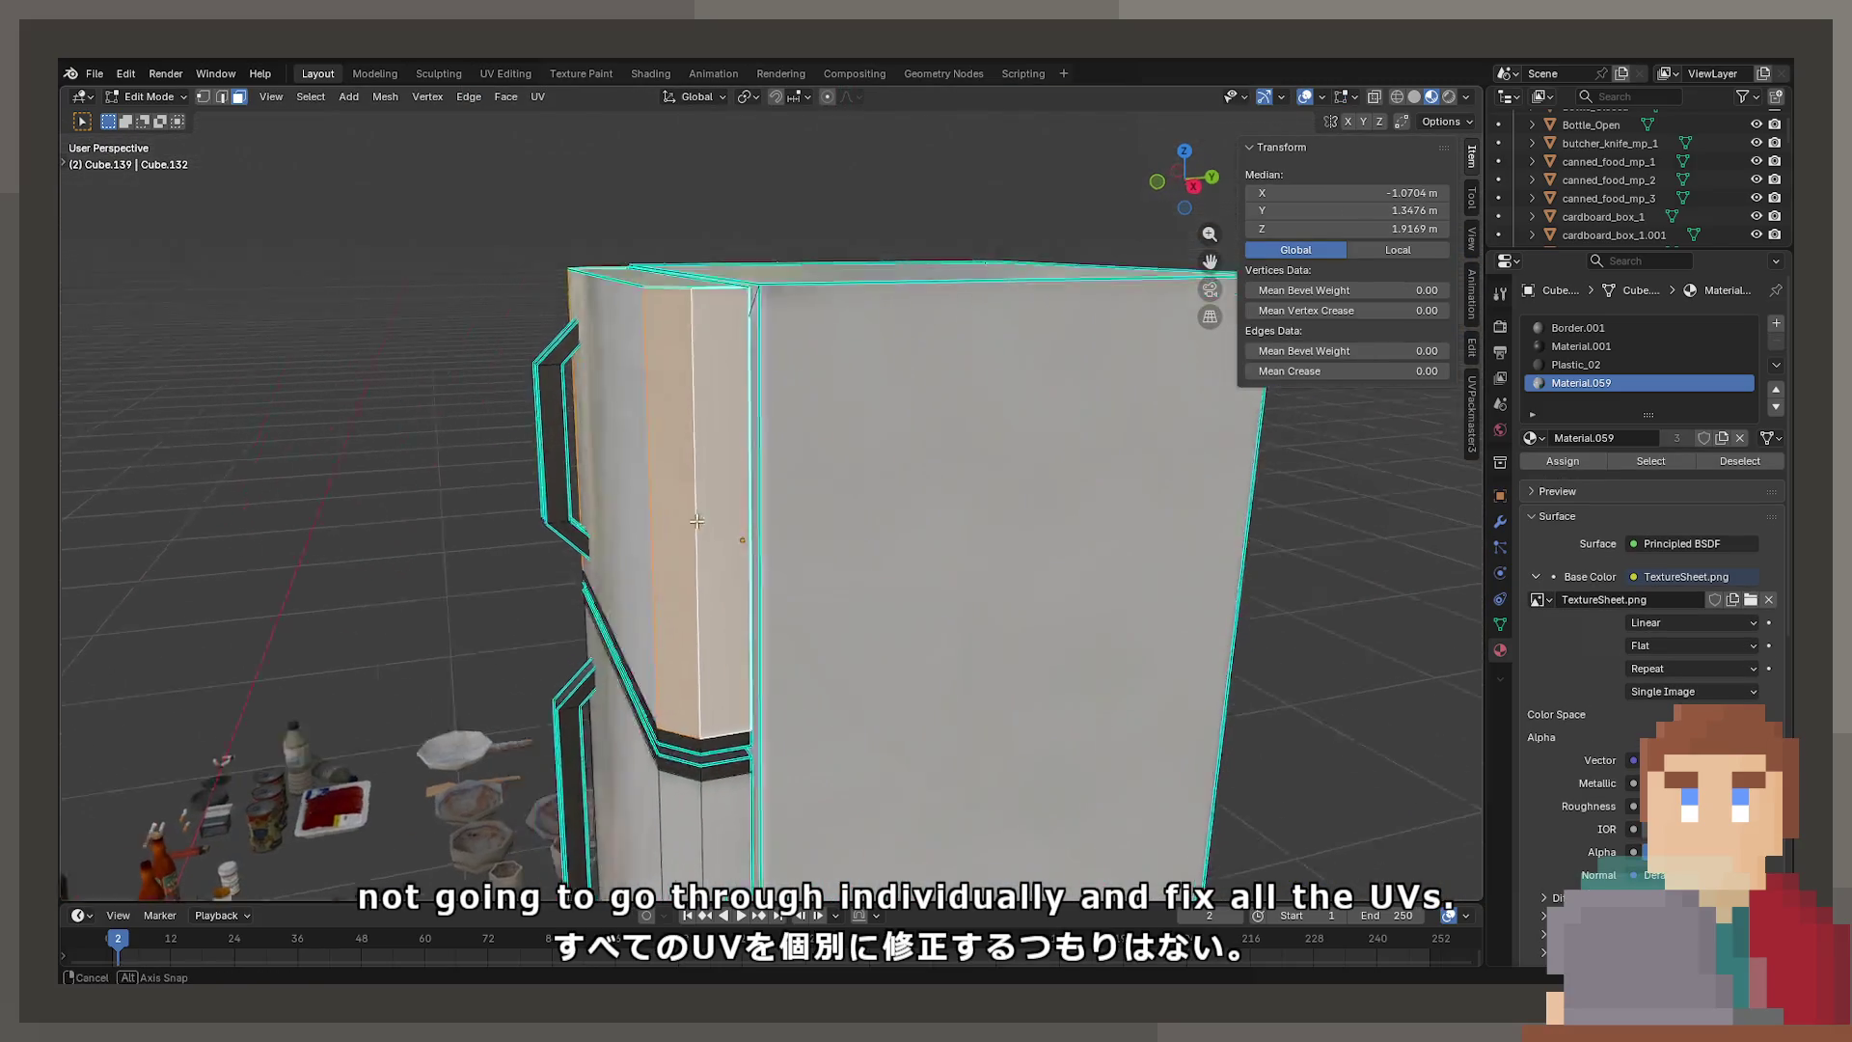
{"action": "left_click", "coordinate": [520, 74]}
{"action": "scroll", "coordinate": [702, 560], "scroll_direction": "down", "scroll_amount": 5}
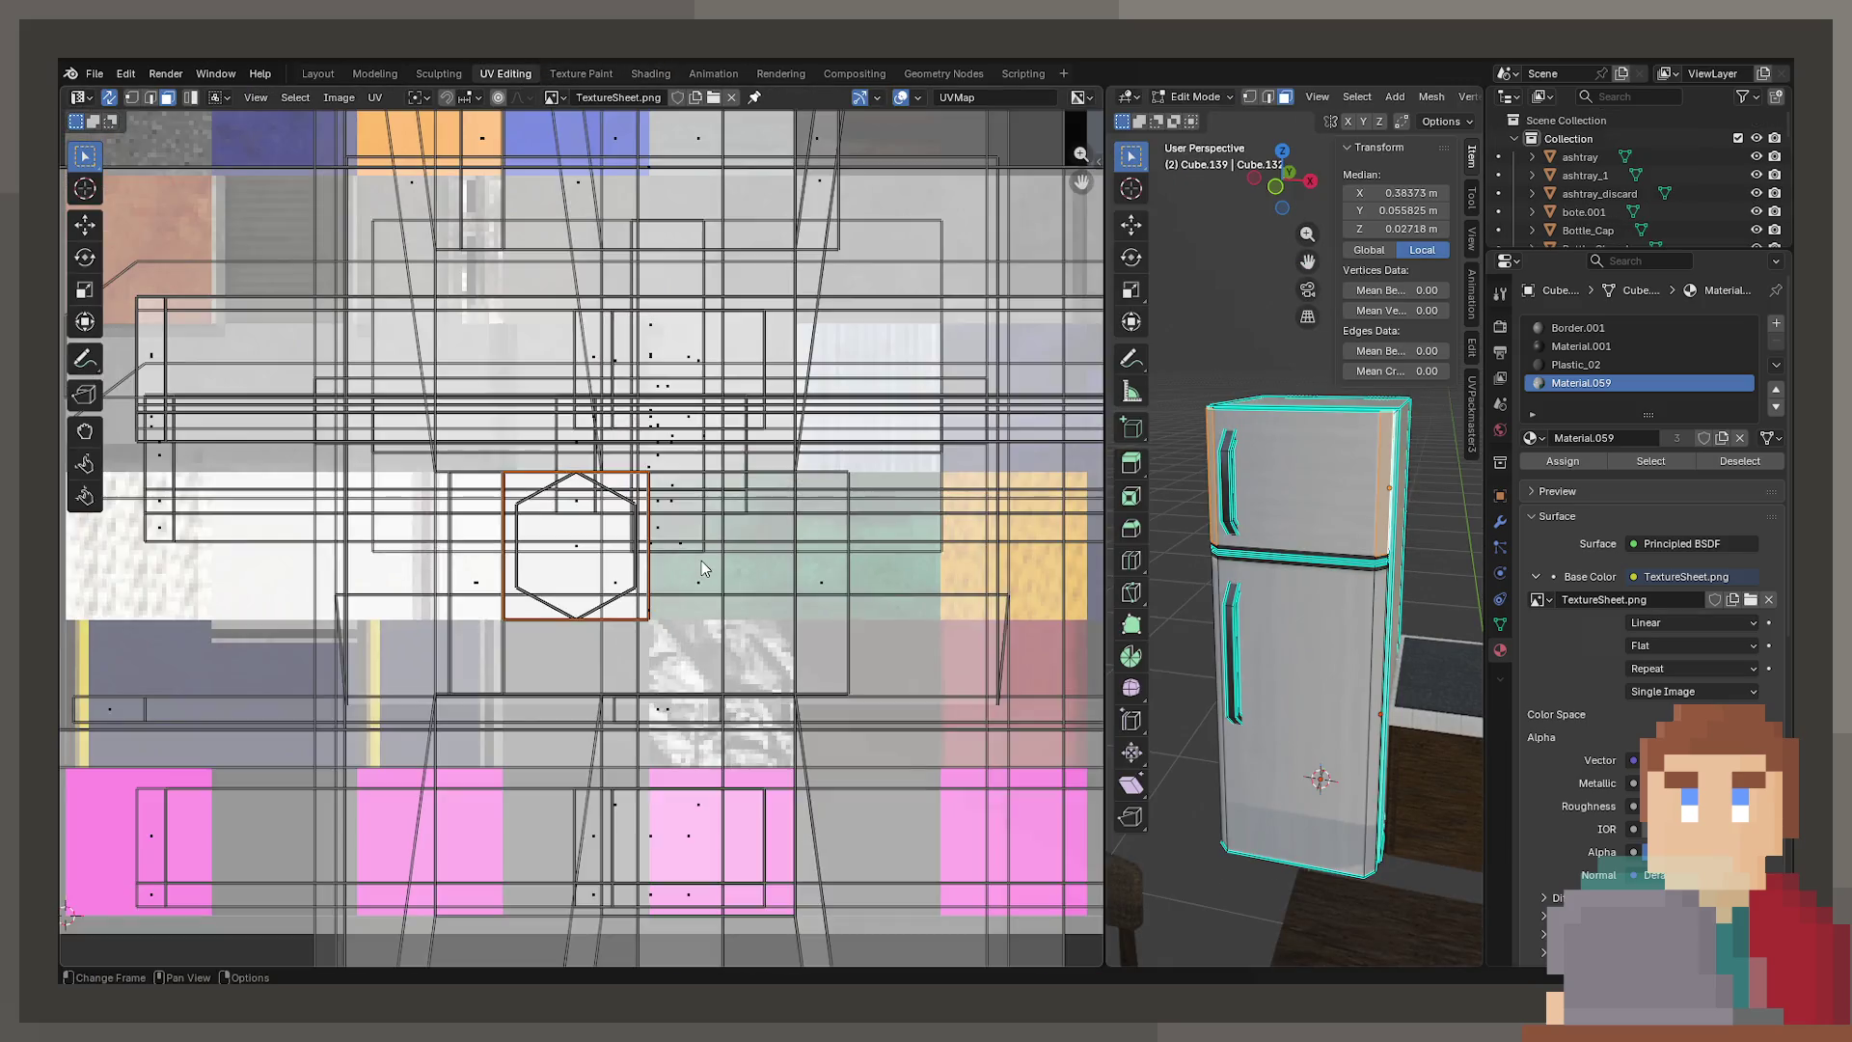
Split the selected fridge faces into their own UV island with UV > Split > Selection
{"action": "scroll", "coordinate": [820, 500], "scroll_direction": "up", "scroll_amount": 6}
{"action": "scroll", "coordinate": [1277, 561], "scroll_direction": "up", "scroll_amount": 8}
{"action": "scroll", "coordinate": [1277, 561], "scroll_direction": "down", "scroll_amount": 3}
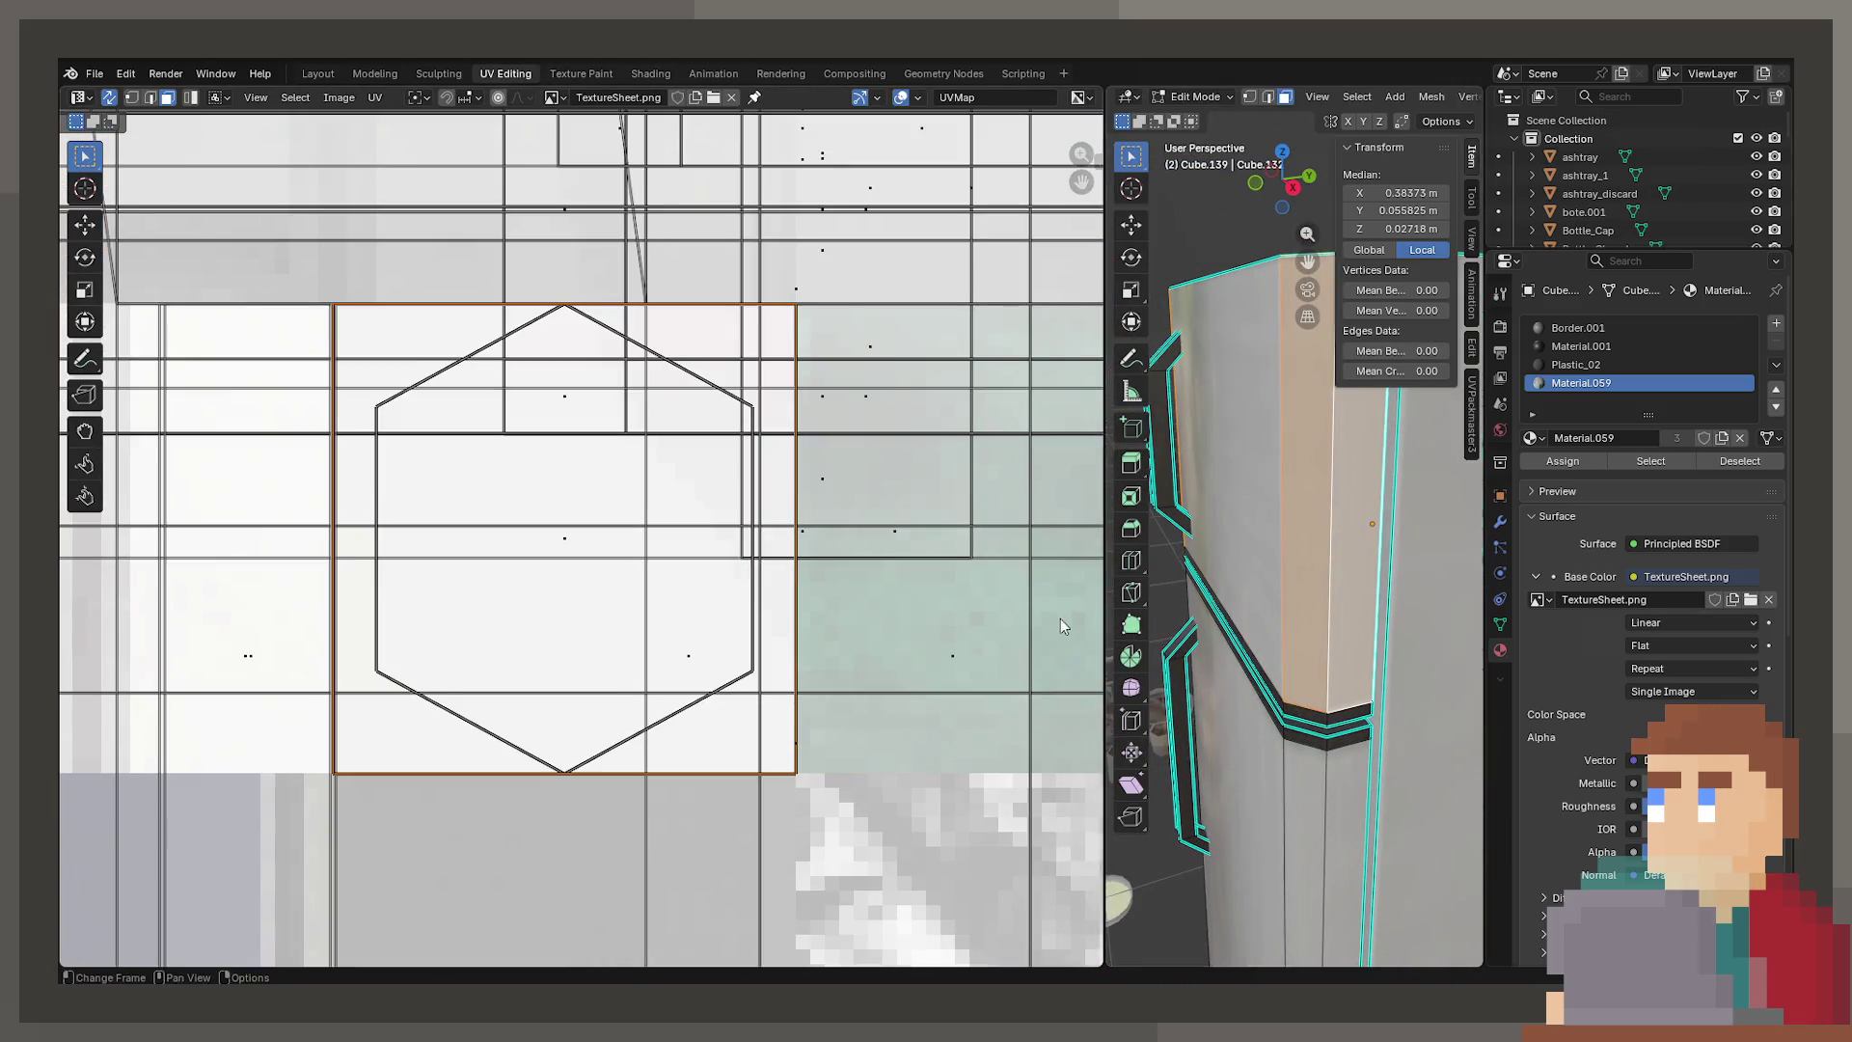
{"action": "key", "text": "s"}
{"action": "key", "text": "x"}
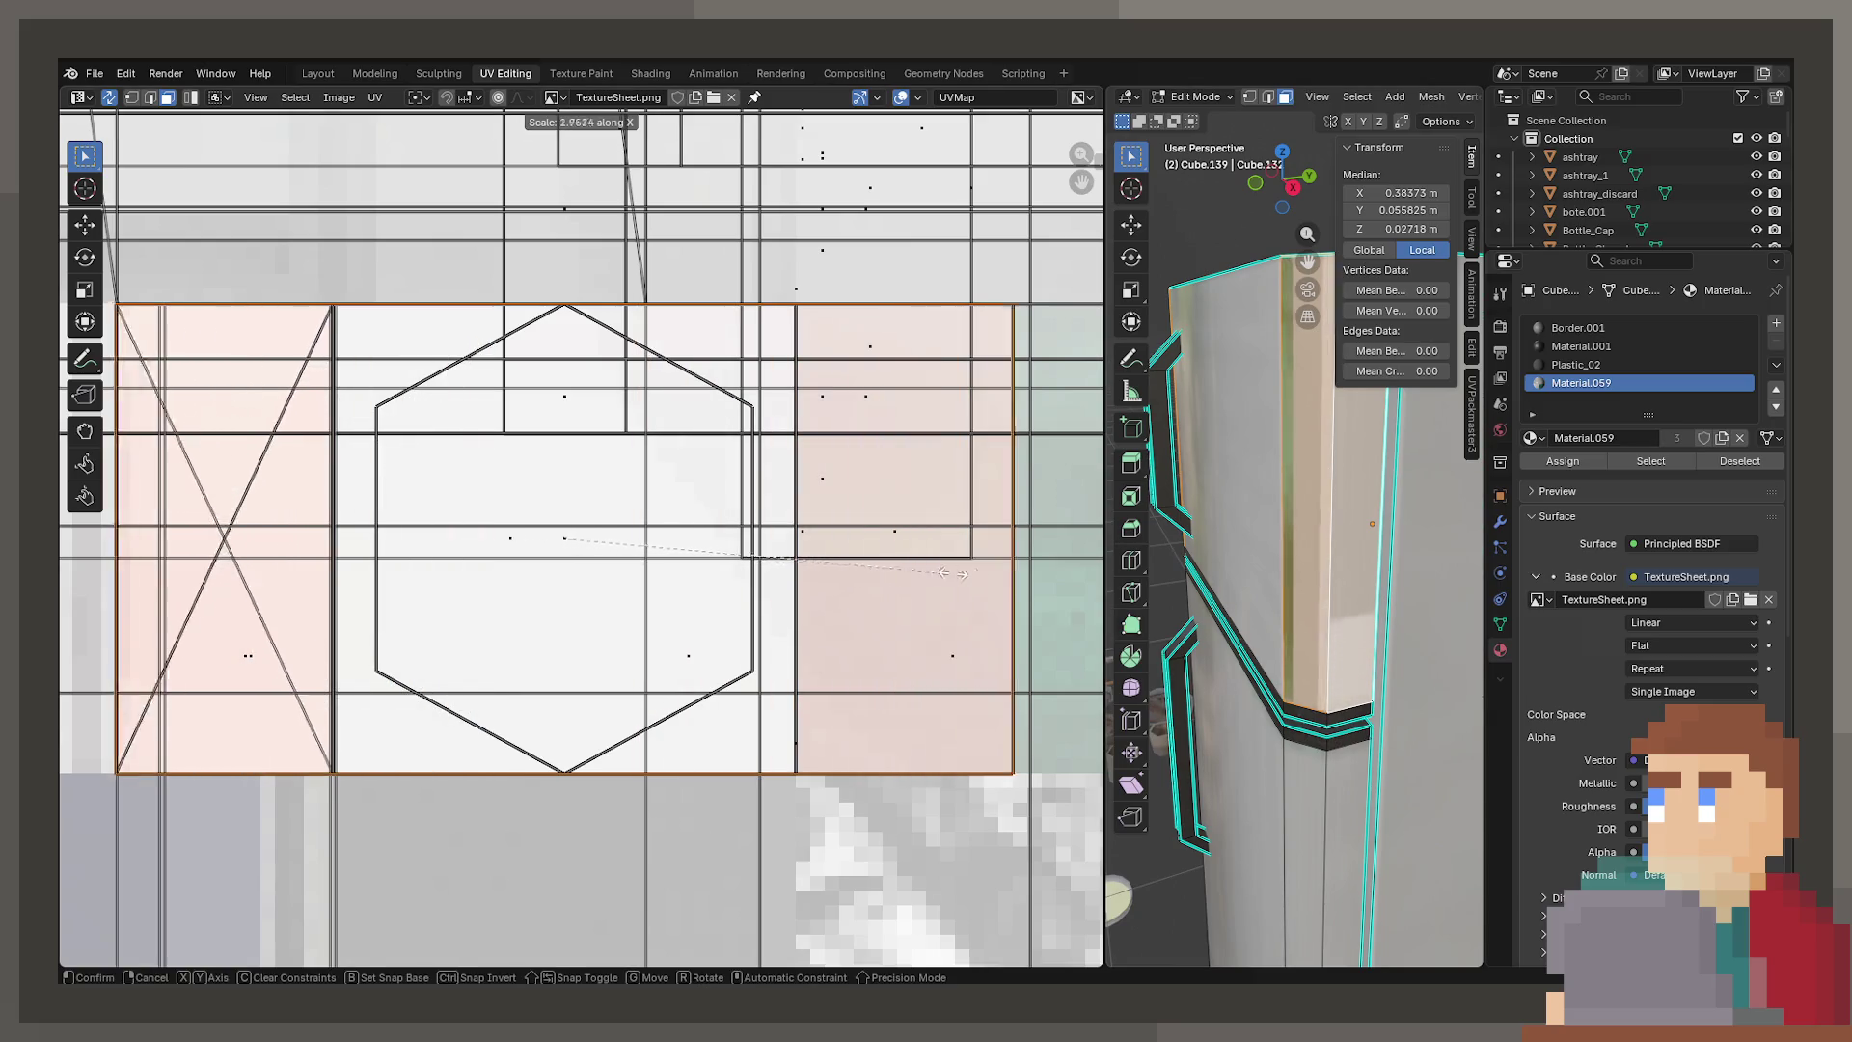
{"action": "key", "text": "Escape"}
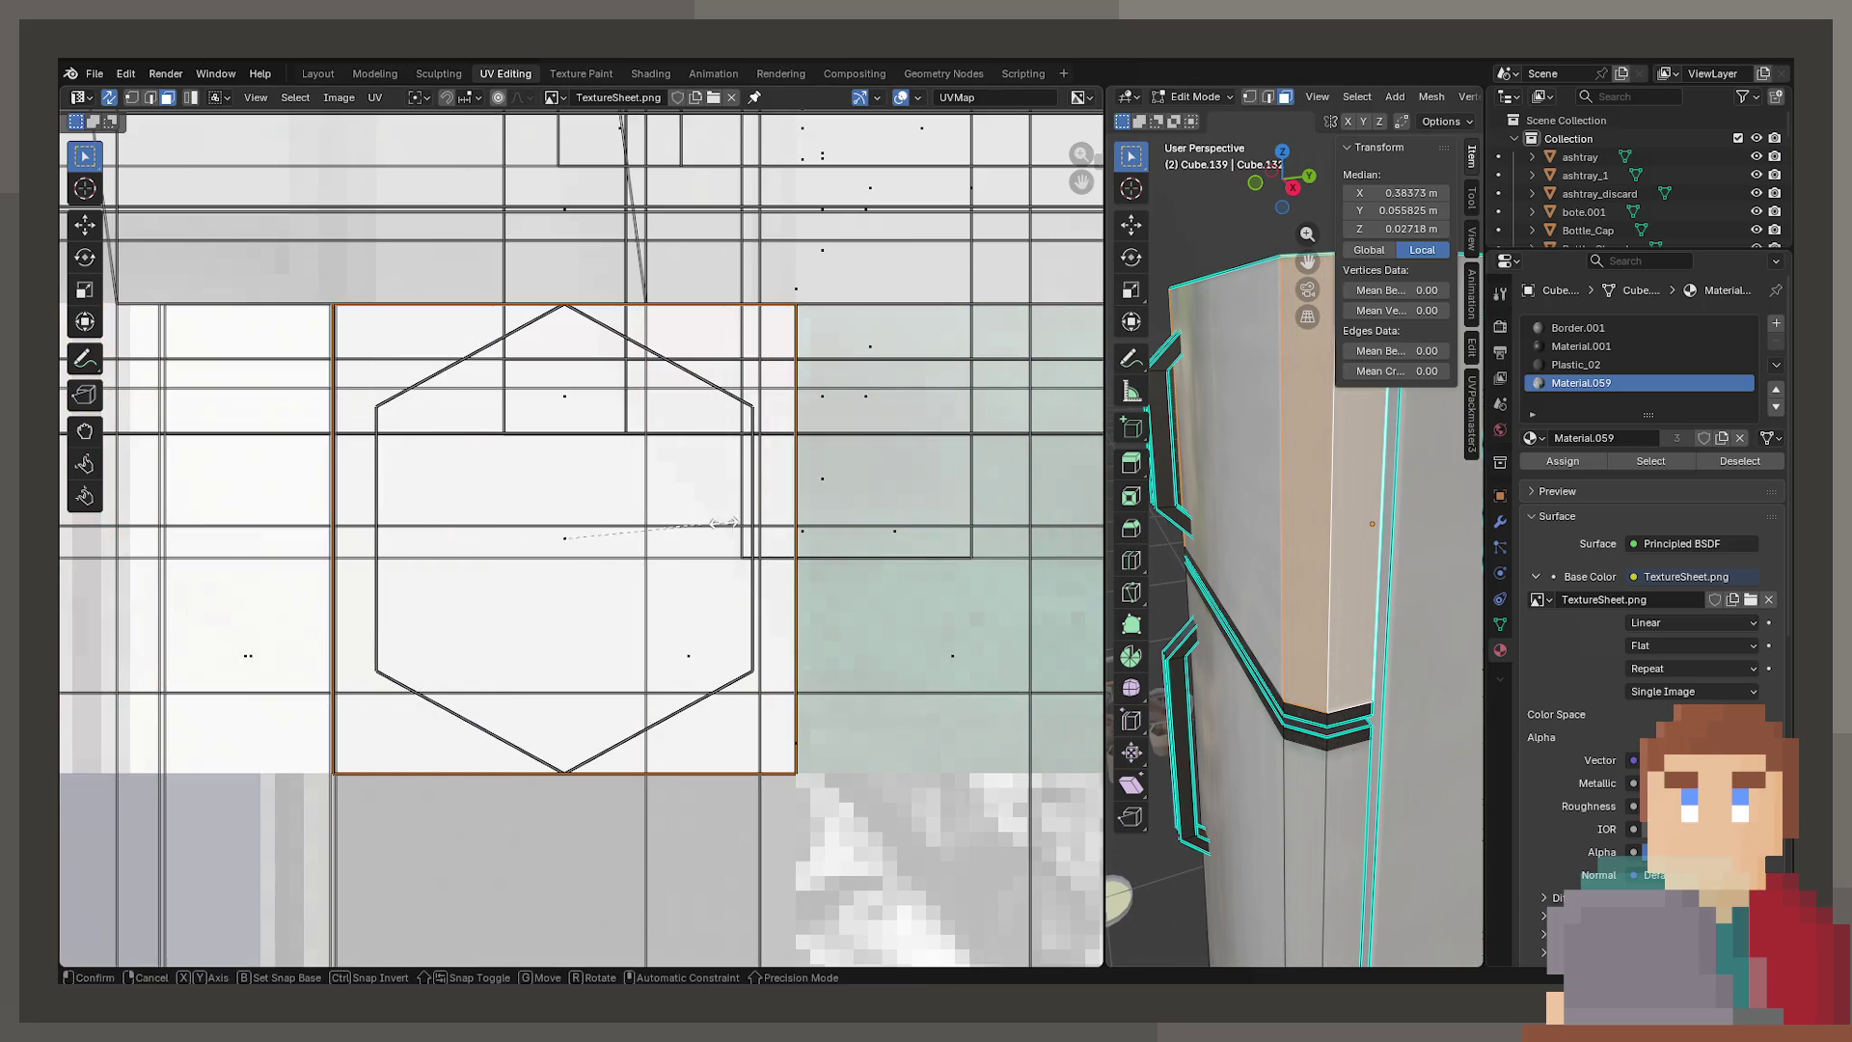
{"action": "key", "text": "Escape"}
{"action": "left_click", "coordinate": [374, 97]}
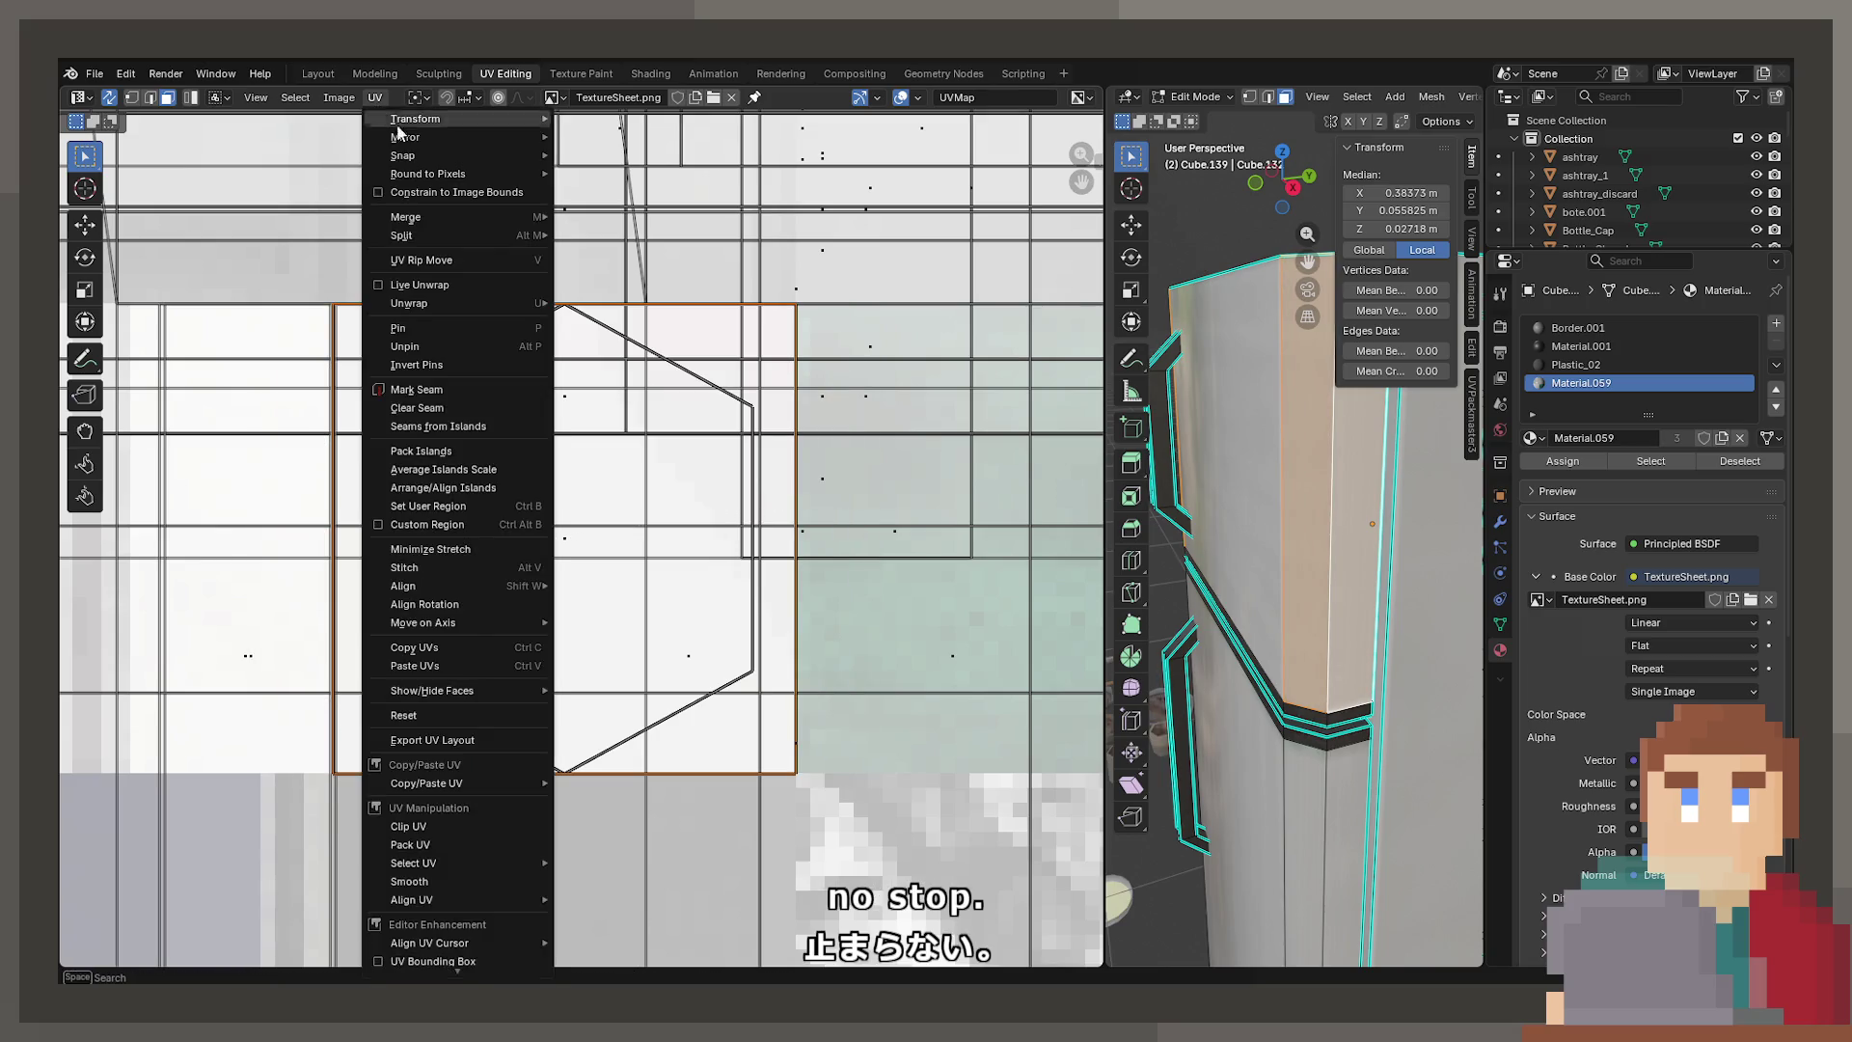
{"action": "left_click", "coordinate": [604, 235]}
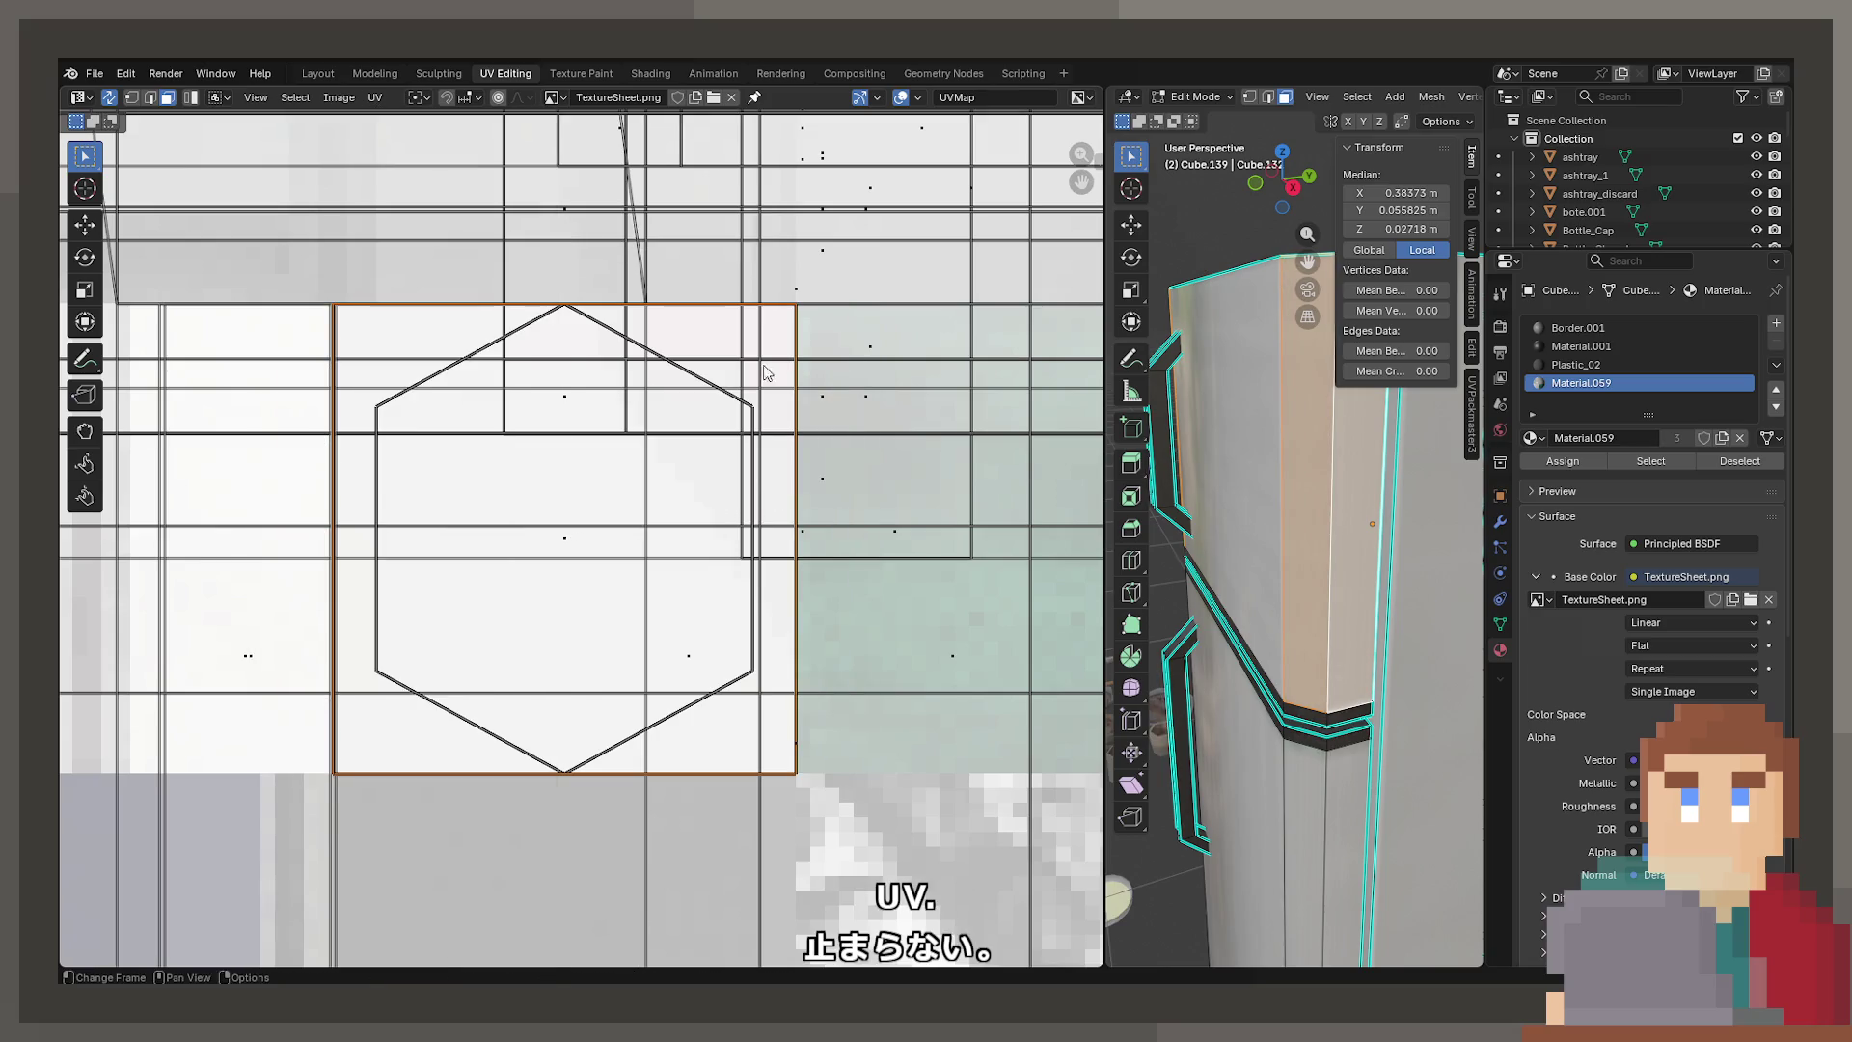
Split the faces off again and narrow the island horizontally with S X
{"action": "key", "text": "s"}
{"action": "key", "text": "x"}
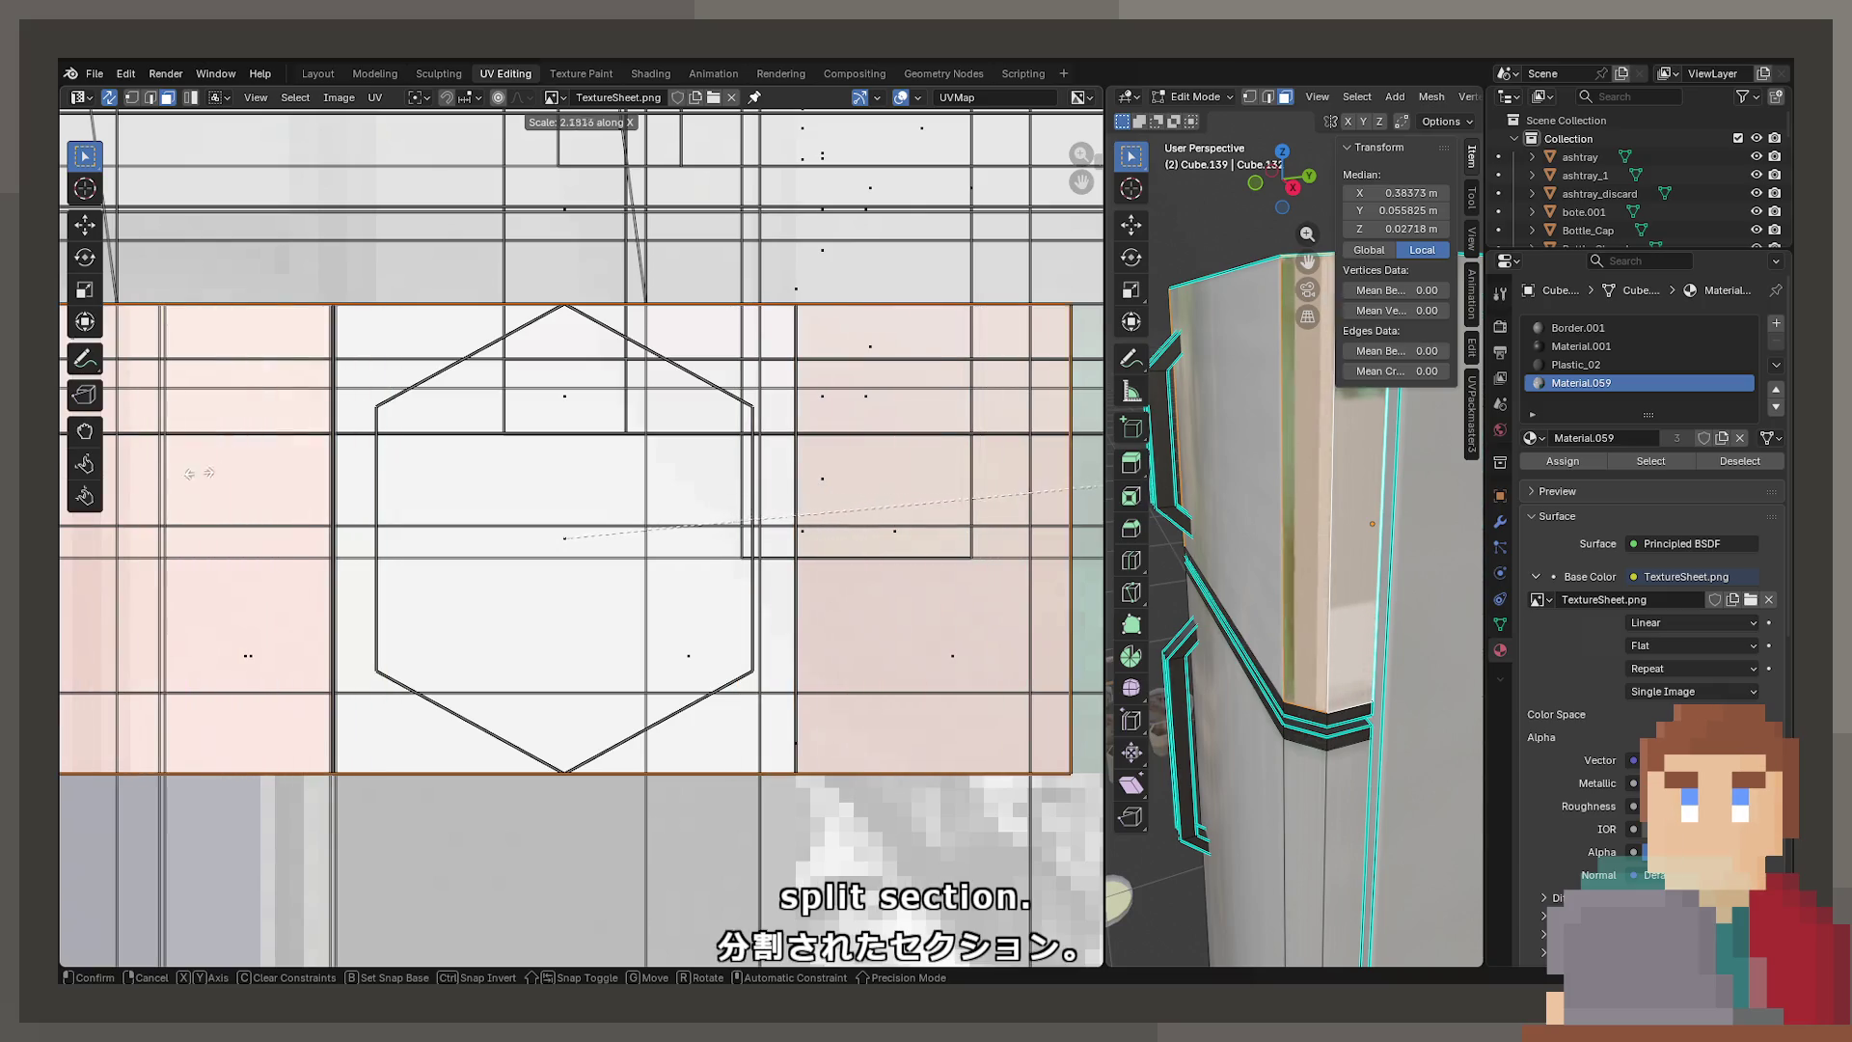
{"action": "key", "text": "Escape"}
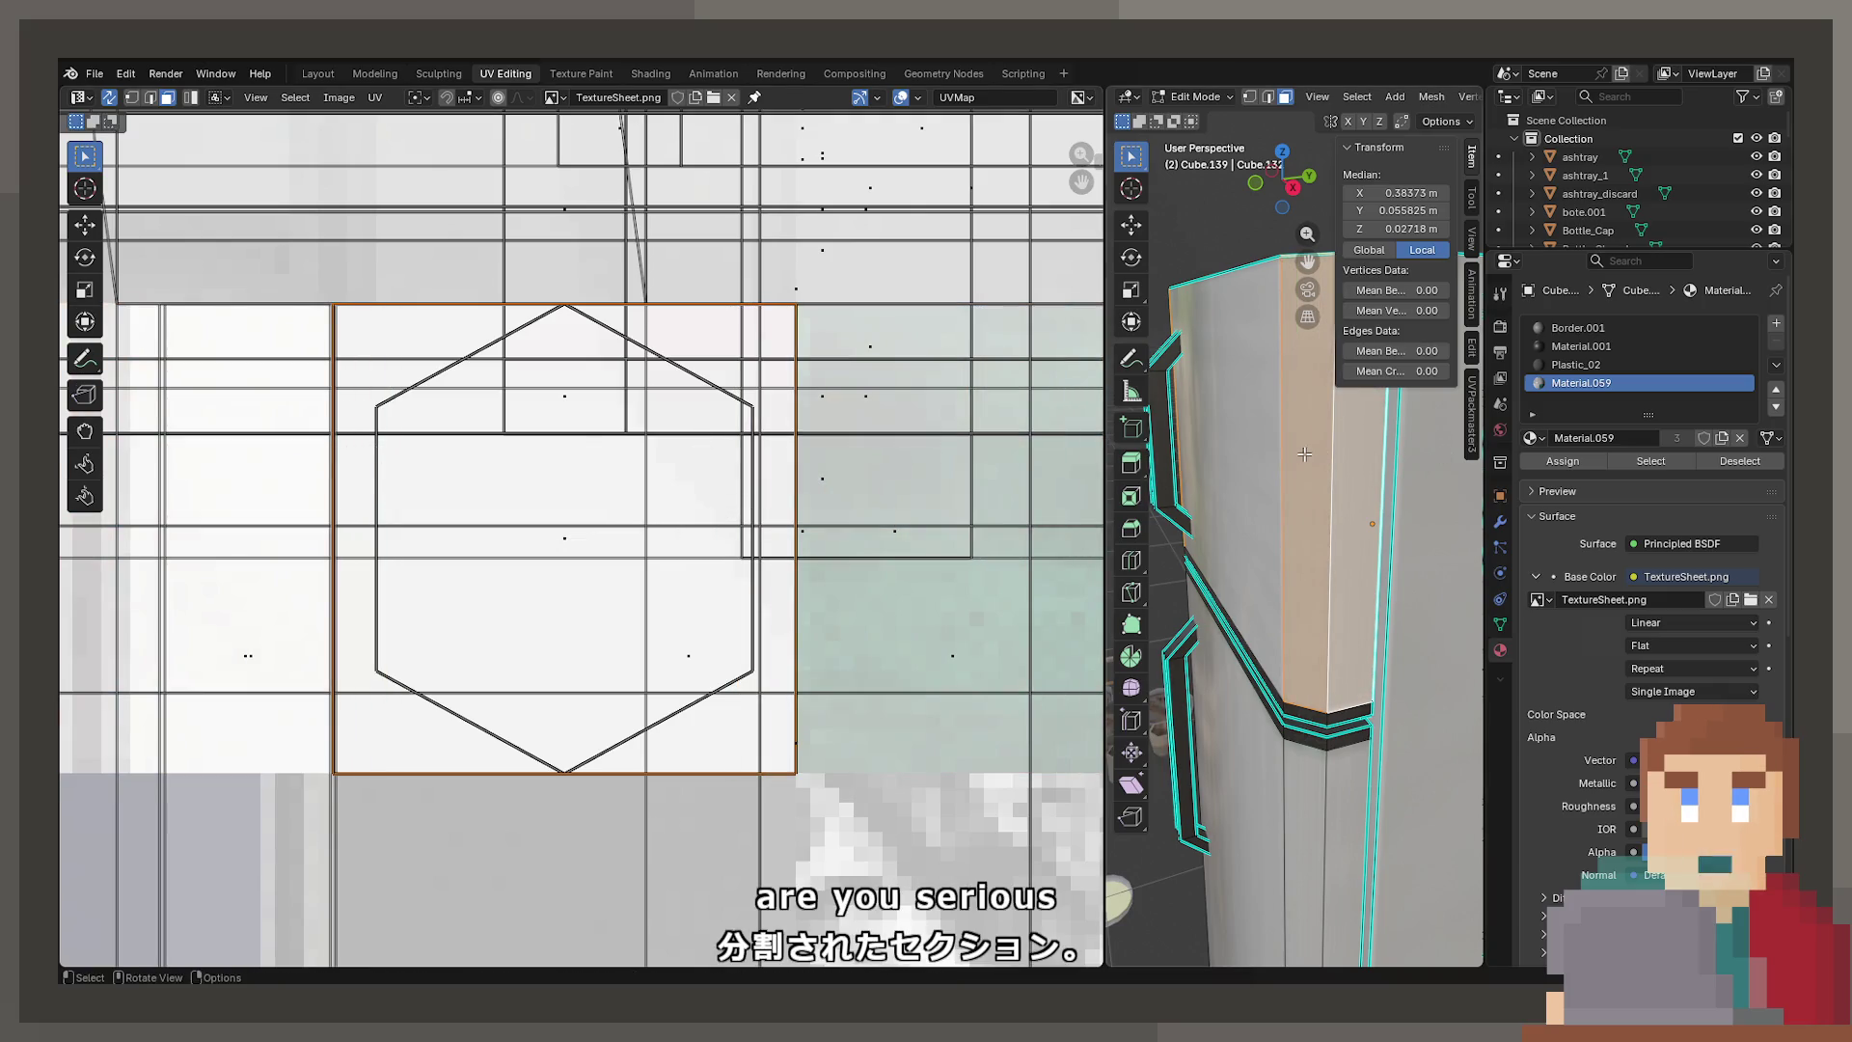
{"action": "key", "text": "s"}
{"action": "key", "text": "x"}
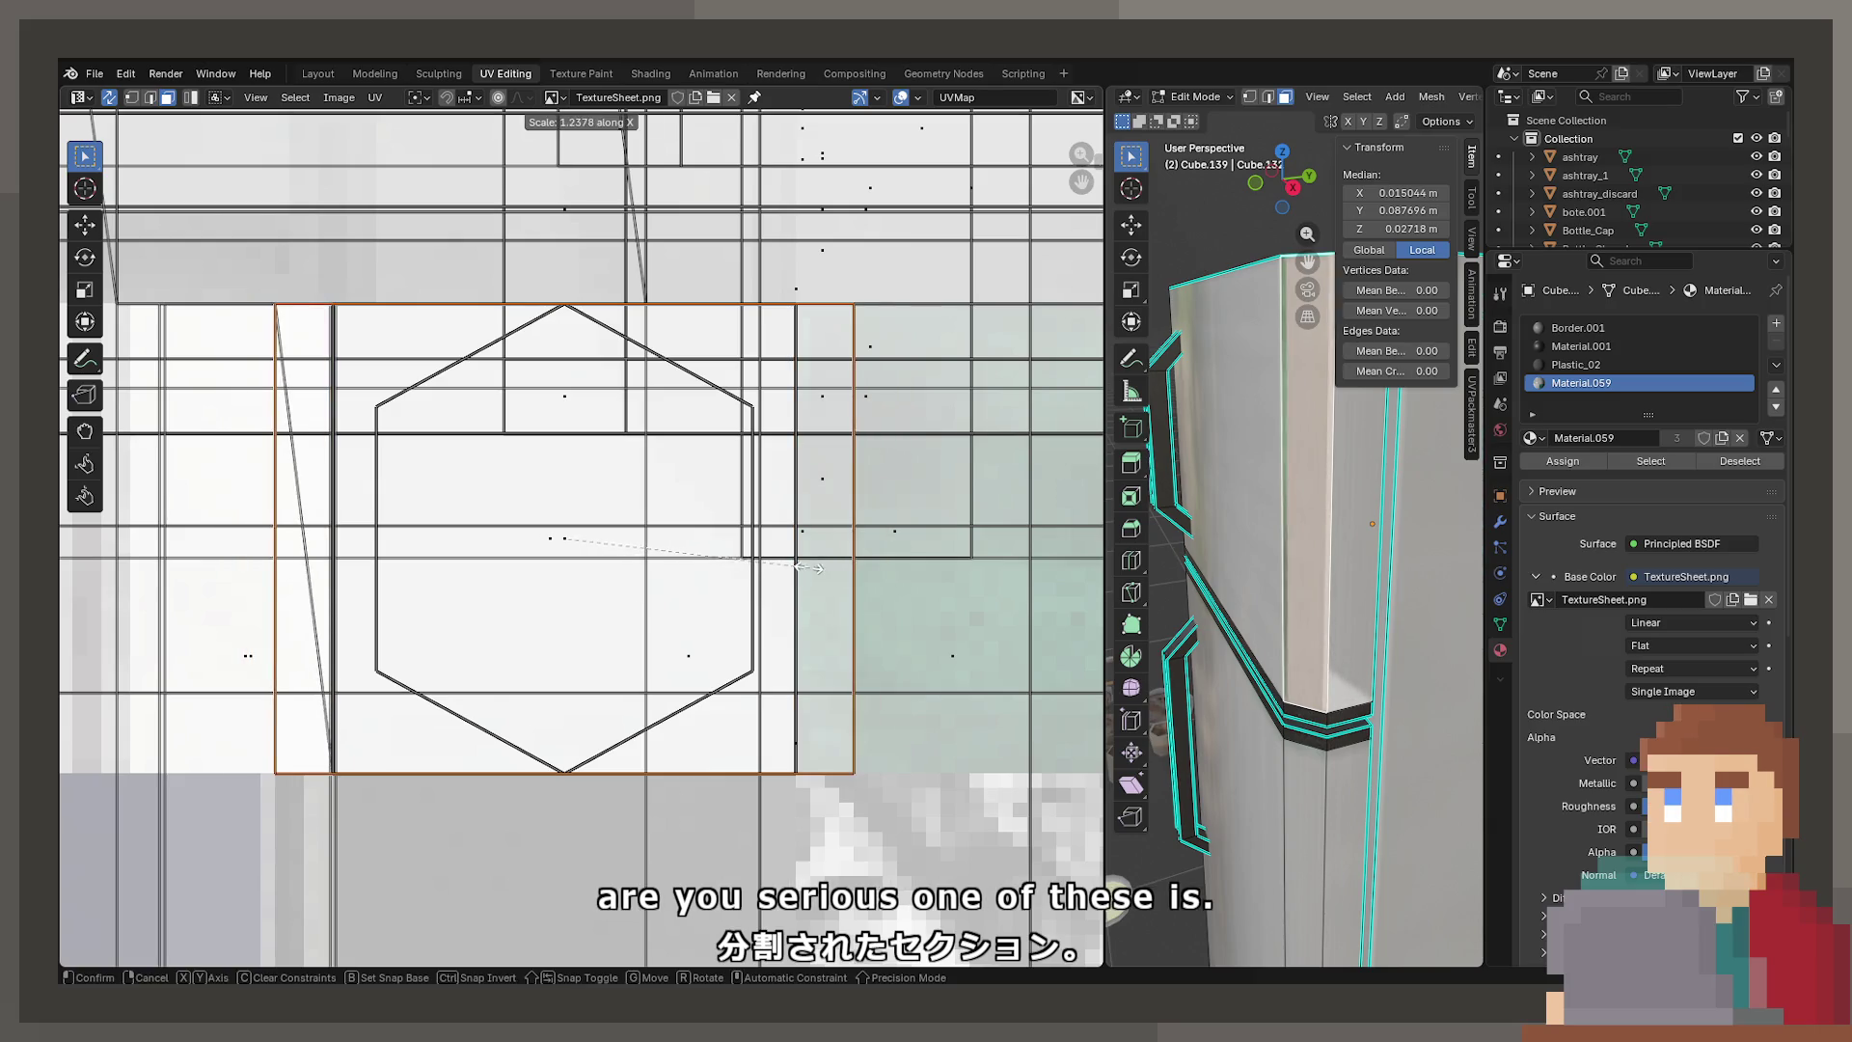
{"action": "key", "text": "Escape"}
{"action": "left_click", "coordinate": [375, 98]}
{"action": "mouse_move", "coordinate": [429, 241]}
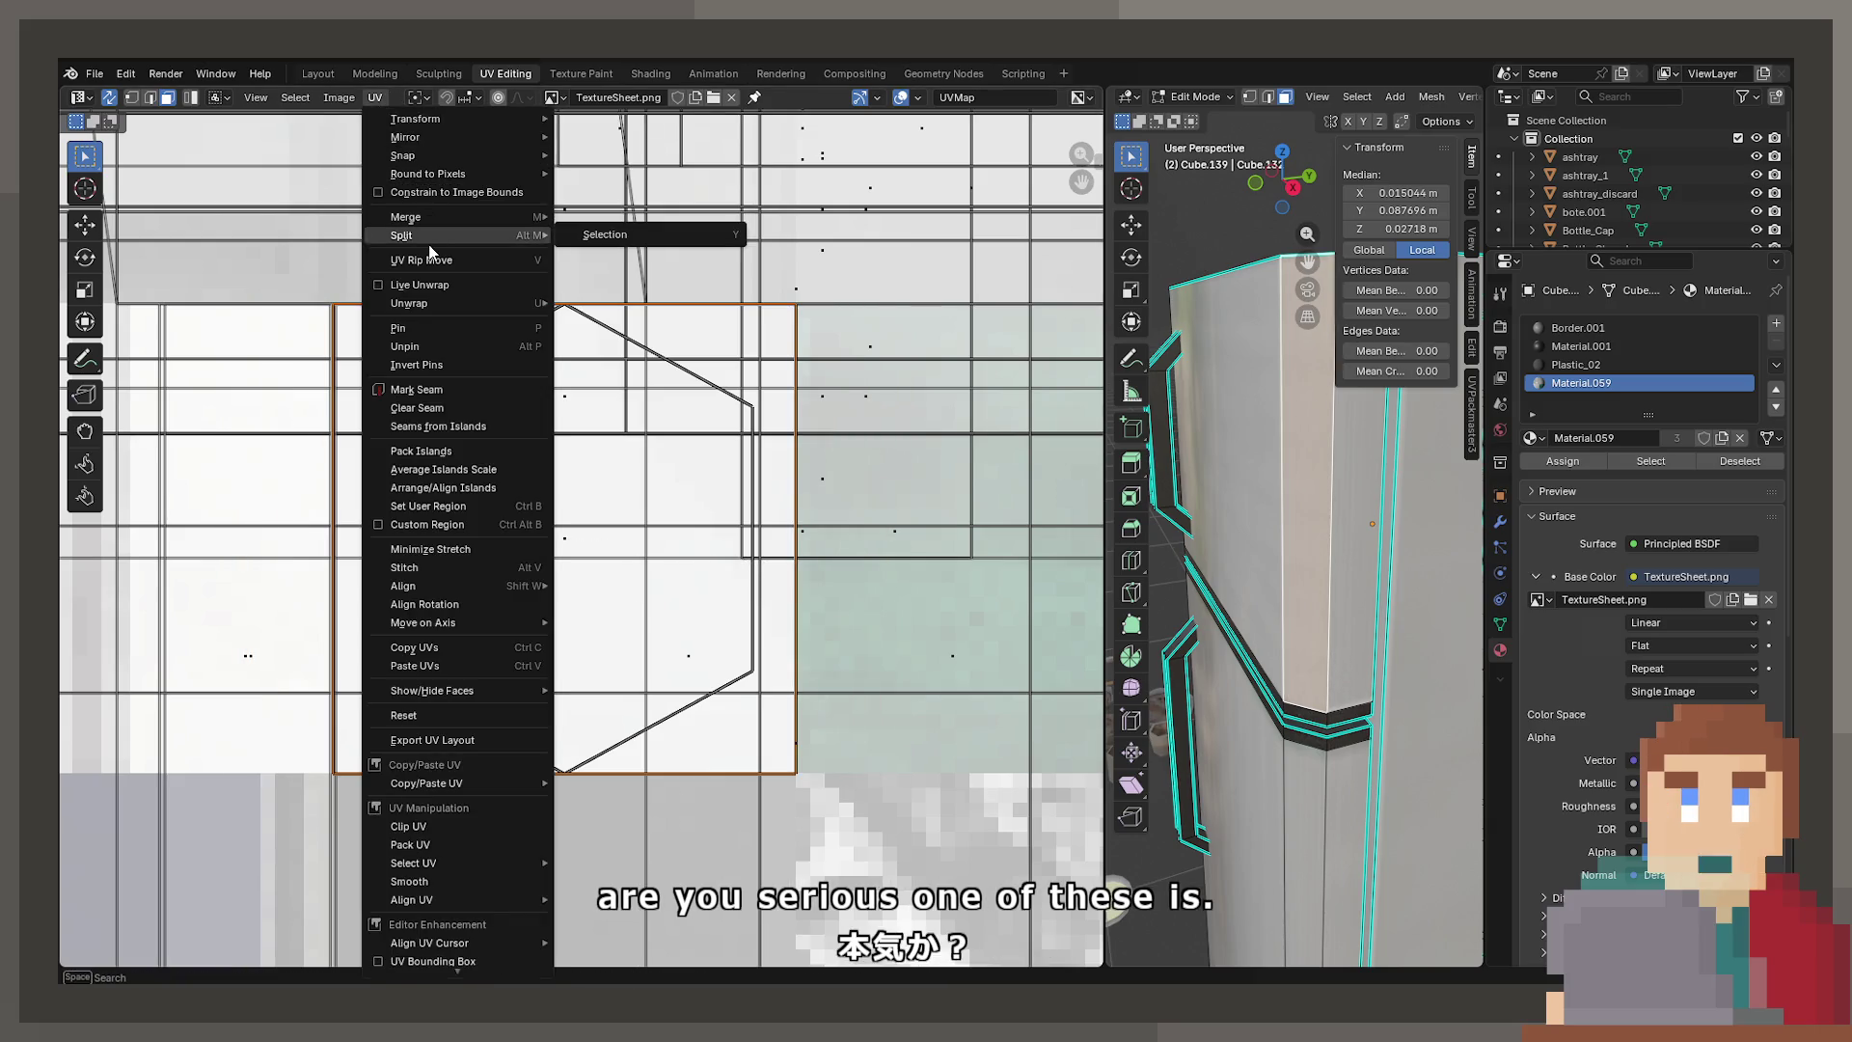
{"action": "left_click", "coordinate": [636, 234]}
{"action": "key", "text": "s"}
{"action": "key", "text": "x"}
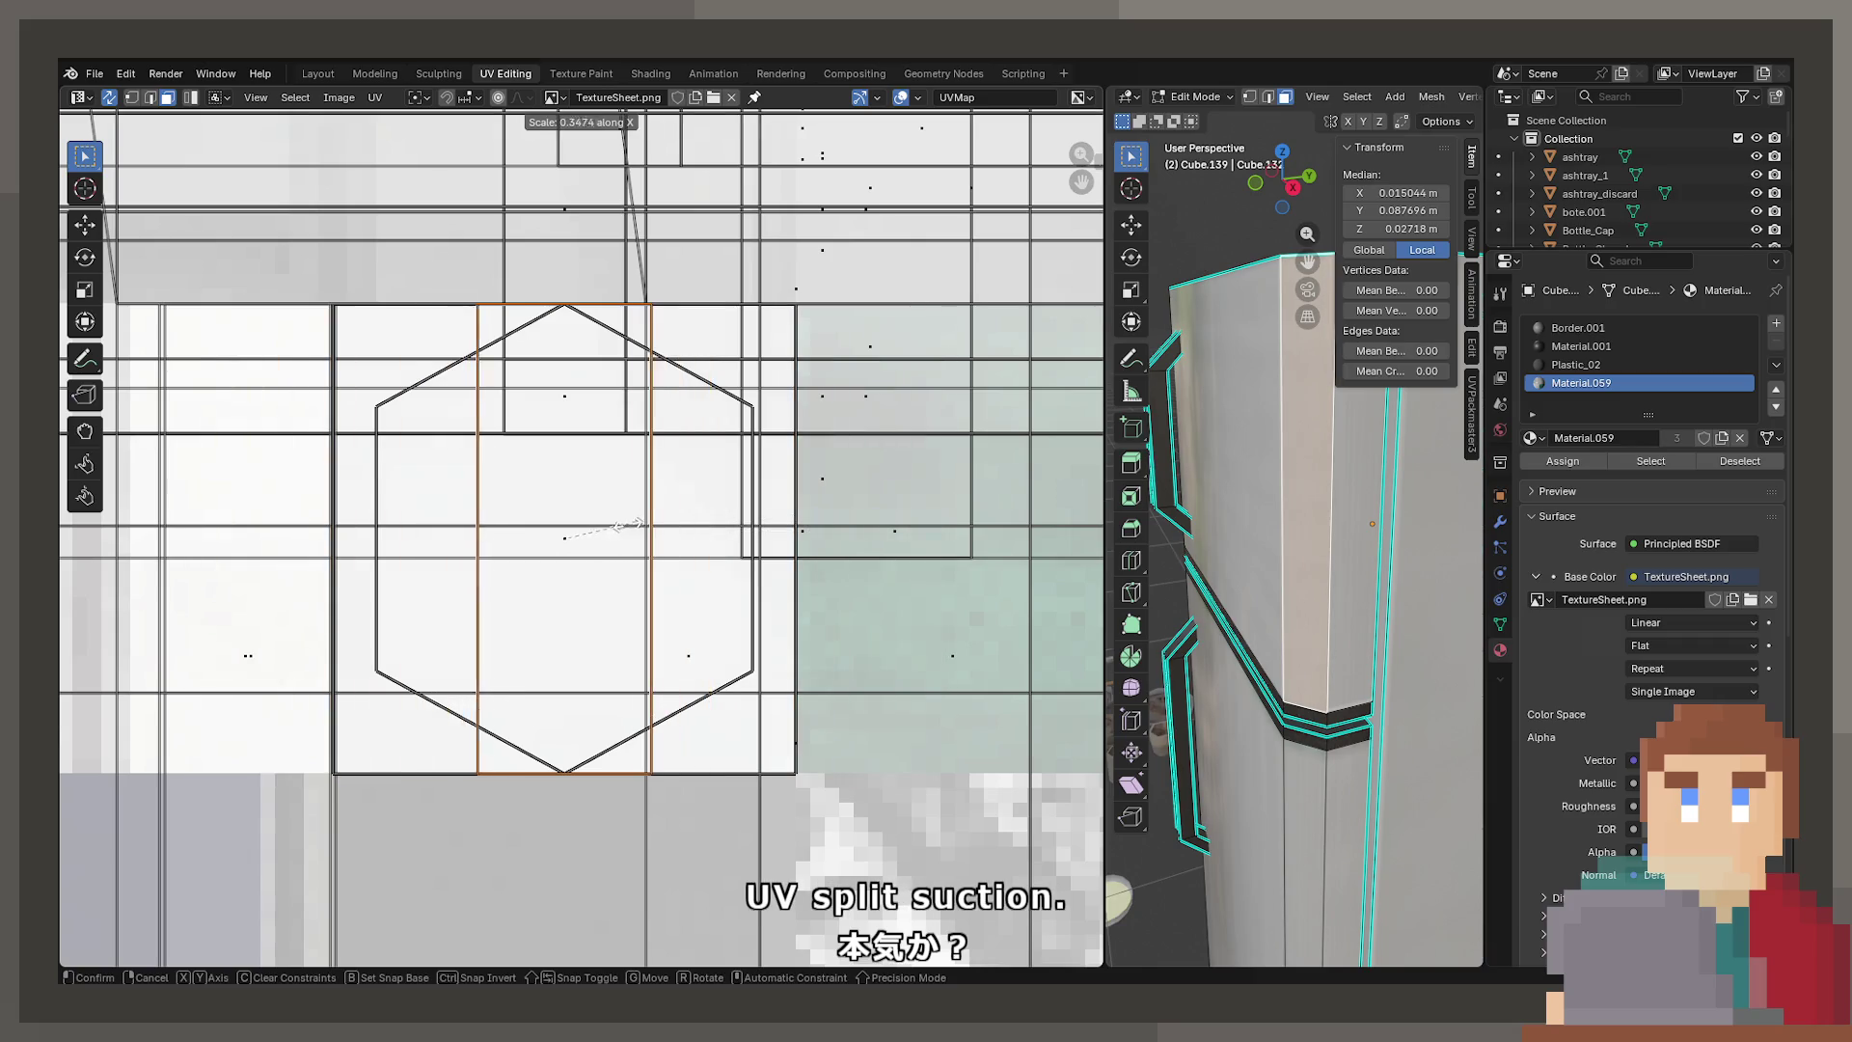
{"action": "left_click", "coordinate": [591, 529]}
Switch editing to Cube.138 and grow its face selection to the neighbouring faces
{"action": "left_click", "coordinate": [1327, 499]}
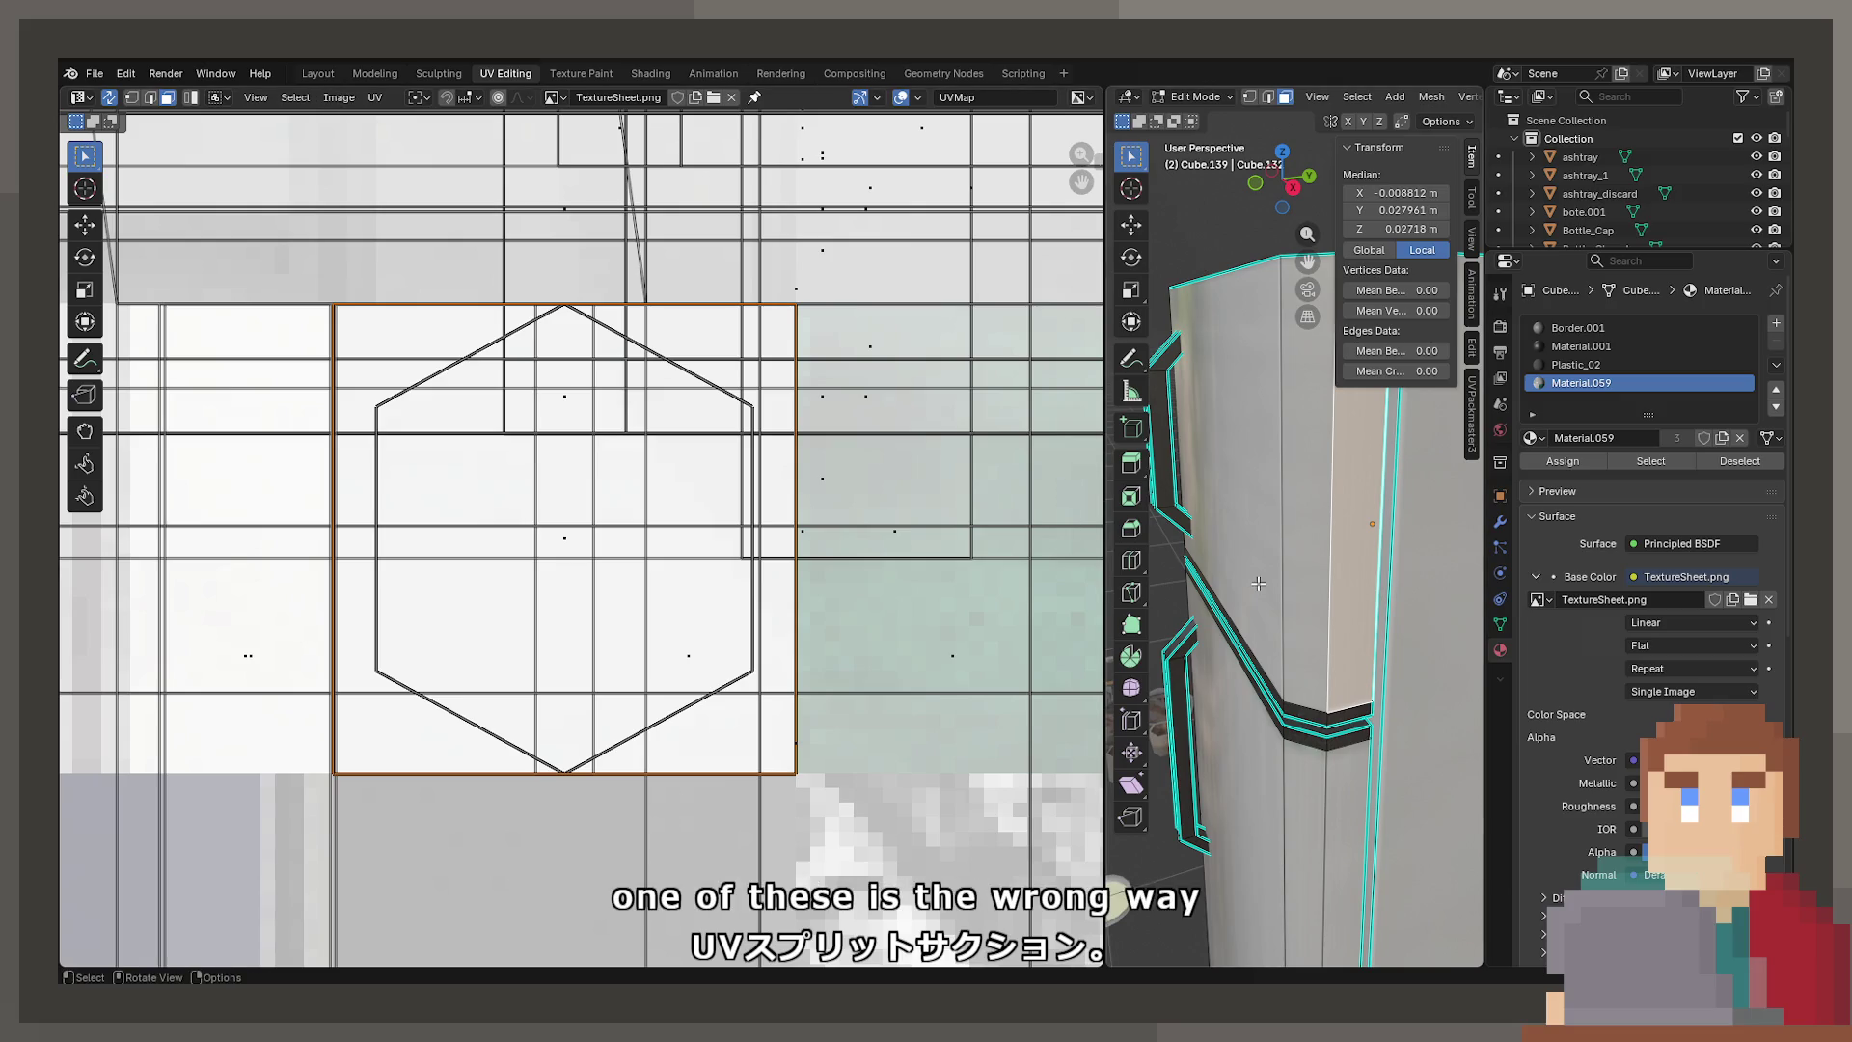
{"action": "scroll", "coordinate": [1347, 634], "scroll_direction": "up", "scroll_amount": 3}
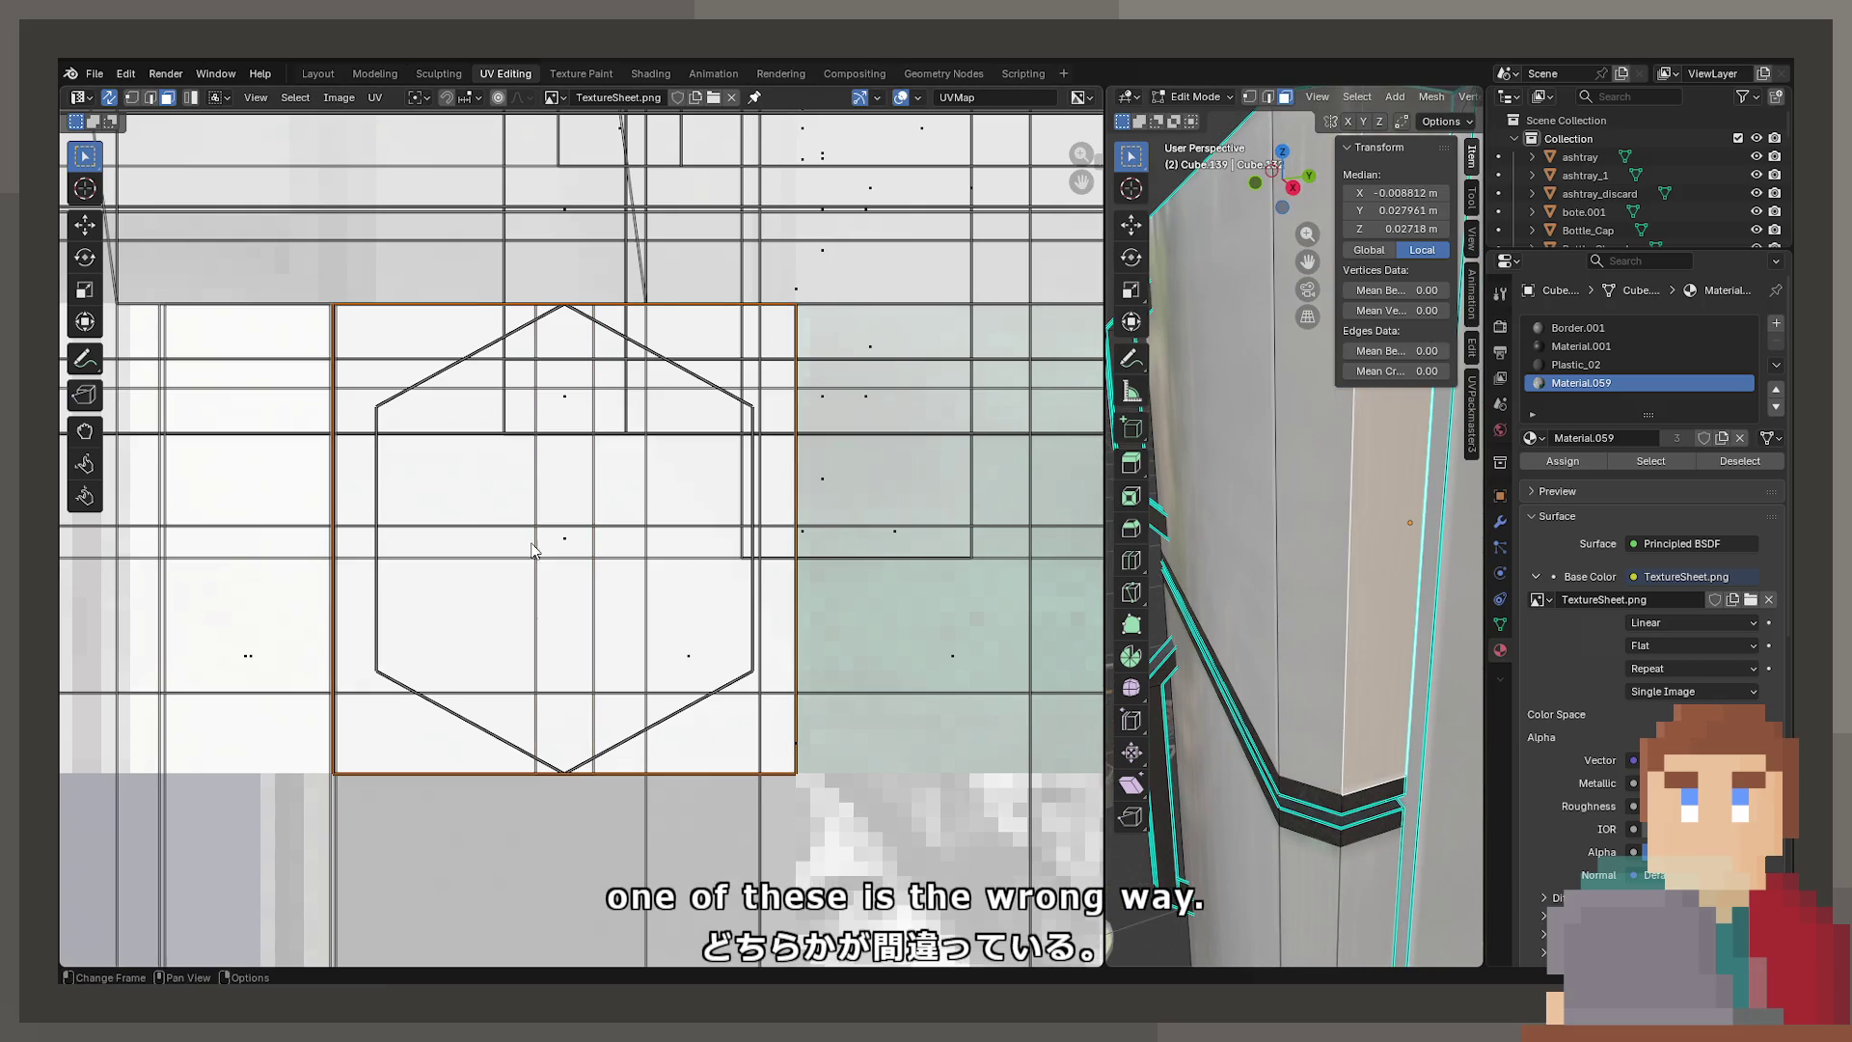
{"action": "left_click", "coordinate": [1311, 464]}
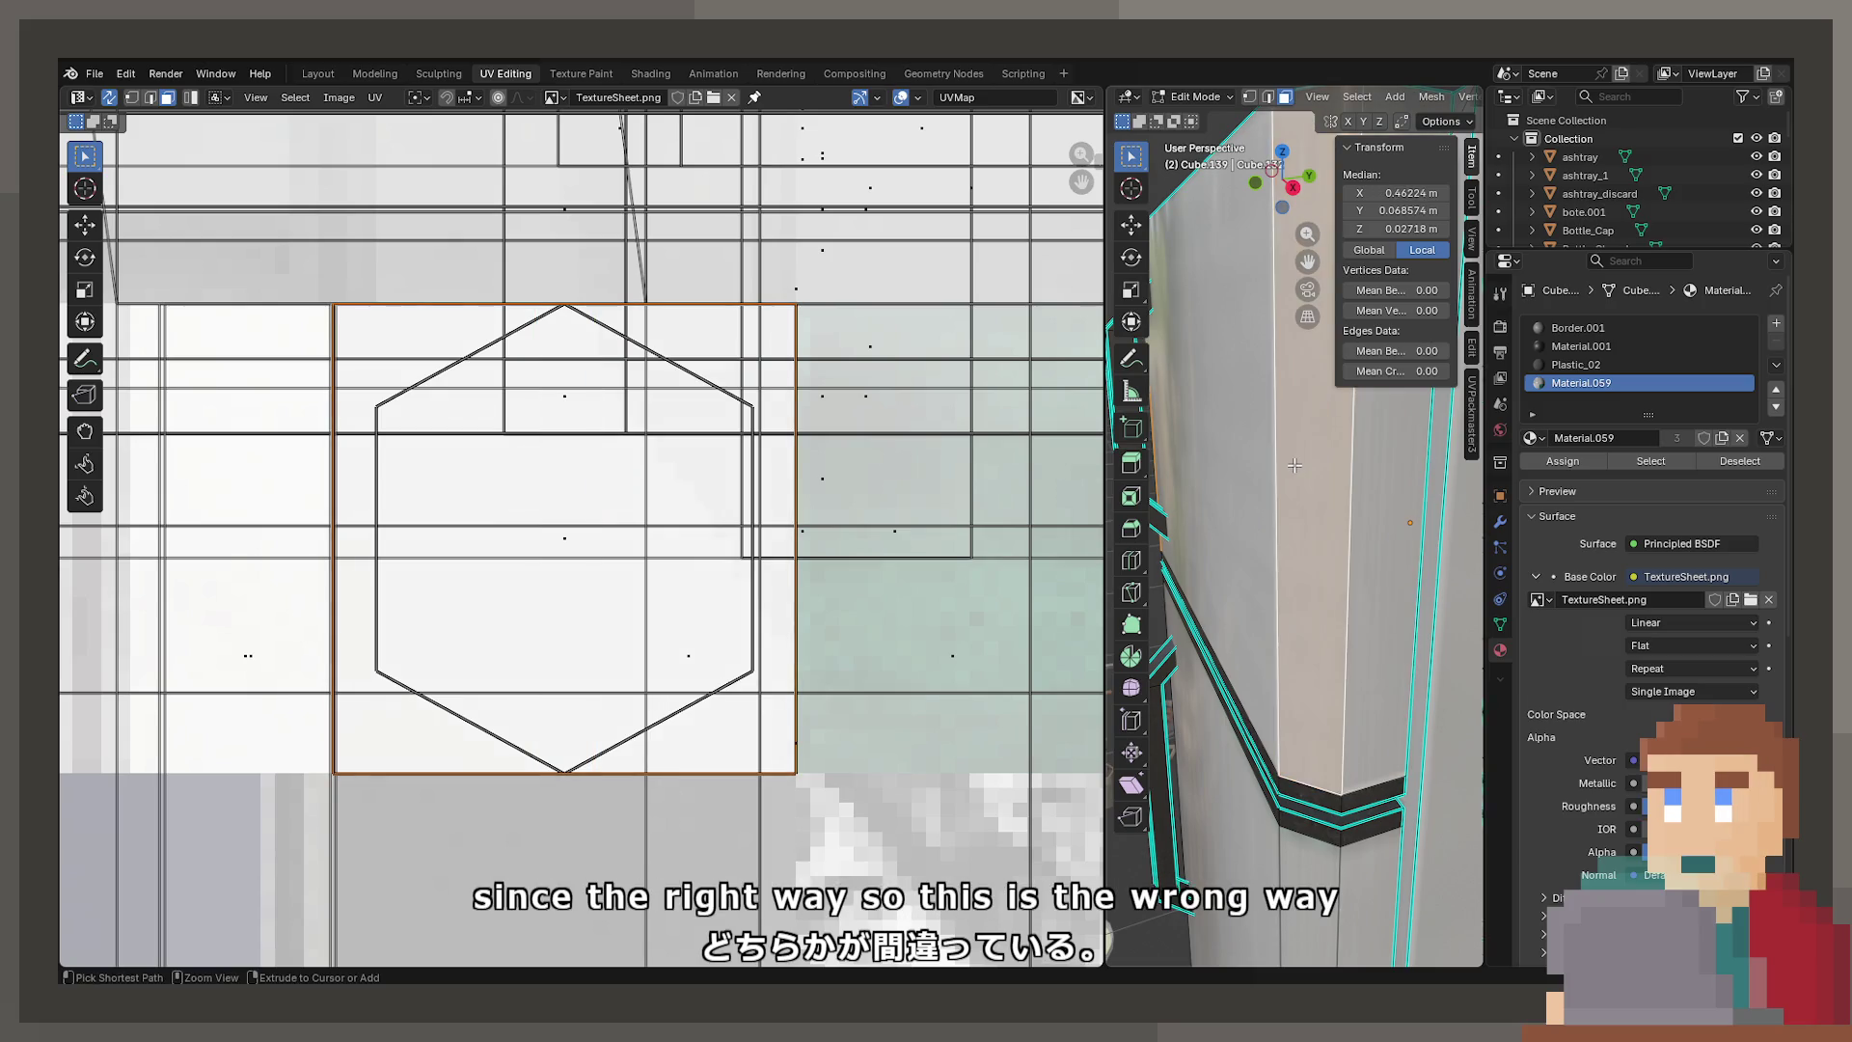
{"action": "key", "text": "Tab"}
{"action": "key", "text": "Tab"}
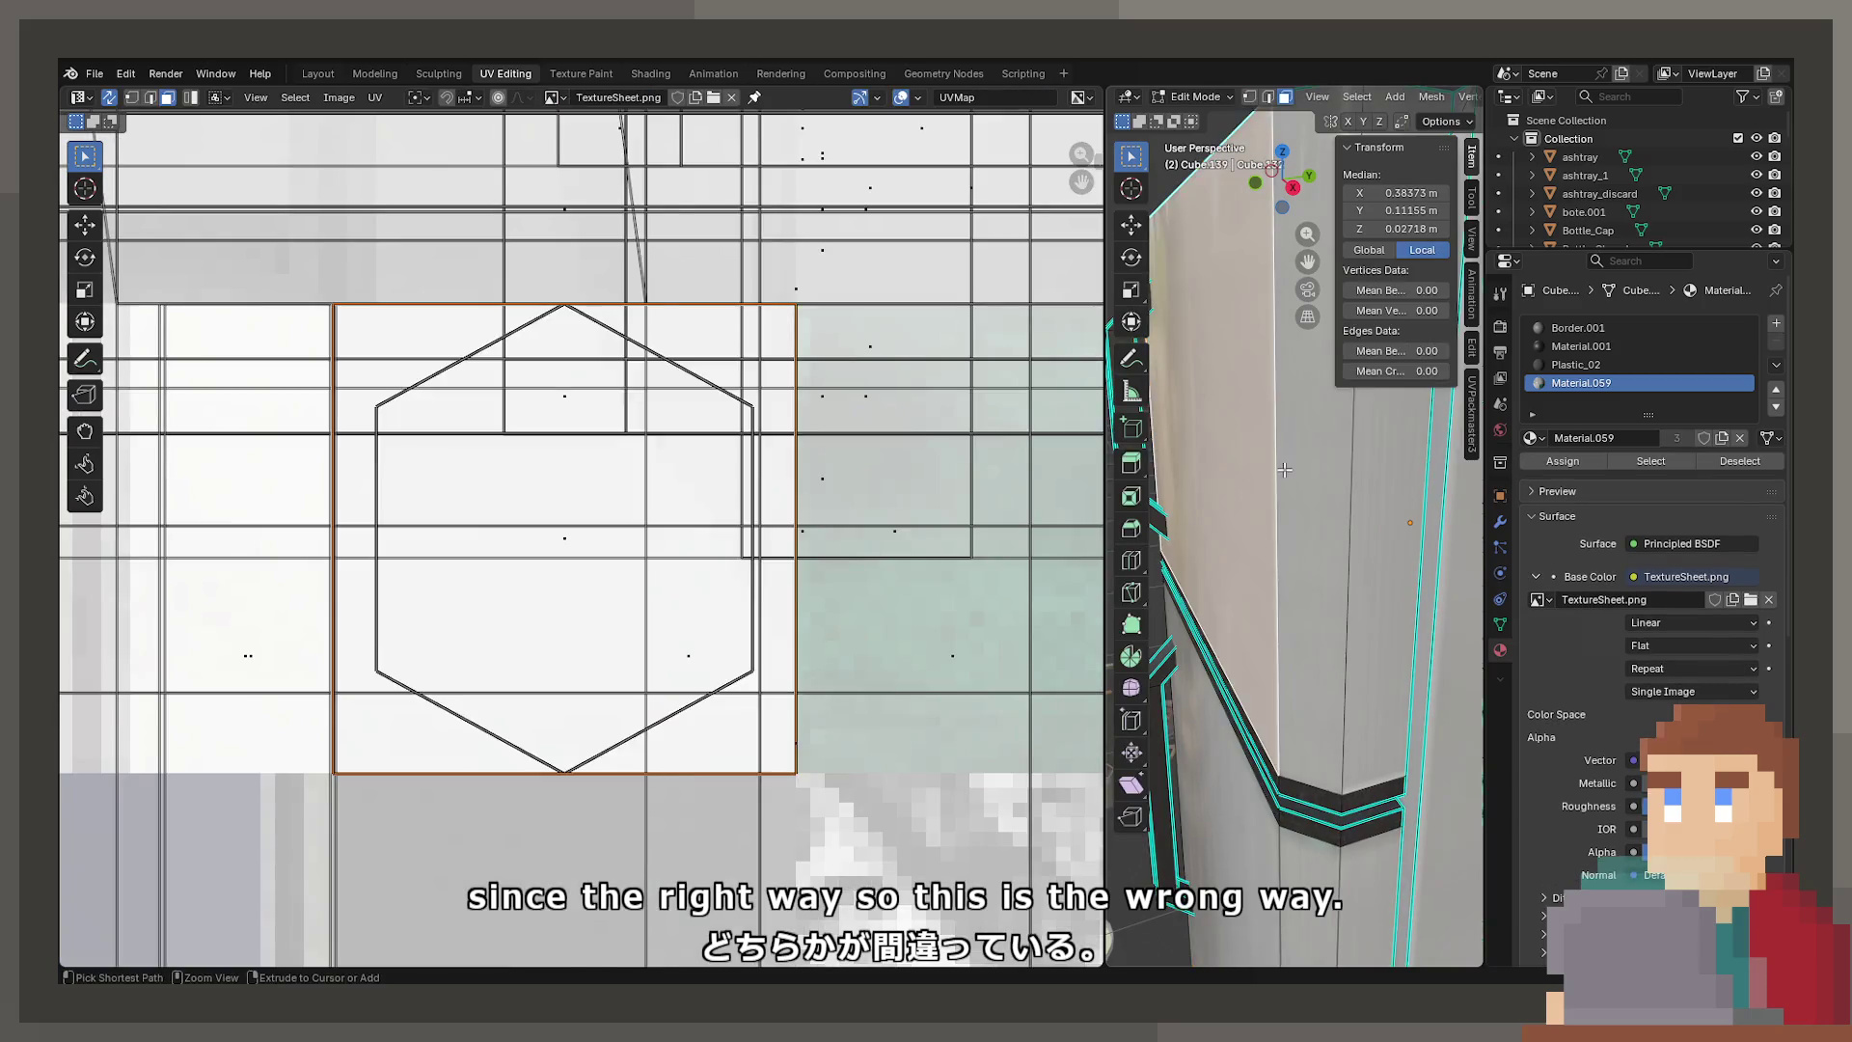
{"action": "key", "text": "Tab"}
{"action": "left_click", "coordinate": [1265, 469]}
{"action": "key", "text": "Tab"}
{"action": "key", "text": "ctrl+KP_Add"}
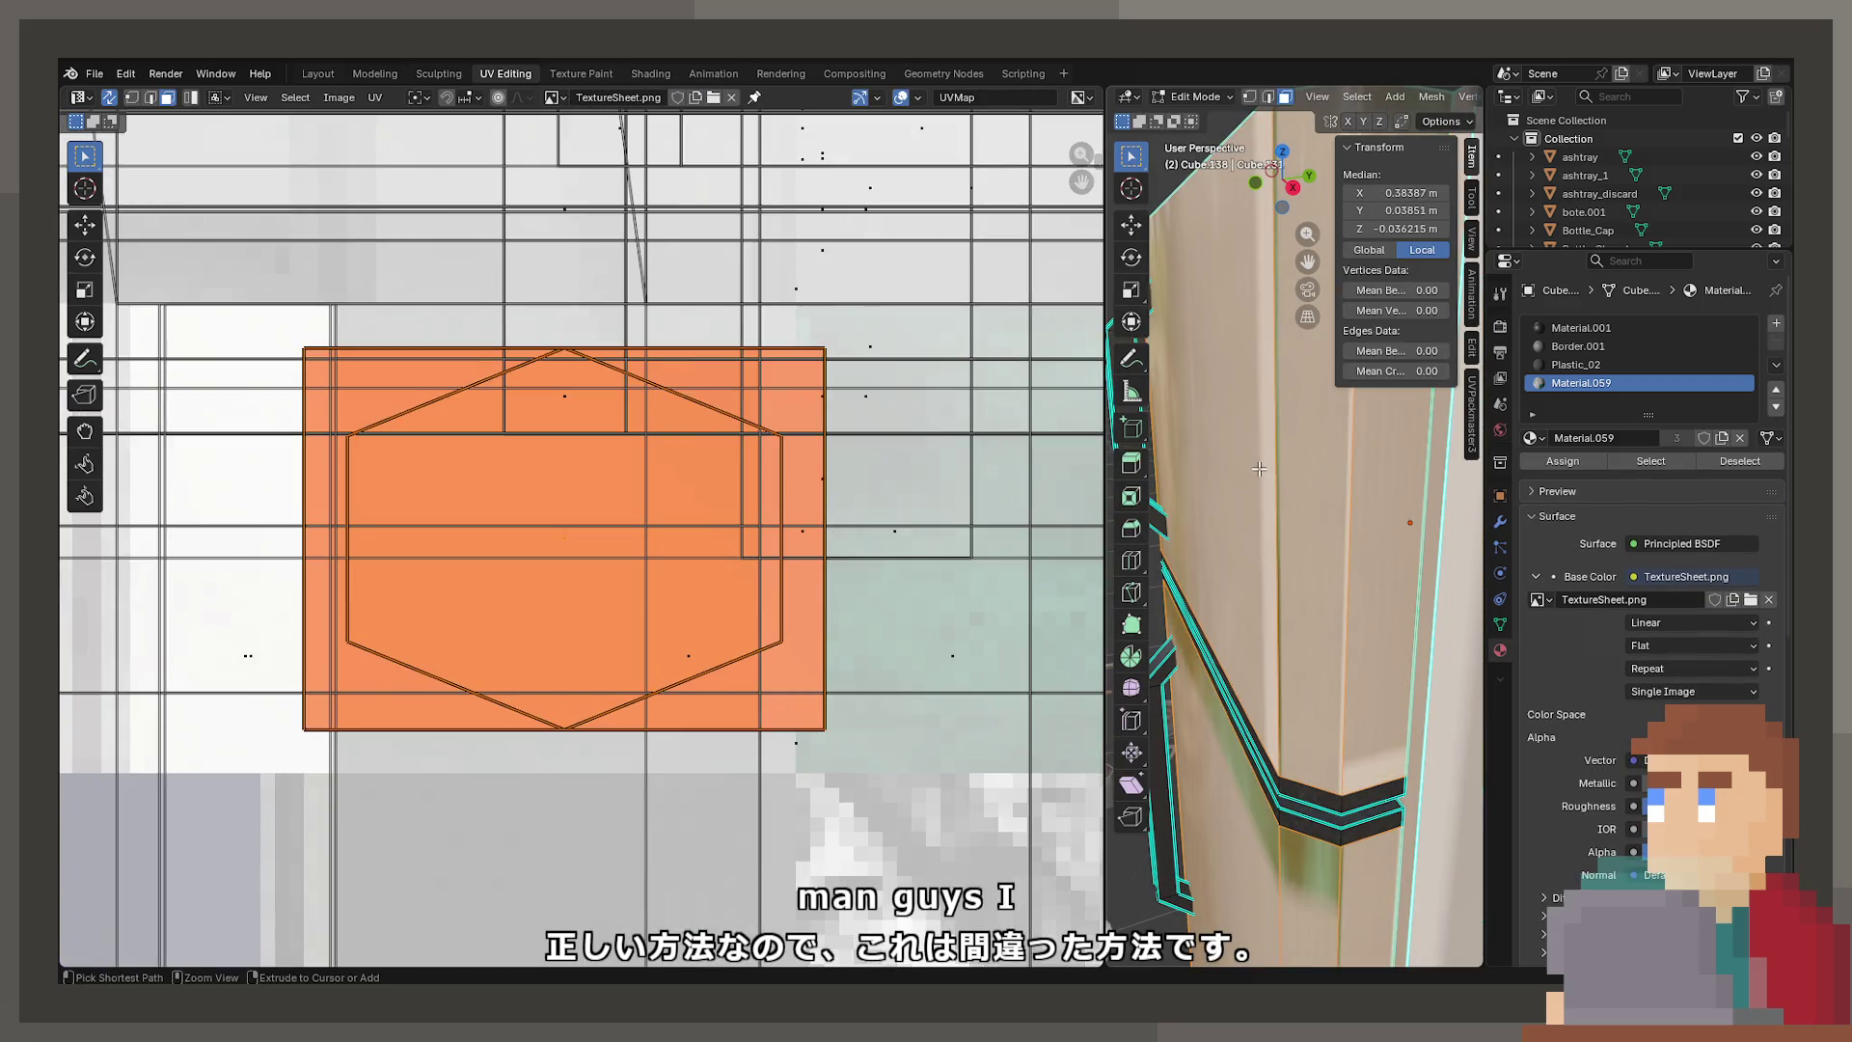
{"action": "scroll", "coordinate": [1259, 468], "scroll_direction": "down", "scroll_amount": 6}
{"action": "middle_click_drag", "start_coordinate": [1259, 469], "coordinate": [1244, 453]}
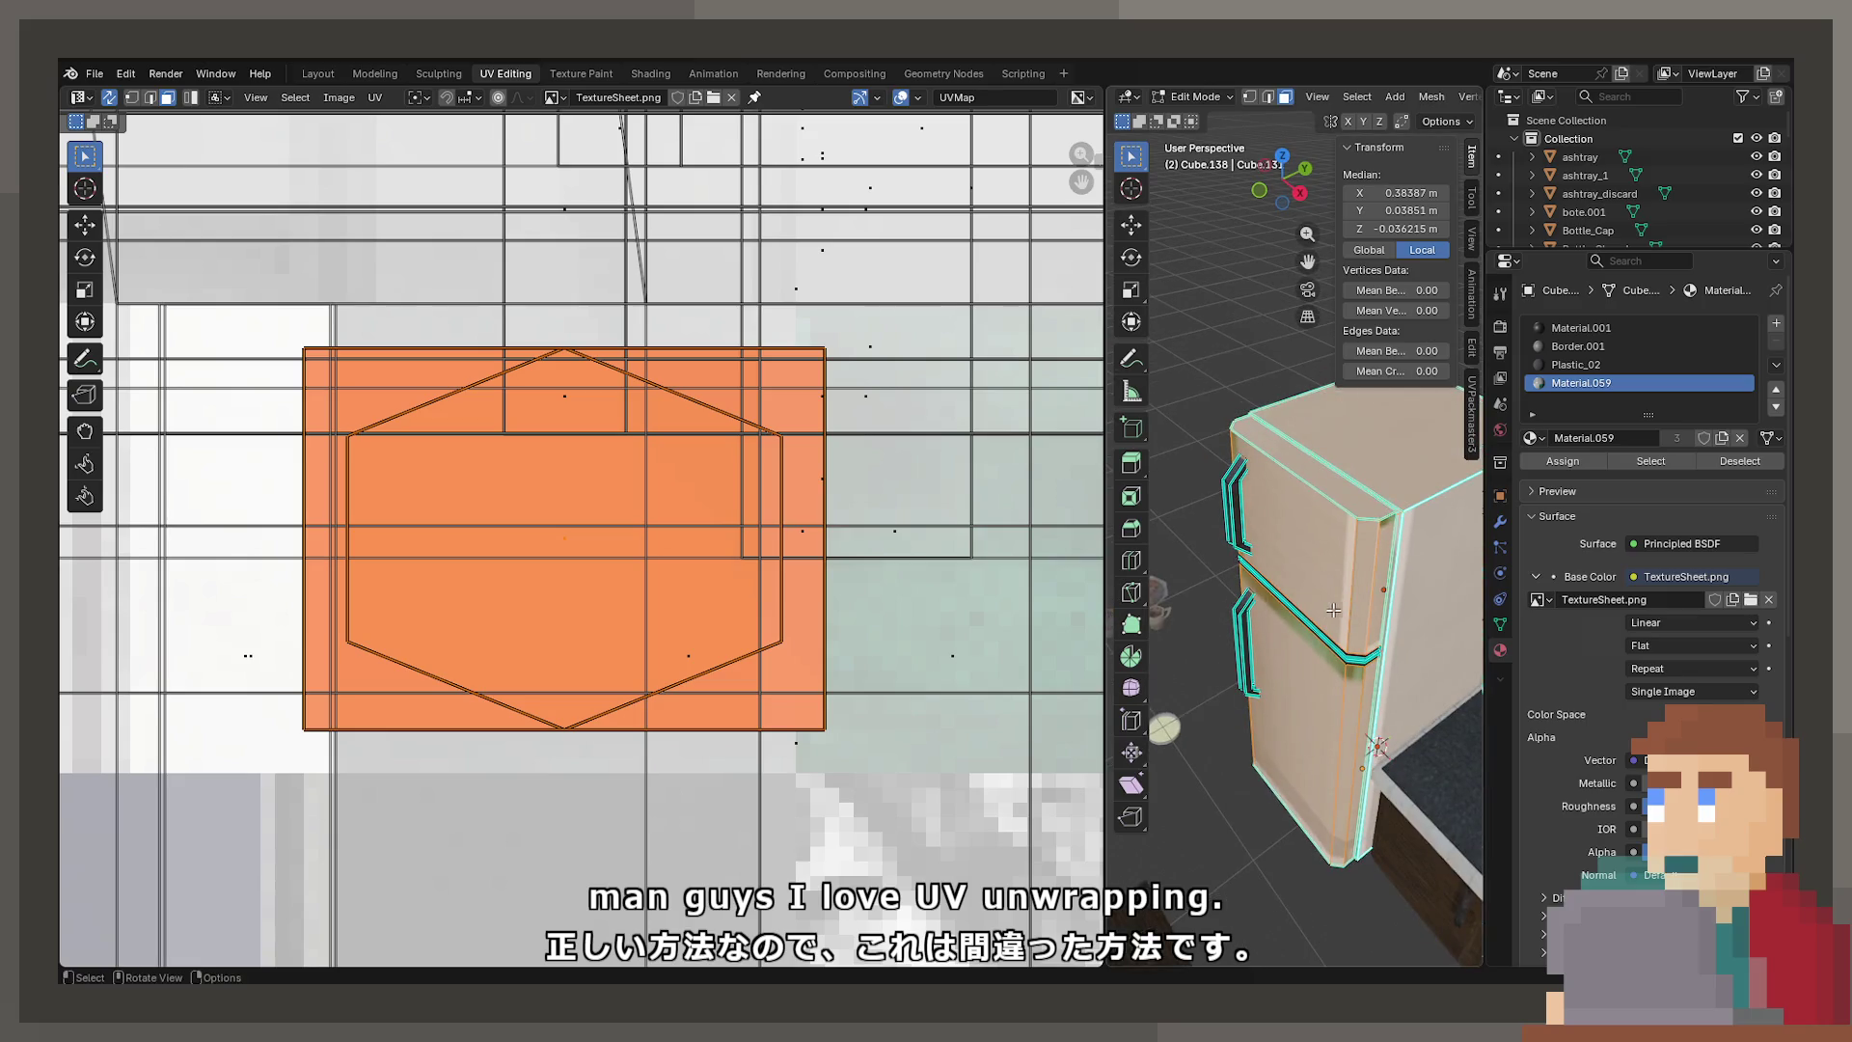
Fit the island over the white panel with S X and S Y, then set TextureSheet.png interpolation to Closest
{"action": "key", "text": "s"}
{"action": "key", "text": "x"}
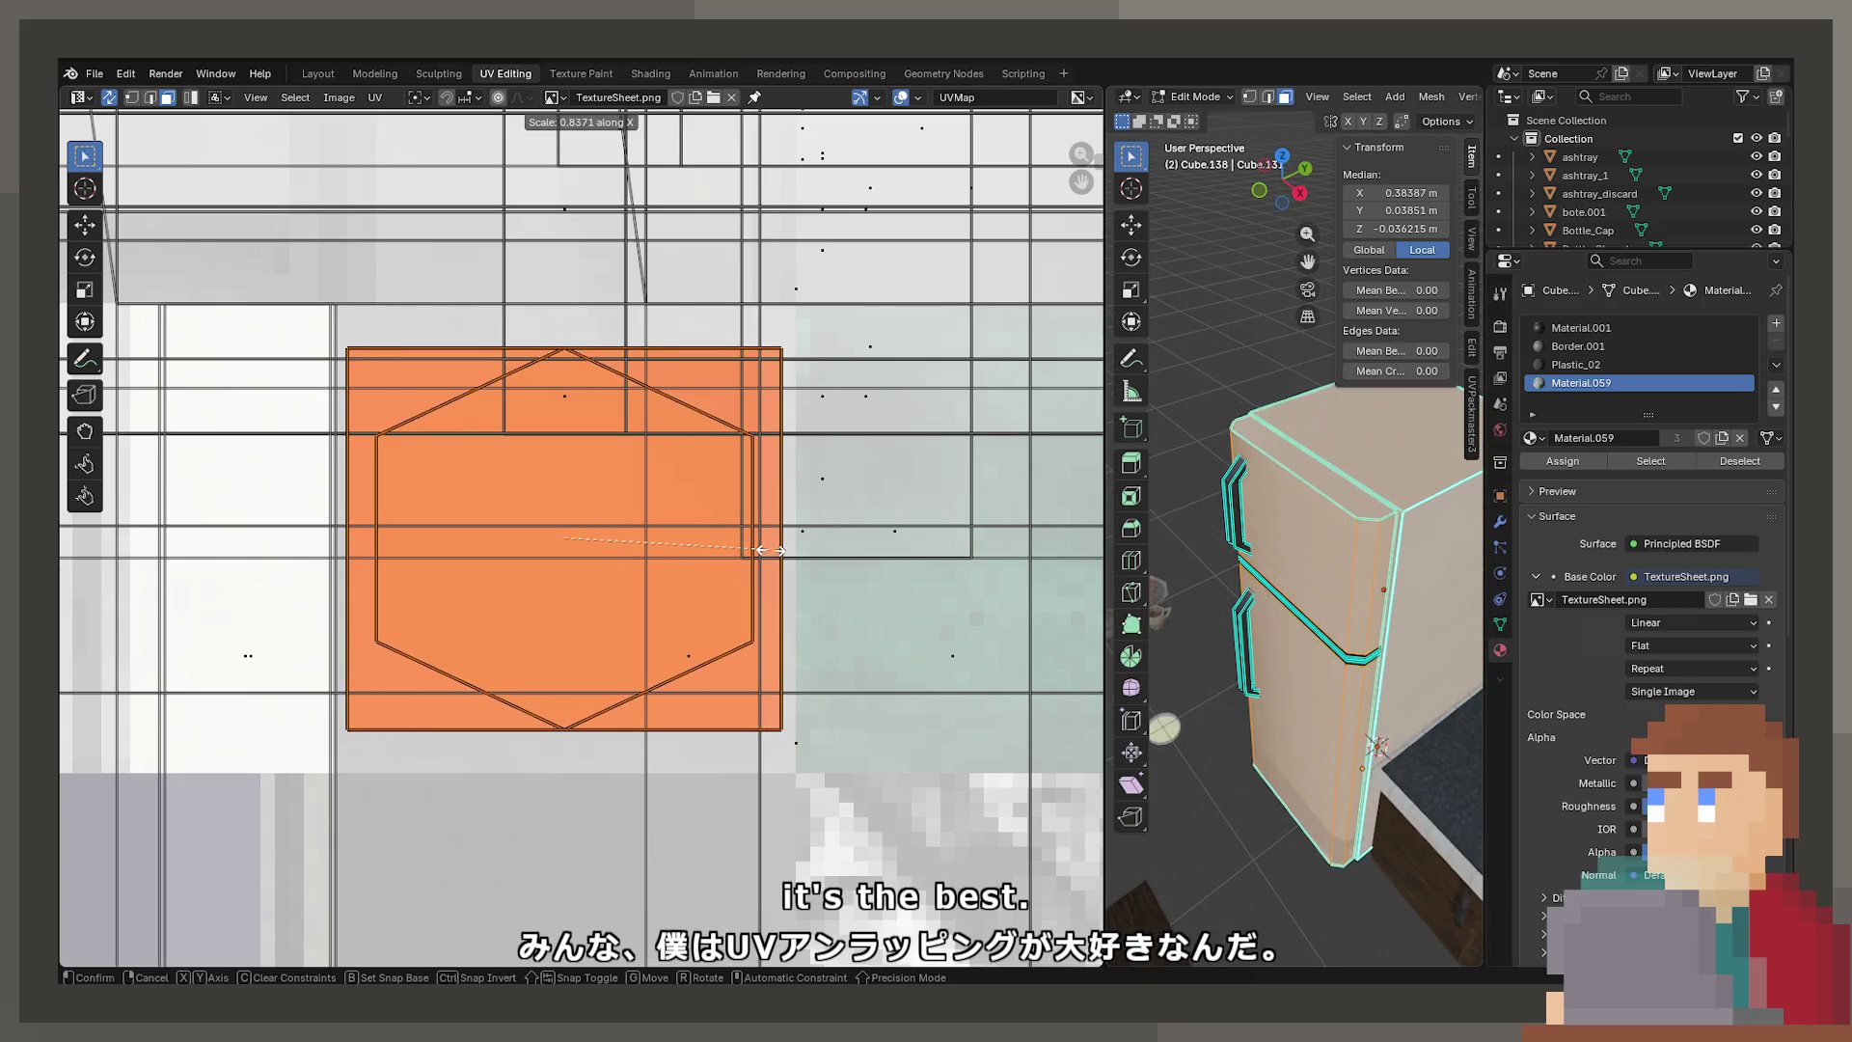
{"action": "left_click", "coordinate": [779, 549]}
{"action": "key", "text": "s"}
{"action": "key", "text": "y"}
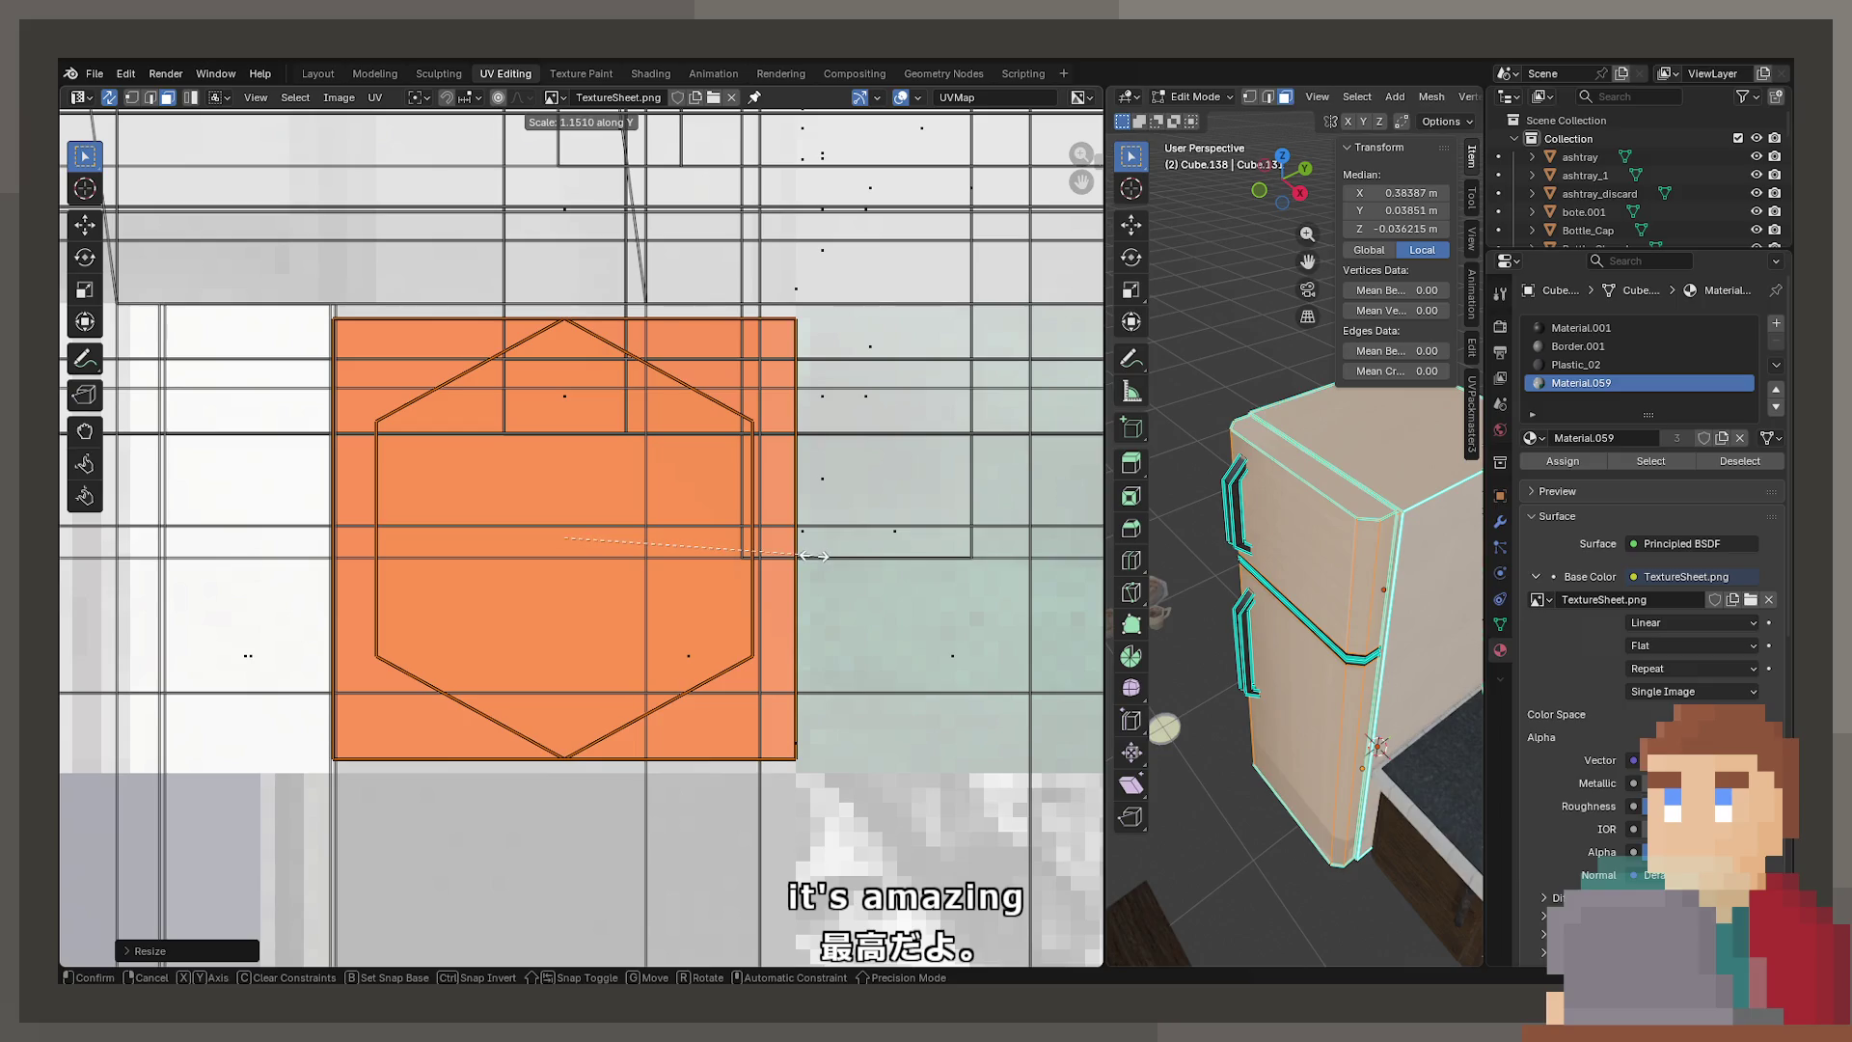
{"action": "left_click", "coordinate": [824, 568]}
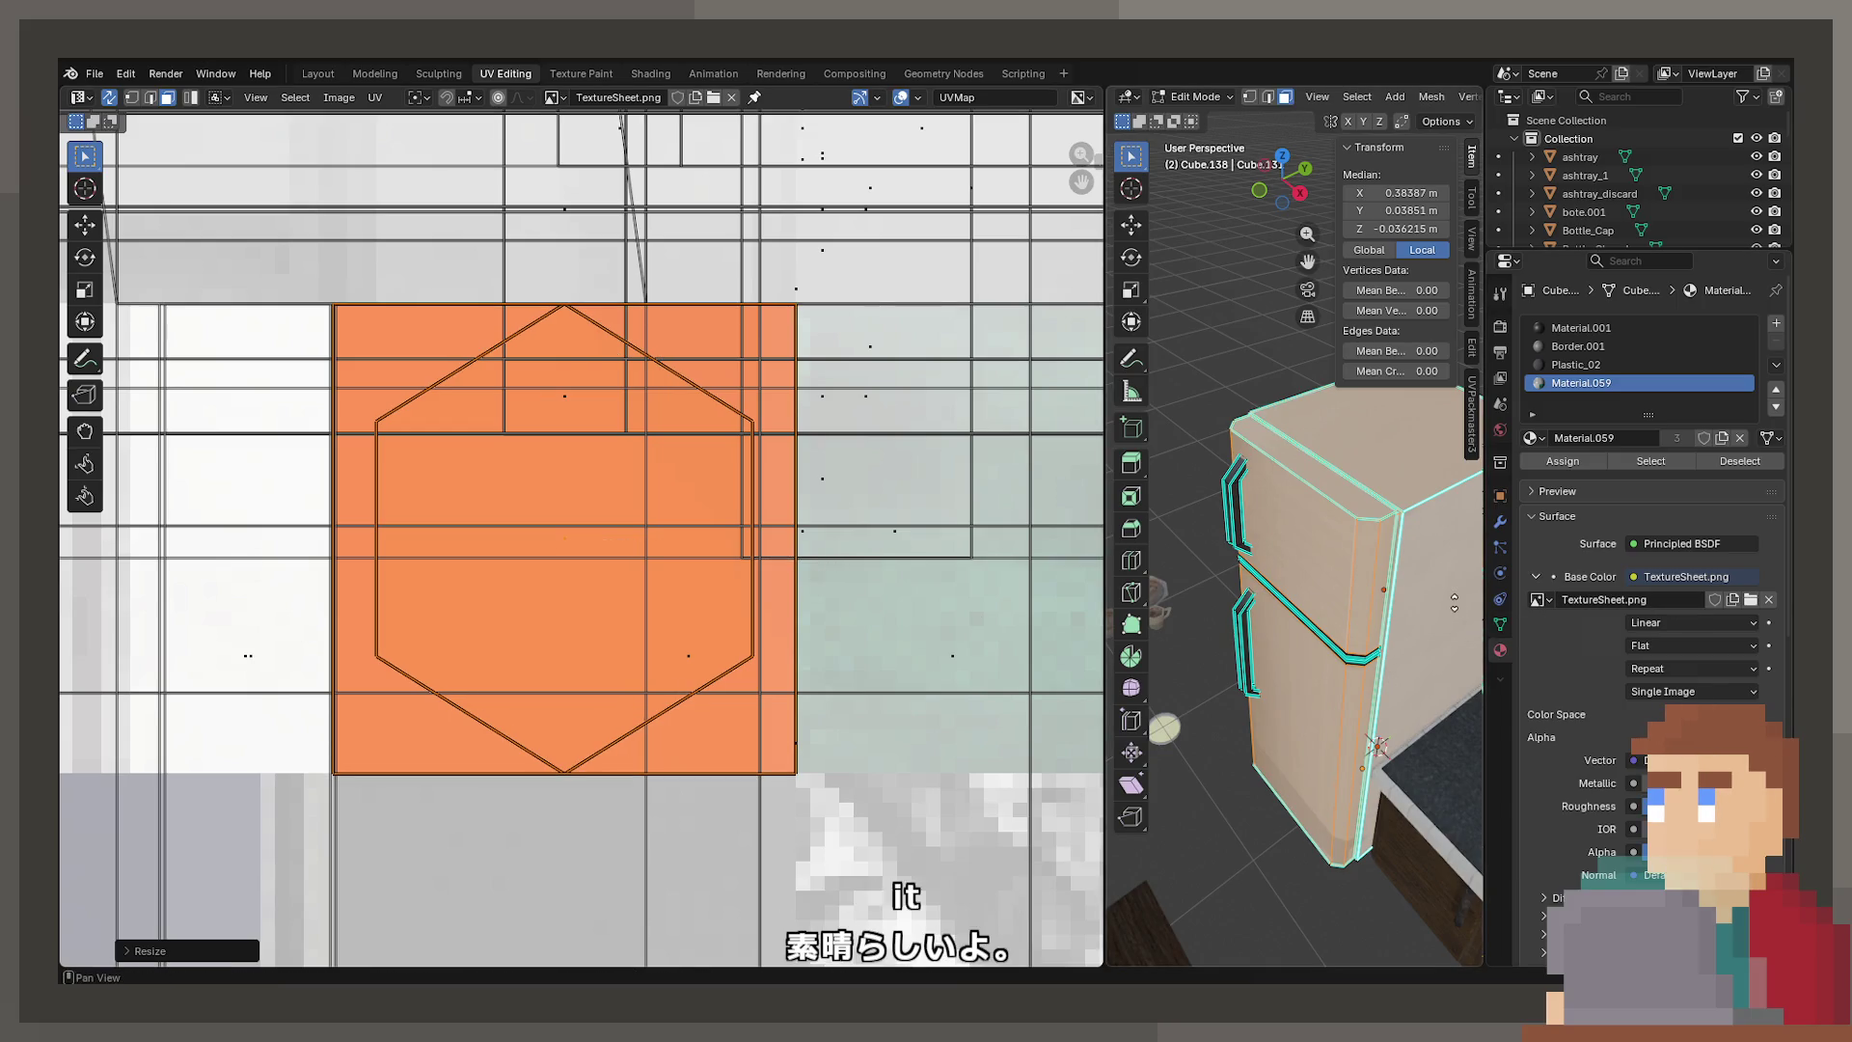
{"action": "left_click", "coordinate": [1683, 622]}
{"action": "left_click", "coordinate": [1647, 700]}
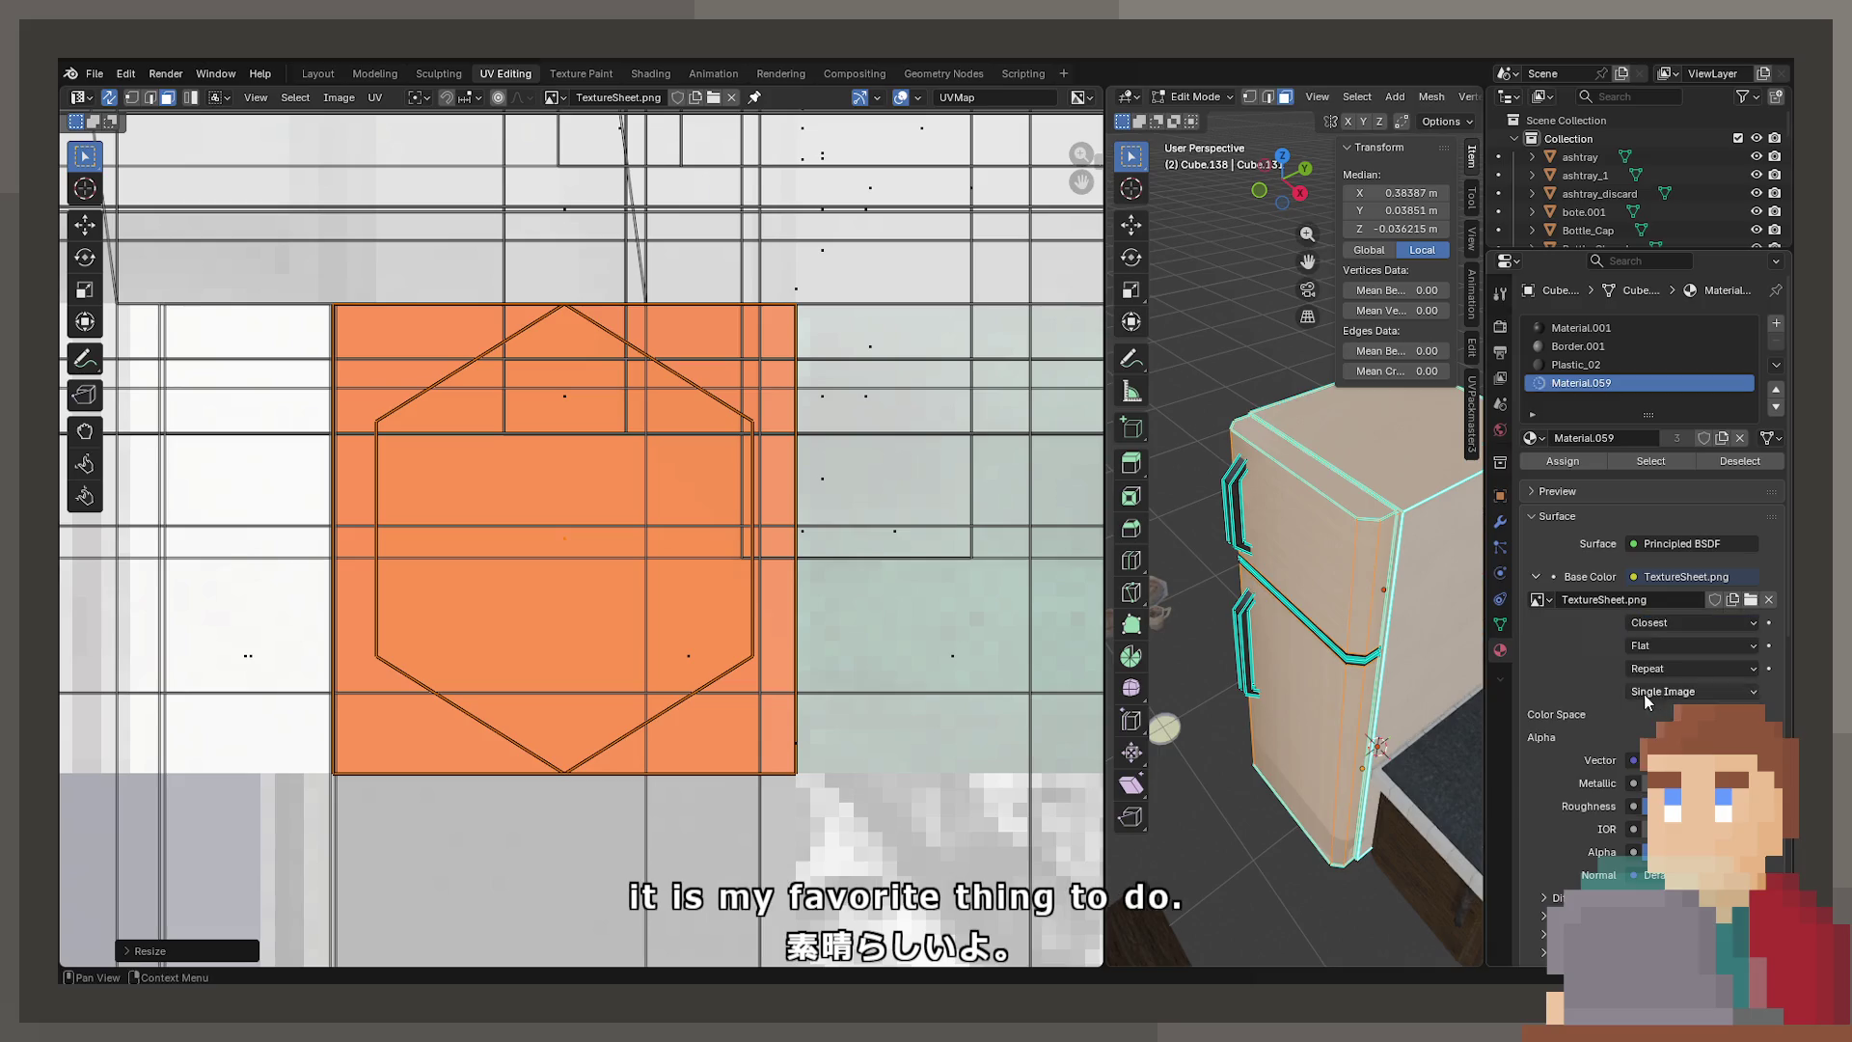
Pick fridge part Cube.139 and enter edit mode on it
{"action": "scroll", "coordinate": [1403, 604], "scroll_direction": "up", "scroll_amount": 3}
{"action": "key", "text": "Tab"}
{"action": "scroll", "coordinate": [1288, 619], "scroll_direction": "up", "scroll_amount": 5}
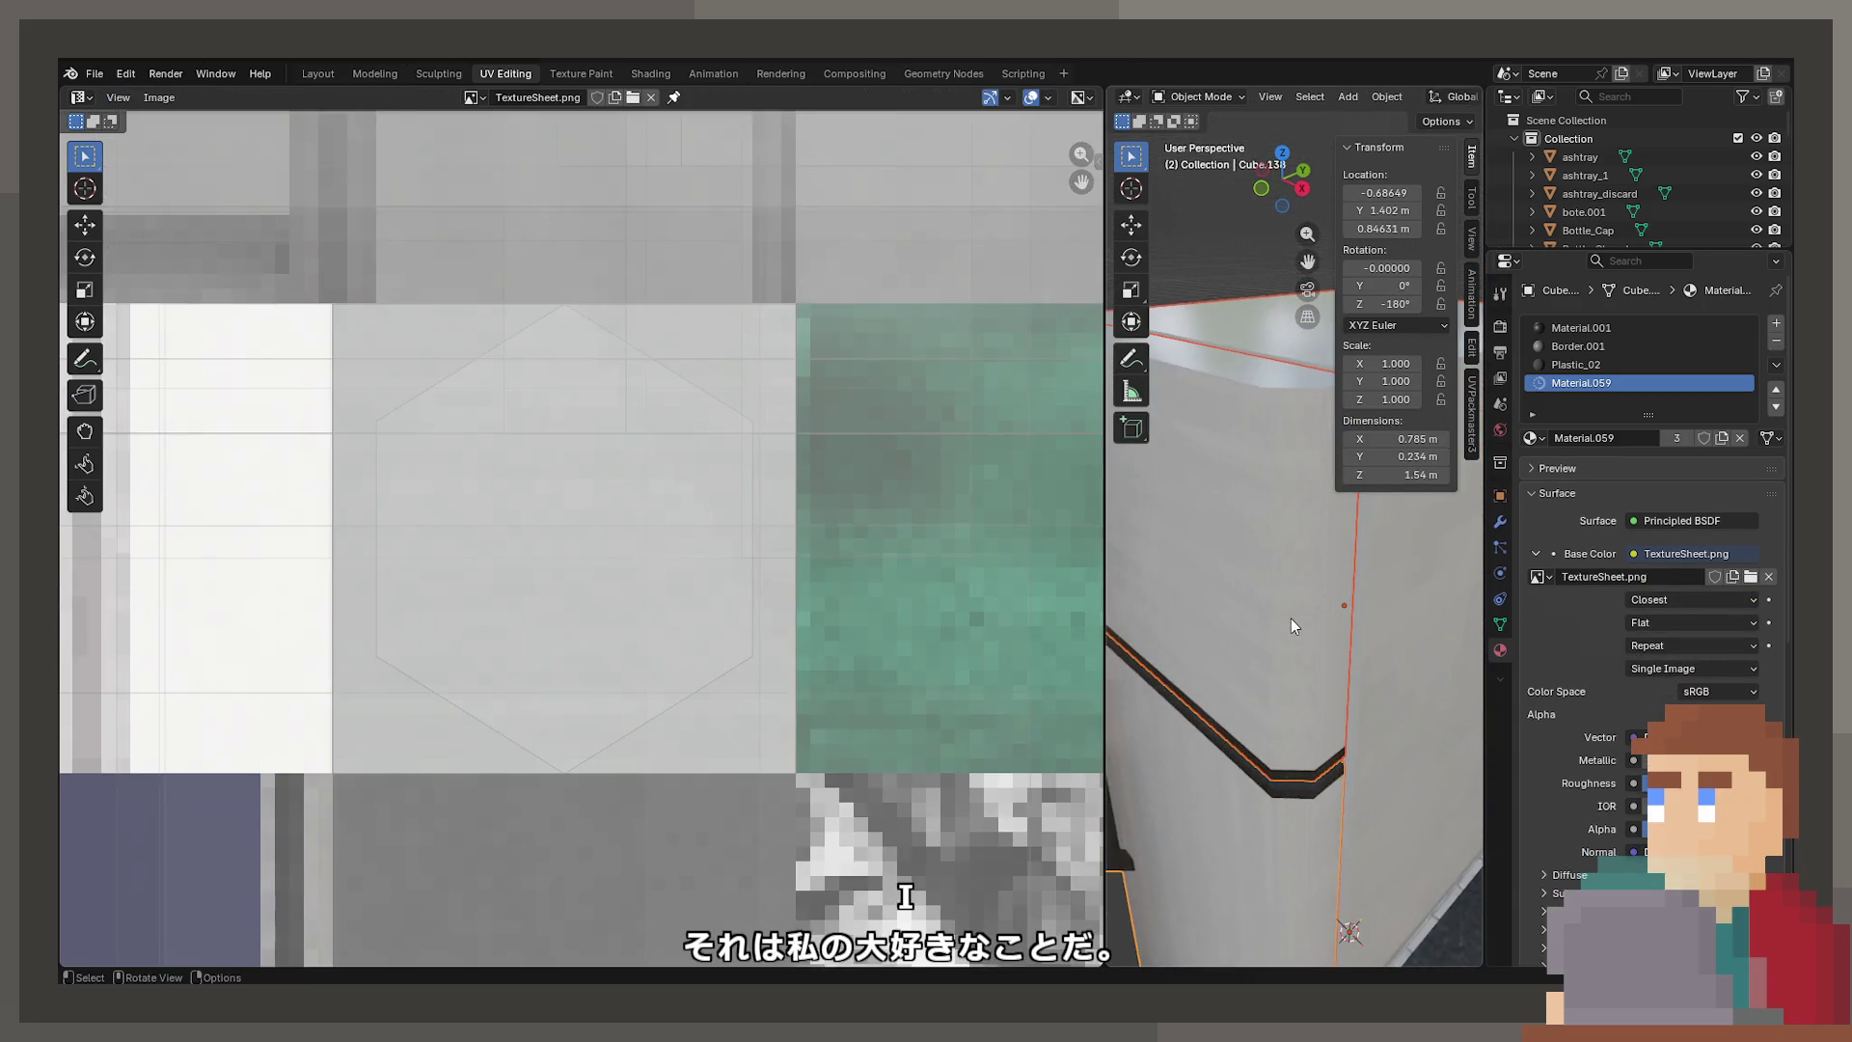
{"action": "left_click", "coordinate": [1282, 615]}
{"action": "key", "text": "Tab"}
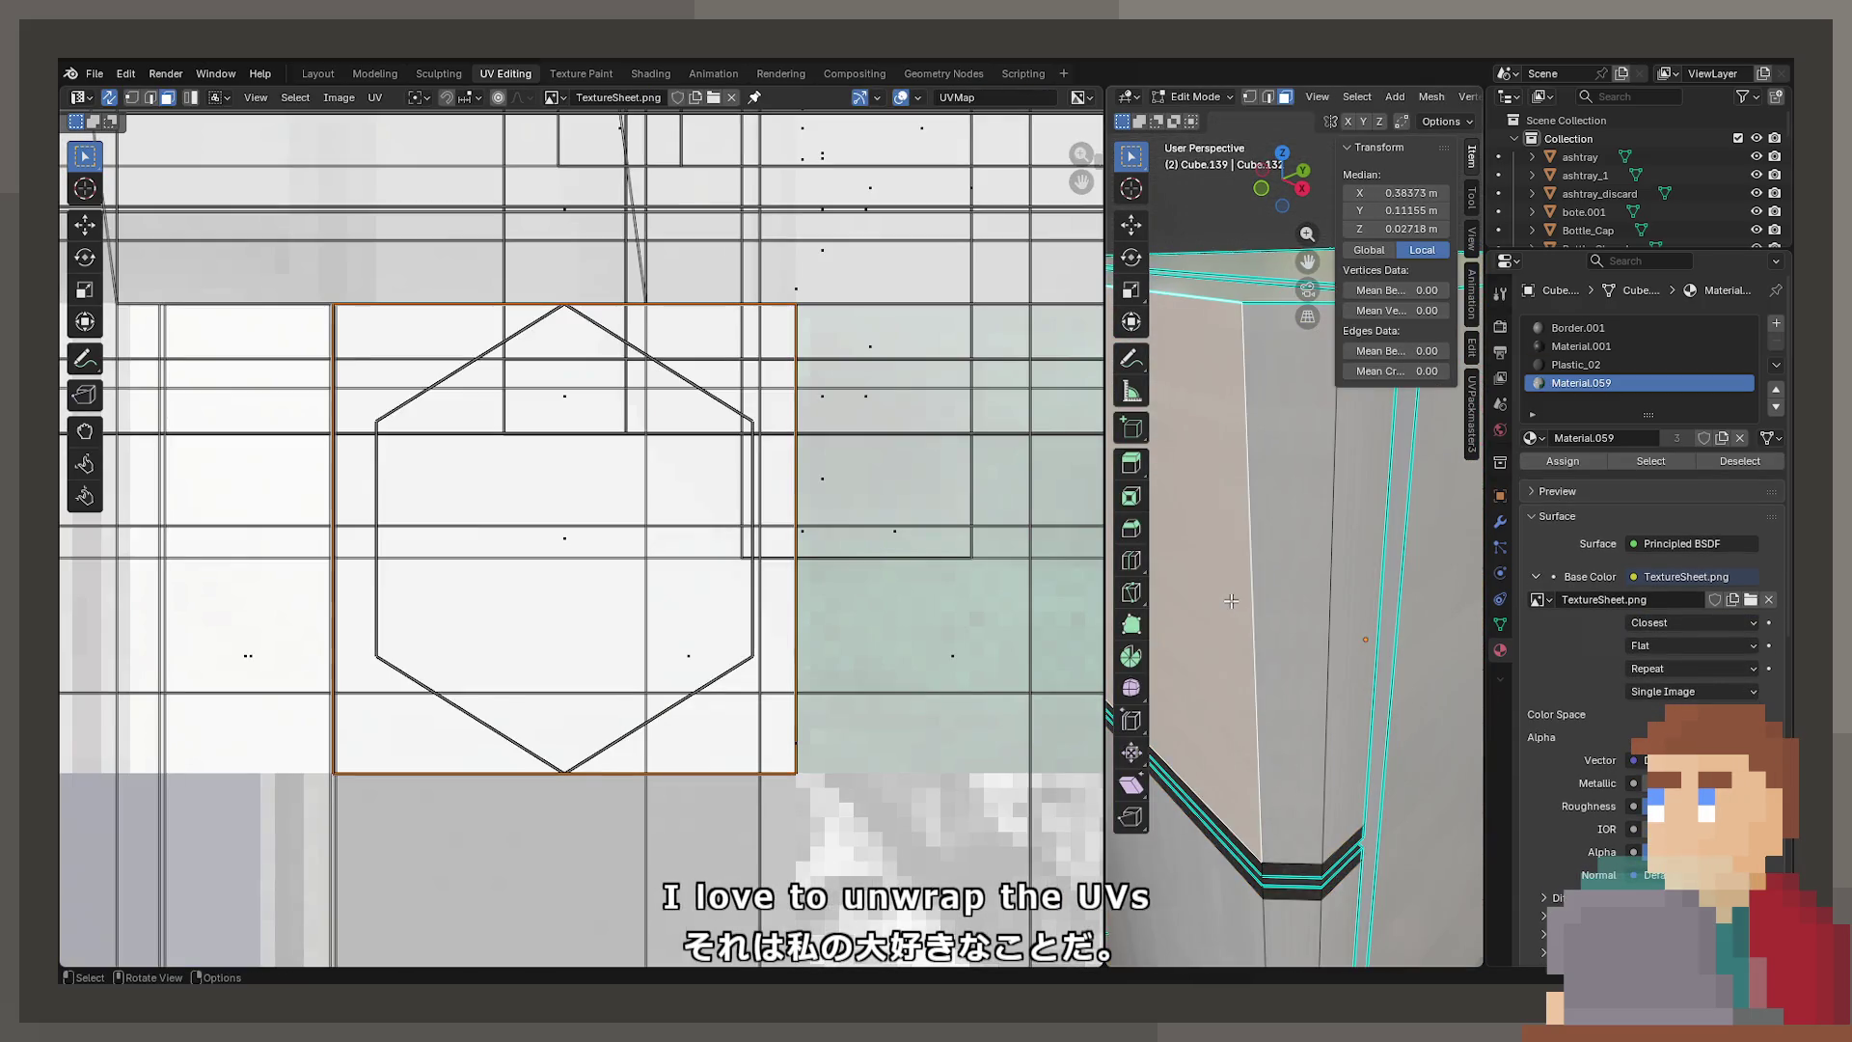
Split Cube.139's selected faces into their own UV island
{"action": "left_click", "coordinate": [375, 97]}
{"action": "mouse_move", "coordinate": [442, 160]}
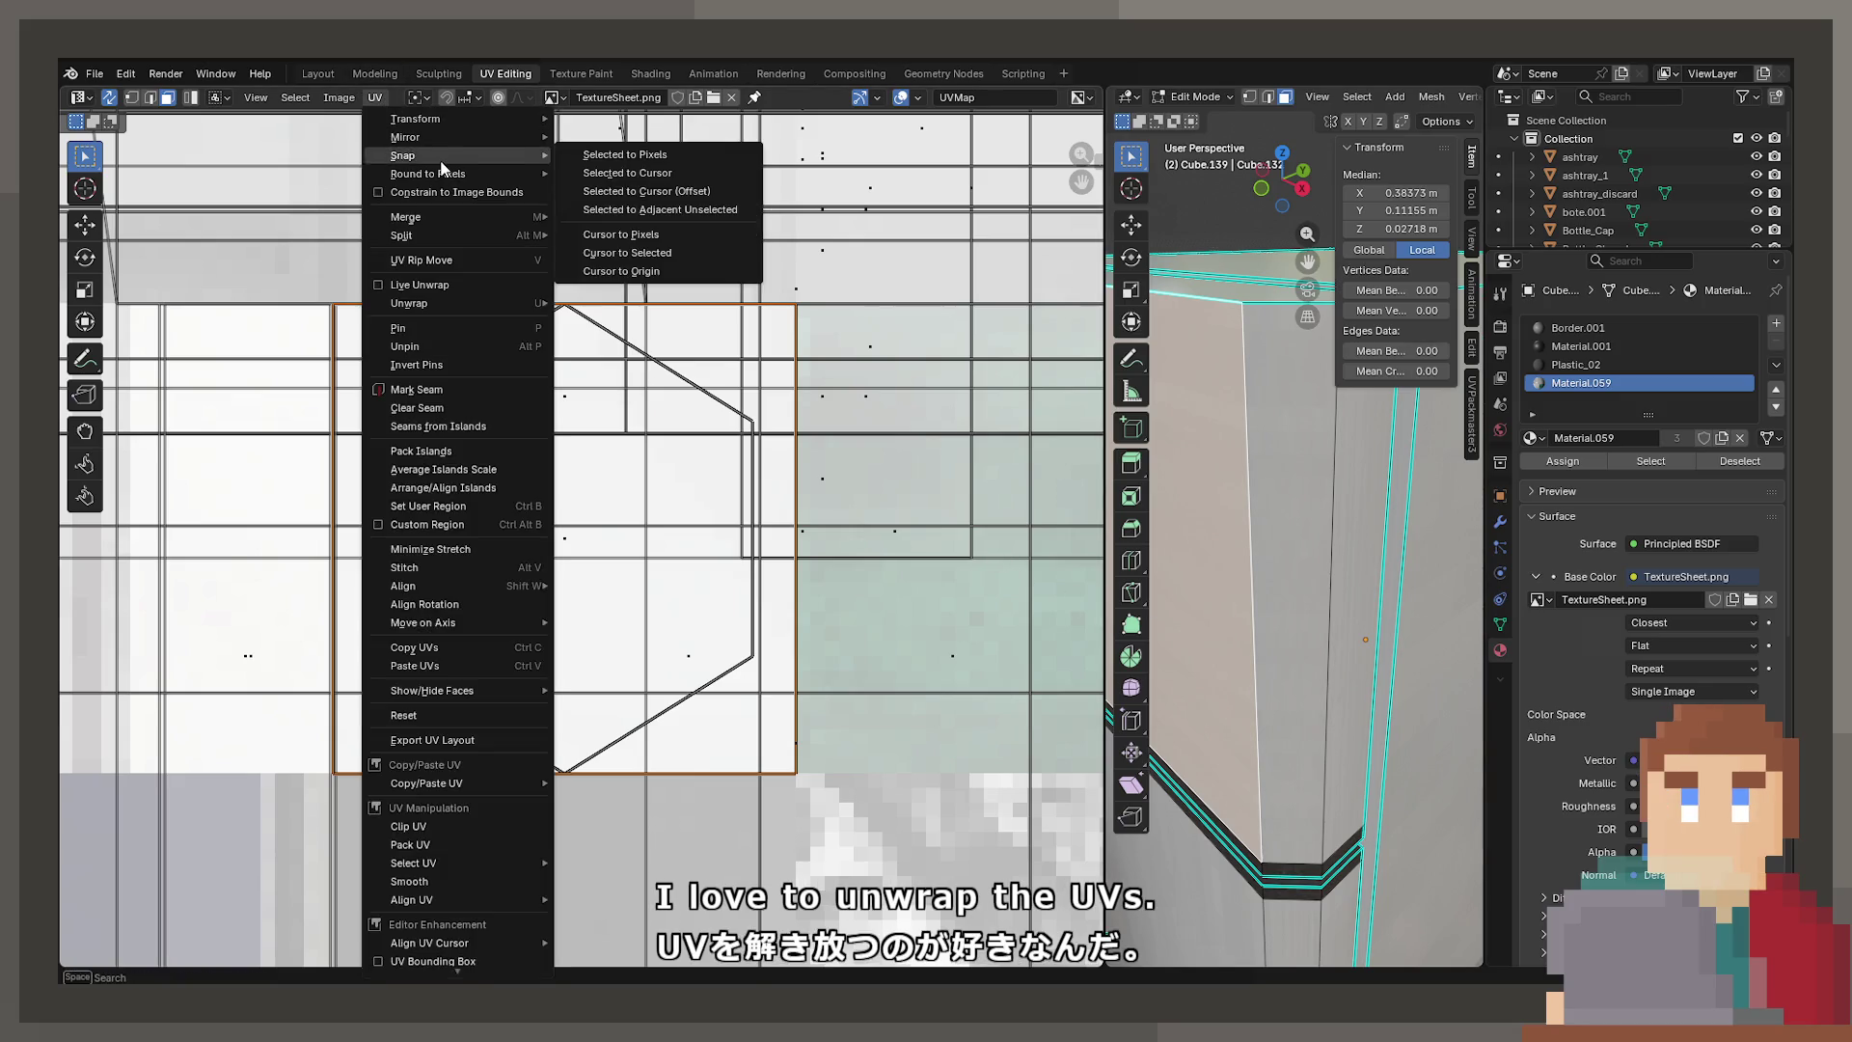
{"action": "mouse_move", "coordinate": [460, 224]}
{"action": "key", "text": "Escape"}
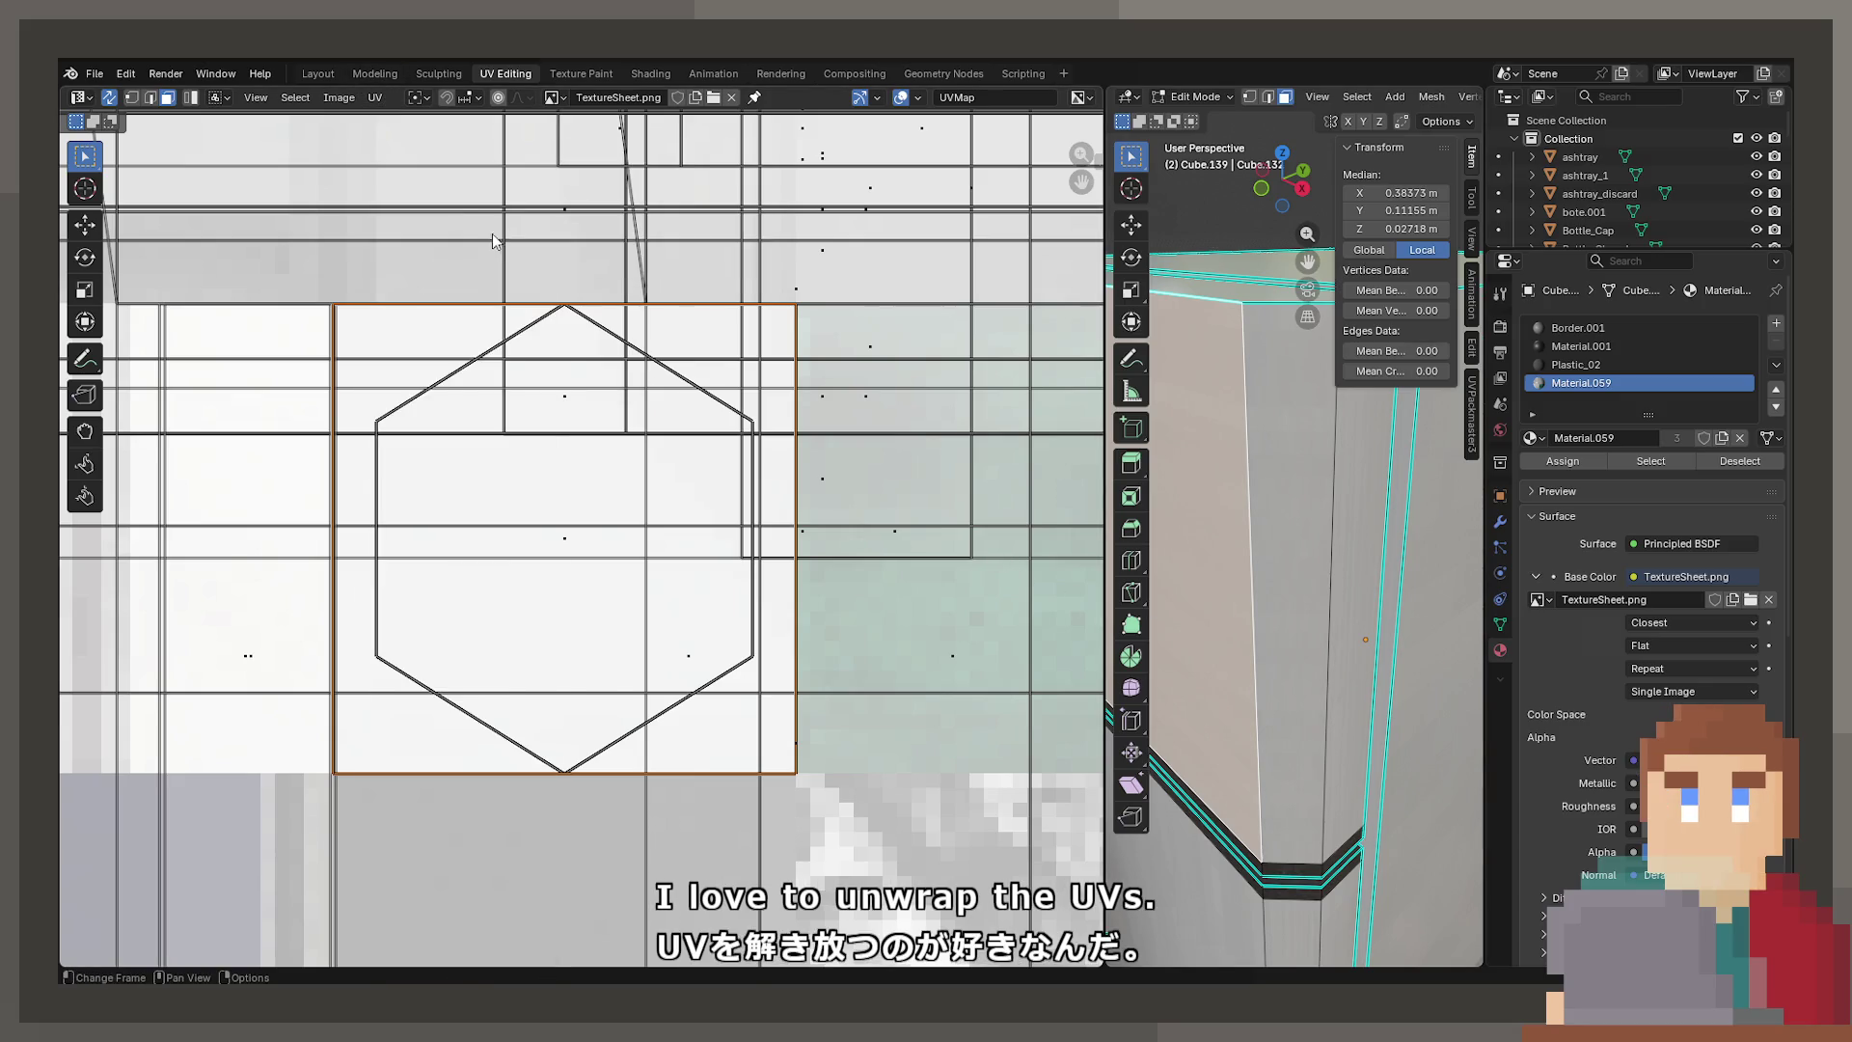
{"action": "left_click", "coordinate": [375, 97]}
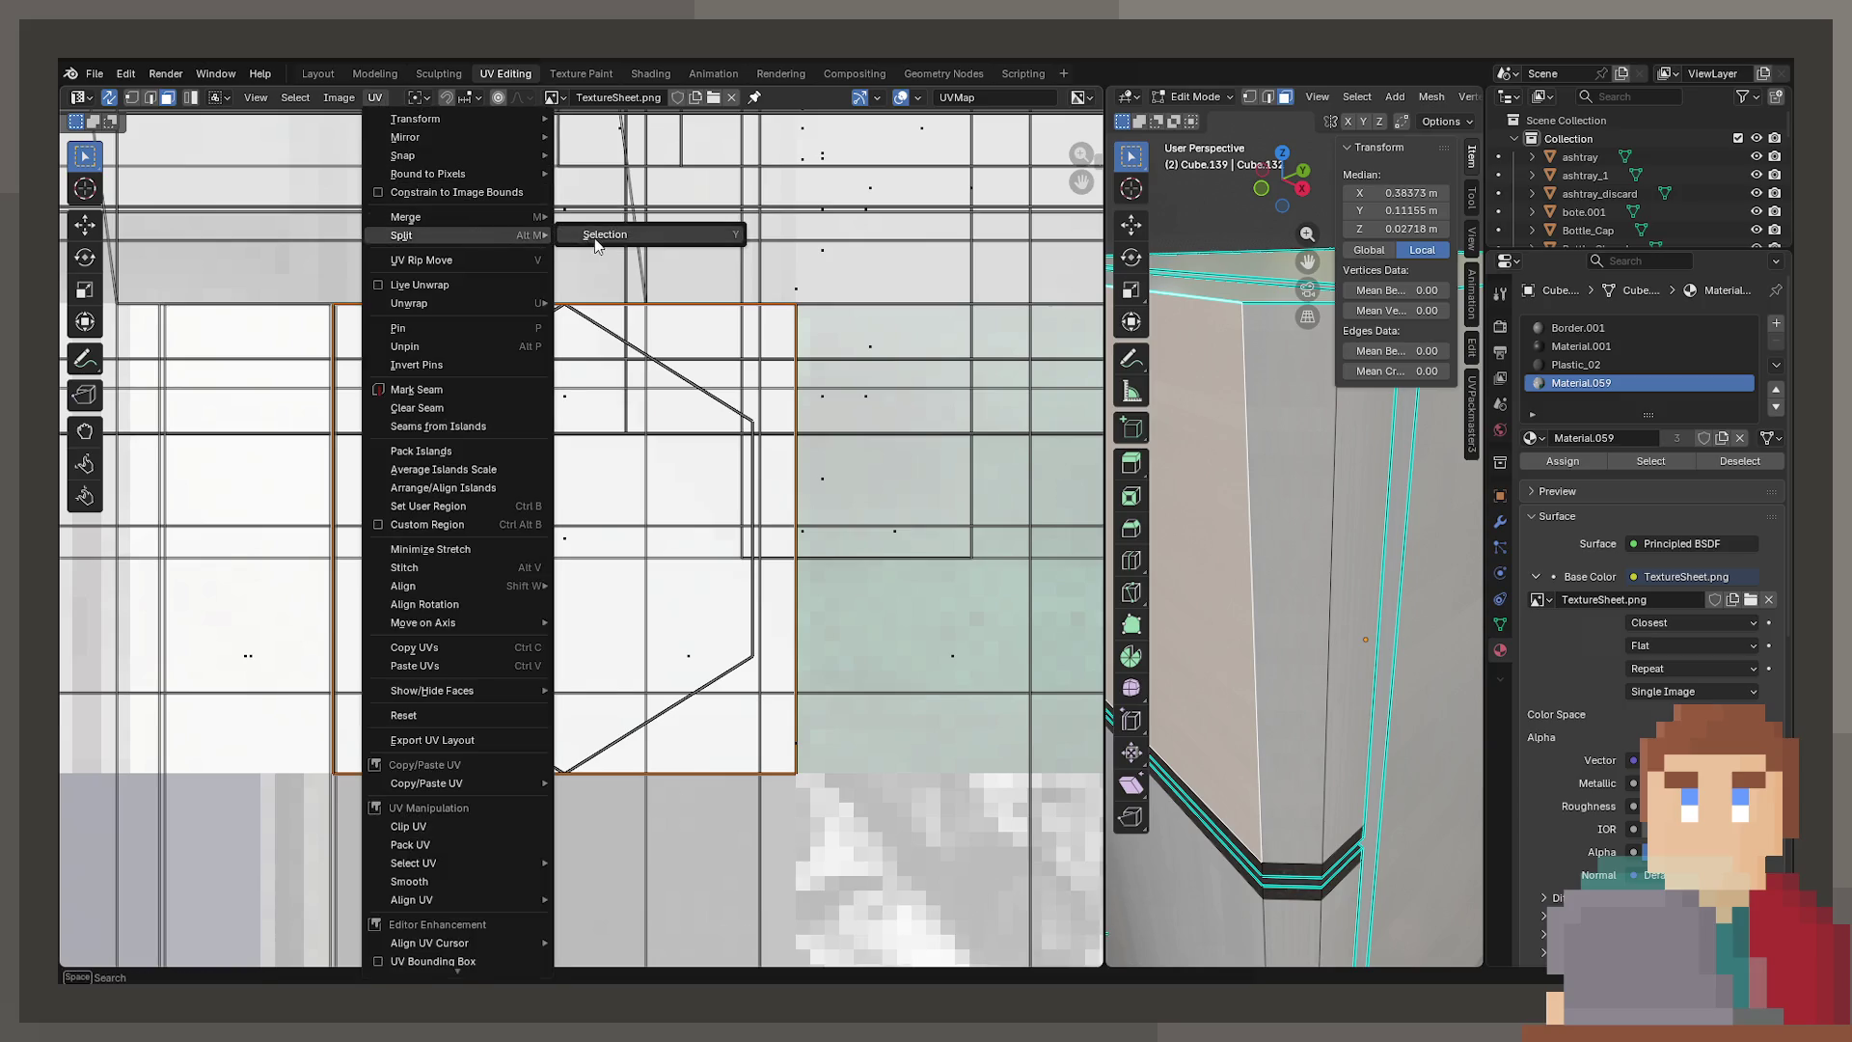
{"action": "left_click", "coordinate": [595, 235]}
{"action": "key", "text": "r"}
{"action": "mouse_move", "coordinate": [1254, 579]}
{"action": "middle_mouse_down"}
{"action": "mouse_move", "coordinate": [1314, 579]}
{"action": "mouse_move", "coordinate": [1146, 598]}
{"action": "mouse_move", "coordinate": [1368, 615]}
{"action": "middle_mouse_up"}
{"action": "key", "text": "Tab"}
{"action": "key", "text": "Tab"}
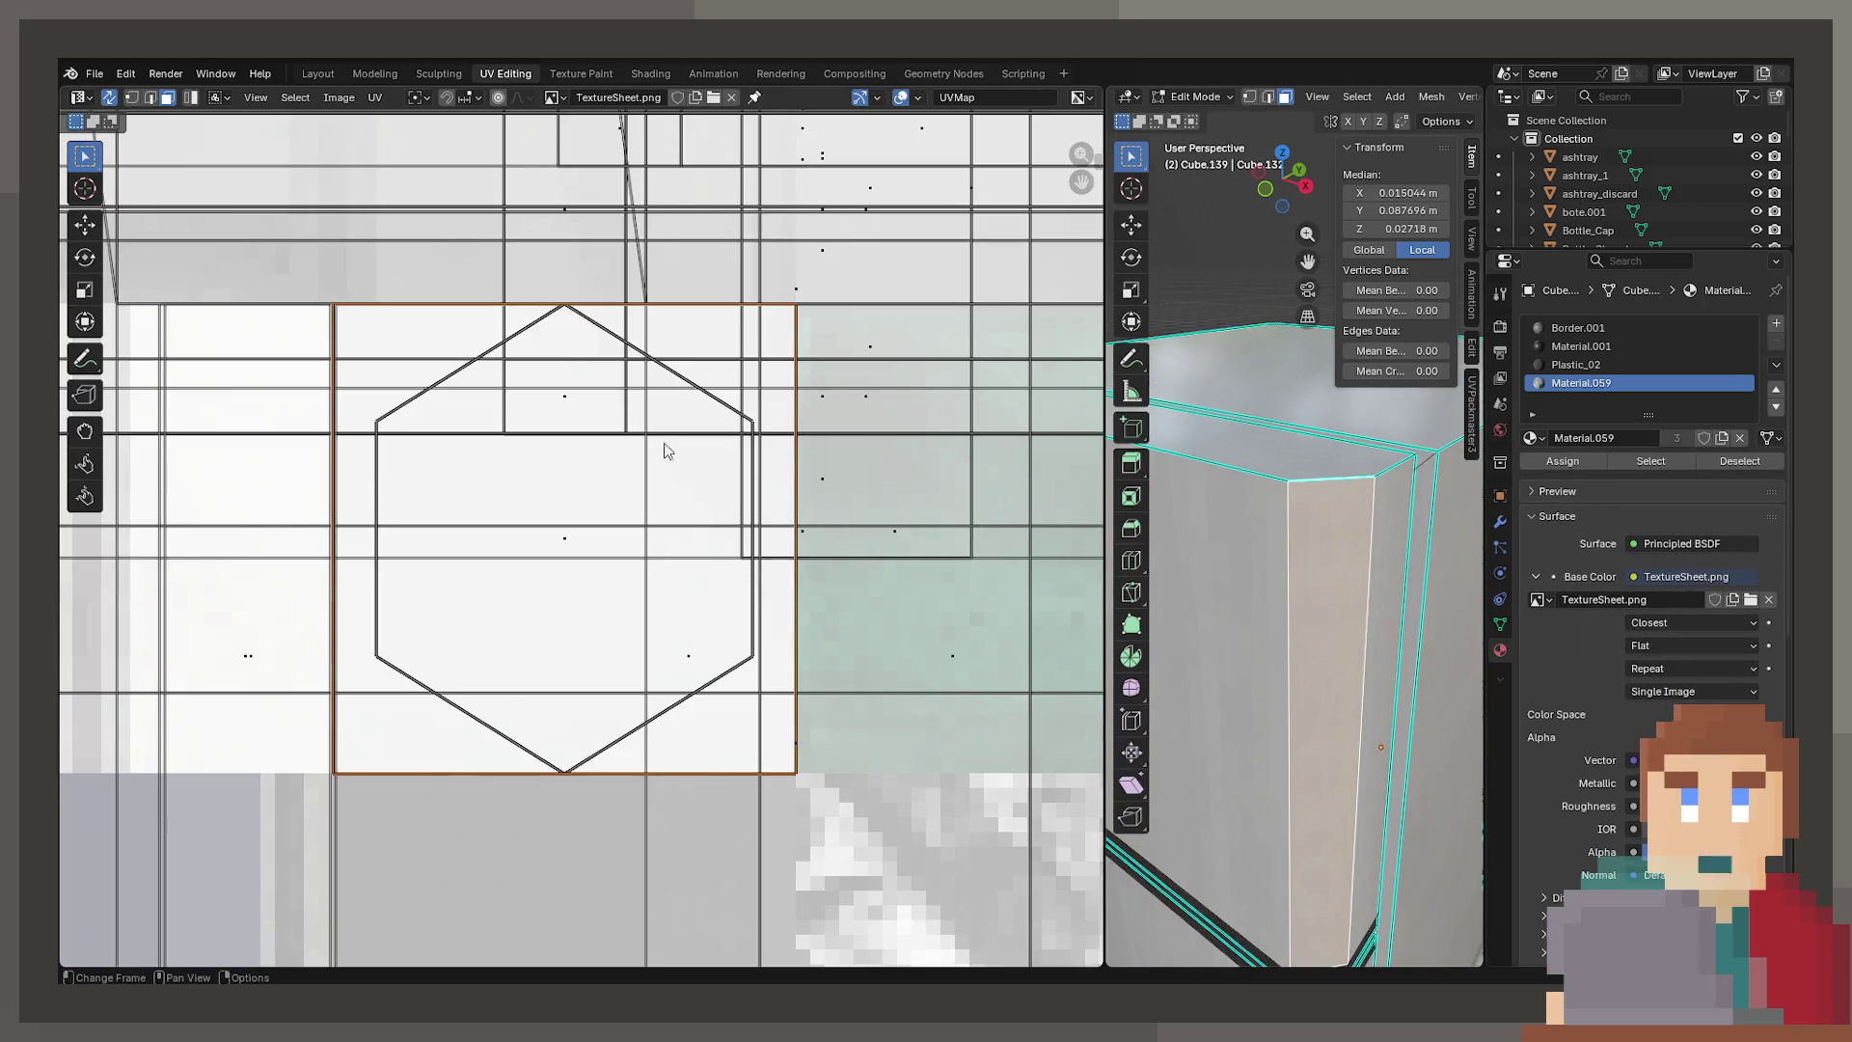
Split the faces off again and rotate the UV island 90 degrees
{"action": "left_click", "coordinate": [375, 97]}
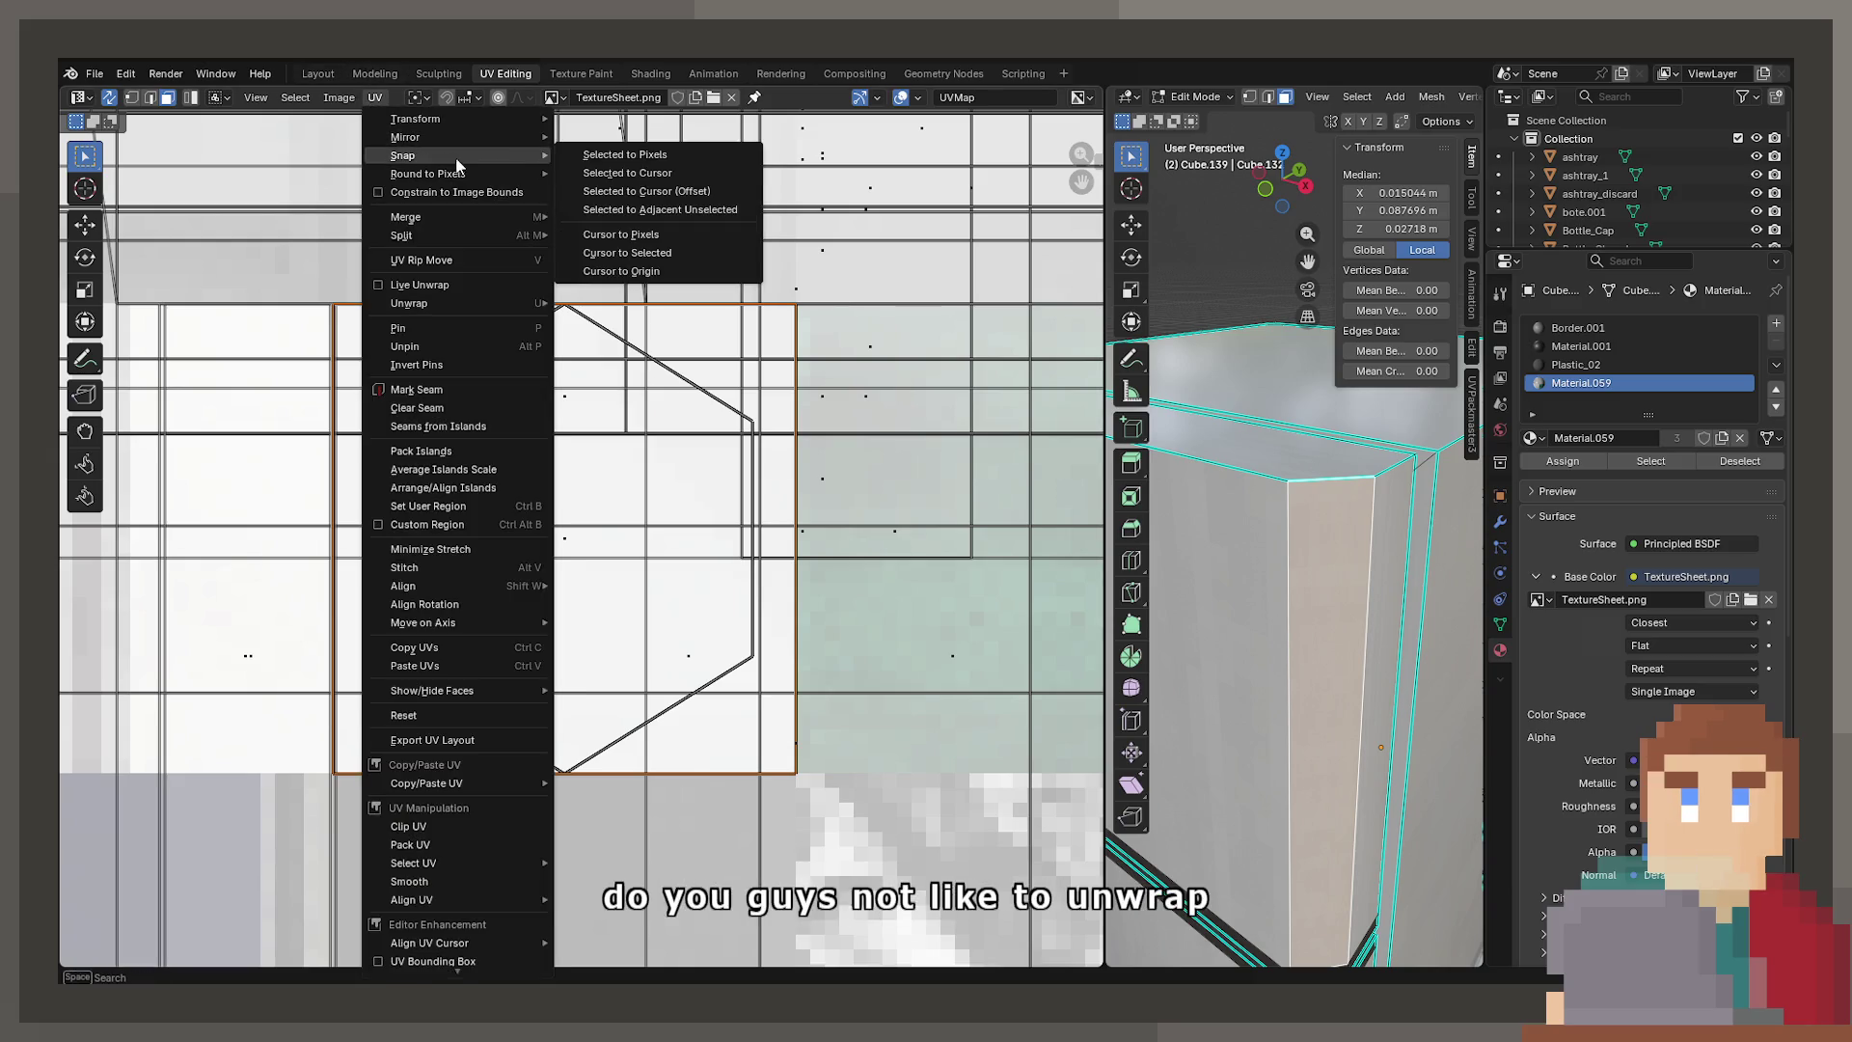
{"action": "mouse_move", "coordinate": [436, 239]}
{"action": "left_click", "coordinate": [618, 235]}
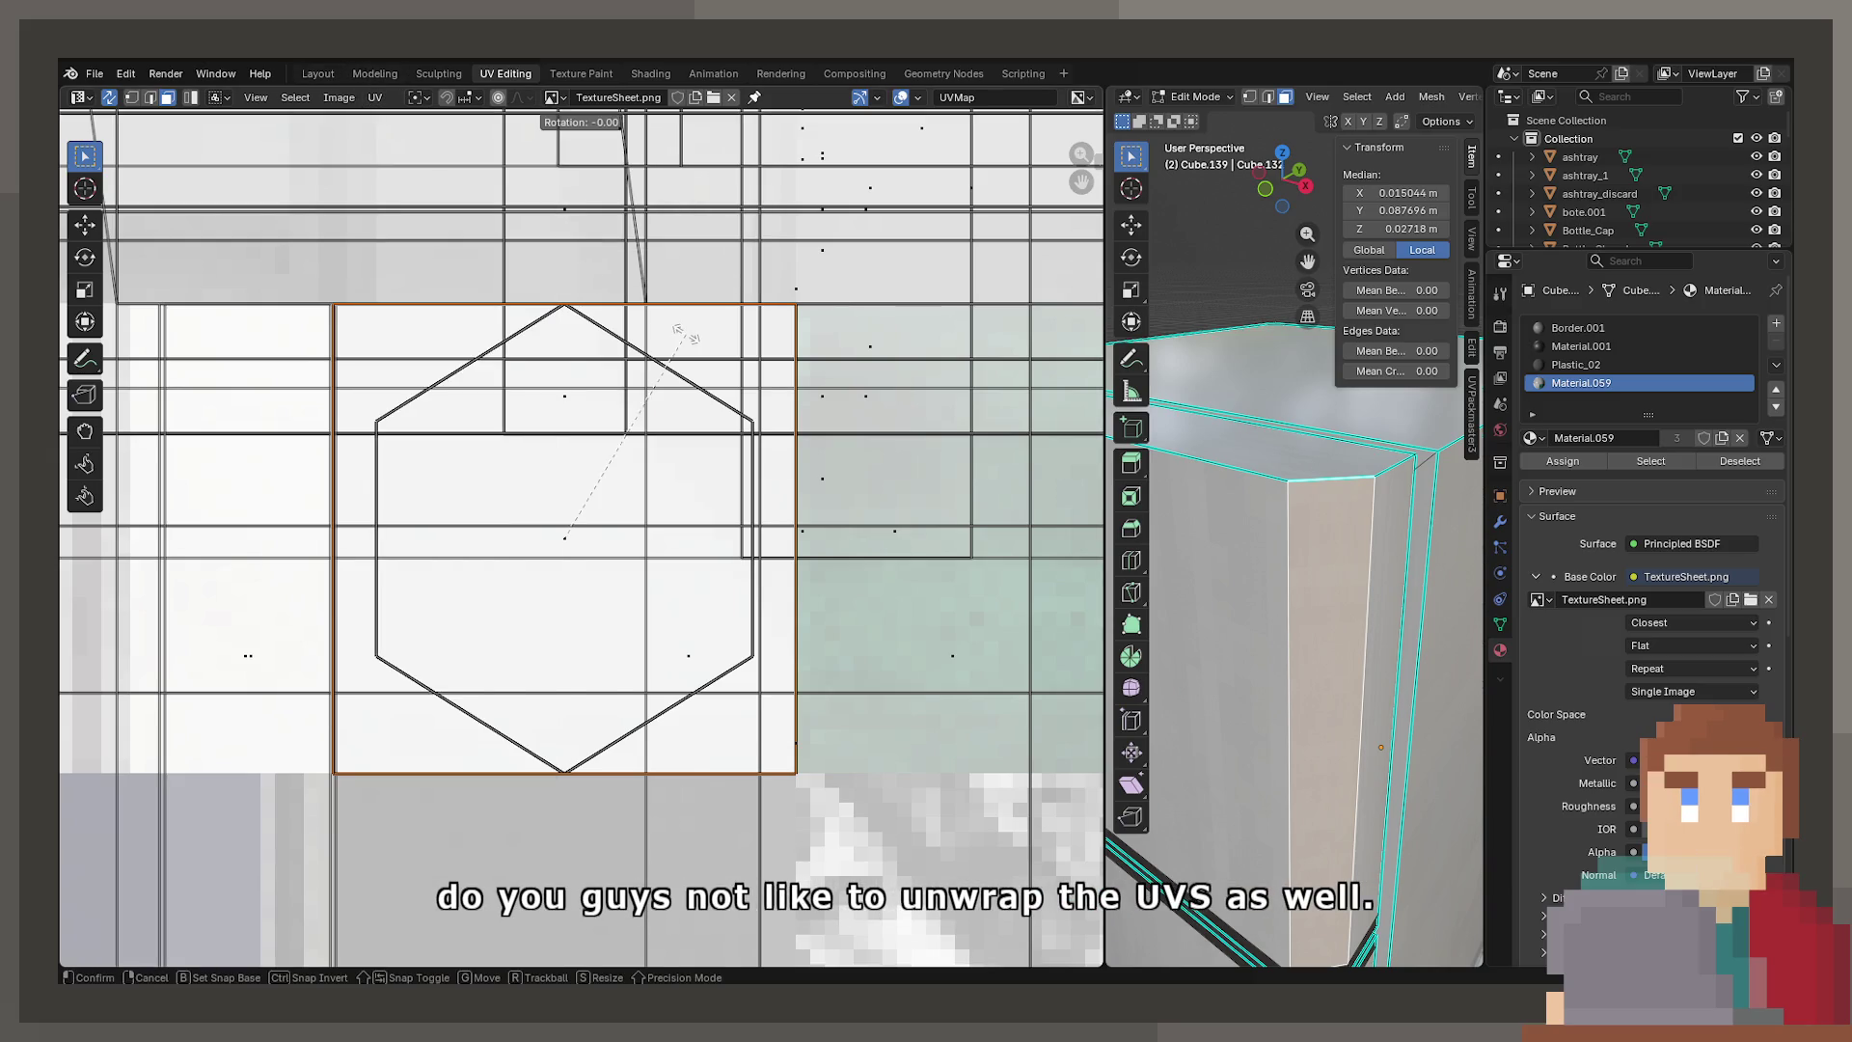
{"action": "type", "text": "90"}
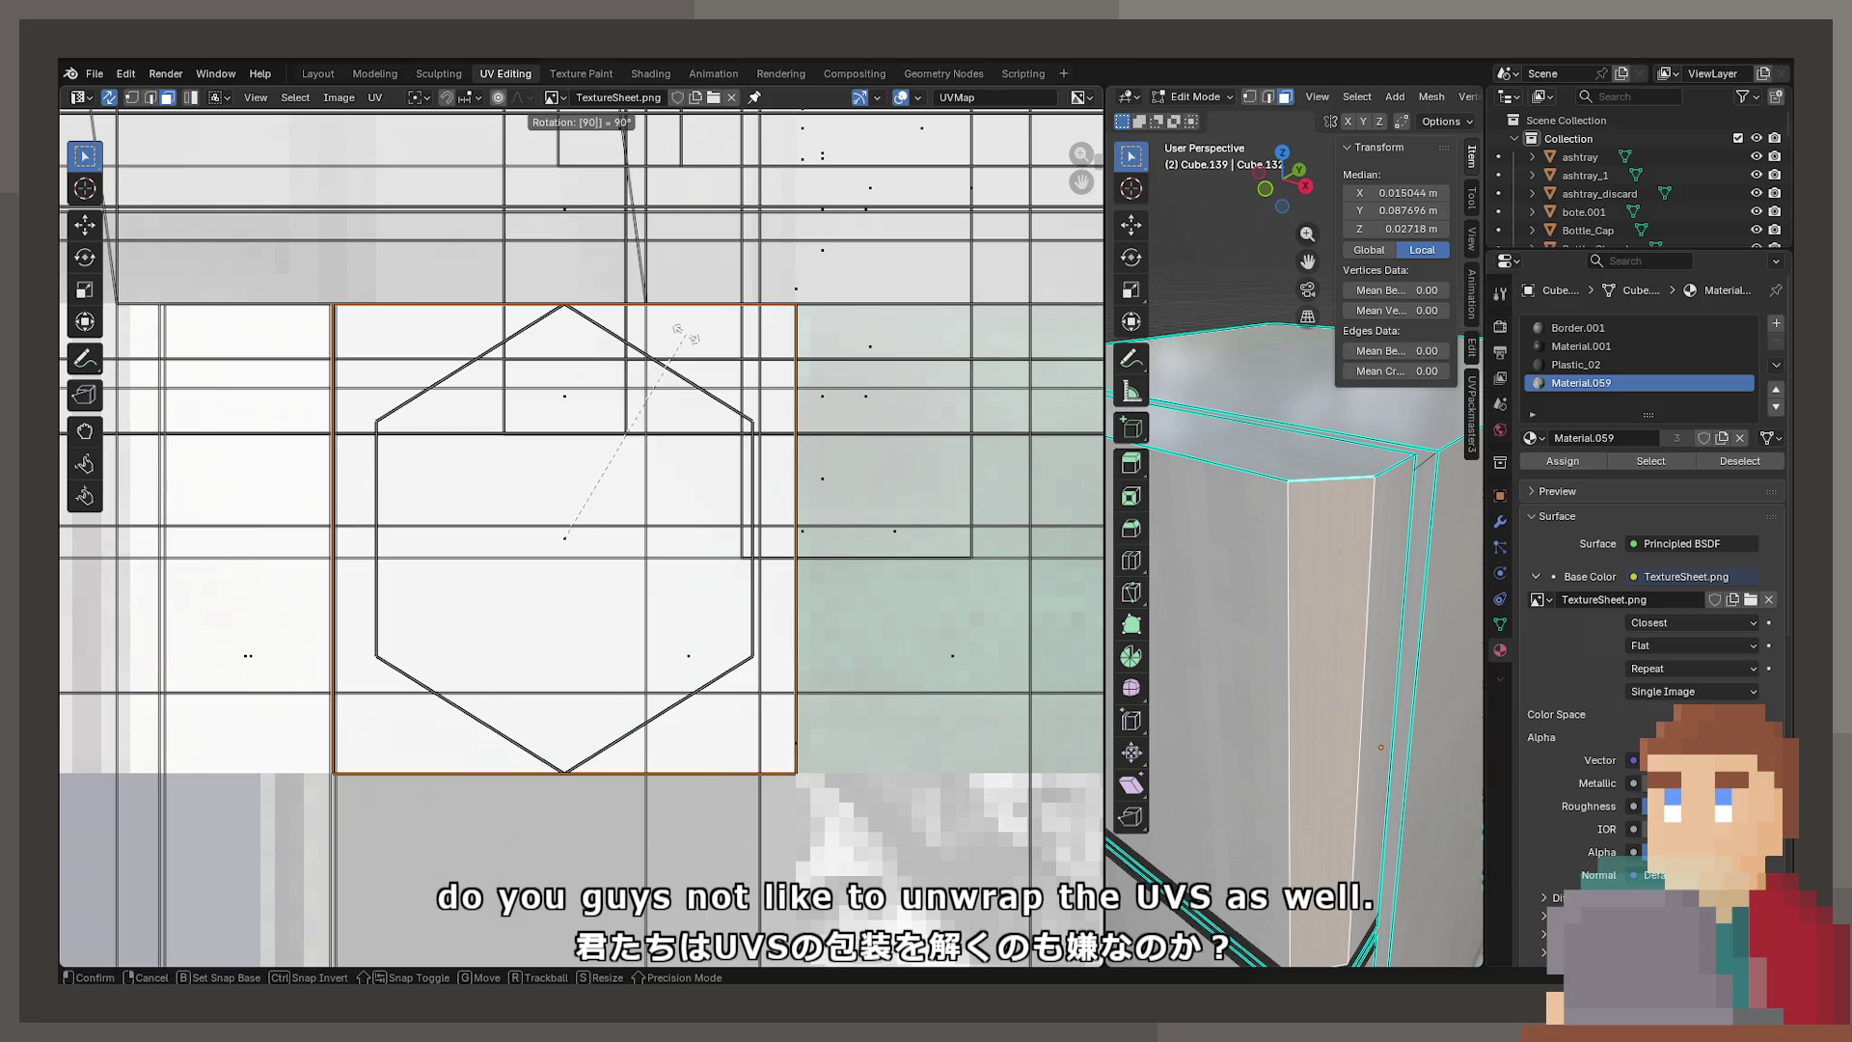
{"action": "key", "text": "Return"}
{"action": "key", "text": "u"}
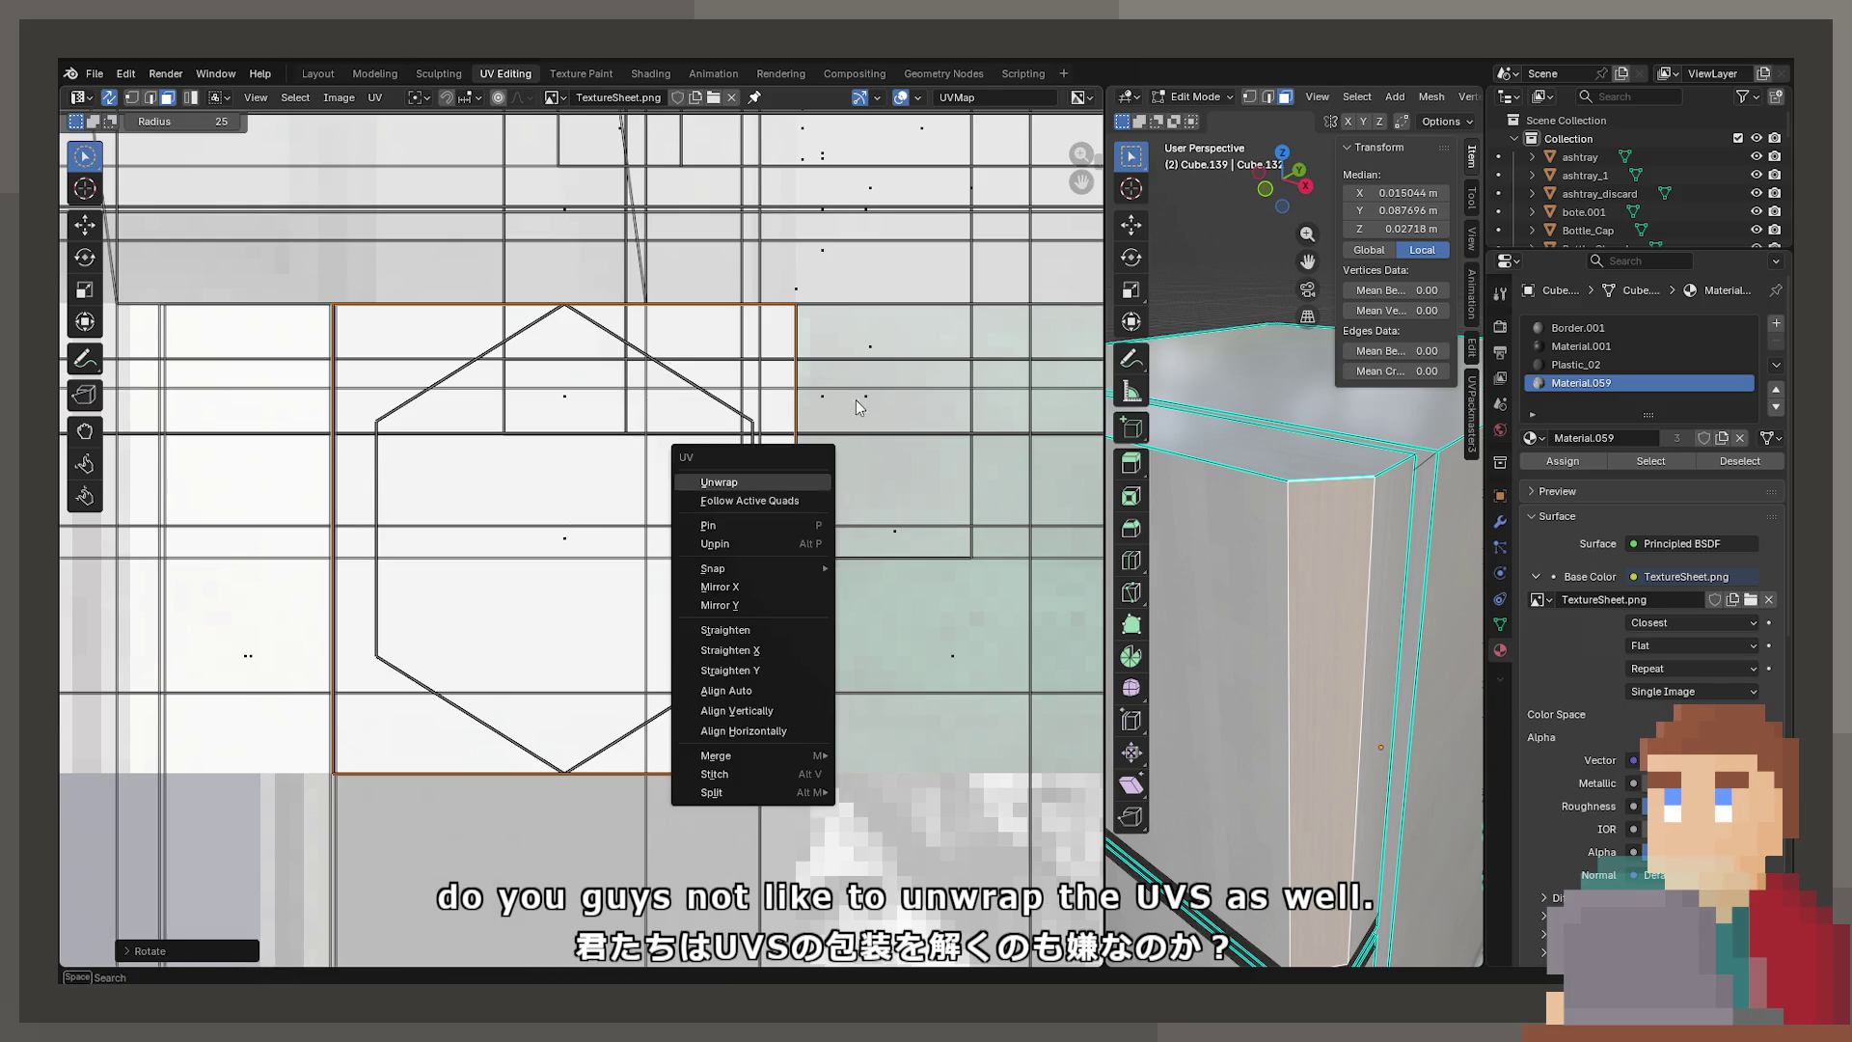
{"action": "key", "text": "Escape"}
Select the narrow side face of Cube.139
{"action": "key", "text": "c"}
{"action": "key", "text": "s"}
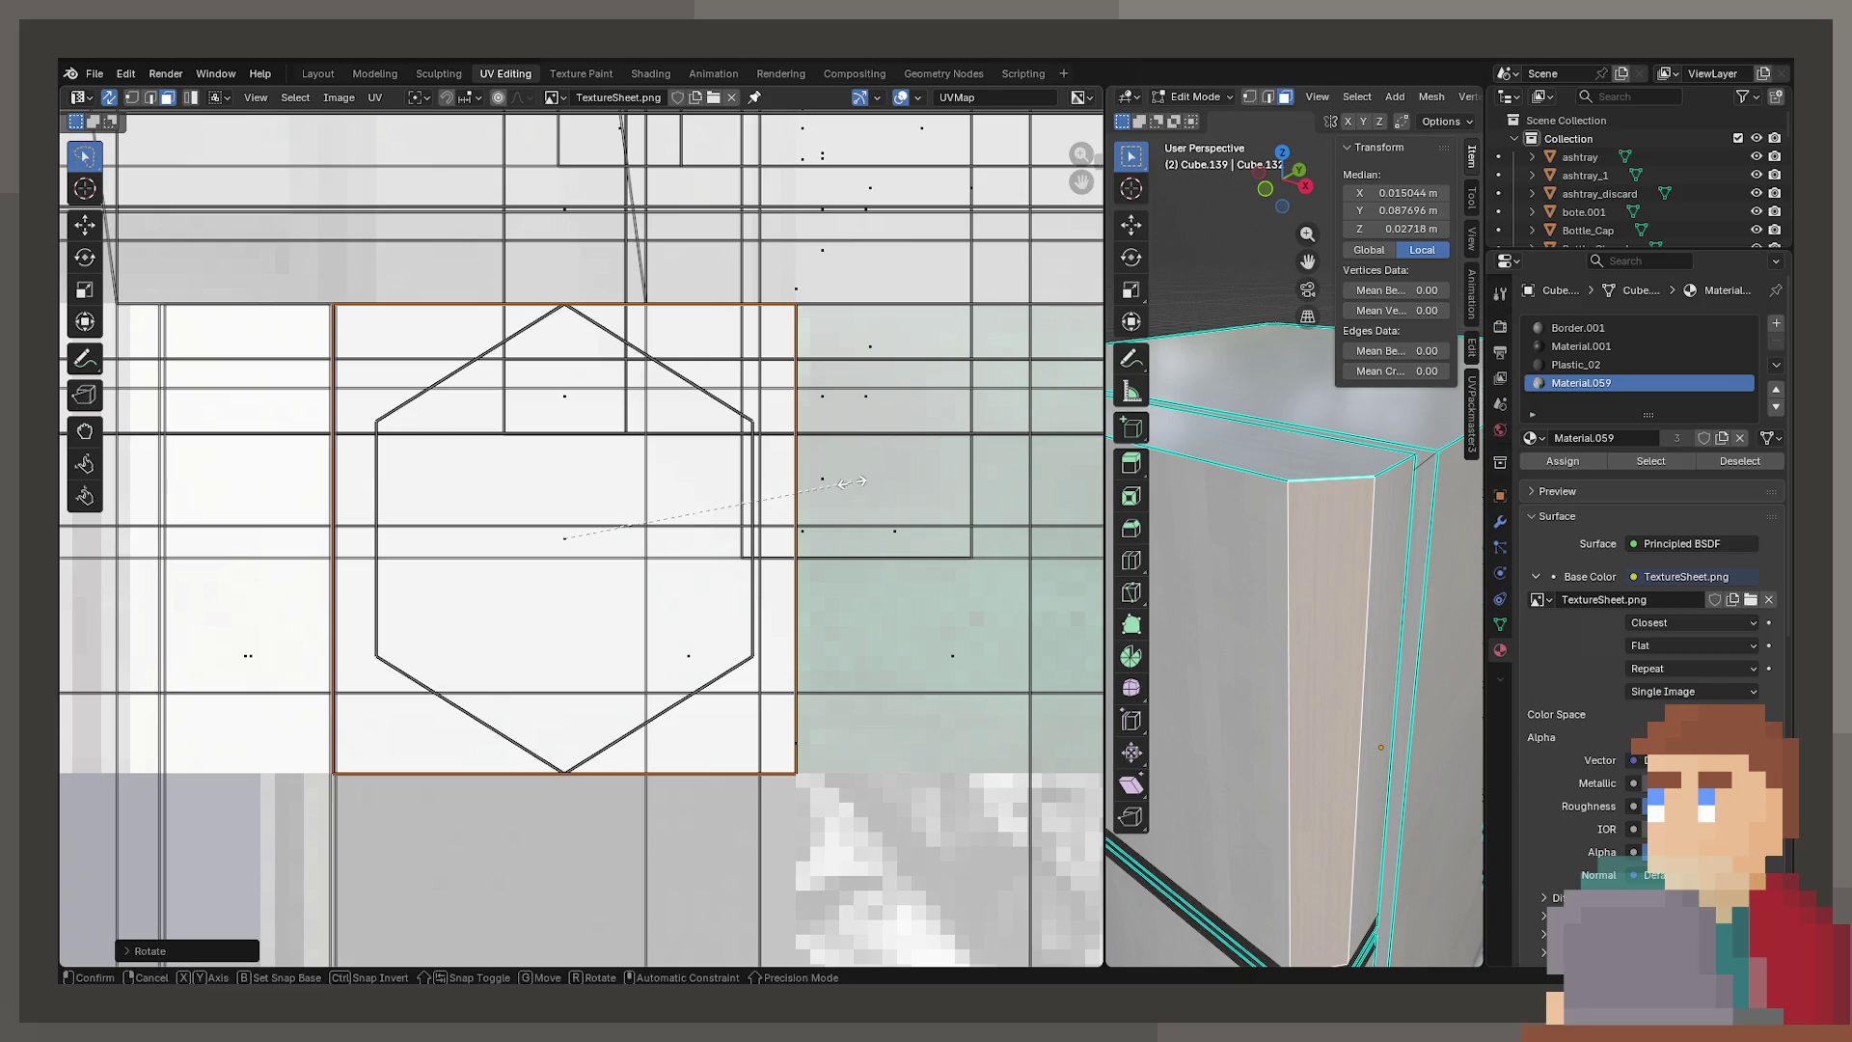
{"action": "key", "text": "x"}
{"action": "key", "text": "Escape"}
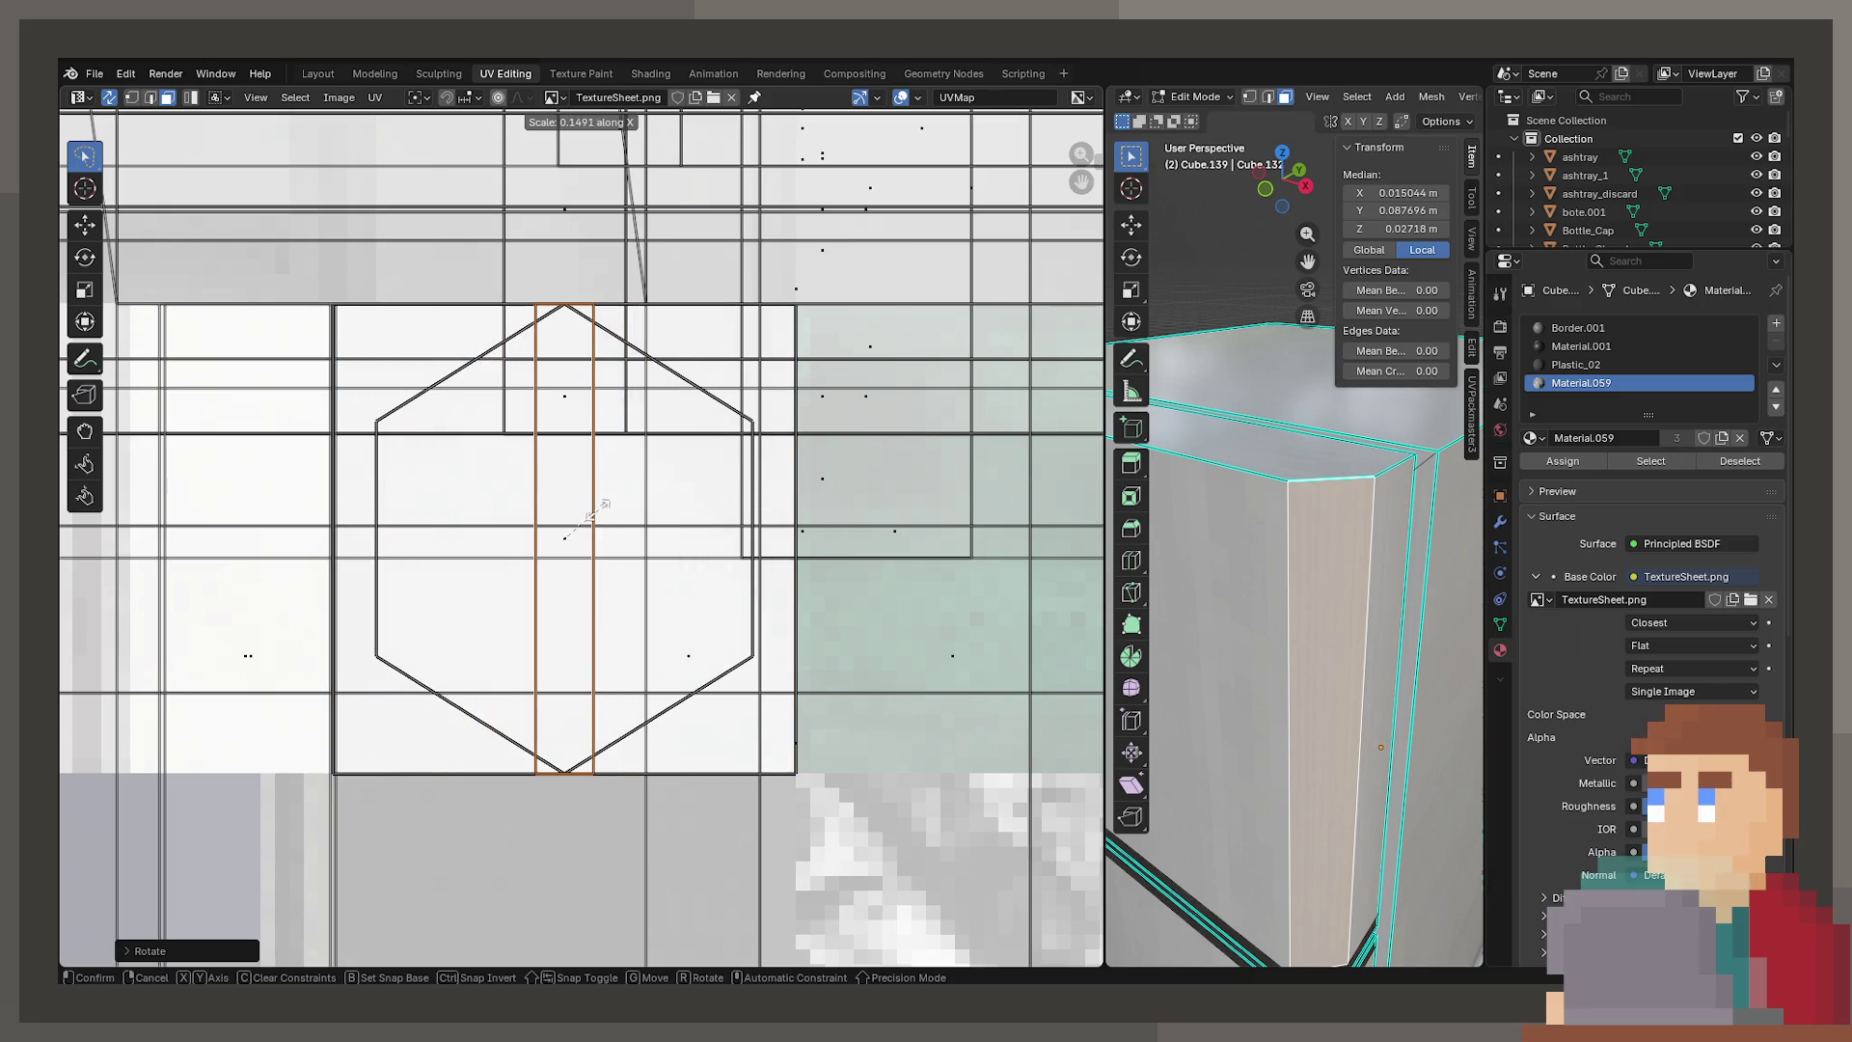
{"action": "left_click", "coordinate": [1402, 637]}
{"action": "left_click", "coordinate": [1351, 640]}
{"action": "key", "text": "ctrl+z"}
{"action": "key", "text": "ctrl+shift+z"}
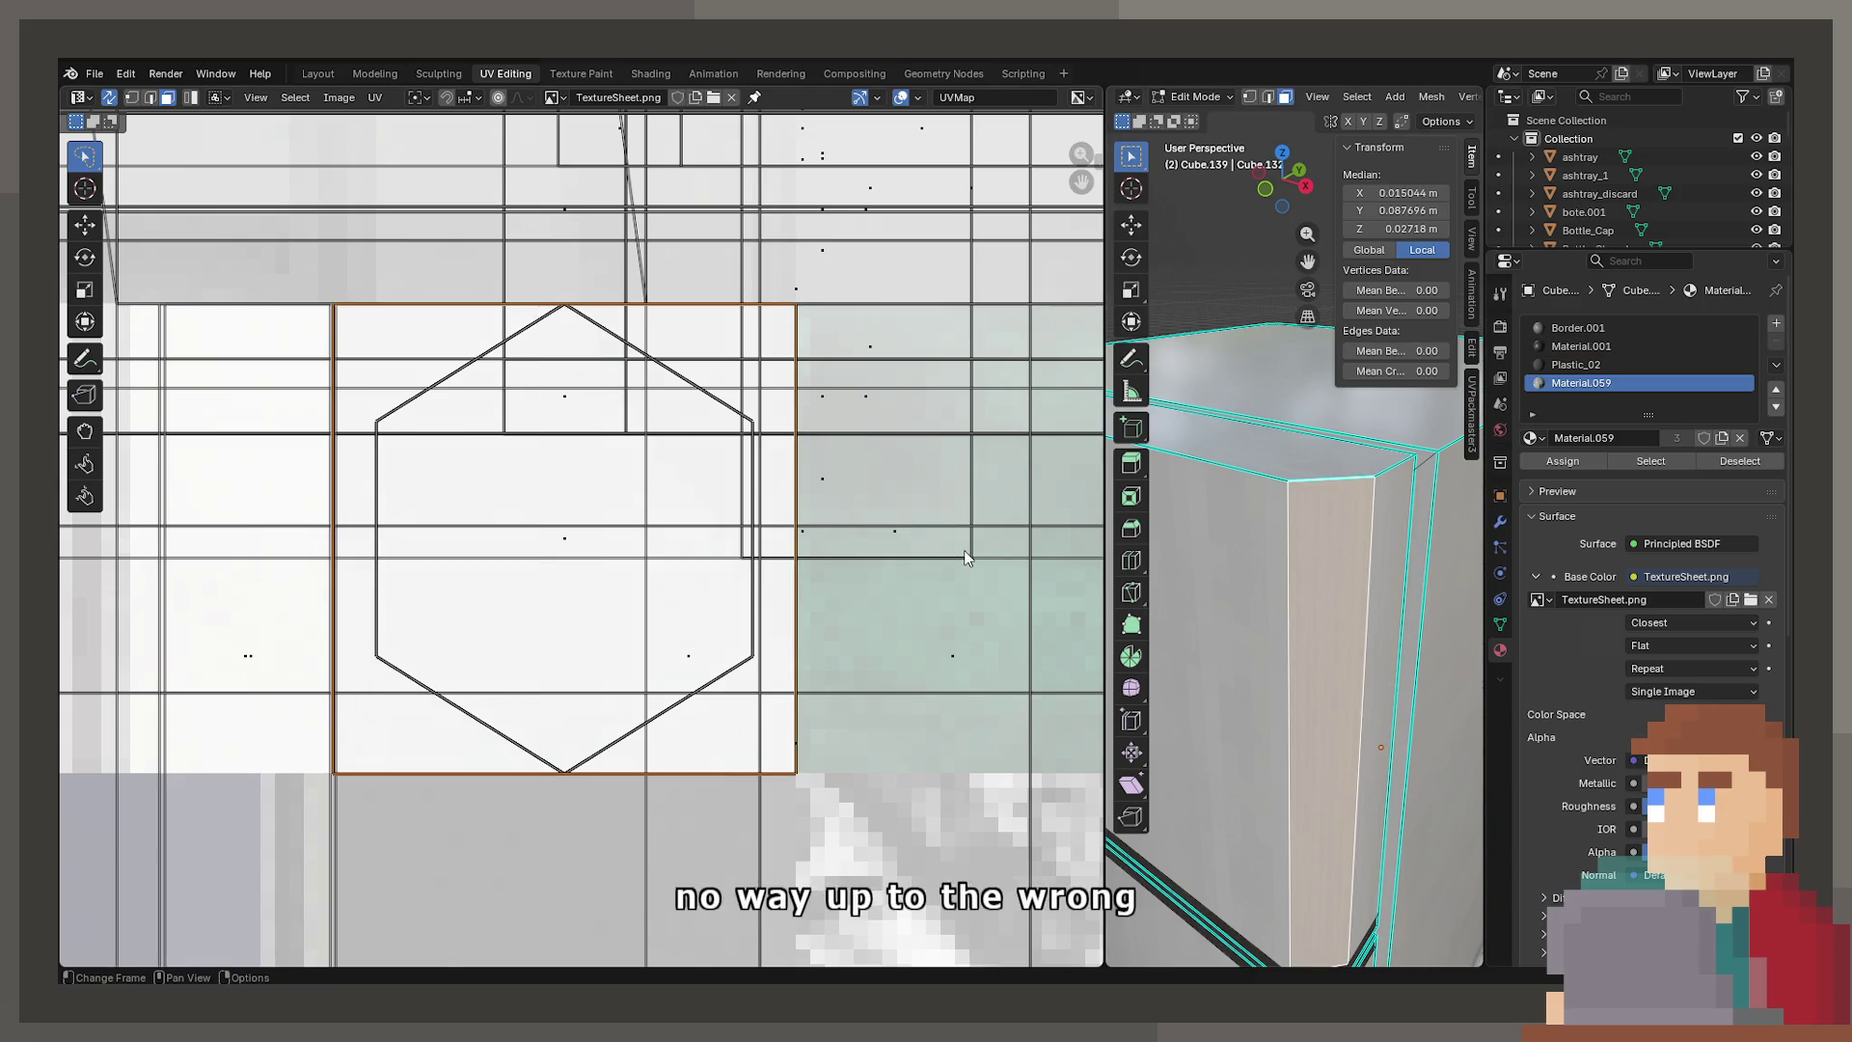
{"action": "key", "text": "s"}
{"action": "key", "text": "y"}
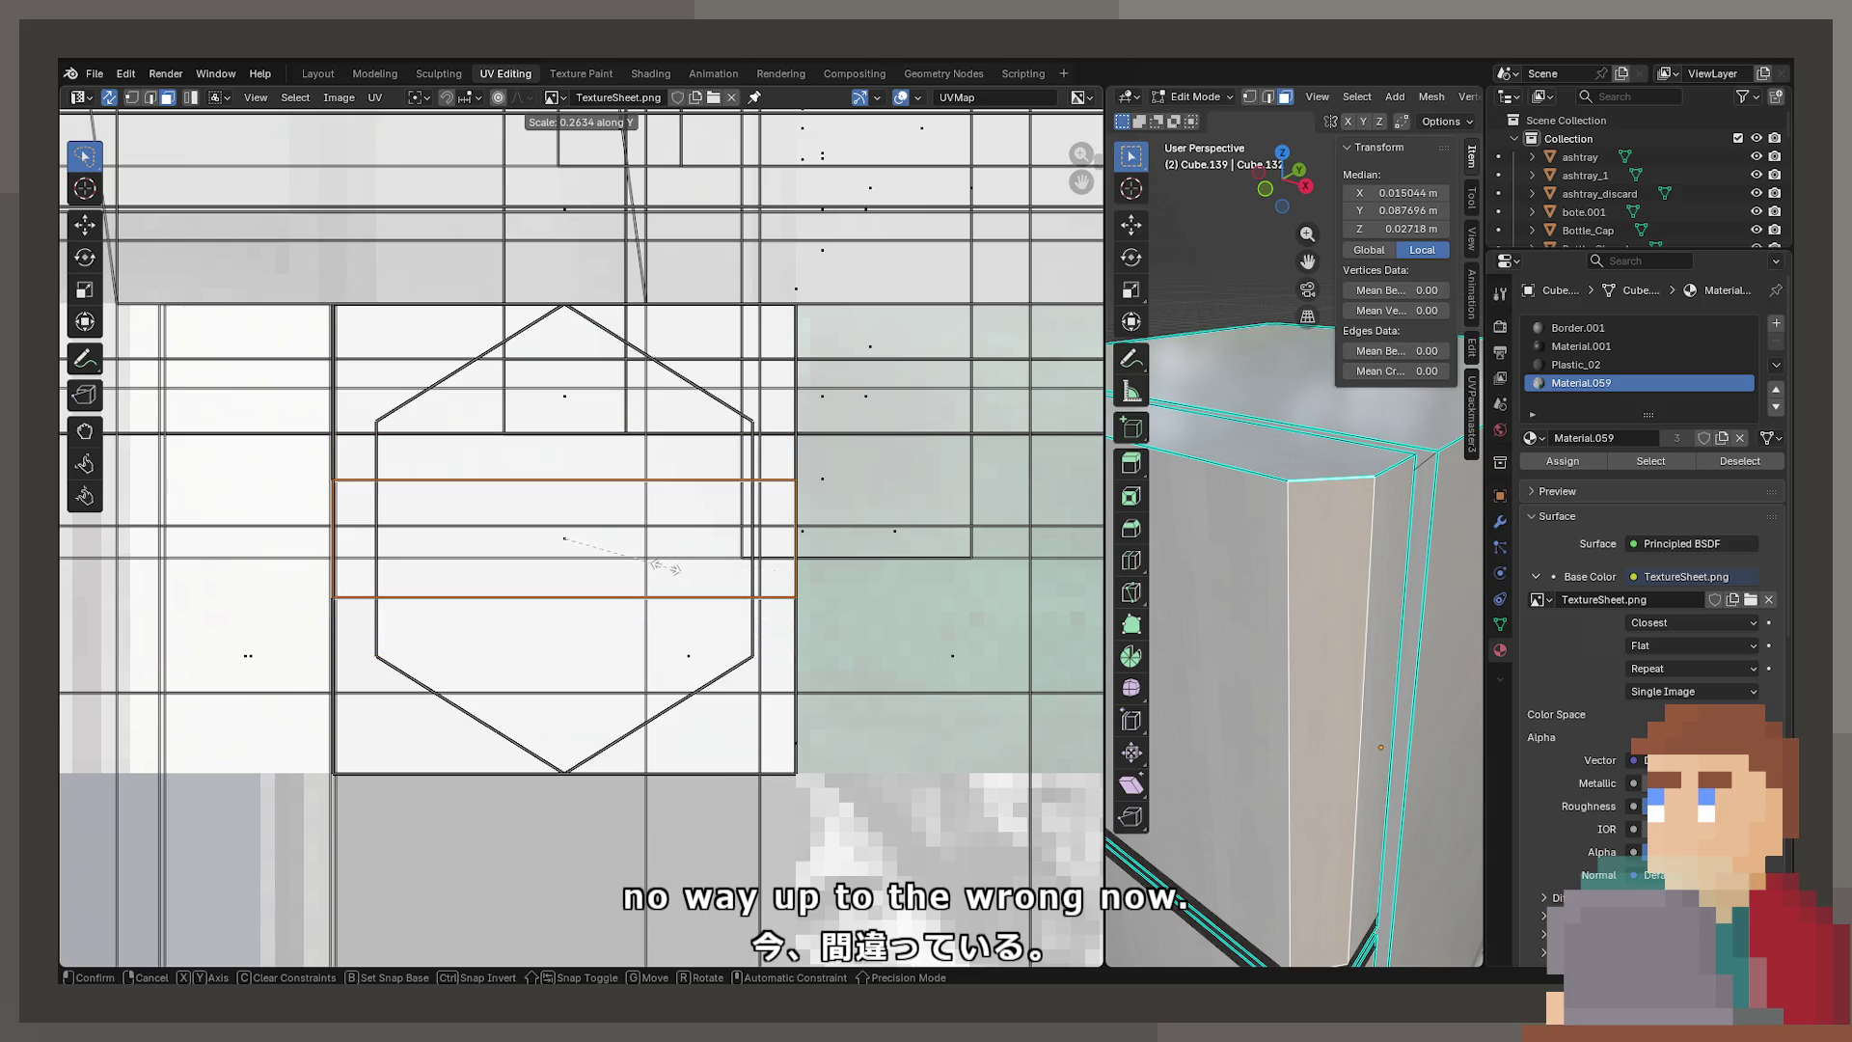
{"action": "key", "text": "Escape"}
Split the side face's UVs off and squash them into a thin horizontal band with S Y
{"action": "left_click", "coordinate": [1379, 628]}
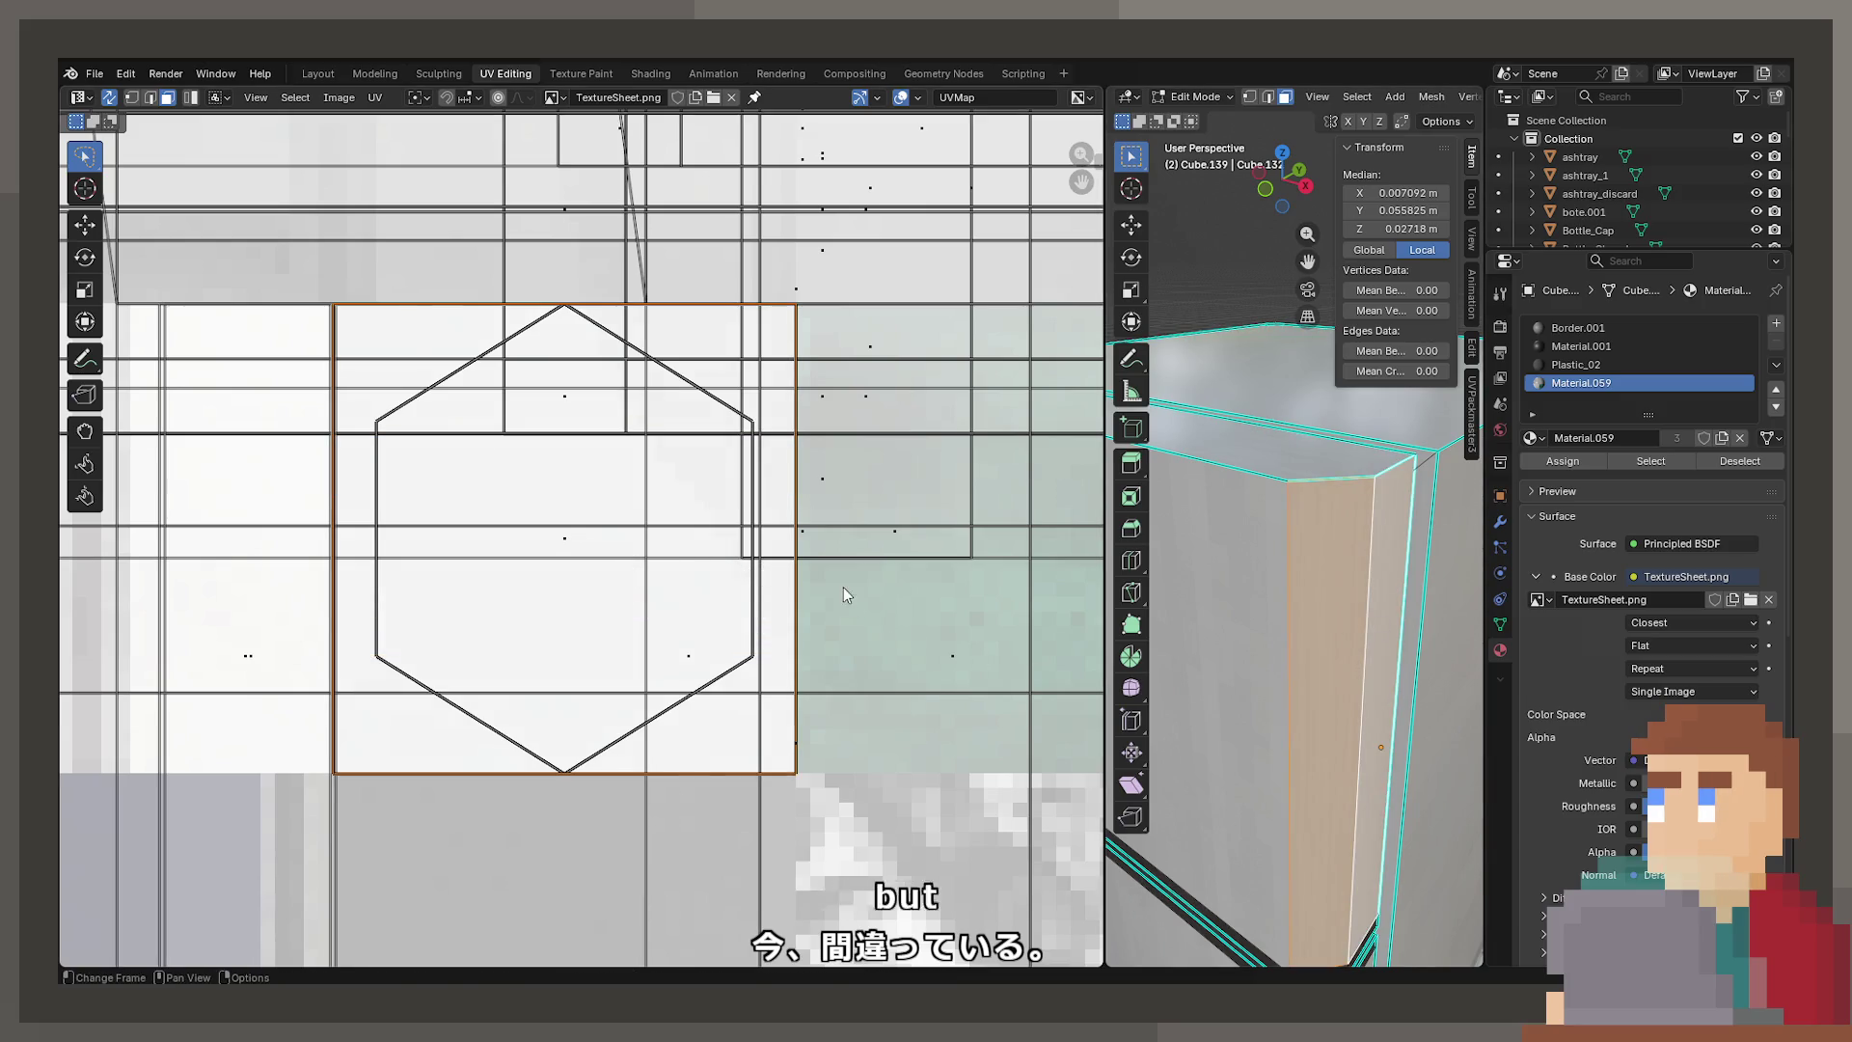
{"action": "left_click", "coordinate": [375, 98]}
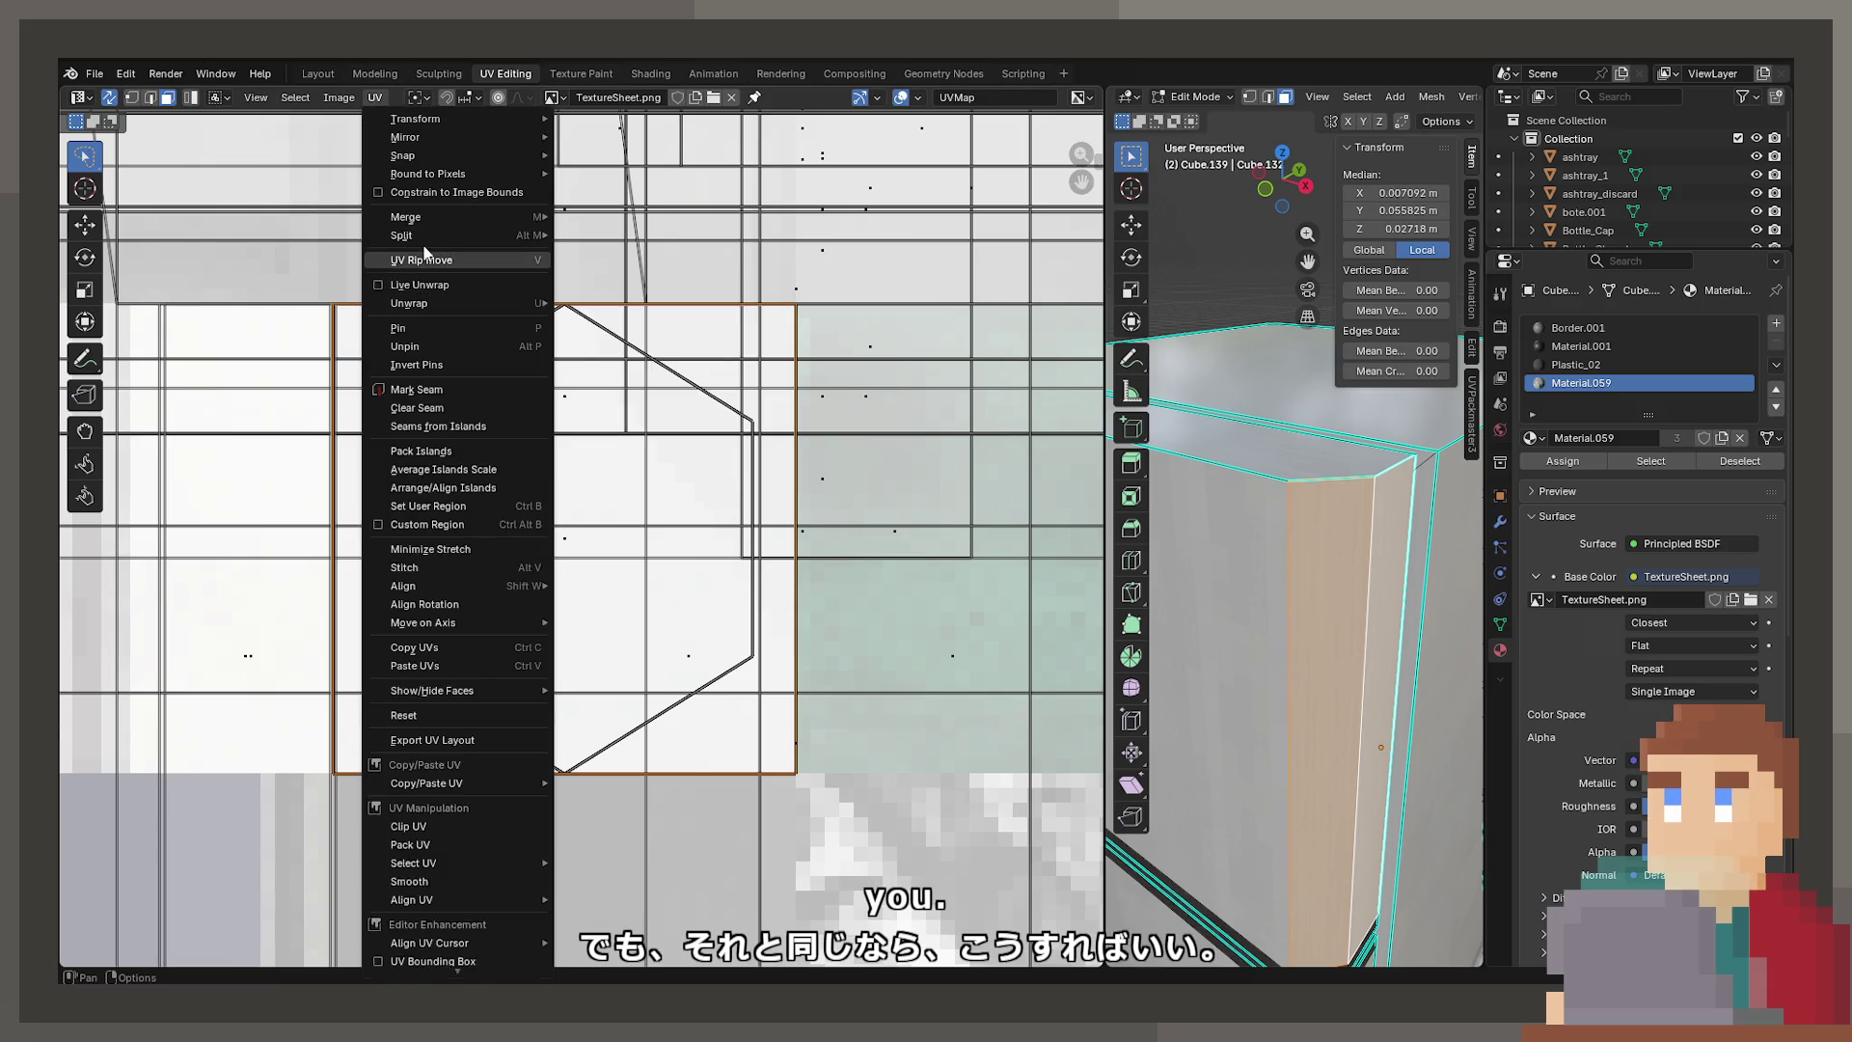
{"action": "mouse_move", "coordinate": [501, 236]}
{"action": "left_click", "coordinate": [617, 237]}
{"action": "key", "text": "s"}
{"action": "key", "text": "y"}
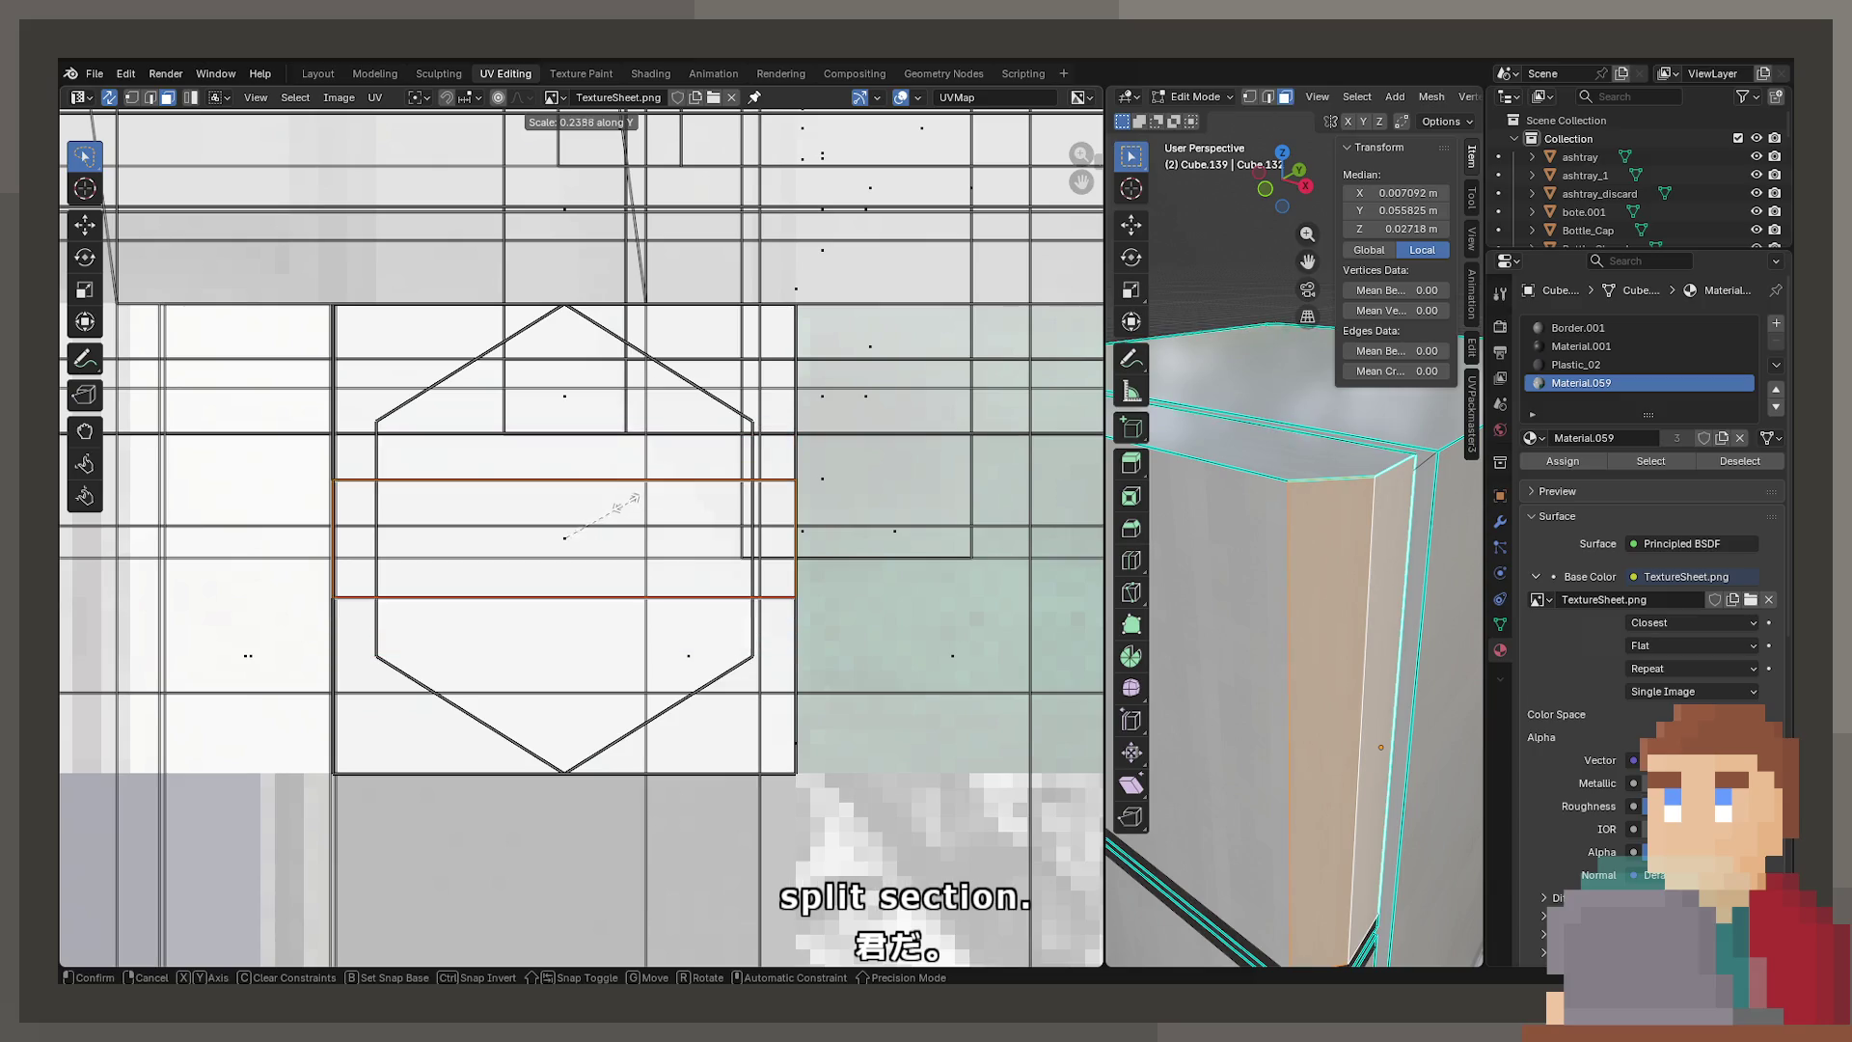
{"action": "left_click", "coordinate": [609, 516]}
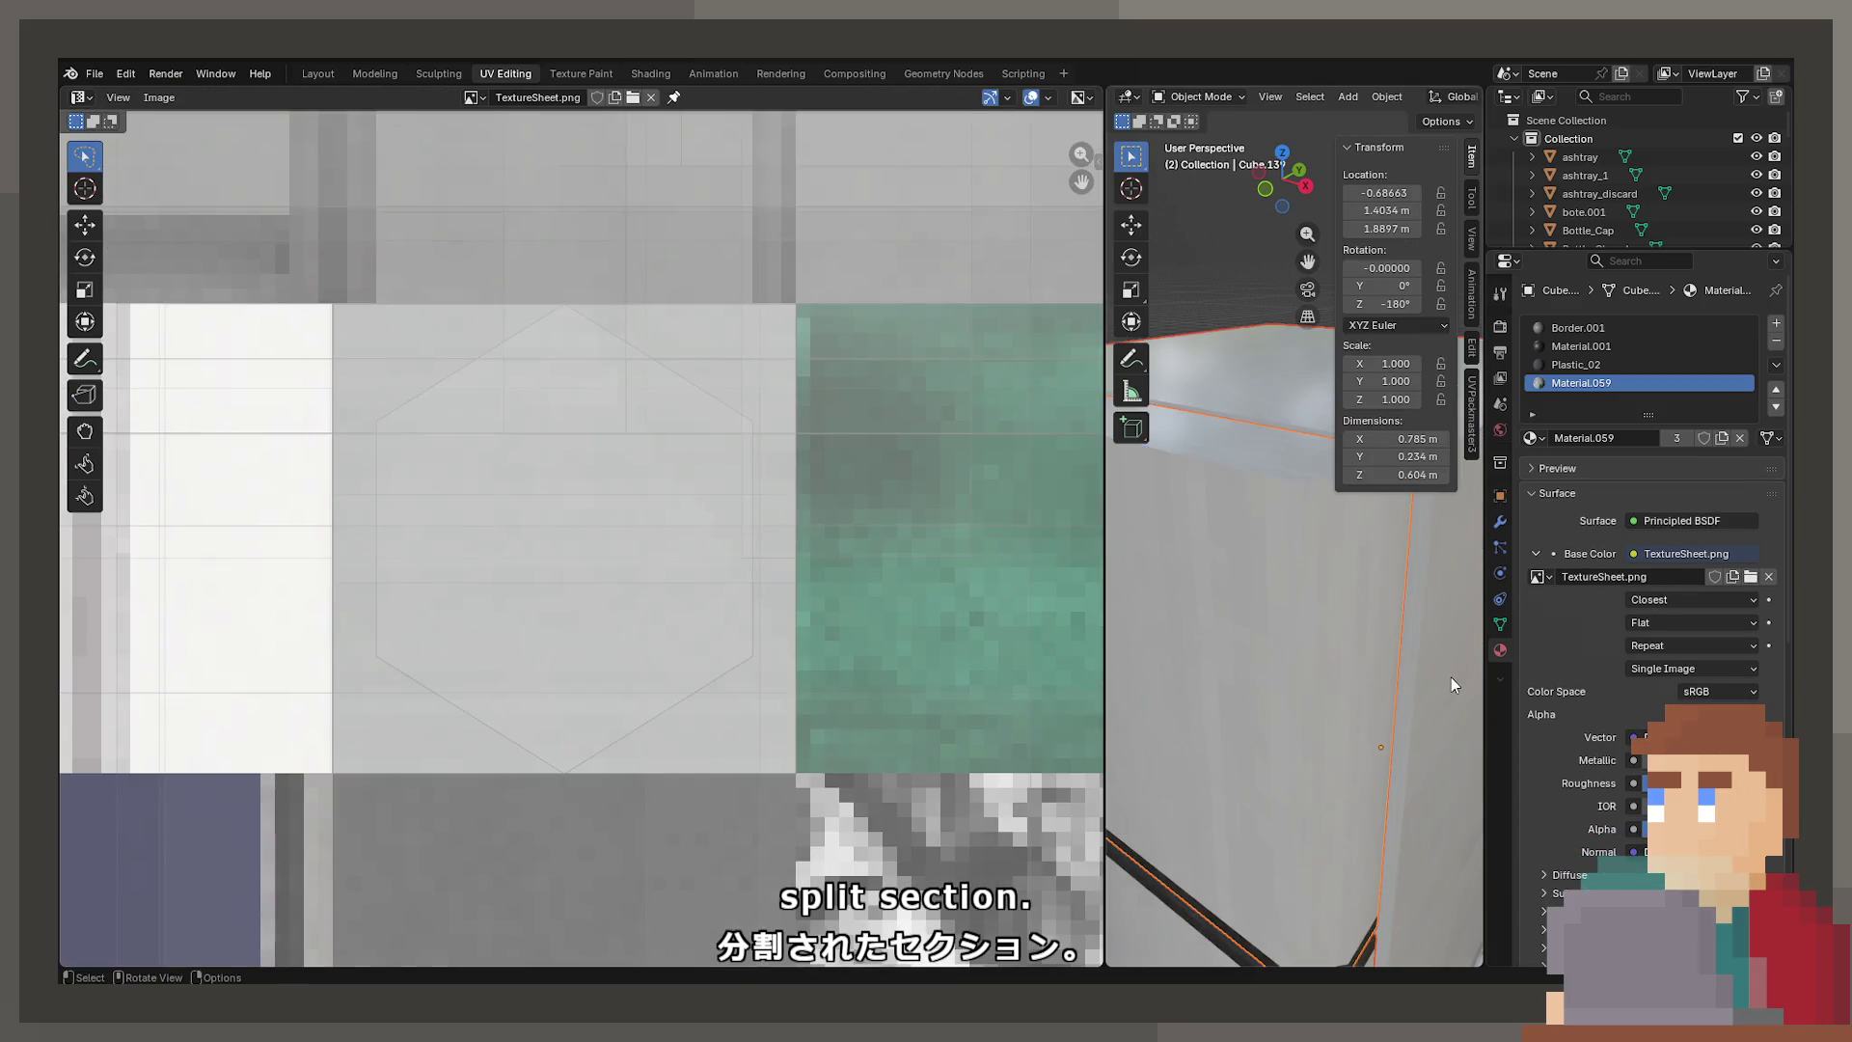
Preview the texture on the fridge, then select its bottom edge faces
{"action": "mouse_move", "coordinate": [1451, 677]}
{"action": "middle_mouse_down"}
{"action": "mouse_move", "coordinate": [1420, 652]}
{"action": "mouse_move", "coordinate": [1420, 569]}
{"action": "middle_mouse_up"}
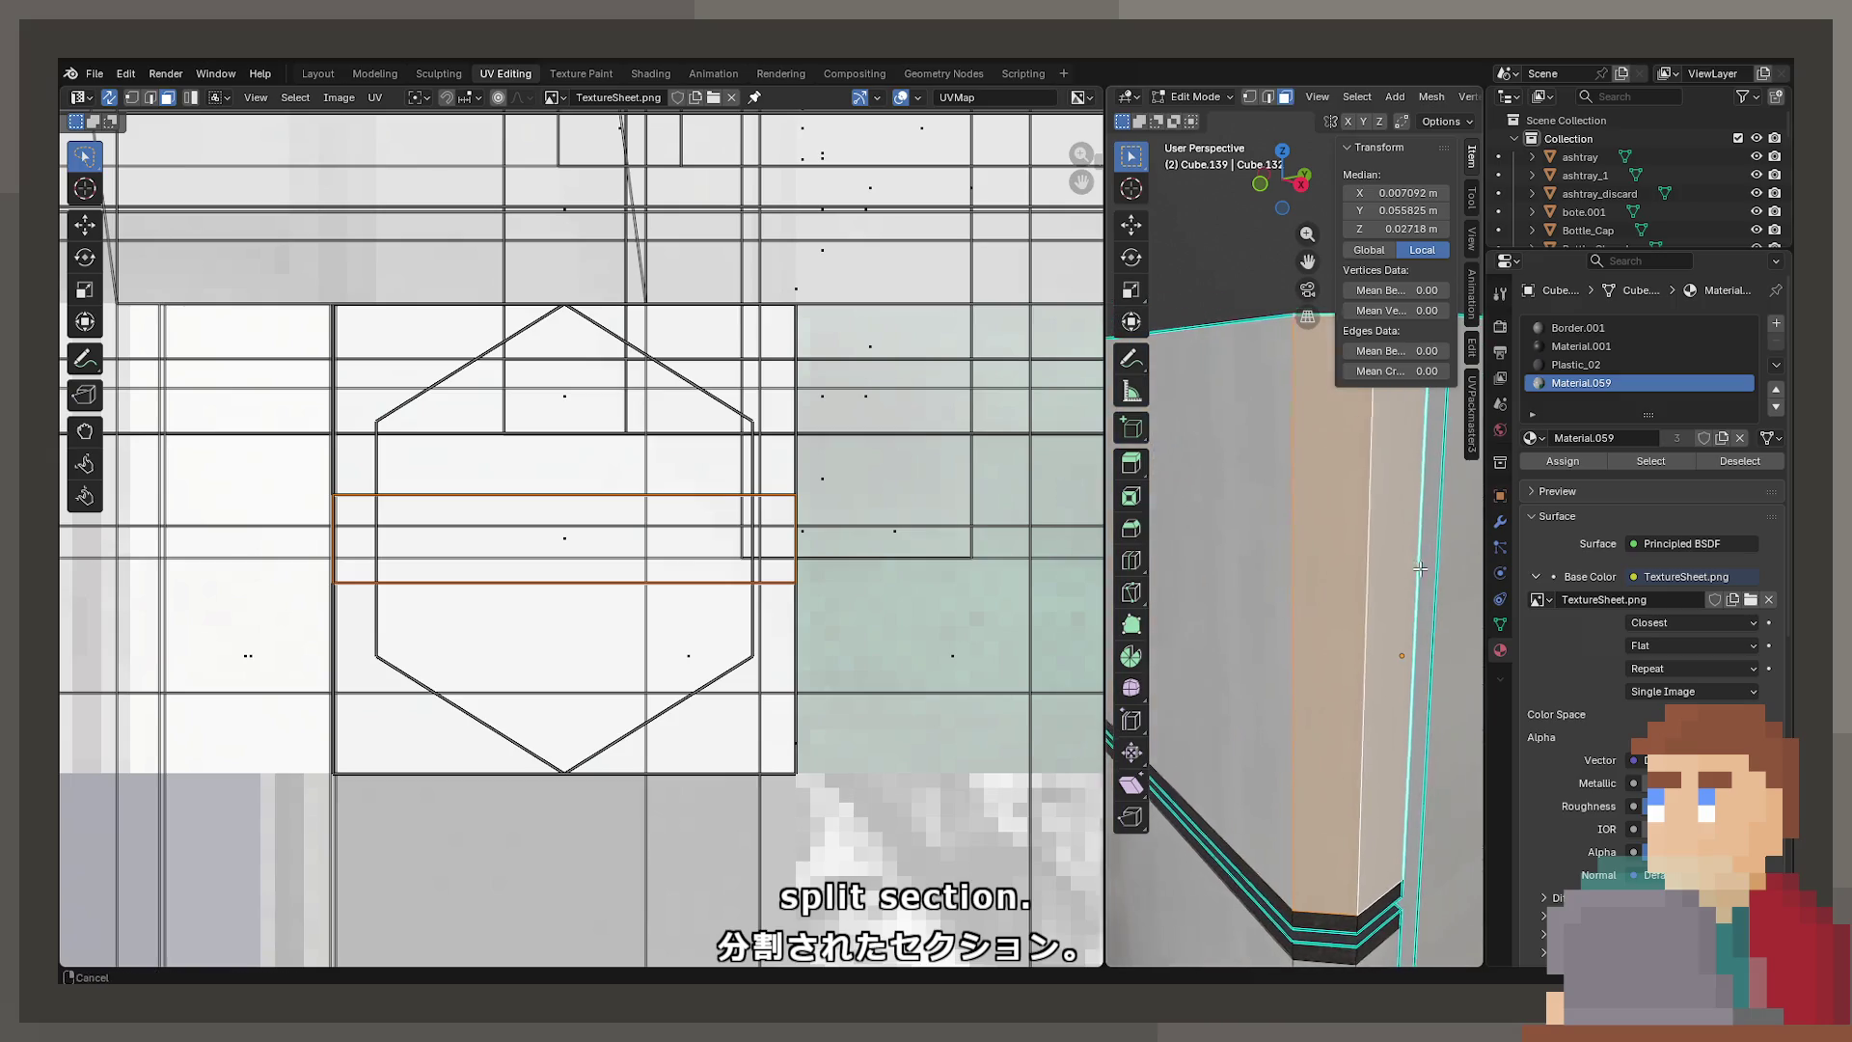
{"action": "key", "text": "Tab"}
{"action": "mouse_move", "coordinate": [1281, 550]}
{"action": "middle_mouse_down"}
{"action": "mouse_move", "coordinate": [1306, 592]}
{"action": "mouse_move", "coordinate": [1205, 639]}
{"action": "middle_mouse_up"}
{"action": "key", "text": "Tab"}
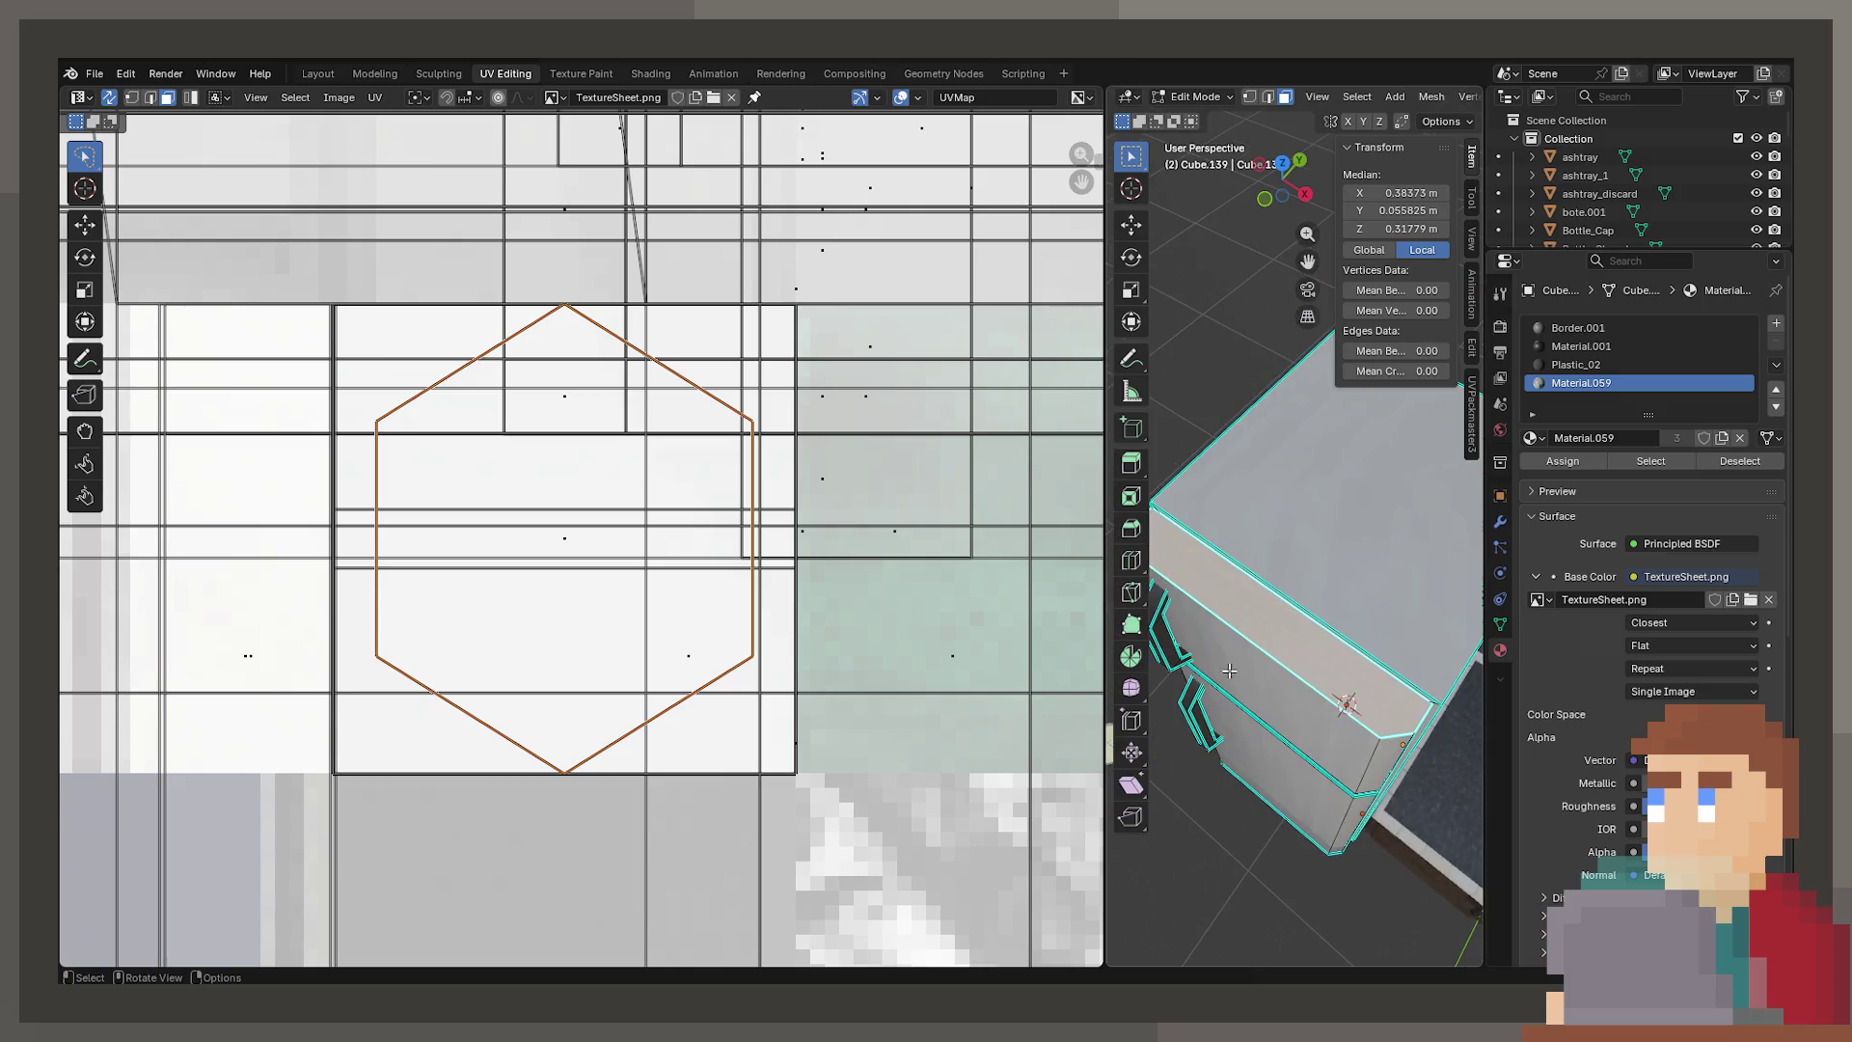
{"action": "key", "text": "s"}
{"action": "right_click", "coordinate": [664, 553]}
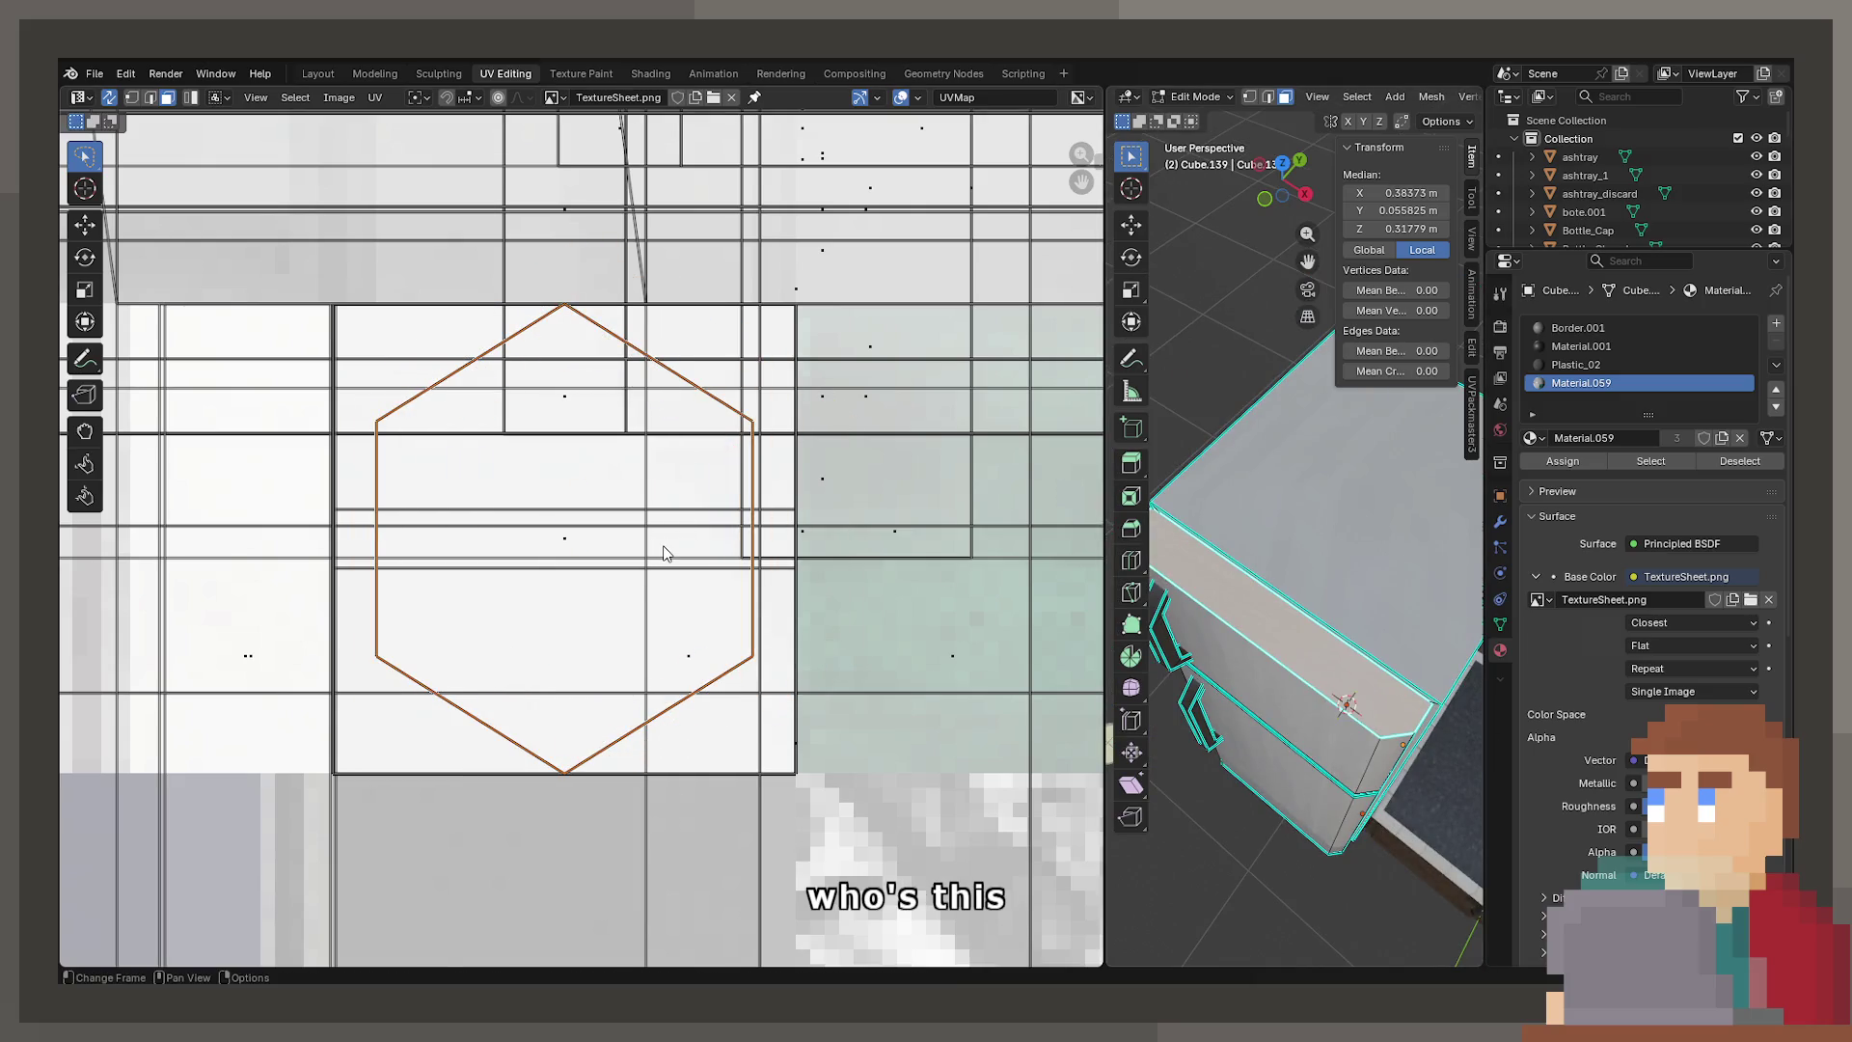
{"action": "scroll", "coordinate": [1292, 579], "scroll_direction": "up", "scroll_amount": 3}
{"action": "mouse_move", "coordinate": [1292, 579]}
{"action": "middle_mouse_down"}
{"action": "mouse_move", "coordinate": [1259, 513]}
{"action": "mouse_move", "coordinate": [1285, 744]}
{"action": "middle_mouse_up"}
{"action": "scroll", "coordinate": [1259, 513], "scroll_direction": "down", "scroll_amount": 4}
{"action": "left_click", "coordinate": [1284, 744], "text": "shift"}
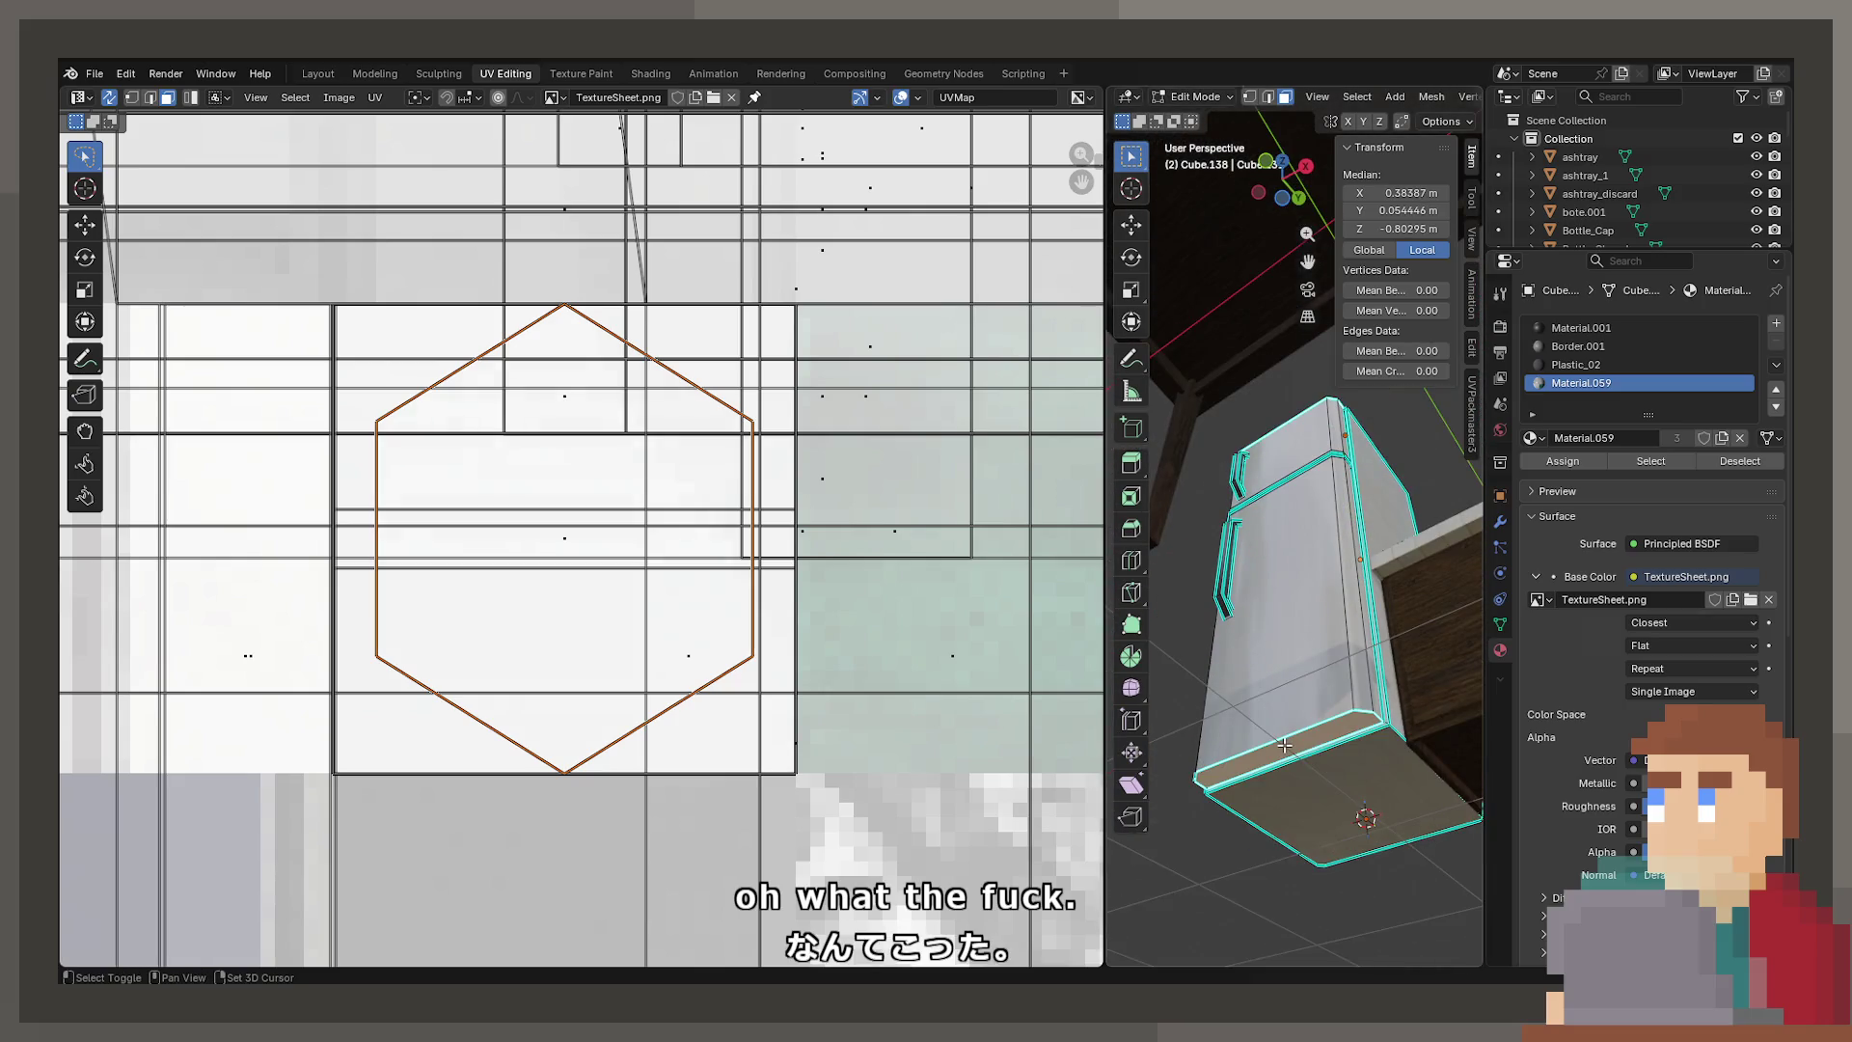
Cube-project the bottom-edge faces' UVs and move the new island left of the texture
{"action": "key", "text": "u"}
{"action": "left_click", "coordinate": [1155, 511]}
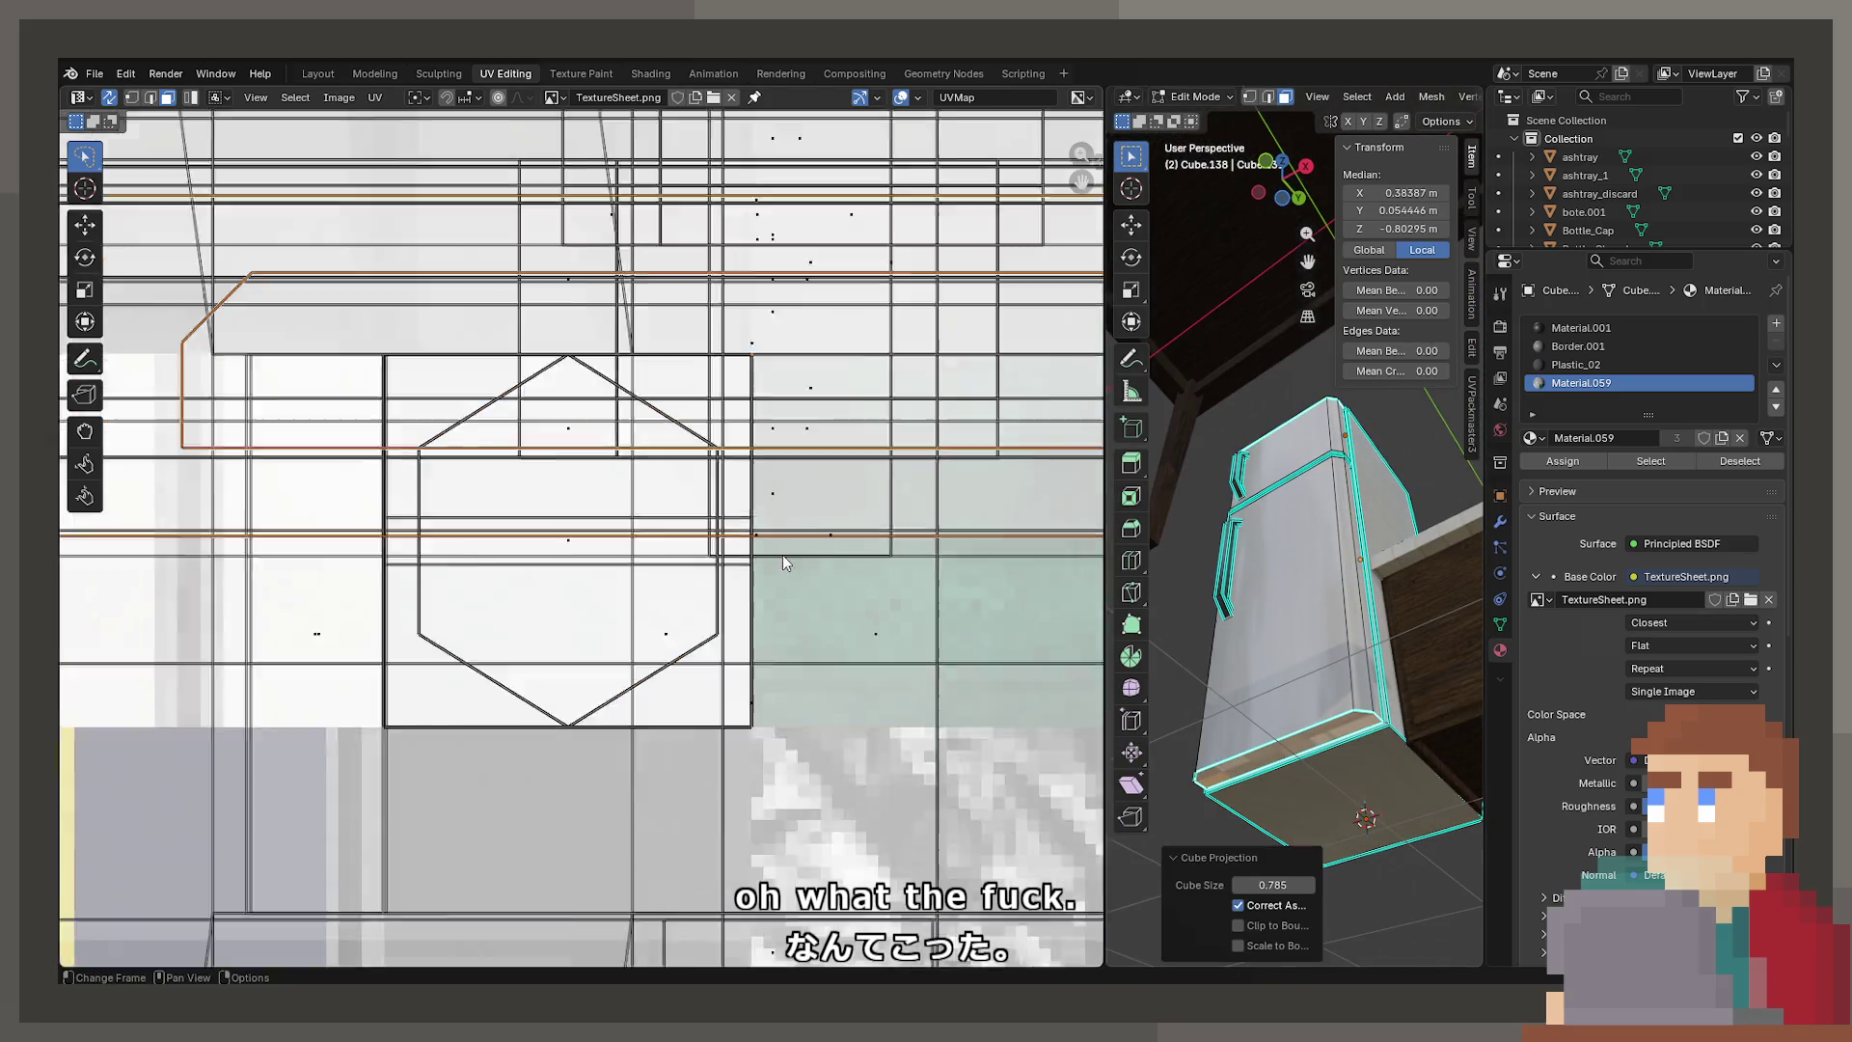
{"action": "scroll", "coordinate": [783, 553], "scroll_direction": "down", "scroll_amount": 5}
{"action": "key", "text": "g"}
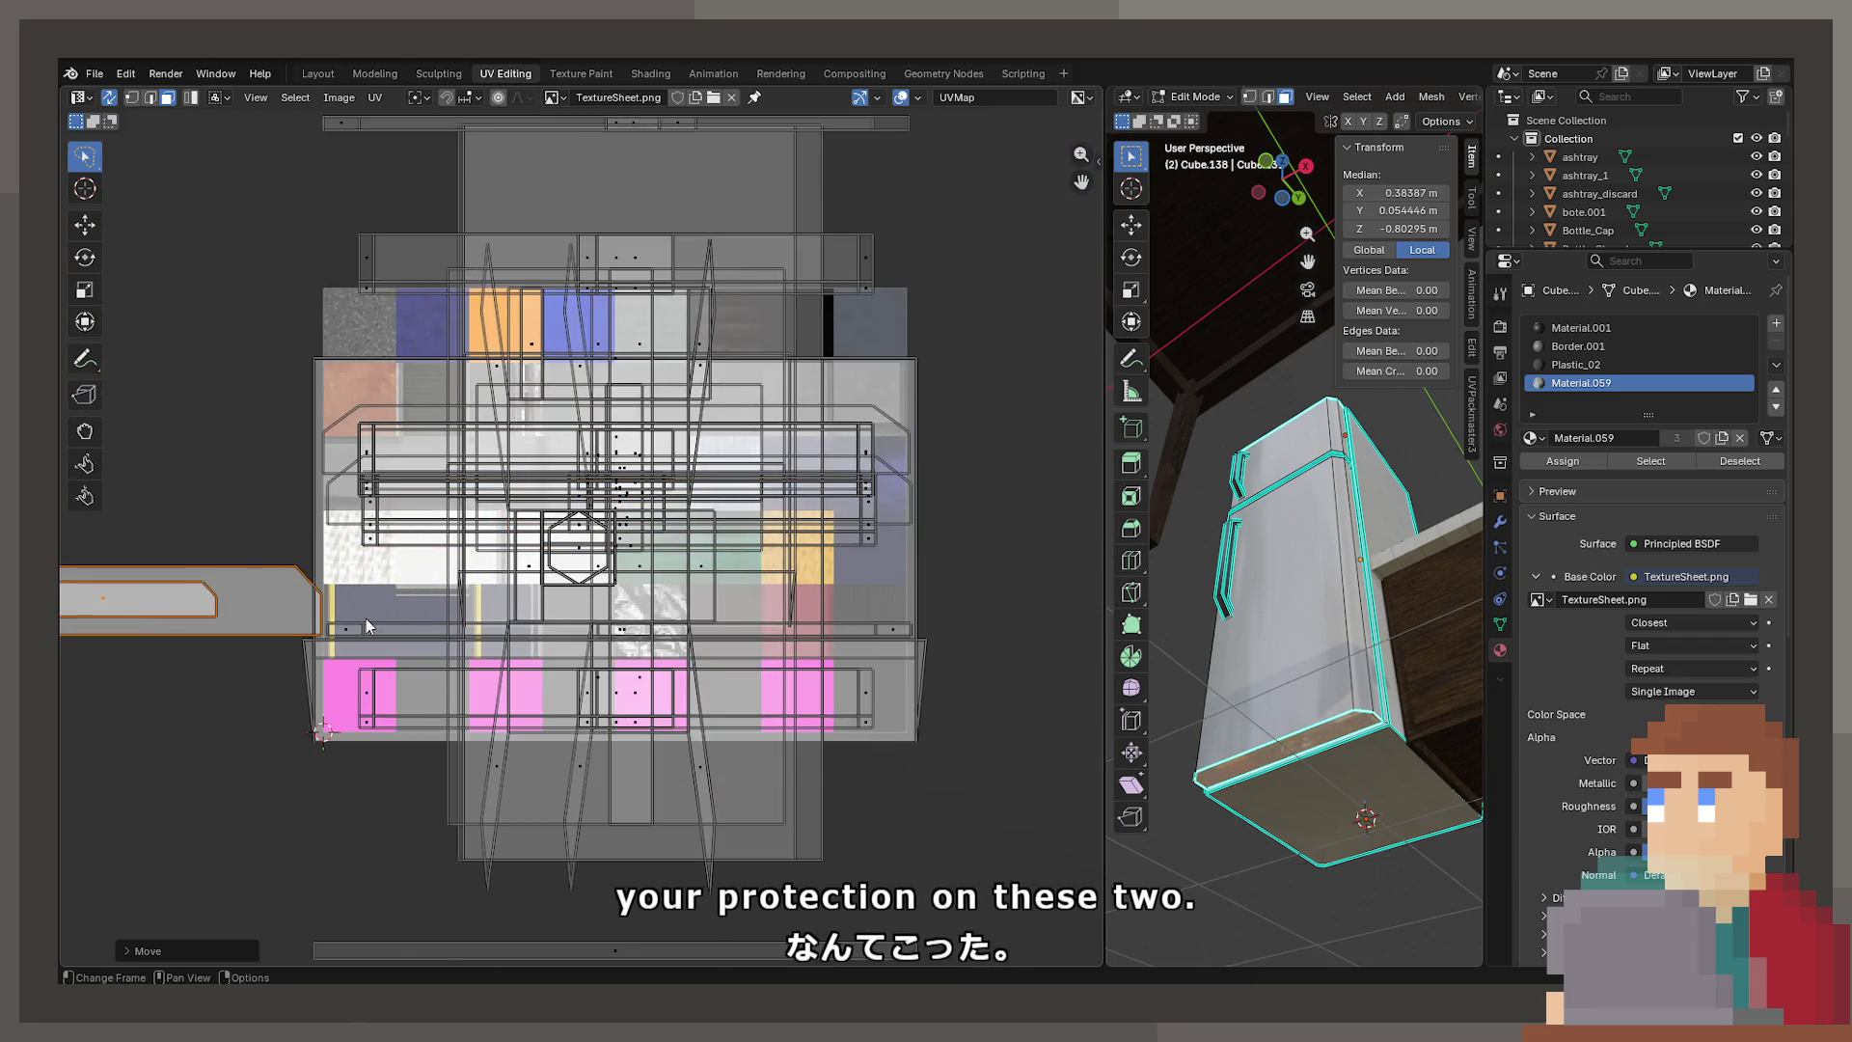
{"action": "left_click", "coordinate": [386, 608]}
{"action": "middle_click_drag", "start_coordinate": [385, 608], "coordinate": [830, 590]}
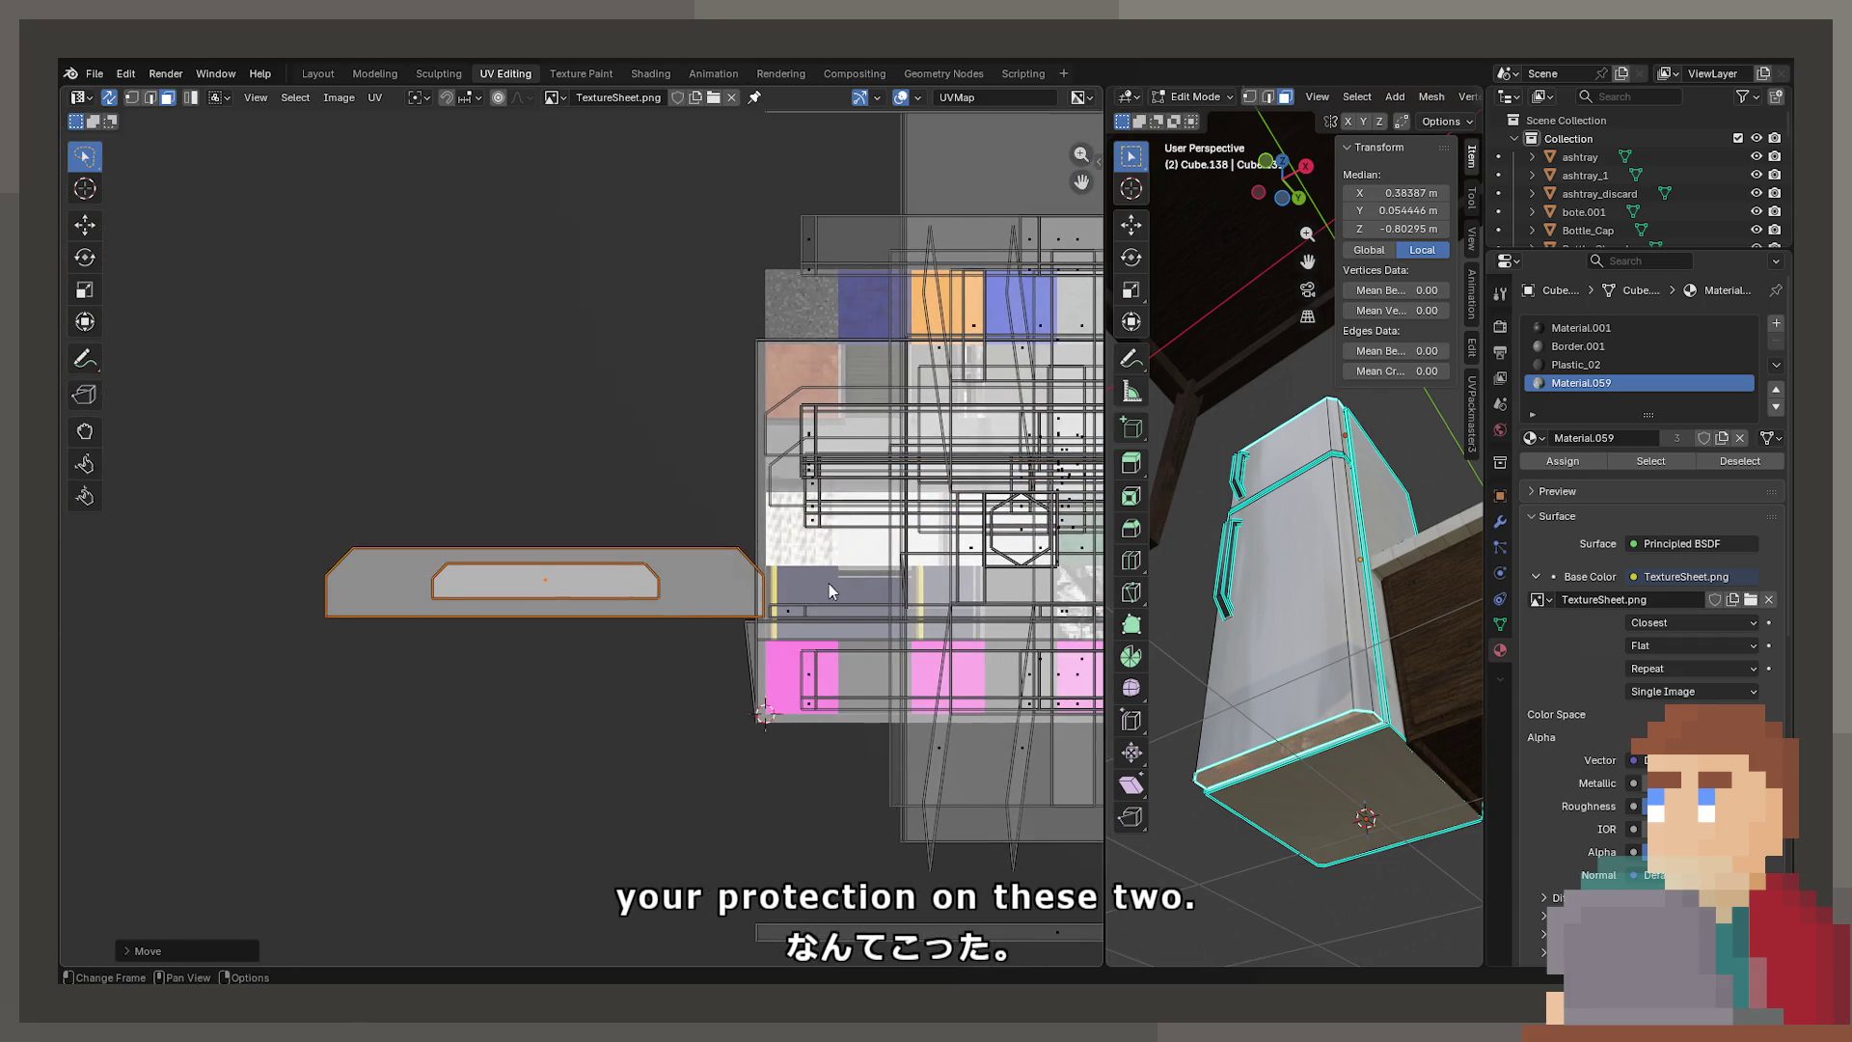
Unwrap the inner island and enlarge it to match the outer island
{"action": "left_click", "coordinate": [553, 592]}
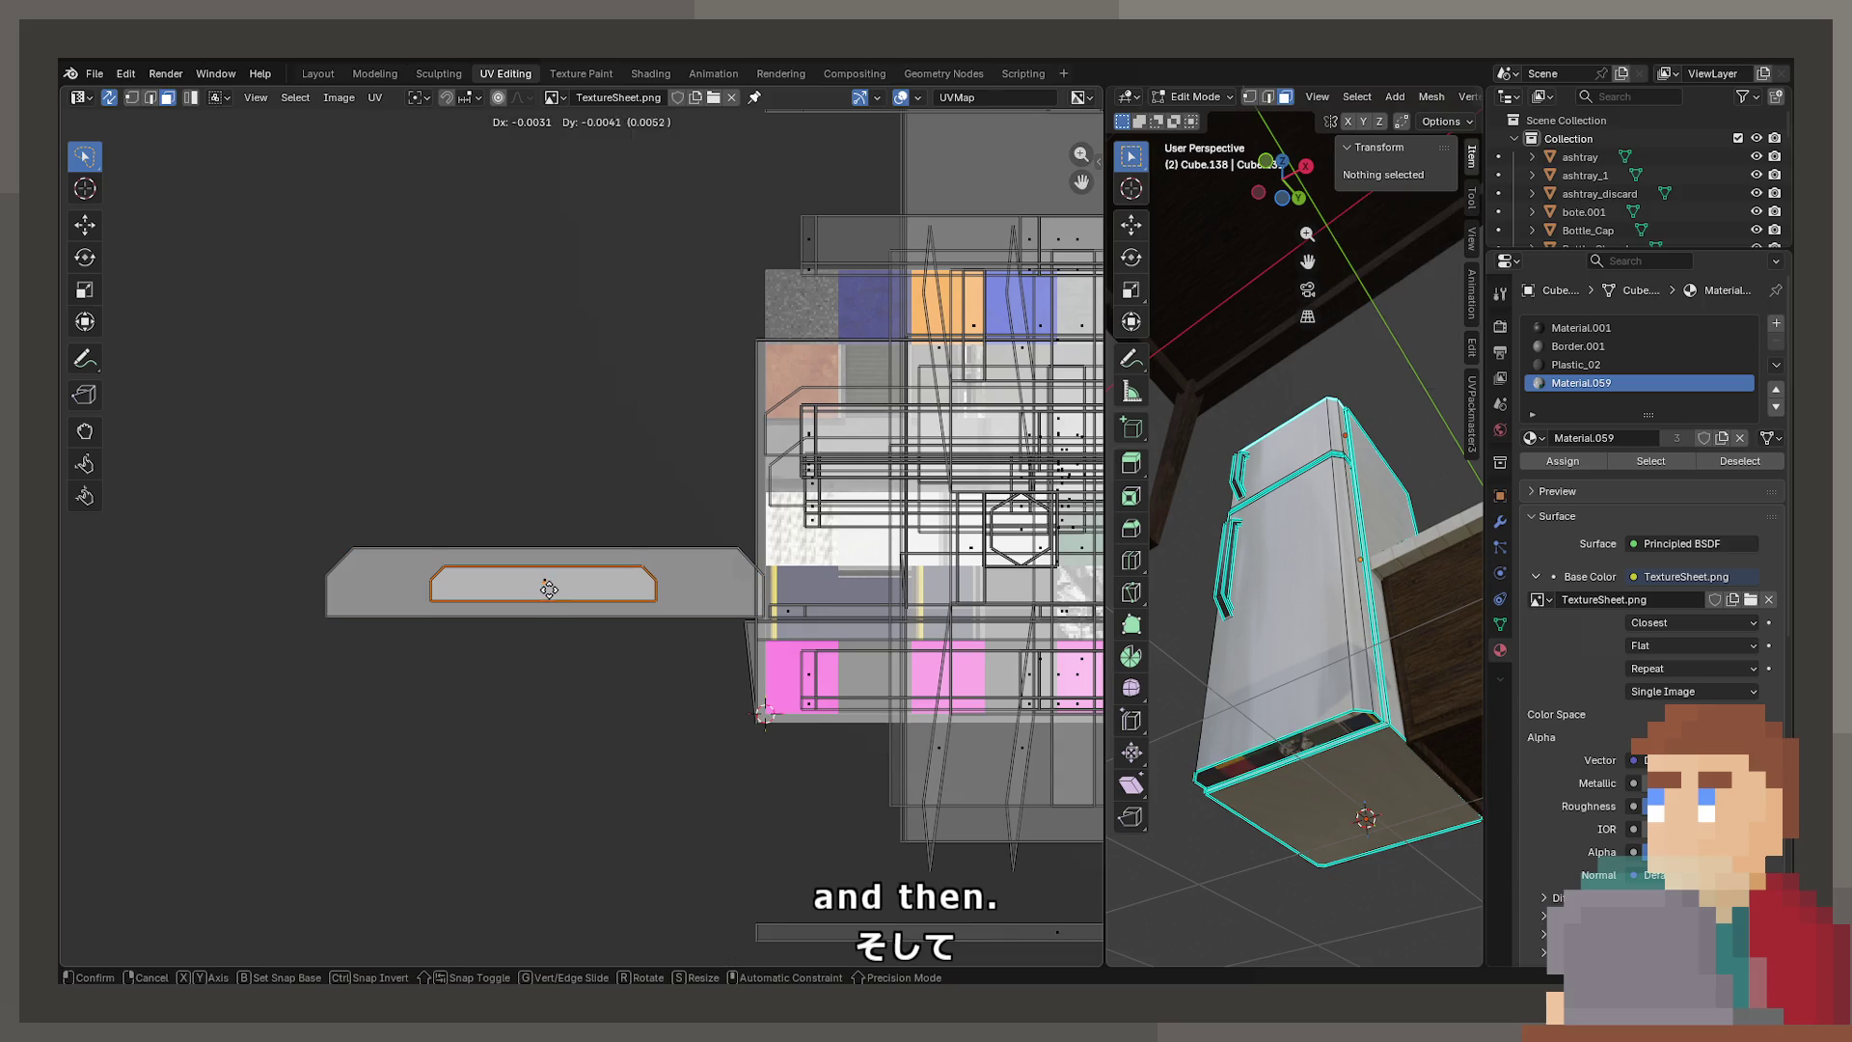
{"action": "key", "text": "u"}
{"action": "left_click", "coordinate": [674, 595]}
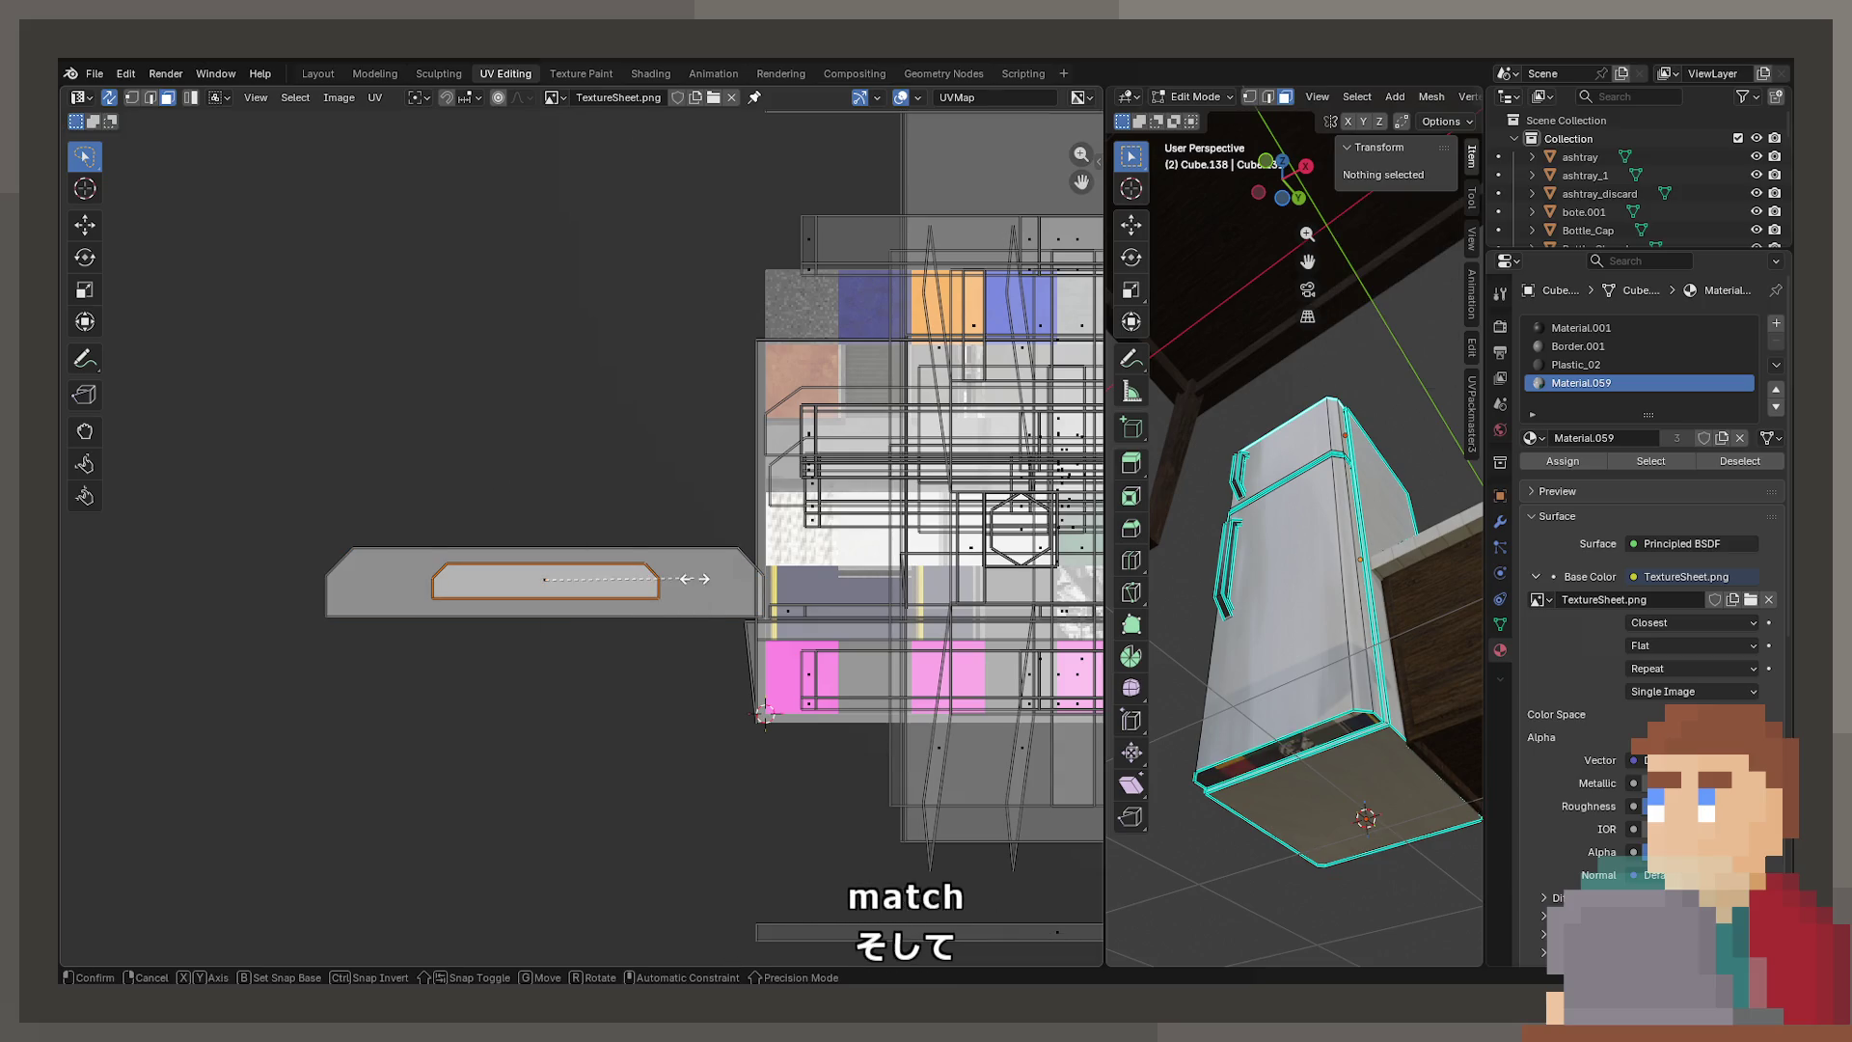
{"action": "key", "text": "s"}
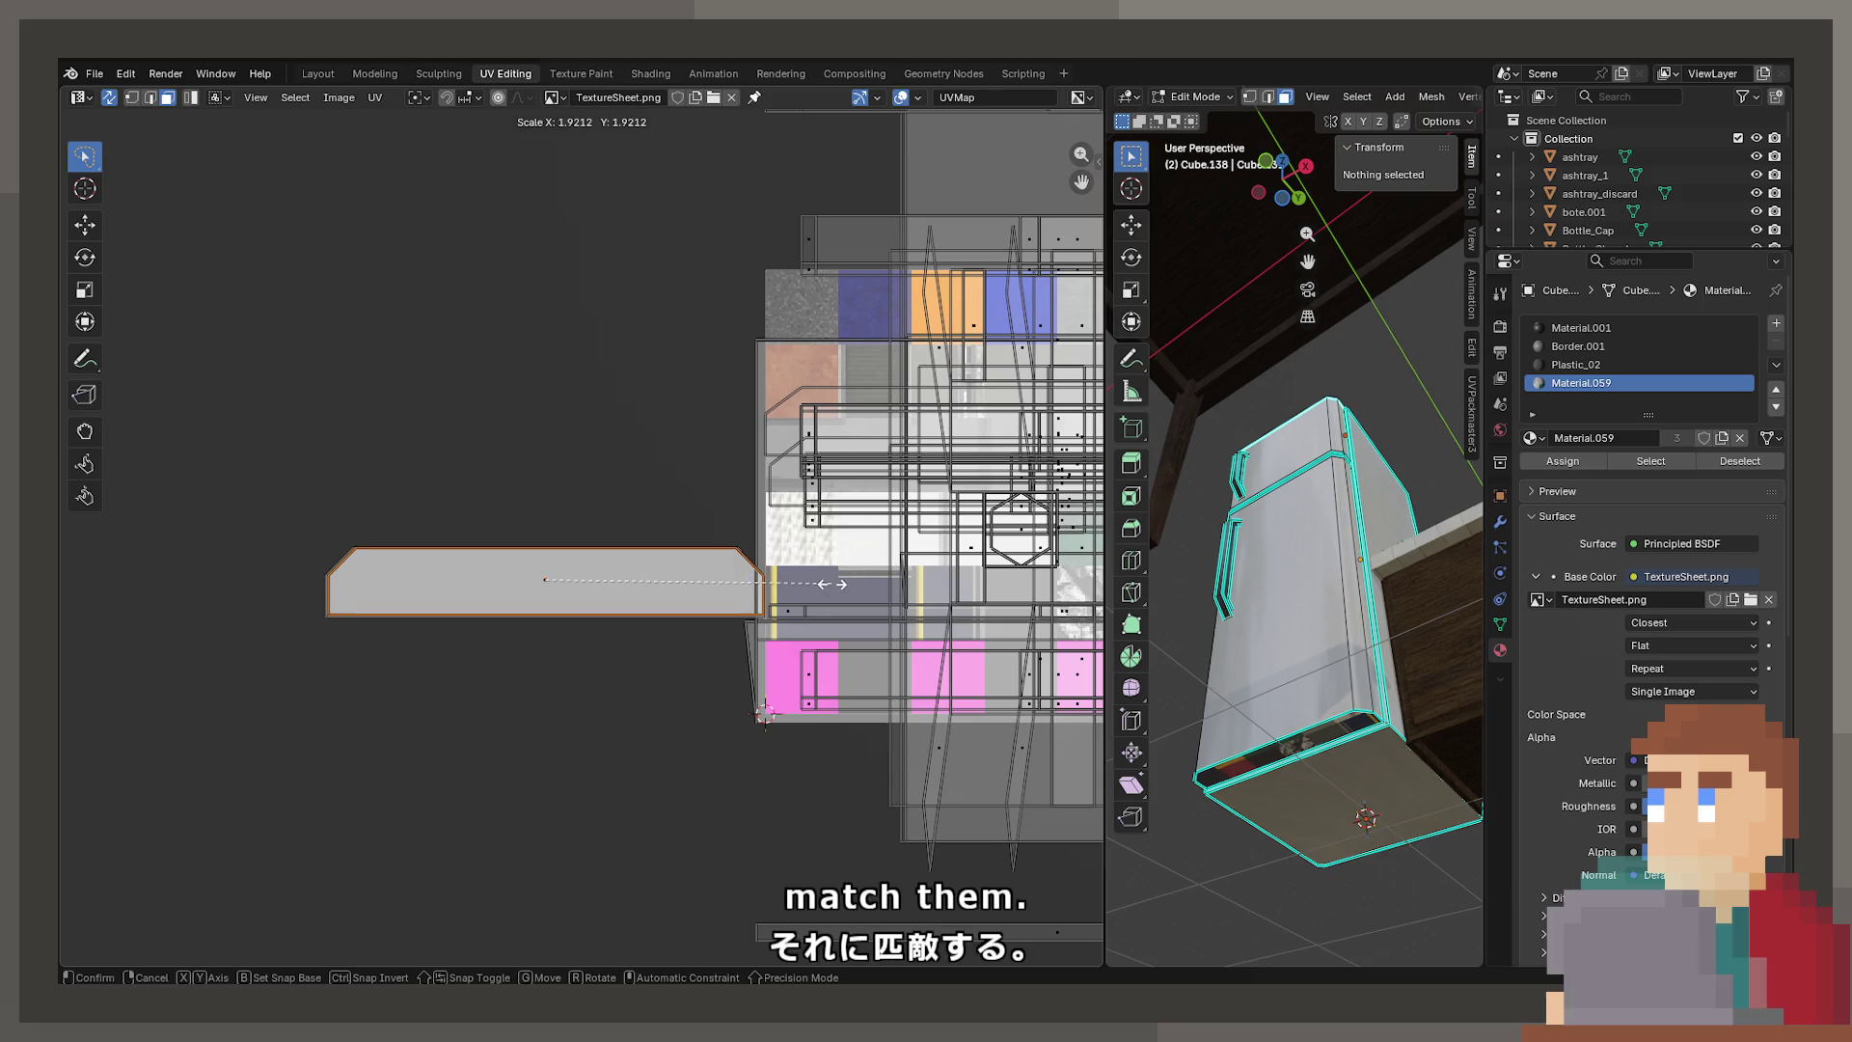
{"action": "left_click", "coordinate": [833, 583]}
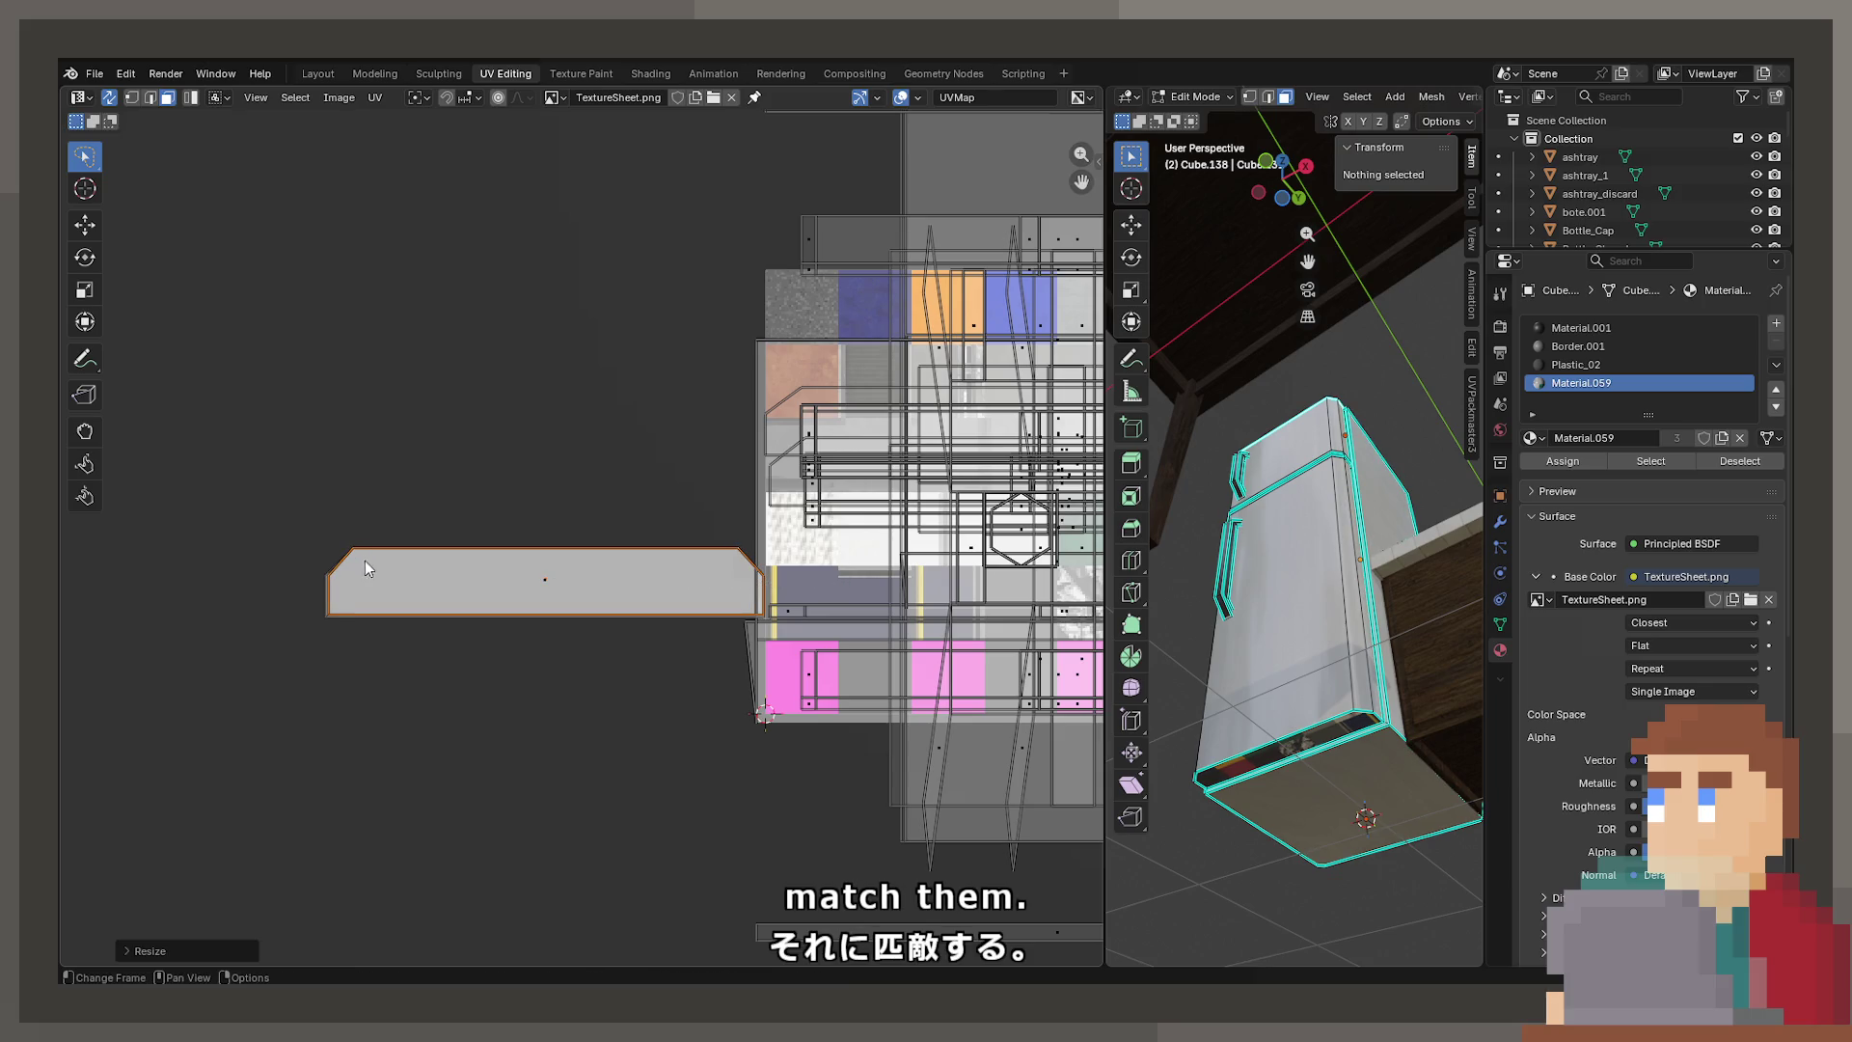
{"action": "left_click", "coordinate": [610, 581]}
Move and shrink the islands onto the hexagon tile, then preview the texture
{"action": "key", "text": "s"}
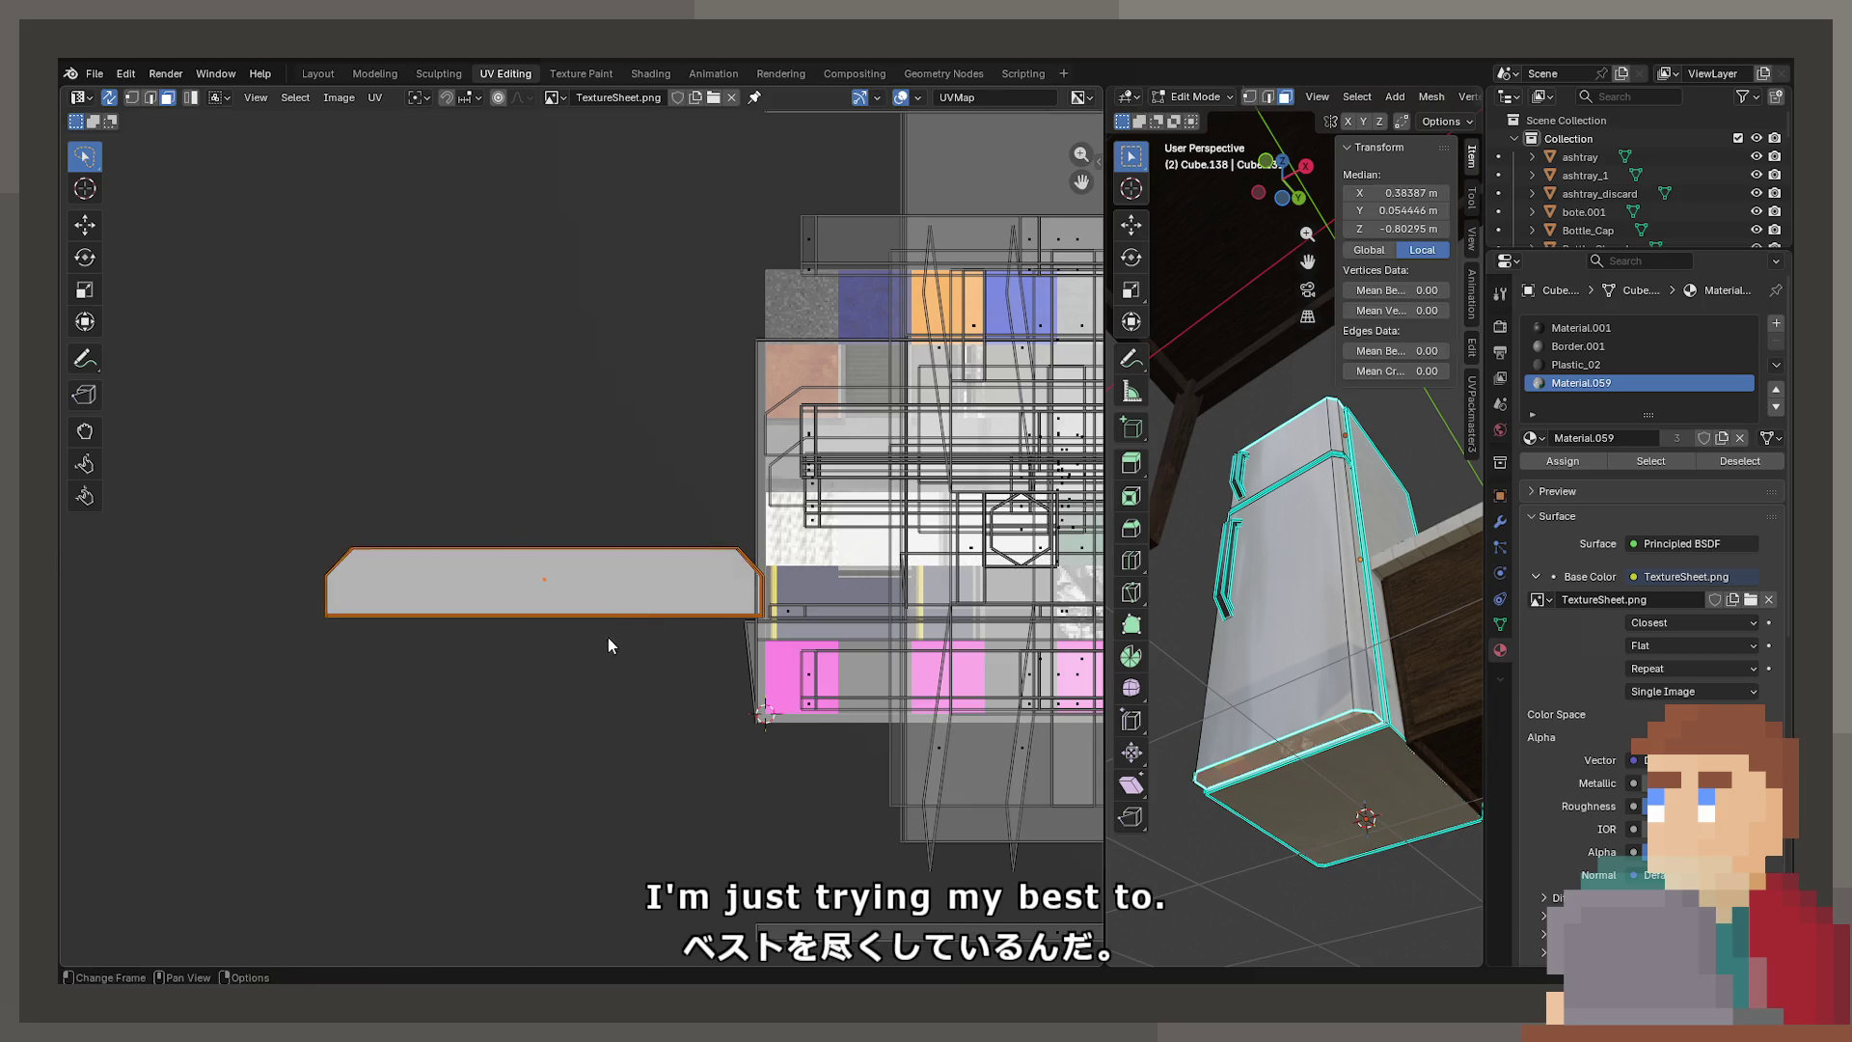
{"action": "key", "text": "g"}
{"action": "scroll", "coordinate": [799, 679], "scroll_direction": "up", "scroll_amount": 3}
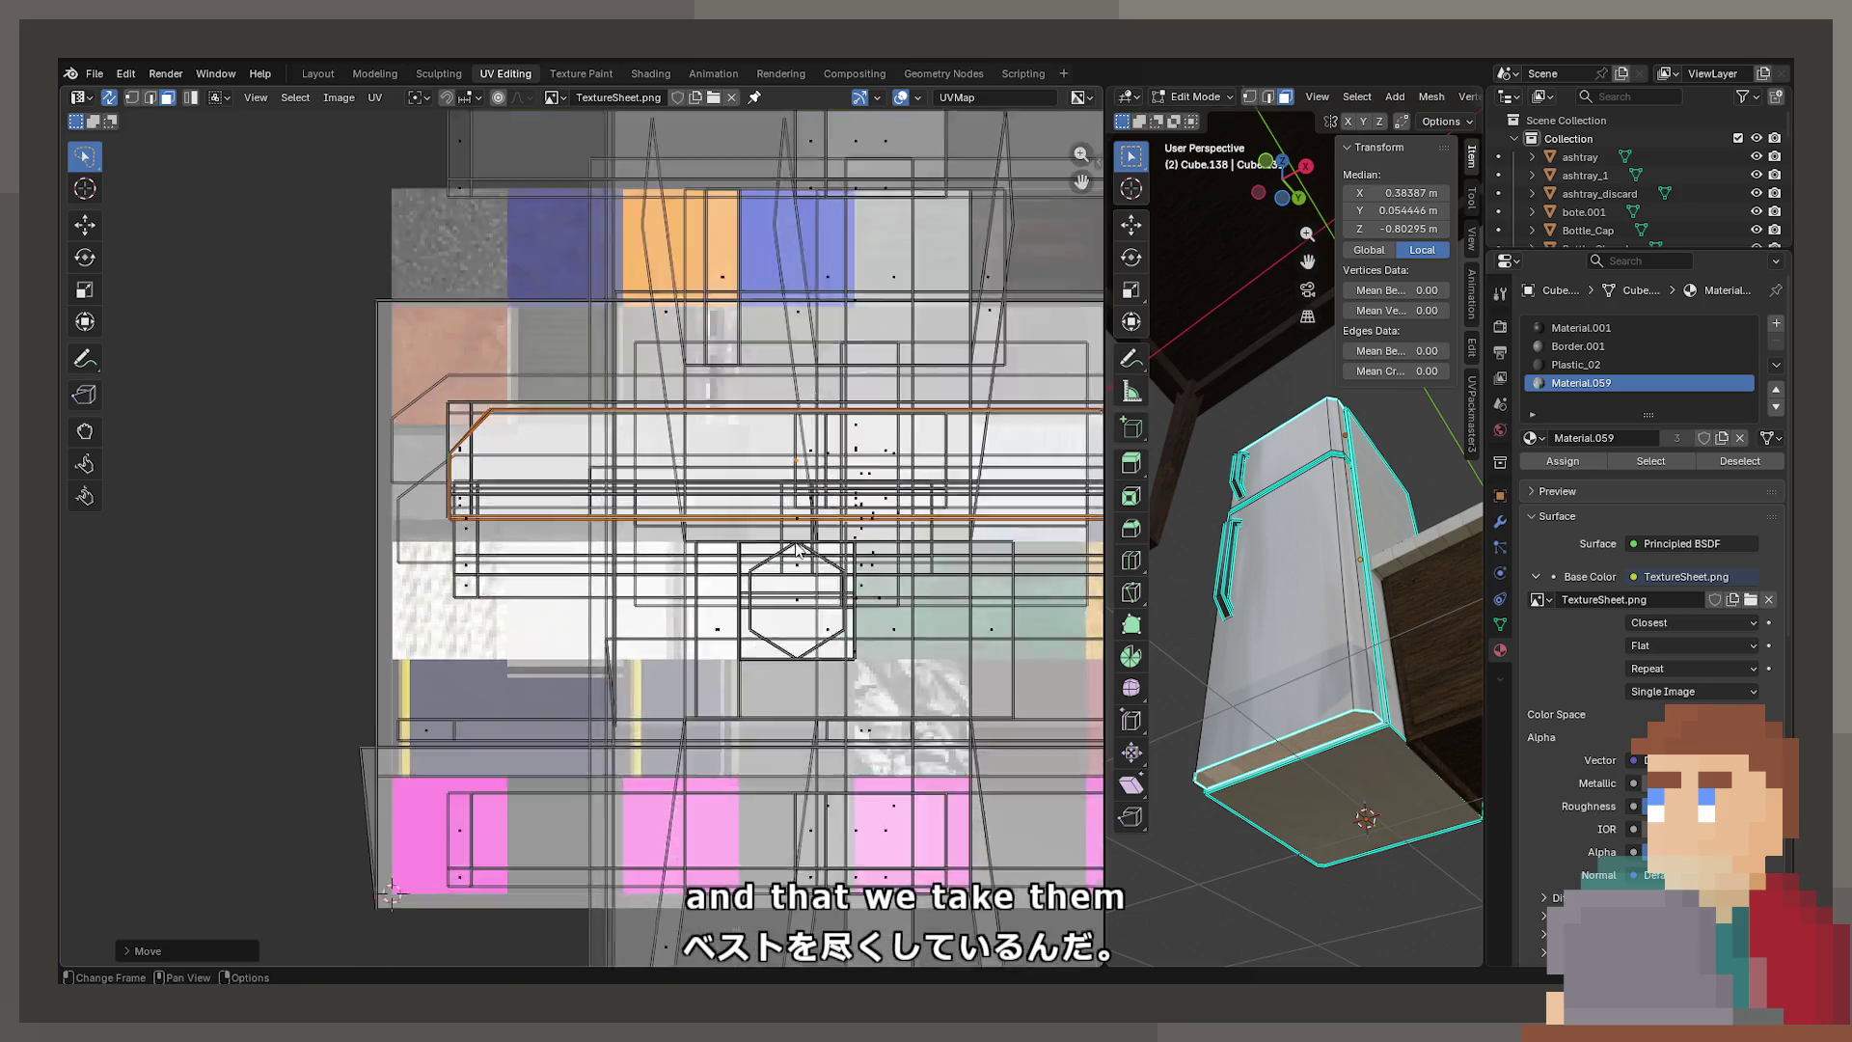
{"action": "key", "text": "s"}
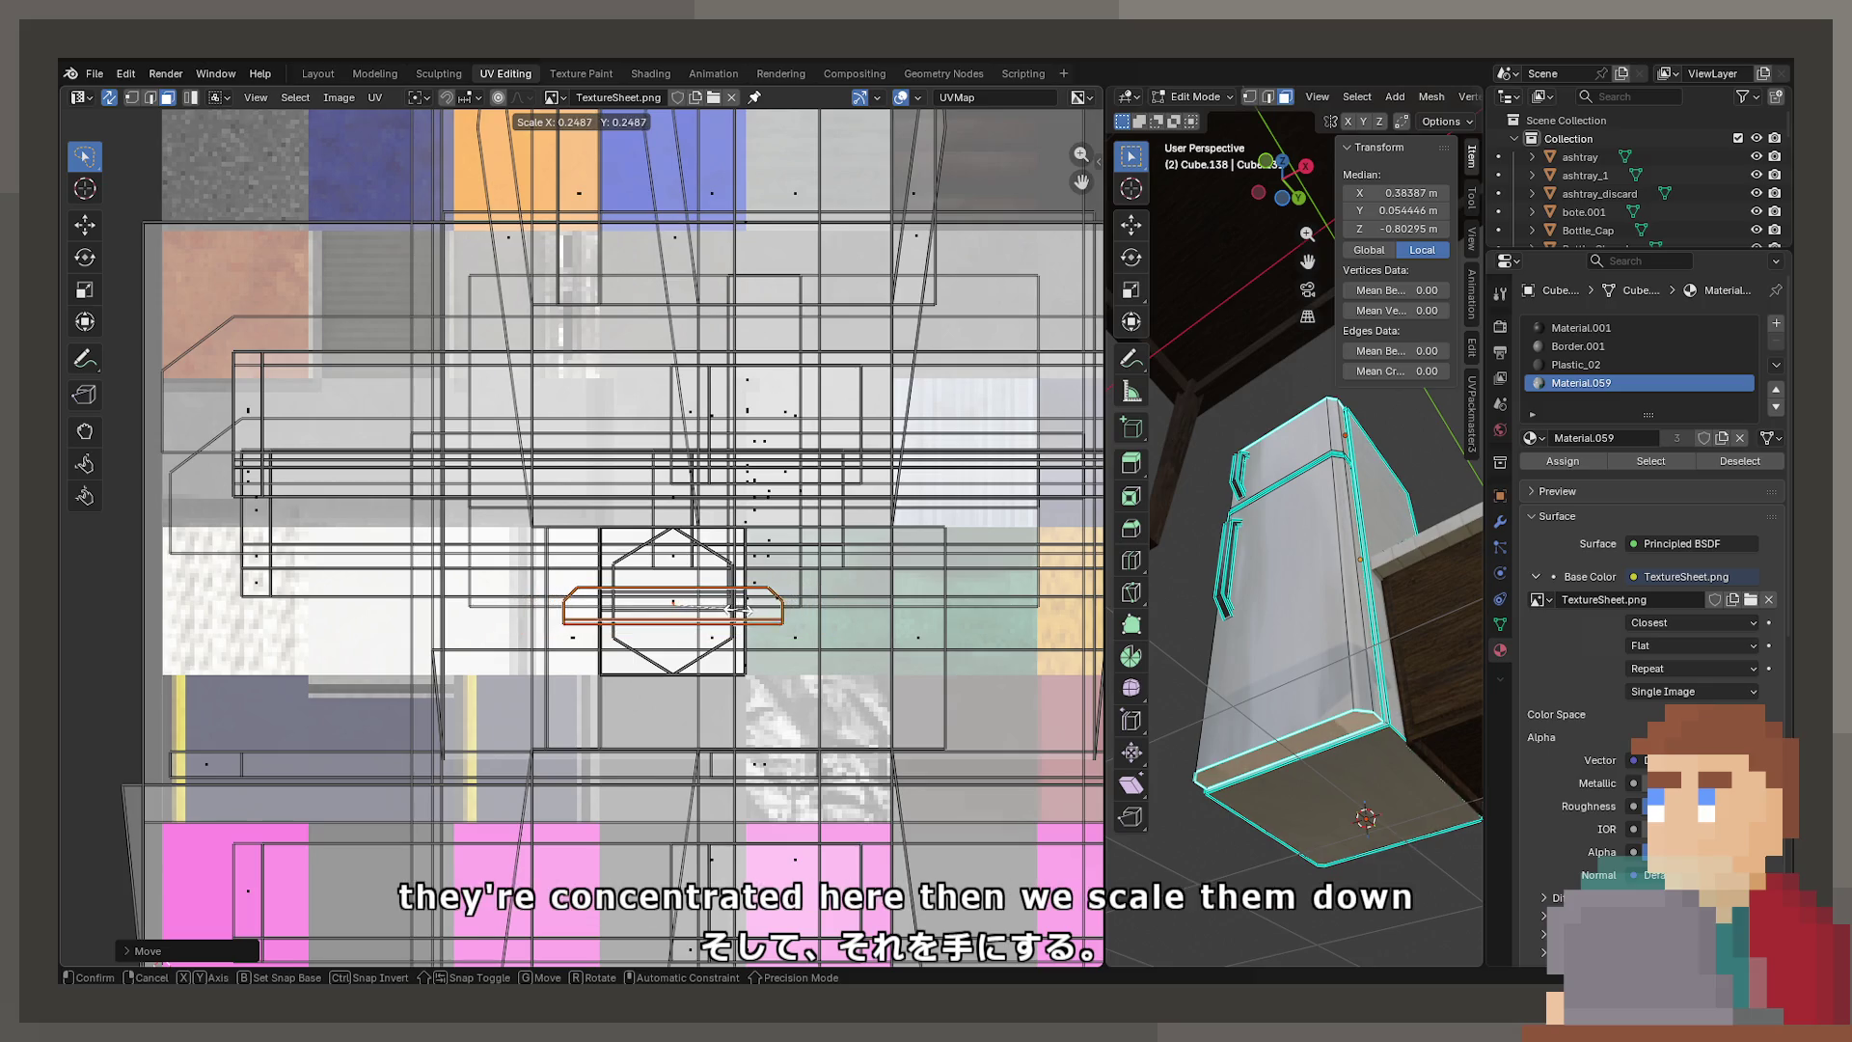
{"action": "left_click", "coordinate": [715, 608]}
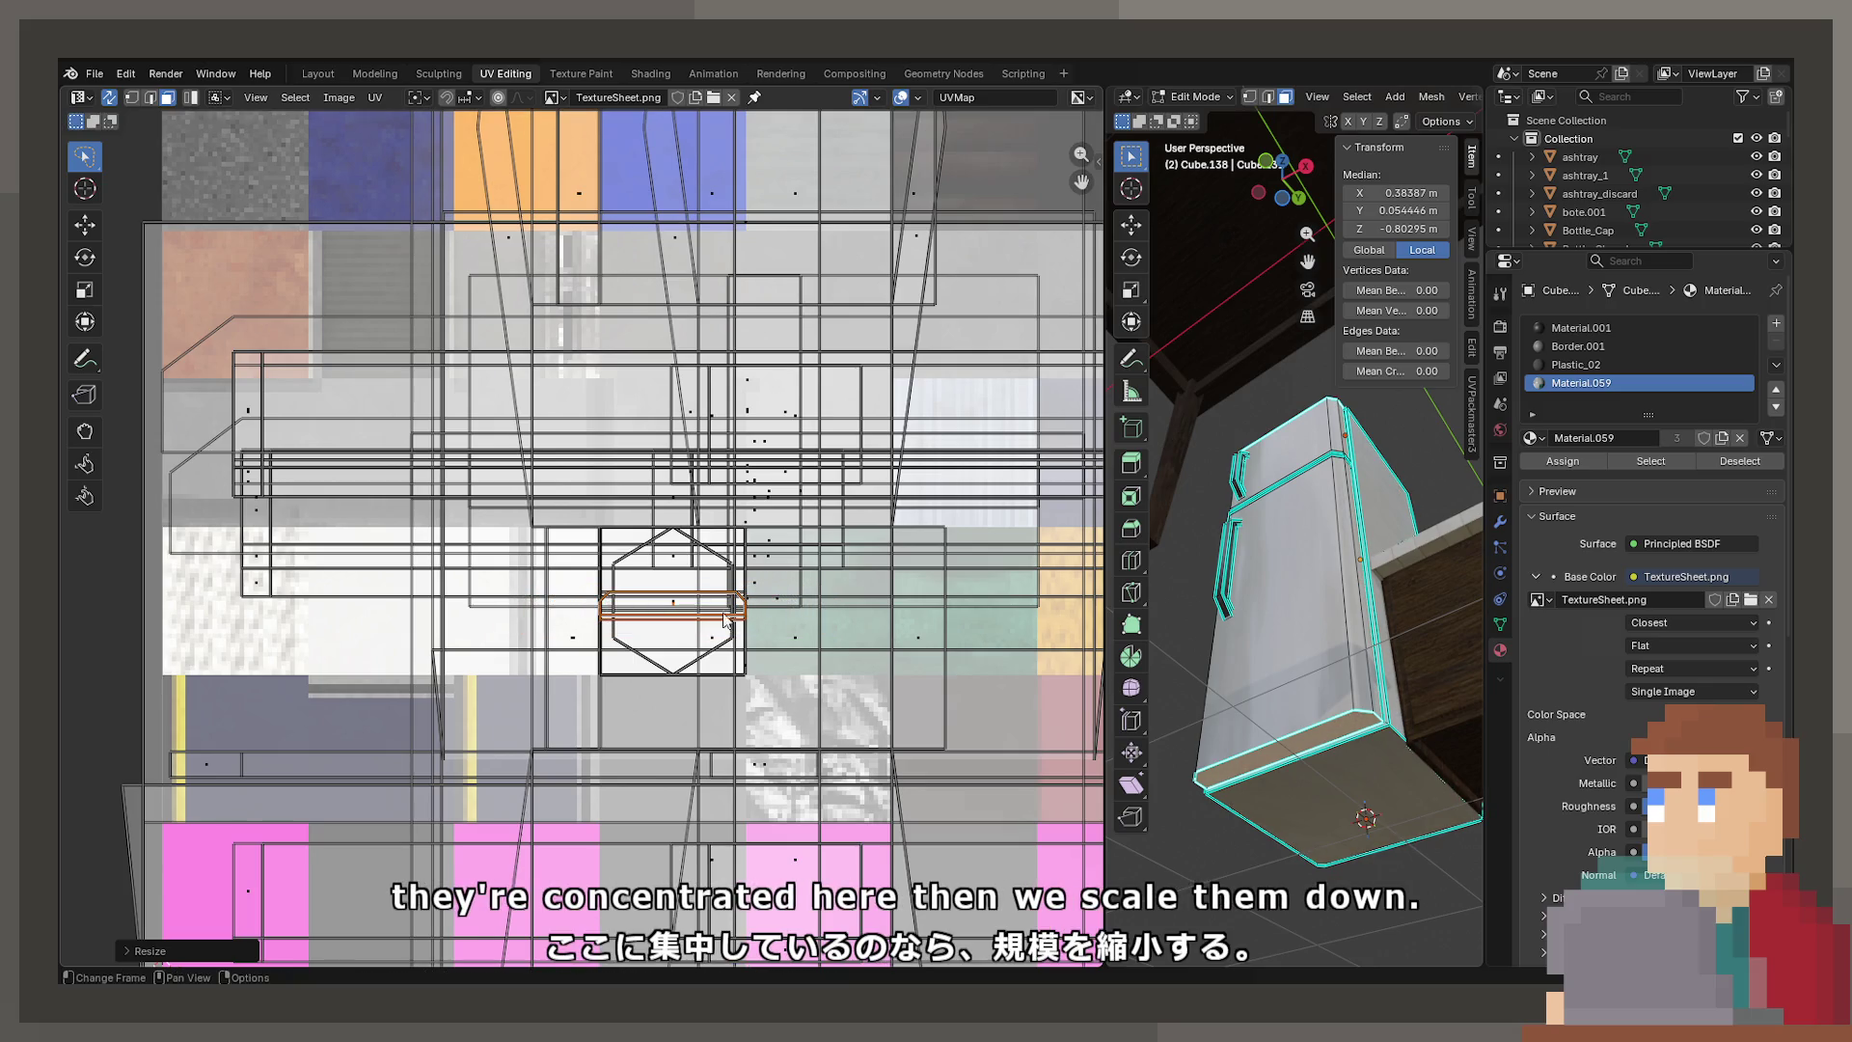
{"action": "key", "text": "Tab"}
{"action": "scroll", "coordinate": [1260, 710], "scroll_direction": "up", "scroll_amount": 5}
{"action": "scroll", "coordinate": [1262, 602], "scroll_direction": "down", "scroll_amount": 5}
{"action": "mouse_move", "coordinate": [1262, 602]}
{"action": "middle_mouse_down"}
{"action": "mouse_move", "coordinate": [1253, 772]}
{"action": "mouse_move", "coordinate": [1265, 688]}
{"action": "mouse_move", "coordinate": [1408, 599]}
{"action": "mouse_move", "coordinate": [1373, 575]}
{"action": "middle_mouse_up"}
{"action": "key", "text": "Tab"}
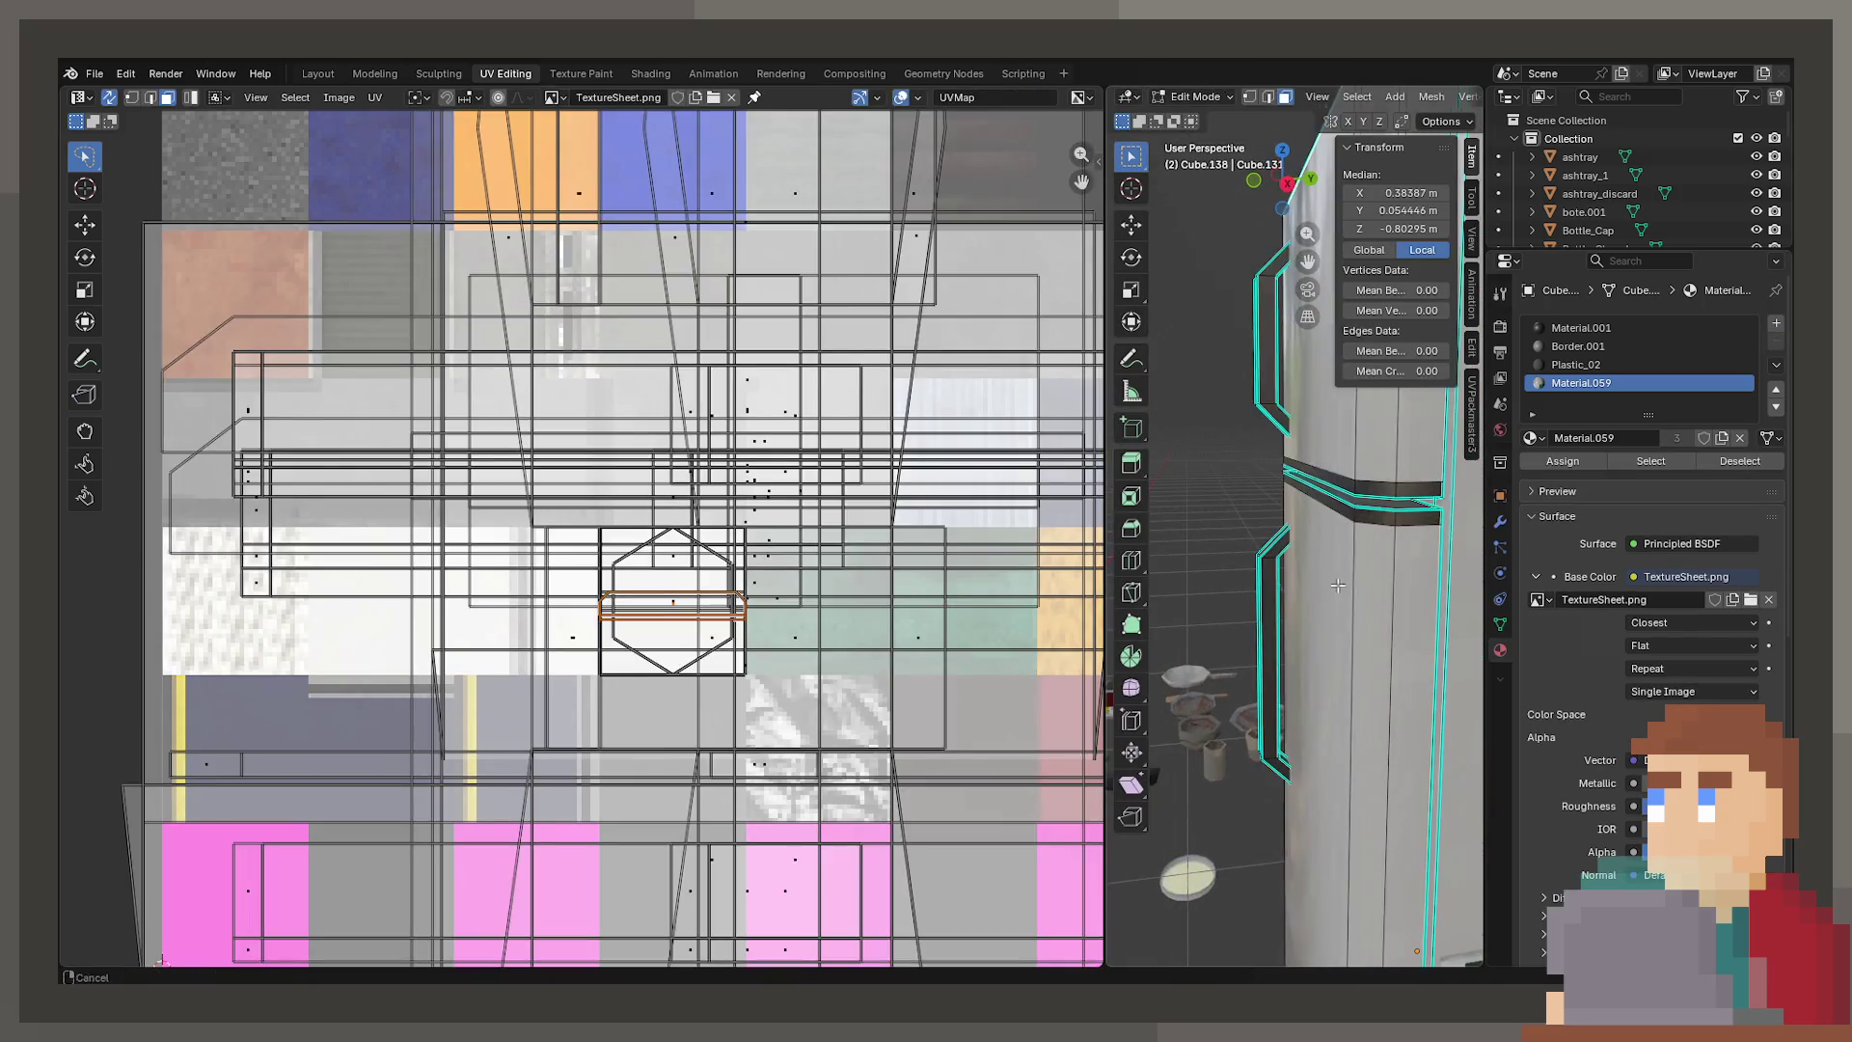
{"action": "scroll", "coordinate": [1374, 589], "scroll_direction": "up", "scroll_amount": 2}
Split a side face's UVs off and squash them into a thin band with S Y
{"action": "left_click", "coordinate": [1370, 609]}
{"action": "key", "text": "s"}
{"action": "key", "text": "x"}
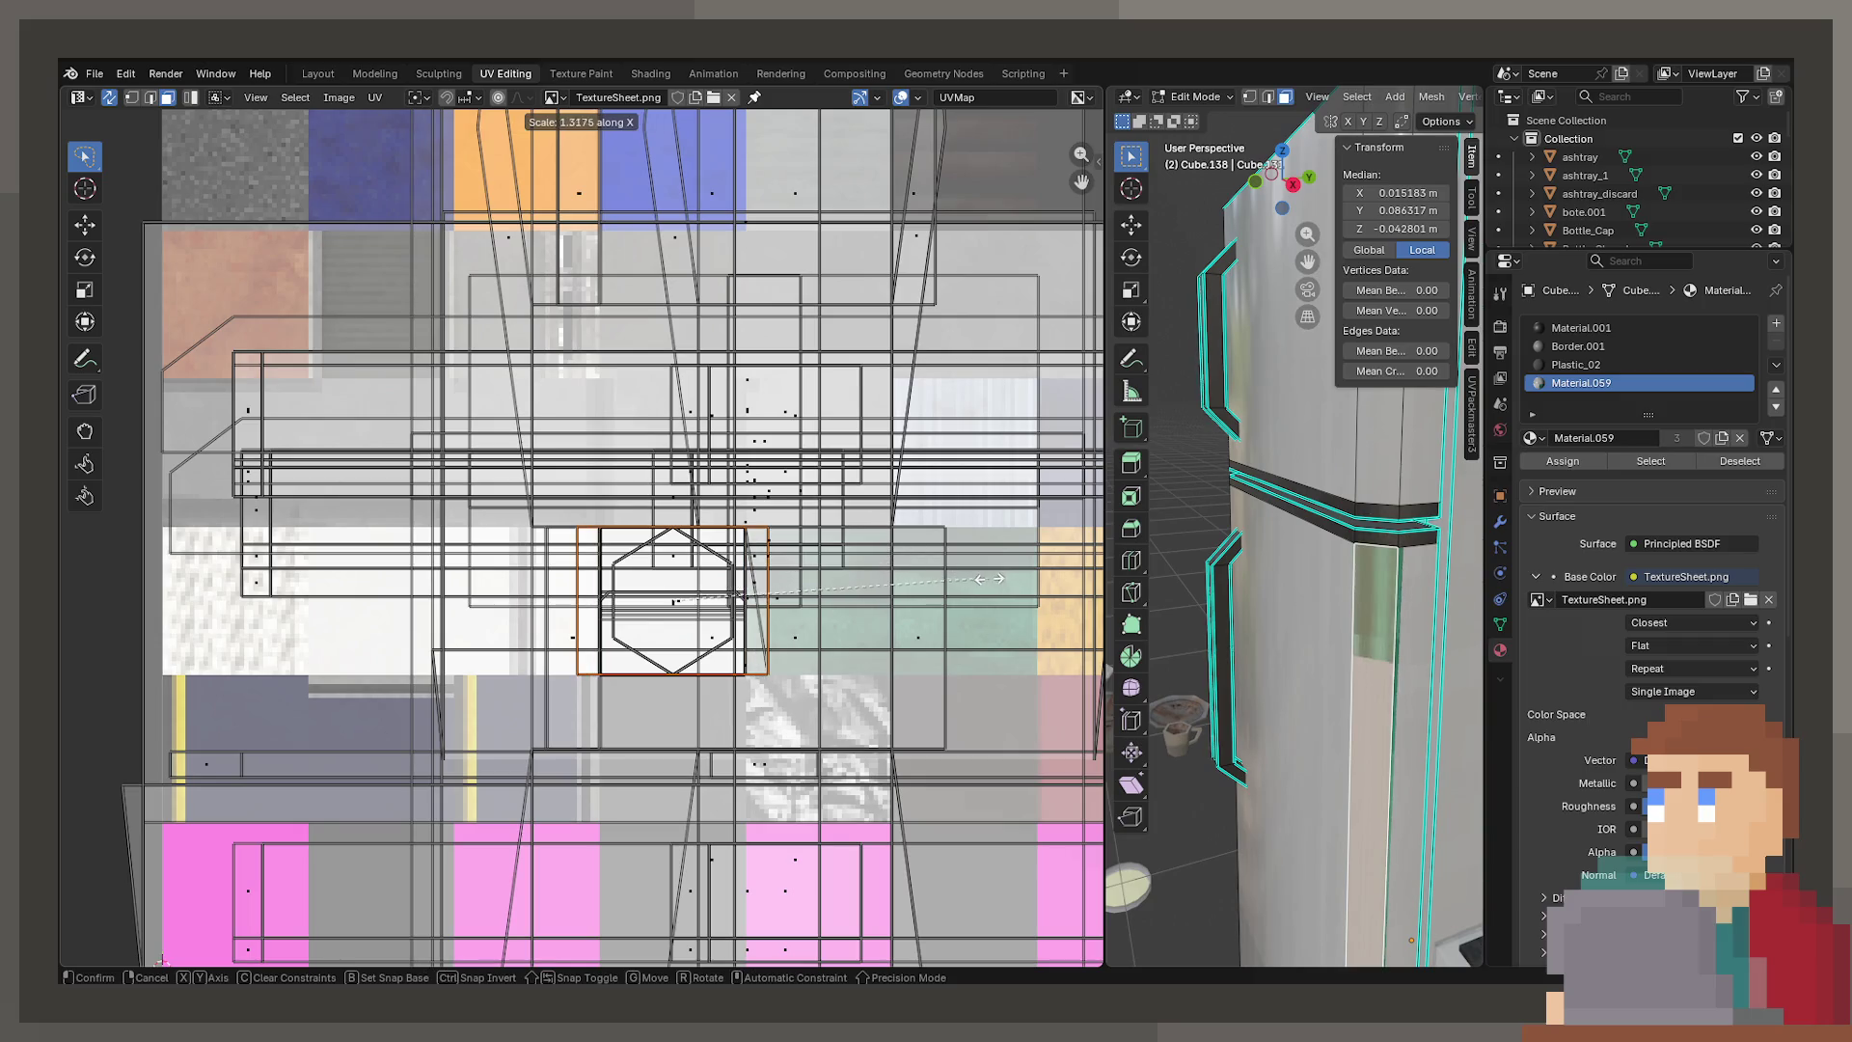
{"action": "key", "text": "y"}
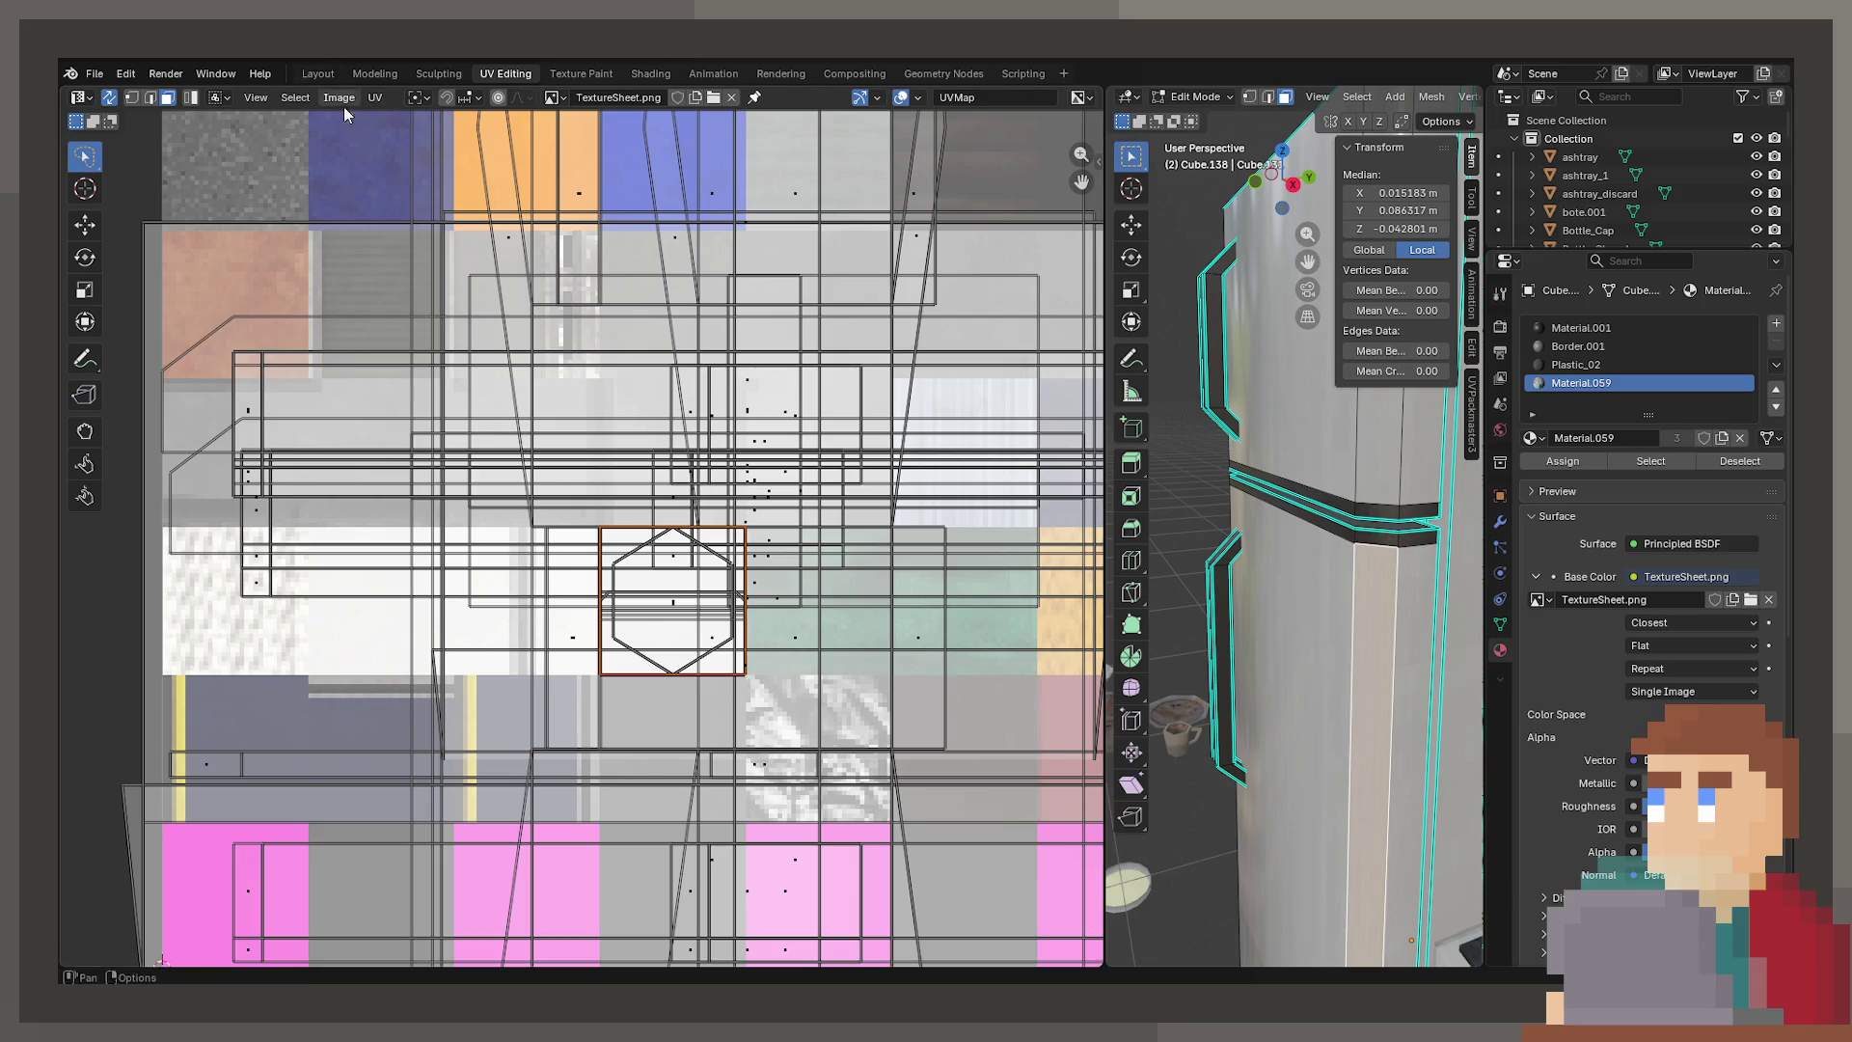
{"action": "left_click", "coordinate": [372, 96]}
{"action": "left_click", "coordinate": [604, 235]}
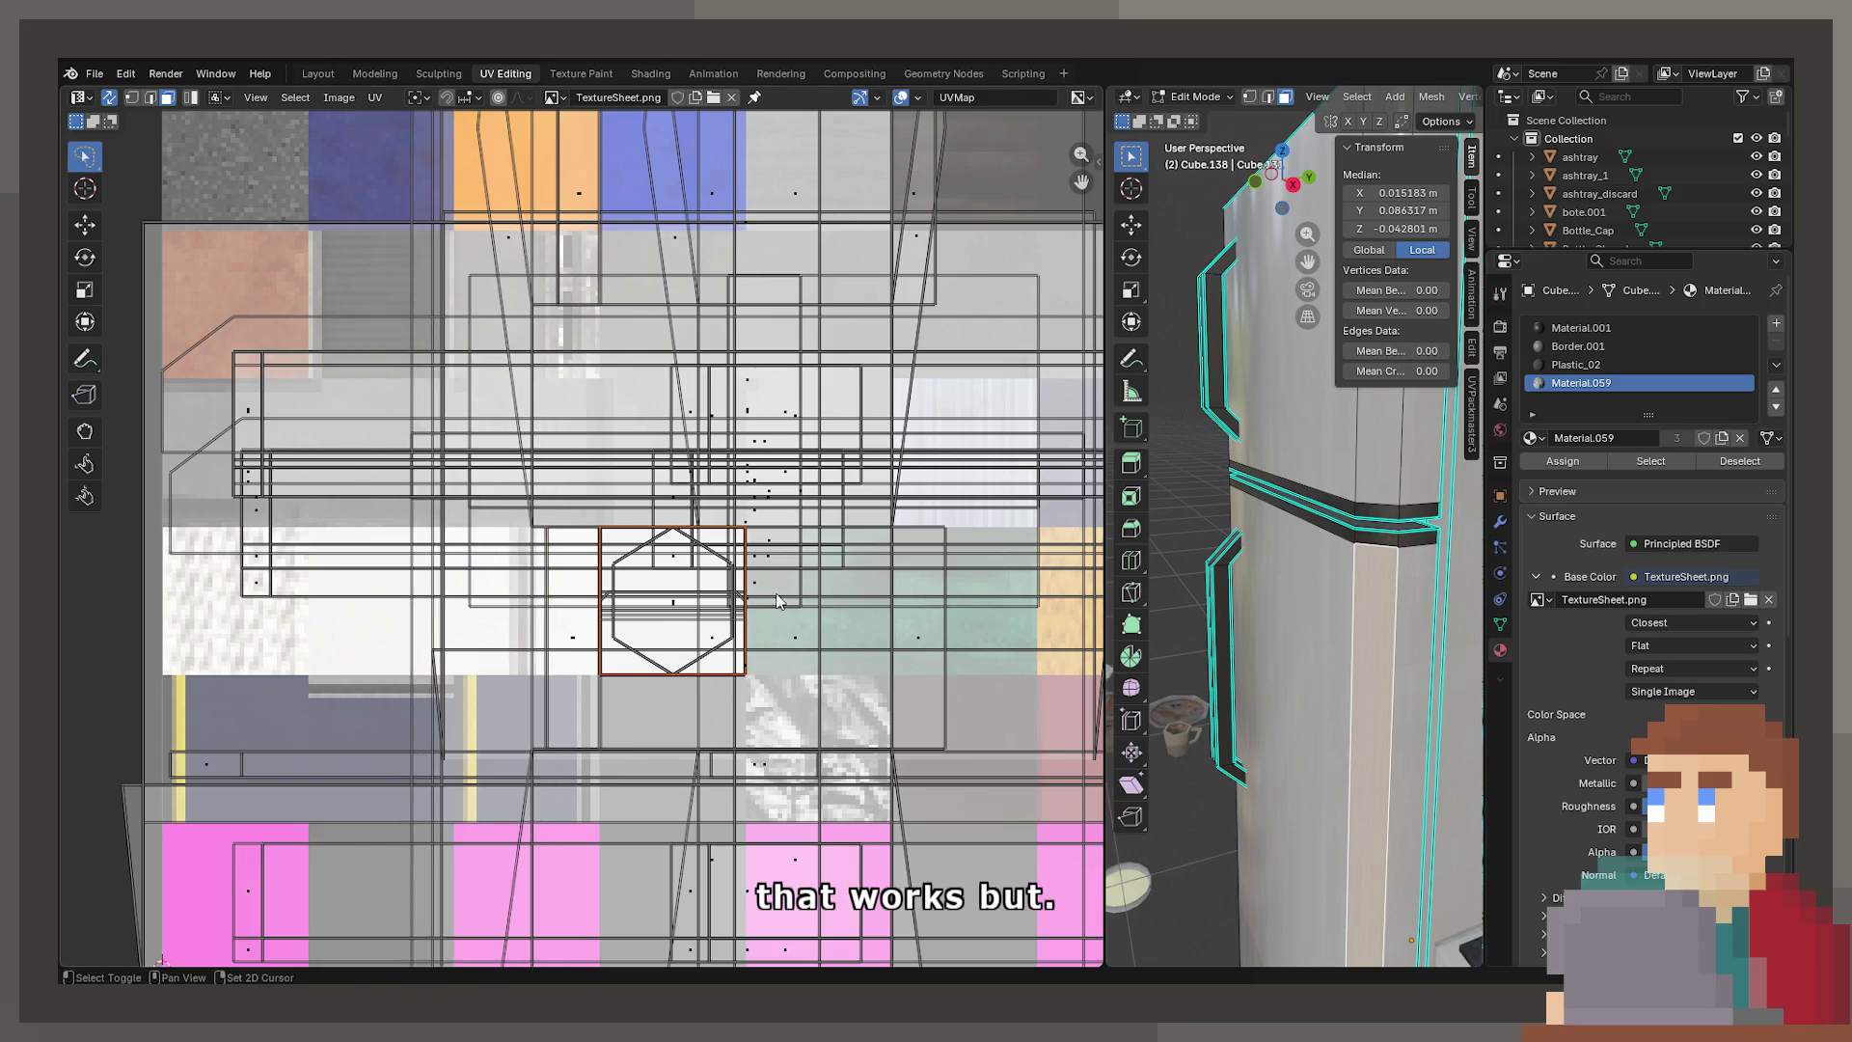
{"action": "scroll", "coordinate": [700, 706], "scroll_direction": "up", "scroll_amount": 3}
{"action": "key", "text": "s"}
{"action": "key", "text": "y"}
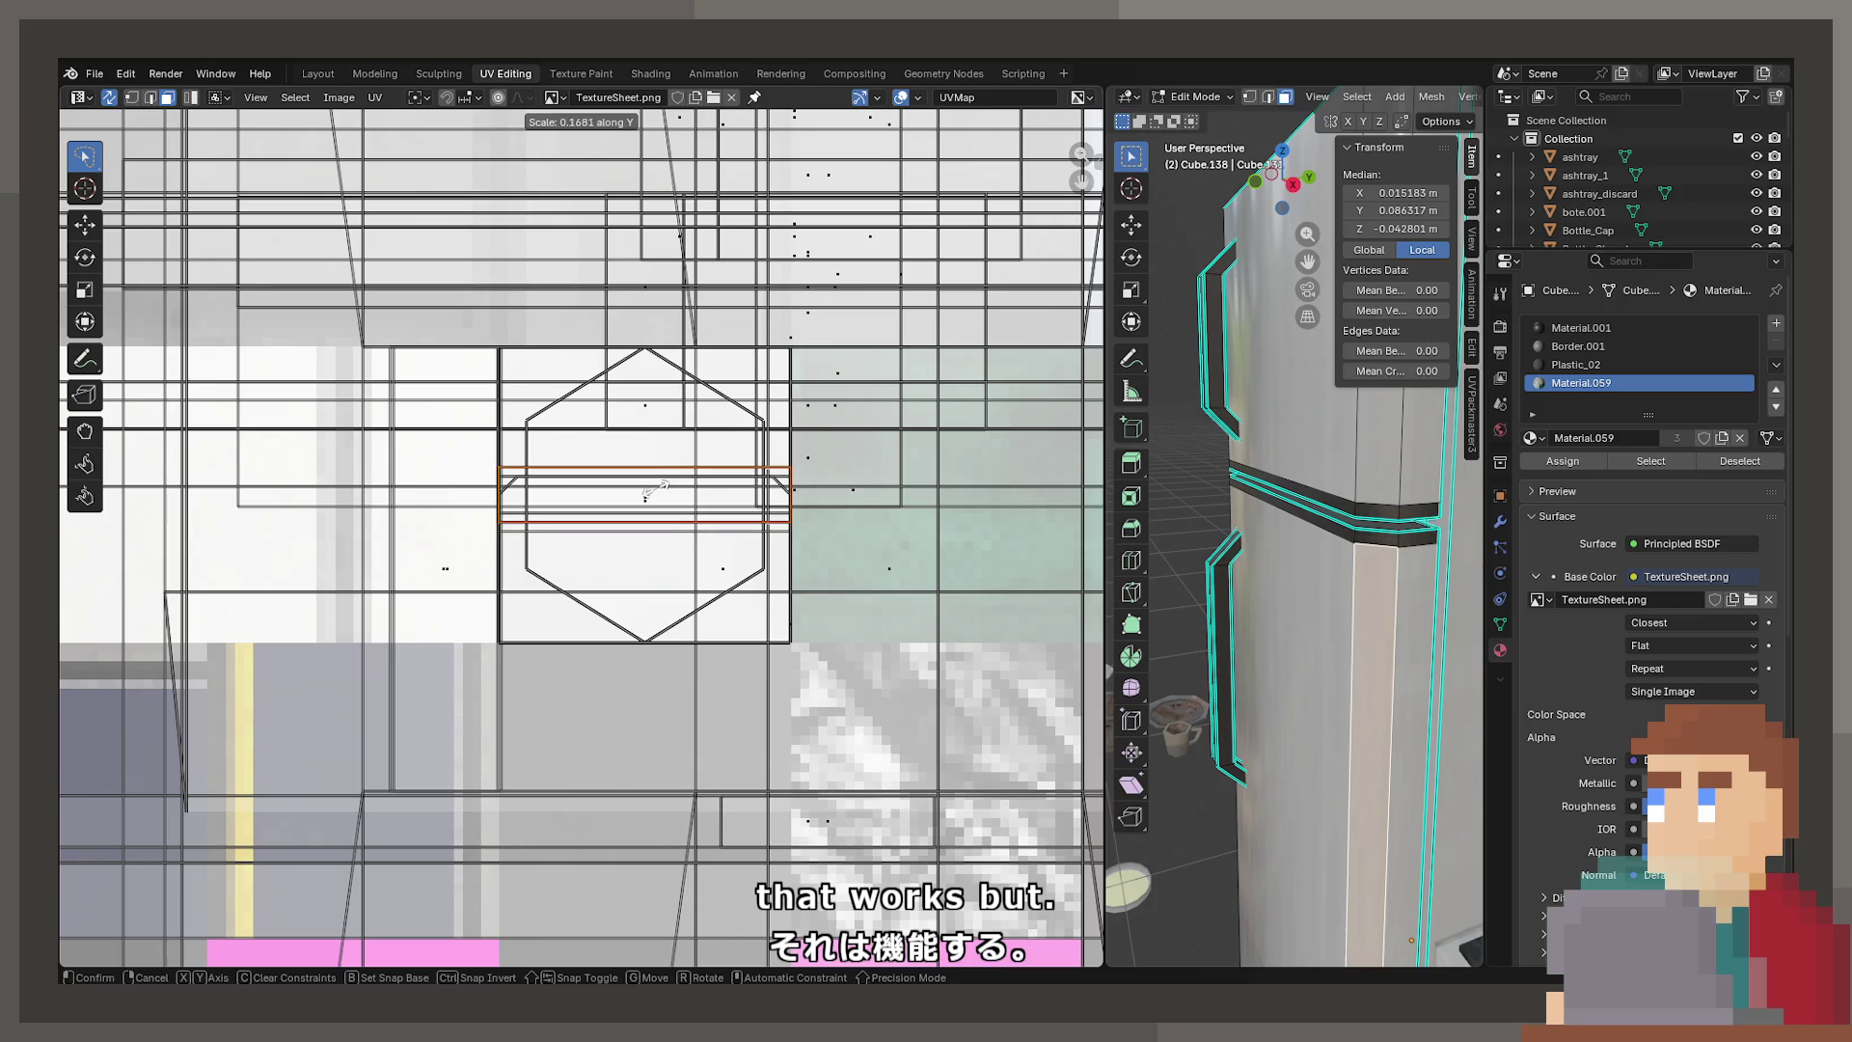
{"action": "left_click", "coordinate": [656, 489]}
Return to object mode and orbit around the whole fridge to check the texturing
{"action": "key", "text": "Tab"}
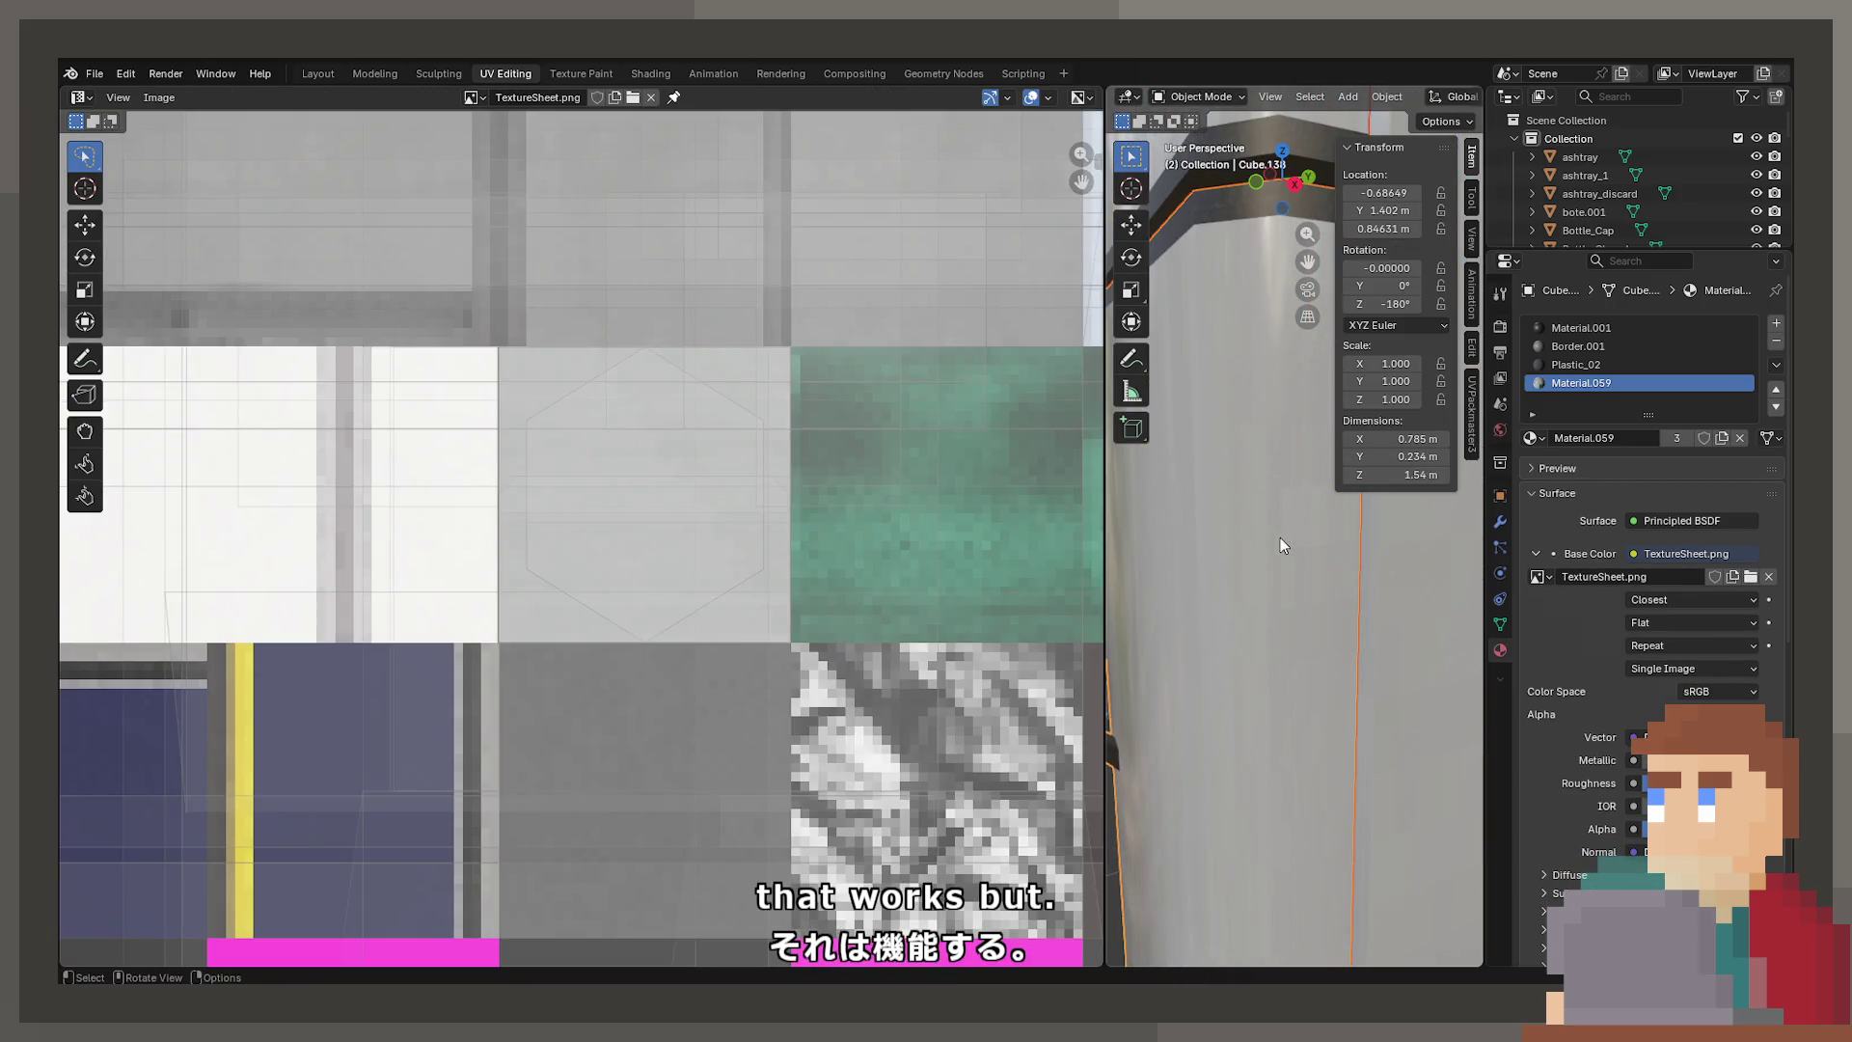
{"action": "key", "text": "Tab"}
{"action": "scroll", "coordinate": [1281, 545], "scroll_direction": "down", "scroll_amount": 5}
{"action": "key", "text": "Tab"}
{"action": "mouse_move", "coordinate": [1344, 546]}
{"action": "middle_mouse_down"}
{"action": "mouse_move", "coordinate": [1410, 554]}
{"action": "mouse_move", "coordinate": [1373, 591]}
{"action": "mouse_move", "coordinate": [1318, 581]}
{"action": "middle_mouse_up"}
{"action": "key", "text": "Tab"}
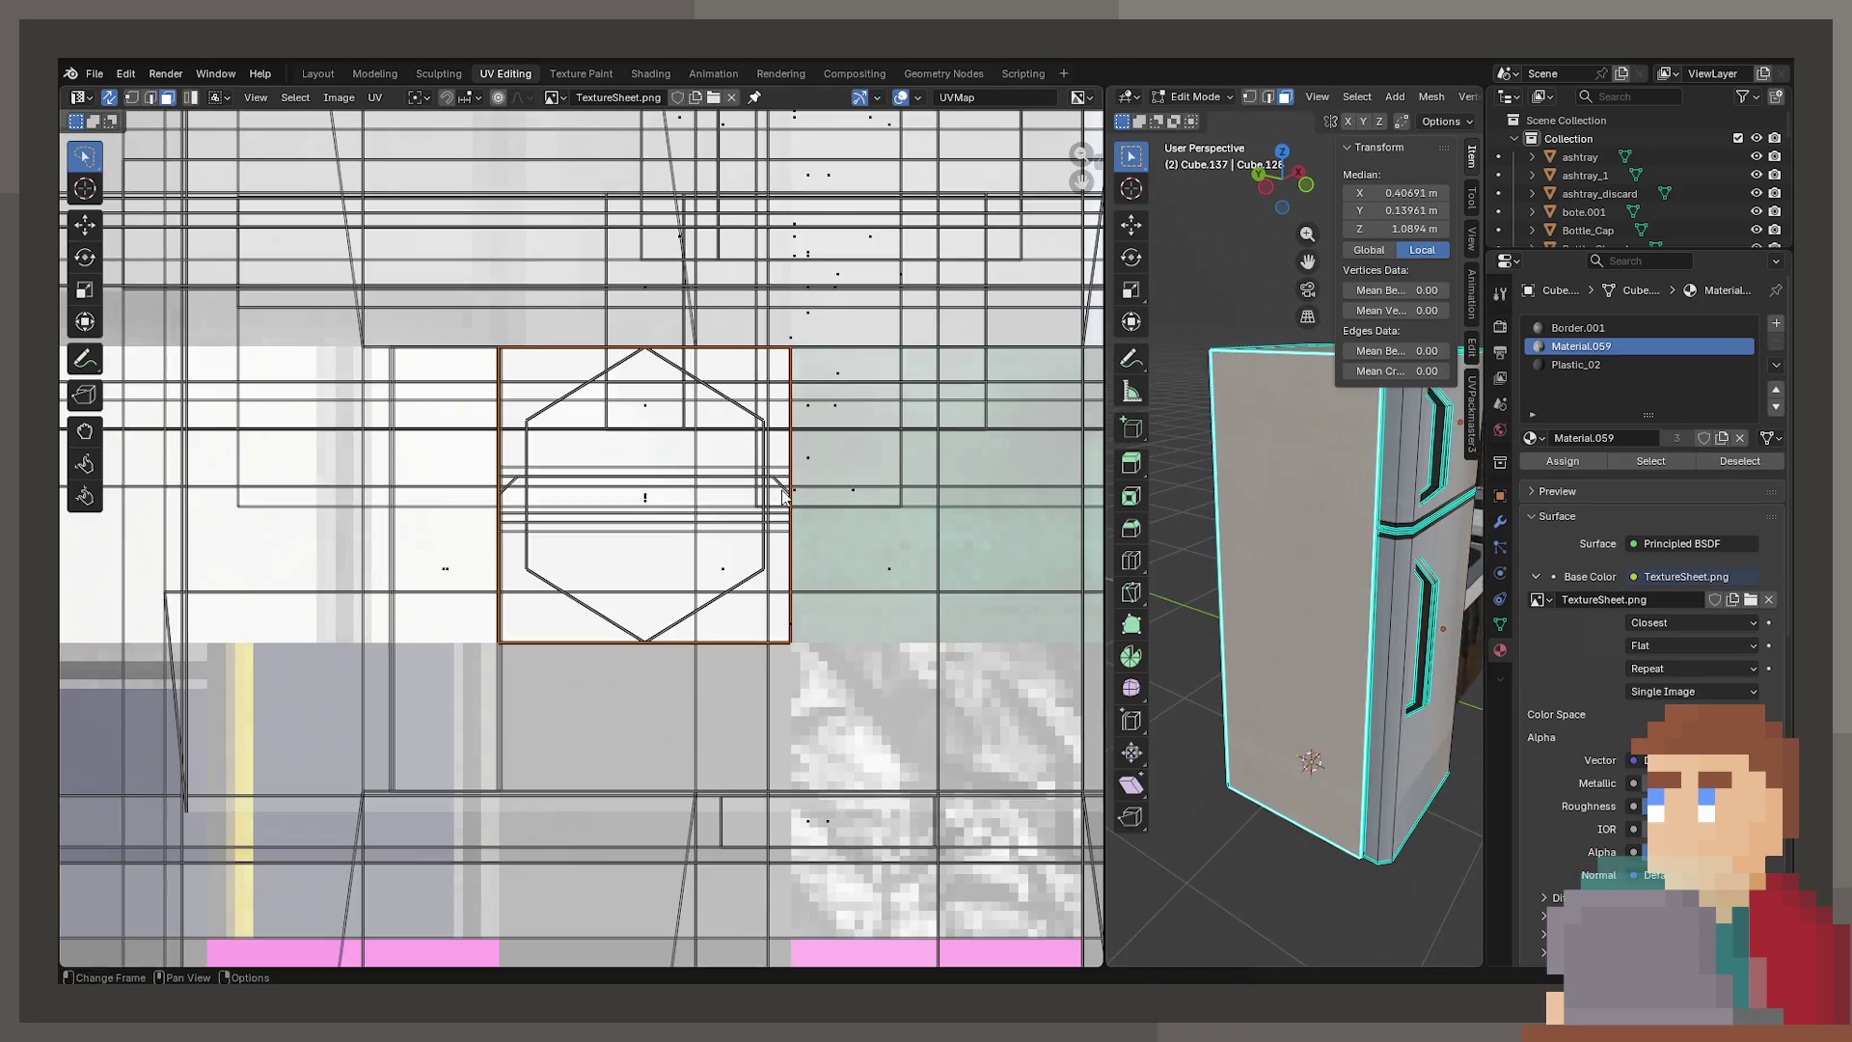
{"action": "left_click", "coordinate": [375, 98]}
{"action": "mouse_move", "coordinate": [429, 234]}
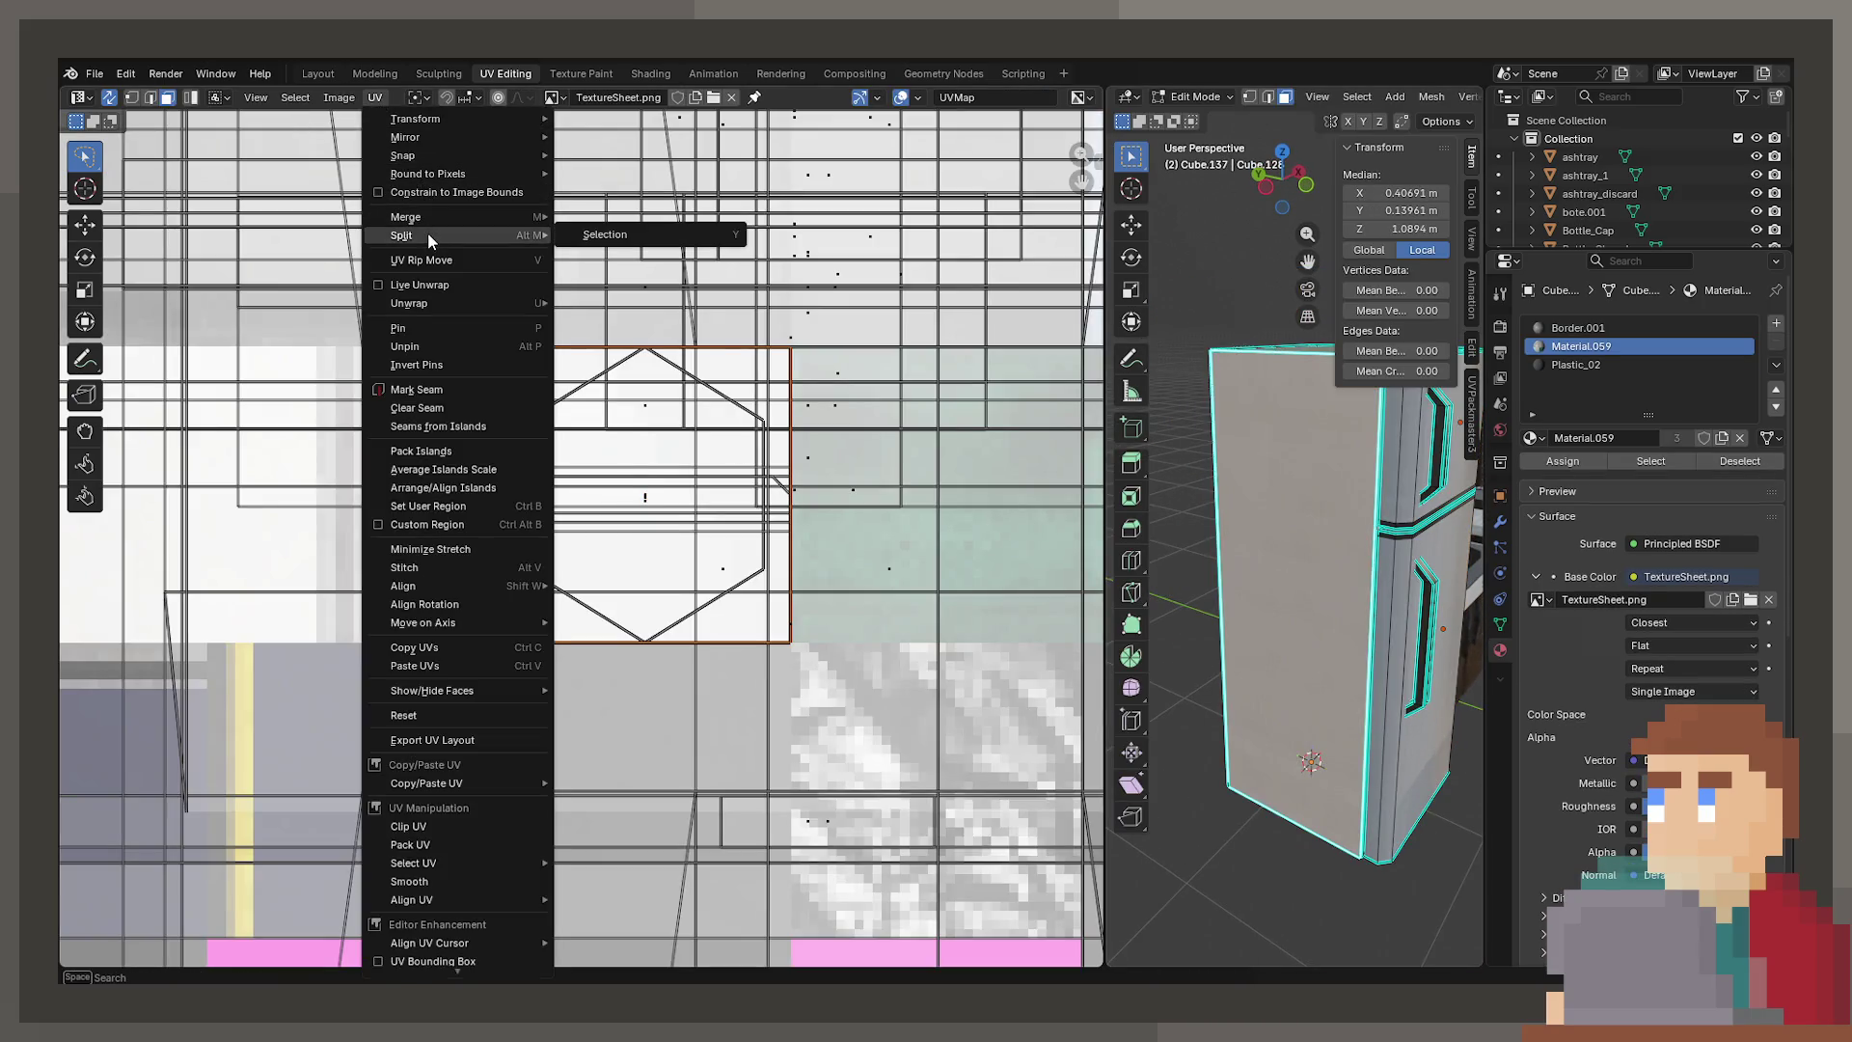
{"action": "left_click", "coordinate": [608, 234]}
{"action": "key", "text": "r"}
{"action": "key", "text": "Escape"}
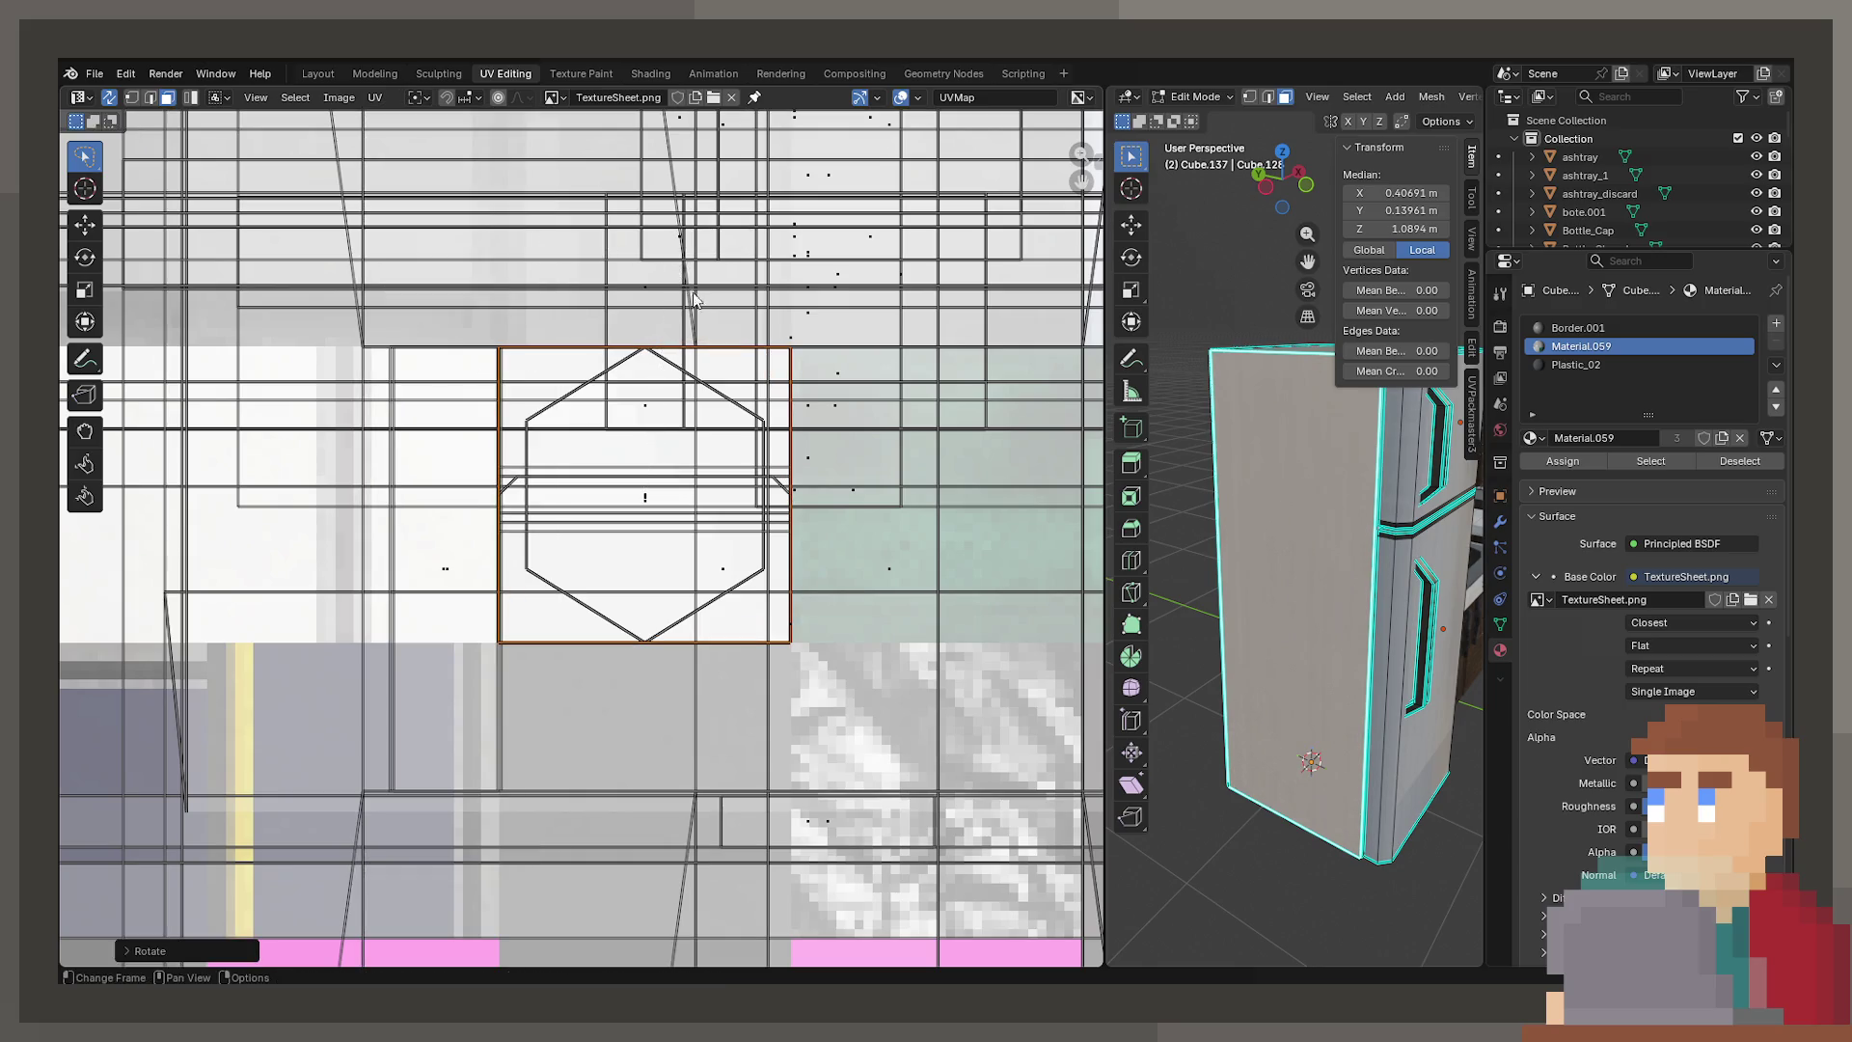
{"action": "key", "text": "Tab"}
{"action": "mouse_move", "coordinate": [1218, 461]}
{"action": "middle_mouse_down"}
{"action": "mouse_move", "coordinate": [1275, 486]}
{"action": "mouse_move", "coordinate": [1194, 551]}
{"action": "mouse_move", "coordinate": [1138, 531]}
{"action": "mouse_move", "coordinate": [1226, 533]}
{"action": "middle_mouse_up"}
{"action": "key", "text": "Tab"}
{"action": "left_click", "coordinate": [375, 97]}
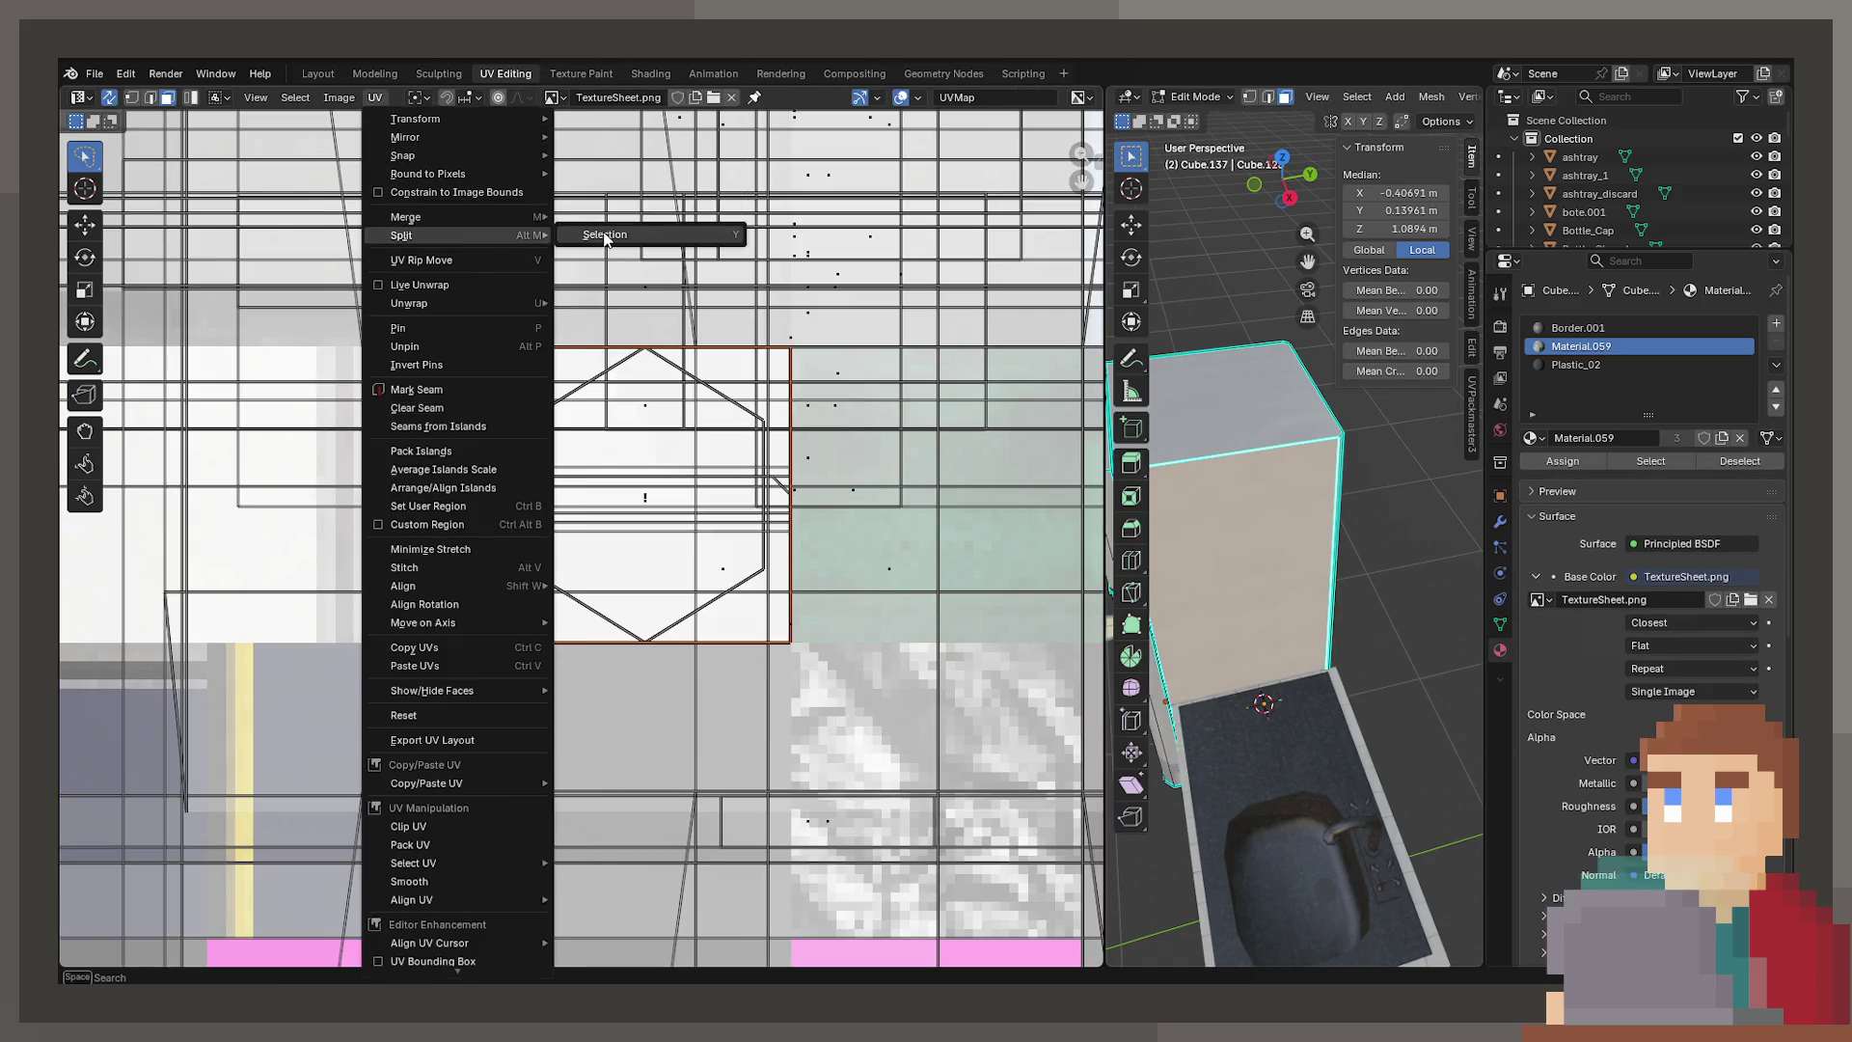
{"action": "key", "text": "r"}
{"action": "left_click", "coordinate": [771, 344]}
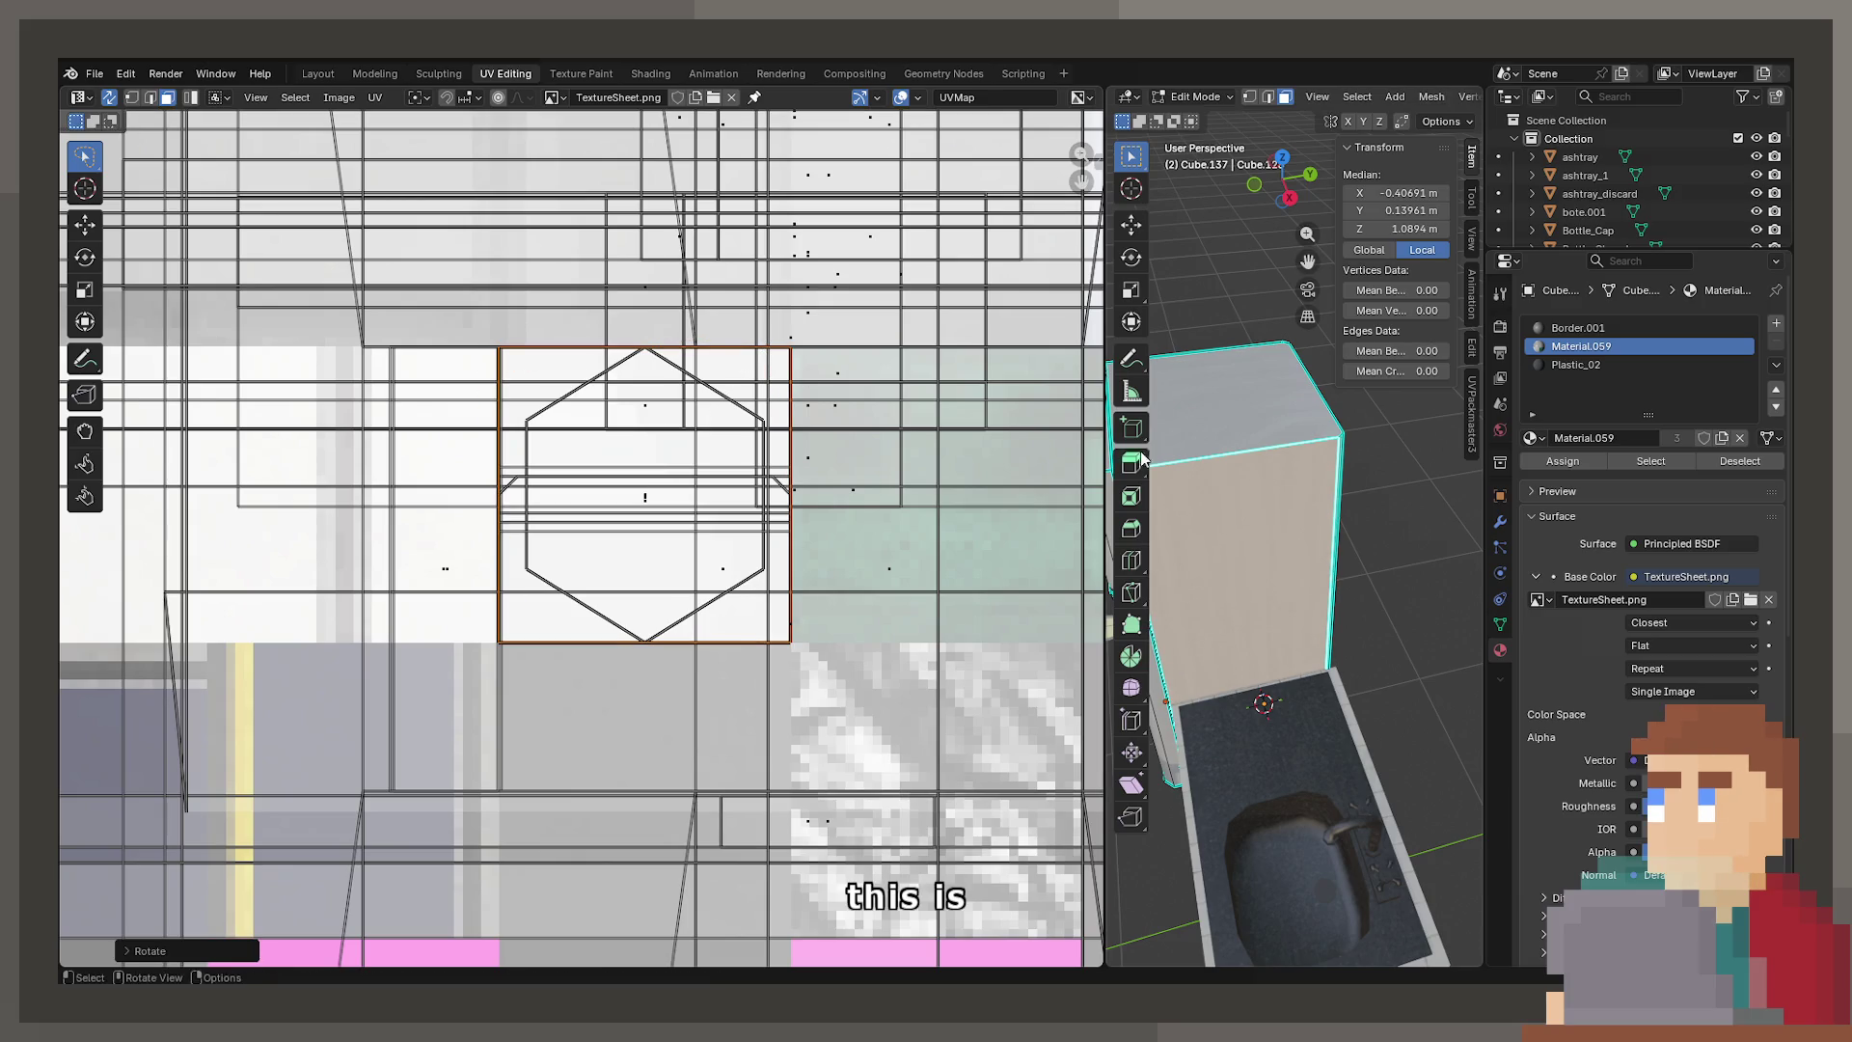
{"action": "key", "text": "Tab"}
{"action": "scroll", "coordinate": [1277, 471], "scroll_direction": "up", "scroll_amount": 3}
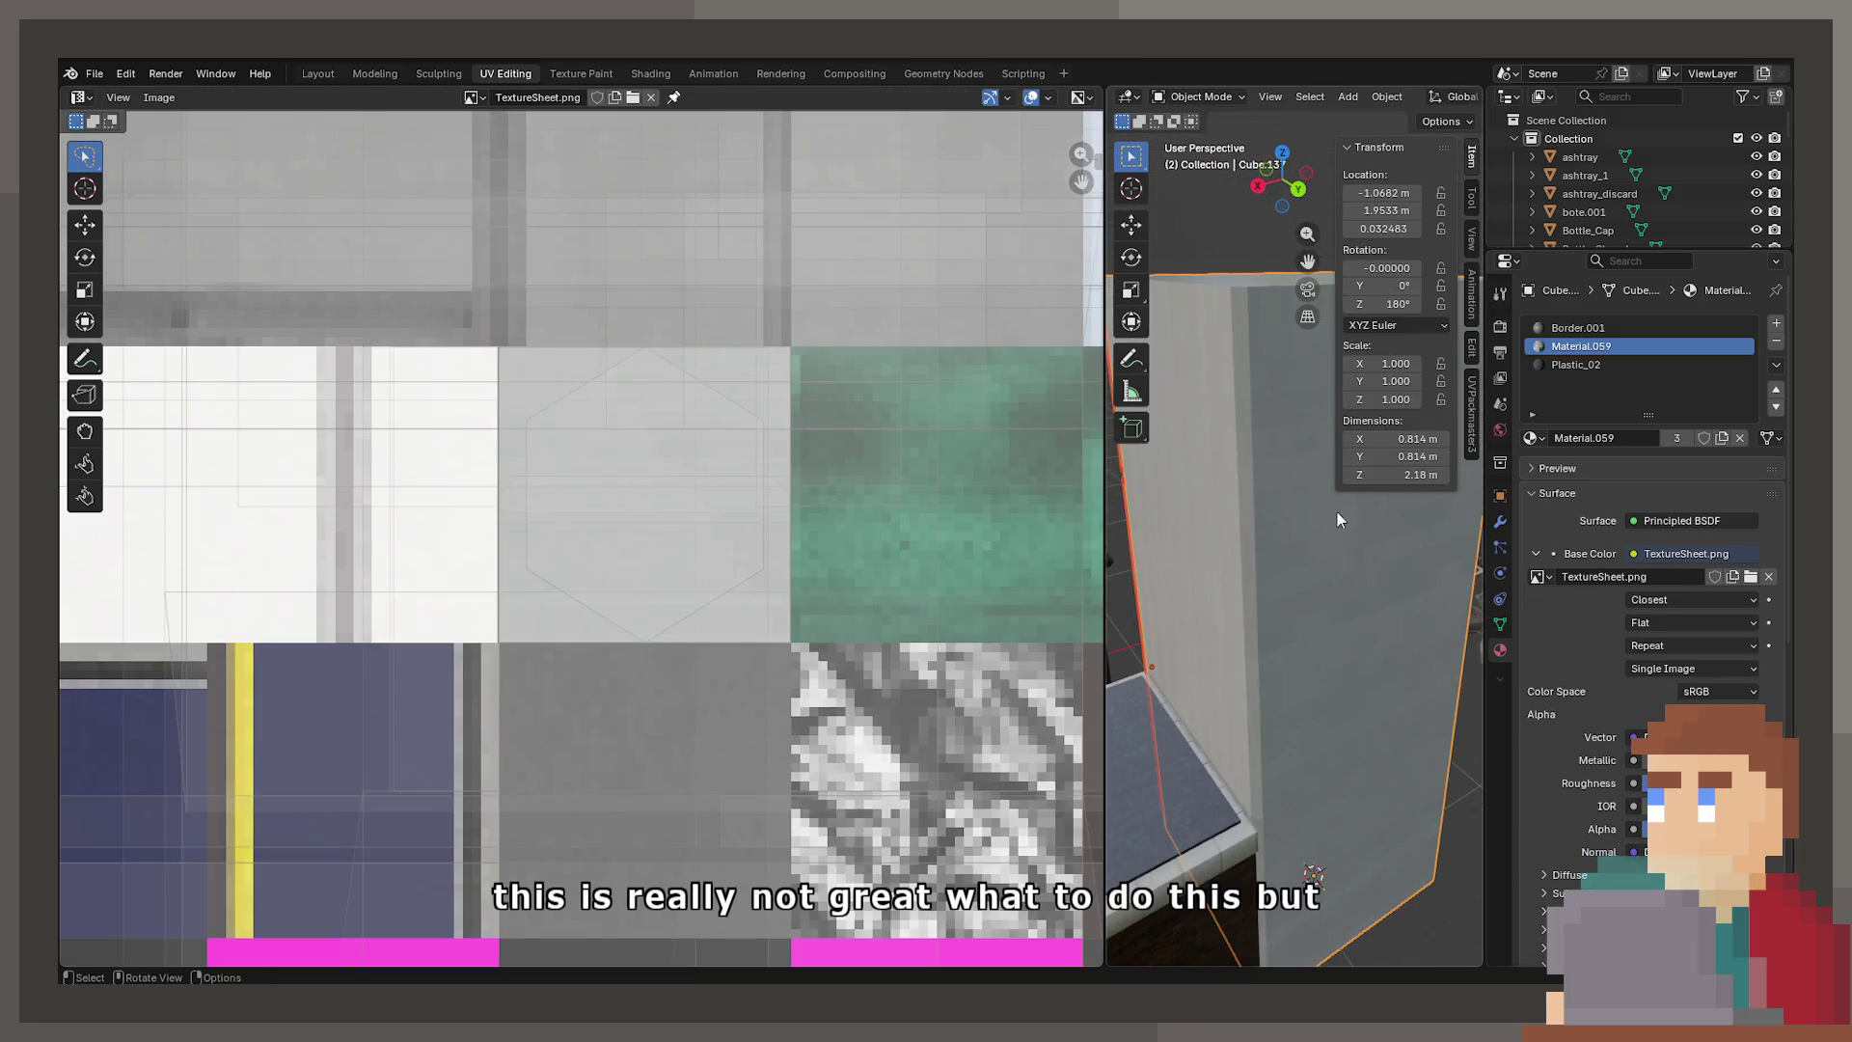
{"action": "key", "text": "Tab"}
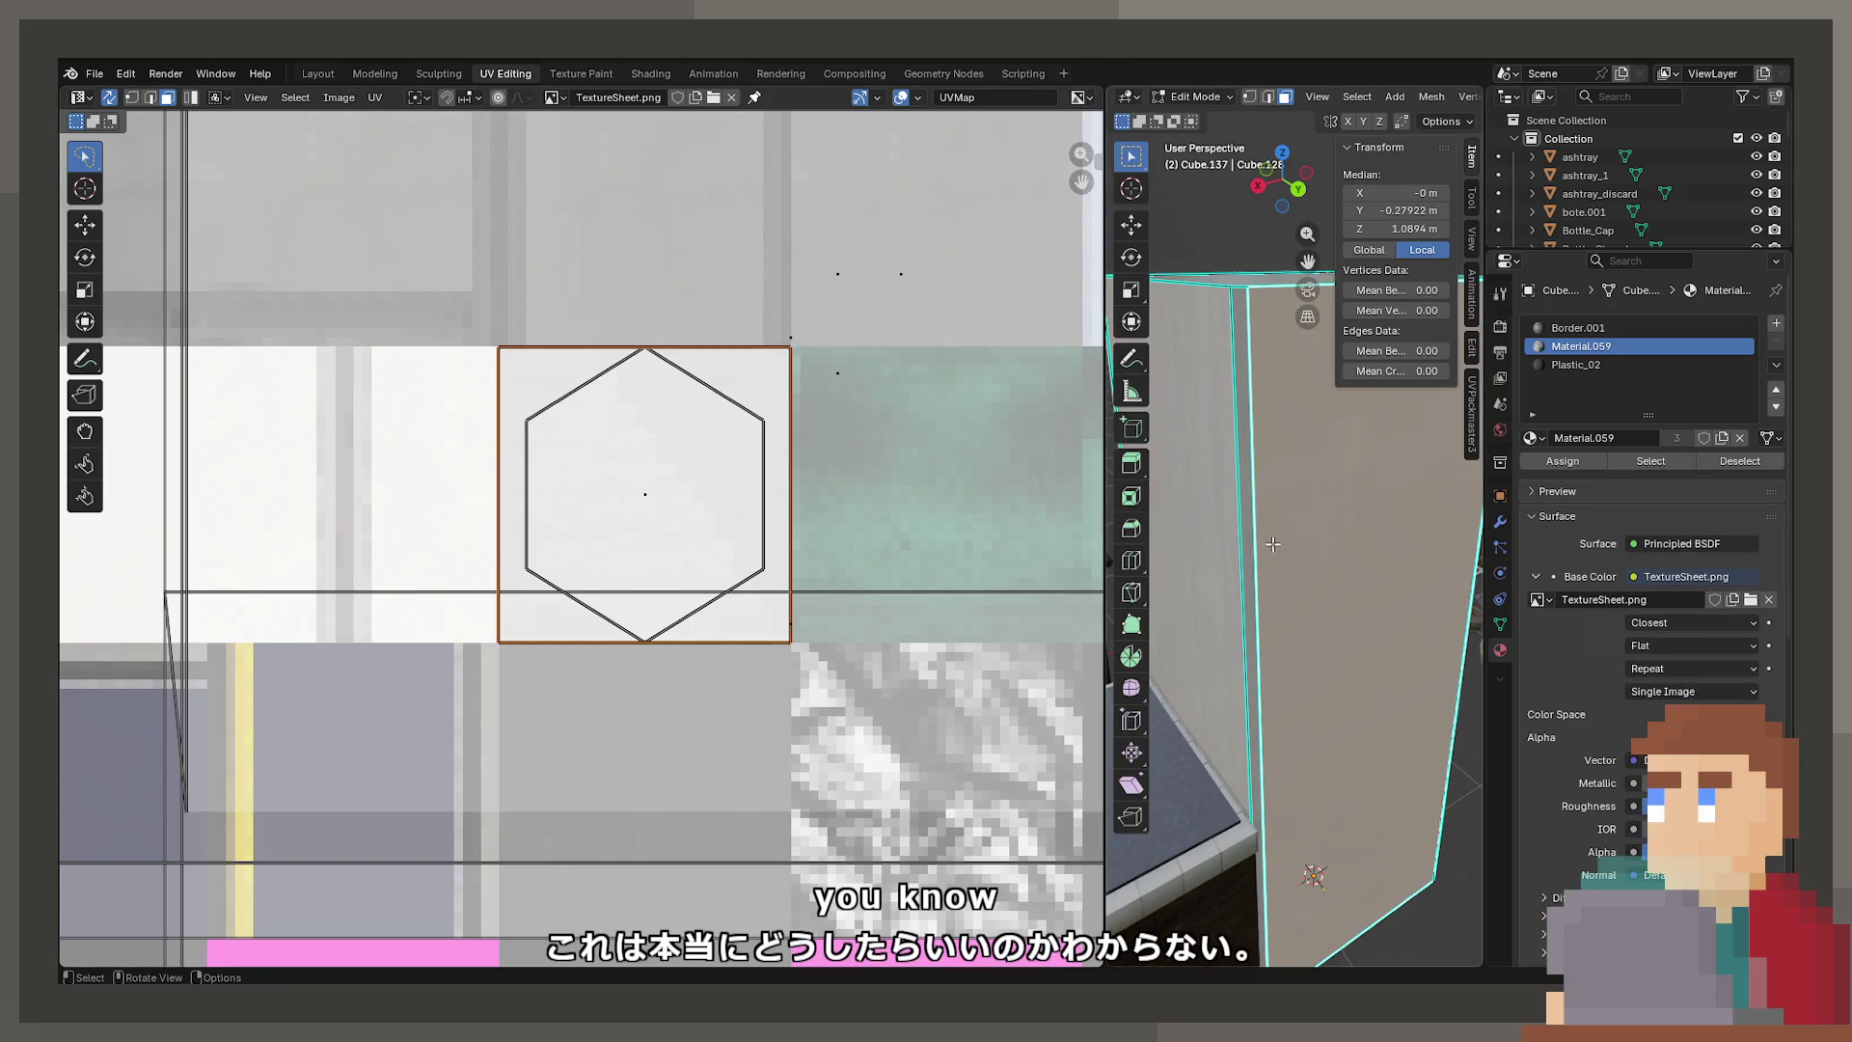
{"action": "left_click", "coordinate": [372, 98]}
{"action": "key", "text": "r"}
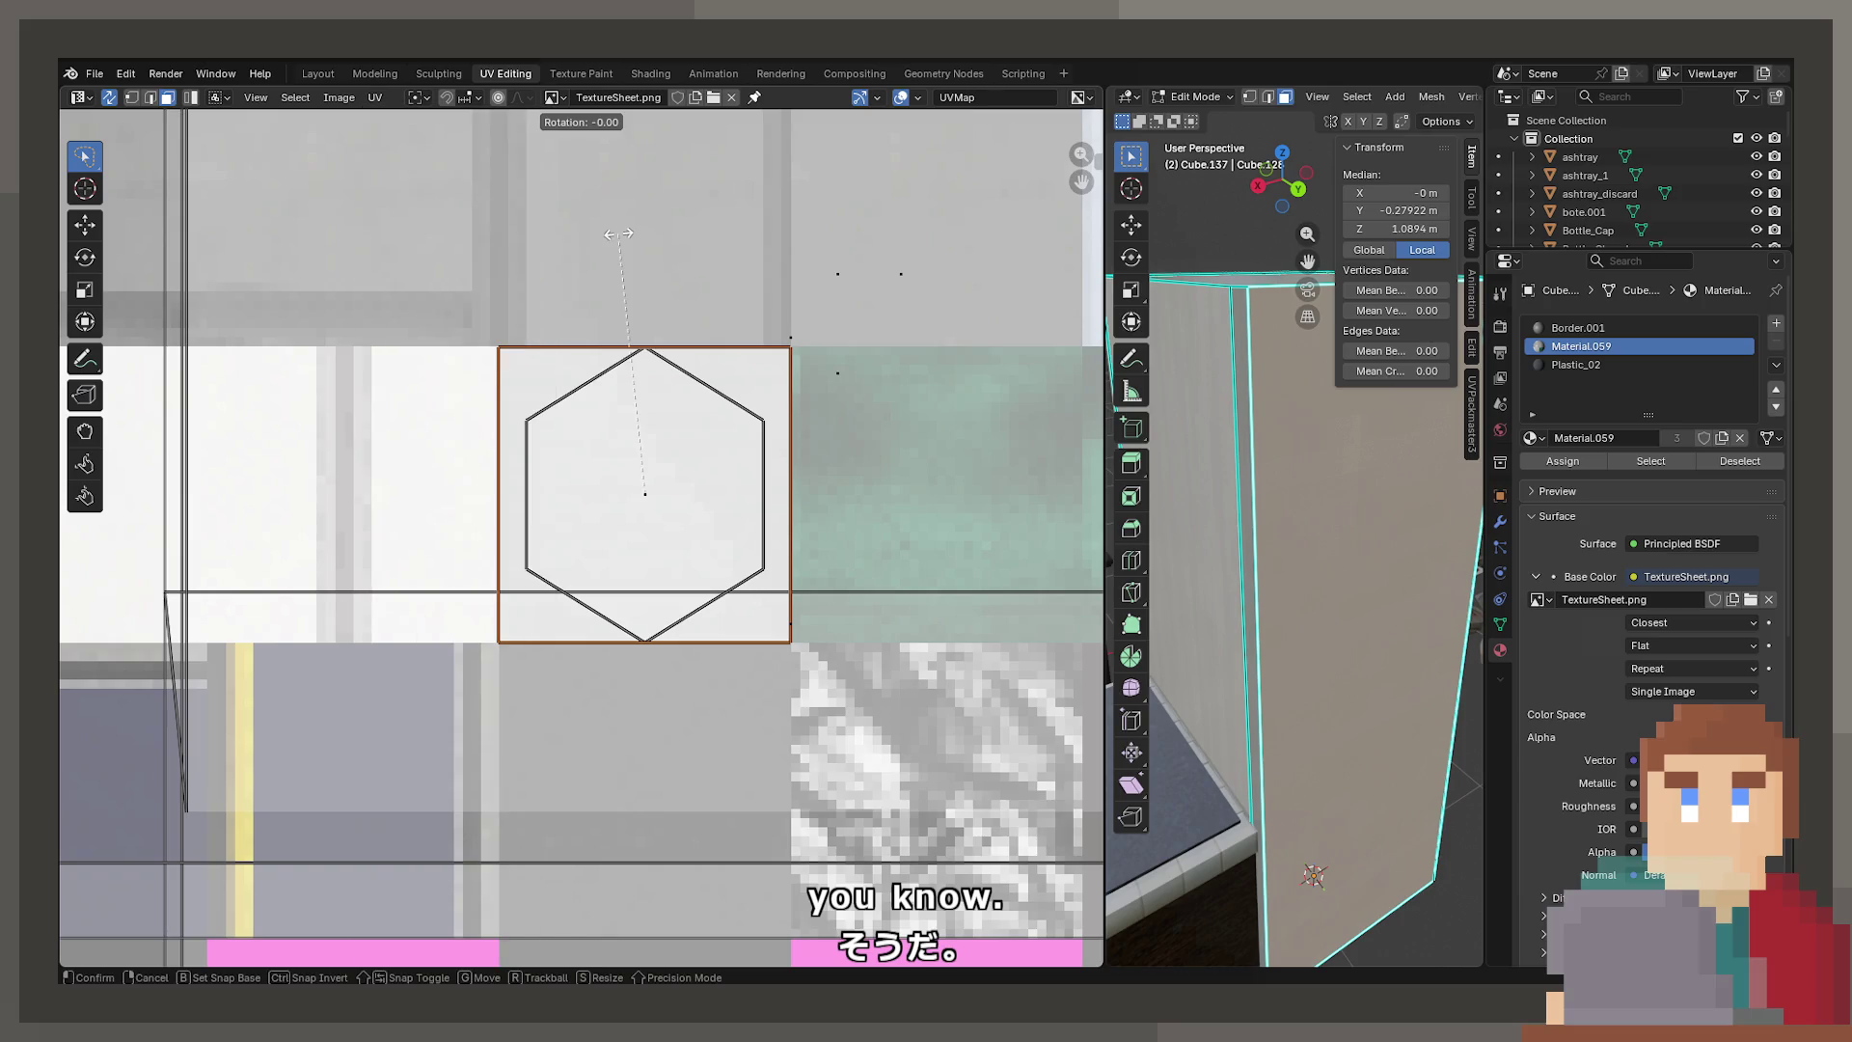
{"action": "left_click", "coordinate": [1299, 523]}
{"action": "key", "text": "Tab"}
{"action": "mouse_move", "coordinate": [1300, 524]}
{"action": "middle_mouse_down"}
{"action": "mouse_move", "coordinate": [1257, 496]}
{"action": "mouse_move", "coordinate": [1364, 599]}
{"action": "mouse_move", "coordinate": [1321, 573]}
{"action": "mouse_move", "coordinate": [1328, 536]}
{"action": "middle_mouse_up"}
{"action": "key", "text": "Tab"}
{"action": "key", "text": "s"}
{"action": "key", "text": "x"}
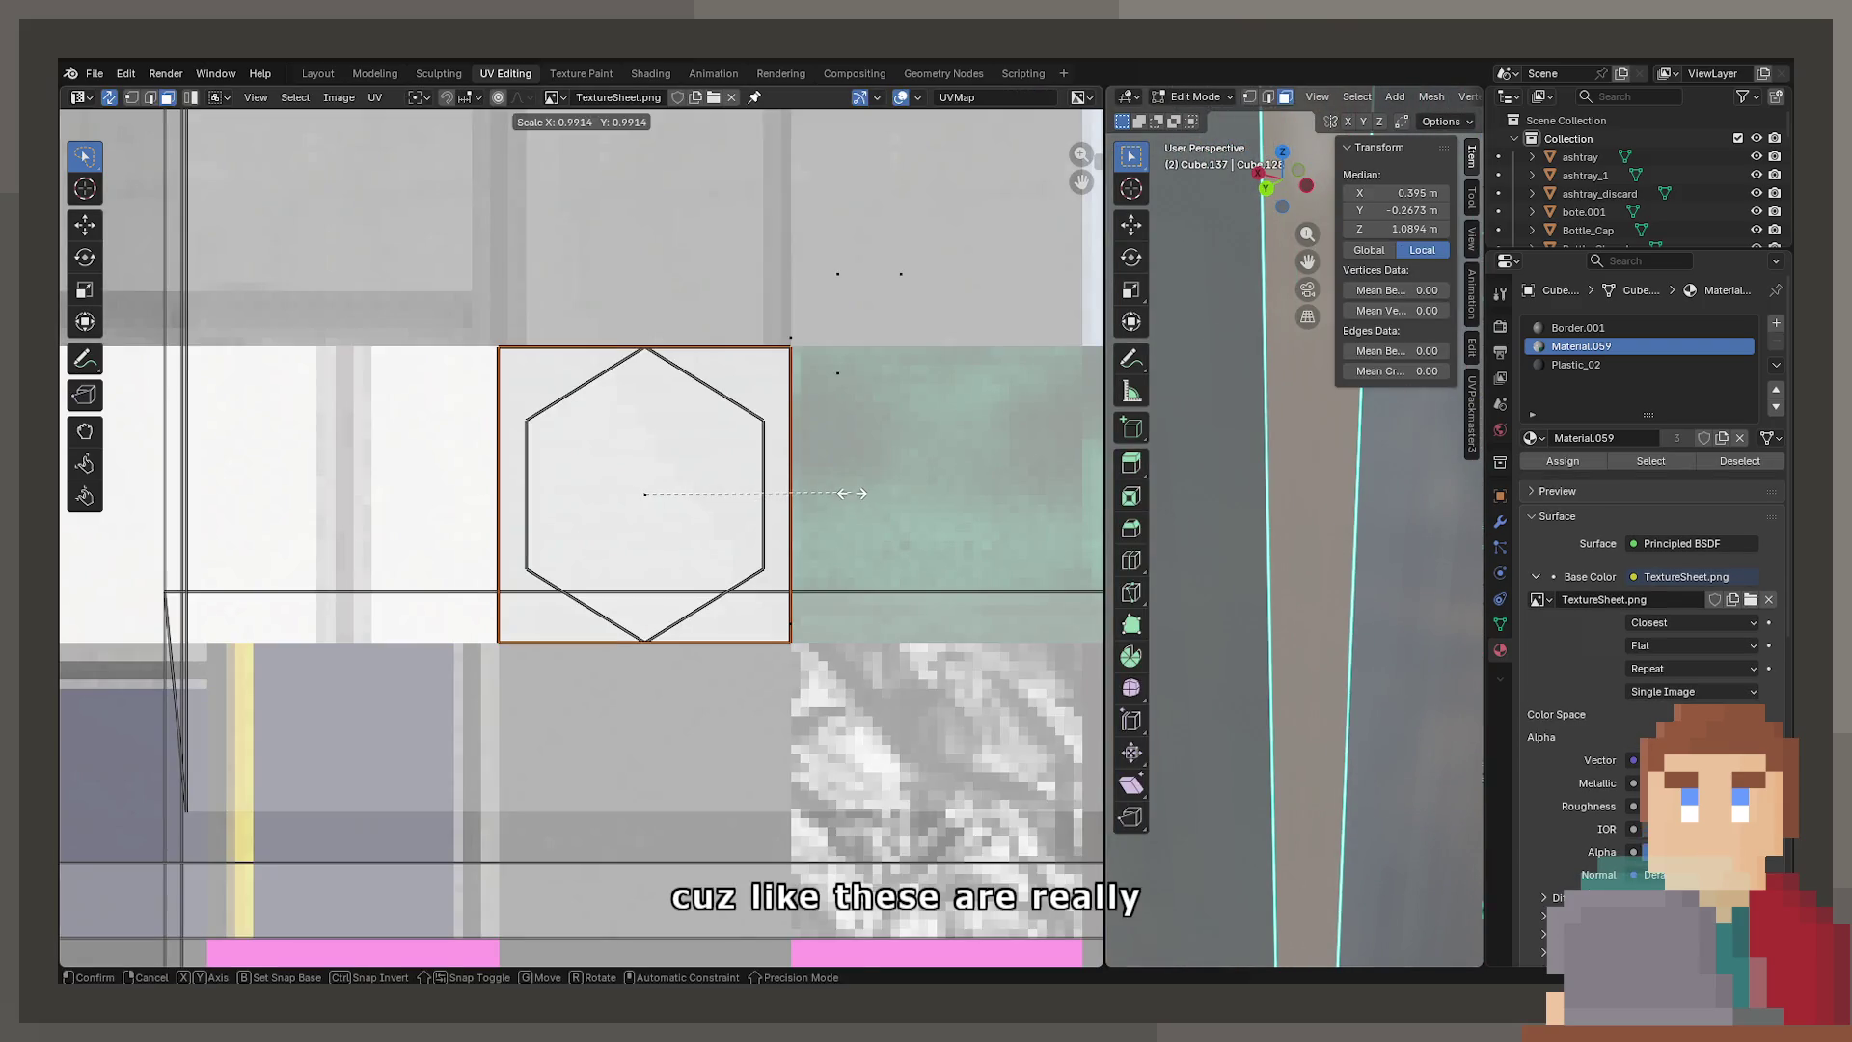
{"action": "key", "text": "Escape"}
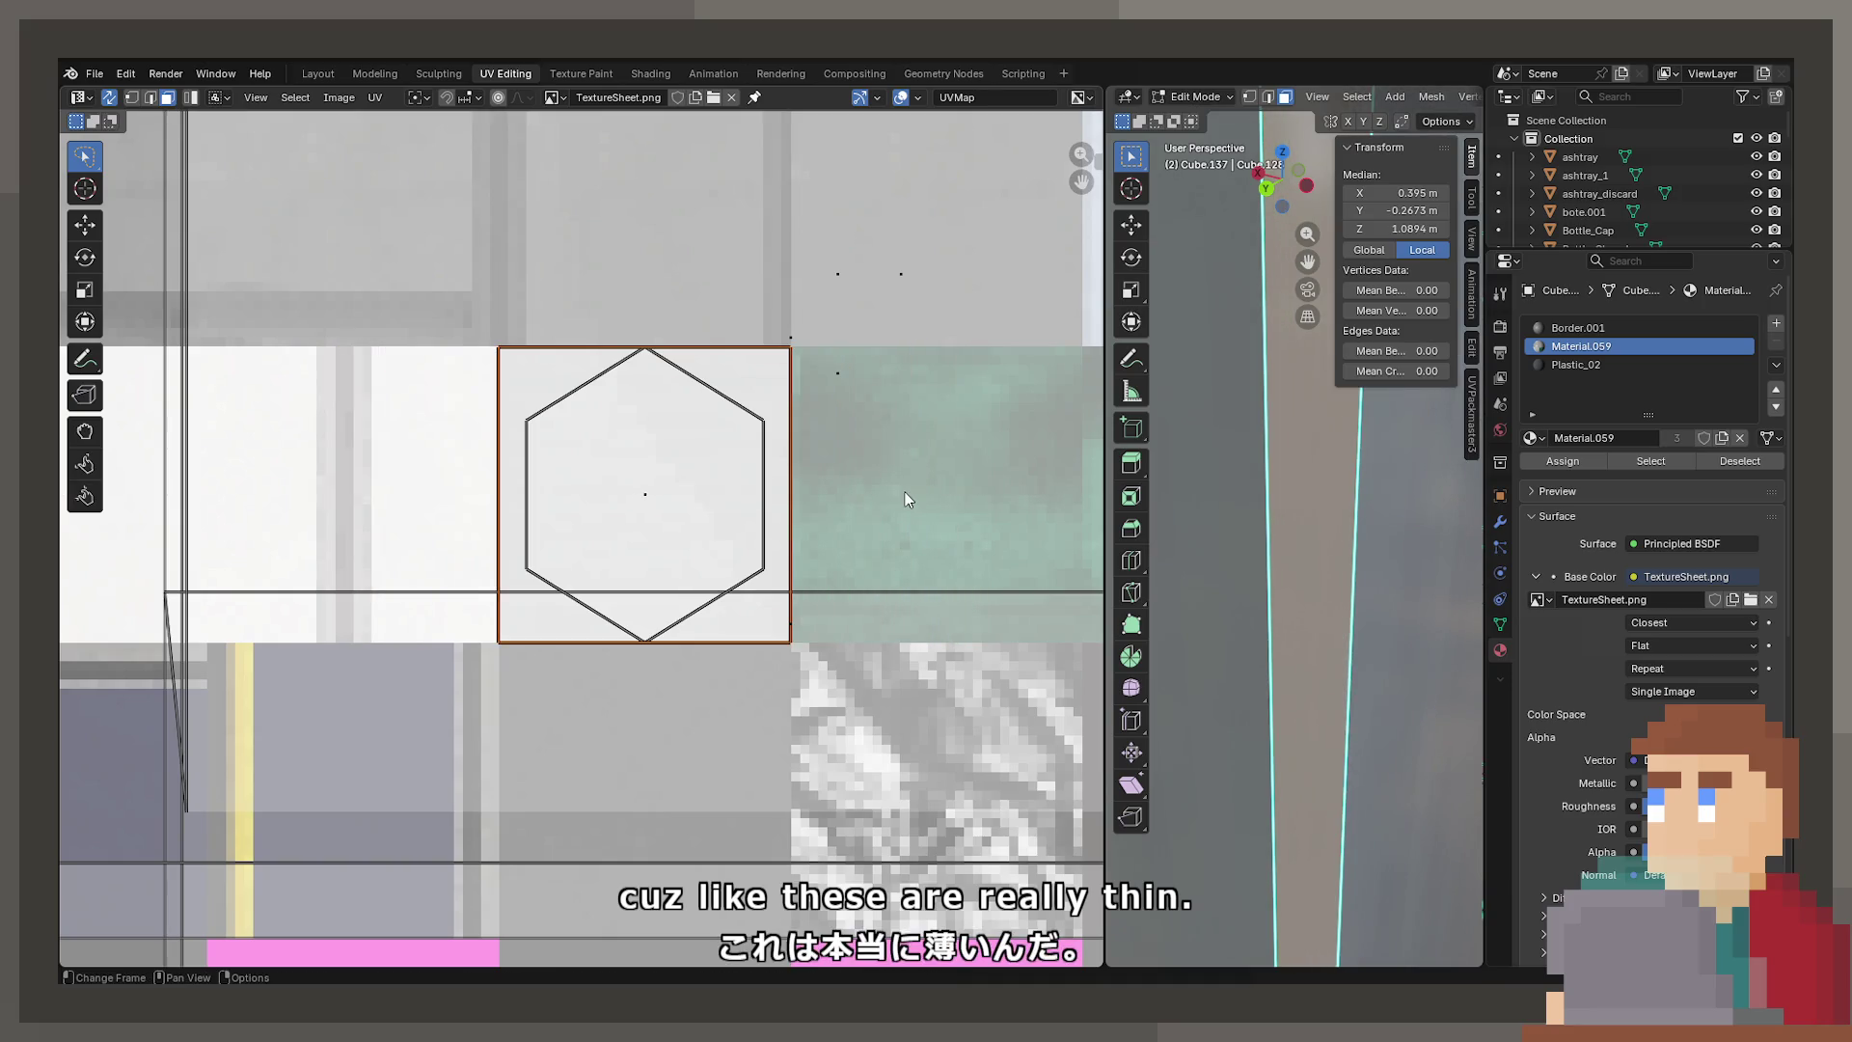
{"action": "scroll", "coordinate": [809, 430], "scroll_direction": "down", "scroll_amount": 6}
{"action": "left_click", "coordinate": [622, 496]}
{"action": "left_click", "coordinate": [598, 540]}
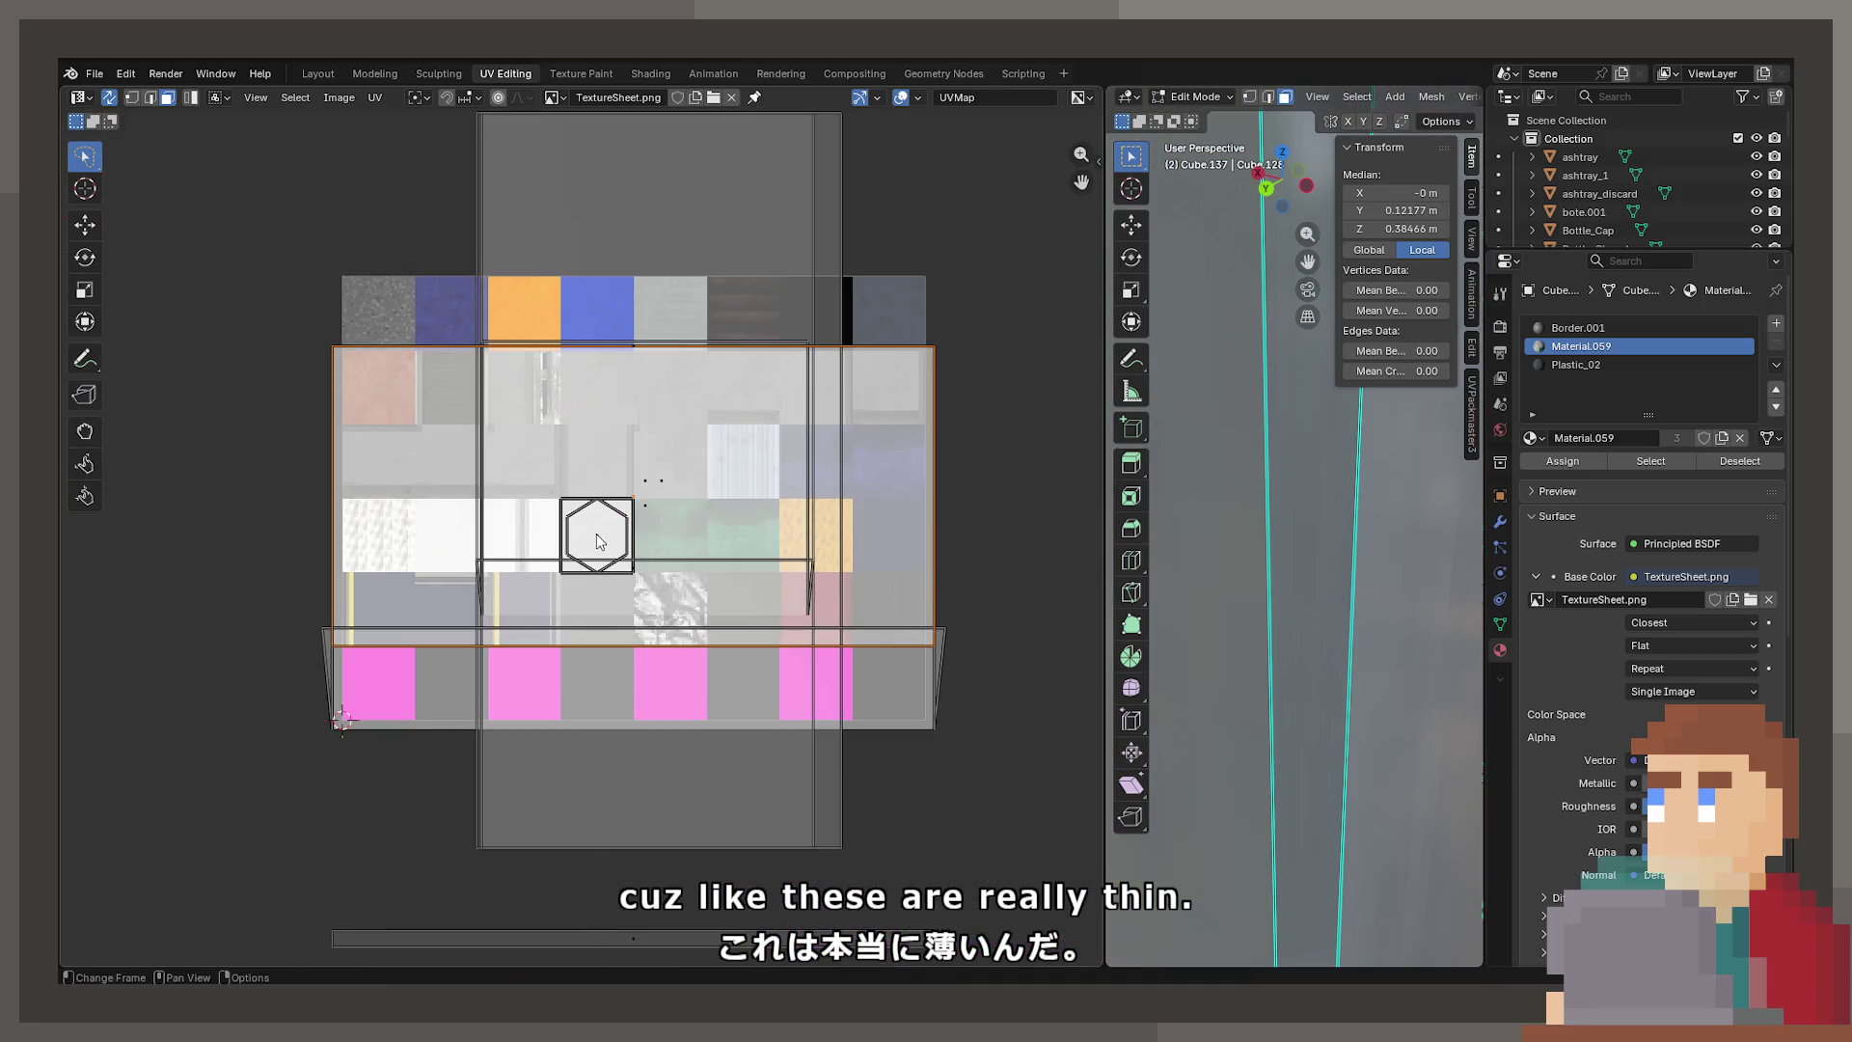
{"action": "left_click", "coordinate": [708, 546]}
{"action": "scroll", "coordinate": [703, 541], "scroll_direction": "up", "scroll_amount": 6}
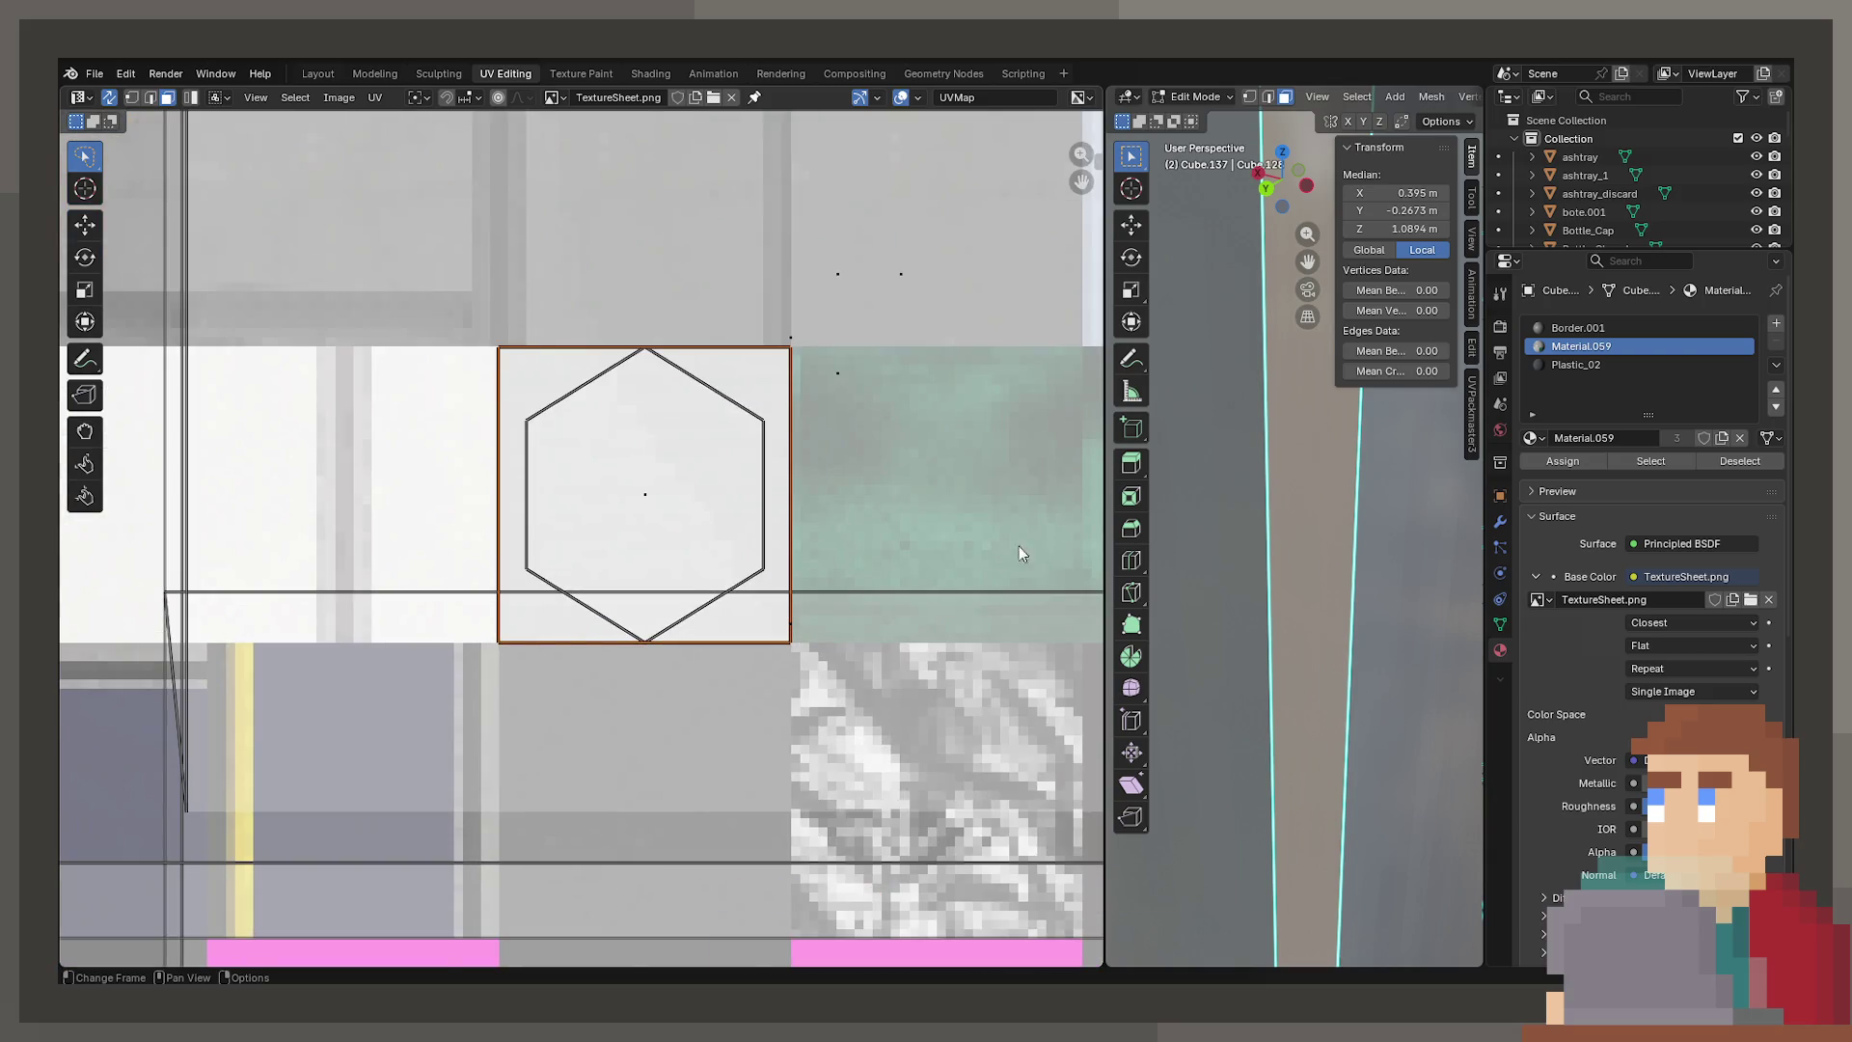
Split the selected strip faces off into their own UV island with UV > Split > Selection
{"action": "key", "text": "s"}
{"action": "key", "text": "y"}
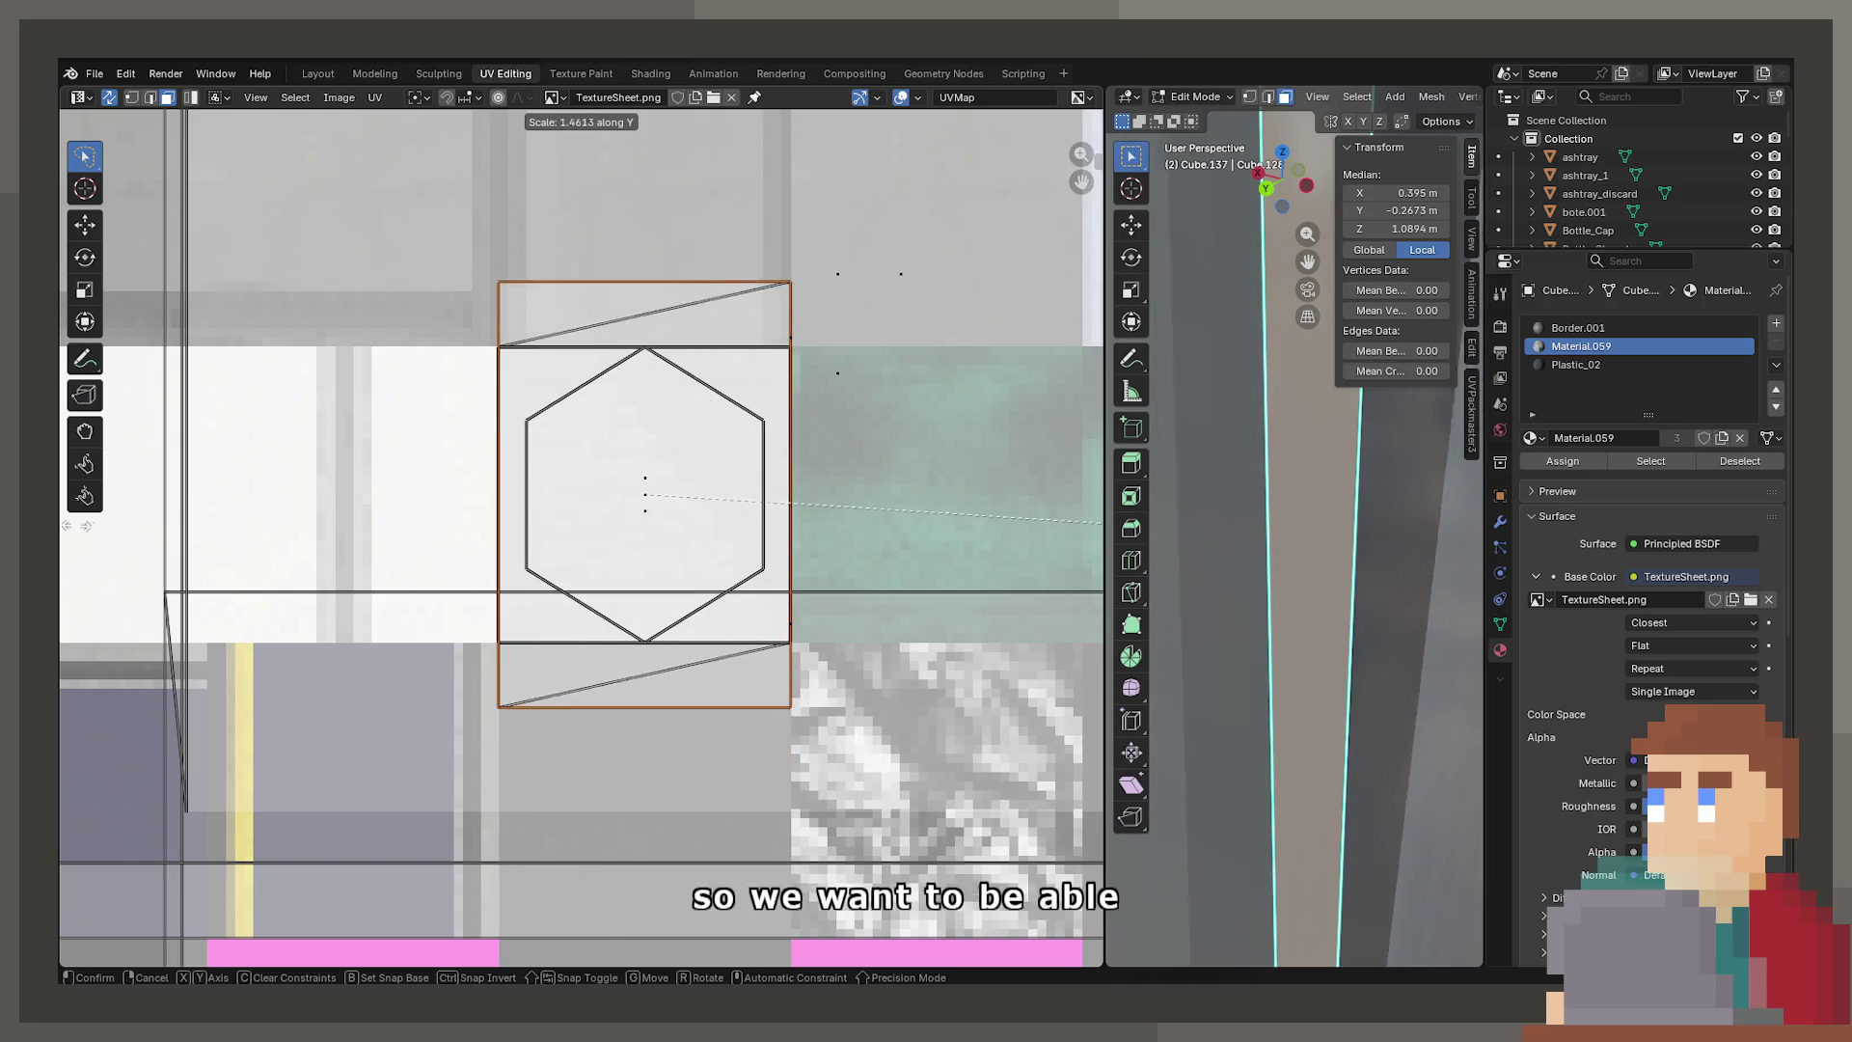
{"action": "key", "text": "Escape"}
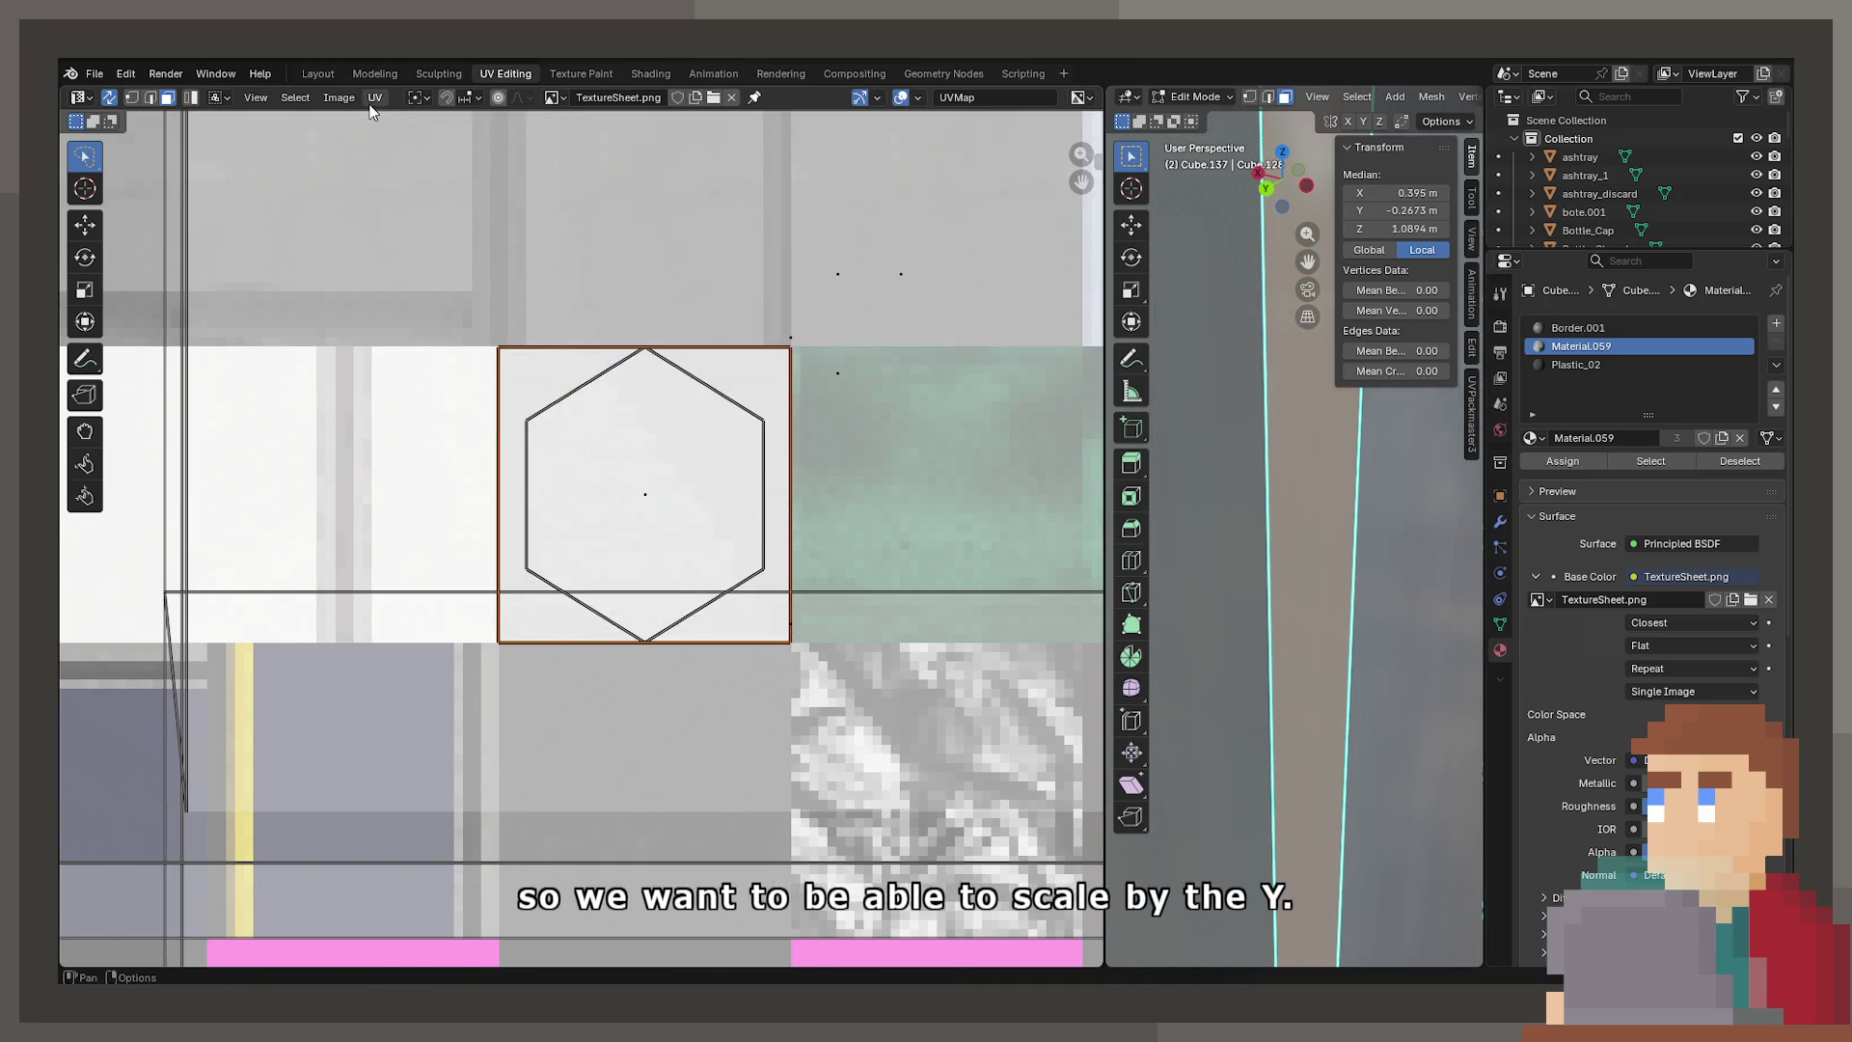
{"action": "left_click", "coordinate": [374, 99]}
{"action": "left_click", "coordinate": [604, 235]}
Try squashing the split island vertically, undo it, and inspect the box from above
{"action": "key", "text": "s"}
{"action": "key", "text": "y"}
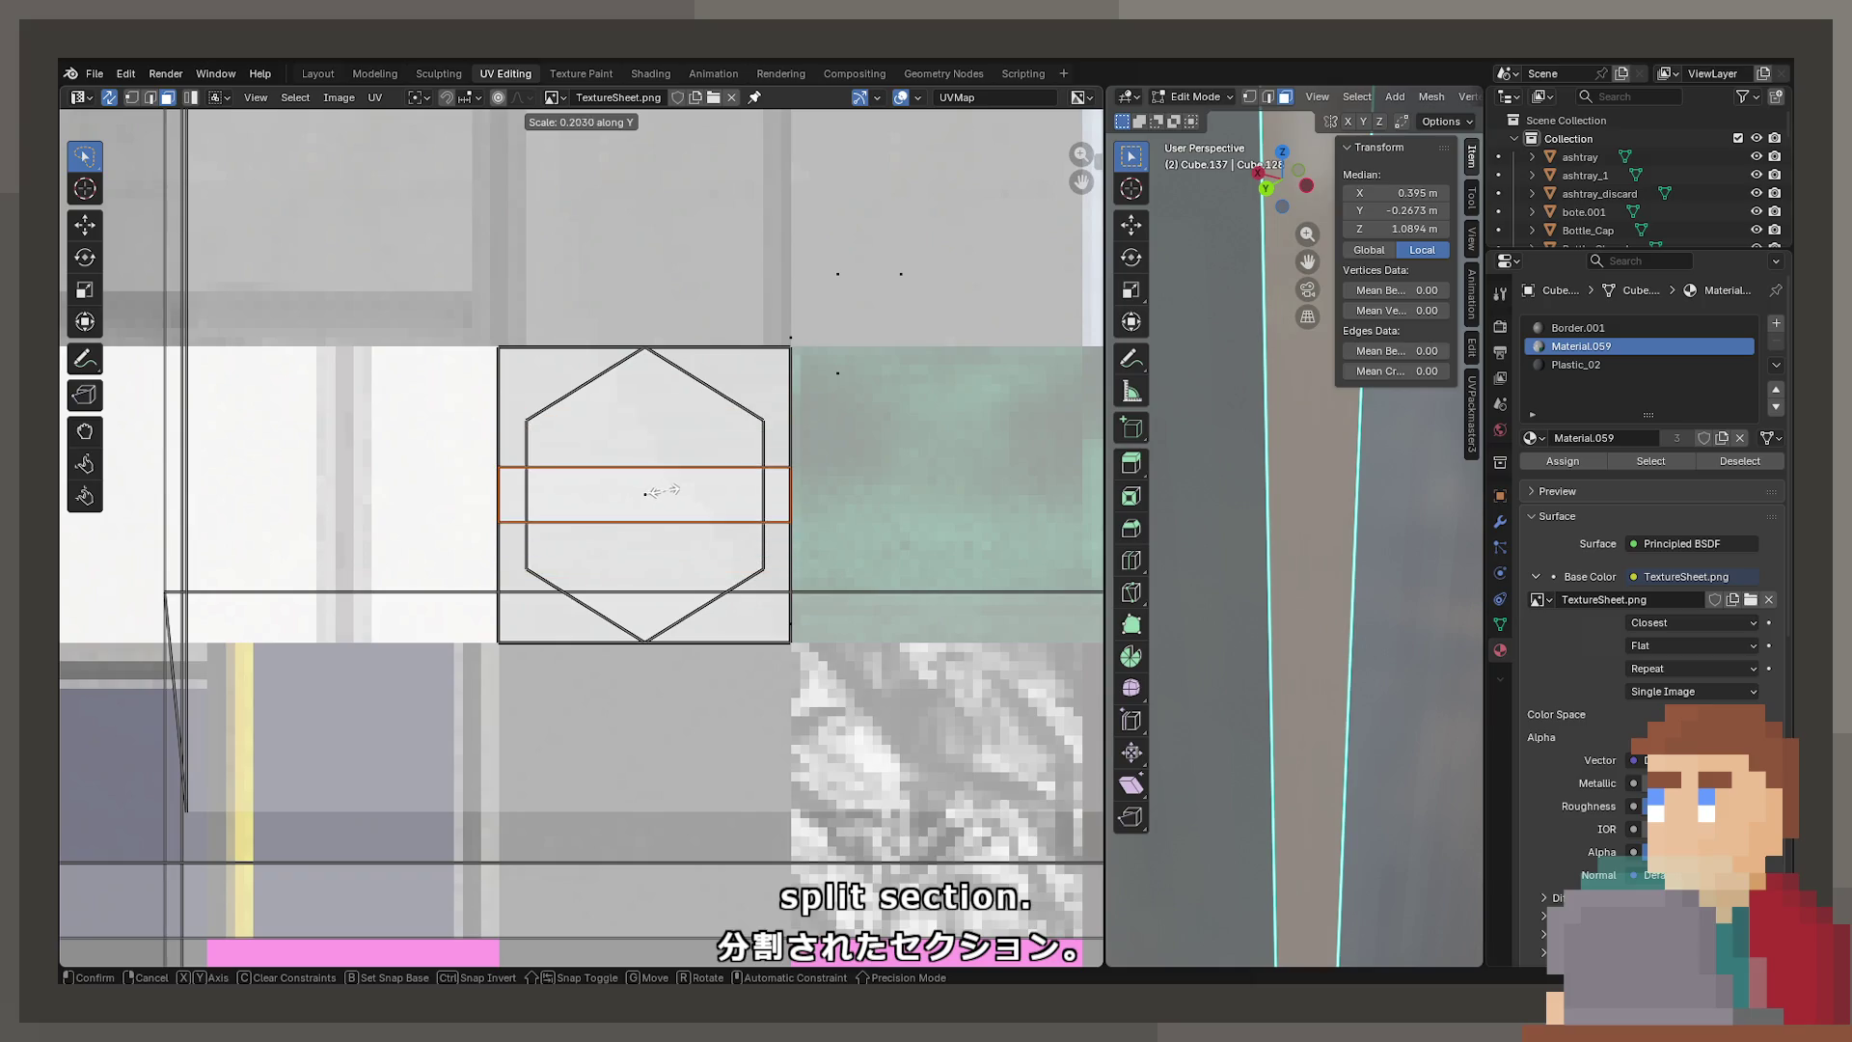
{"action": "left_click", "coordinate": [658, 498]}
{"action": "key", "text": "ctrl+z"}
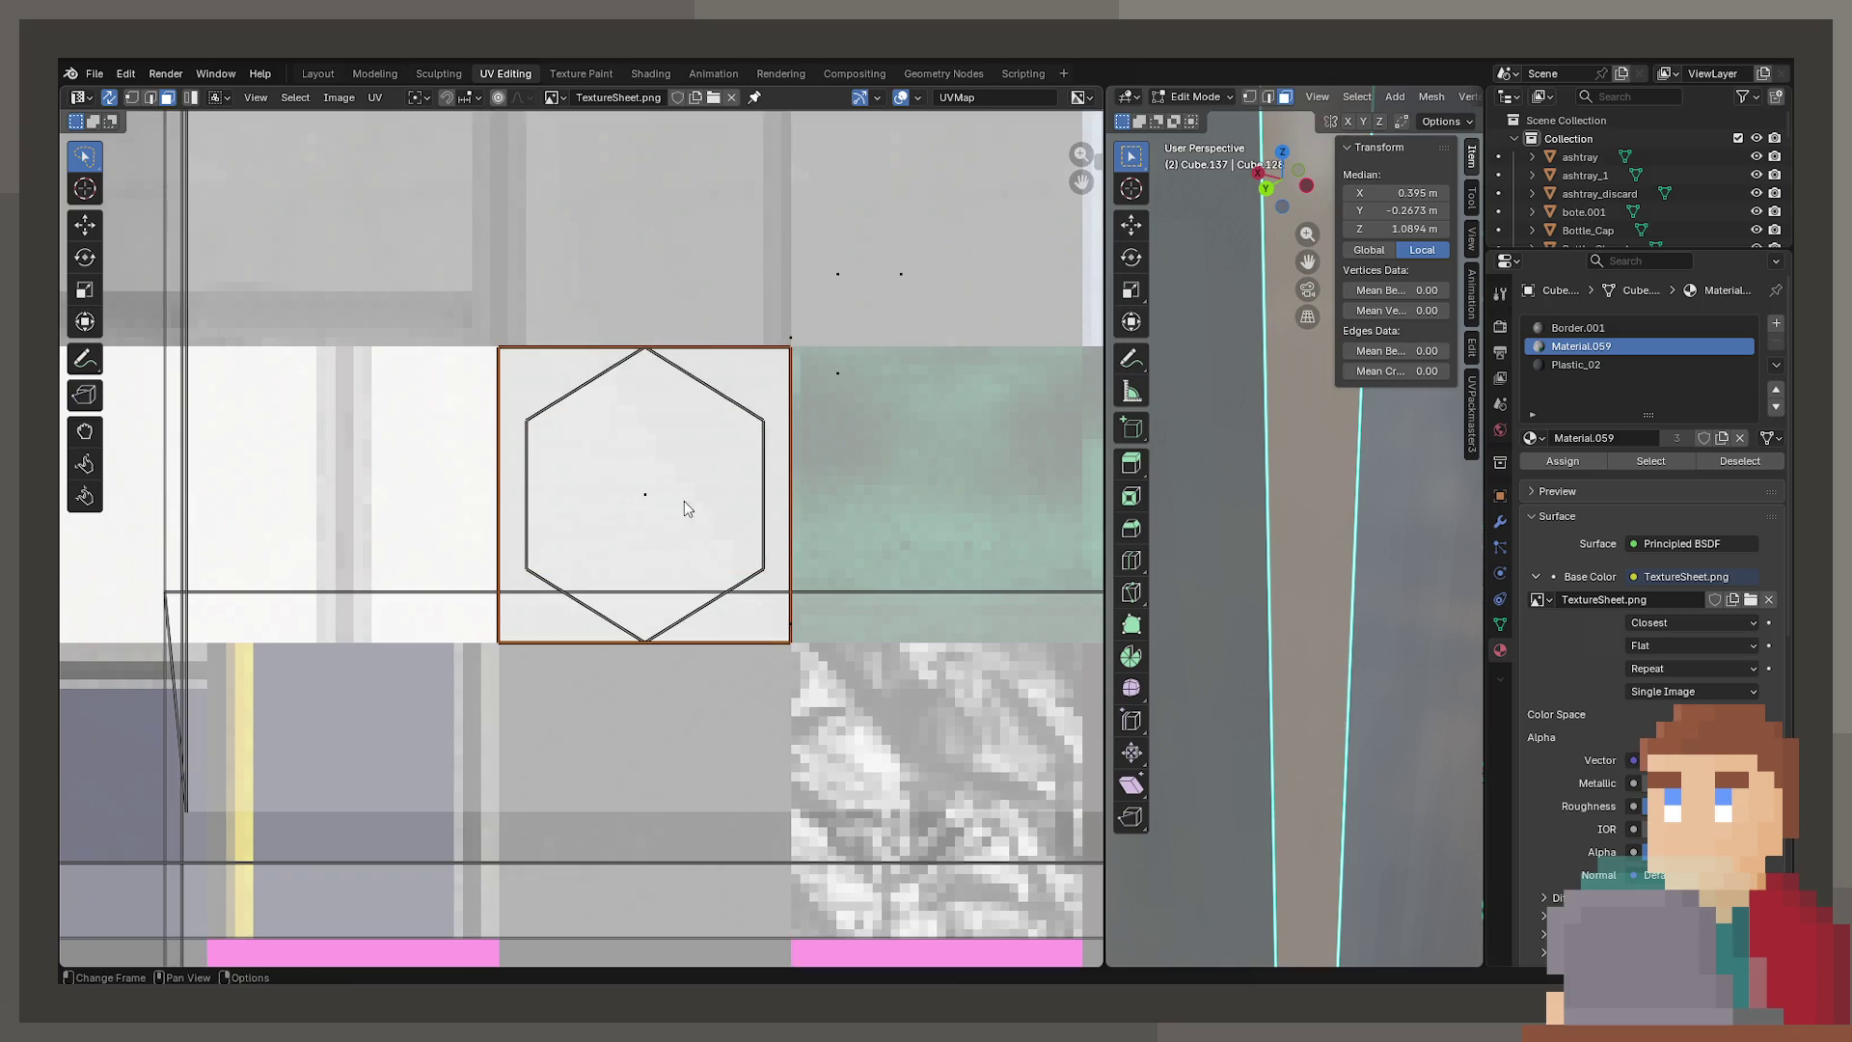
{"action": "key", "text": "s"}
{"action": "key", "text": "y"}
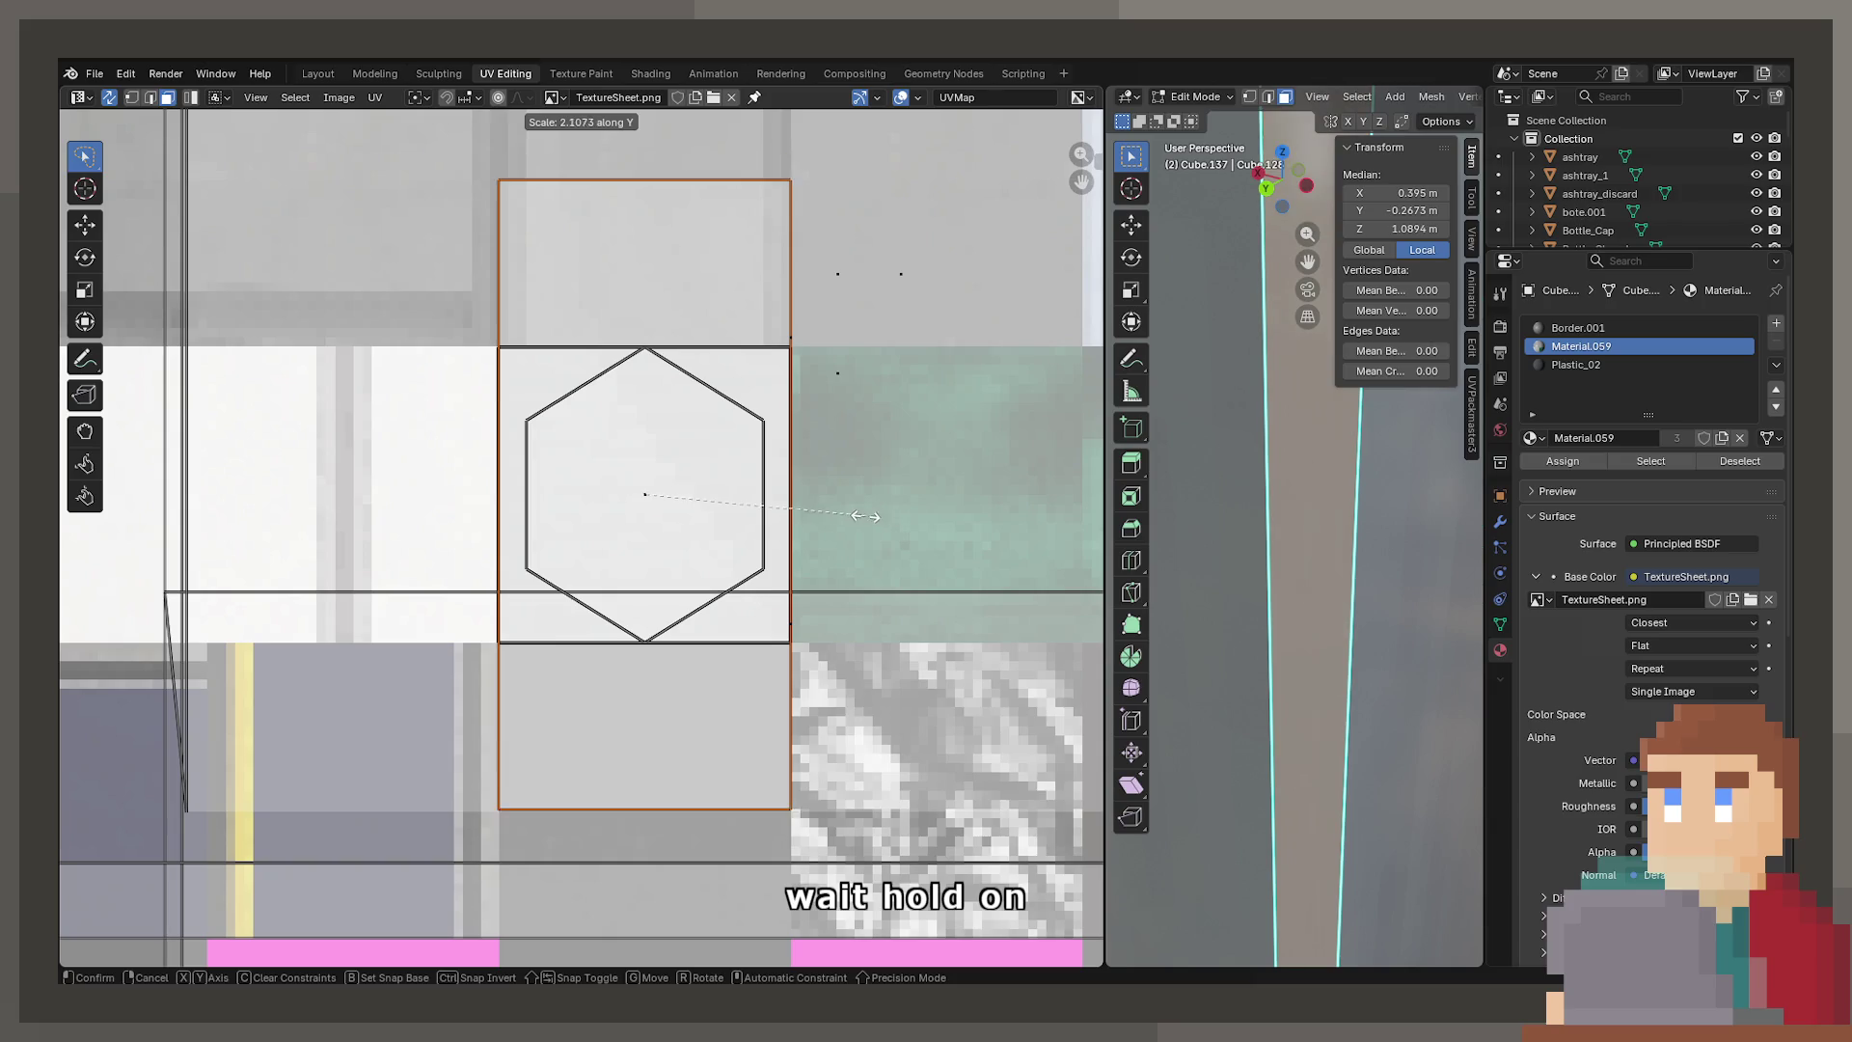
{"action": "right_click", "coordinate": [847, 504]}
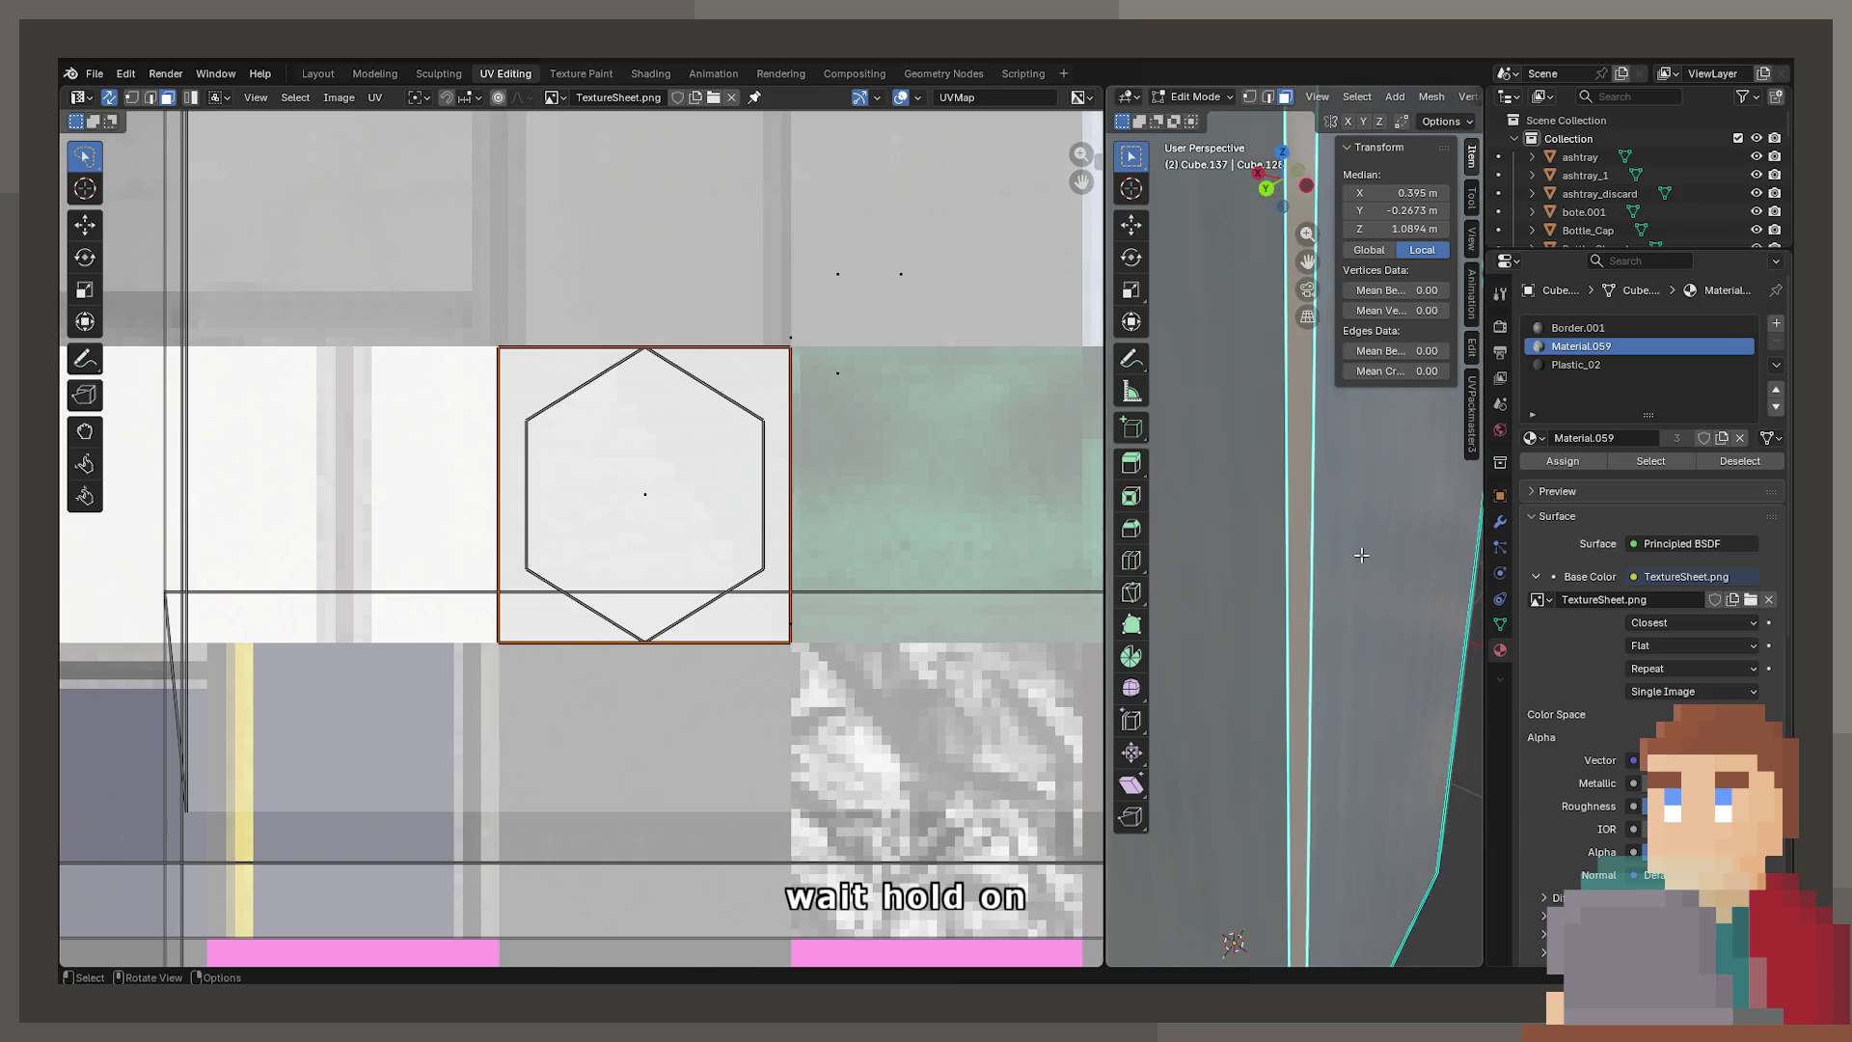
{"action": "scroll", "coordinate": [1431, 575], "scroll_direction": "down", "scroll_amount": 5}
{"action": "mouse_move", "coordinate": [1431, 575]}
{"action": "middle_mouse_down"}
{"action": "mouse_move", "coordinate": [1264, 565]}
{"action": "mouse_move", "coordinate": [1305, 713]}
{"action": "mouse_move", "coordinate": [1403, 619]}
{"action": "mouse_move", "coordinate": [1373, 547]}
{"action": "mouse_move", "coordinate": [1217, 582]}
{"action": "mouse_move", "coordinate": [1329, 578]}
{"action": "mouse_move", "coordinate": [1297, 561]}
{"action": "middle_mouse_up"}
{"action": "key", "text": "Tab"}
{"action": "key", "text": "Tab"}
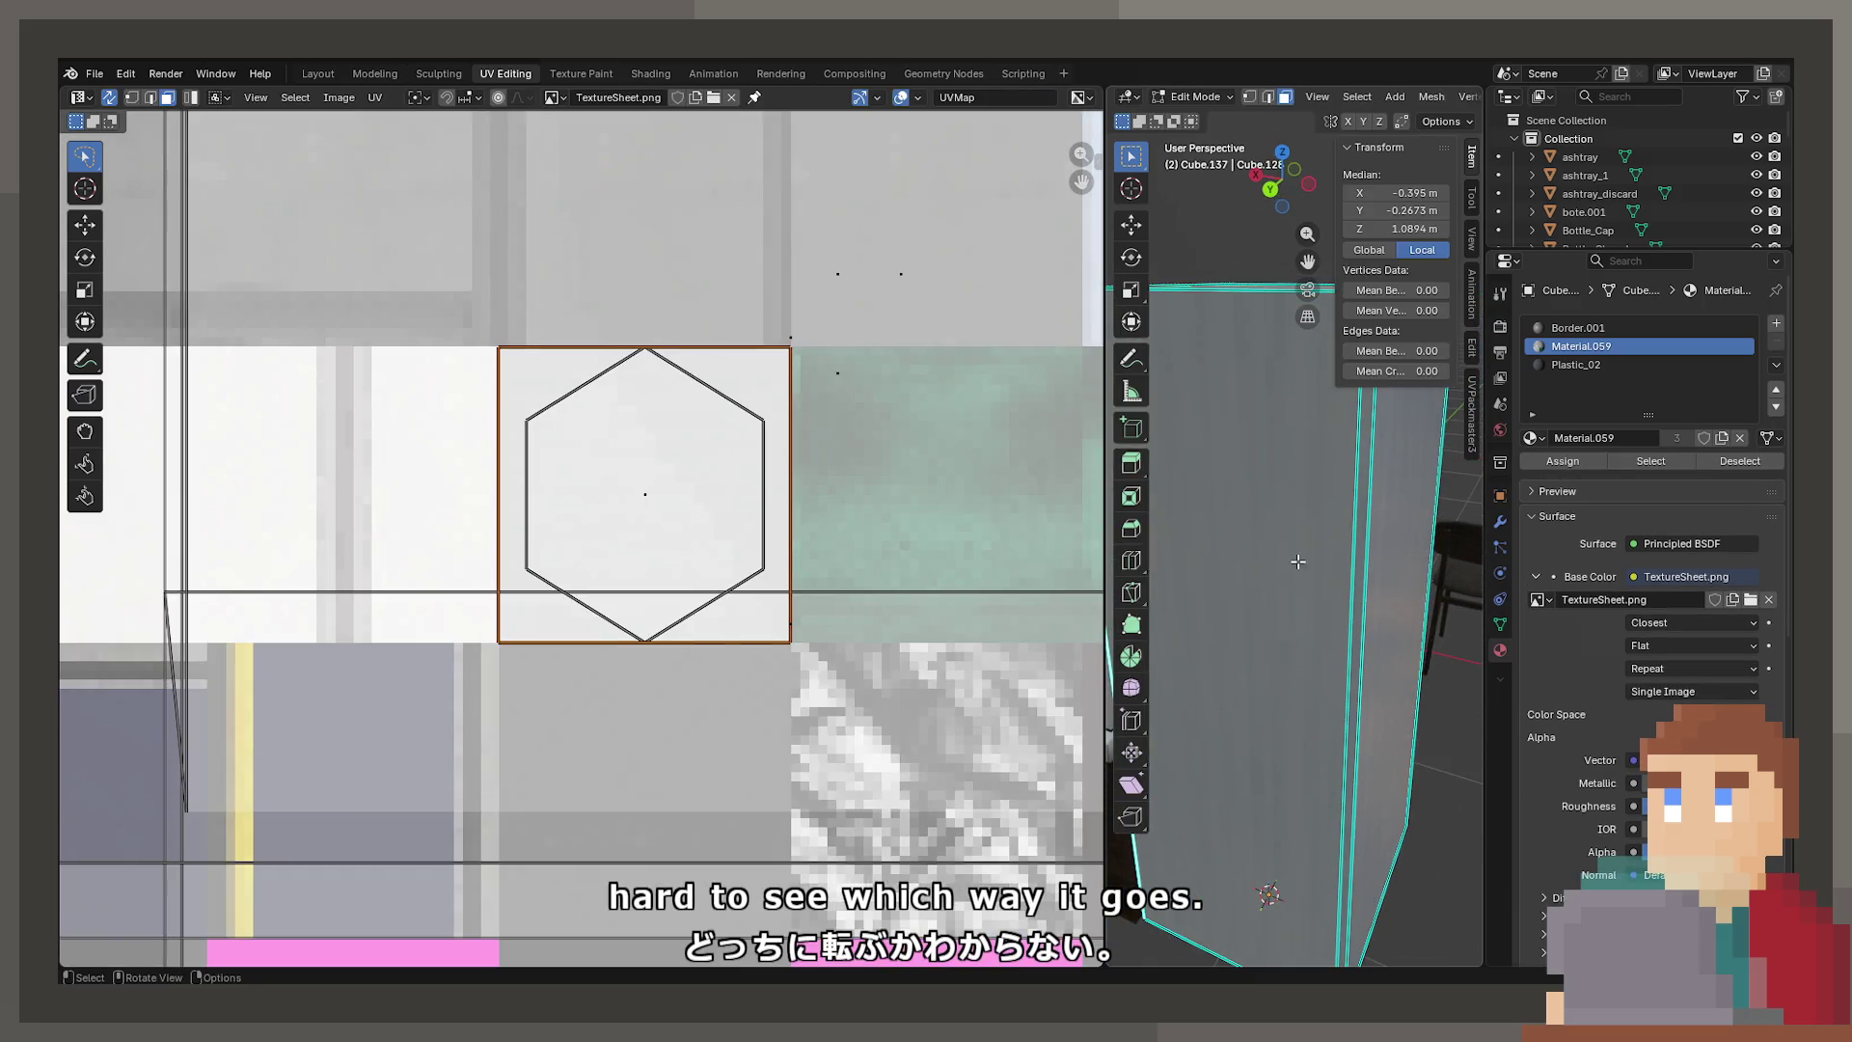
Scale the strip face to zero on X, squash it vertically, and rotate it 90°
{"action": "key", "text": "s"}
{"action": "key", "text": "x"}
{"action": "key", "text": "0"}
{"action": "key", "text": "Return"}
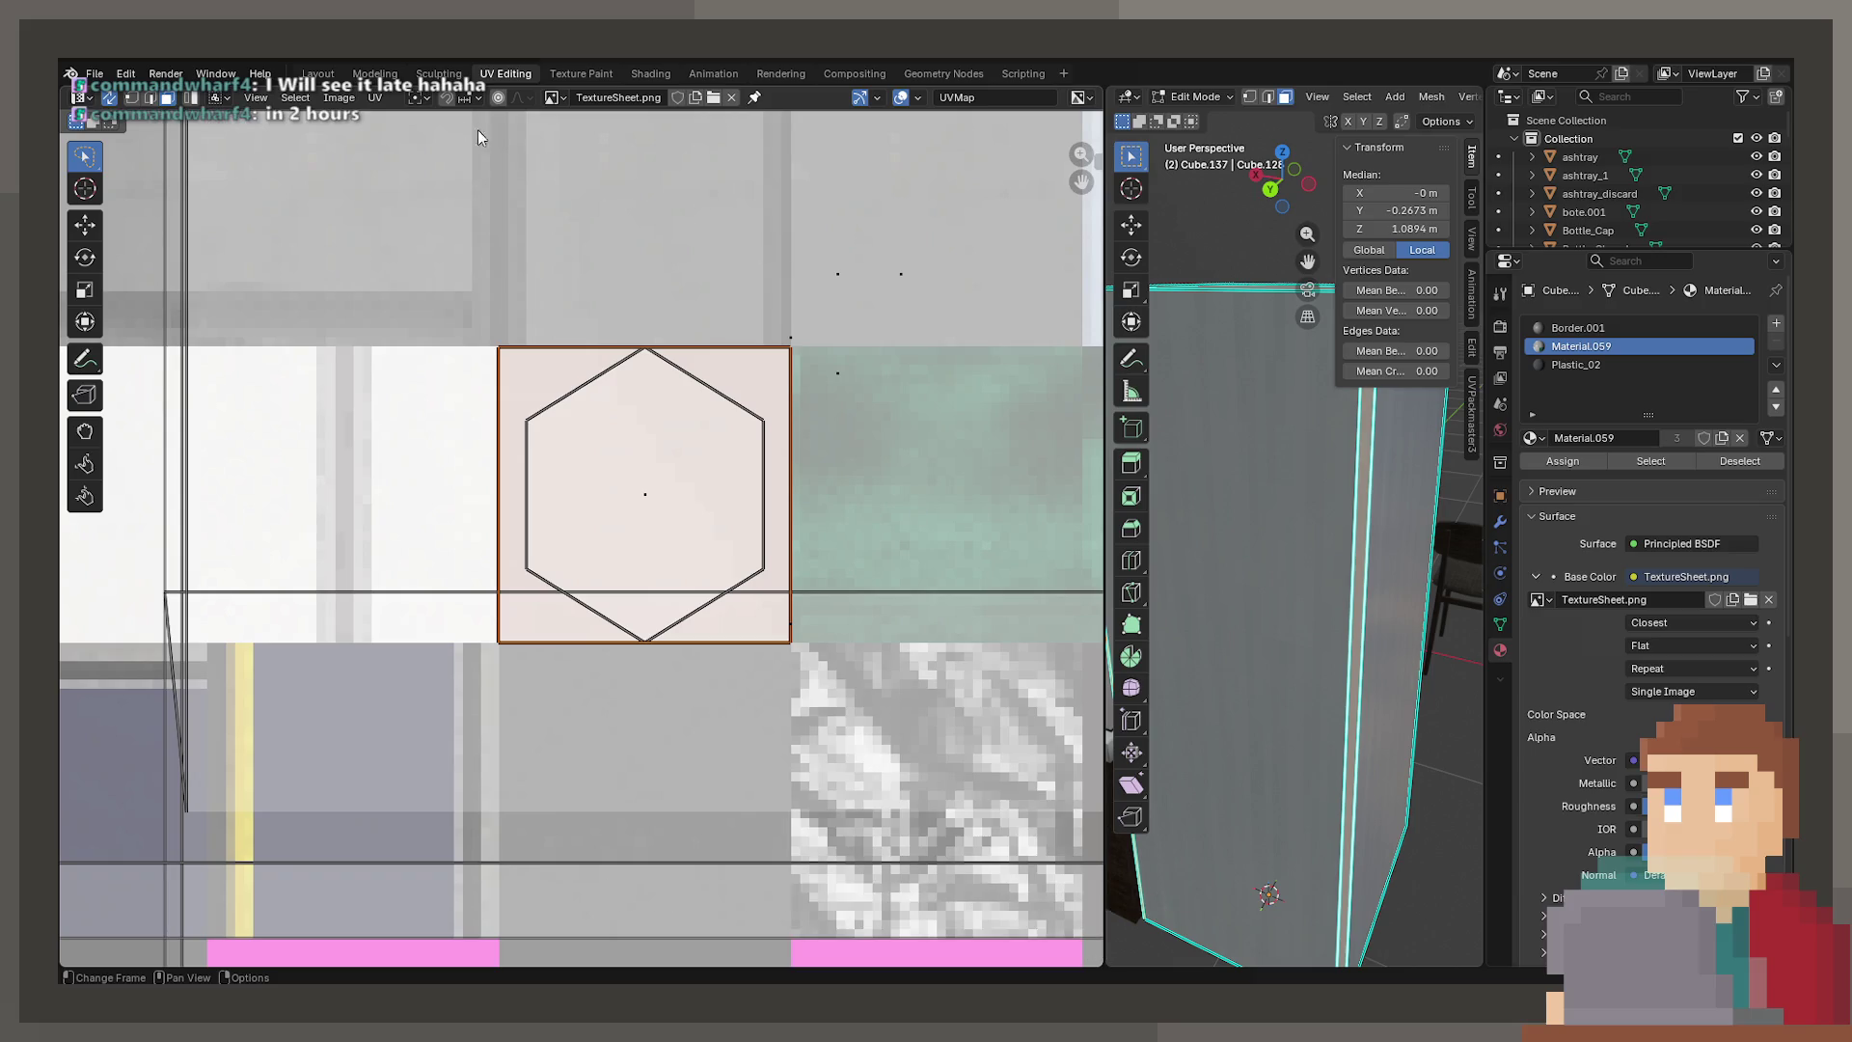
{"action": "left_click", "coordinate": [376, 99]}
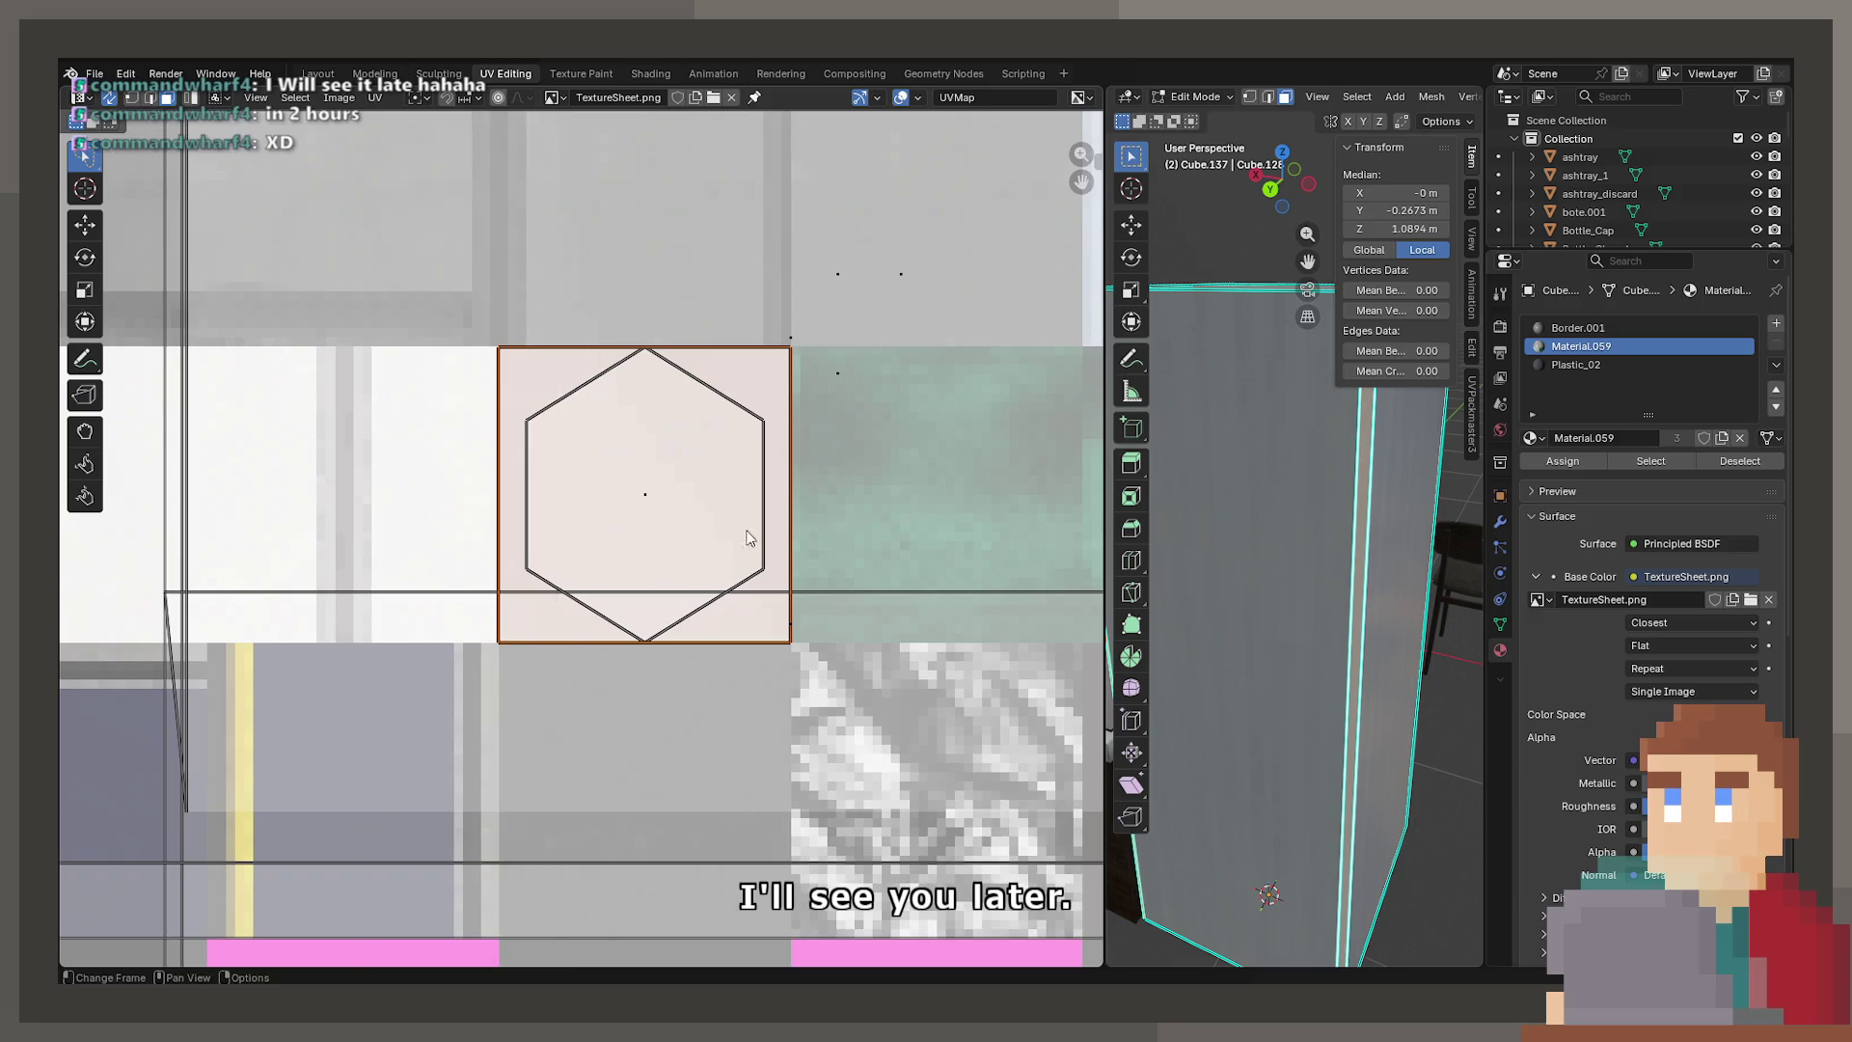
{"action": "key", "text": "s"}
{"action": "key", "text": "y"}
{"action": "left_click", "coordinate": [648, 498]}
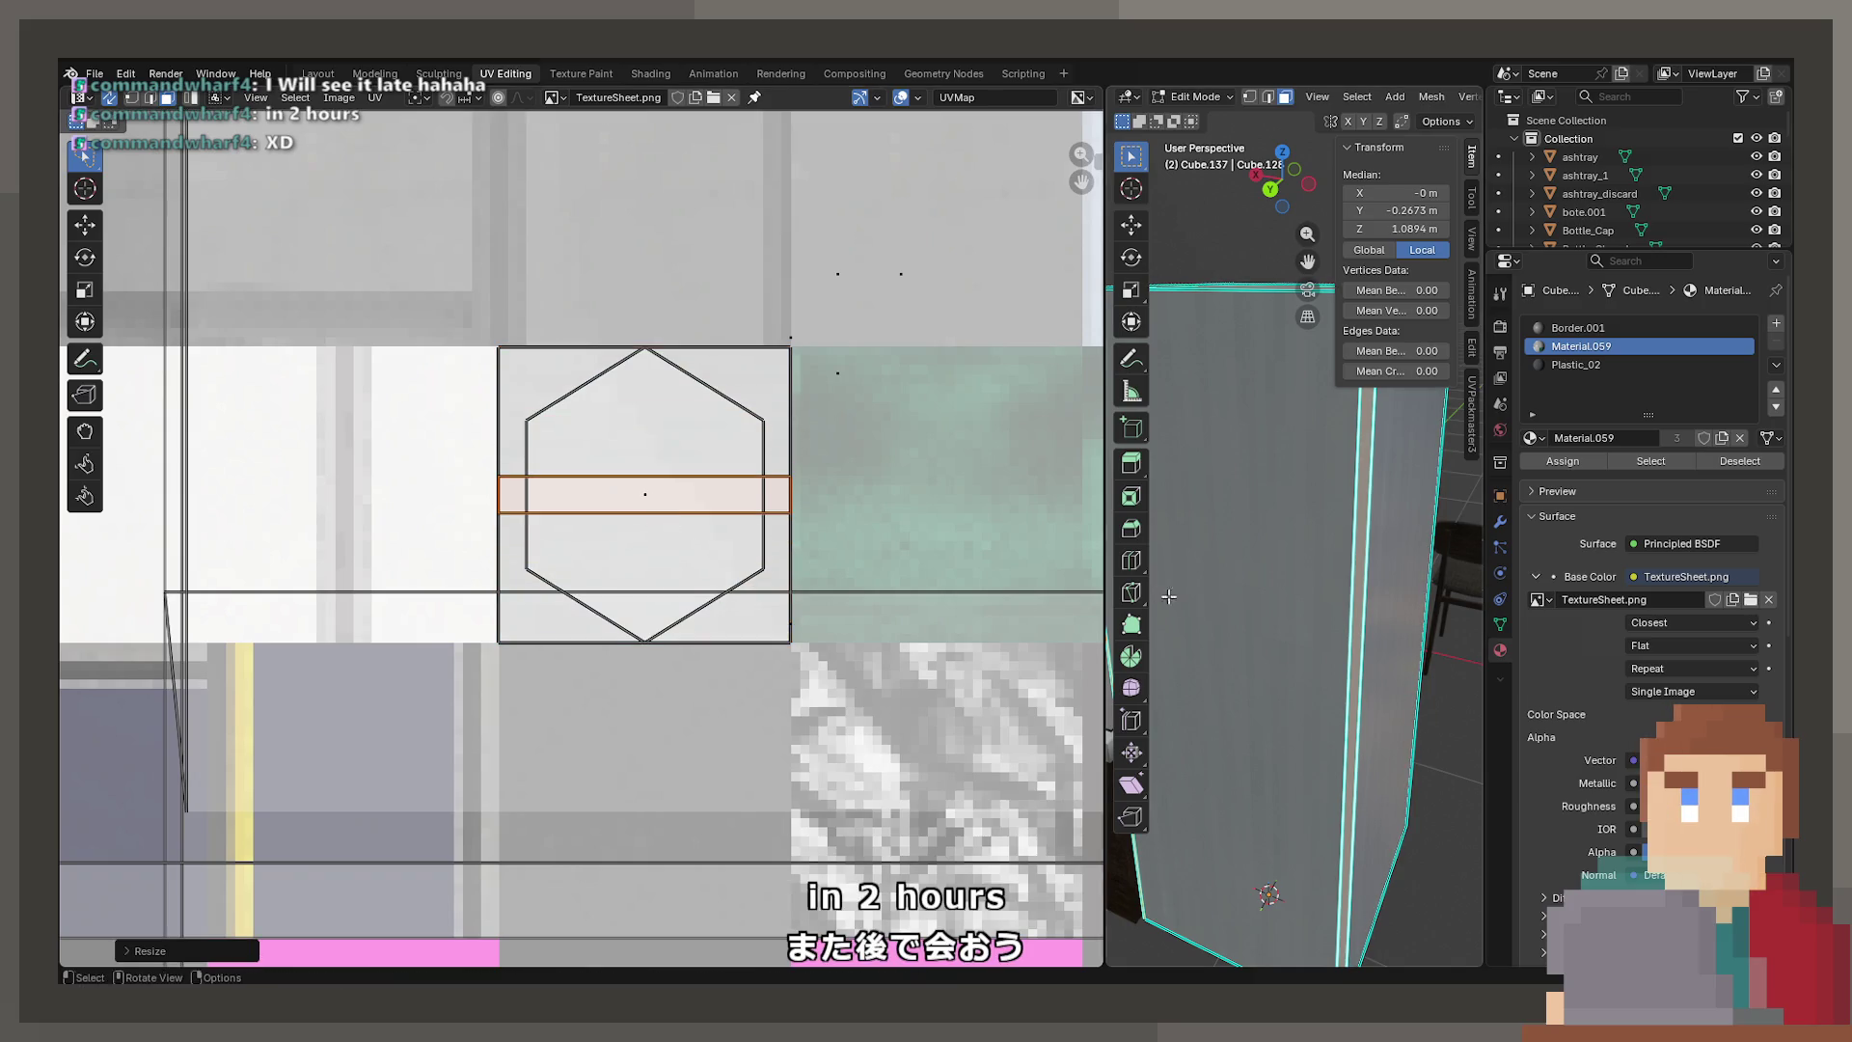
{"action": "key", "text": "Tab"}
{"action": "scroll", "coordinate": [1254, 593], "scroll_direction": "up", "scroll_amount": 3}
{"action": "key", "text": "Tab"}
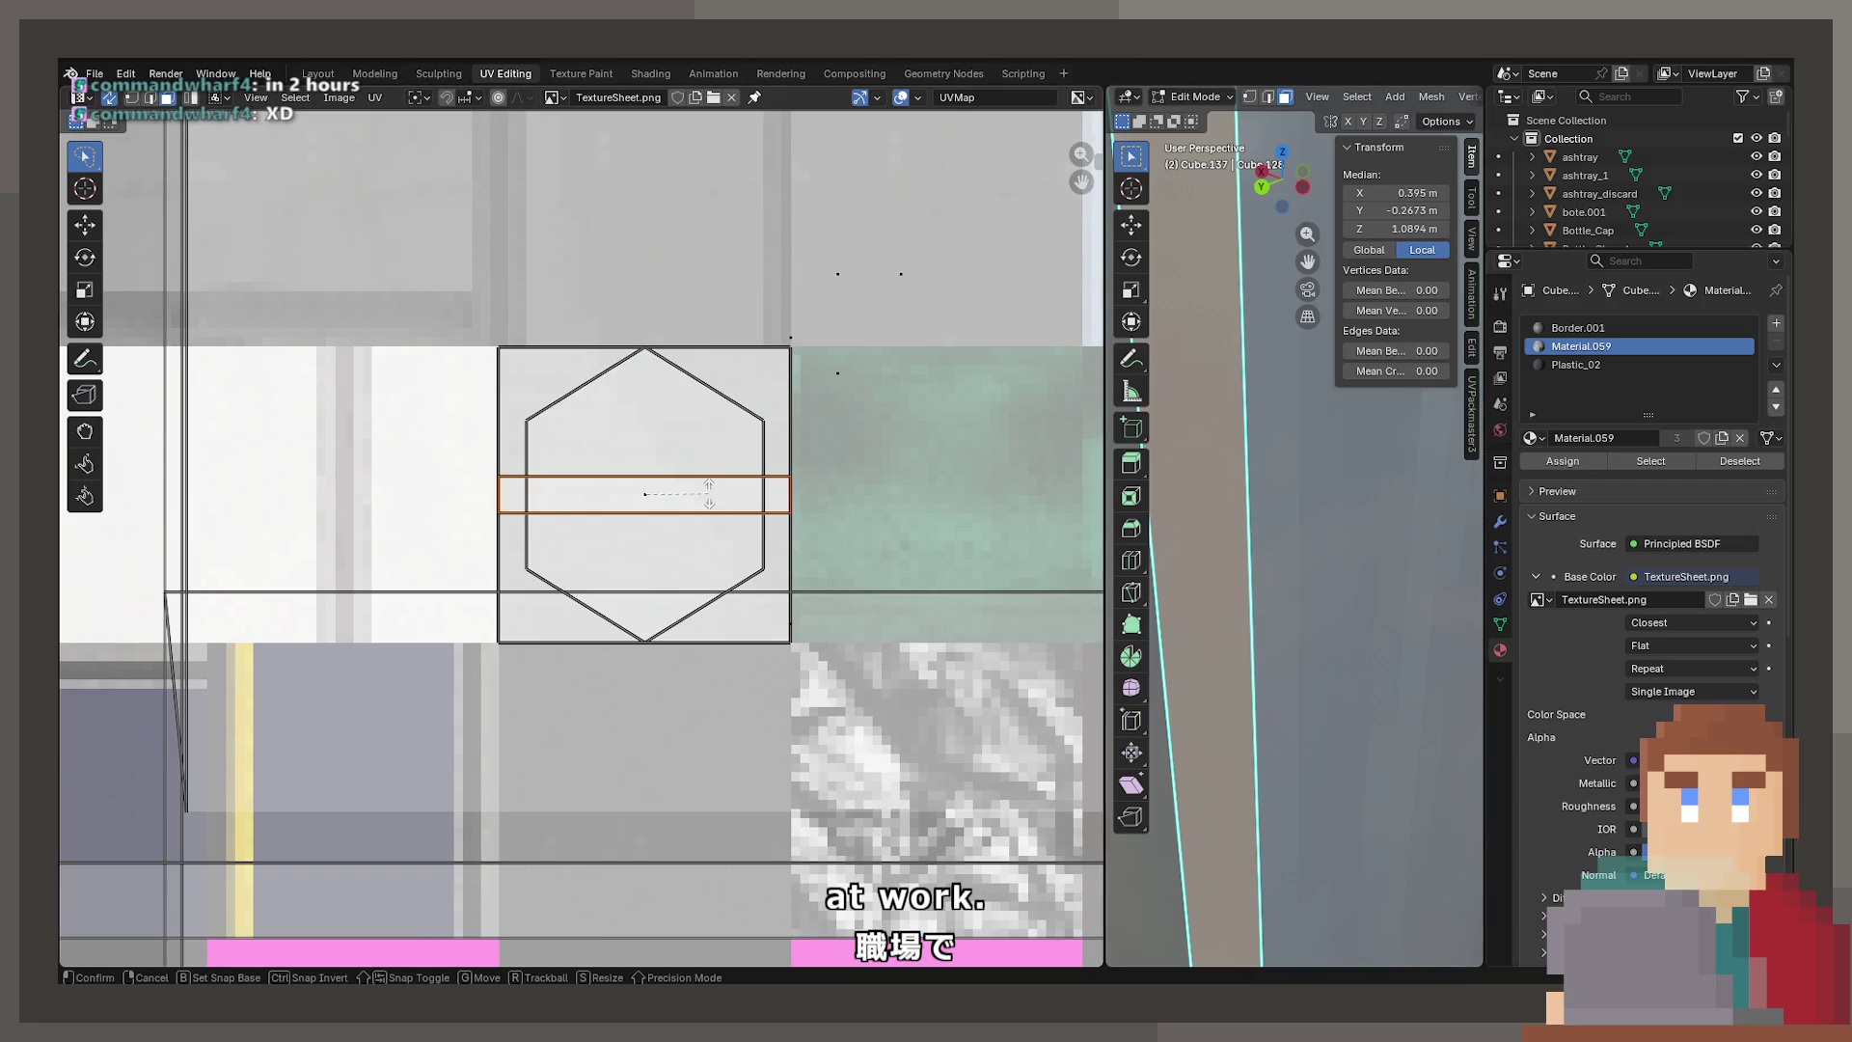
{"action": "type", "text": "90"}
{"action": "key", "text": "Return"}
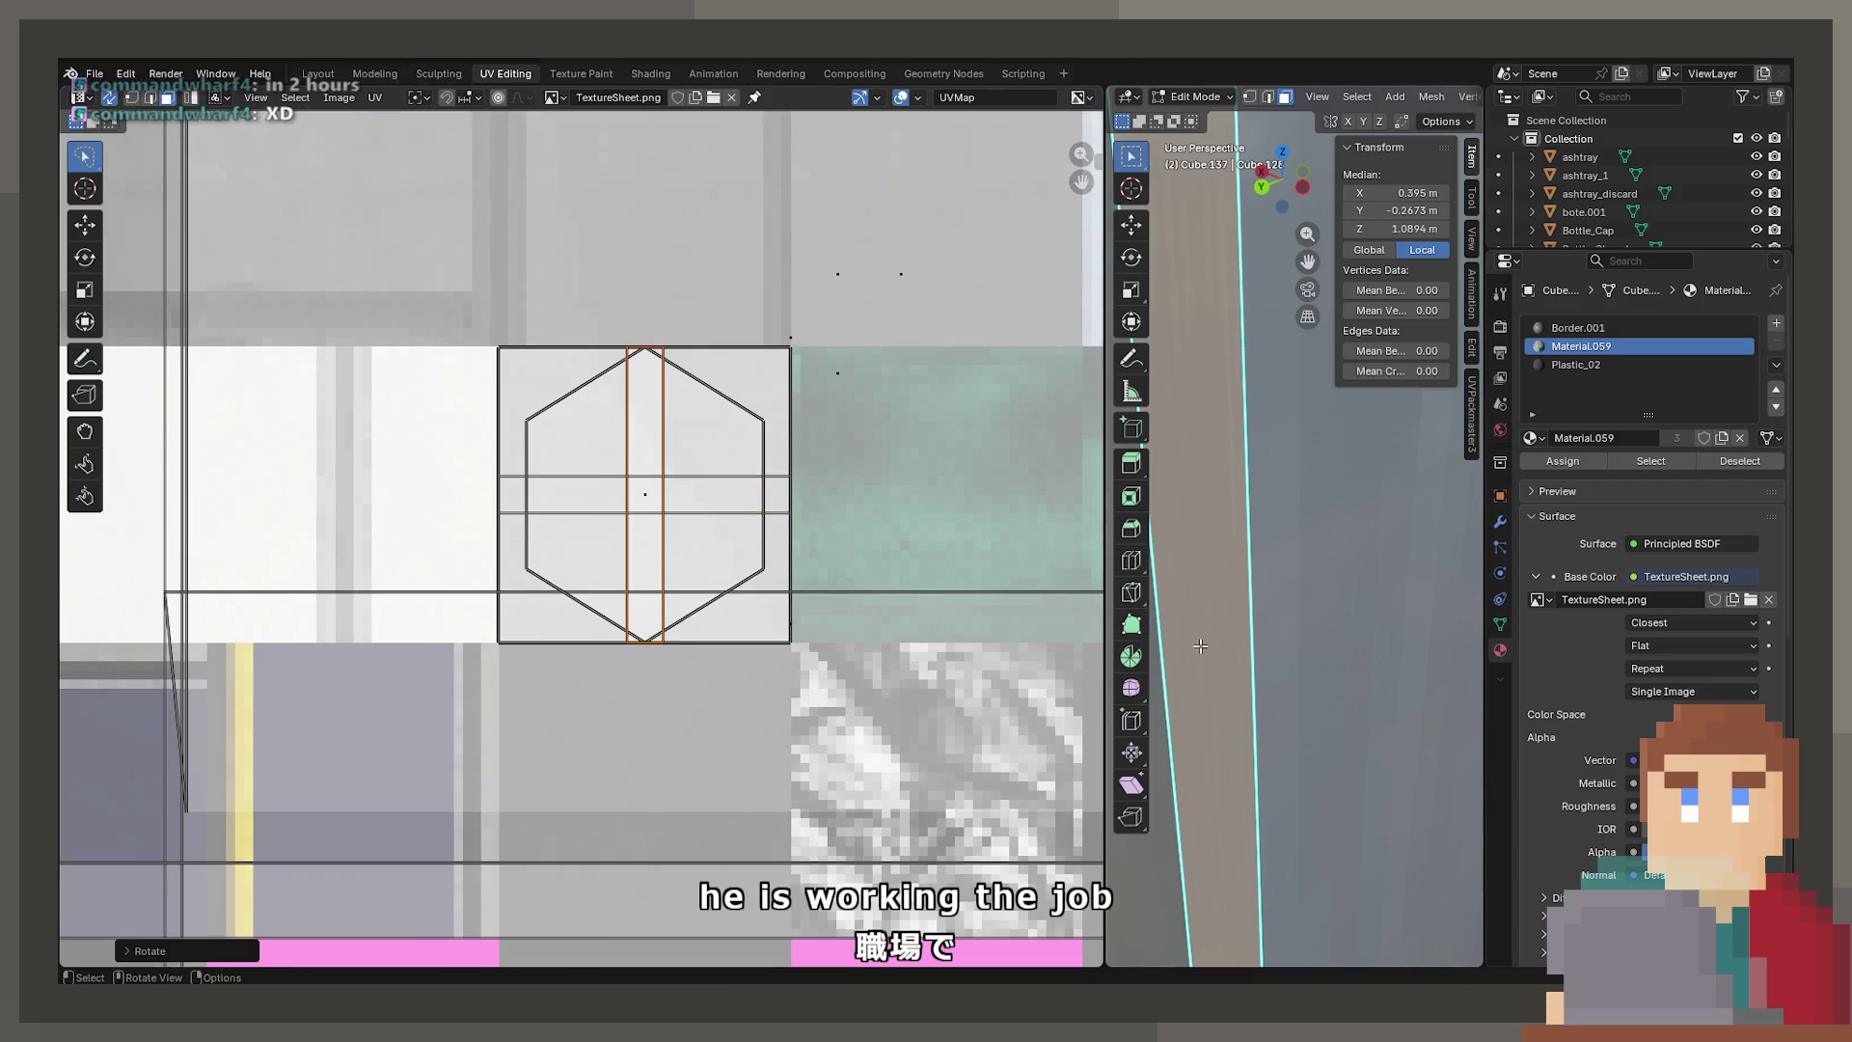
Rescale the rotated strip into a thin line across the hexagon tile and return to Object Mode
{"action": "key", "text": "s"}
{"action": "key", "text": "x"}
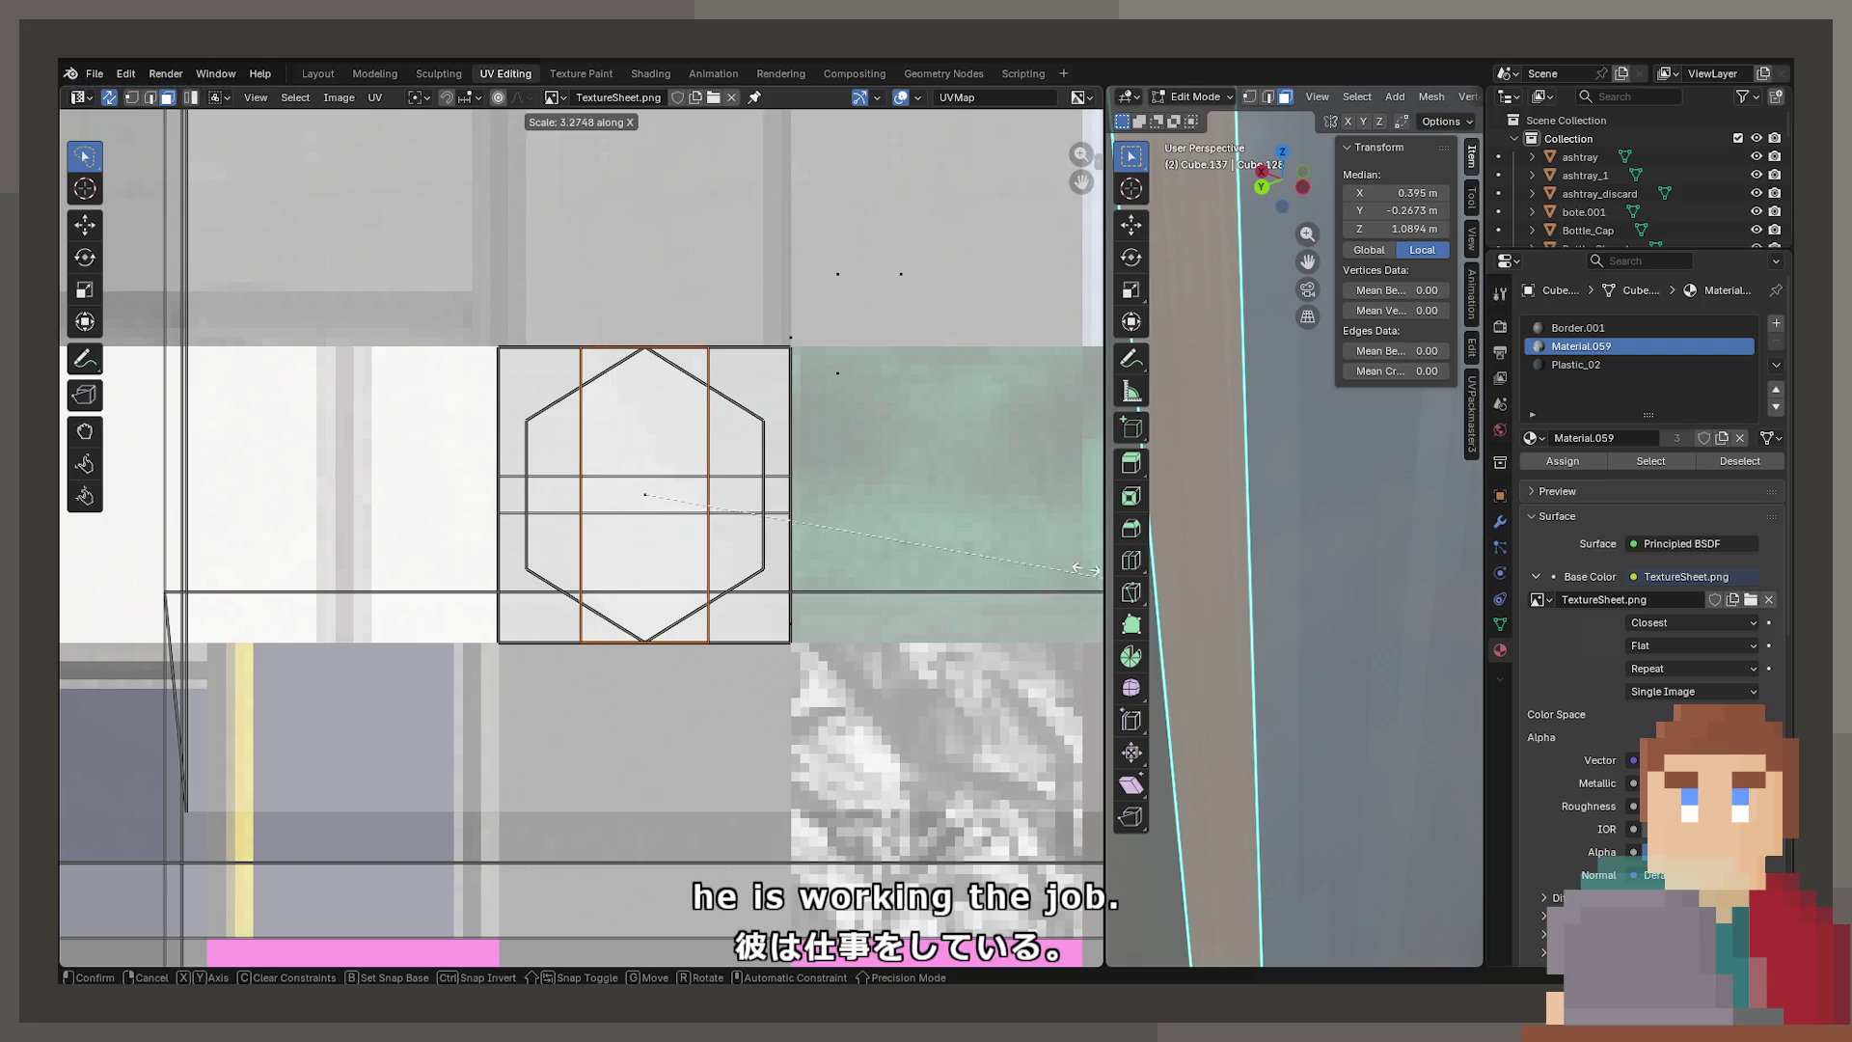
{"action": "key", "text": "Escape"}
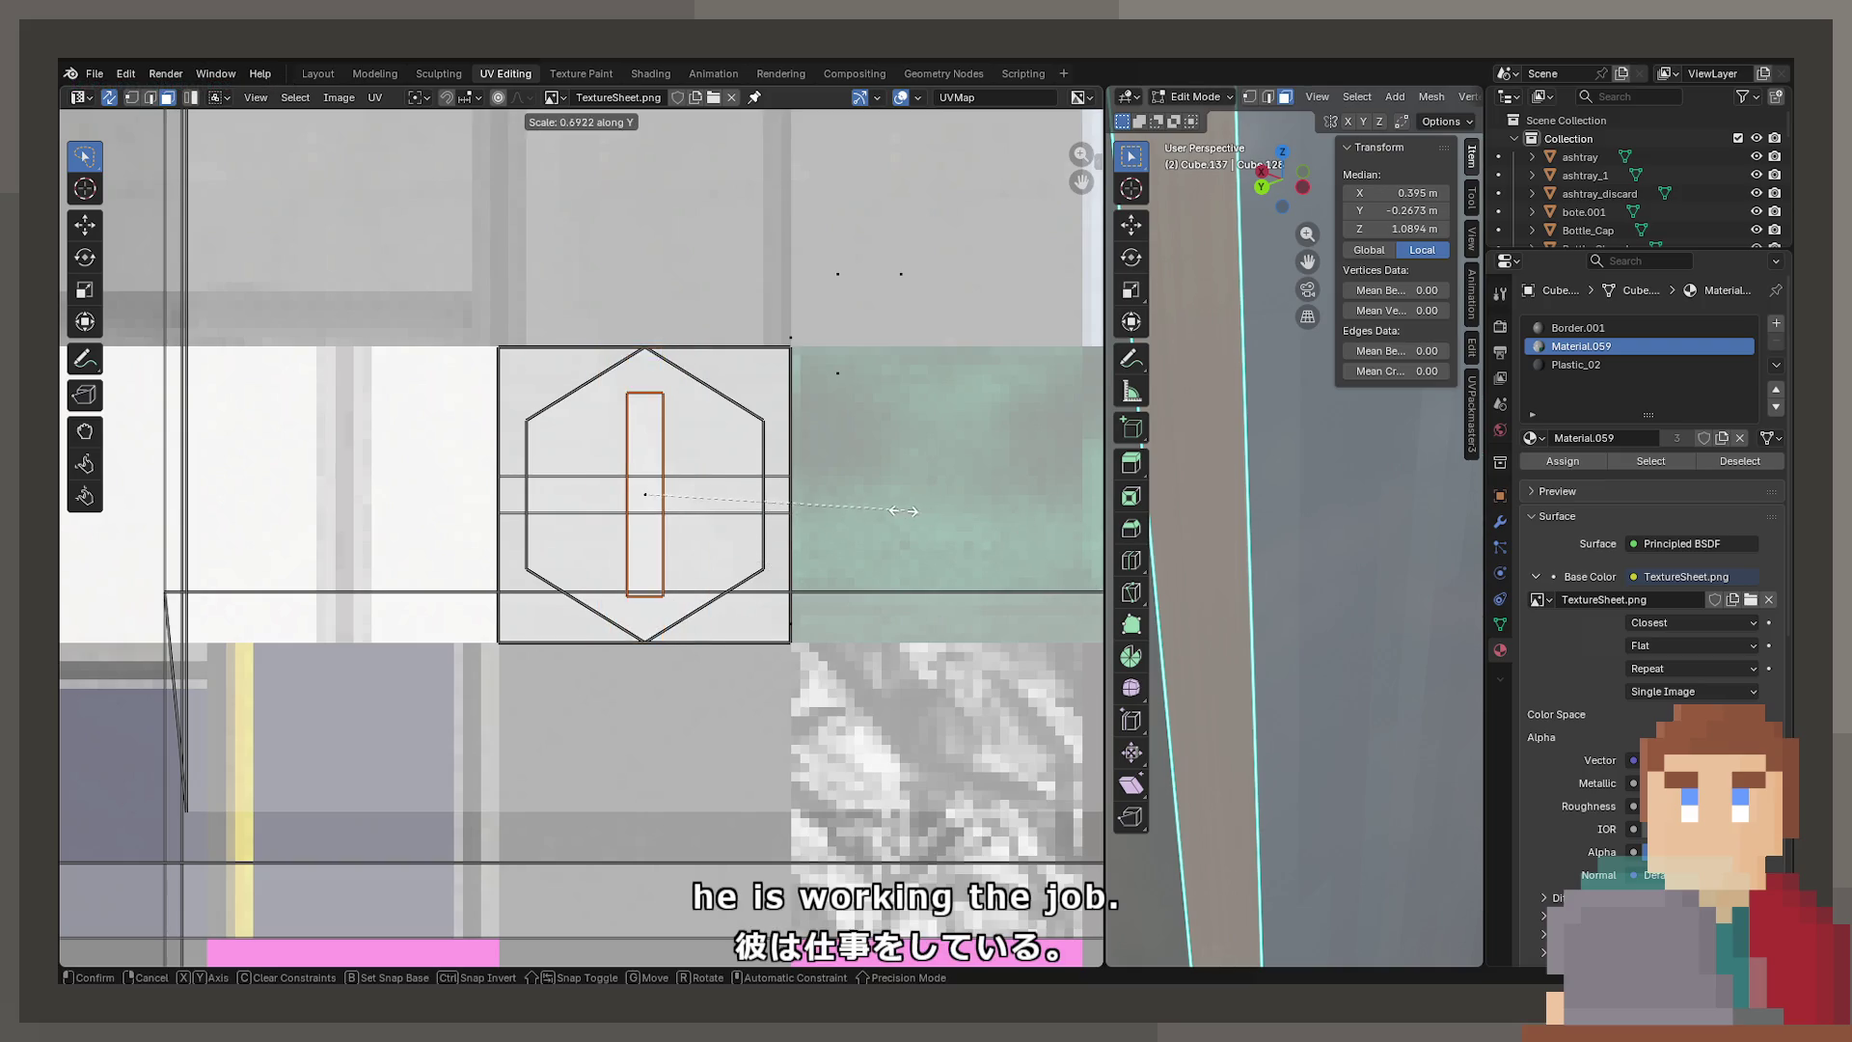
{"action": "key", "text": "Tab"}
{"action": "key", "text": "Tab"}
{"action": "key", "text": "Tab"}
{"action": "mouse_move", "coordinate": [1318, 635]}
{"action": "middle_mouse_down"}
{"action": "mouse_move", "coordinate": [1259, 709]}
{"action": "mouse_move", "coordinate": [1306, 652]}
{"action": "mouse_move", "coordinate": [1264, 695]}
{"action": "middle_mouse_up"}
{"action": "key", "text": "Tab"}
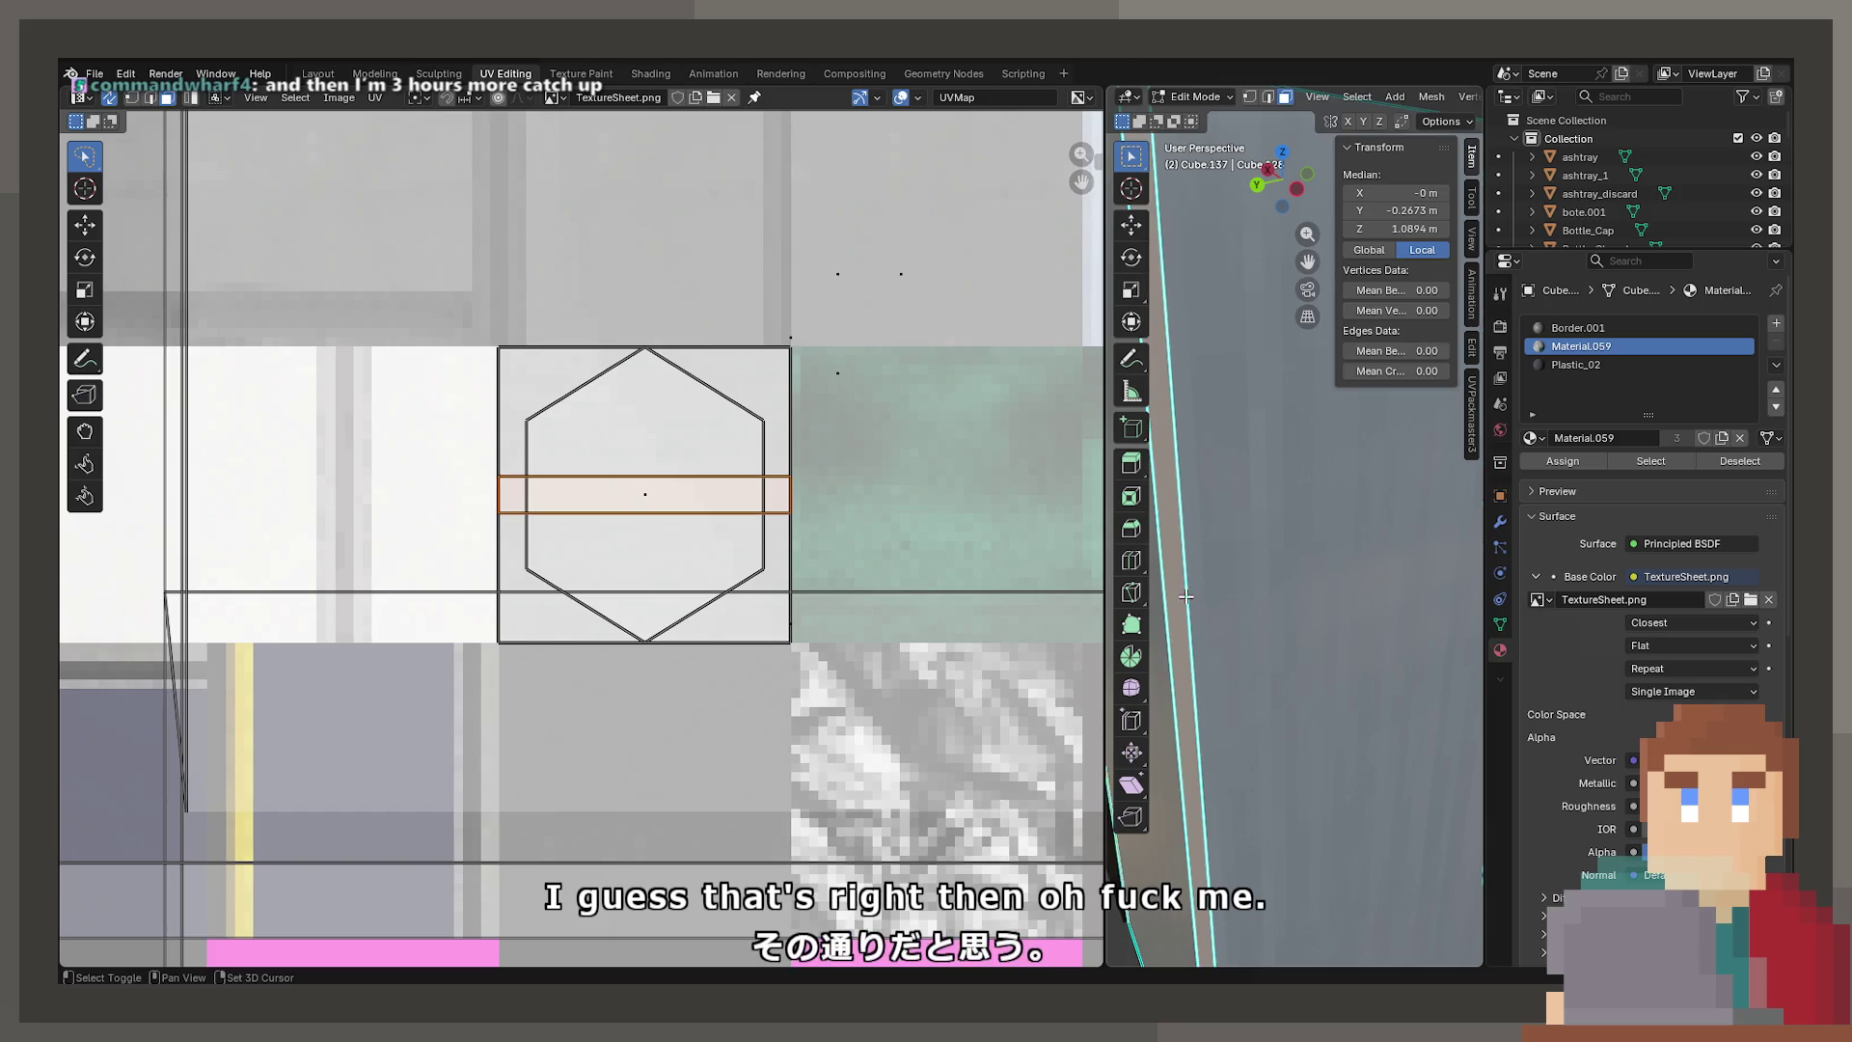
{"action": "key", "text": "s"}
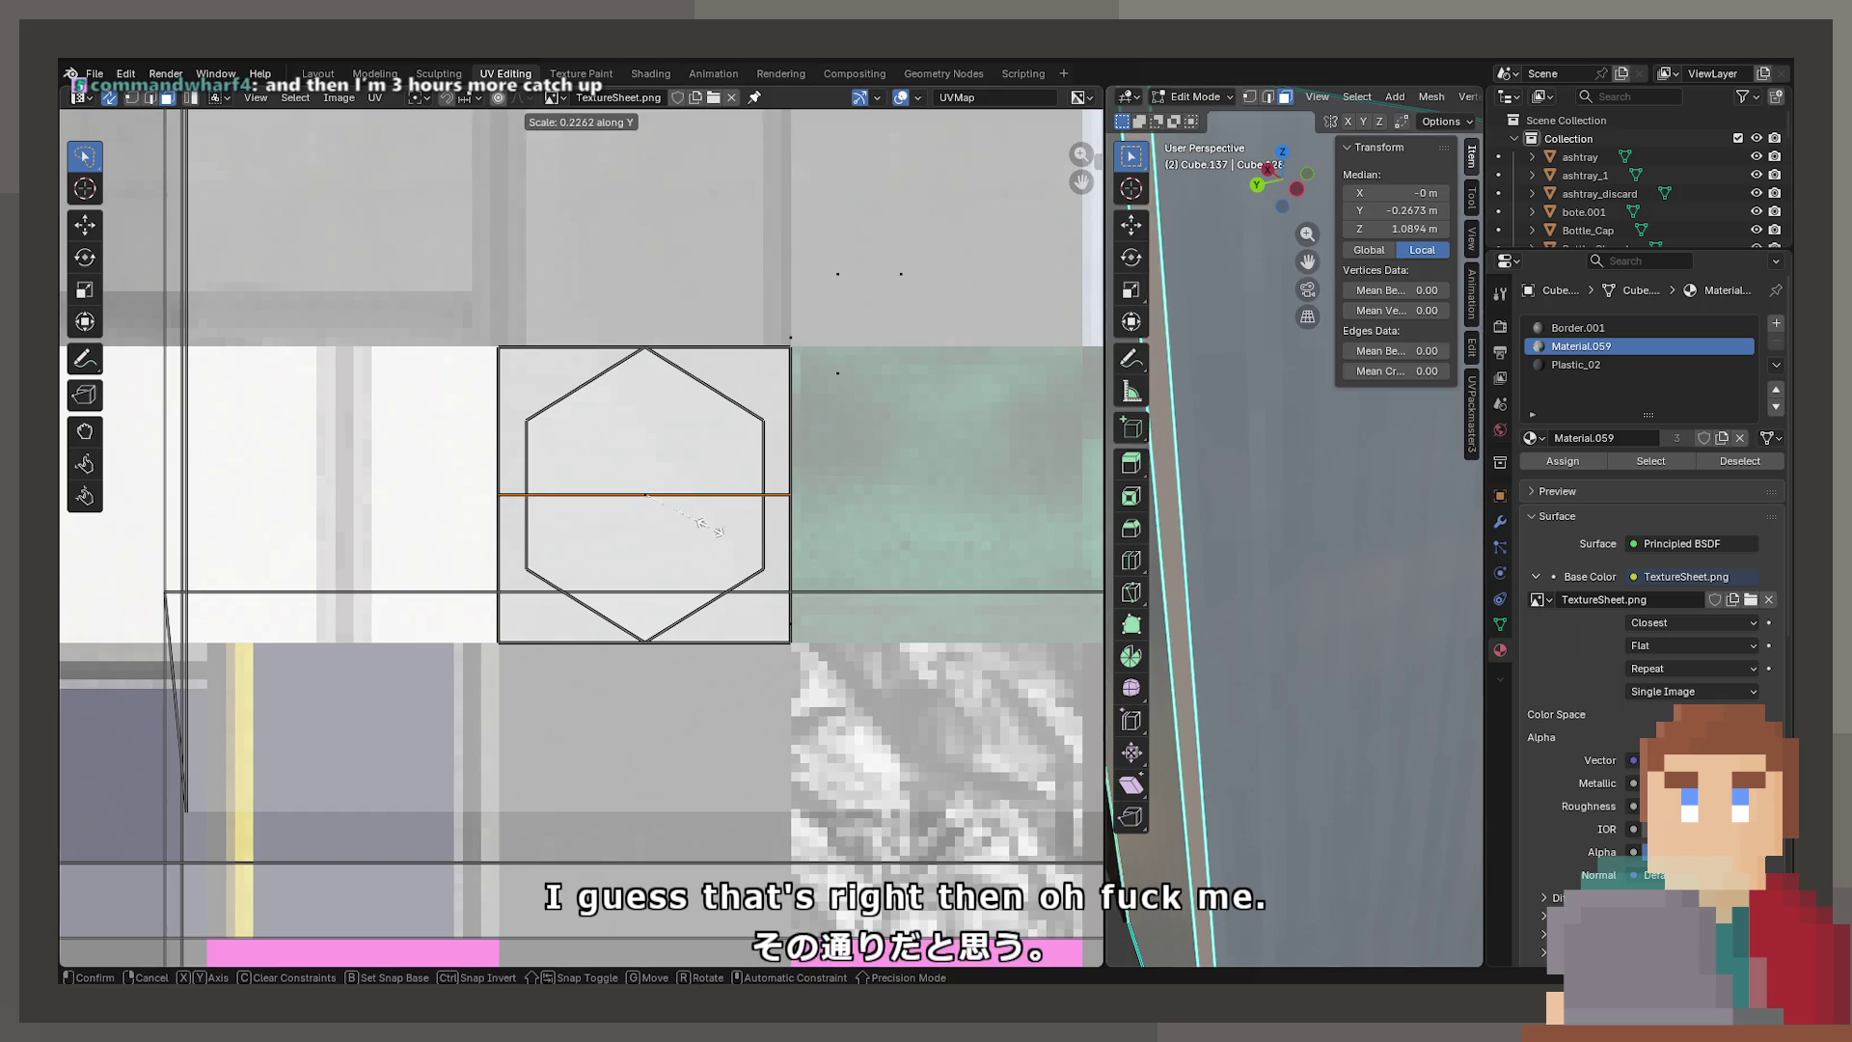
{"action": "left_click", "coordinate": [726, 534]}
{"action": "key", "text": "Tab"}
{"action": "mouse_move", "coordinate": [1304, 658]}
{"action": "middle_mouse_down"}
{"action": "mouse_move", "coordinate": [1386, 741]}
{"action": "mouse_move", "coordinate": [1329, 706]}
{"action": "middle_mouse_up"}
{"action": "scroll", "coordinate": [1329, 706], "scroll_direction": "down", "scroll_amount": 5}
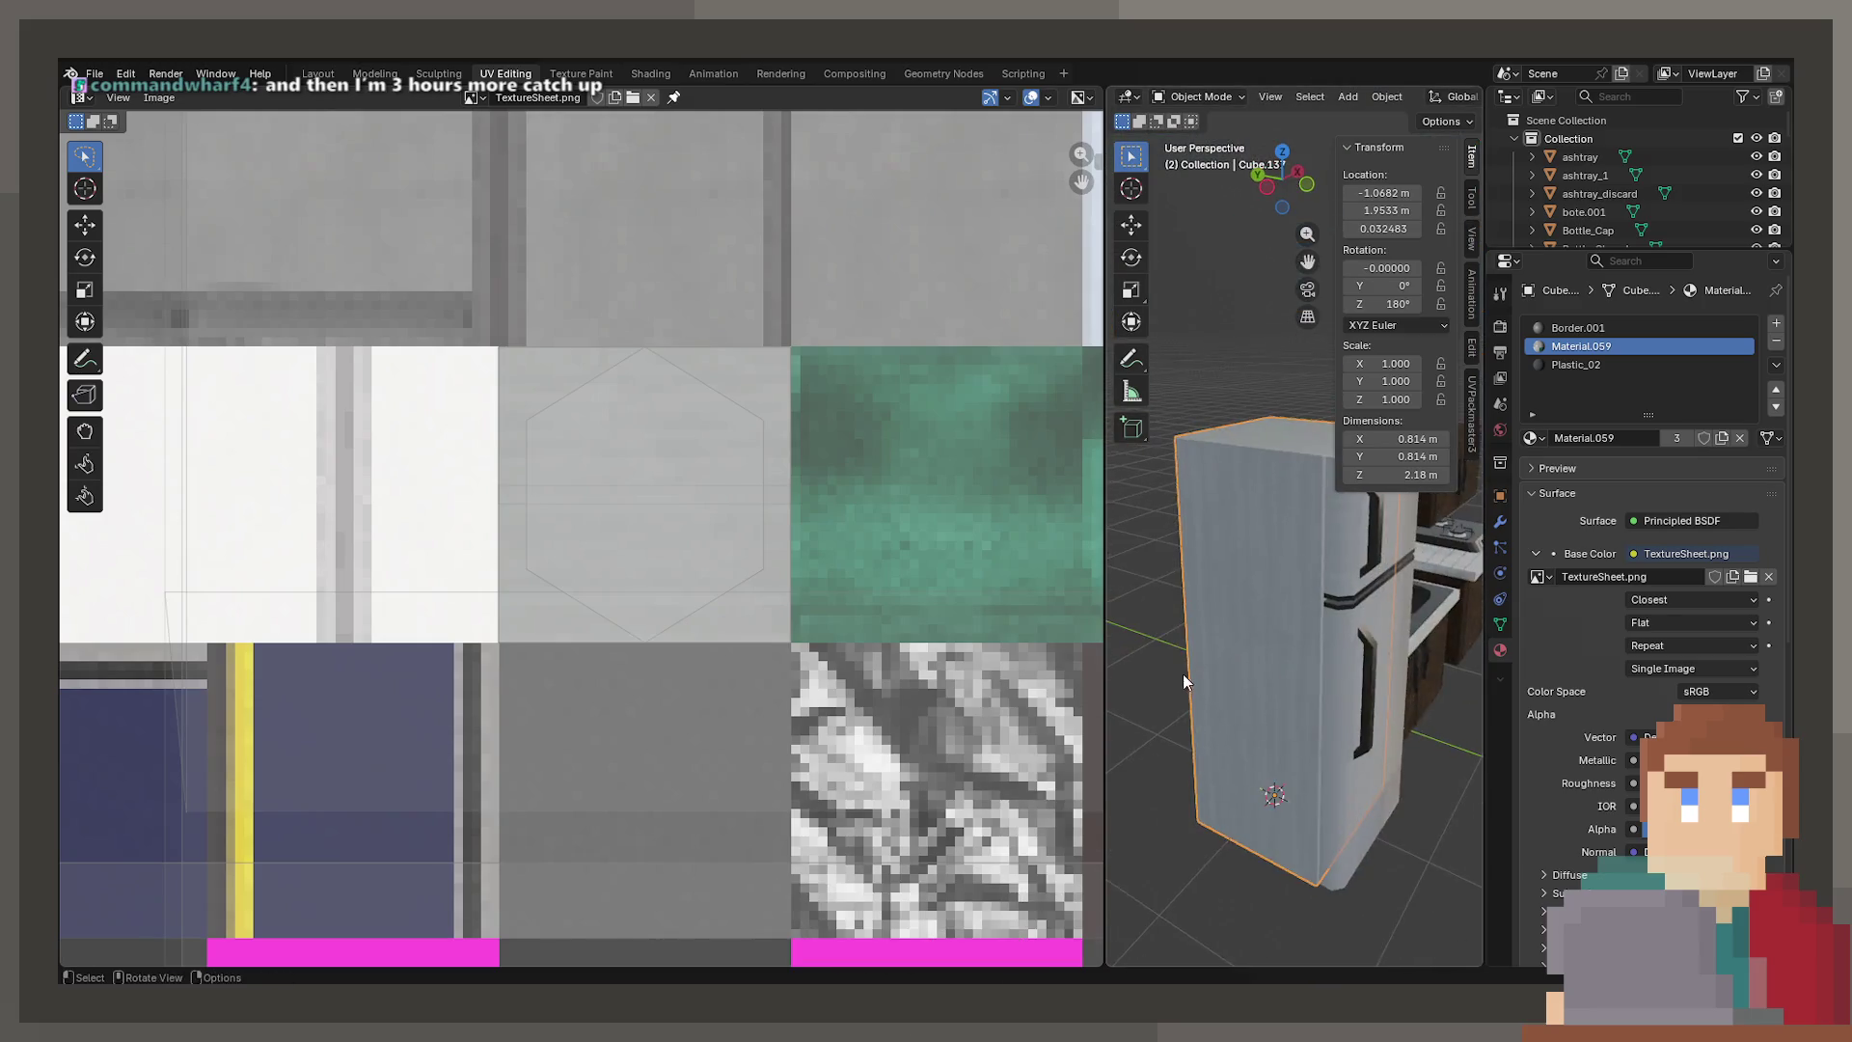
{"action": "scroll", "coordinate": [1339, 668], "scroll_direction": "up", "scroll_amount": 6}
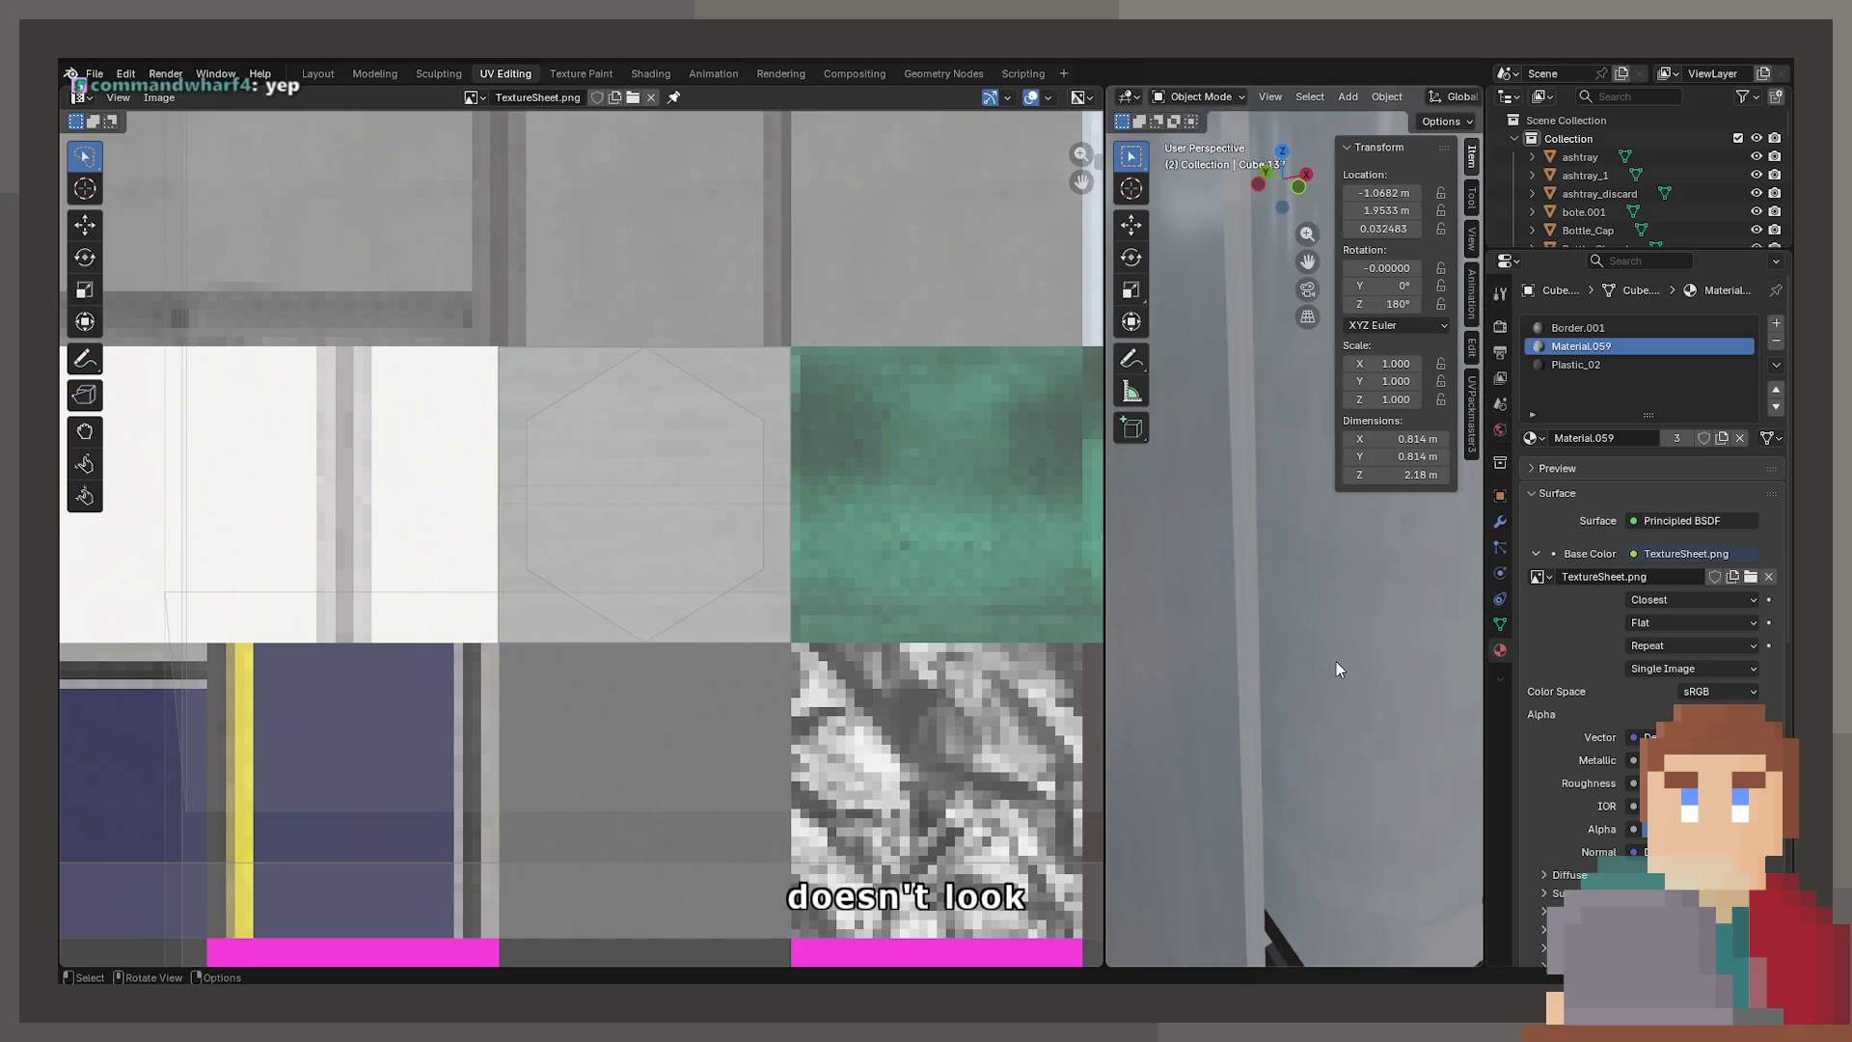
{"action": "left_click", "coordinate": [316, 72]}
{"action": "mouse_move", "coordinate": [455, 280]}
{"action": "middle_mouse_down"}
{"action": "mouse_move", "coordinate": [632, 517]}
{"action": "mouse_move", "coordinate": [662, 446]}
{"action": "mouse_move", "coordinate": [761, 376]}
{"action": "middle_mouse_up"}
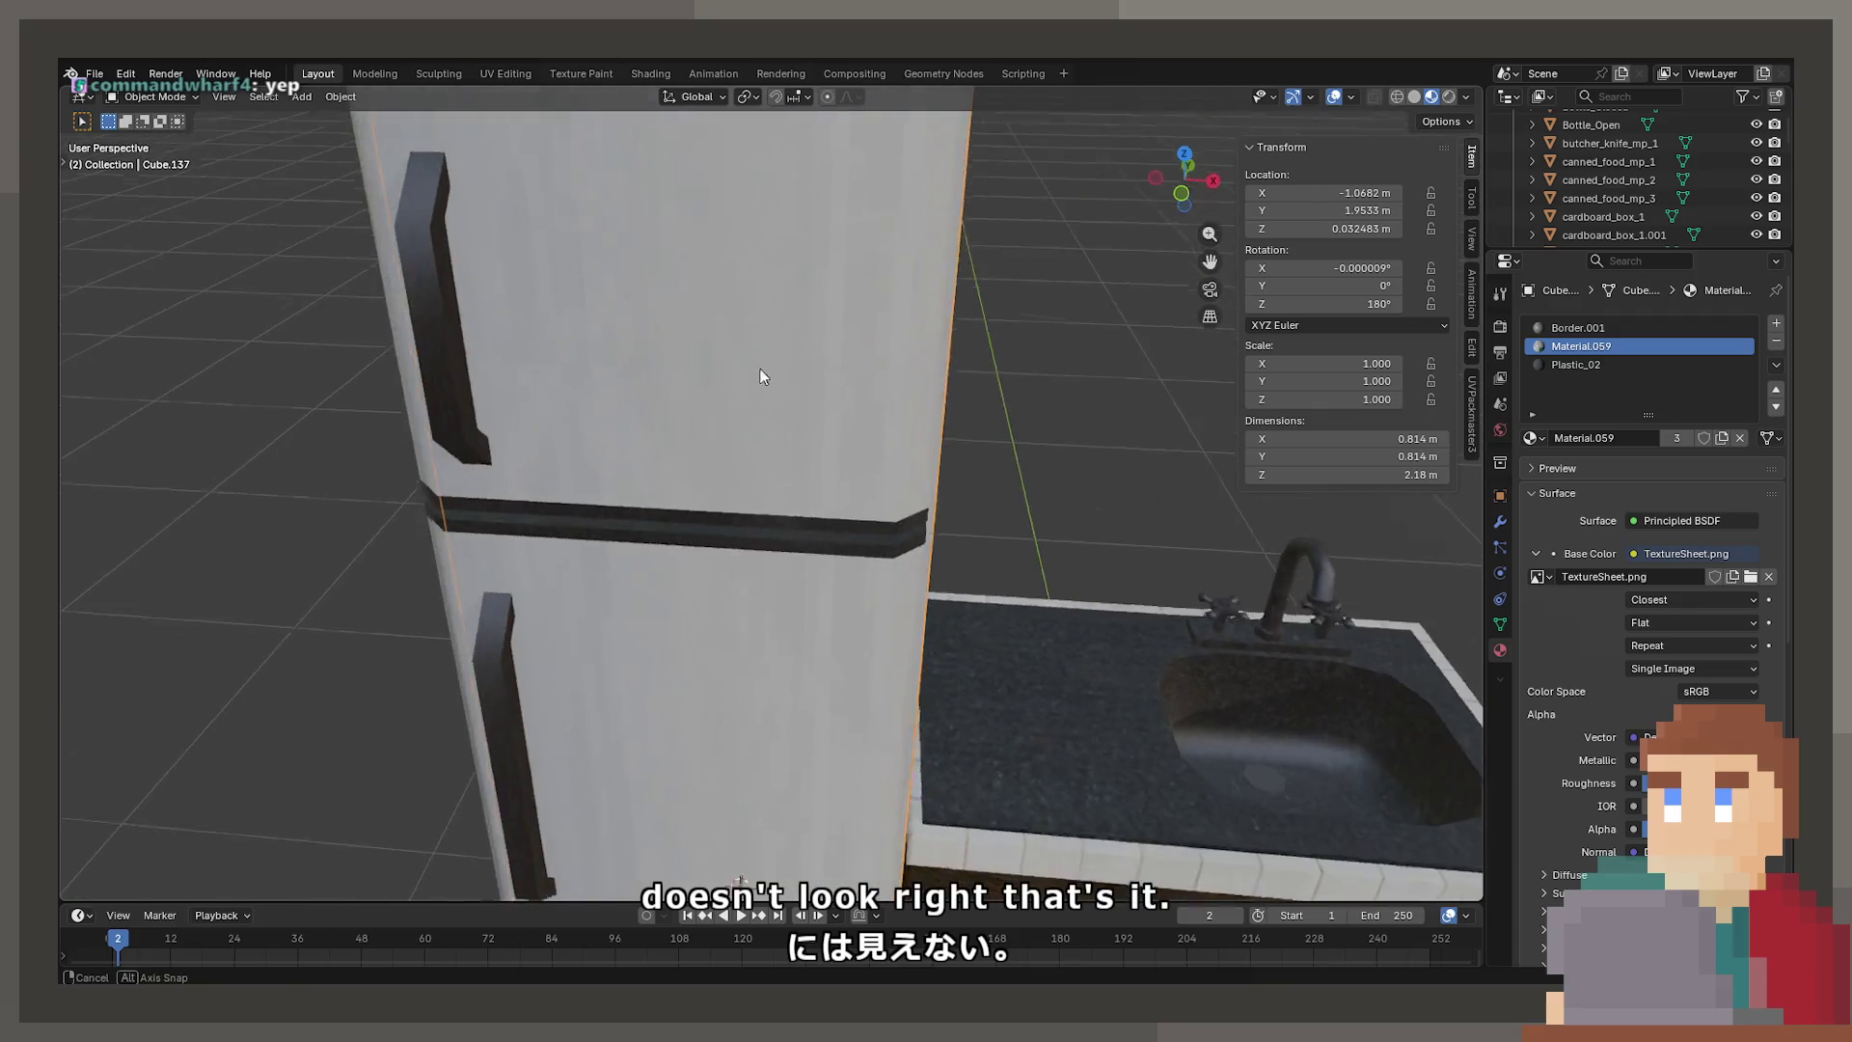
{"action": "scroll", "coordinate": [757, 463], "scroll_direction": "down", "scroll_amount": 5}
{"action": "mouse_move", "coordinate": [752, 554]}
{"action": "middle_mouse_down"}
{"action": "mouse_move", "coordinate": [678, 640]}
{"action": "mouse_move", "coordinate": [748, 645]}
{"action": "mouse_move", "coordinate": [981, 779]}
{"action": "middle_mouse_up"}
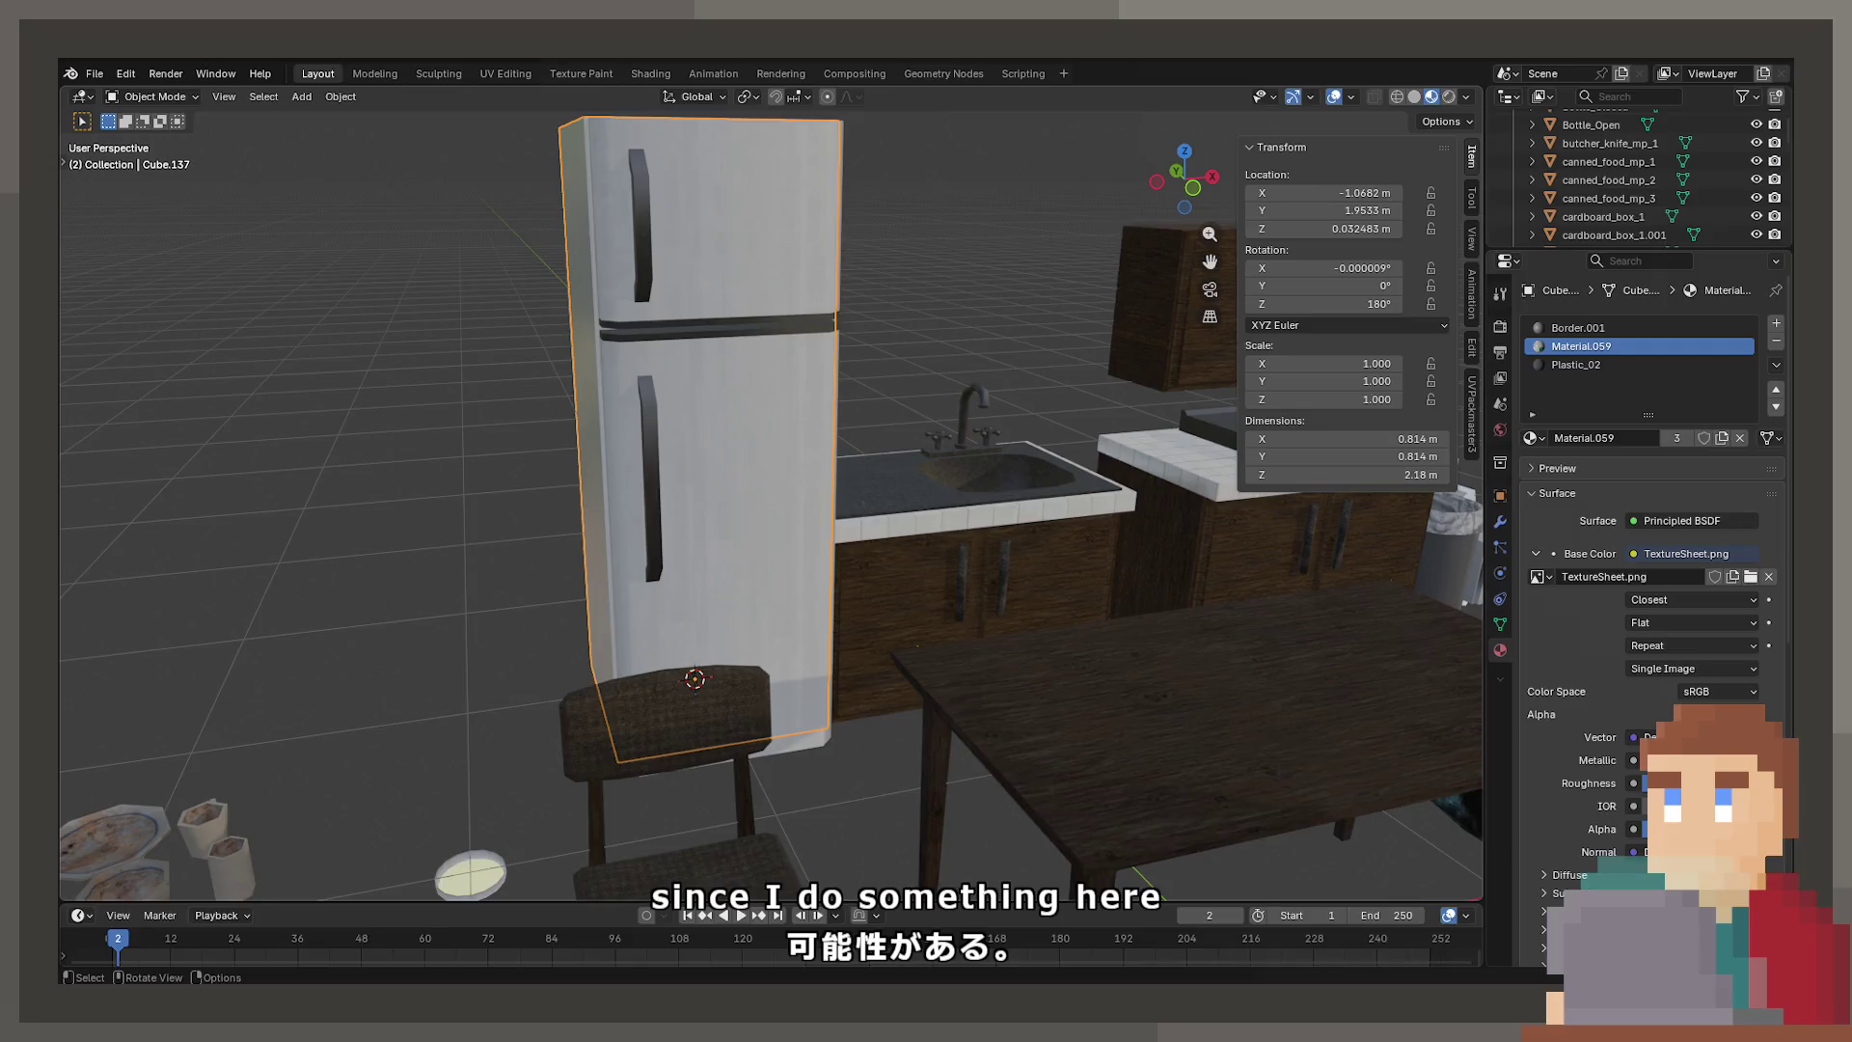
{"action": "key", "text": "shift"}
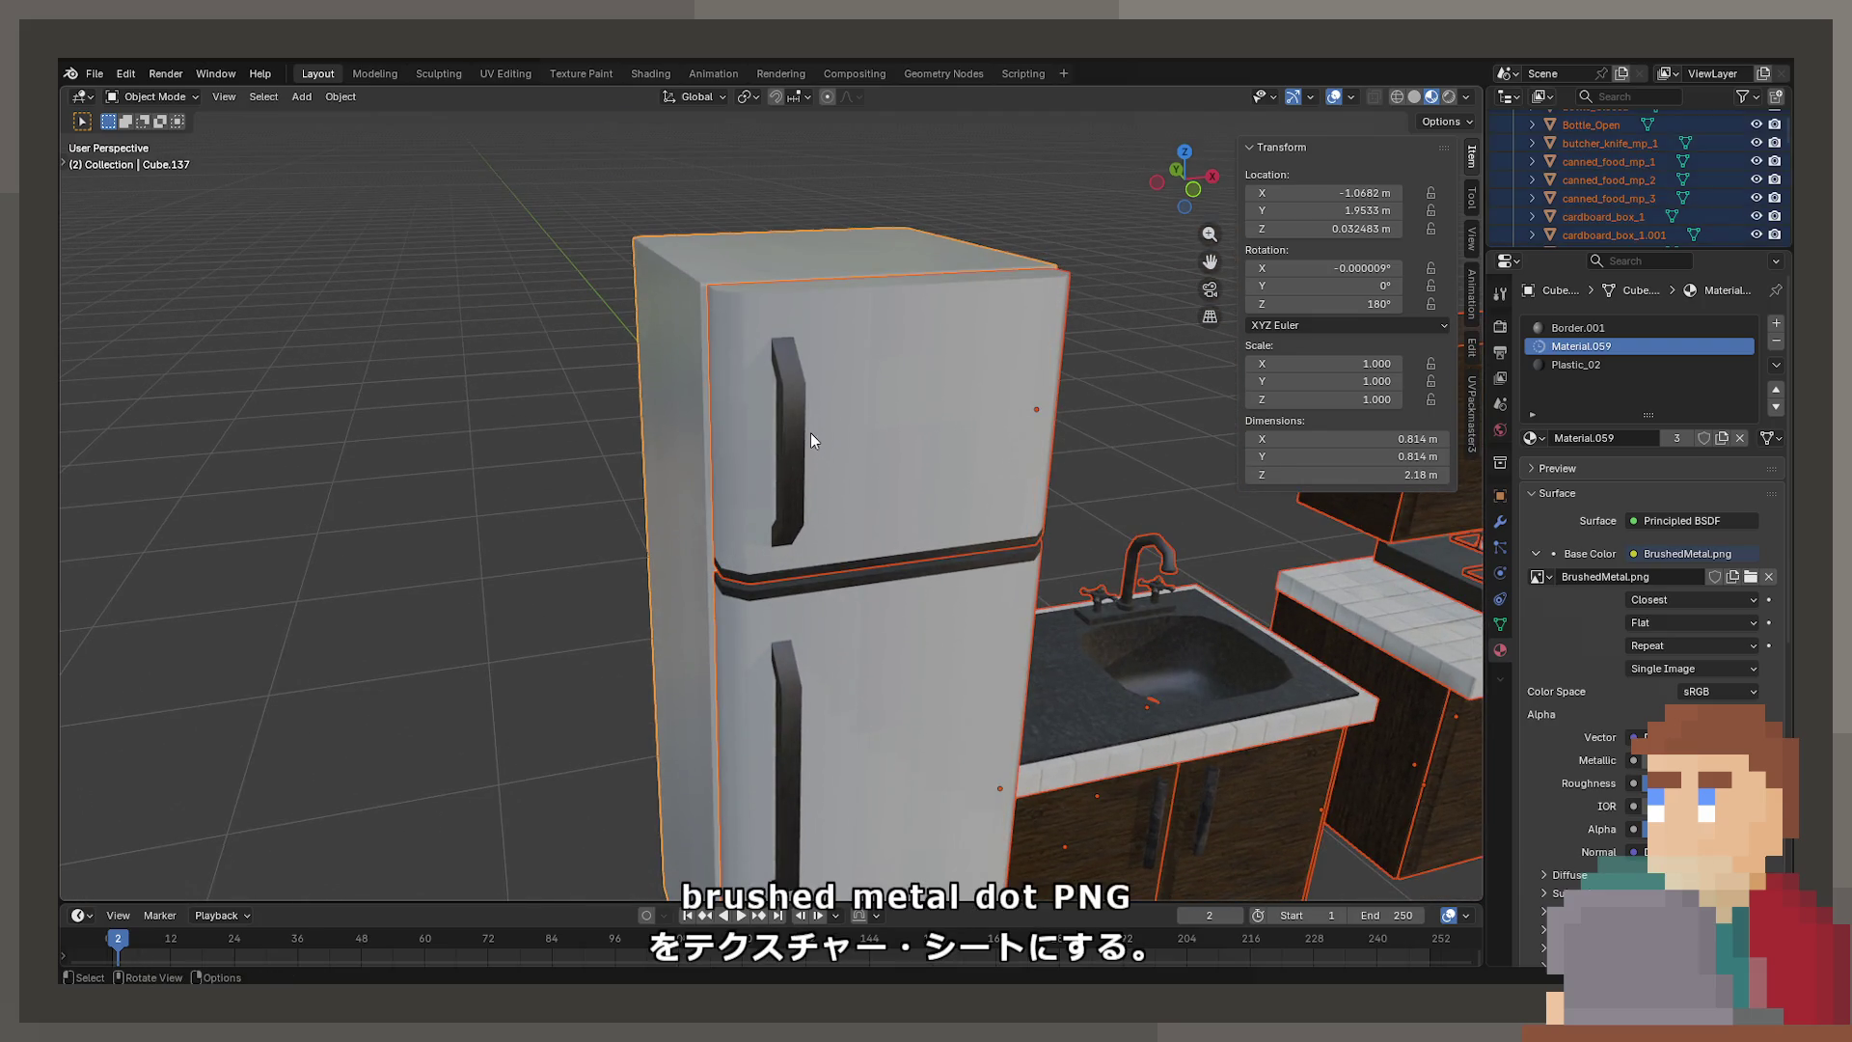
Select the fridge's upper door part, Cube.139
{"action": "left_click", "coordinate": [811, 431]}
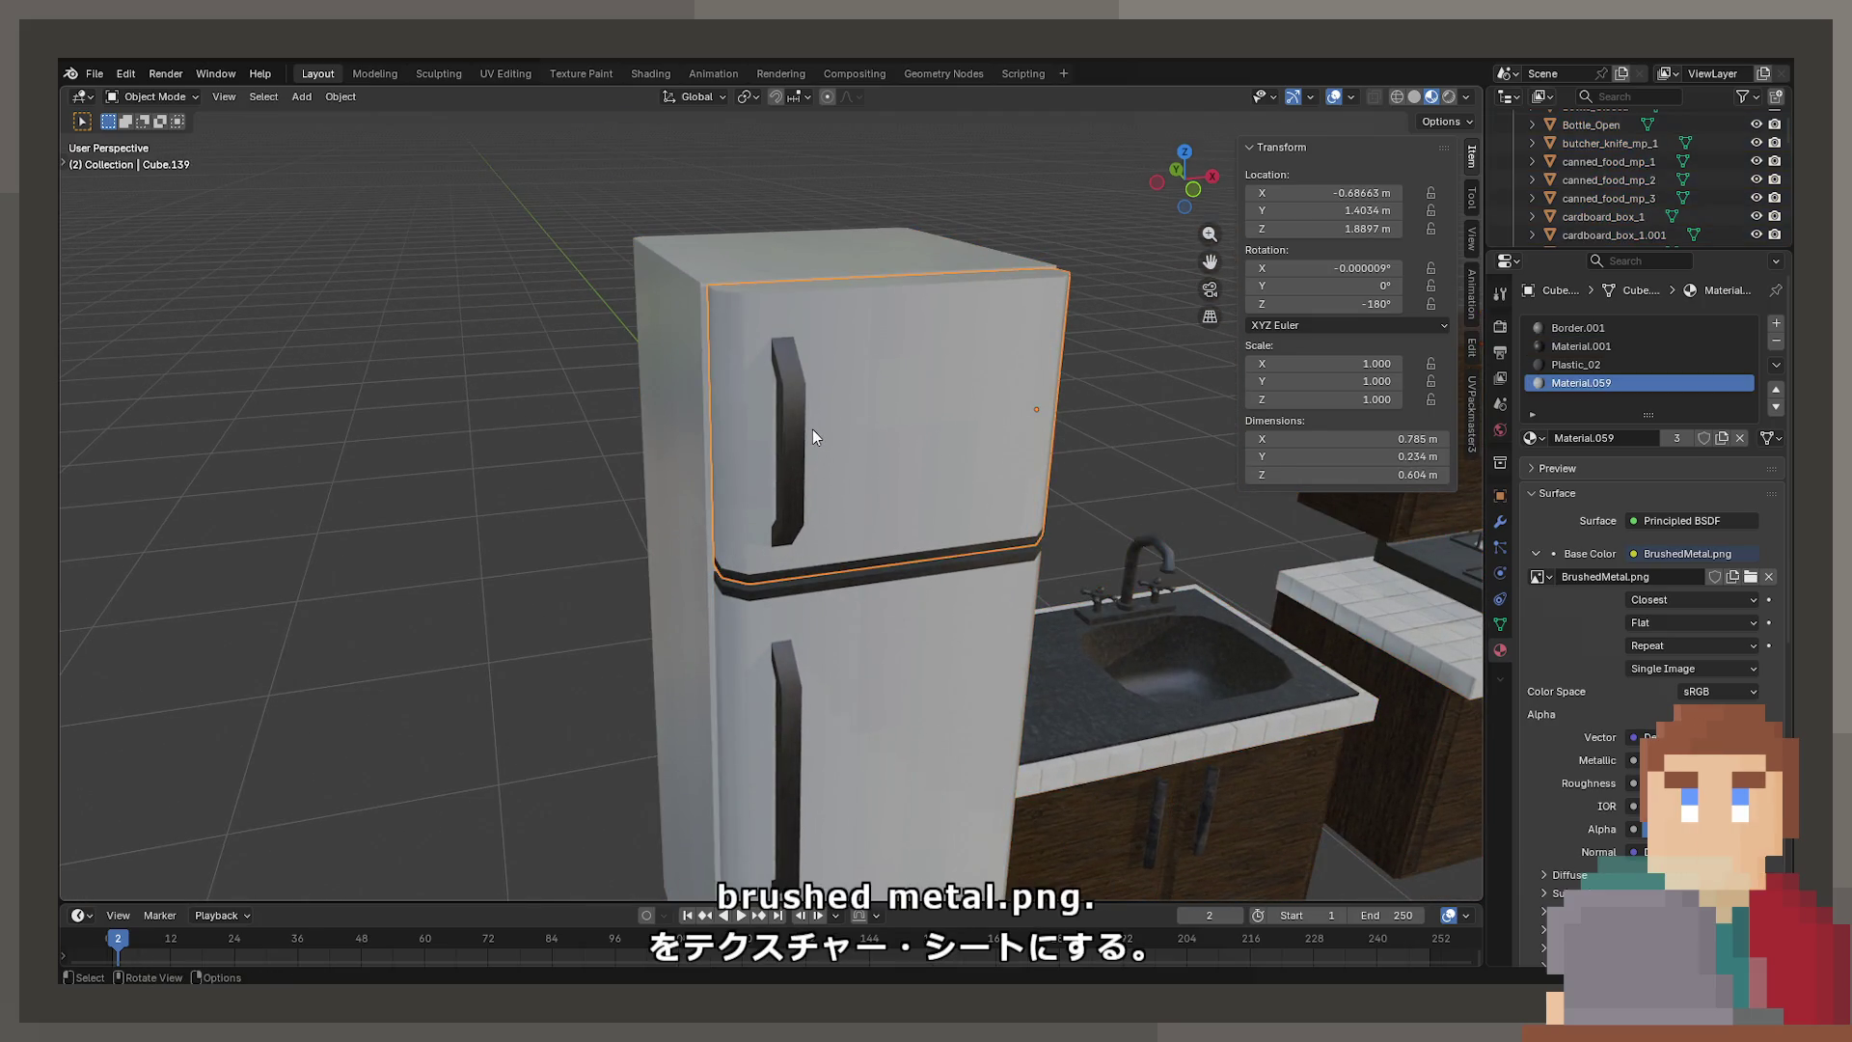
In Edit Mode, select only the Material.059 fridge faces and switch to the UV Editing workspace
{"action": "key", "text": "Tab"}
{"action": "key", "text": "a"}
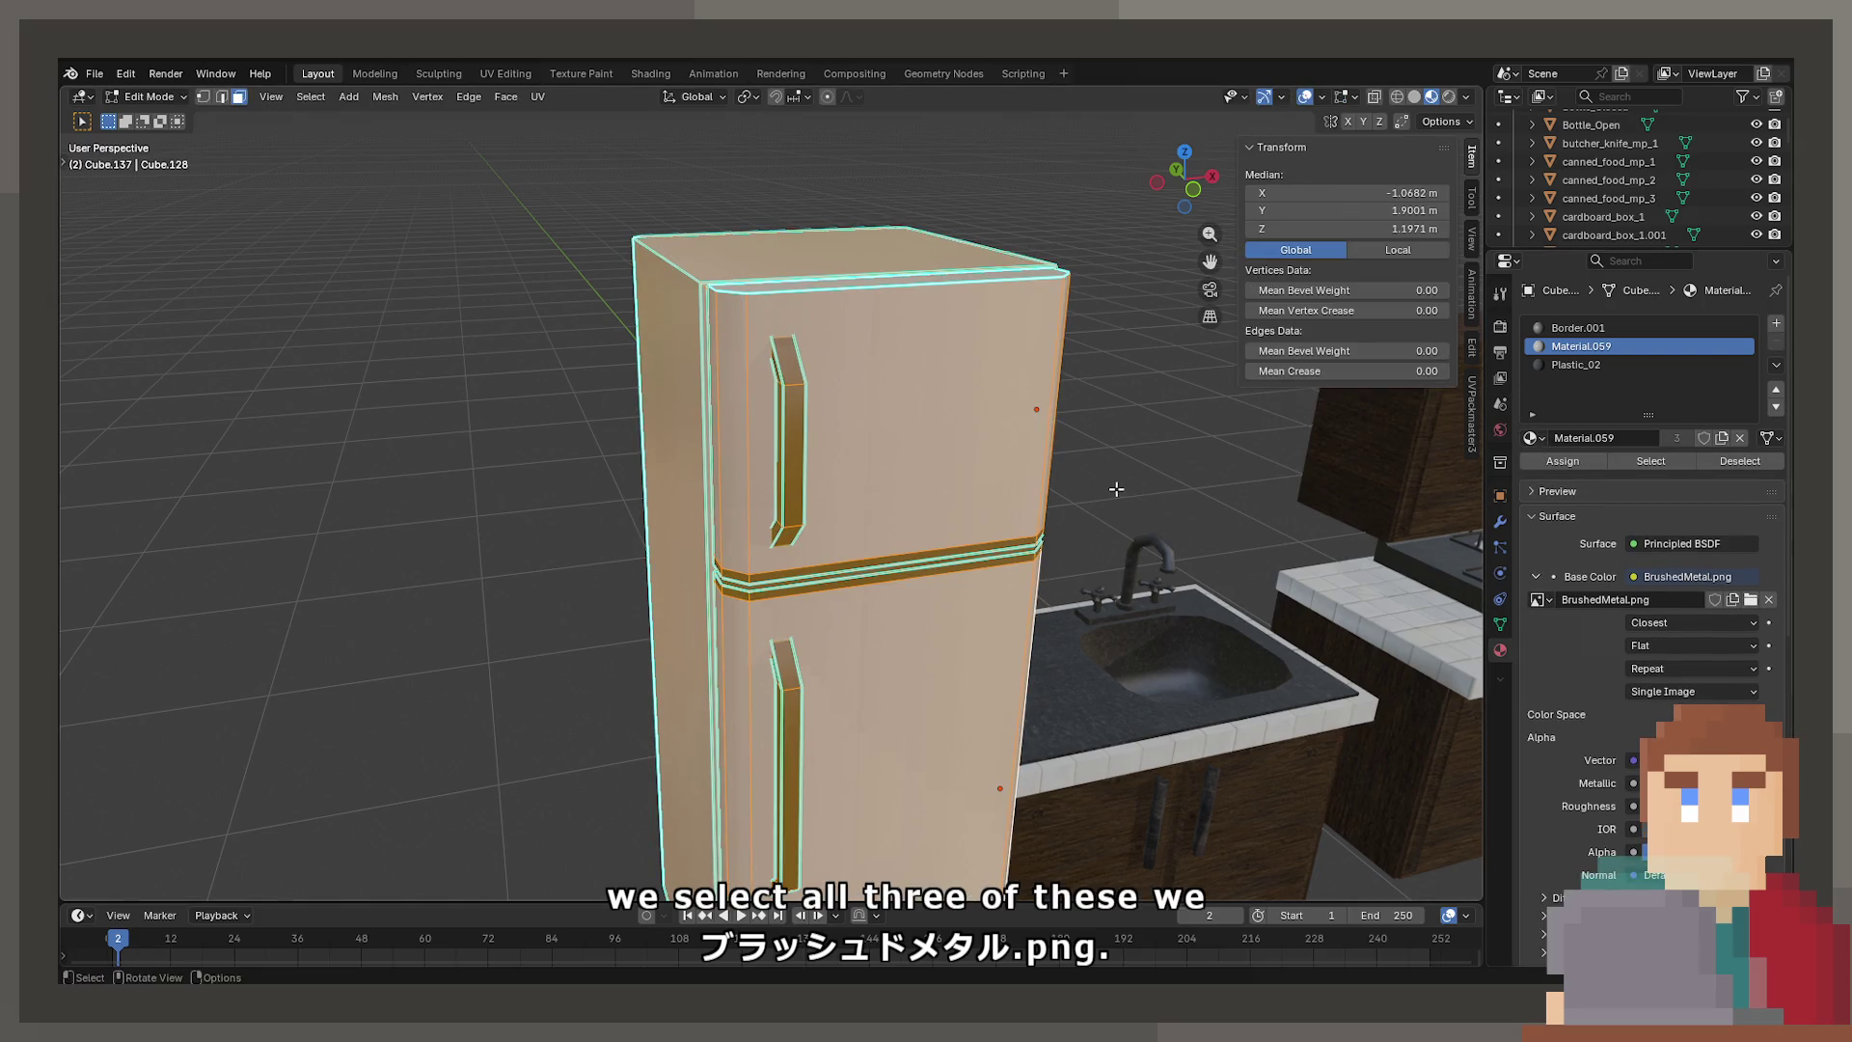
{"action": "left_click", "coordinate": [994, 435]}
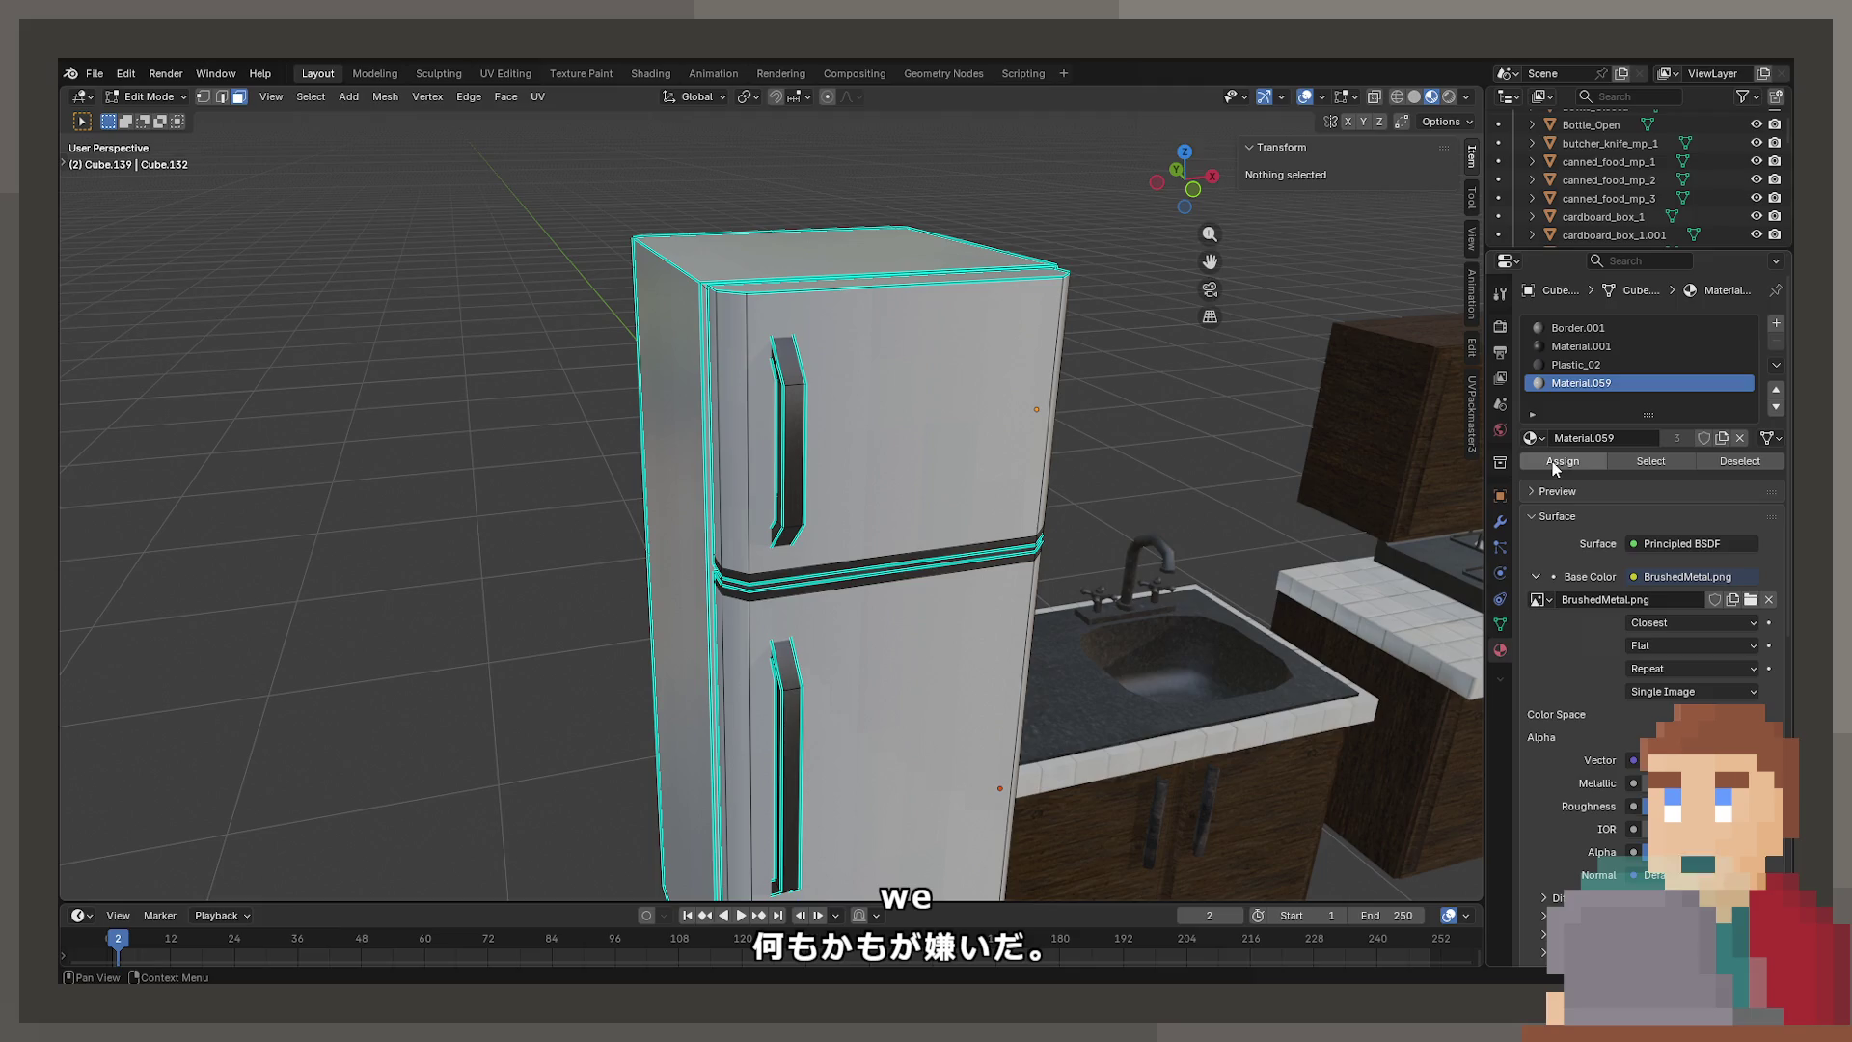
{"action": "left_click", "coordinate": [1637, 463]}
{"action": "middle_click_drag", "start_coordinate": [868, 405], "coordinate": [723, 241]}
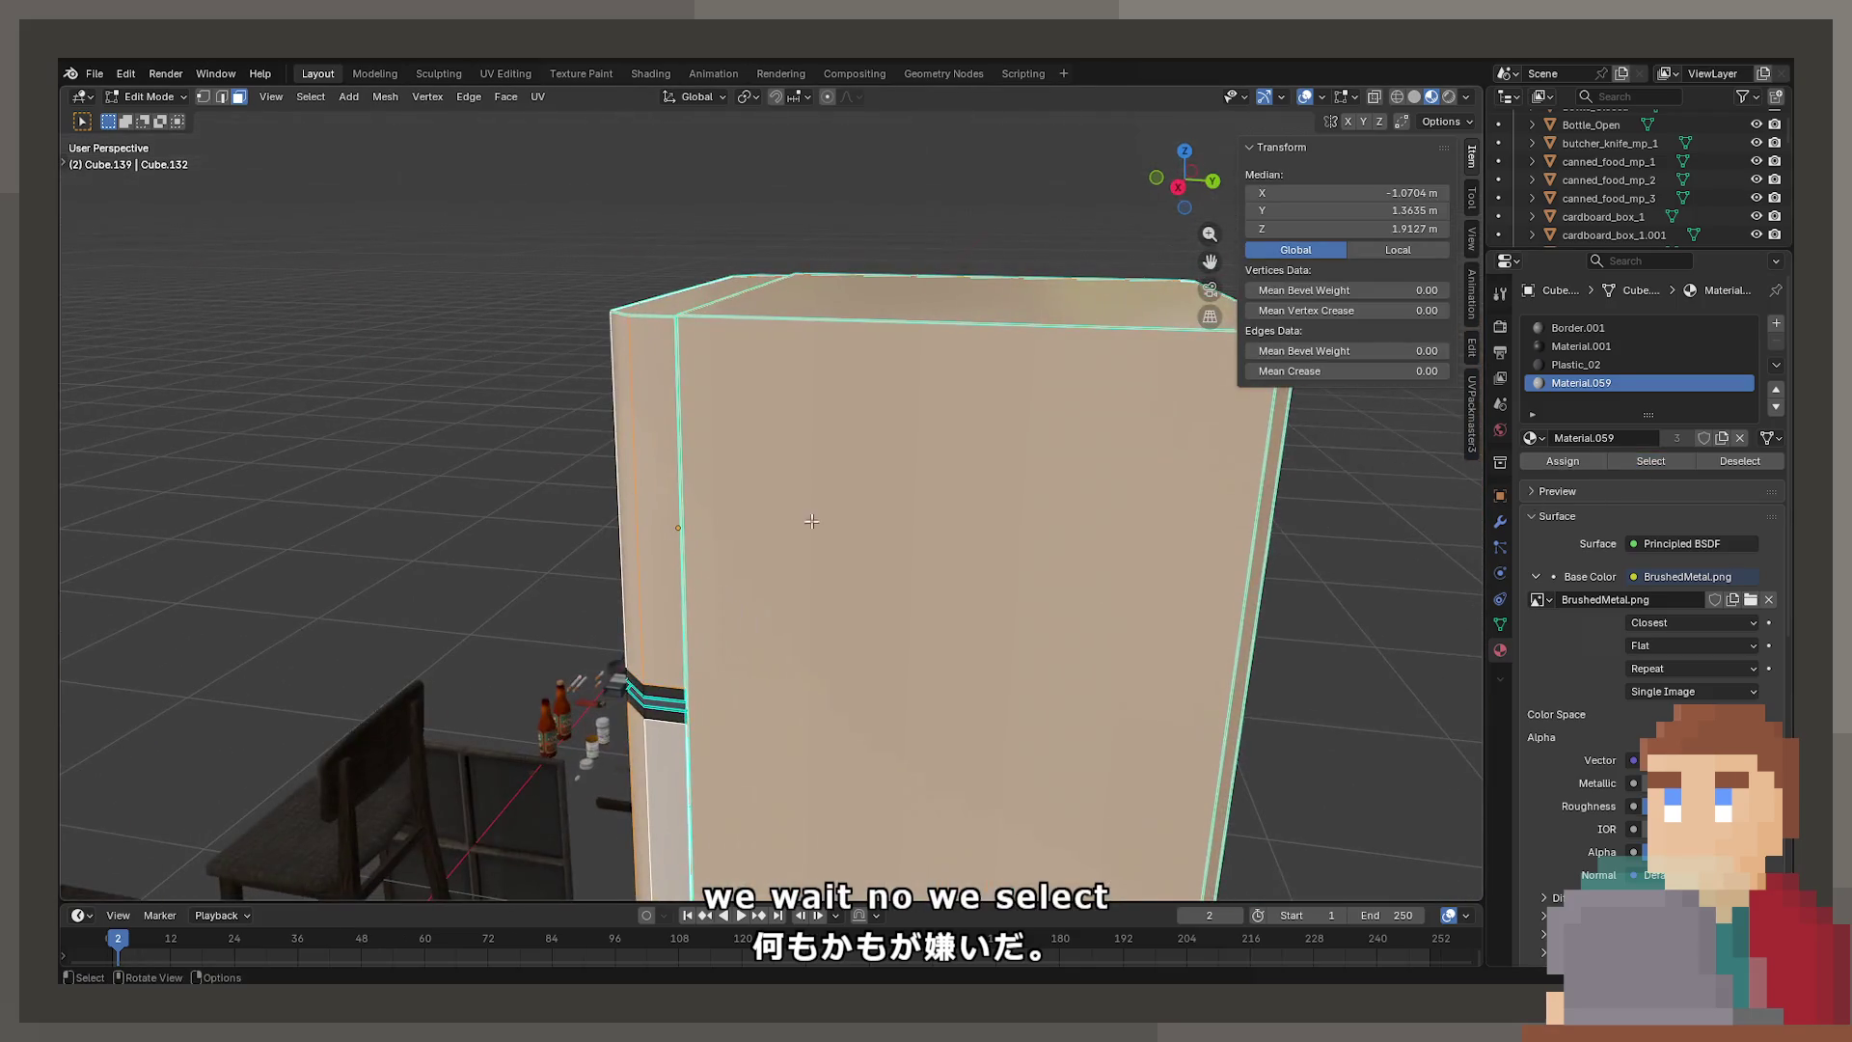
{"action": "left_click", "coordinate": [524, 78]}
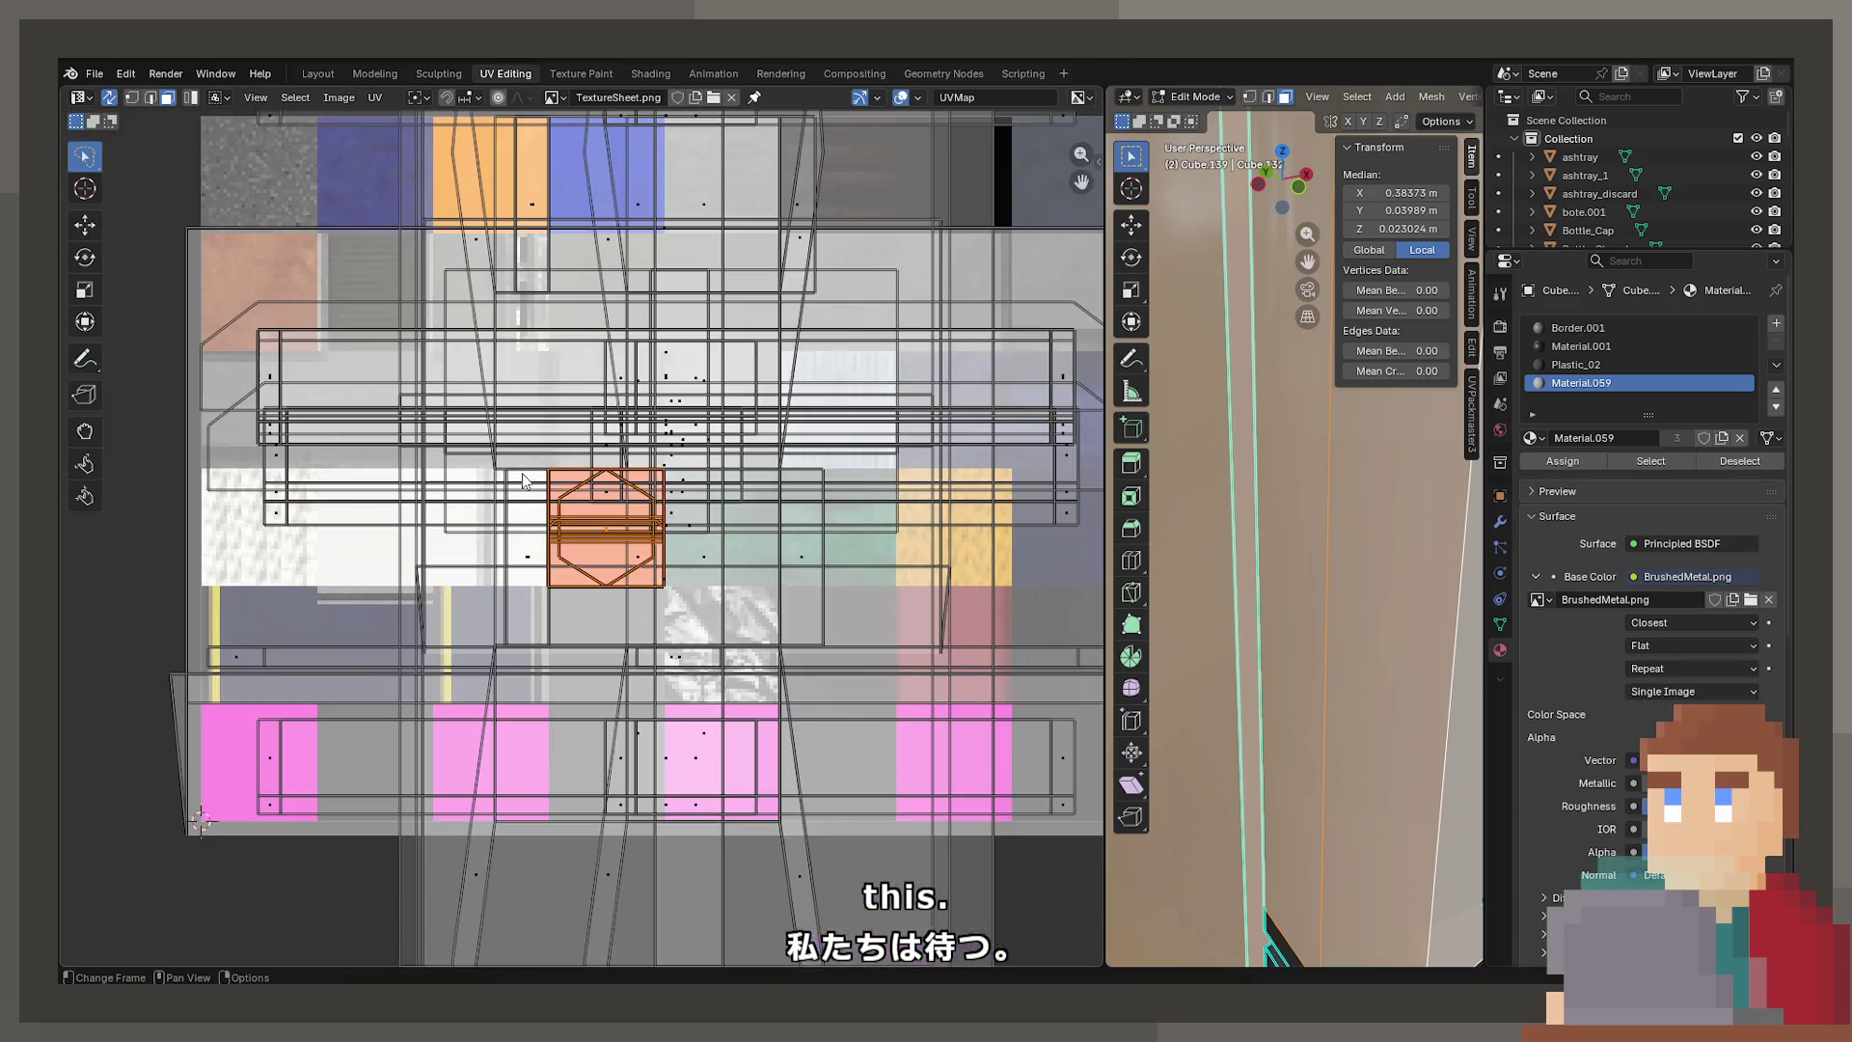
Load BrushedMetal.png into the UV editor and cube-project the selected Material.059 faces
{"action": "left_click", "coordinate": [553, 97]}
{"action": "type", "text": "brush"}
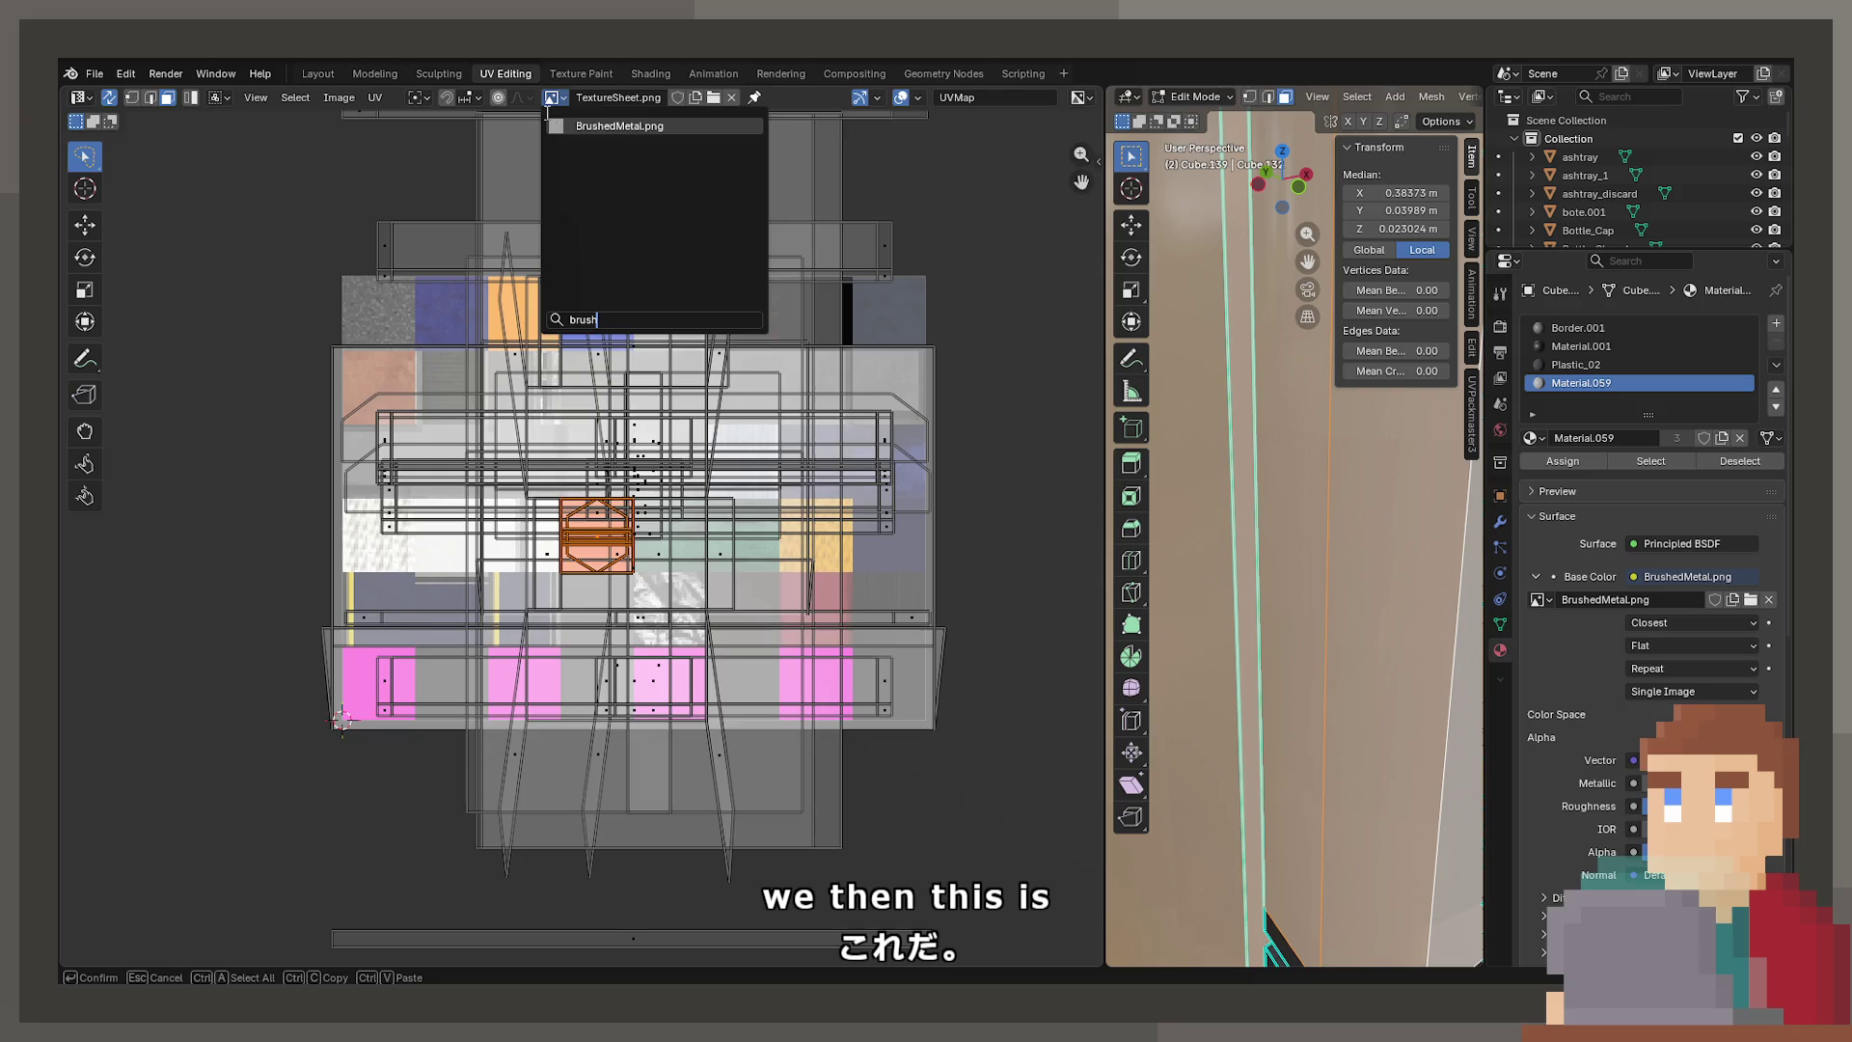
{"action": "key", "text": "Return"}
{"action": "scroll", "coordinate": [802, 309], "scroll_direction": "up", "scroll_amount": 5}
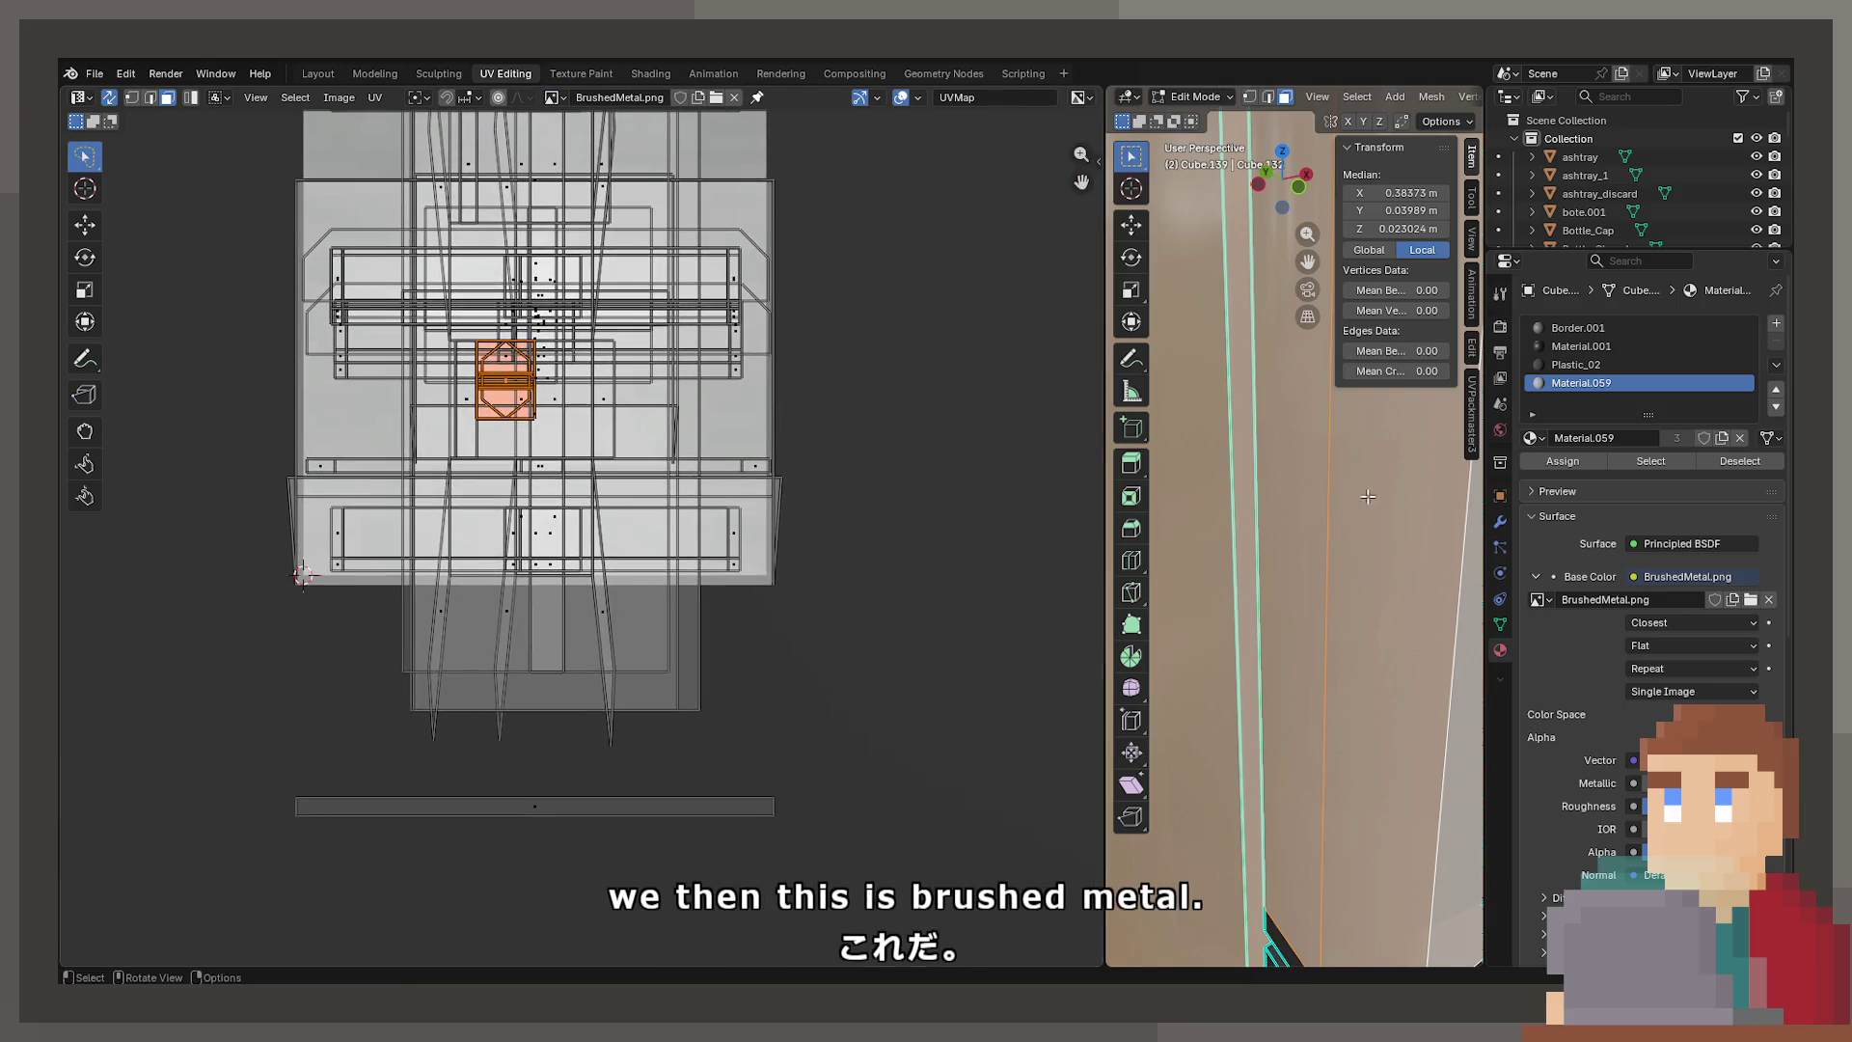
{"action": "scroll", "coordinate": [1368, 496], "scroll_direction": "down", "scroll_amount": 5}
{"action": "key", "text": "u"}
{"action": "left_click", "coordinate": [1350, 505]}
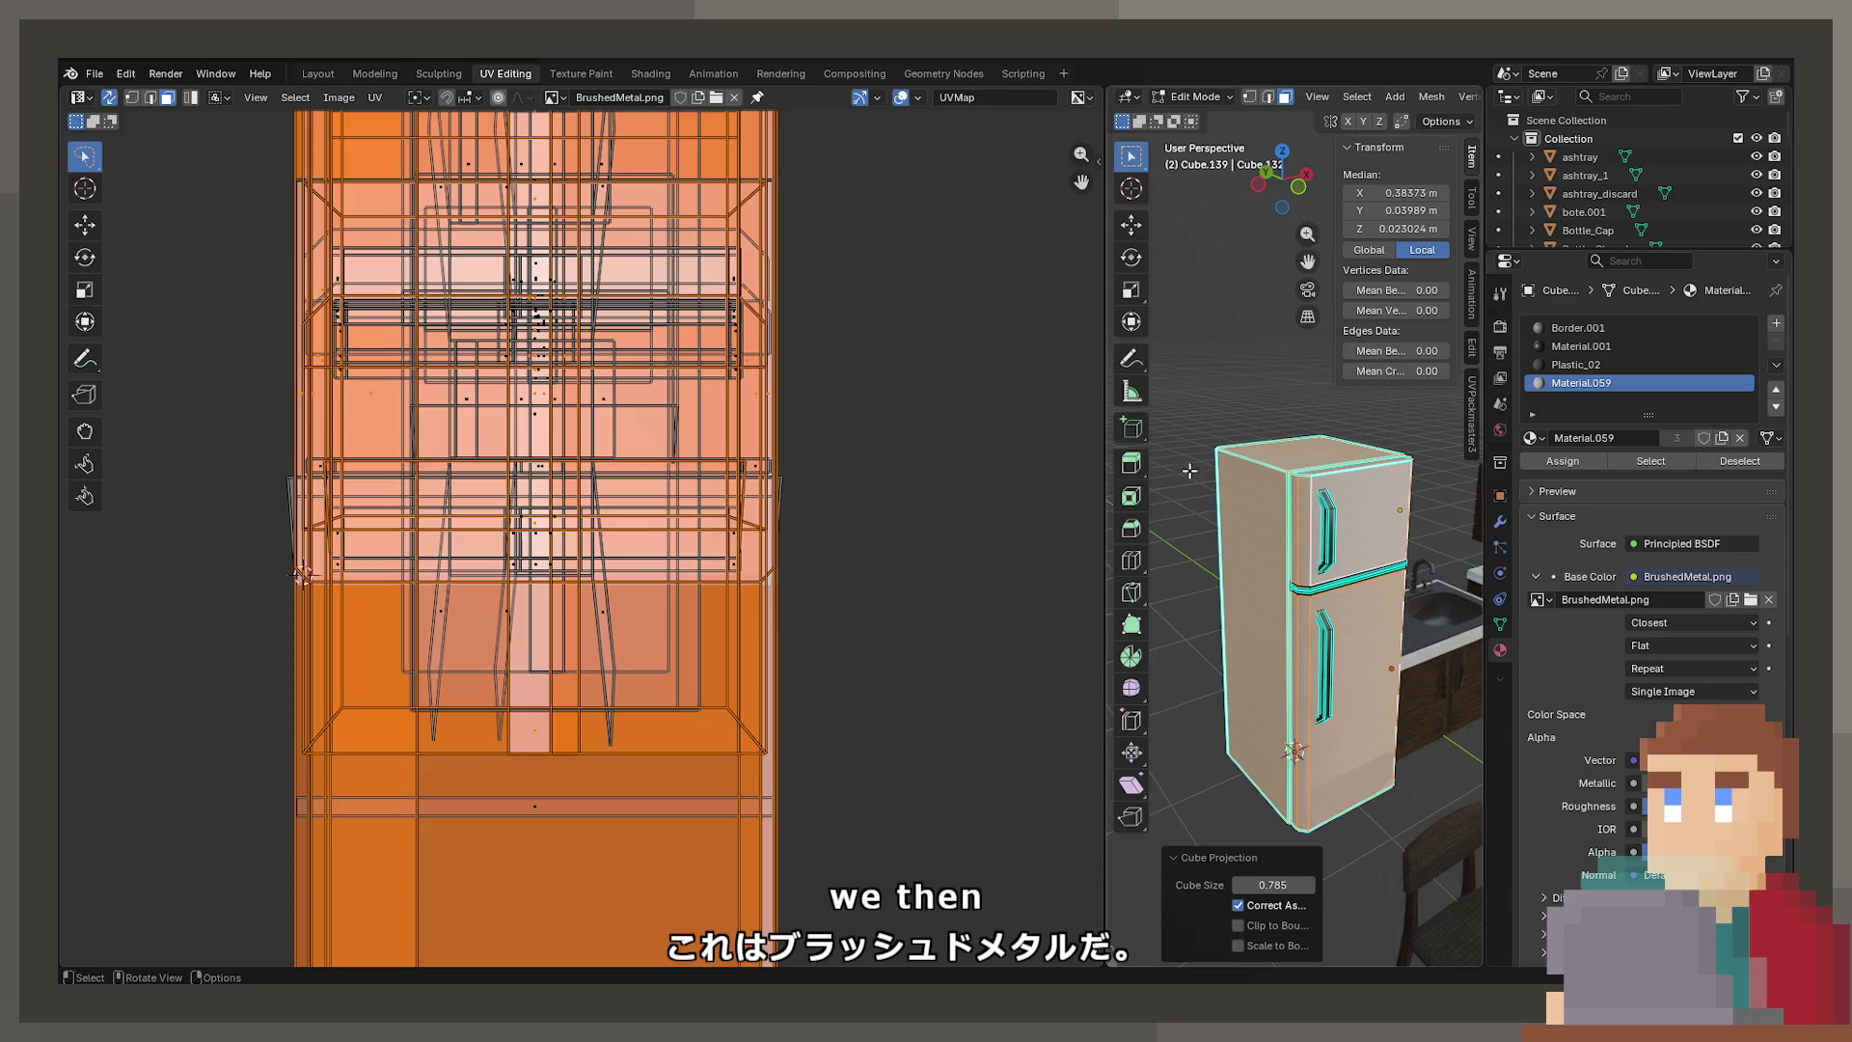
{"action": "scroll", "coordinate": [1346, 535], "scroll_direction": "up", "scroll_amount": 10}
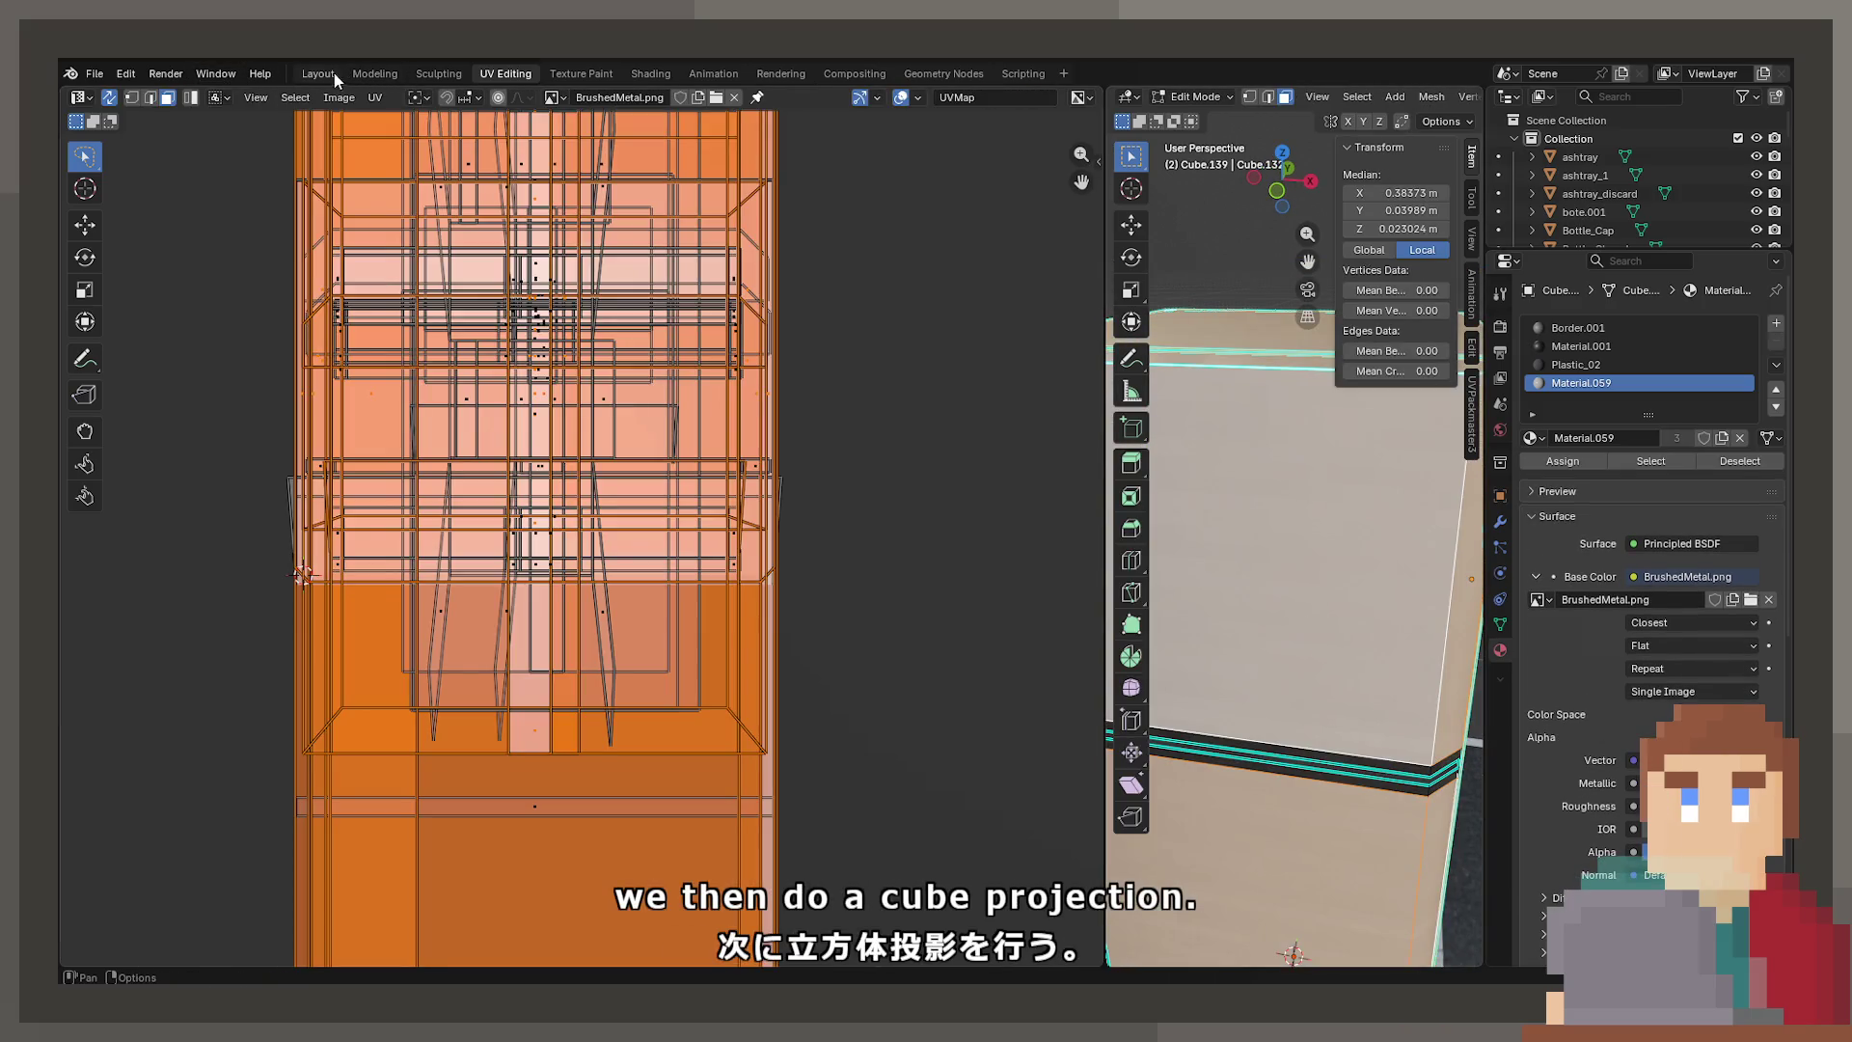
{"action": "scroll", "coordinate": [1273, 656], "scroll_direction": "down", "scroll_amount": 5}
Rotate the fridge body's UVs 90° so the brushed-metal grain runs correctly
{"action": "key", "text": "Tab"}
{"action": "scroll", "coordinate": [1273, 656], "scroll_direction": "up", "scroll_amount": 8}
{"action": "mouse_move", "coordinate": [1252, 534]}
{"action": "middle_mouse_down"}
{"action": "mouse_move", "coordinate": [1246, 569]}
{"action": "mouse_move", "coordinate": [1167, 594]}
{"action": "mouse_move", "coordinate": [1154, 668]}
{"action": "mouse_move", "coordinate": [1235, 733]}
{"action": "mouse_move", "coordinate": [1149, 694]}
{"action": "middle_mouse_up"}
{"action": "key", "text": "Tab"}
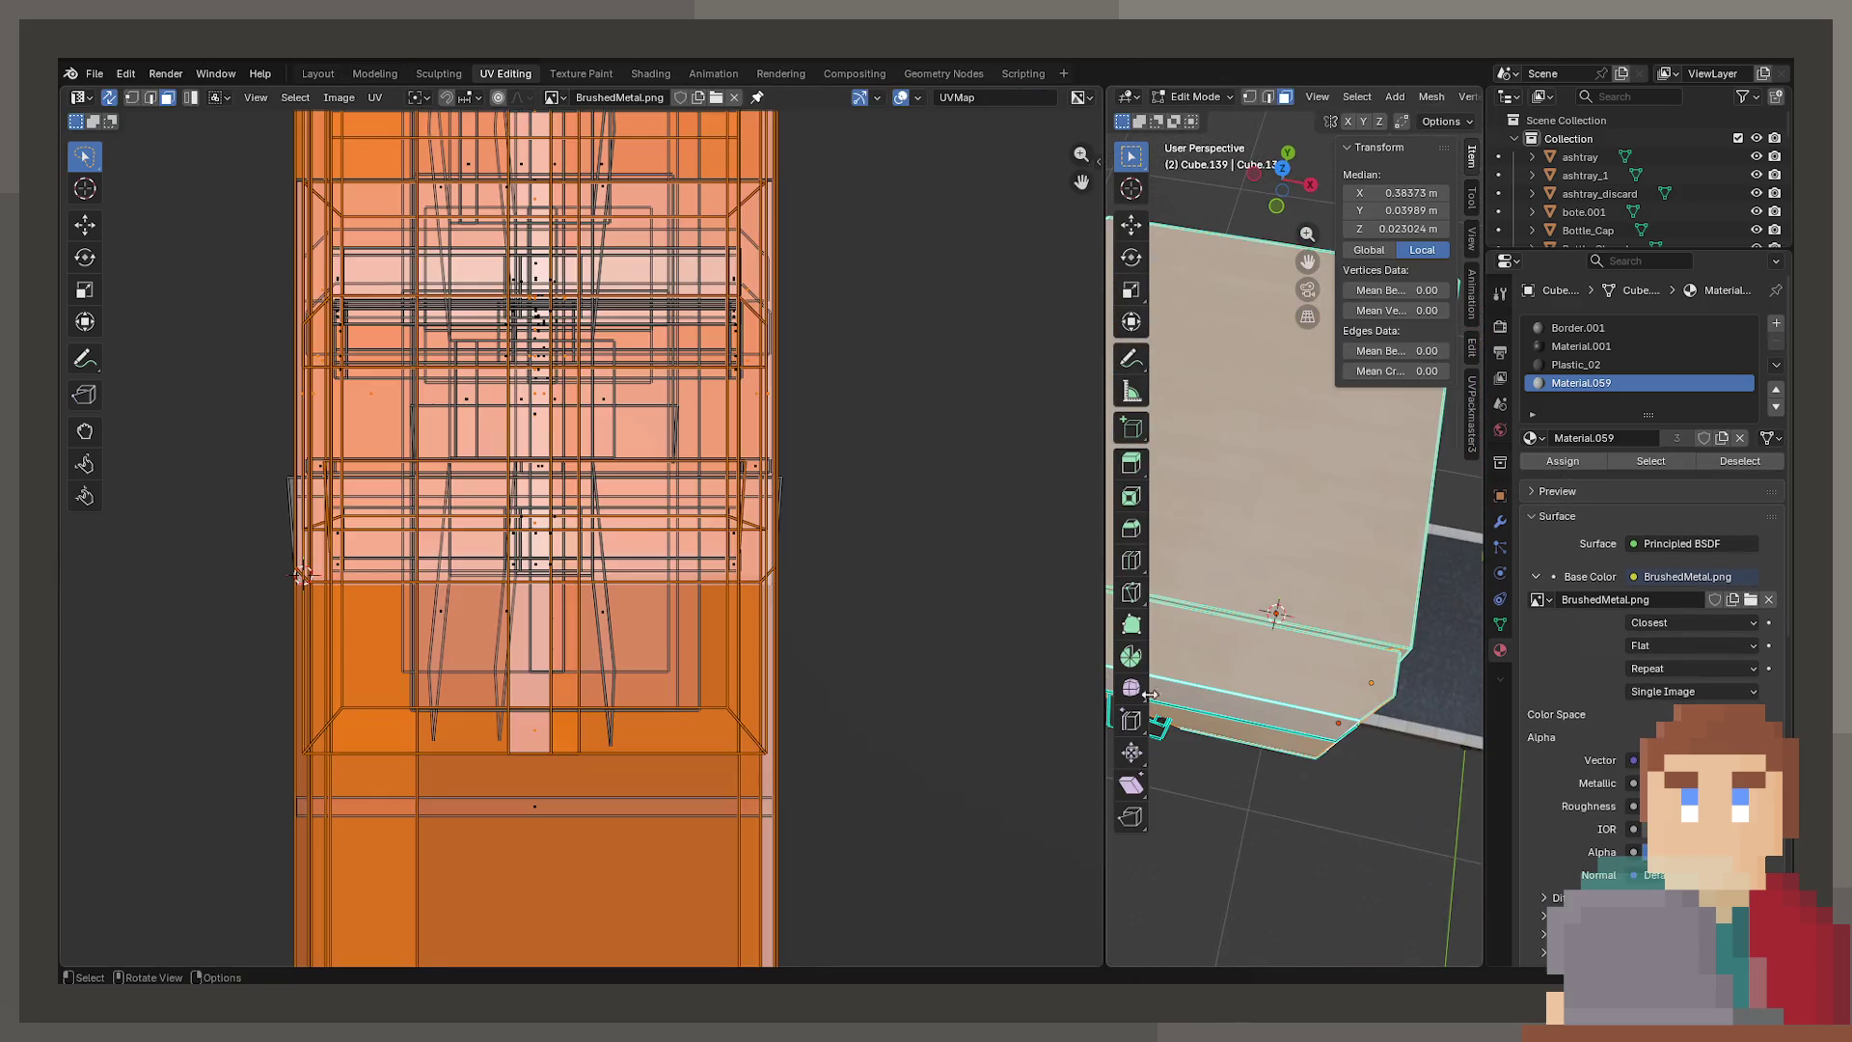
{"action": "type", "text": "r90"}
{"action": "key", "text": "Return"}
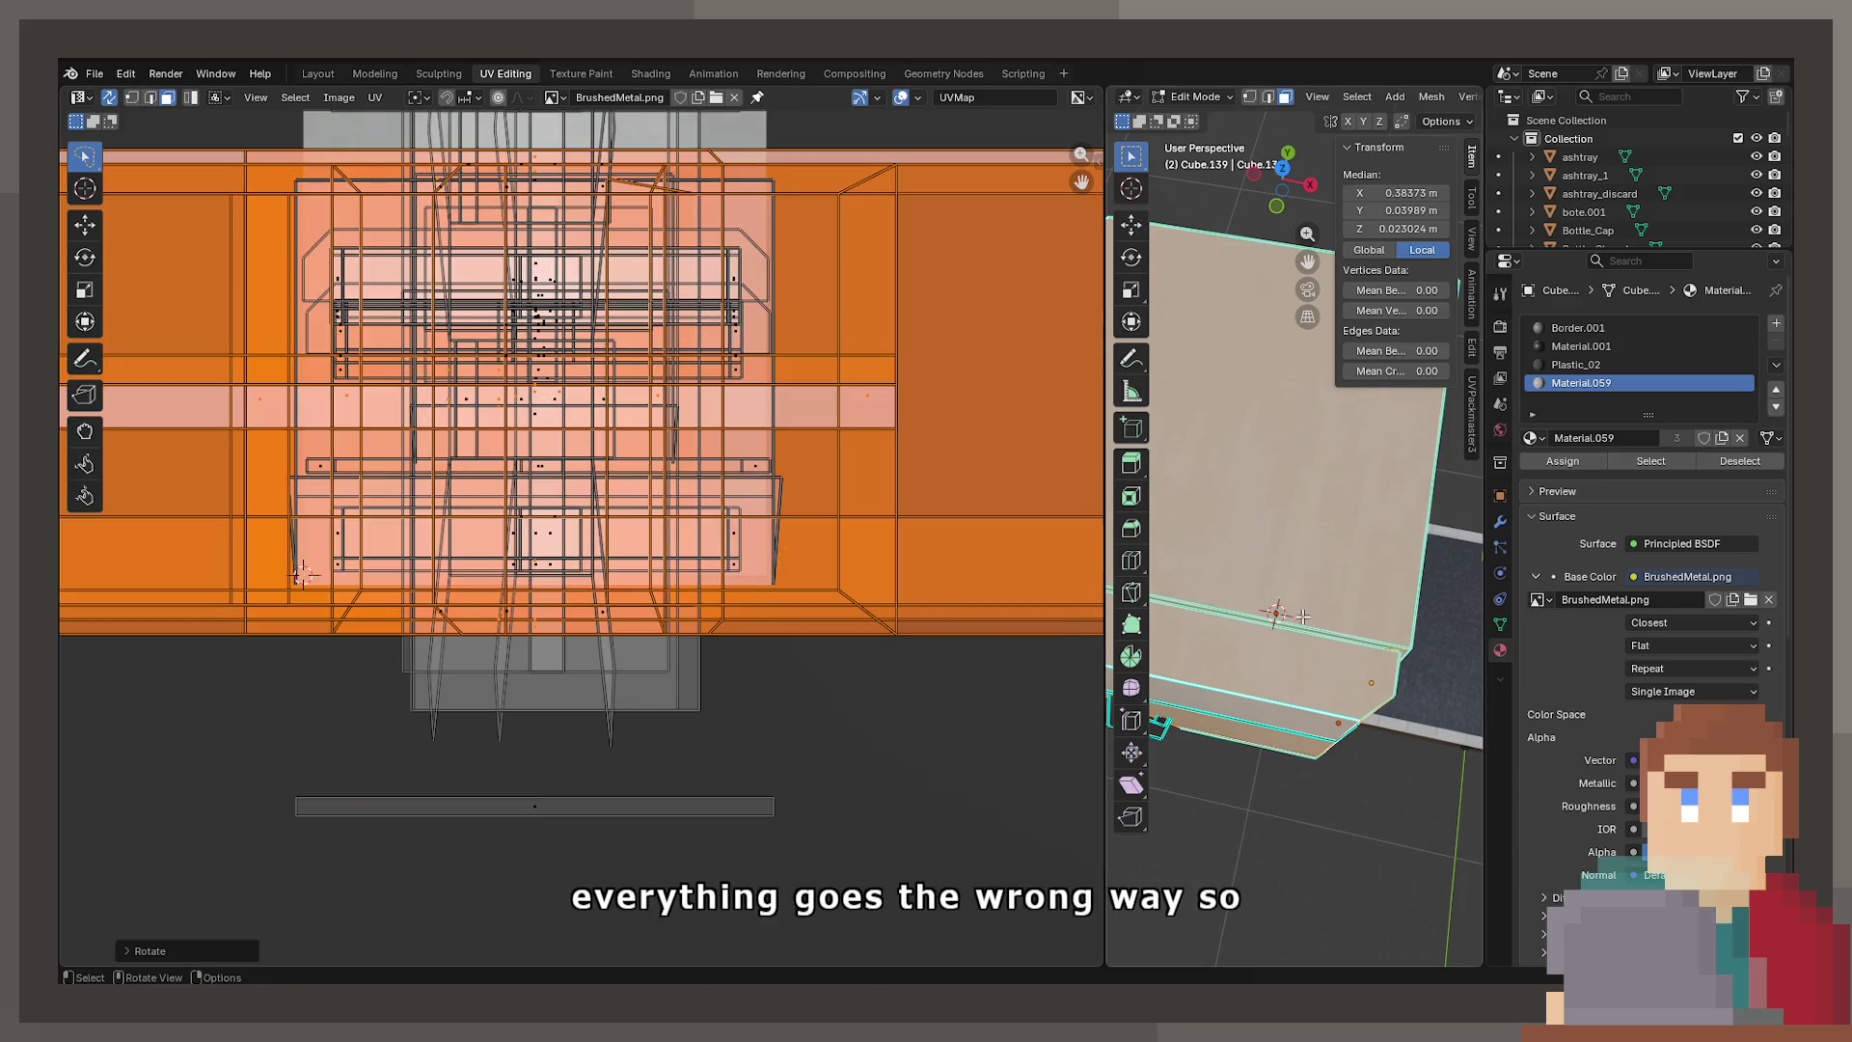
{"action": "key", "text": "Tab"}
{"action": "mouse_move", "coordinate": [1323, 639]}
{"action": "middle_mouse_down"}
{"action": "mouse_move", "coordinate": [1288, 553]}
{"action": "mouse_move", "coordinate": [1387, 693]}
{"action": "mouse_move", "coordinate": [1140, 690]}
{"action": "mouse_move", "coordinate": [1321, 340]}
{"action": "mouse_move", "coordinate": [1246, 397]}
{"action": "mouse_move", "coordinate": [1258, 471]}
{"action": "mouse_move", "coordinate": [1518, 691]}
{"action": "middle_mouse_up"}
{"action": "mouse_move", "coordinate": [1398, 675]}
{"action": "middle_mouse_down"}
{"action": "mouse_move", "coordinate": [1223, 531]}
{"action": "mouse_move", "coordinate": [1248, 662]}
{"action": "mouse_move", "coordinate": [1228, 454]}
{"action": "mouse_move", "coordinate": [1298, 703]}
{"action": "mouse_move", "coordinate": [1188, 621]}
{"action": "mouse_move", "coordinate": [1226, 652]}
{"action": "mouse_move", "coordinate": [1238, 558]}
{"action": "mouse_move", "coordinate": [1247, 580]}
{"action": "mouse_move", "coordinate": [1292, 588]}
{"action": "mouse_move", "coordinate": [1263, 579]}
{"action": "mouse_move", "coordinate": [1283, 576]}
{"action": "middle_mouse_up"}
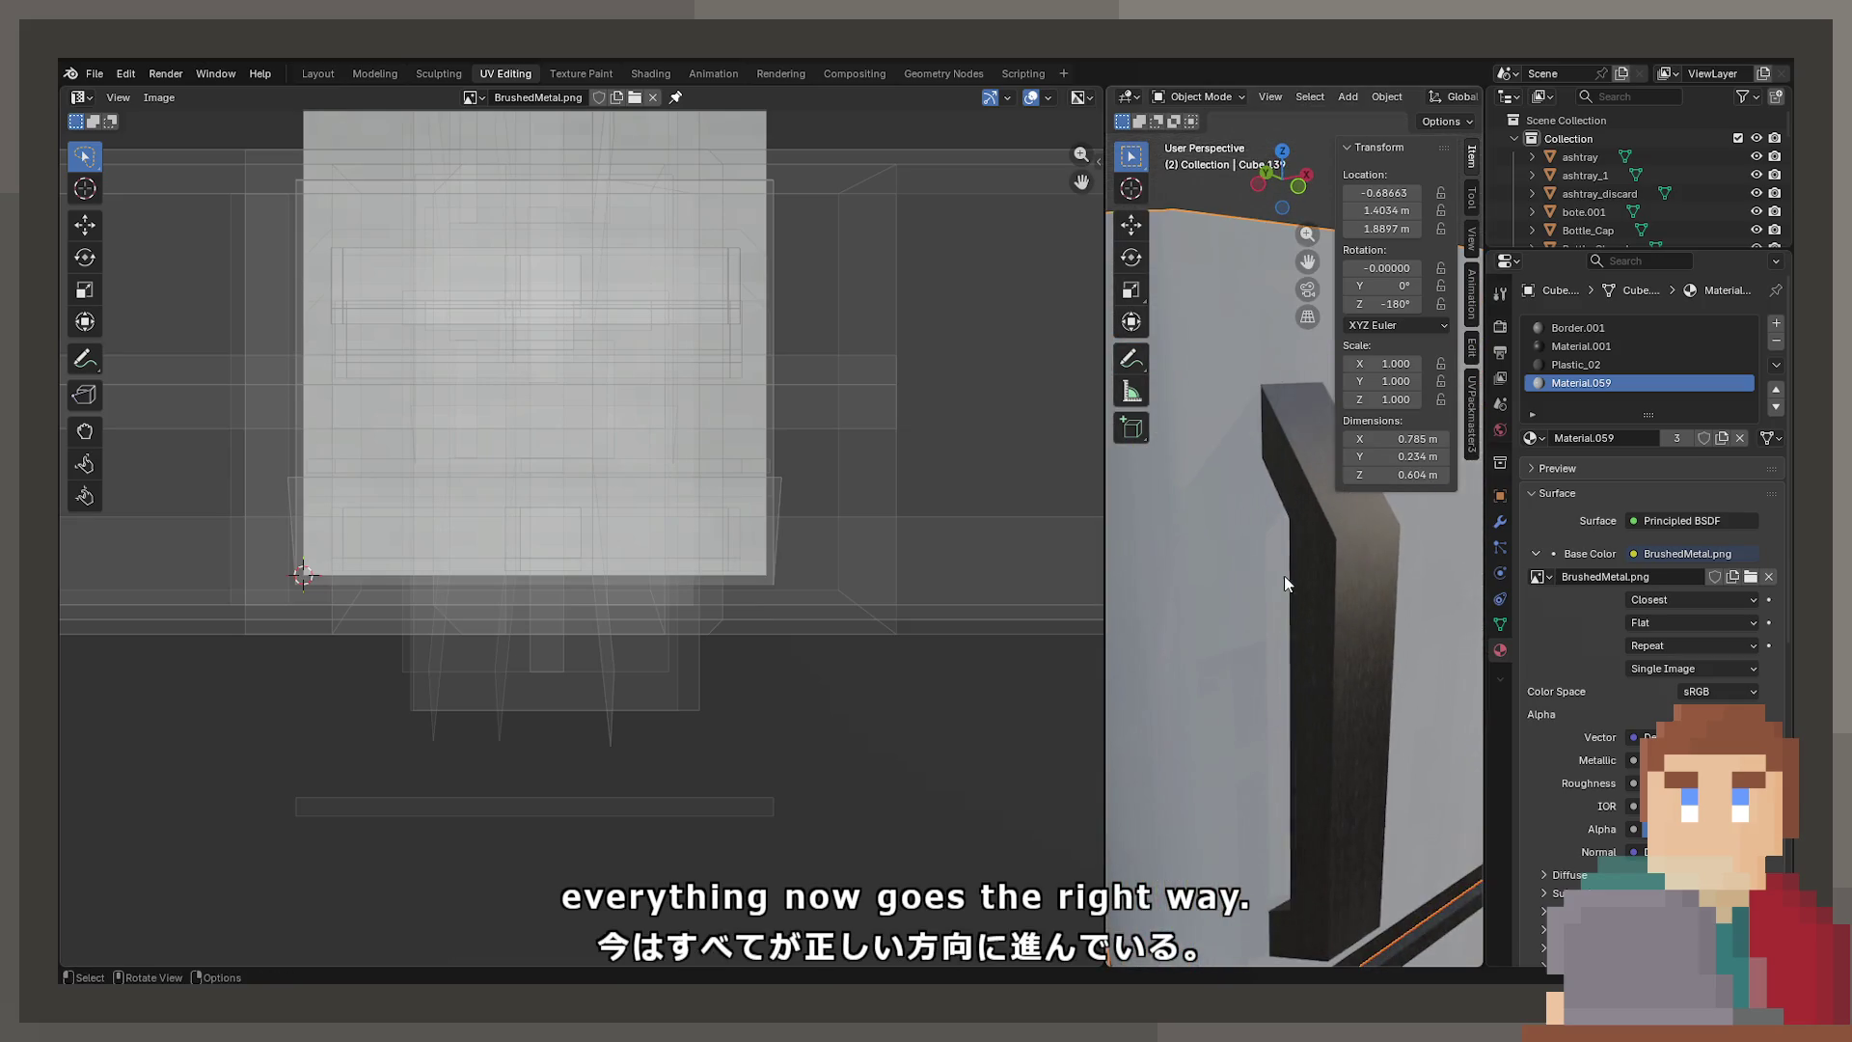
{"action": "key", "text": "Tab"}
{"action": "left_click", "coordinate": [1352, 564]}
Select the fridge door object and all of its faces using Material.001
{"action": "key", "text": "k"}
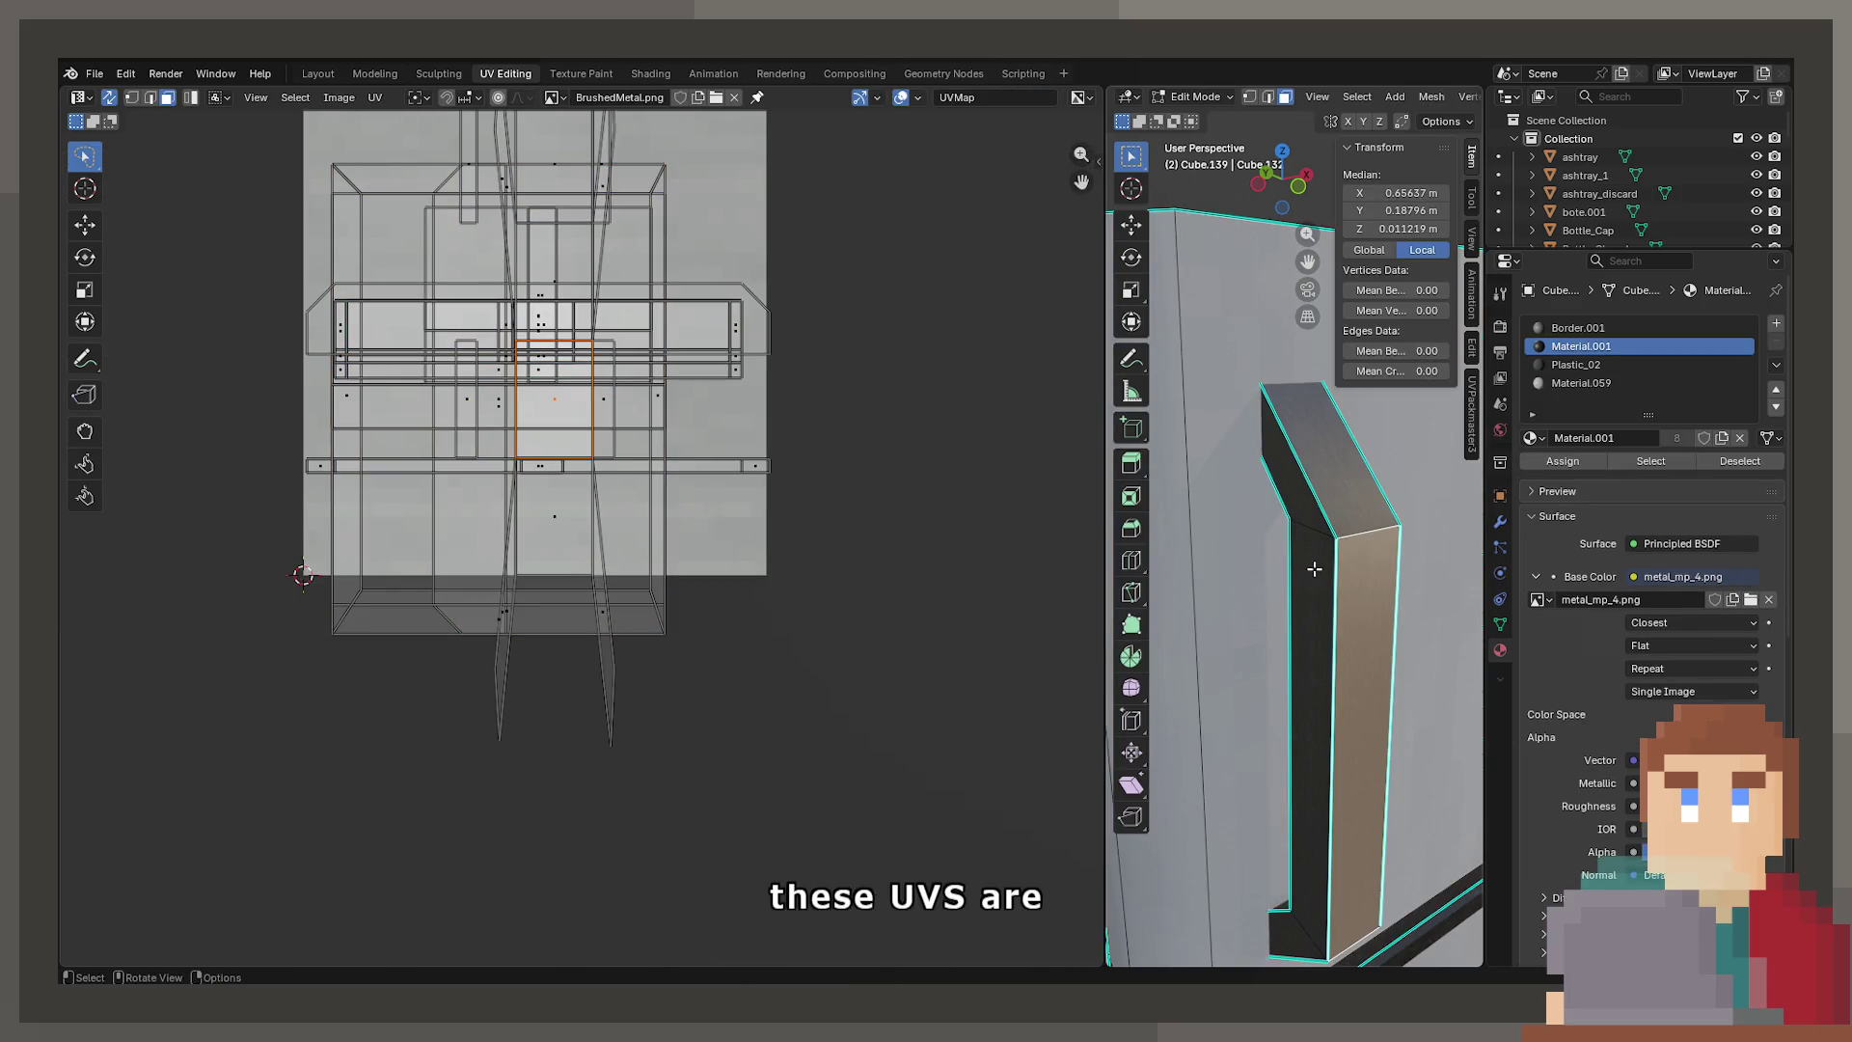
{"action": "key", "text": "Tab"}
{"action": "scroll", "coordinate": [1304, 577], "scroll_direction": "down", "scroll_amount": 5}
{"action": "left_click", "coordinate": [1221, 672]}
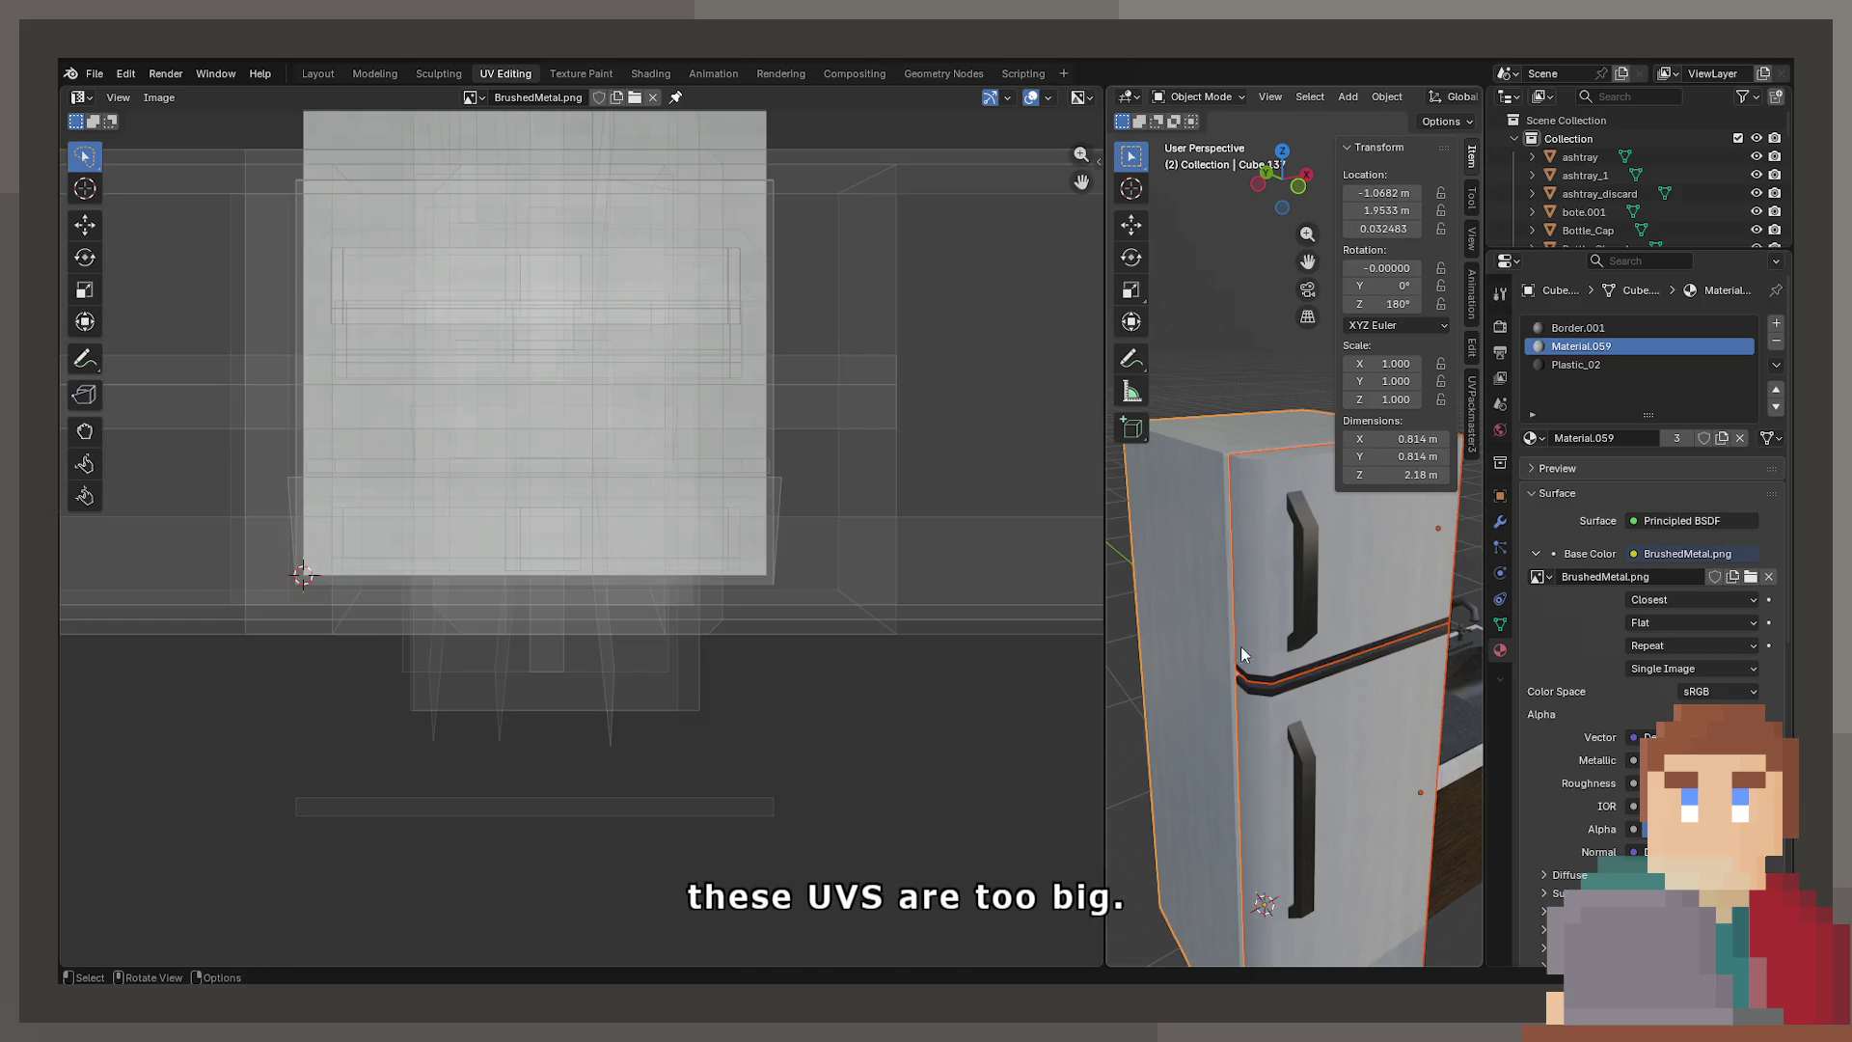
{"action": "key", "text": "Tab"}
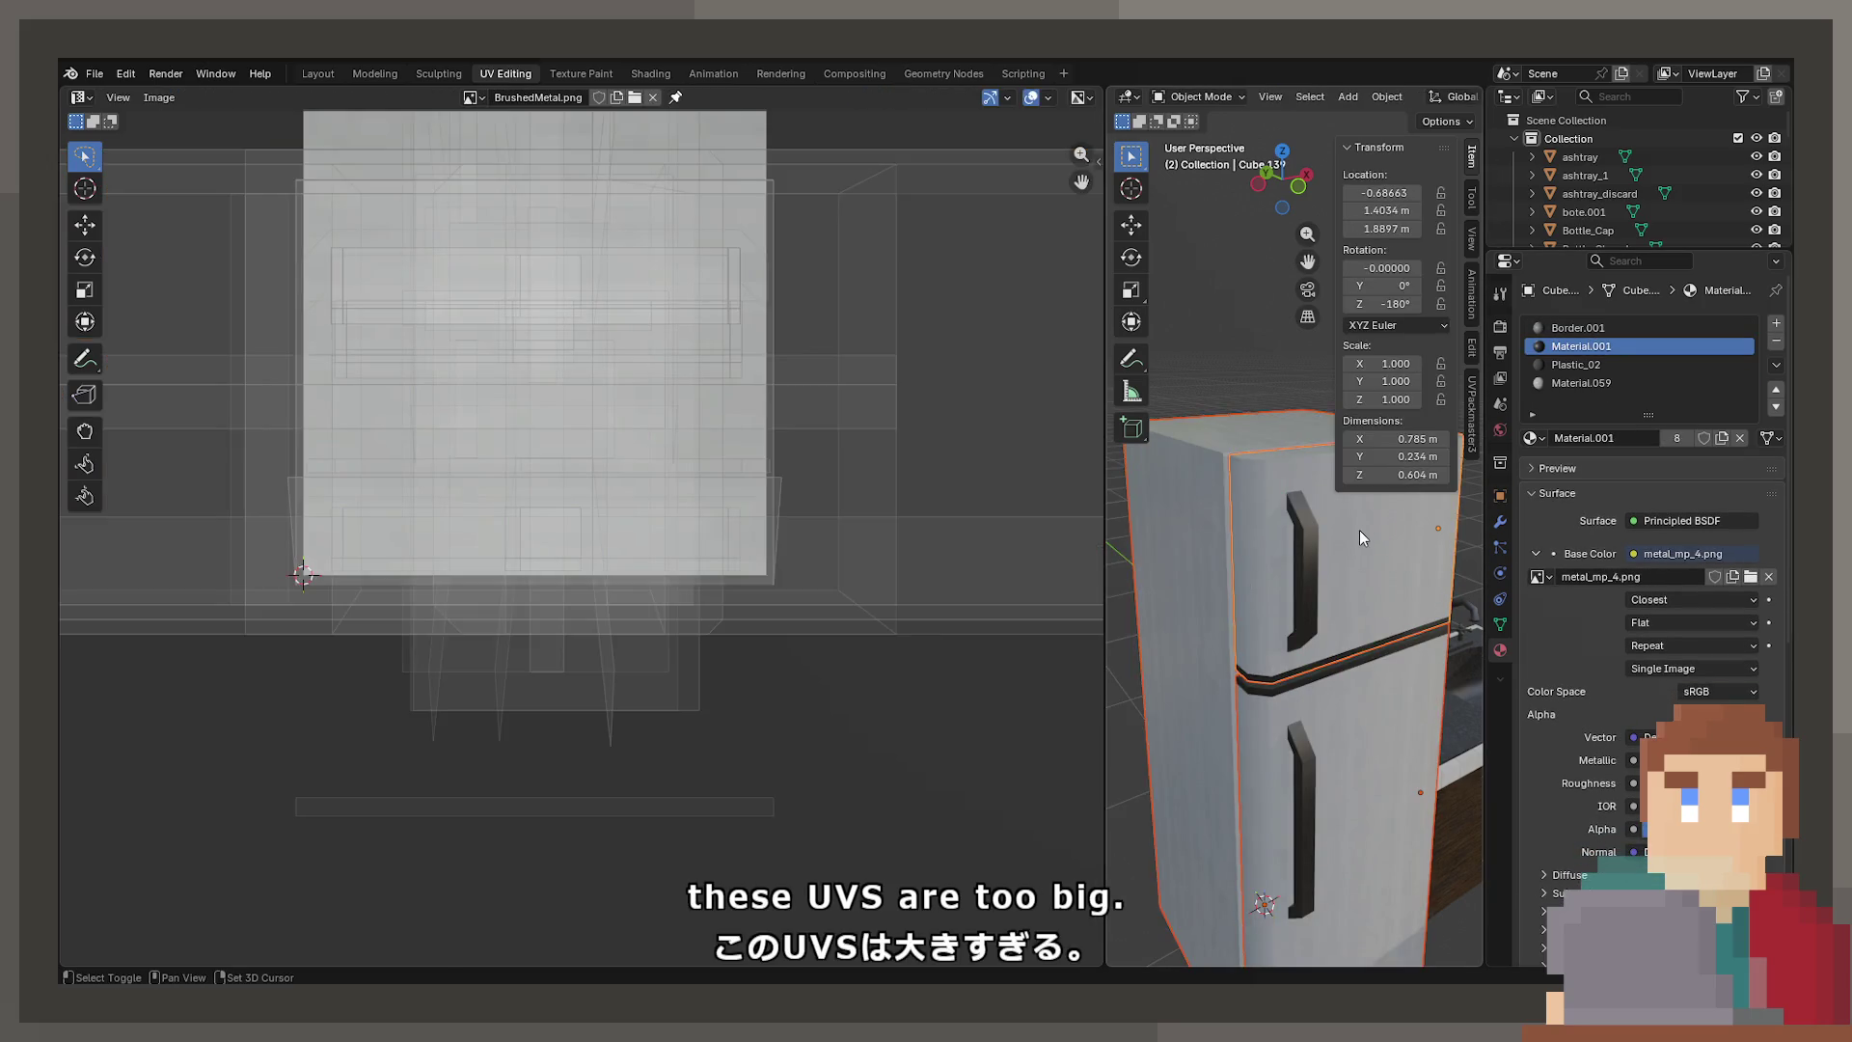
{"action": "key", "text": "Tab"}
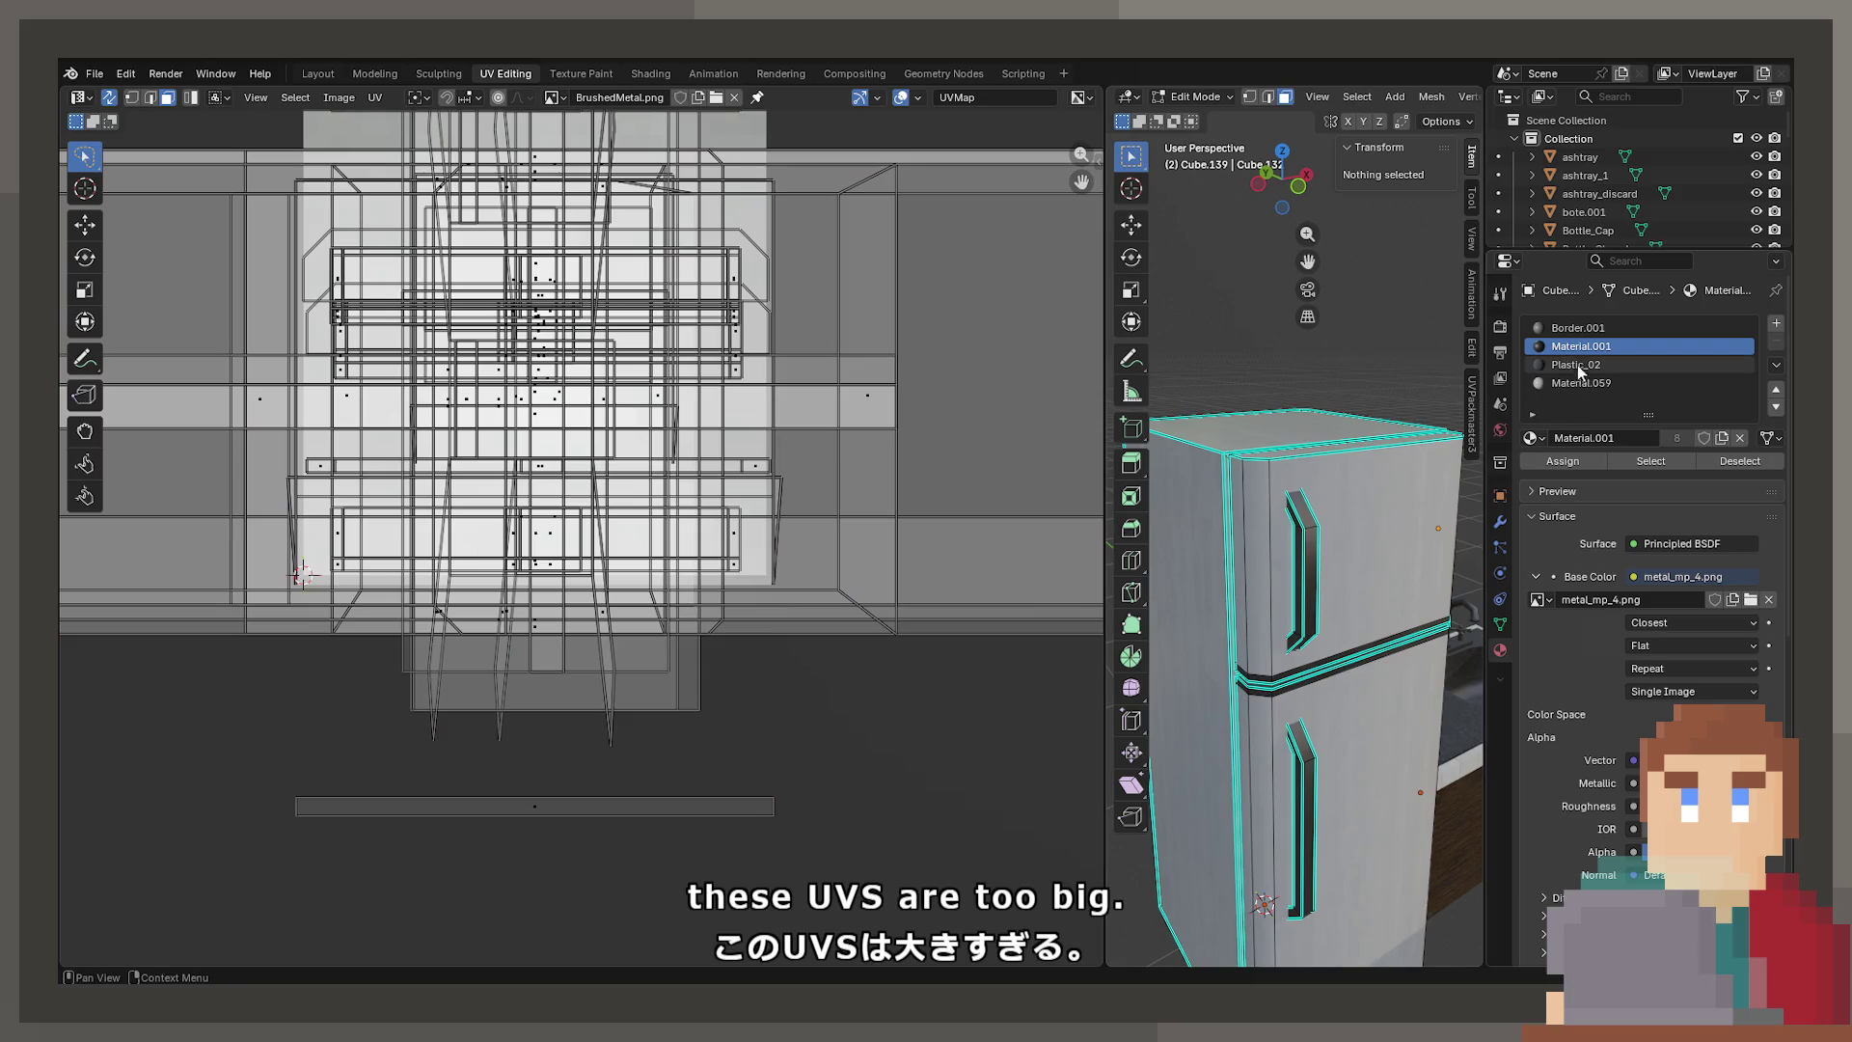
{"action": "left_click", "coordinate": [1618, 463]}
{"action": "scroll", "coordinate": [1292, 540], "scroll_direction": "up", "scroll_amount": 2}
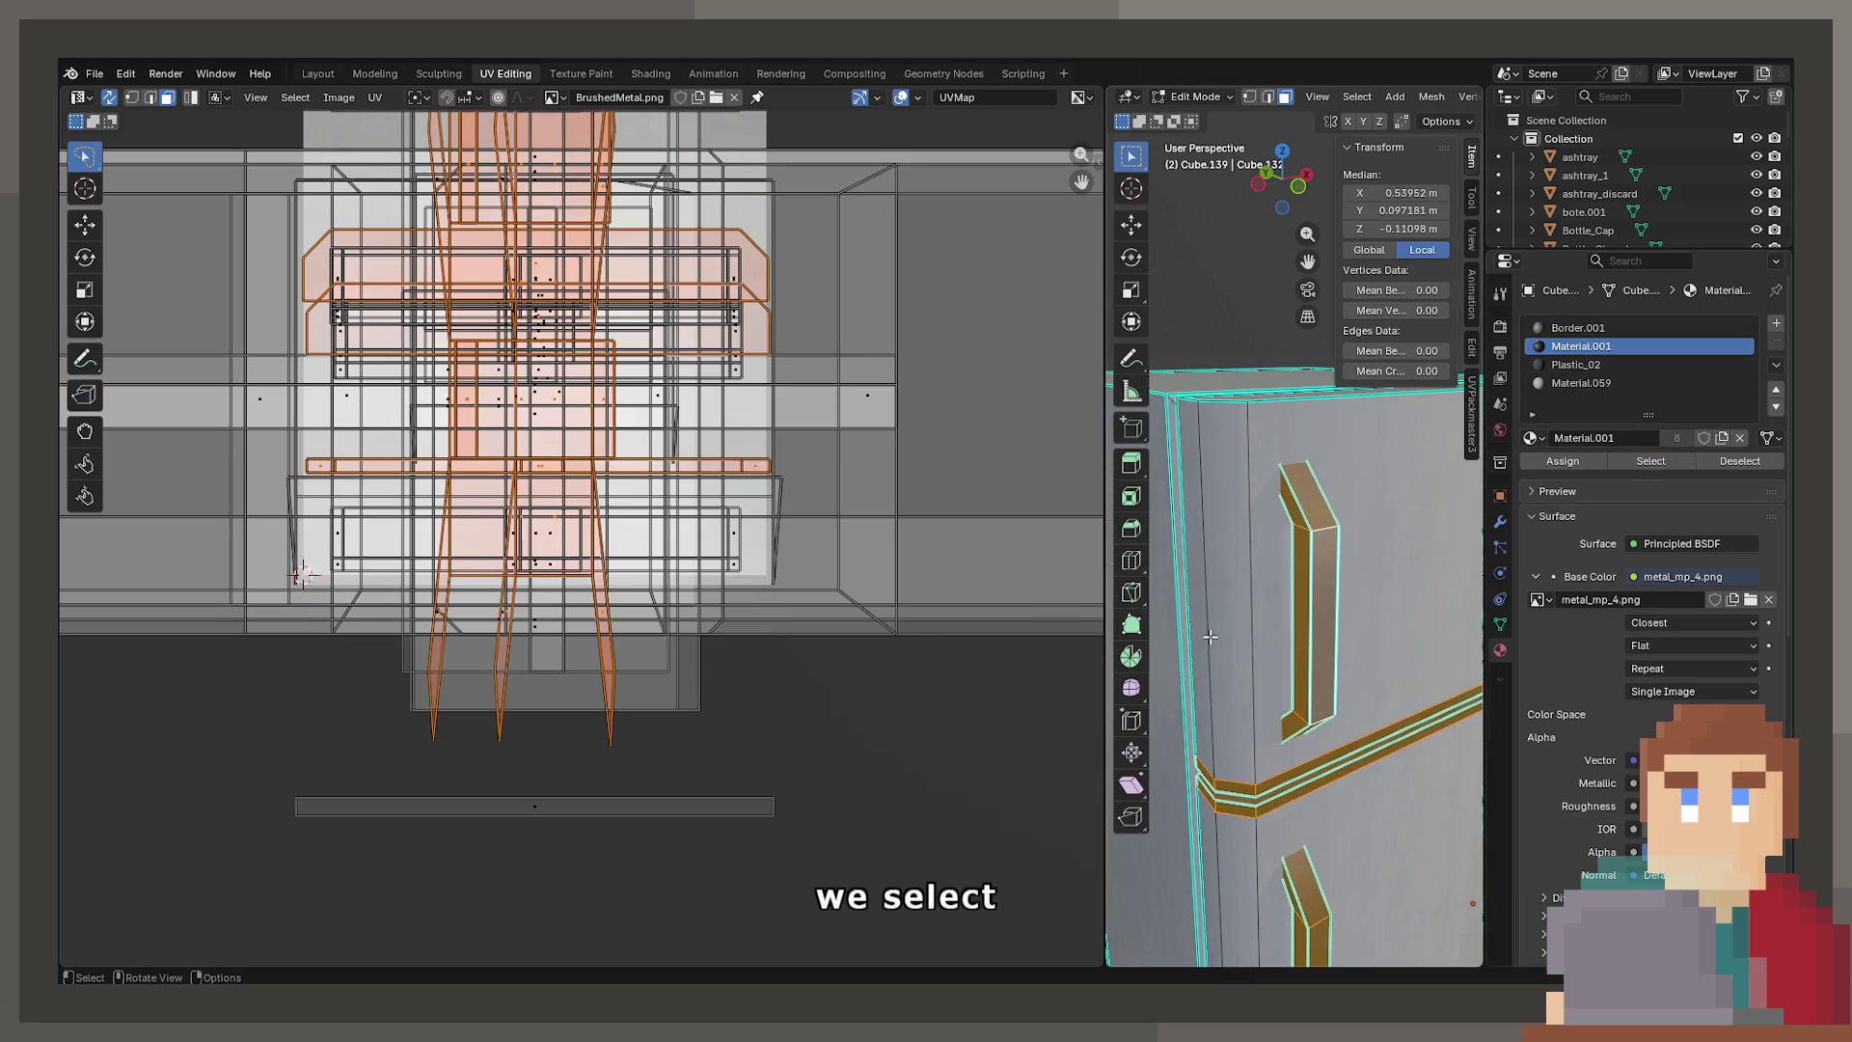
{"action": "scroll", "coordinate": [760, 554], "scroll_direction": "down", "scroll_amount": 2}
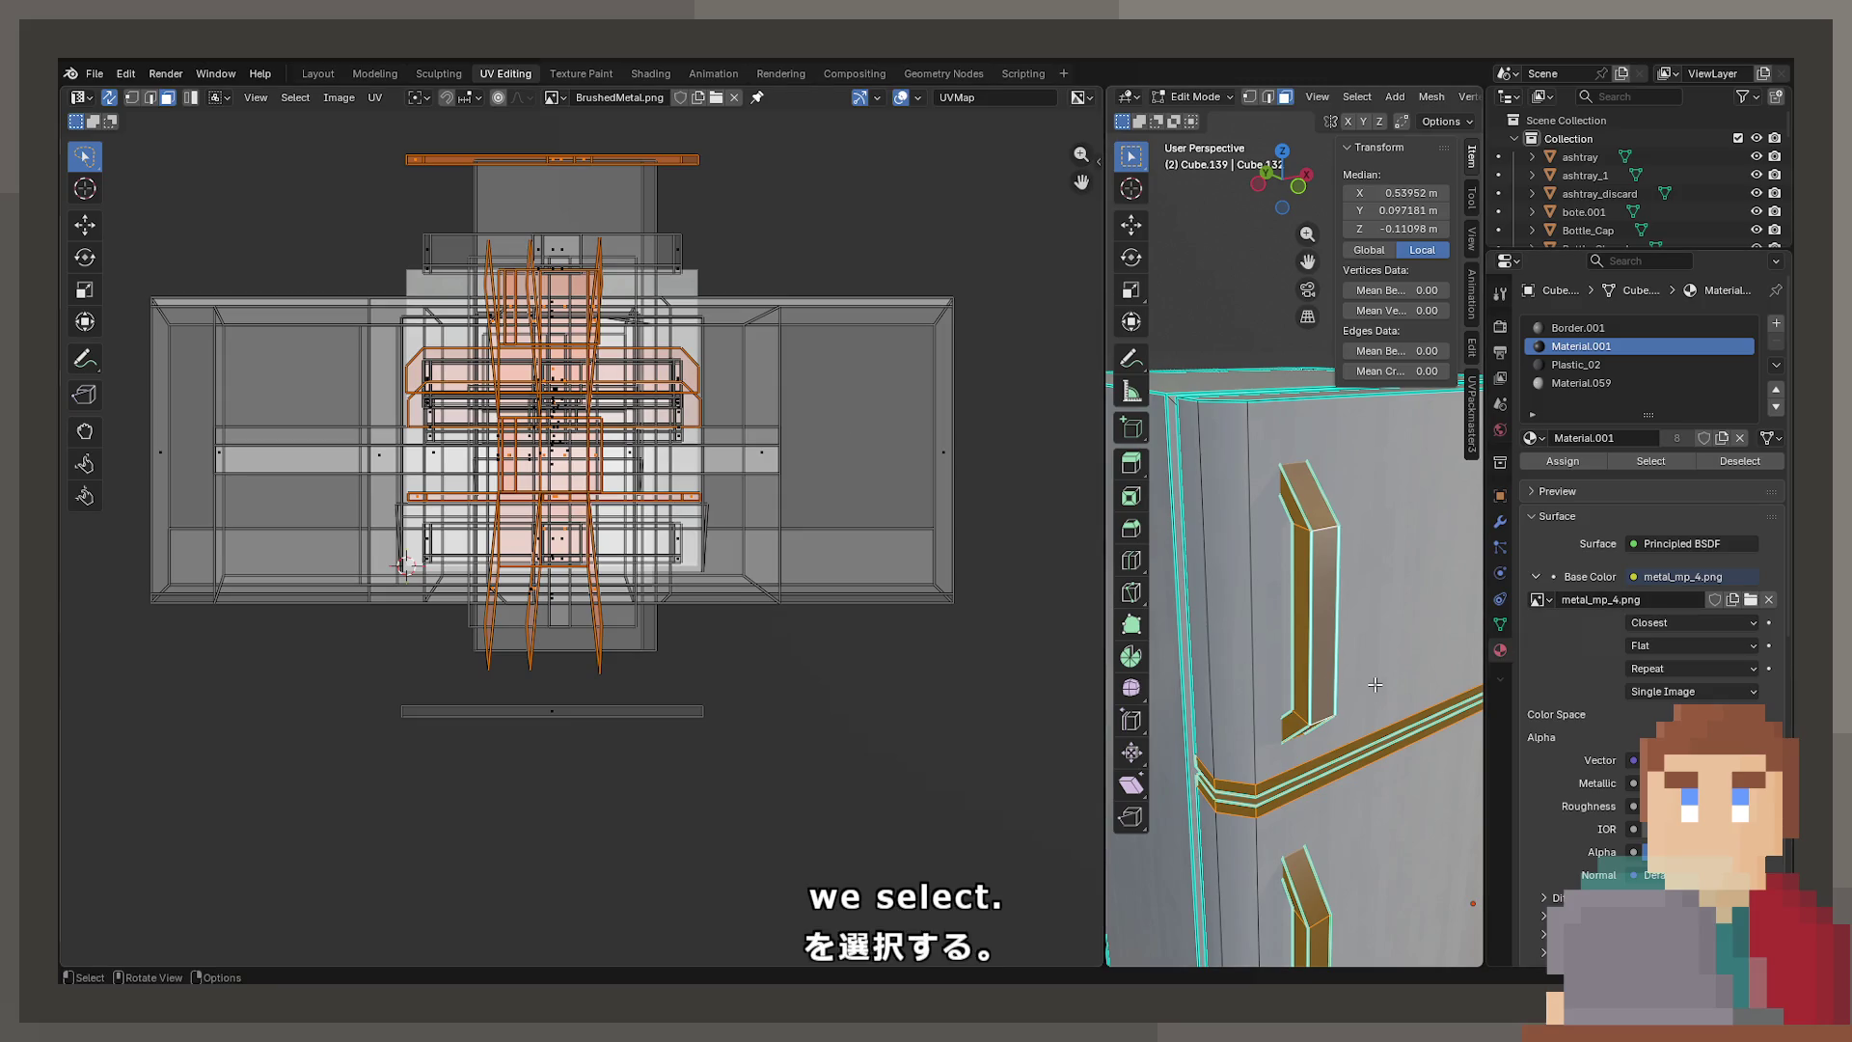
{"action": "scroll", "coordinate": [1374, 684], "scroll_direction": "up", "scroll_amount": 5}
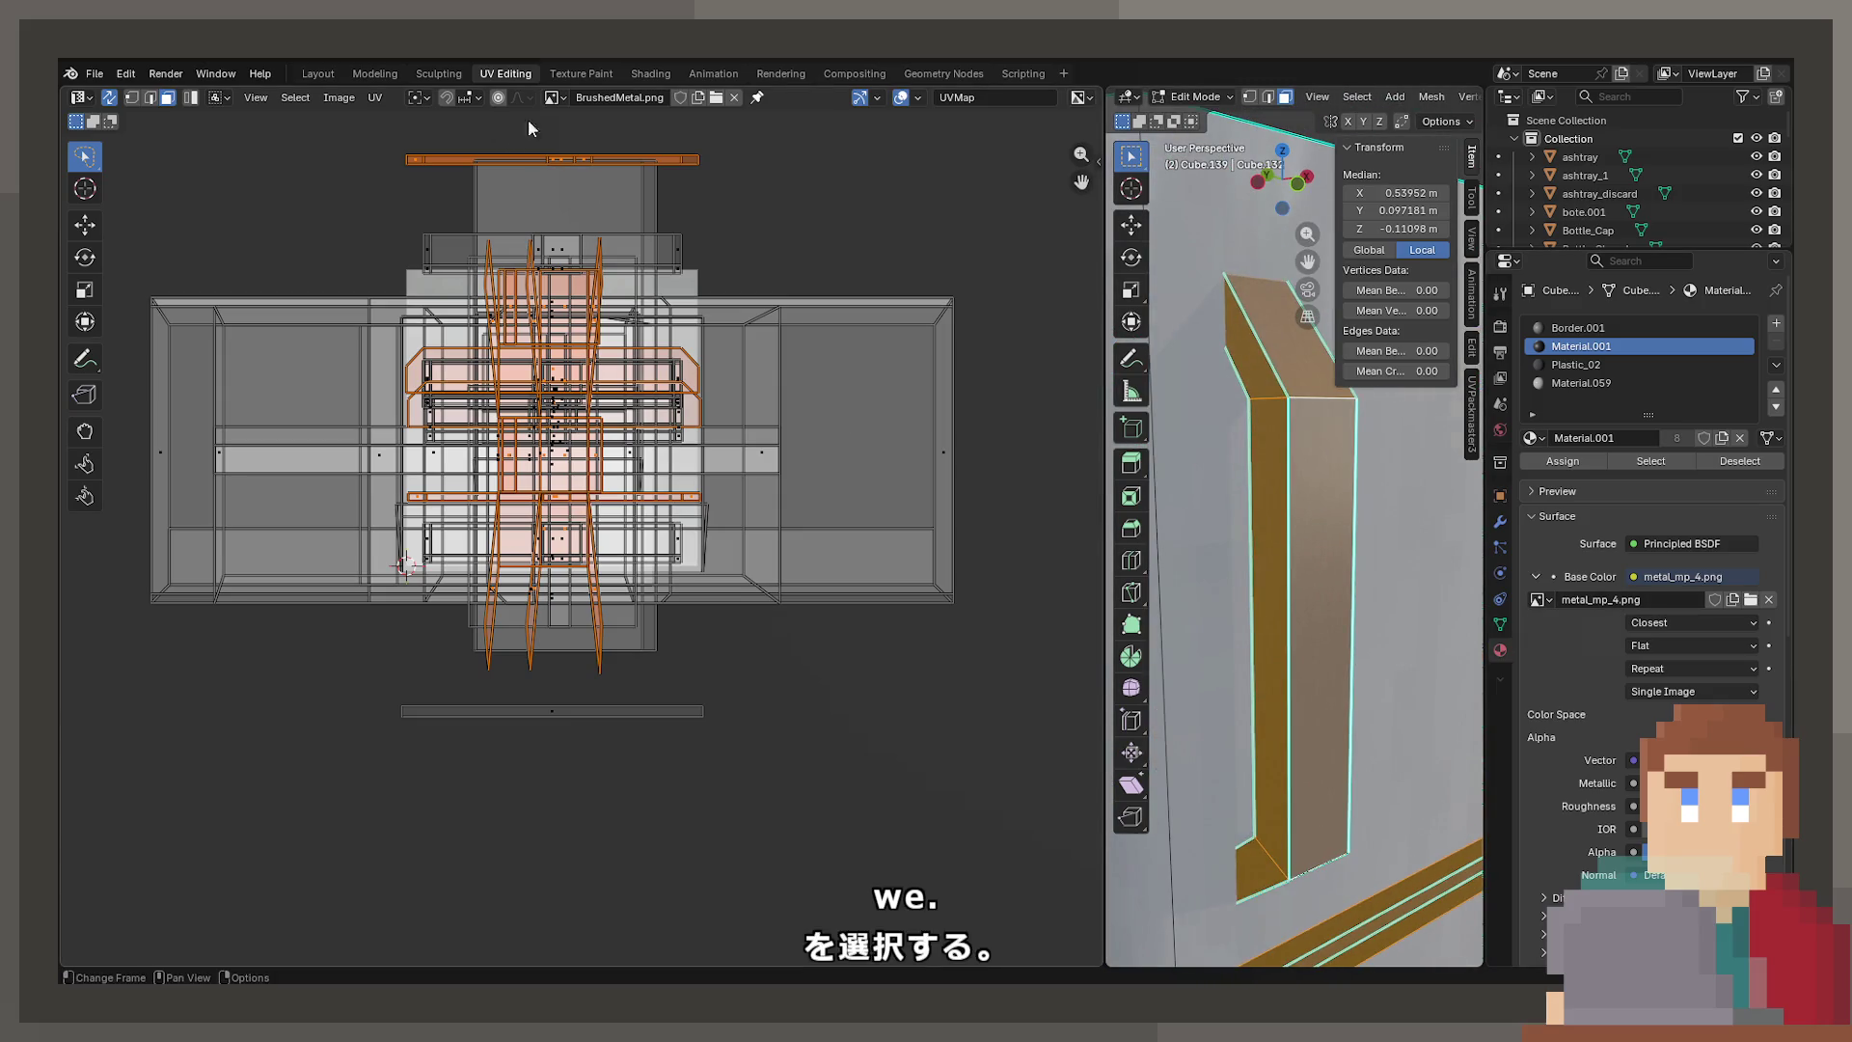
Show metal_mp_4.png behind the selected handle and trim UVs in the UV editor
{"action": "left_click", "coordinate": [555, 100]}
{"action": "type", "text": "metal m"}
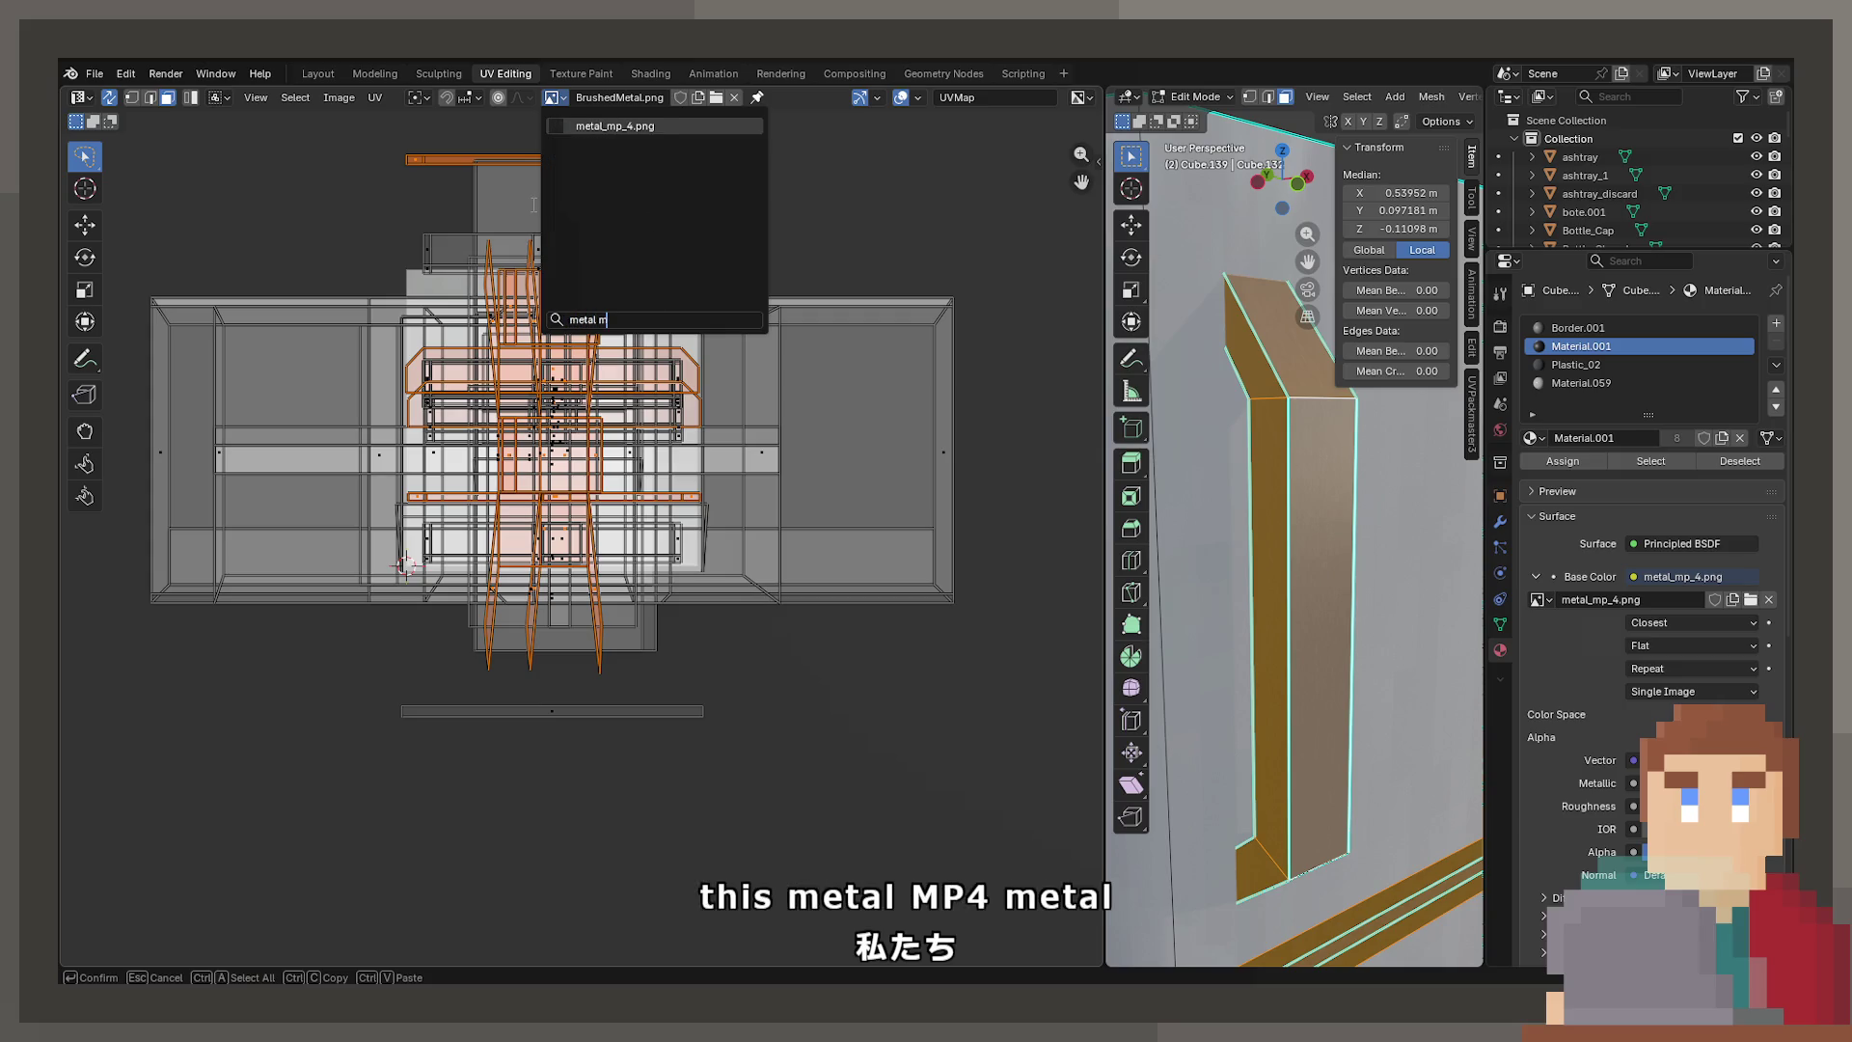
{"action": "key", "text": "Return"}
{"action": "scroll", "coordinate": [708, 310], "scroll_direction": "down", "scroll_amount": 6}
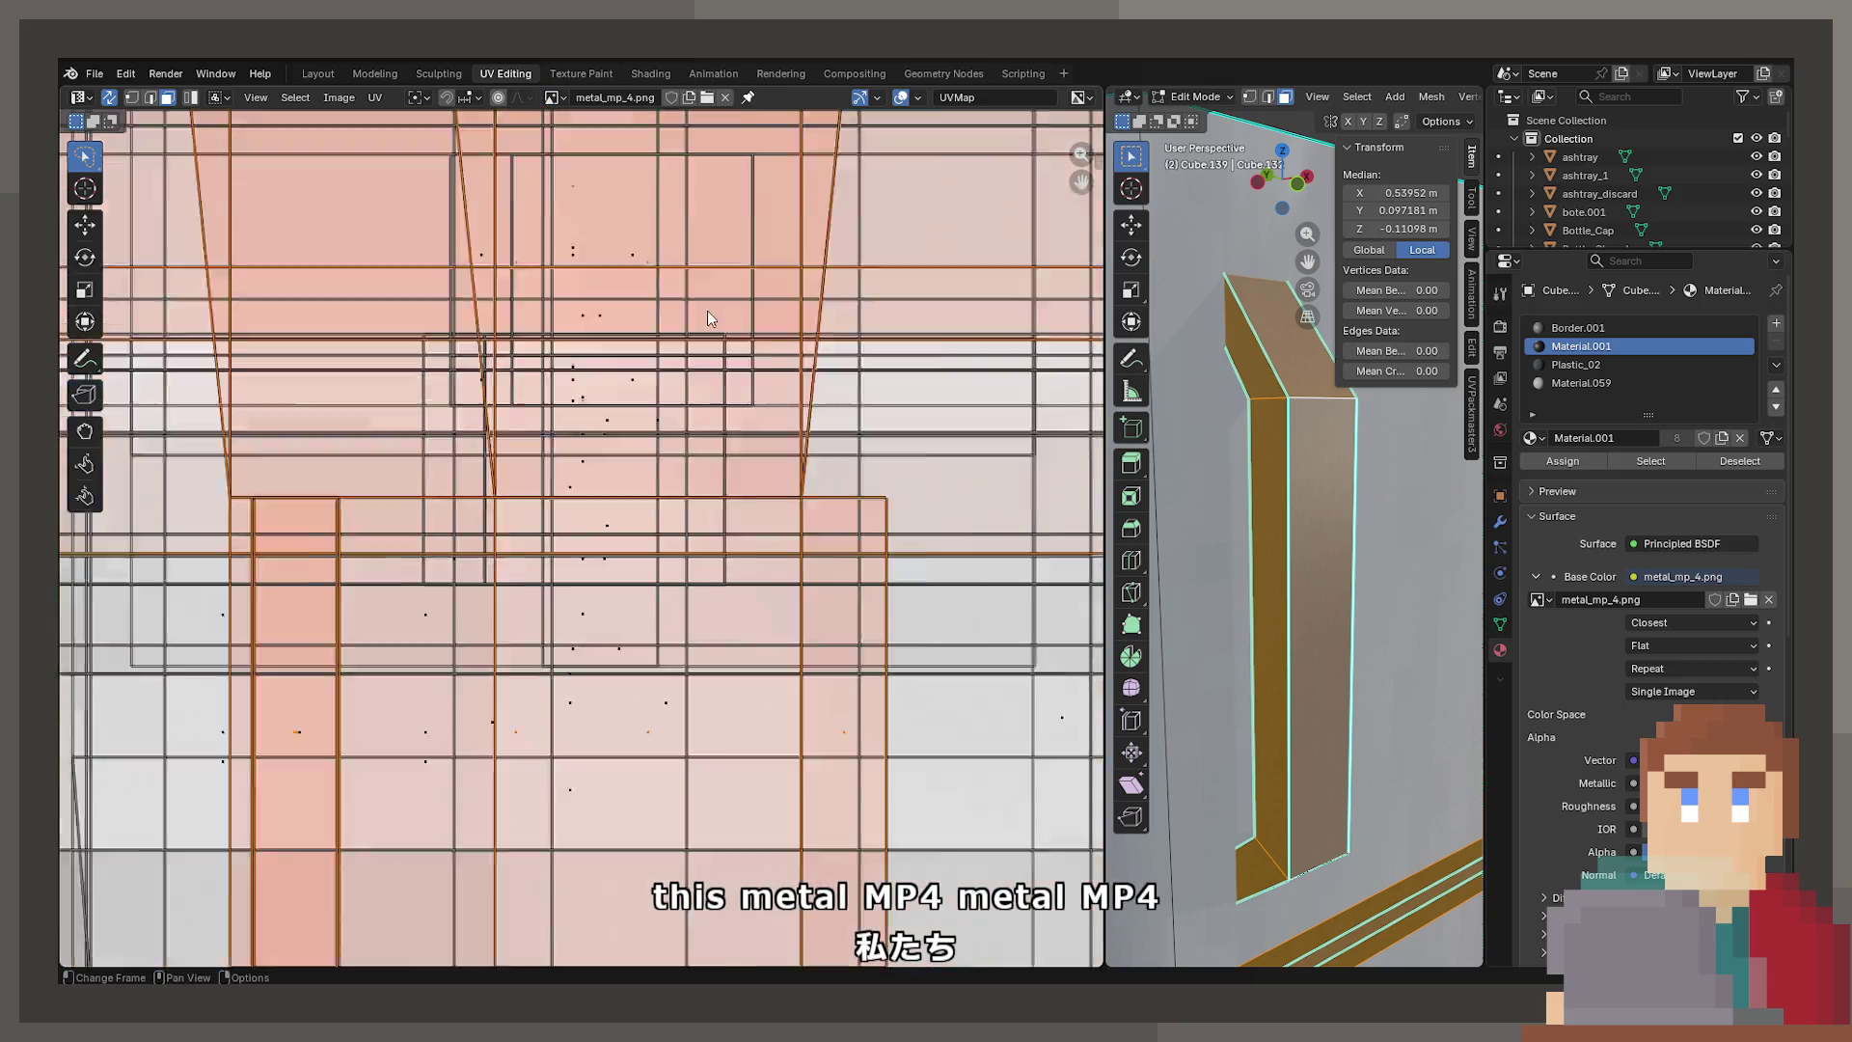
{"action": "scroll", "coordinate": [632, 364], "scroll_direction": "up", "scroll_amount": 1}
{"action": "scroll", "coordinate": [1343, 571], "scroll_direction": "up", "scroll_amount": 2}
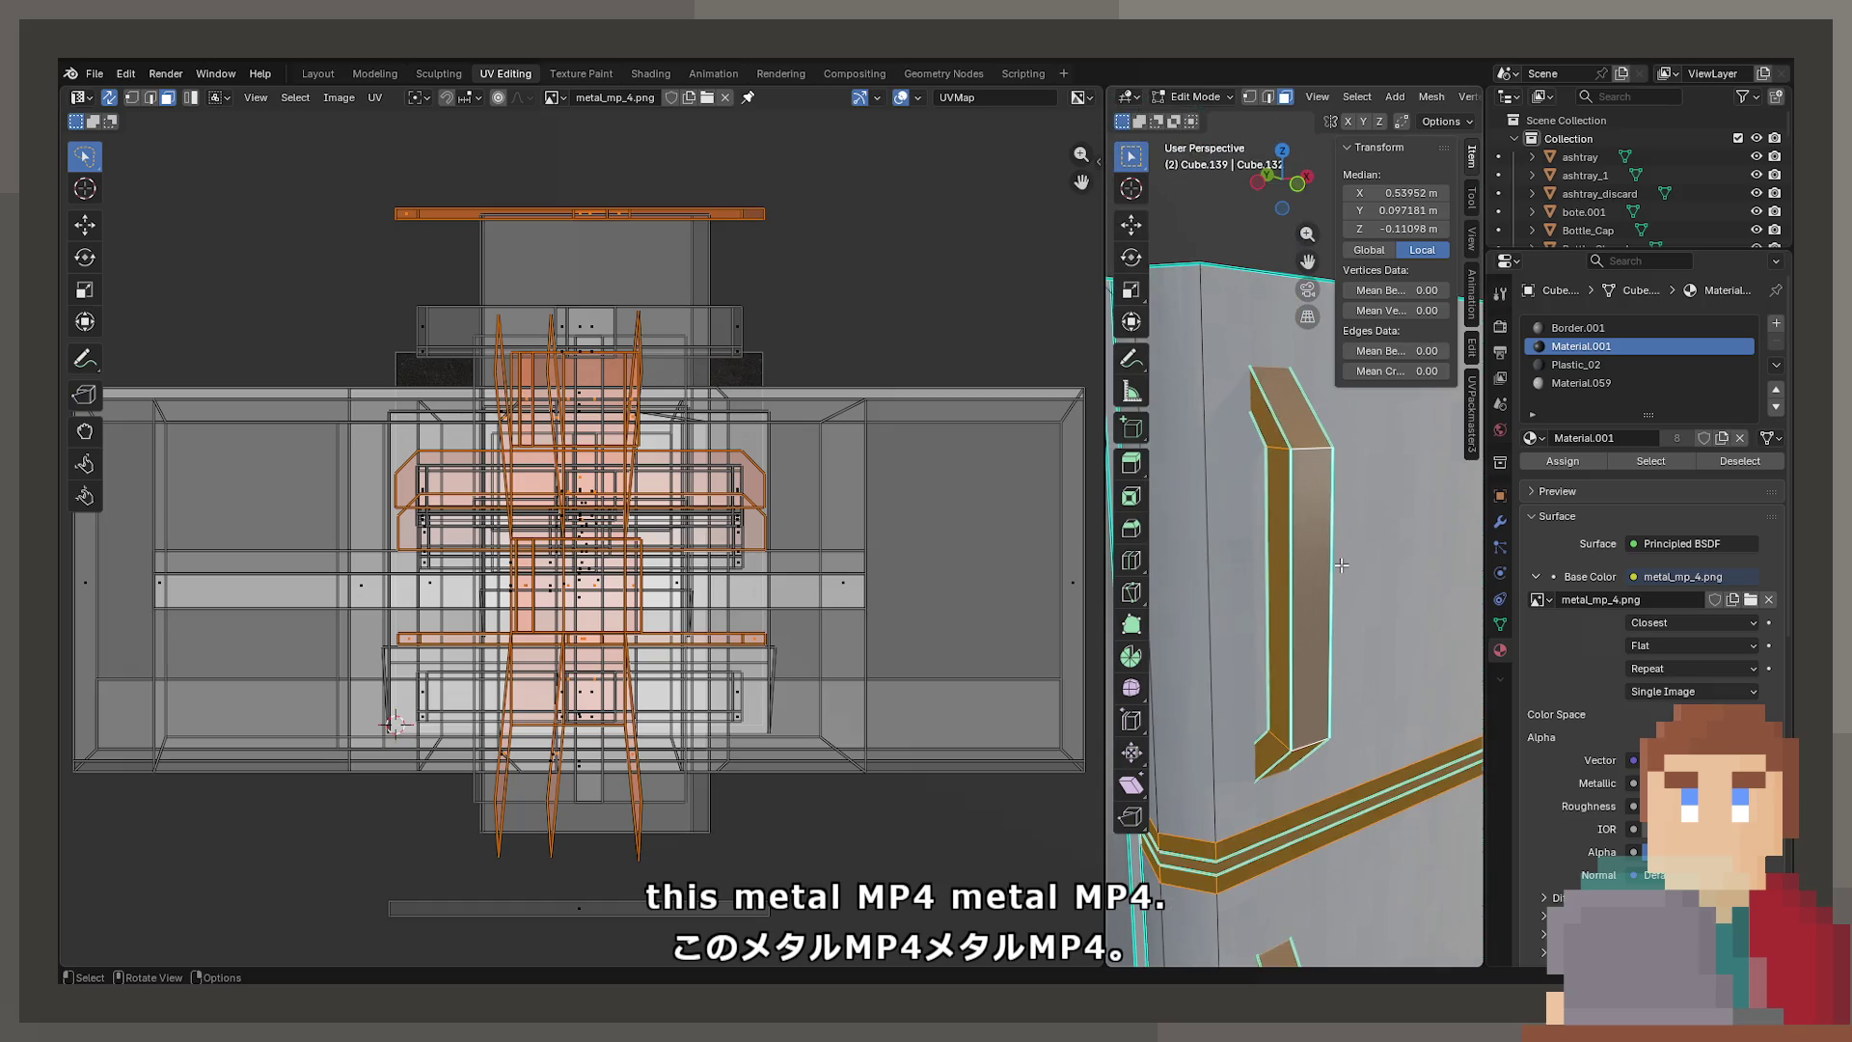
Cube-project the handle faces' UVs onto metal_mp_4.png and rescale them
{"action": "key", "text": "u"}
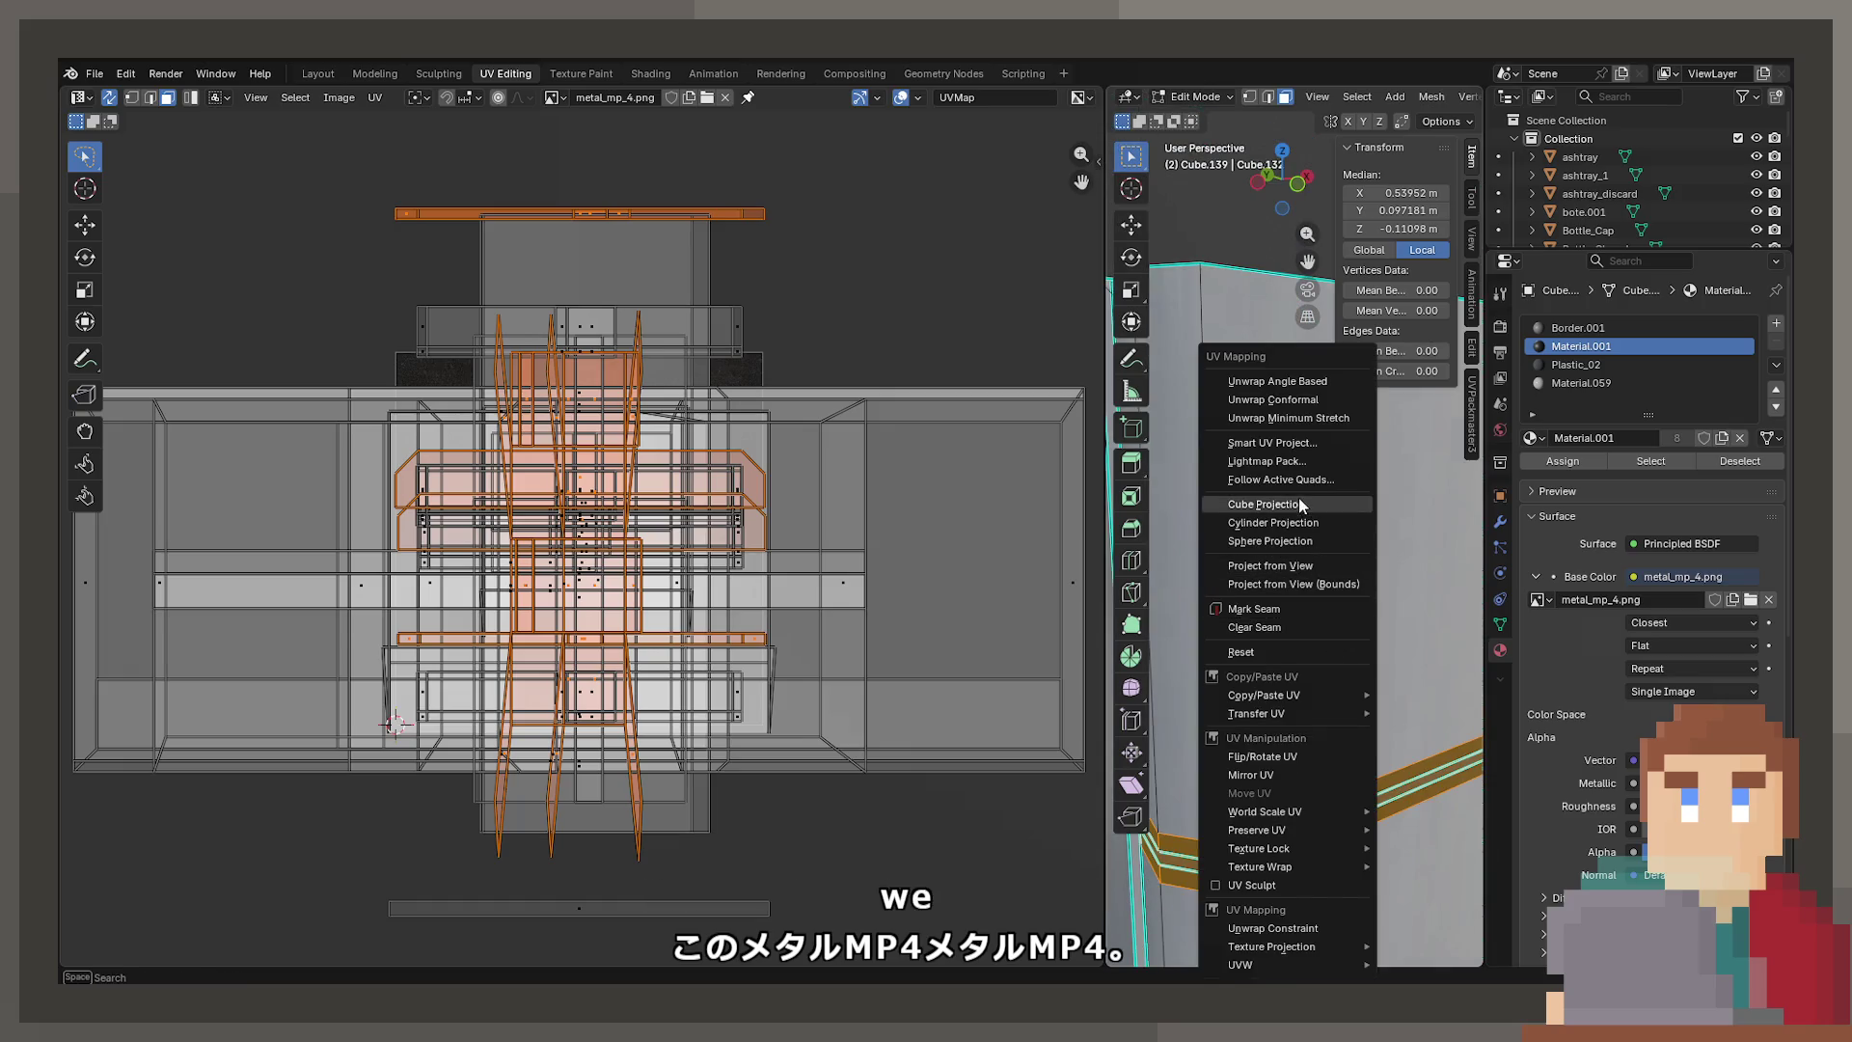
{"action": "left_click", "coordinate": [1299, 503]}
{"action": "key", "text": "Tab"}
{"action": "scroll", "coordinate": [1327, 591], "scroll_direction": "up", "scroll_amount": 3}
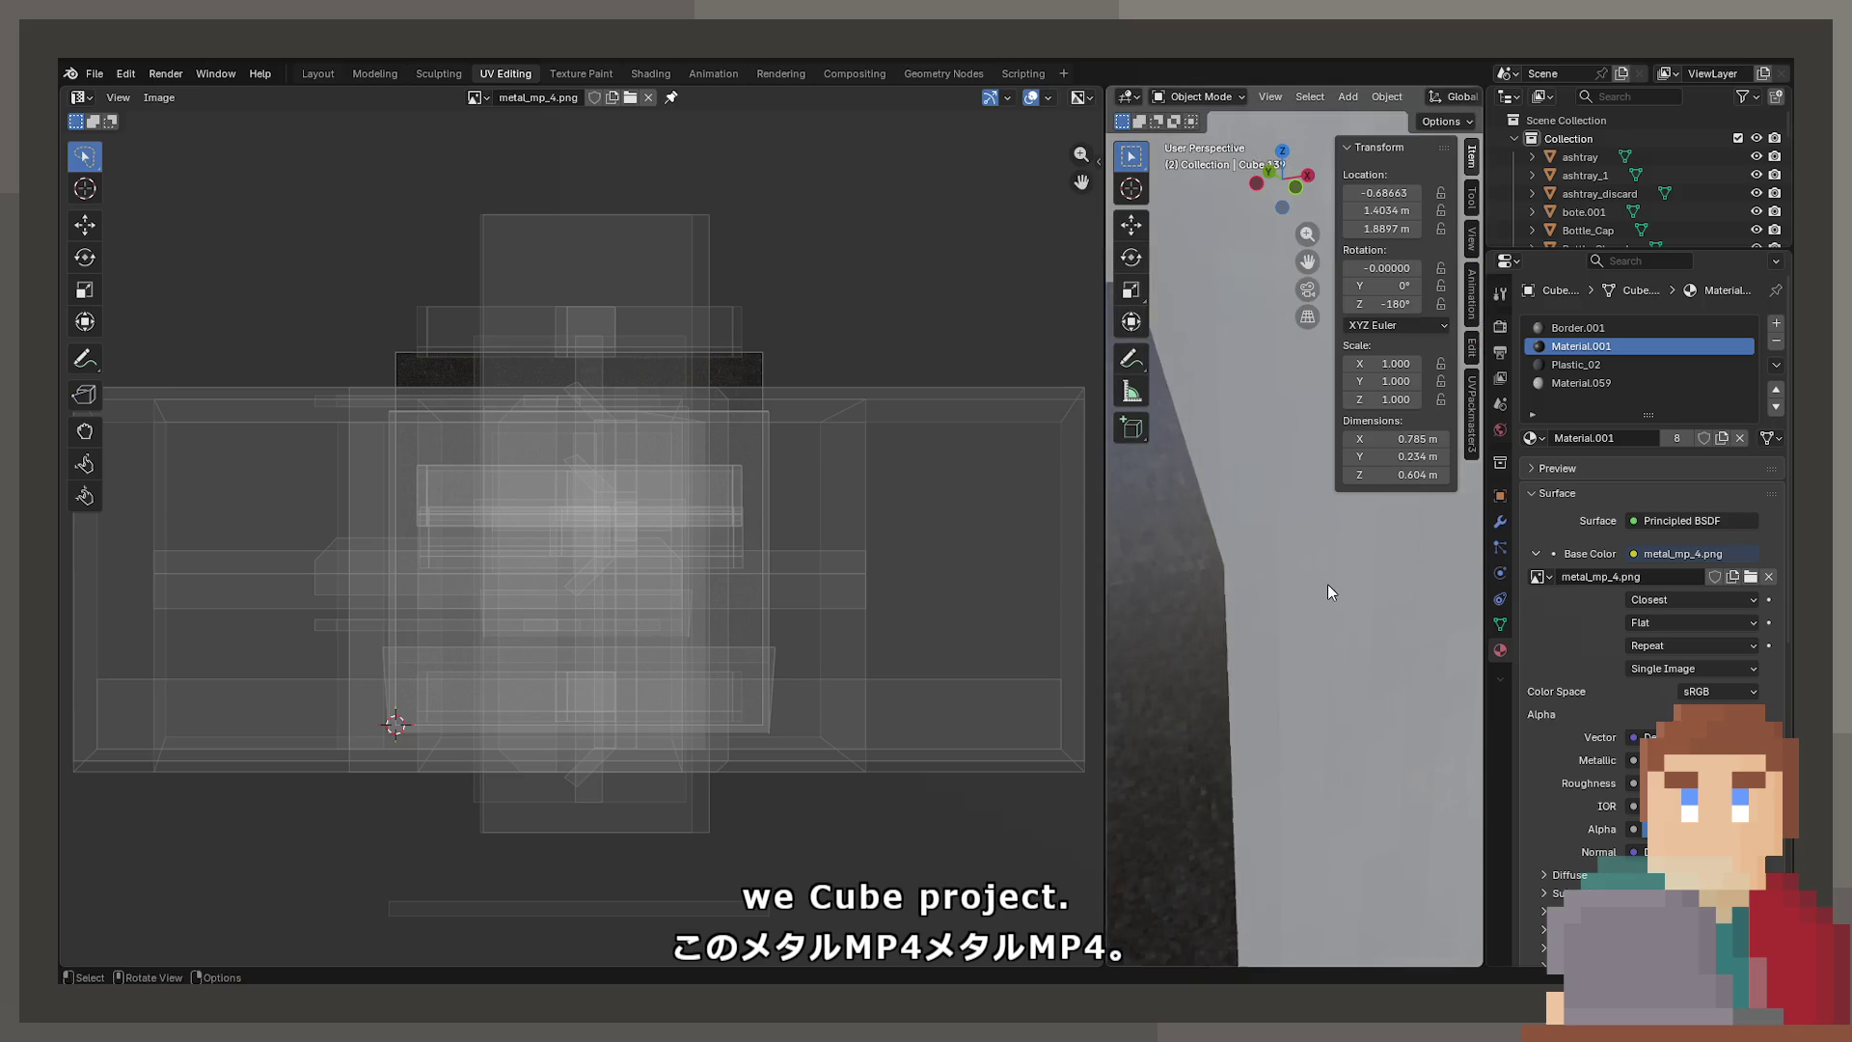
{"action": "key", "text": "Tab"}
{"action": "key", "text": "s"}
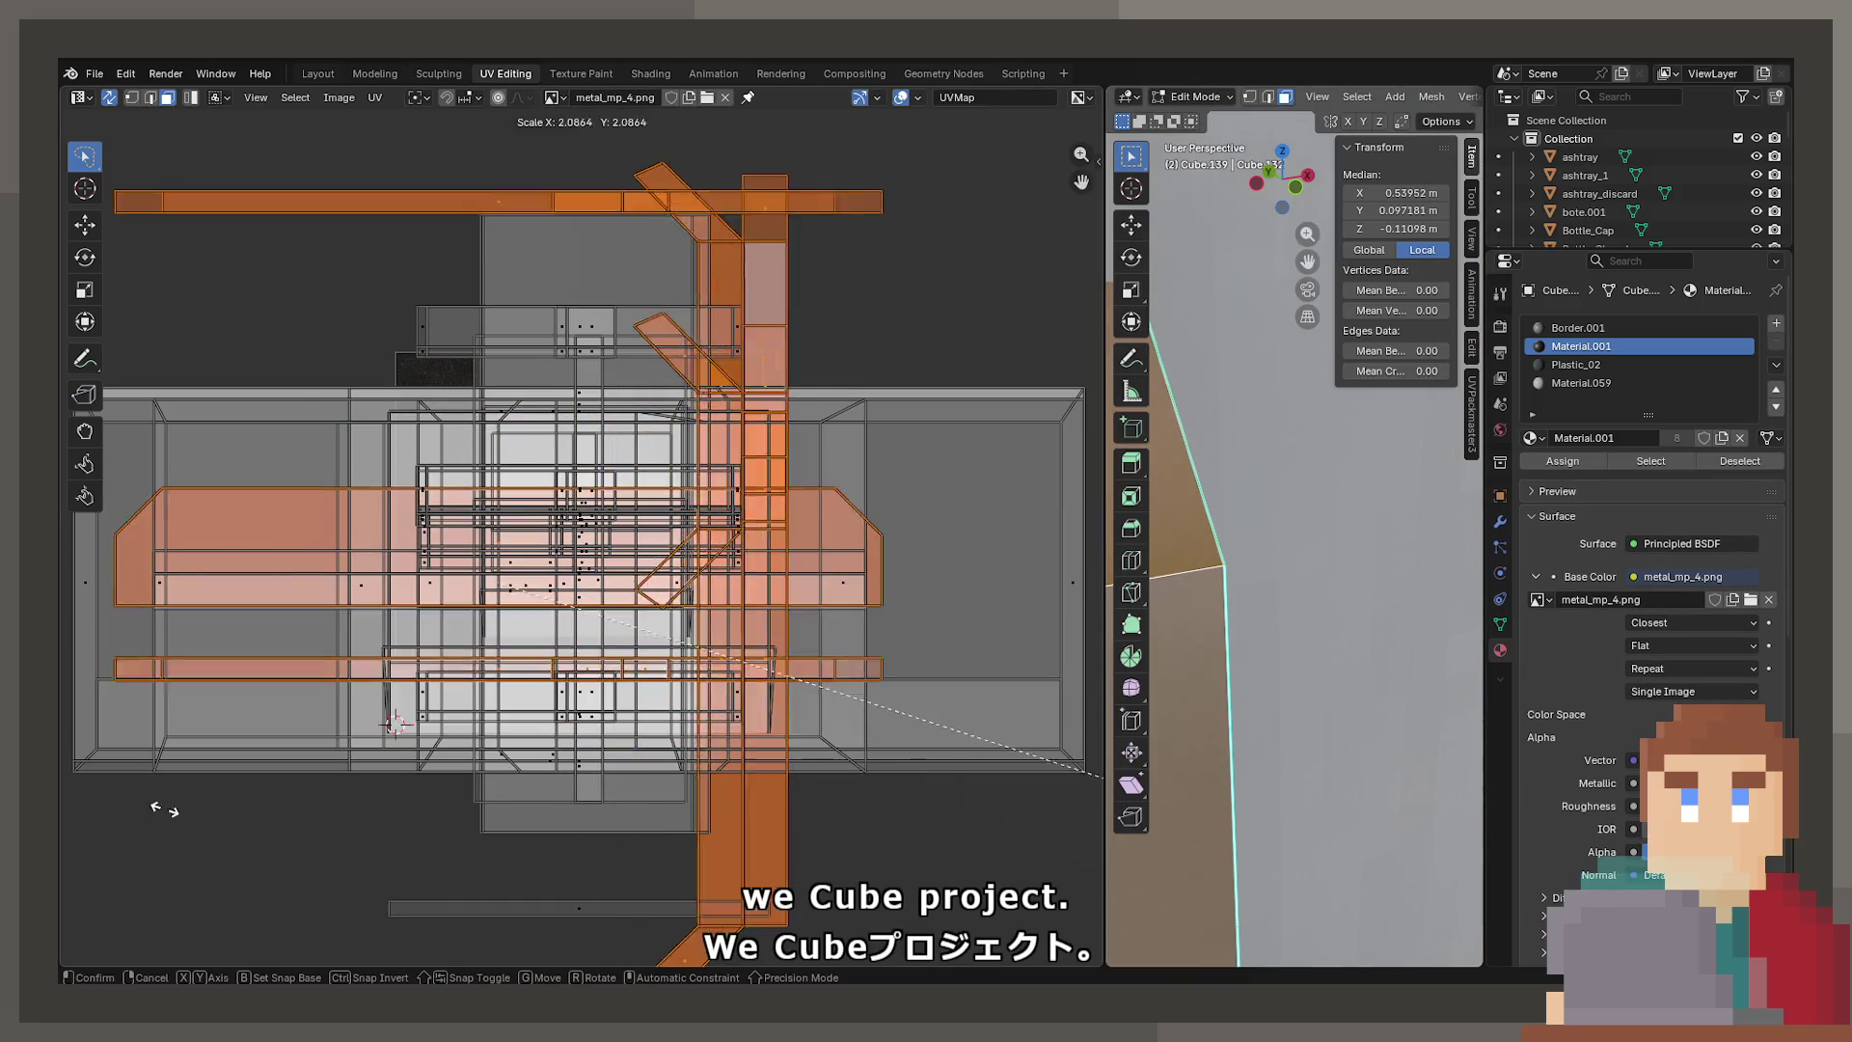
{"action": "left_click", "coordinate": [337, 829]}
{"action": "scroll", "coordinate": [1282, 646], "scroll_direction": "down", "scroll_amount": 3}
{"action": "key", "text": "Tab"}
{"action": "scroll", "coordinate": [1293, 656], "scroll_direction": "up", "scroll_amount": 3}
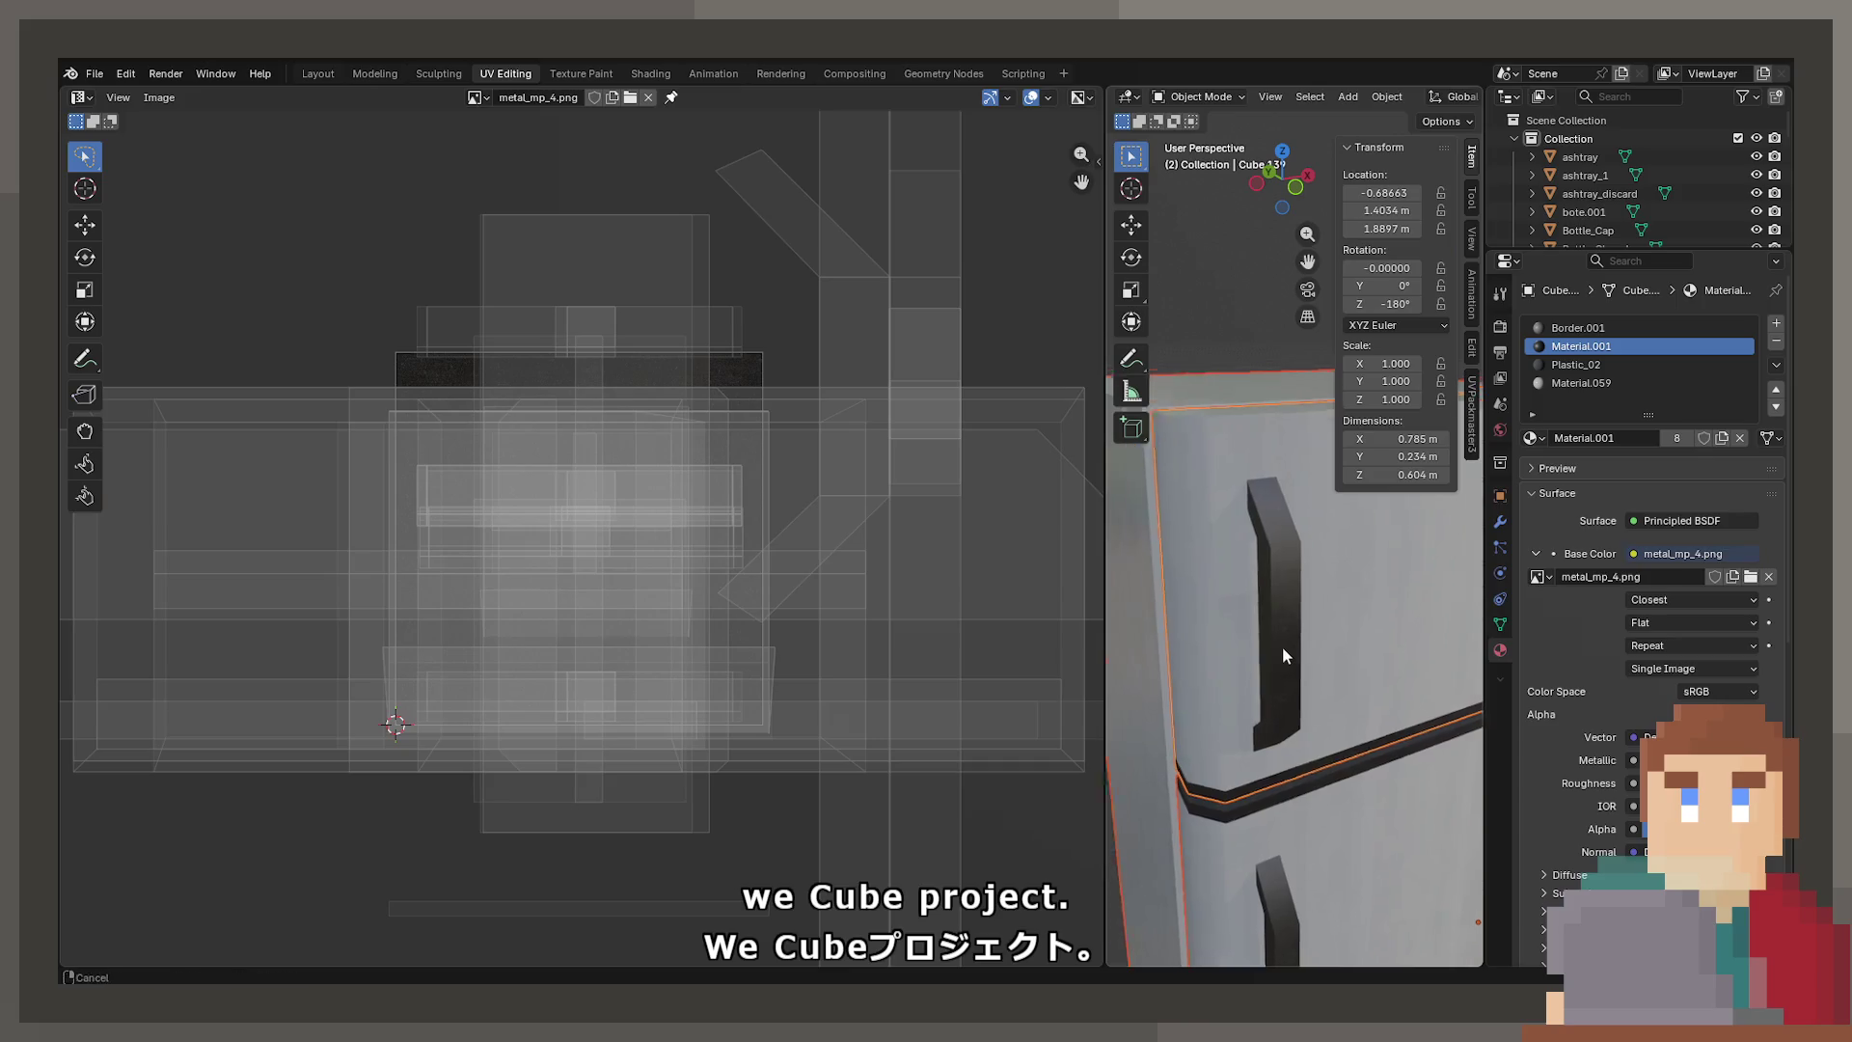
{"action": "mouse_move", "coordinate": [1310, 662]}
{"action": "middle_mouse_down"}
{"action": "mouse_move", "coordinate": [1201, 576]}
{"action": "mouse_move", "coordinate": [1287, 527]}
{"action": "middle_mouse_up"}
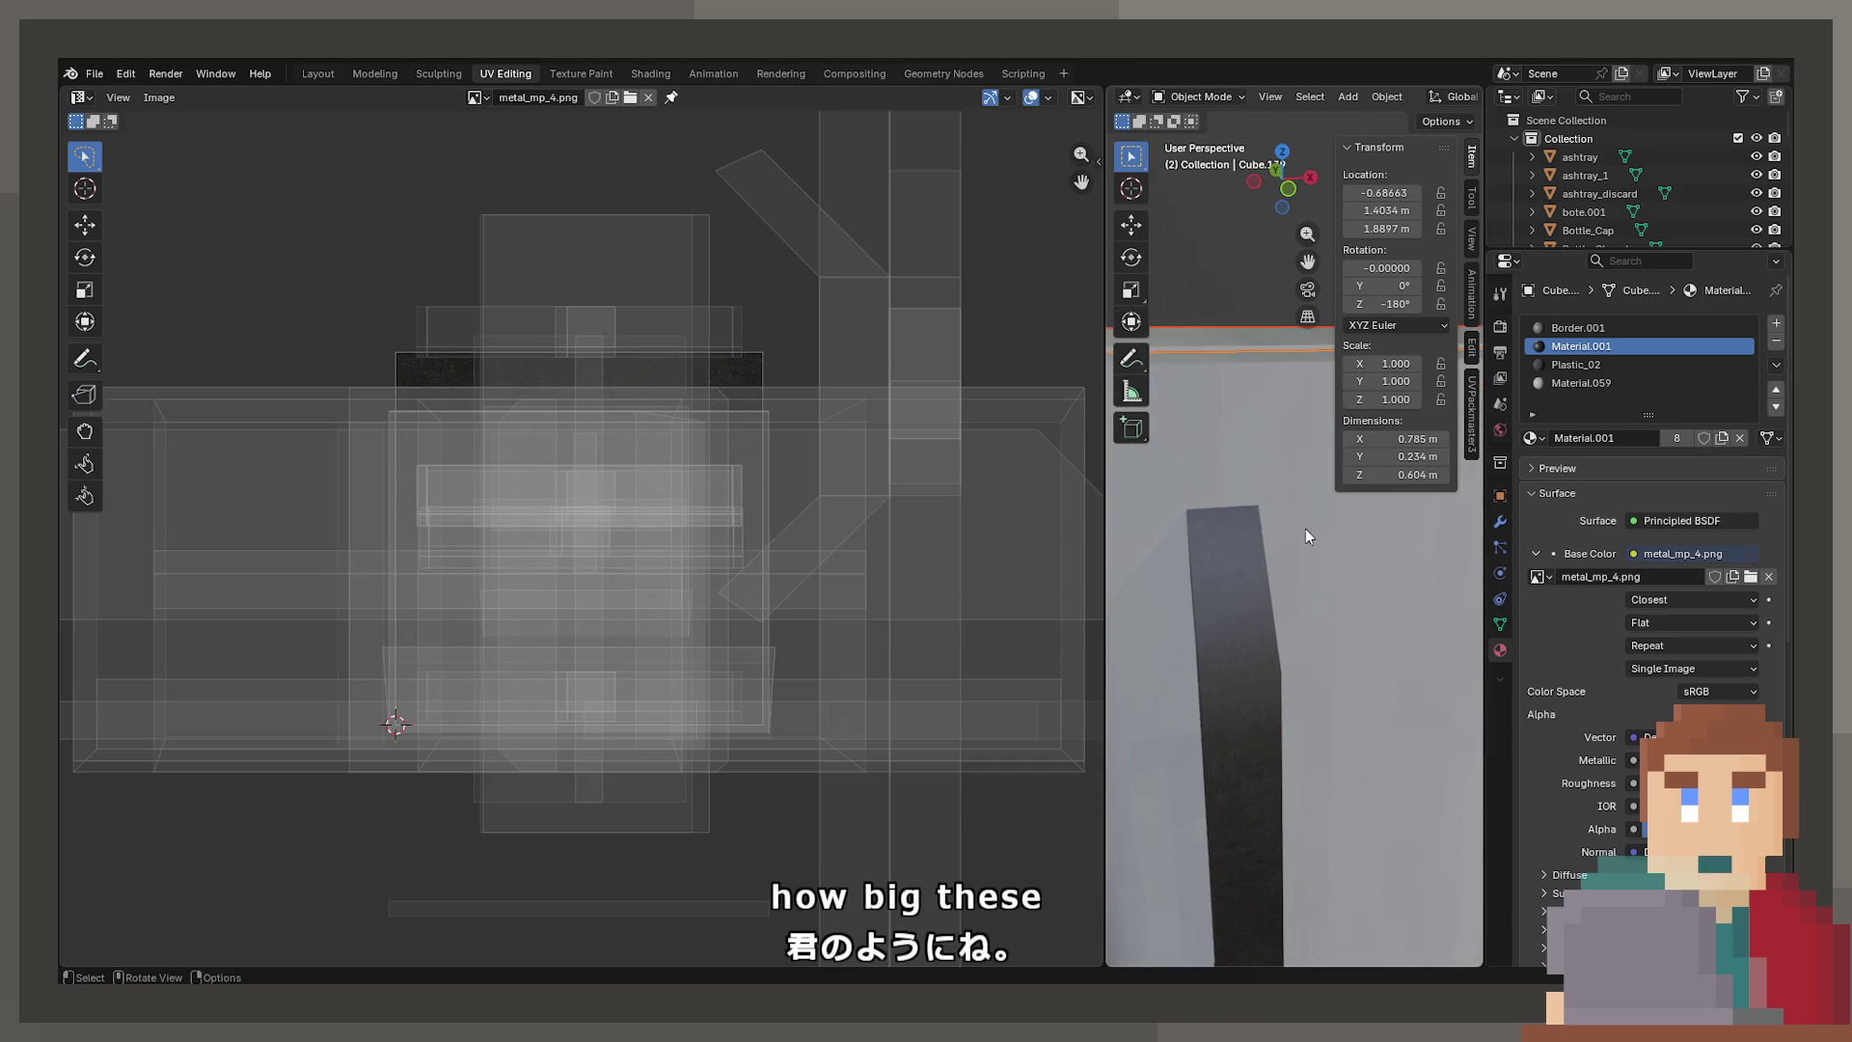
Shrink the handle UV islands and shift them right to match the body's pixel size
{"action": "key", "text": "Tab"}
{"action": "key", "text": "s"}
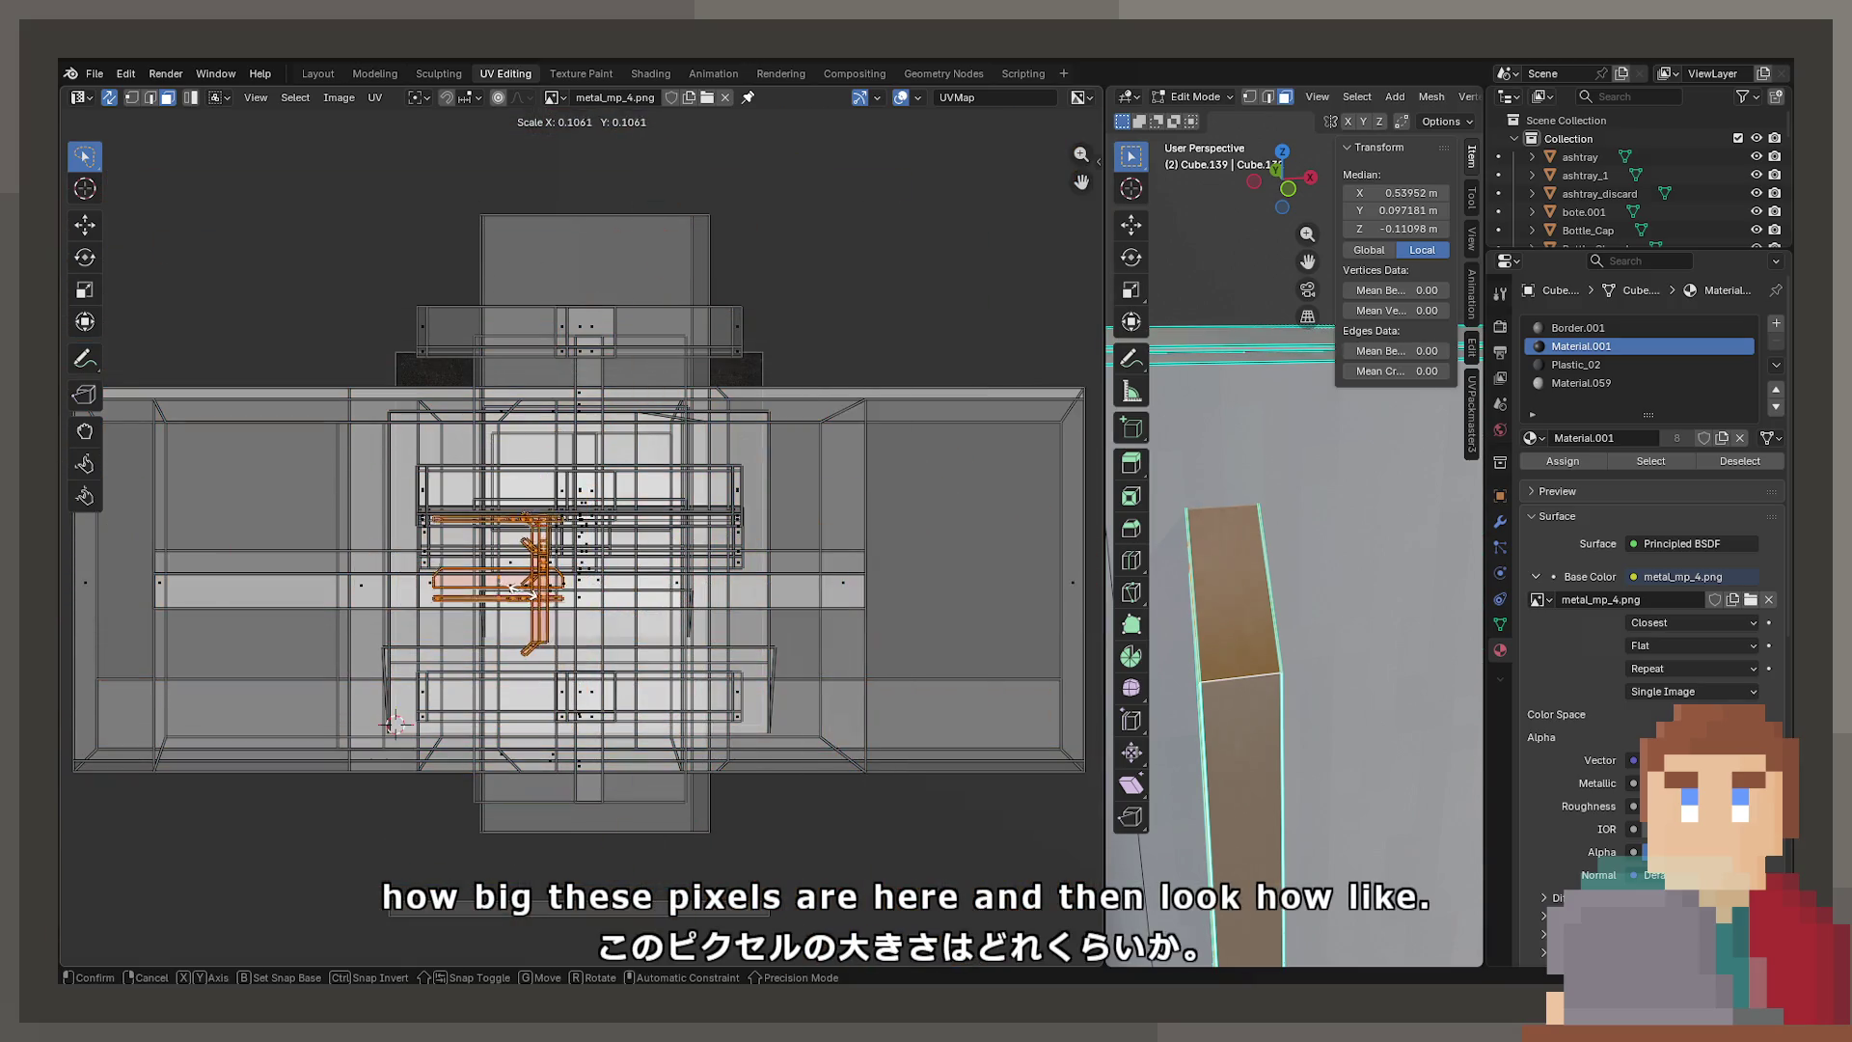
{"action": "key", "text": "Return"}
{"action": "key", "text": "Tab"}
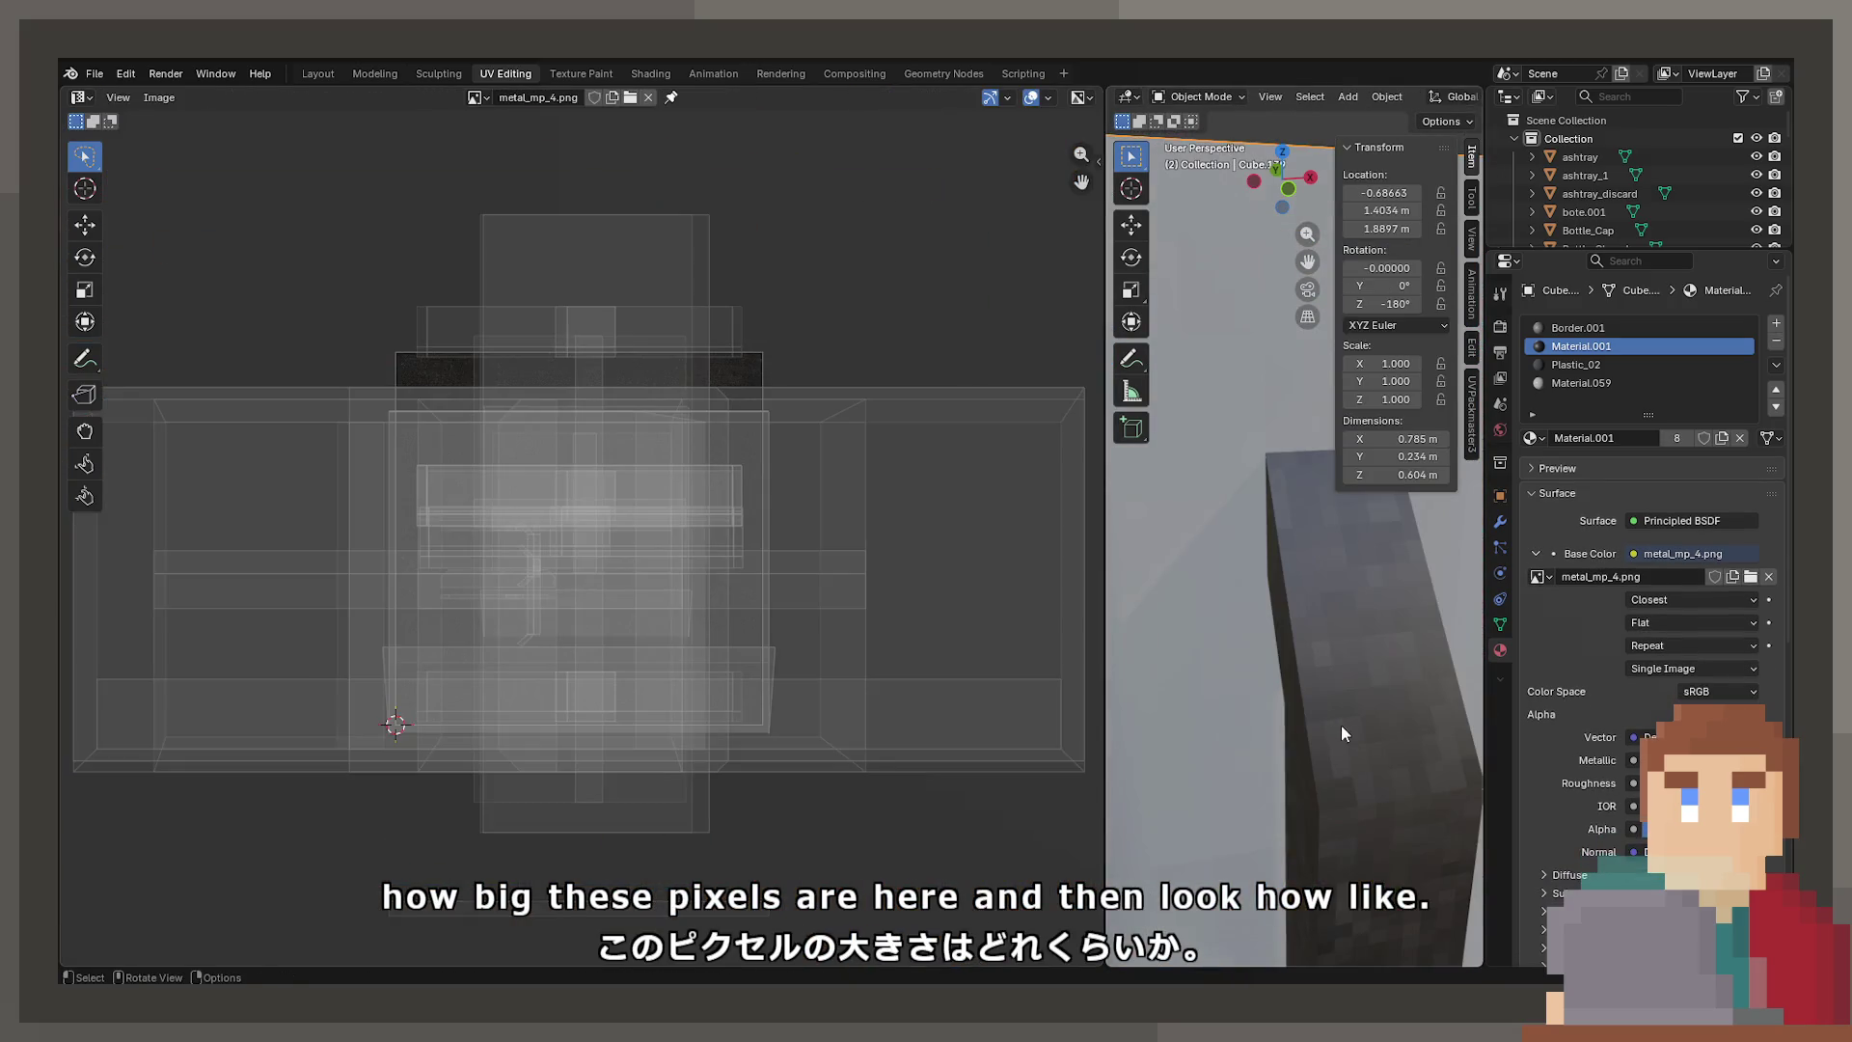
{"action": "scroll", "coordinate": [1342, 719], "scroll_direction": "down", "scroll_amount": 5}
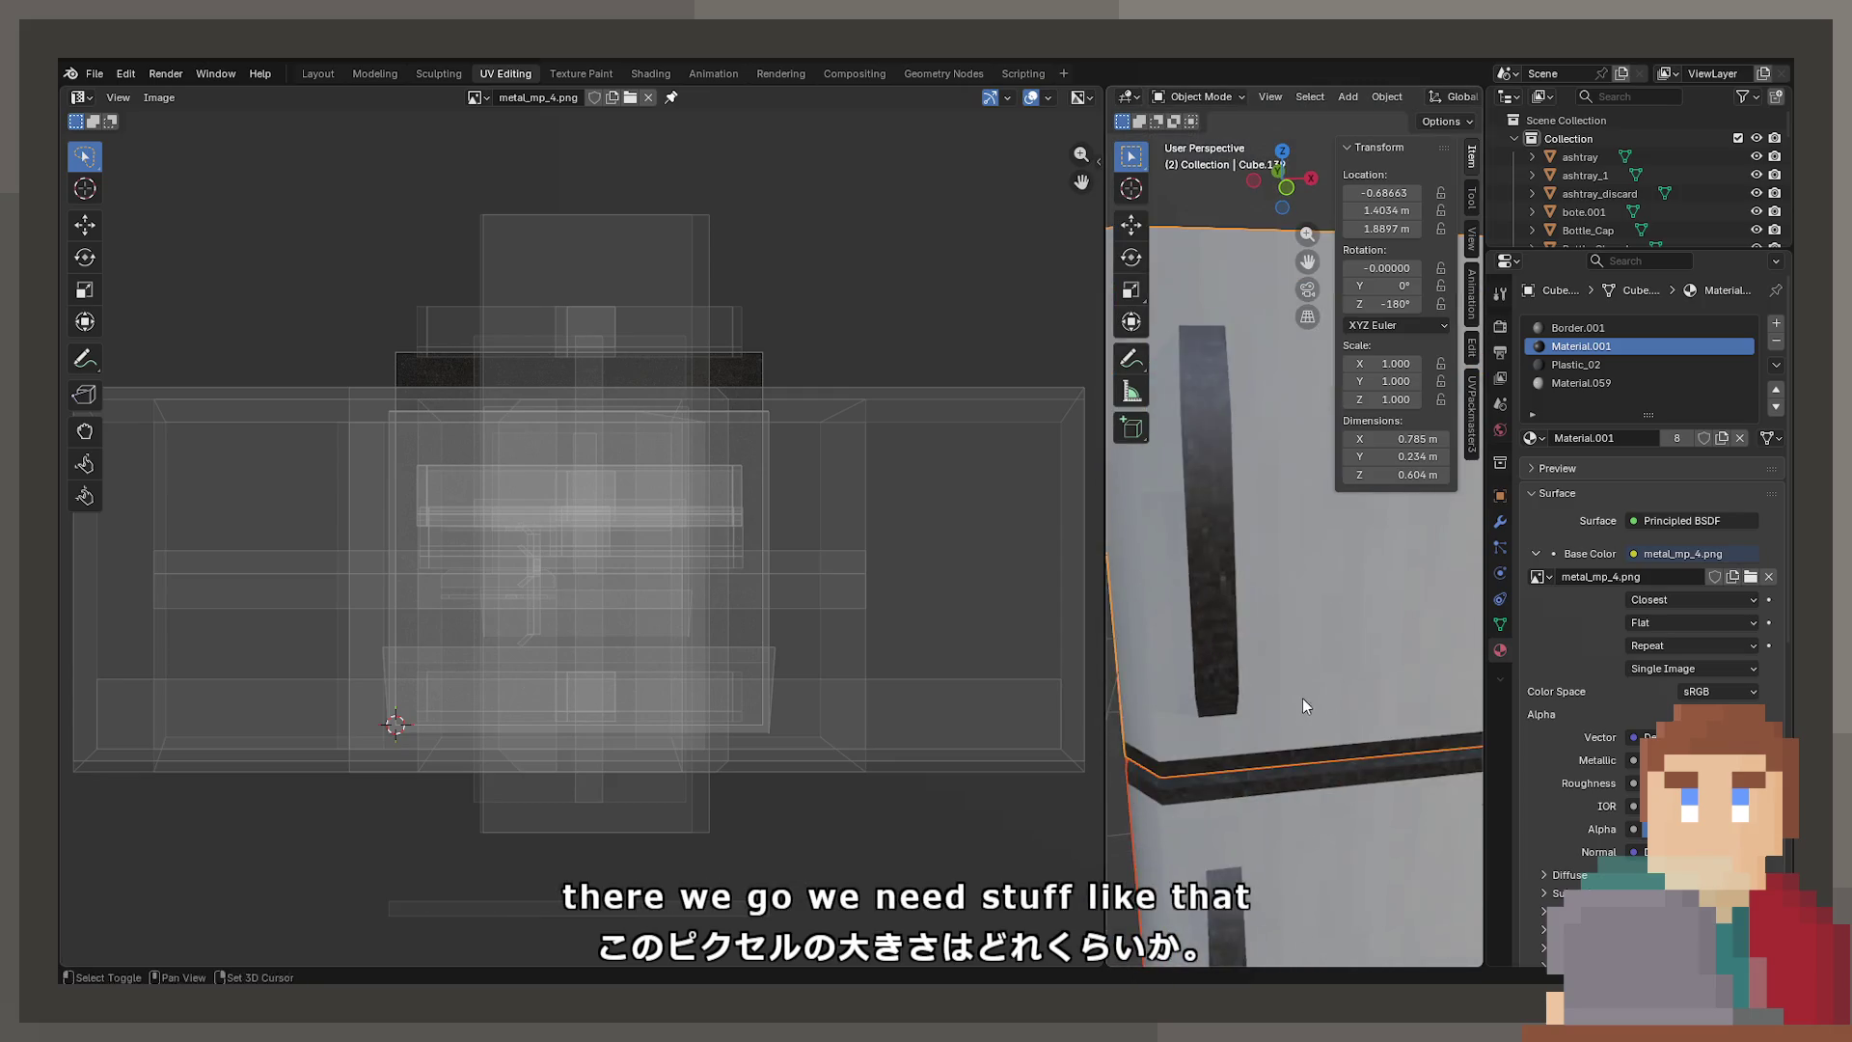
{"action": "key", "text": "Tab"}
{"action": "left_click_drag", "start_coordinate": [537, 579], "coordinate": [603, 620]}
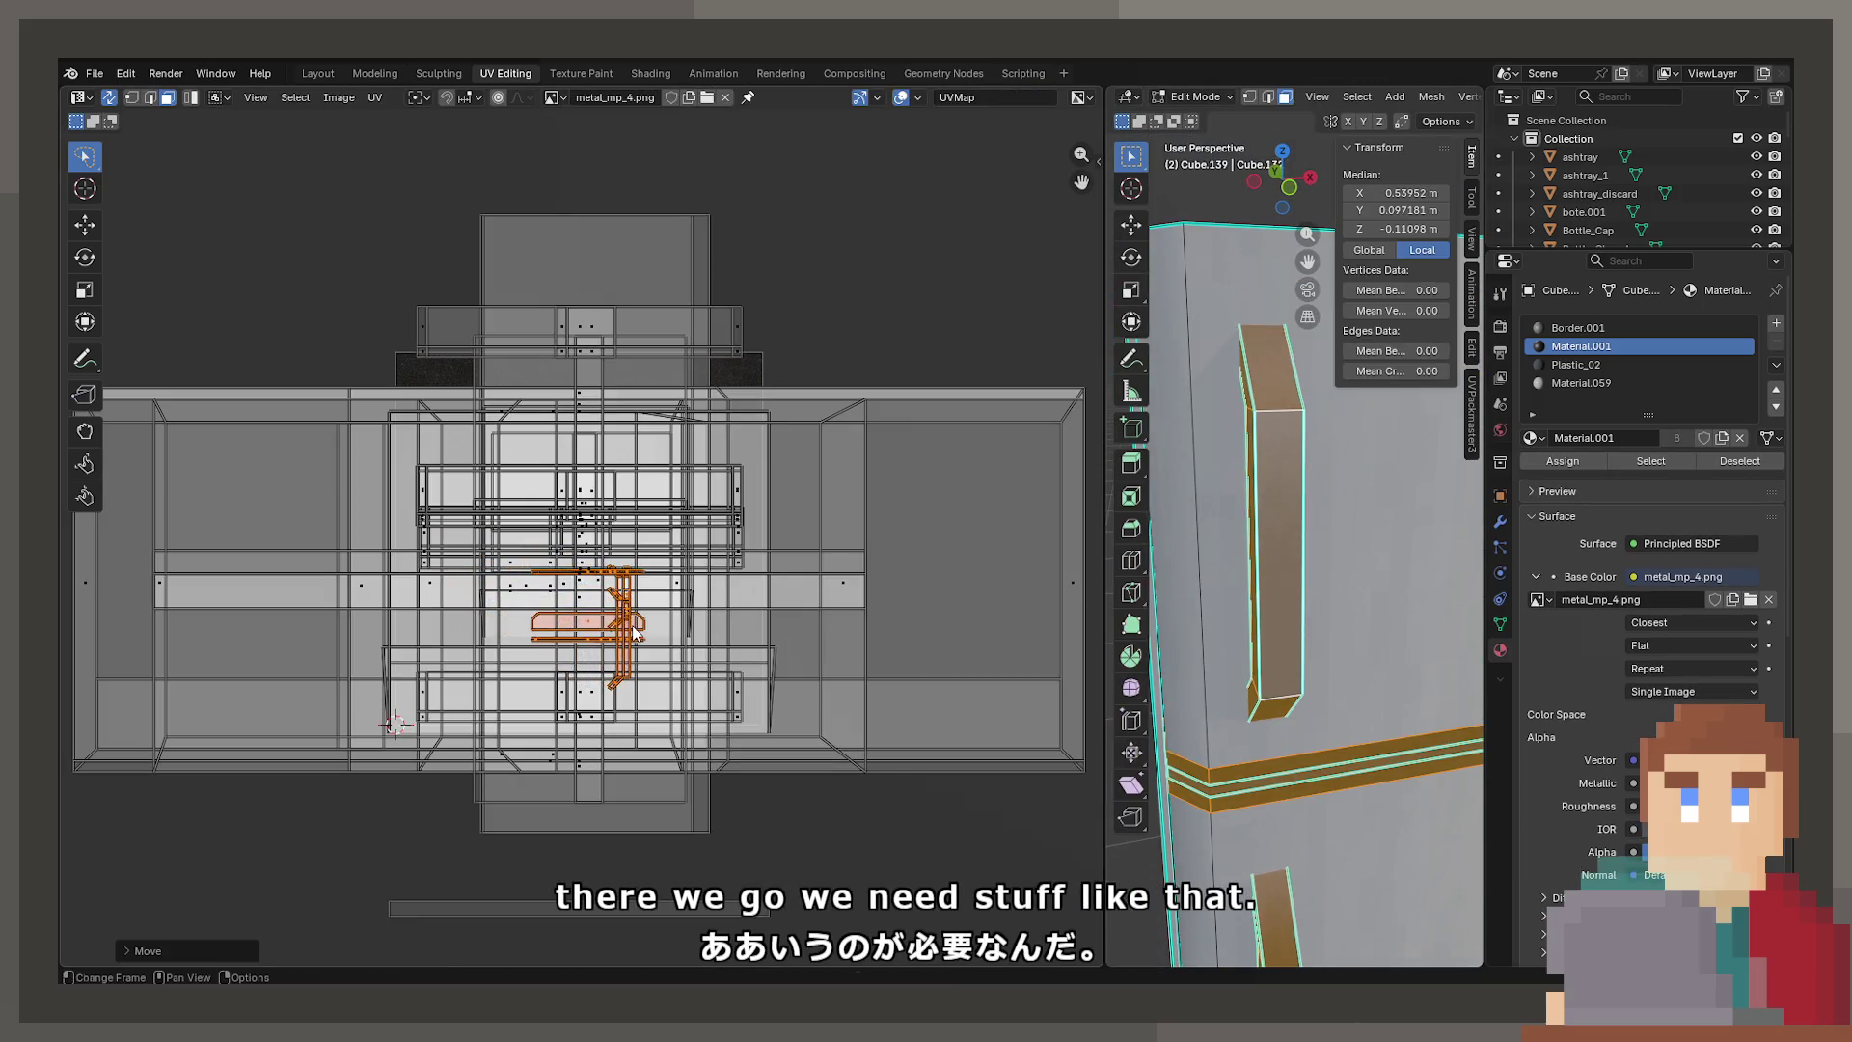
{"action": "key", "text": "Tab"}
{"action": "mouse_move", "coordinate": [1201, 698]}
{"action": "middle_mouse_down"}
{"action": "mouse_move", "coordinate": [1219, 662]}
{"action": "mouse_move", "coordinate": [1235, 674]}
{"action": "mouse_move", "coordinate": [1144, 611]}
{"action": "mouse_move", "coordinate": [1269, 659]}
{"action": "middle_mouse_up"}
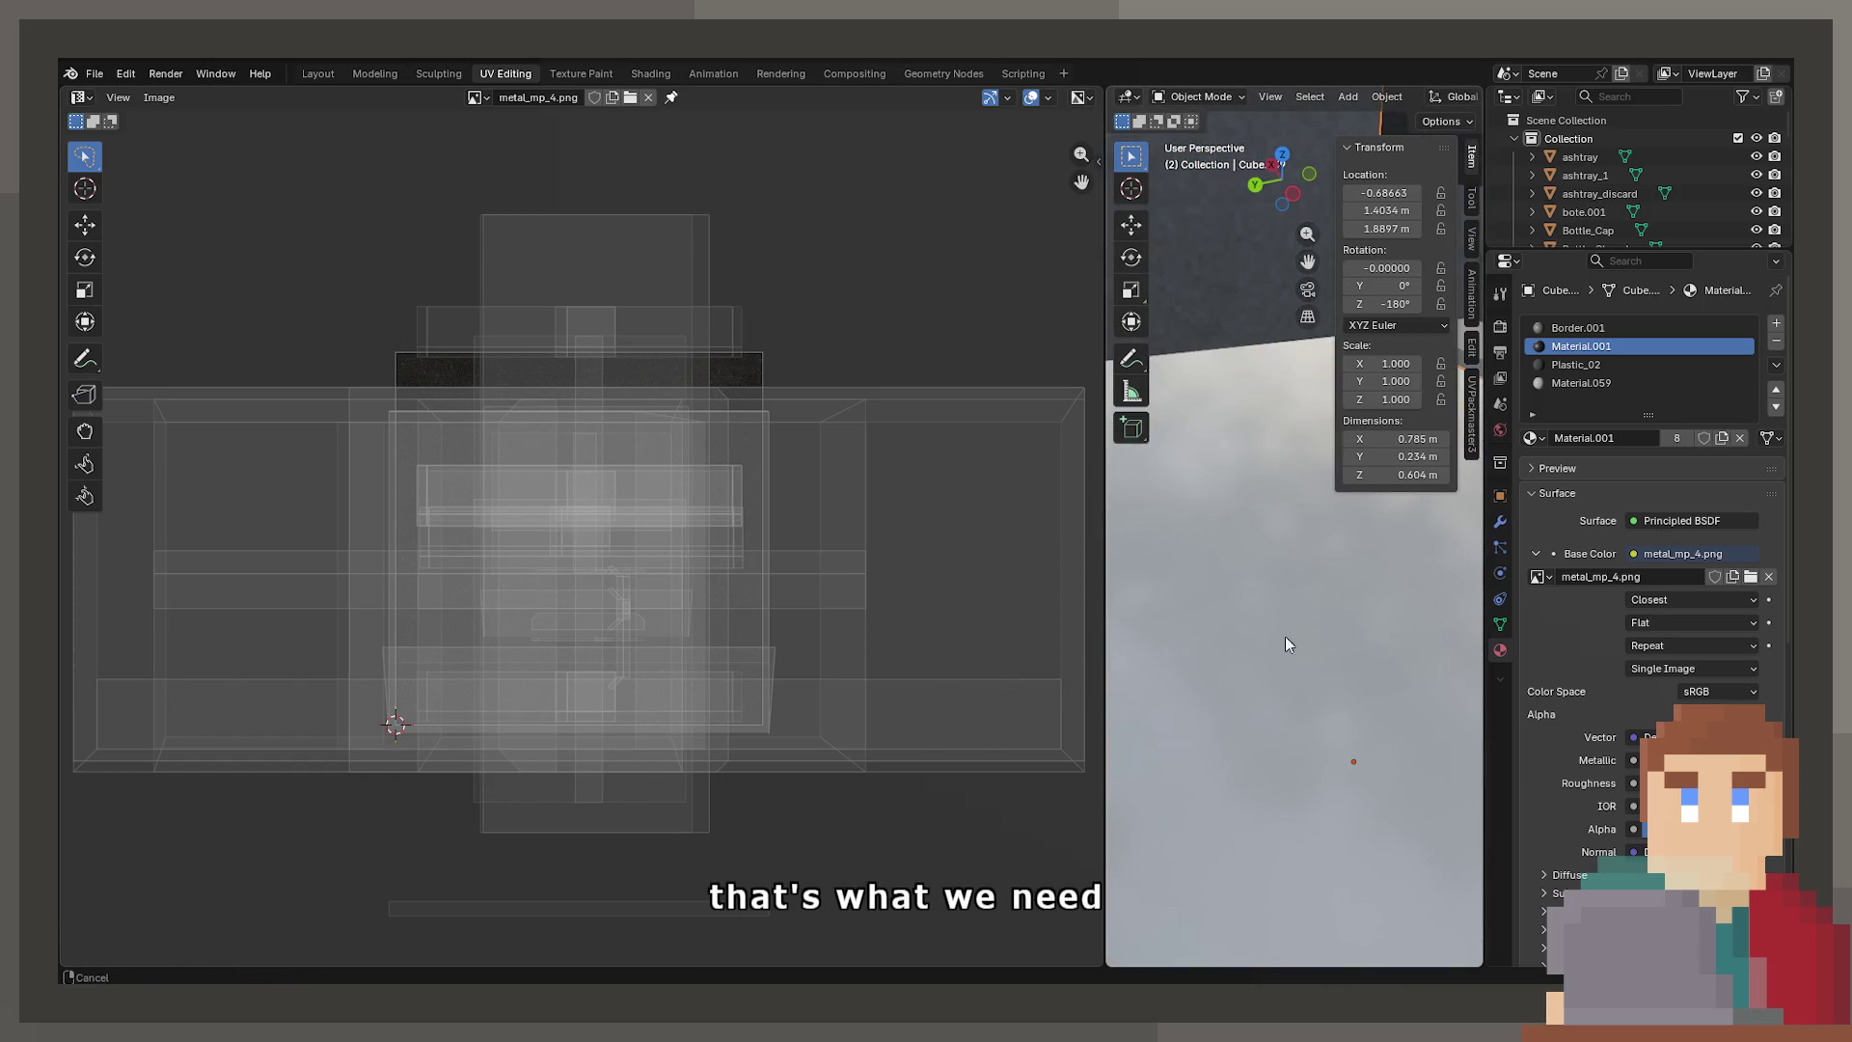
{"action": "key", "text": "Tab"}
{"action": "middle_click_drag", "start_coordinate": [1256, 596], "coordinate": [1274, 626]}
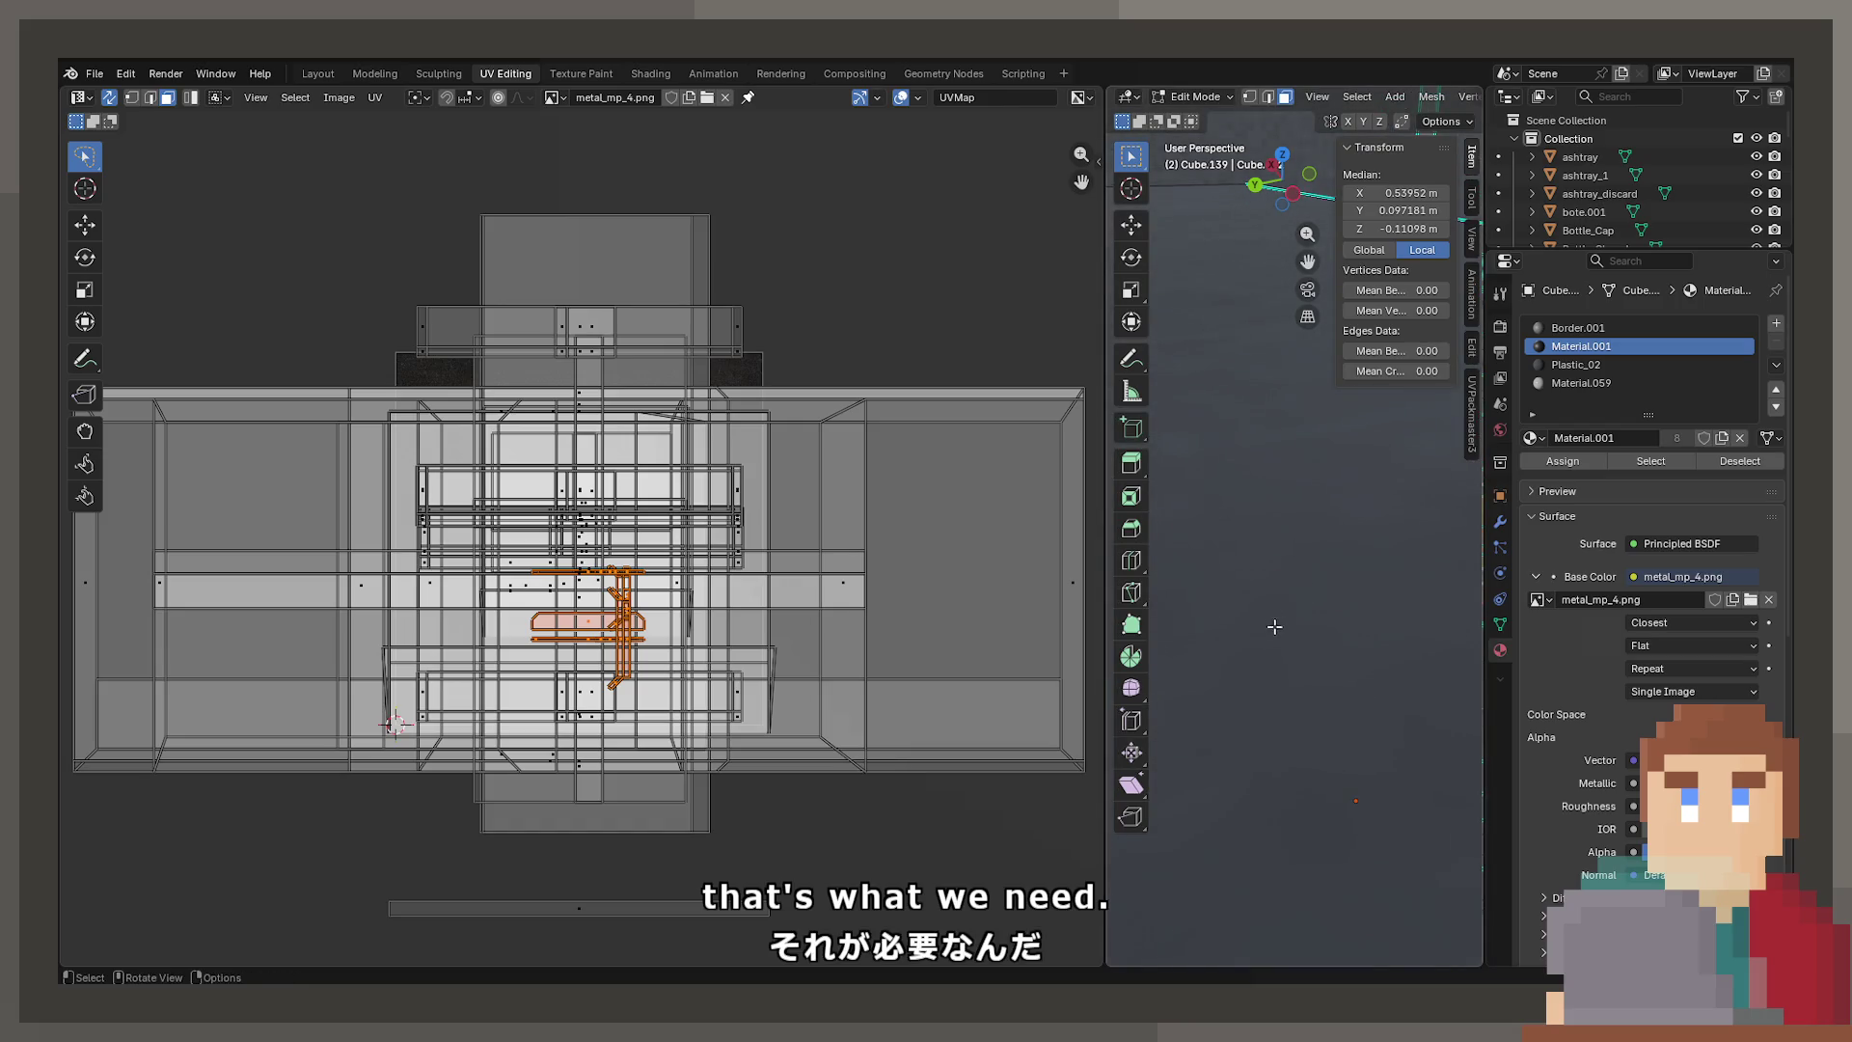
{"action": "left_click", "coordinate": [1626, 366]}
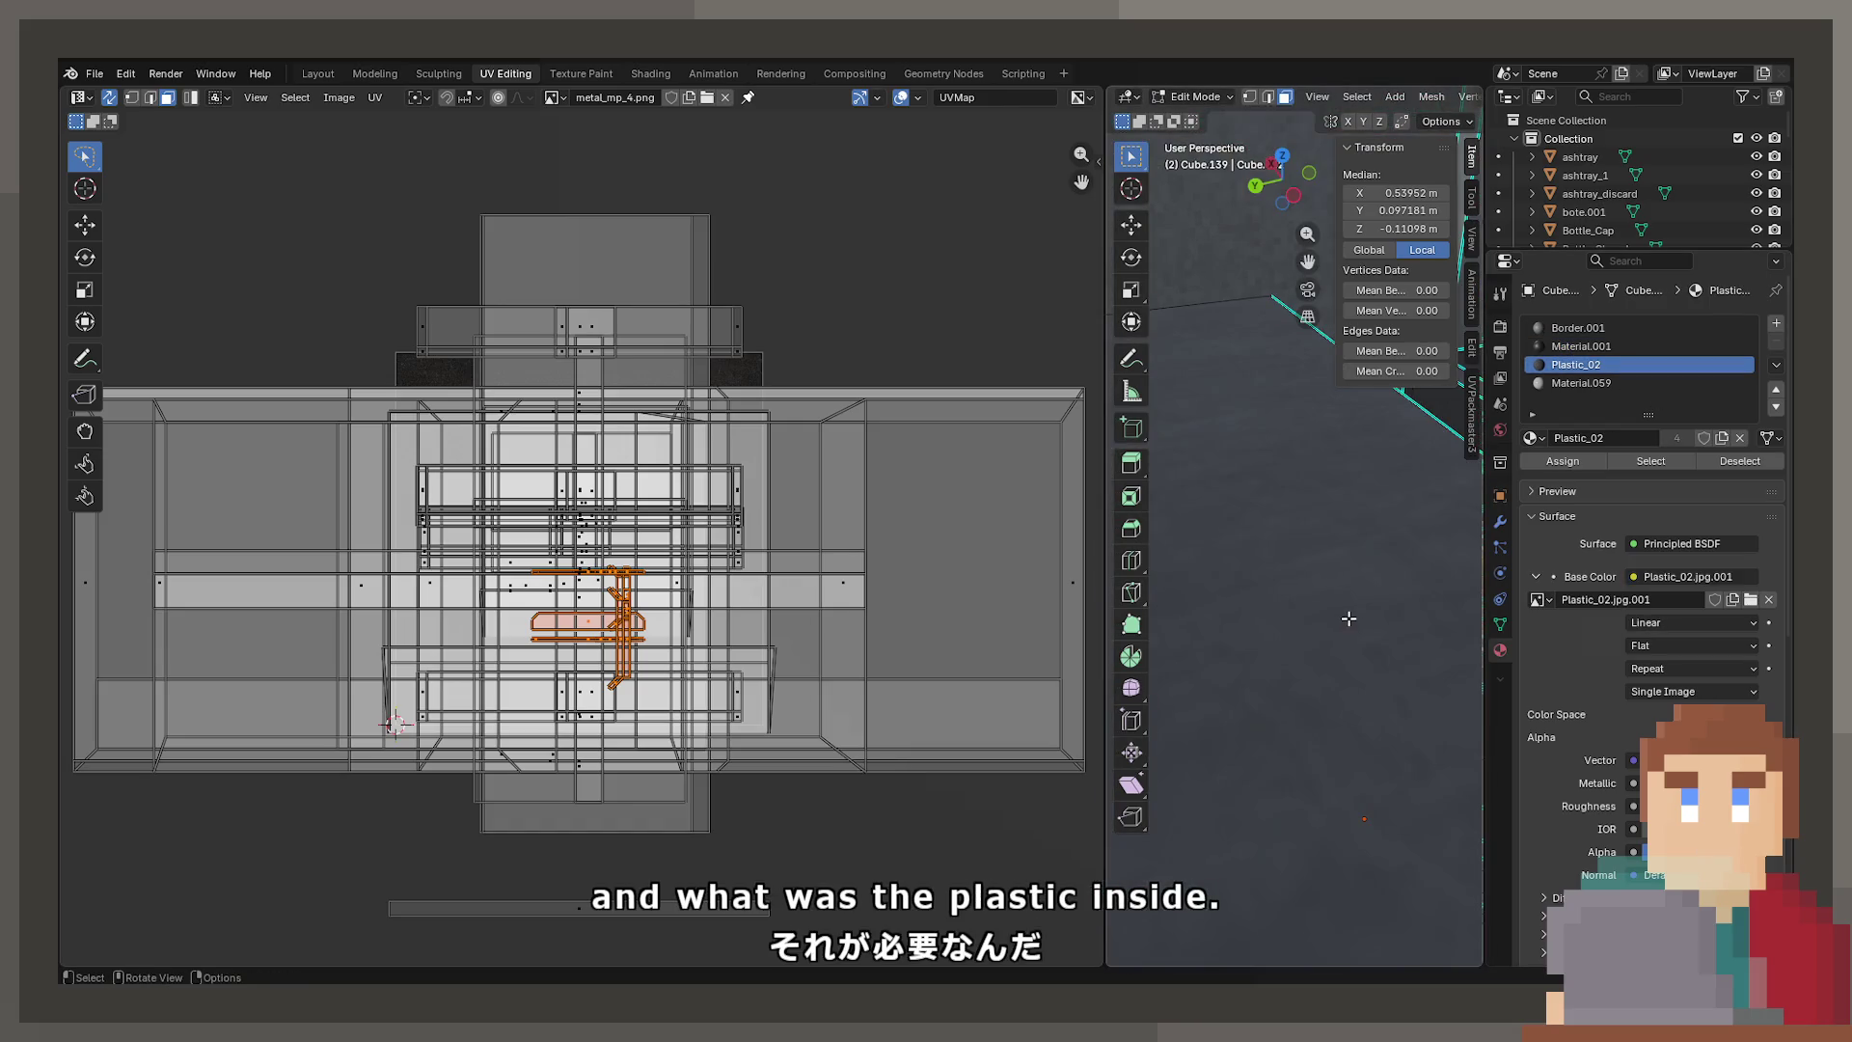
Select the fridge faces that use the Plastic_02 material
{"action": "key", "text": "Tab"}
{"action": "key", "text": "Tab"}
{"action": "middle_click_drag", "start_coordinate": [1351, 606], "coordinate": [1450, 480]}
{"action": "left_click", "coordinate": [1402, 503]}
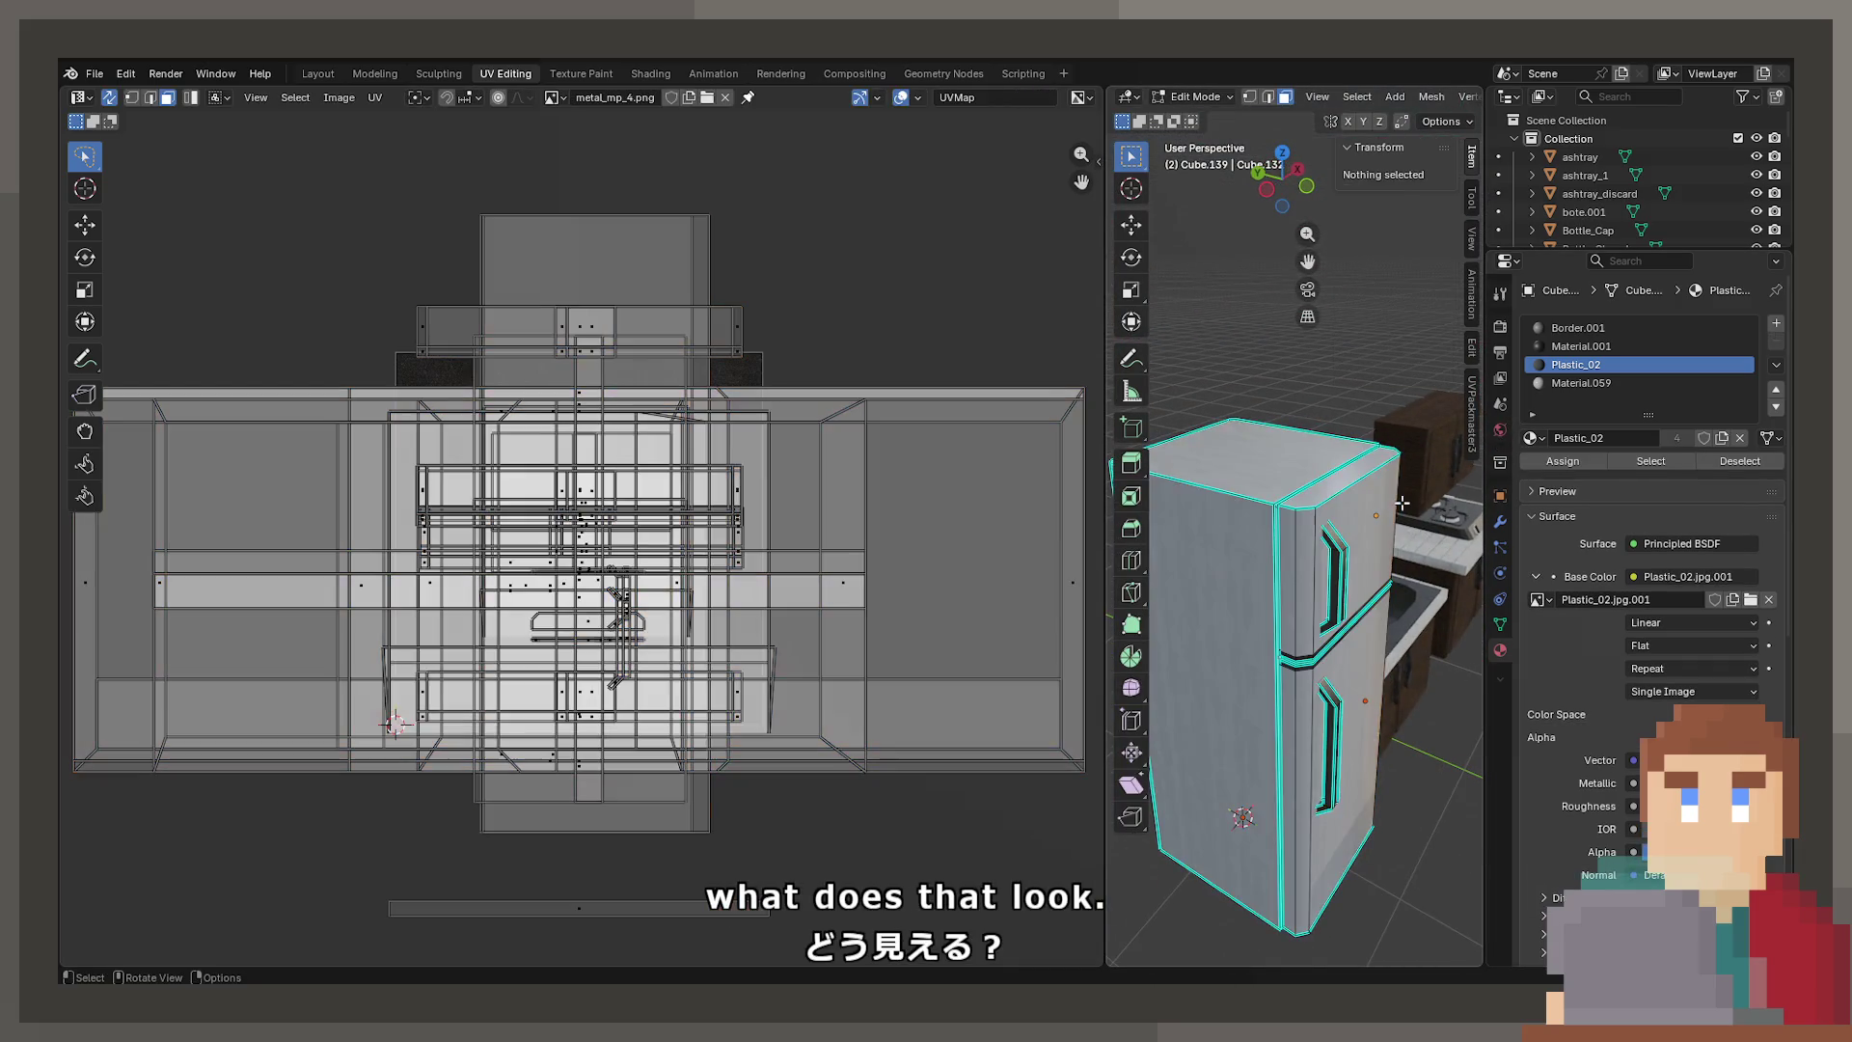
{"action": "left_click", "coordinate": [1641, 465]}
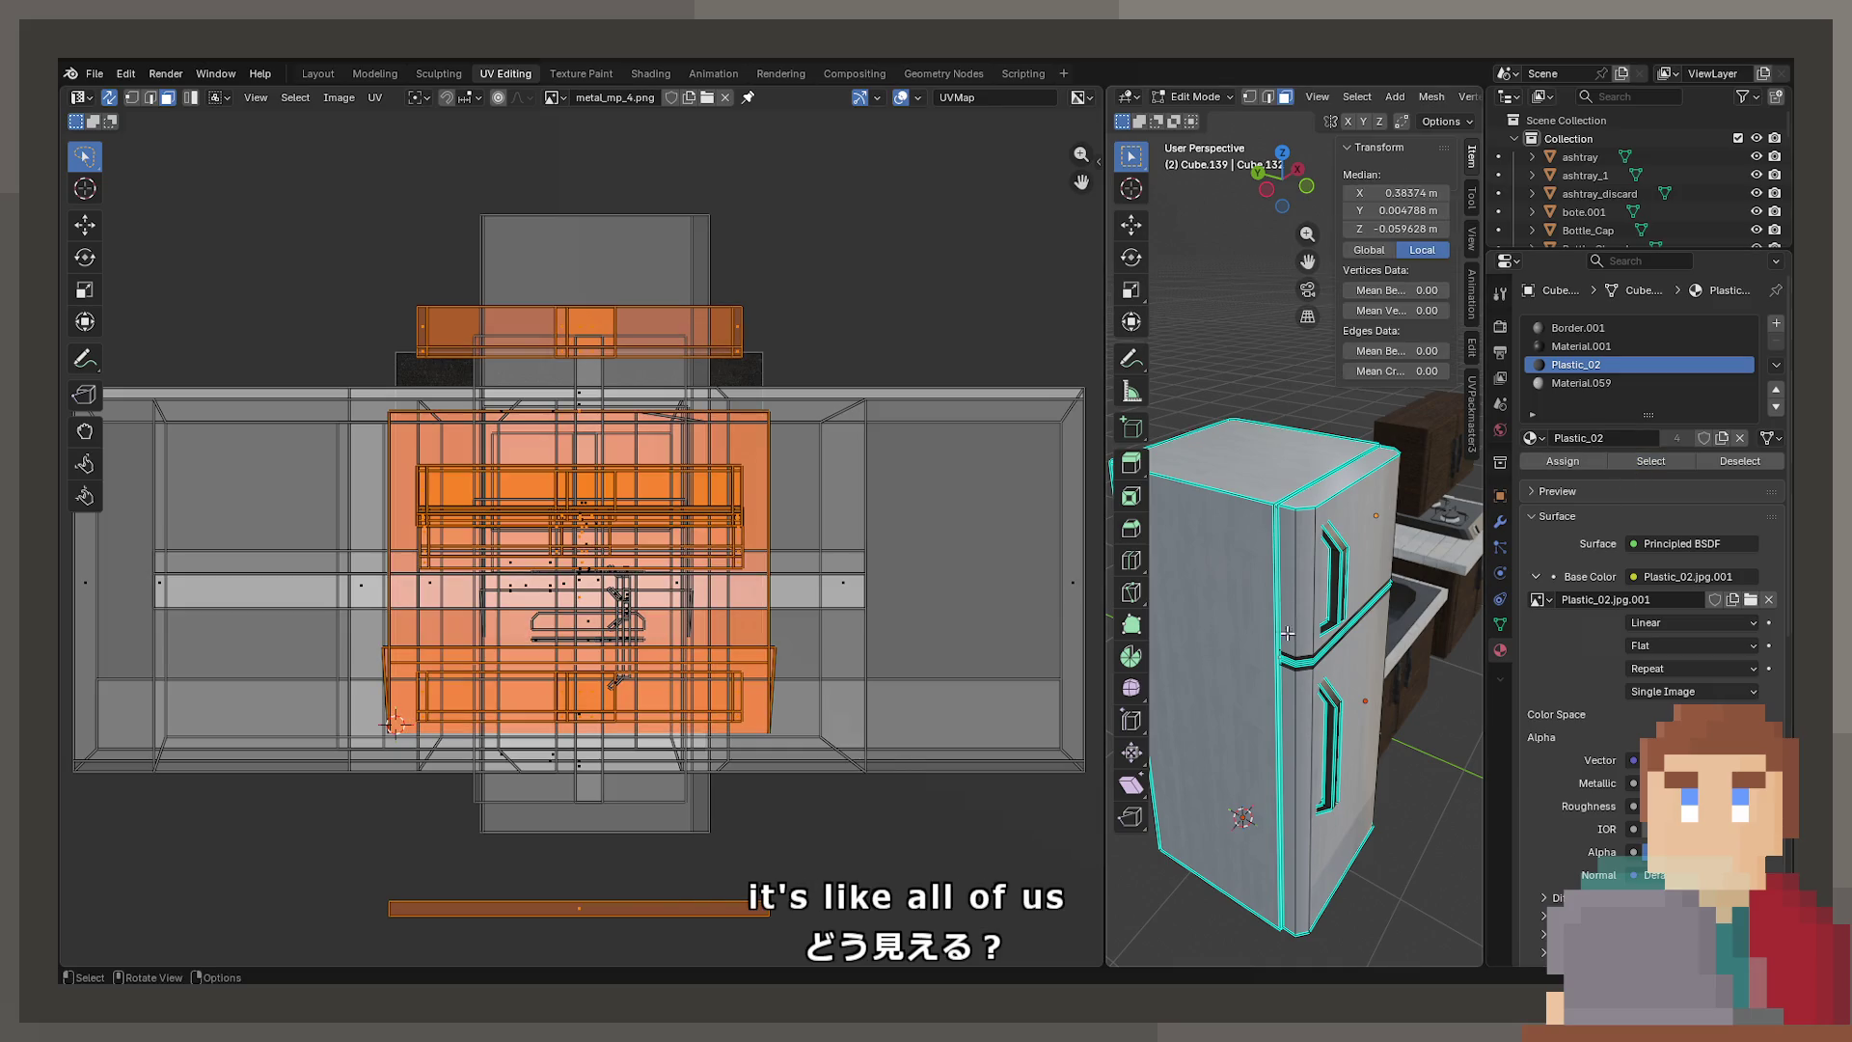
{"action": "scroll", "coordinate": [1287, 634], "scroll_direction": "up", "scroll_amount": 10}
{"action": "middle_click_drag", "start_coordinate": [1400, 590], "coordinate": [1119, 625]}
{"action": "scroll", "coordinate": [843, 654], "scroll_direction": "down", "scroll_amount": 5}
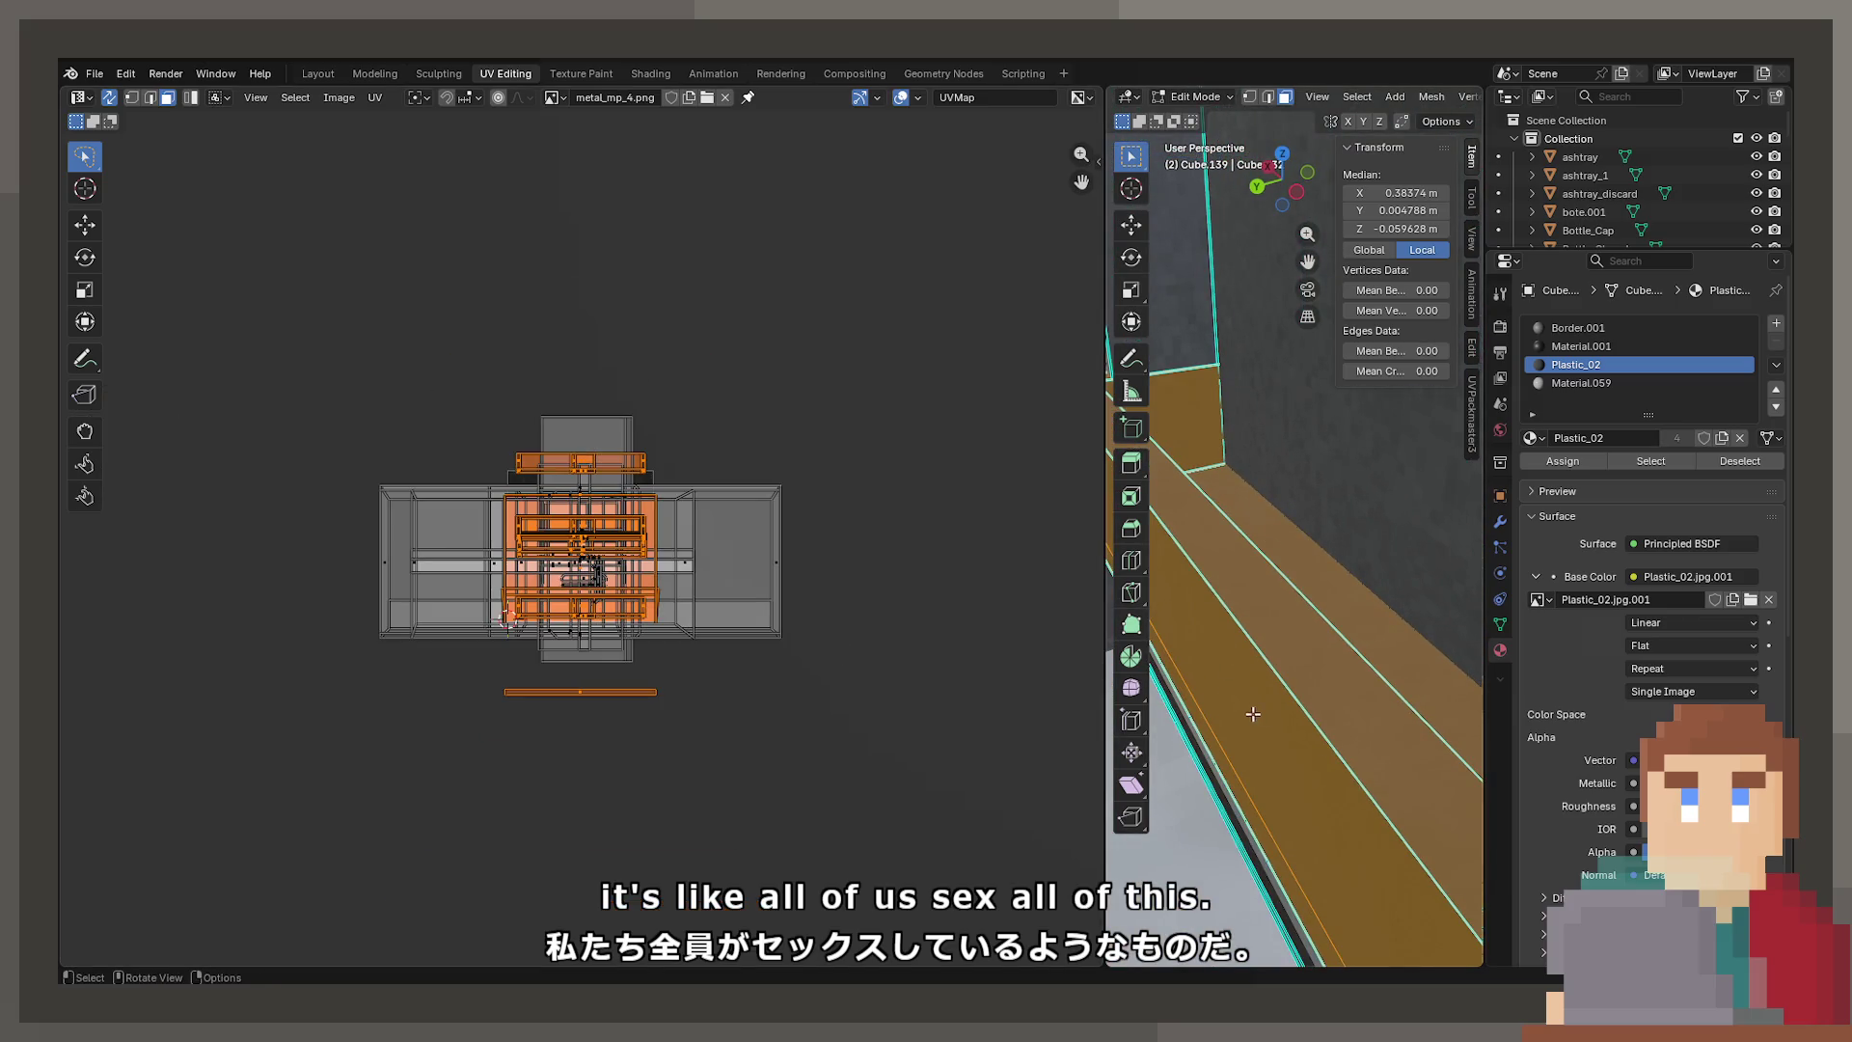
Rescale the plastic UV islands and set the texture interpolation to Closest
{"action": "key", "text": "Tab"}
{"action": "key", "text": "Tab"}
{"action": "key", "text": "s"}
{"action": "left_click", "coordinate": [753, 698]}
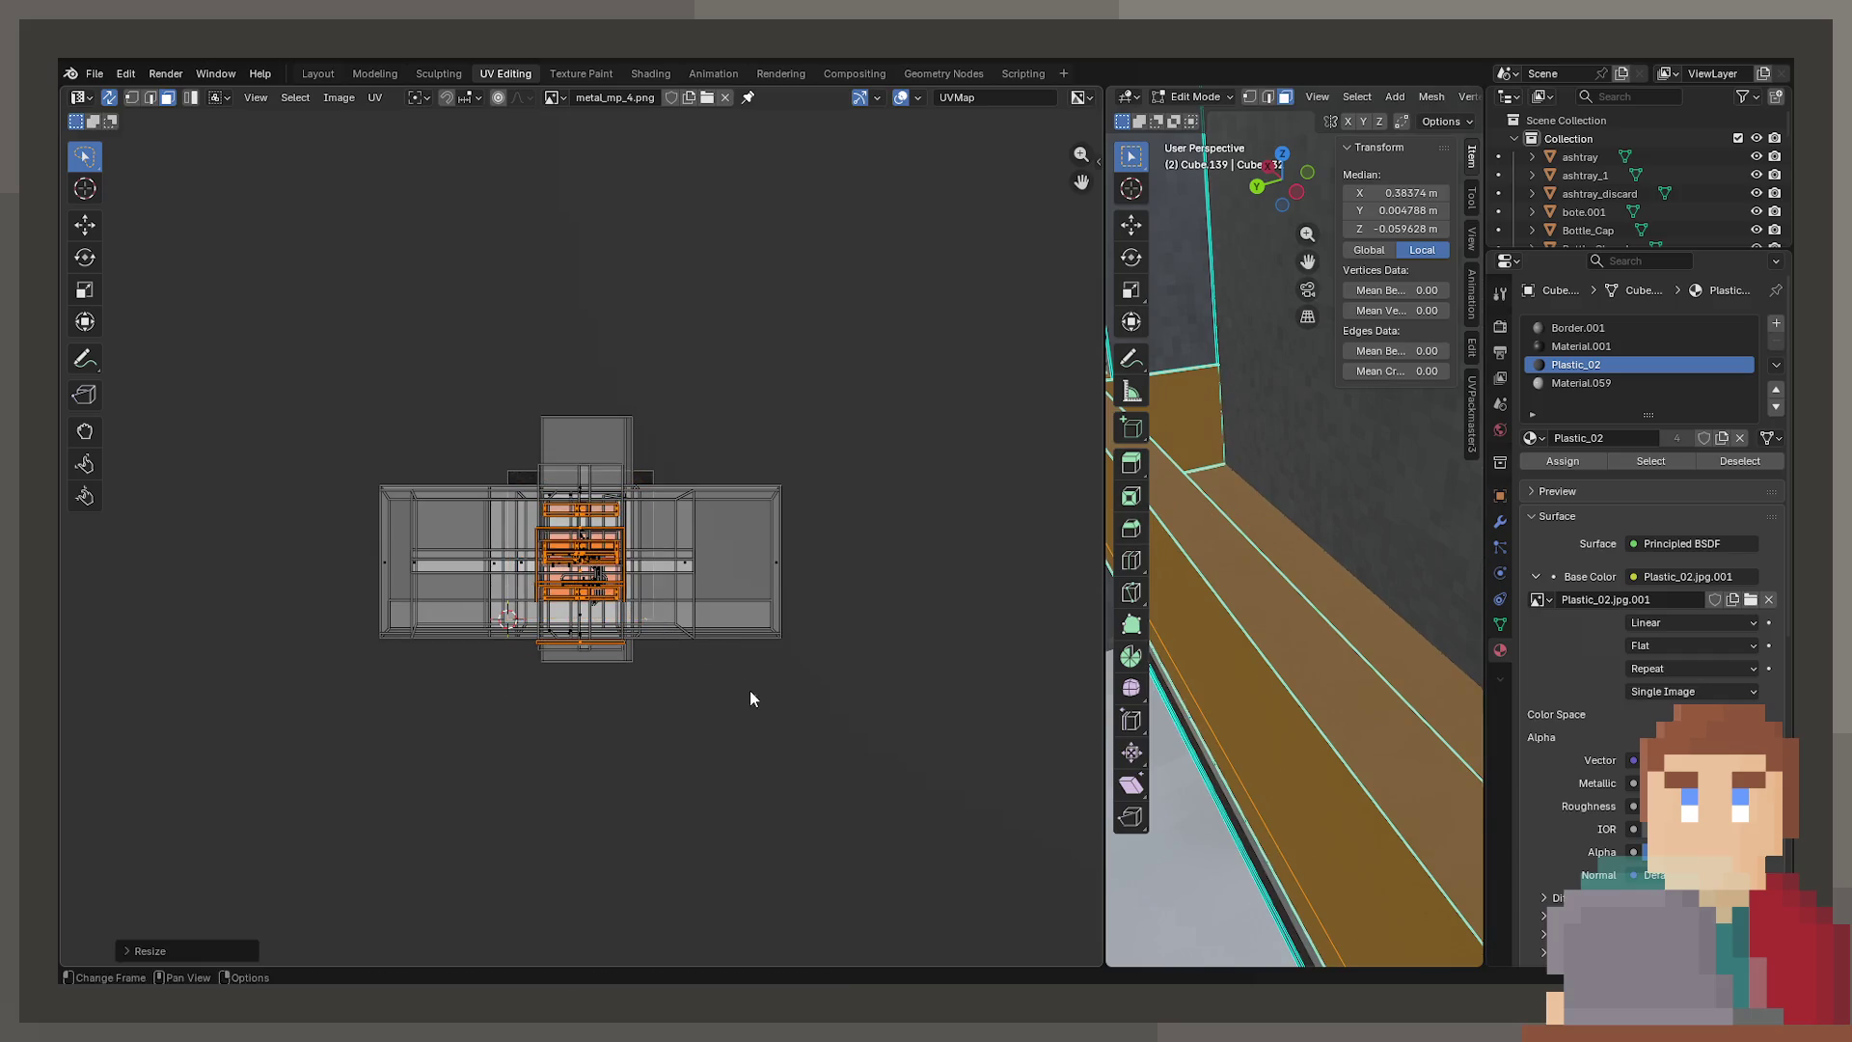
{"action": "left_click", "coordinate": [1642, 627]}
{"action": "left_click", "coordinate": [1651, 687]}
{"action": "key", "text": "Tab"}
{"action": "middle_click_drag", "start_coordinate": [1283, 692], "coordinate": [1179, 791]}
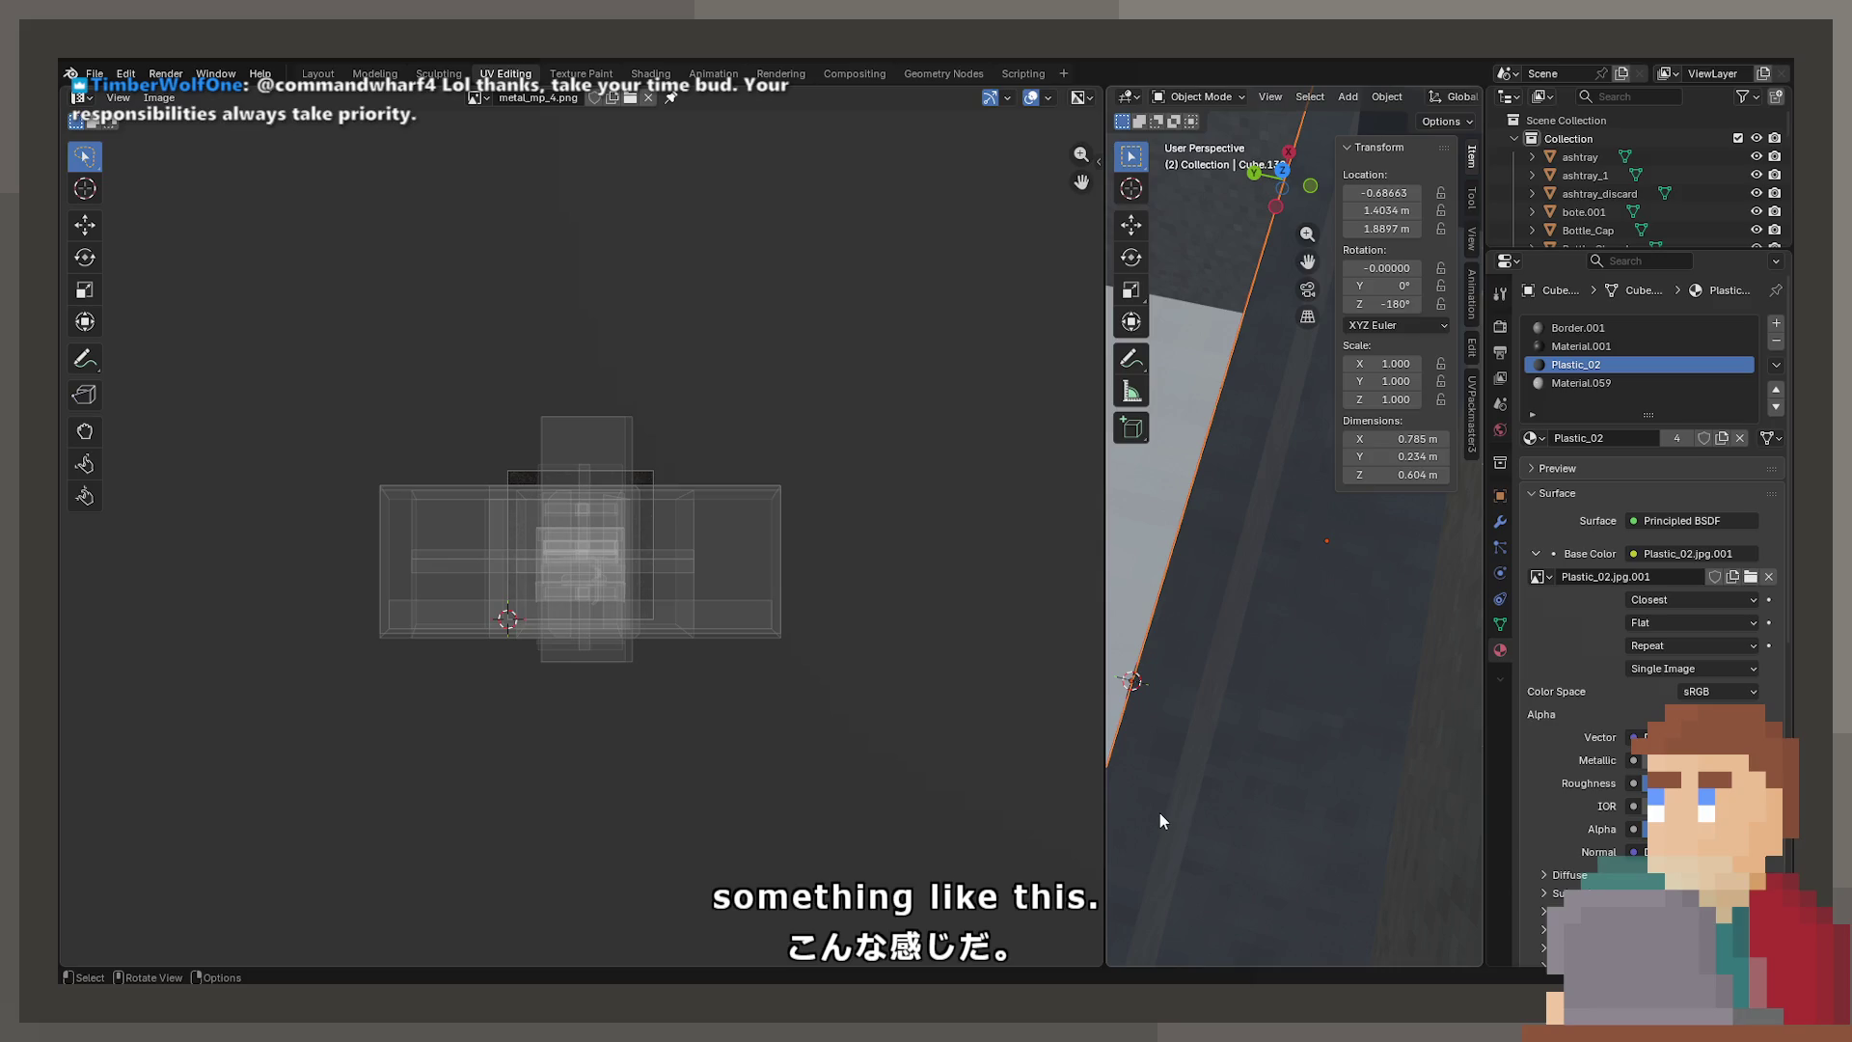
{"action": "mouse_move", "coordinate": [1159, 812]}
{"action": "middle_mouse_down"}
{"action": "mouse_move", "coordinate": [1356, 727]}
{"action": "mouse_move", "coordinate": [1438, 622]}
{"action": "mouse_move", "coordinate": [1297, 674]}
{"action": "mouse_move", "coordinate": [1353, 534]}
{"action": "middle_mouse_up"}
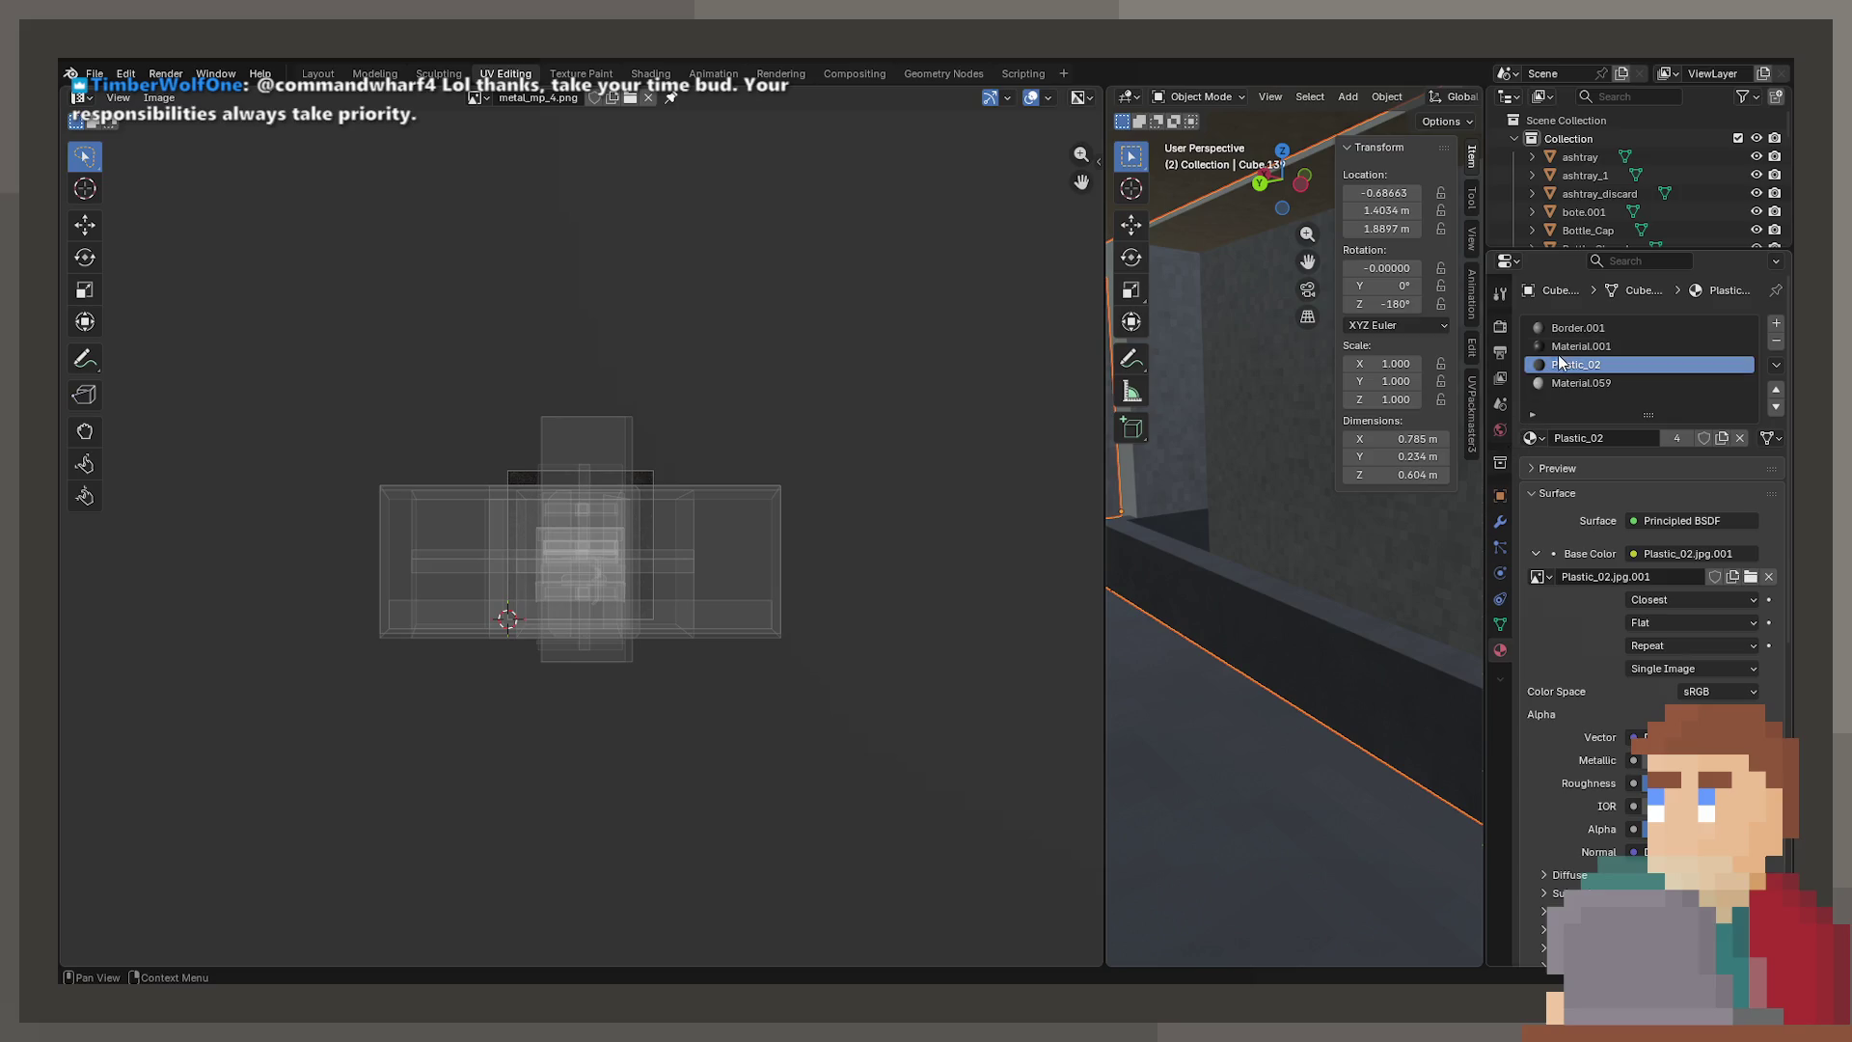
Select only the Border.001 faces and rescale their UVs on plastic_3.png
{"action": "key", "text": "Tab"}
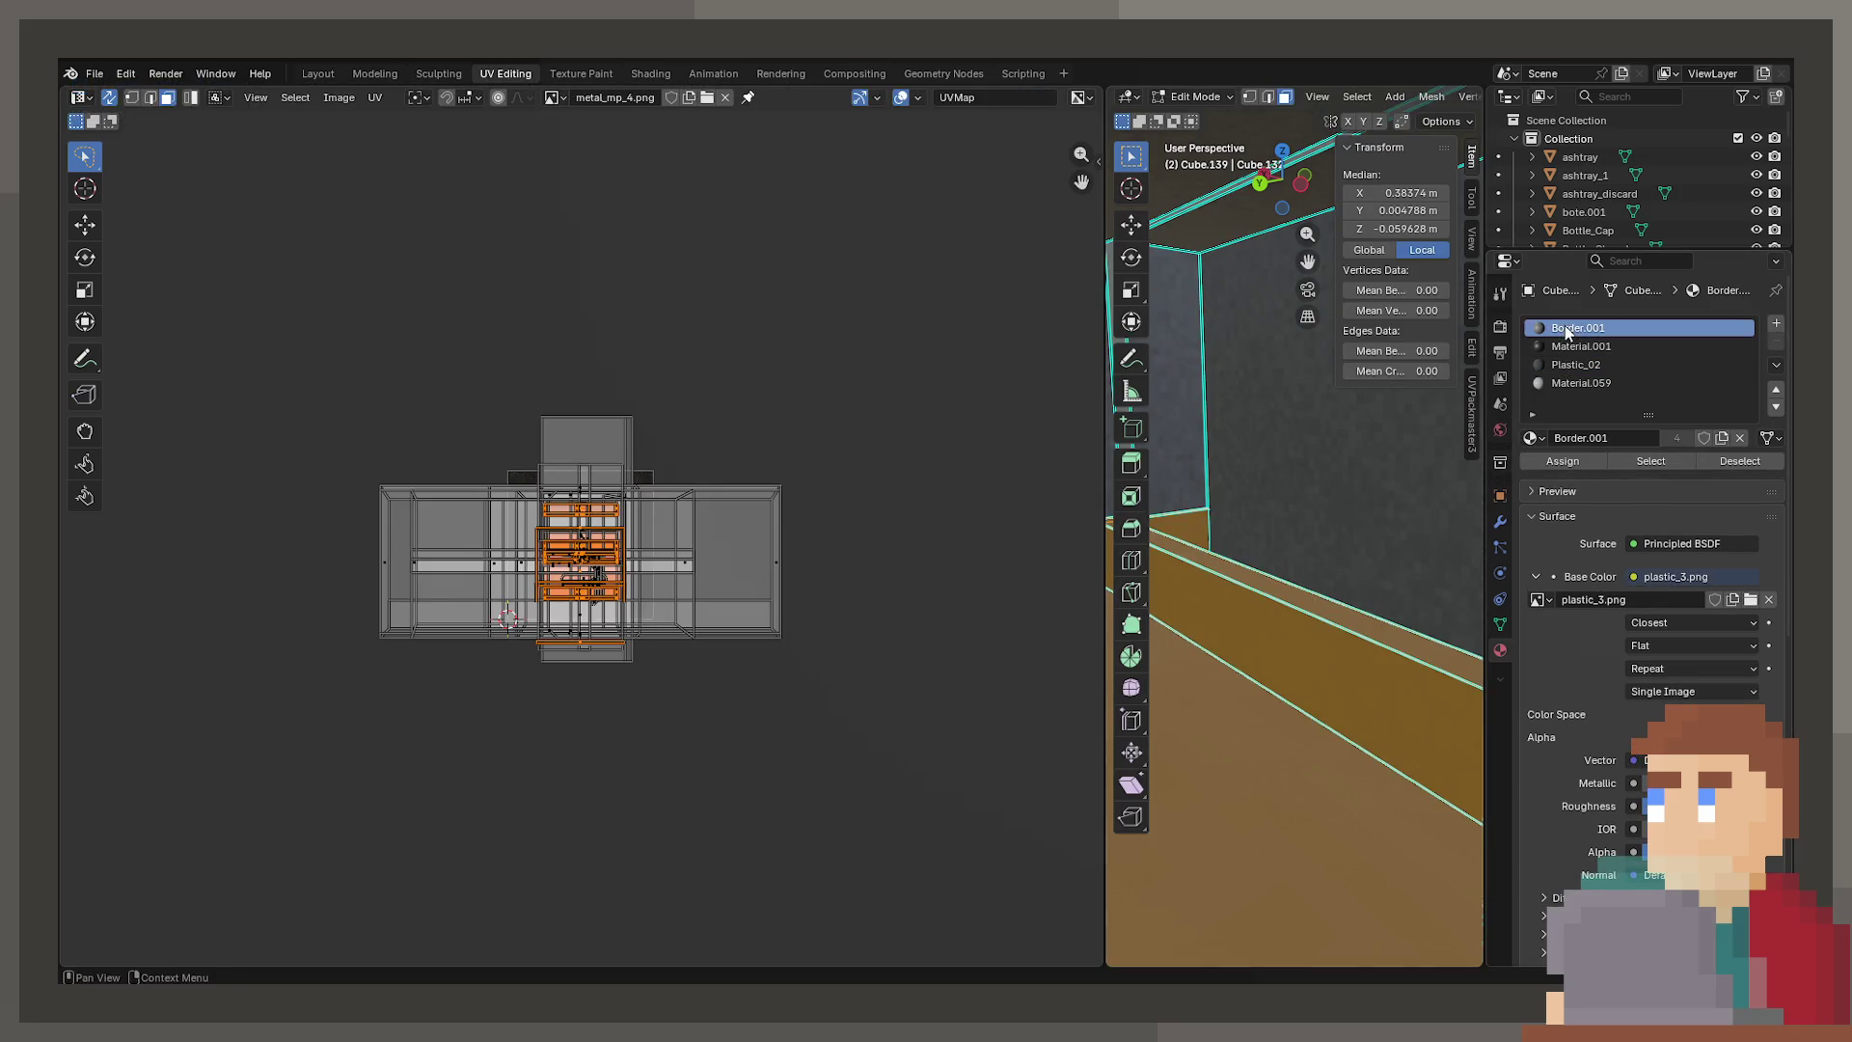
{"action": "key", "text": "alt+a"}
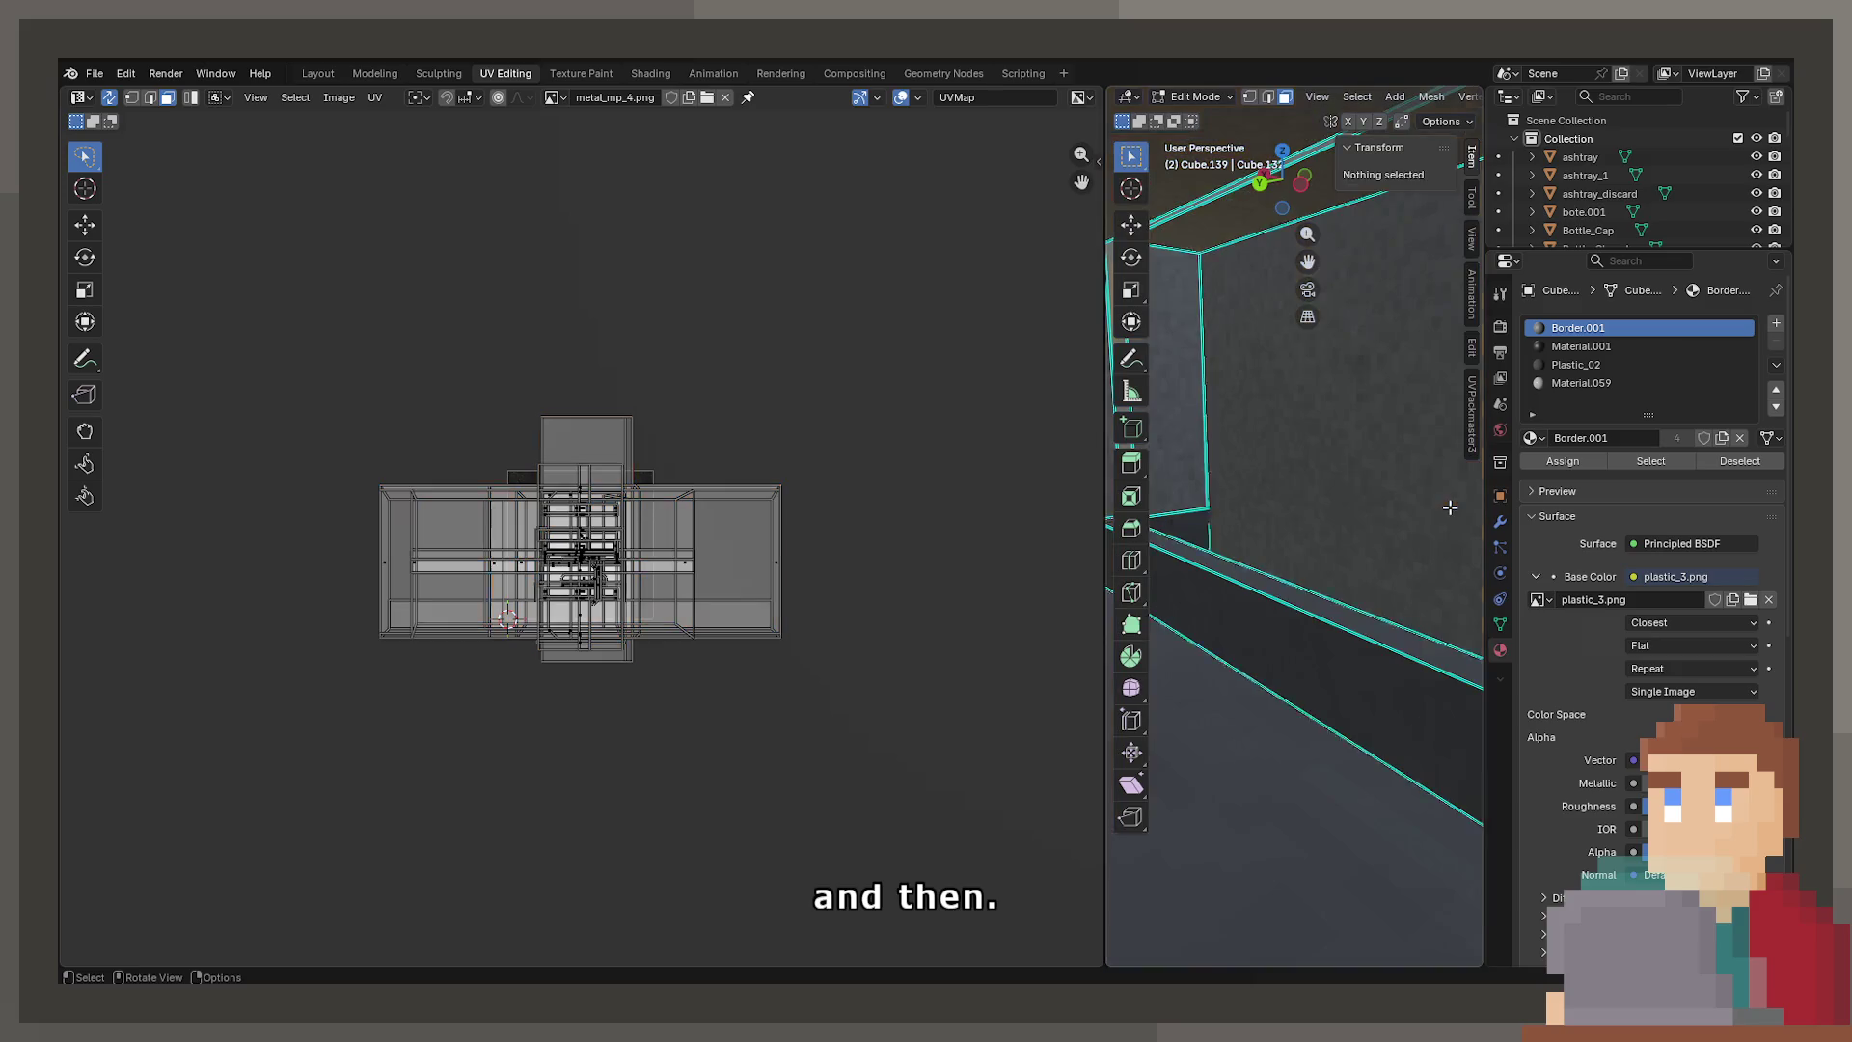
{"action": "left_click", "coordinate": [1630, 463]}
{"action": "scroll", "coordinate": [723, 719], "scroll_direction": "up", "scroll_amount": 4}
{"action": "key", "text": "s"}
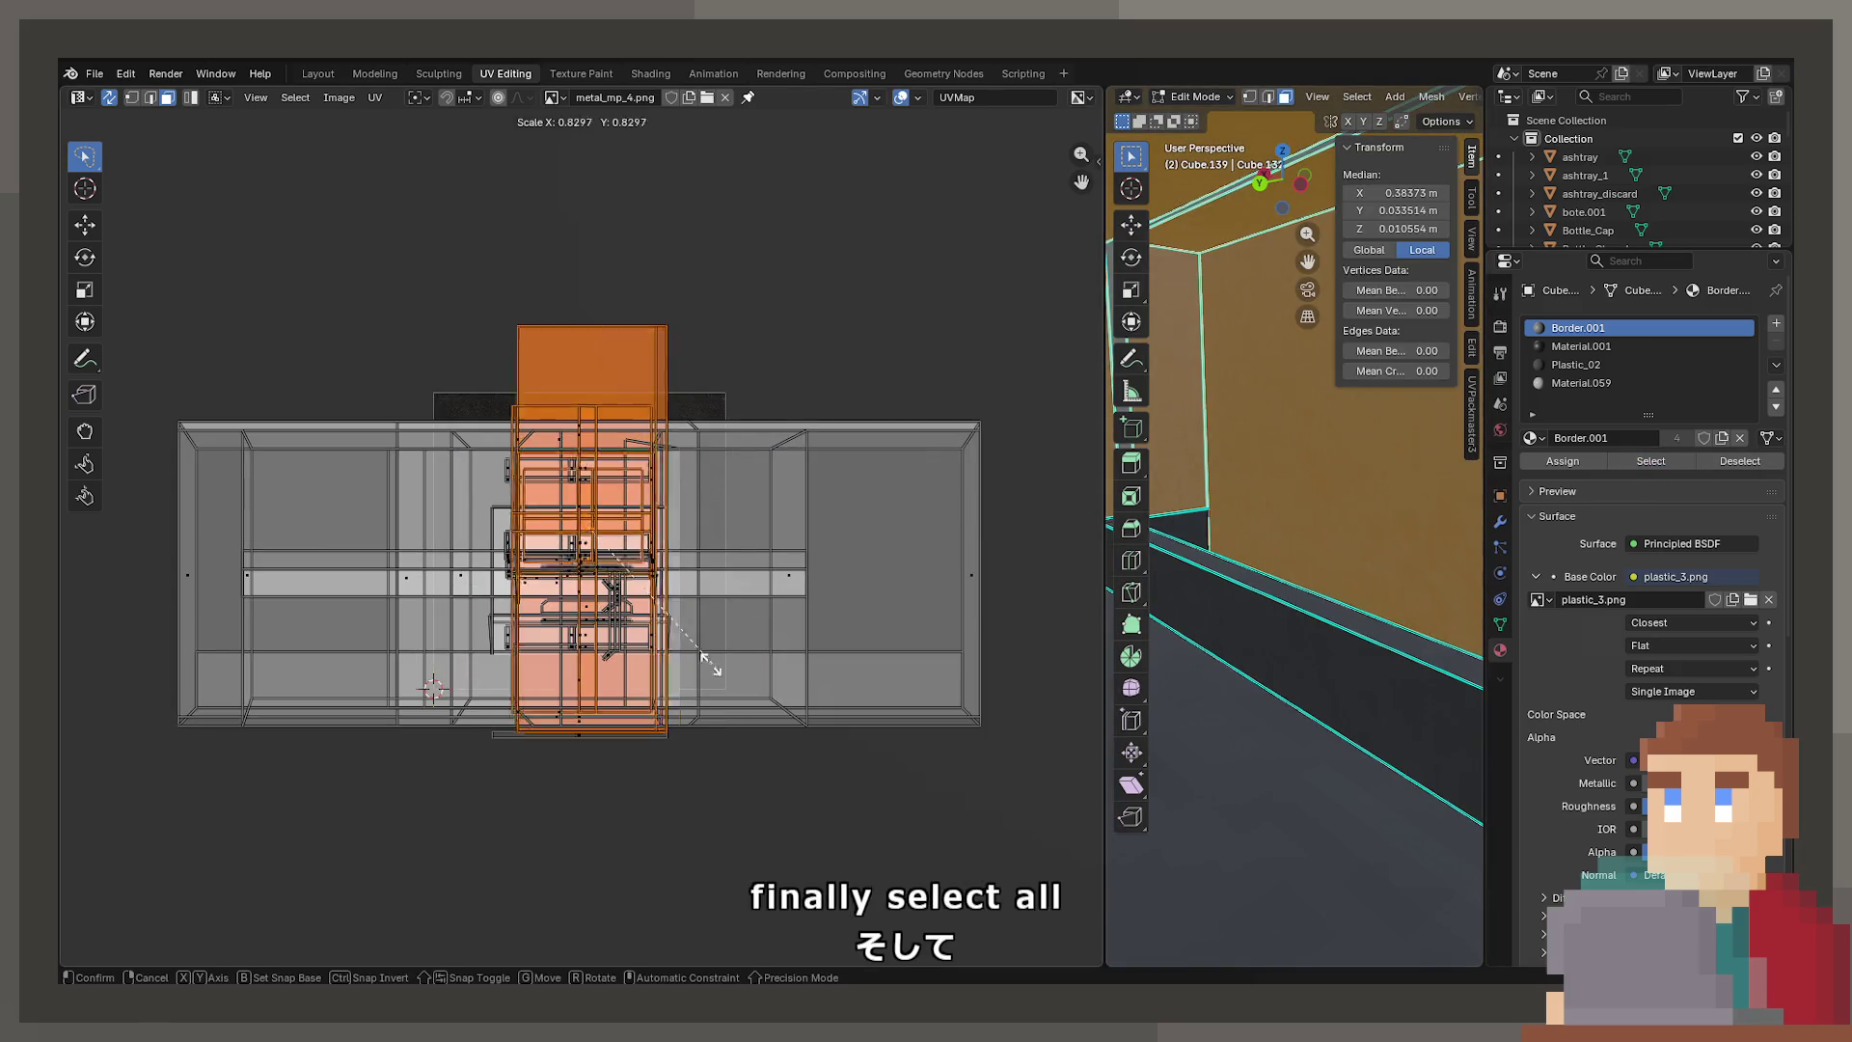
{"action": "left_click", "coordinate": [642, 579]}
{"action": "key", "text": "Tab"}
{"action": "mouse_move", "coordinate": [1363, 553]}
{"action": "middle_mouse_down"}
{"action": "mouse_move", "coordinate": [1305, 560]}
{"action": "mouse_move", "coordinate": [1230, 660]}
{"action": "mouse_move", "coordinate": [1322, 650]}
{"action": "middle_mouse_up"}
{"action": "left_click", "coordinate": [1322, 651]}
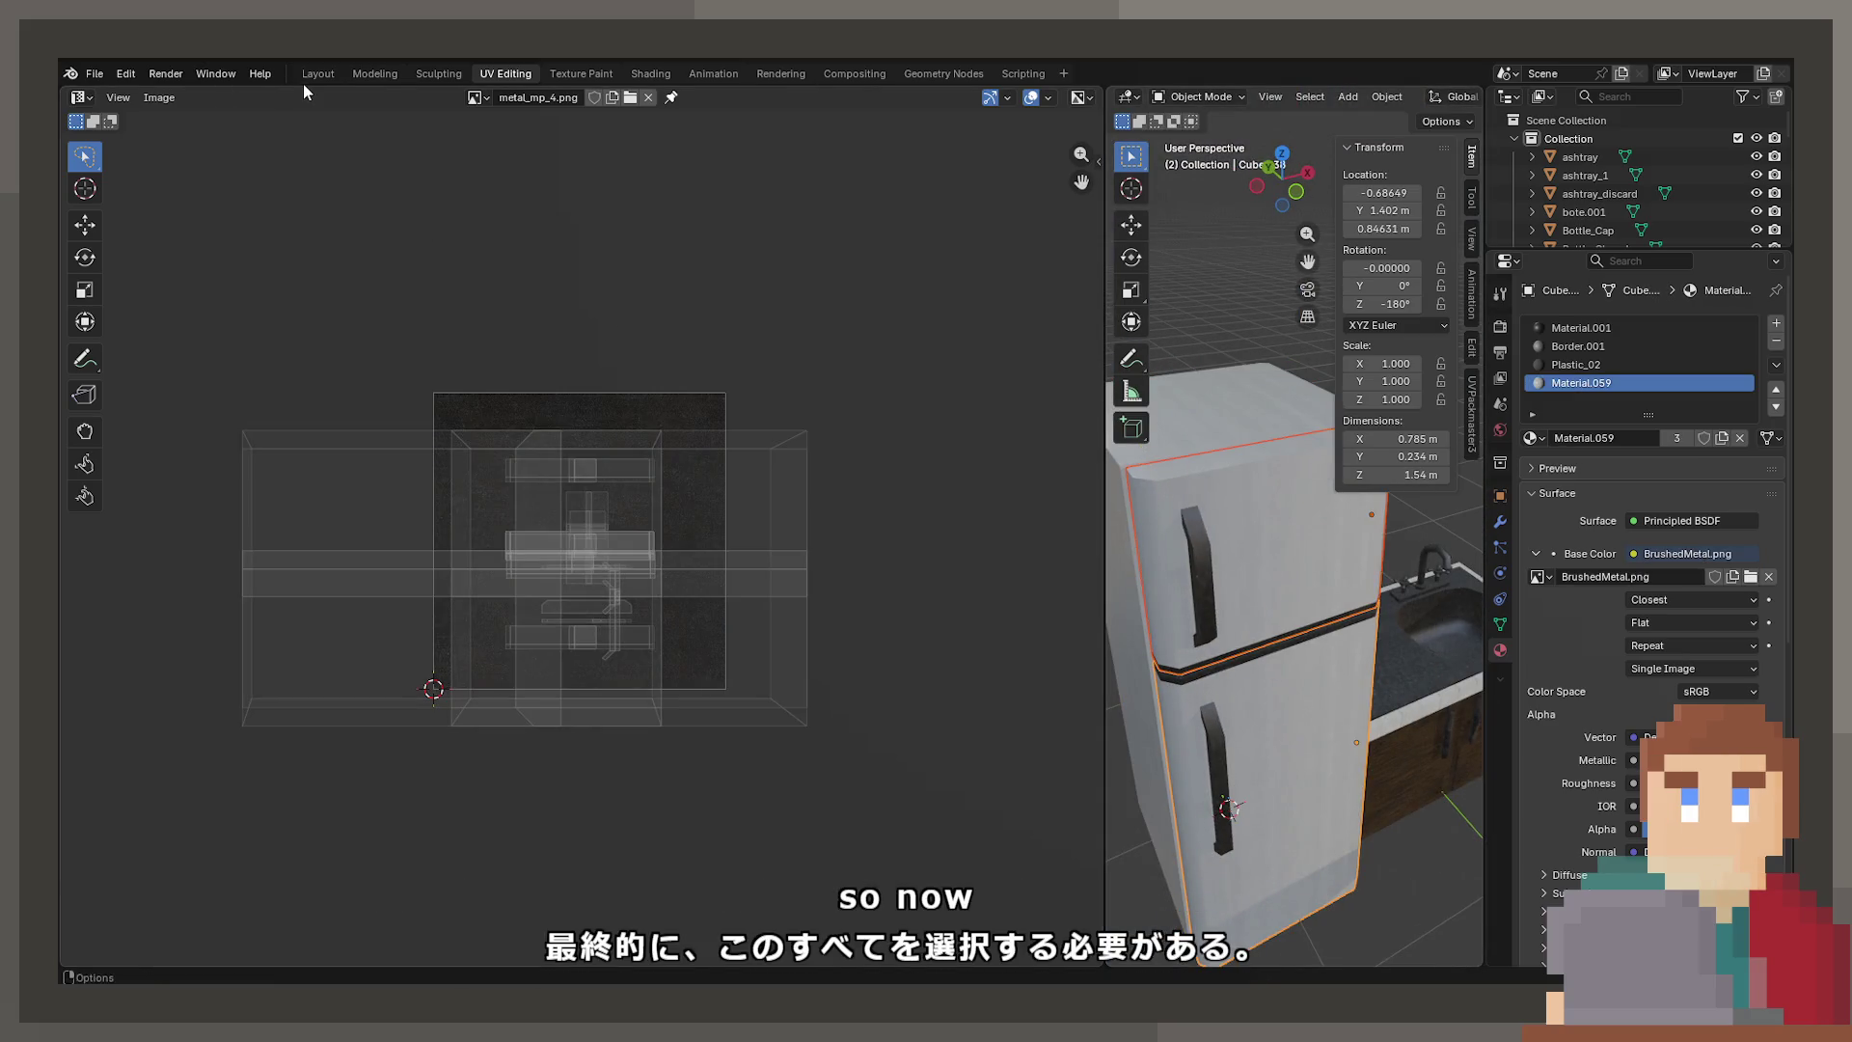
In the Layout workspace, swing the fridge door open around Z and orbit to compare interior texture sizes
{"action": "left_click", "coordinate": [317, 74]}
{"action": "scroll", "coordinate": [922, 669], "scroll_direction": "down", "scroll_amount": 5}
{"action": "key", "text": "r"}
{"action": "key", "text": "z"}
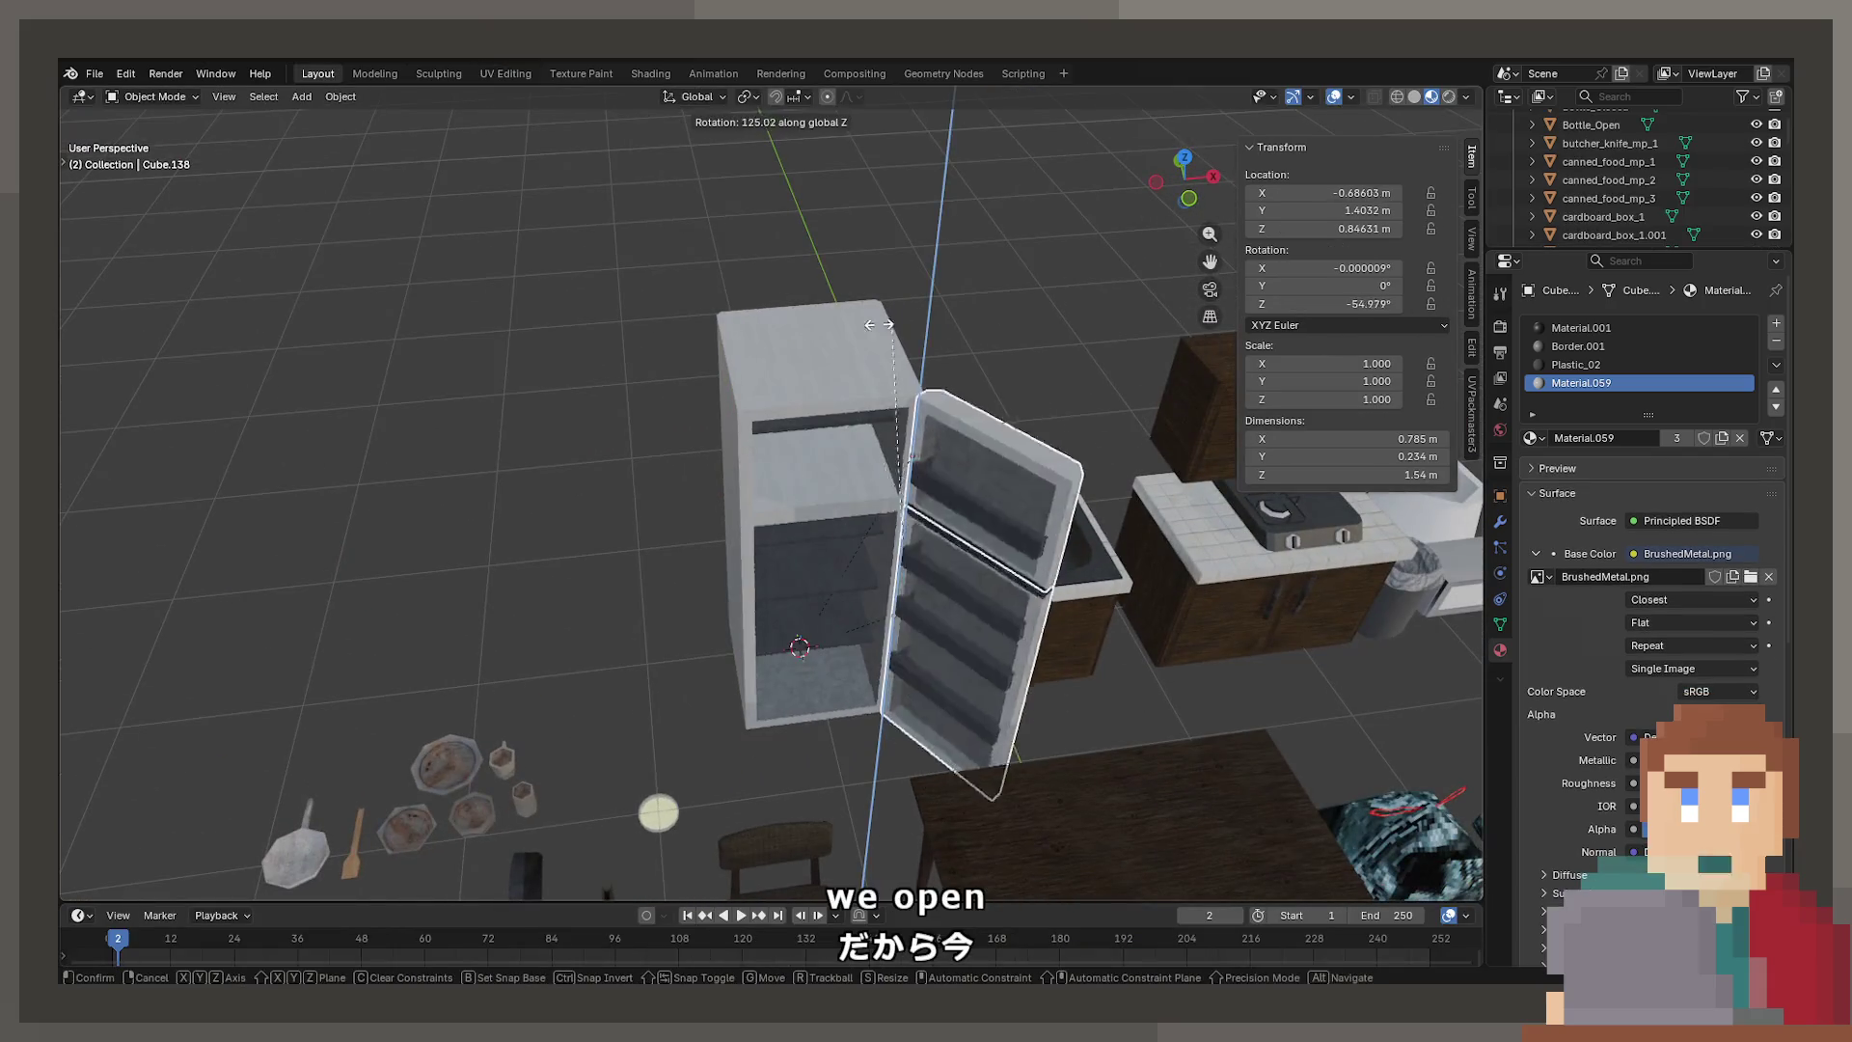
{"action": "left_click", "coordinate": [1056, 594]}
{"action": "scroll", "coordinate": [1056, 594], "scroll_direction": "up", "scroll_amount": 5}
{"action": "mouse_move", "coordinate": [901, 621]}
{"action": "middle_mouse_down"}
{"action": "mouse_move", "coordinate": [1074, 583]}
{"action": "mouse_move", "coordinate": [1414, 670]}
{"action": "mouse_move", "coordinate": [1189, 680]}
{"action": "mouse_move", "coordinate": [947, 607]}
{"action": "mouse_move", "coordinate": [889, 507]}
{"action": "mouse_move", "coordinate": [737, 582]}
{"action": "mouse_move", "coordinate": [827, 540]}
{"action": "mouse_move", "coordinate": [931, 729]}
{"action": "mouse_move", "coordinate": [861, 604]}
{"action": "mouse_move", "coordinate": [947, 476]}
{"action": "mouse_move", "coordinate": [789, 465]}
{"action": "mouse_move", "coordinate": [894, 521]}
{"action": "middle_mouse_up"}
{"action": "scroll", "coordinate": [792, 692], "scroll_direction": "down", "scroll_amount": 6}
{"action": "mouse_move", "coordinate": [651, 700]}
{"action": "middle_mouse_down"}
{"action": "mouse_move", "coordinate": [760, 599]}
{"action": "mouse_move", "coordinate": [827, 436]}
{"action": "mouse_move", "coordinate": [885, 381]}
{"action": "mouse_move", "coordinate": [848, 426]}
{"action": "middle_mouse_up"}
Undo the door rotation to close it, then put the fridge body into Edit Mode
{"action": "key", "text": "Tab"}
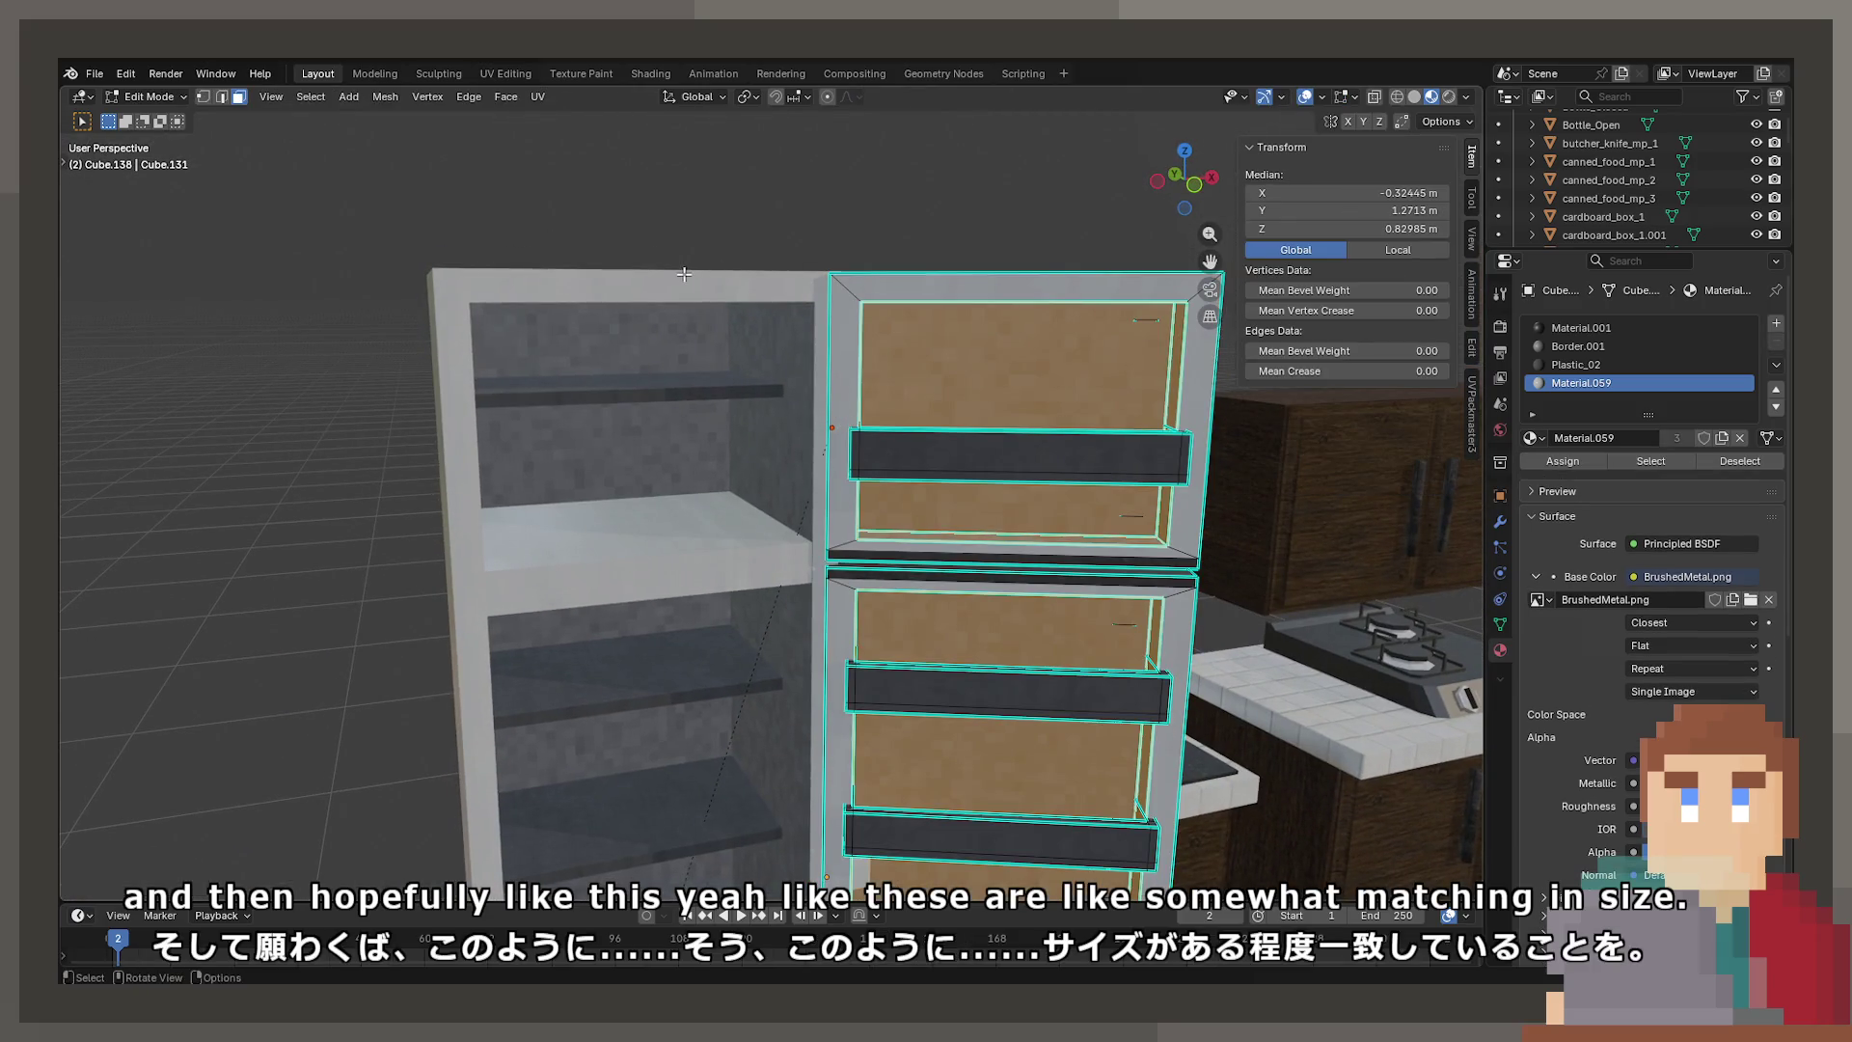
{"action": "key", "text": "Tab"}
{"action": "key", "text": "Tab"}
{"action": "key", "text": "Tab"}
{"action": "key", "text": "ctrl+z"}
{"action": "scroll", "coordinate": [888, 505], "scroll_direction": "up", "scroll_amount": 8}
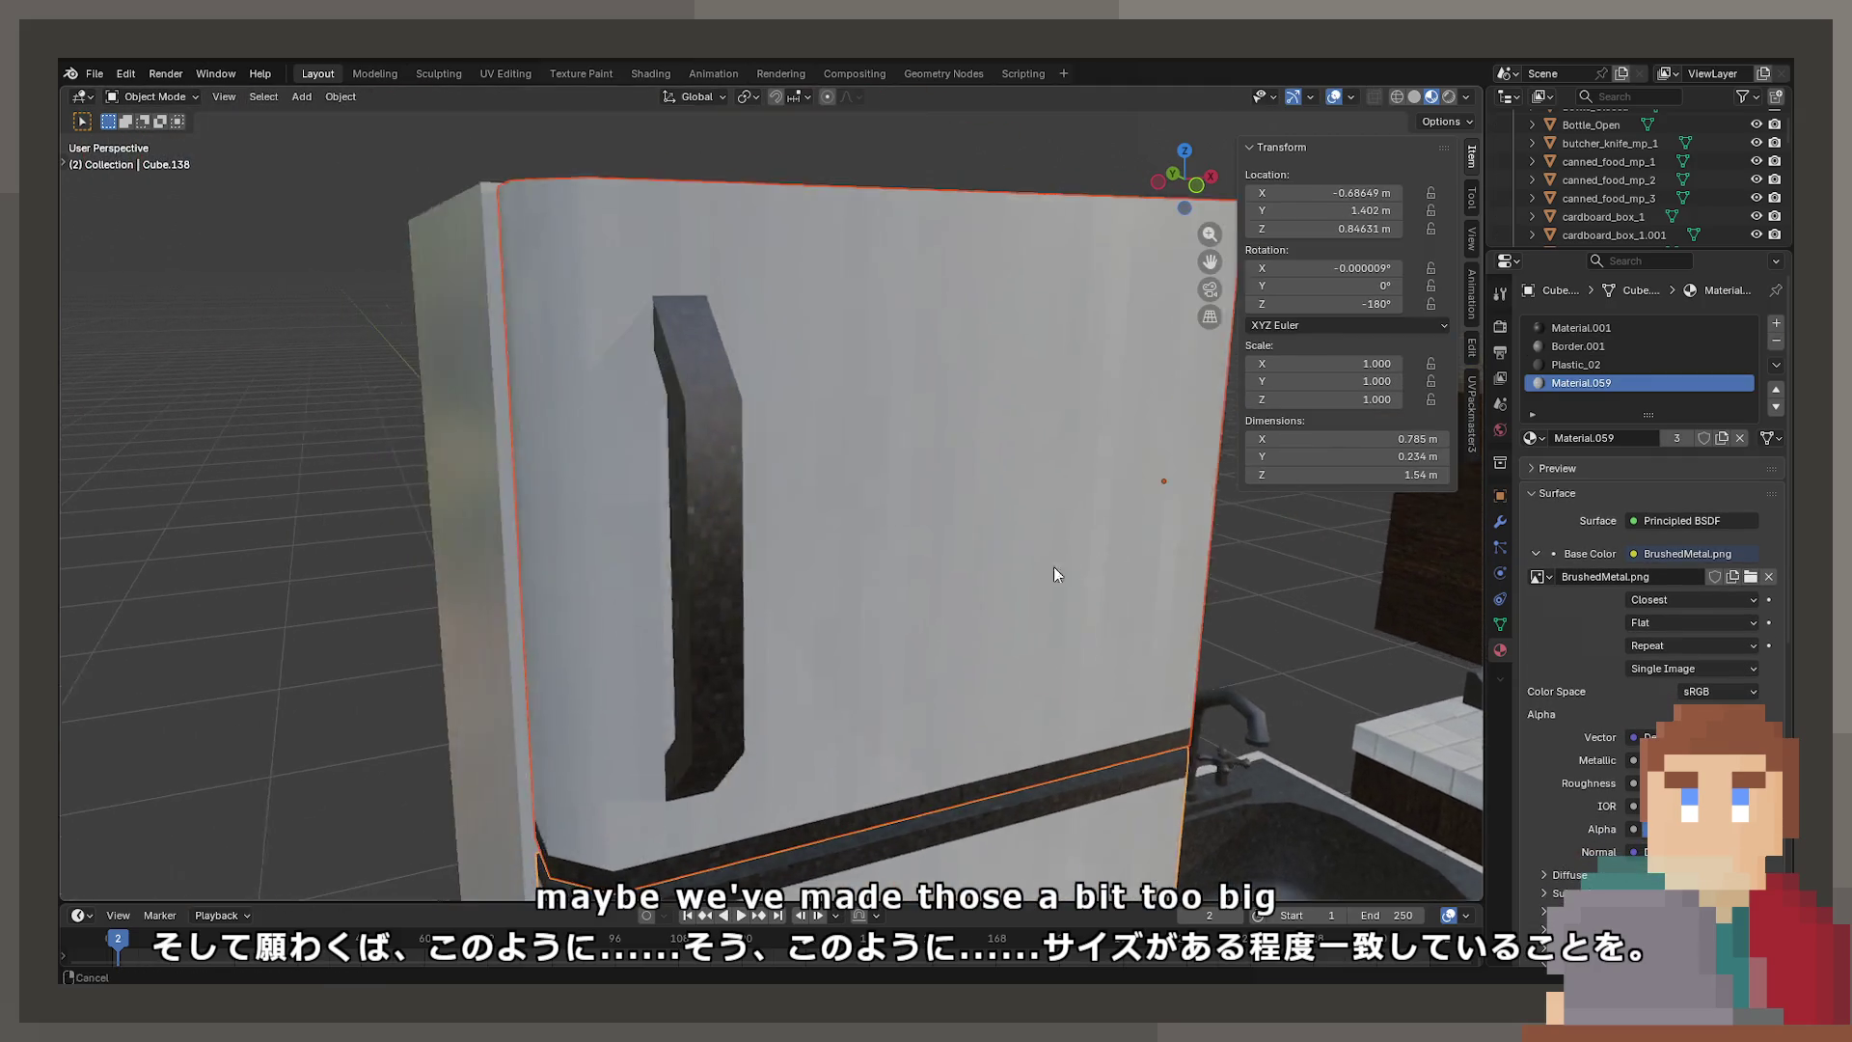
{"action": "scroll", "coordinate": [714, 555], "scroll_direction": "up", "scroll_amount": 5}
{"action": "left_click", "coordinate": [769, 598]}
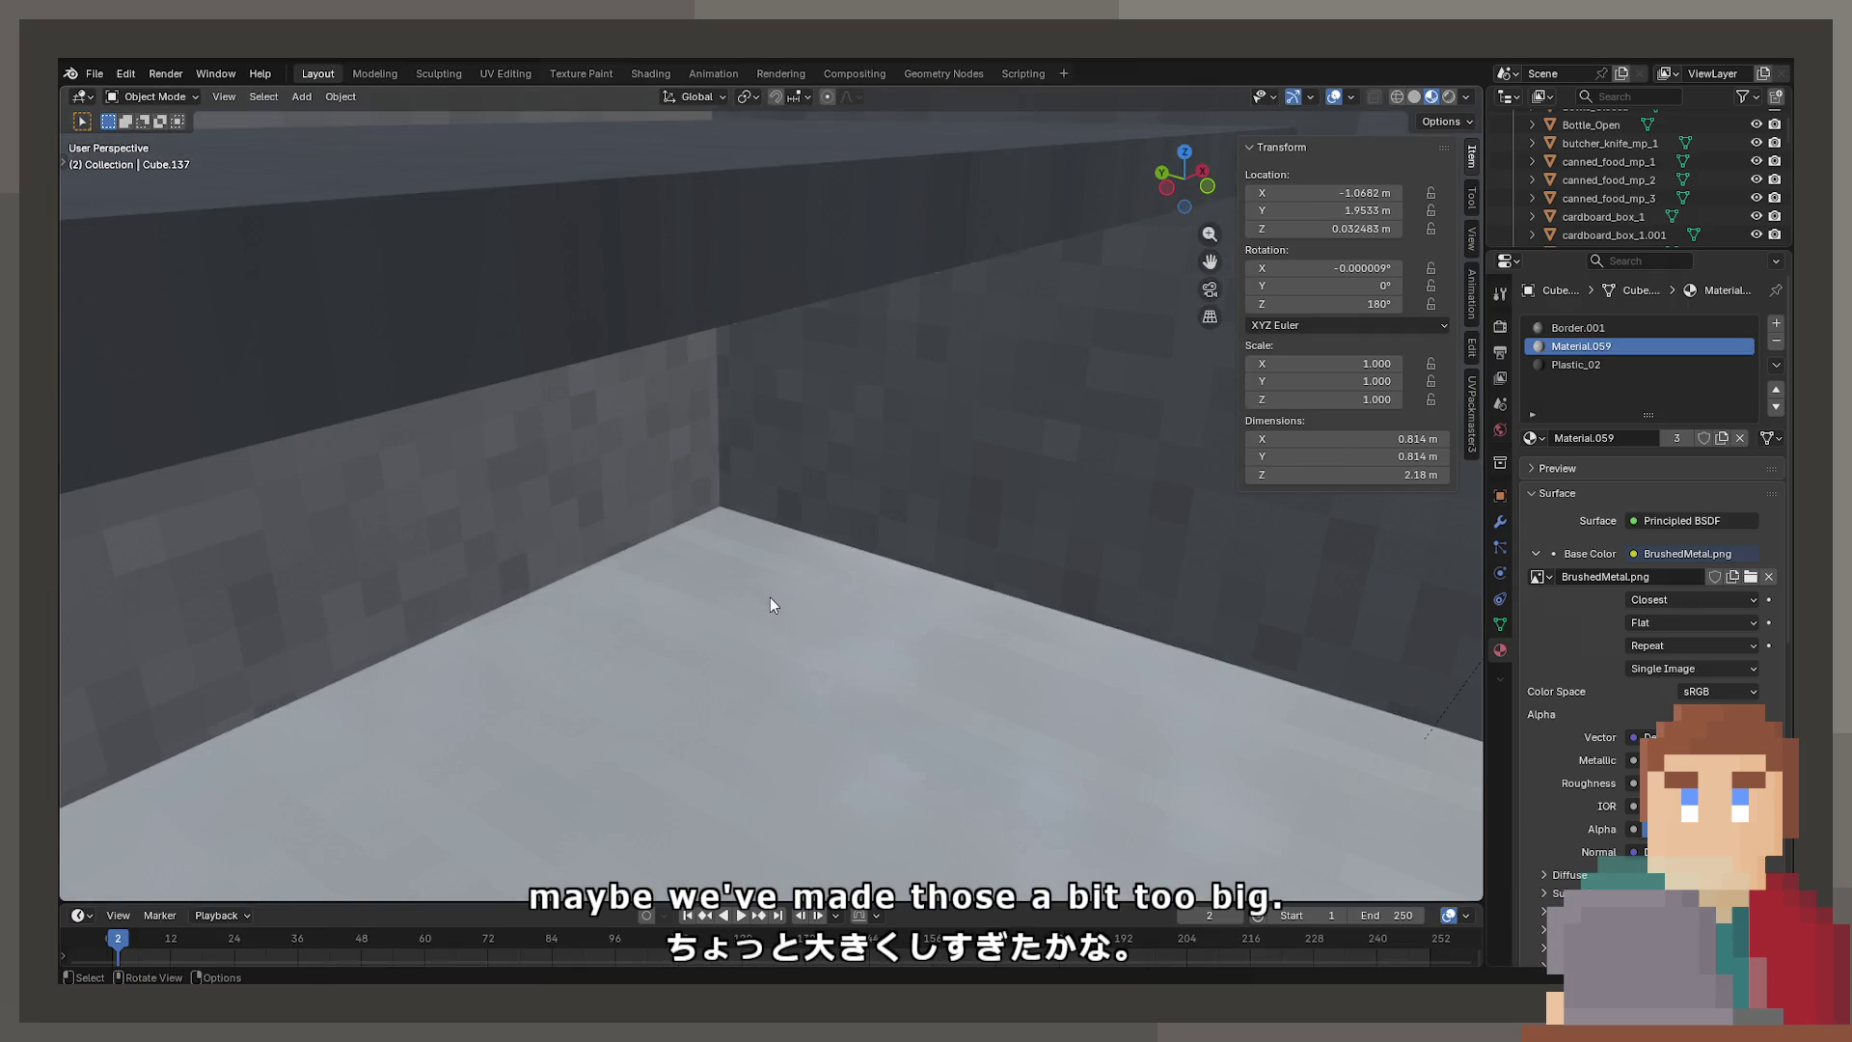
{"action": "key", "text": "Tab"}
{"action": "scroll", "coordinate": [756, 587], "scroll_direction": "down", "scroll_amount": 5}
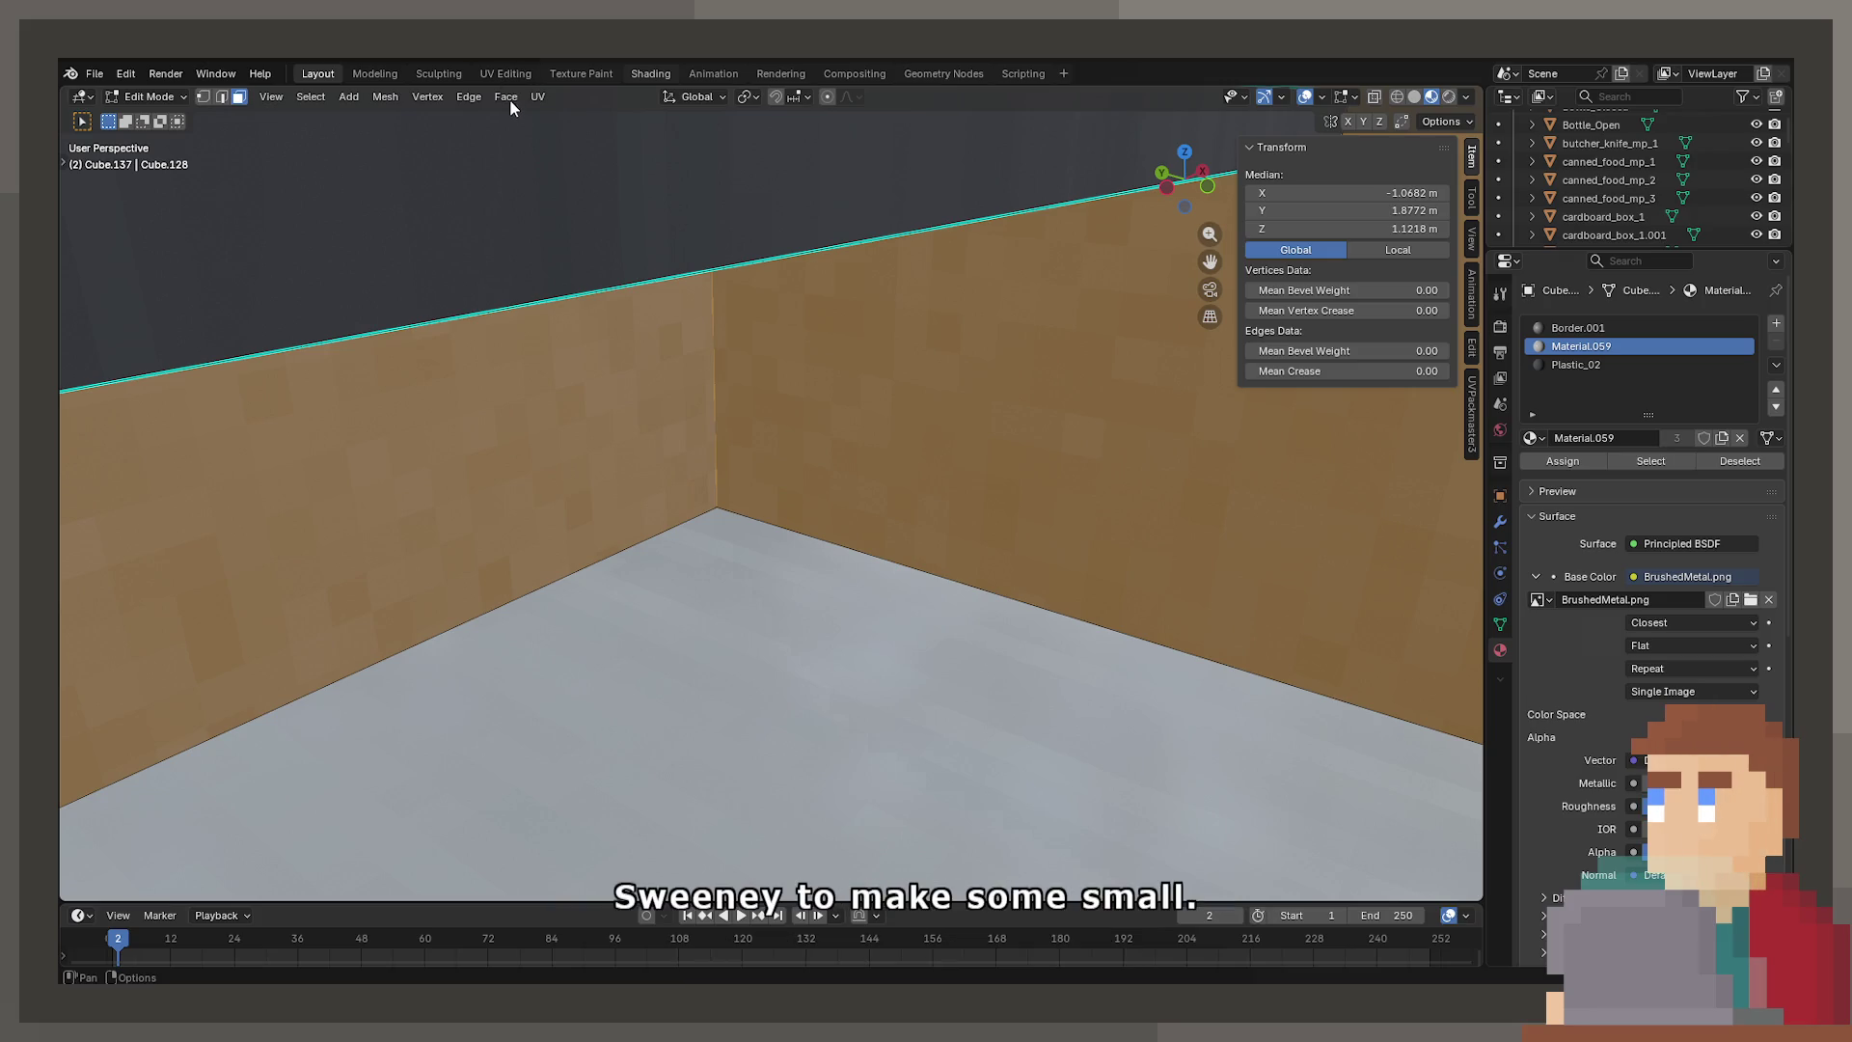
Confirm the enlarged UV scale in UV Editing and return to Object Mode to preview the texture
{"action": "left_click", "coordinate": [506, 73]}
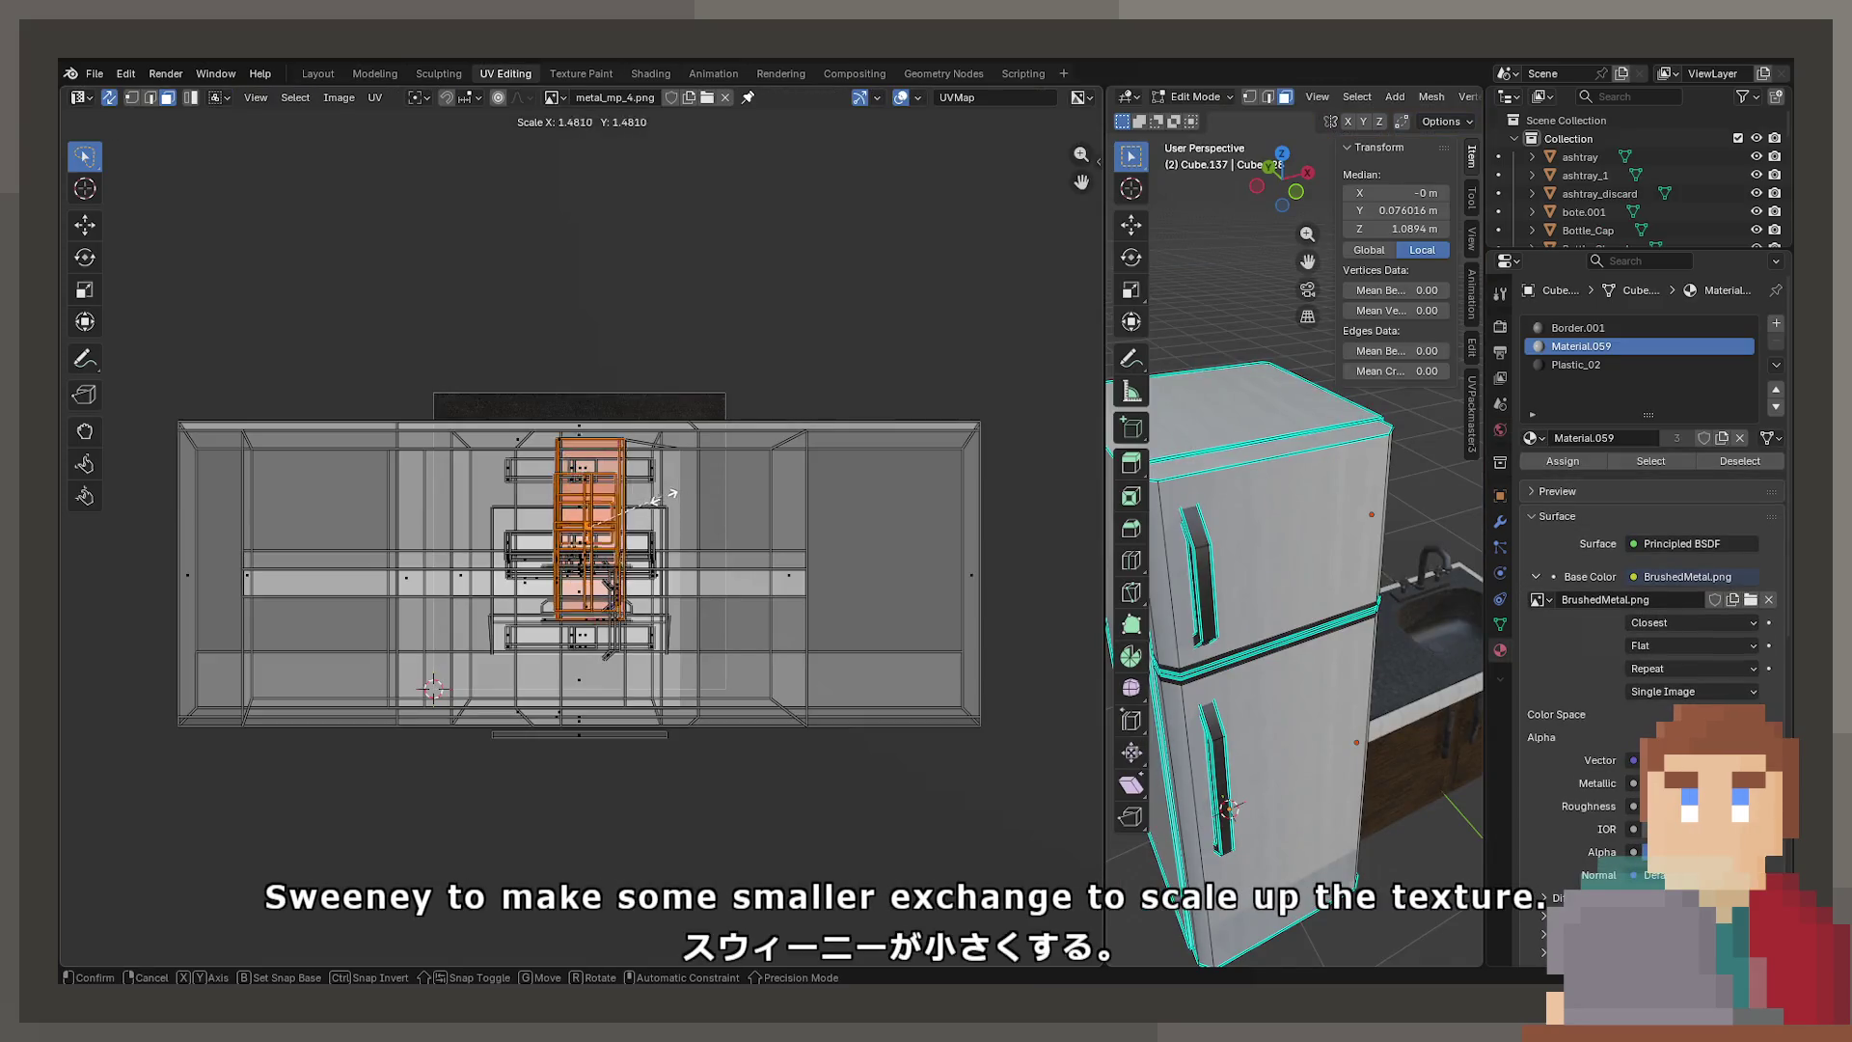
{"action": "left_click", "coordinate": [675, 491]}
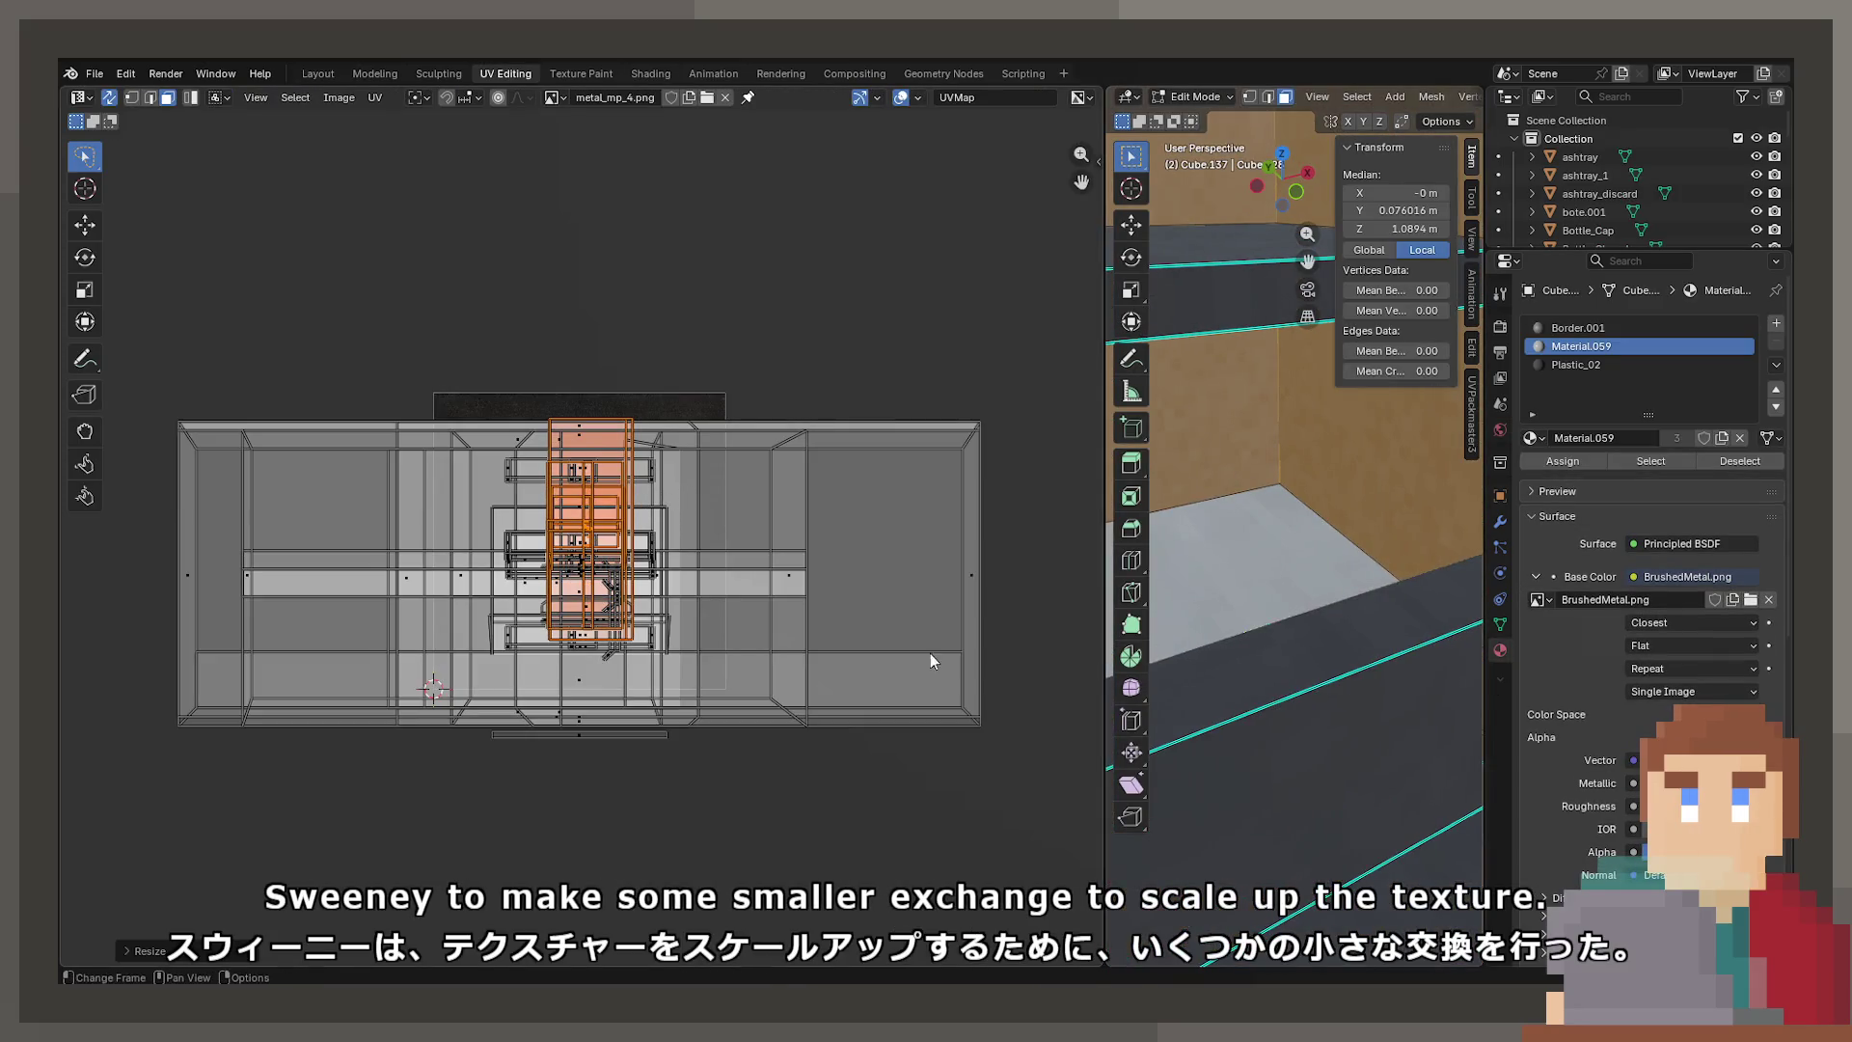
{"action": "key", "text": "Tab"}
{"action": "mouse_move", "coordinate": [1293, 644]}
{"action": "middle_mouse_down"}
{"action": "mouse_move", "coordinate": [1474, 604]}
{"action": "mouse_move", "coordinate": [1202, 590]}
{"action": "mouse_move", "coordinate": [1304, 608]}
{"action": "mouse_move", "coordinate": [1292, 569]}
{"action": "mouse_move", "coordinate": [1363, 590]}
{"action": "mouse_move", "coordinate": [1258, 599]}
{"action": "mouse_move", "coordinate": [1126, 561]}
{"action": "mouse_move", "coordinate": [1212, 667]}
{"action": "mouse_move", "coordinate": [1145, 612]}
{"action": "mouse_move", "coordinate": [1093, 605]}
{"action": "middle_mouse_up"}
Rotate the fridge door 110° on Z to preview the texture, then undo to close it
{"action": "left_click", "coordinate": [1363, 590]}
{"action": "type", "text": "rz110"}
{"action": "key", "text": "Return"}
{"action": "key", "text": "ctrl+z"}
{"action": "scroll", "coordinate": [1406, 741], "scroll_direction": "up", "scroll_amount": 4}
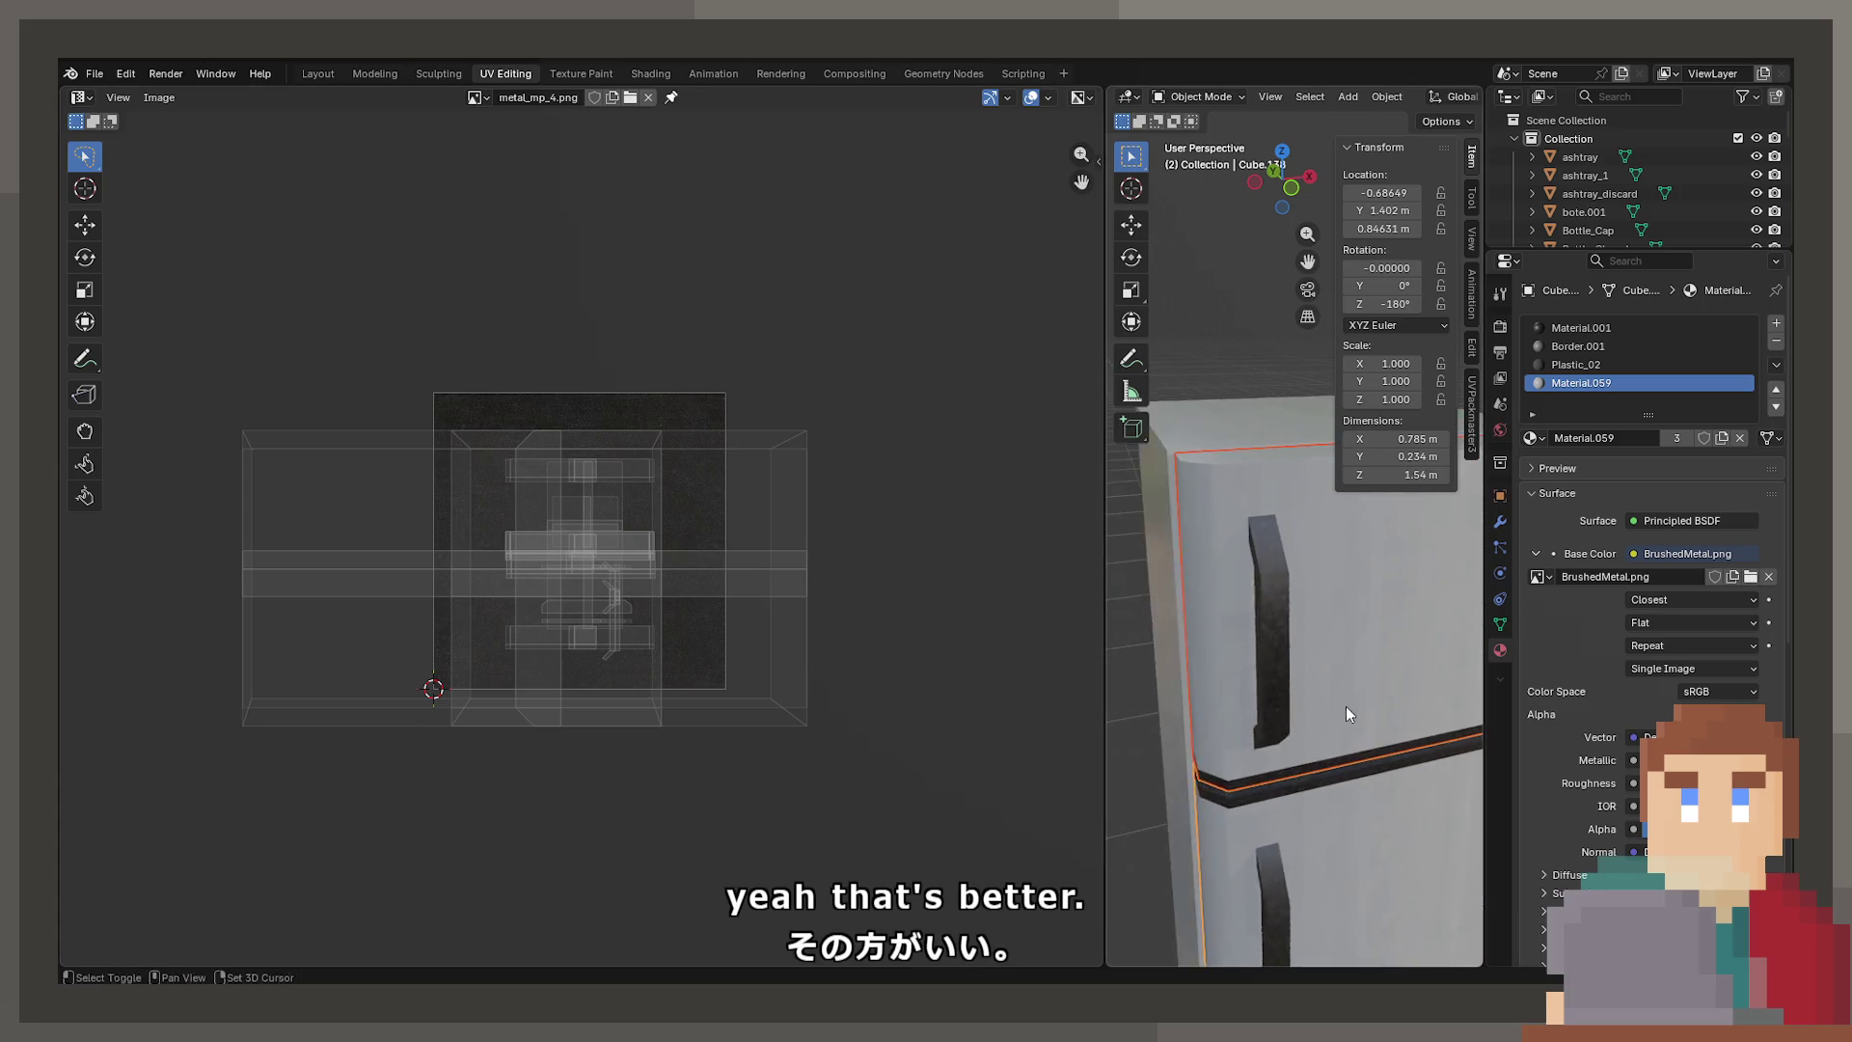
Inspect the lower fridge door's mesh in Edit Mode, then return to Object Mode
{"action": "left_click", "coordinate": [1286, 603]}
{"action": "left_click", "coordinate": [1270, 800]}
{"action": "mouse_move", "coordinate": [1270, 801]}
{"action": "middle_mouse_down"}
{"action": "mouse_move", "coordinate": [1169, 803]}
{"action": "mouse_move", "coordinate": [1148, 675]}
{"action": "mouse_move", "coordinate": [1179, 615]}
{"action": "middle_mouse_up"}
{"action": "key", "text": "Tab"}
{"action": "key", "text": "a"}
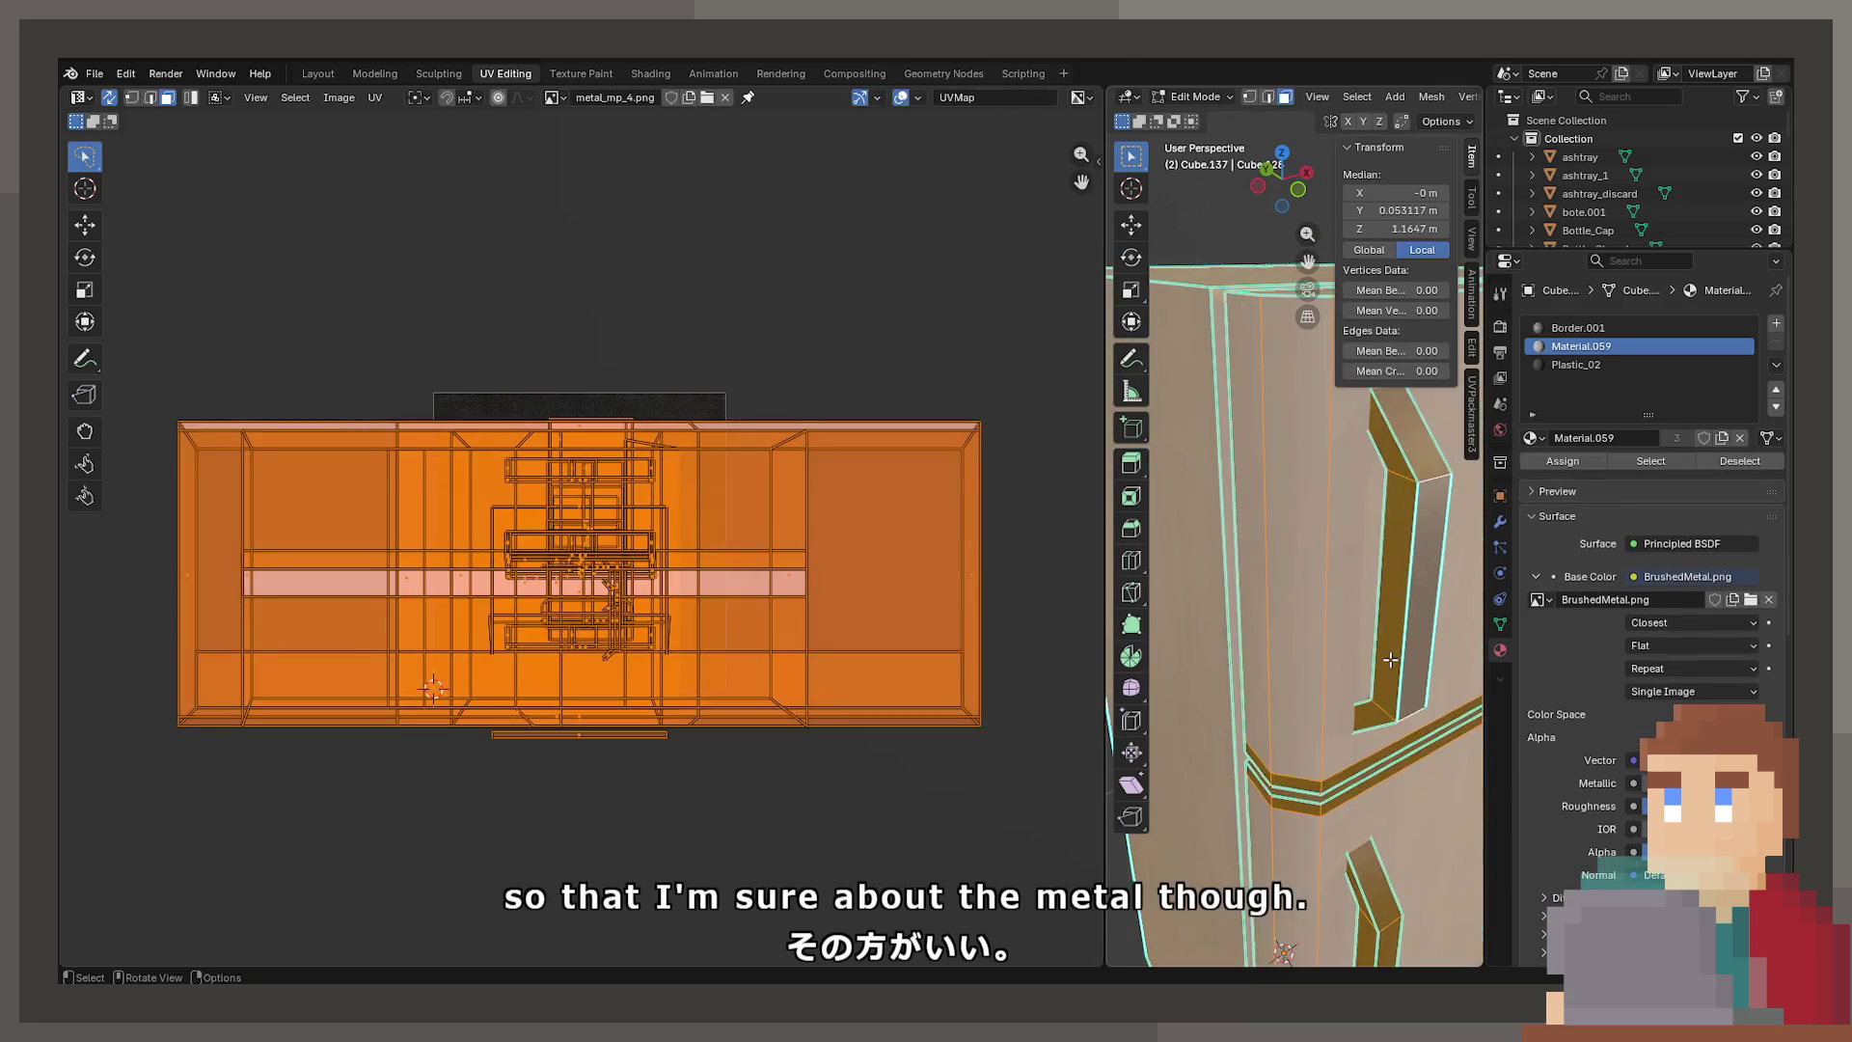
{"action": "key", "text": "alt+a"}
{"action": "key", "text": "Tab"}
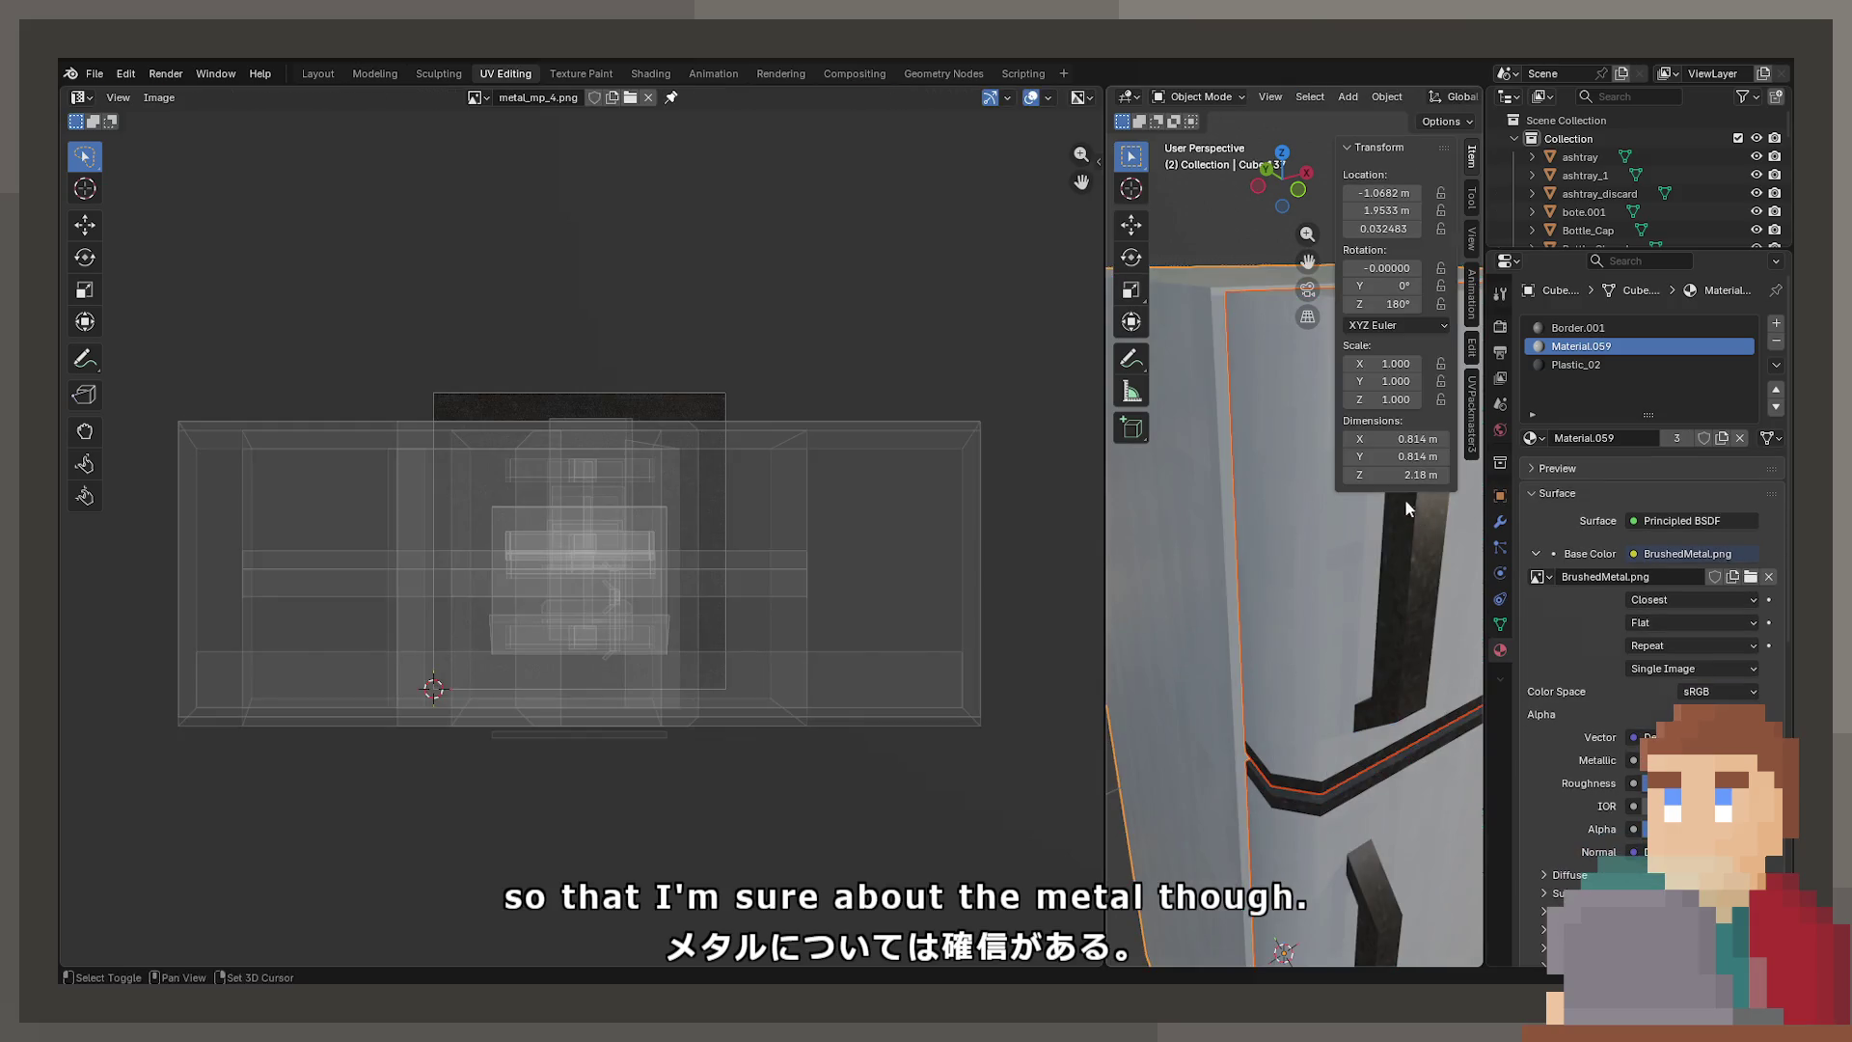
Select the upper door's metal-material handle faces in Edit Mode to check them
{"action": "left_click", "coordinate": [1306, 486]}
{"action": "key", "text": "Tab"}
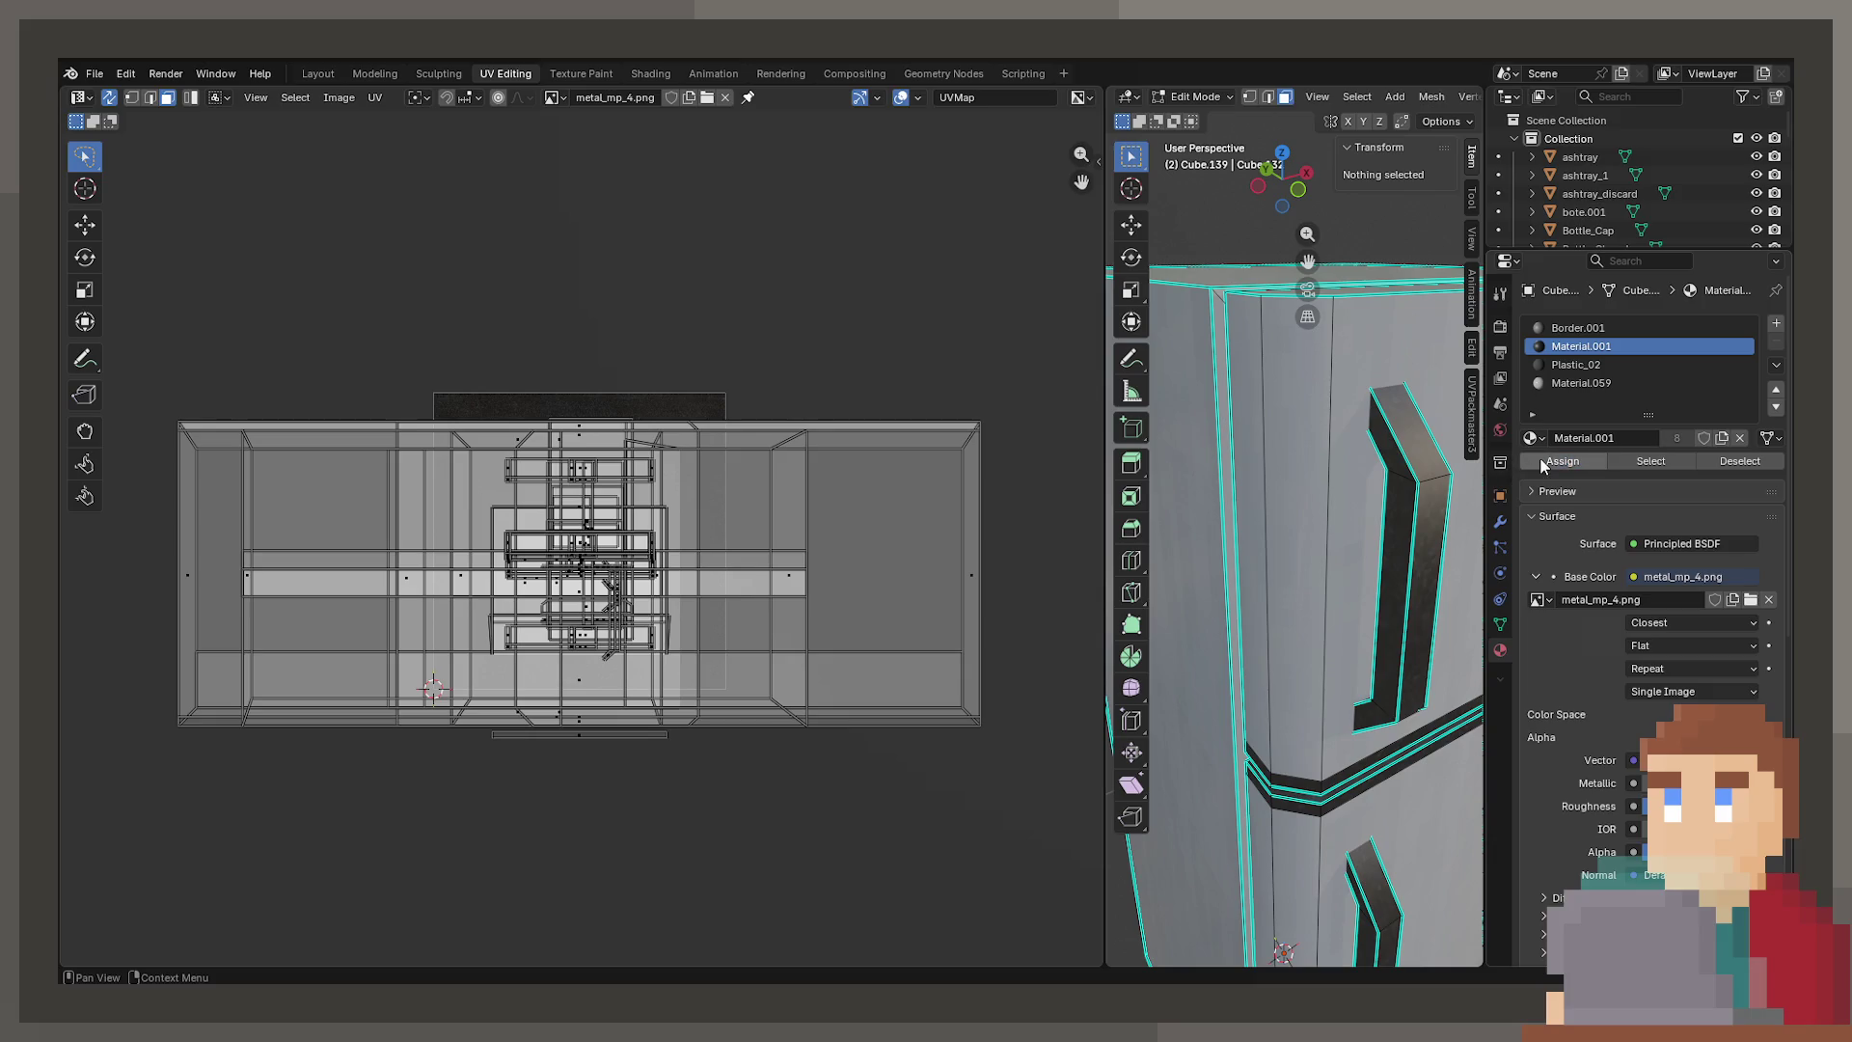
{"action": "left_click", "coordinate": [1643, 463]}
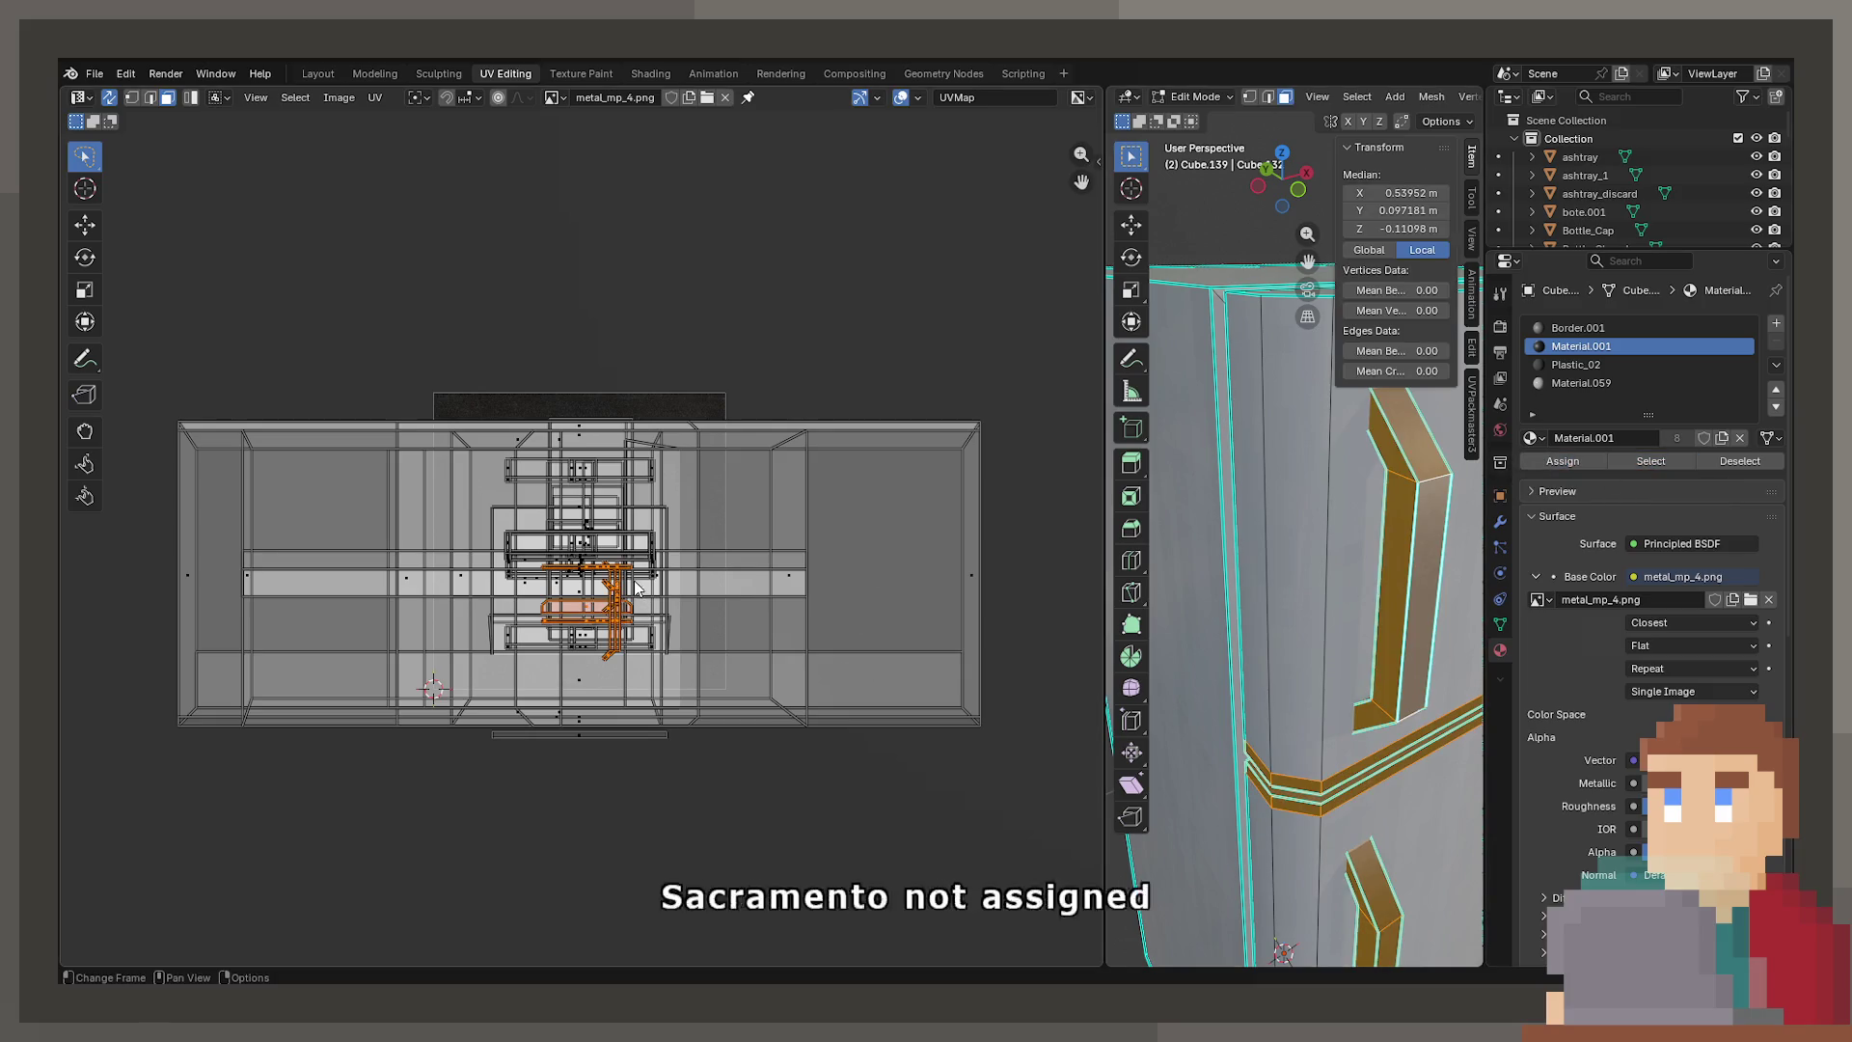
{"action": "scroll", "coordinate": [637, 586], "scroll_direction": "up", "scroll_amount": 3}
{"action": "key", "text": "Tab"}
Save ProjectNisekisha.blend after reviewing the fridge and return to the Layout workspace
{"action": "mouse_move", "coordinate": [1135, 623]}
{"action": "middle_mouse_down"}
{"action": "mouse_move", "coordinate": [1182, 576]}
{"action": "mouse_move", "coordinate": [1161, 556]}
{"action": "middle_mouse_up"}
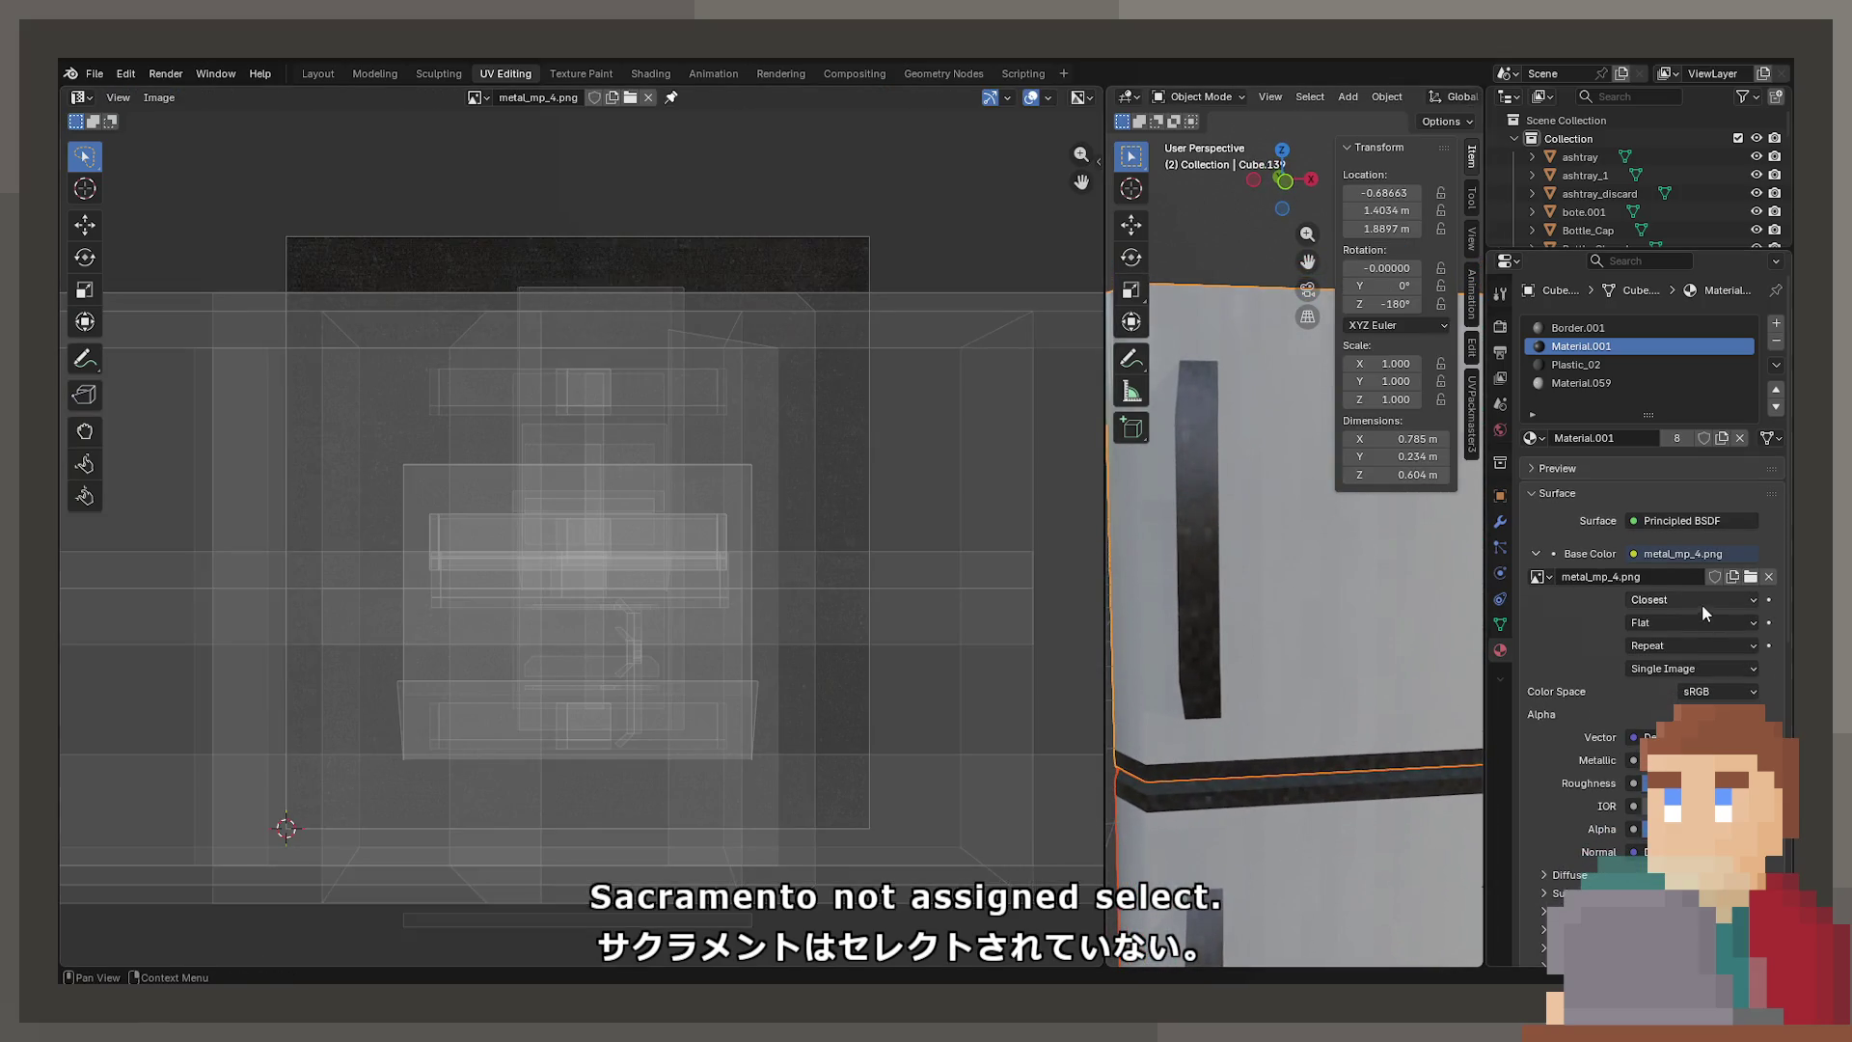
{"action": "middle_click_drag", "start_coordinate": [1189, 732], "coordinate": [1306, 741]}
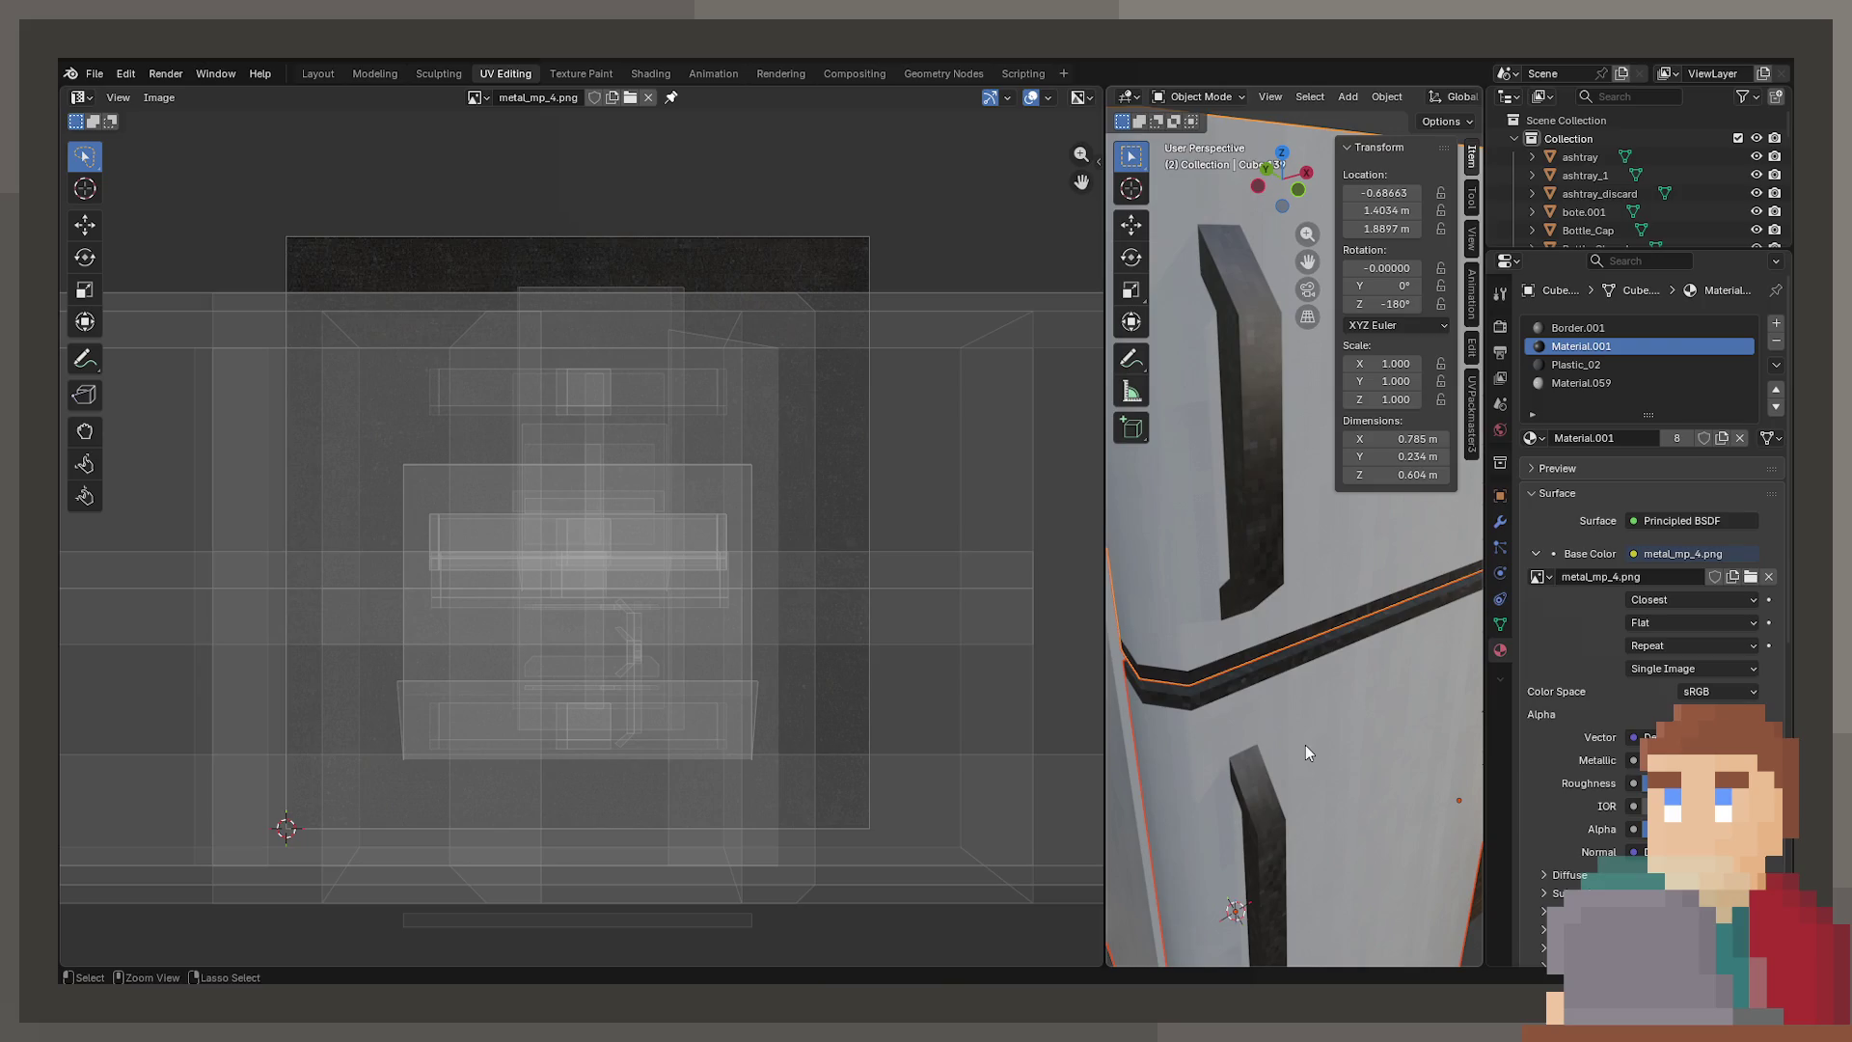
{"action": "key", "text": "ctrl+s"}
{"action": "scroll", "coordinate": [1305, 744], "scroll_direction": "down", "scroll_amount": 4}
{"action": "scroll", "coordinate": [1253, 737], "scroll_direction": "up", "scroll_amount": 8}
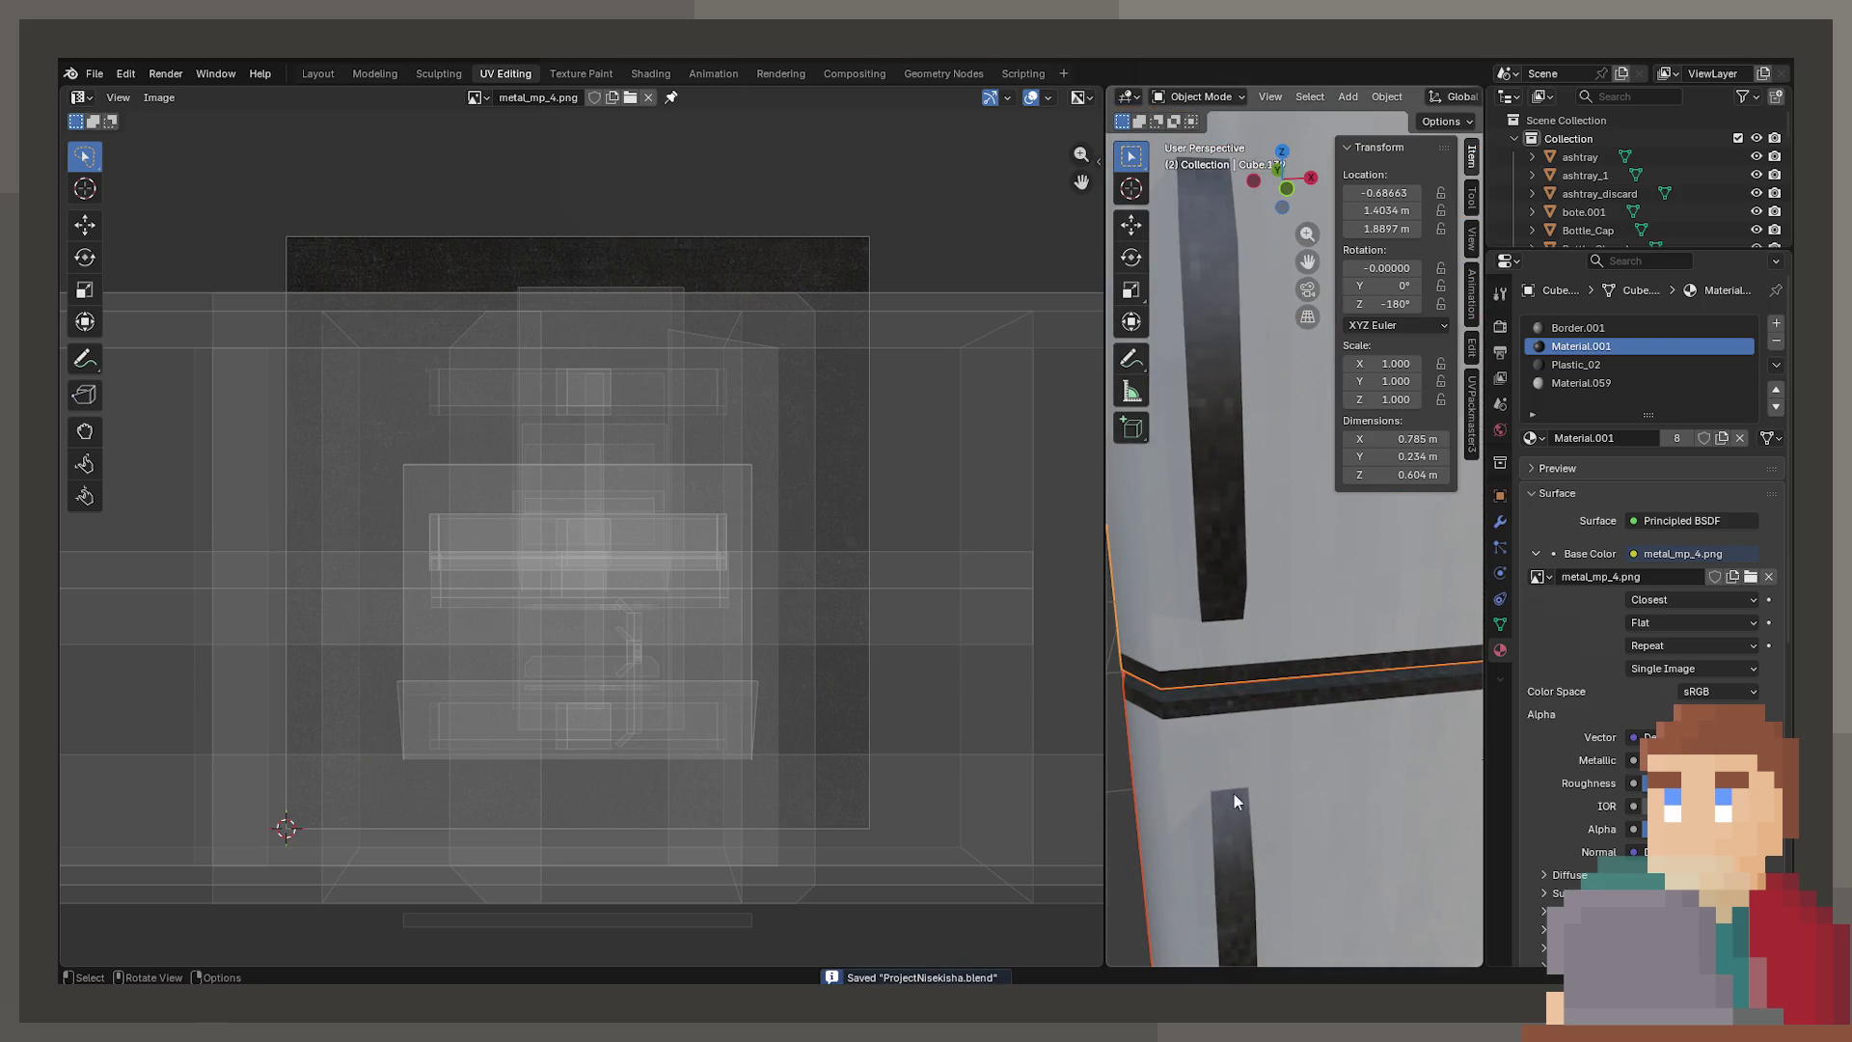
{"action": "scroll", "coordinate": [1293, 652], "scroll_direction": "down", "scroll_amount": 8}
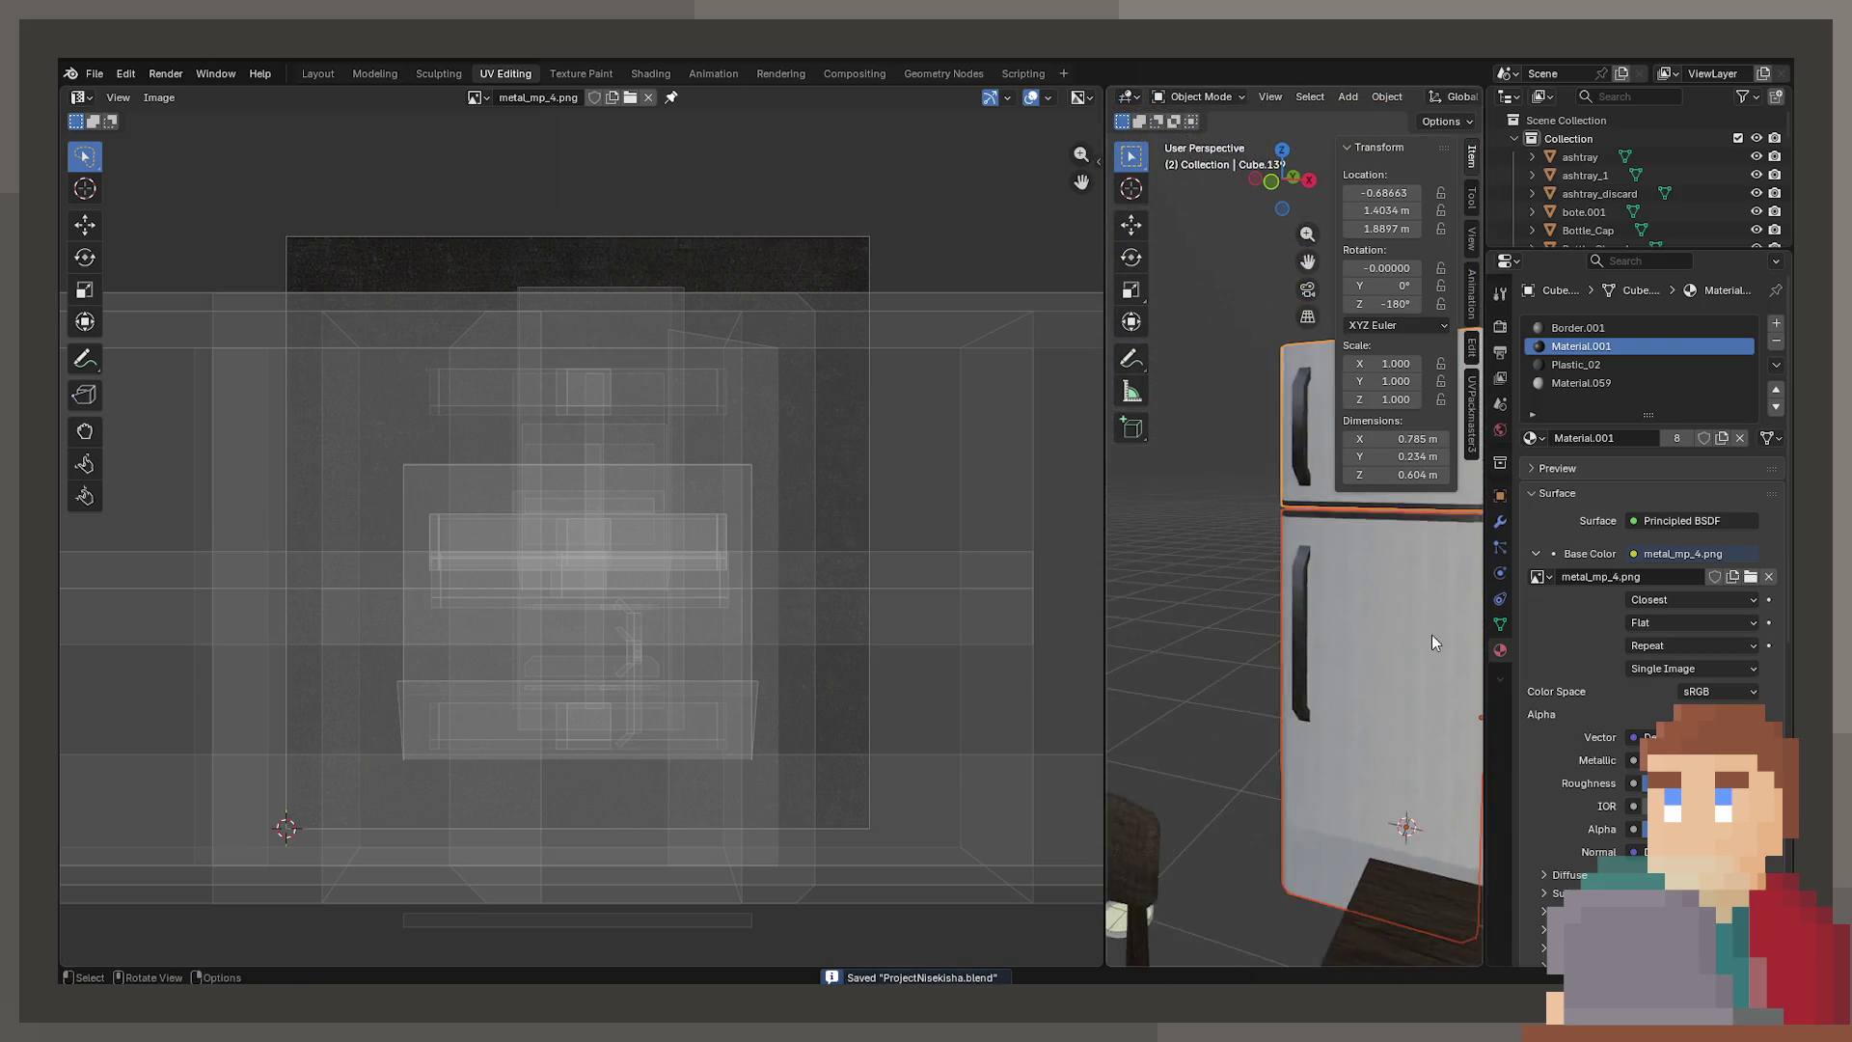
{"action": "middle_click_drag", "start_coordinate": [1432, 635], "coordinate": [1241, 658]}
{"action": "left_click", "coordinate": [316, 73]}
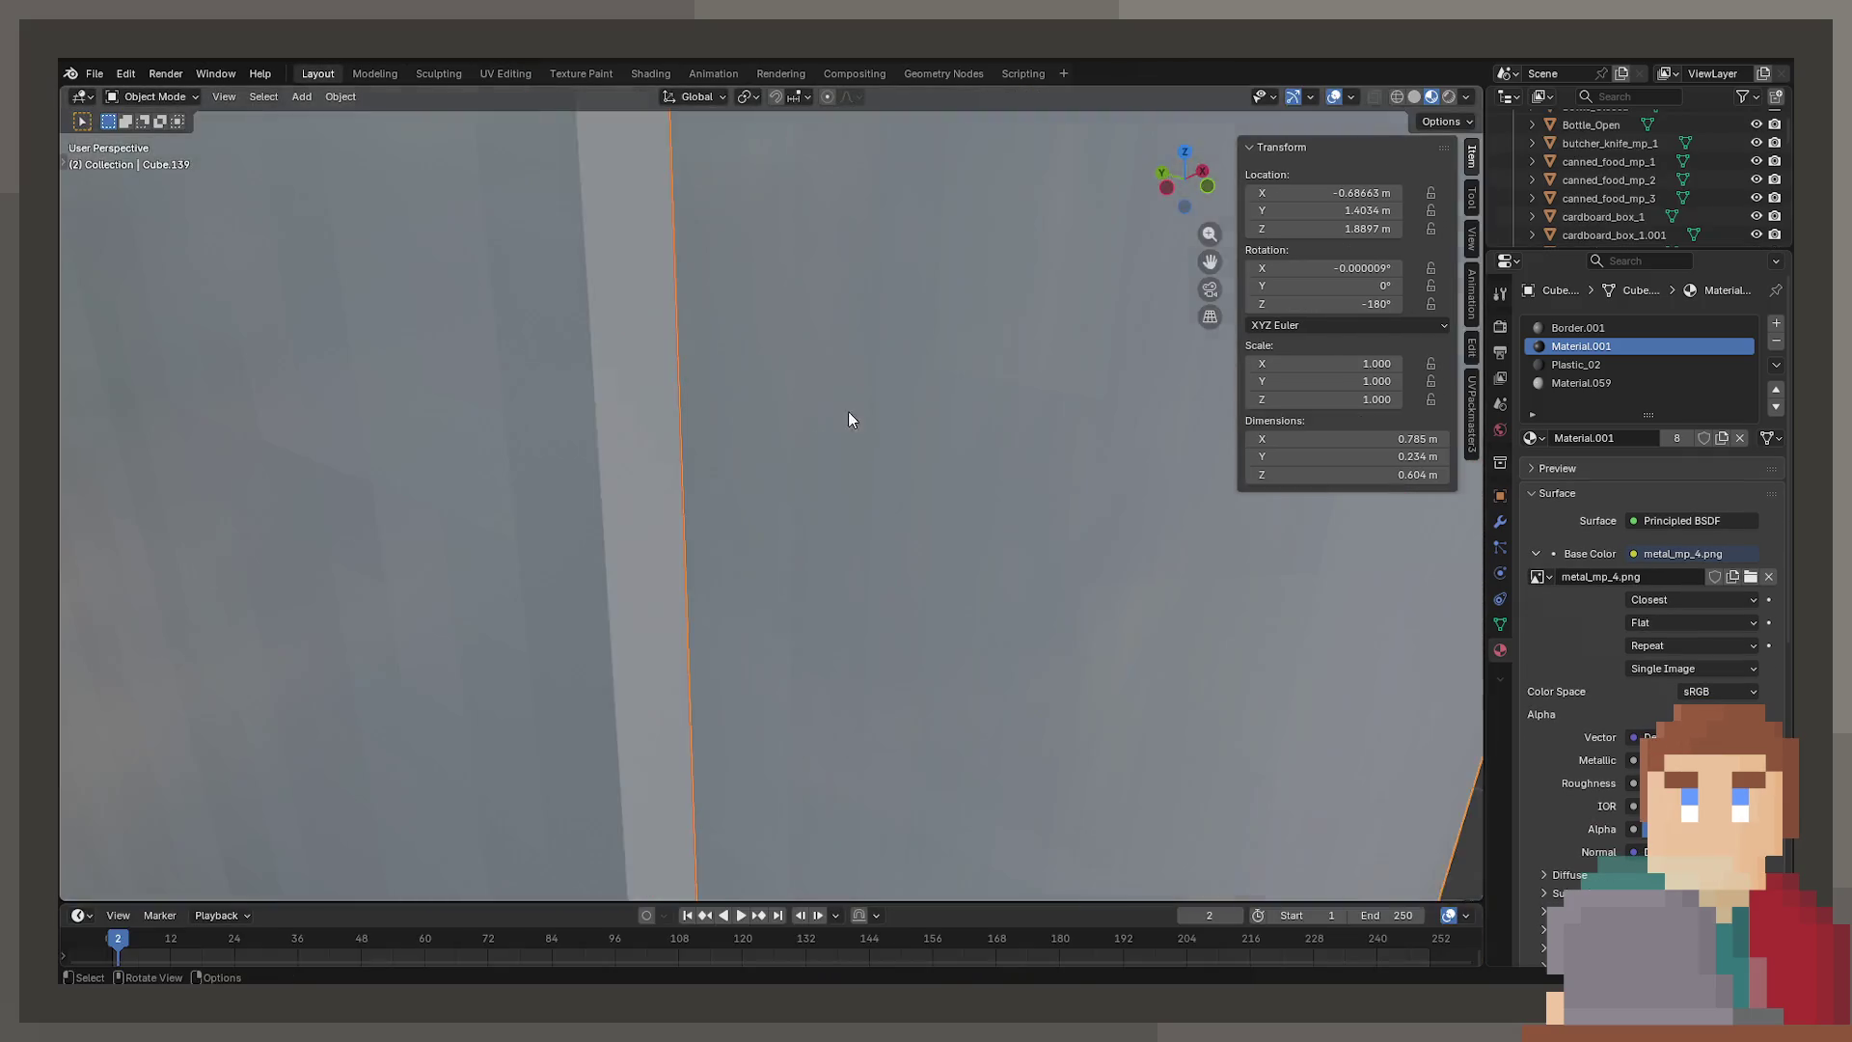
Select the fridge door and body and export them with File > Export > Unity FBX (.fbx)
{"action": "scroll", "coordinate": [848, 411], "scroll_direction": "down", "scroll_amount": 10}
{"action": "left_click", "coordinate": [728, 571]}
{"action": "mouse_move", "coordinate": [727, 571]}
{"action": "middle_mouse_down"}
{"action": "mouse_move", "coordinate": [786, 563]}
{"action": "mouse_move", "coordinate": [646, 536]}
{"action": "middle_mouse_up"}
{"action": "left_click", "coordinate": [750, 542]}
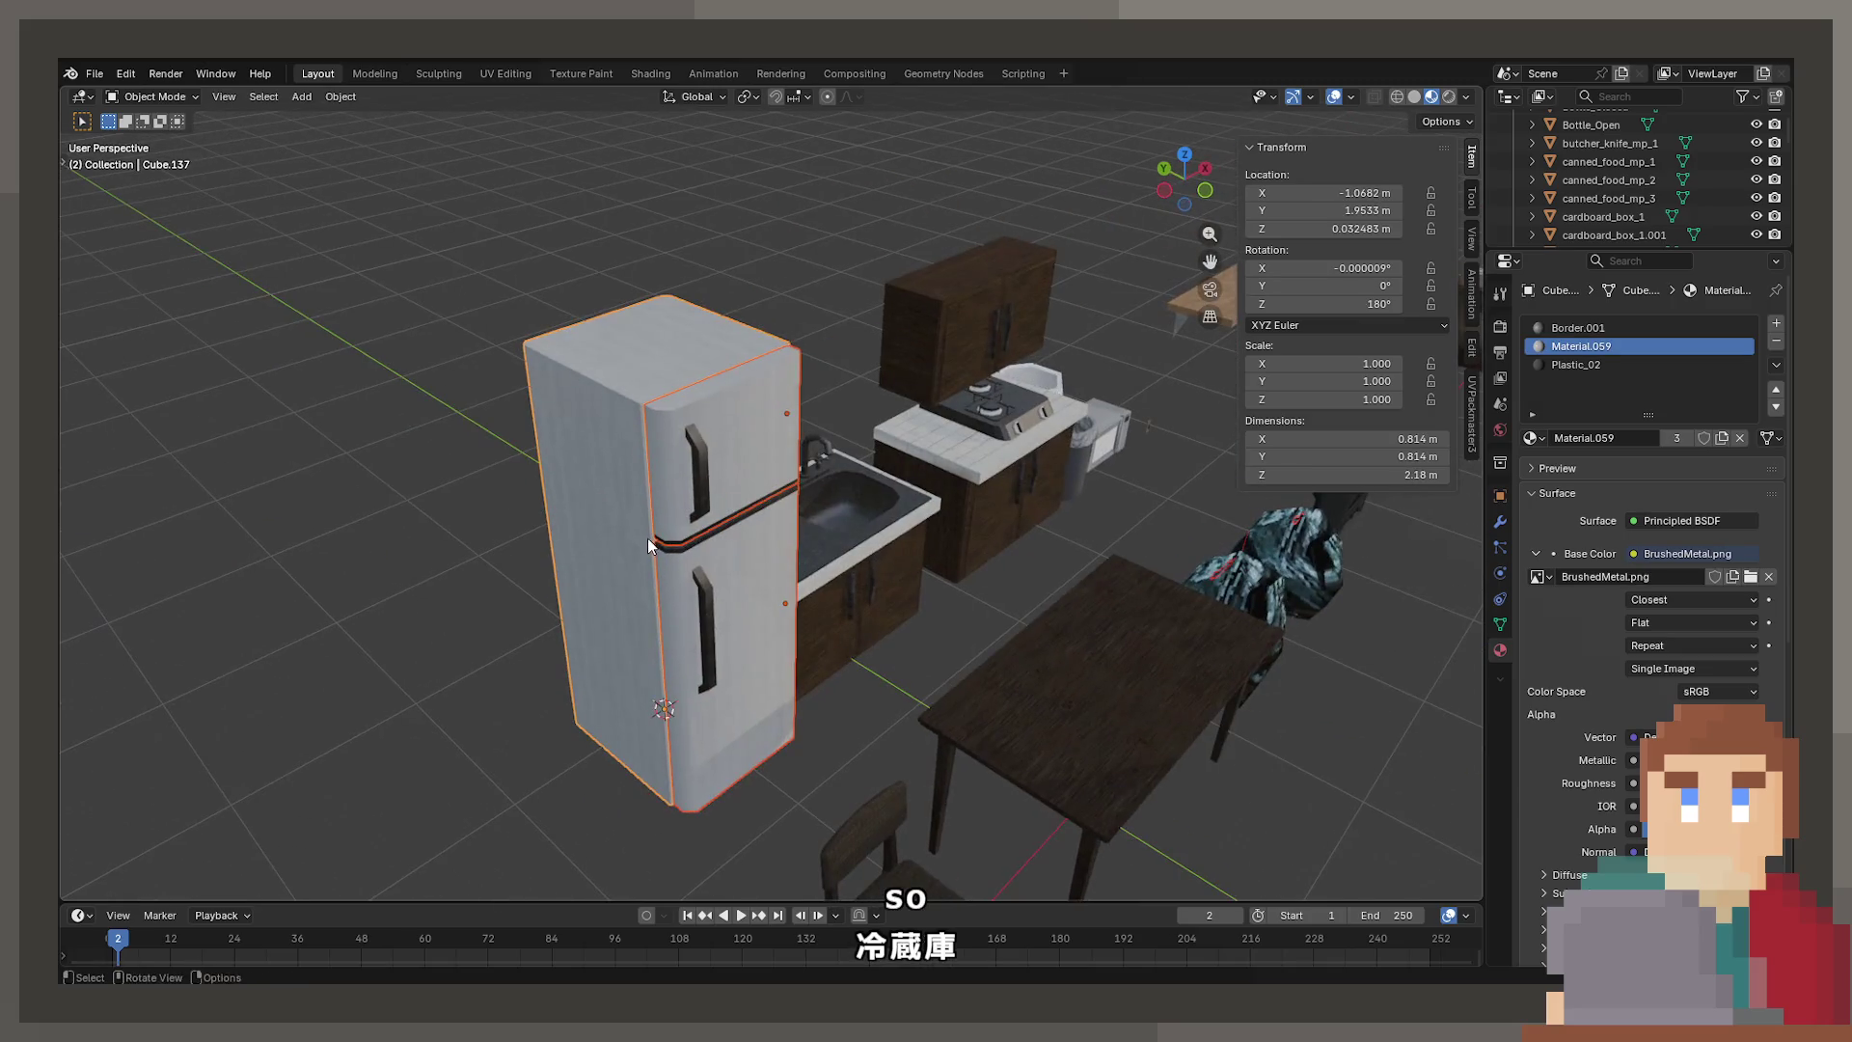
{"action": "left_click", "coordinate": [94, 74]}
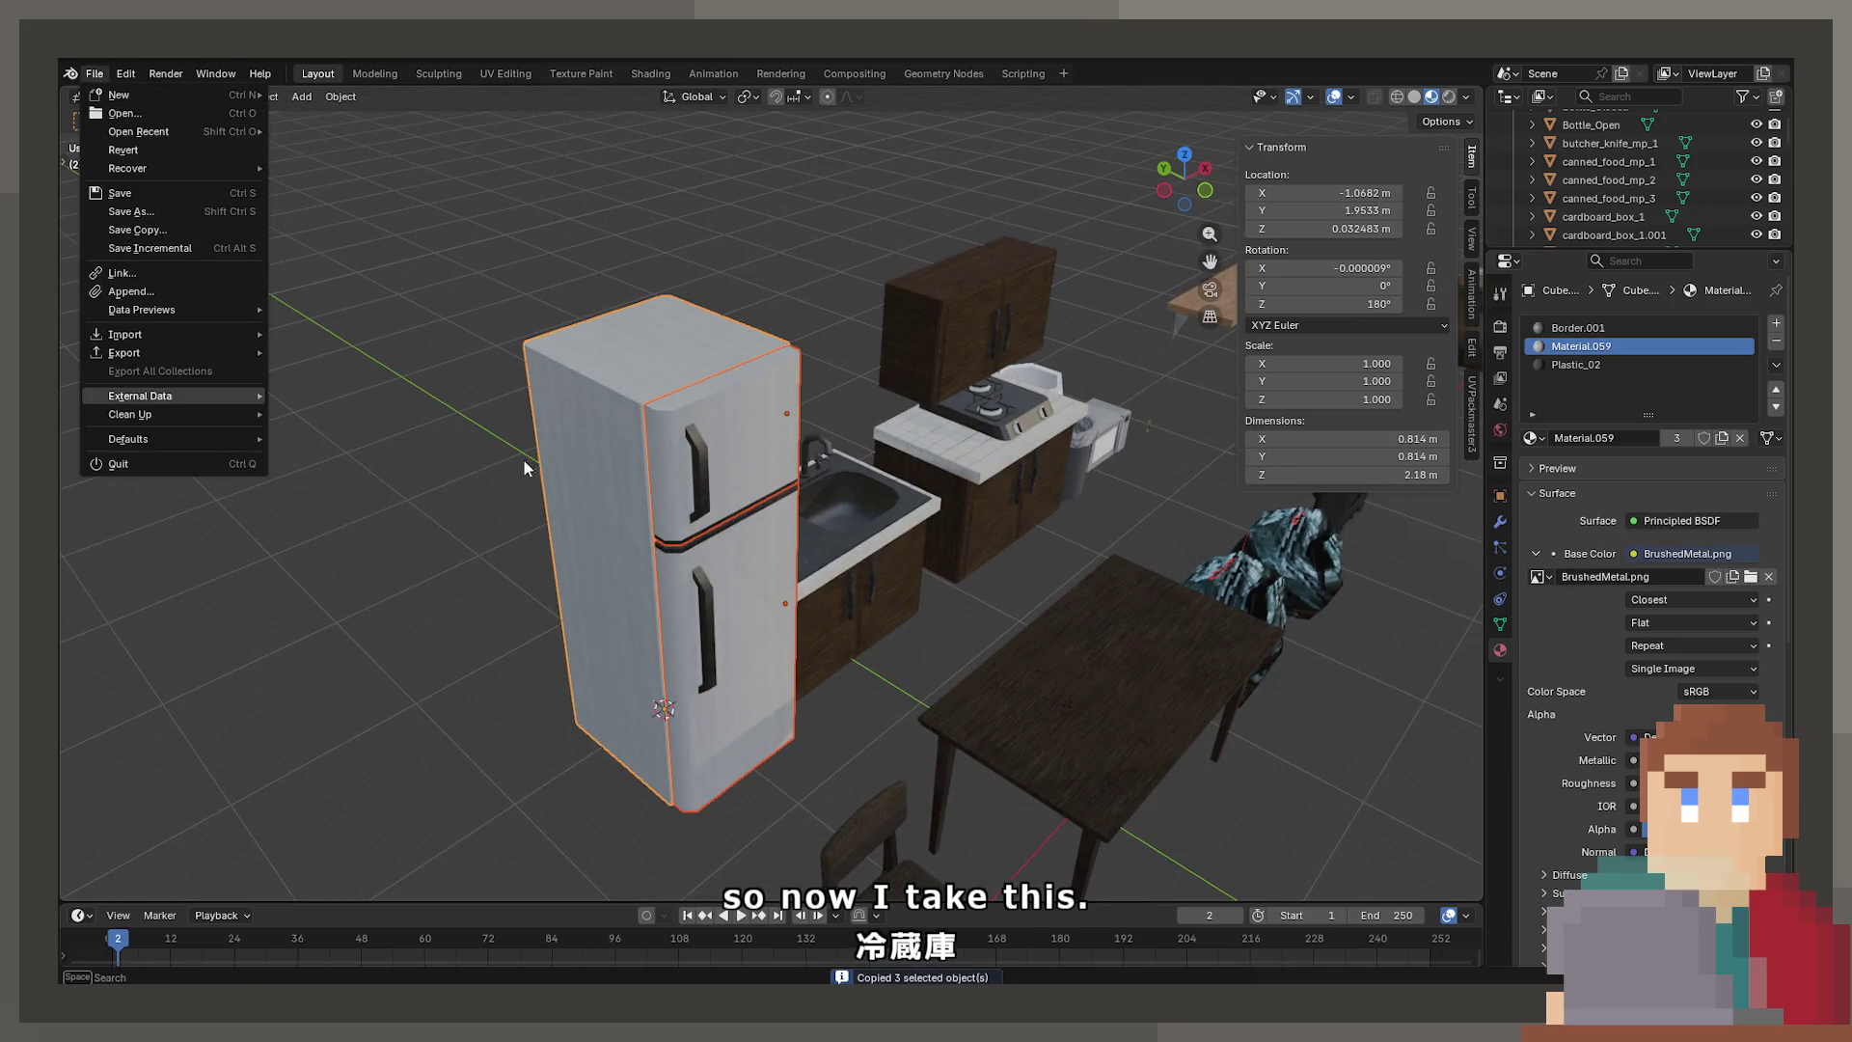
{"action": "key", "text": "Escape"}
{"action": "left_click", "coordinate": [738, 572]}
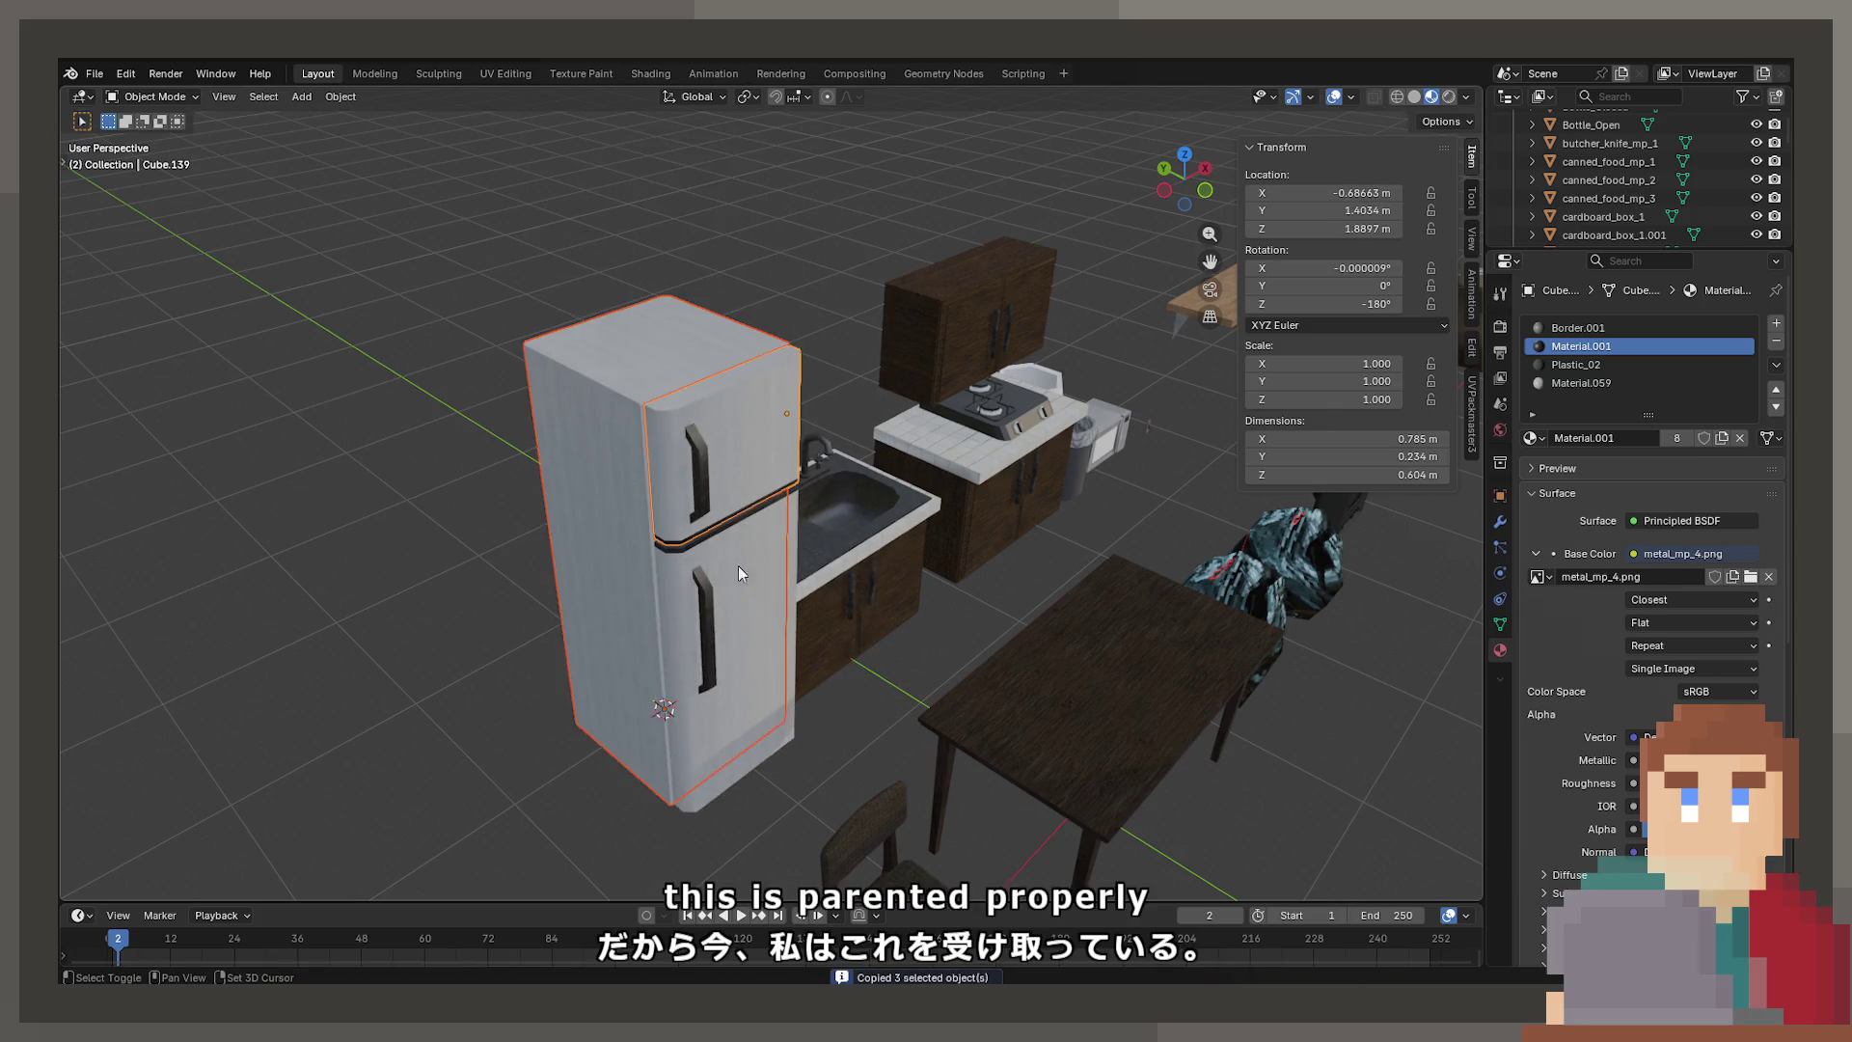
{"action": "left_click", "coordinate": [737, 572]}
{"action": "left_click", "coordinate": [96, 76]}
{"action": "mouse_move", "coordinate": [246, 354]}
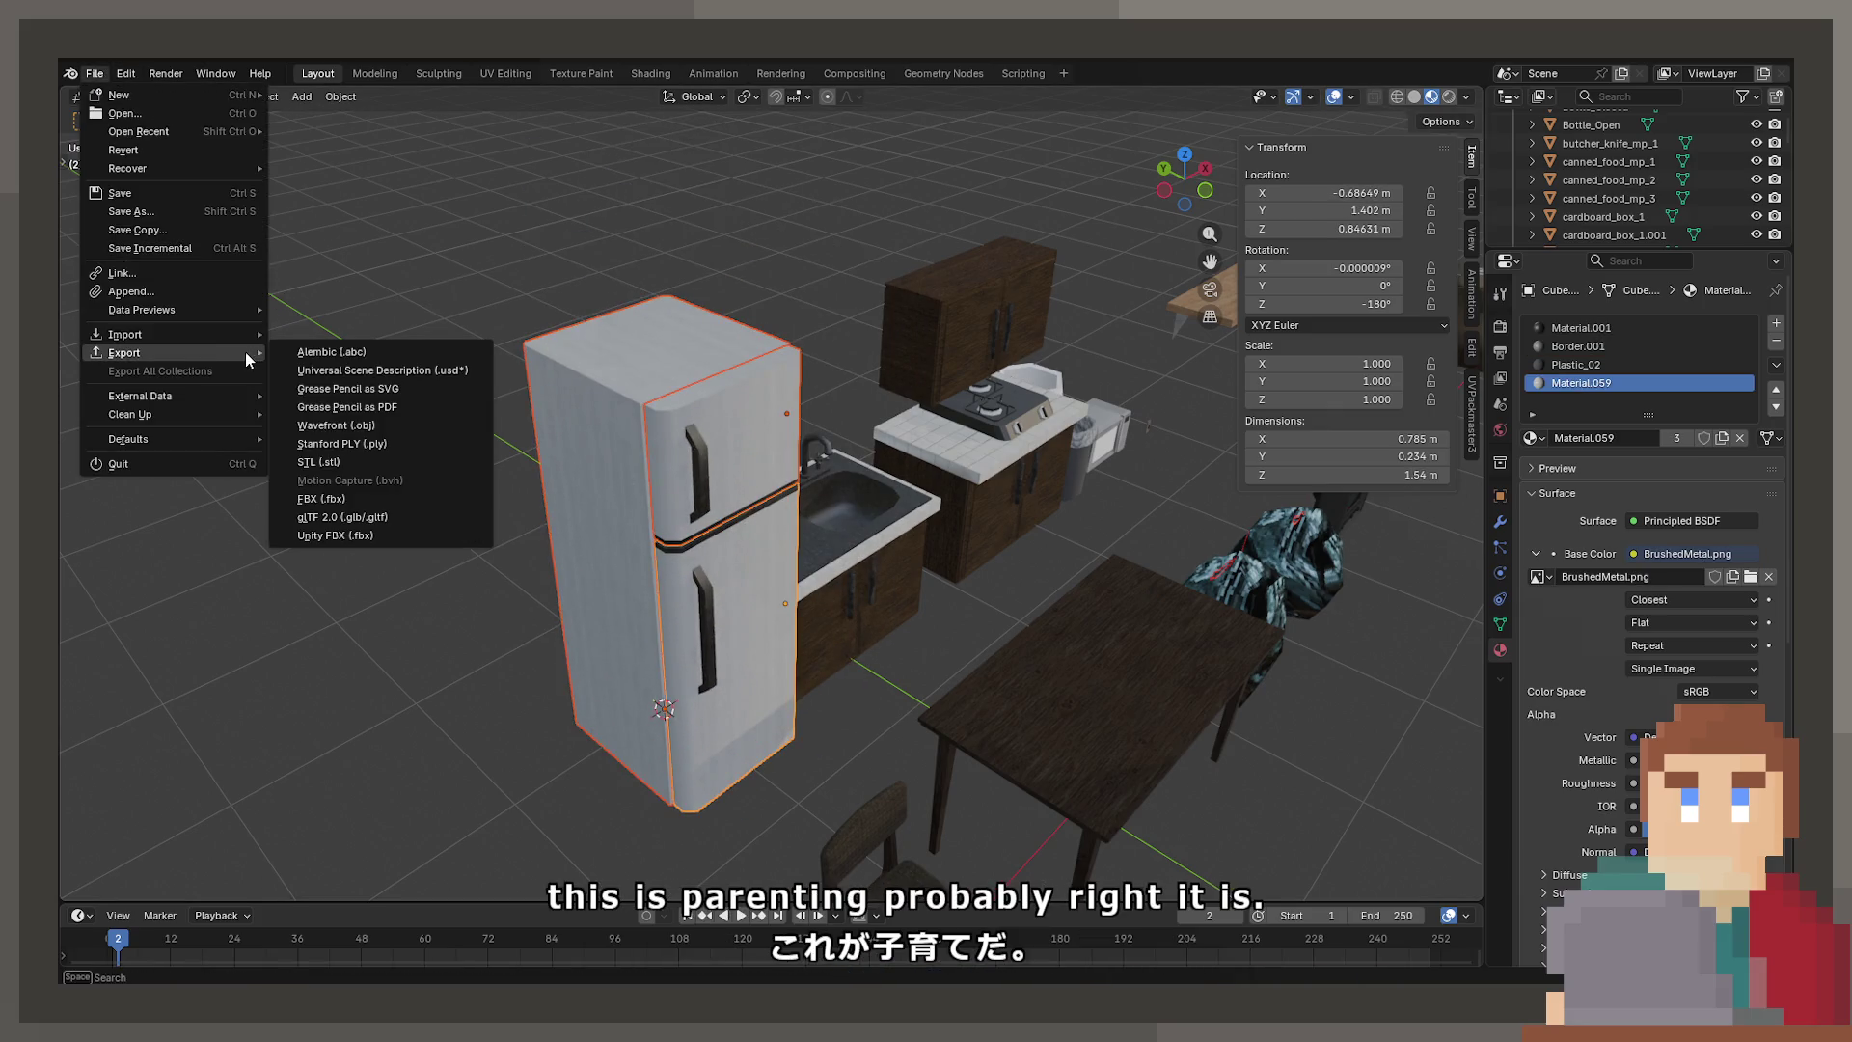
{"action": "left_click", "coordinate": [335, 537]}
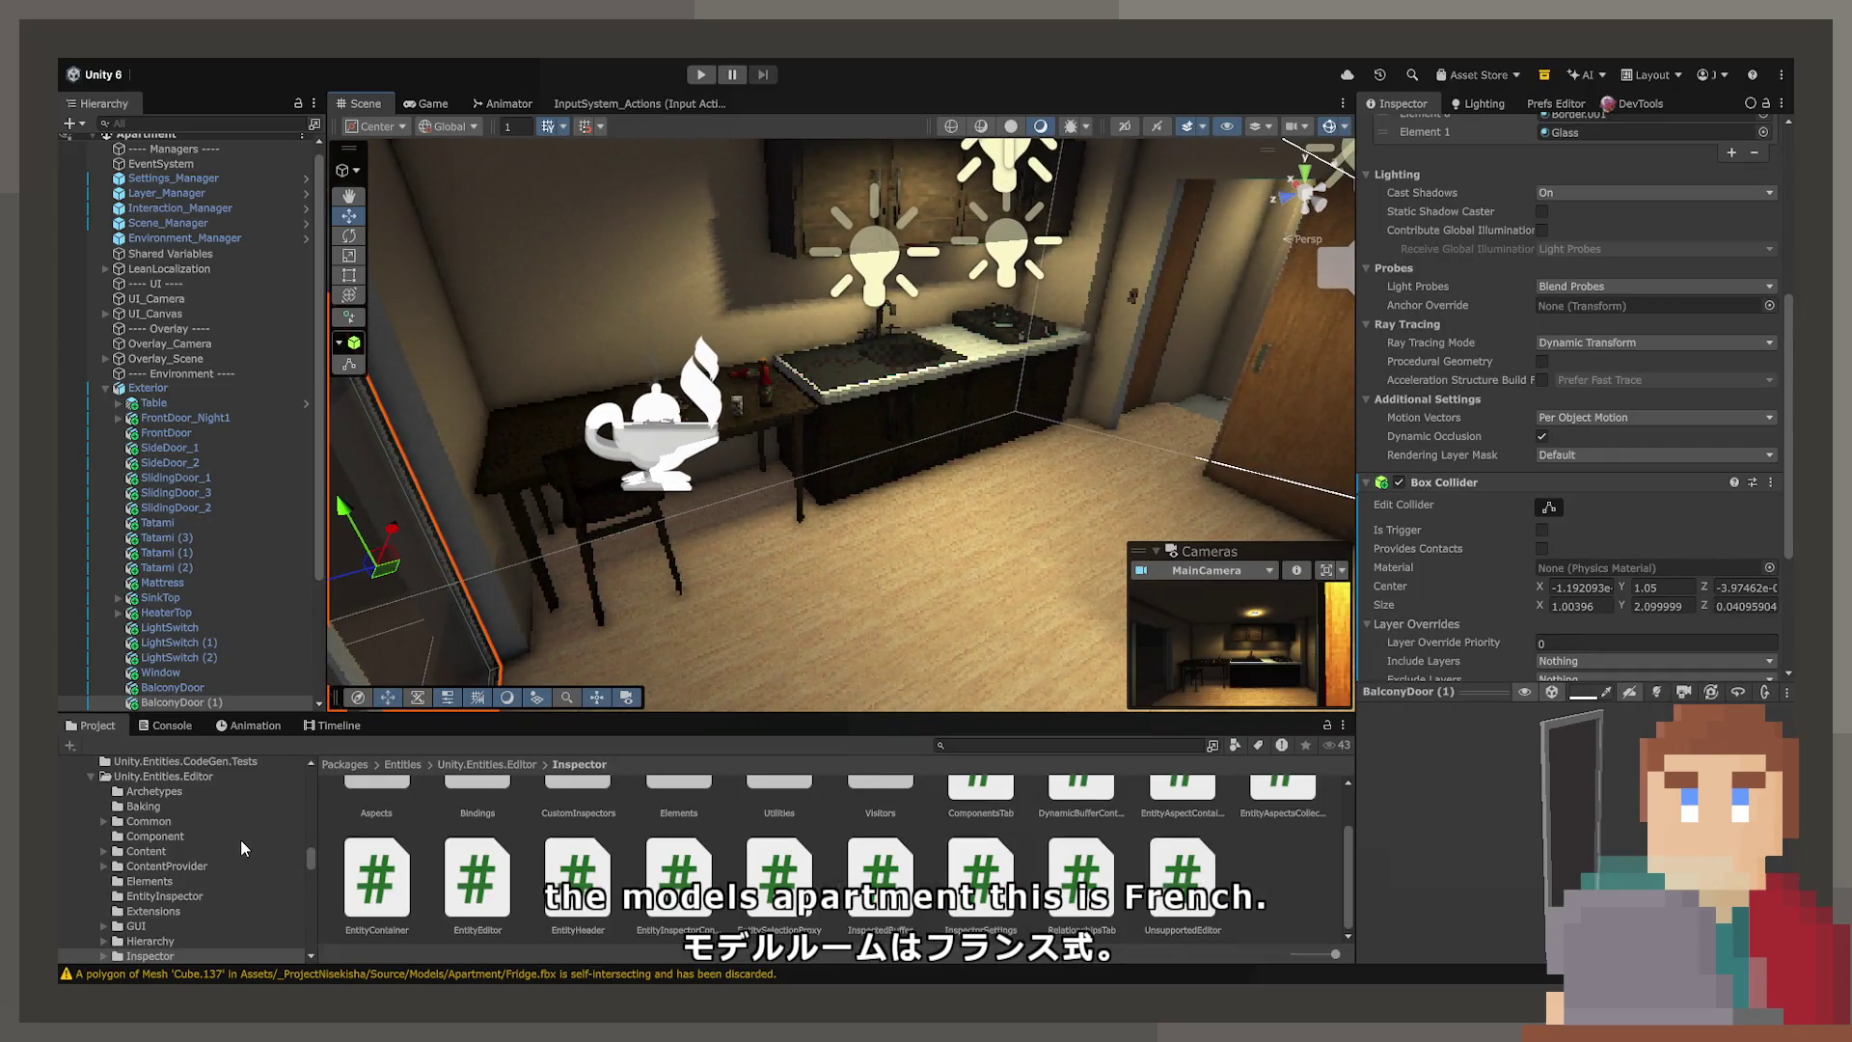
Drag the Fridge model from Source/Models/Apartment into the Unity scene and orbit around it
{"action": "scroll", "coordinate": [240, 830], "scroll_direction": "down", "scroll_amount": 5}
{"action": "scroll", "coordinate": [241, 832], "scroll_direction": "down", "scroll_amount": 5}
{"action": "scroll", "coordinate": [207, 836], "scroll_direction": "up", "scroll_amount": 4}
{"action": "left_click", "coordinate": [166, 942]}
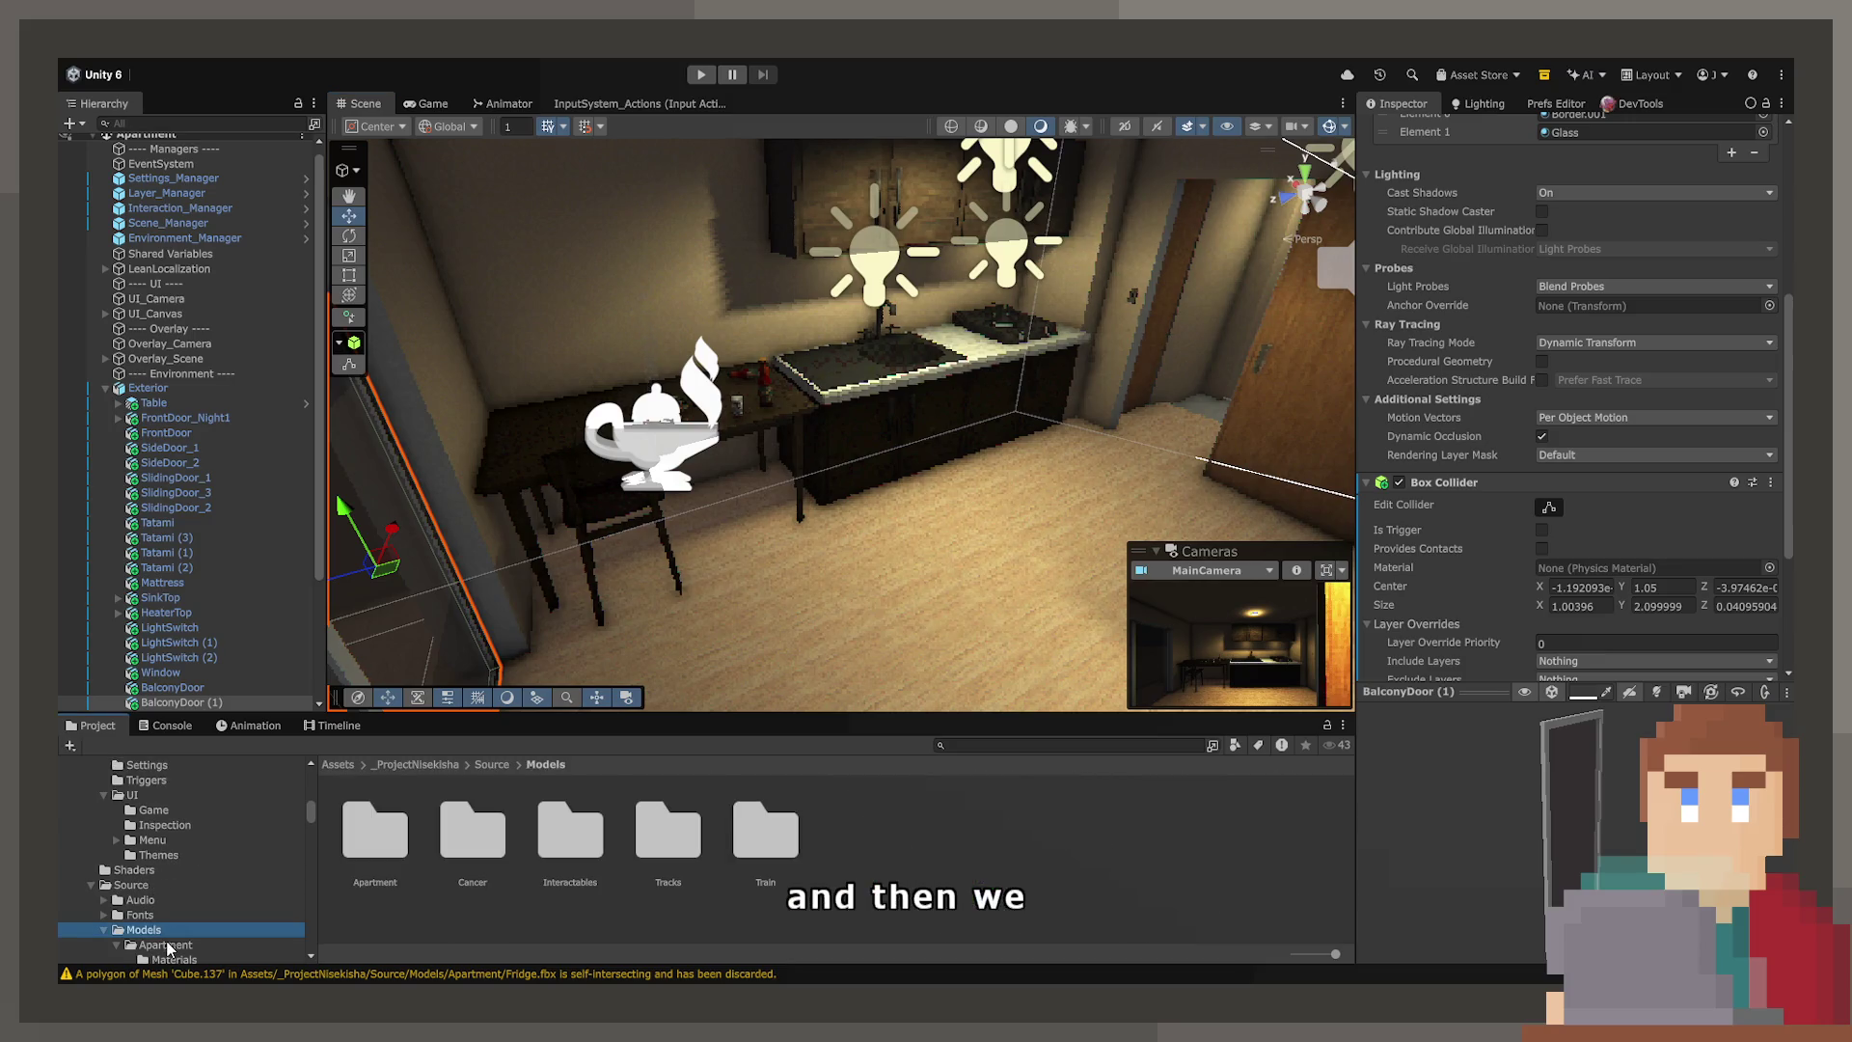
{"action": "scroll", "coordinate": [854, 832], "scroll_direction": "down", "scroll_amount": 3}
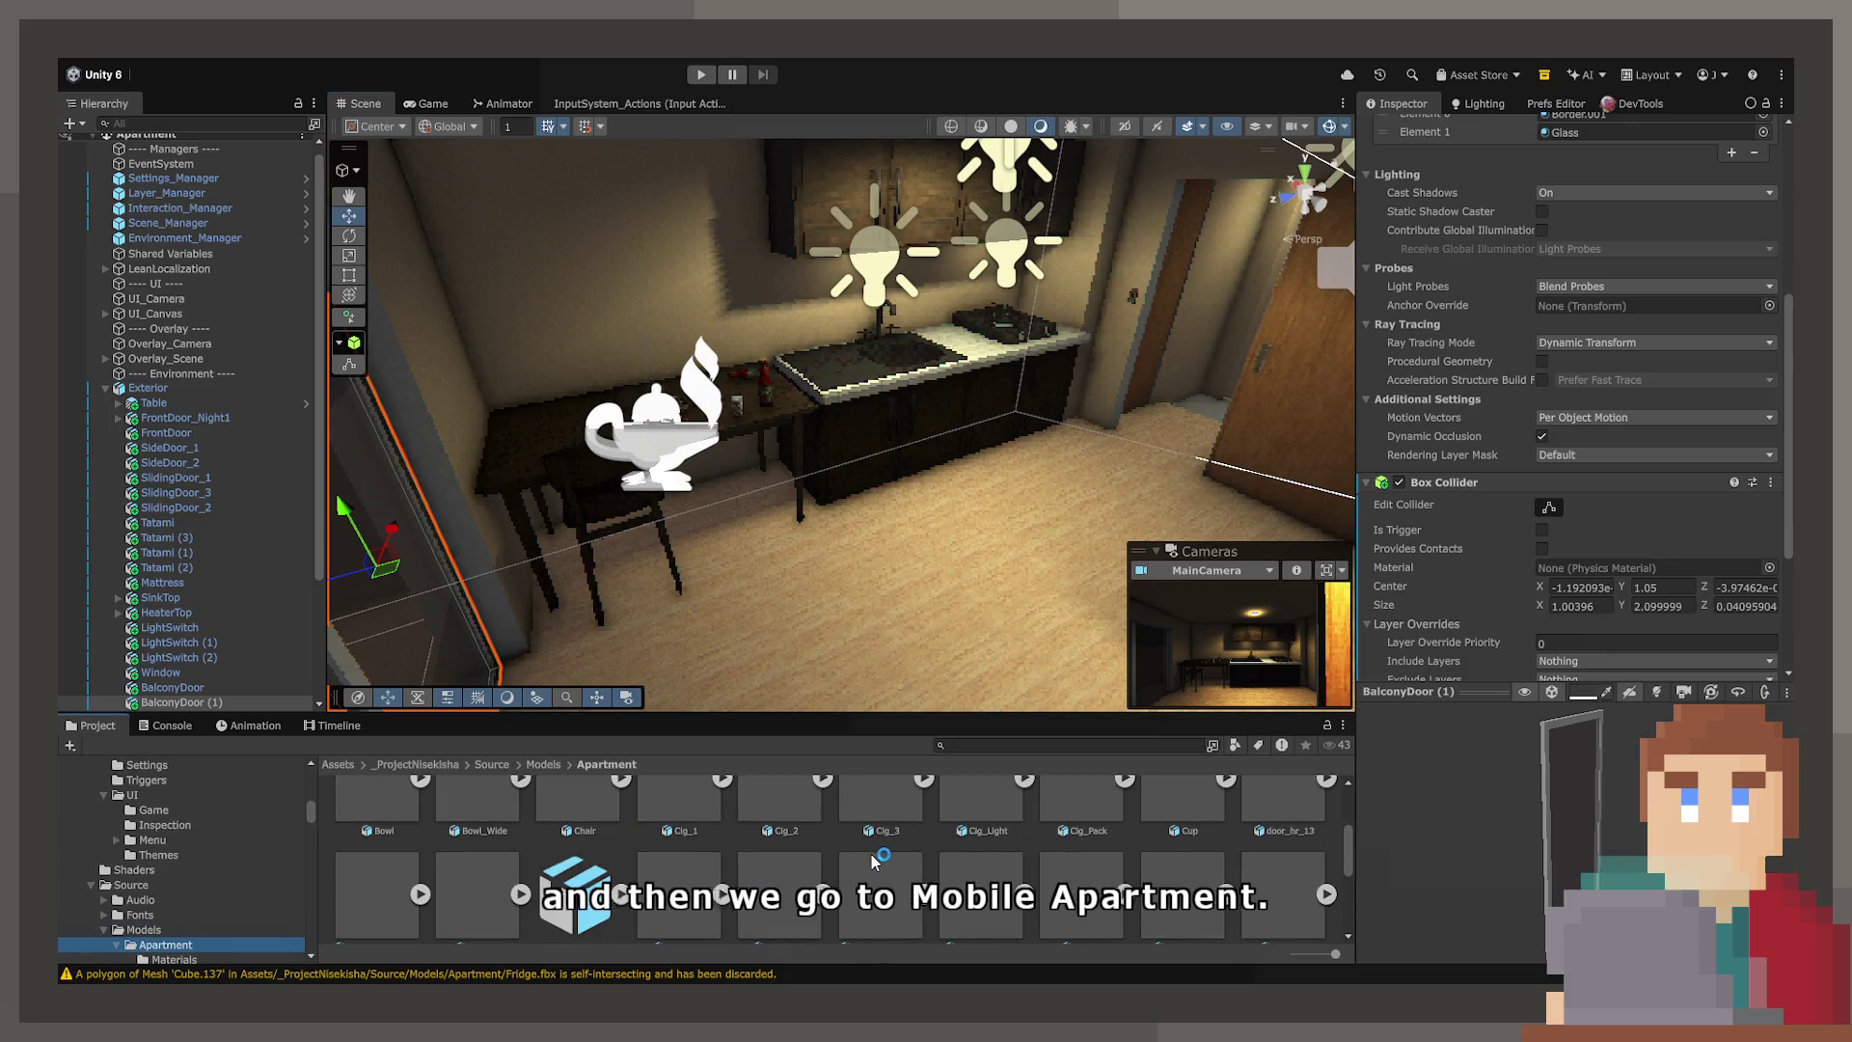
{"action": "mouse_move", "coordinate": [862, 620]}
{"action": "left_mouse_down"}
{"action": "mouse_move", "coordinate": [900, 546]}
{"action": "mouse_move", "coordinate": [786, 444]}
{"action": "mouse_move", "coordinate": [1037, 444]}
{"action": "left_mouse_up"}
{"action": "scroll", "coordinate": [1464, 443], "scroll_direction": "up", "scroll_amount": 5}
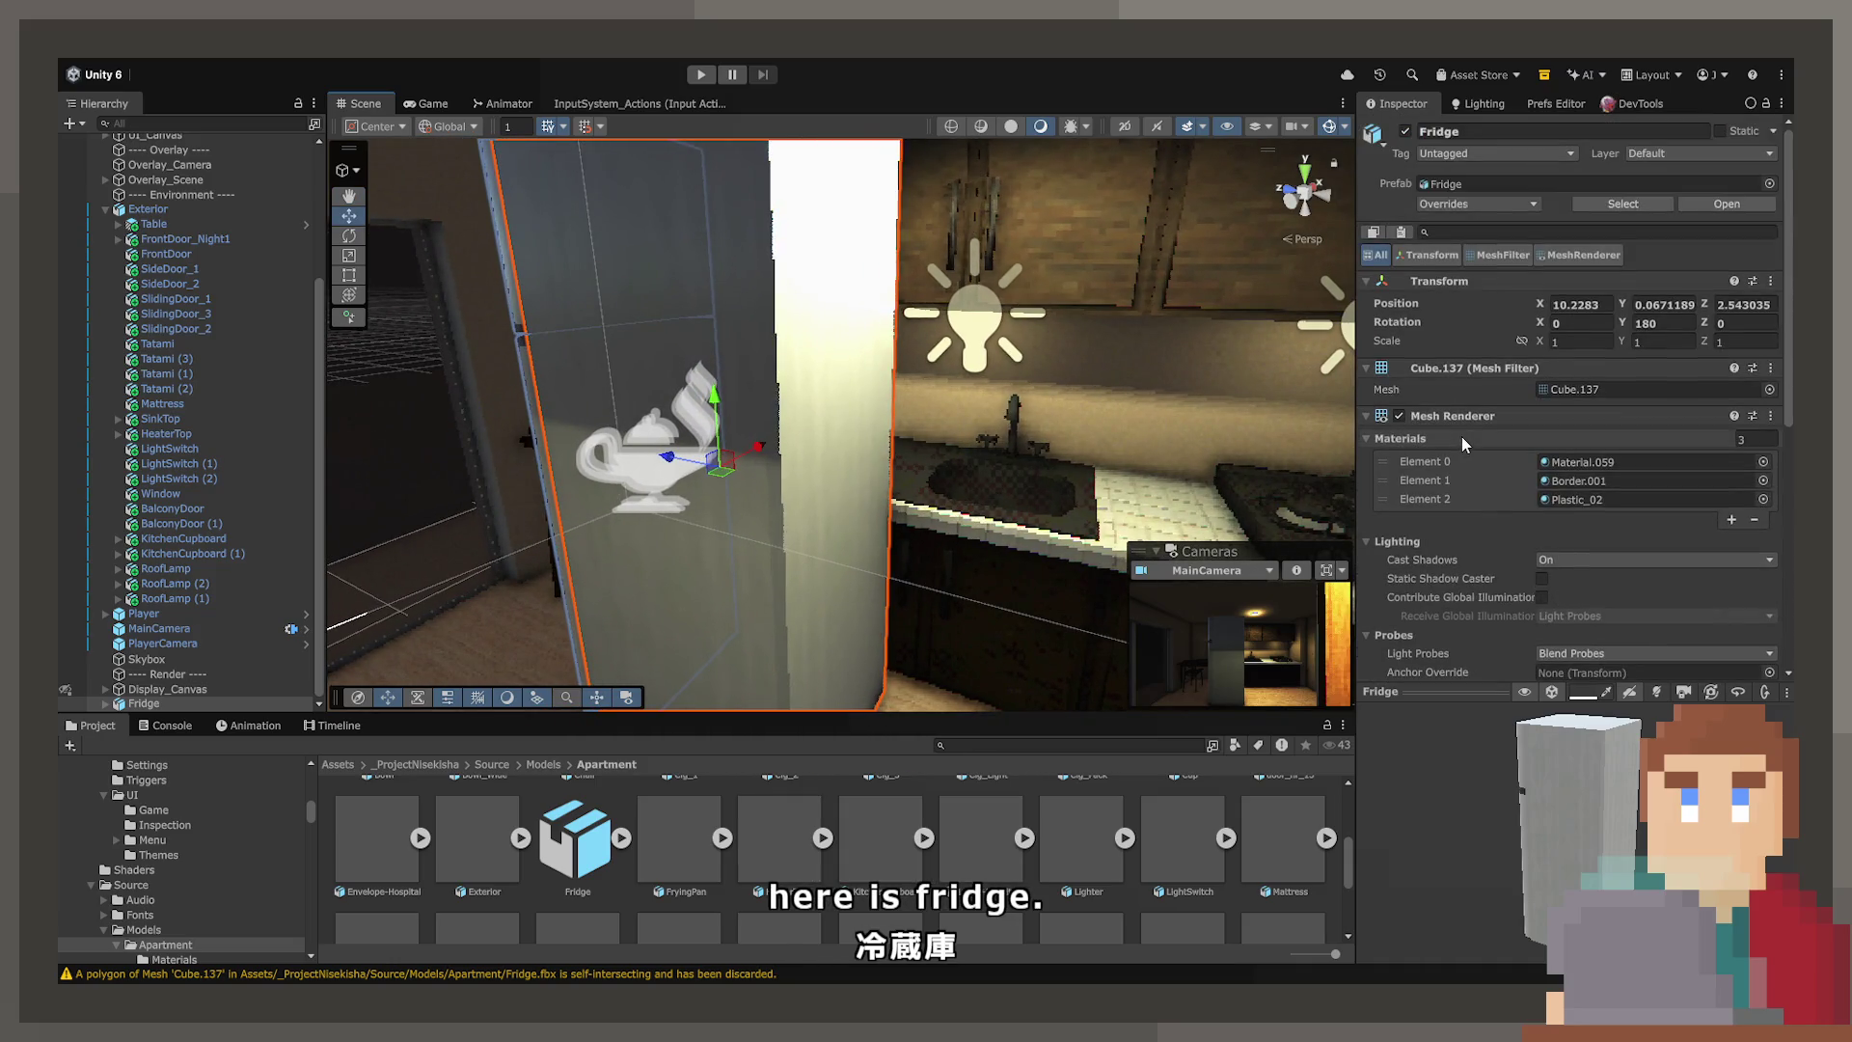
{"action": "mouse_move", "coordinate": [923, 461]}
{"action": "left_mouse_down", "text": "alt"}
{"action": "mouse_move", "coordinate": [992, 431]}
{"action": "mouse_move", "coordinate": [1386, 527]}
{"action": "mouse_move", "coordinate": [1185, 581]}
{"action": "mouse_move", "coordinate": [1153, 565]}
{"action": "mouse_move", "coordinate": [1248, 405]}
{"action": "mouse_move", "coordinate": [1132, 401]}
{"action": "mouse_move", "coordinate": [1230, 524]}
{"action": "mouse_move", "coordinate": [1219, 546]}
{"action": "mouse_move", "coordinate": [1187, 396]}
{"action": "mouse_move", "coordinate": [1053, 390]}
{"action": "left_mouse_up", "text": "alt"}
{"action": "mouse_move", "coordinate": [948, 390]}
{"action": "right_mouse_down"}
{"action": "mouse_move", "coordinate": [934, 418]}
{"action": "mouse_move", "coordinate": [1012, 386]}
{"action": "mouse_move", "coordinate": [1068, 227]}
{"action": "mouse_move", "coordinate": [1202, 484]}
{"action": "mouse_move", "coordinate": [1258, 472]}
{"action": "right_mouse_up"}
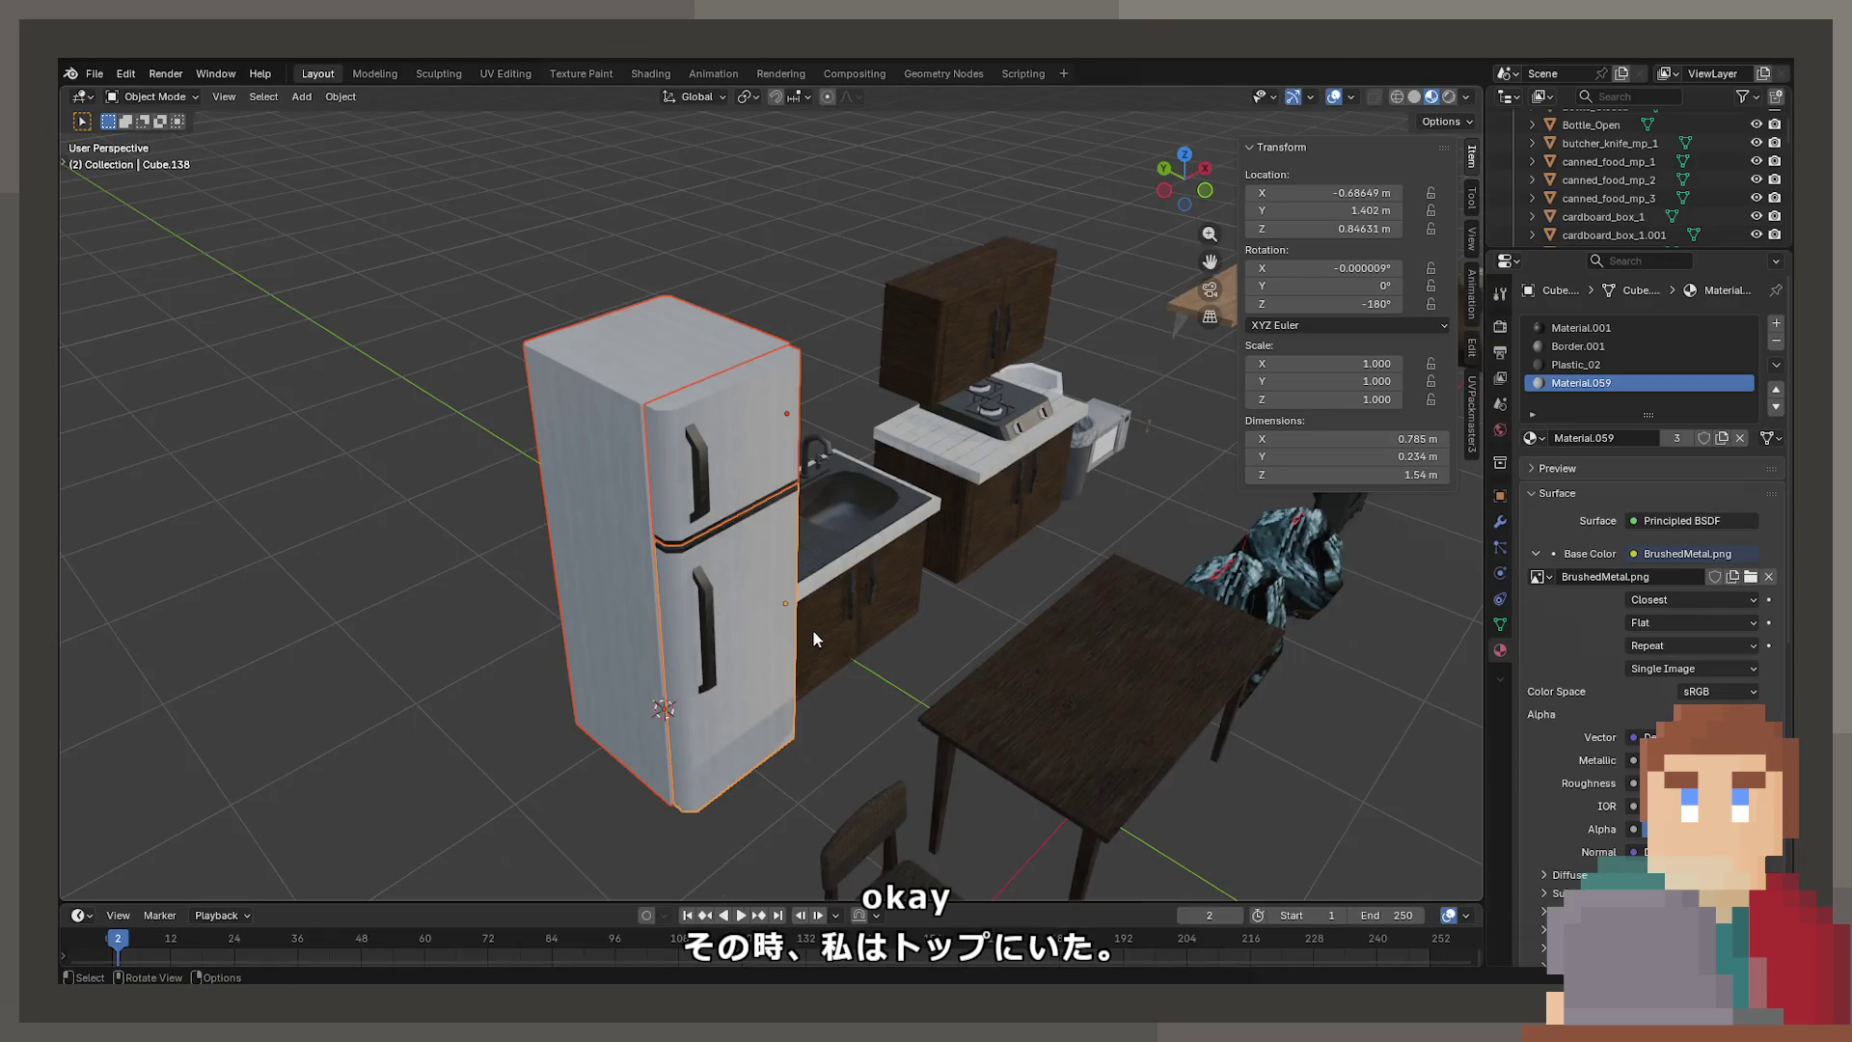
{"action": "scroll", "coordinate": [805, 623], "scroll_direction": "up", "scroll_amount": 3}
Select the fridge door and body and apply Mesh > Normals > Recalculate Outside in Edit Mode
{"action": "key", "text": "r"}
{"action": "right_click", "coordinate": [818, 628]}
{"action": "key", "text": "a"}
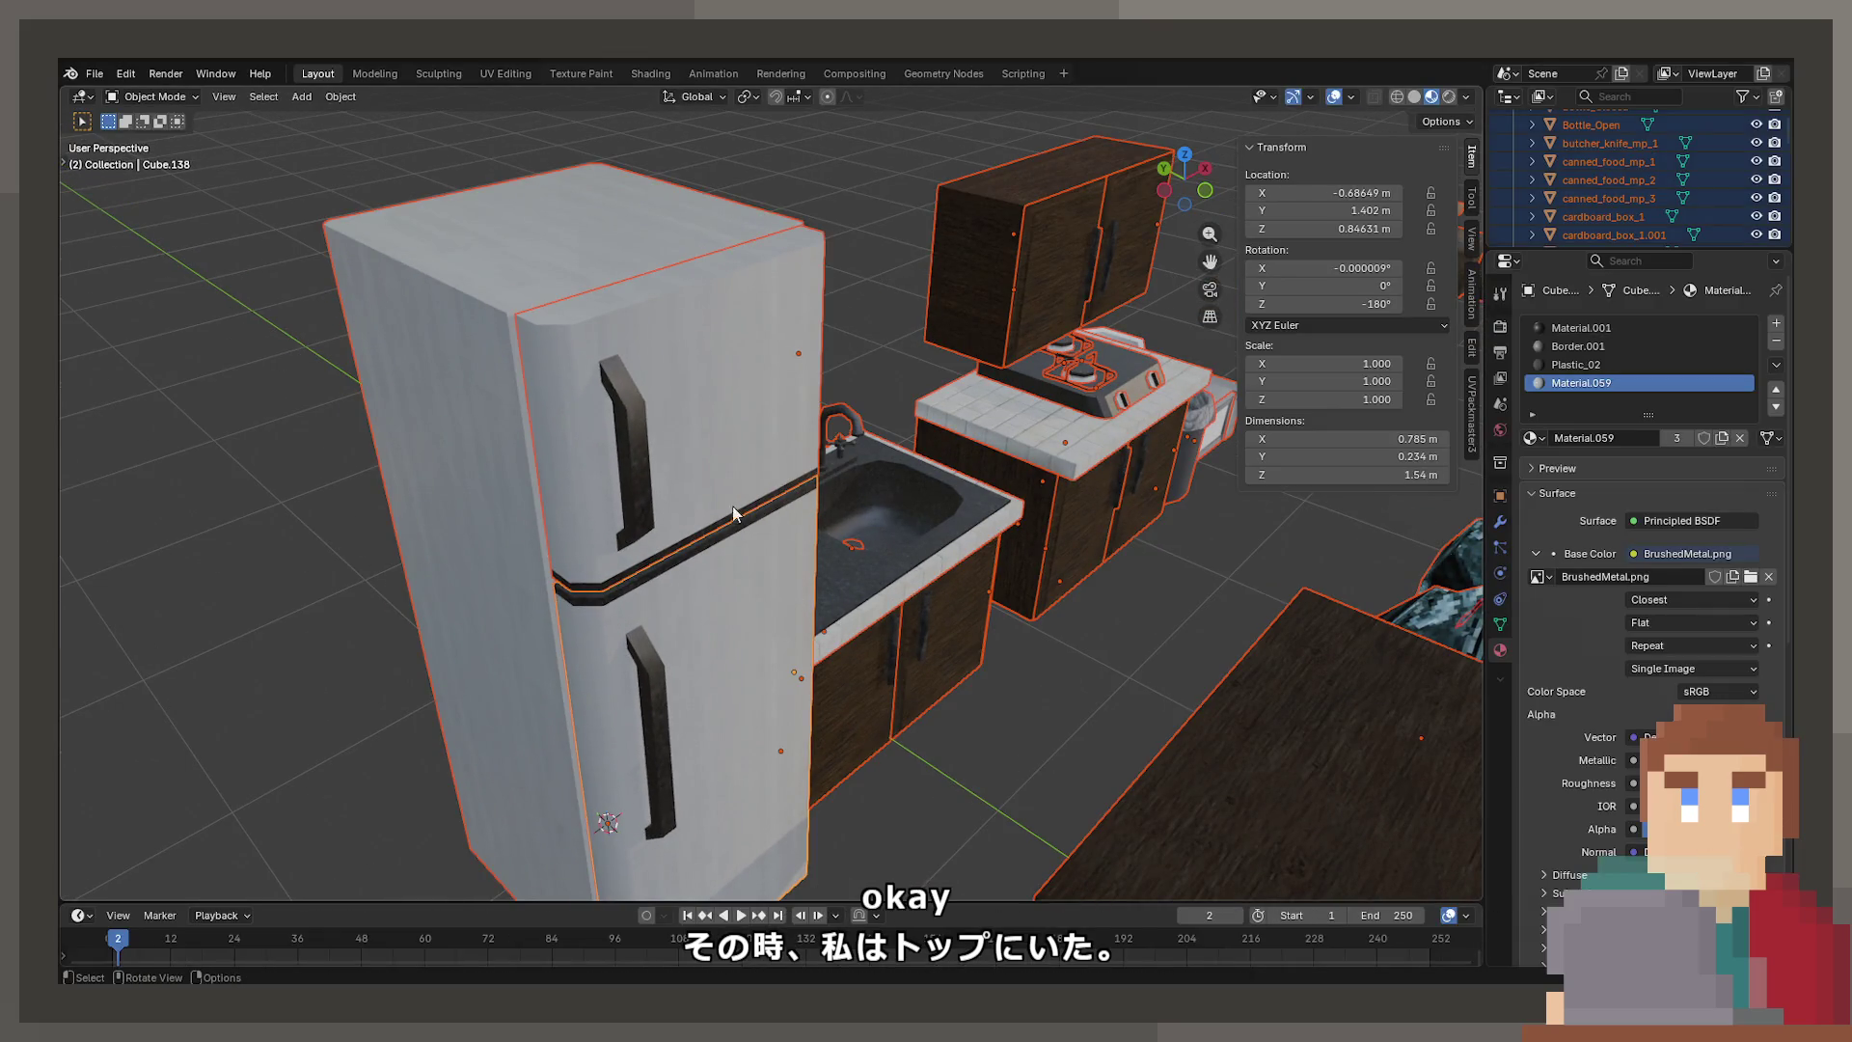
{"action": "left_click", "coordinate": [735, 596]}
{"action": "left_click", "coordinate": [496, 546], "text": "shift"}
{"action": "key", "text": "Tab"}
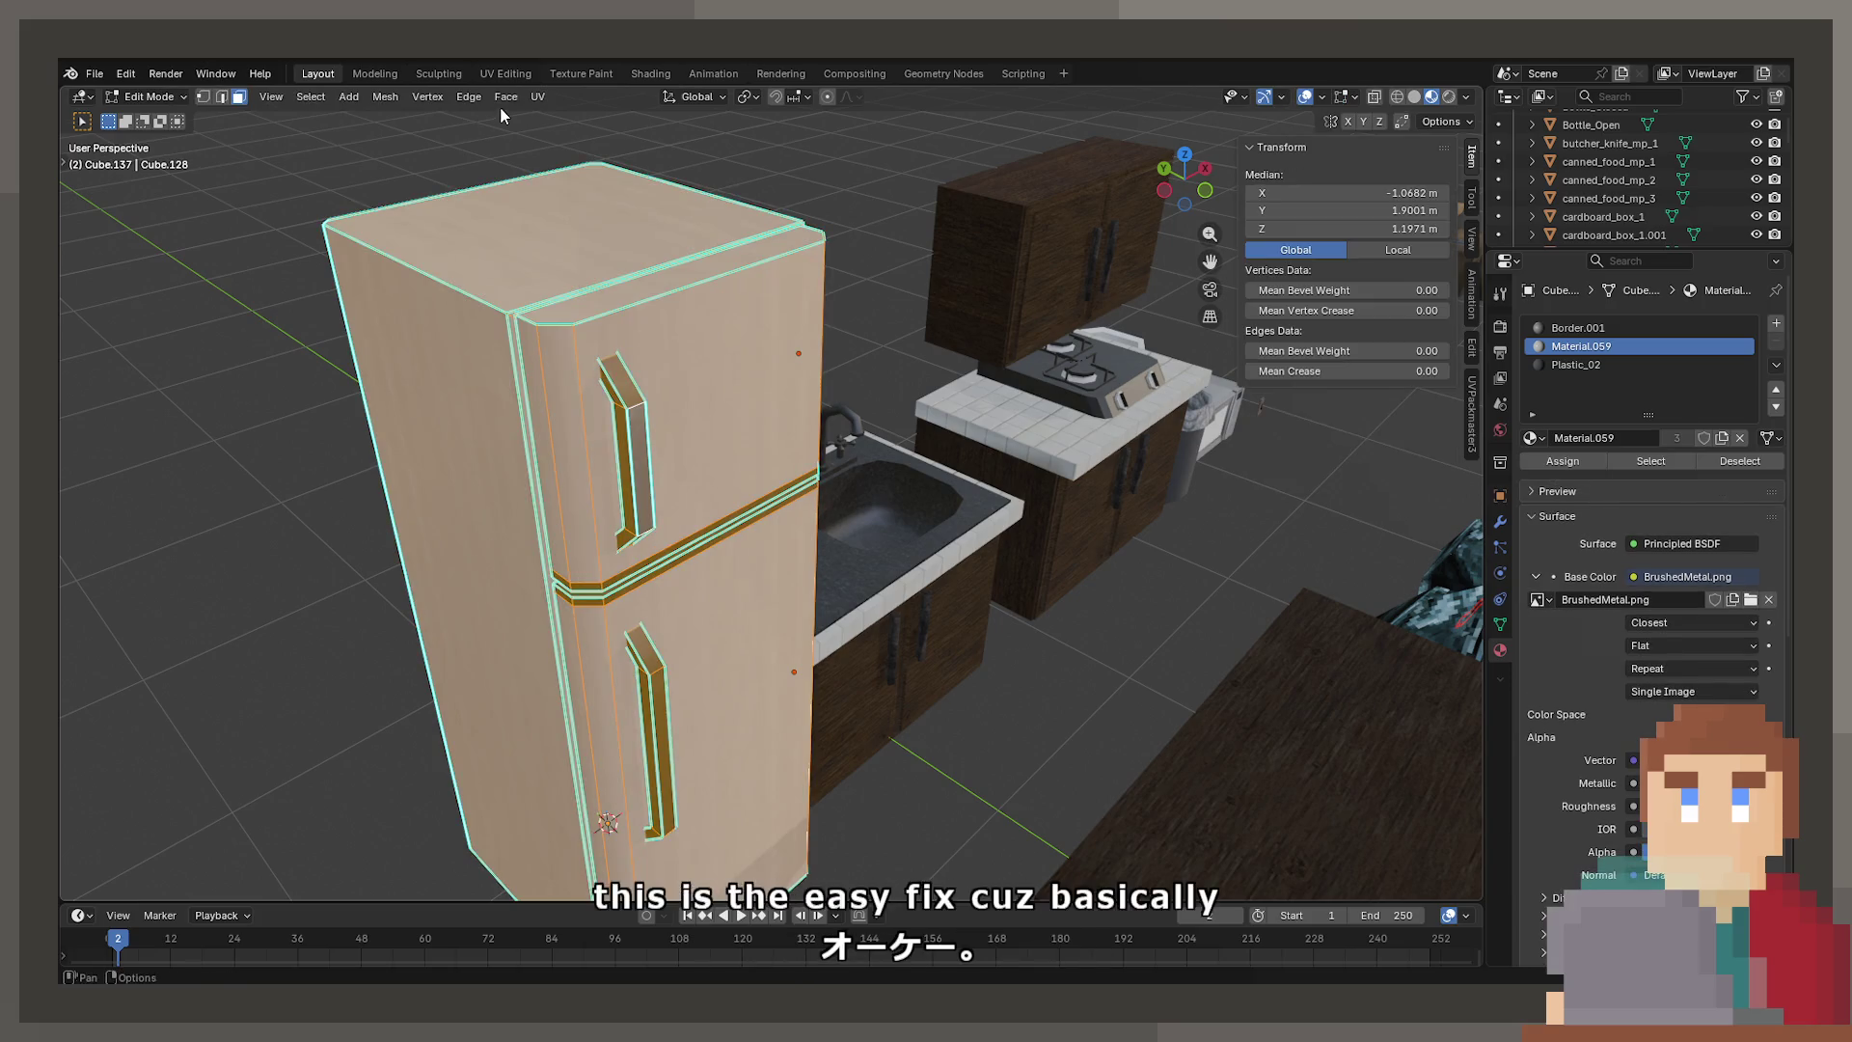
{"action": "left_click", "coordinate": [427, 97]}
{"action": "mouse_move", "coordinate": [385, 97]}
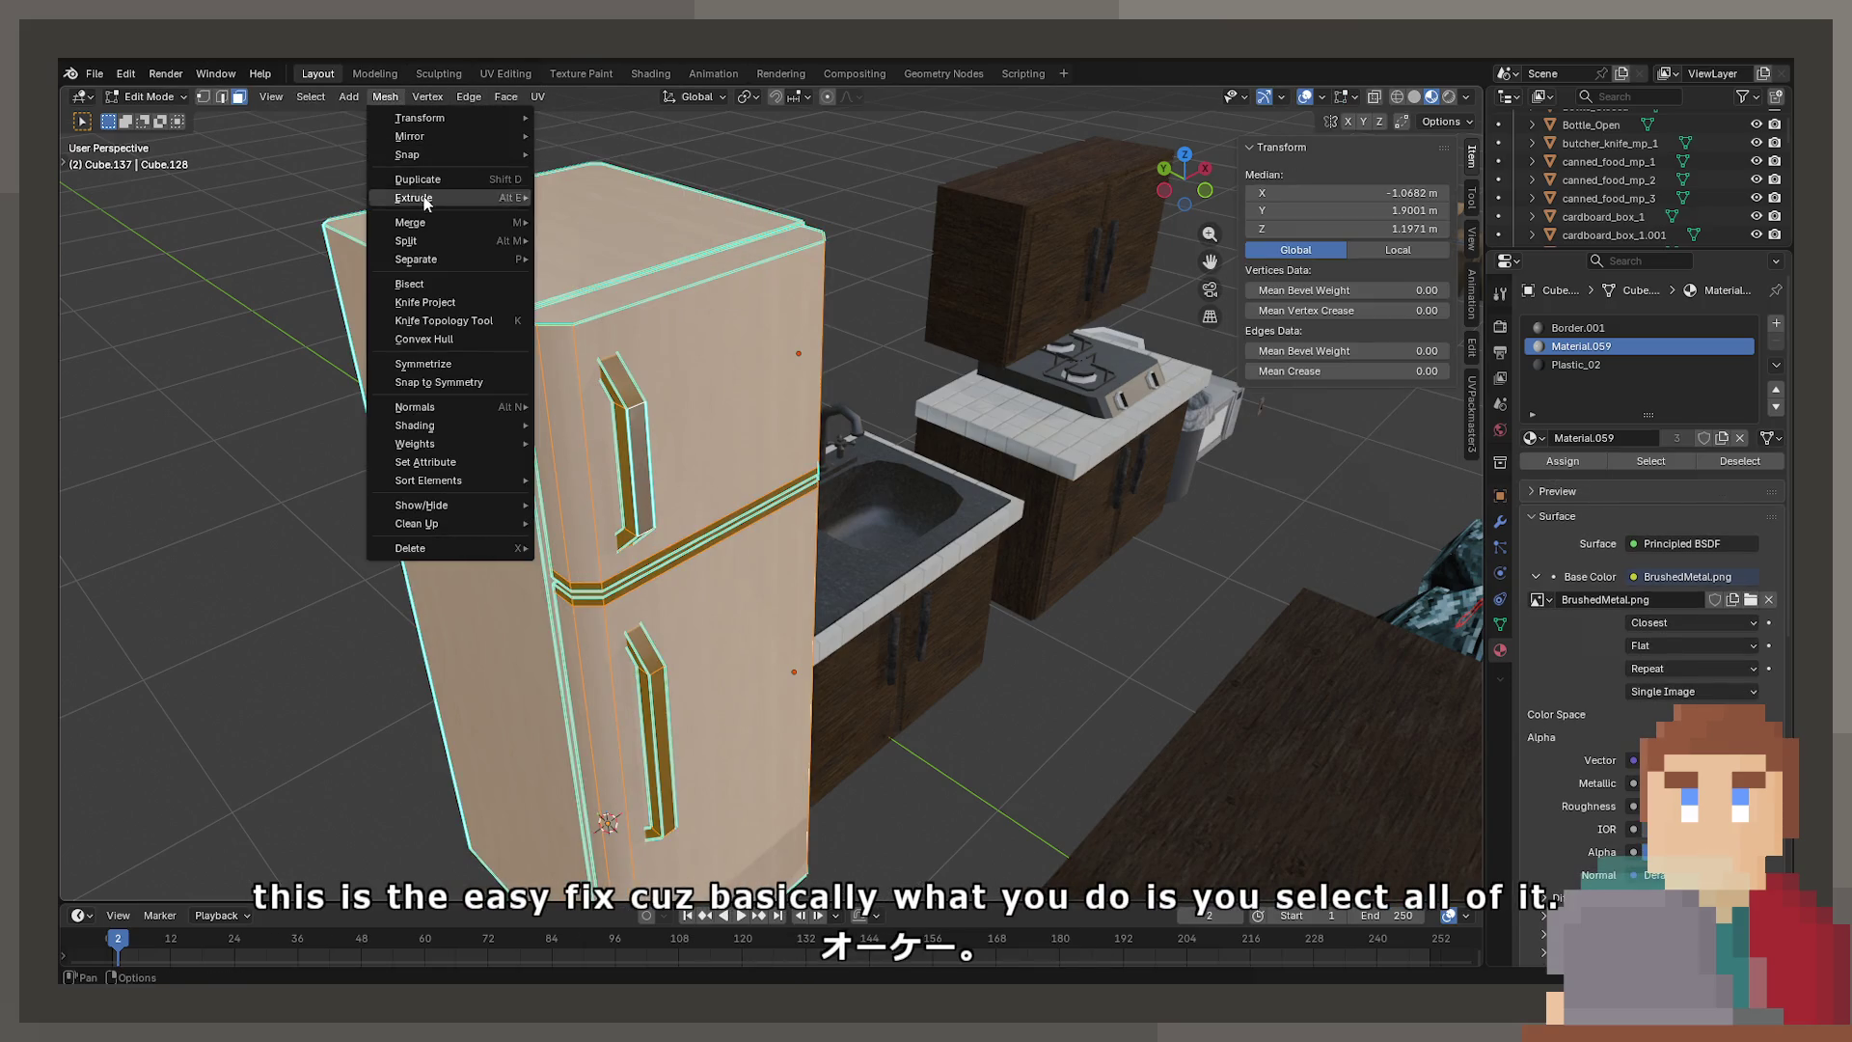
{"action": "mouse_move", "coordinate": [444, 403]}
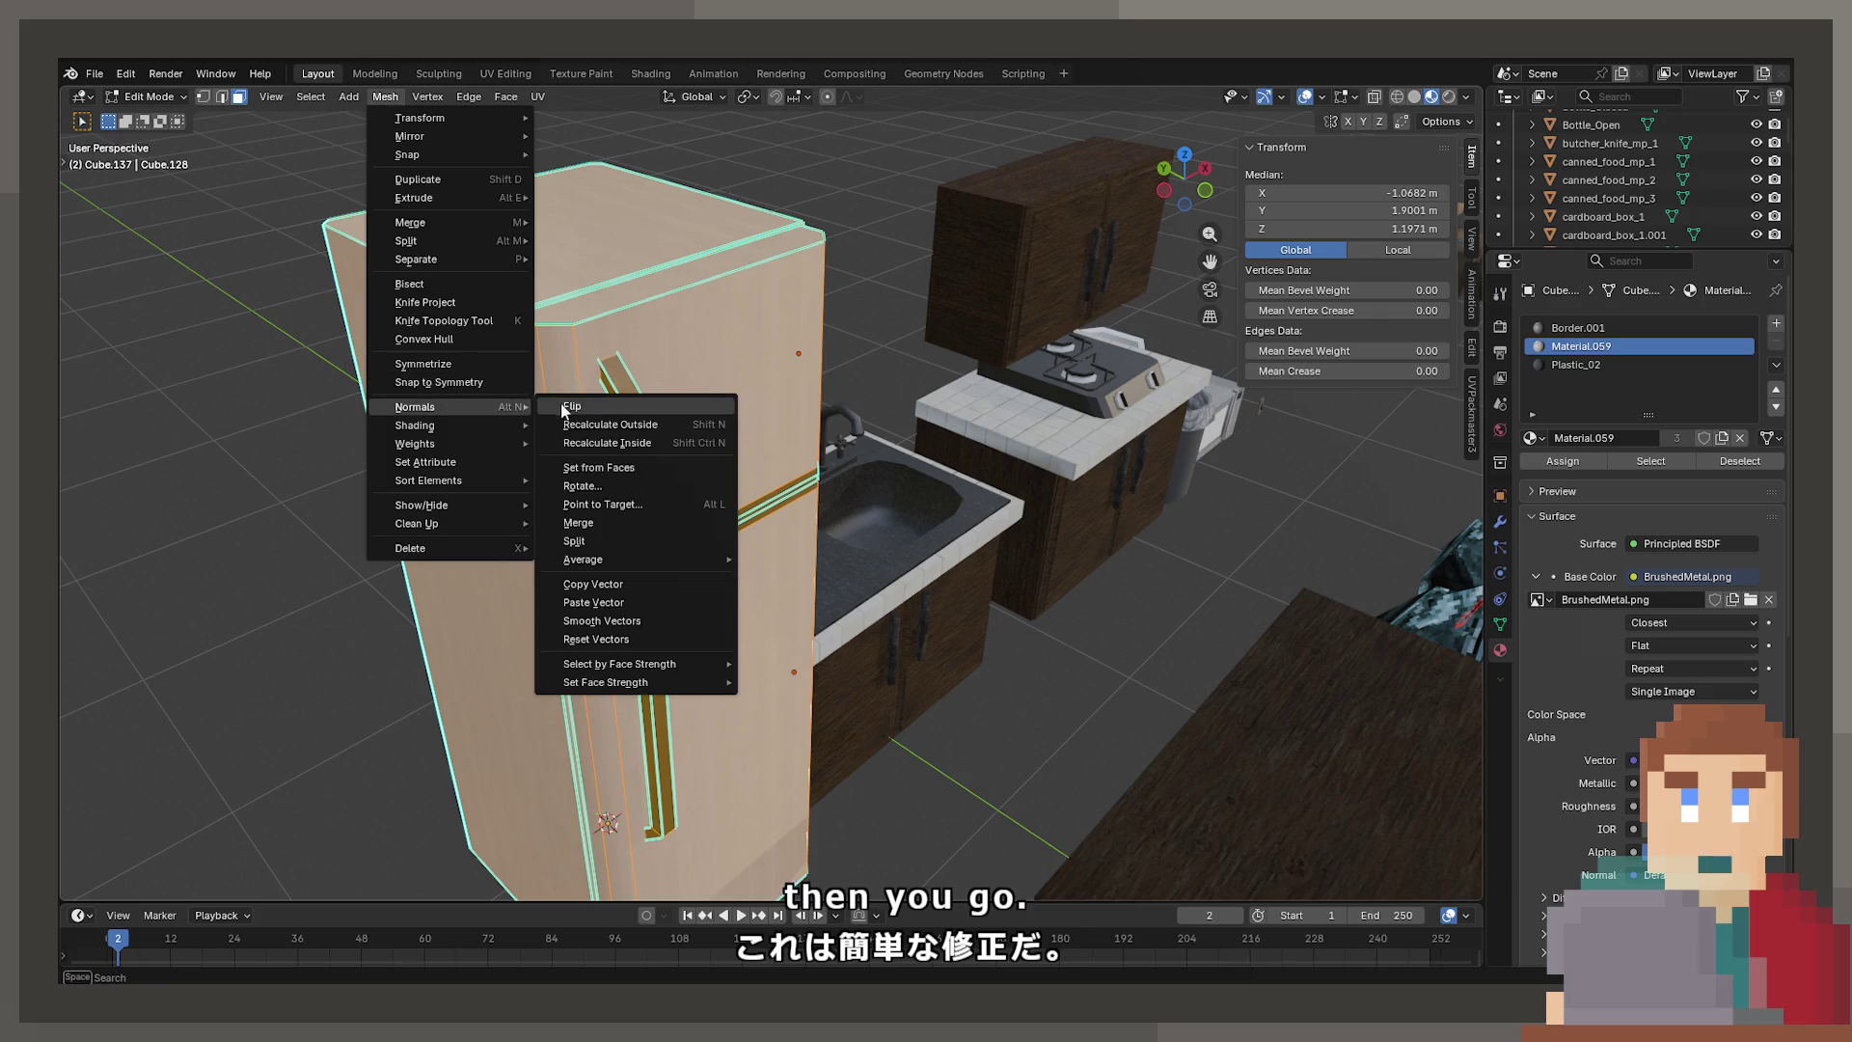
{"action": "left_click", "coordinate": [612, 427]}
Save the project with Ctrl+S and return to Object Mode
{"action": "key", "text": "ctrl+s"}
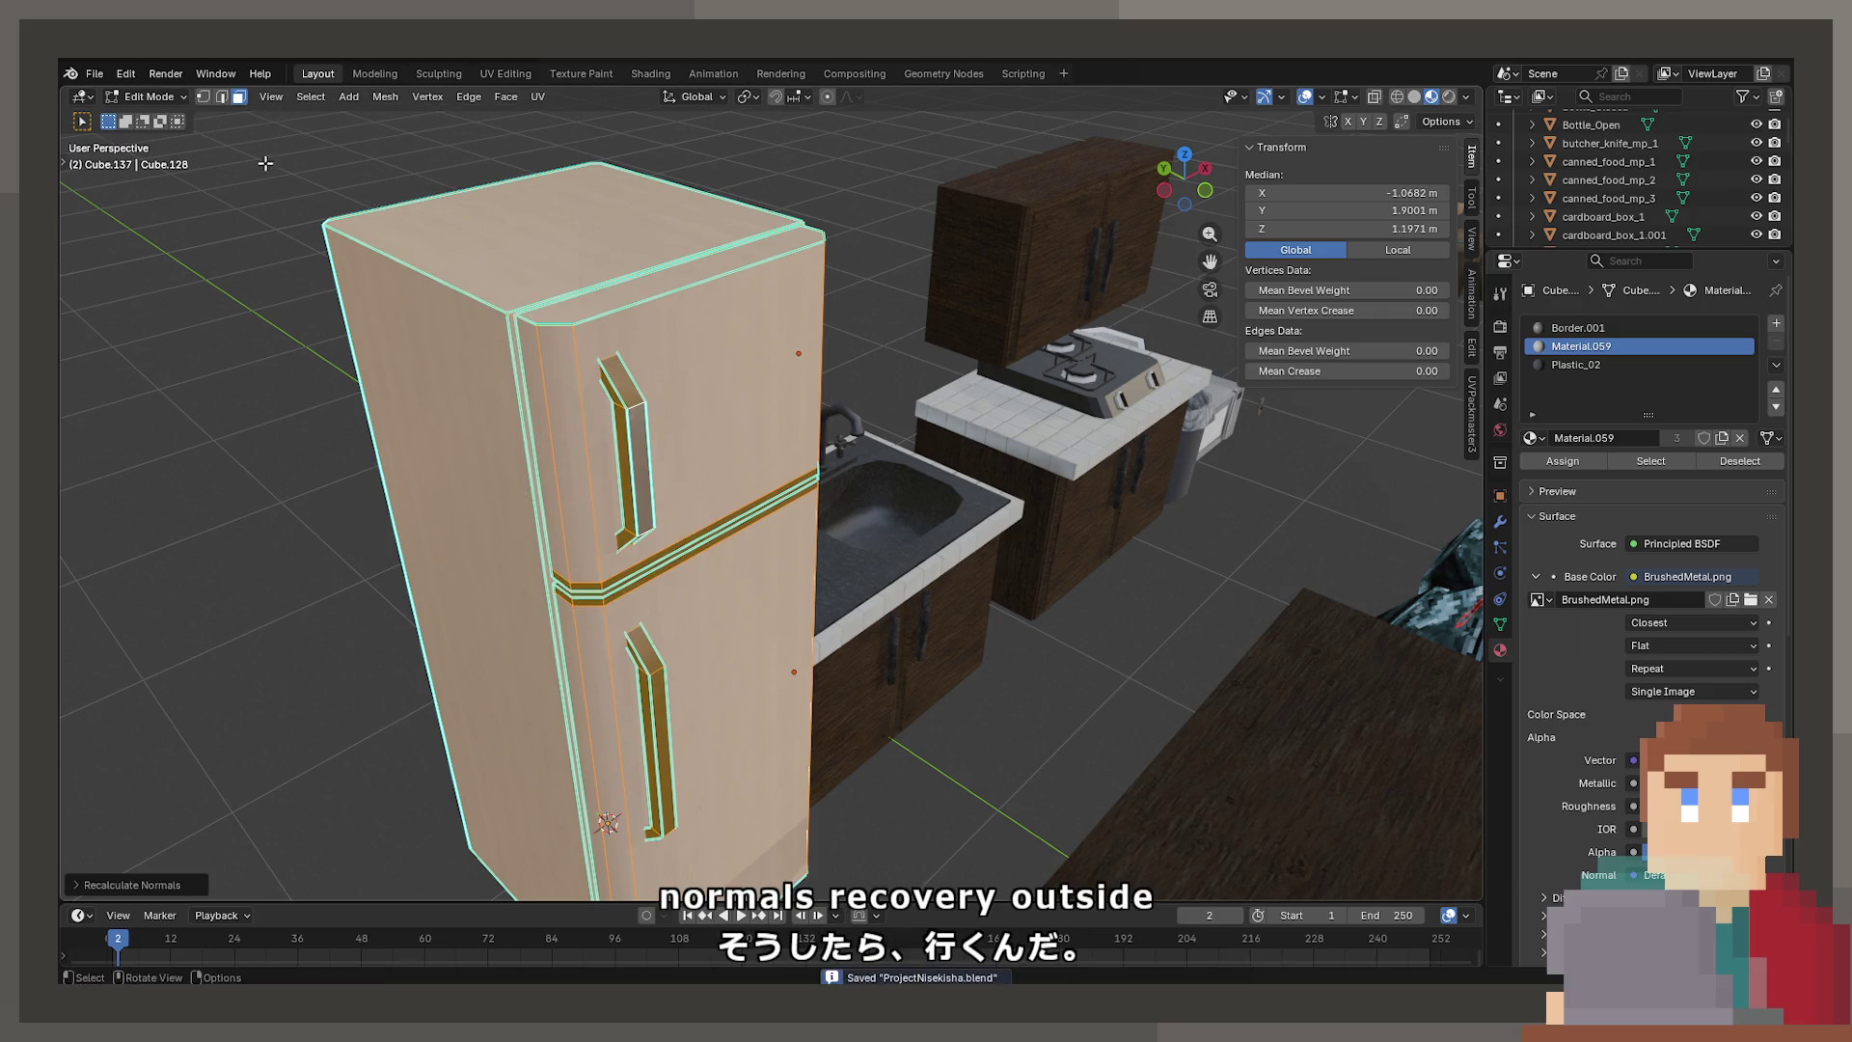
{"action": "key", "text": "Tab"}
{"action": "left_click", "coordinate": [94, 74]}
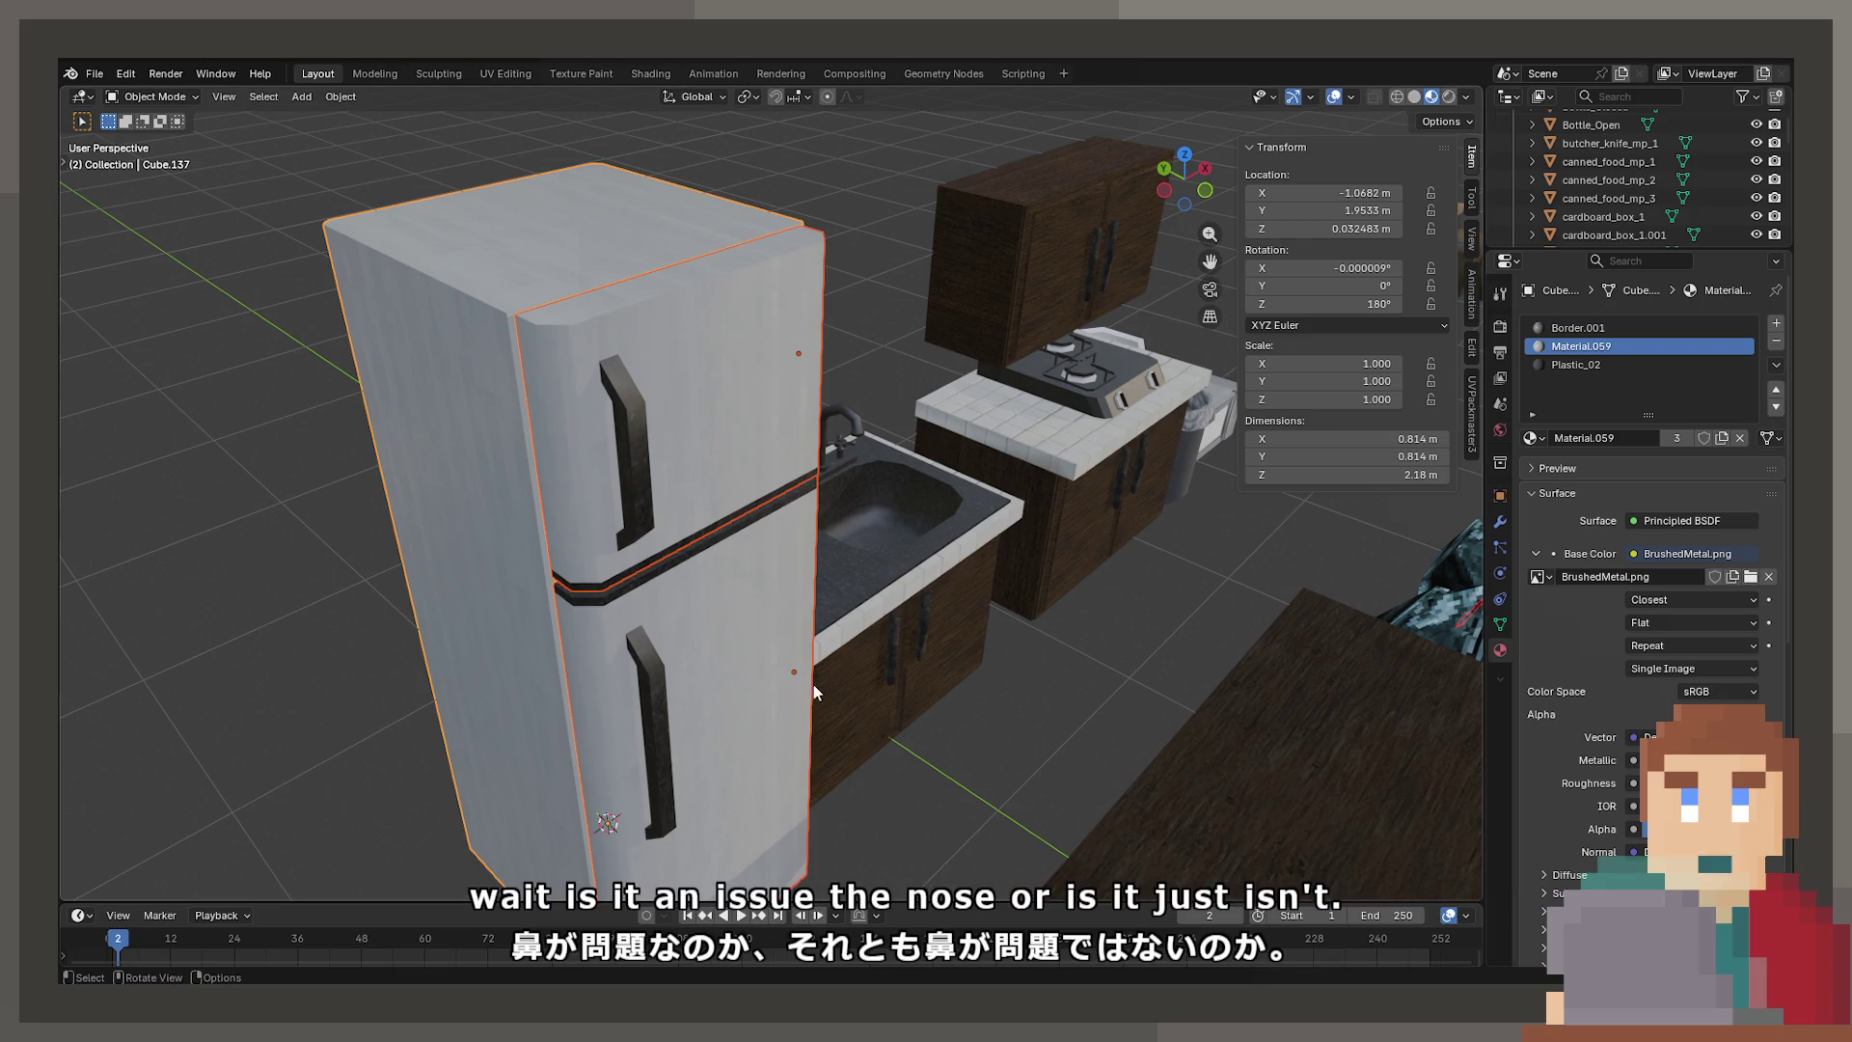
Swing the fridge door open about 35 degrees around the Z axis
{"action": "scroll", "coordinate": [836, 666], "scroll_direction": "up", "scroll_amount": 3}
{"action": "left_click", "coordinate": [835, 665]}
{"action": "key", "text": "r"}
{"action": "key", "text": "z"}
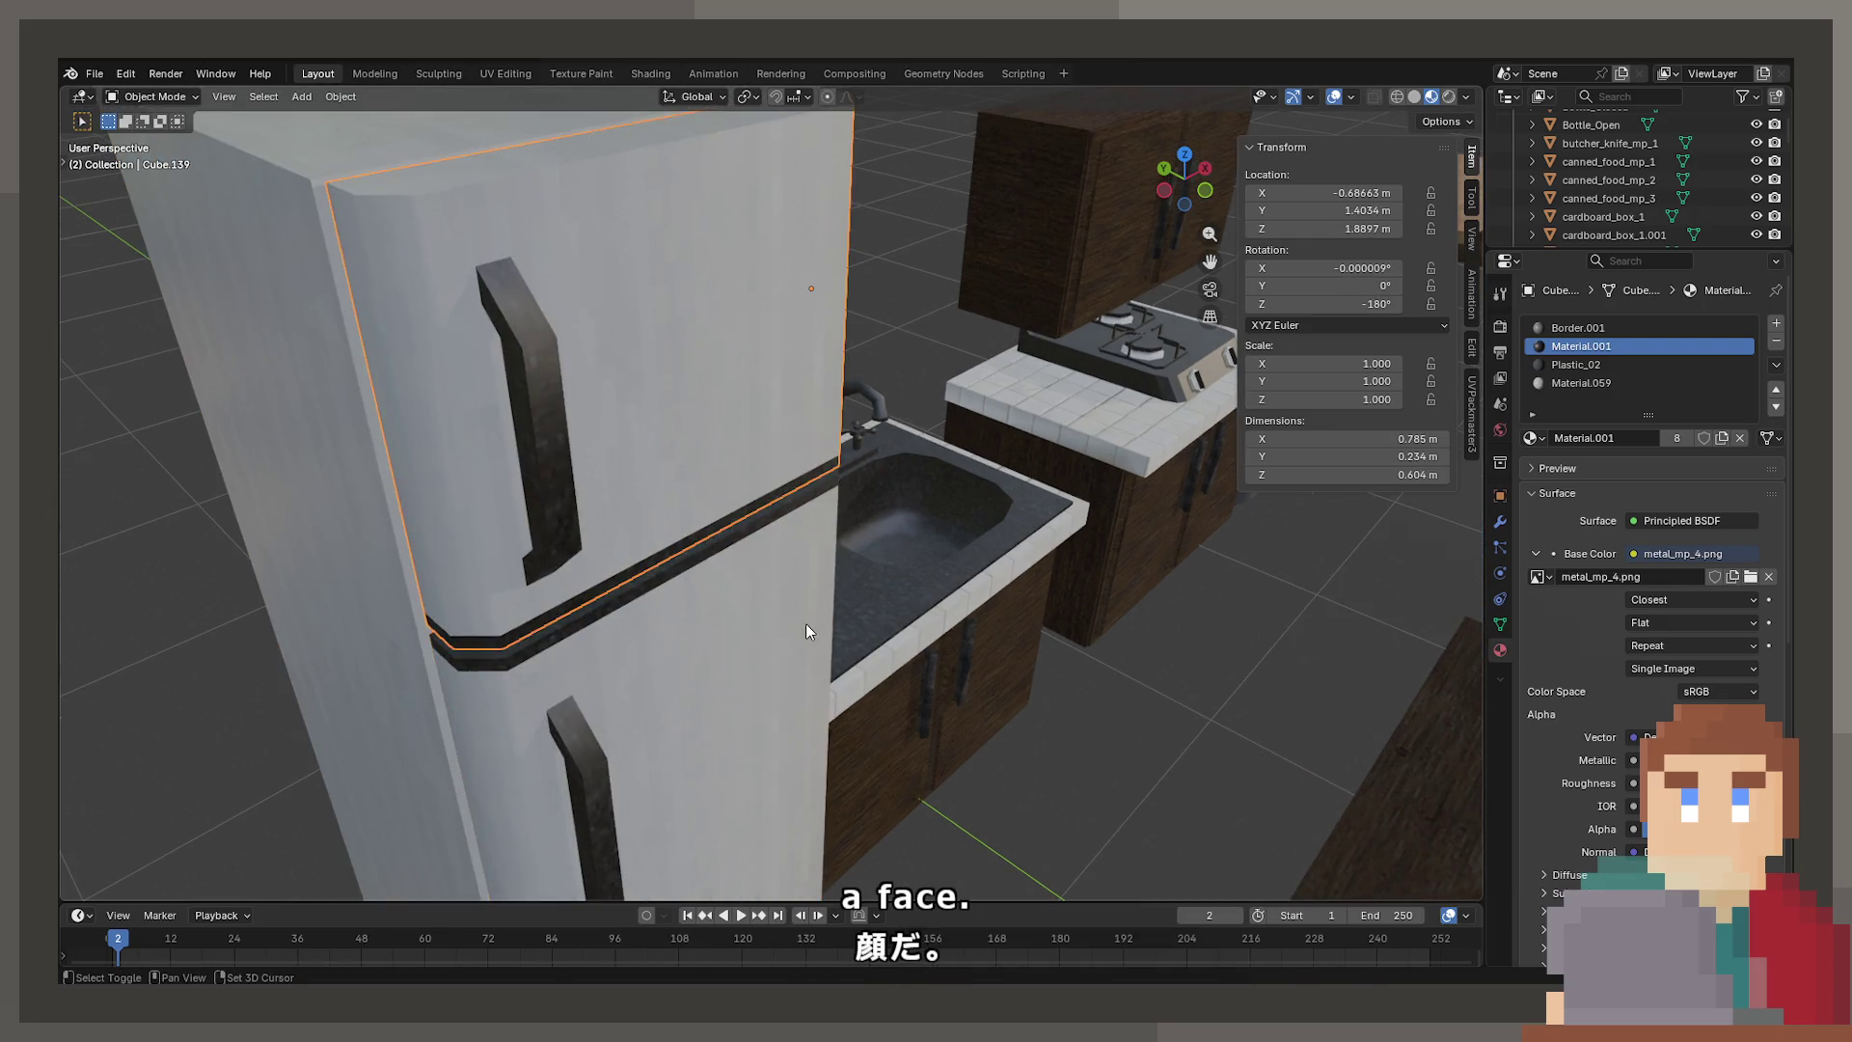
{"action": "left_click", "coordinate": [972, 461]}
Put the fridge body in Edit Mode and inspect a shelf face from below
{"action": "left_click", "coordinate": [644, 264]}
{"action": "mouse_move", "coordinate": [627, 245]}
{"action": "middle_mouse_down"}
{"action": "mouse_move", "coordinate": [772, 668]}
{"action": "mouse_move", "coordinate": [690, 401]}
{"action": "mouse_move", "coordinate": [733, 386]}
{"action": "middle_mouse_up"}
{"action": "key", "text": "Tab"}
{"action": "scroll", "coordinate": [772, 668], "scroll_direction": "up", "scroll_amount": 3}
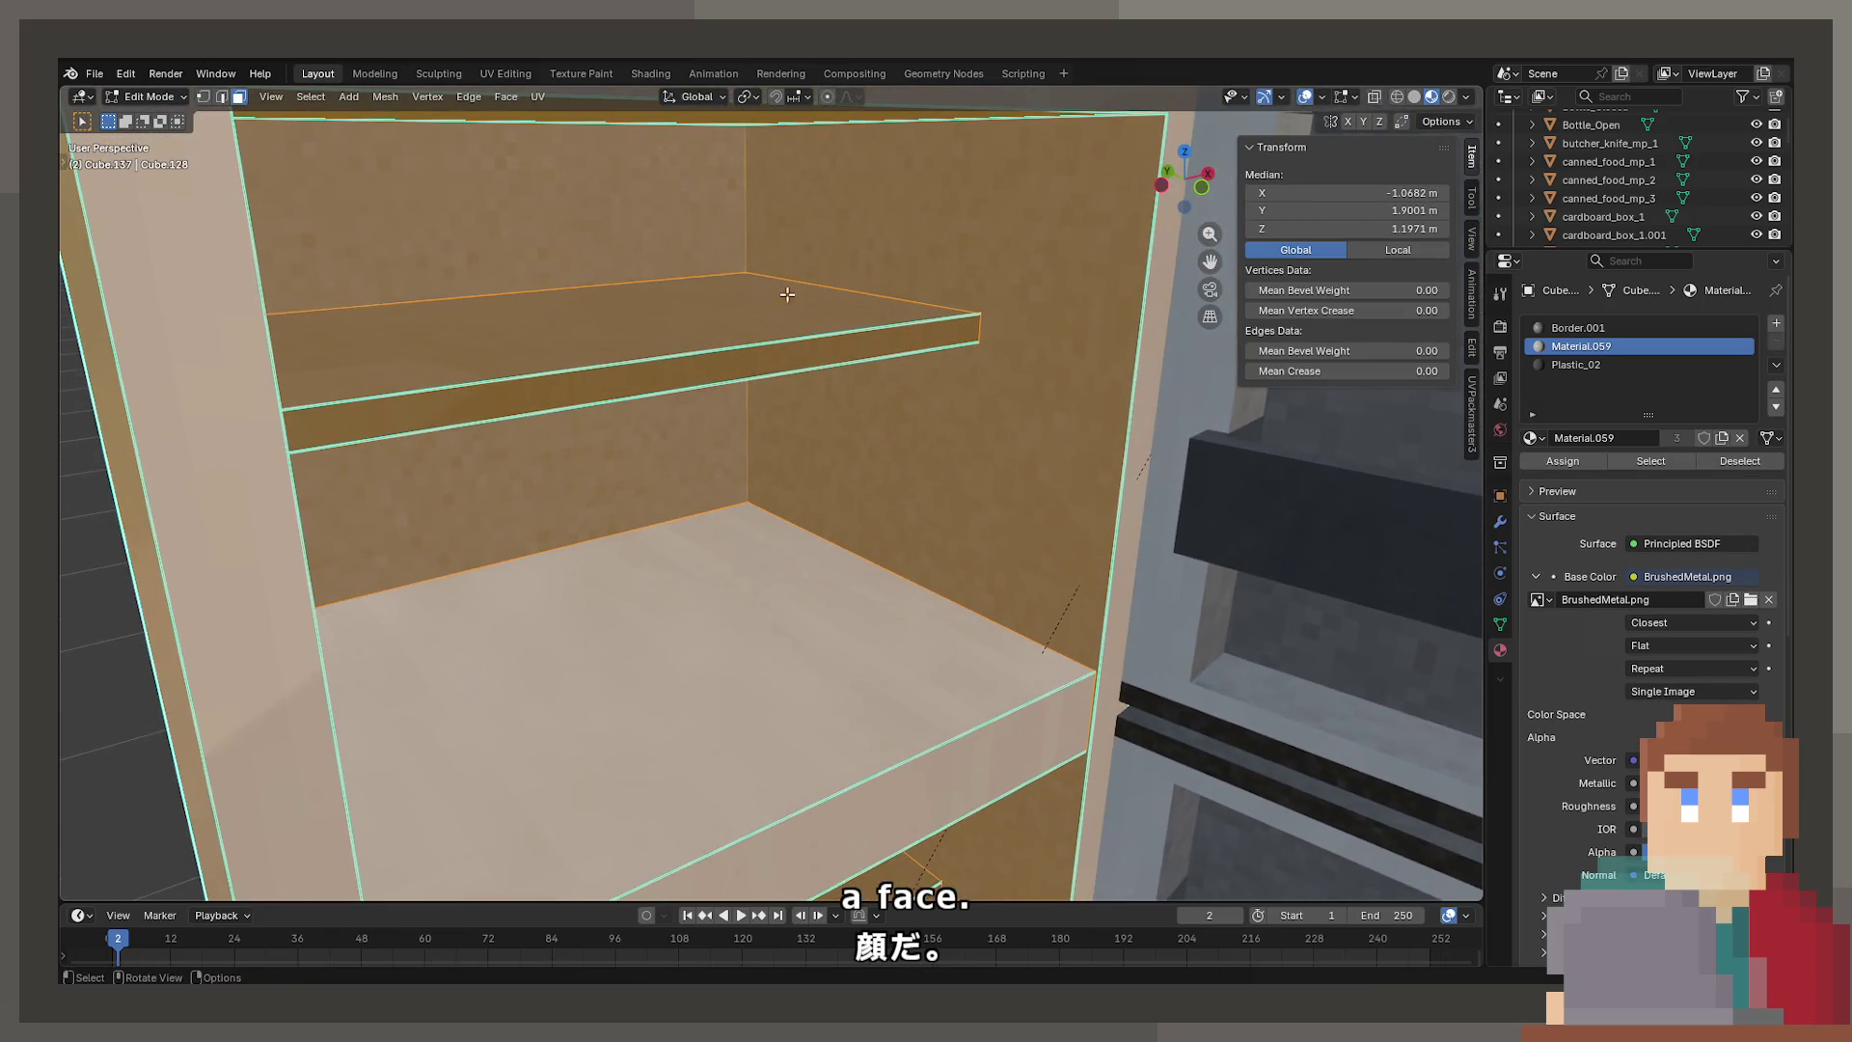
{"action": "left_click", "coordinate": [1355, 96]}
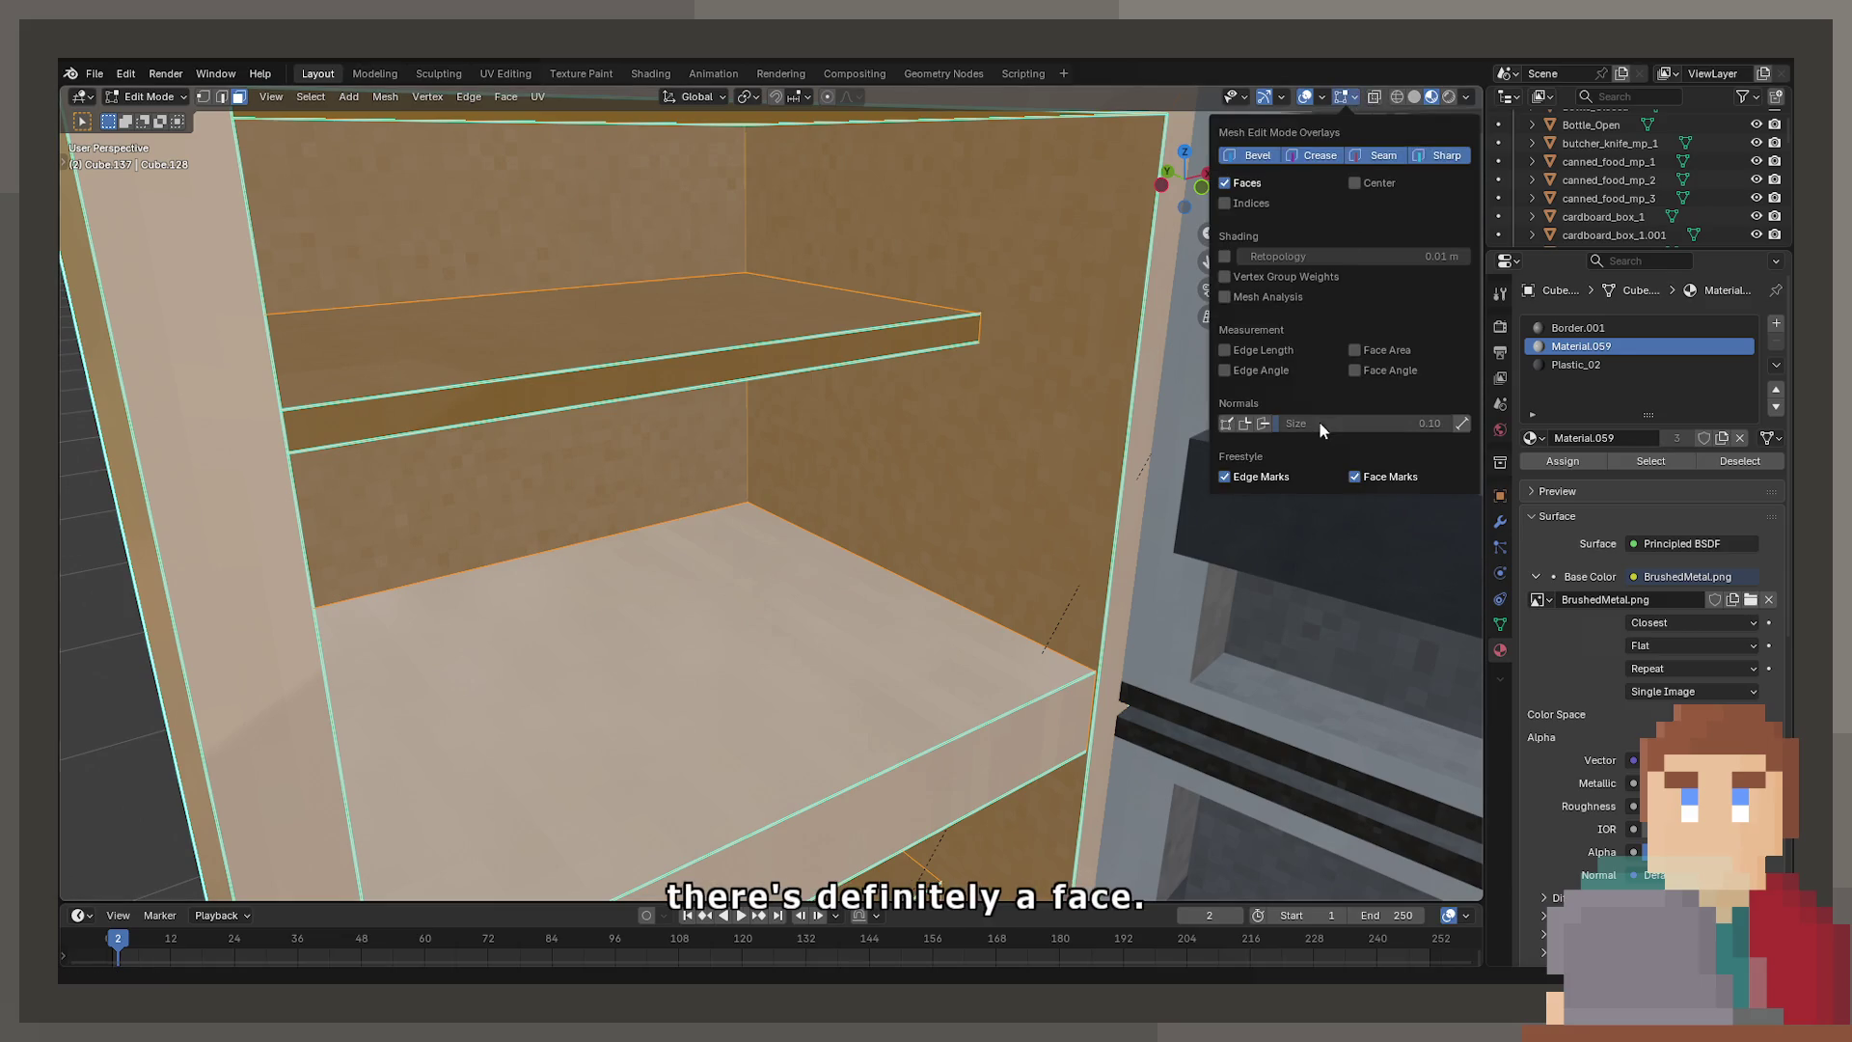
{"action": "mouse_move", "coordinate": [694, 424]}
{"action": "middle_mouse_down"}
{"action": "mouse_move", "coordinate": [658, 406]}
{"action": "mouse_move", "coordinate": [765, 607]}
{"action": "mouse_move", "coordinate": [784, 443]}
{"action": "mouse_move", "coordinate": [764, 443]}
{"action": "mouse_move", "coordinate": [764, 488]}
{"action": "middle_mouse_up"}
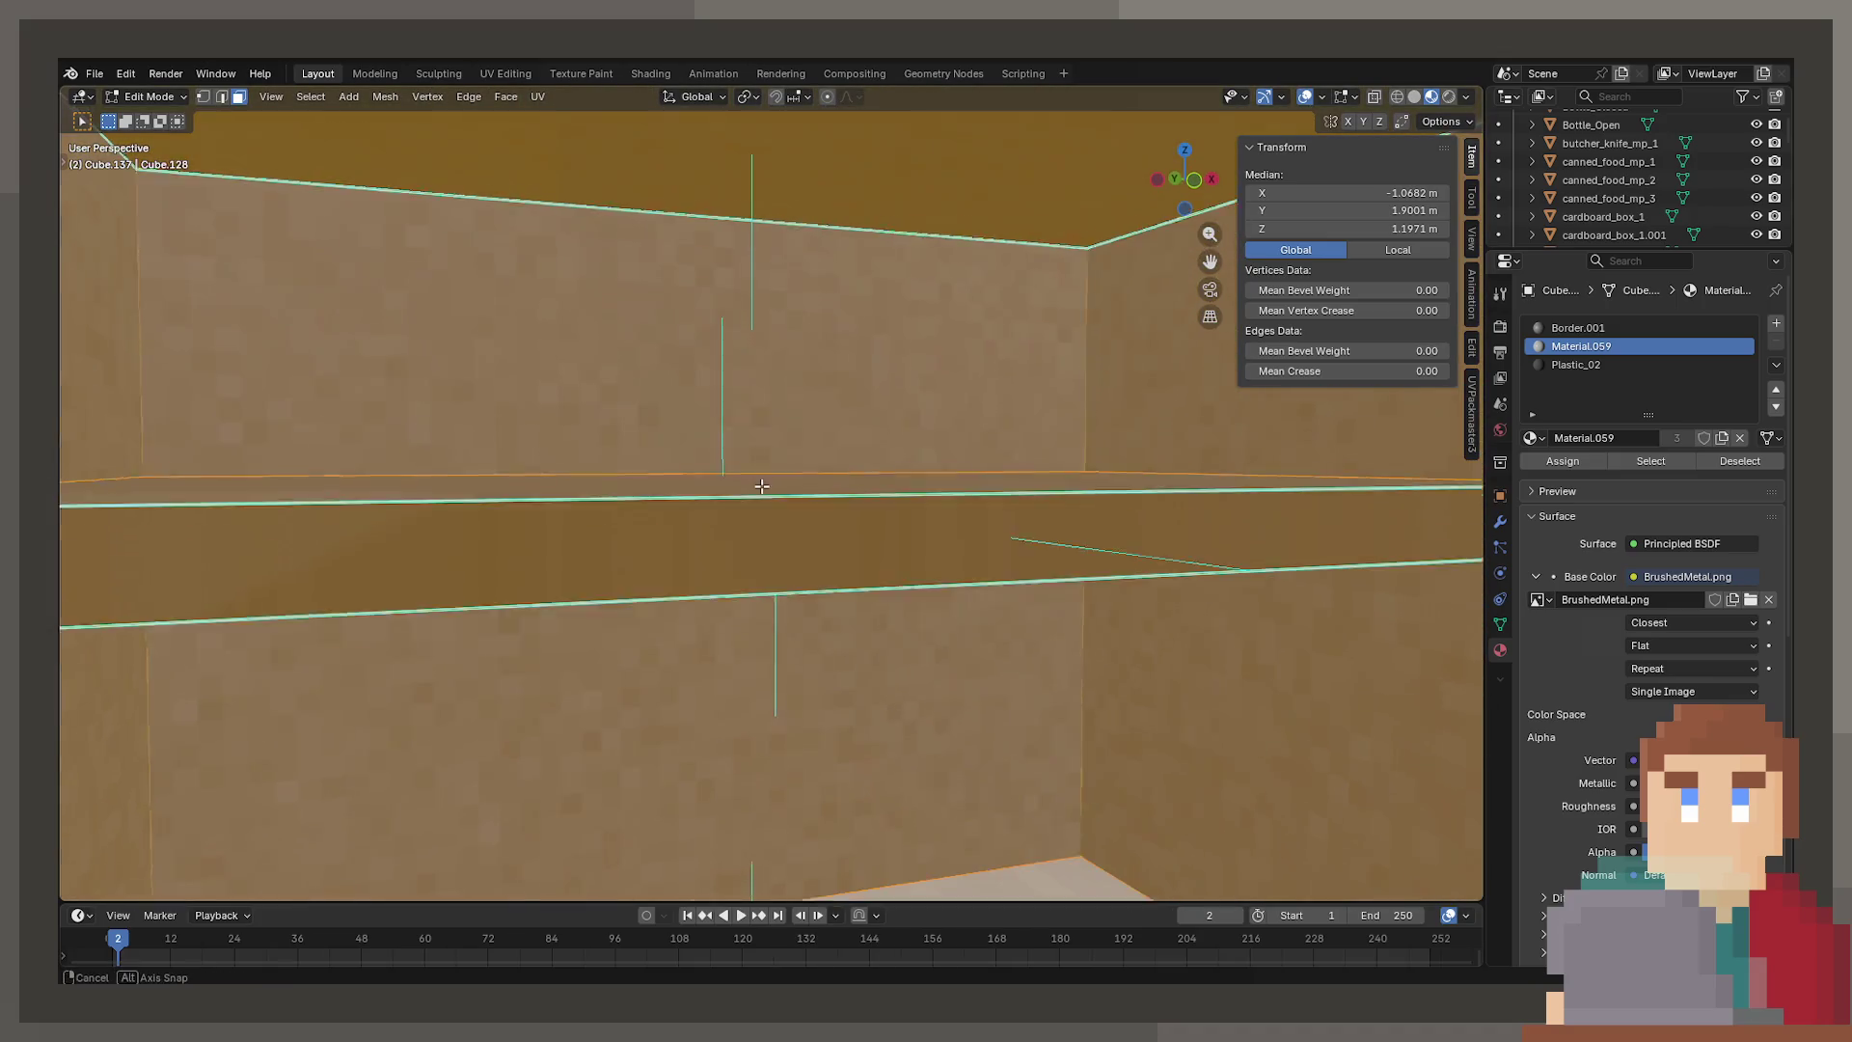
{"action": "left_click", "coordinate": [764, 490]}
{"action": "scroll", "coordinate": [764, 489], "scroll_direction": "down", "scroll_amount": 3}
{"action": "key", "text": "g"}
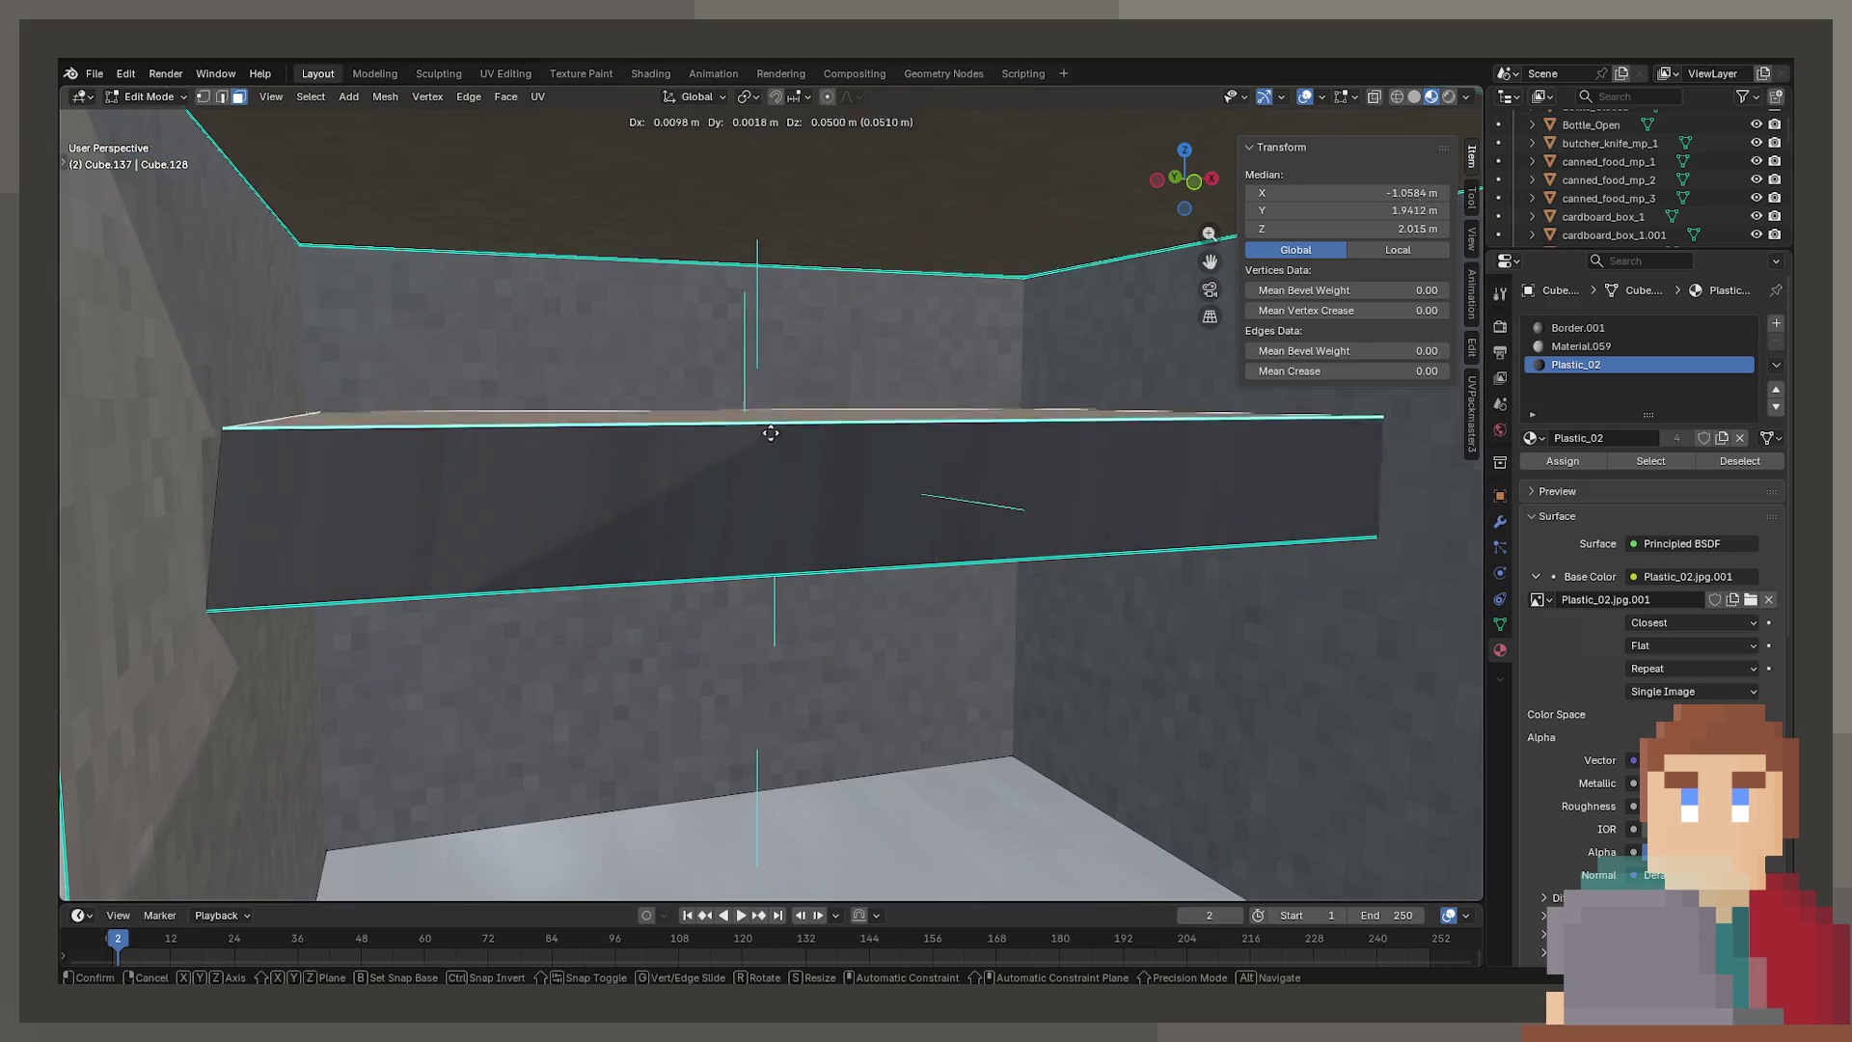
{"action": "key", "text": "Escape"}
Check the lower shelf's top and underside faces for missing geometry
{"action": "mouse_move", "coordinate": [760, 485]}
{"action": "middle_mouse_down"}
{"action": "mouse_move", "coordinate": [992, 587]}
{"action": "mouse_move", "coordinate": [1158, 606]}
{"action": "mouse_move", "coordinate": [877, 538]}
{"action": "mouse_move", "coordinate": [936, 502]}
{"action": "mouse_move", "coordinate": [843, 550]}
{"action": "mouse_move", "coordinate": [900, 550]}
{"action": "mouse_move", "coordinate": [848, 550]}
{"action": "mouse_move", "coordinate": [798, 627]}
{"action": "mouse_move", "coordinate": [748, 558]}
{"action": "mouse_move", "coordinate": [756, 682]}
{"action": "mouse_move", "coordinate": [731, 615]}
{"action": "mouse_move", "coordinate": [744, 517]}
{"action": "mouse_move", "coordinate": [700, 471]}
{"action": "mouse_move", "coordinate": [743, 481]}
{"action": "mouse_move", "coordinate": [712, 508]}
{"action": "mouse_move", "coordinate": [694, 446]}
{"action": "mouse_move", "coordinate": [687, 507]}
{"action": "middle_mouse_up"}
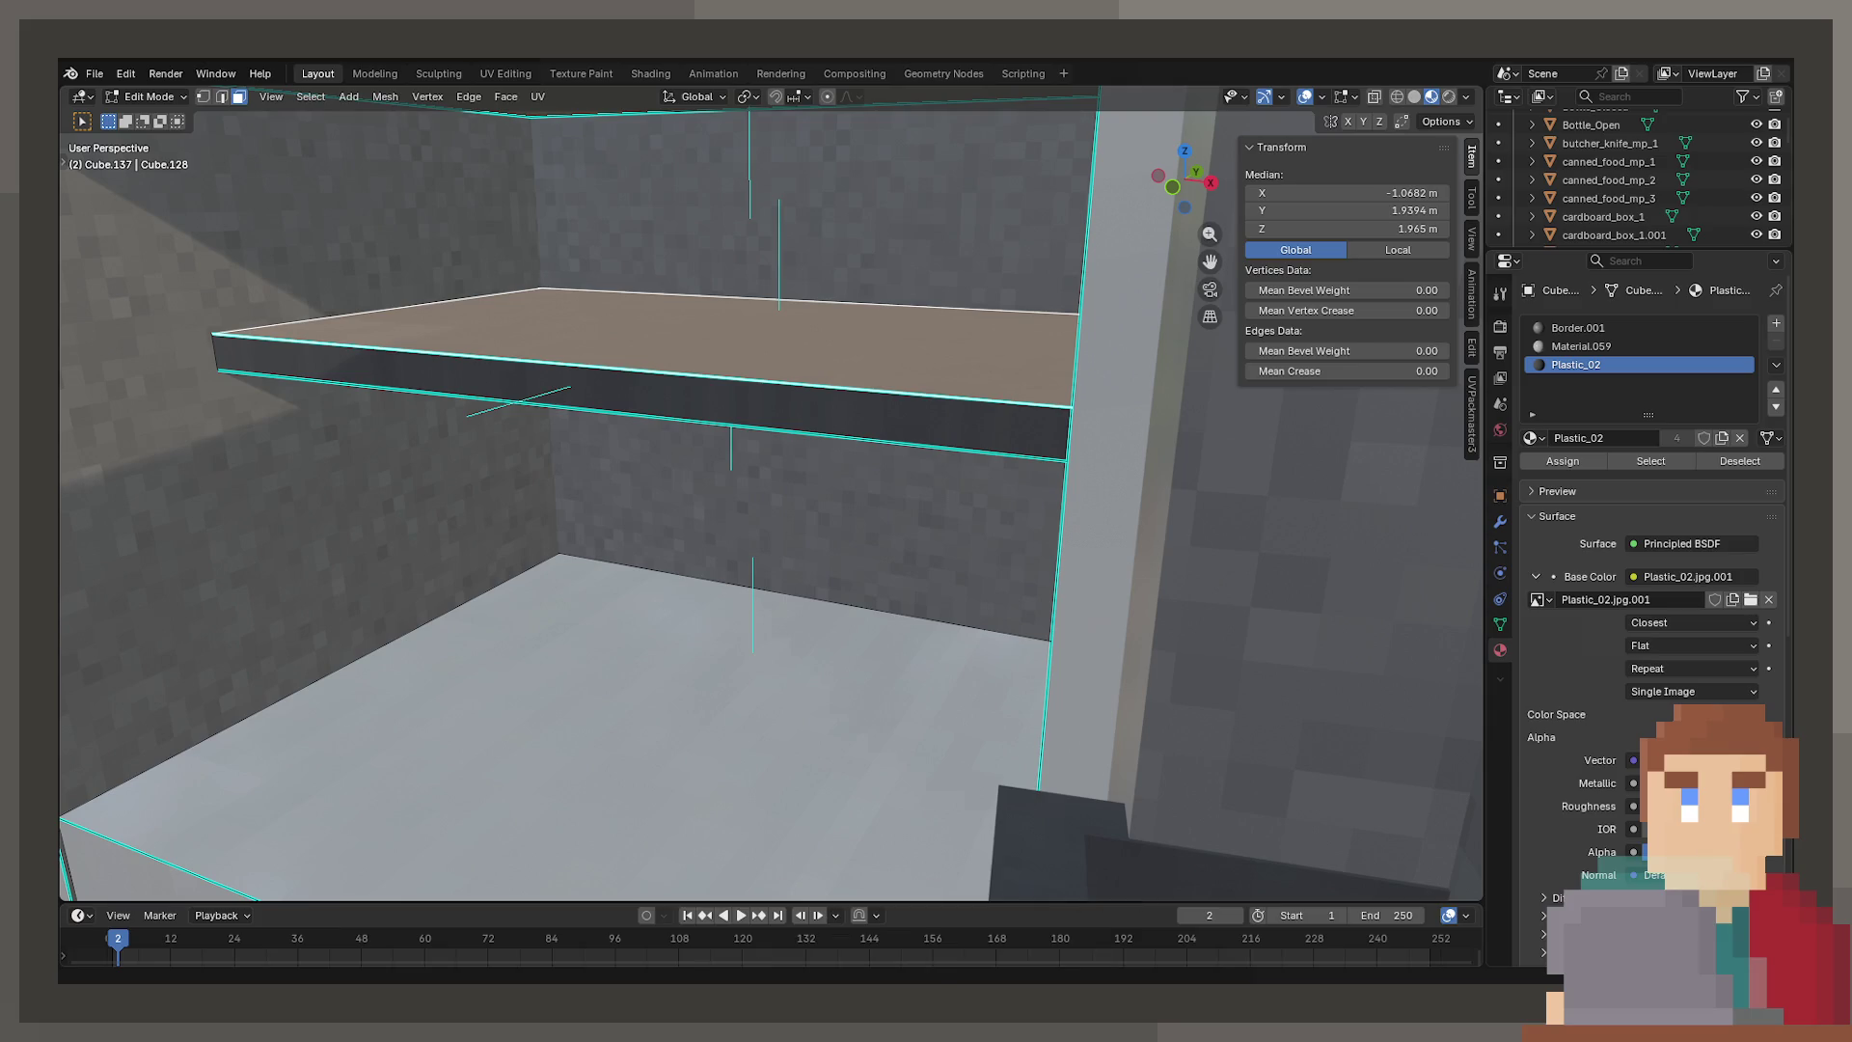
{"action": "mouse_move", "coordinate": [907, 626]}
{"action": "middle_mouse_down"}
{"action": "mouse_move", "coordinate": [918, 574]}
{"action": "mouse_move", "coordinate": [880, 546]}
{"action": "mouse_move", "coordinate": [870, 494]}
{"action": "middle_mouse_up"}
{"action": "left_click", "coordinate": [868, 694], "text": "shift"}
{"action": "mouse_move", "coordinate": [868, 694]}
{"action": "middle_mouse_down"}
{"action": "mouse_move", "coordinate": [852, 414]}
{"action": "mouse_move", "coordinate": [851, 446]}
{"action": "middle_mouse_up"}
{"action": "left_click", "coordinate": [851, 414]}
{"action": "key", "text": "g"}
{"action": "right_click", "coordinate": [755, 559]}
{"action": "mouse_move", "coordinate": [754, 560]}
{"action": "middle_mouse_down"}
{"action": "mouse_move", "coordinate": [826, 640]}
{"action": "mouse_move", "coordinate": [777, 620]}
{"action": "mouse_move", "coordinate": [784, 637]}
{"action": "middle_mouse_up"}
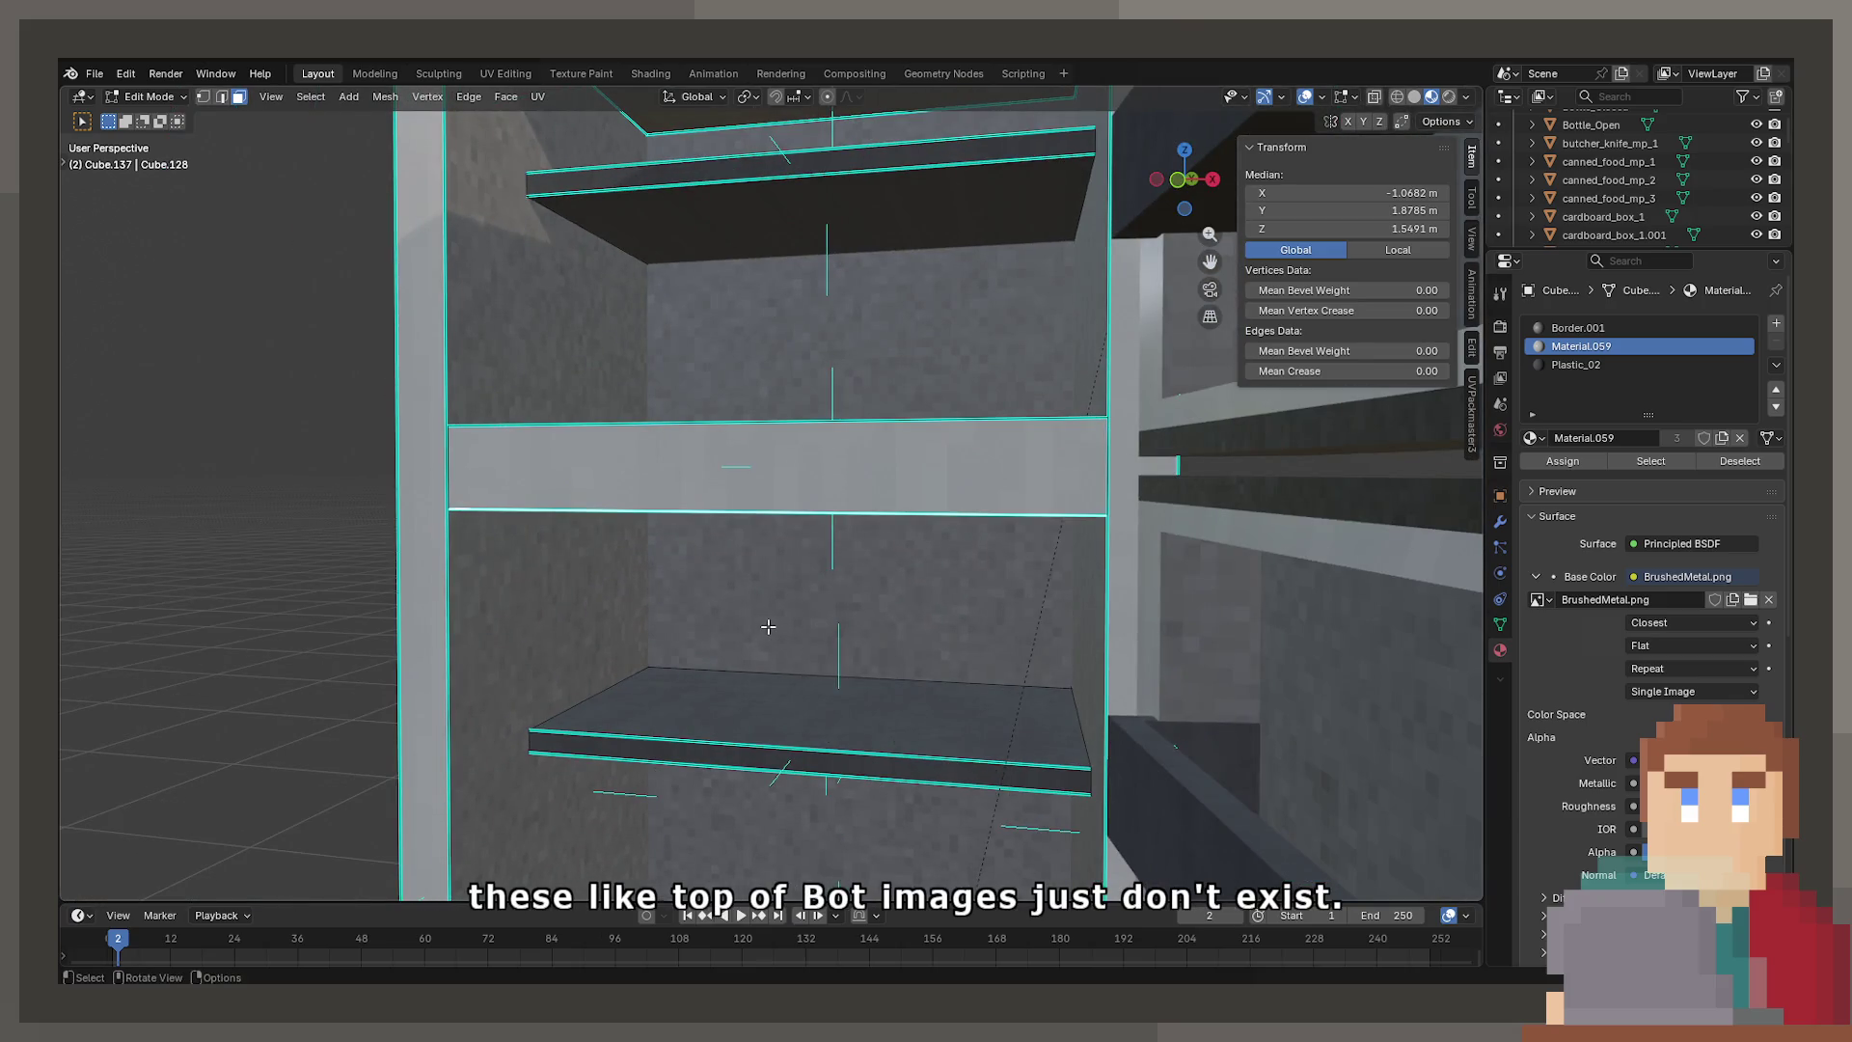
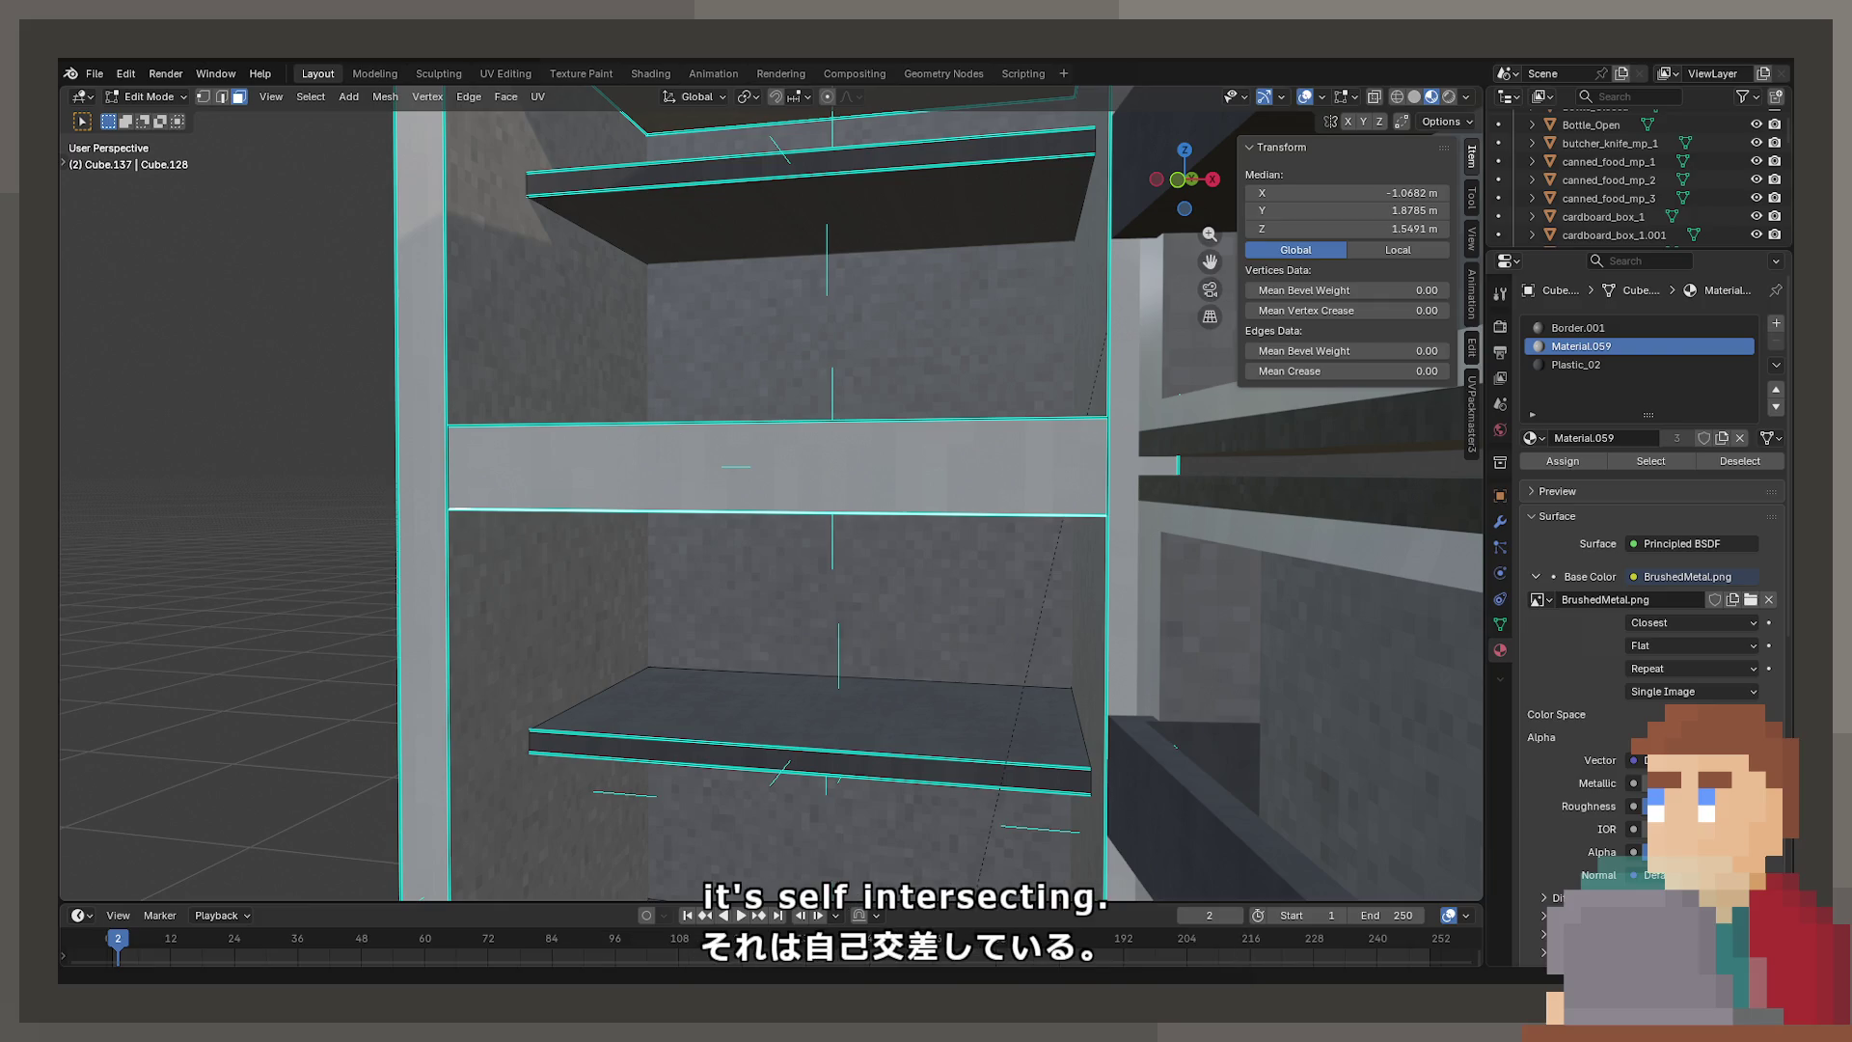
Return to Object Mode and select the fridge's lower and upper doors
{"action": "mouse_move", "coordinate": [768, 731]}
{"action": "middle_mouse_down"}
{"action": "mouse_move", "coordinate": [823, 673]}
{"action": "mouse_move", "coordinate": [880, 703]}
{"action": "mouse_move", "coordinate": [1064, 607]}
{"action": "middle_mouse_up"}
{"action": "key", "text": "Tab"}
{"action": "left_click", "coordinate": [1068, 594]}
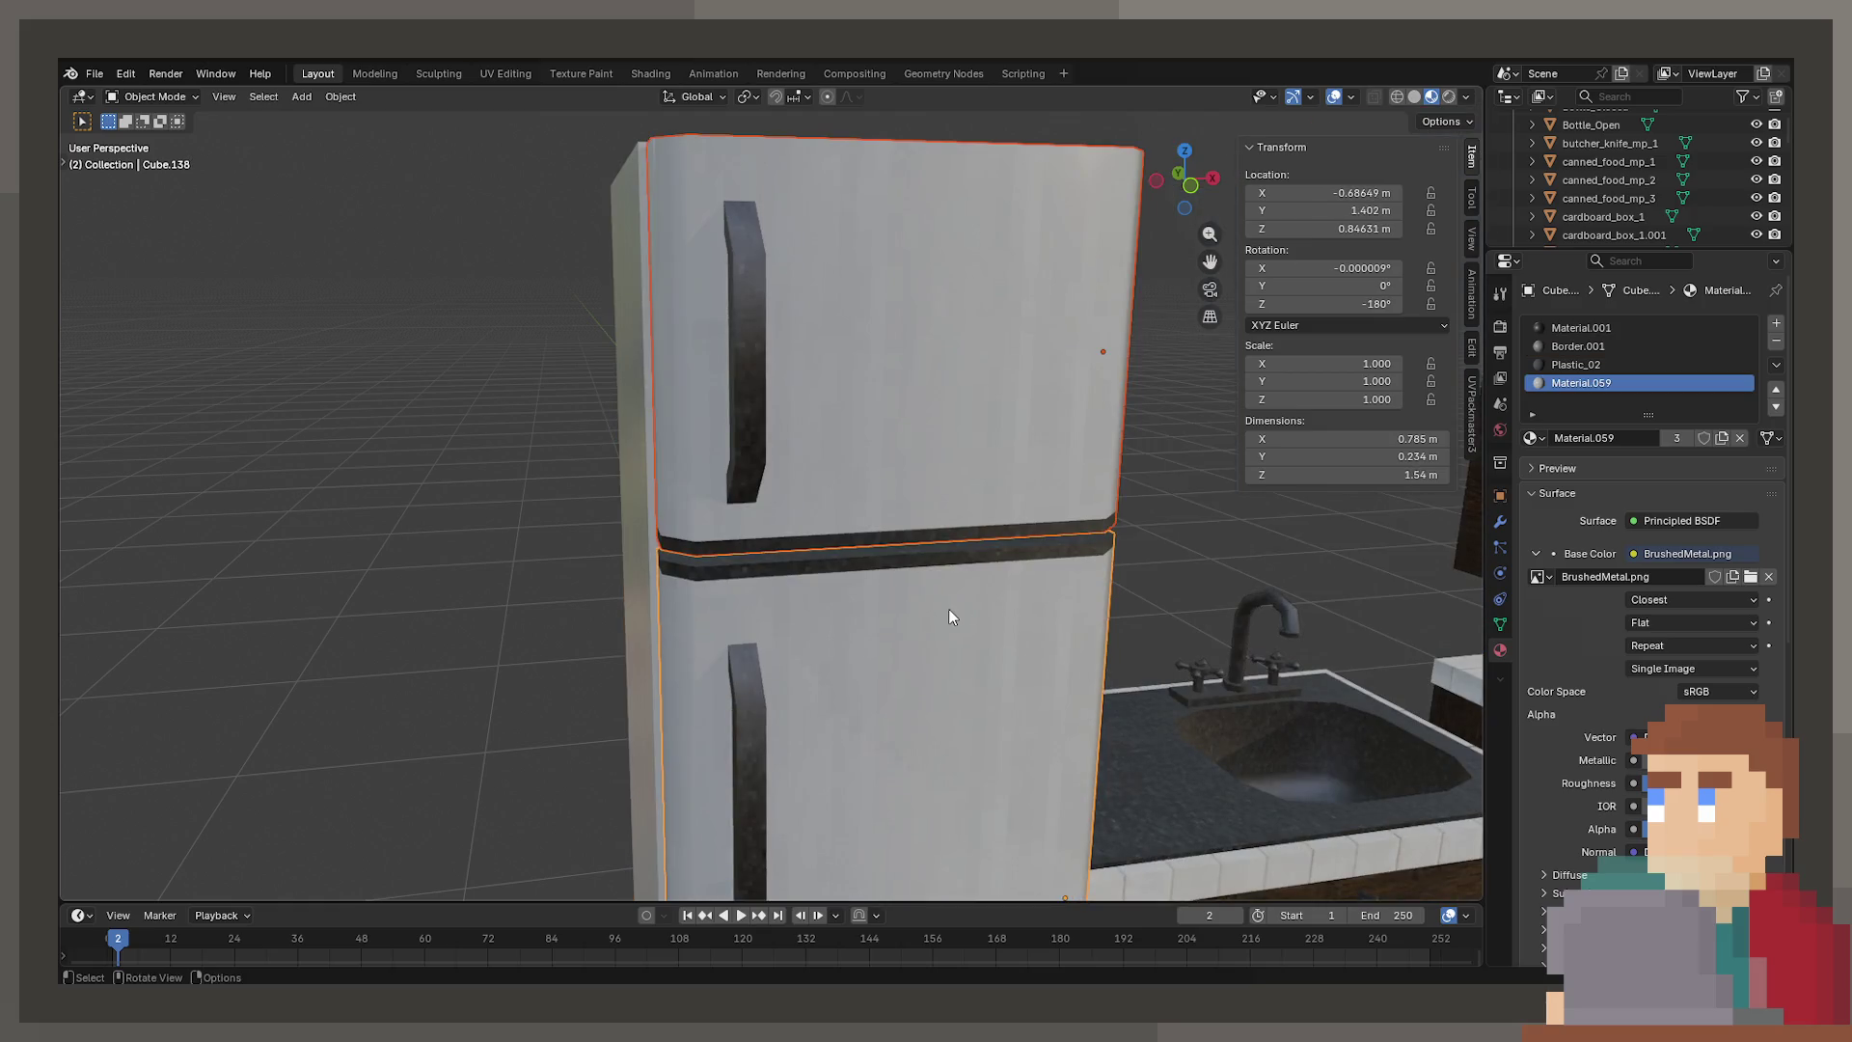
{"action": "left_click", "coordinate": [932, 477]}
{"action": "mouse_move", "coordinate": [932, 478]}
{"action": "middle_mouse_down"}
{"action": "mouse_move", "coordinate": [1032, 600]}
{"action": "mouse_move", "coordinate": [743, 459]}
{"action": "middle_mouse_up"}
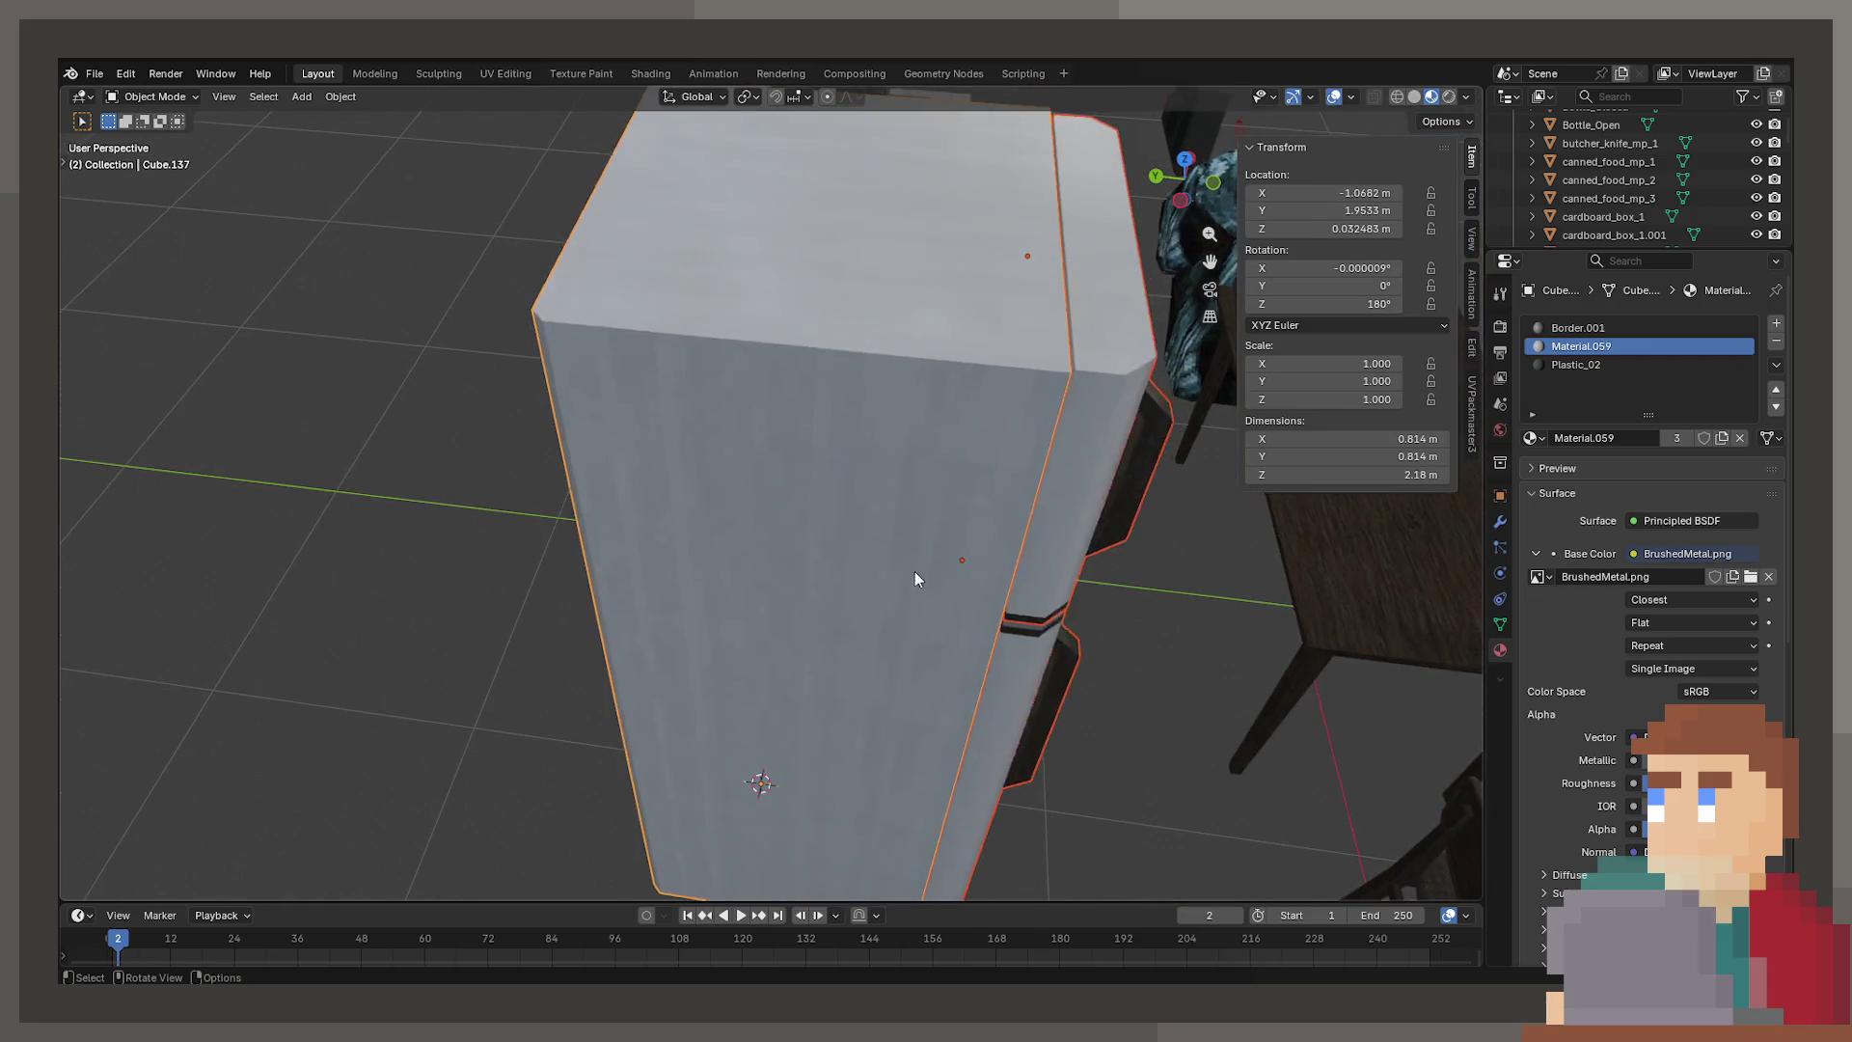
In Edit Mode, merge the fridge frame's overlapping vertices By Distance
{"action": "key", "text": "Tab"}
{"action": "right_click", "coordinate": [914, 573]}
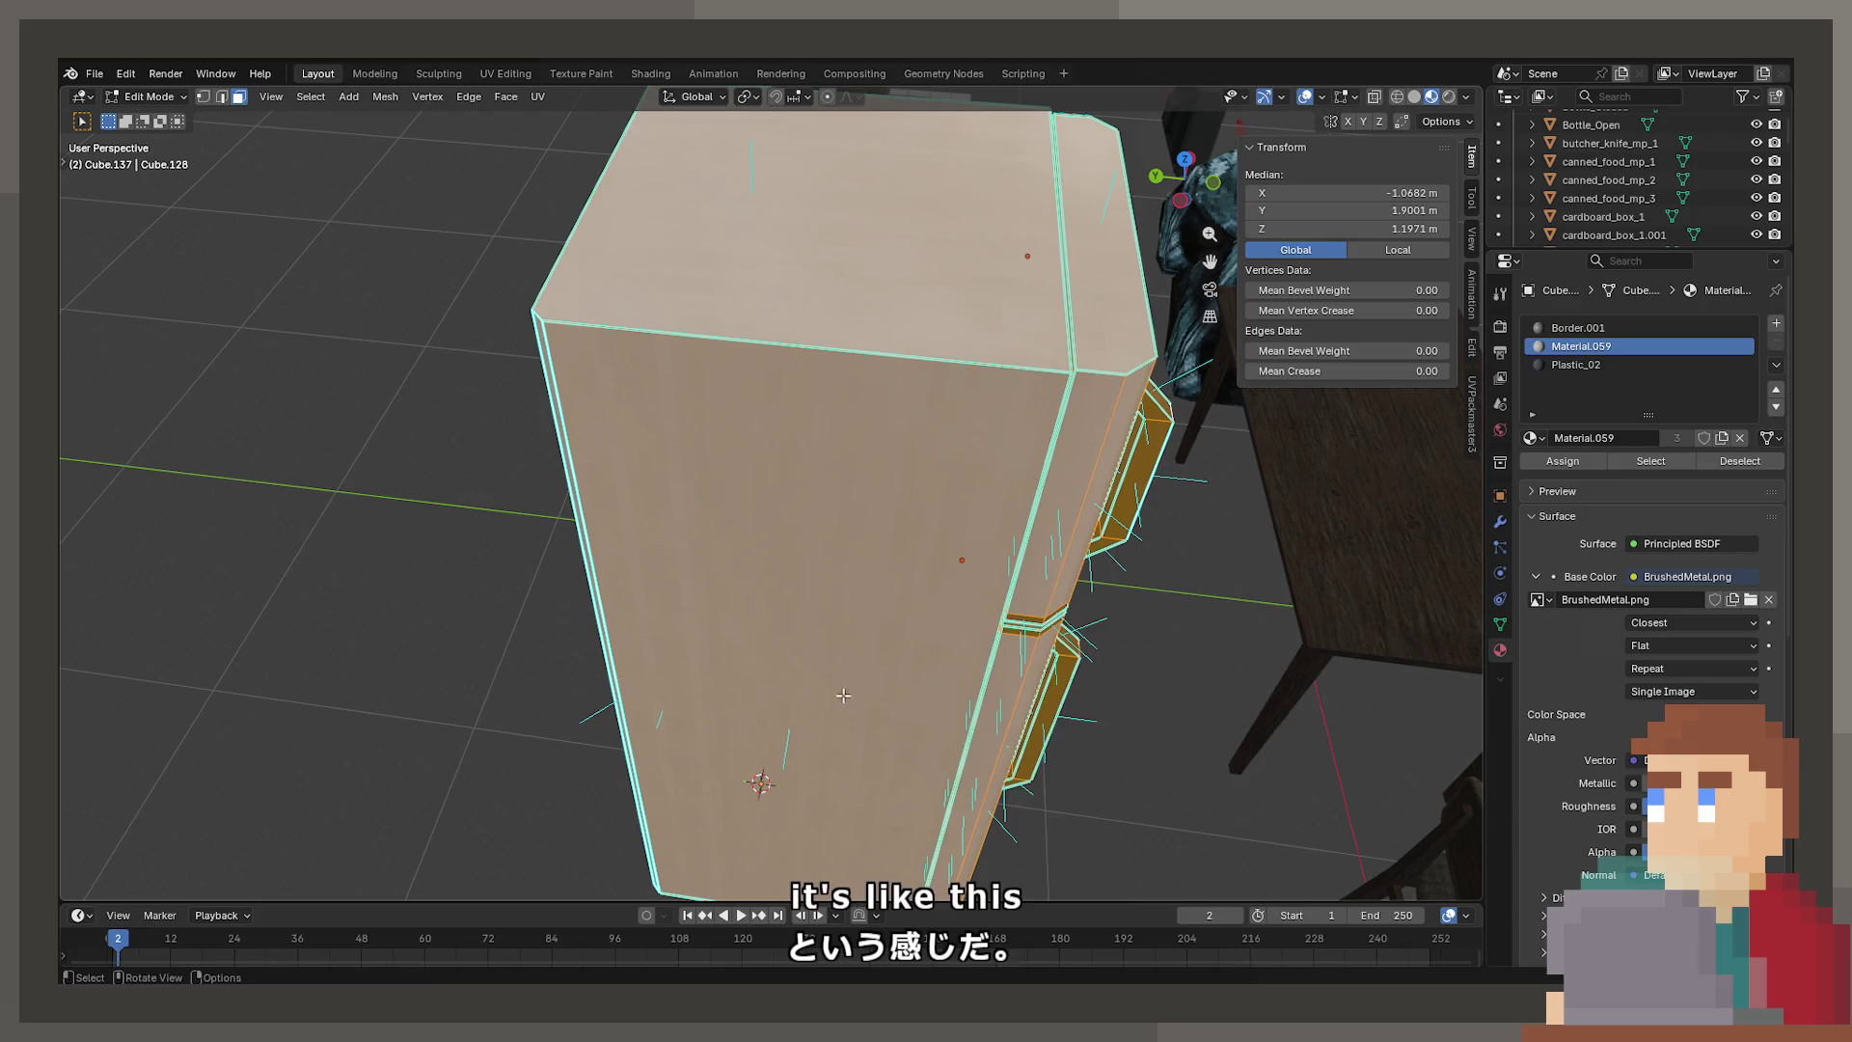
{"action": "key", "text": "comma"}
{"action": "key", "text": "Escape"}
{"action": "key", "text": "m"}
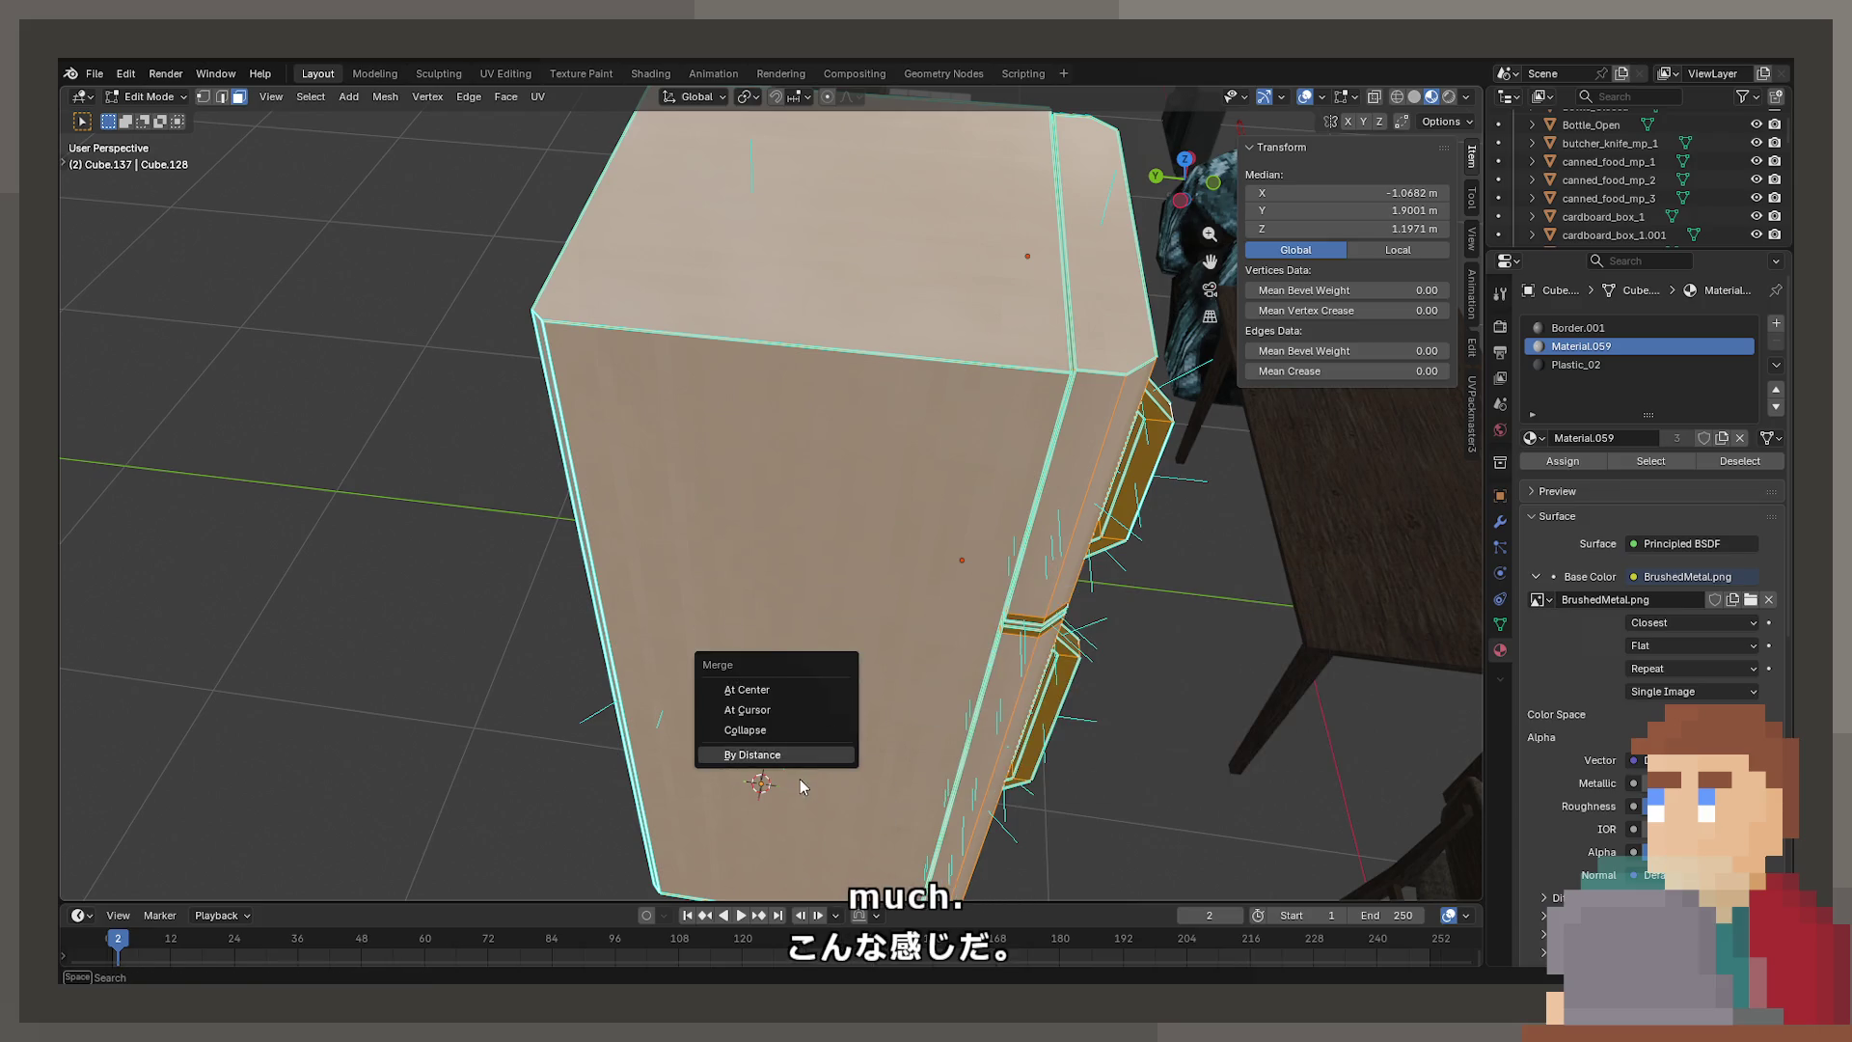
{"action": "left_click", "coordinate": [762, 752]}
Select and inspect a face of the fridge frame's plastic inner lining up close
{"action": "scroll", "coordinate": [882, 682], "scroll_direction": "up", "scroll_amount": 5}
{"action": "mouse_move", "coordinate": [910, 661]}
{"action": "middle_mouse_down"}
{"action": "mouse_move", "coordinate": [709, 591]}
{"action": "mouse_move", "coordinate": [756, 579]}
{"action": "mouse_move", "coordinate": [756, 662]}
{"action": "mouse_move", "coordinate": [695, 540]}
{"action": "middle_mouse_up"}
{"action": "left_click", "coordinate": [609, 421]}
{"action": "mouse_move", "coordinate": [518, 354]}
{"action": "middle_mouse_down"}
{"action": "mouse_move", "coordinate": [1009, 446]}
{"action": "mouse_move", "coordinate": [934, 472]}
{"action": "mouse_move", "coordinate": [963, 510]}
{"action": "mouse_move", "coordinate": [963, 574]}
{"action": "middle_mouse_up"}
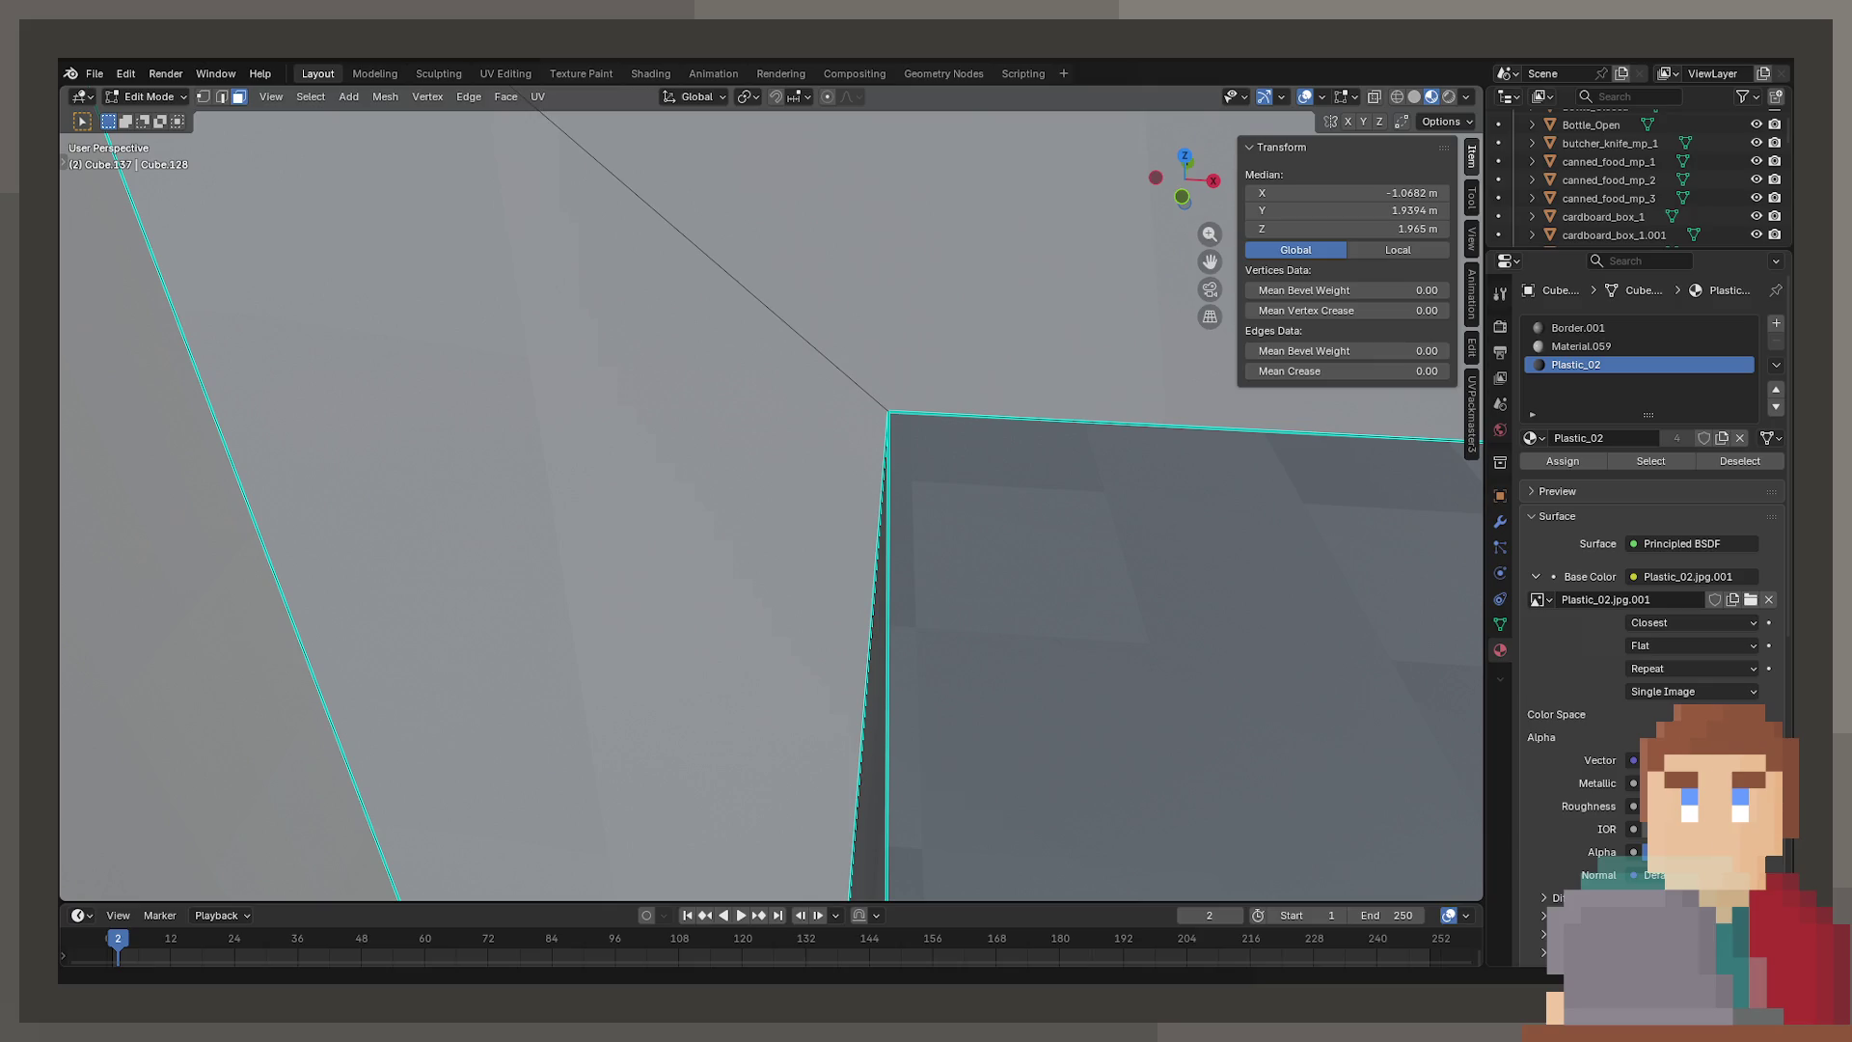
Select and inspect the upper door and the brown plastic inner surface
{"action": "left_click", "coordinate": [1026, 524]}
{"action": "scroll", "coordinate": [1014, 522], "scroll_direction": "down", "scroll_amount": 5}
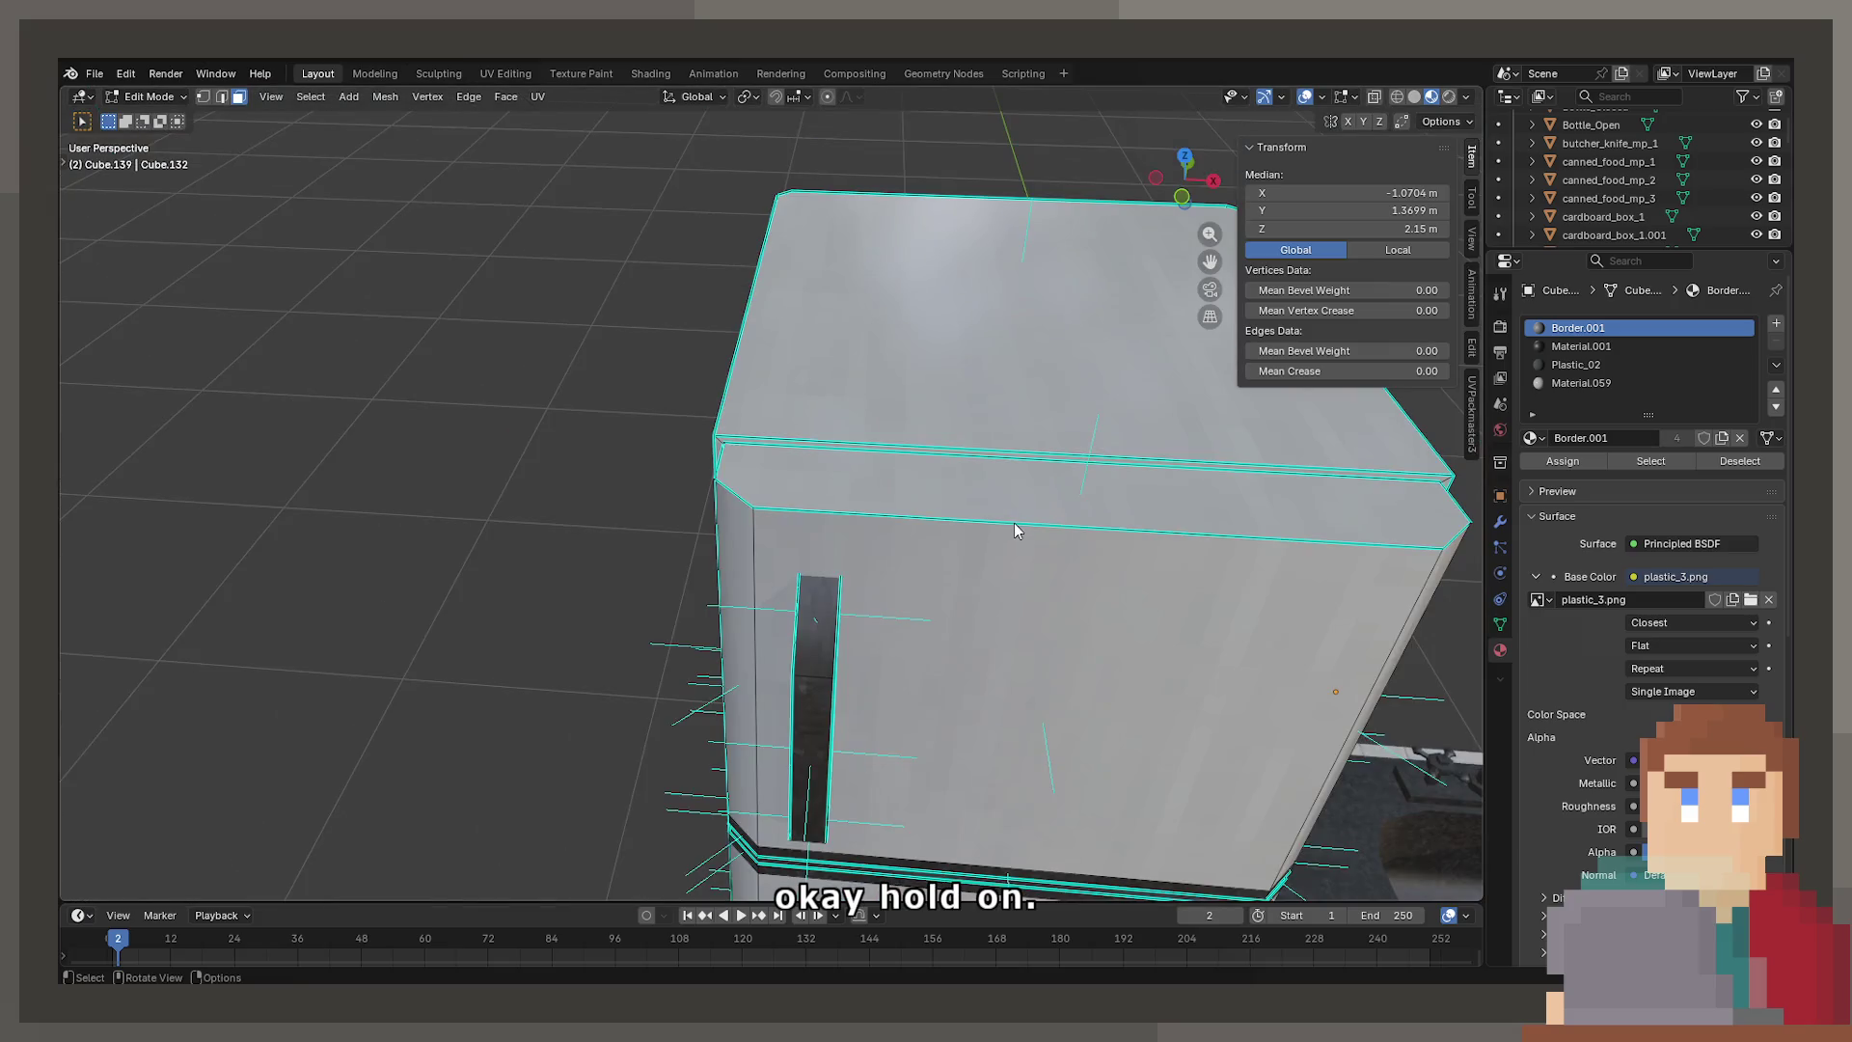
{"action": "scroll", "coordinate": [918, 472], "scroll_direction": "up", "scroll_amount": 5}
{"action": "middle_click_drag", "start_coordinate": [918, 472], "coordinate": [736, 475]}
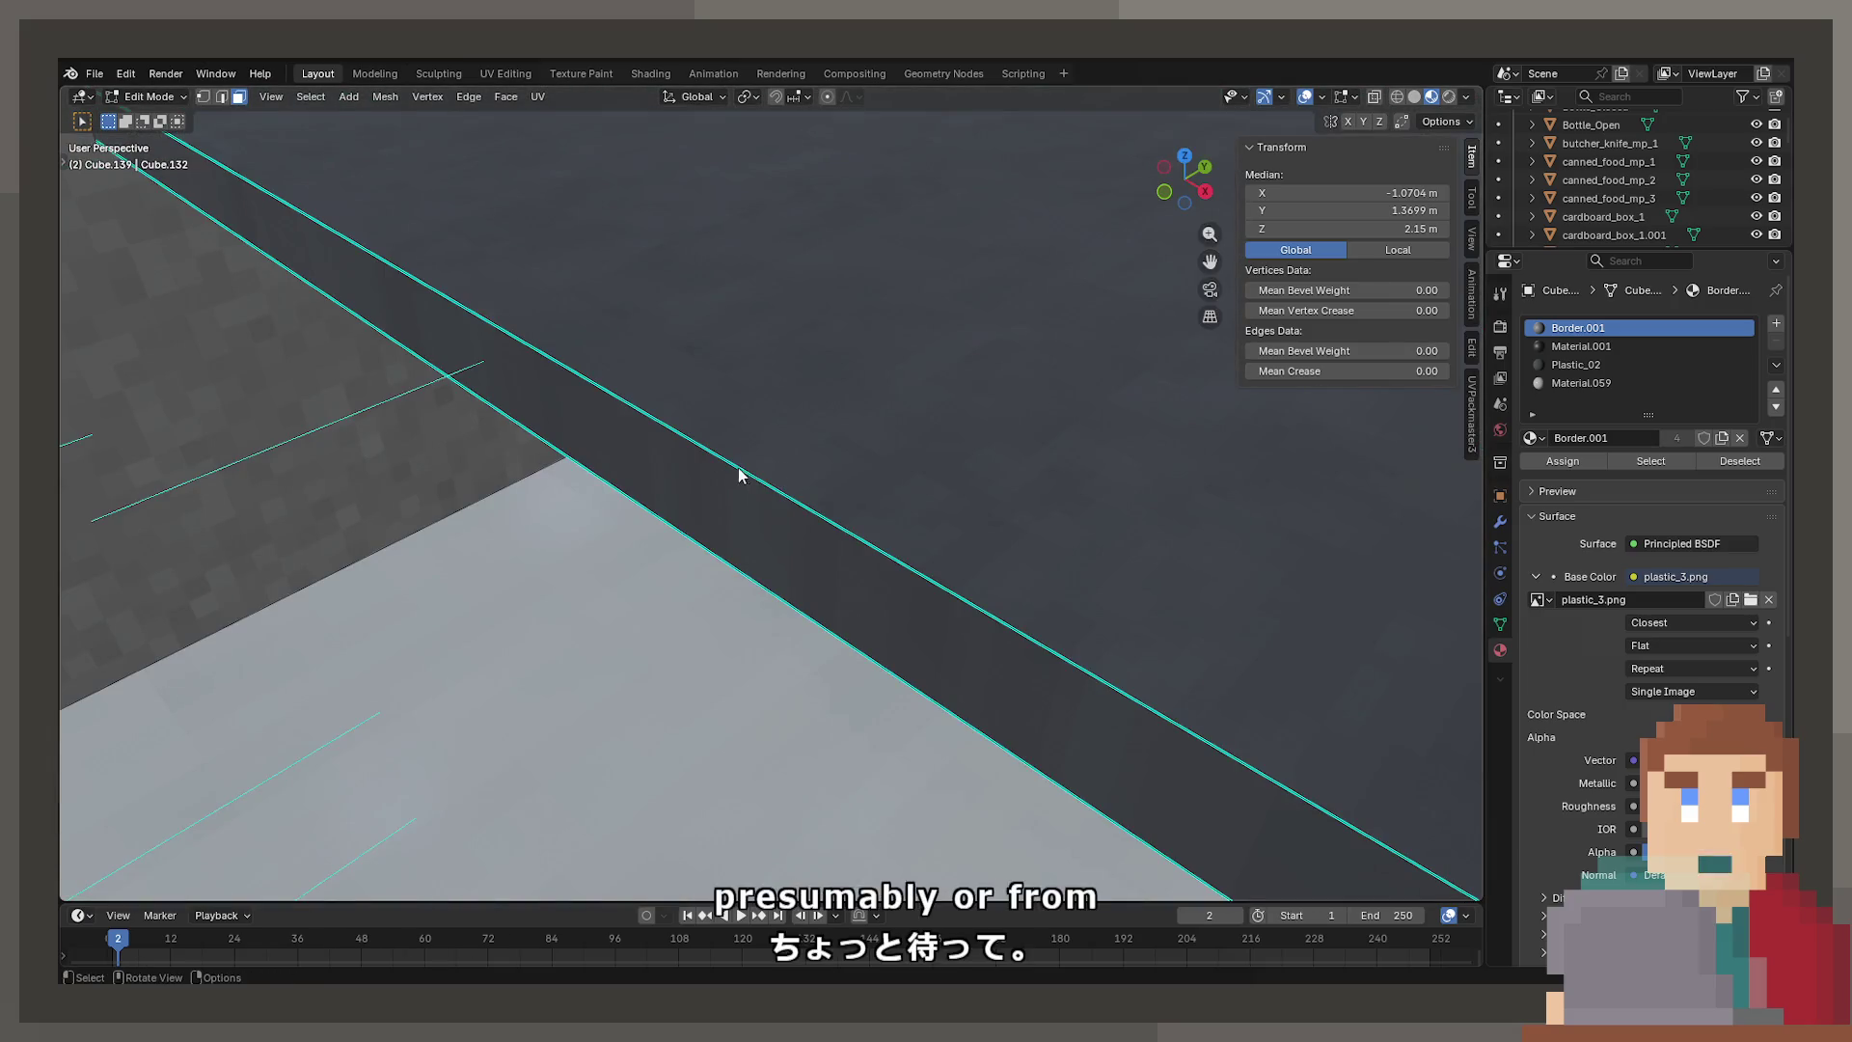
{"action": "left_click", "coordinate": [720, 298]}
{"action": "middle_click_drag", "start_coordinate": [719, 298], "coordinate": [634, 408]}
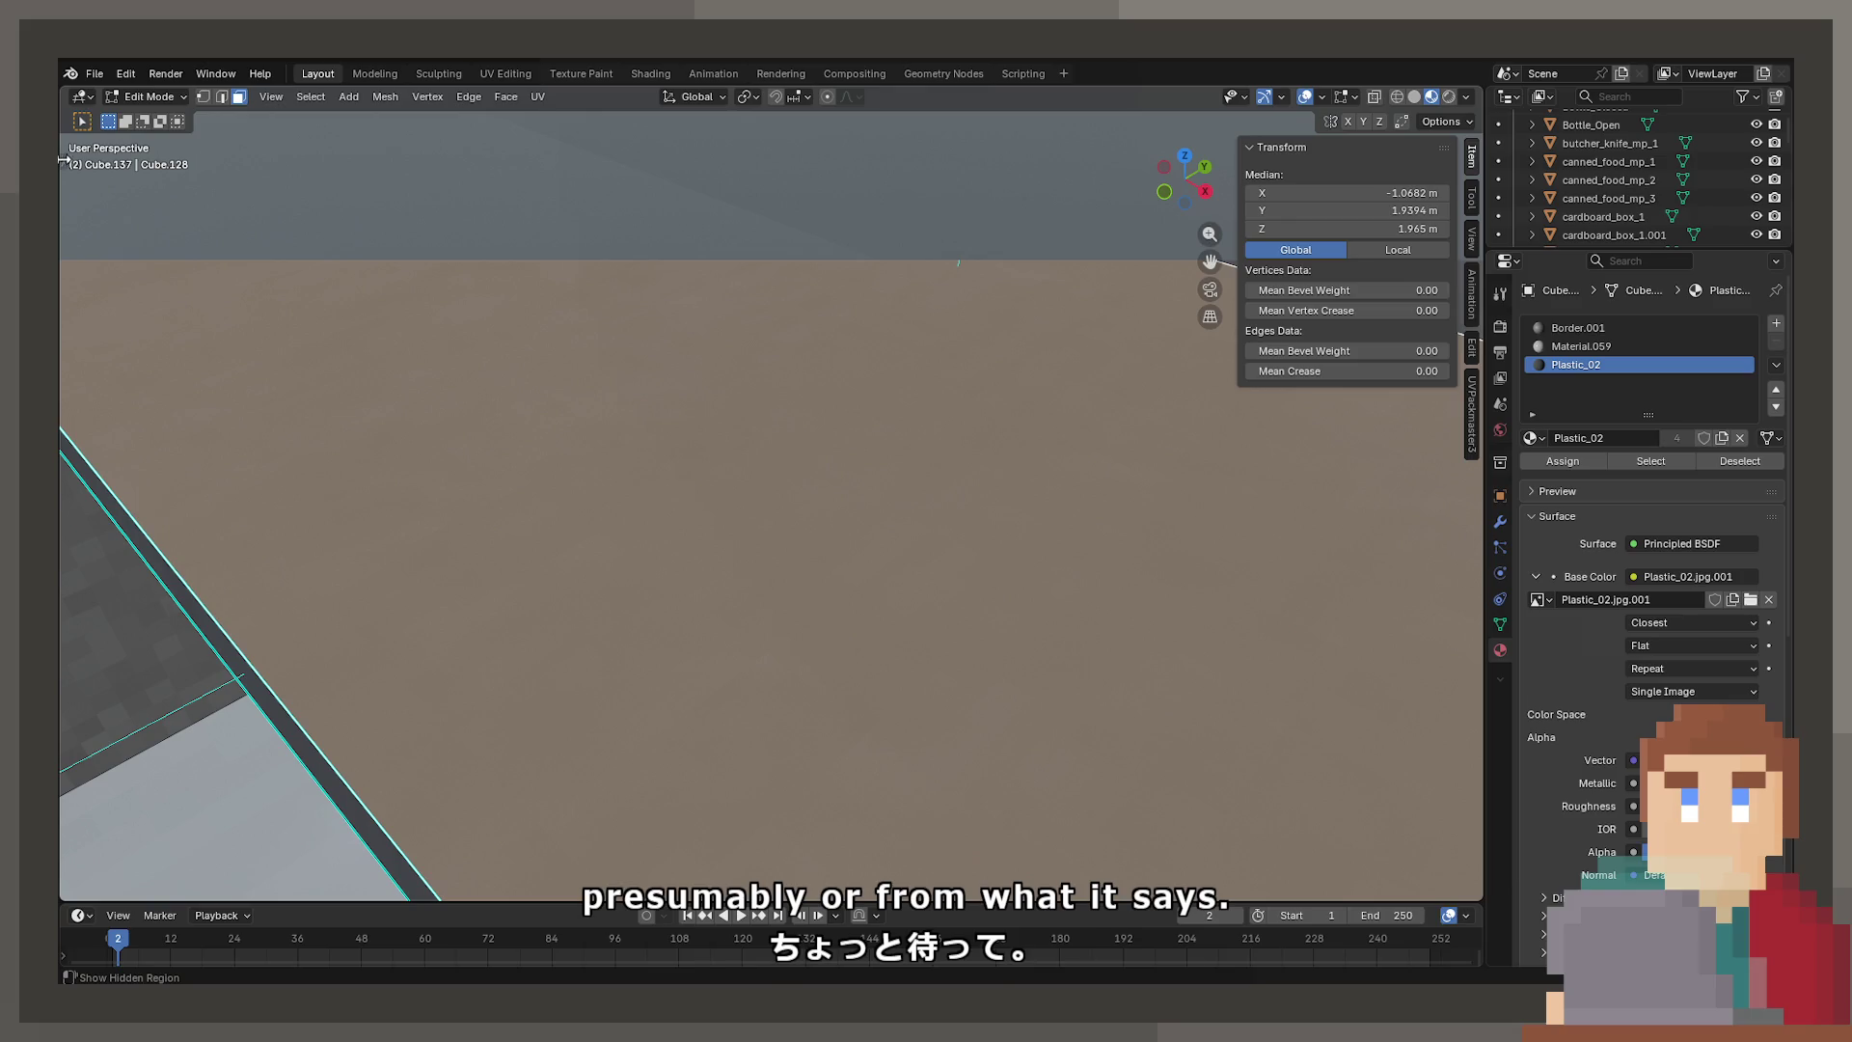
Preview the scene in rendered shading, then return to Material Preview
{"action": "left_click", "coordinate": [1450, 96]}
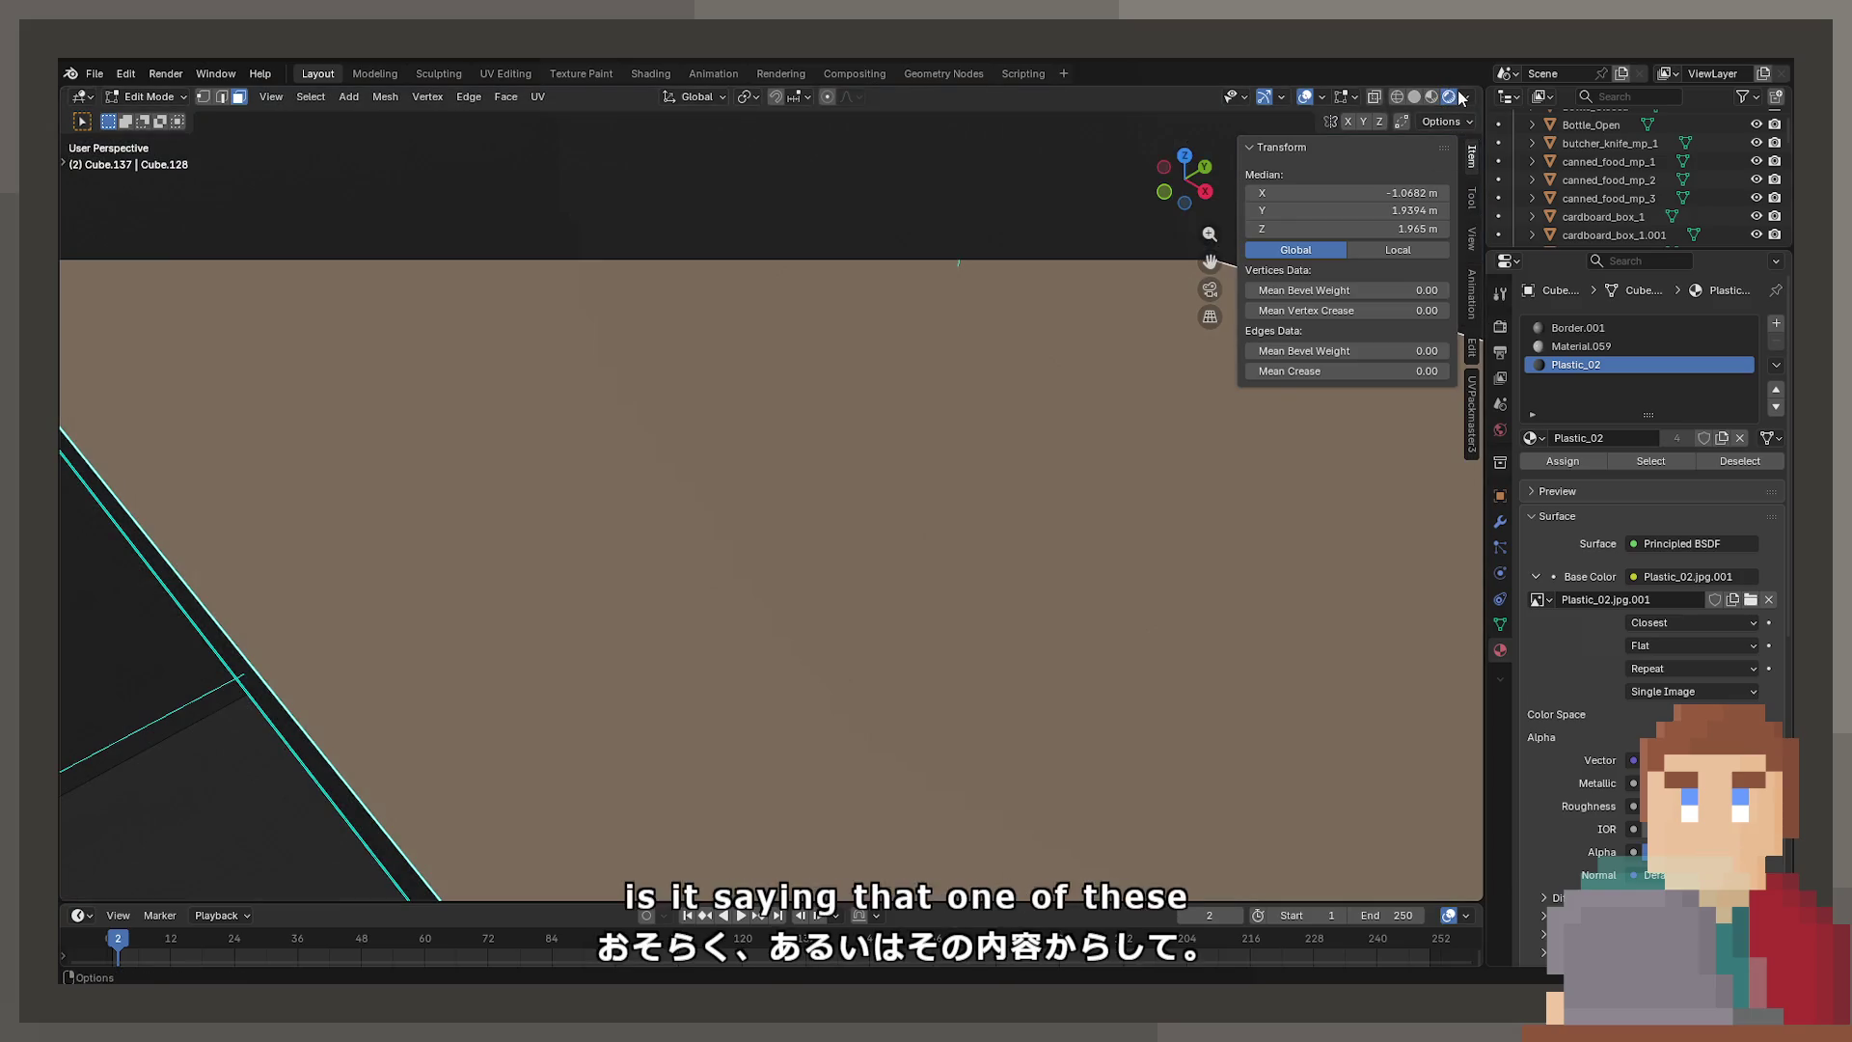
{"action": "scroll", "coordinate": [1012, 446], "scroll_direction": "down", "scroll_amount": 3}
{"action": "key", "text": "z"}
{"action": "left_click", "coordinate": [978, 488]}
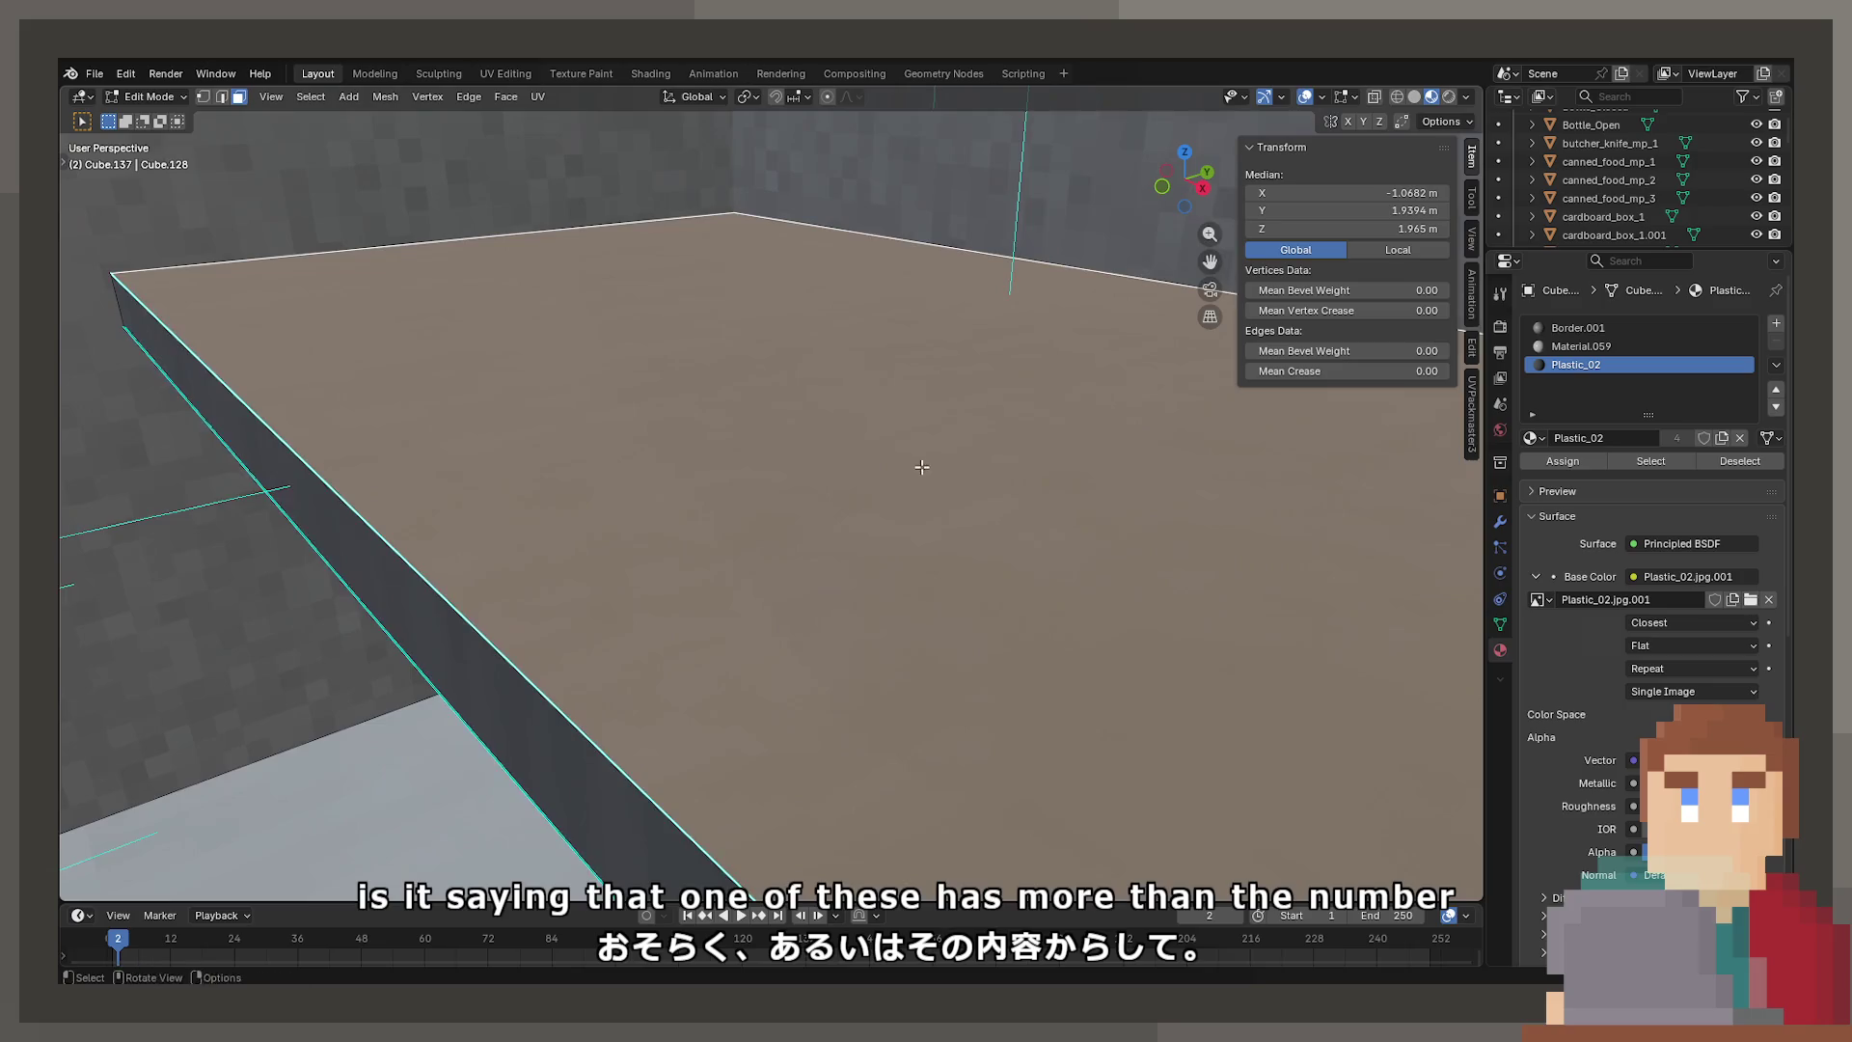
Turn on Statistics in the Viewport Overlays to show vertex, edge and face counts
{"action": "left_click", "coordinate": [1340, 97]}
{"action": "mouse_move", "coordinate": [1306, 98]}
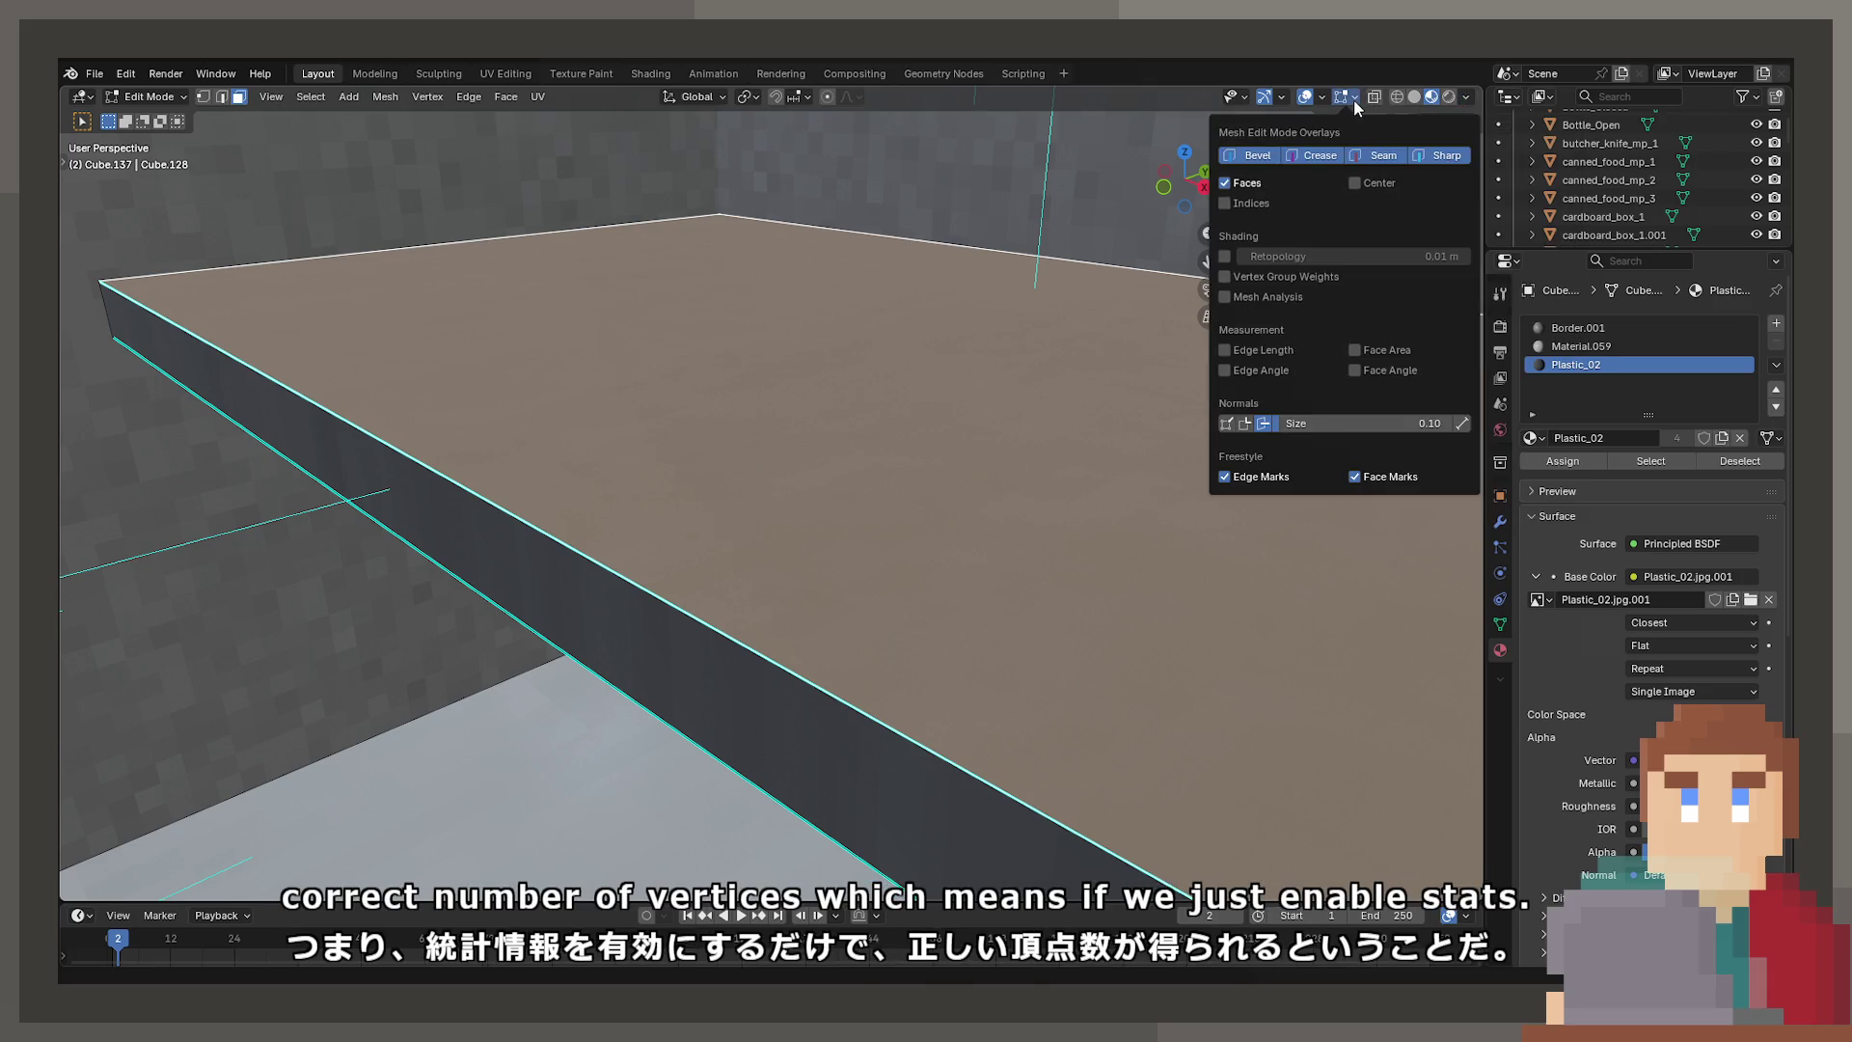
{"action": "mouse_move", "coordinate": [1230, 98]}
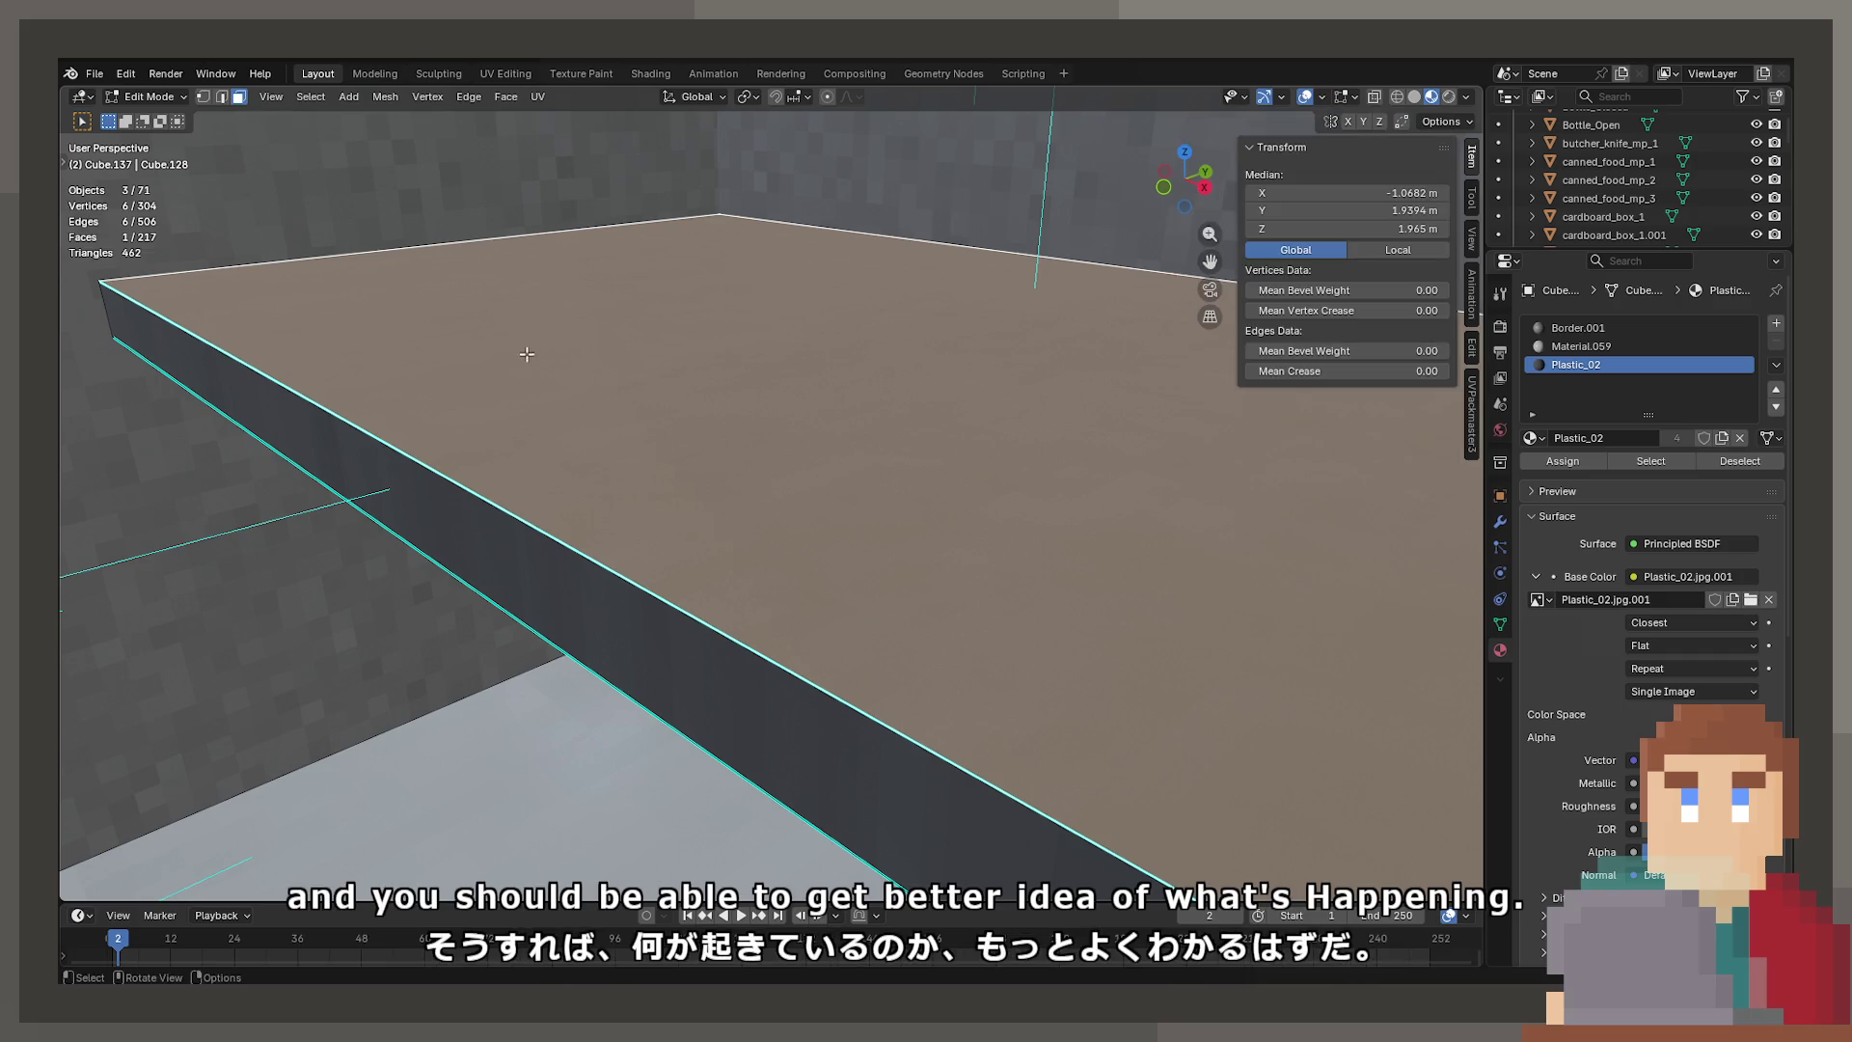
{"action": "middle_click_drag", "start_coordinate": [527, 436], "coordinate": [374, 434], "text": "shift"}
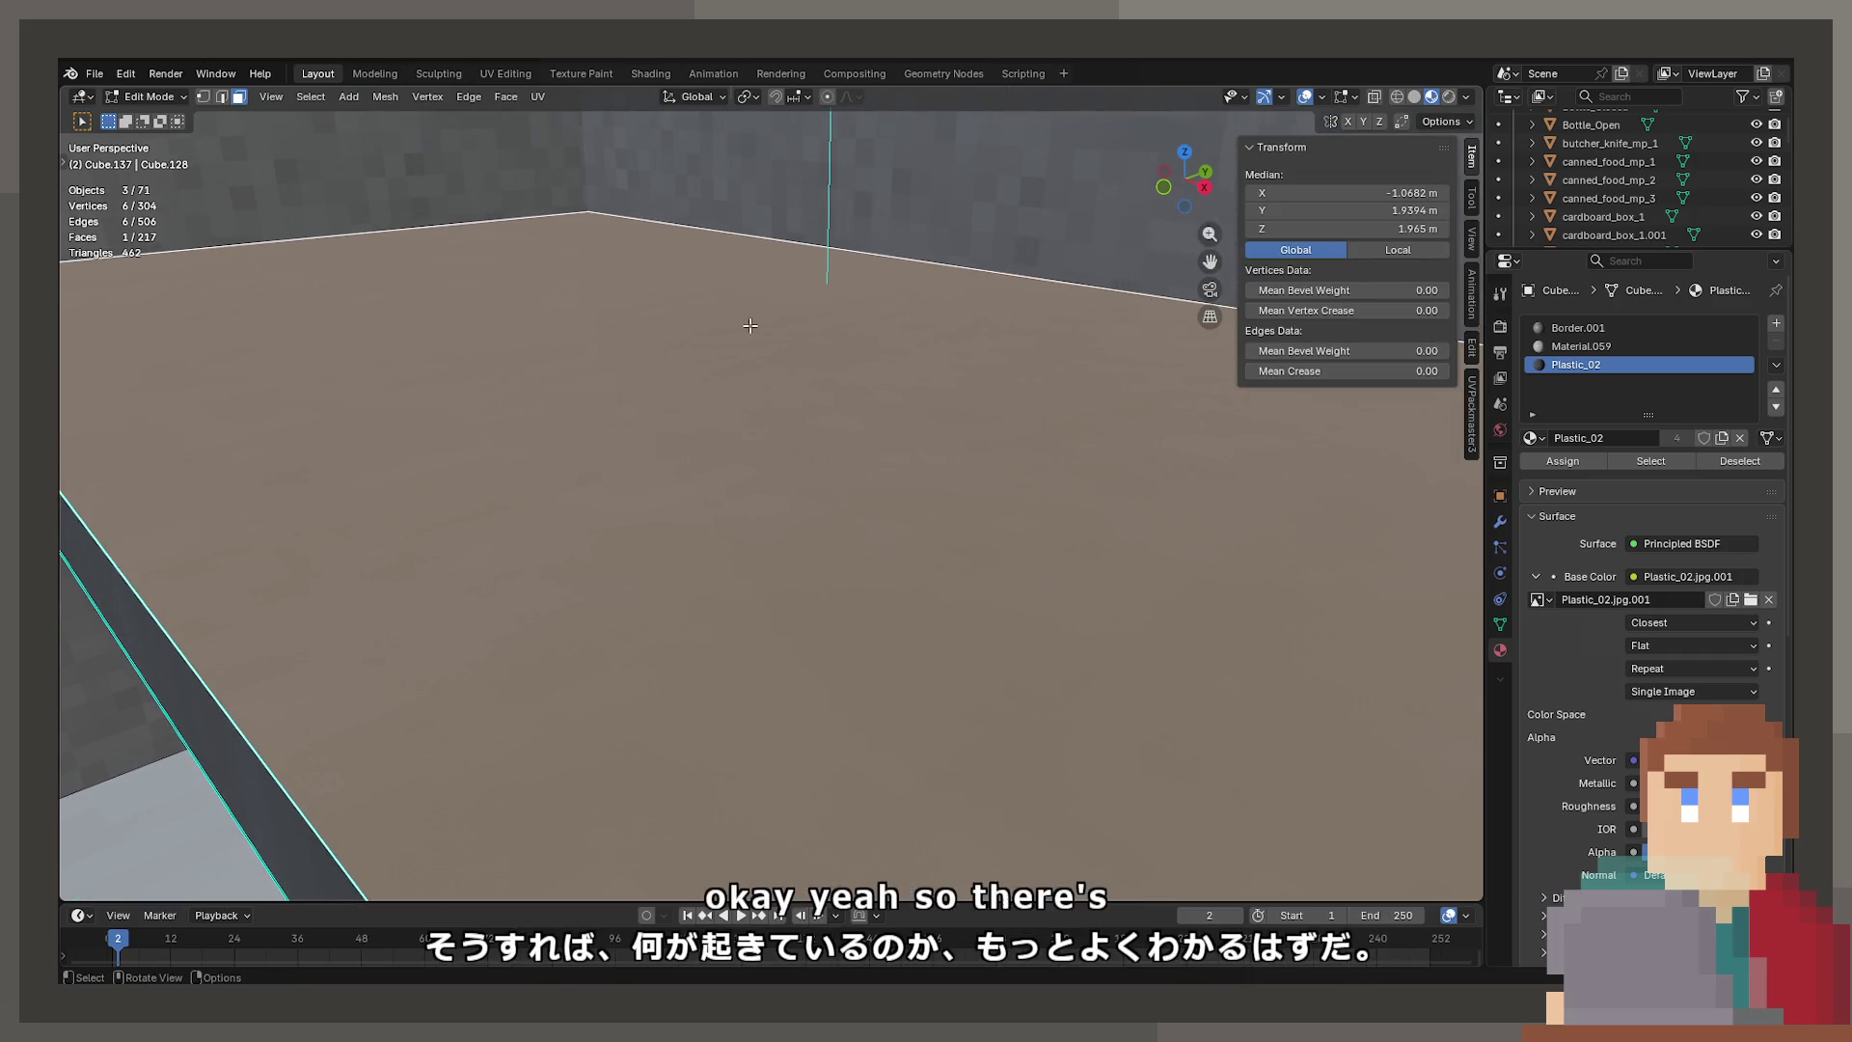
Hide the connected fridge body to expose the shelves, then select shelf faces
{"action": "scroll", "coordinate": [750, 326], "scroll_direction": "down", "scroll_amount": 10}
{"action": "left_click", "coordinate": [747, 420]}
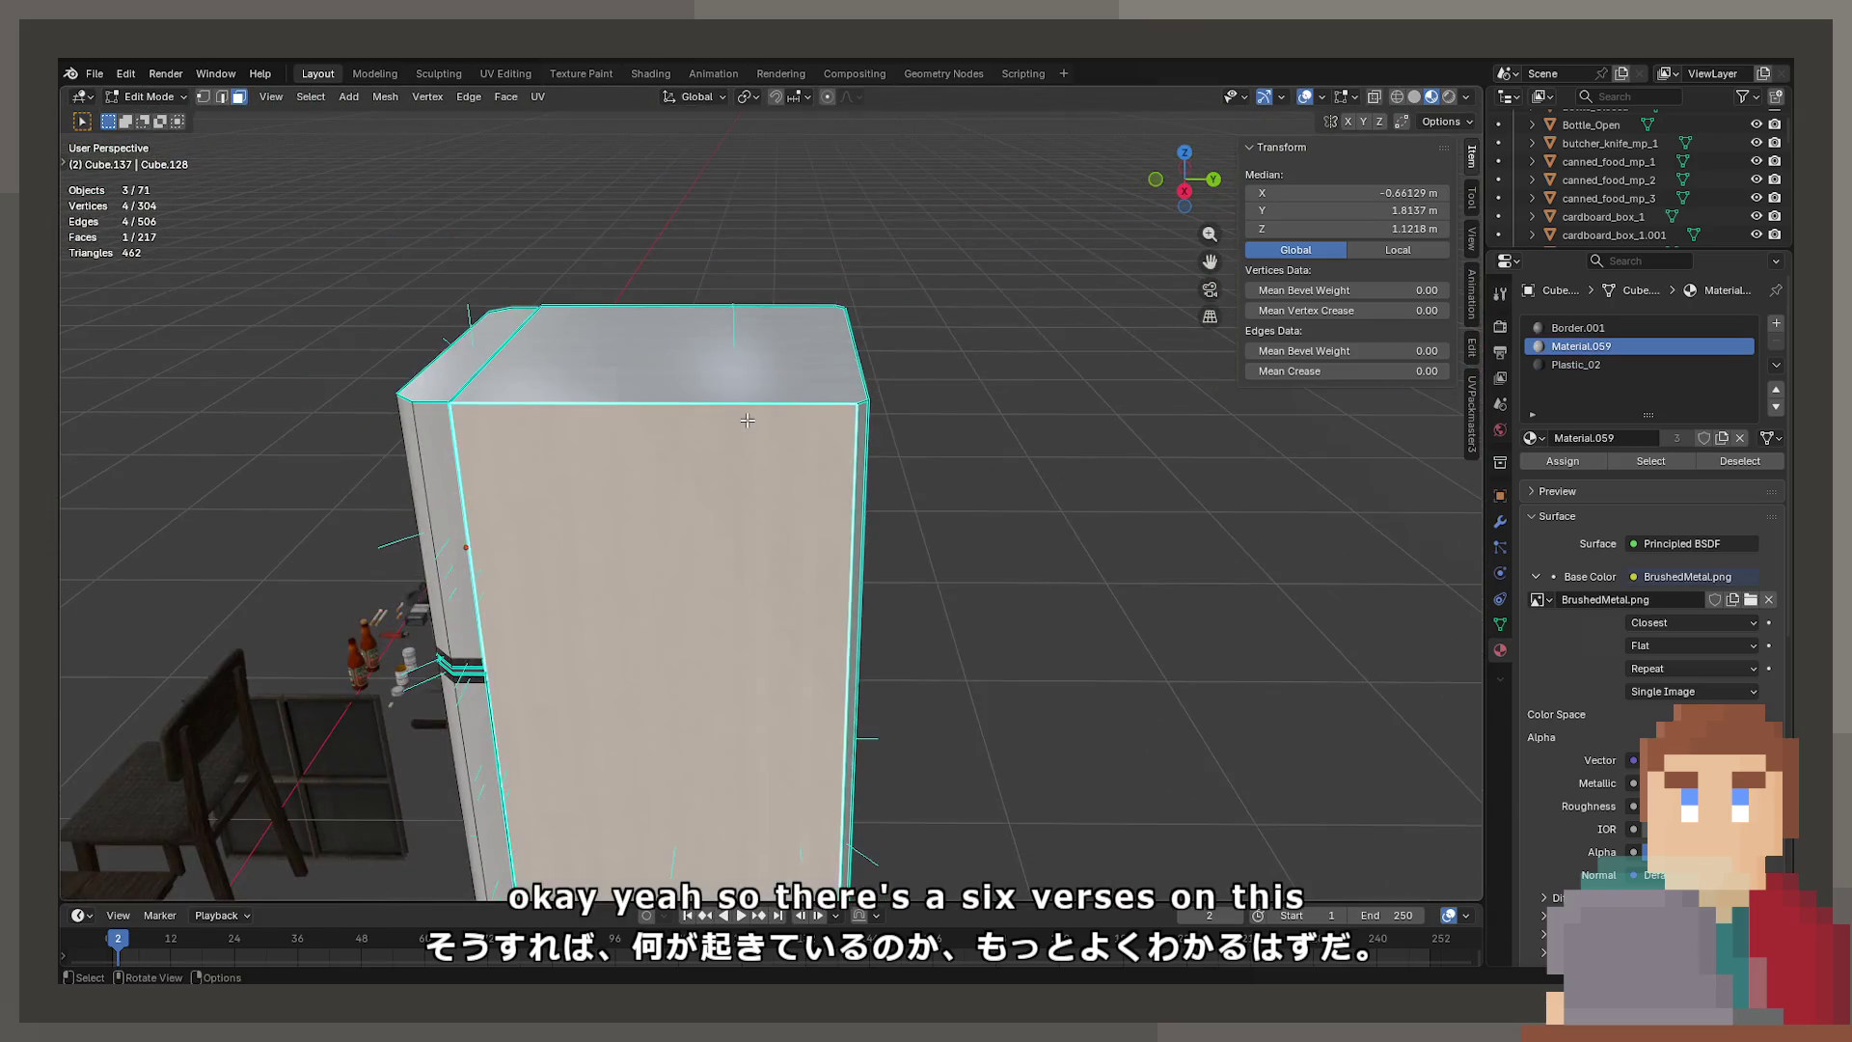
{"action": "key", "text": "l"}
{"action": "key", "text": "h"}
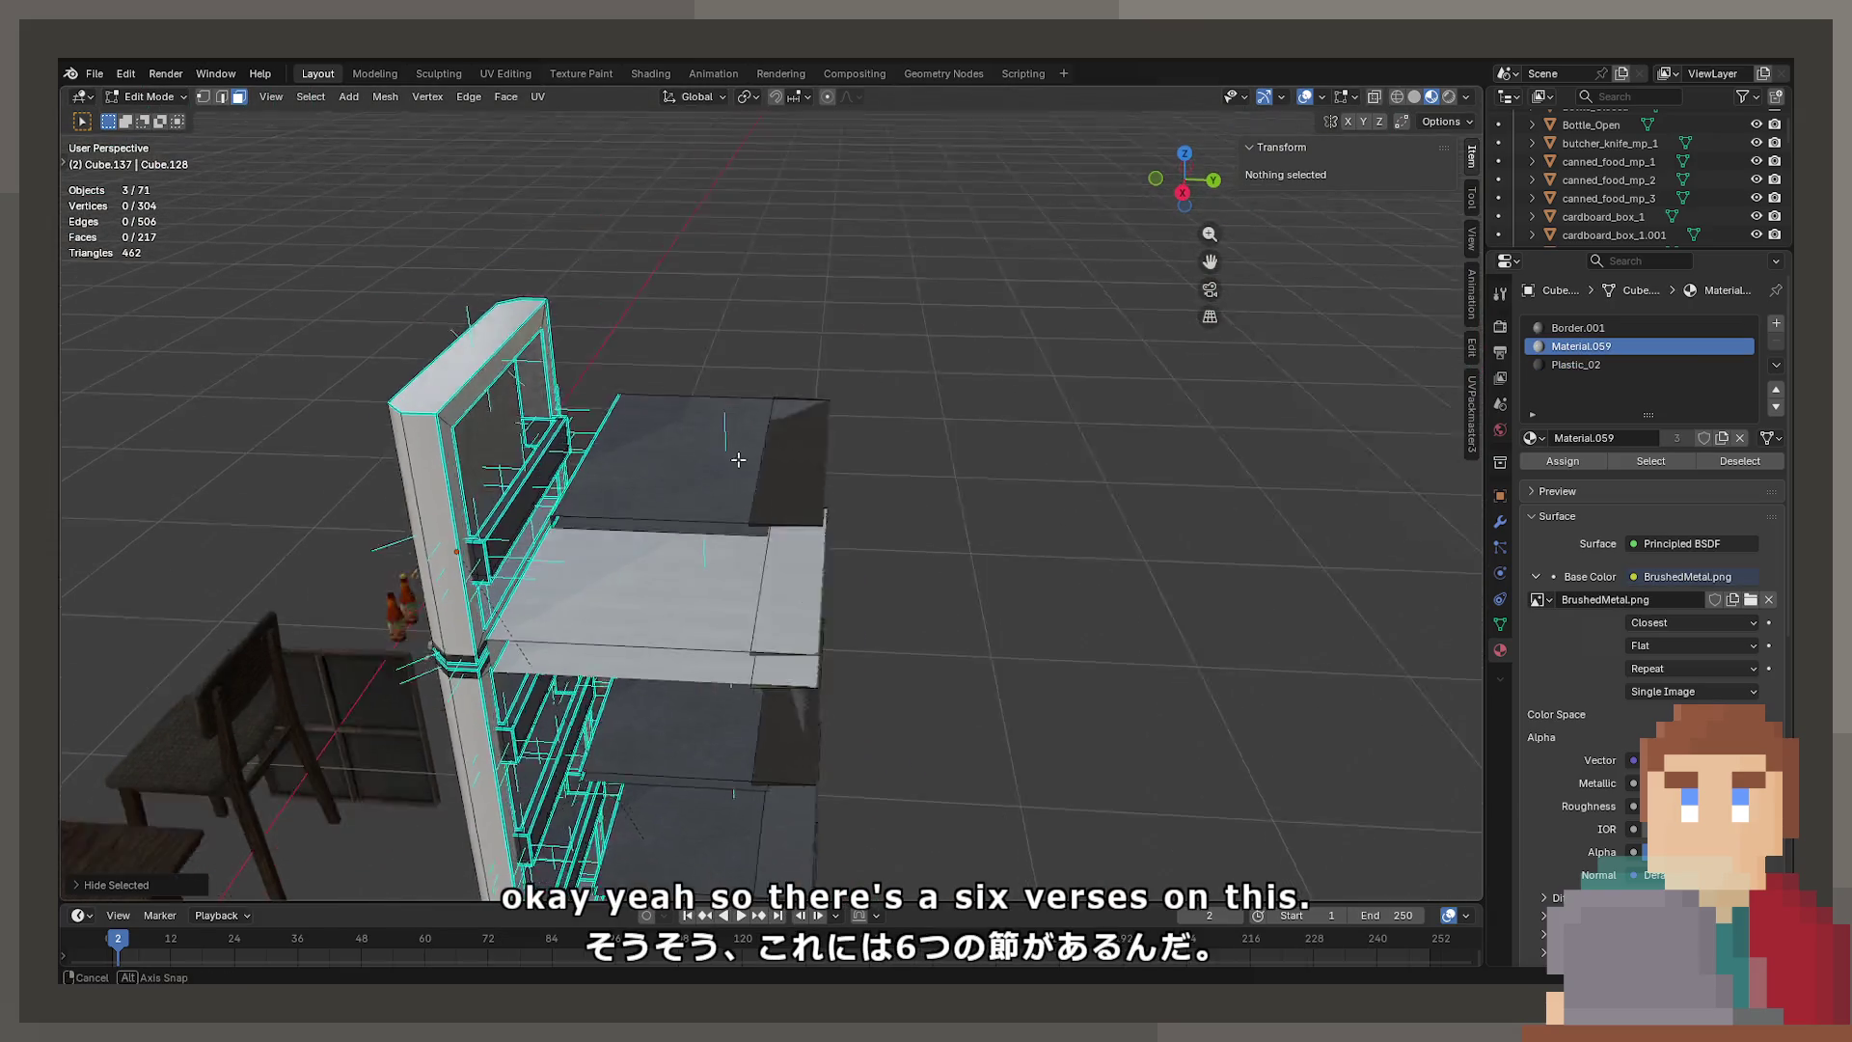
{"action": "scroll", "coordinate": [744, 426], "scroll_direction": "down", "scroll_amount": 2}
{"action": "scroll", "coordinate": [676, 434], "scroll_direction": "up", "scroll_amount": 4}
{"action": "left_click", "coordinate": [624, 435]}
{"action": "mouse_move", "coordinate": [624, 435]}
{"action": "middle_mouse_down"}
{"action": "mouse_move", "coordinate": [761, 372]}
{"action": "mouse_move", "coordinate": [762, 405]}
{"action": "mouse_move", "coordinate": [782, 382]}
{"action": "mouse_move", "coordinate": [773, 426]}
{"action": "mouse_move", "coordinate": [702, 403]}
{"action": "mouse_move", "coordinate": [732, 439]}
{"action": "mouse_move", "coordinate": [773, 334]}
{"action": "mouse_move", "coordinate": [756, 327]}
{"action": "mouse_move", "coordinate": [713, 378]}
{"action": "mouse_move", "coordinate": [787, 345]}
{"action": "mouse_move", "coordinate": [675, 385]}
{"action": "middle_mouse_up"}
{"action": "left_click", "coordinate": [766, 376]}
{"action": "left_click", "coordinate": [771, 353]}
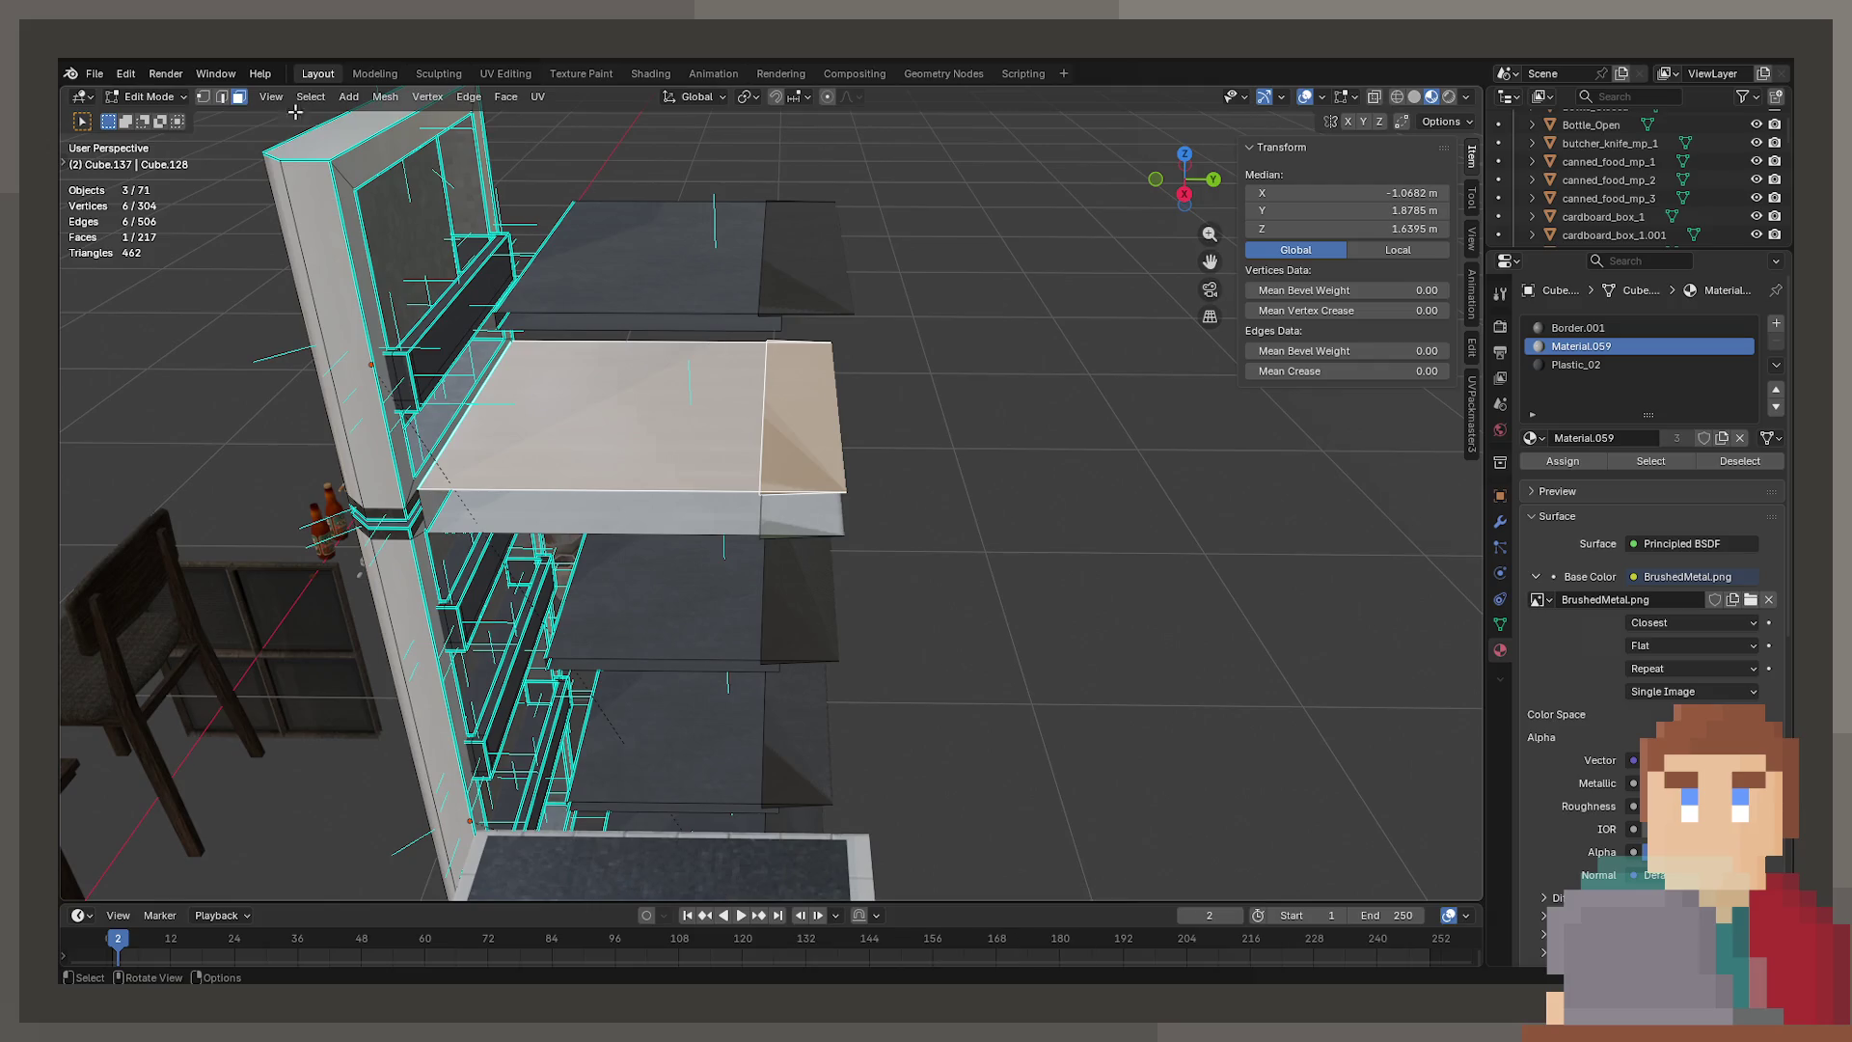
In vertex select mode, pick the top and middle shelves' stray edge vertices
{"action": "left_click", "coordinate": [203, 98]}
{"action": "left_click", "coordinate": [759, 316]}
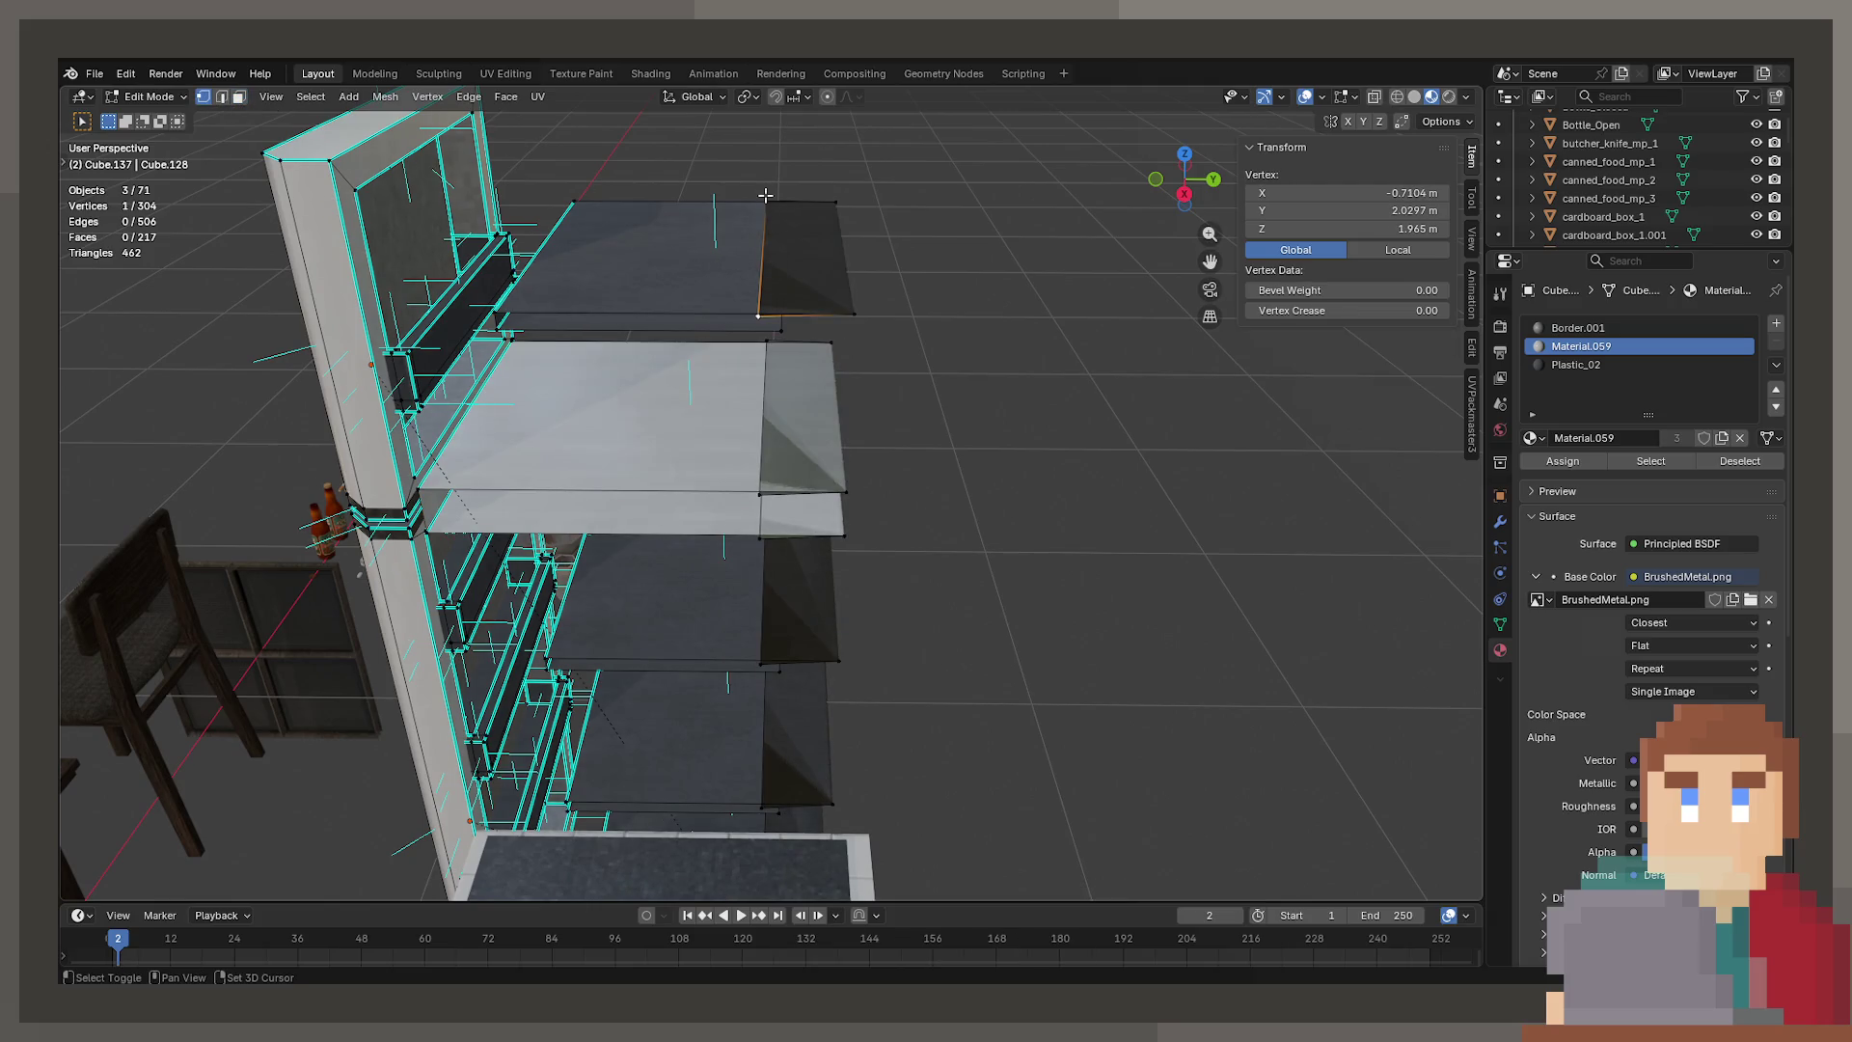
{"action": "left_click", "coordinate": [765, 201], "text": "shift"}
{"action": "left_click", "coordinate": [763, 359], "text": "shift"}
{"action": "mouse_move", "coordinate": [762, 601]}
{"action": "middle_mouse_down"}
{"action": "mouse_move", "coordinate": [769, 521]}
{"action": "mouse_move", "coordinate": [724, 465]}
{"action": "mouse_move", "coordinate": [730, 484]}
{"action": "middle_mouse_up"}
{"action": "key", "text": "x"}
{"action": "key", "text": "Escape"}
Add the remaining stray shelf edge and corner vertices to the selection
{"action": "mouse_move", "coordinate": [725, 591]}
{"action": "middle_mouse_down"}
{"action": "mouse_move", "coordinate": [776, 754]}
{"action": "mouse_move", "coordinate": [810, 618]}
{"action": "mouse_move", "coordinate": [801, 465]}
{"action": "middle_mouse_up"}
{"action": "left_click", "coordinate": [819, 762], "text": "shift"}
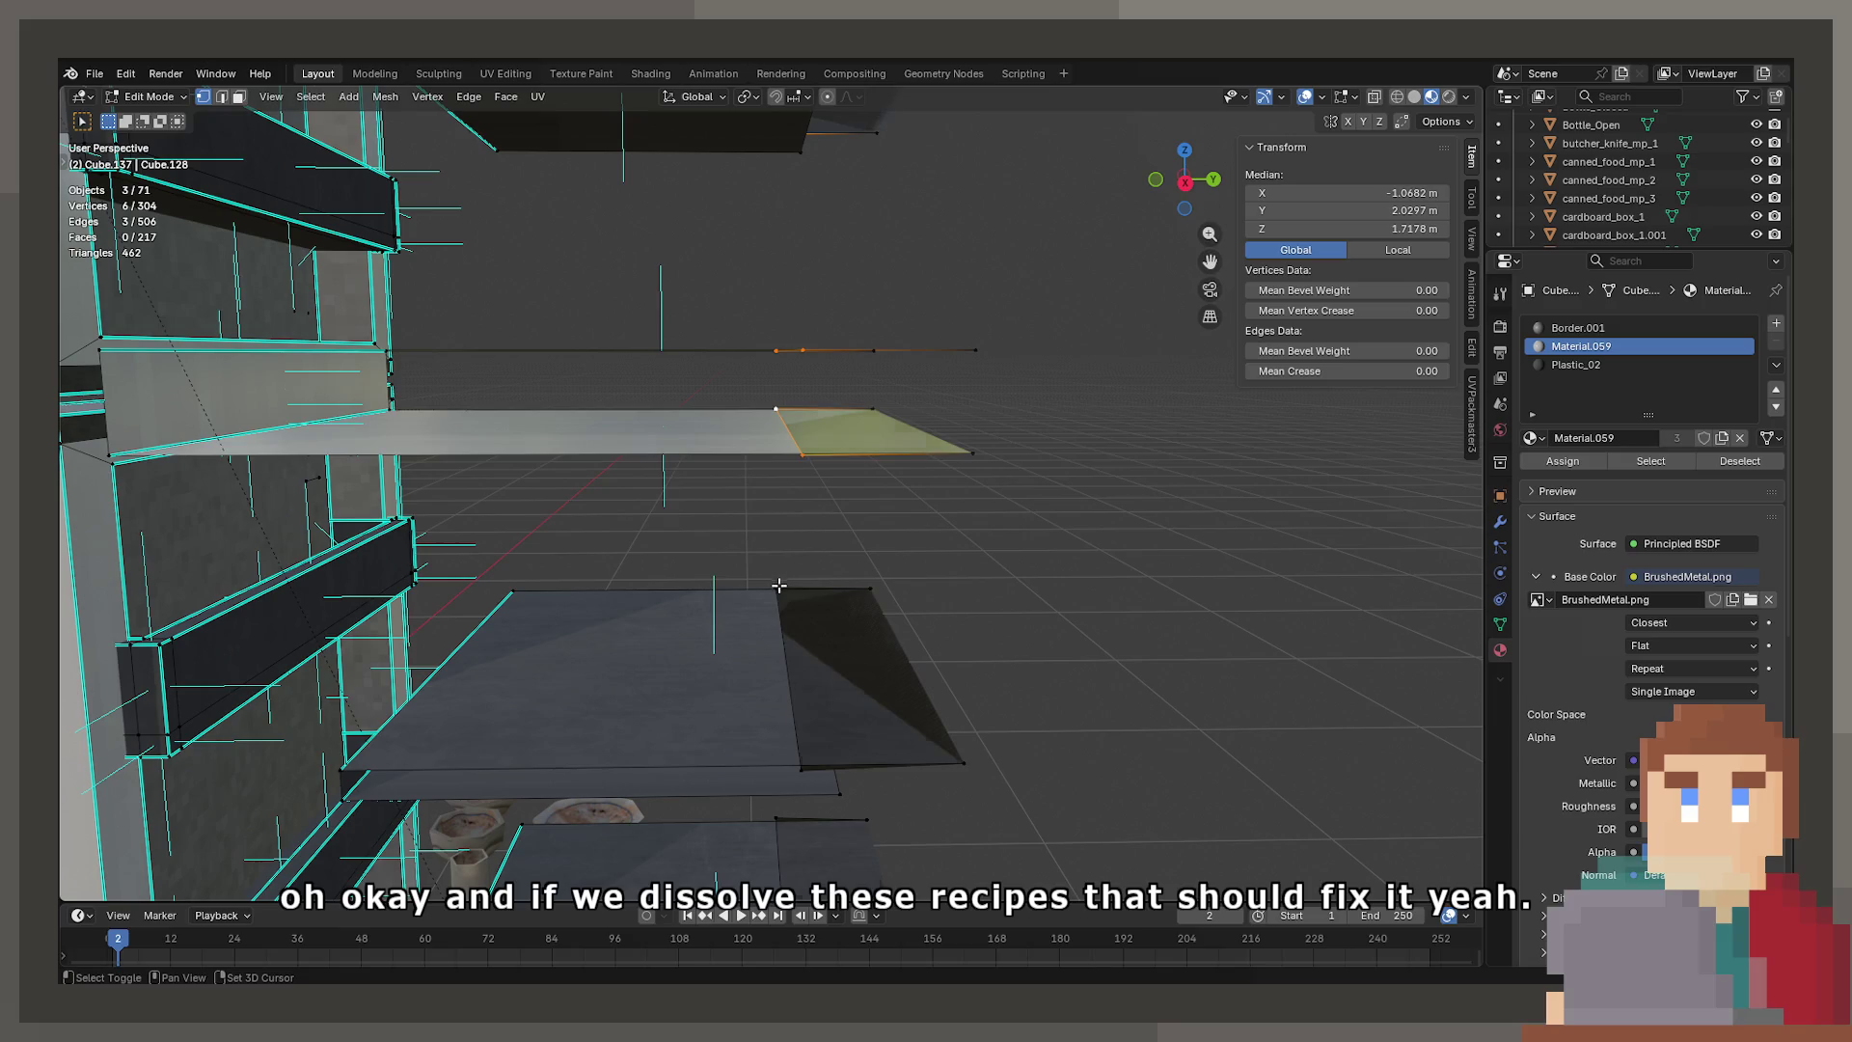
{"action": "left_click", "coordinate": [779, 586], "text": "shift"}
{"action": "middle_click_drag", "start_coordinate": [780, 586], "coordinate": [763, 616]}
{"action": "left_click", "coordinate": [785, 820], "text": "shift"}
{"action": "mouse_move", "coordinate": [785, 821]}
{"action": "middle_mouse_down"}
{"action": "mouse_move", "coordinate": [736, 685]}
{"action": "mouse_move", "coordinate": [764, 557]}
{"action": "middle_mouse_up"}
{"action": "left_click", "coordinate": [672, 606], "text": "shift"}
{"action": "left_click", "coordinate": [1114, 525], "text": "shift"}
{"action": "mouse_move", "coordinate": [1114, 526]}
{"action": "middle_mouse_down"}
{"action": "mouse_move", "coordinate": [1041, 488]}
{"action": "mouse_move", "coordinate": [841, 457]}
{"action": "middle_mouse_up"}
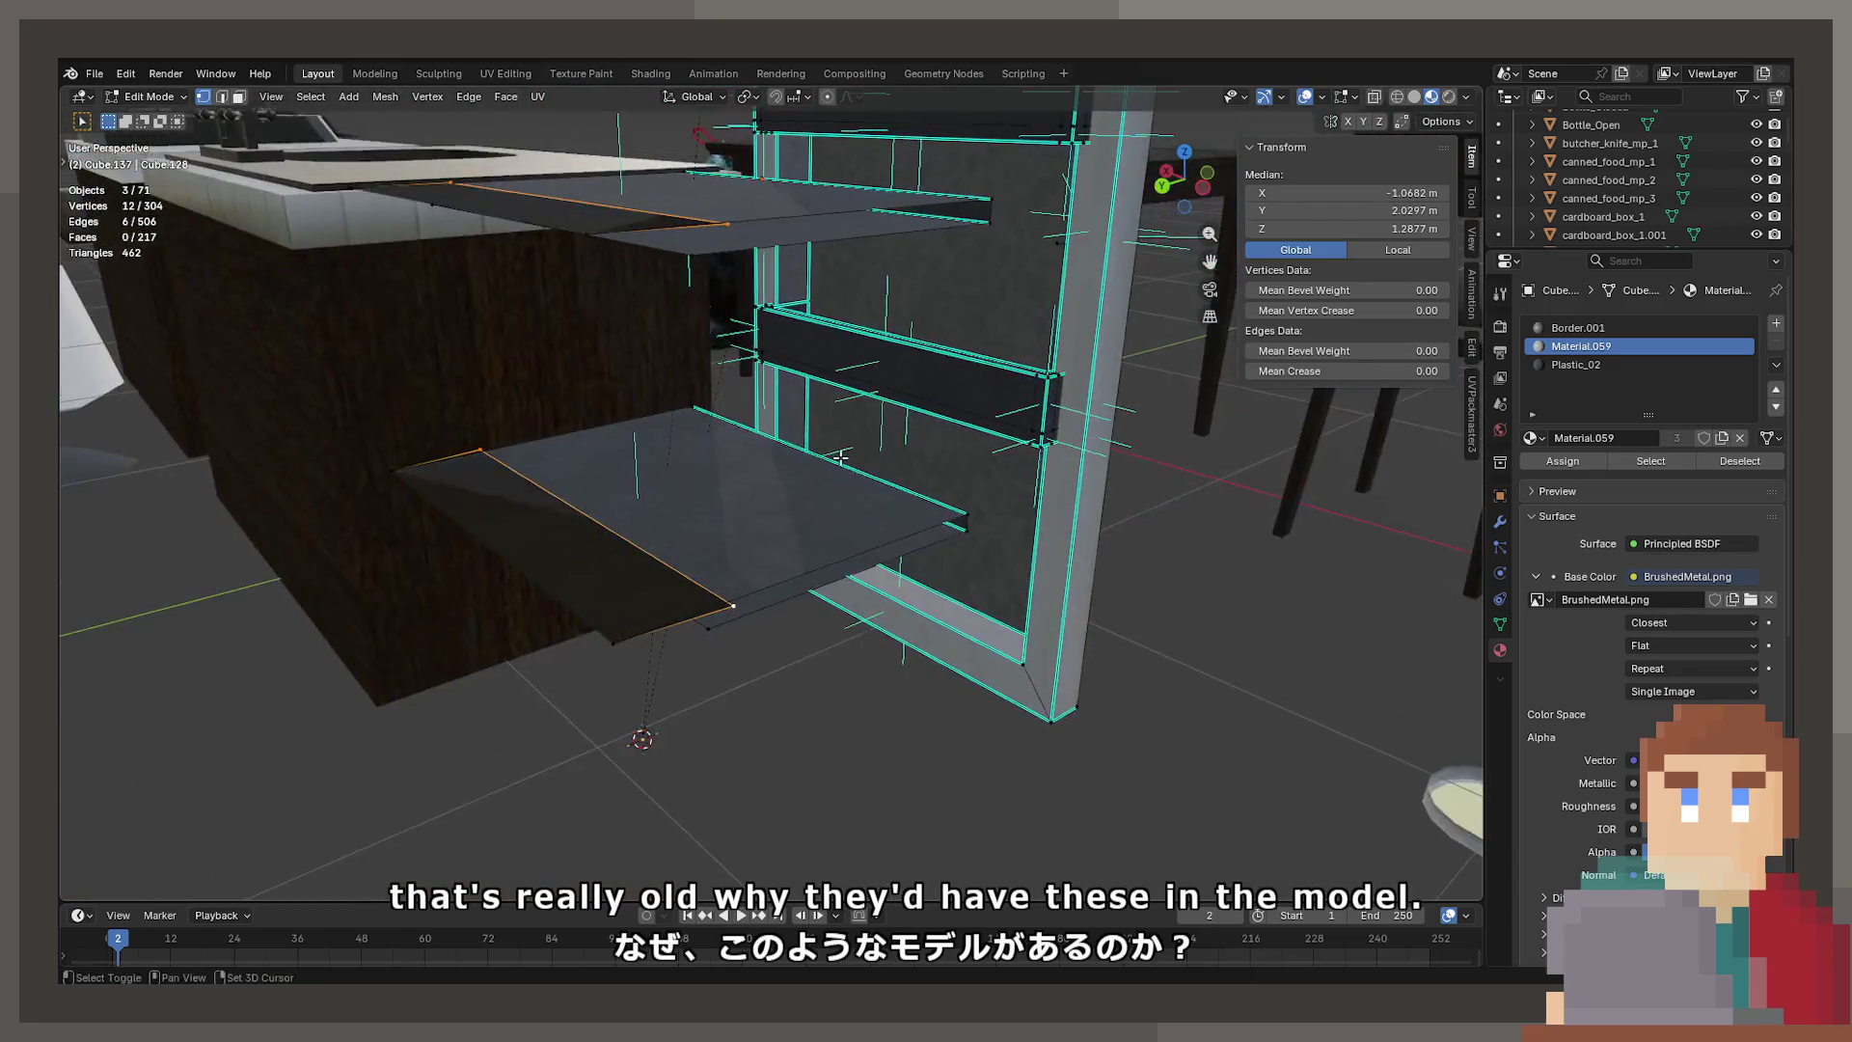
{"action": "scroll", "coordinate": [841, 457], "scroll_direction": "down", "scroll_amount": 3}
Dissolve the selected shelf vertices, return to Object Mode and save ProjectNisekisha.blend
{"action": "key", "text": "x"}
{"action": "left_click", "coordinate": [835, 461]}
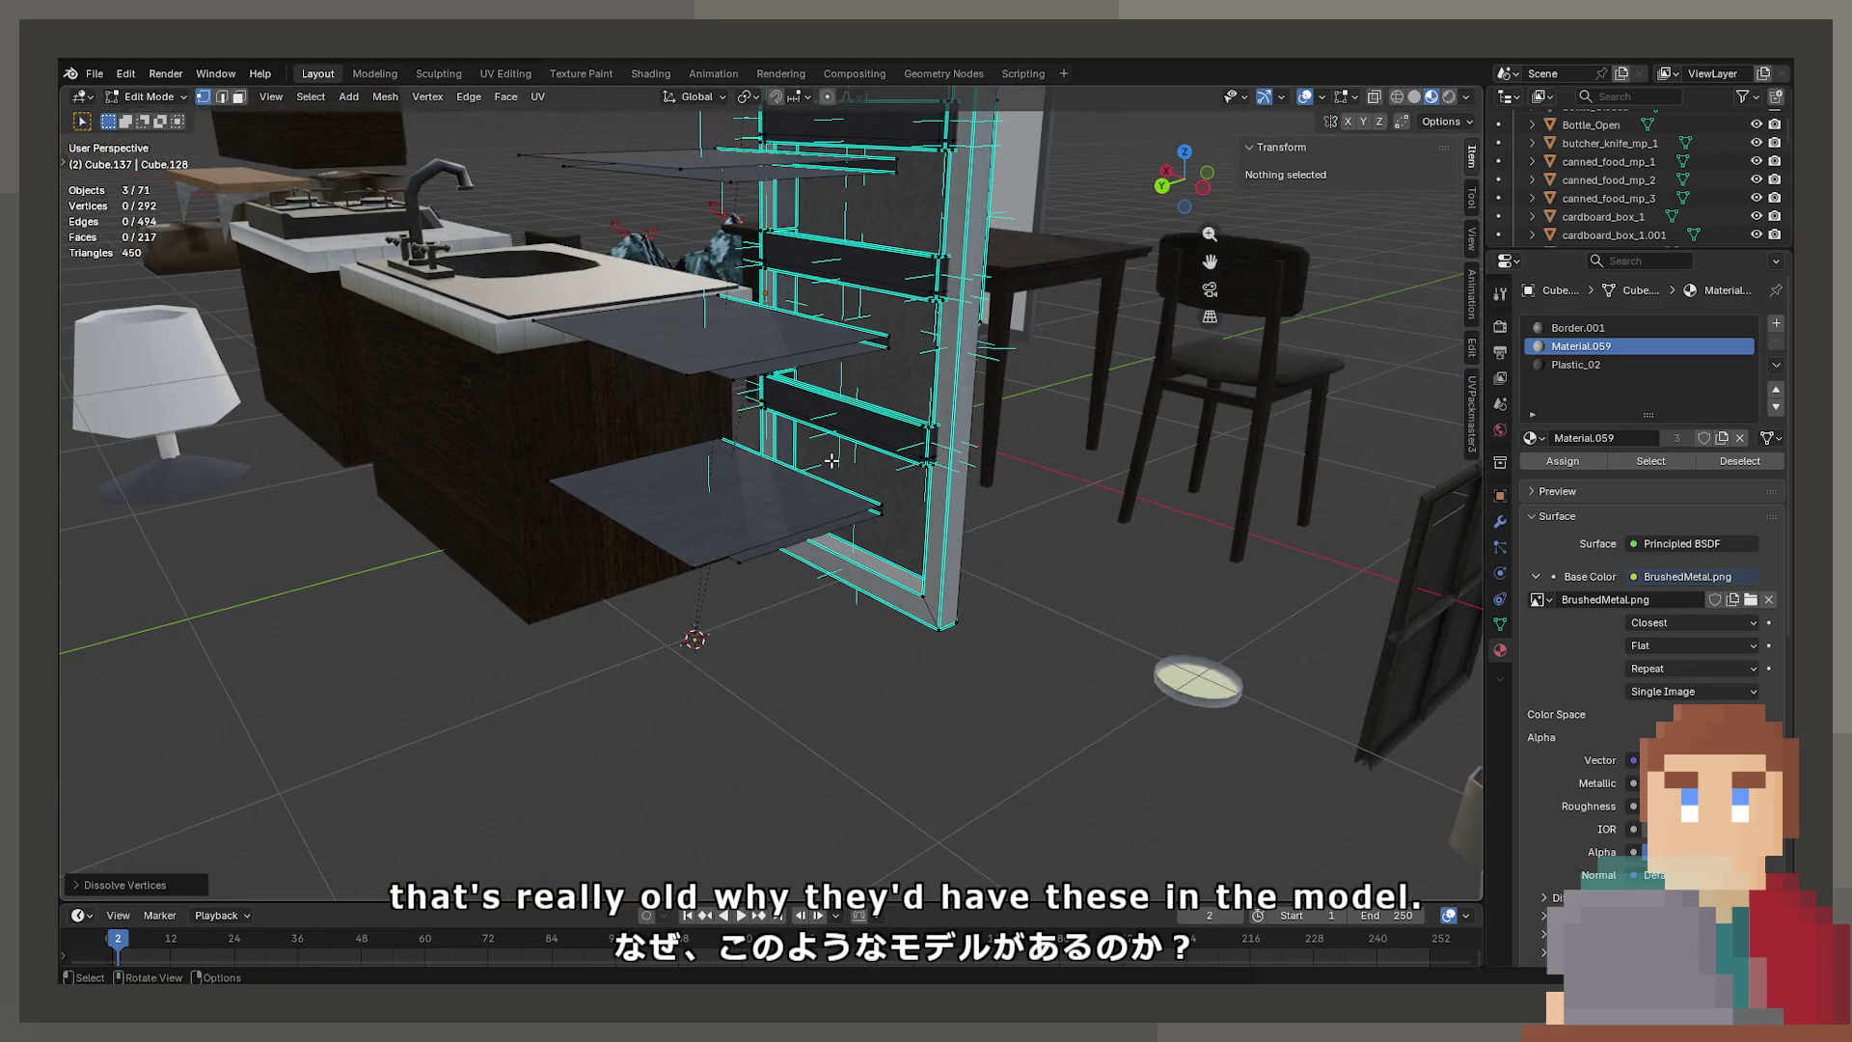
{"action": "mouse_move", "coordinate": [834, 461]}
{"action": "middle_mouse_down"}
{"action": "mouse_move", "coordinate": [669, 476]}
{"action": "mouse_move", "coordinate": [690, 620]}
{"action": "mouse_move", "coordinate": [768, 348]}
{"action": "mouse_move", "coordinate": [819, 623]}
{"action": "mouse_move", "coordinate": [841, 468]}
{"action": "mouse_move", "coordinate": [704, 490]}
{"action": "mouse_move", "coordinate": [702, 559]}
{"action": "mouse_move", "coordinate": [495, 442]}
{"action": "middle_mouse_up"}
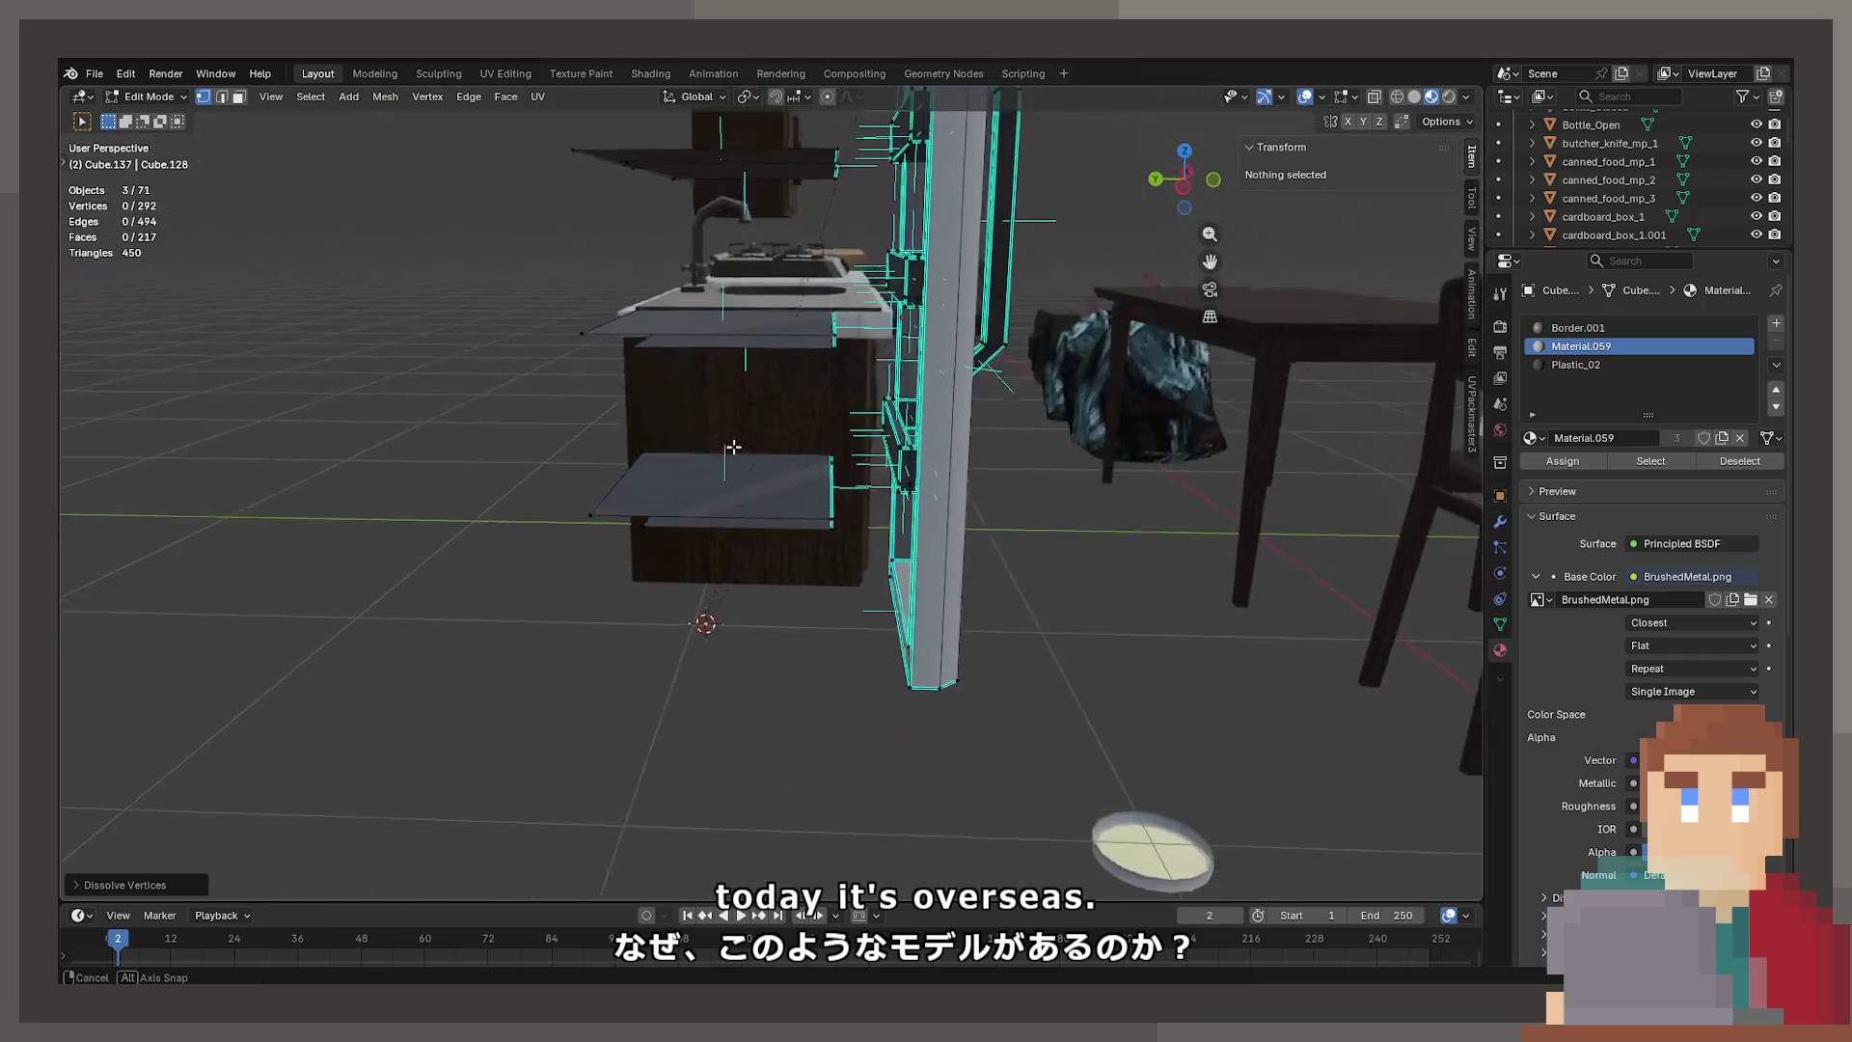
{"action": "key", "text": "Tab"}
{"action": "key", "text": "ctrl+s"}
{"action": "left_click", "coordinate": [96, 74]}
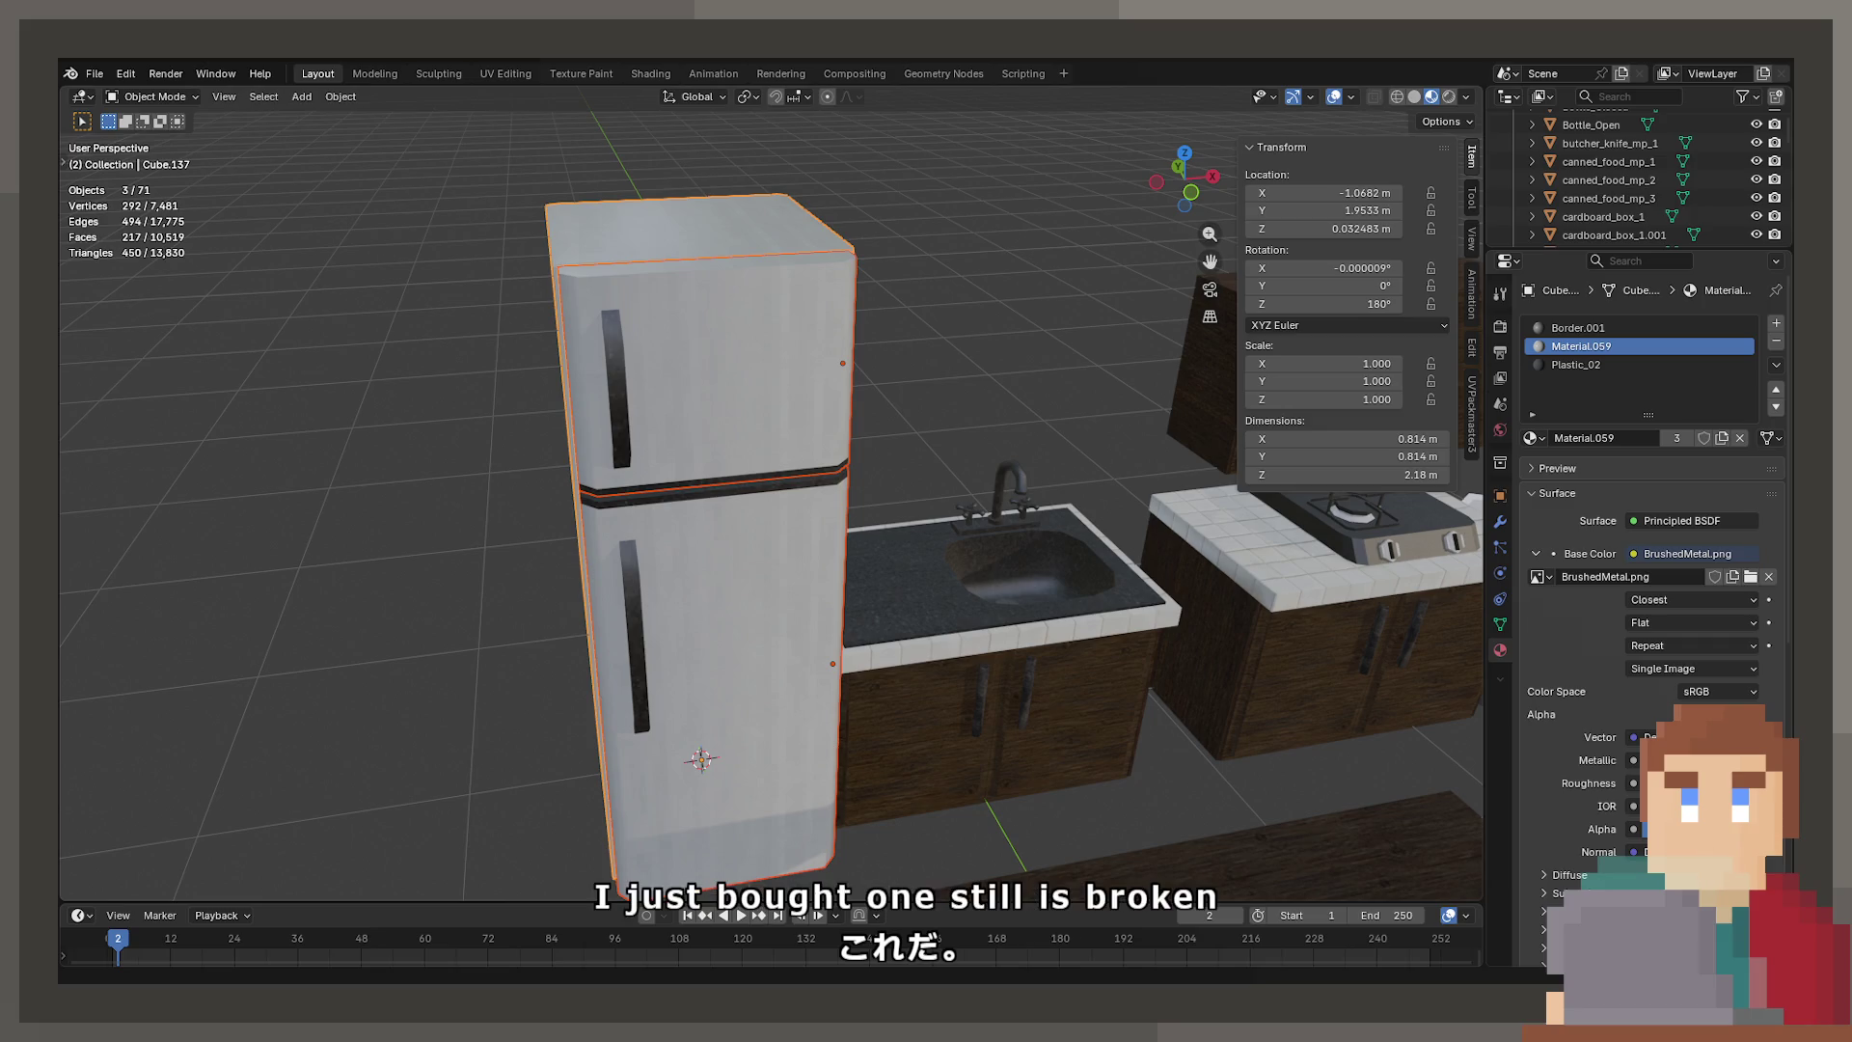
Hide both the lower and upper fridge doors
{"action": "mouse_move", "coordinate": [732, 704]}
{"action": "middle_mouse_down"}
{"action": "mouse_move", "coordinate": [835, 710]}
{"action": "mouse_move", "coordinate": [748, 501]}
{"action": "middle_mouse_up"}
{"action": "left_click", "coordinate": [748, 502]}
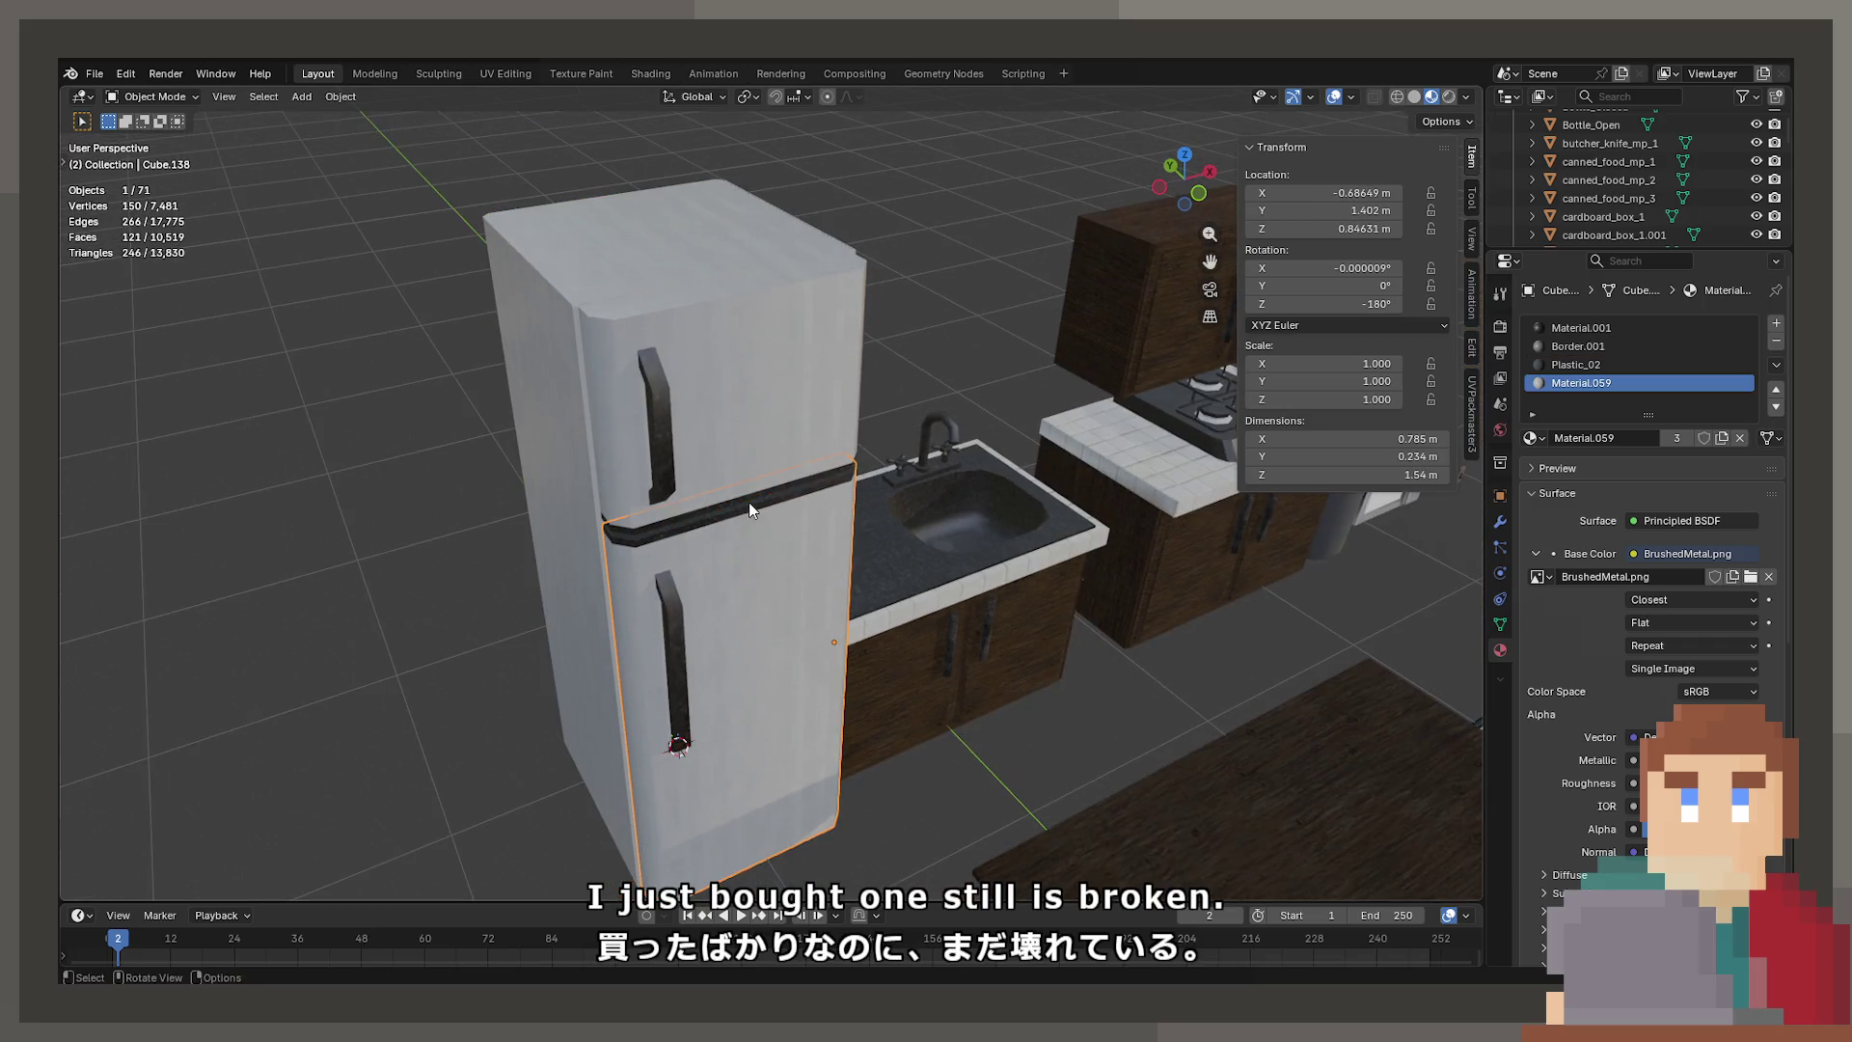
{"action": "left_click", "coordinate": [723, 449], "text": "shift"}
{"action": "key", "text": "h"}
Edit the fridge cabinet mesh, reveal its hidden geometry and turn on X-ray
{"action": "scroll", "coordinate": [772, 713], "scroll_direction": "up", "scroll_amount": 4}
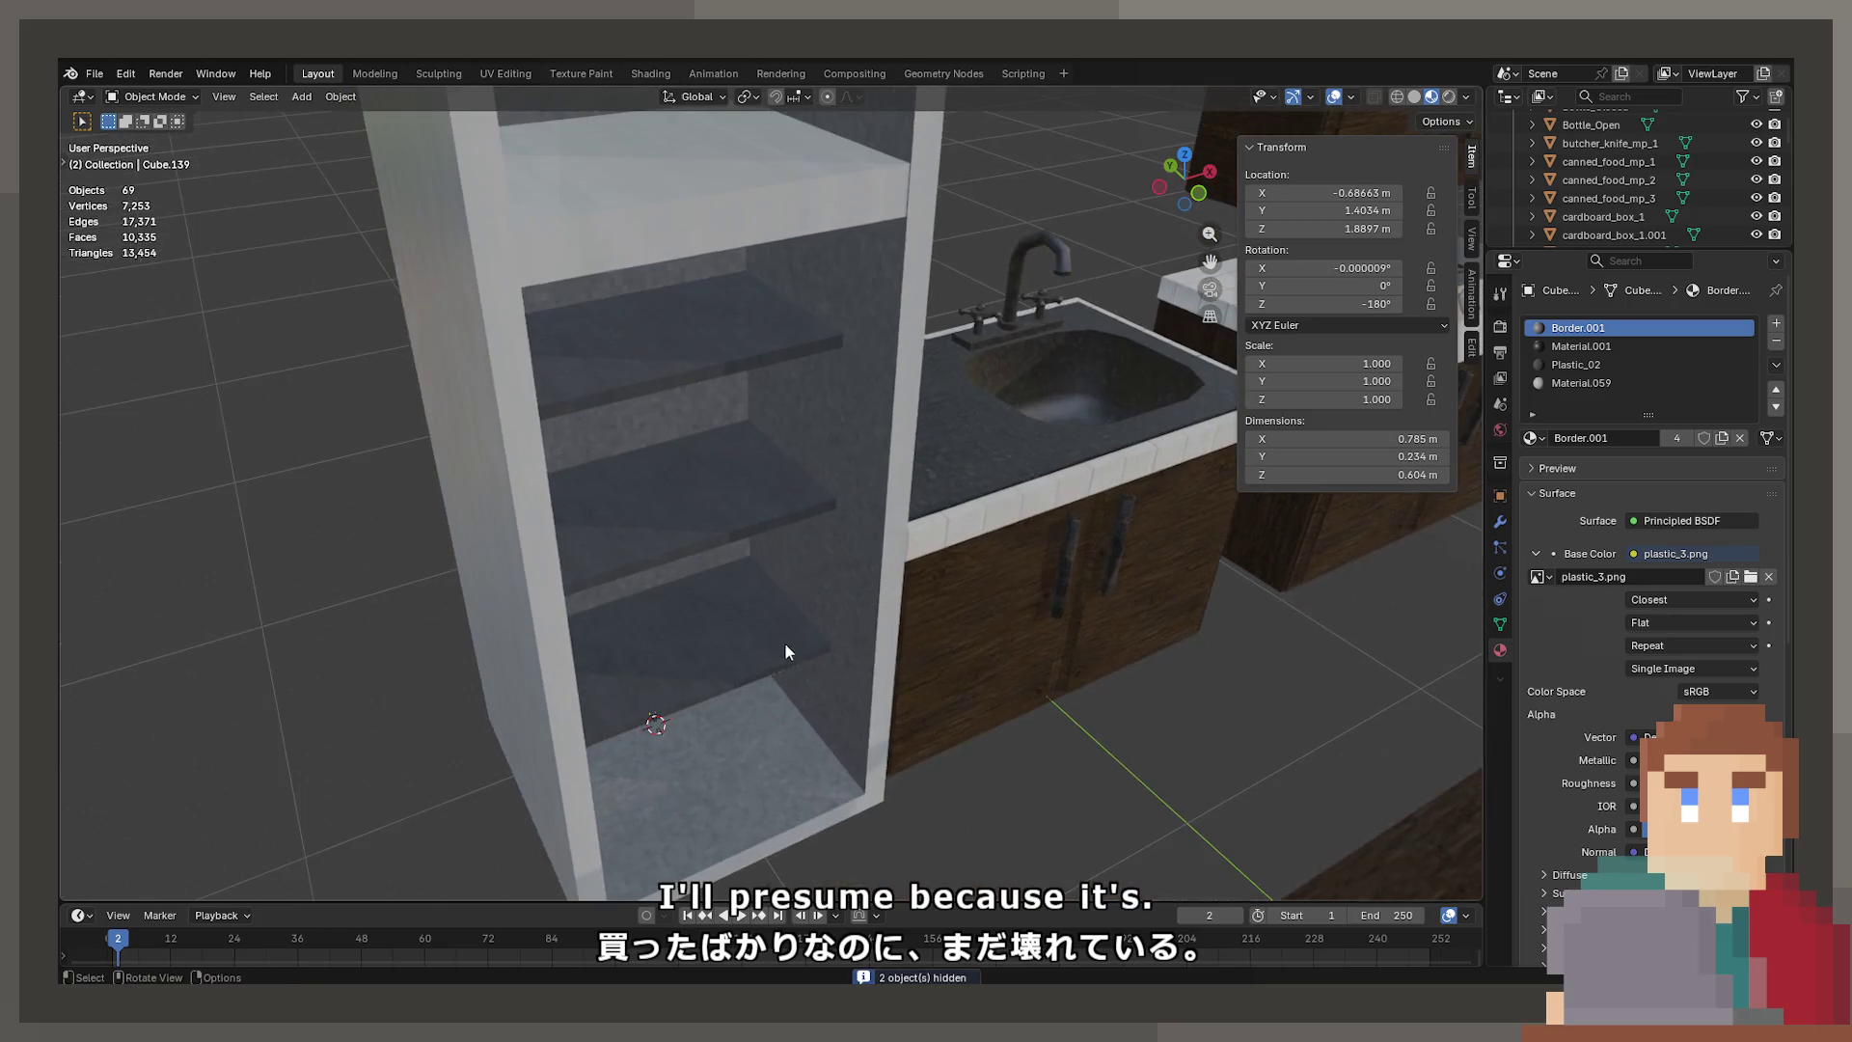
{"action": "left_click", "coordinate": [785, 643]}
{"action": "key", "text": "Tab"}
{"action": "key", "text": "Tab"}
{"action": "mouse_move", "coordinate": [818, 733]}
{"action": "middle_mouse_down"}
{"action": "mouse_move", "coordinate": [837, 545]}
{"action": "mouse_move", "coordinate": [790, 550]}
{"action": "mouse_move", "coordinate": [822, 736]}
{"action": "mouse_move", "coordinate": [968, 767]}
{"action": "mouse_move", "coordinate": [1003, 733]}
{"action": "mouse_move", "coordinate": [628, 733]}
{"action": "middle_mouse_up"}
{"action": "key", "text": "Tab"}
{"action": "key", "text": "alt+h"}
{"action": "key", "text": "alt+z"}
Select vertices of the cabinet's tall inner face
{"action": "left_click", "coordinate": [685, 732]}
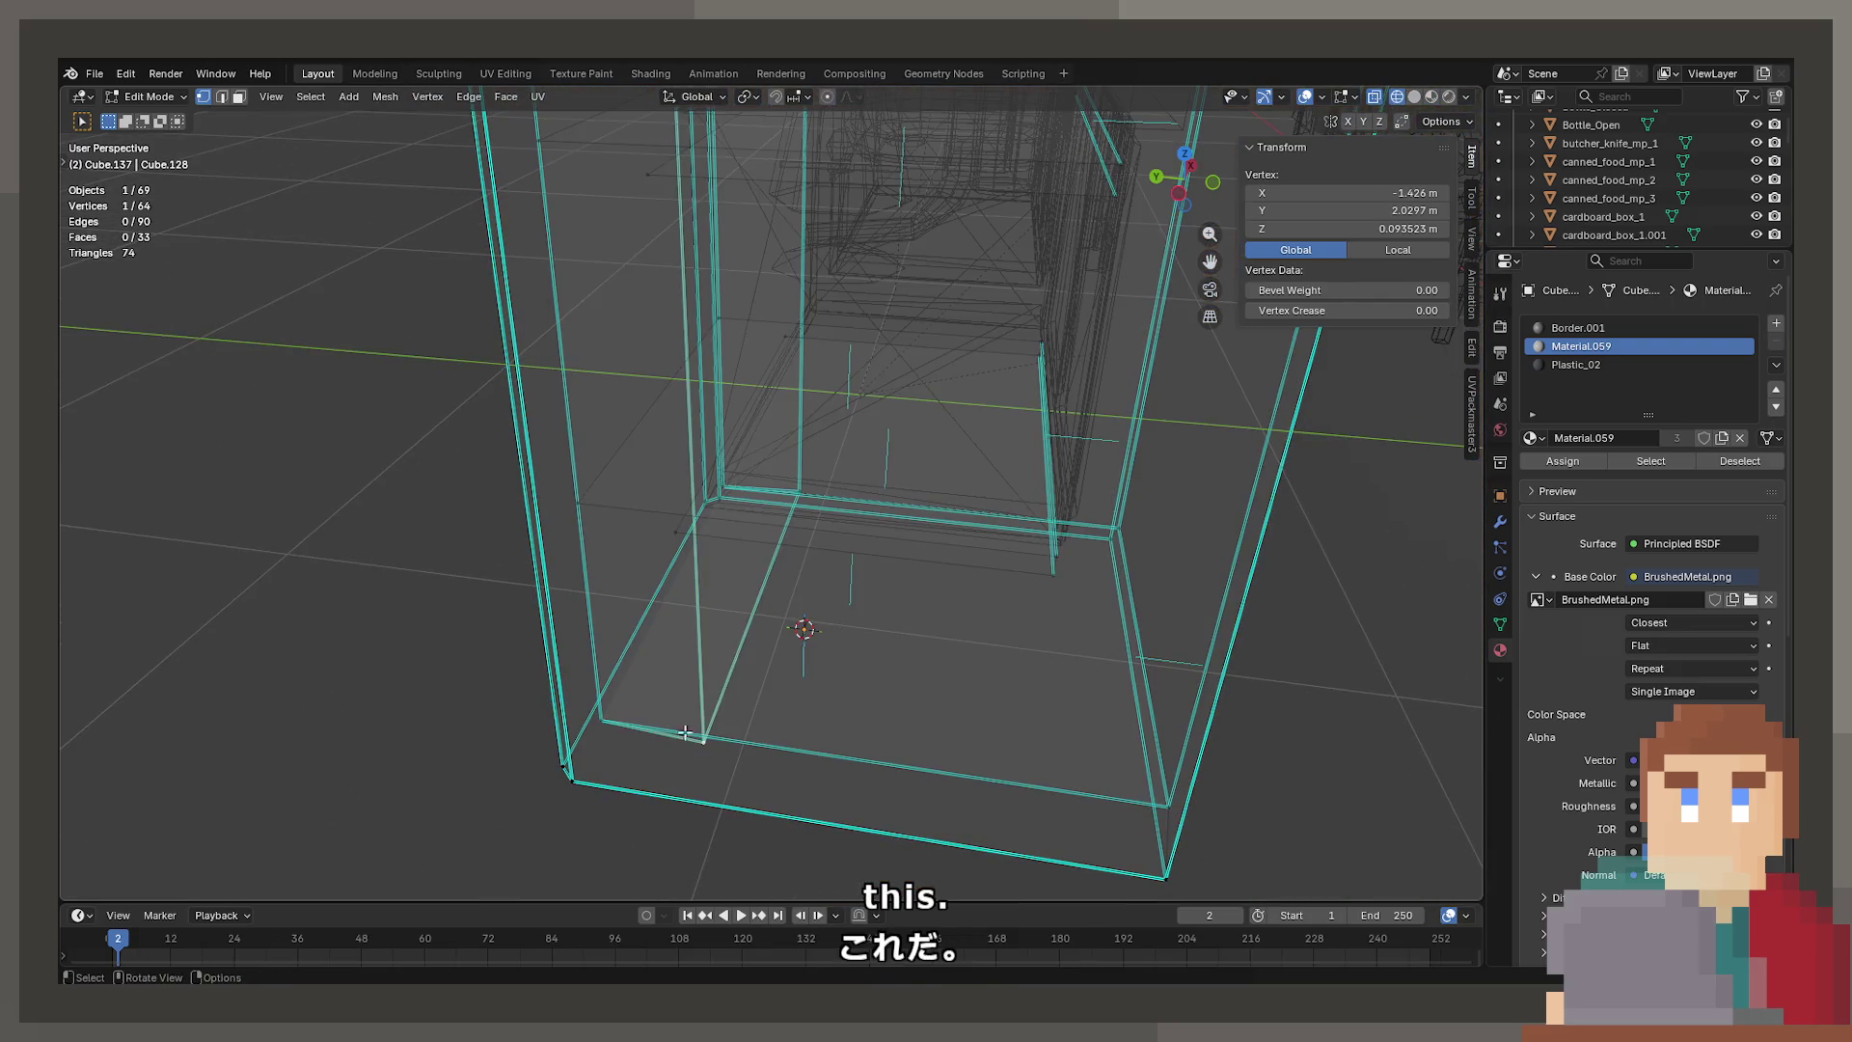
{"action": "left_click", "coordinate": [791, 519], "text": "shift"}
{"action": "mouse_move", "coordinate": [791, 519]}
{"action": "middle_mouse_down"}
{"action": "mouse_move", "coordinate": [761, 496]}
{"action": "mouse_move", "coordinate": [769, 554]}
{"action": "mouse_move", "coordinate": [775, 425]}
{"action": "mouse_move", "coordinate": [752, 482]}
{"action": "middle_mouse_up"}
{"action": "scroll", "coordinate": [775, 425], "scroll_direction": "up", "scroll_amount": 5}
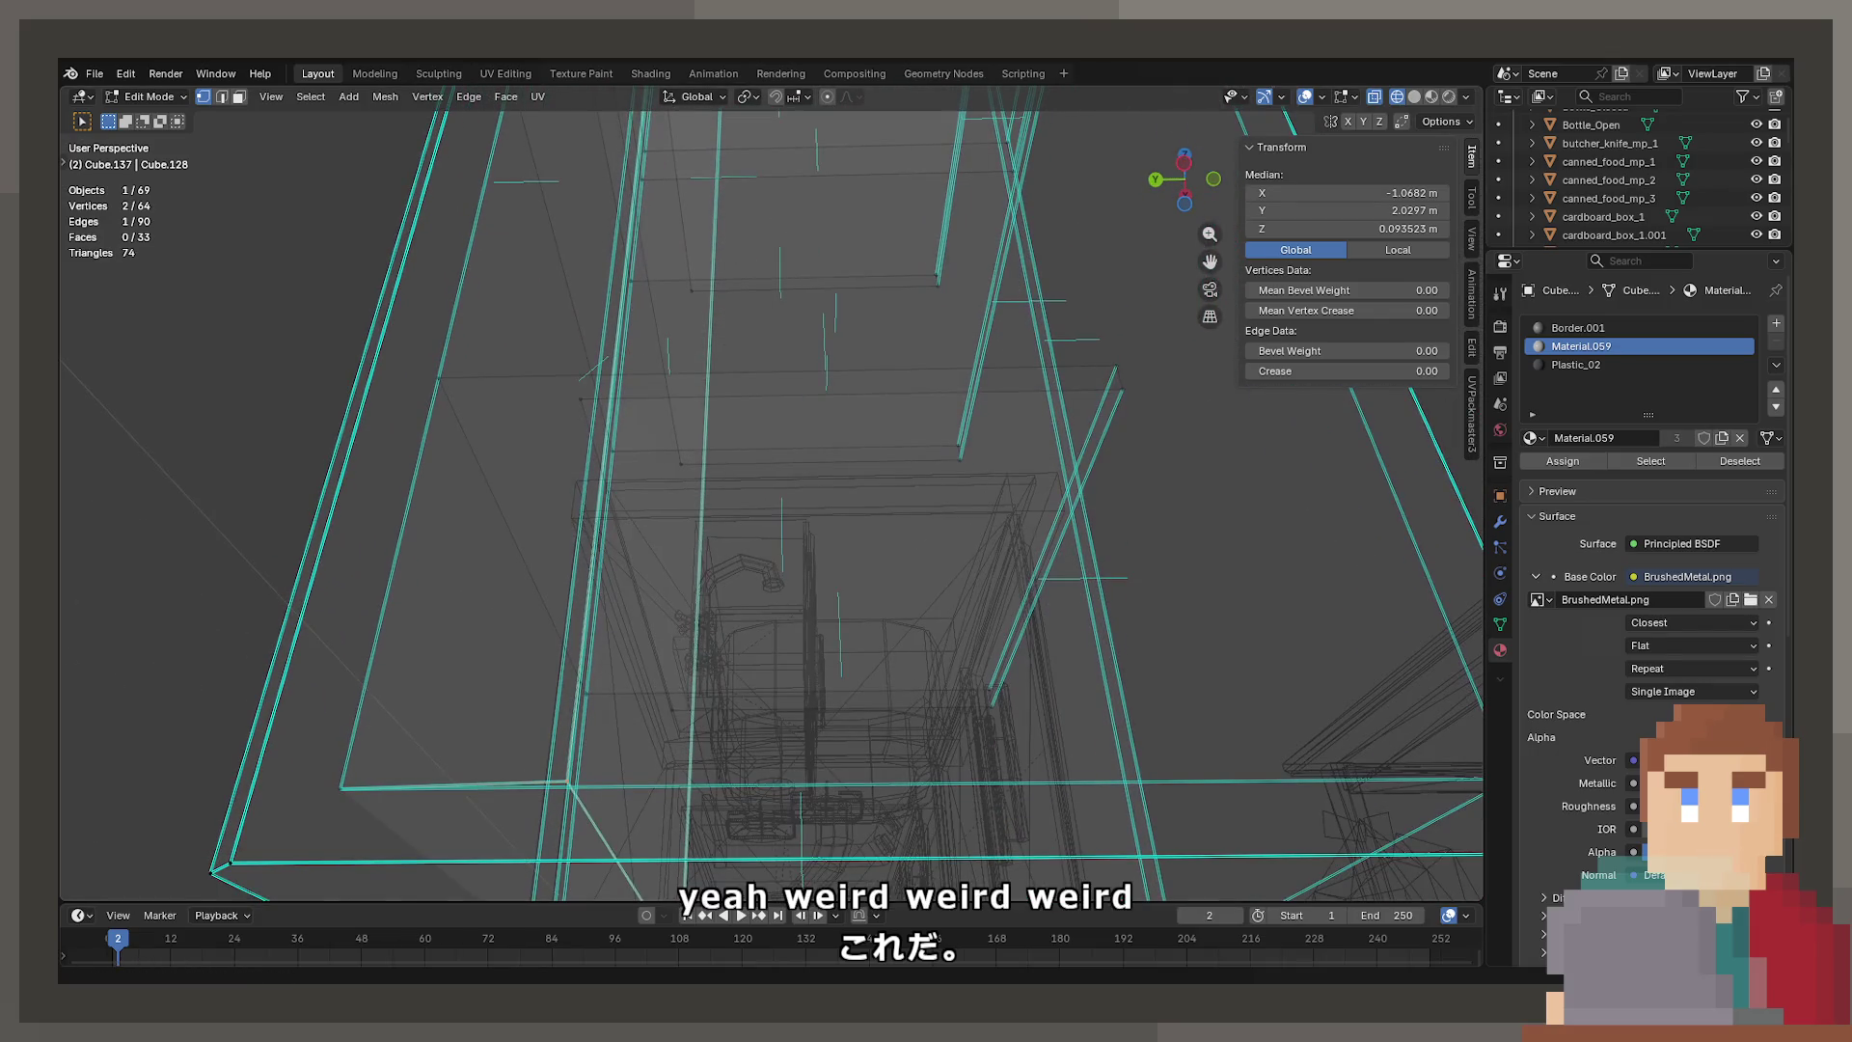
{"action": "mouse_move", "coordinate": [538, 975]}
{"action": "middle_mouse_down"}
{"action": "mouse_move", "coordinate": [675, 582]}
{"action": "mouse_move", "coordinate": [714, 578]}
{"action": "middle_mouse_up"}
{"action": "key", "text": "x"}
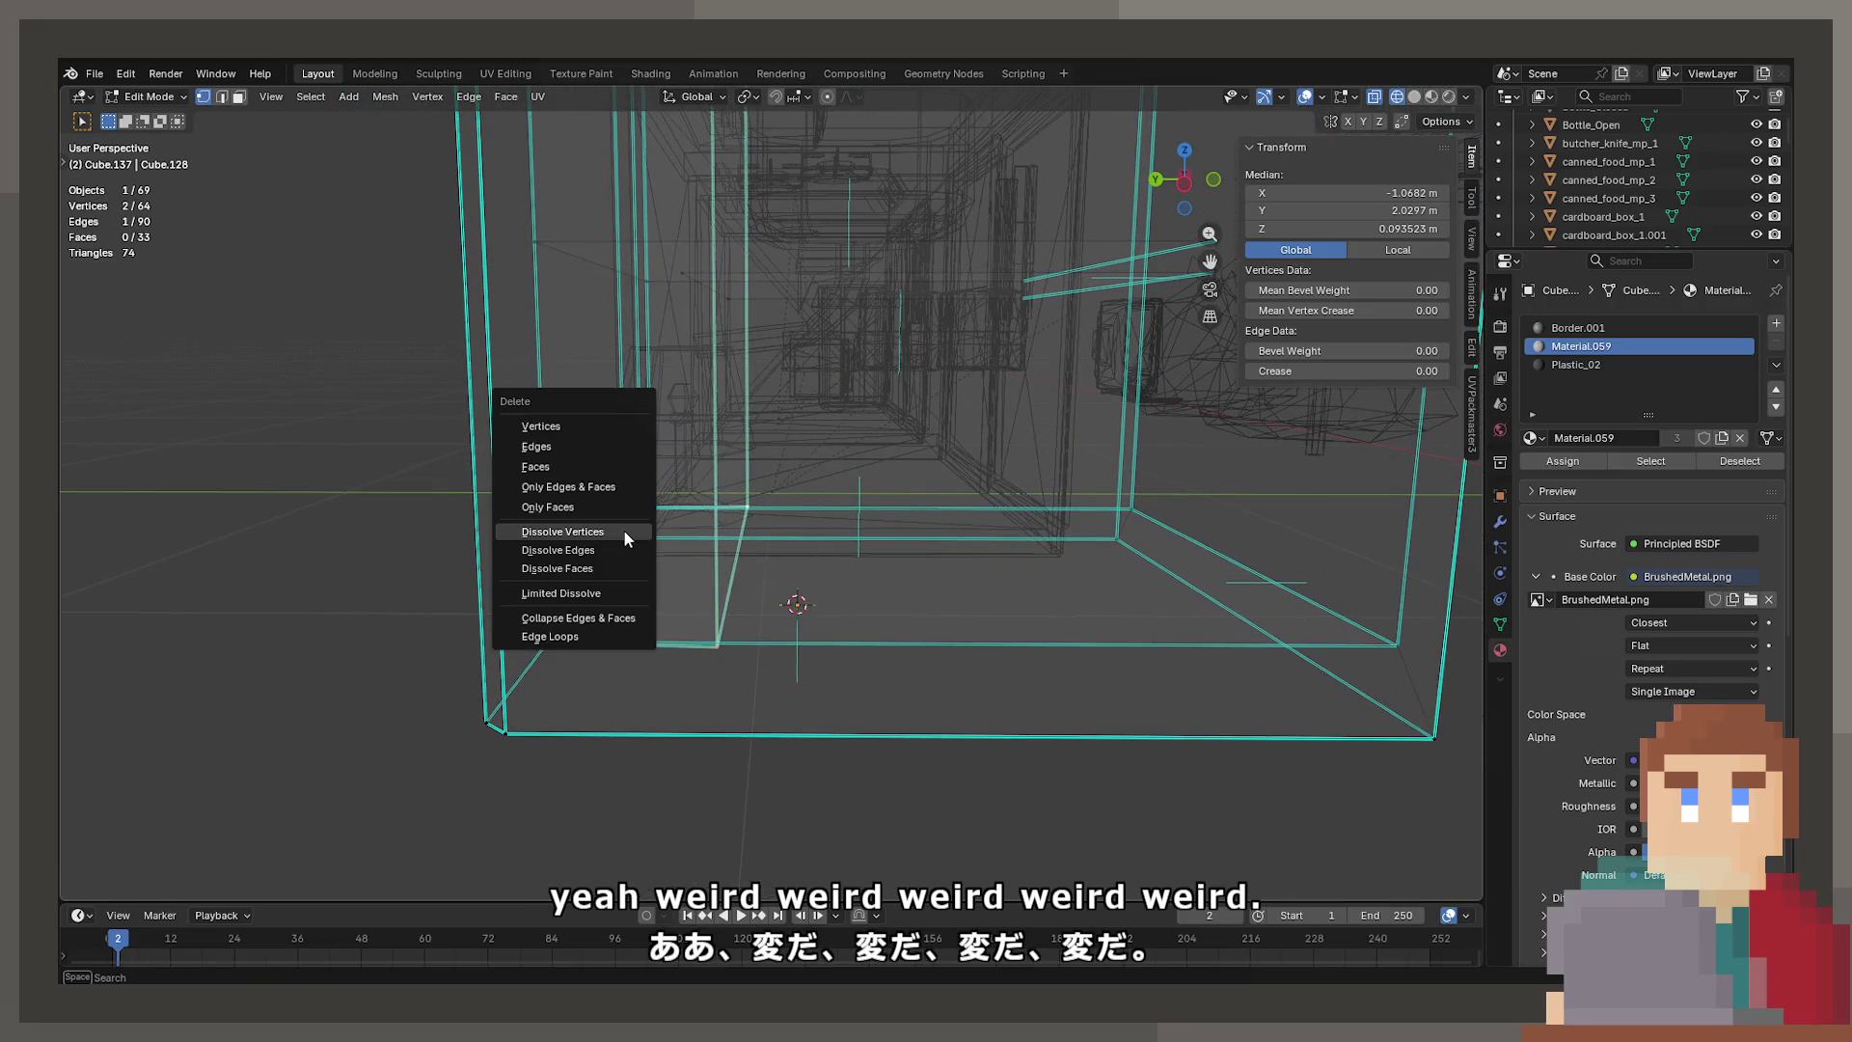
{"action": "mouse_move", "coordinate": [723, 397]}
{"action": "middle_mouse_down", "text": "ctrl"}
{"action": "mouse_move", "coordinate": [798, 298]}
{"action": "mouse_move", "coordinate": [806, 409]}
{"action": "mouse_move", "coordinate": [743, 438]}
{"action": "mouse_move", "coordinate": [741, 592]}
{"action": "mouse_move", "coordinate": [772, 508]}
{"action": "mouse_move", "coordinate": [853, 464]}
{"action": "mouse_move", "coordinate": [863, 582]}
{"action": "middle_mouse_up", "text": "ctrl"}
Dissolve the tall face's four vertices, then undo to restore the face
{"action": "scroll", "coordinate": [829, 450], "scroll_direction": "down", "scroll_amount": 3}
{"action": "scroll", "coordinate": [829, 450], "scroll_direction": "up", "scroll_amount": 5}
{"action": "left_click", "coordinate": [876, 668], "text": "shift"}
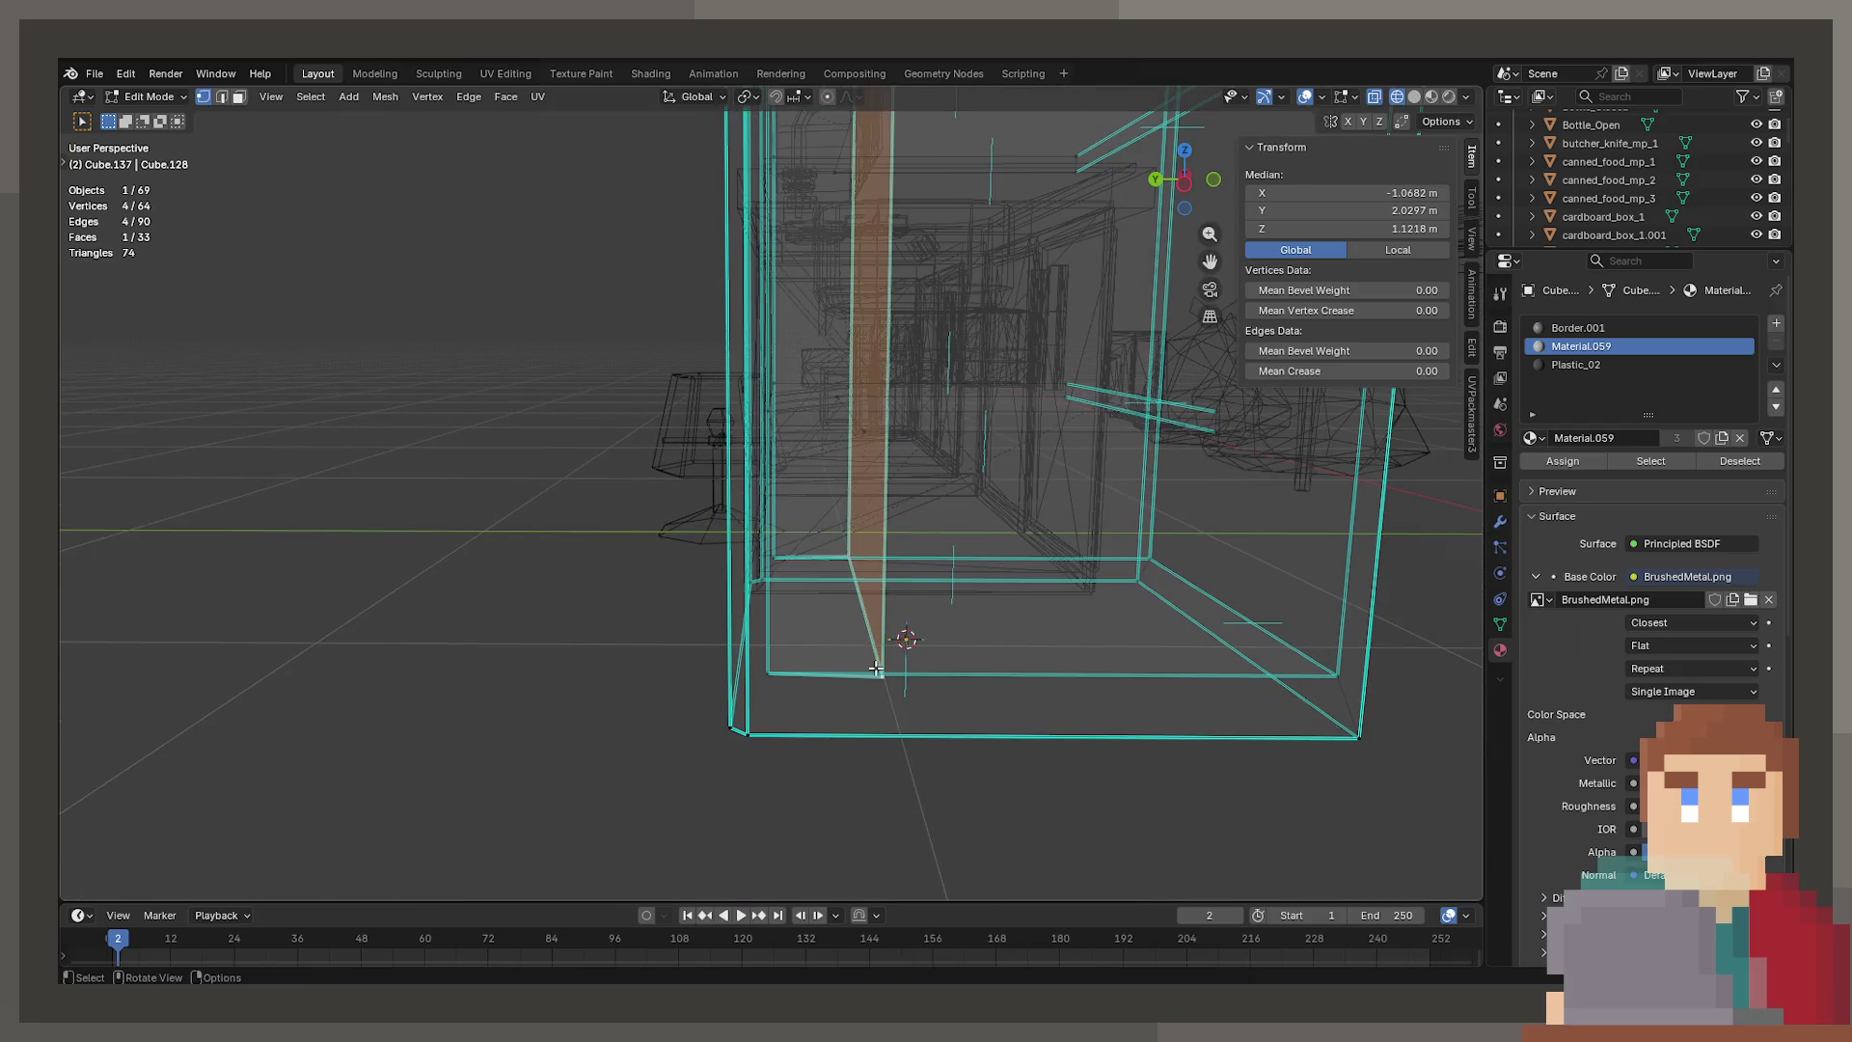
{"action": "key", "text": "x"}
{"action": "left_click", "coordinate": [872, 669]}
{"action": "mouse_move", "coordinate": [872, 669]}
{"action": "middle_mouse_down"}
{"action": "mouse_move", "coordinate": [790, 640]}
{"action": "mouse_move", "coordinate": [765, 579]}
{"action": "middle_mouse_up"}
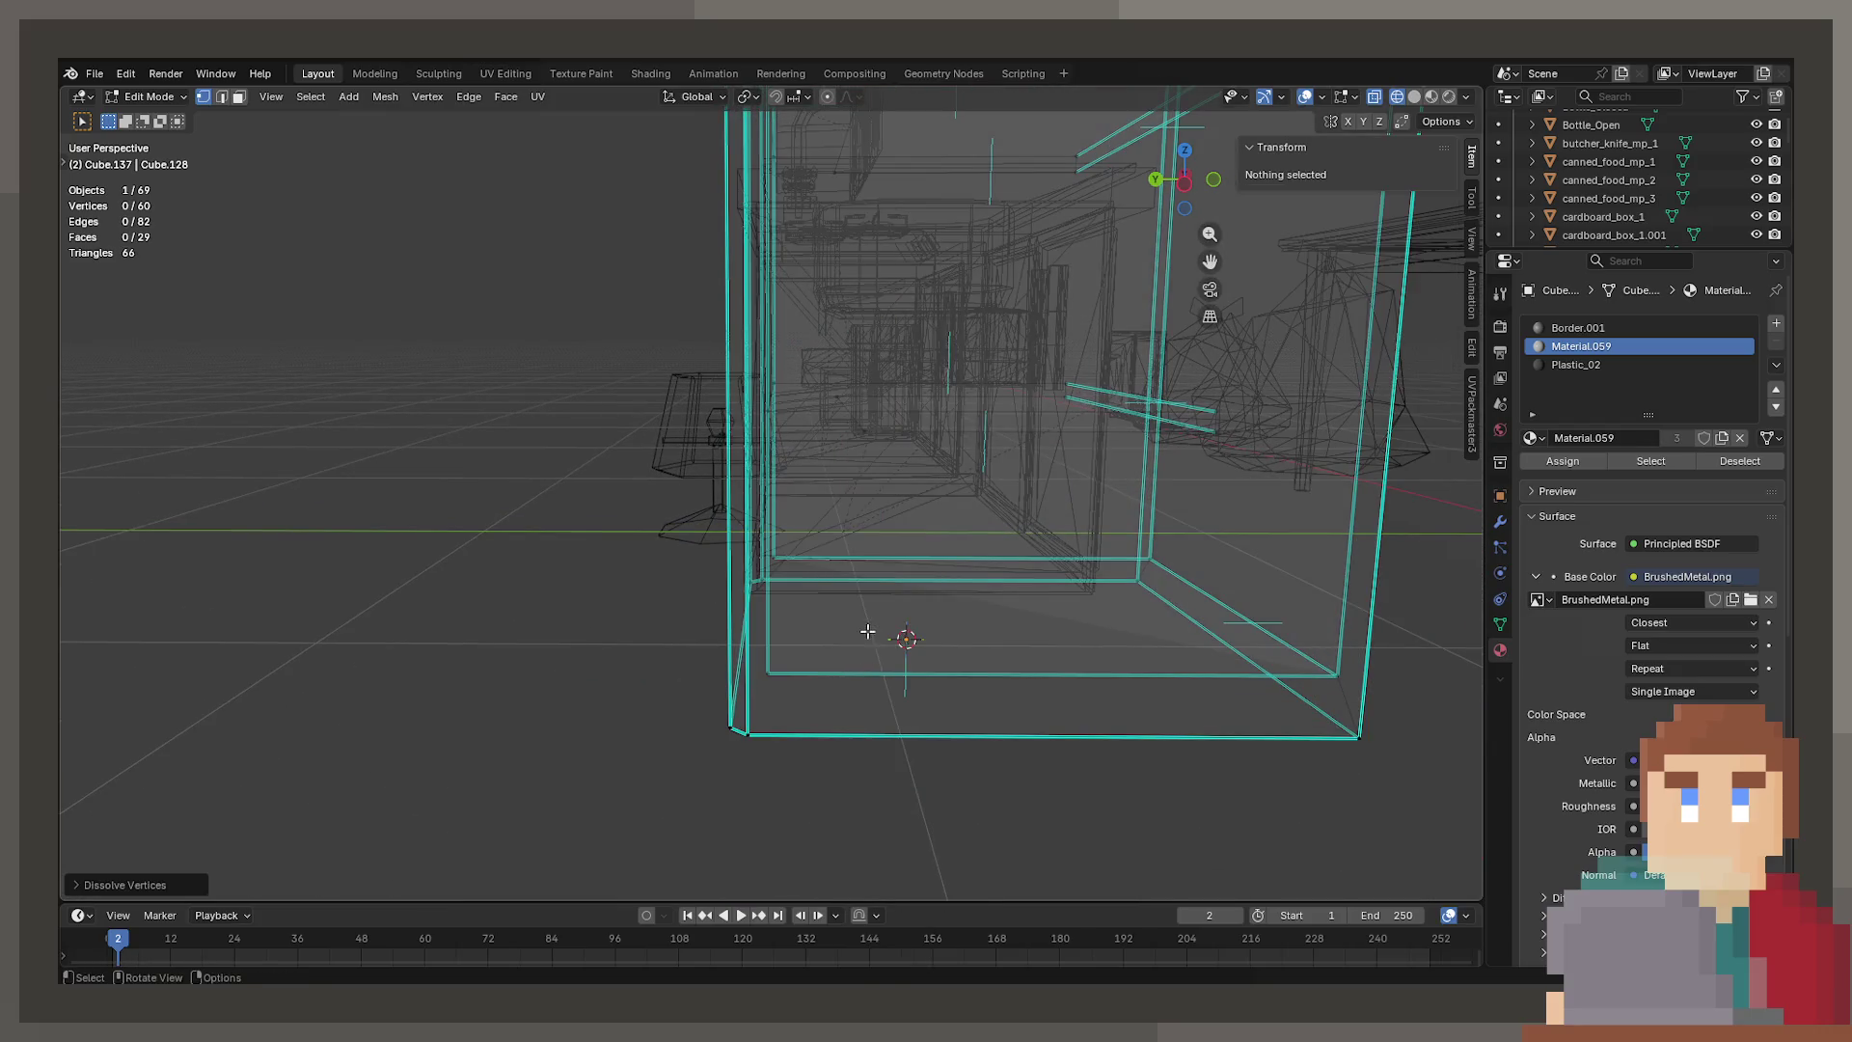
{"action": "scroll", "coordinate": [765, 579], "scroll_direction": "down", "scroll_amount": 5}
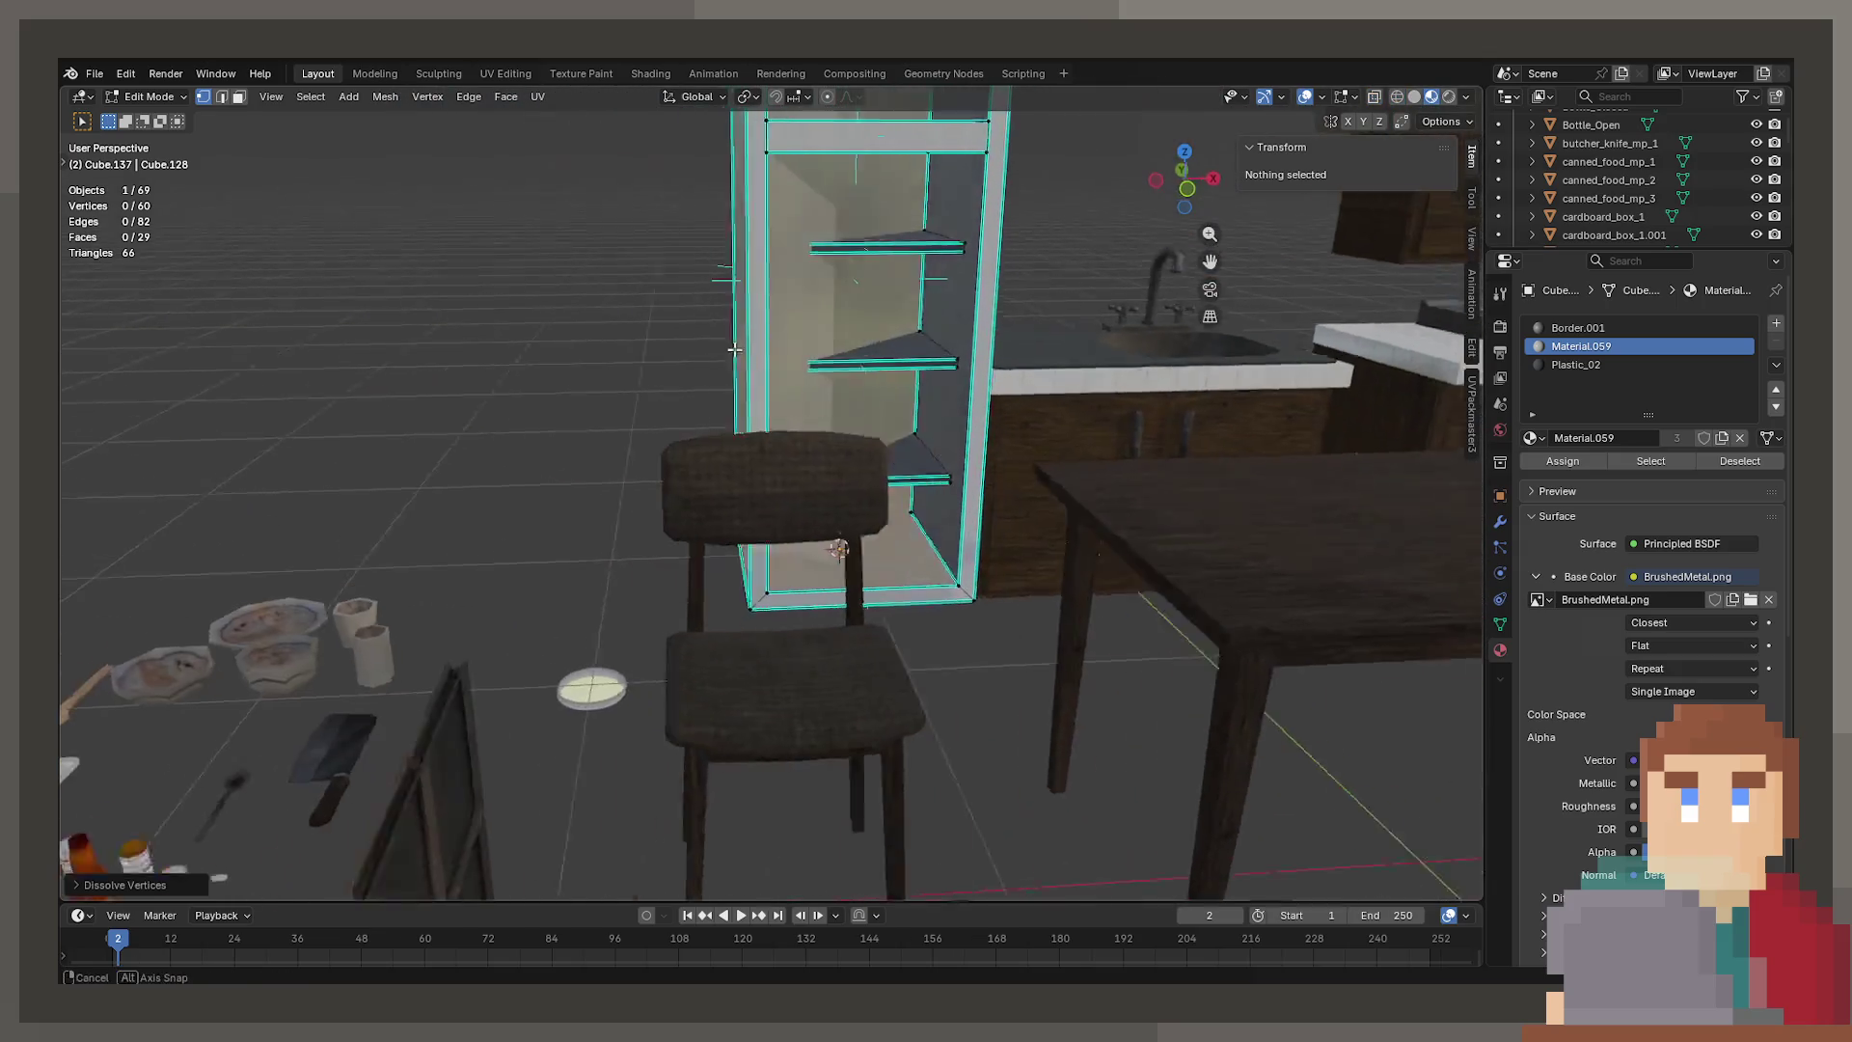
{"action": "key", "text": "ctrl+z"}
{"action": "scroll", "coordinate": [720, 397], "scroll_direction": "up", "scroll_amount": 3}
Re-enable X-ray and select the inner panel's four corner vertices
{"action": "middle_click_drag", "start_coordinate": [720, 397], "coordinate": [693, 232]}
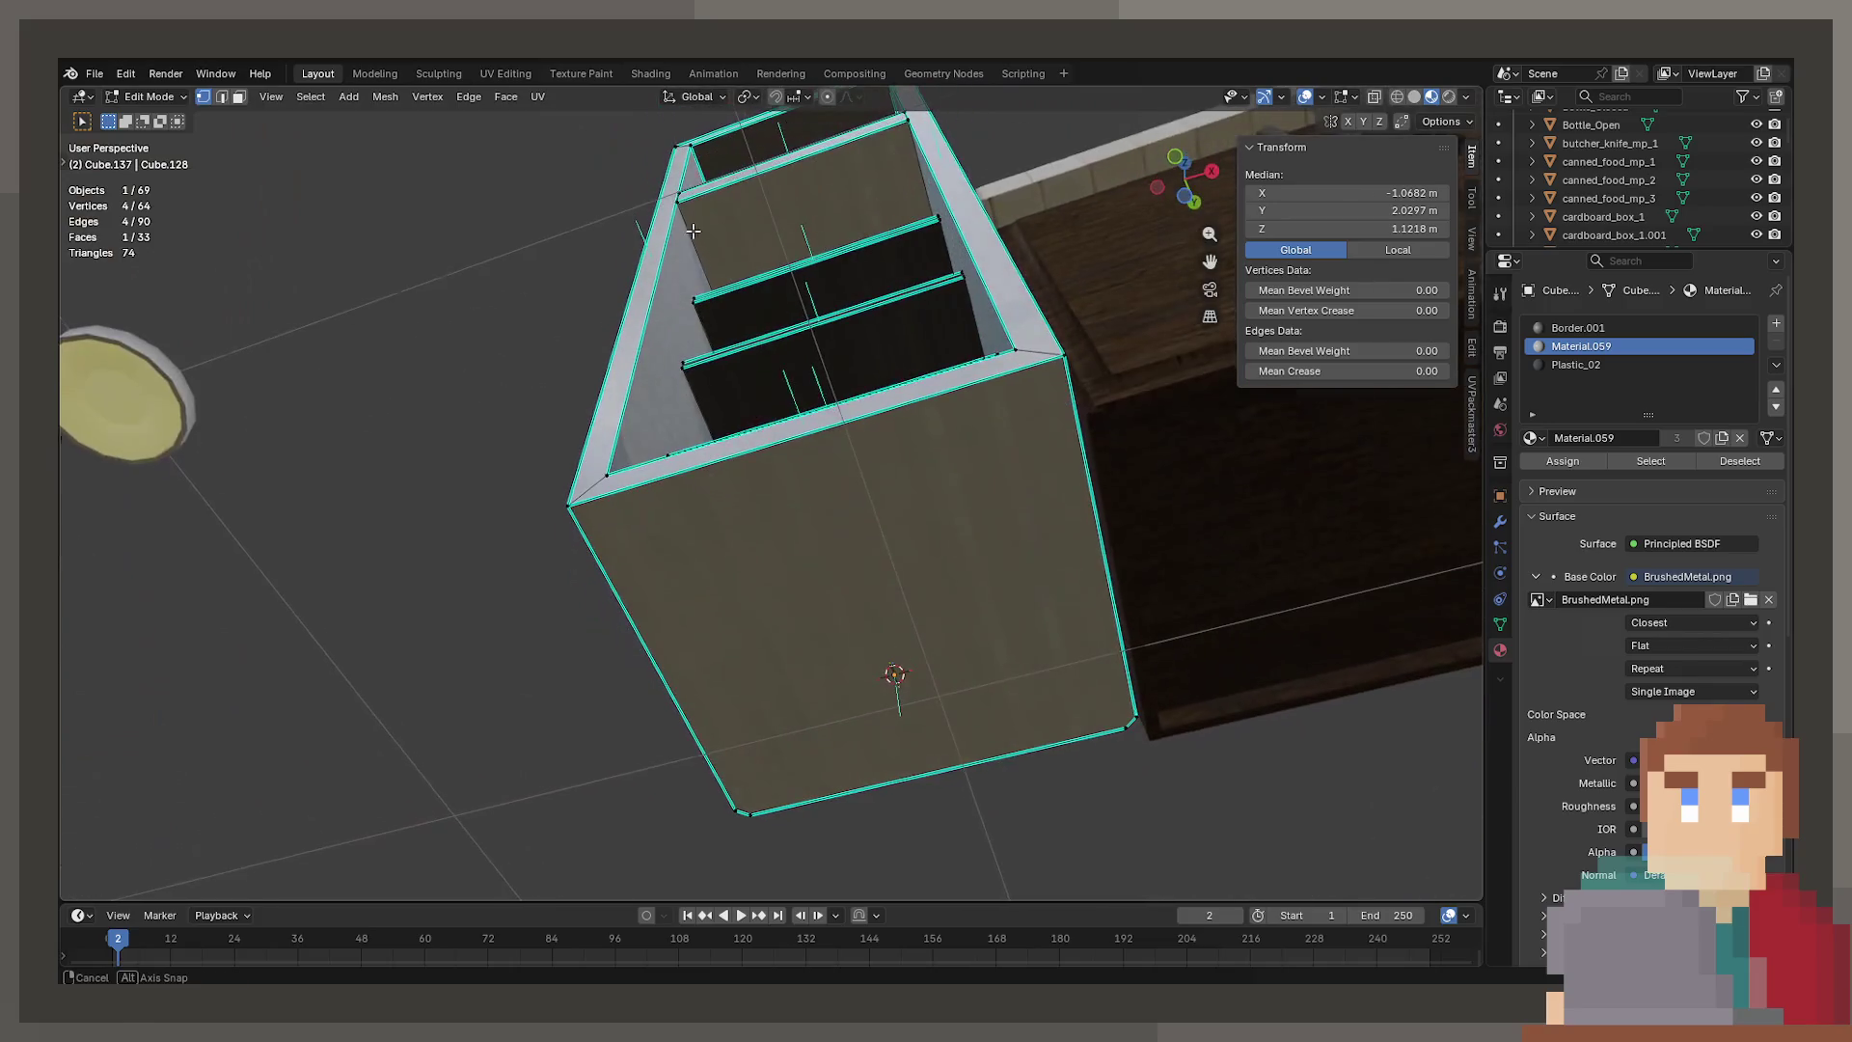
{"action": "key", "text": "alt+z"}
{"action": "left_click", "coordinate": [794, 697]}
{"action": "mouse_move", "coordinate": [794, 698]}
{"action": "middle_mouse_down"}
{"action": "mouse_move", "coordinate": [756, 662]}
{"action": "mouse_move", "coordinate": [954, 663]}
{"action": "mouse_move", "coordinate": [765, 323]}
{"action": "mouse_move", "coordinate": [825, 323]}
{"action": "mouse_move", "coordinate": [913, 364]}
{"action": "middle_mouse_up"}
{"action": "left_click", "coordinate": [930, 642], "text": "shift"}
{"action": "left_click", "coordinate": [984, 457], "text": "shift"}
{"action": "left_click", "coordinate": [826, 313], "text": "shift"}
Delete the selected inner panel face and switch the viewport to wireframe
{"action": "key", "text": "x"}
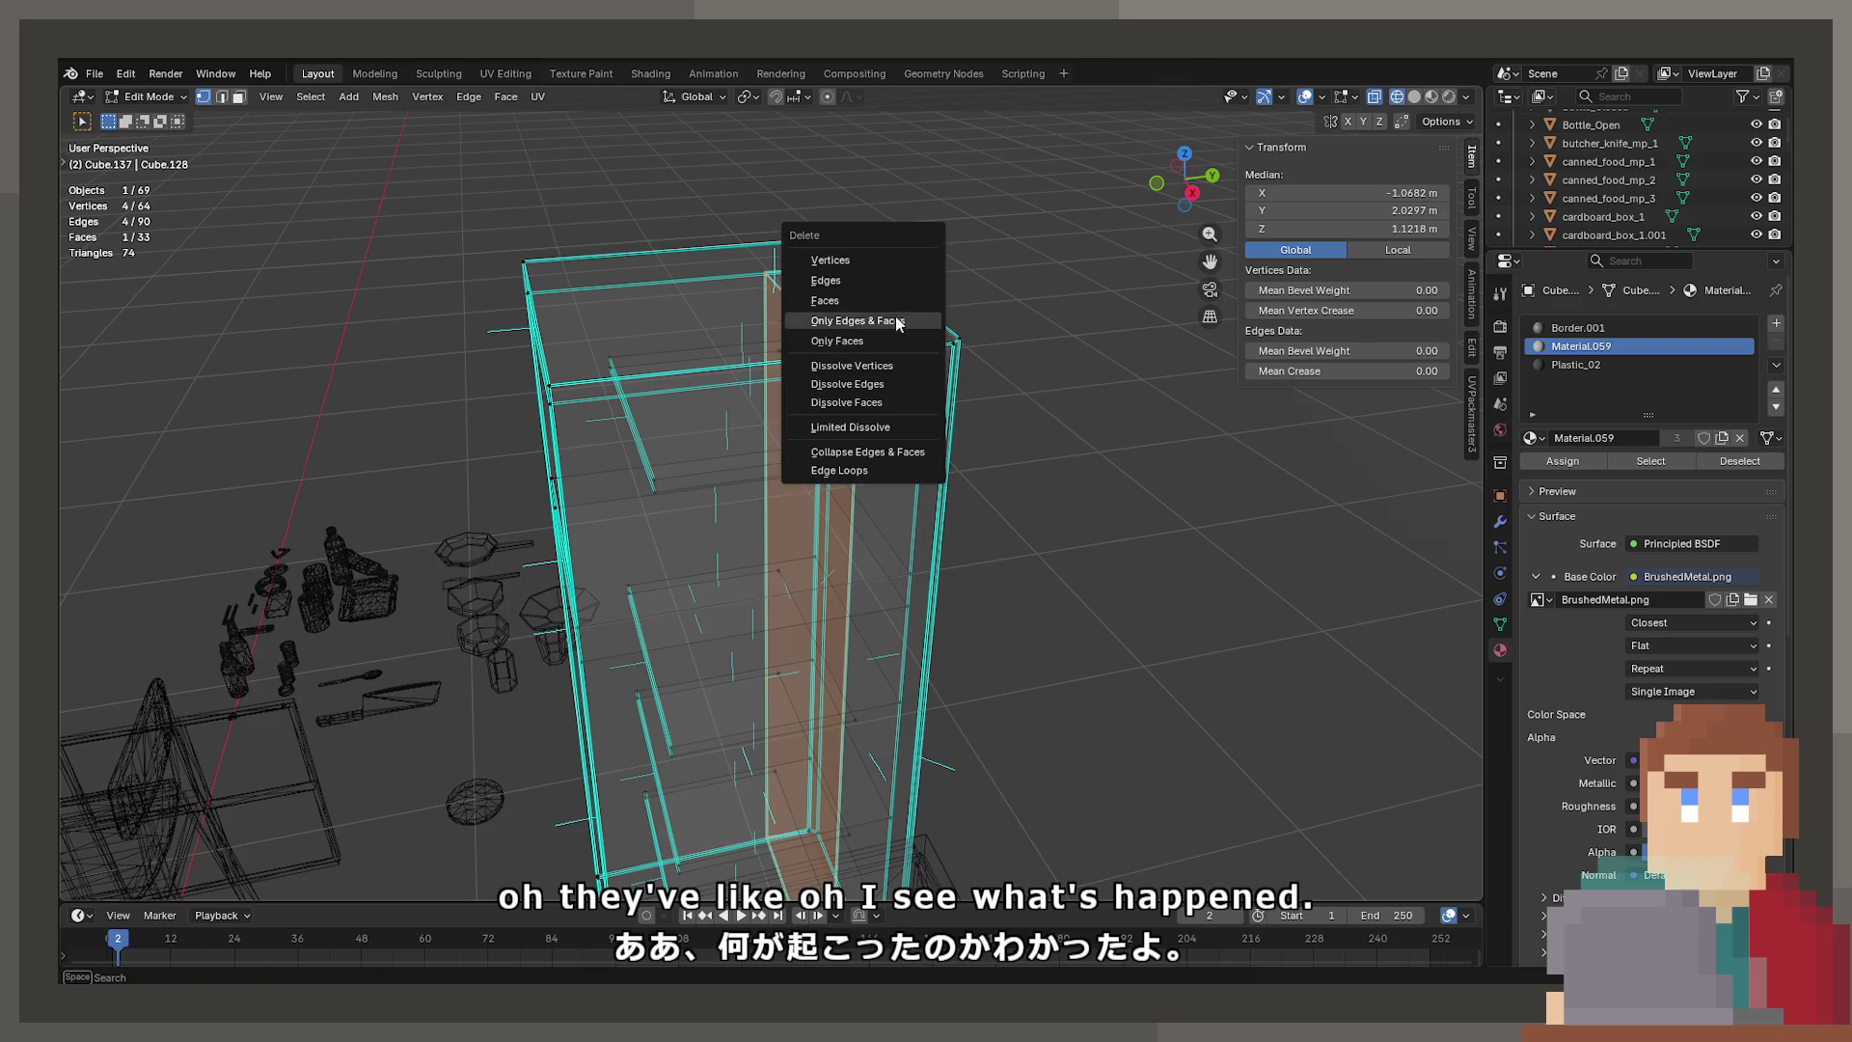
{"action": "left_click", "coordinate": [895, 300]}
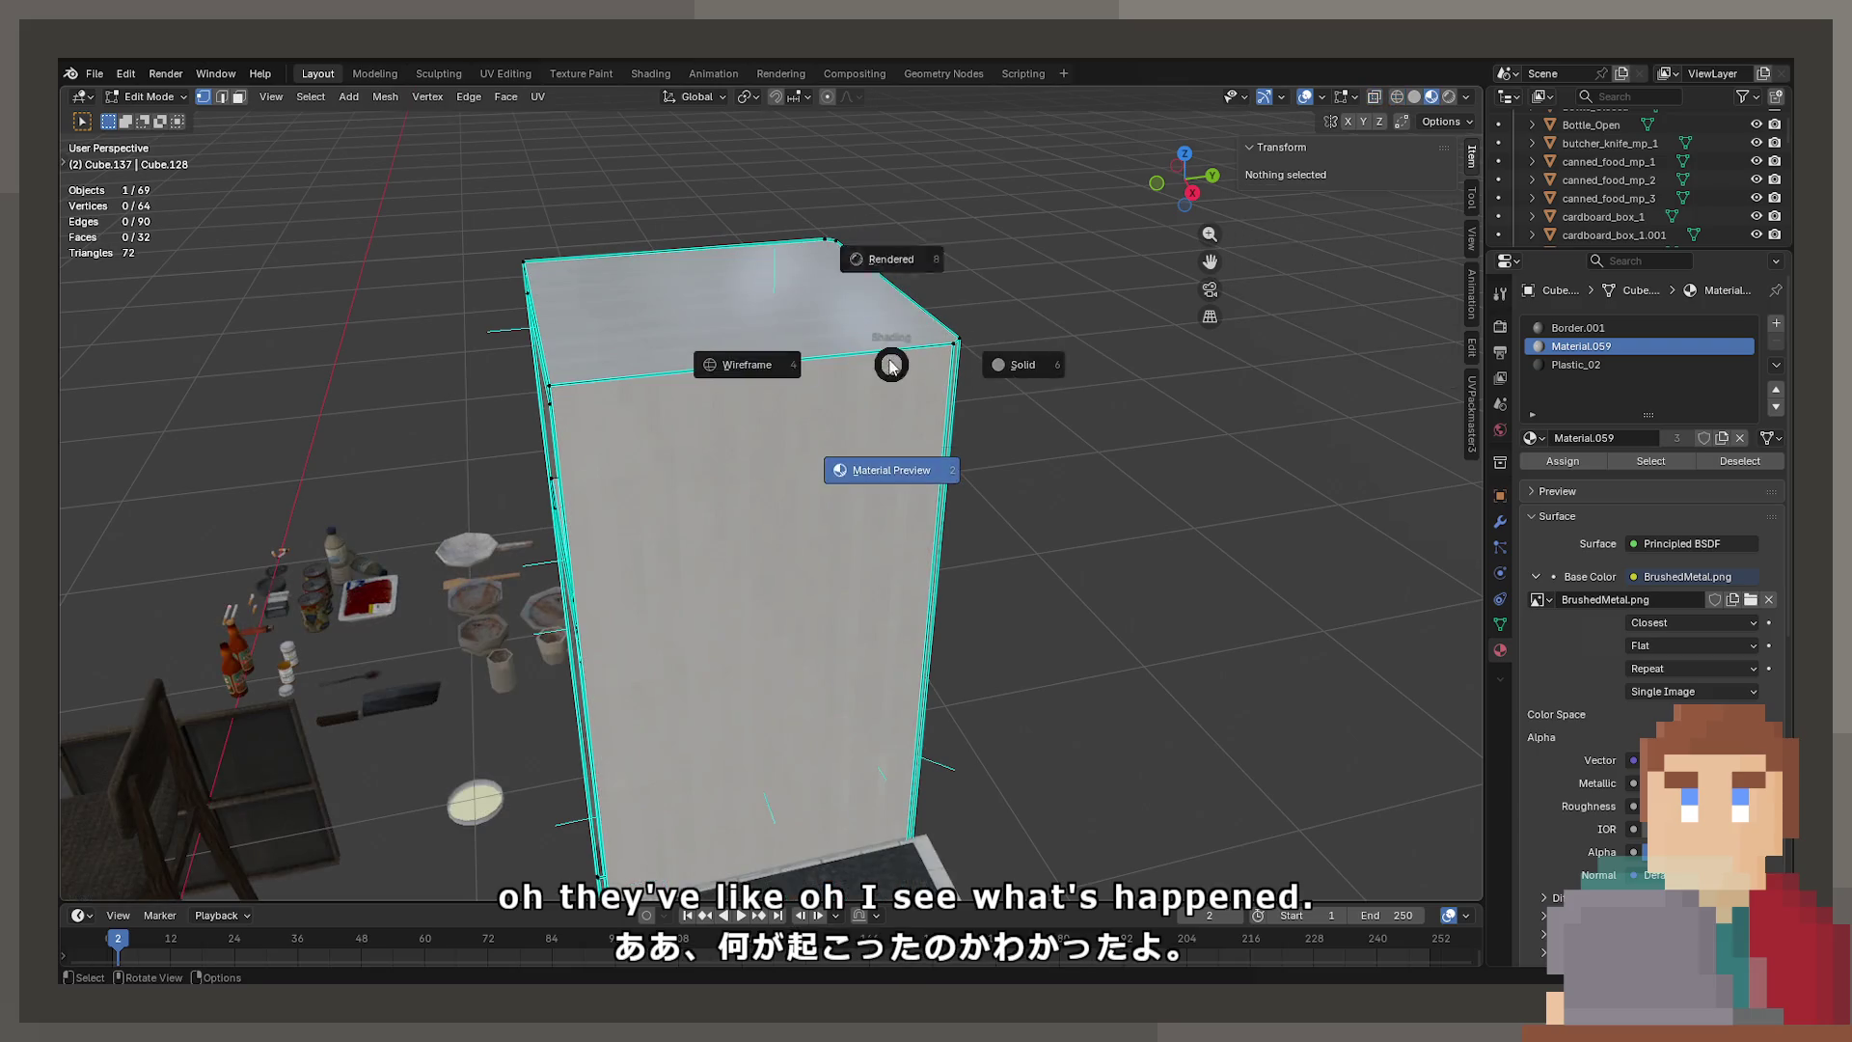
{"action": "left_click", "coordinate": [887, 286]}
{"action": "left_click", "coordinate": [1024, 299]}
{"action": "key", "text": "z"}
{"action": "left_click", "coordinate": [860, 289]}
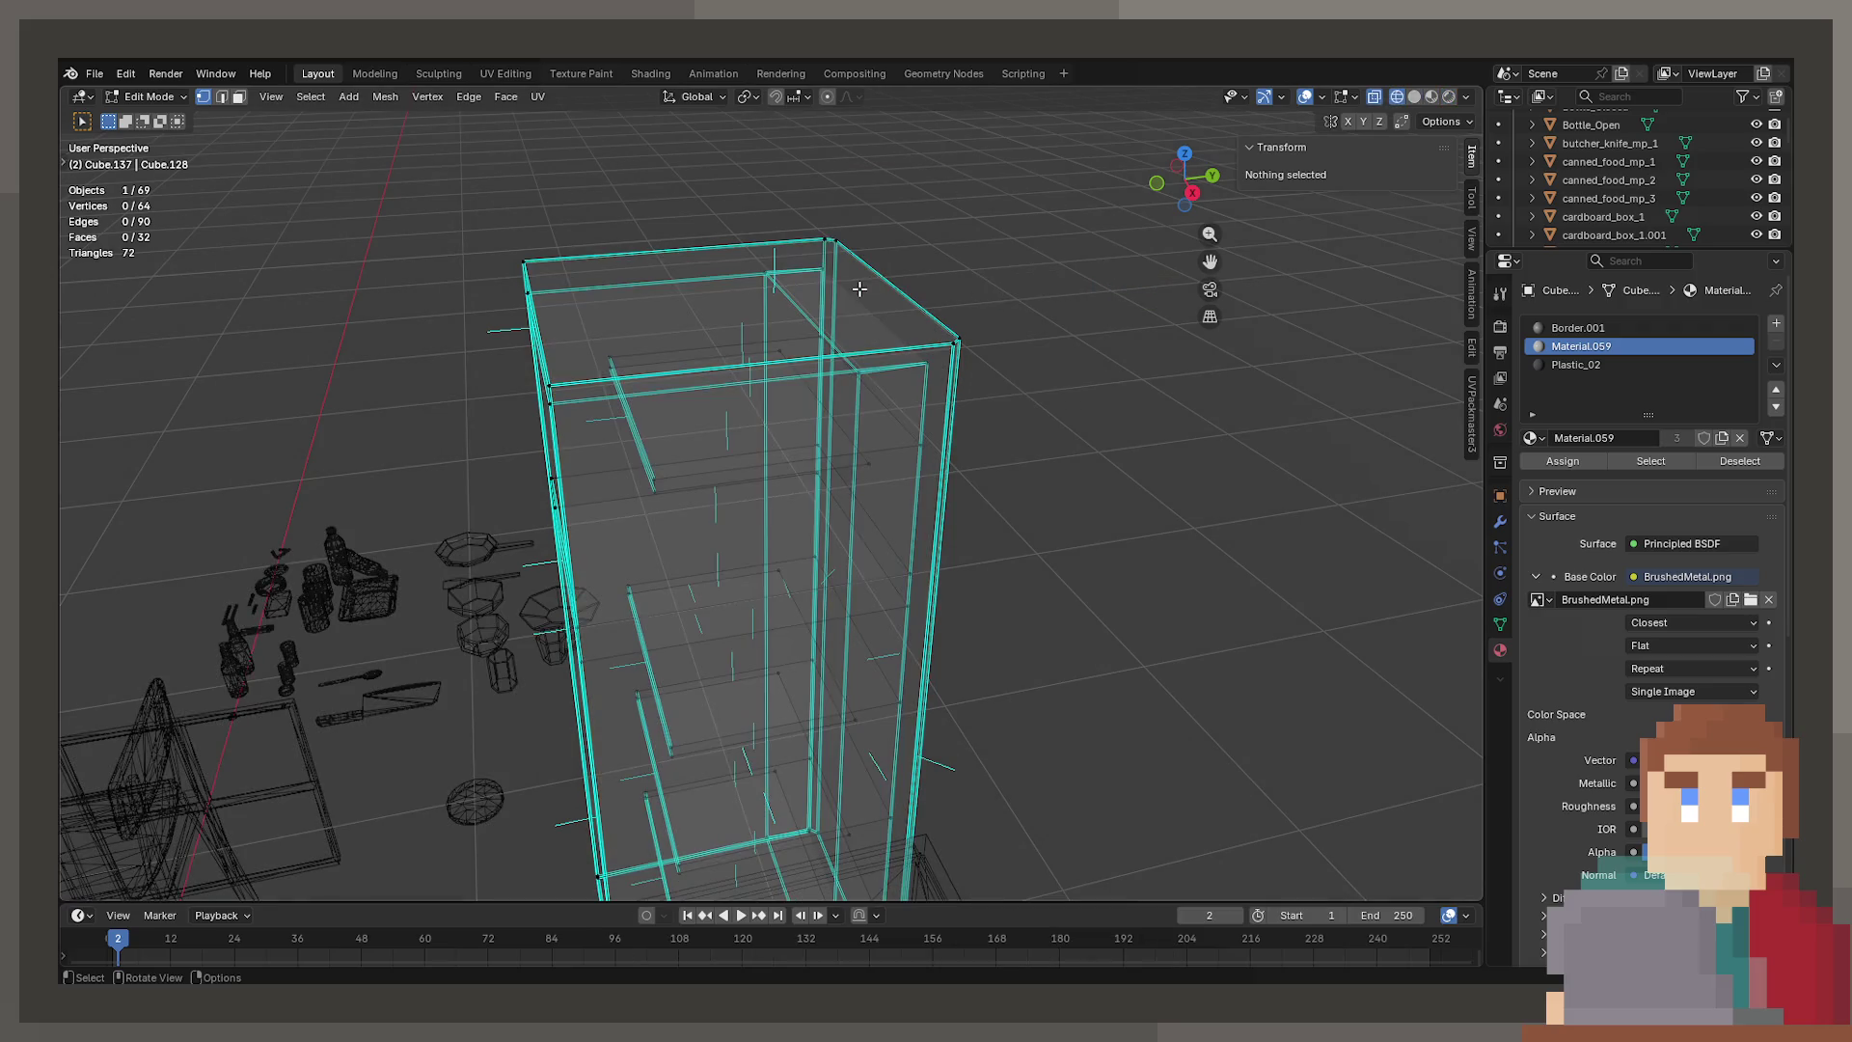
Delete the stray top corner vertices, then return to Material Preview shading
{"action": "left_click", "coordinate": [779, 286]}
{"action": "middle_click_drag", "start_coordinate": [868, 386], "coordinate": [855, 347]}
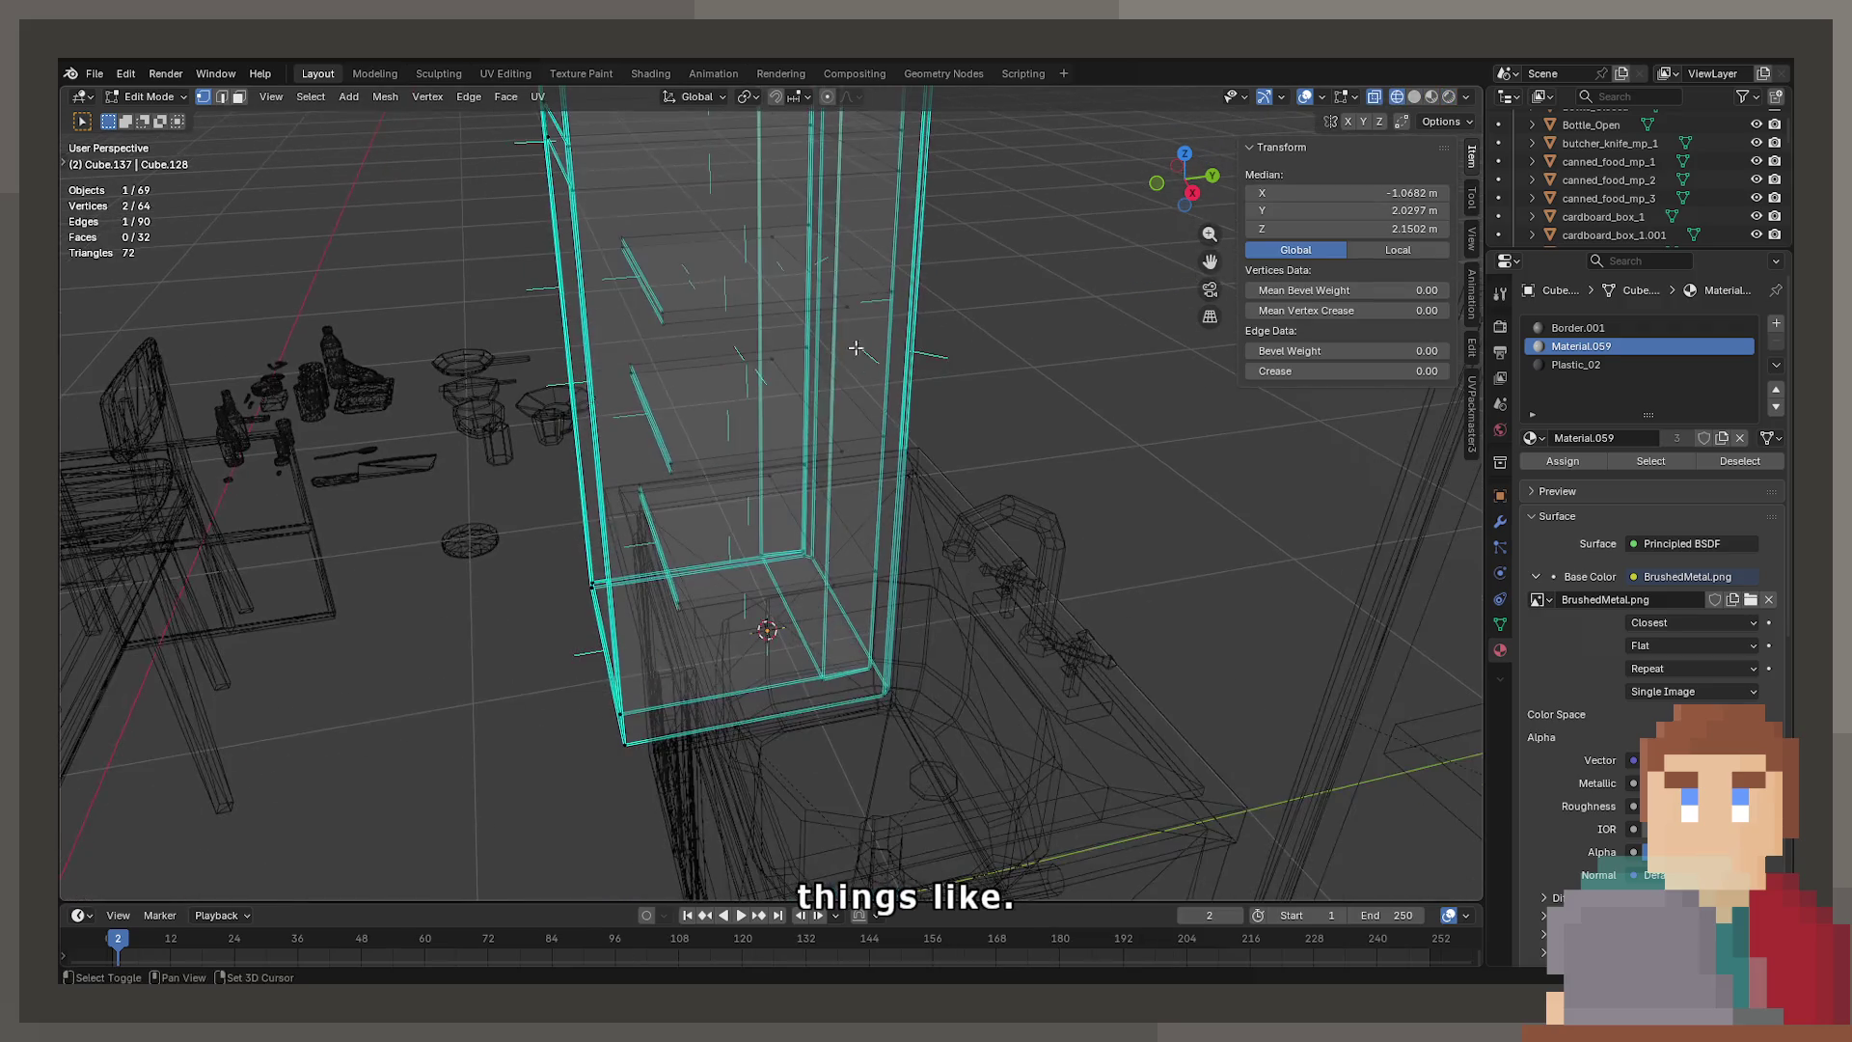
{"action": "key", "text": "x"}
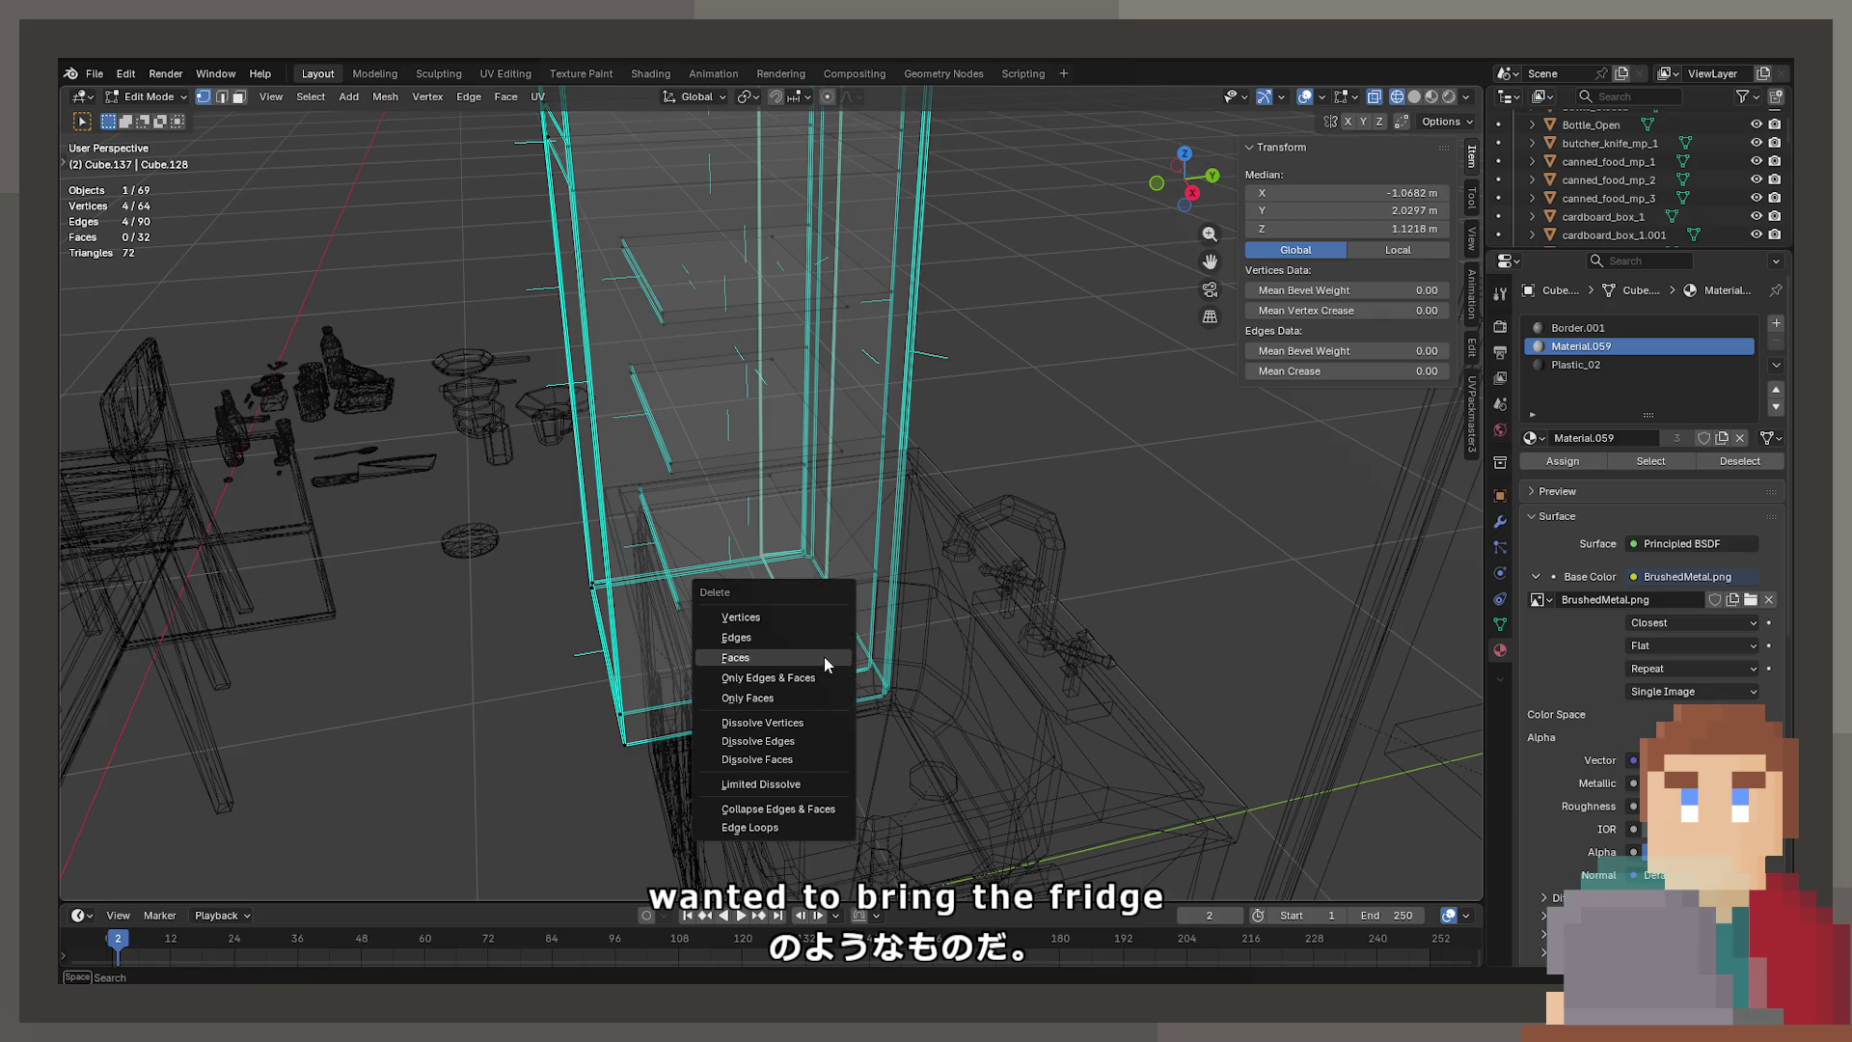
{"action": "left_click", "coordinate": [816, 619]}
{"action": "mouse_move", "coordinate": [816, 619]}
{"action": "middle_mouse_down"}
{"action": "mouse_move", "coordinate": [766, 550]}
{"action": "mouse_move", "coordinate": [820, 569]}
{"action": "mouse_move", "coordinate": [800, 530]}
{"action": "mouse_move", "coordinate": [910, 330]}
{"action": "middle_mouse_up"}
{"action": "key", "text": "z"}
{"action": "left_click", "coordinate": [765, 699]}
Bring the removed vertices back with Alt+H and switch to wireframe
{"action": "scroll", "coordinate": [771, 559], "scroll_direction": "up", "scroll_amount": 5}
{"action": "scroll", "coordinate": [800, 530], "scroll_direction": "down", "scroll_amount": 8}
{"action": "scroll", "coordinate": [779, 537], "scroll_direction": "up", "scroll_amount": 5}
{"action": "mouse_move", "coordinate": [675, 463]}
{"action": "middle_mouse_down"}
{"action": "mouse_move", "coordinate": [618, 453]}
{"action": "mouse_move", "coordinate": [694, 463]}
{"action": "mouse_move", "coordinate": [712, 485]}
{"action": "mouse_move", "coordinate": [675, 472]}
{"action": "mouse_move", "coordinate": [903, 412]}
{"action": "middle_mouse_up"}
{"action": "key", "text": "alt+h"}
{"action": "key", "text": "shift+z"}
{"action": "scroll", "coordinate": [601, 458], "scroll_direction": "down", "scroll_amount": 5}
Dissolve the four selected vertices, undo, and delete them instead
{"action": "key", "text": "x"}
{"action": "left_click", "coordinate": [898, 519]}
{"action": "mouse_move", "coordinate": [899, 519]}
{"action": "middle_mouse_down"}
{"action": "mouse_move", "coordinate": [868, 537]}
{"action": "mouse_move", "coordinate": [839, 648]}
{"action": "mouse_move", "coordinate": [762, 331]}
{"action": "middle_mouse_up"}
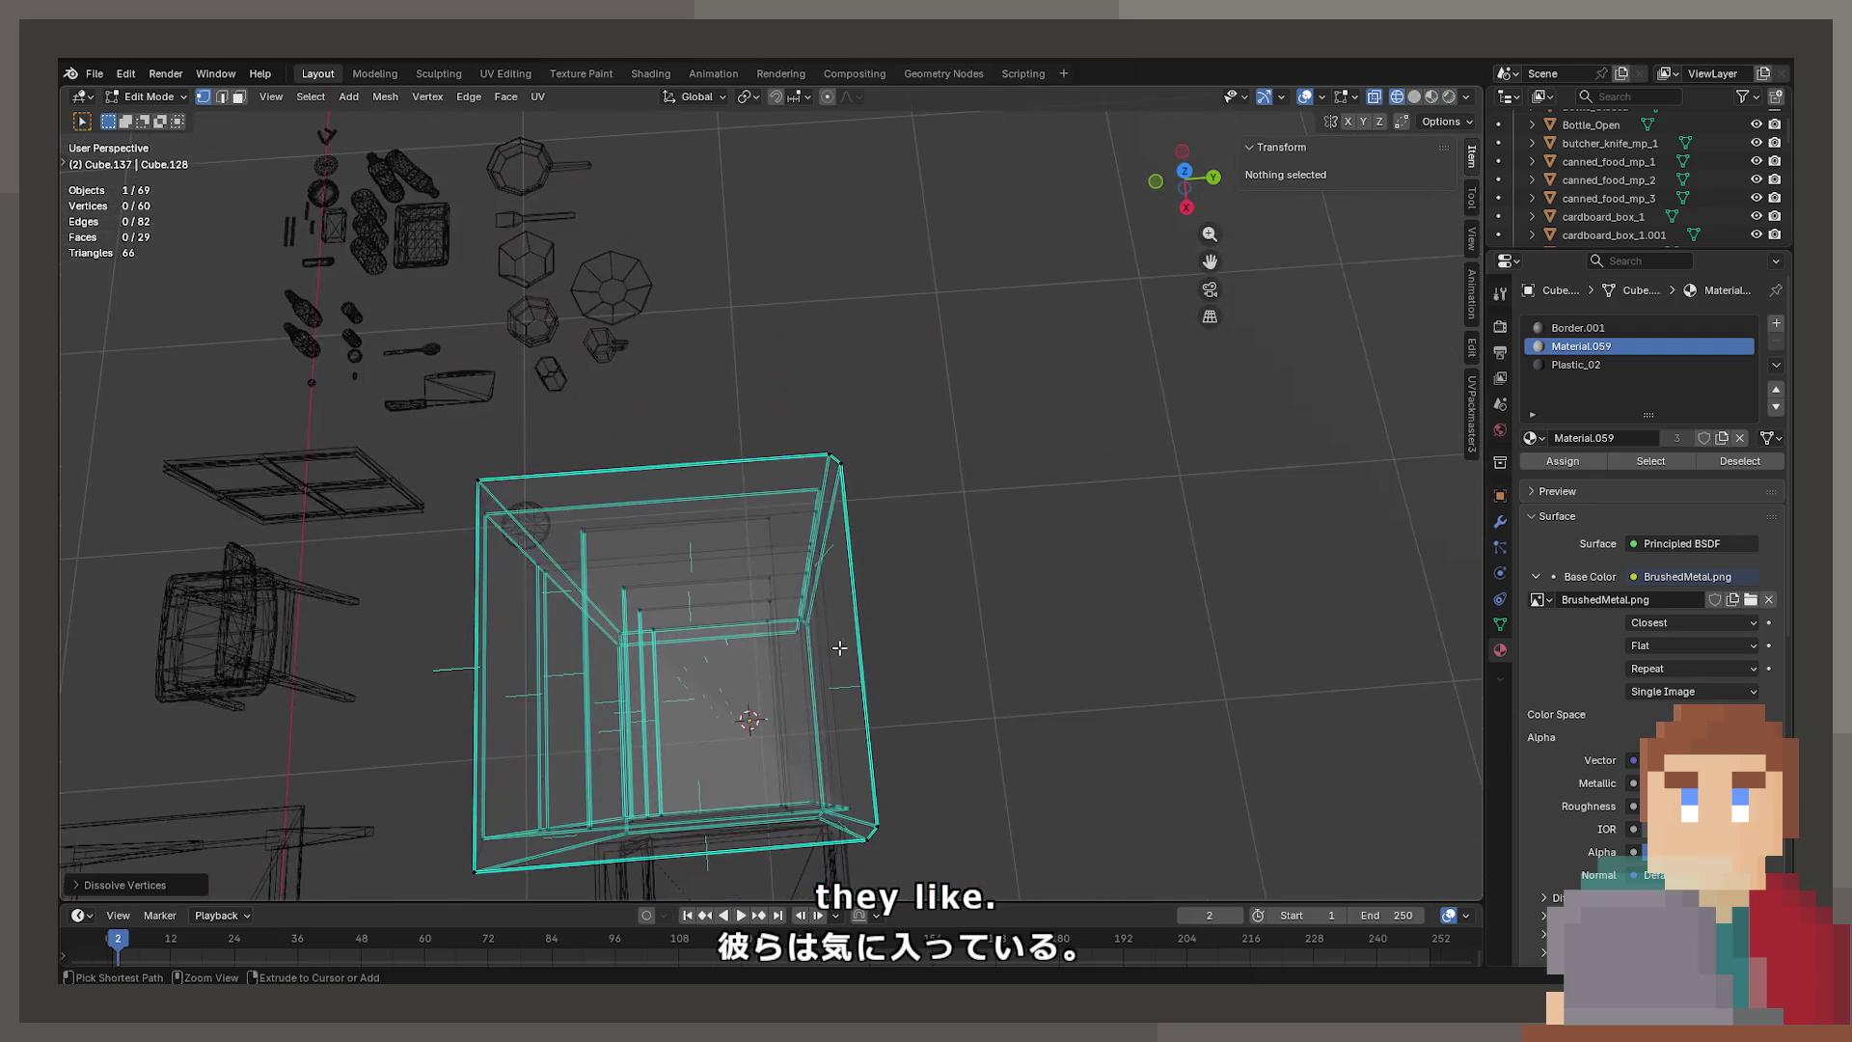
{"action": "key", "text": "ctrl+z"}
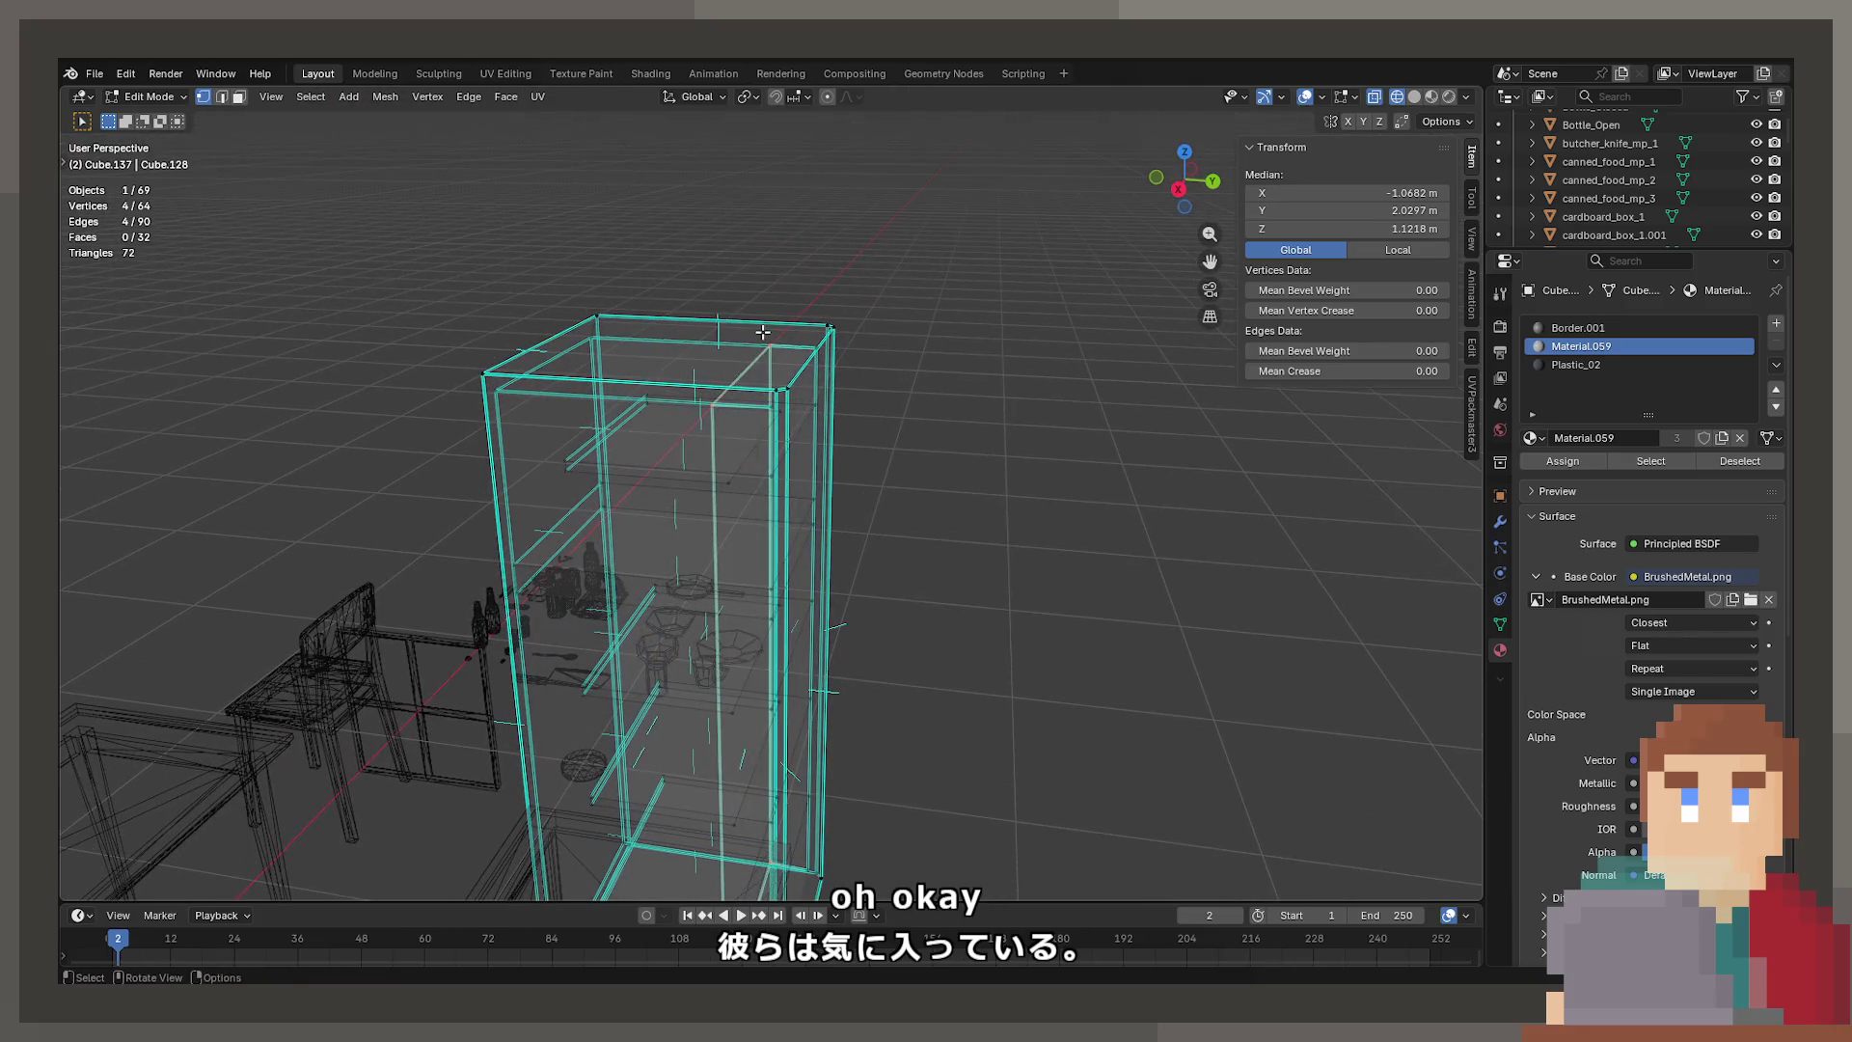
{"action": "key", "text": "x"}
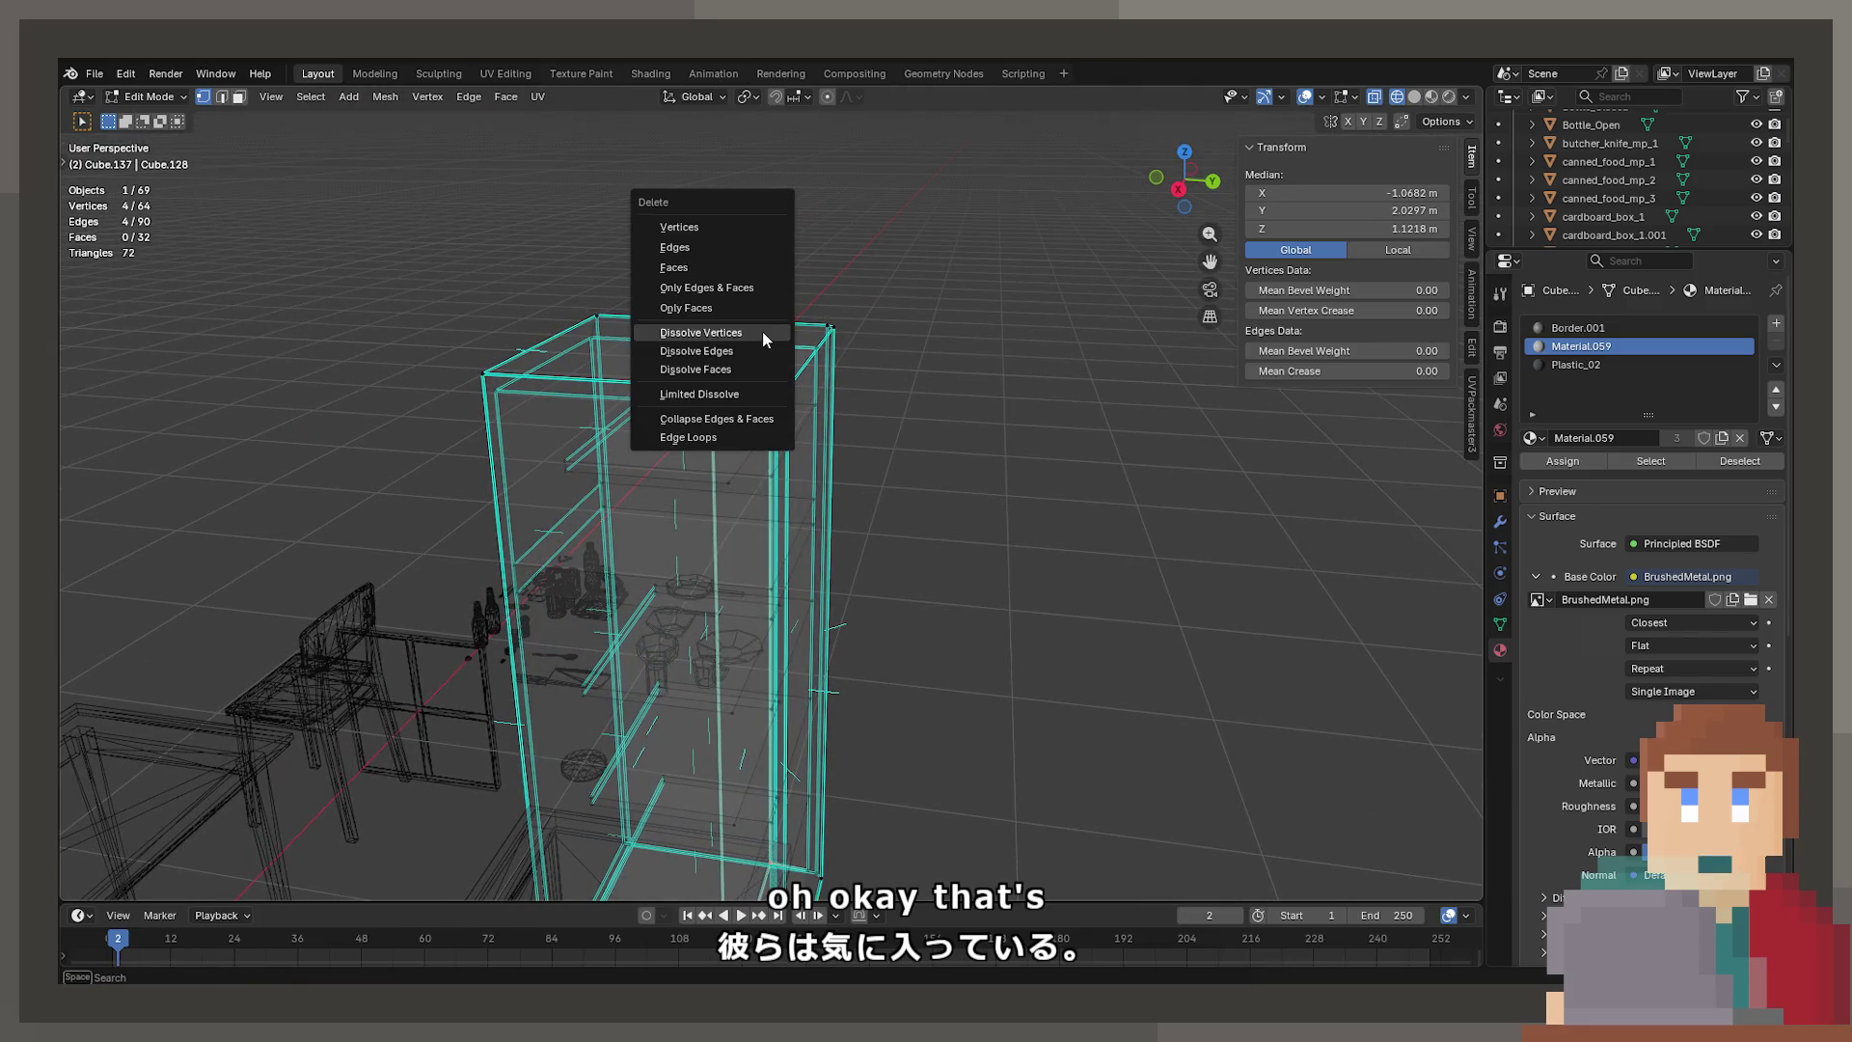
{"action": "left_click", "coordinate": [727, 227]}
Fill the cabinet's open top with a new face between its corner vertices
{"action": "left_click", "coordinate": [765, 406]}
{"action": "middle_click_drag", "start_coordinate": [765, 405], "coordinate": [761, 345]}
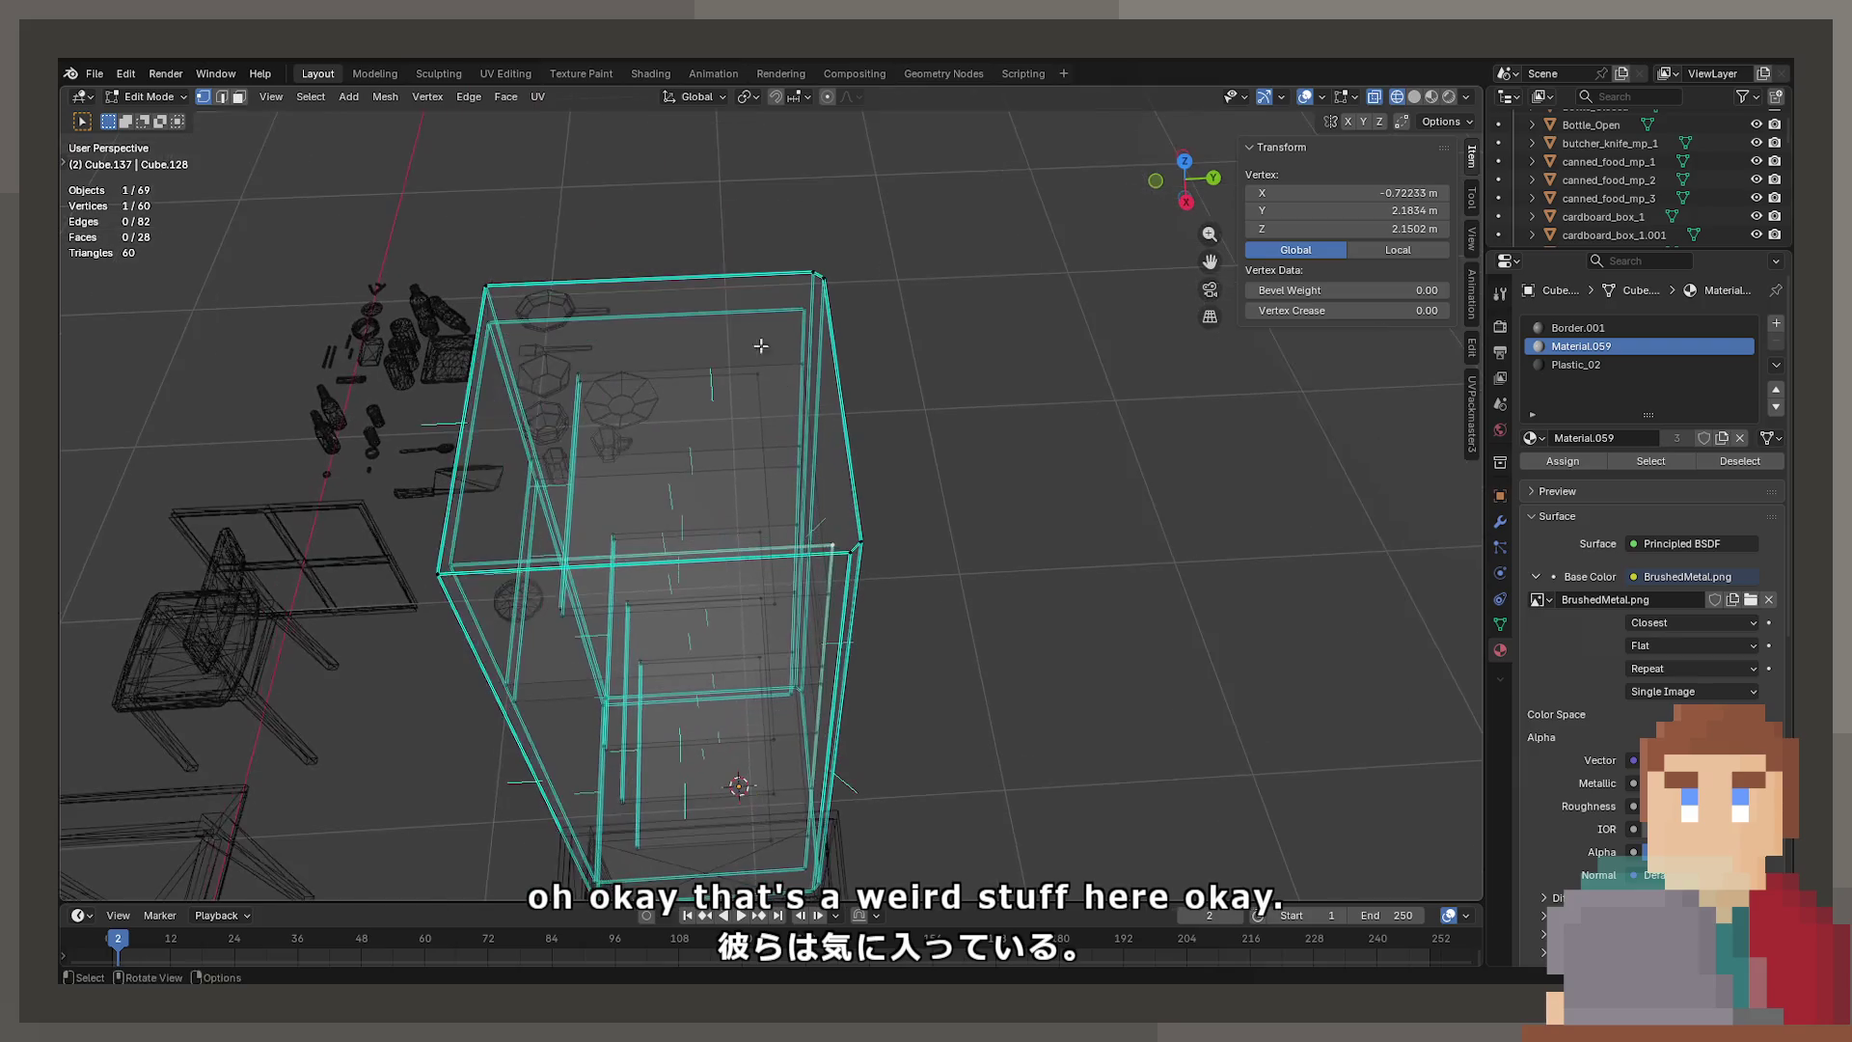
{"action": "left_click", "coordinate": [523, 308], "text": "shift"}
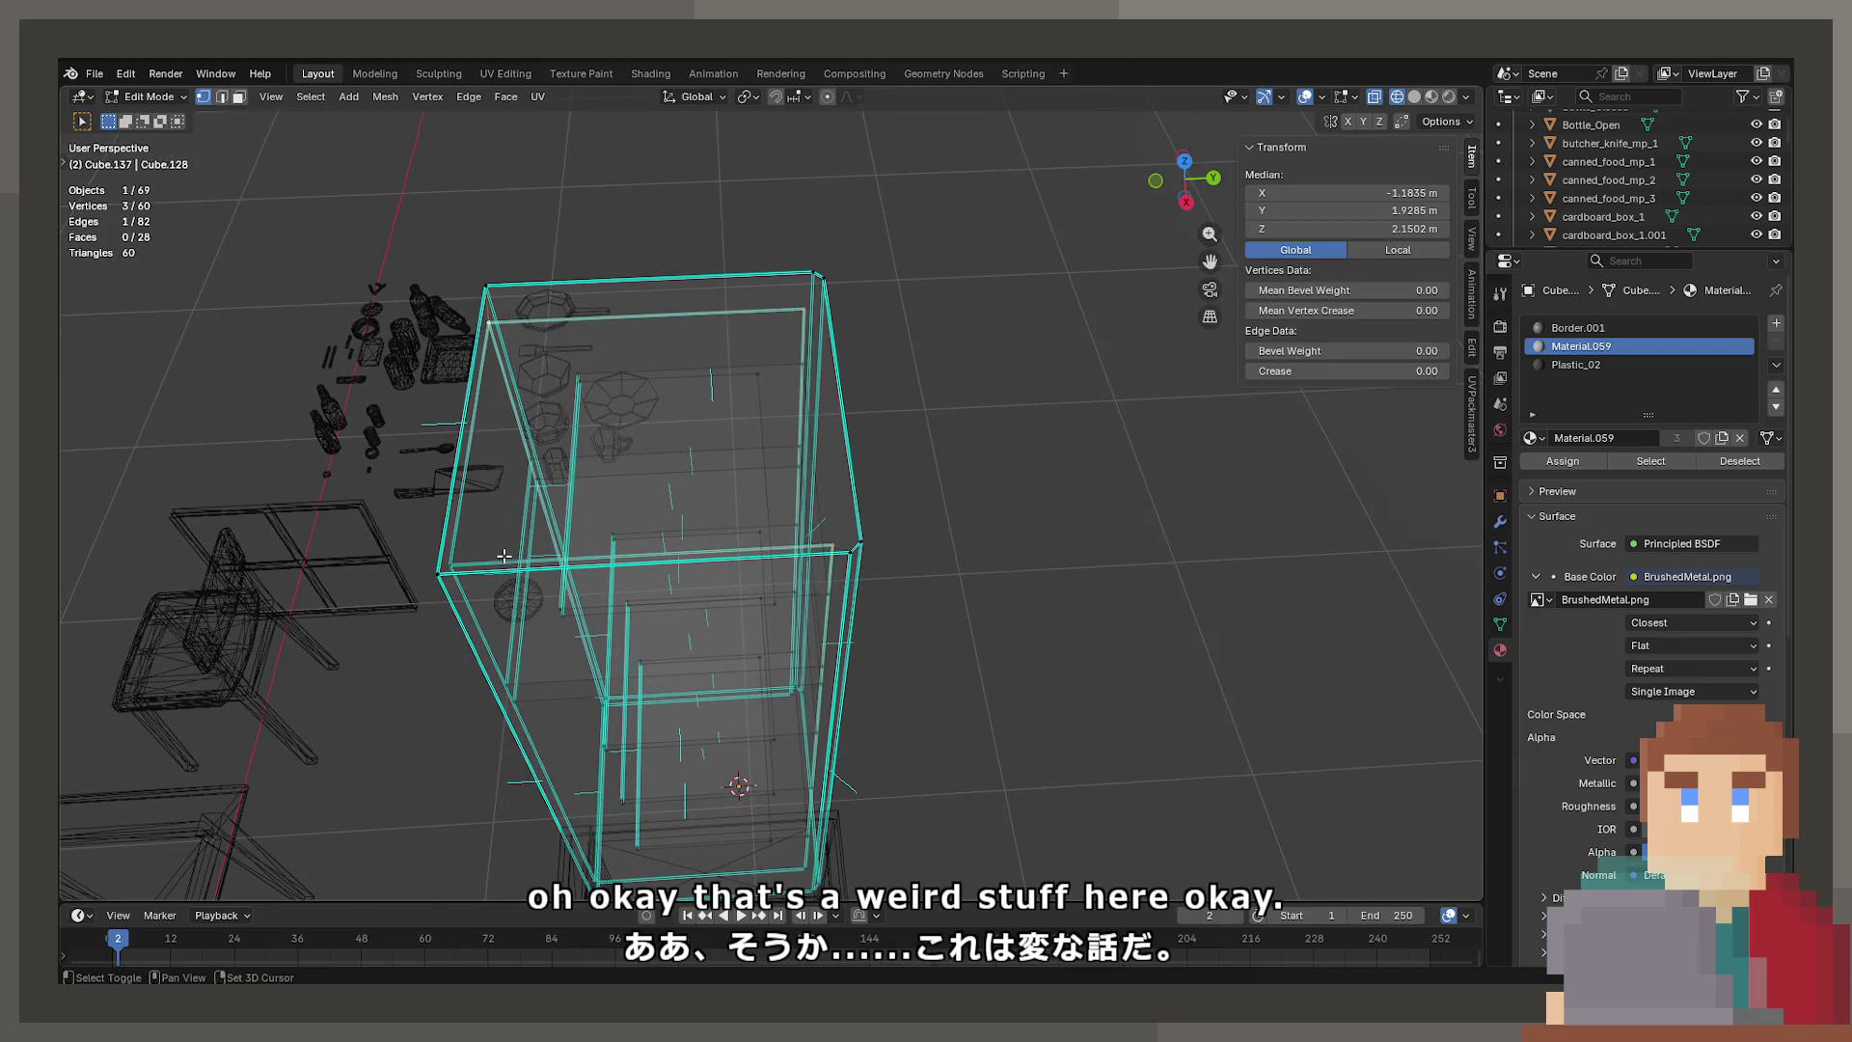
{"action": "key", "text": "f"}
{"action": "mouse_move", "coordinate": [469, 564]}
{"action": "middle_mouse_down"}
{"action": "mouse_move", "coordinate": [579, 521]}
{"action": "mouse_move", "coordinate": [653, 670]}
{"action": "middle_mouse_up"}
{"action": "scroll", "coordinate": [579, 521], "scroll_direction": "up", "scroll_amount": 3}
{"action": "key", "text": "shift+z"}
Select three bottom corner vertices inside the cabinet
{"action": "left_click", "coordinate": [625, 598]}
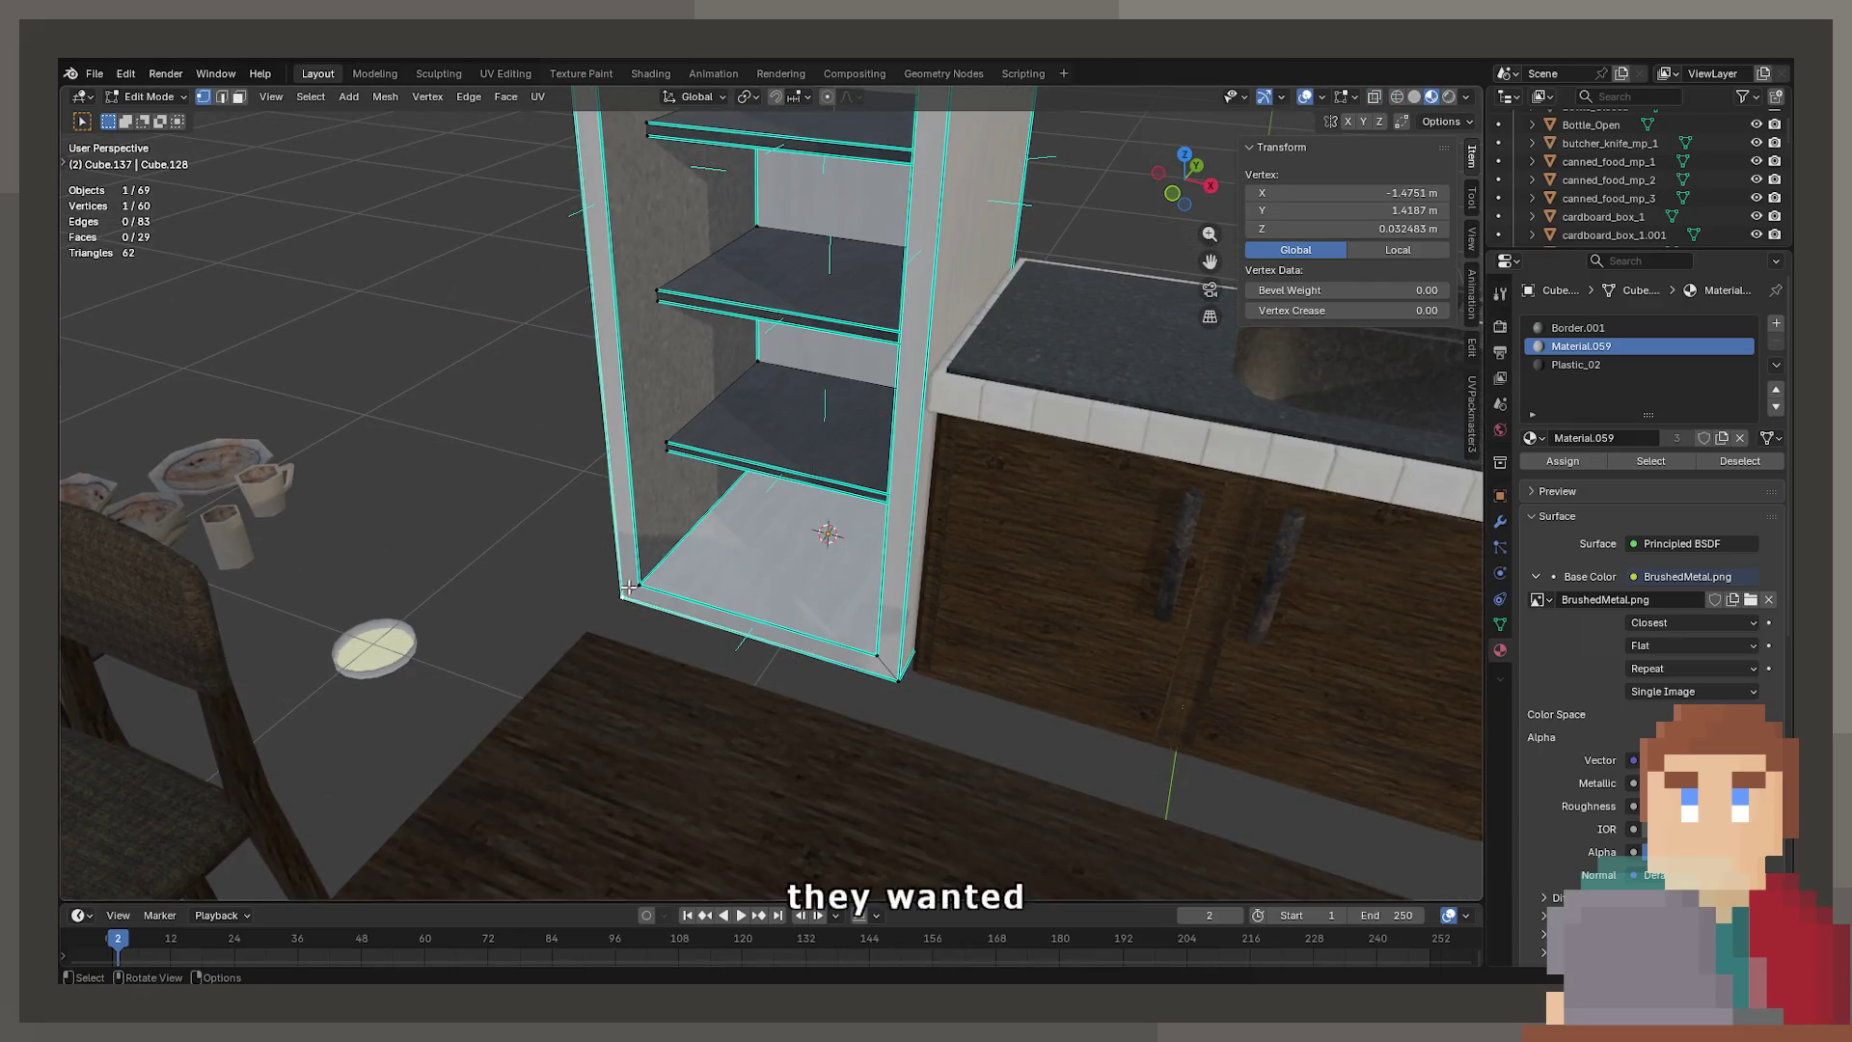
{"action": "scroll", "coordinate": [700, 565], "scroll_direction": "up", "scroll_amount": 3}
{"action": "middle_click_drag", "start_coordinate": [700, 565], "coordinate": [778, 637]}
{"action": "scroll", "coordinate": [777, 636], "scroll_direction": "up", "scroll_amount": 3}
{"action": "scroll", "coordinate": [790, 790], "scroll_direction": "down", "scroll_amount": 1}
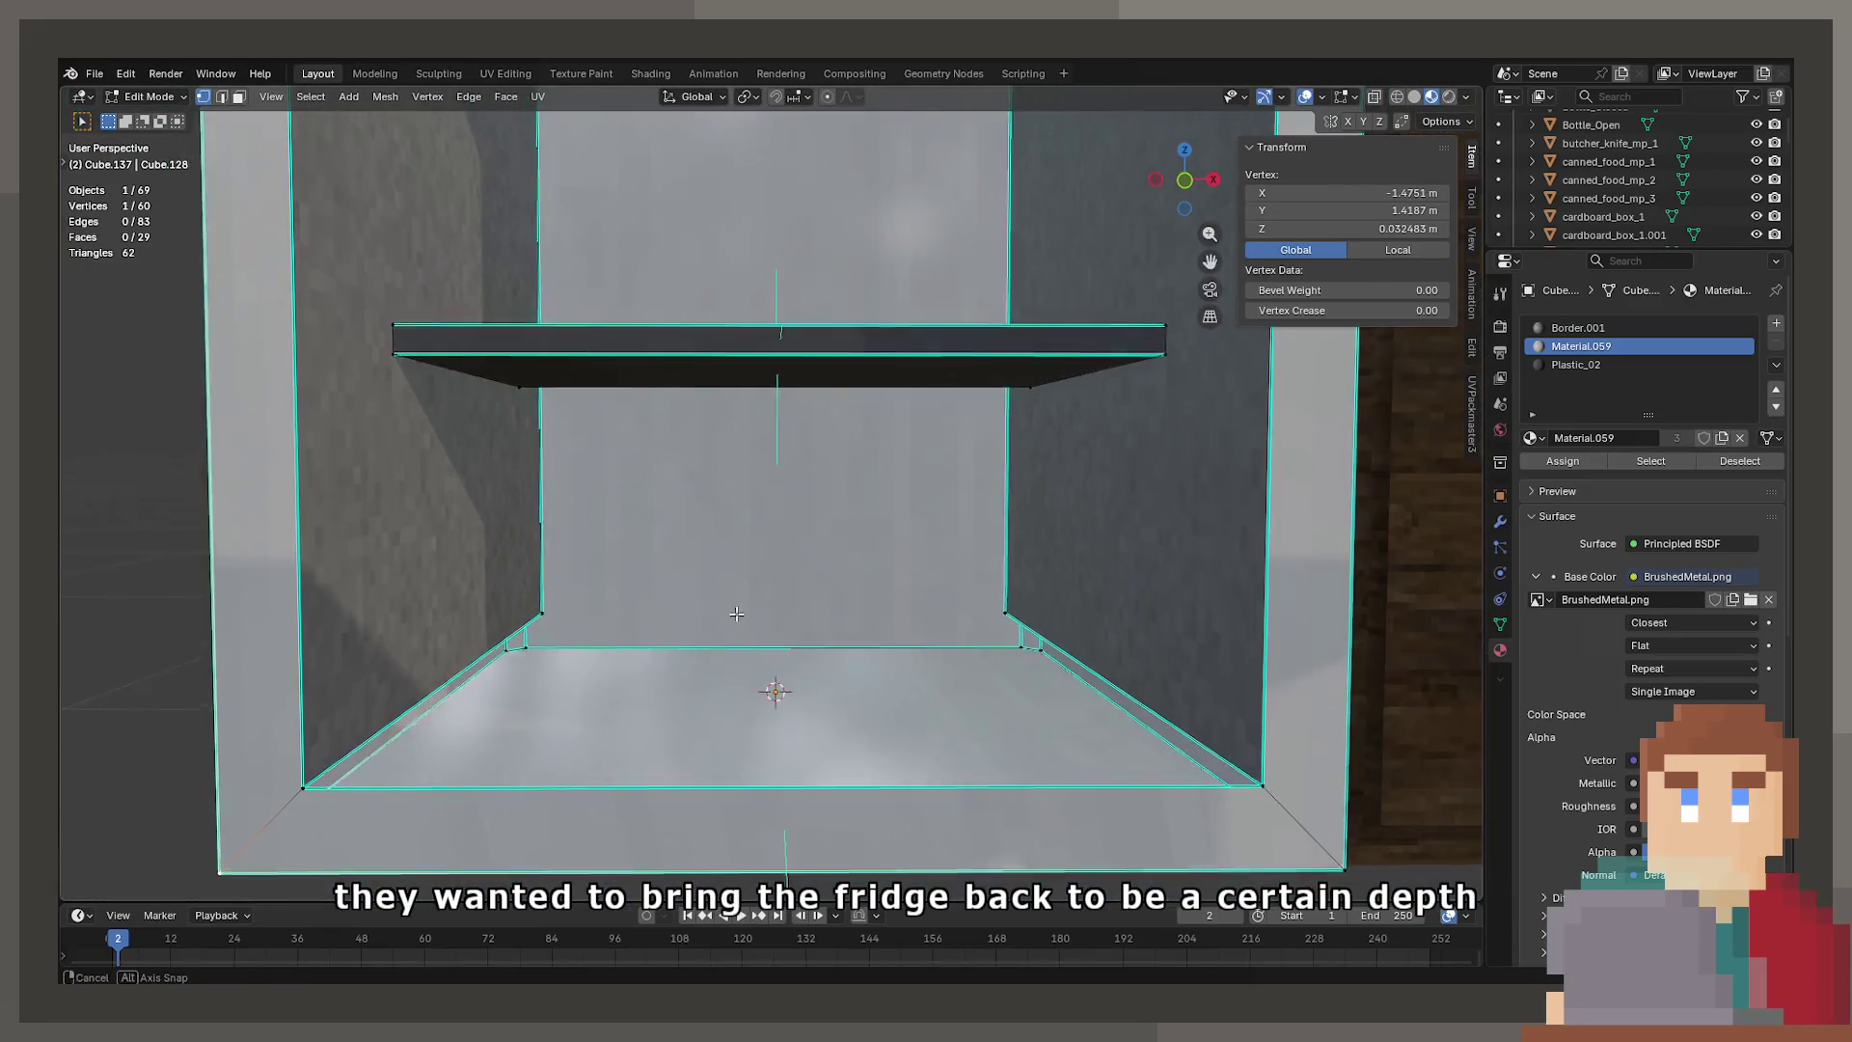
{"action": "left_click", "coordinate": [559, 660], "text": "shift"}
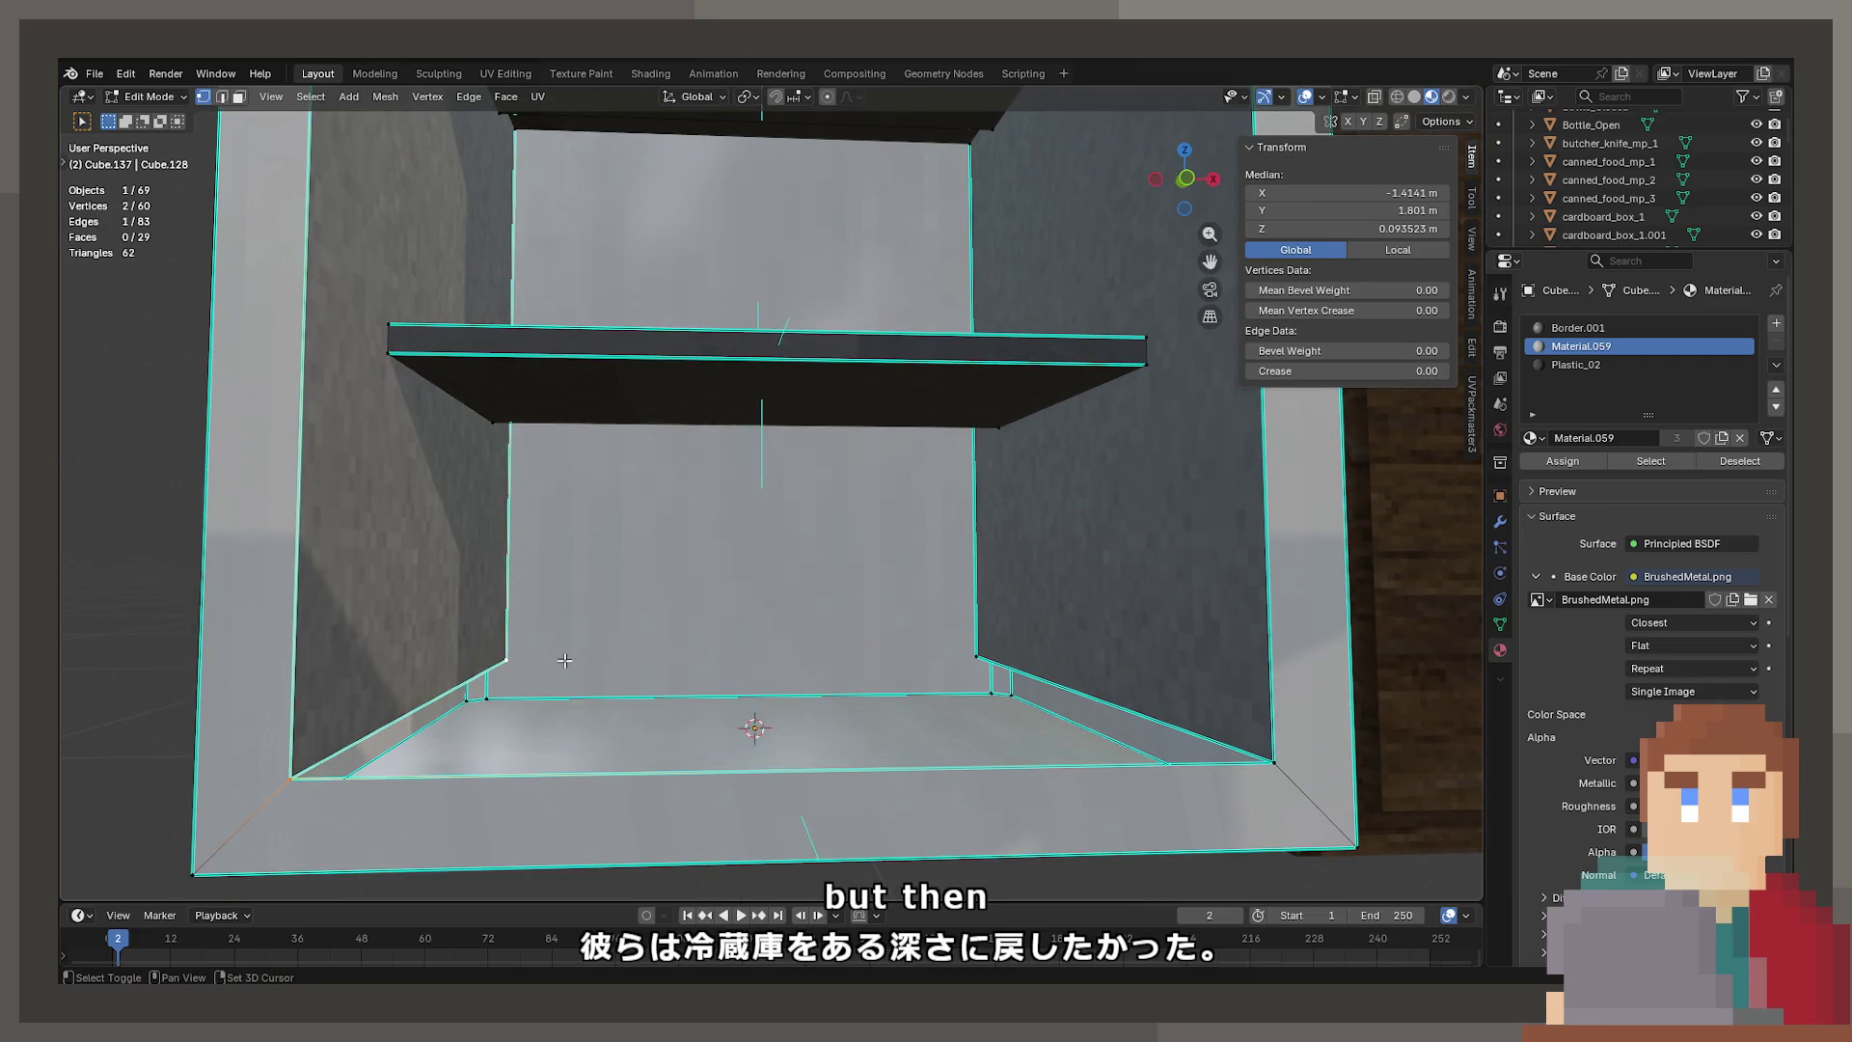
{"action": "left_click", "coordinate": [966, 659], "text": "shift"}
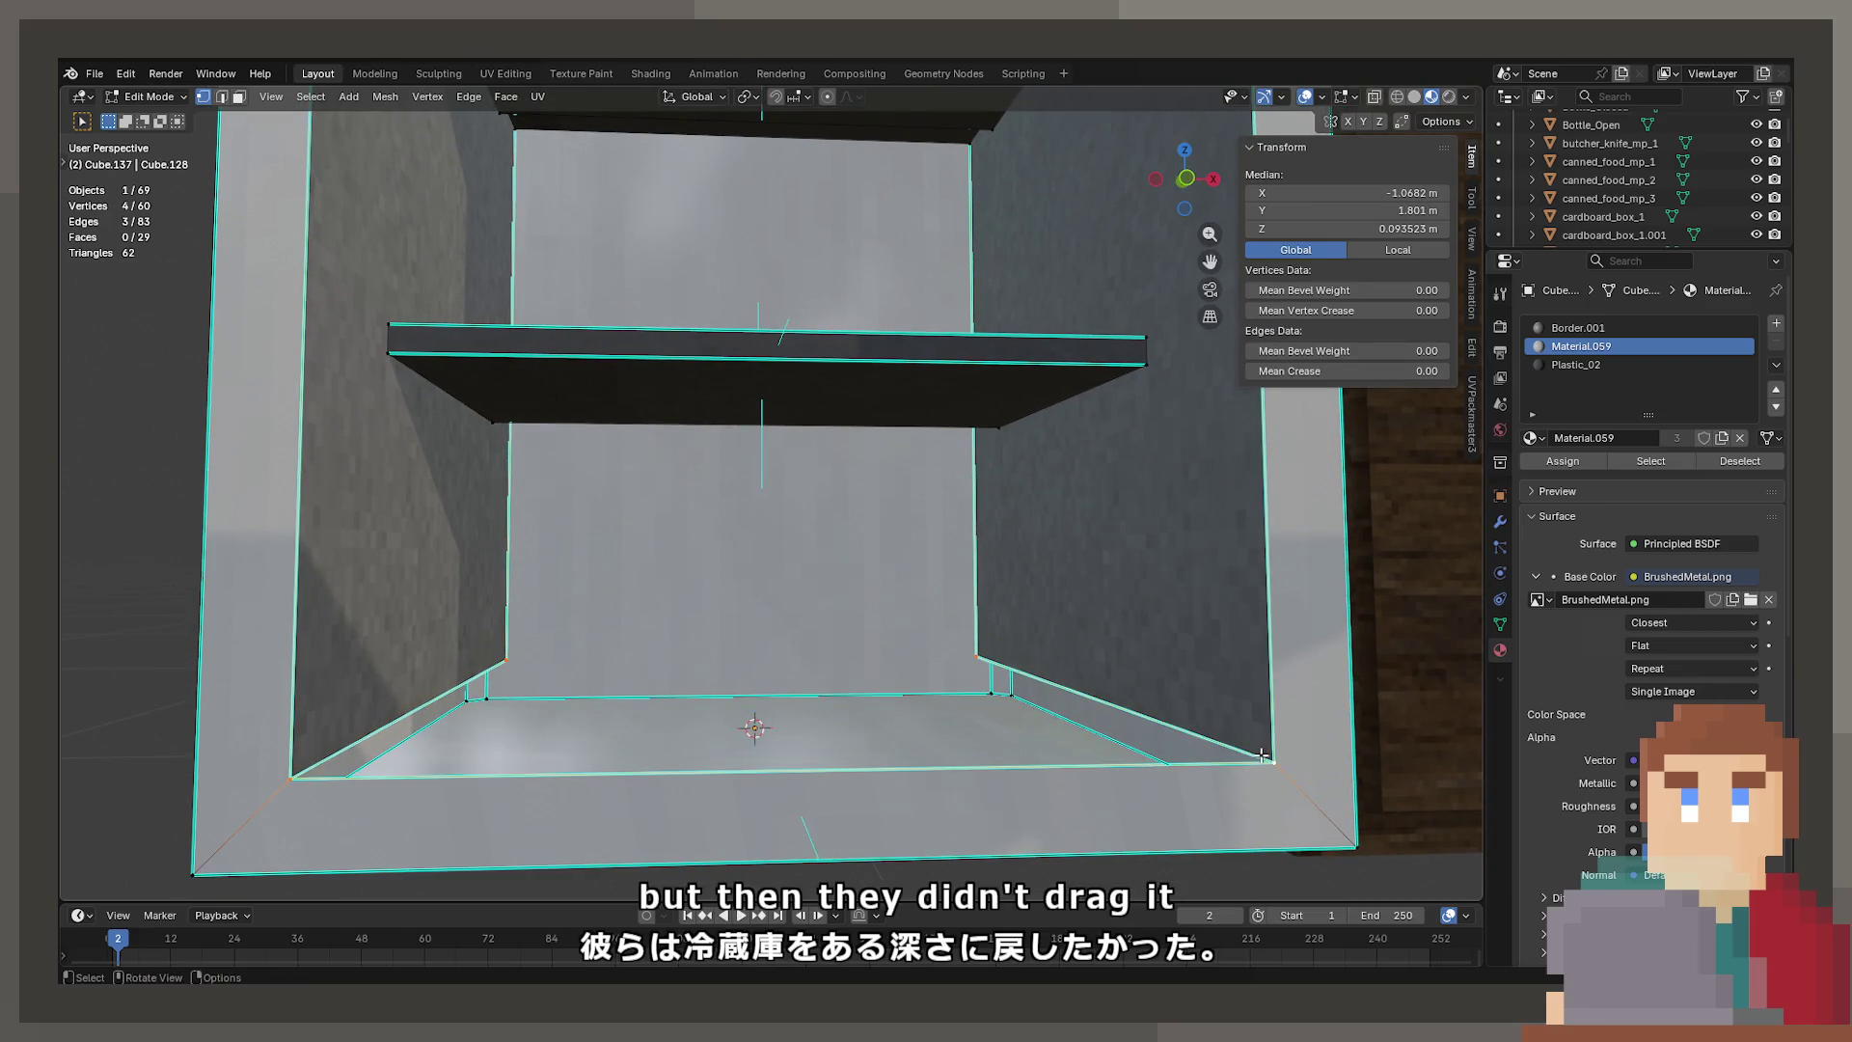
Fill the cabinet's bottom opening with a new face between the corner vertices
{"action": "key", "text": "f"}
{"action": "left_click", "coordinate": [480, 671]}
{"action": "left_click", "coordinate": [976, 658], "text": "shift"}
{"action": "mouse_move", "coordinate": [976, 657]}
{"action": "middle_mouse_down"}
{"action": "mouse_move", "coordinate": [757, 542]}
{"action": "mouse_move", "coordinate": [815, 397]}
{"action": "mouse_move", "coordinate": [826, 431]}
{"action": "mouse_move", "coordinate": [692, 364]}
{"action": "middle_mouse_up"}
{"action": "key", "text": "Tab"}
{"action": "middle_click_drag", "start_coordinate": [1004, 357], "coordinate": [950, 417]}
{"action": "key", "text": "Tab"}
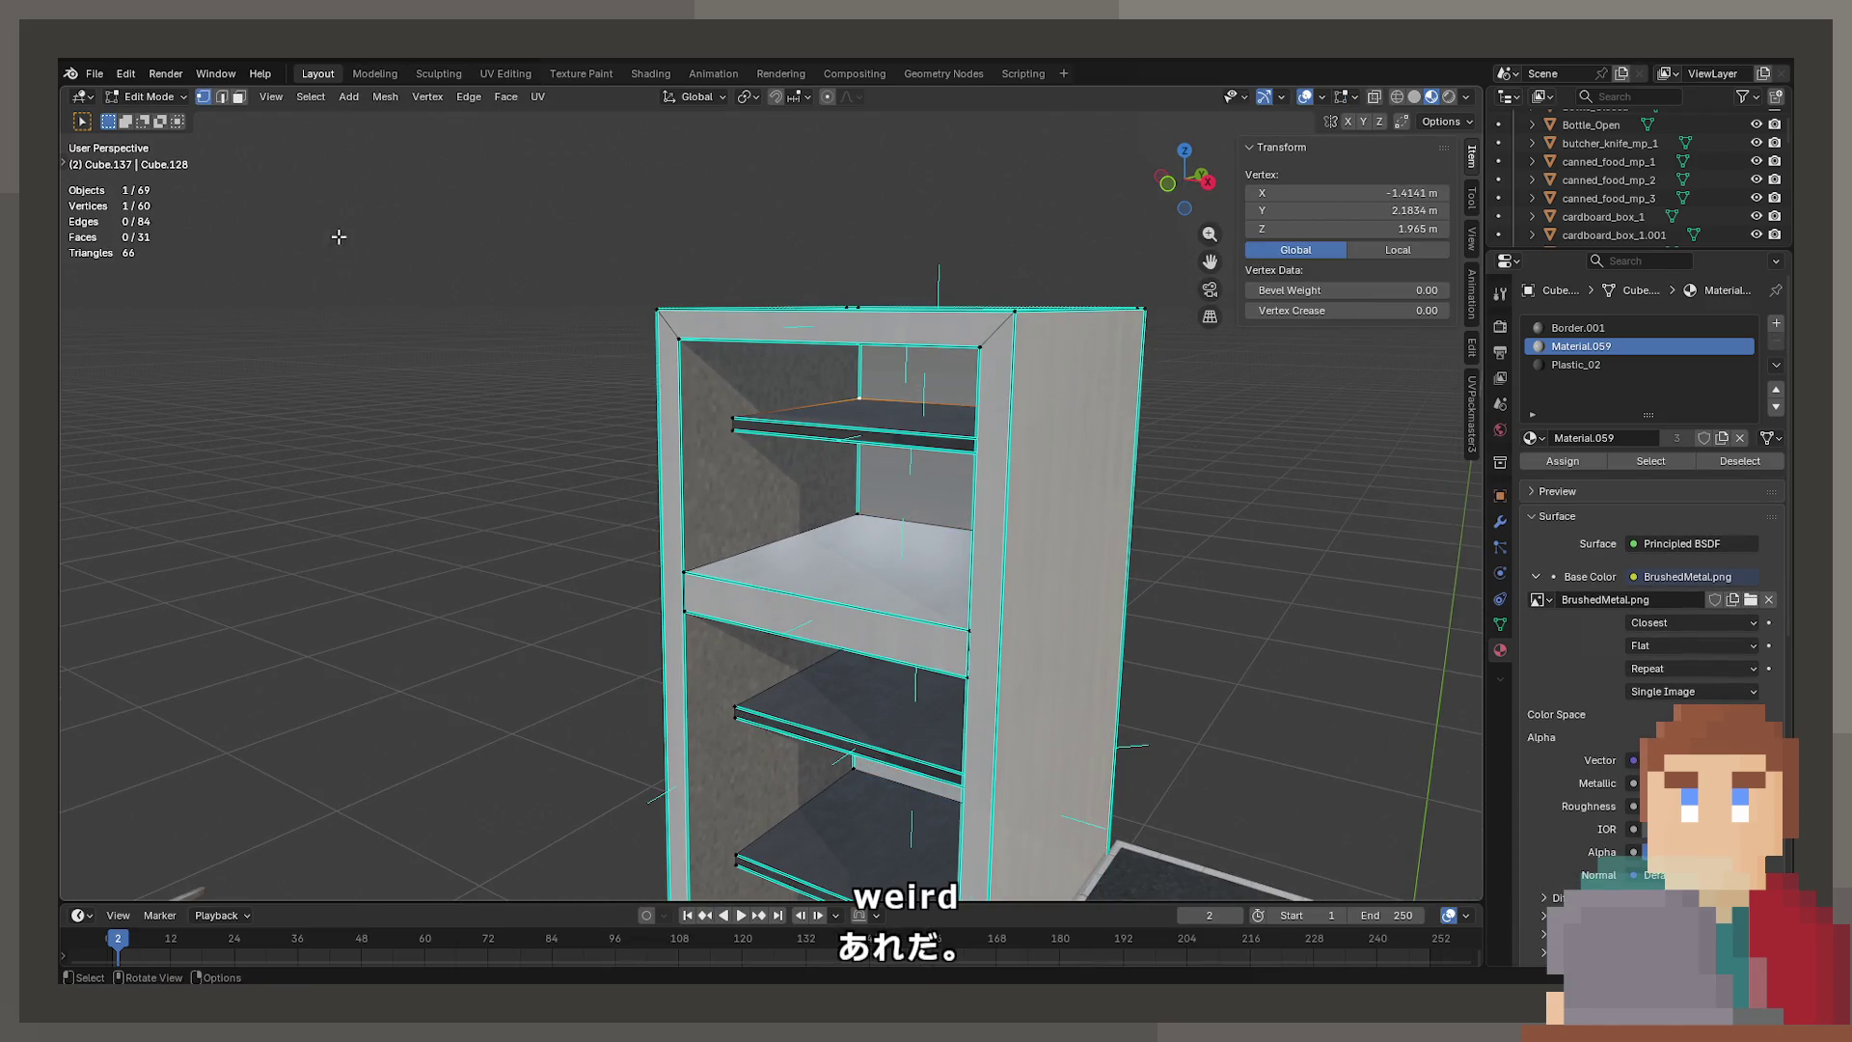
Assign the Border.001 material to the cabinet's back panel face
{"action": "left_click", "coordinate": [848, 510]}
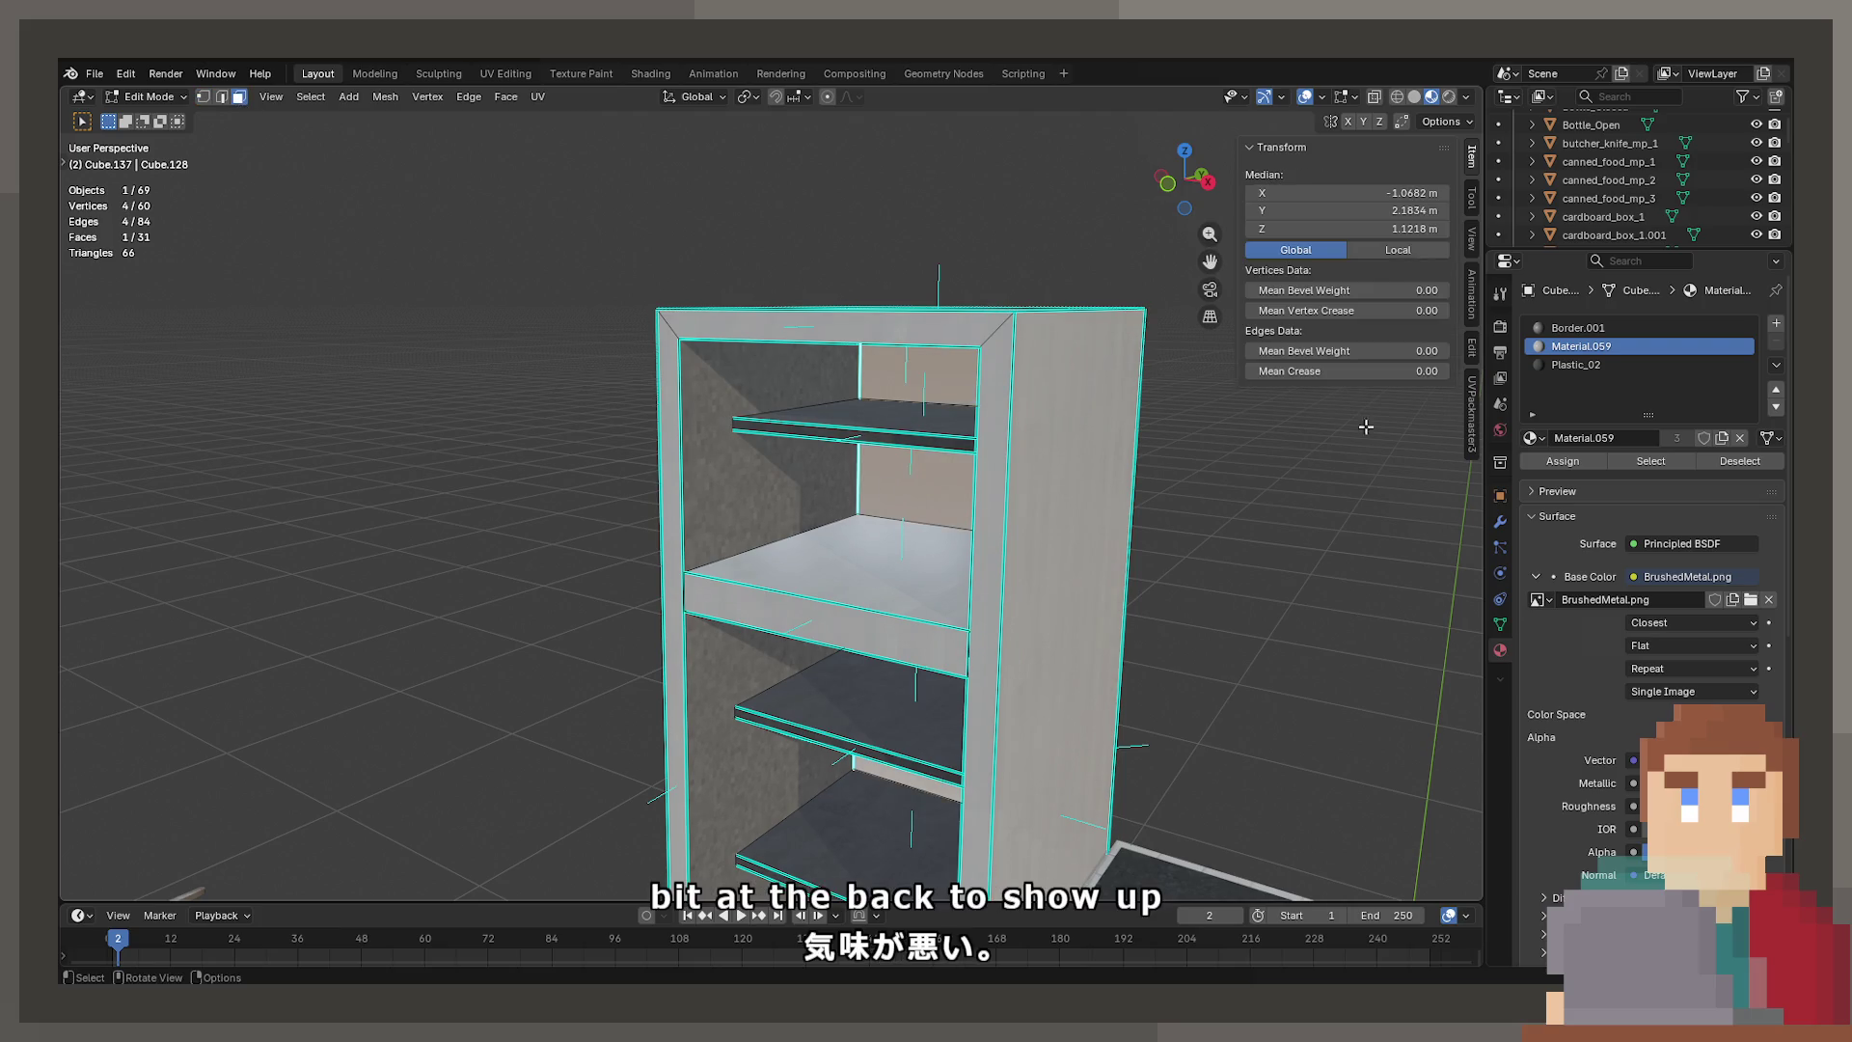
{"action": "left_click", "coordinate": [1600, 359]}
{"action": "left_click", "coordinate": [1600, 329]}
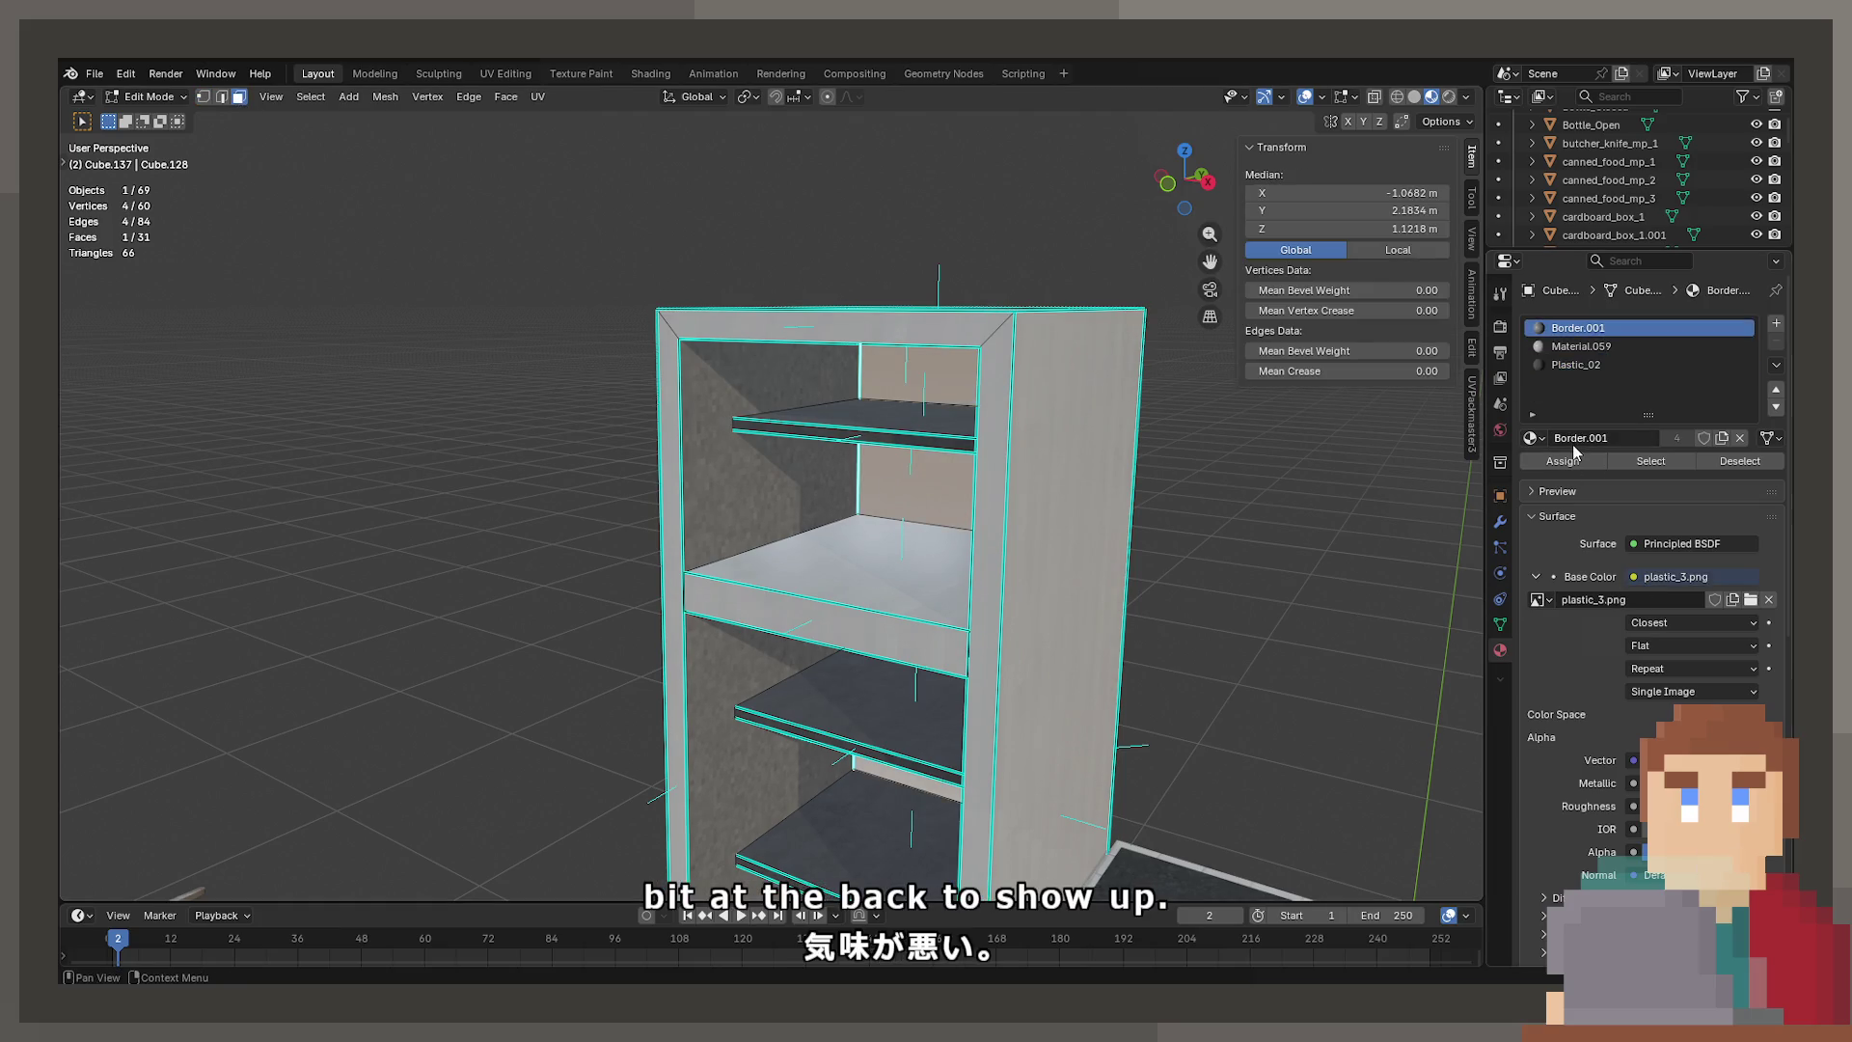
{"action": "left_click", "coordinate": [1571, 463]}
{"action": "key", "text": "Tab"}
Select the shelf faces, top shelf and back panel faces, then pick the Border.001 slot
{"action": "scroll", "coordinate": [834, 730], "scroll_direction": "up", "scroll_amount": 2}
{"action": "middle_click_drag", "start_coordinate": [834, 730], "coordinate": [766, 408]}
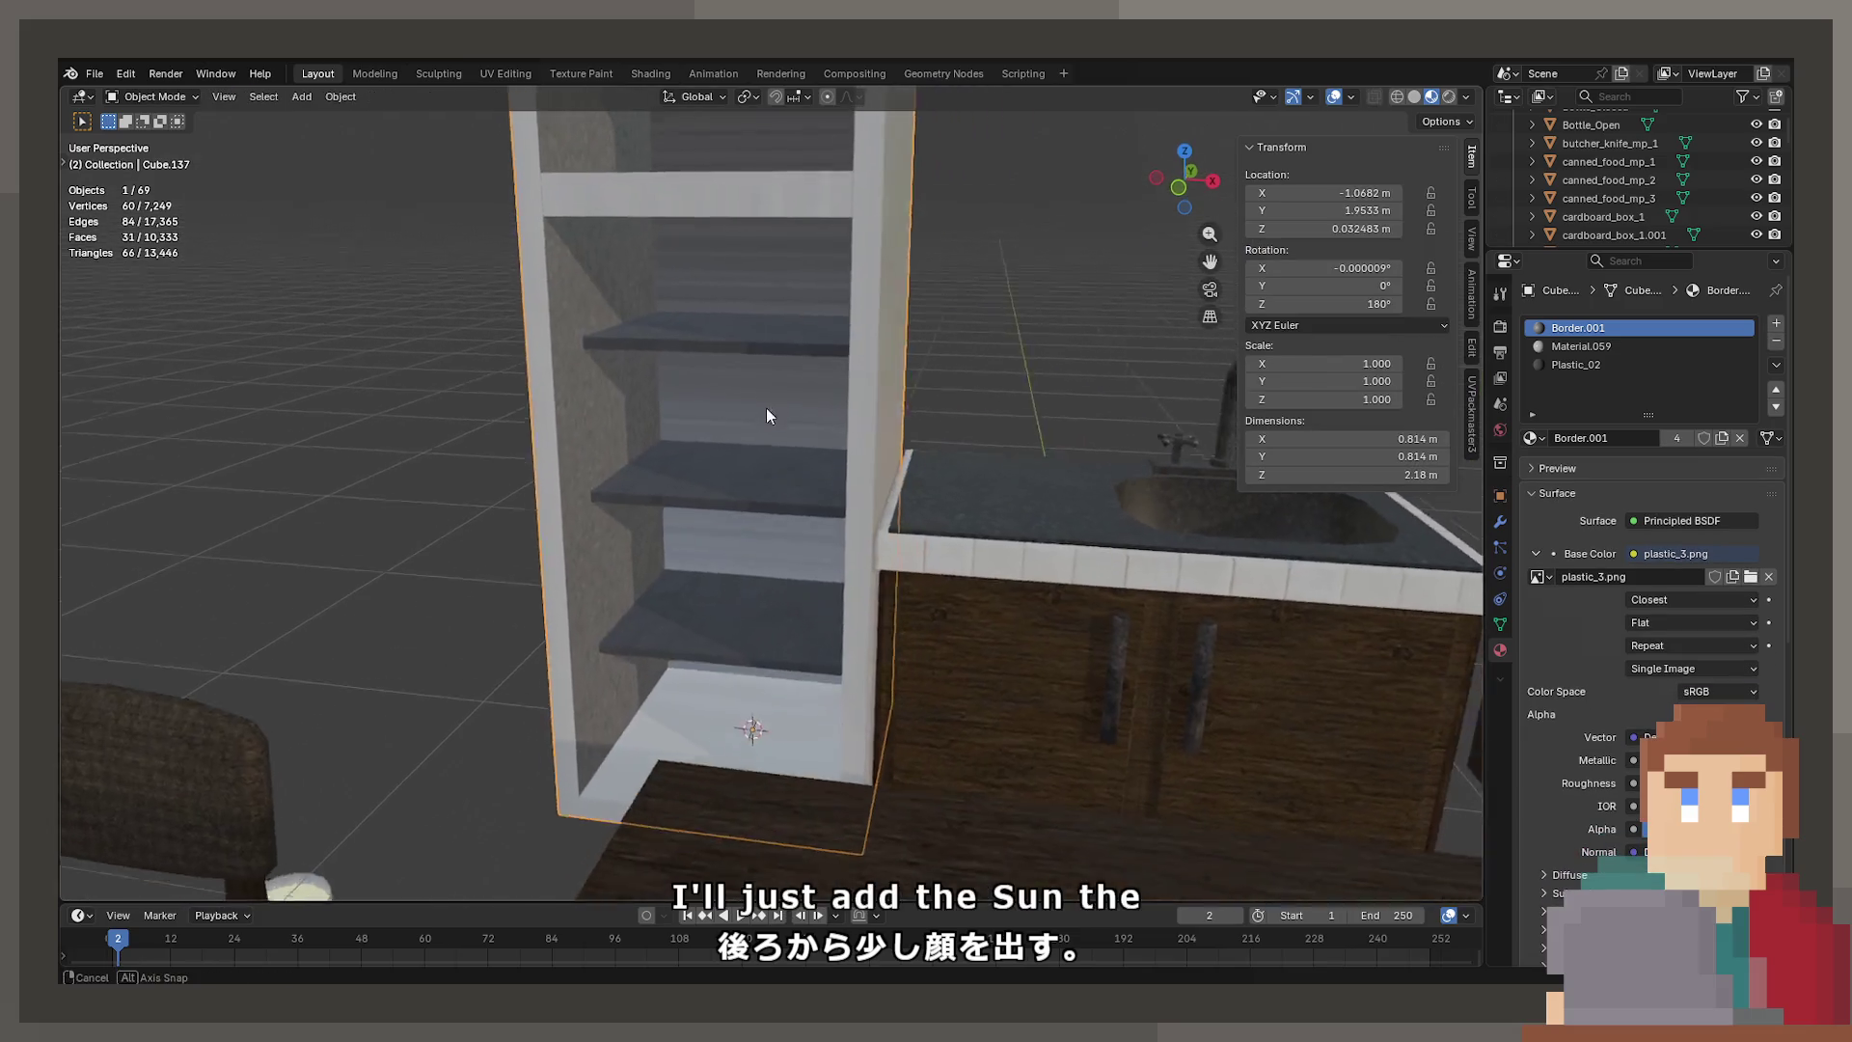
{"action": "key", "text": "Tab"}
{"action": "left_click", "coordinate": [714, 694]}
{"action": "middle_click_drag", "start_coordinate": [713, 694], "coordinate": [678, 261]}
{"action": "left_click", "coordinate": [678, 261], "text": "shift"}
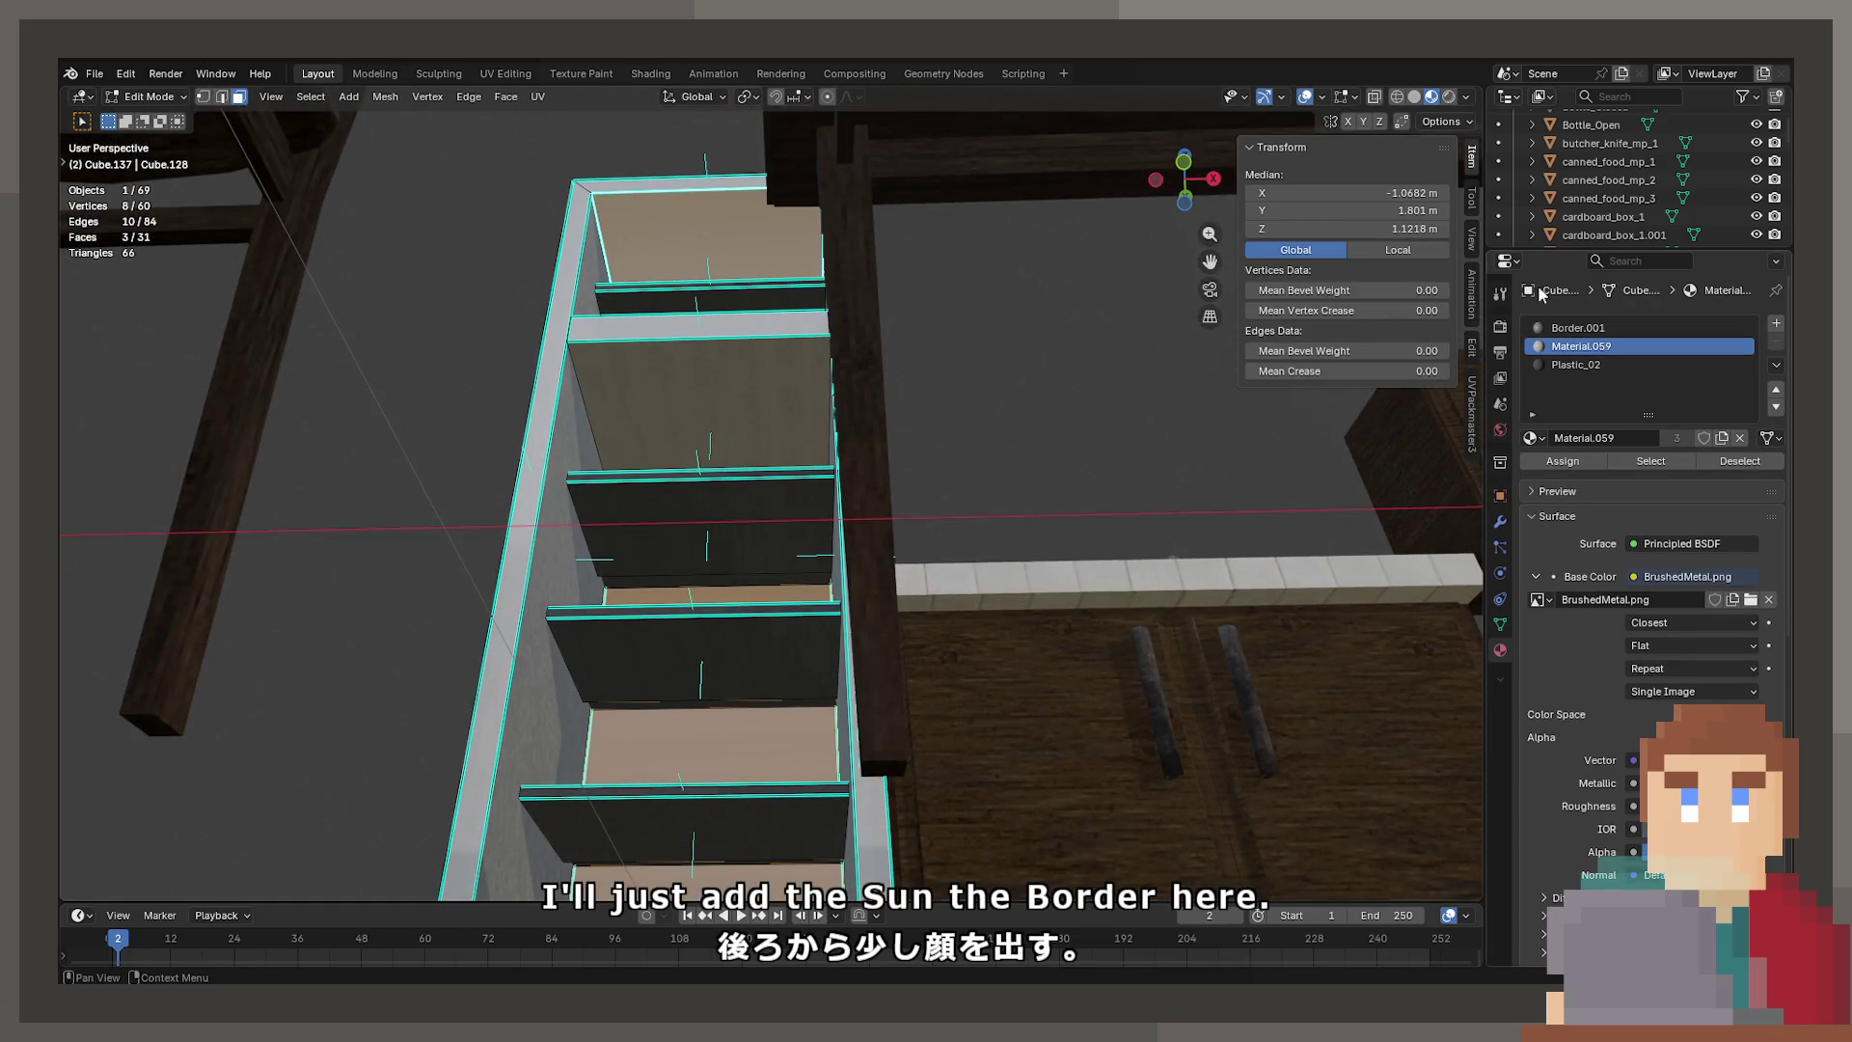
{"action": "middle_click_drag", "start_coordinate": [575, 433], "coordinate": [675, 482]}
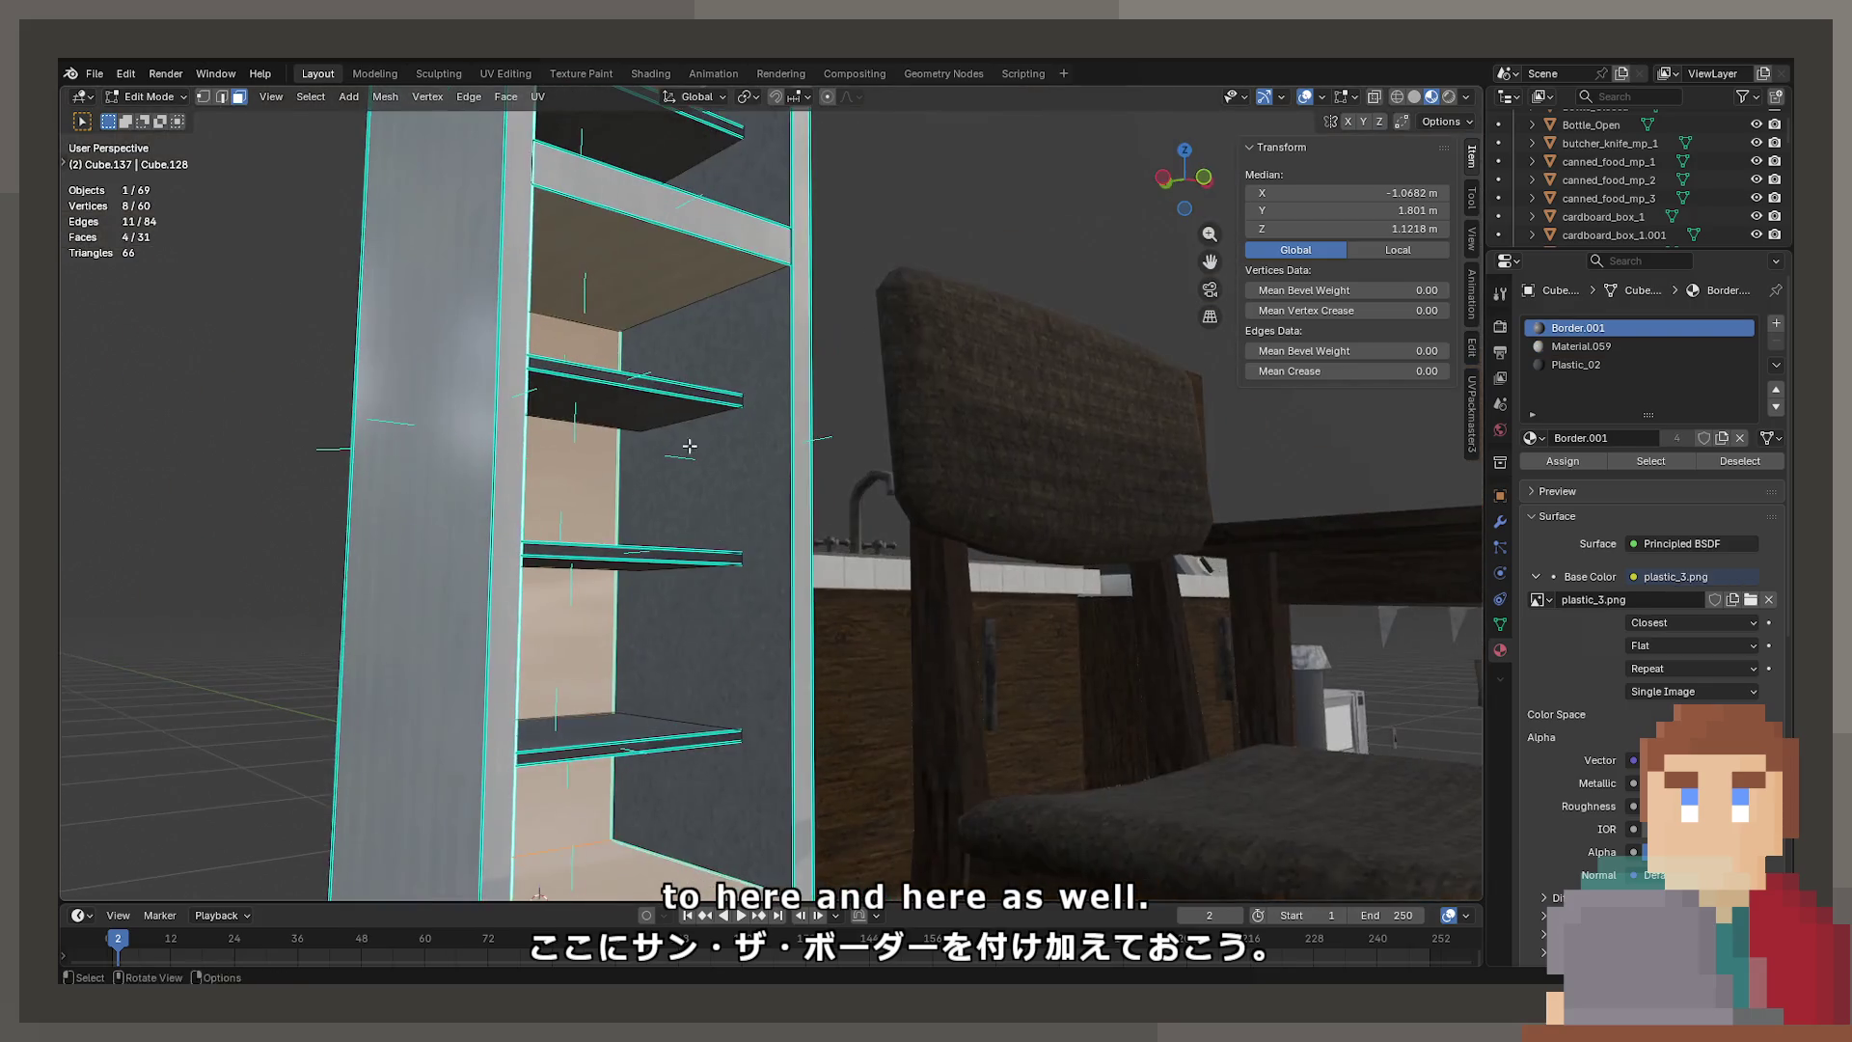
{"action": "left_click", "coordinate": [675, 483], "text": "shift"}
In UV Editing, cube-project the selected inner faces and assign them Border.001
{"action": "left_click", "coordinate": [487, 75]}
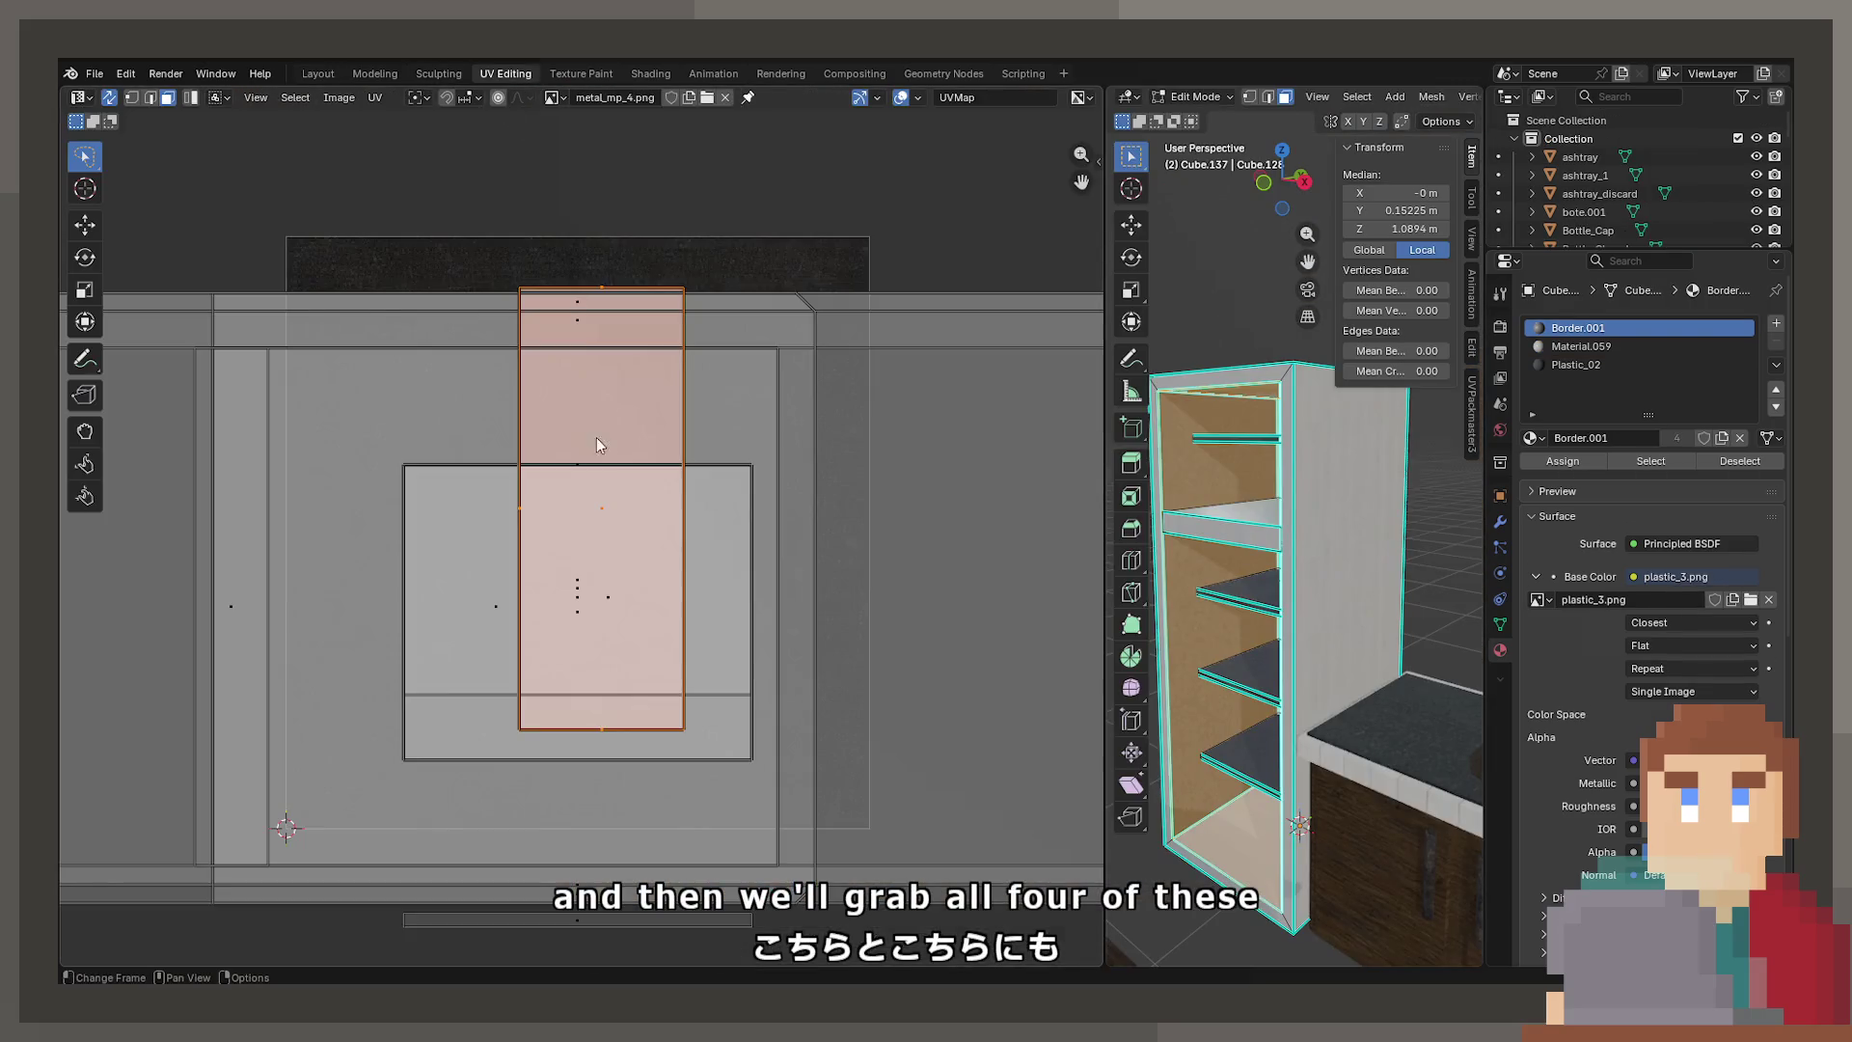
{"action": "key", "text": "u"}
{"action": "left_click", "coordinate": [1298, 478]}
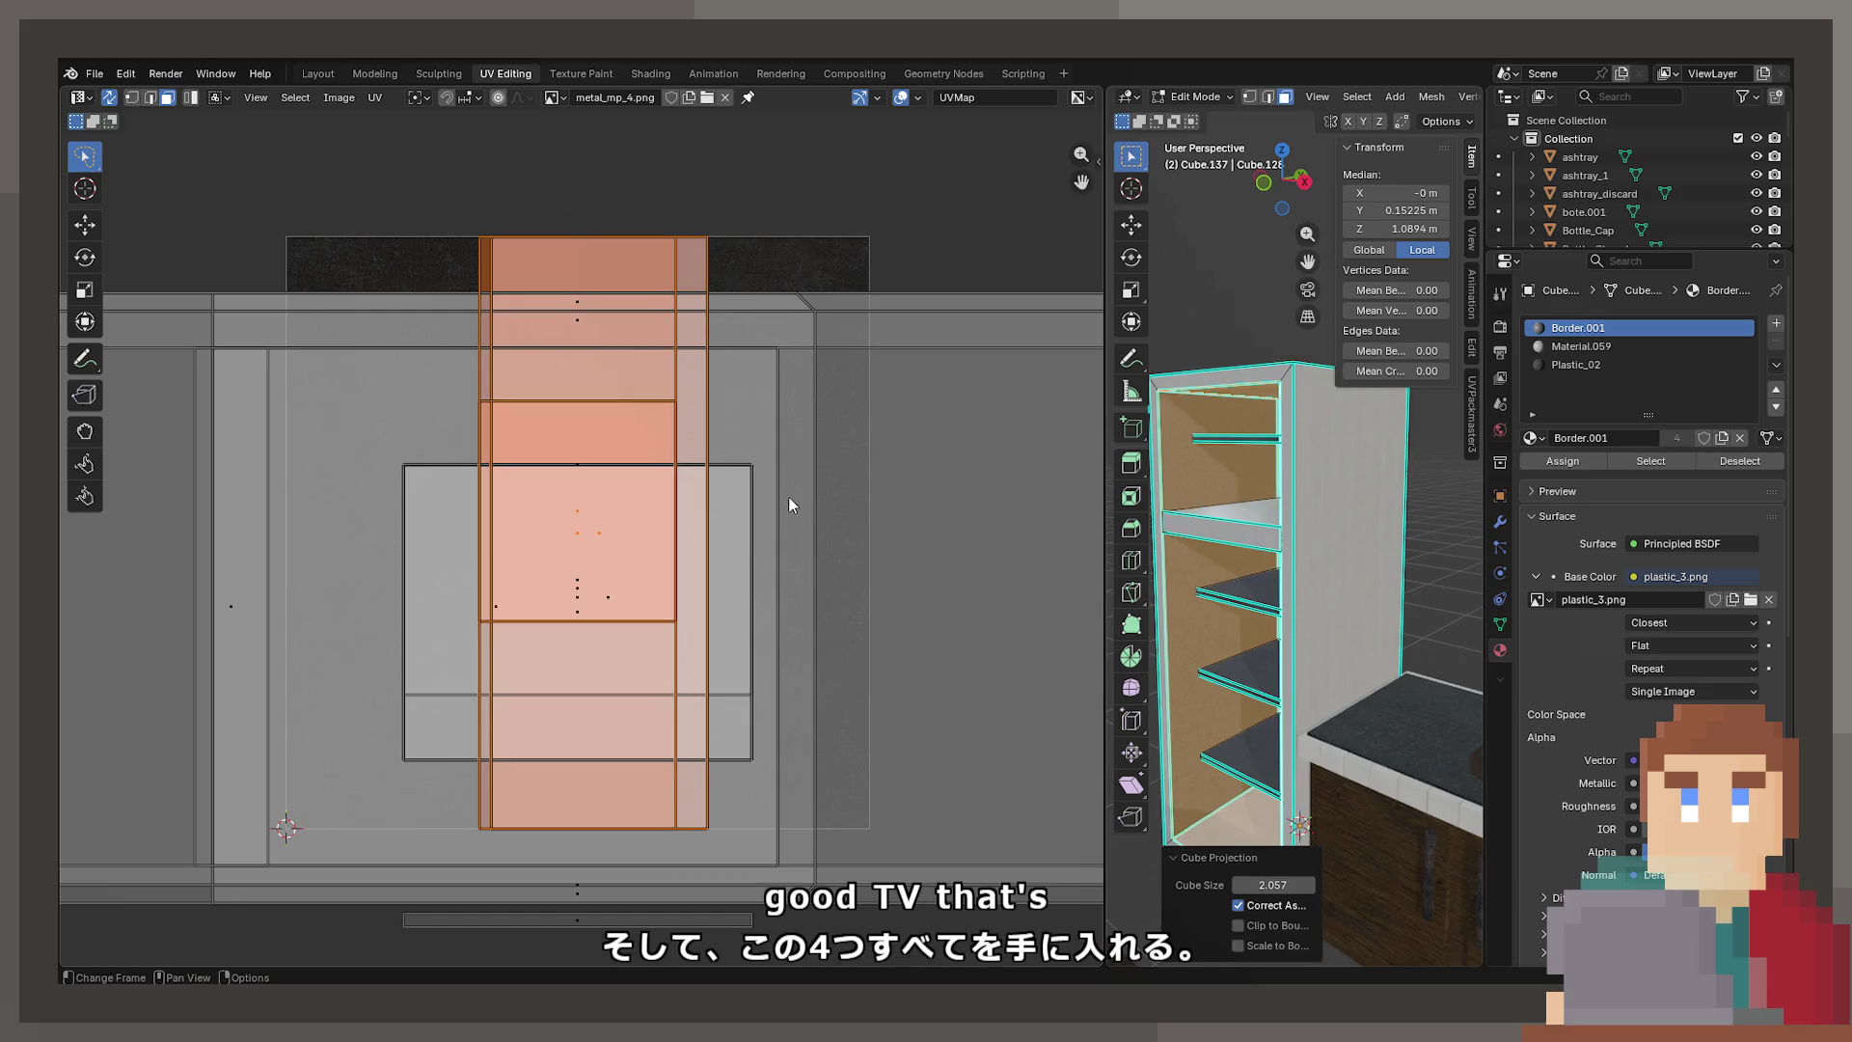
{"action": "key", "text": "Tab"}
{"action": "scroll", "coordinate": [1412, 539], "scroll_direction": "down", "scroll_amount": 2}
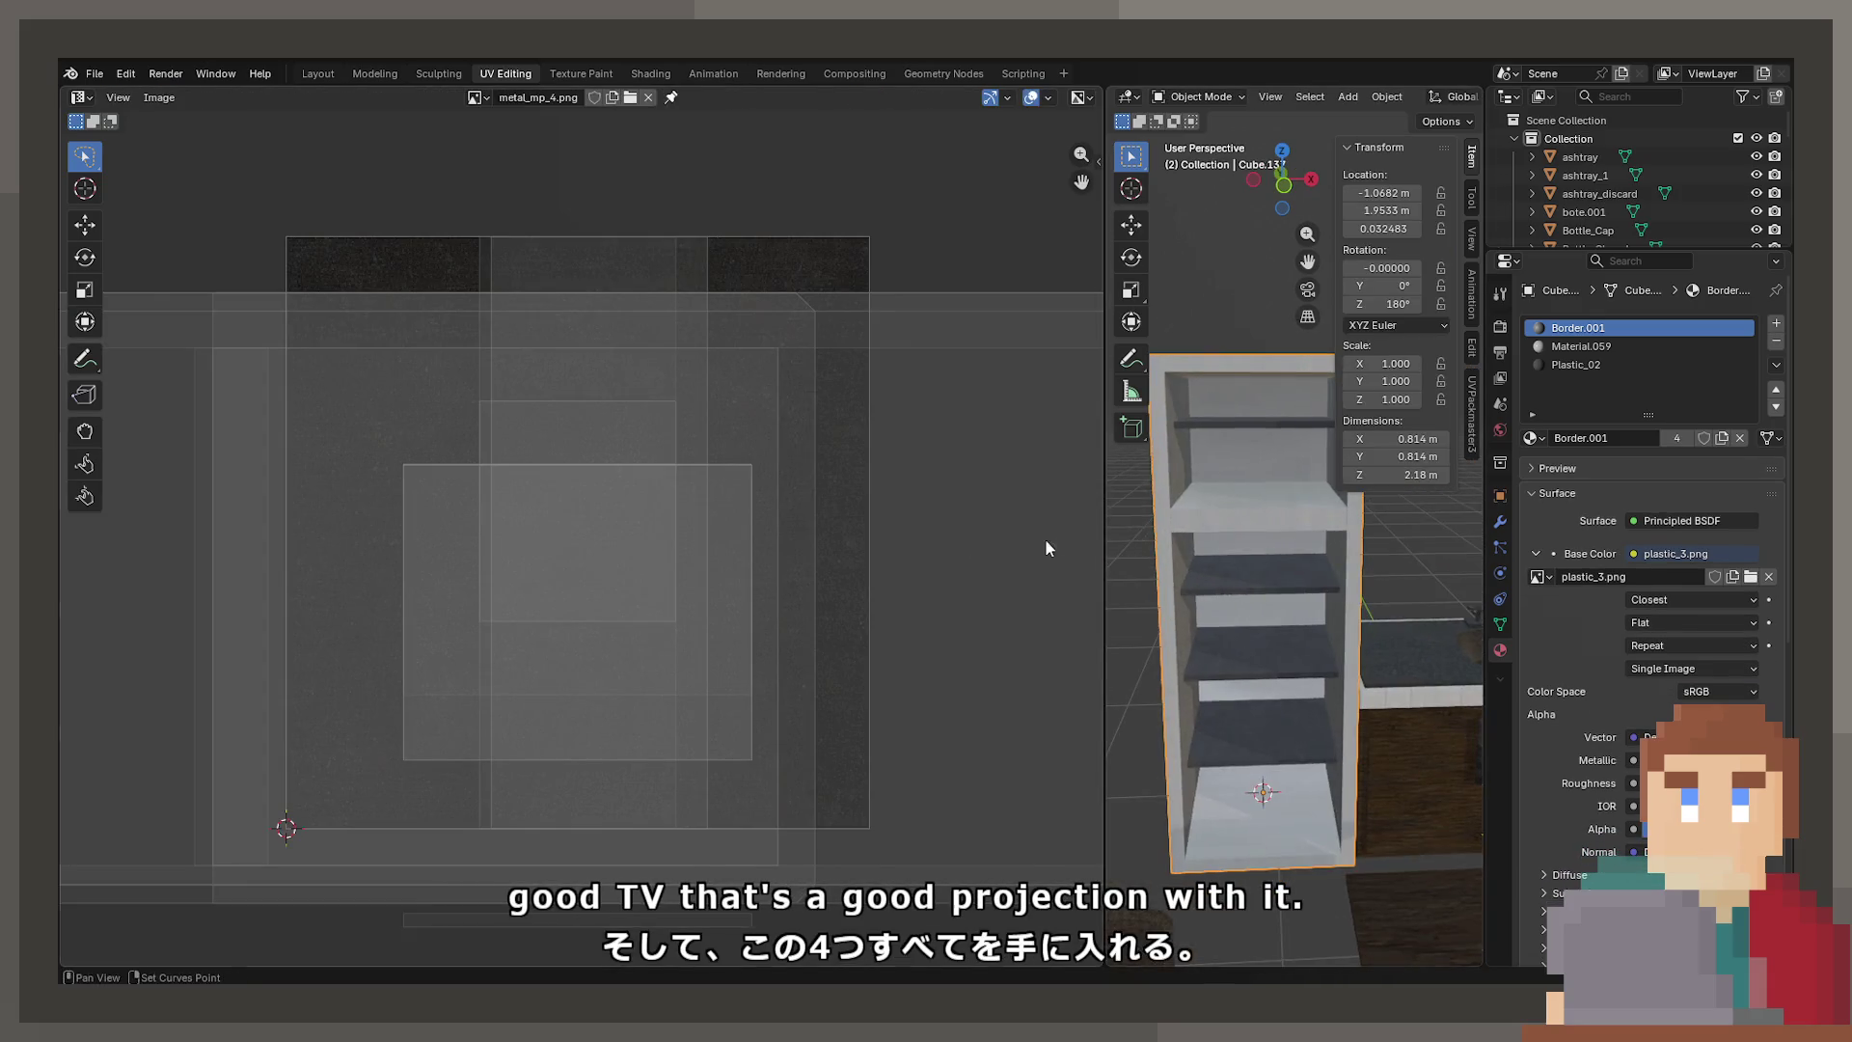
{"action": "key", "text": "Tab"}
{"action": "scroll", "coordinate": [1293, 578], "scroll_direction": "up", "scroll_amount": 4}
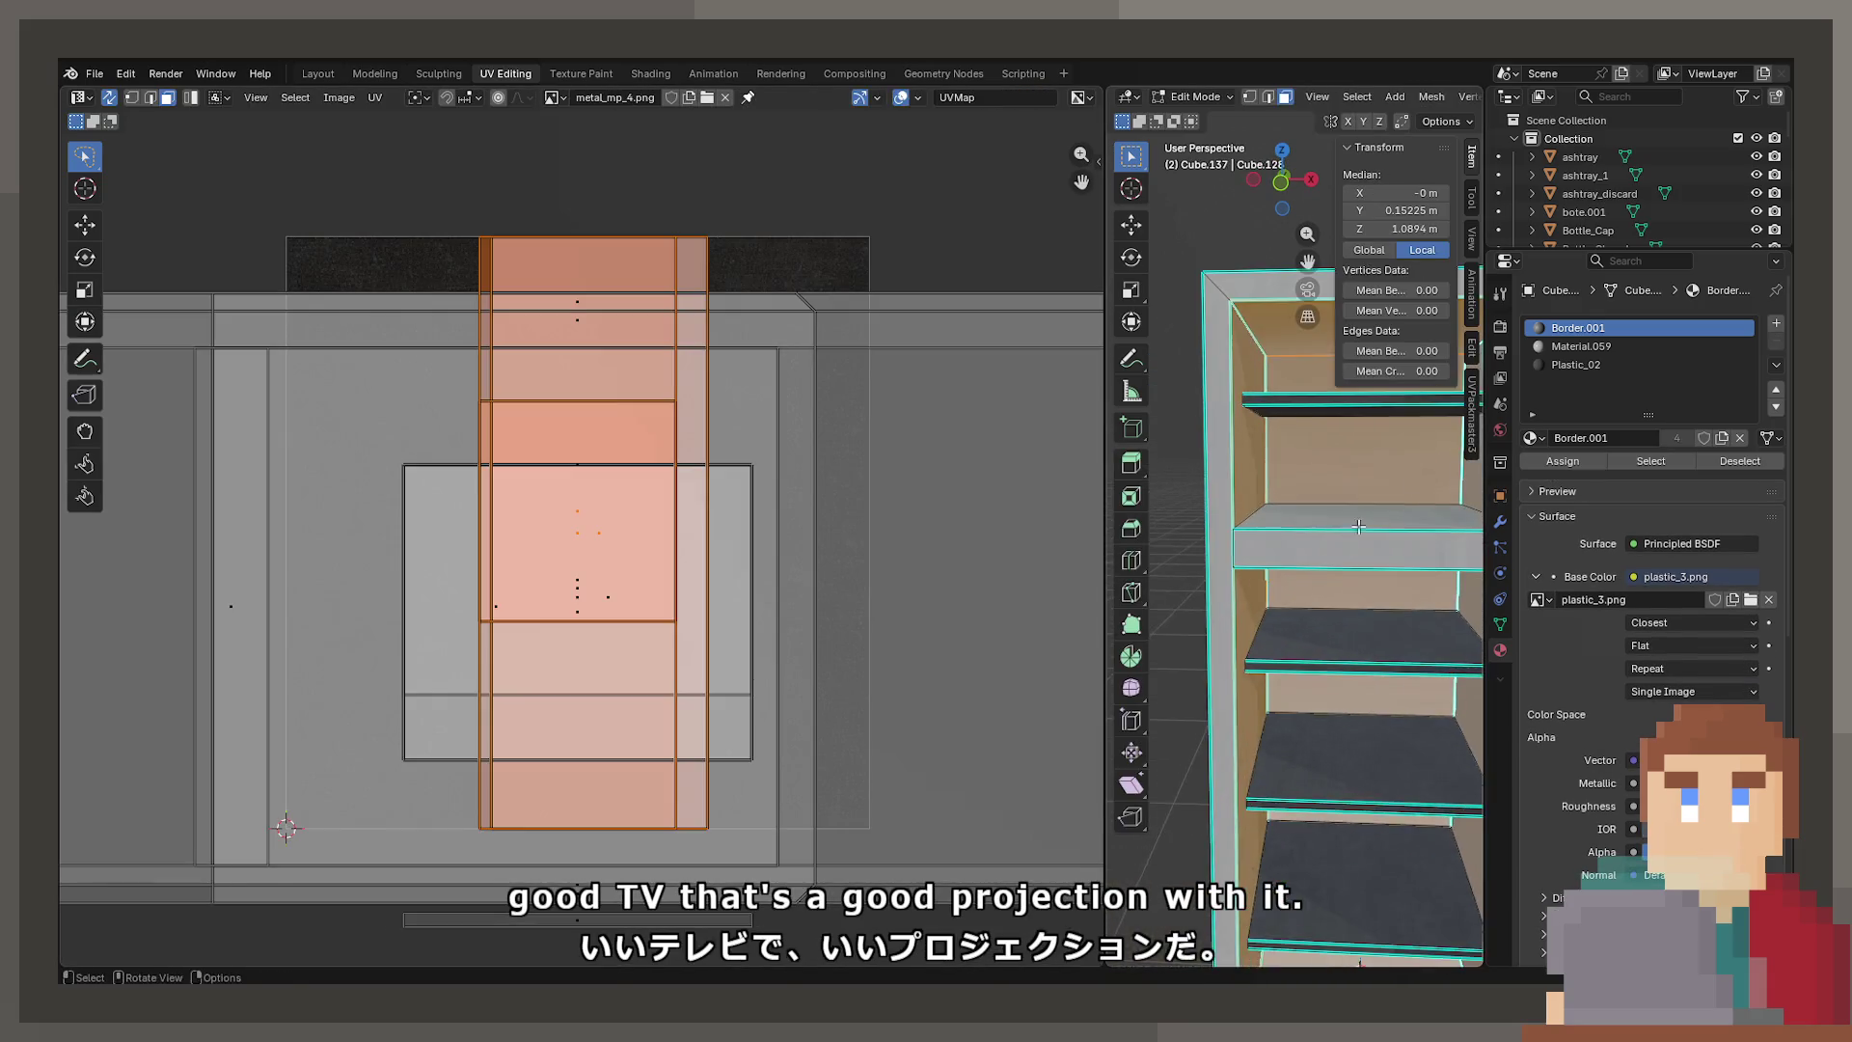
{"action": "left_click", "coordinate": [1587, 459]}
Return to object mode and save ProjectNisekisha.blend
{"action": "key", "text": "Tab"}
{"action": "mouse_move", "coordinate": [1337, 506]}
{"action": "middle_mouse_down", "text": "shift"}
{"action": "mouse_move", "coordinate": [1218, 499]}
{"action": "mouse_move", "coordinate": [1310, 541]}
{"action": "mouse_move", "coordinate": [1300, 494]}
{"action": "middle_mouse_up", "text": "shift"}
{"action": "scroll", "coordinate": [1299, 544], "scroll_direction": "down", "scroll_amount": 2}
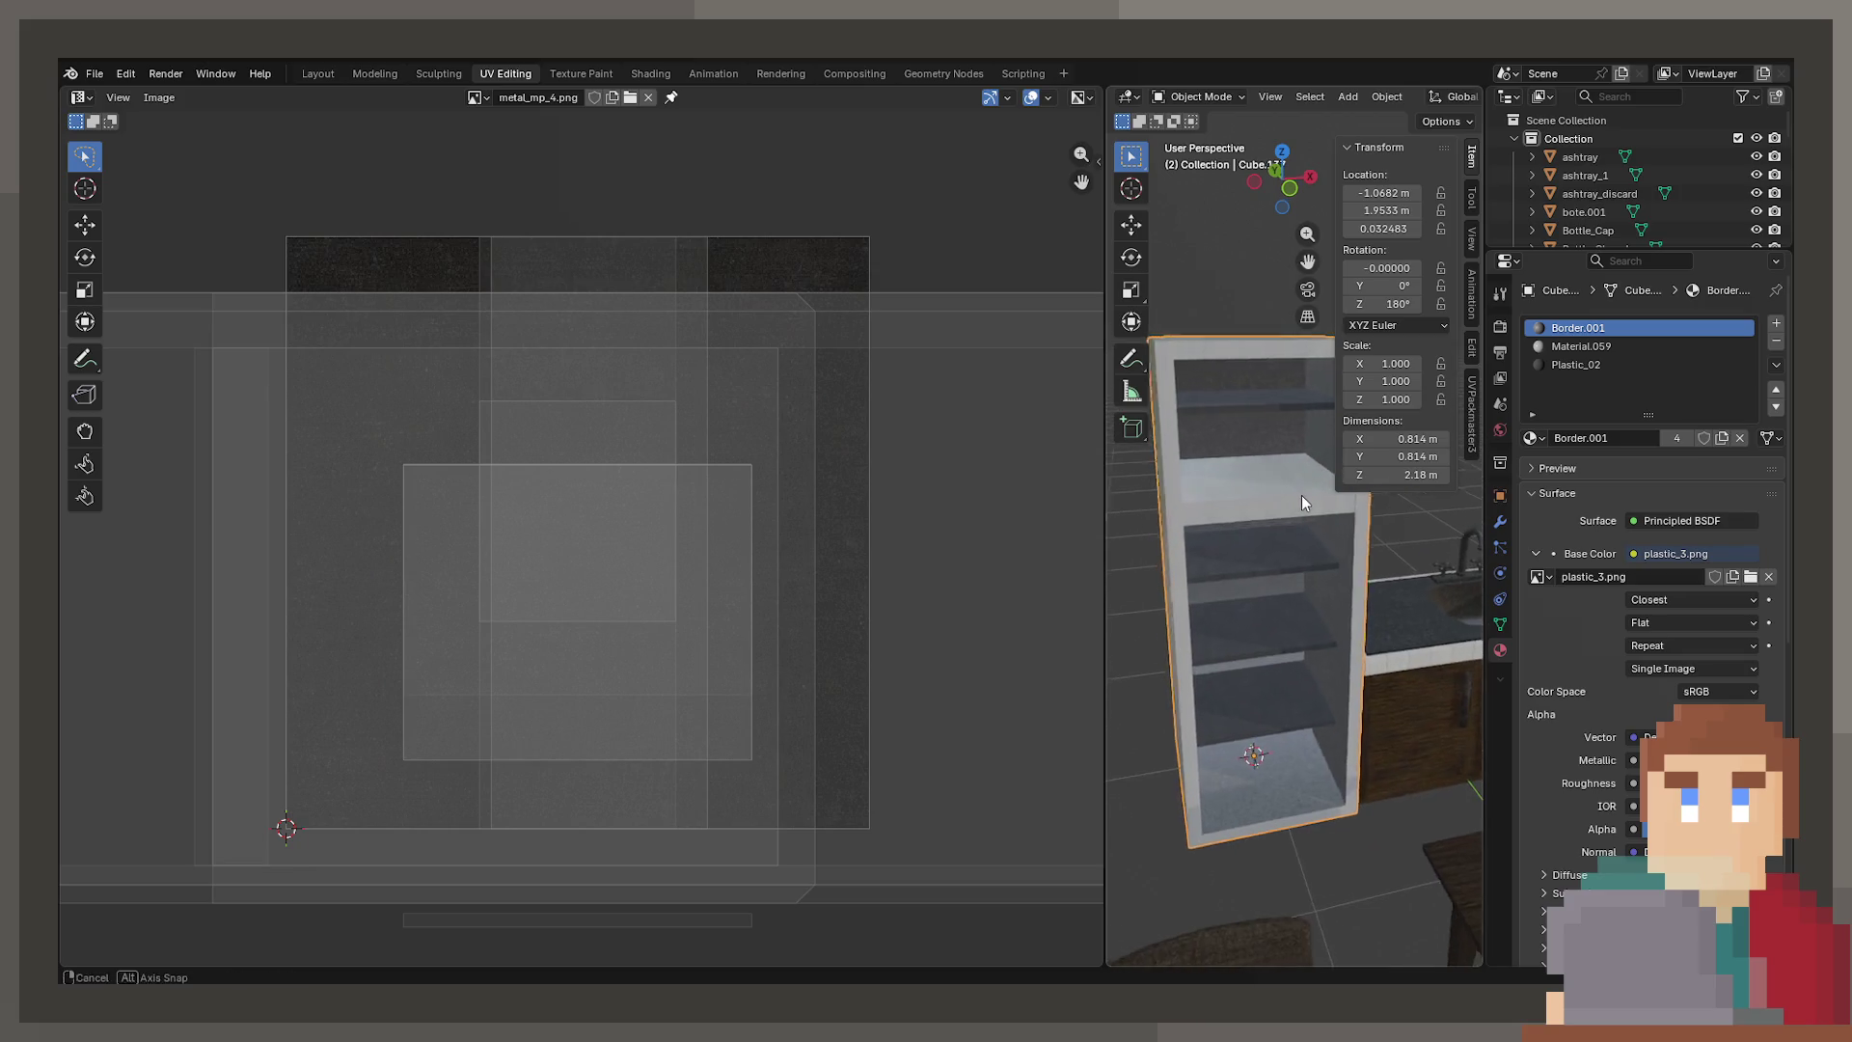
{"action": "key", "text": "ctrl+s"}
With see-through display on, move the selected faces along Y and save again
{"action": "key", "text": "Tab"}
{"action": "mouse_move", "coordinate": [1223, 449]}
{"action": "middle_mouse_down"}
{"action": "mouse_move", "coordinate": [1248, 497]}
{"action": "mouse_move", "coordinate": [1312, 521]}
{"action": "middle_mouse_up"}
{"action": "key", "text": "alt+z"}
{"action": "key", "text": "g"}
{"action": "key", "text": "y"}
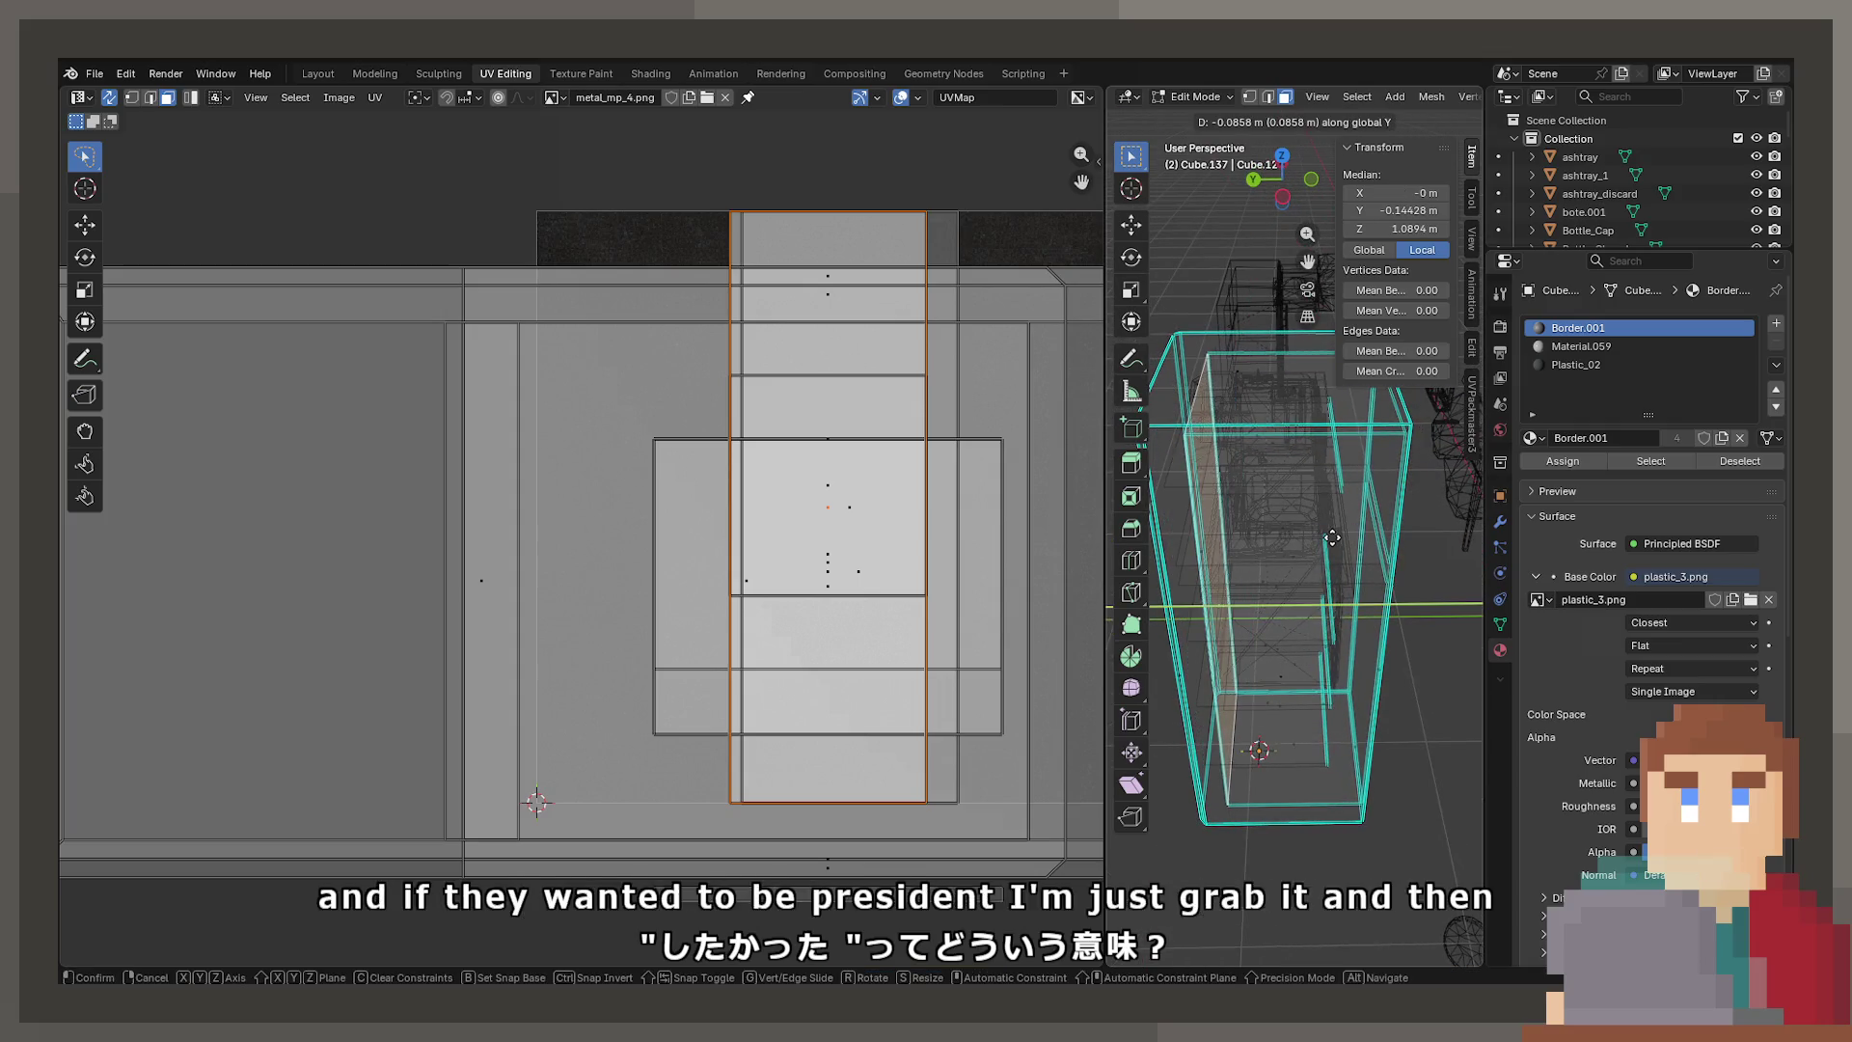
{"action": "left_click", "coordinate": [1265, 469]}
{"action": "key", "text": "Tab"}
{"action": "key", "text": "ctrl+s"}
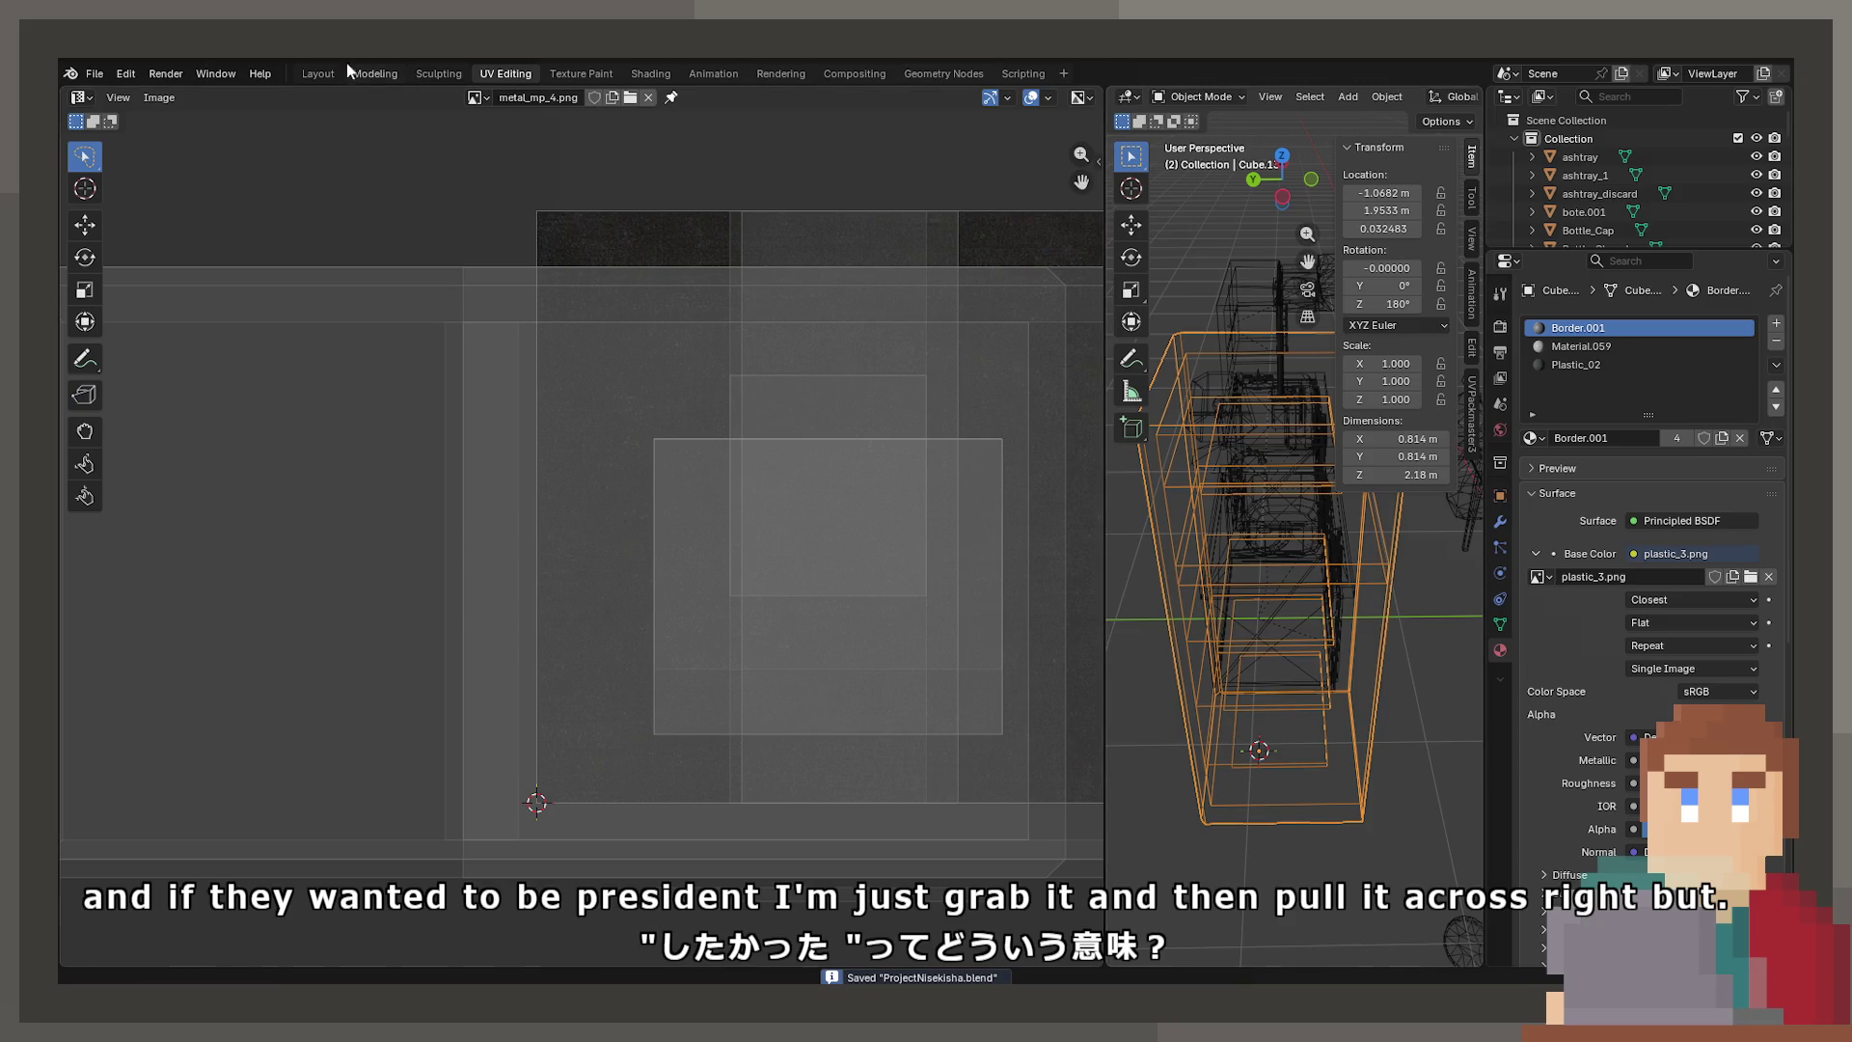
Unhide all objects and select the fridge door and body in solid shading
{"action": "mouse_move", "coordinate": [1264, 469]}
{"action": "middle_mouse_down"}
{"action": "mouse_move", "coordinate": [1251, 588]}
{"action": "mouse_move", "coordinate": [1231, 582]}
{"action": "mouse_move", "coordinate": [1249, 567]}
{"action": "middle_mouse_up"}
{"action": "key", "text": "alt+h"}
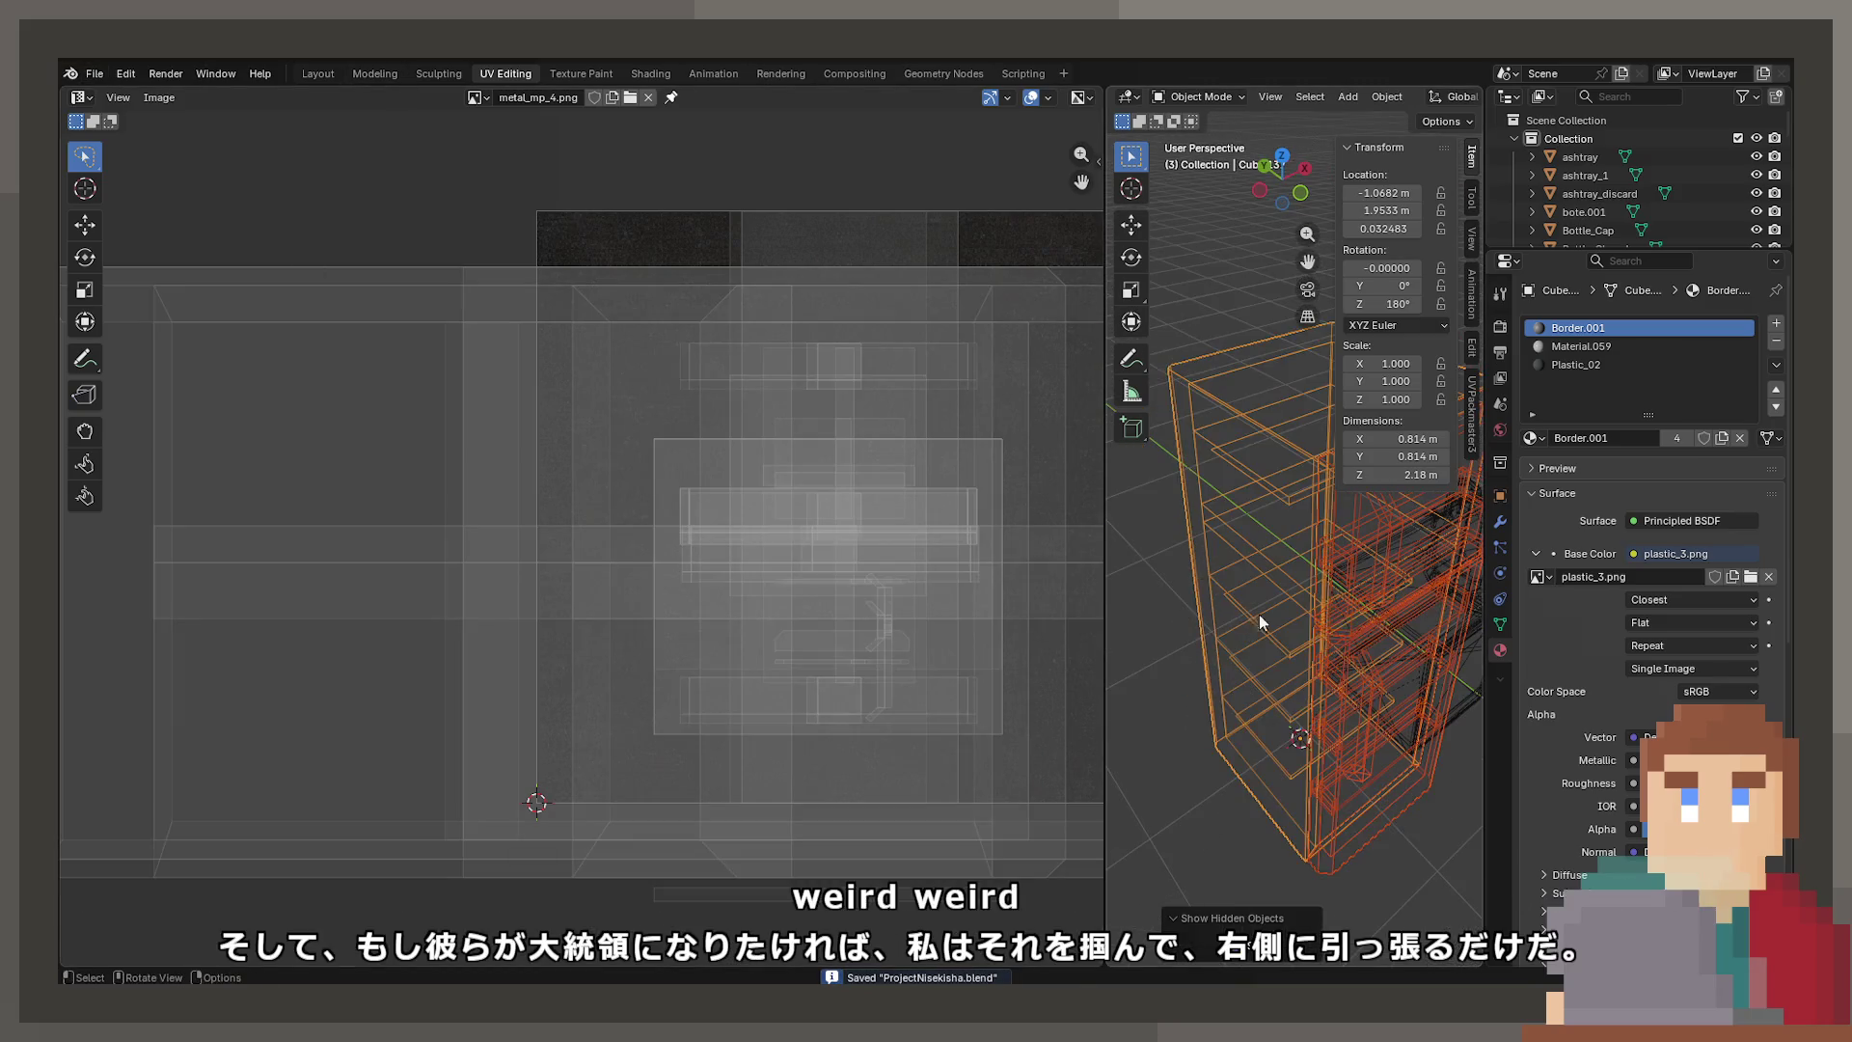
{"action": "left_click", "coordinate": [1254, 564]}
{"action": "key", "text": "shift+z"}
{"action": "left_click", "coordinate": [1266, 568]}
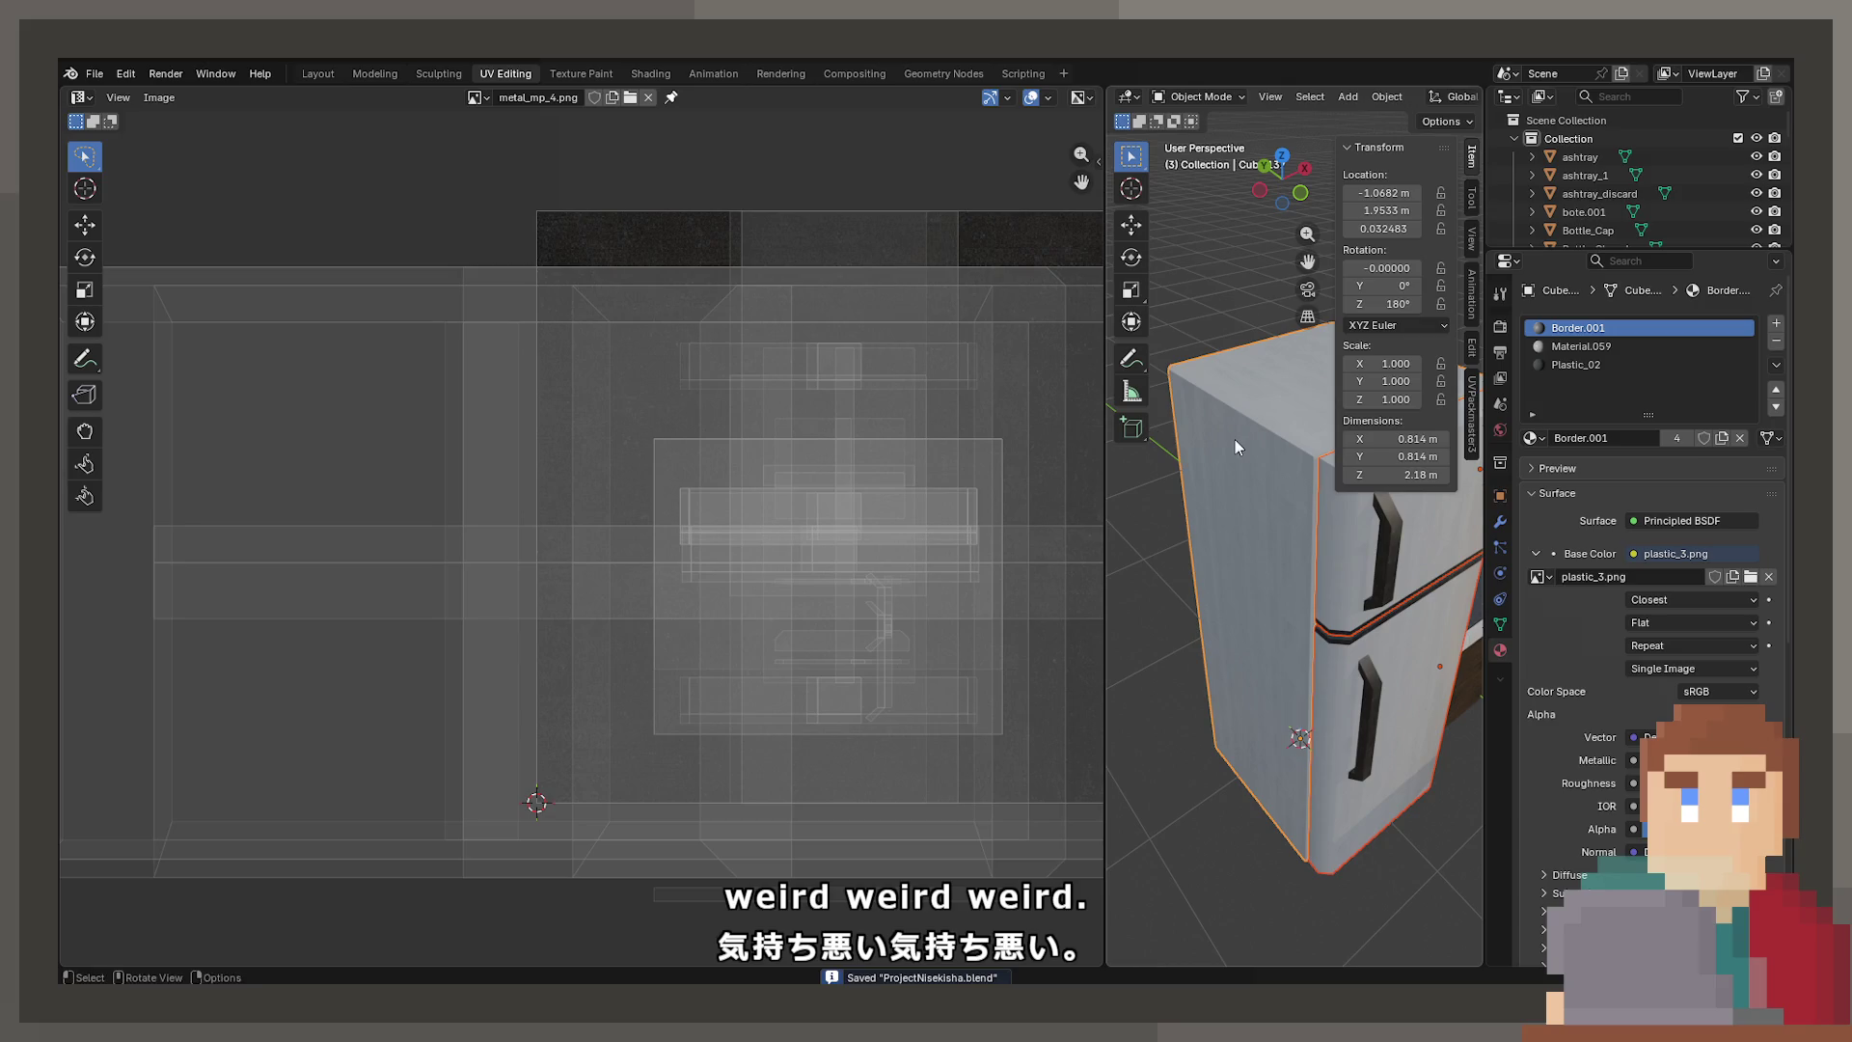
{"action": "left_click", "coordinate": [94, 74]}
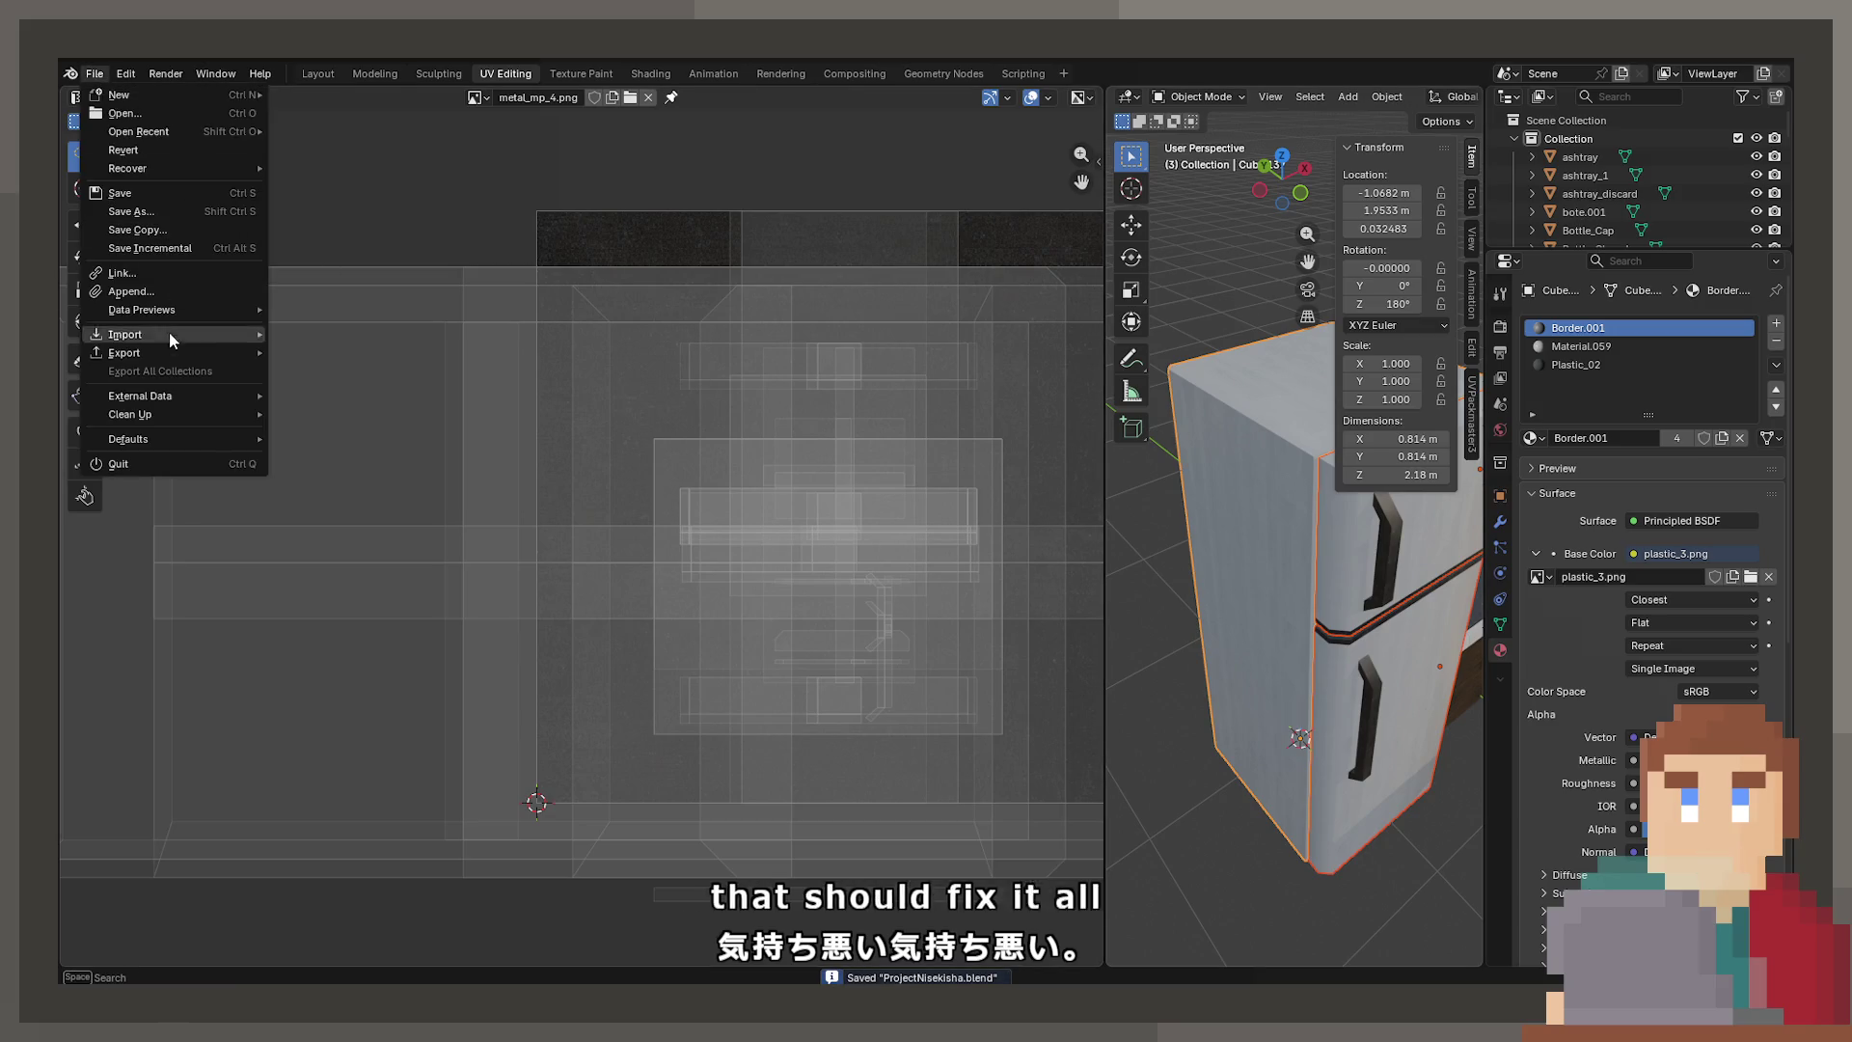
{"action": "key", "text": "Escape"}
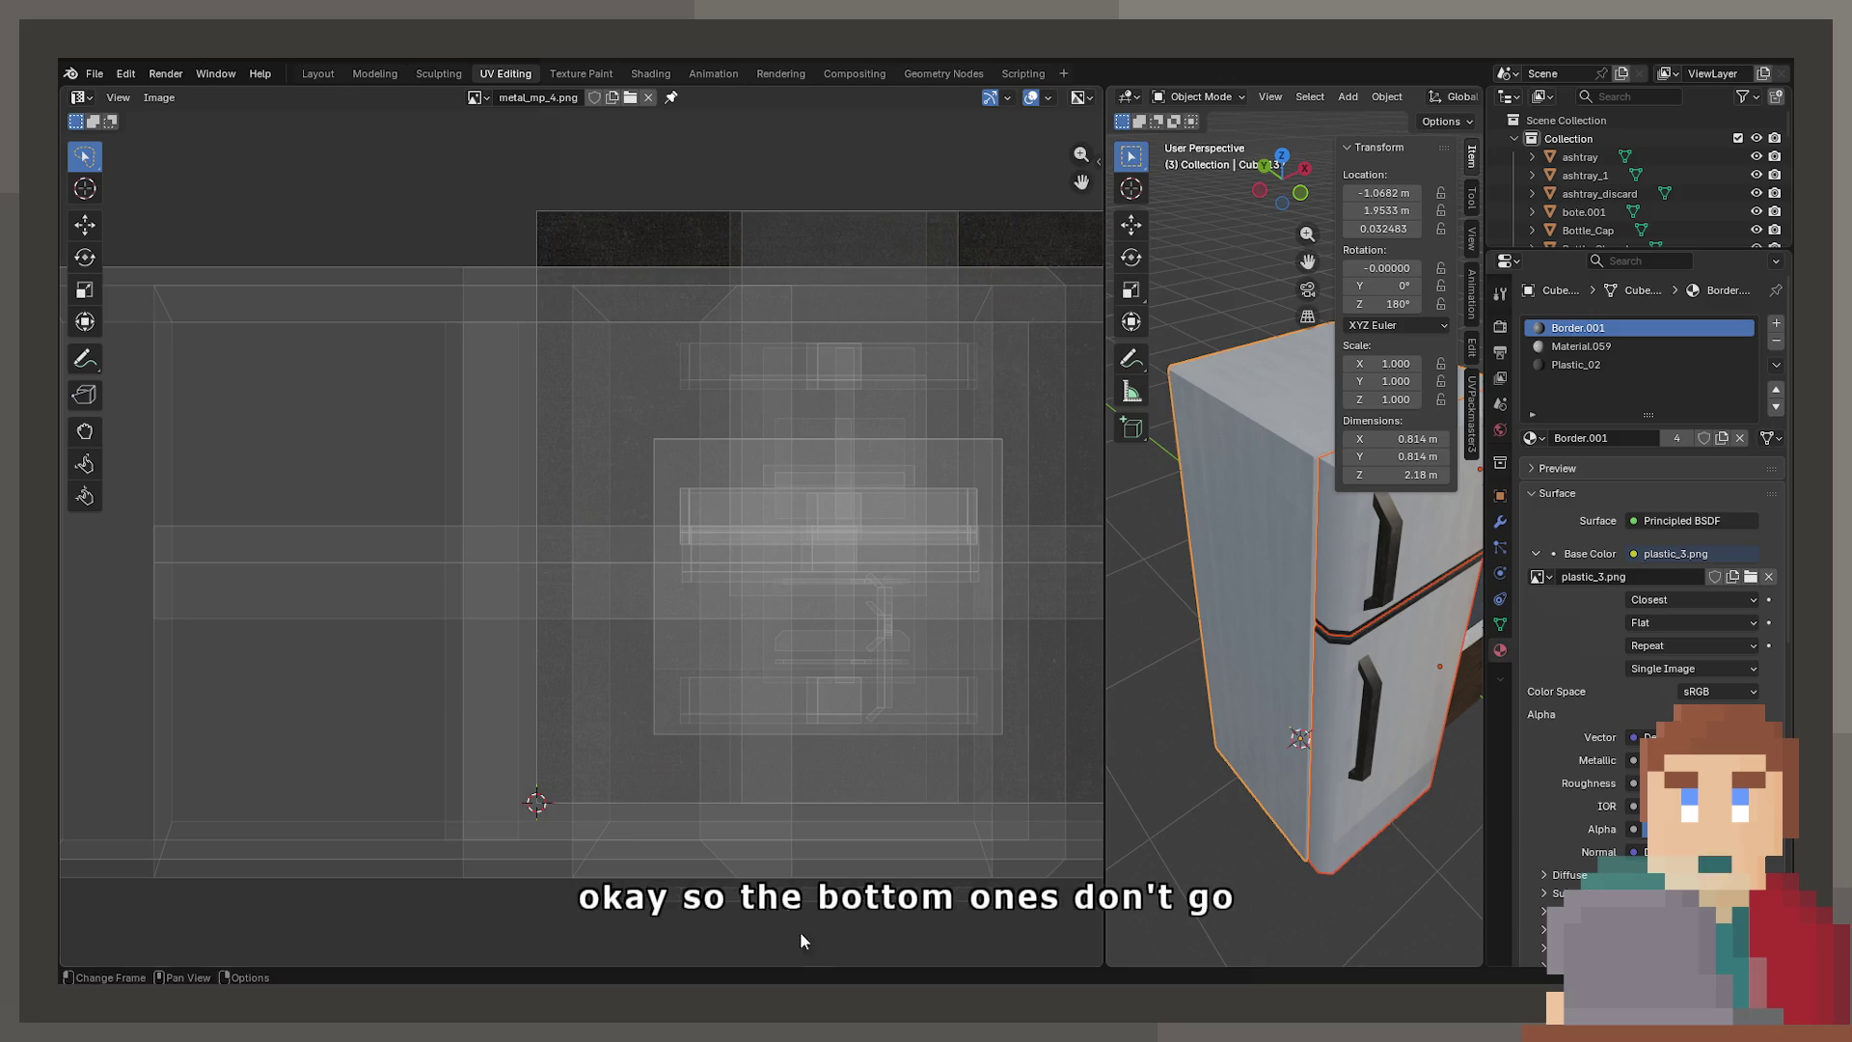
Hide both fridge objects and select the shelving cabinet Cube.137 in the Layout workspace
{"action": "left_click", "coordinate": [1375, 663]}
{"action": "left_click", "coordinate": [1375, 664], "text": "shift"}
{"action": "key", "text": "h"}
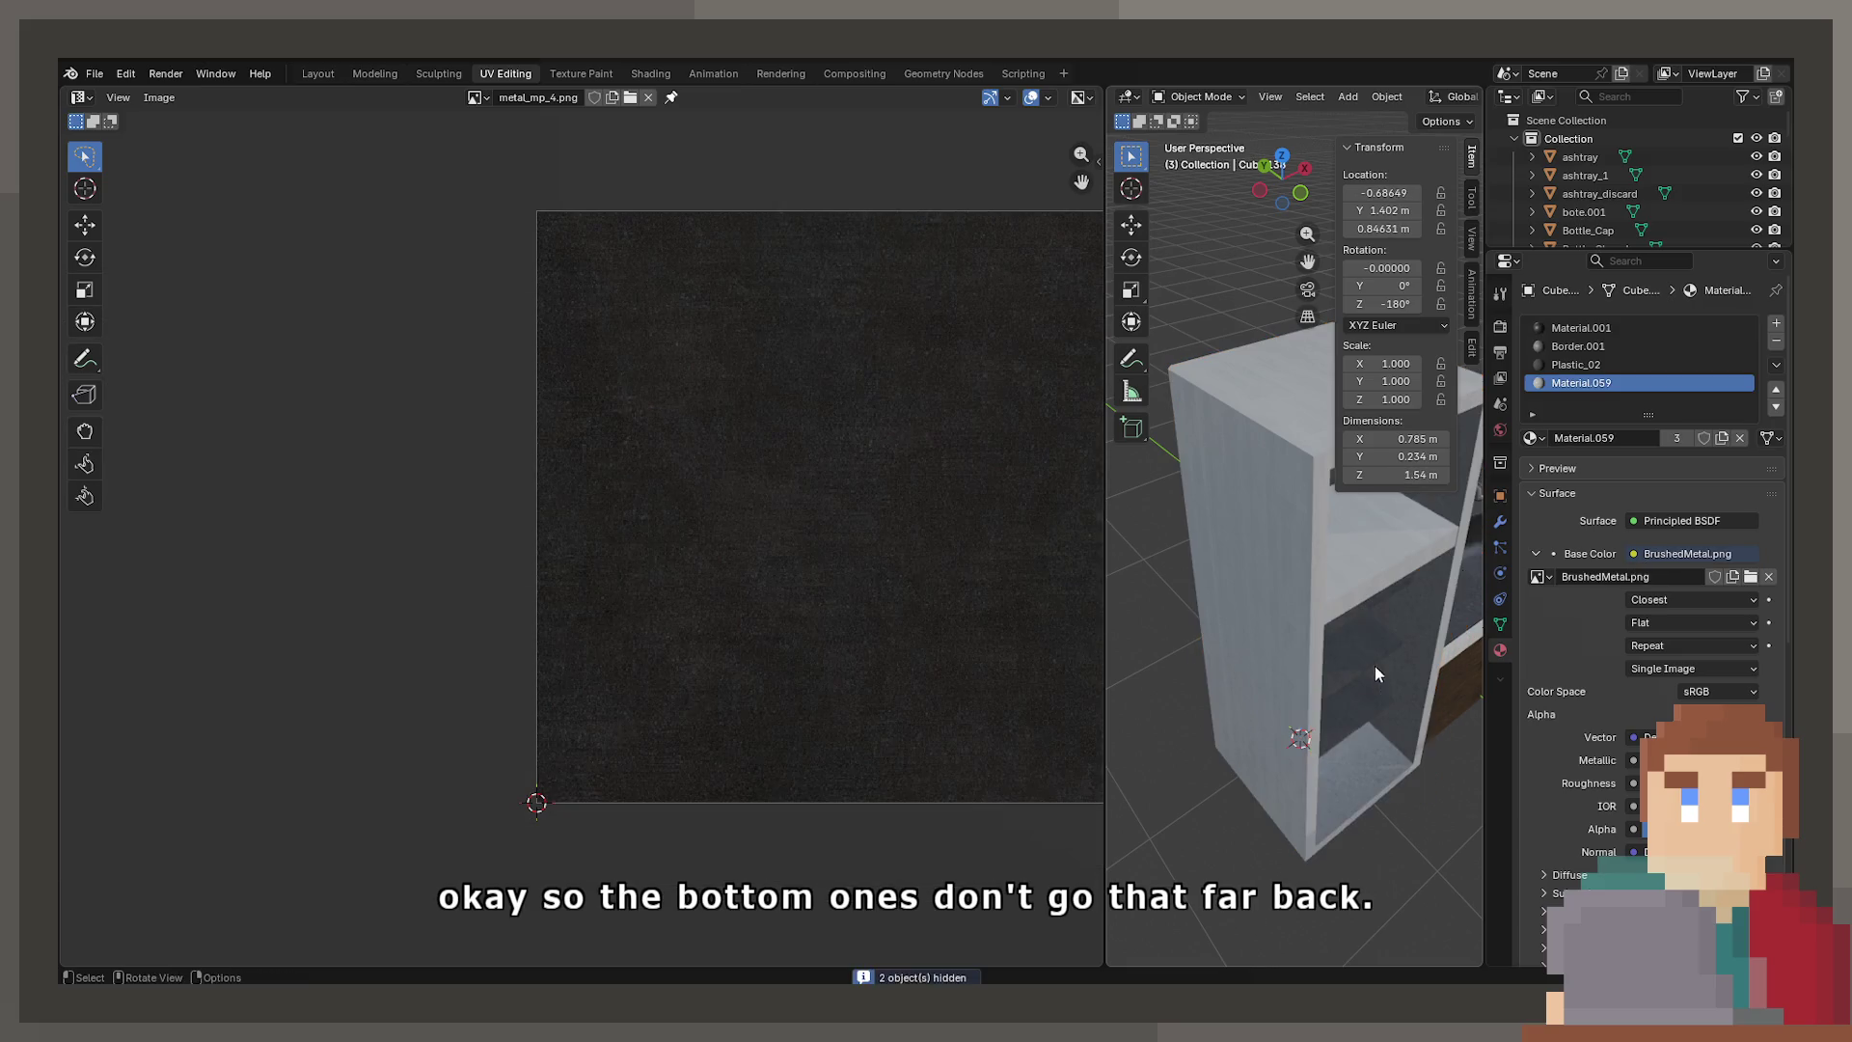
{"action": "left_click", "coordinate": [318, 77]}
{"action": "left_click", "coordinate": [690, 442]}
{"action": "mouse_move", "coordinate": [691, 442]}
{"action": "middle_mouse_down"}
{"action": "mouse_move", "coordinate": [911, 495]}
{"action": "mouse_move", "coordinate": [827, 435]}
{"action": "middle_mouse_up"}
In Left Orthographic see-through view, slide the selected inner shelf face back along Y
{"action": "key", "text": "Tab"}
{"action": "left_click", "coordinate": [1033, 620]}
{"action": "key", "text": "KP_Decimal"}
{"action": "key", "text": "alt+z"}
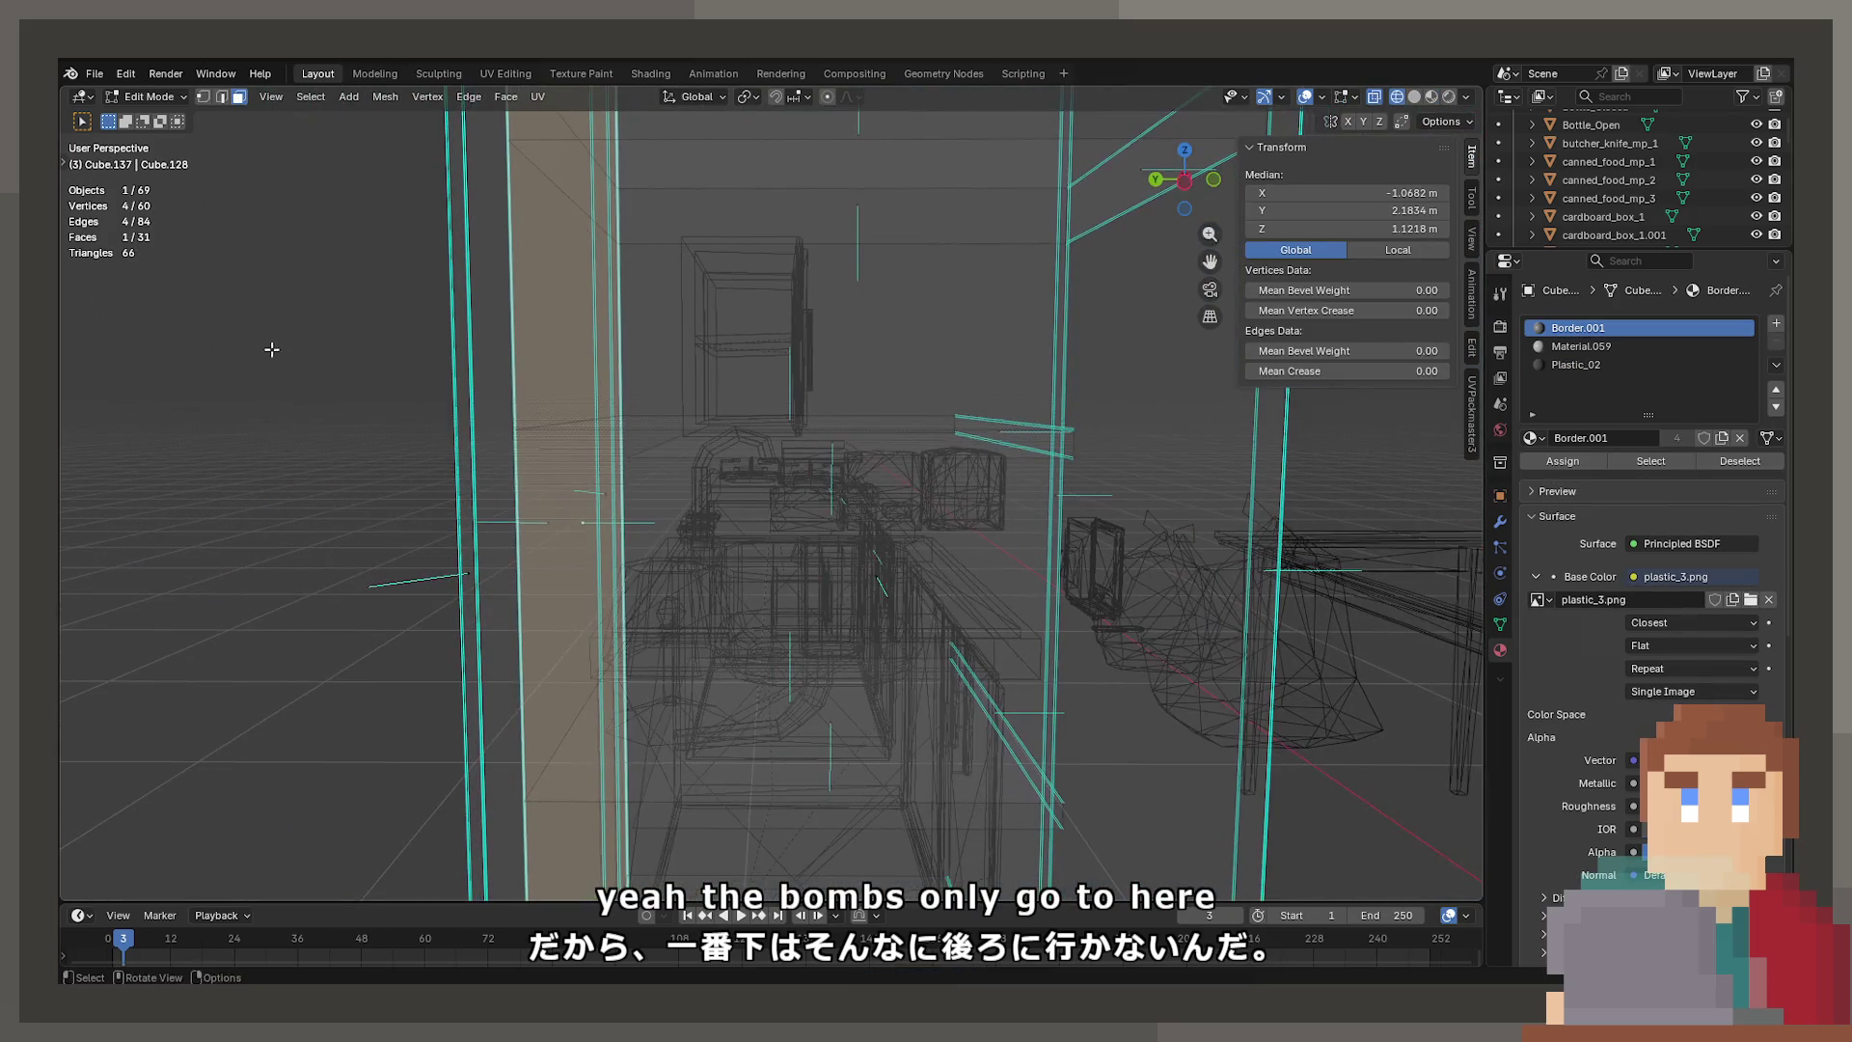
{"action": "key", "text": "KP_1"}
{"action": "scroll", "coordinate": [273, 353], "scroll_direction": "up", "scroll_amount": 2}
{"action": "key", "text": "ctrl+KP_3"}
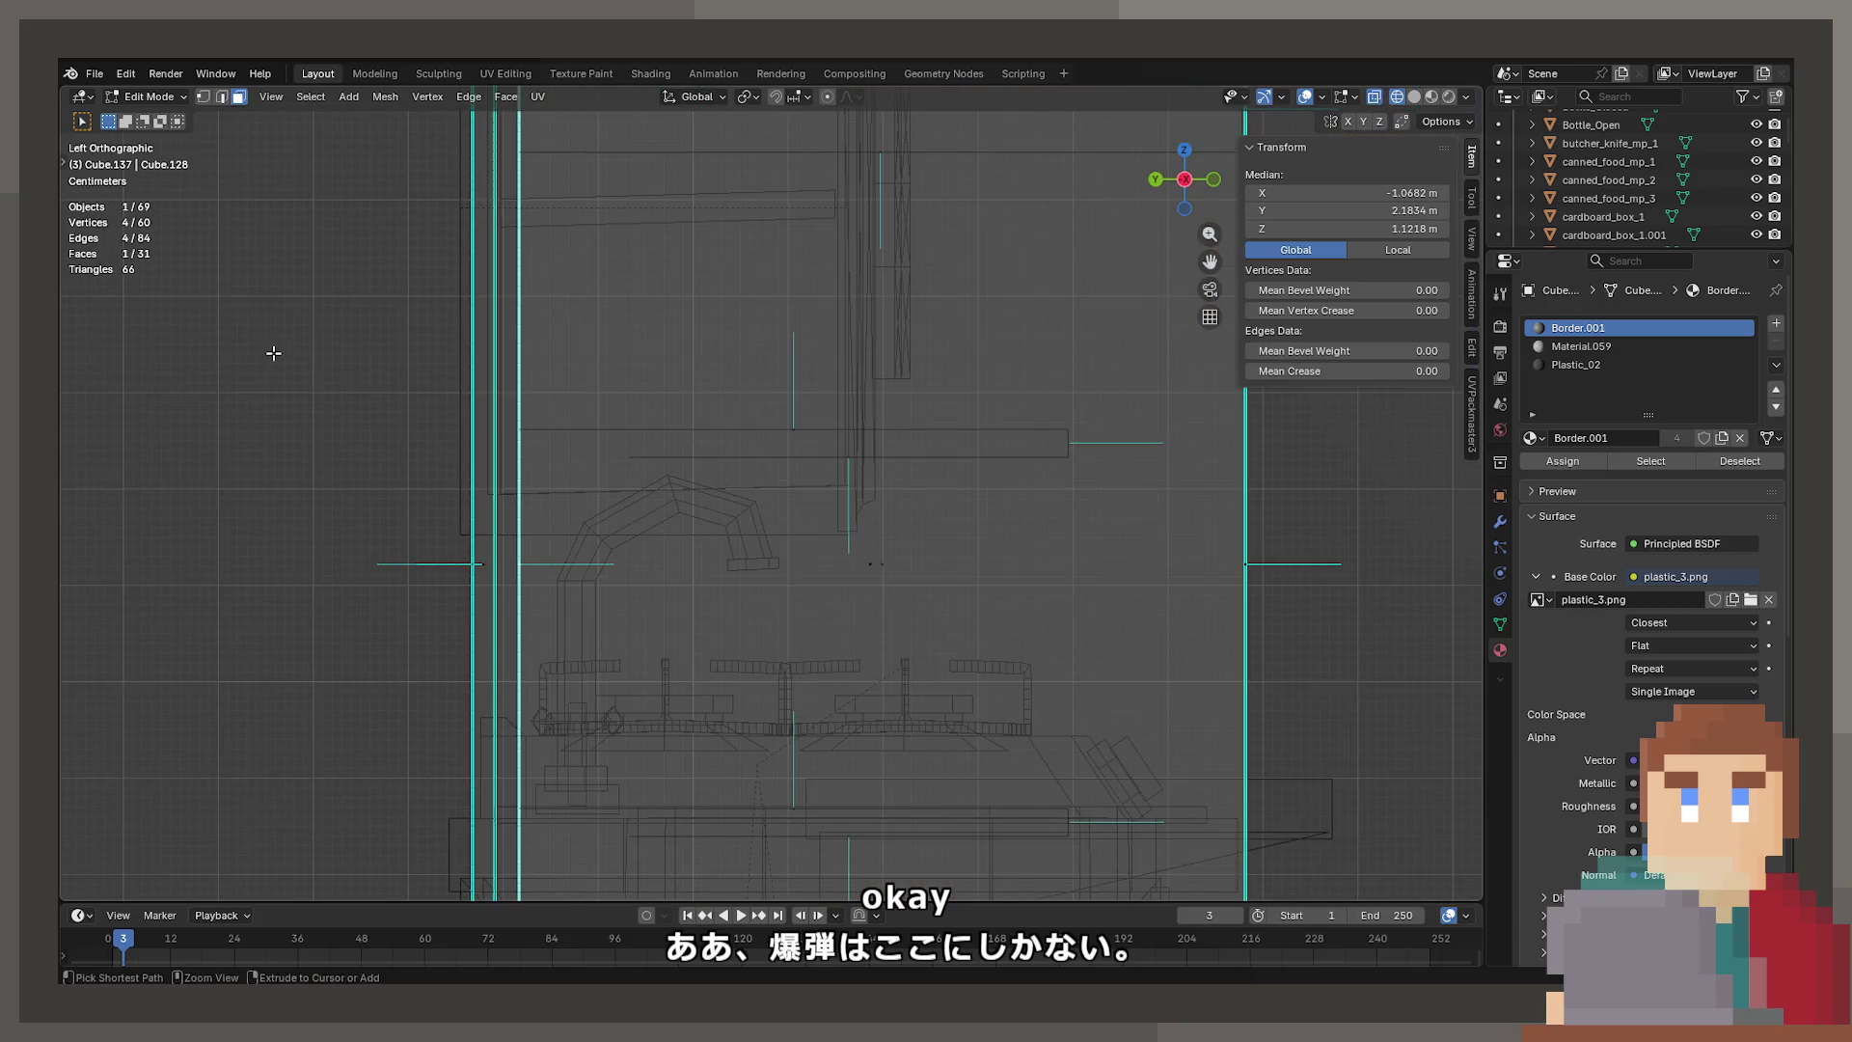
{"action": "key", "text": "g"}
{"action": "key", "text": "y"}
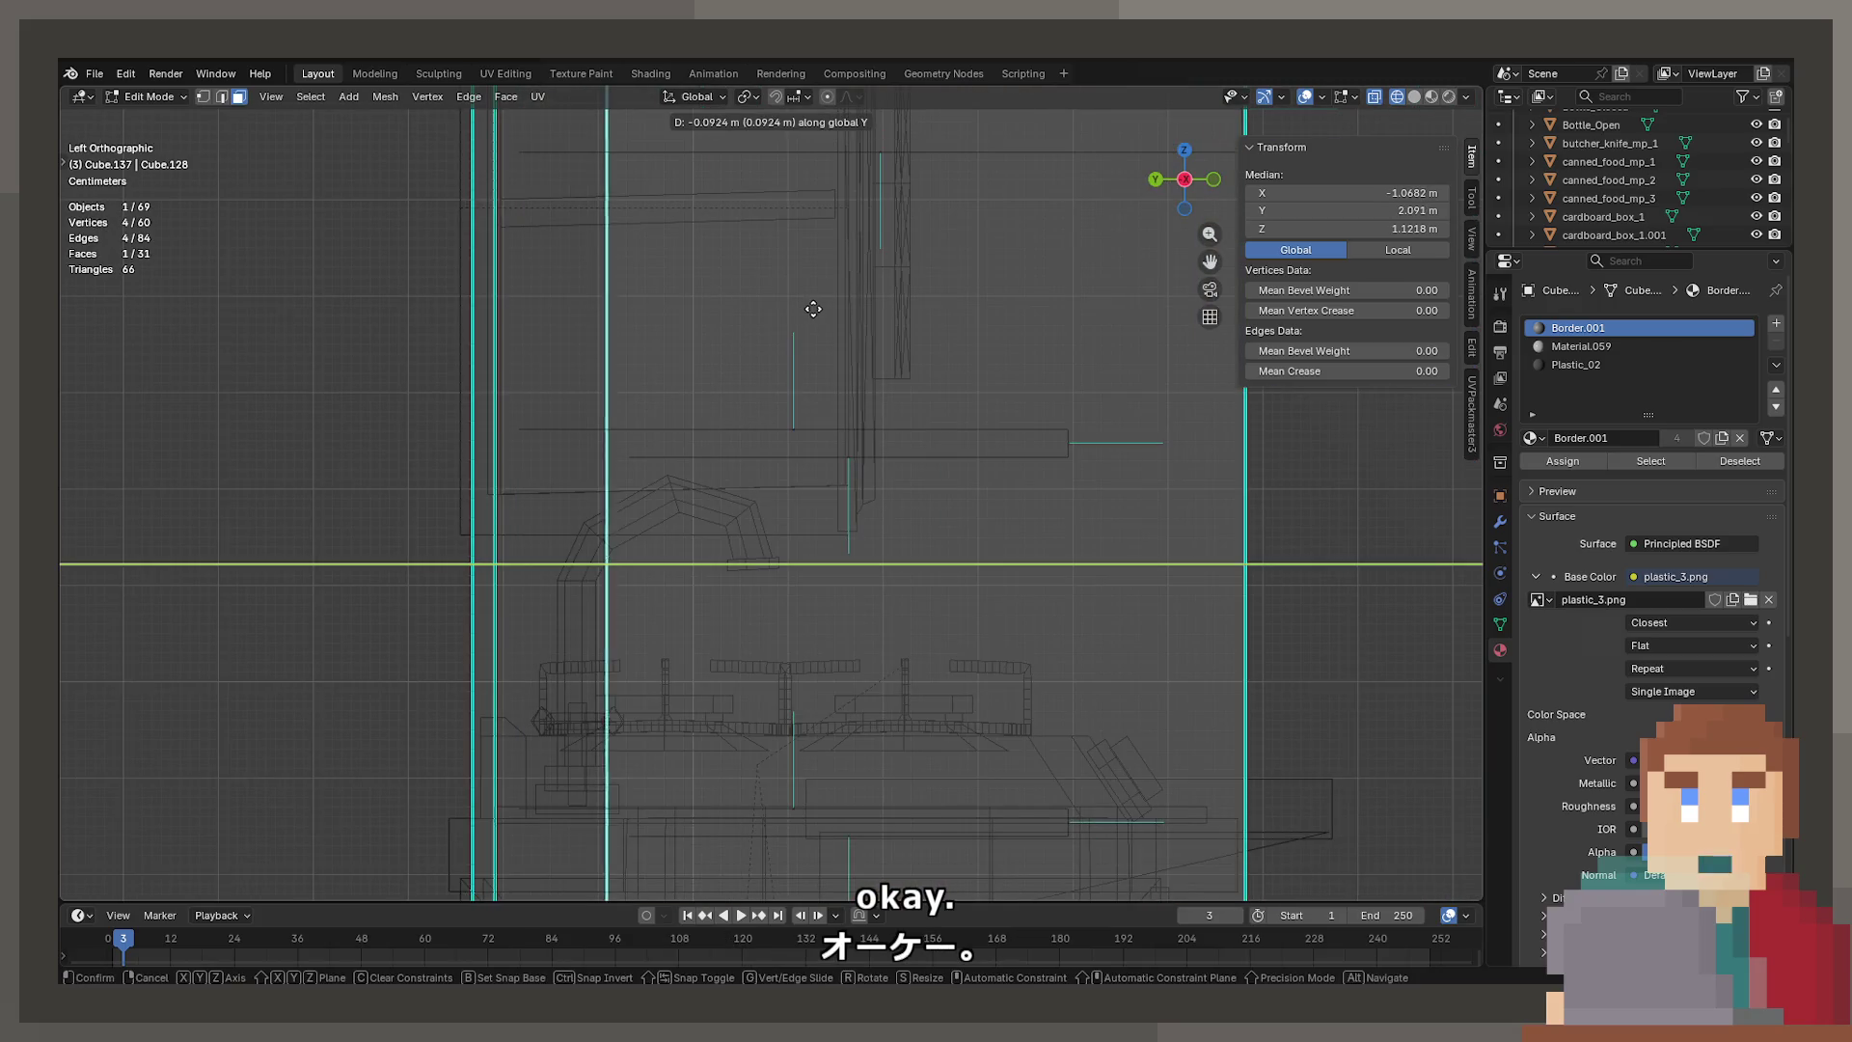
{"action": "left_click", "coordinate": [839, 310]}
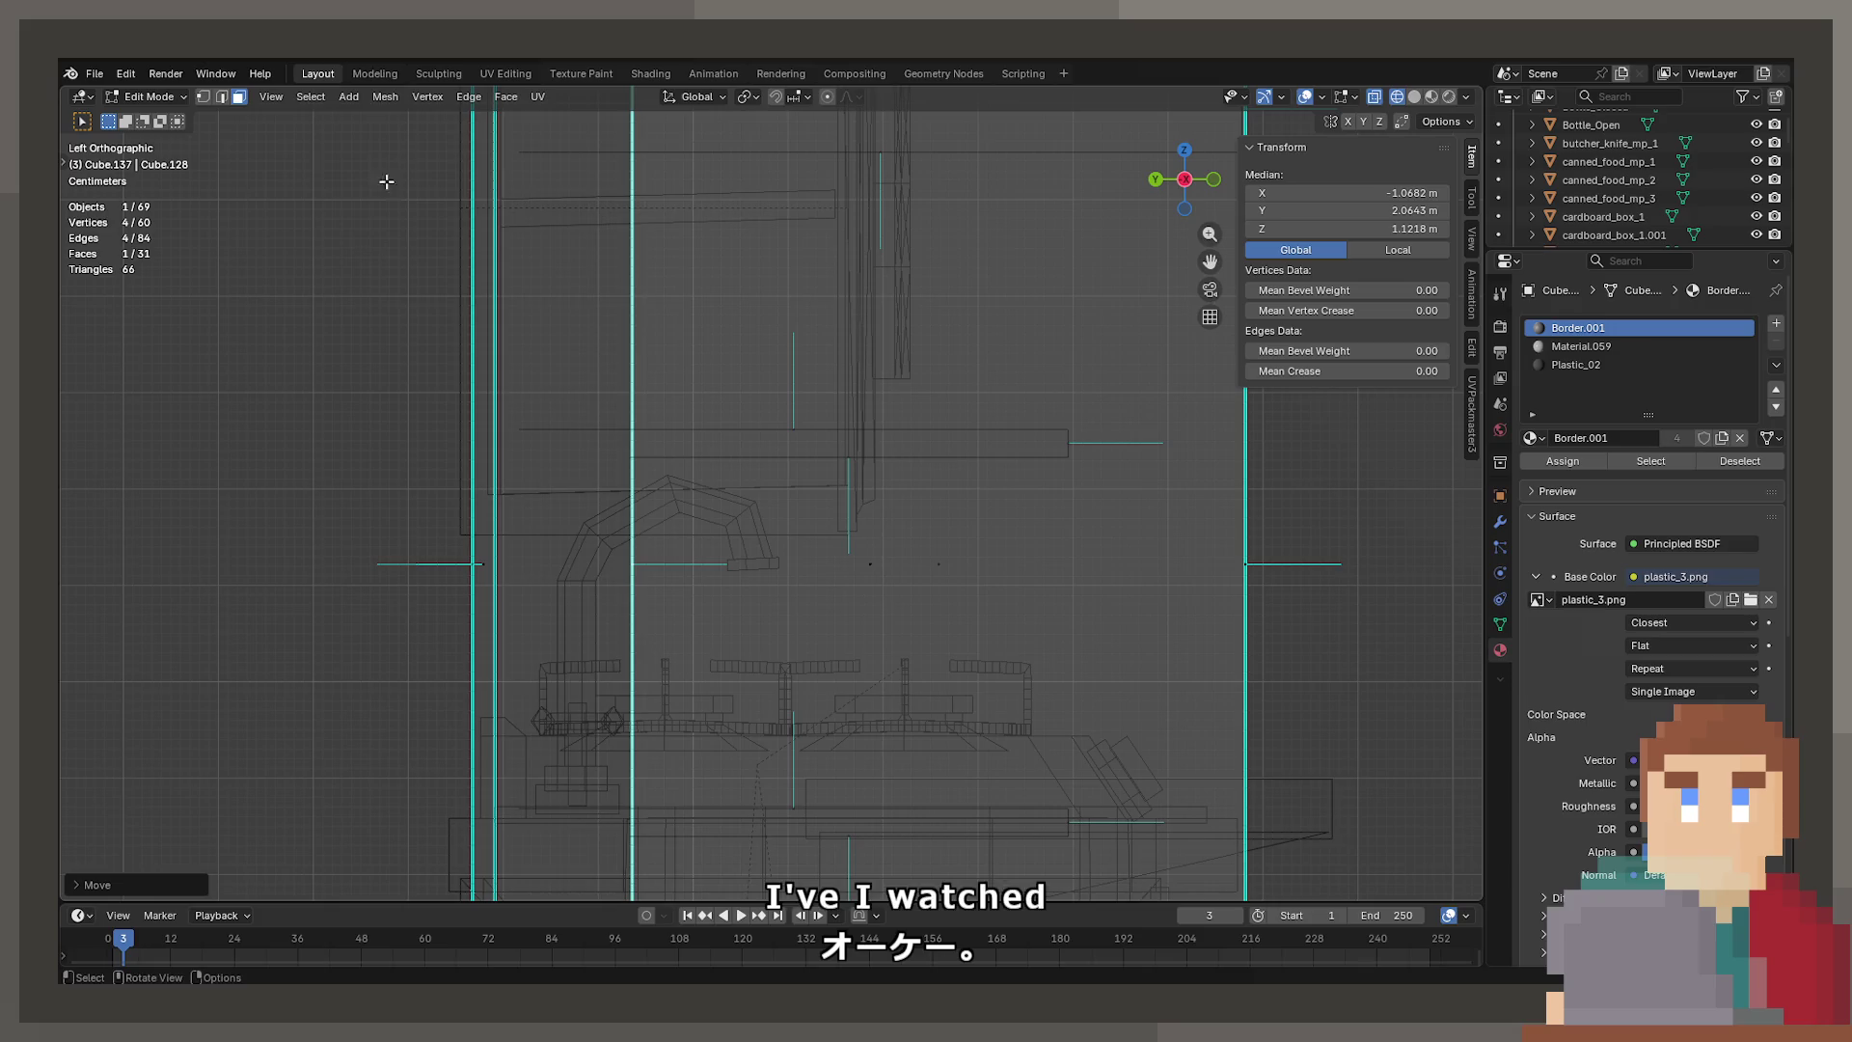
Box-select the shelf vertices along the fridge front and shift them 0.017 m along Y
{"action": "left_click", "coordinate": [208, 95]}
{"action": "left_click", "coordinate": [541, 413]}
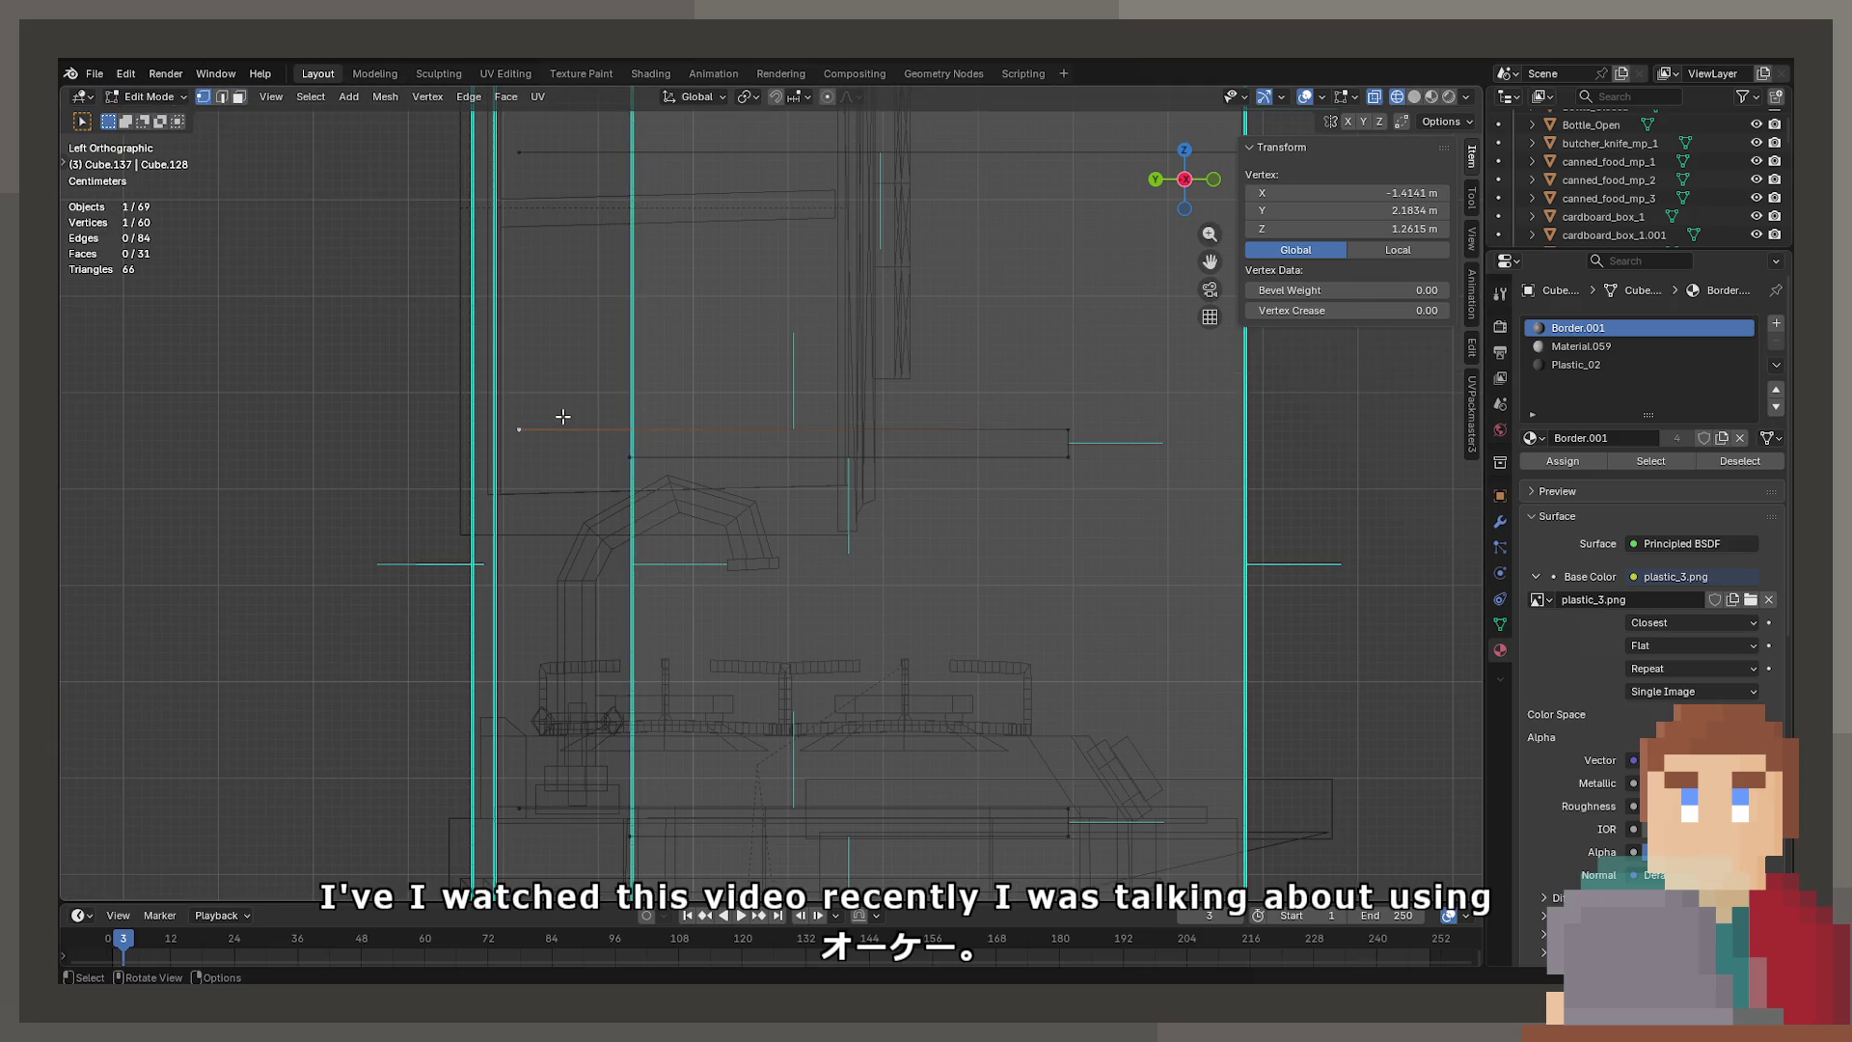
{"action": "scroll", "coordinate": [575, 302], "scroll_direction": "down", "scroll_amount": 5}
{"action": "key", "text": "b"}
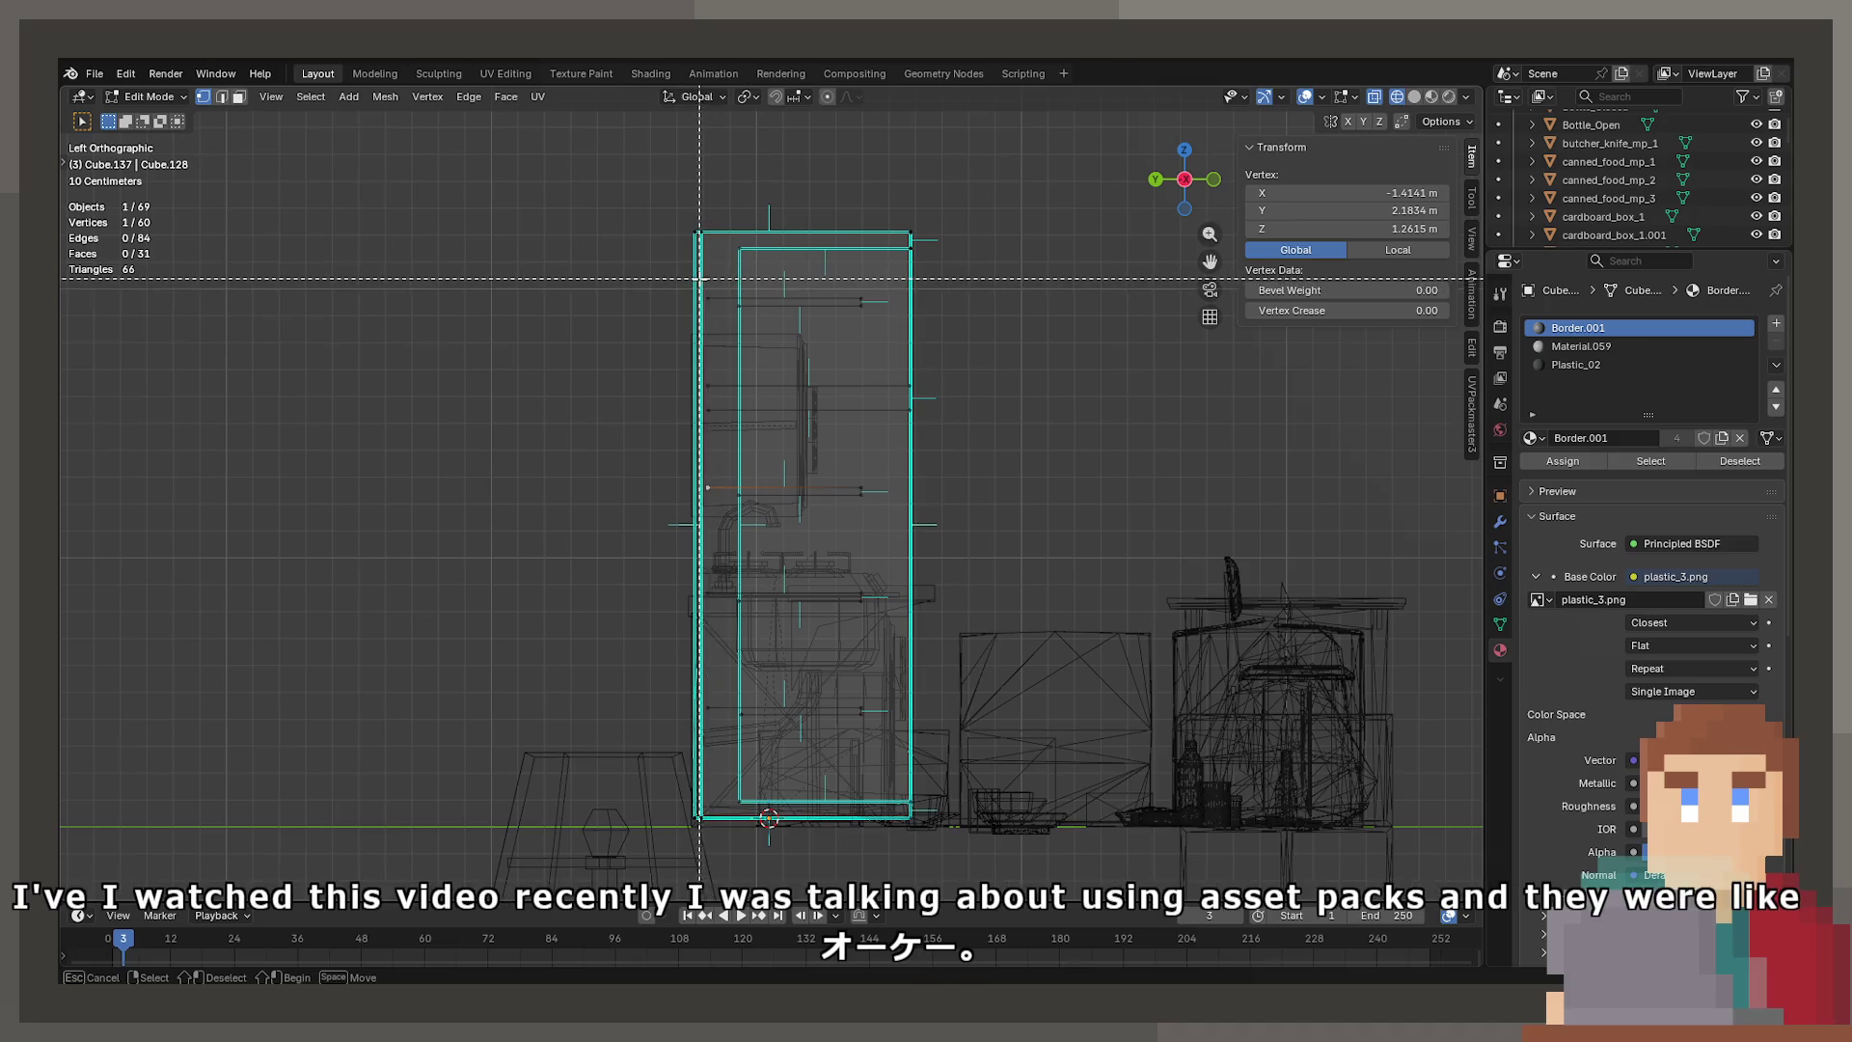
{"action": "mouse_move", "coordinate": [707, 276]}
{"action": "left_mouse_down"}
{"action": "mouse_move", "coordinate": [760, 691]}
{"action": "mouse_move", "coordinate": [725, 701]}
{"action": "left_mouse_up"}
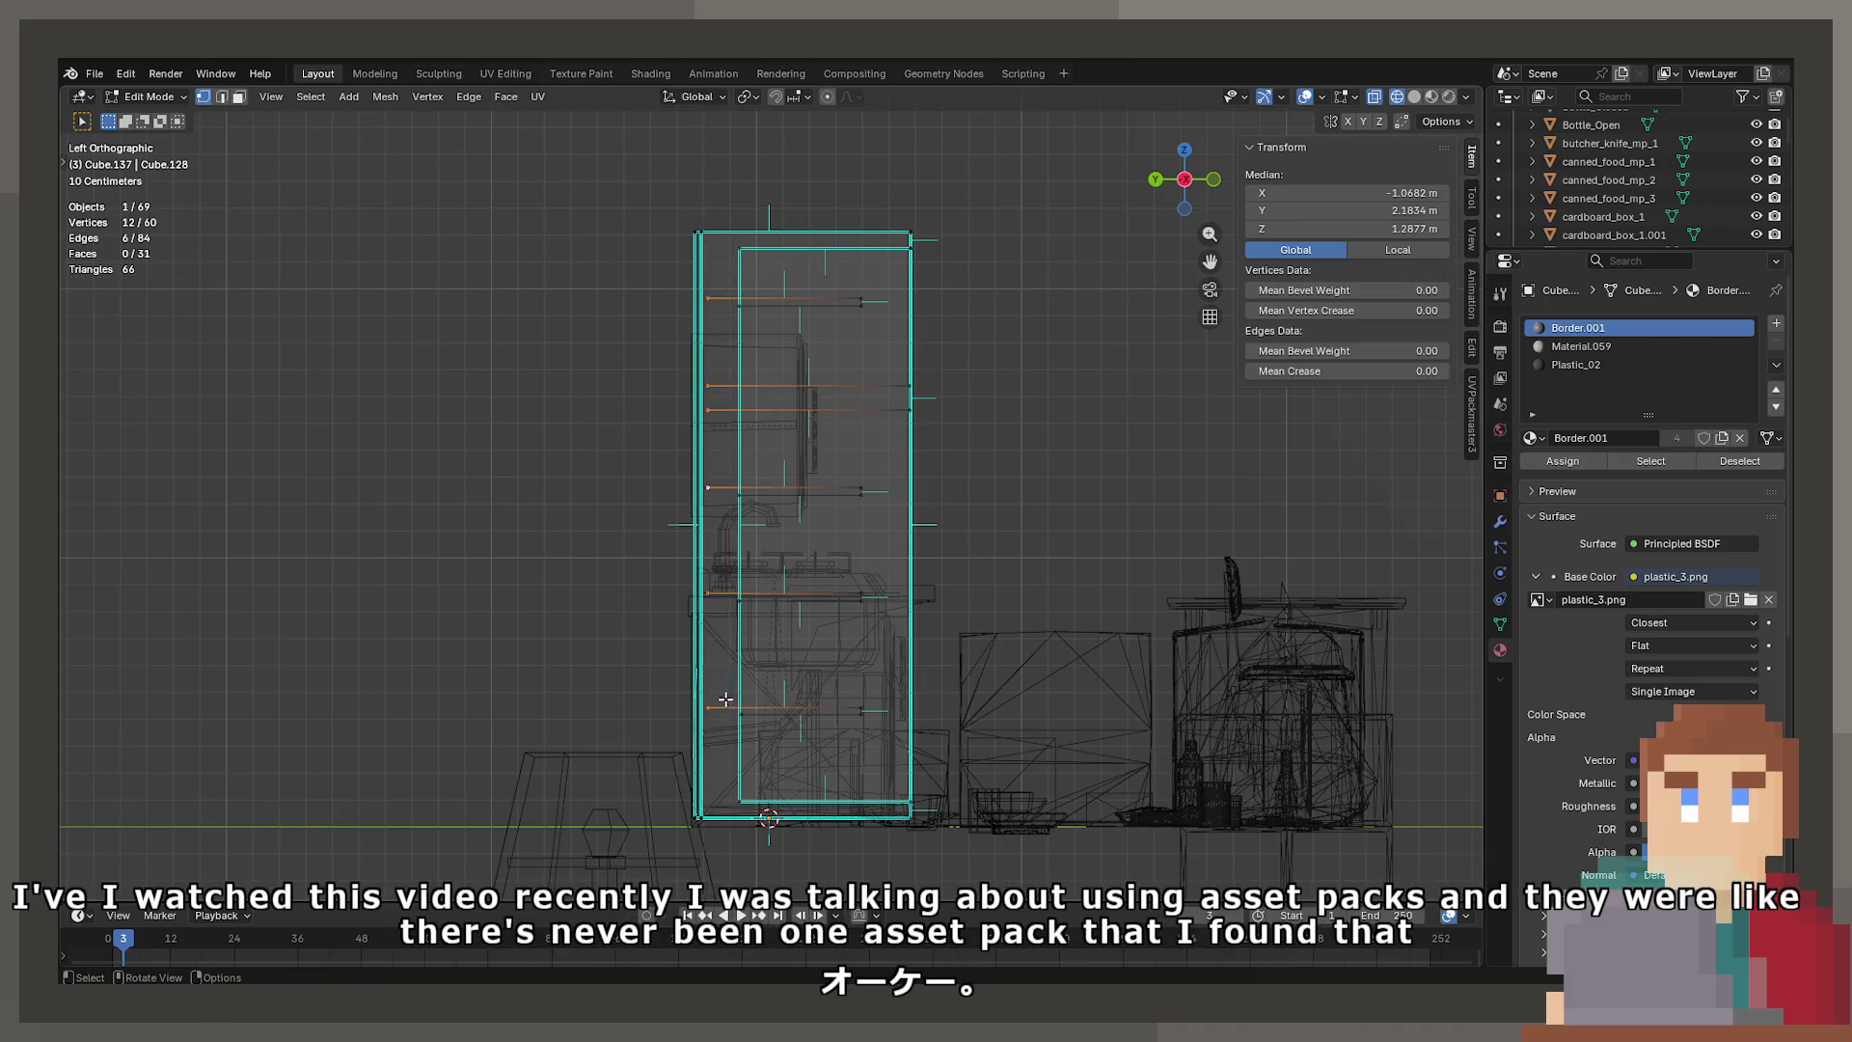
{"action": "scroll", "coordinate": [724, 703], "scroll_direction": "up", "scroll_amount": 5}
{"action": "key", "text": "g"}
{"action": "key", "text": "x"}
{"action": "key", "text": "y"}
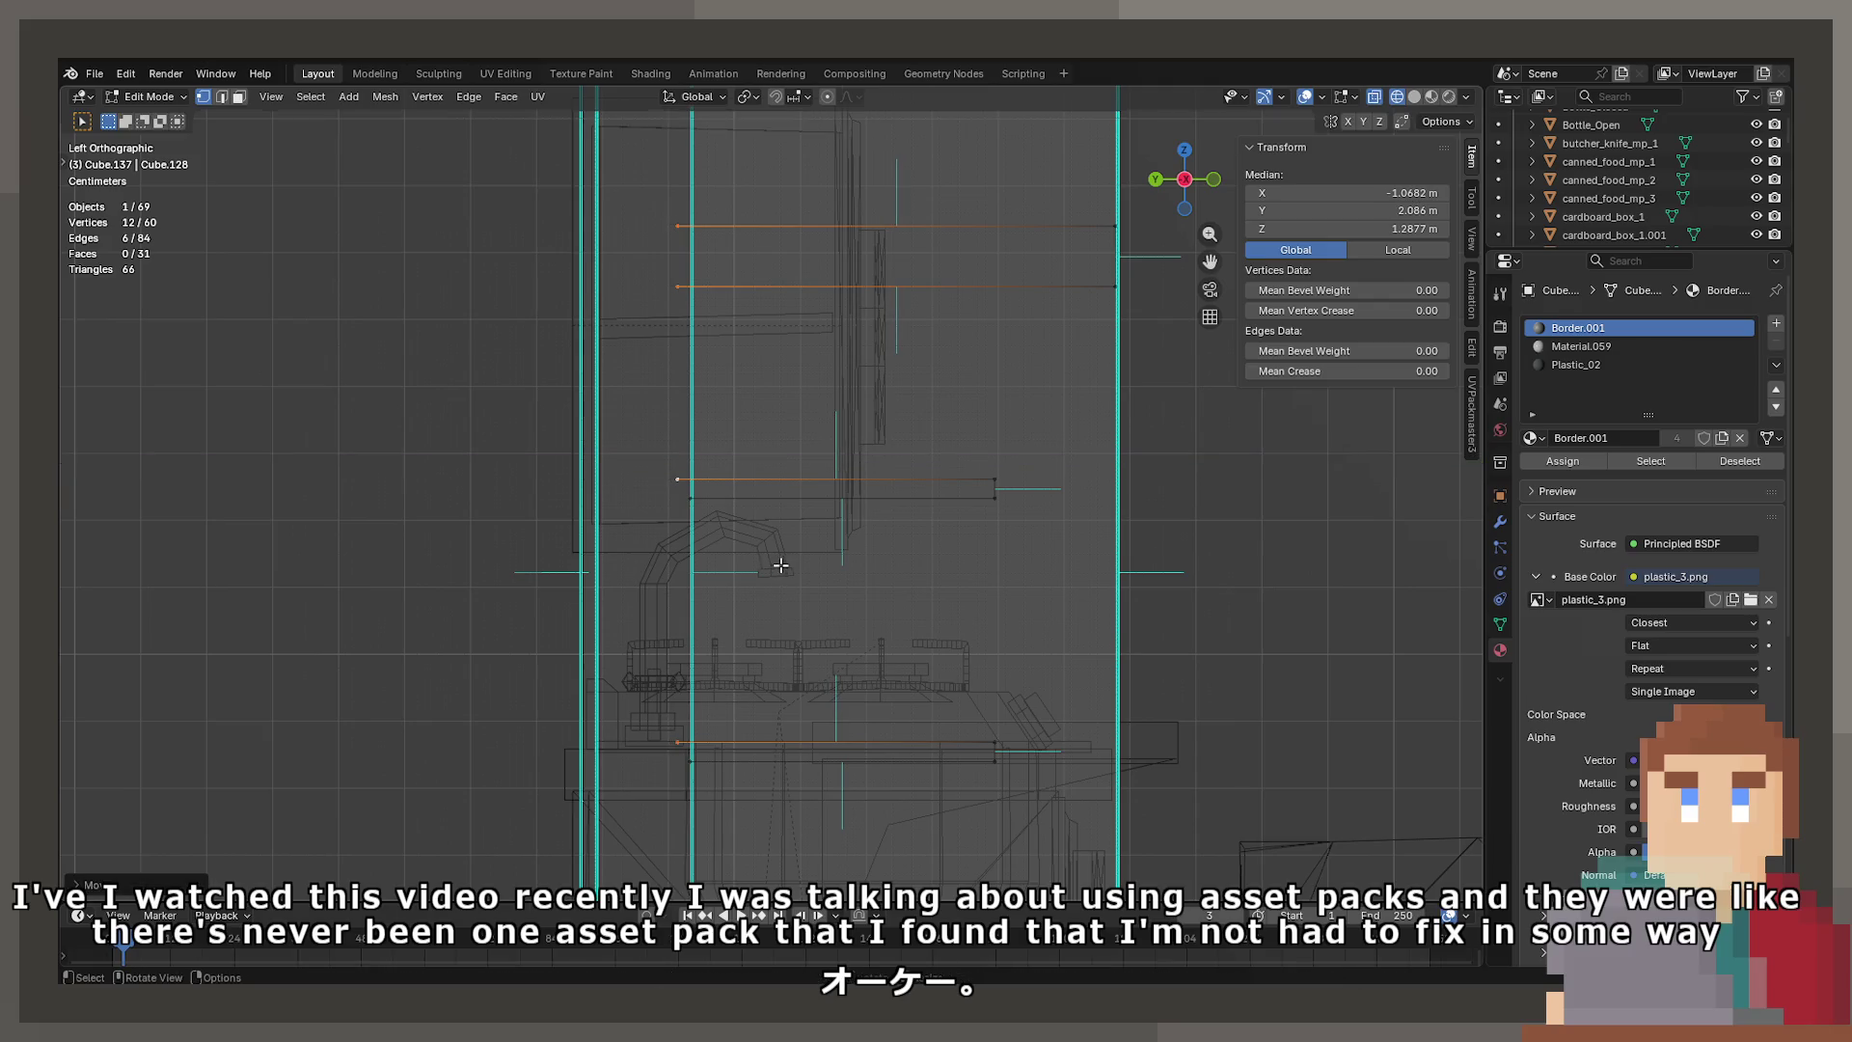
{"action": "scroll", "coordinate": [743, 540], "scroll_direction": "up", "scroll_amount": 5}
{"action": "mouse_move", "coordinate": [777, 542]}
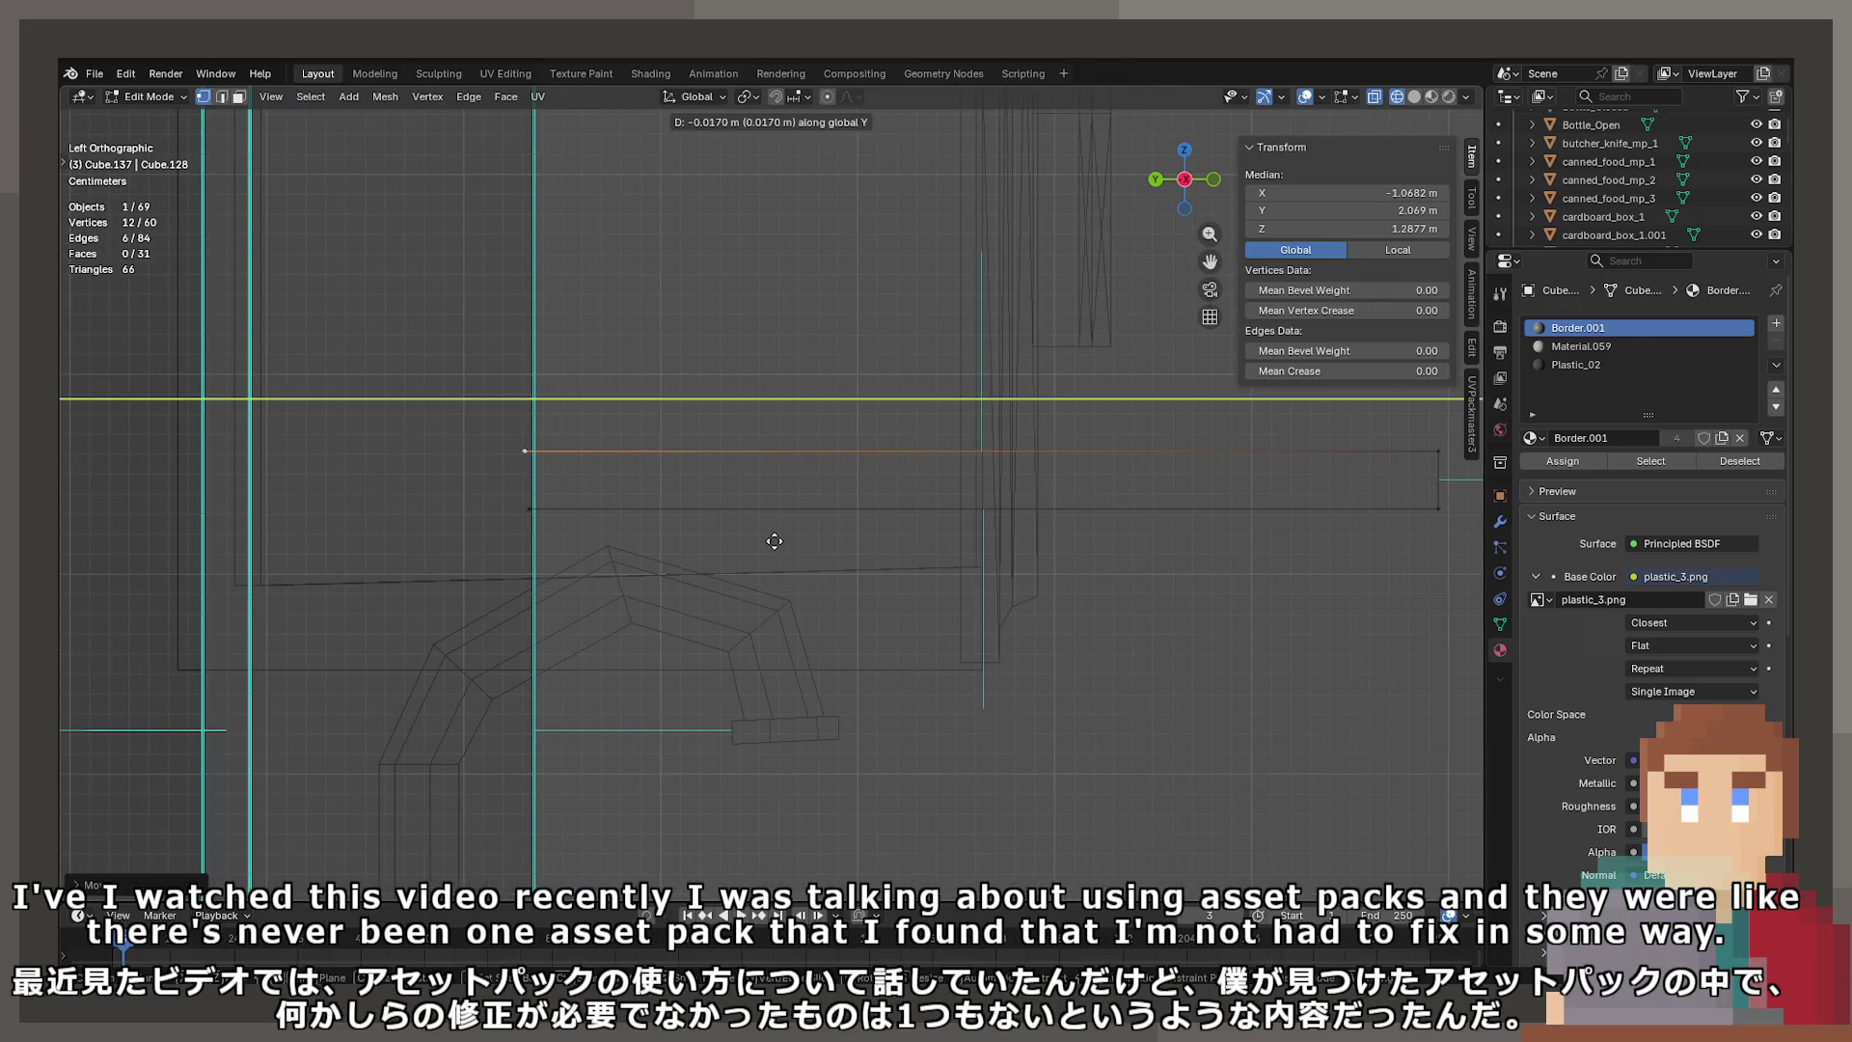
{"action": "left_click", "coordinate": [777, 542]}
{"action": "key", "text": "Tab"}
{"action": "scroll", "coordinate": [762, 542], "scroll_direction": "down", "scroll_amount": 5}
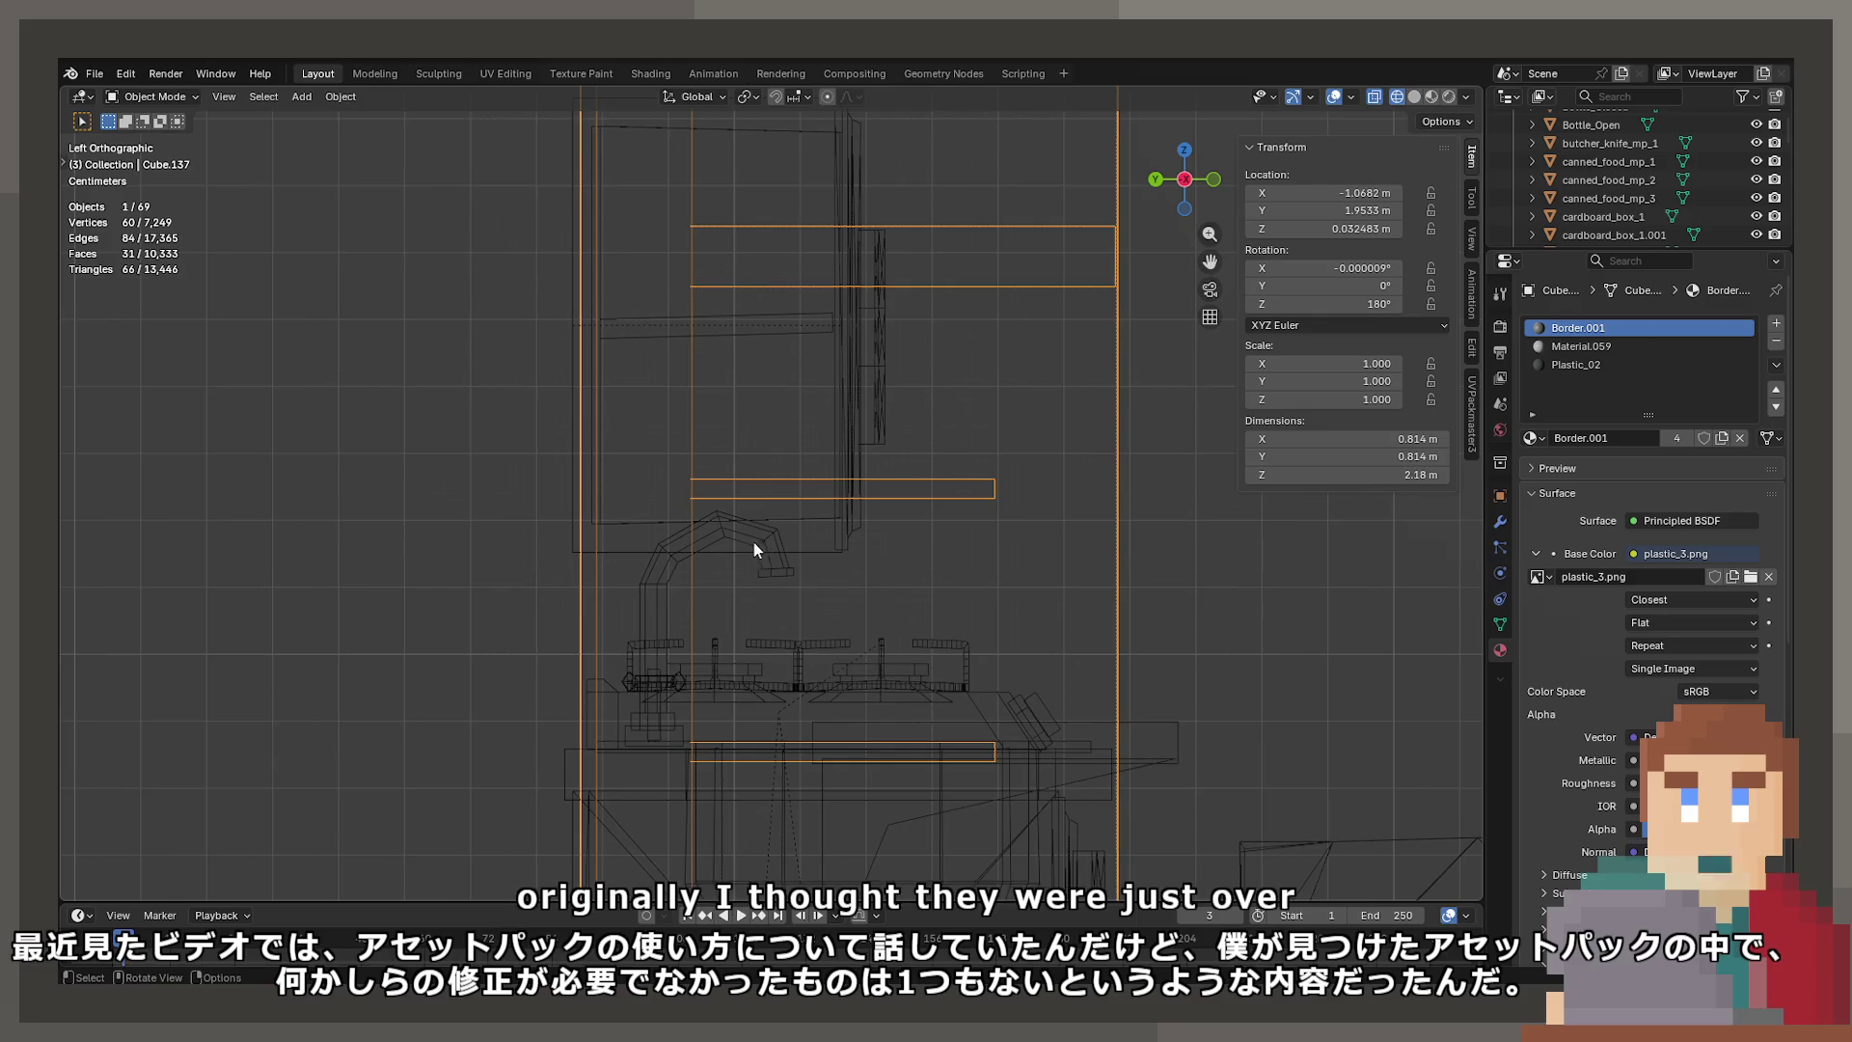
Switch the viewport to Material Preview and save the blend file
{"action": "key", "text": "z"}
{"action": "key", "text": "2"}
{"action": "mouse_move", "coordinate": [764, 500]}
{"action": "middle_mouse_down"}
{"action": "mouse_move", "coordinate": [733, 505]}
{"action": "mouse_move", "coordinate": [755, 507]}
{"action": "middle_mouse_up"}
{"action": "key", "text": "ctrl+s"}
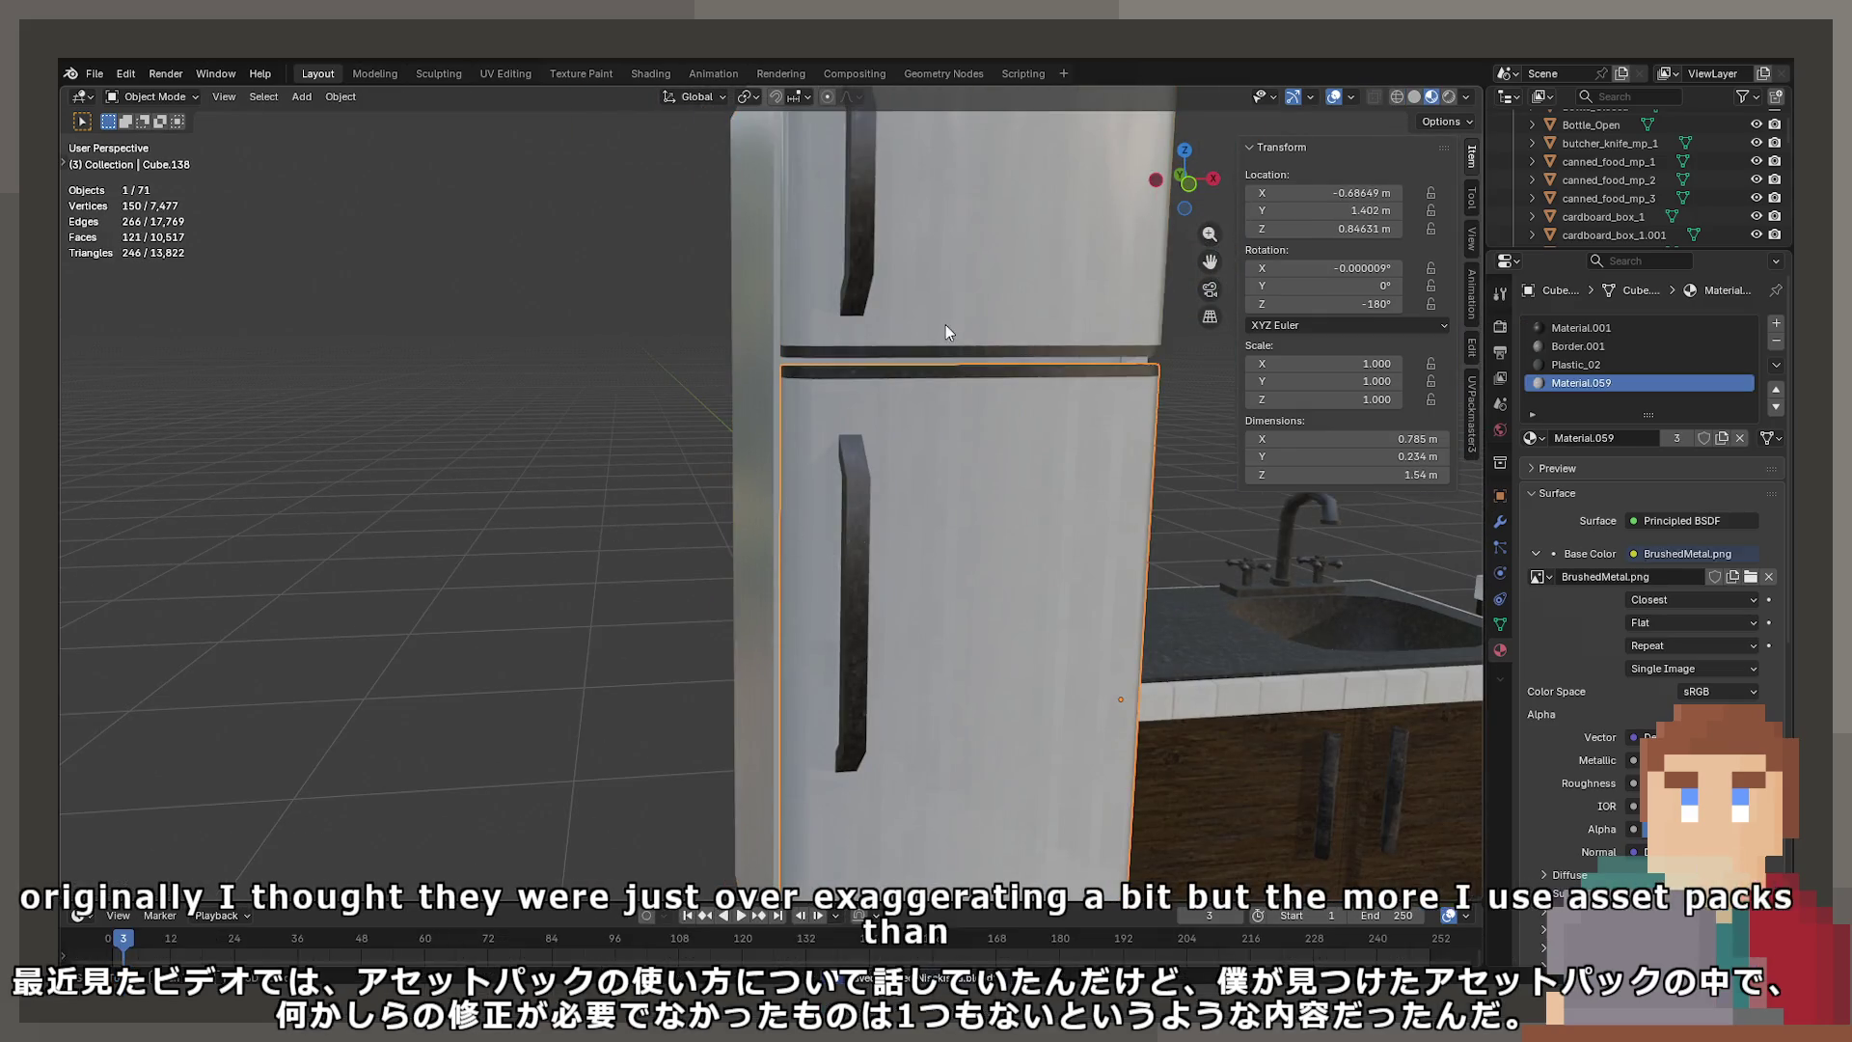
Choose an export format from File > Export for the scene
{"action": "left_click", "coordinate": [93, 74]}
{"action": "mouse_move", "coordinate": [233, 351]}
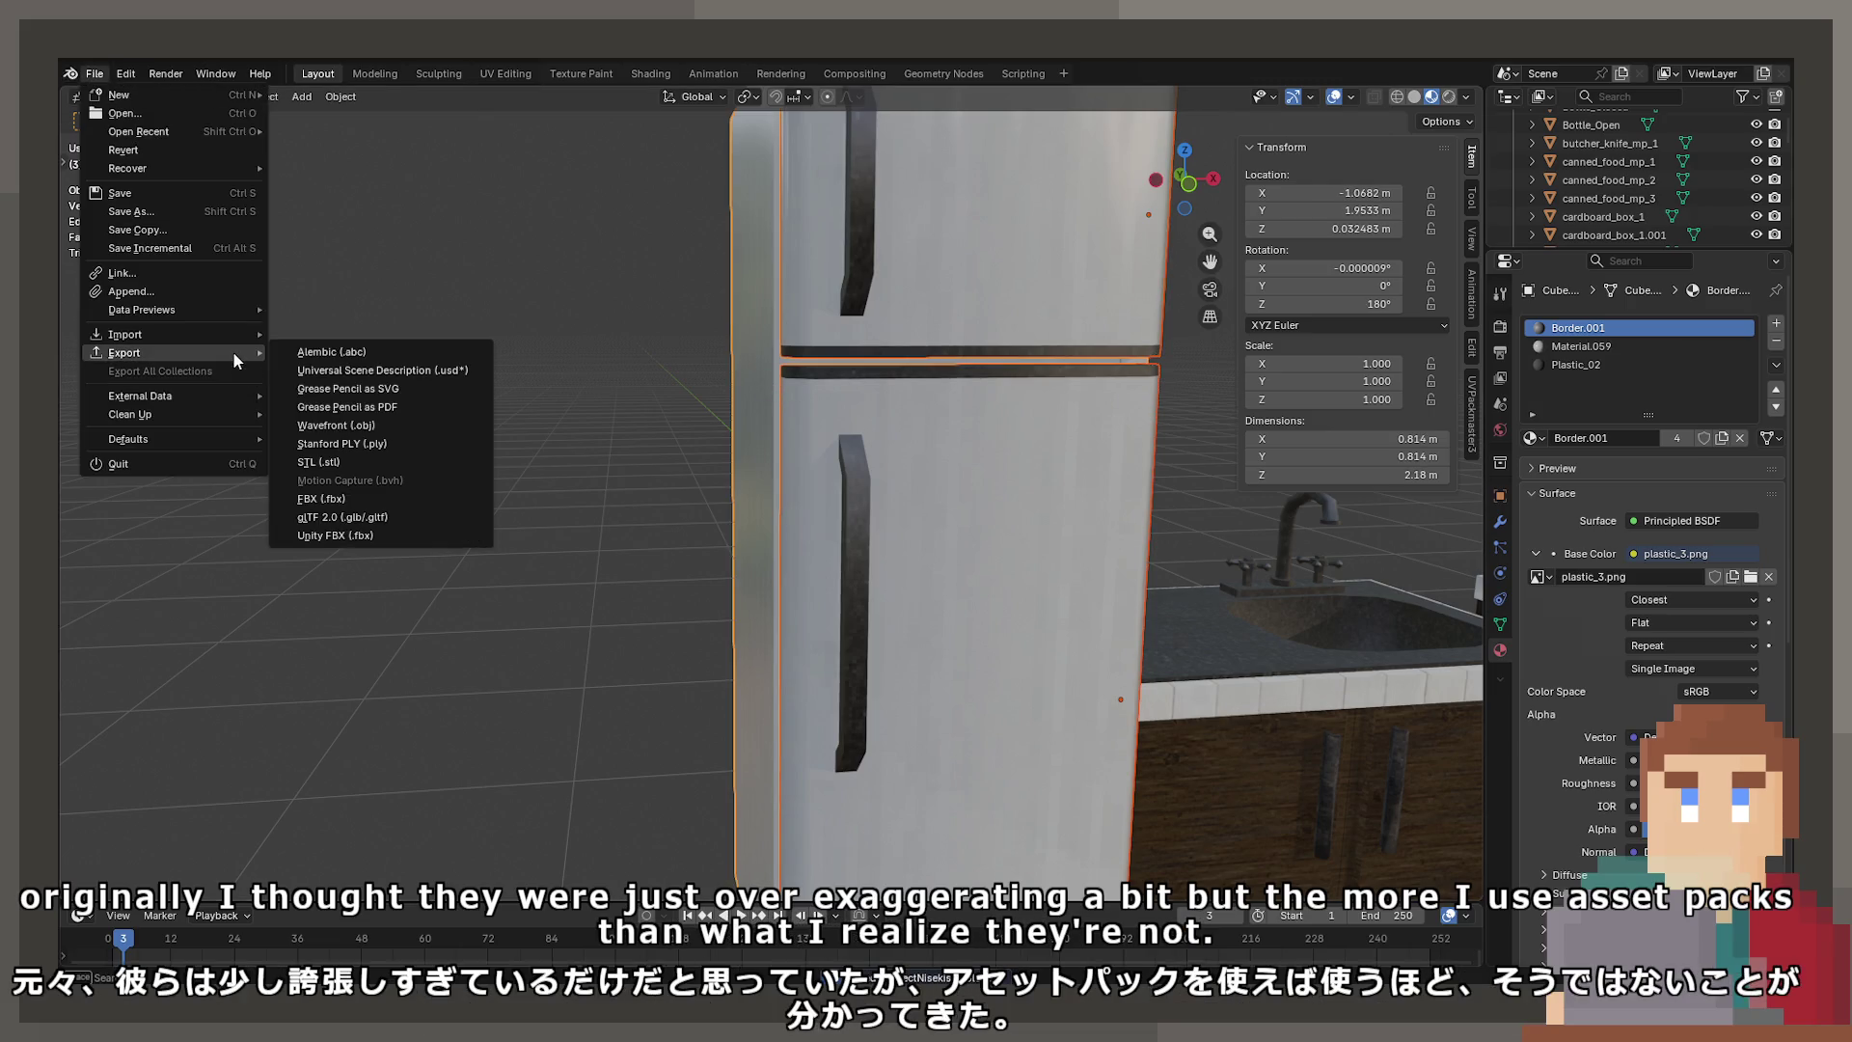
{"action": "left_click", "coordinate": [390, 522]}
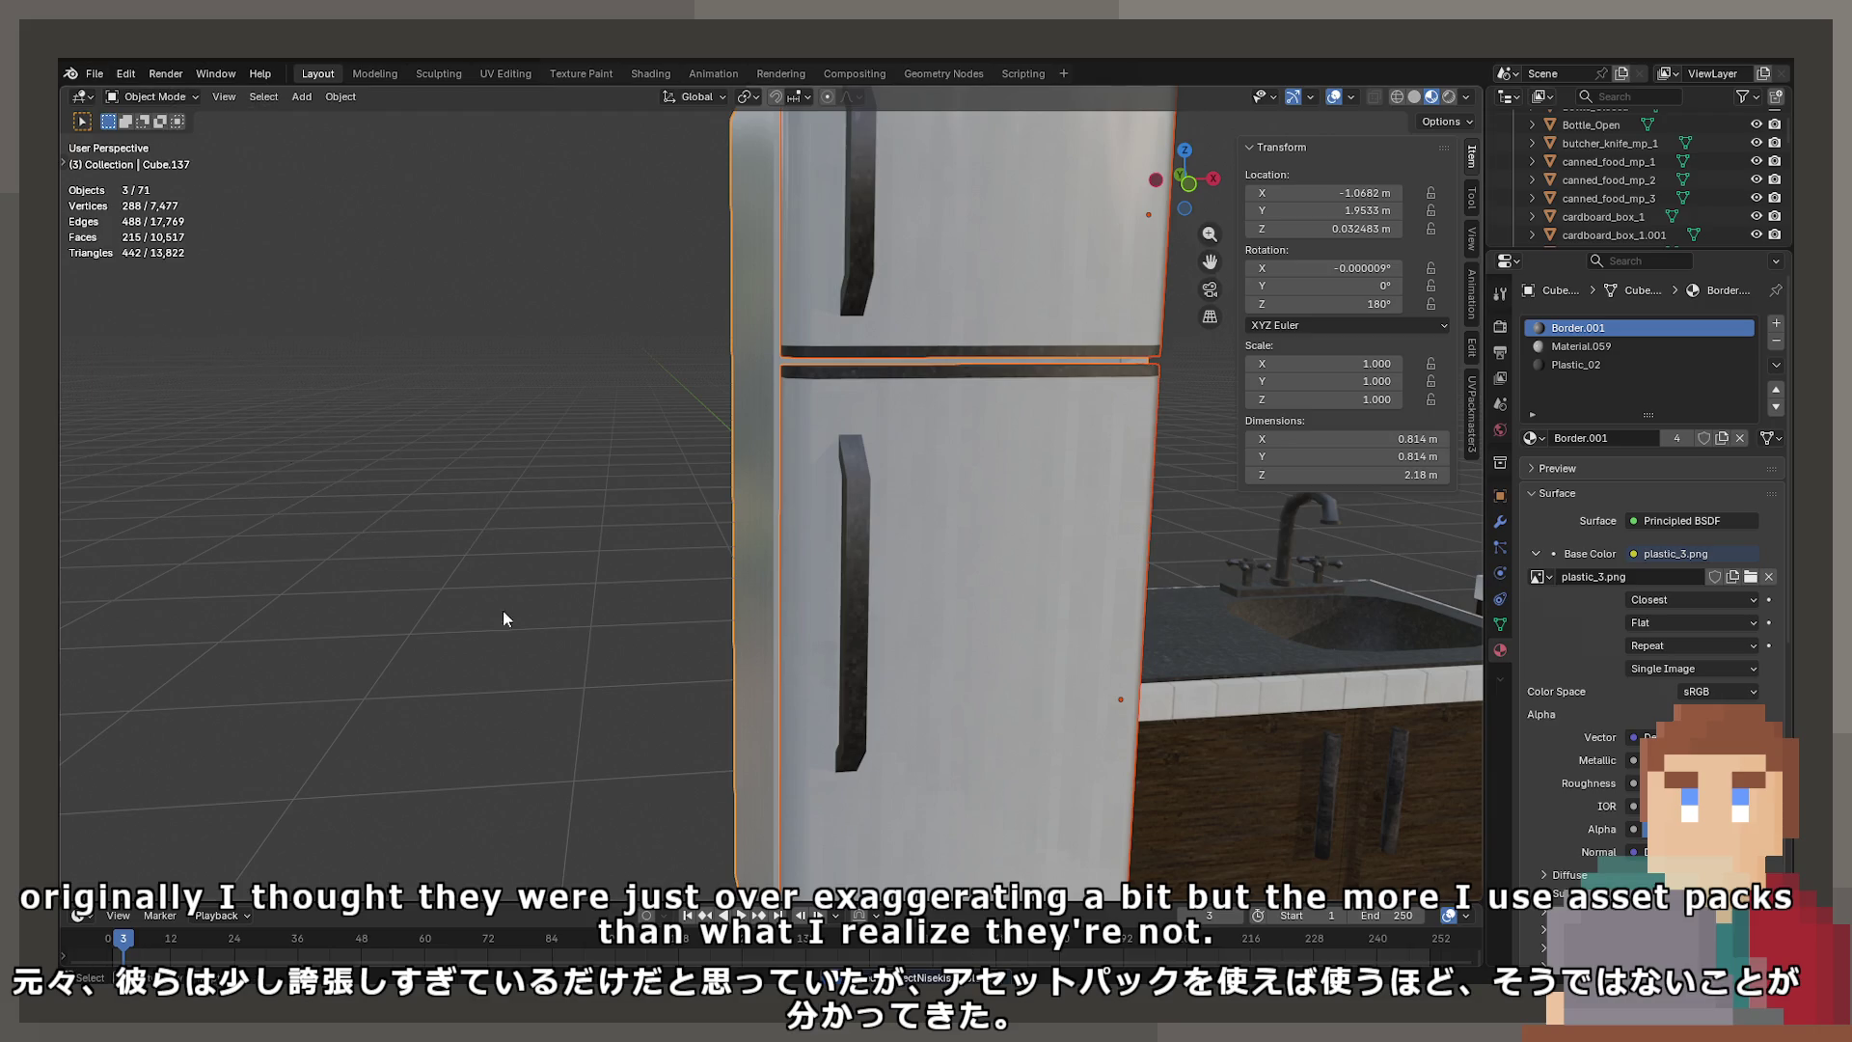
{"action": "left_click", "coordinate": [93, 74]}
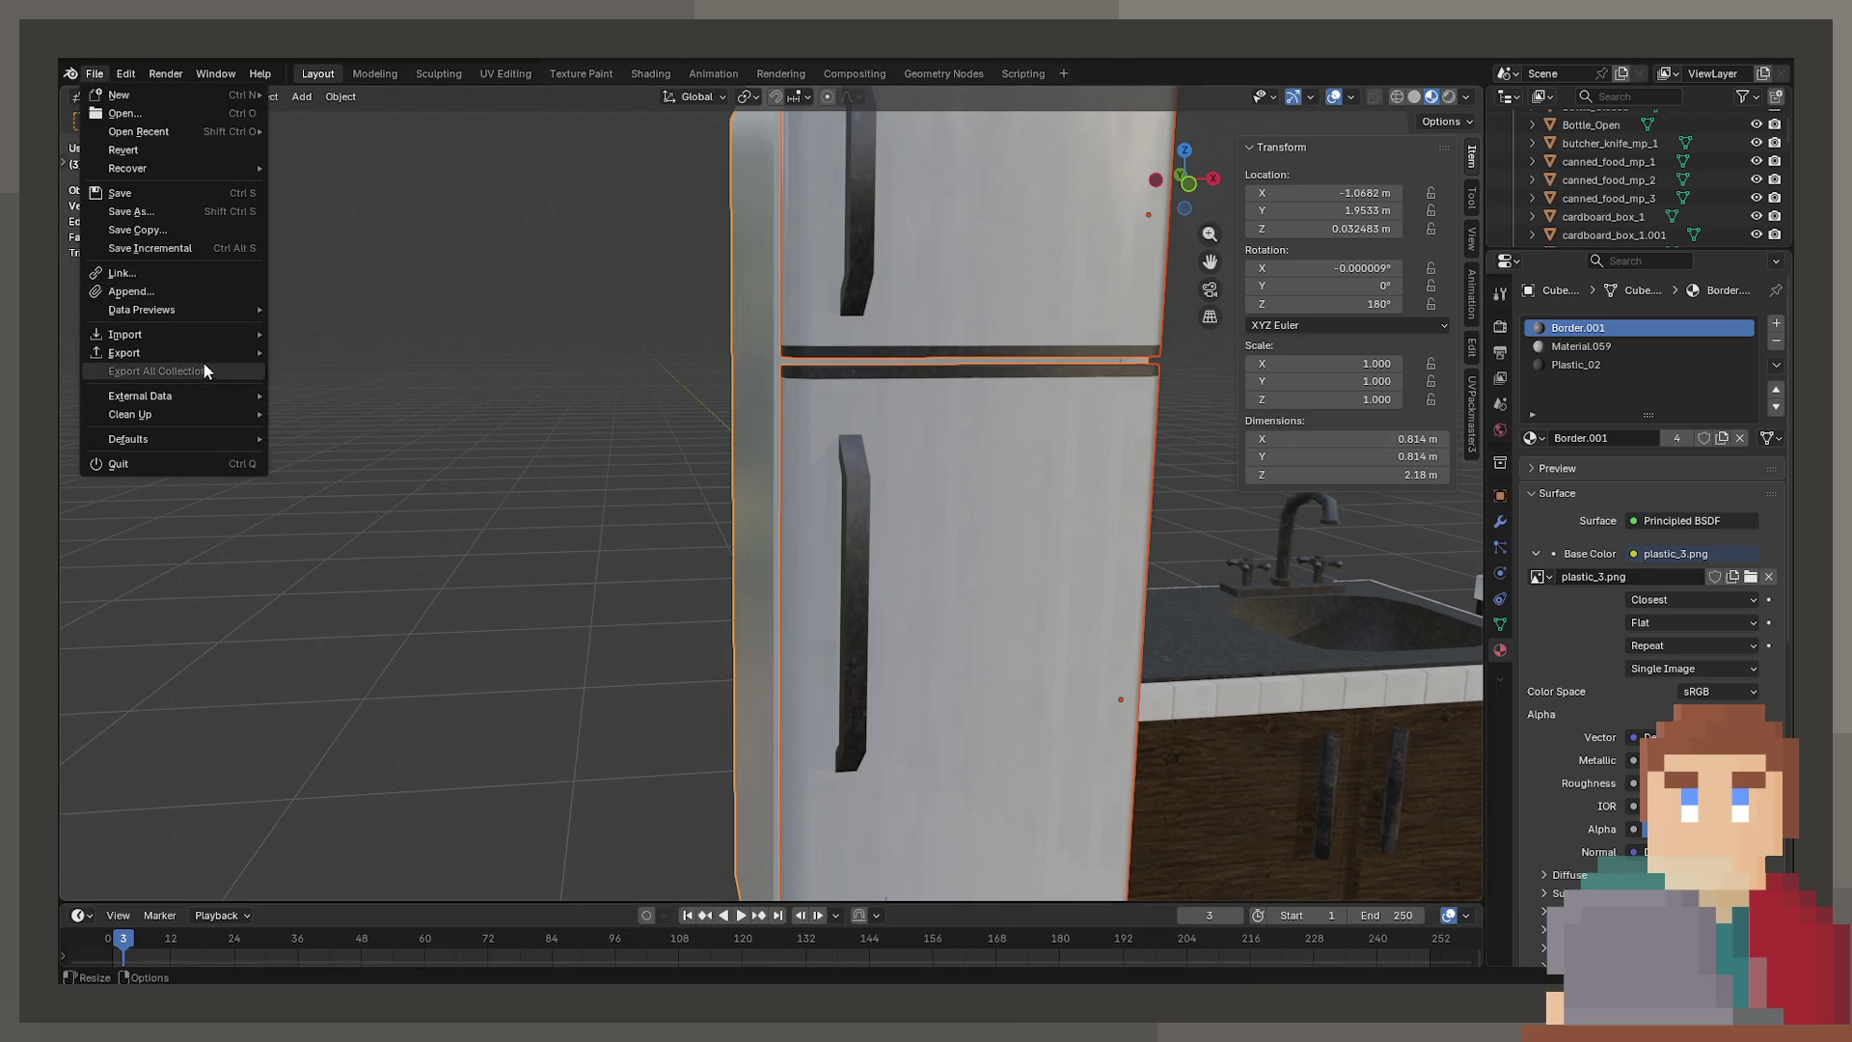
{"action": "mouse_move", "coordinate": [125, 352]}
{"action": "left_click", "coordinate": [372, 536]}
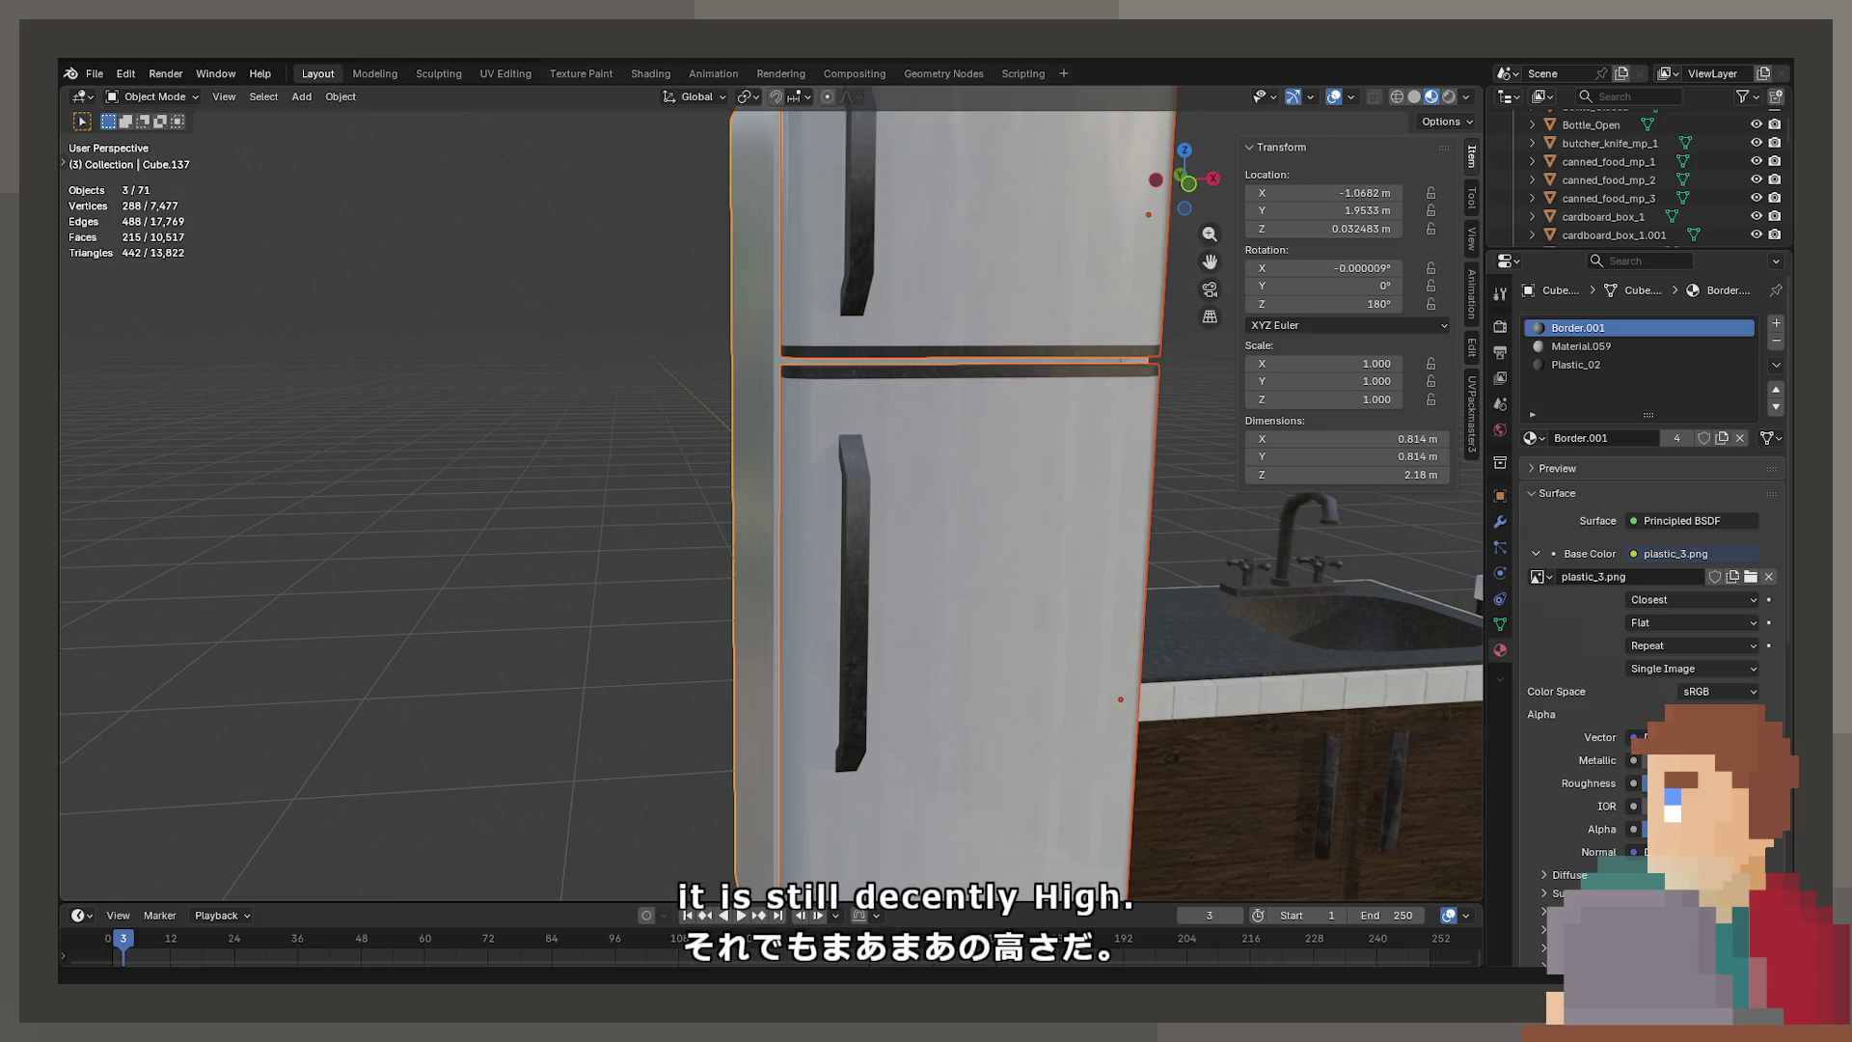
Hide both fridge doors and delete the middle shelf faces from the fridge body
{"action": "left_click", "coordinate": [883, 648]}
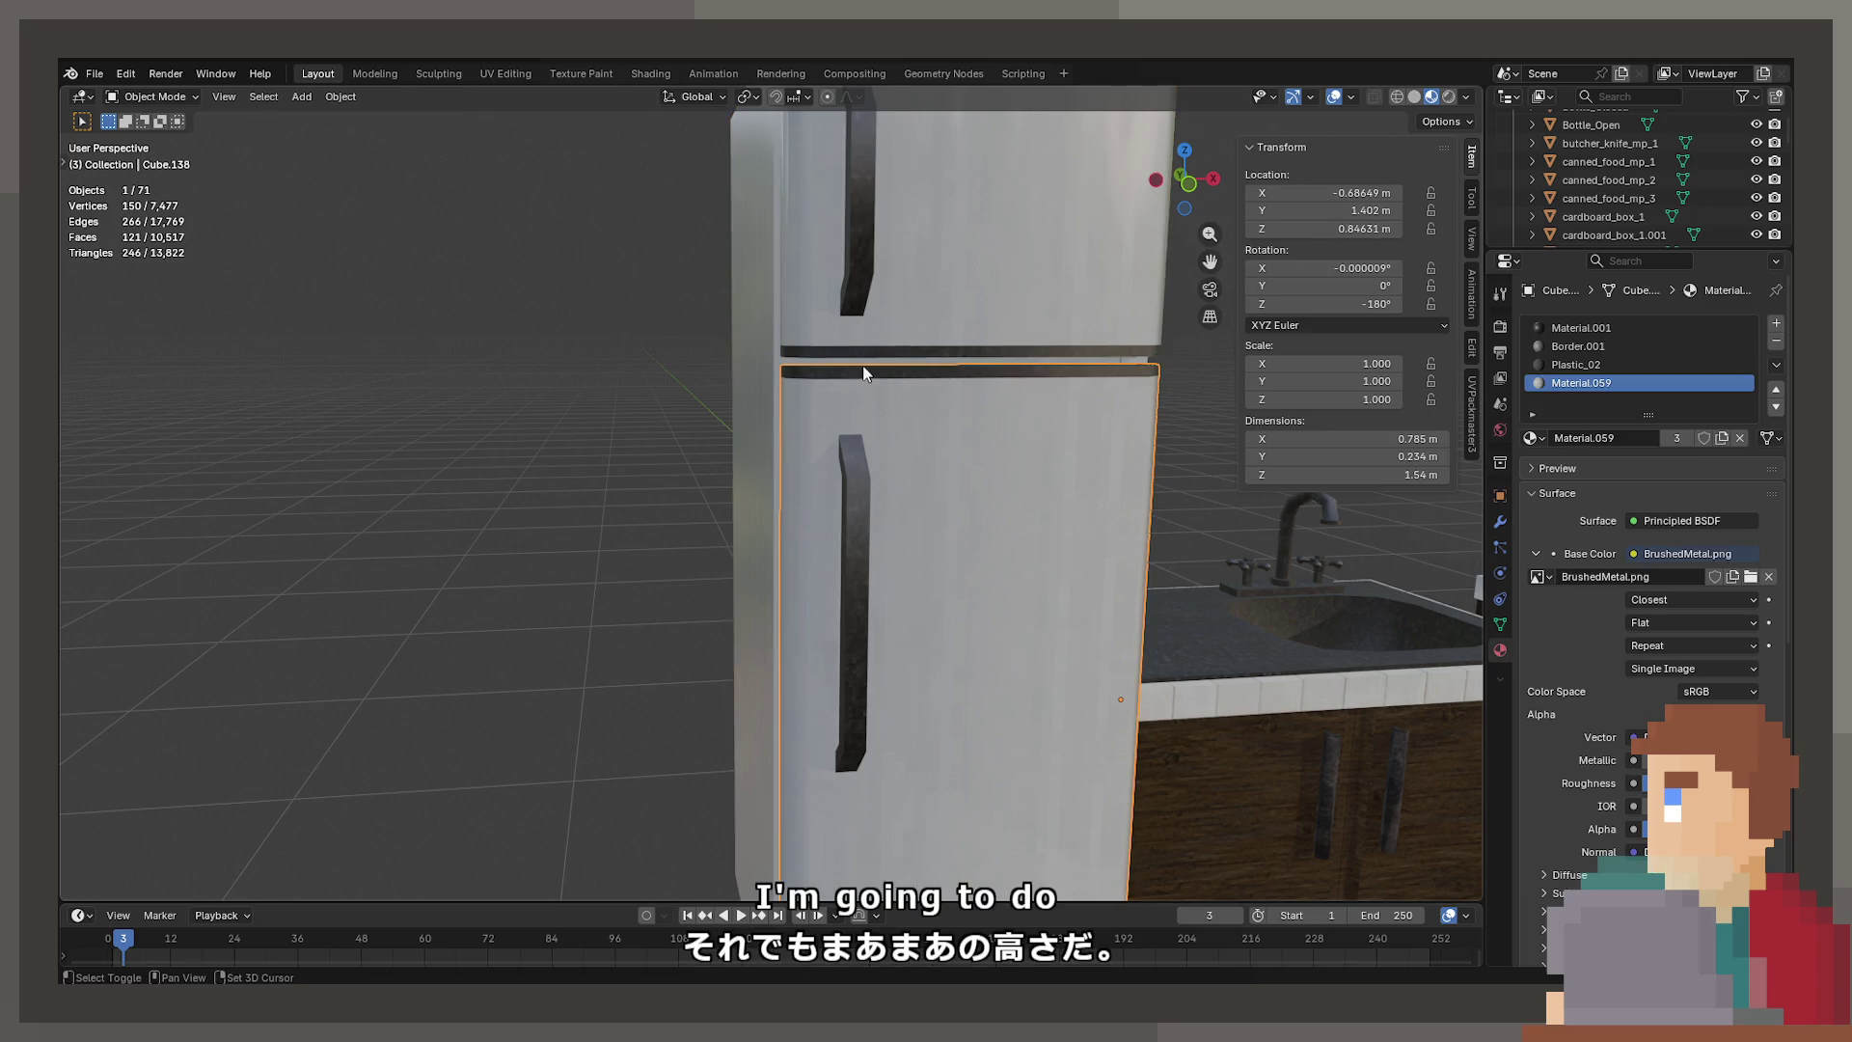
{"action": "left_click", "coordinate": [853, 306], "text": "shift"}
{"action": "key", "text": "h"}
{"action": "left_click", "coordinate": [945, 518]}
{"action": "key", "text": "Tab"}
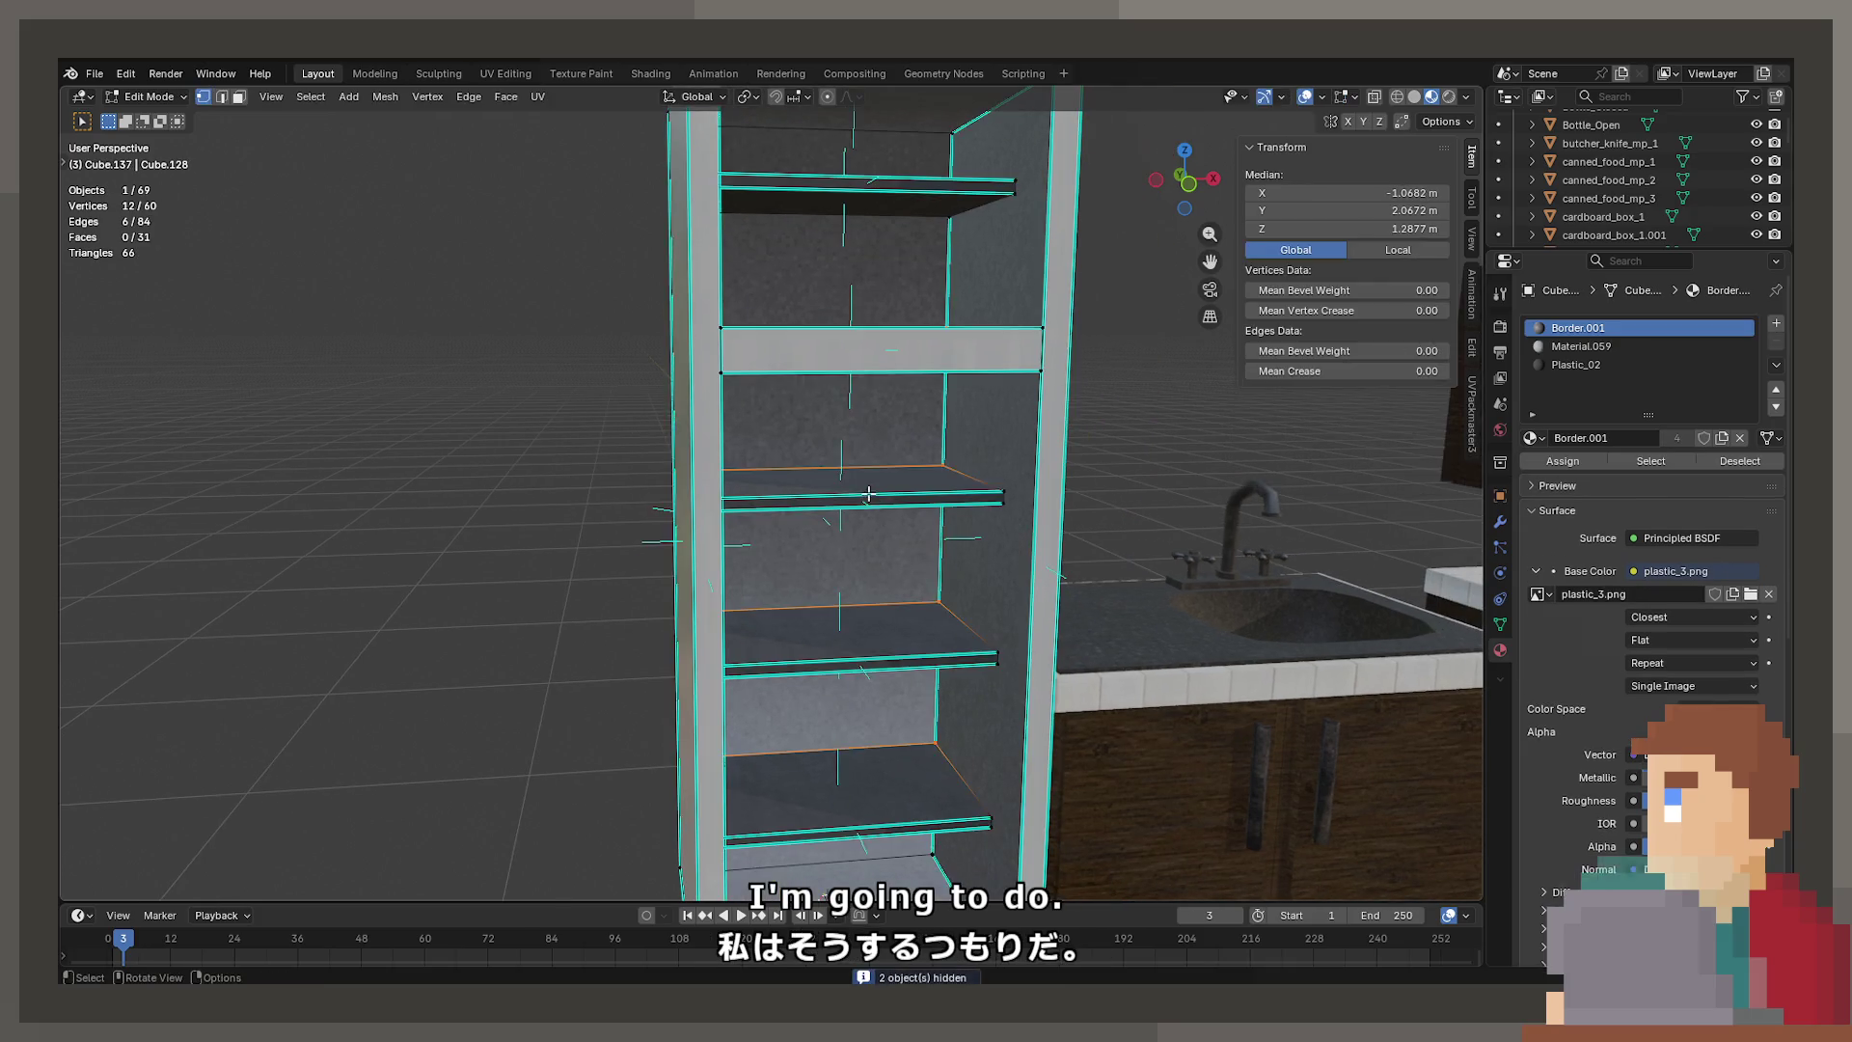
{"action": "key", "text": "alt+a"}
{"action": "key", "text": "l"}
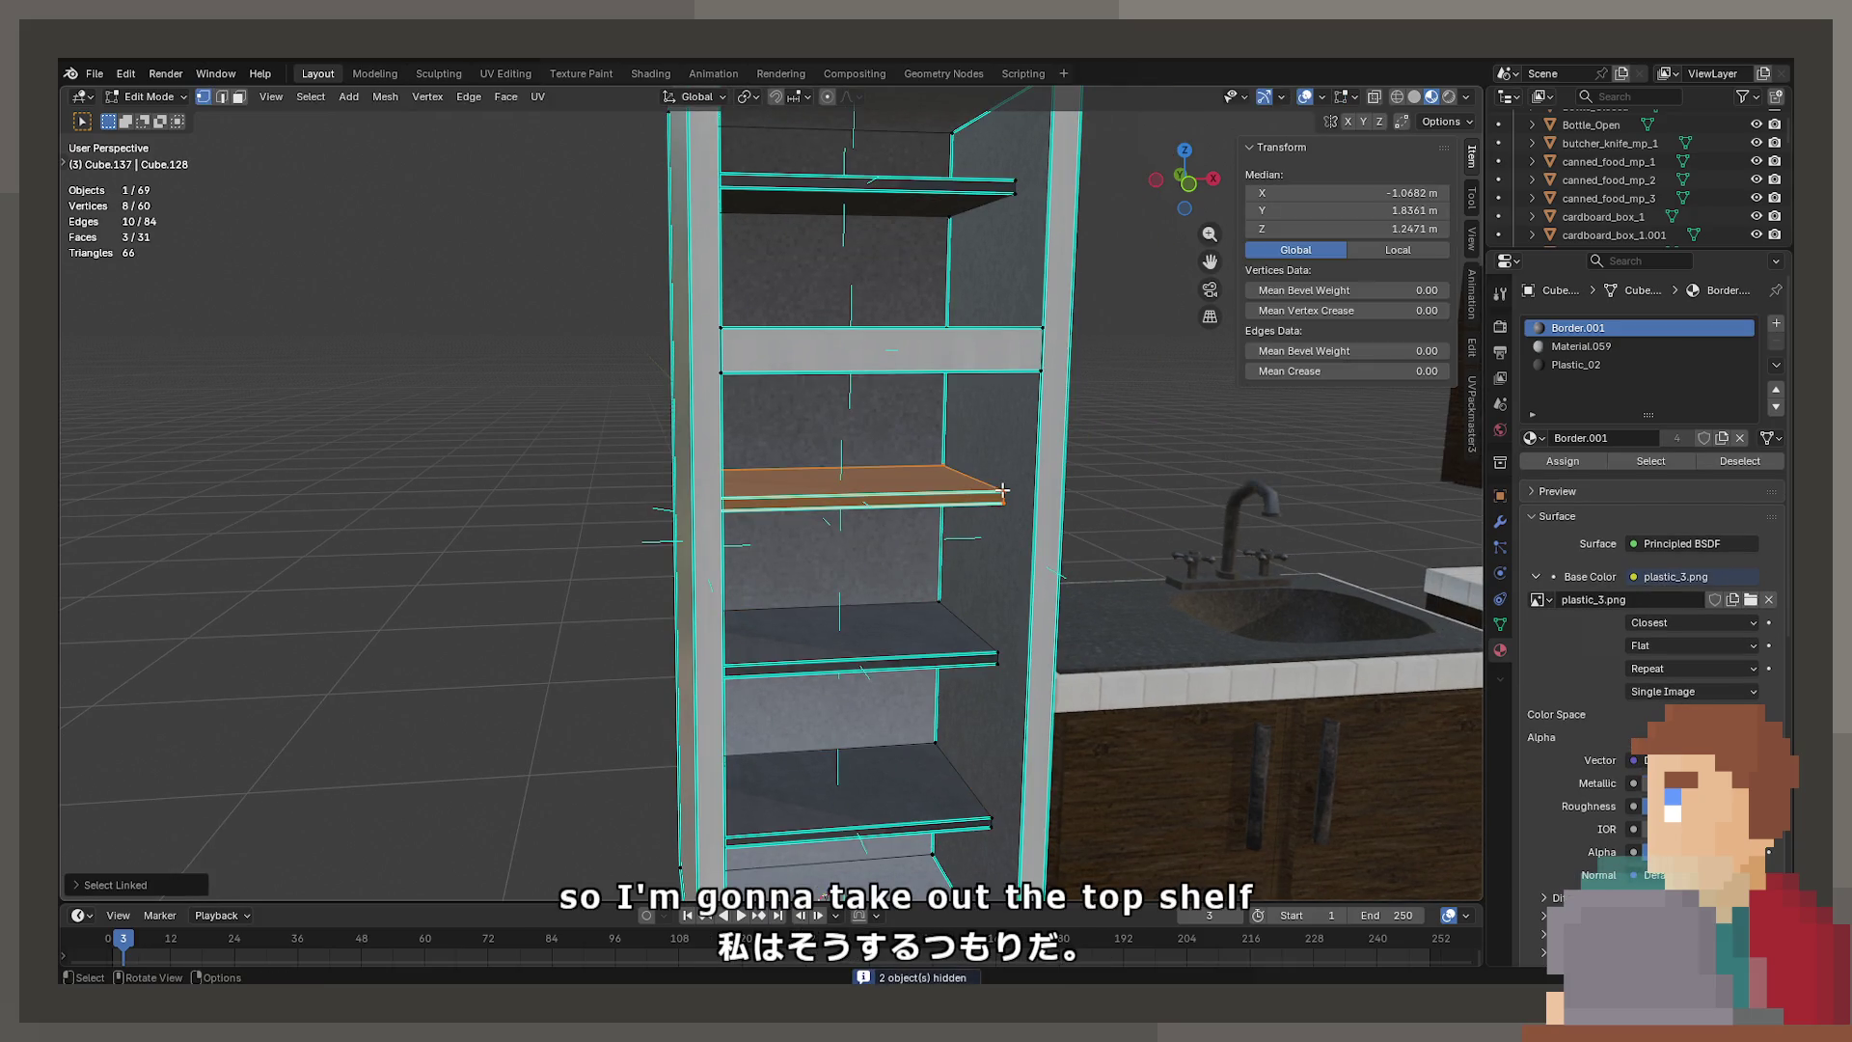
{"action": "key", "text": "x"}
{"action": "left_click", "coordinate": [1004, 492]}
Box-select the fridge body's top section in front view and lower it along Z to 1.5497 m
{"action": "key", "text": "KP_1"}
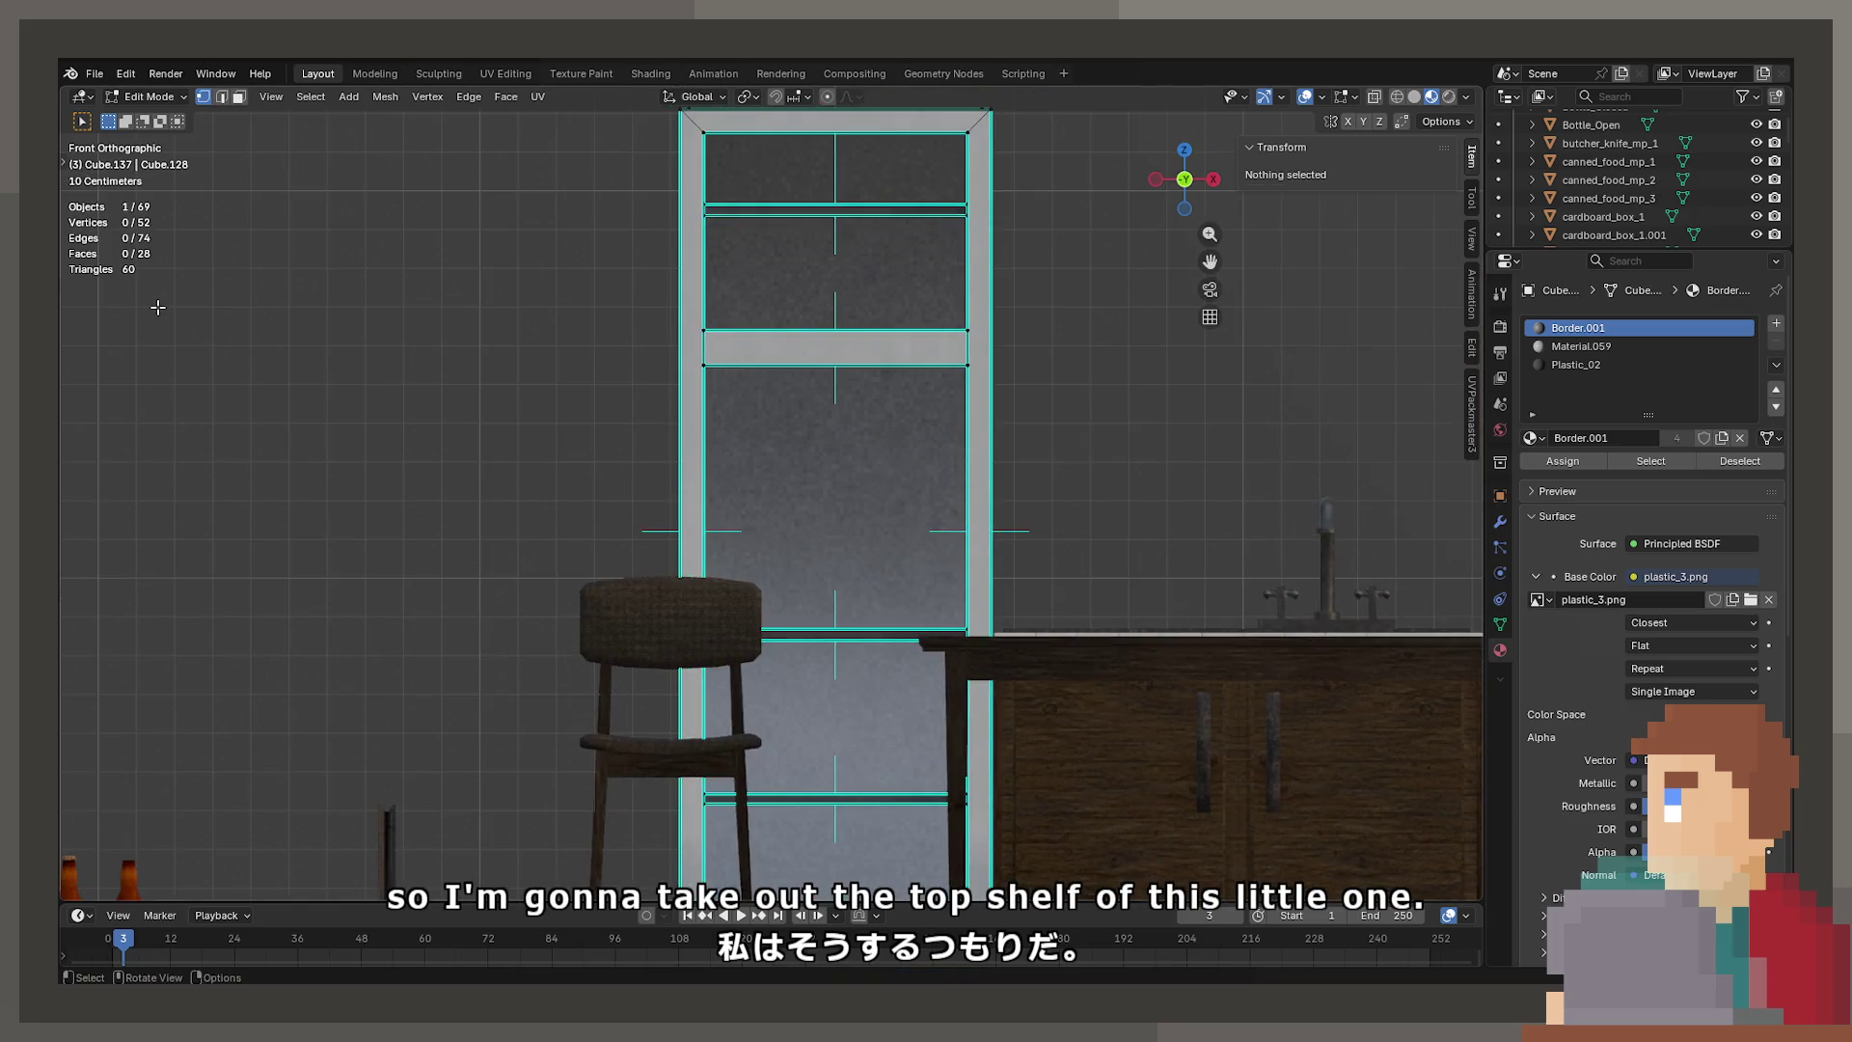
{"action": "key", "text": "shift+z"}
{"action": "scroll", "coordinate": [482, 232], "scroll_direction": "down", "scroll_amount": 3}
{"action": "left_click_drag", "start_coordinate": [627, 172], "coordinate": [993, 457]}
{"action": "key", "text": "g"}
{"action": "key", "text": "z"}
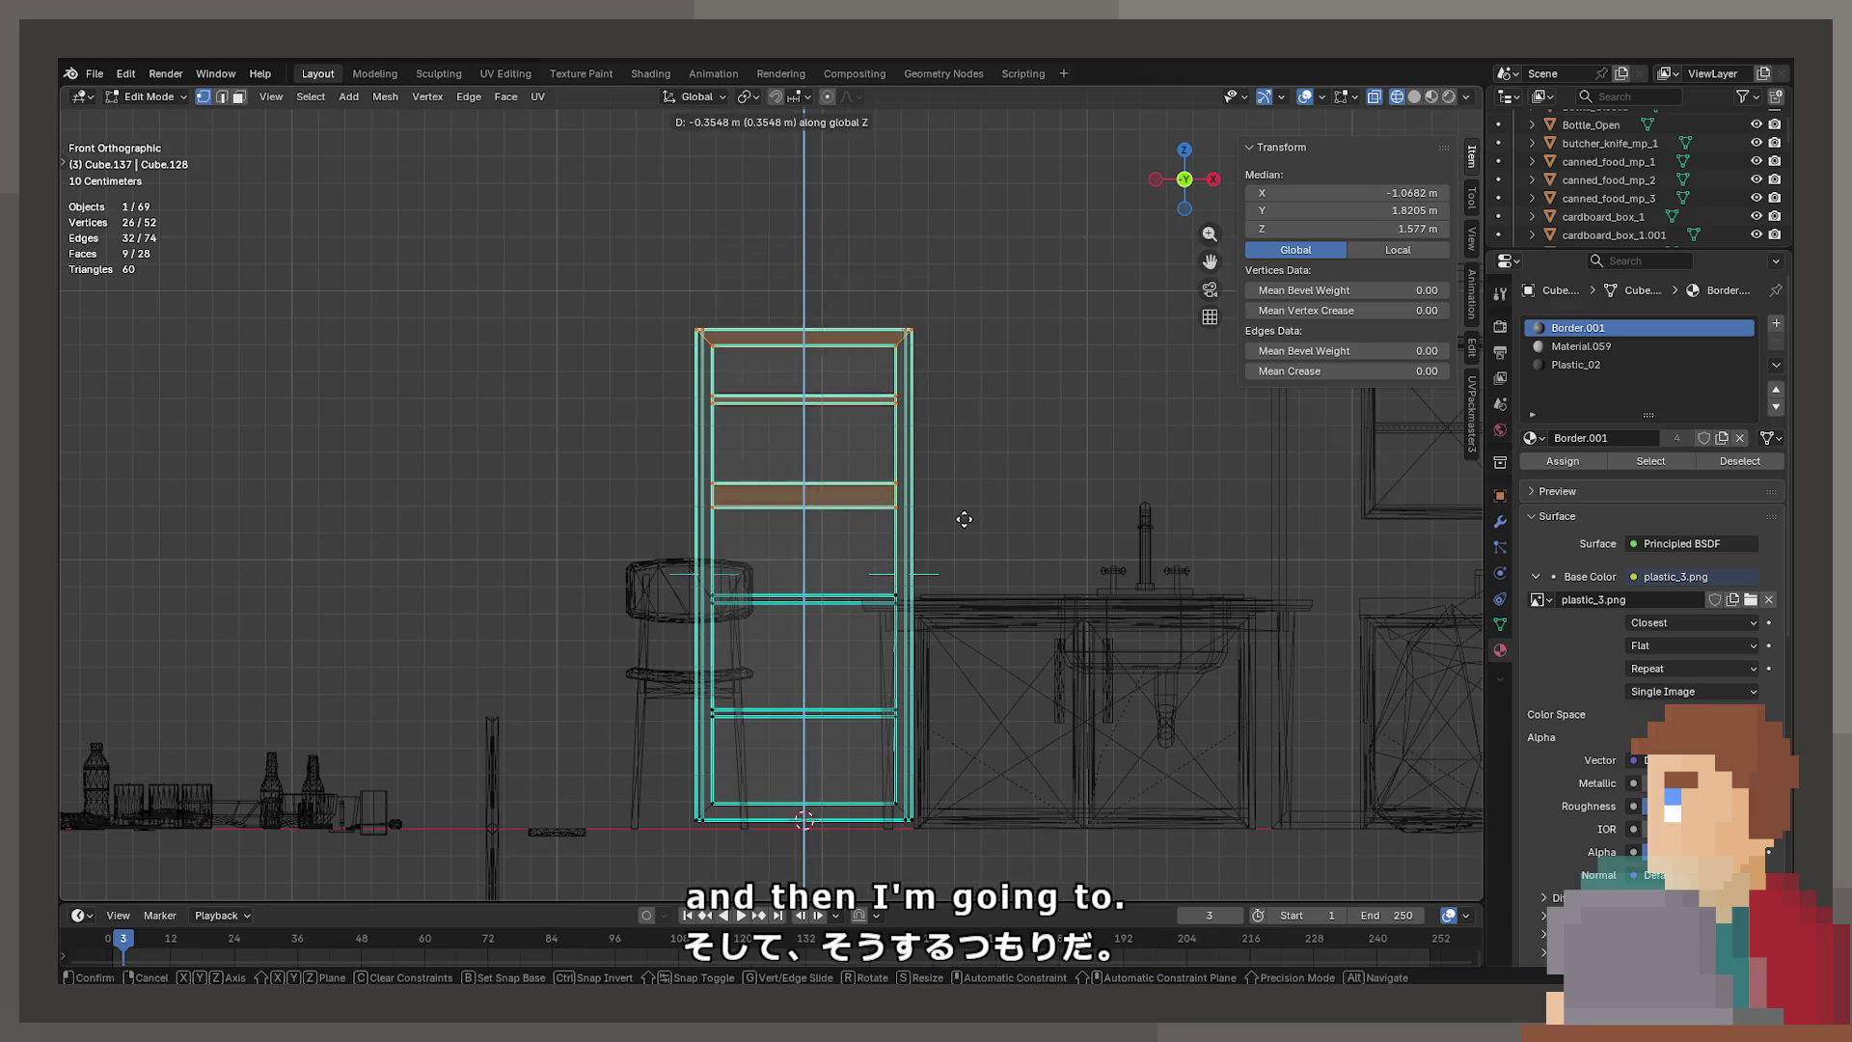
{"action": "left_click", "coordinate": [962, 527]}
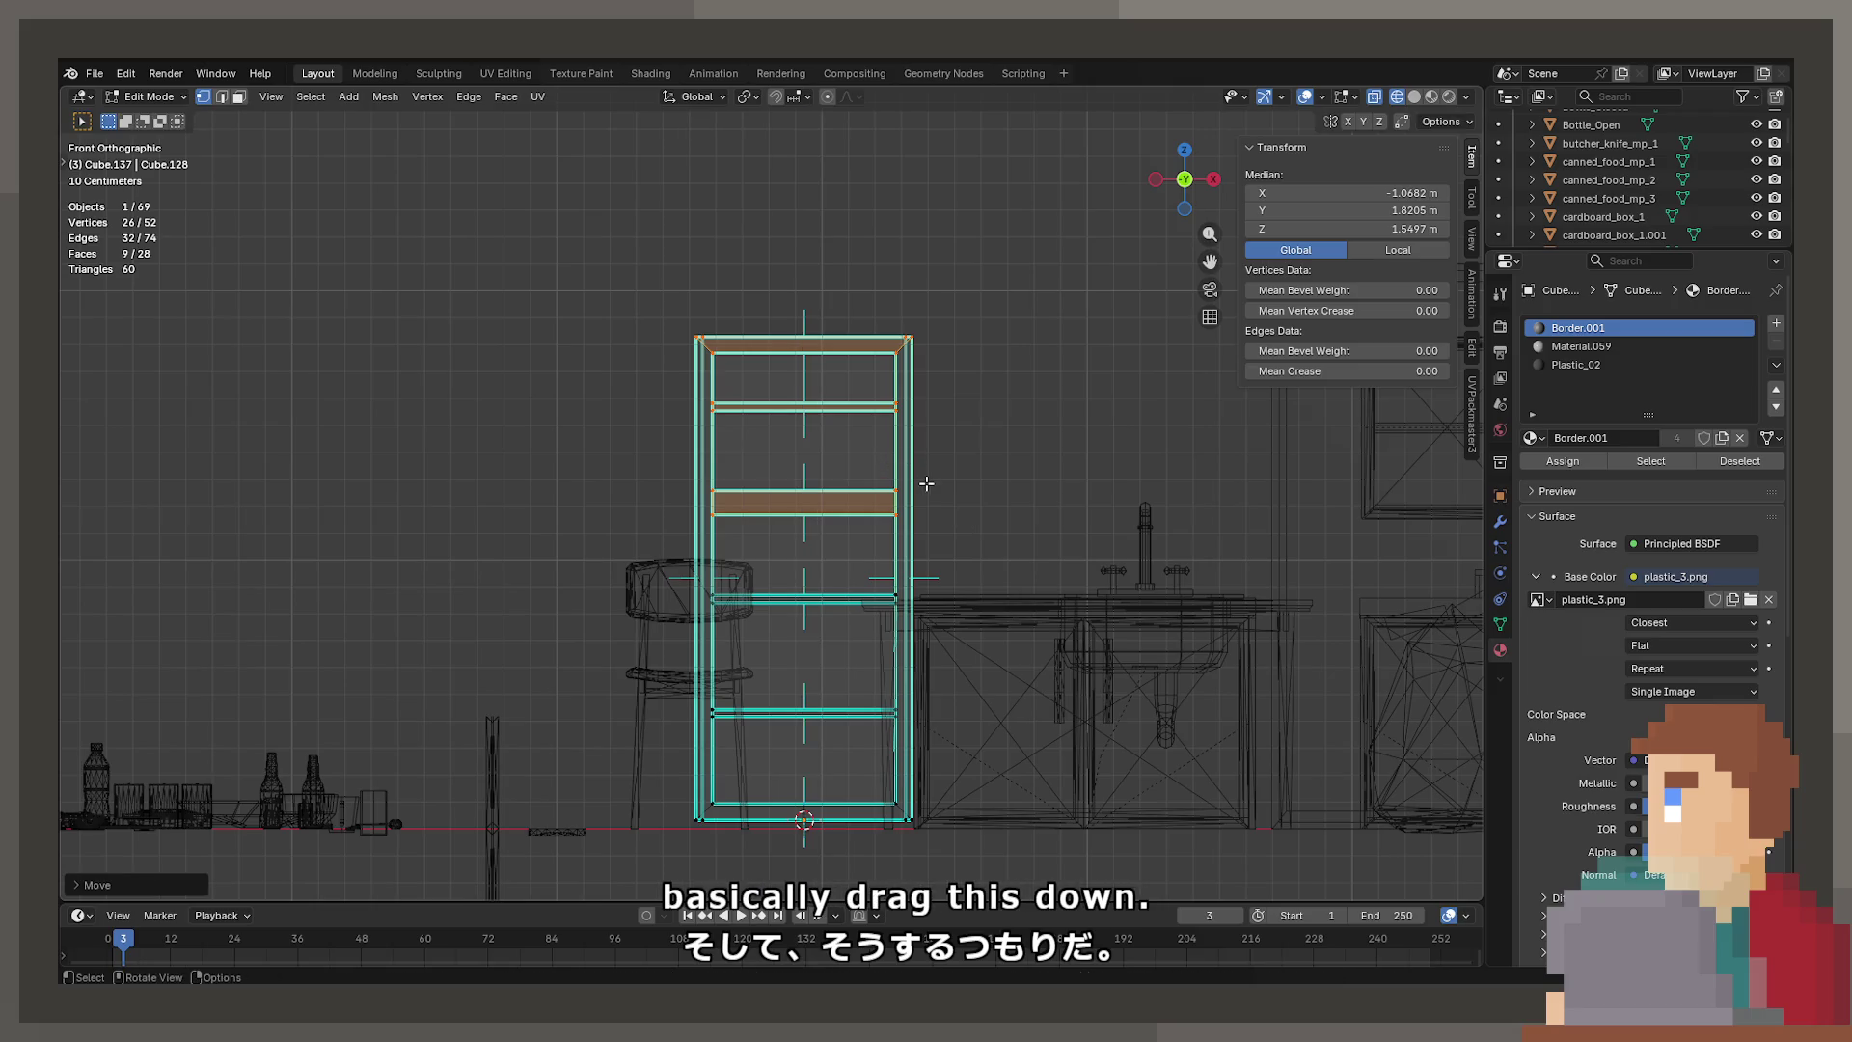
{"action": "key", "text": "shift+z"}
{"action": "mouse_move", "coordinate": [840, 496]}
{"action": "middle_mouse_down"}
{"action": "mouse_move", "coordinate": [868, 586]}
{"action": "mouse_move", "coordinate": [919, 529]}
{"action": "mouse_move", "coordinate": [938, 547]}
{"action": "mouse_move", "coordinate": [808, 576]}
{"action": "mouse_move", "coordinate": [811, 516]}
{"action": "mouse_move", "coordinate": [708, 440]}
{"action": "middle_mouse_up"}
{"action": "key", "text": "Tab"}
{"action": "key", "text": "Tab"}
Cube-project UVs onto the two selected back inner wall faces
{"action": "left_click", "coordinate": [239, 97]}
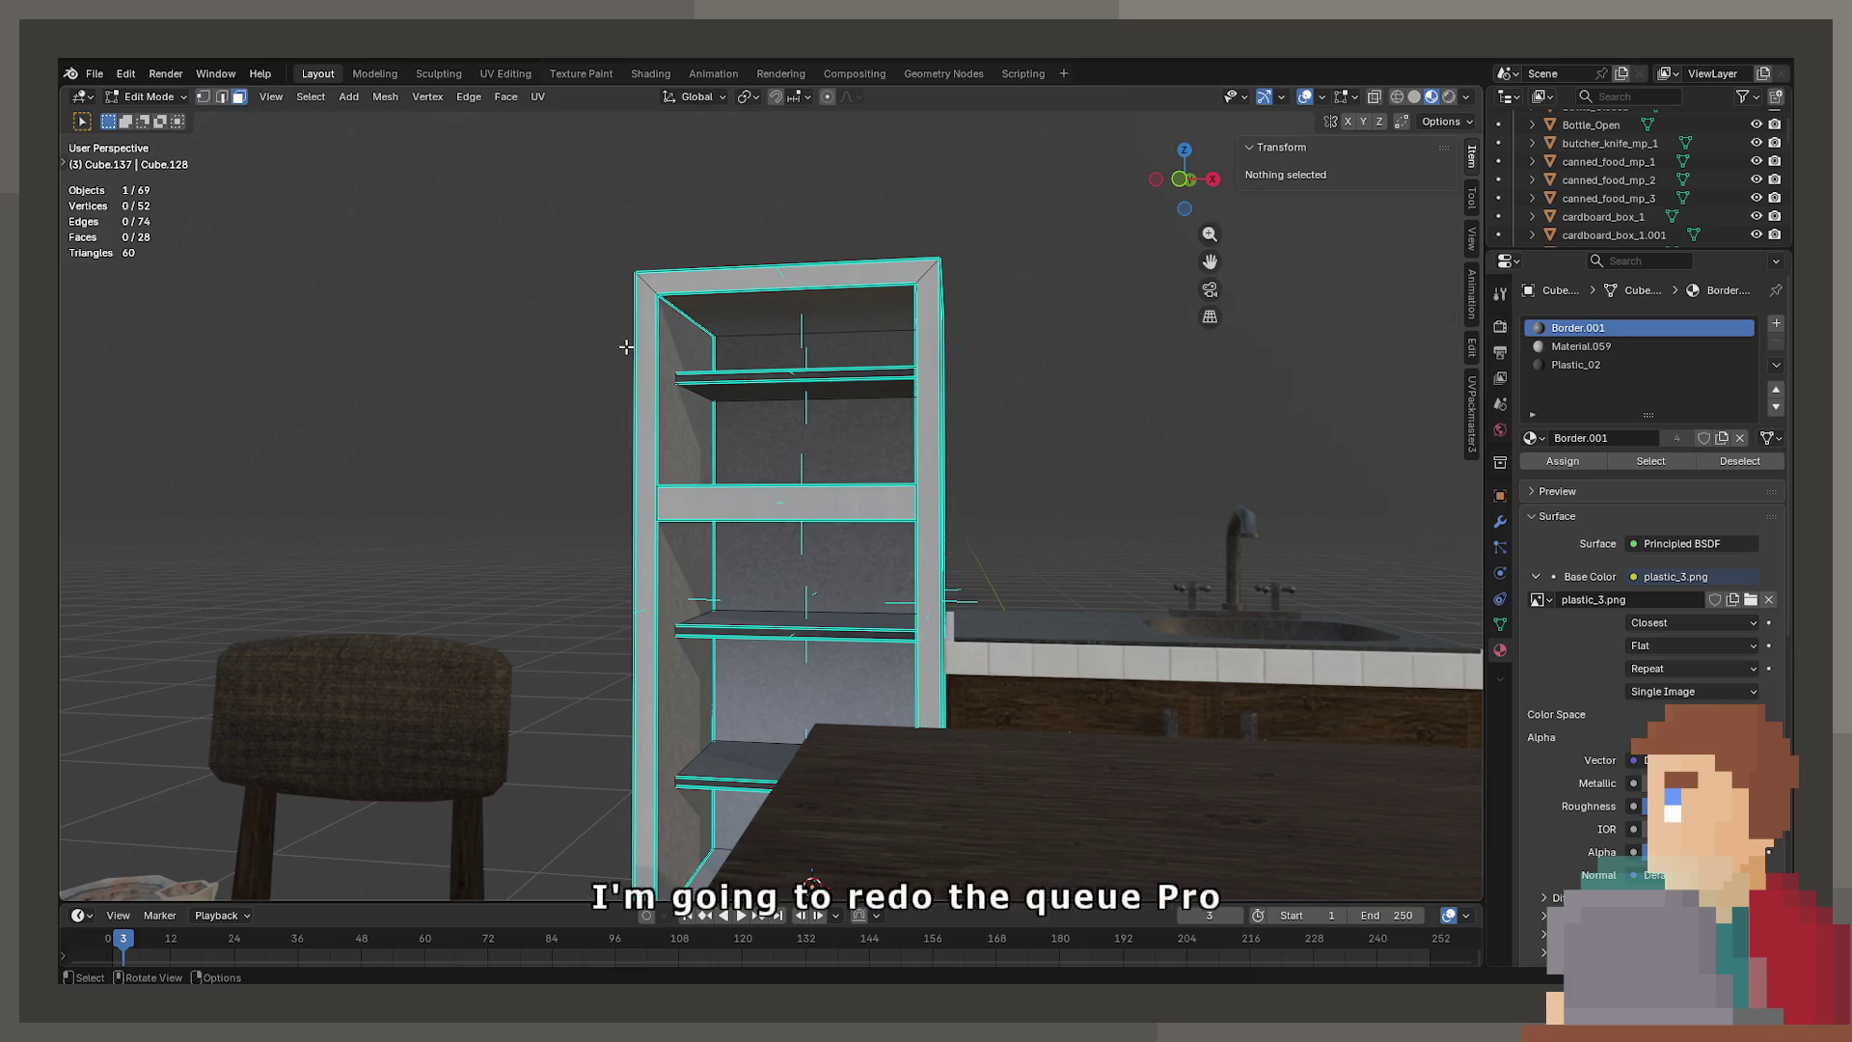
{"action": "left_click", "coordinate": [800, 434]}
{"action": "left_click", "coordinate": [801, 675], "text": "shift"}
{"action": "middle_click_drag", "start_coordinate": [800, 675], "coordinate": [992, 500]}
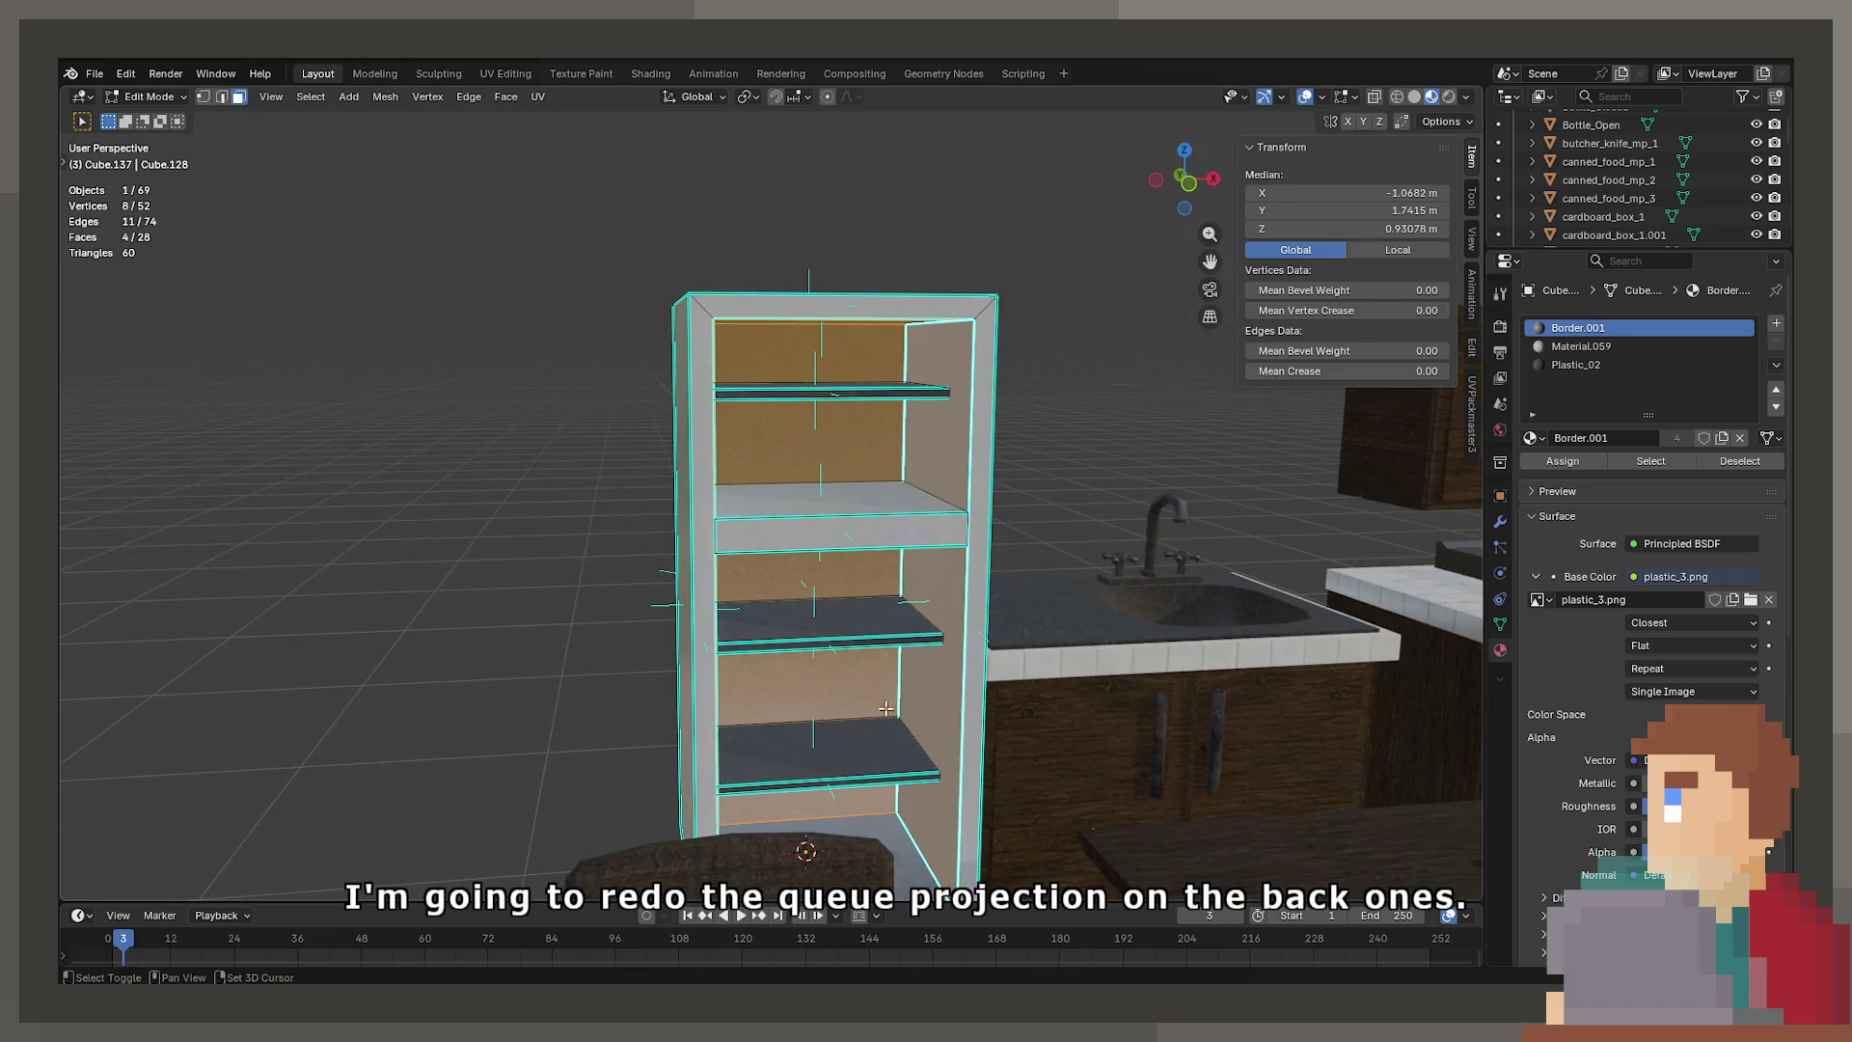
{"action": "key", "text": "u"}
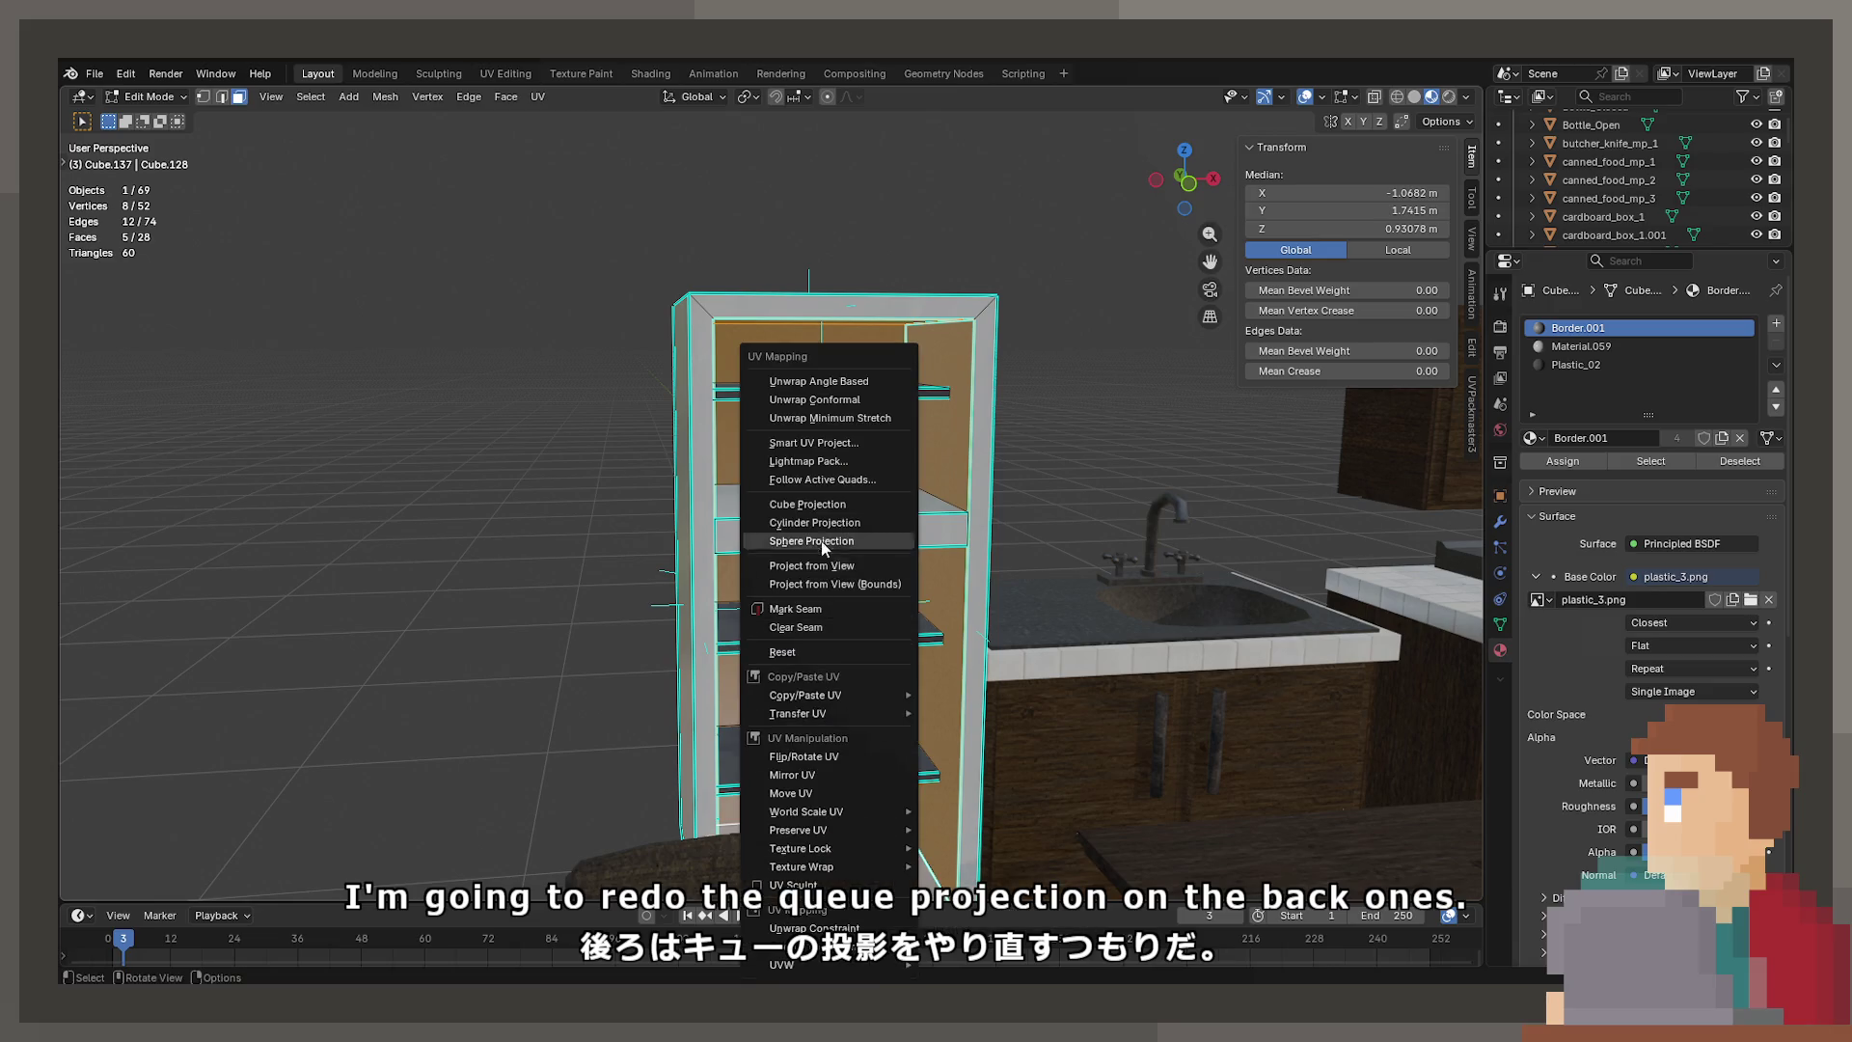
{"action": "left_click", "coordinate": [825, 506]}
{"action": "scroll", "coordinate": [801, 521], "scroll_direction": "up", "scroll_amount": 6}
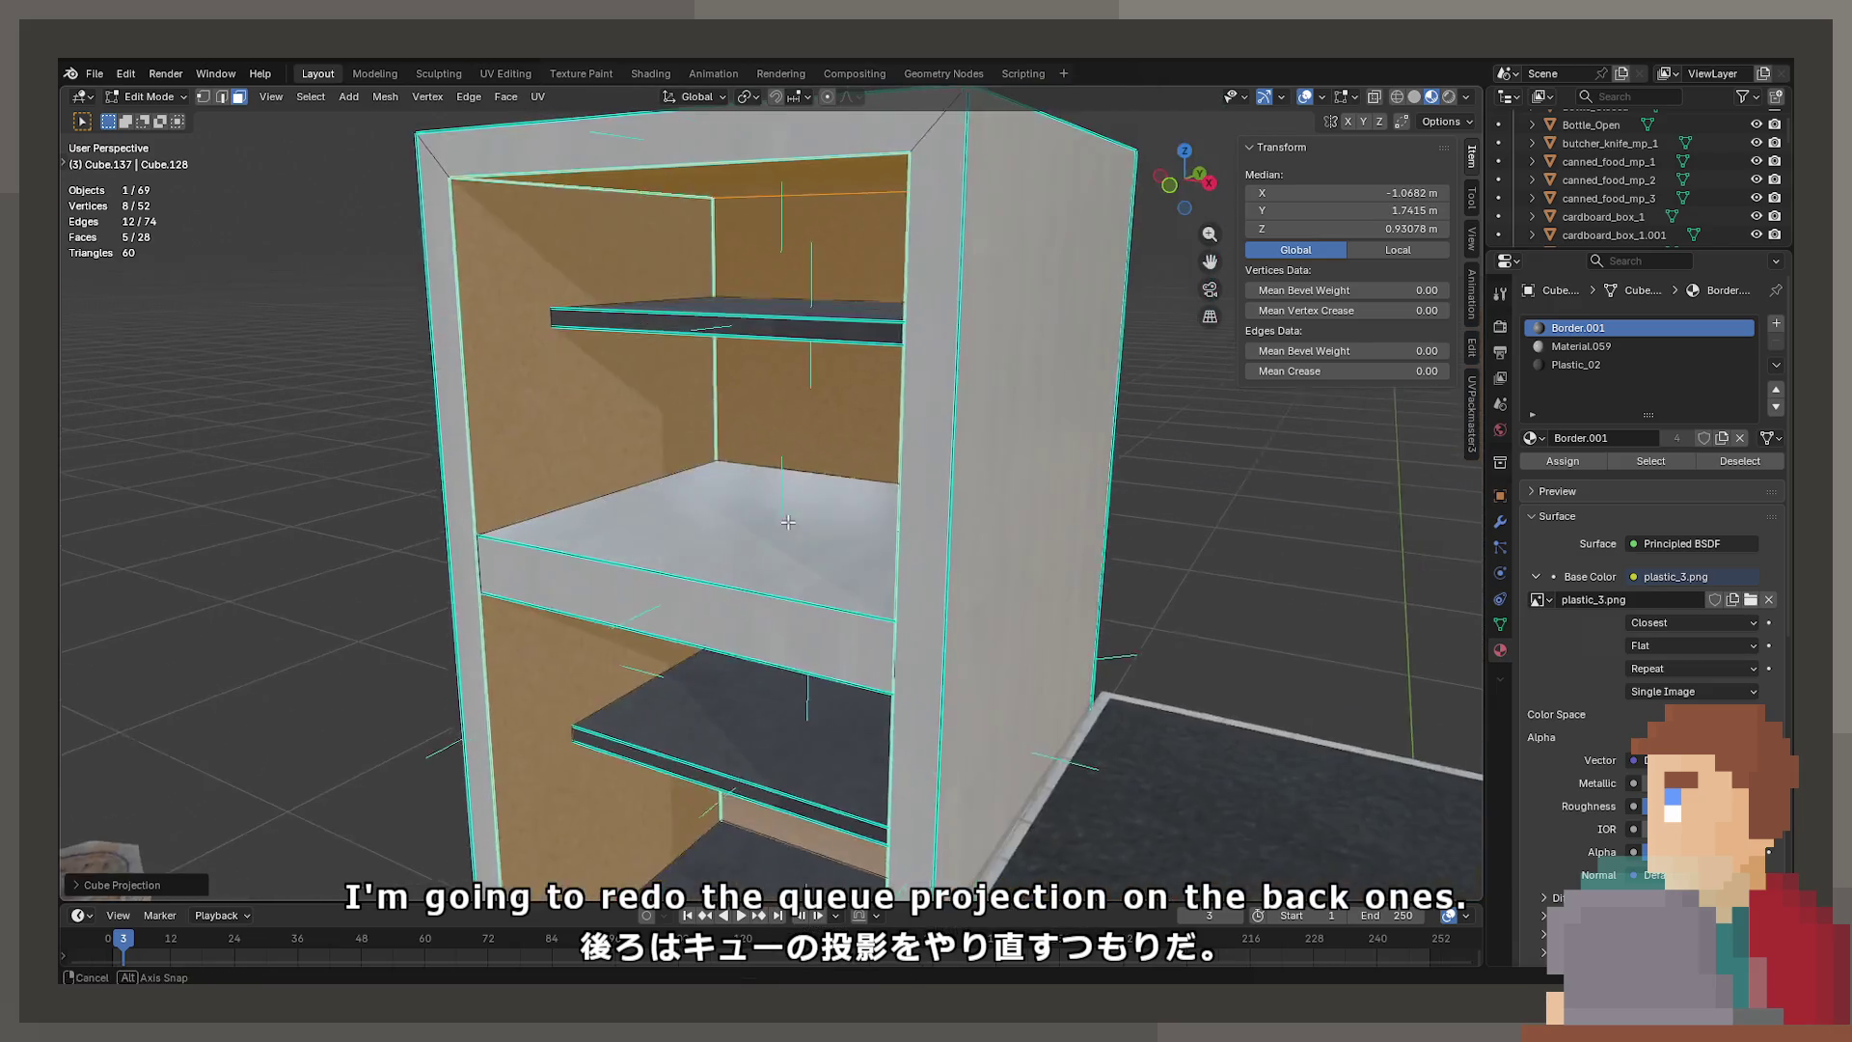
Return to object mode and undo the accidental location reset of the fridge body
{"action": "key", "text": "Tab"}
{"action": "key", "text": "alt+g"}
{"action": "mouse_move", "coordinate": [786, 525]}
{"action": "middle_mouse_down"}
{"action": "mouse_move", "coordinate": [842, 542]}
{"action": "mouse_move", "coordinate": [1126, 490]}
{"action": "mouse_move", "coordinate": [854, 502]}
{"action": "mouse_move", "coordinate": [895, 389]}
{"action": "middle_mouse_up"}
{"action": "key", "text": "ctrl+z"}
{"action": "key", "text": "ctrl+z"}
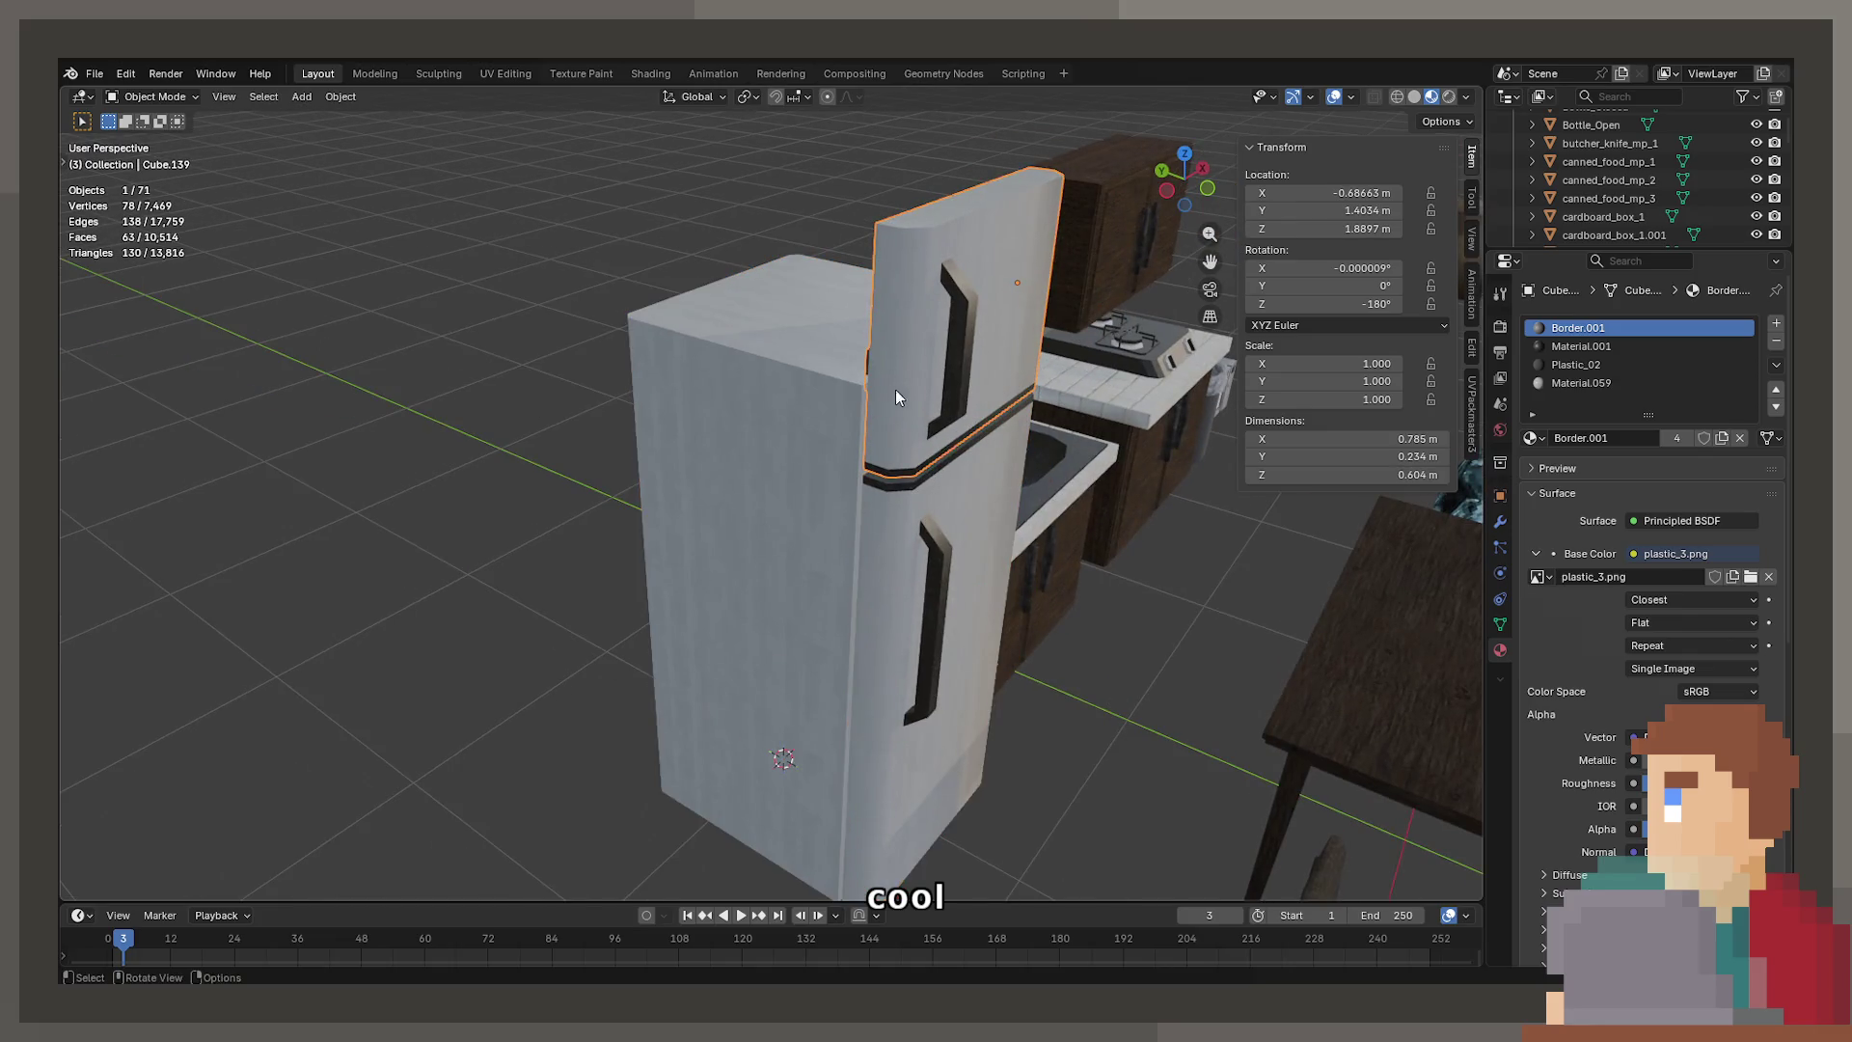
Lower the upper fridge door along Z in a front wireframe view
{"action": "left_click", "coordinate": [885, 407]}
{"action": "key", "text": "KP_1"}
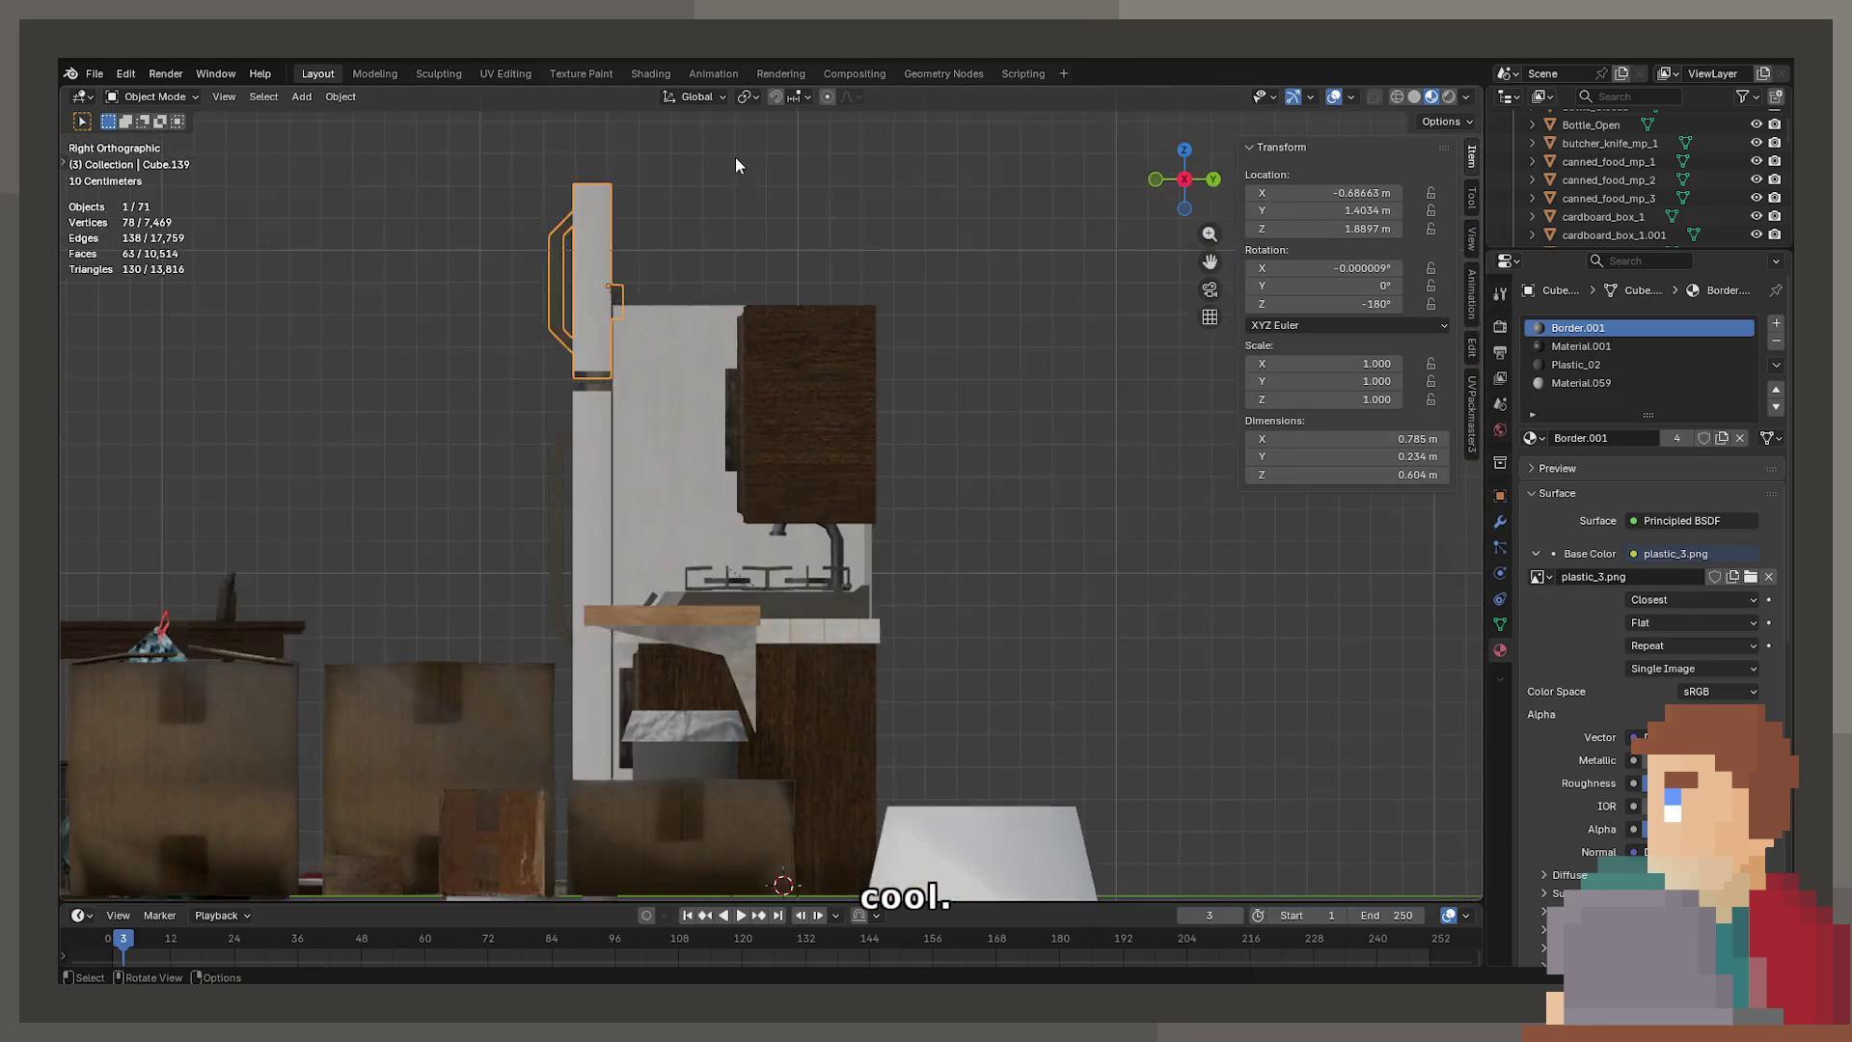
{"action": "key", "text": "z"}
{"action": "left_click", "coordinate": [623, 212]}
{"action": "scroll", "coordinate": [764, 482], "scroll_direction": "up", "scroll_amount": 4}
{"action": "key", "text": "g"}
{"action": "key", "text": "z"}
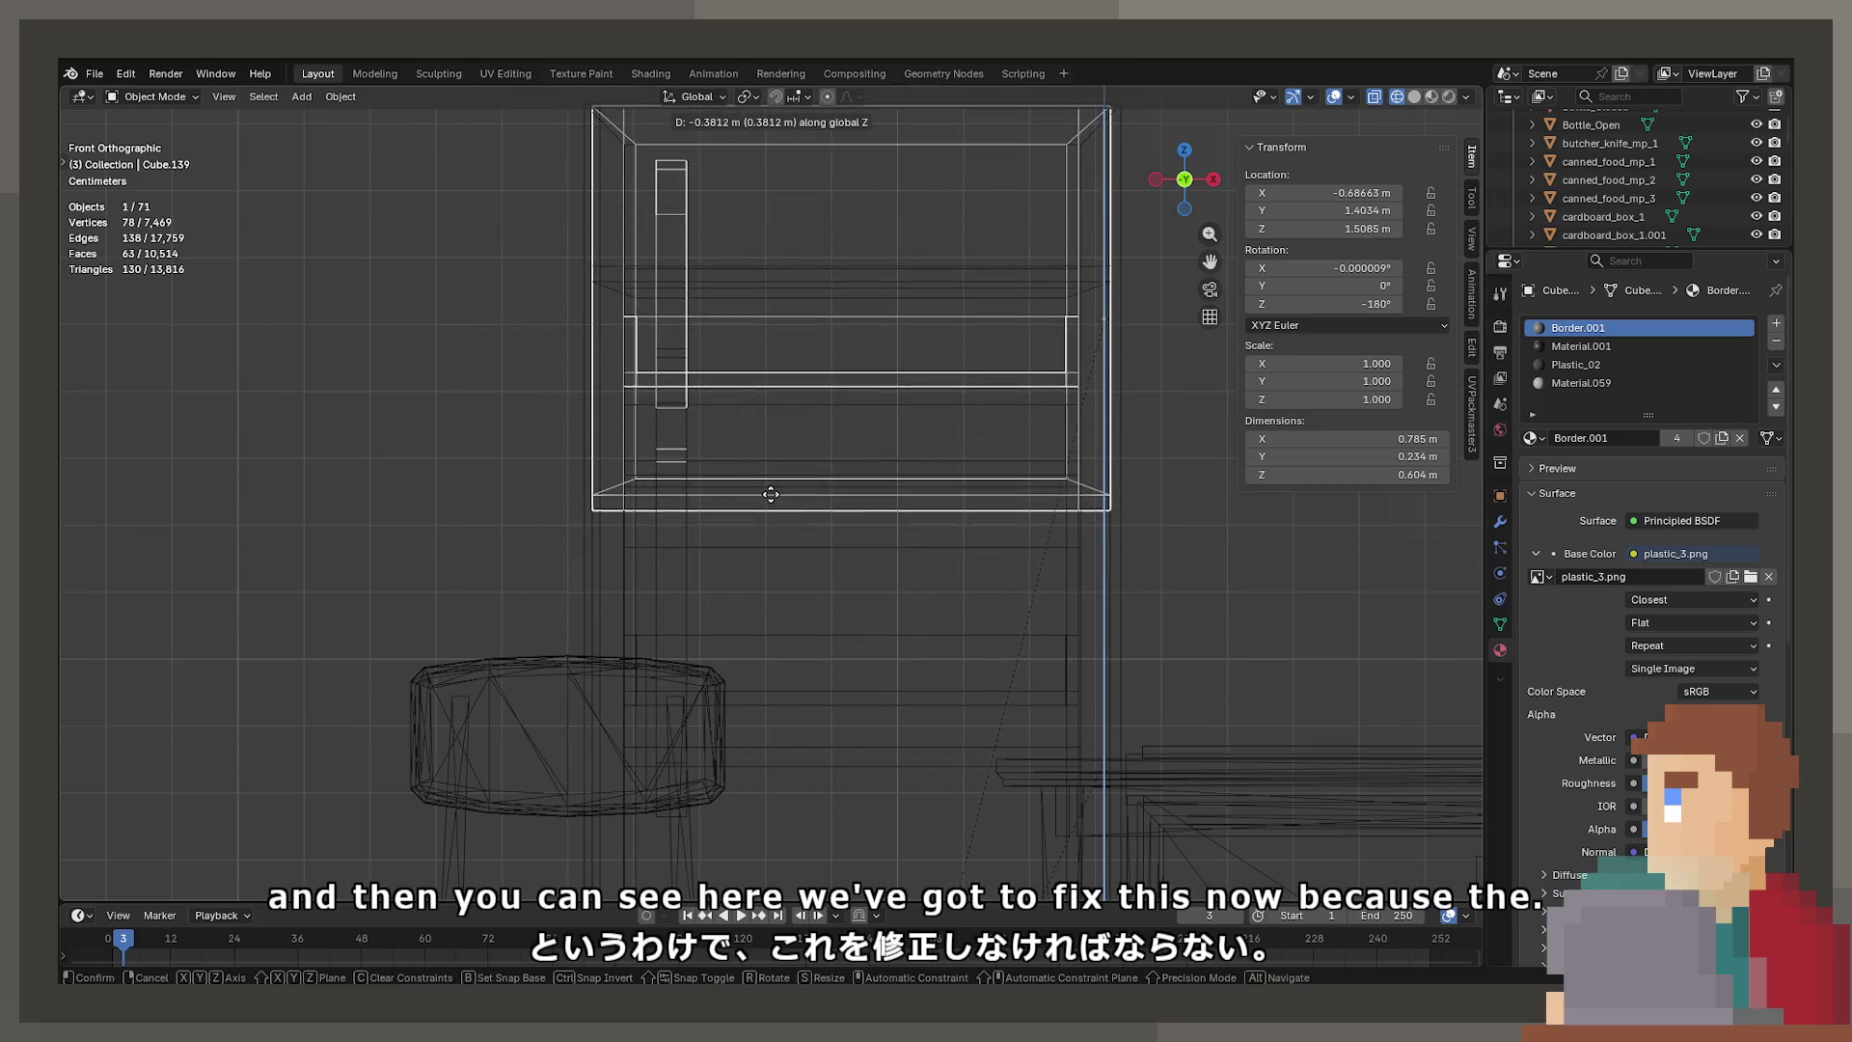
{"action": "left_click", "coordinate": [770, 494]}
Select the lower fridge door and show it with material shading in perspective
{"action": "left_click", "coordinate": [725, 297]}
{"action": "middle_click_drag", "start_coordinate": [731, 275], "coordinate": [784, 344]}
{"action": "key", "text": "z"}
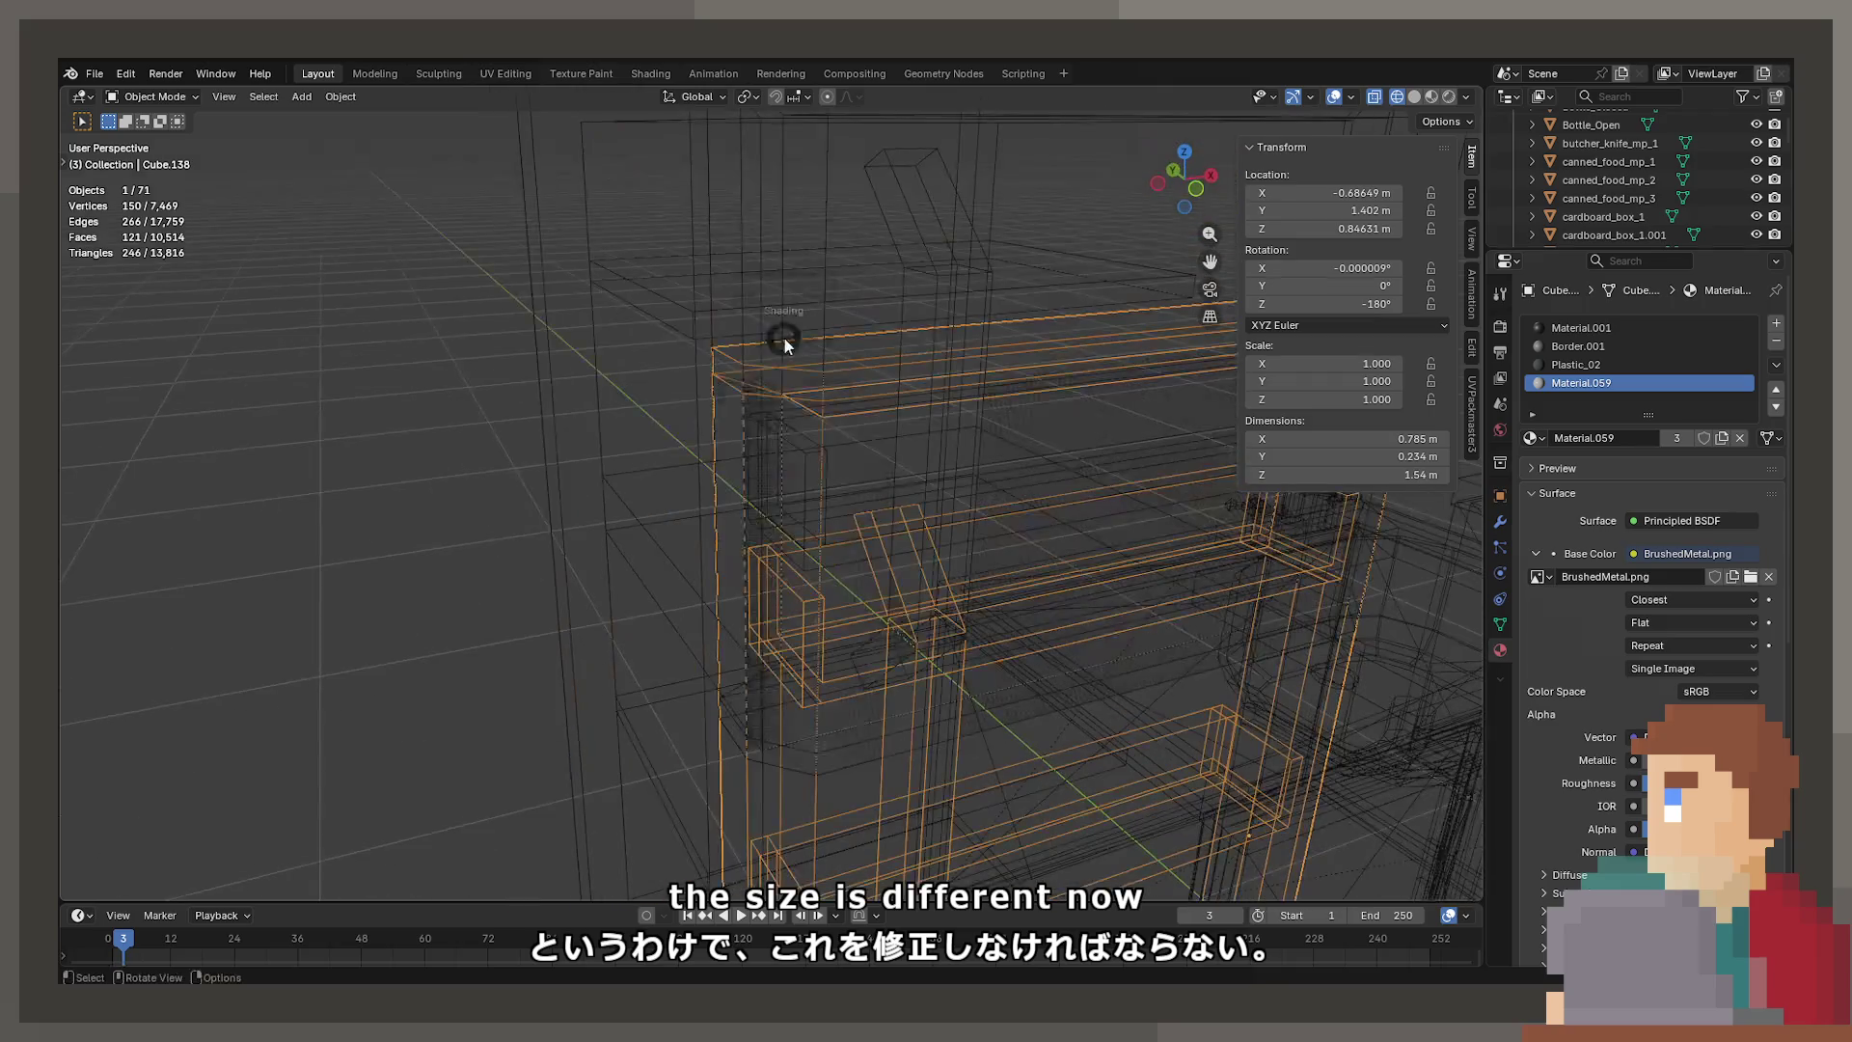
{"action": "left_click", "coordinate": [761, 511]}
{"action": "scroll", "coordinate": [731, 375], "scroll_direction": "up", "scroll_amount": 3}
In Edit Mode on the lower door, select and delete the upper shelf geometry
{"action": "key", "text": "Tab"}
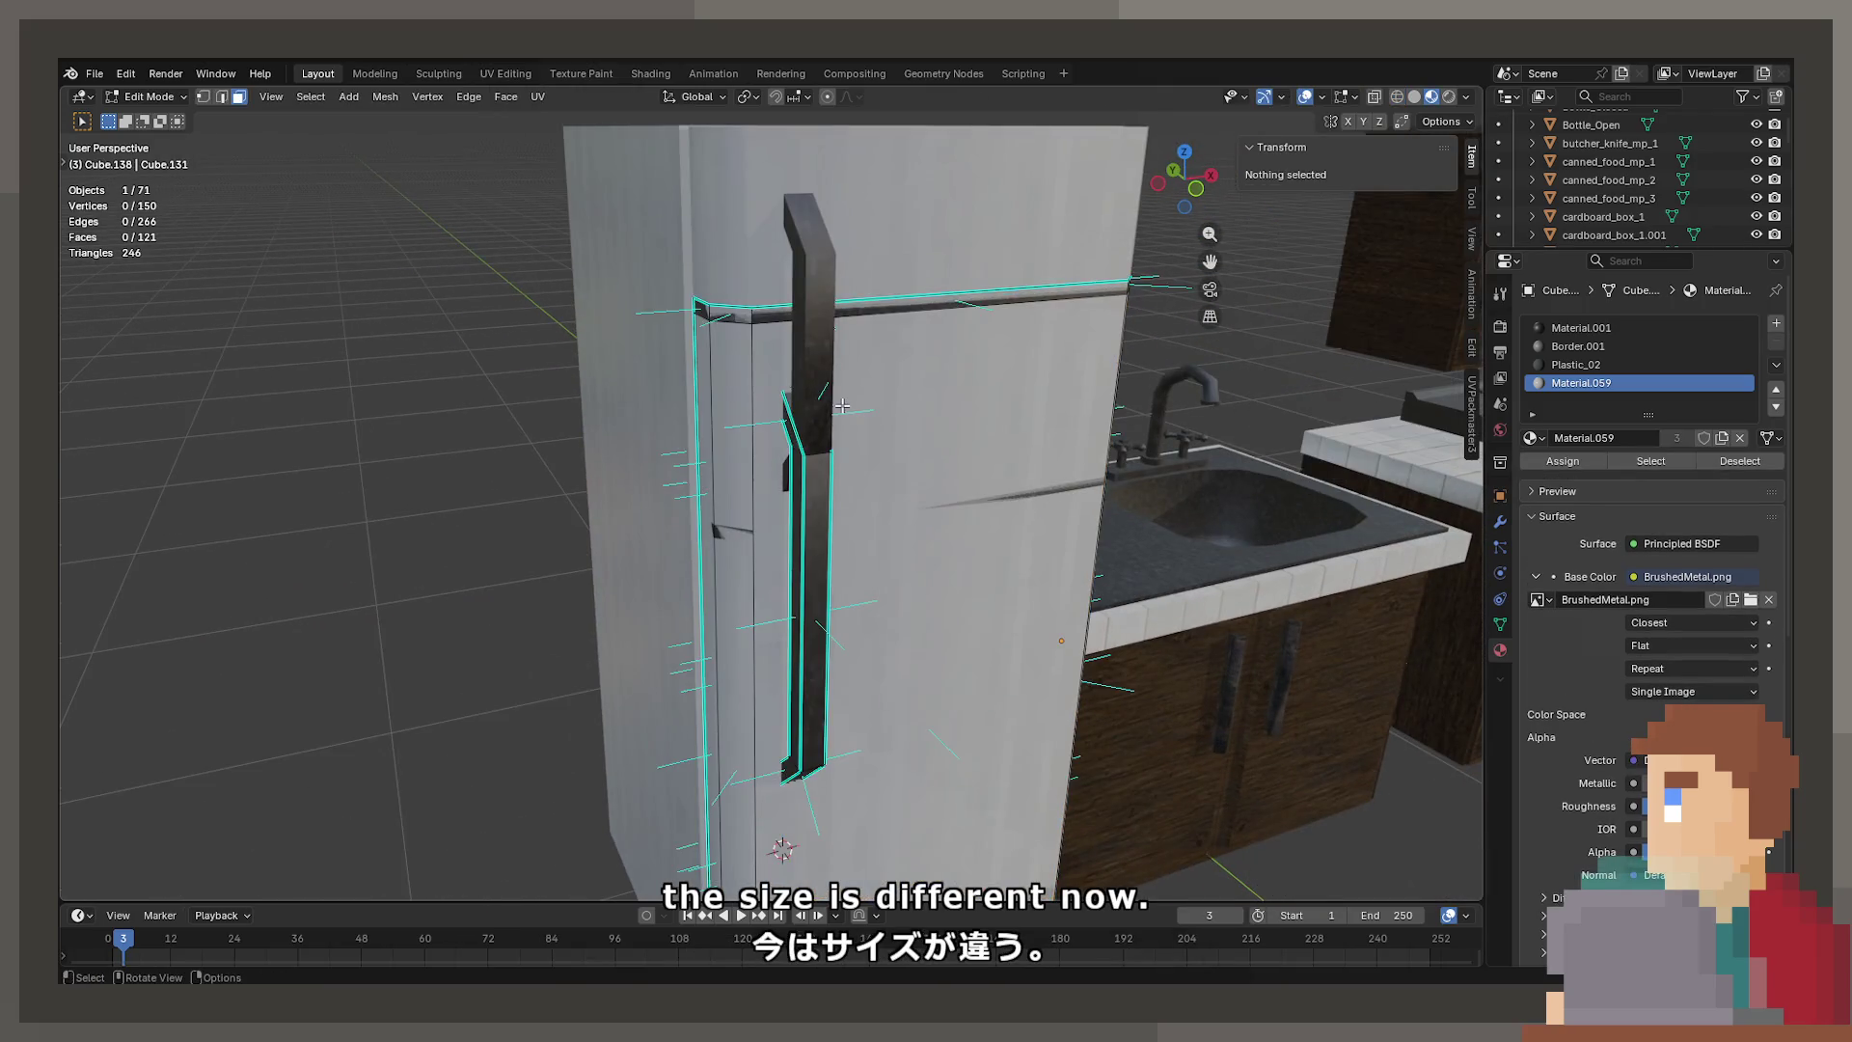
{"action": "key", "text": "z"}
{"action": "left_click", "coordinate": [718, 403]}
{"action": "left_click_drag", "start_coordinate": [640, 257], "coordinate": [1095, 628]}
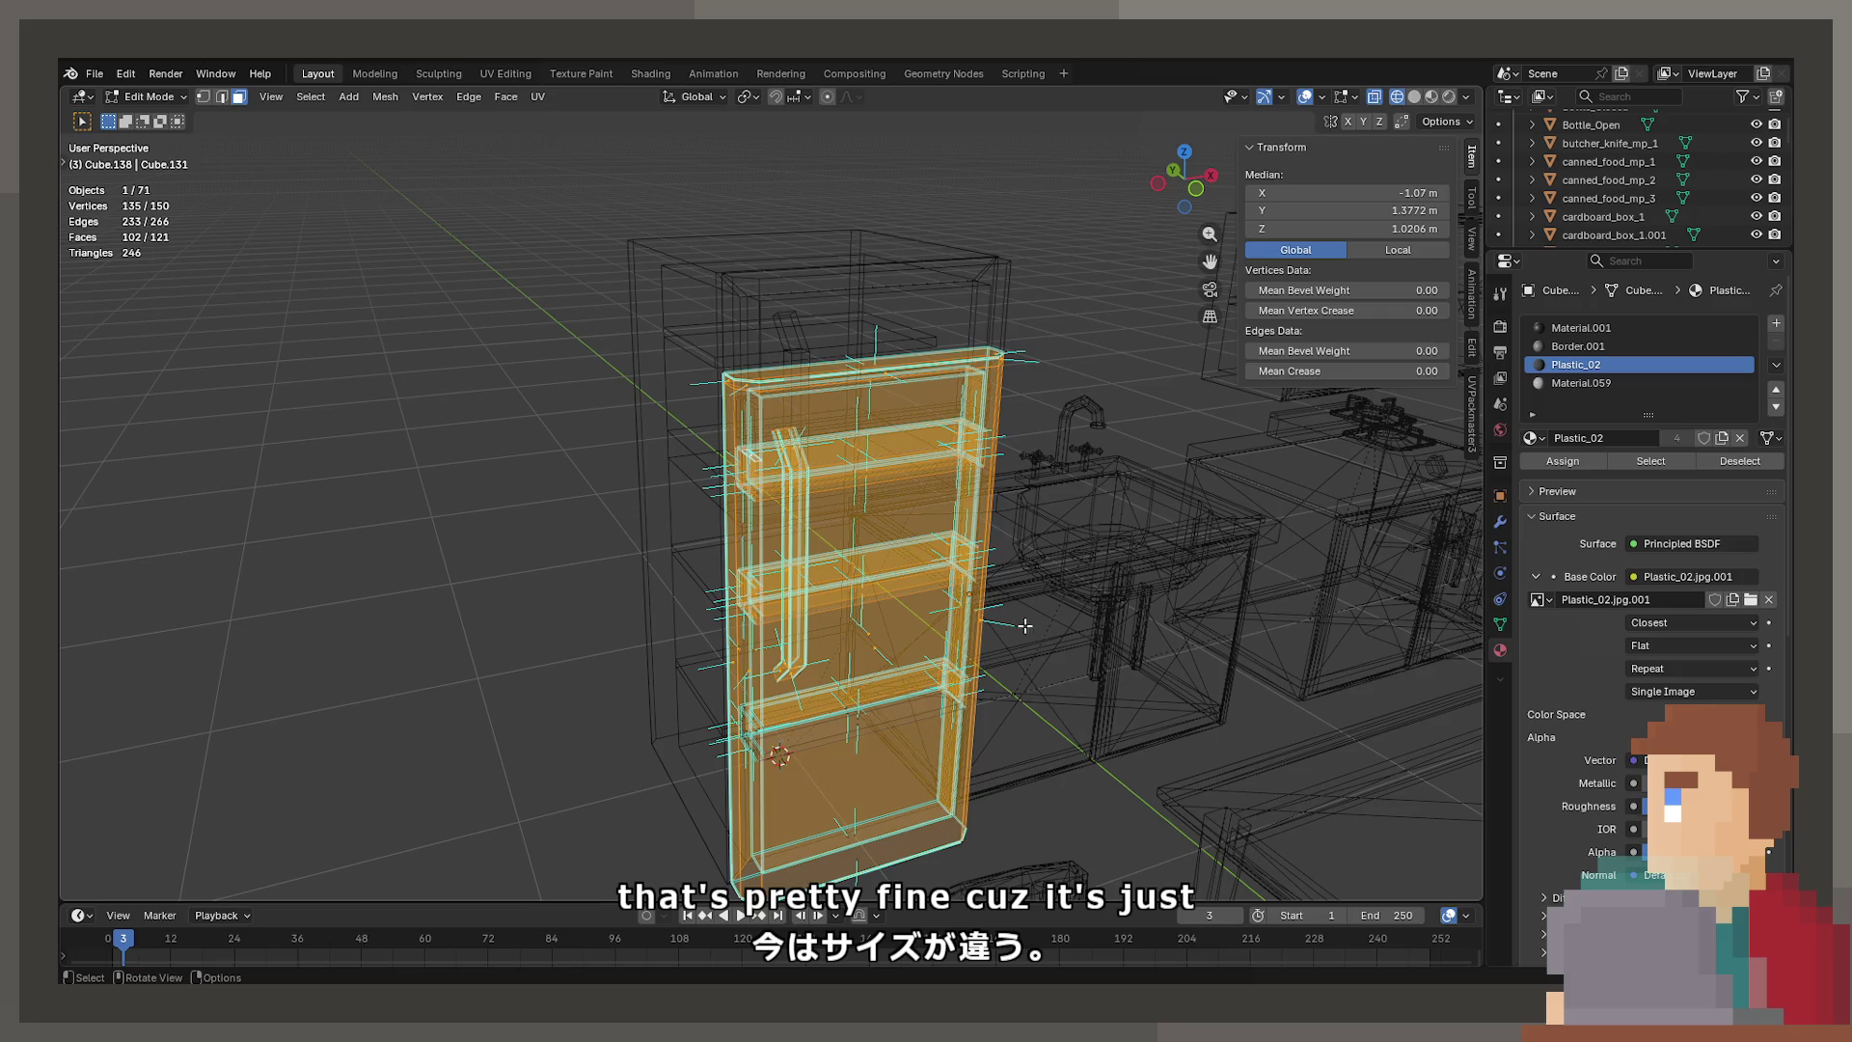
{"action": "key", "text": "shift+z"}
{"action": "mouse_move", "coordinate": [1047, 589]}
{"action": "middle_mouse_down"}
{"action": "mouse_move", "coordinate": [820, 463]}
{"action": "mouse_move", "coordinate": [893, 415]}
{"action": "mouse_move", "coordinate": [872, 372]}
{"action": "middle_mouse_up"}
{"action": "key", "text": "shift+z"}
{"action": "left_click", "coordinate": [903, 432]}
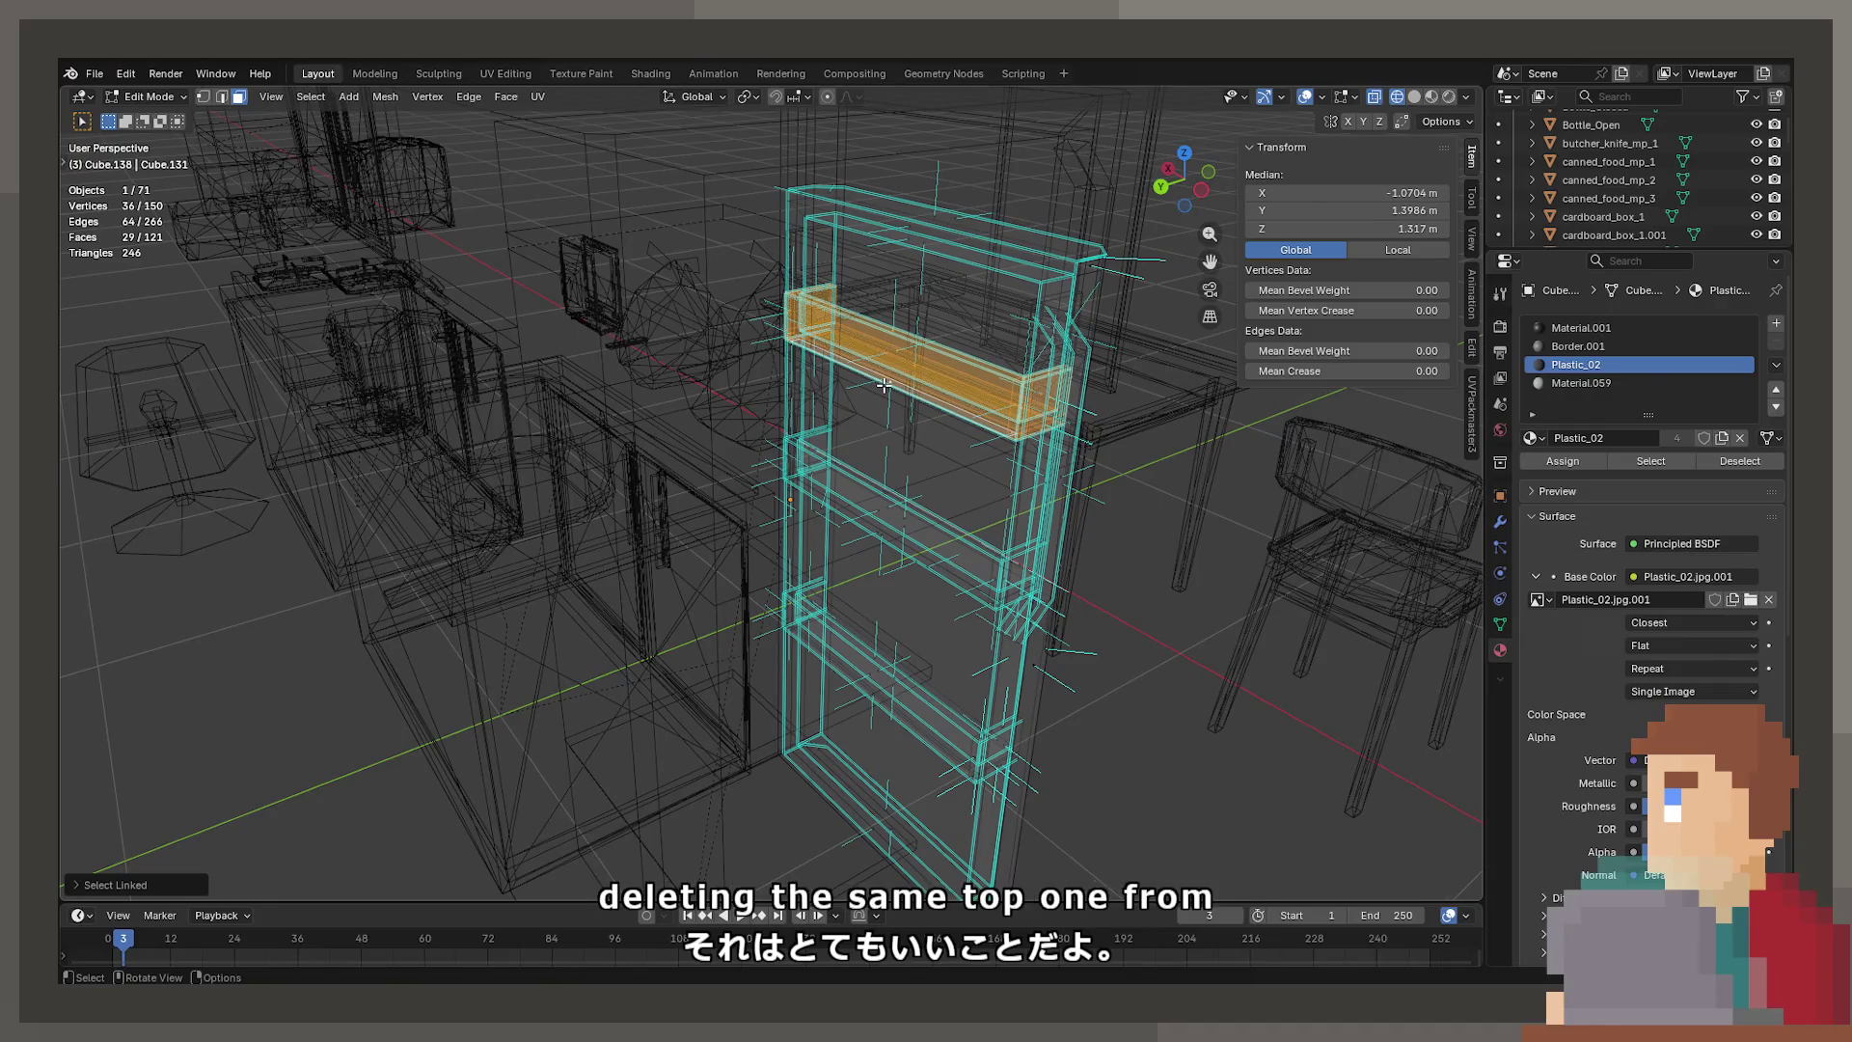
{"action": "left_click", "coordinate": [884, 385]}
Box-select the fridge's top faces and lower them about 0.357 m along Z
{"action": "mouse_move", "coordinate": [768, 152]}
{"action": "middle_mouse_down"}
{"action": "mouse_move", "coordinate": [868, 241]}
{"action": "mouse_move", "coordinate": [964, 260]}
{"action": "middle_mouse_up"}
{"action": "left_click", "coordinate": [974, 252]}
{"action": "left_click_drag", "start_coordinate": [807, 183], "coordinate": [1154, 430]}
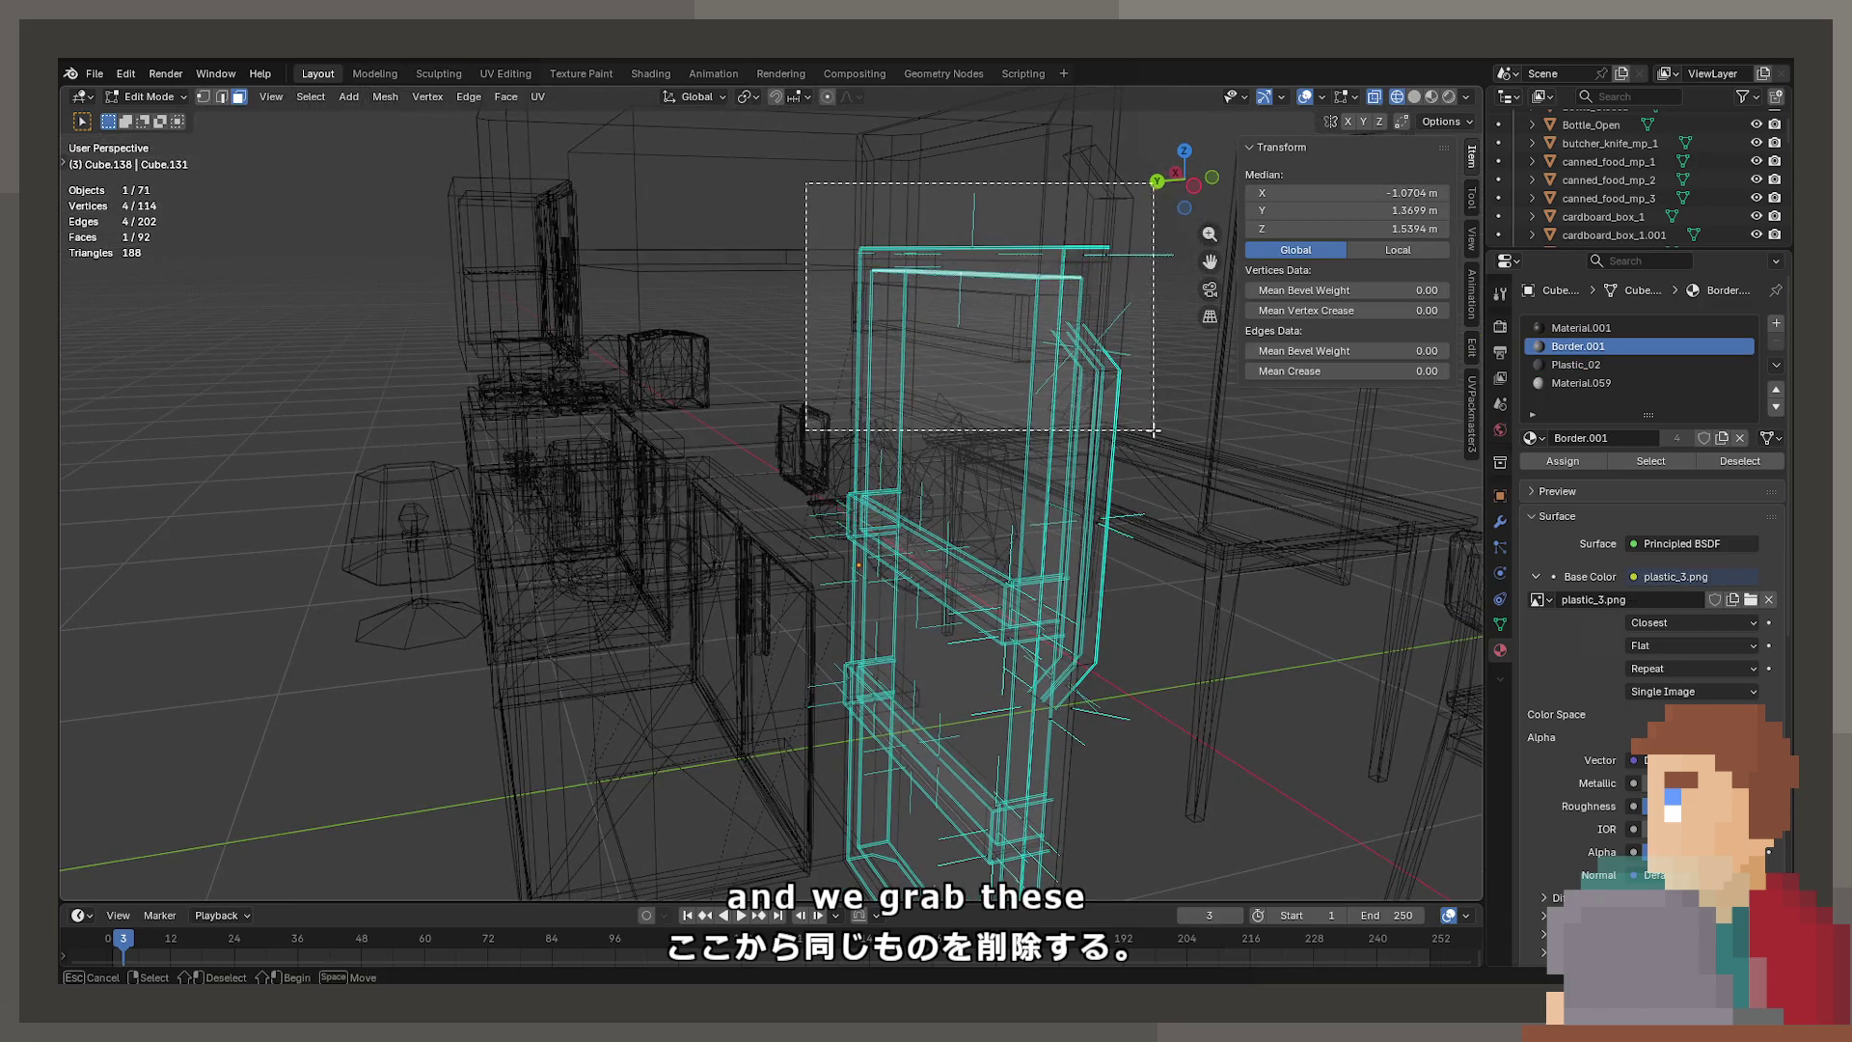
{"action": "mouse_move", "coordinate": [1153, 430]}
{"action": "middle_mouse_down"}
{"action": "mouse_move", "coordinate": [1145, 483]}
{"action": "mouse_move", "coordinate": [969, 420]}
{"action": "mouse_move", "coordinate": [703, 628]}
{"action": "middle_mouse_up"}
{"action": "key", "text": "KP_1"}
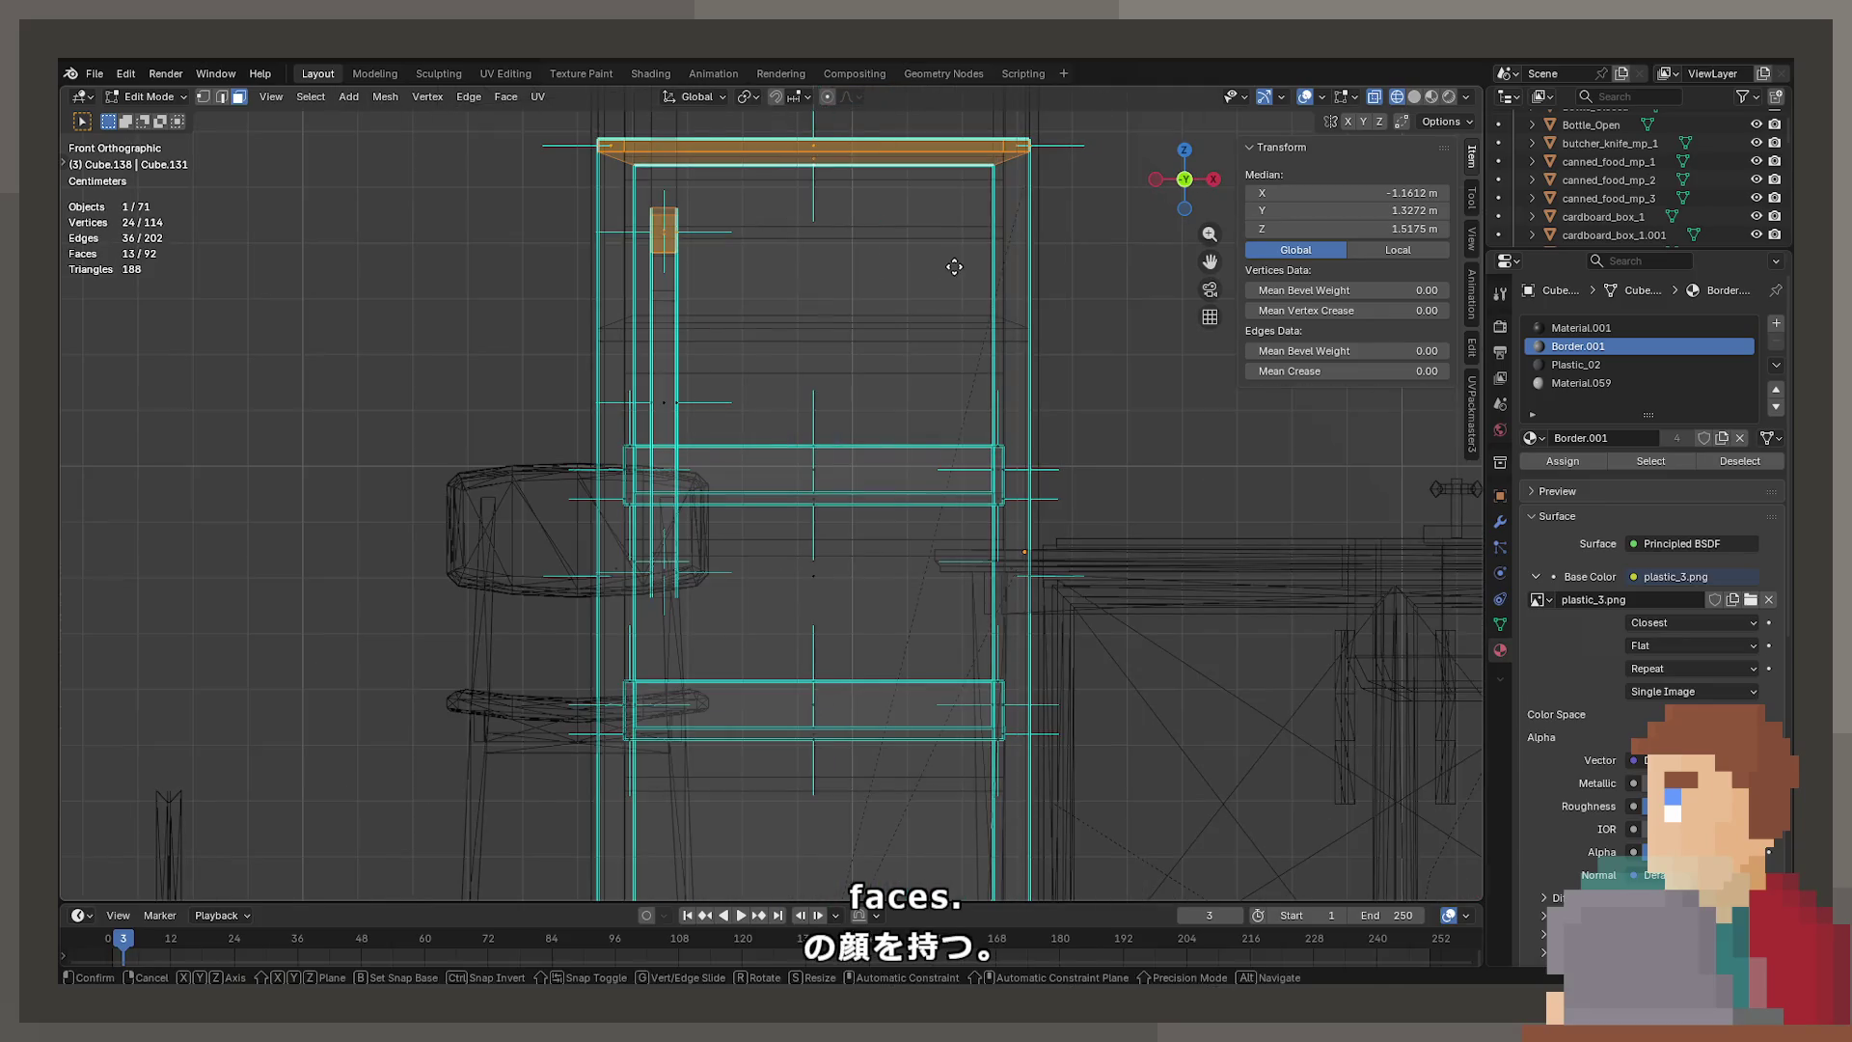
{"action": "key", "text": "z"}
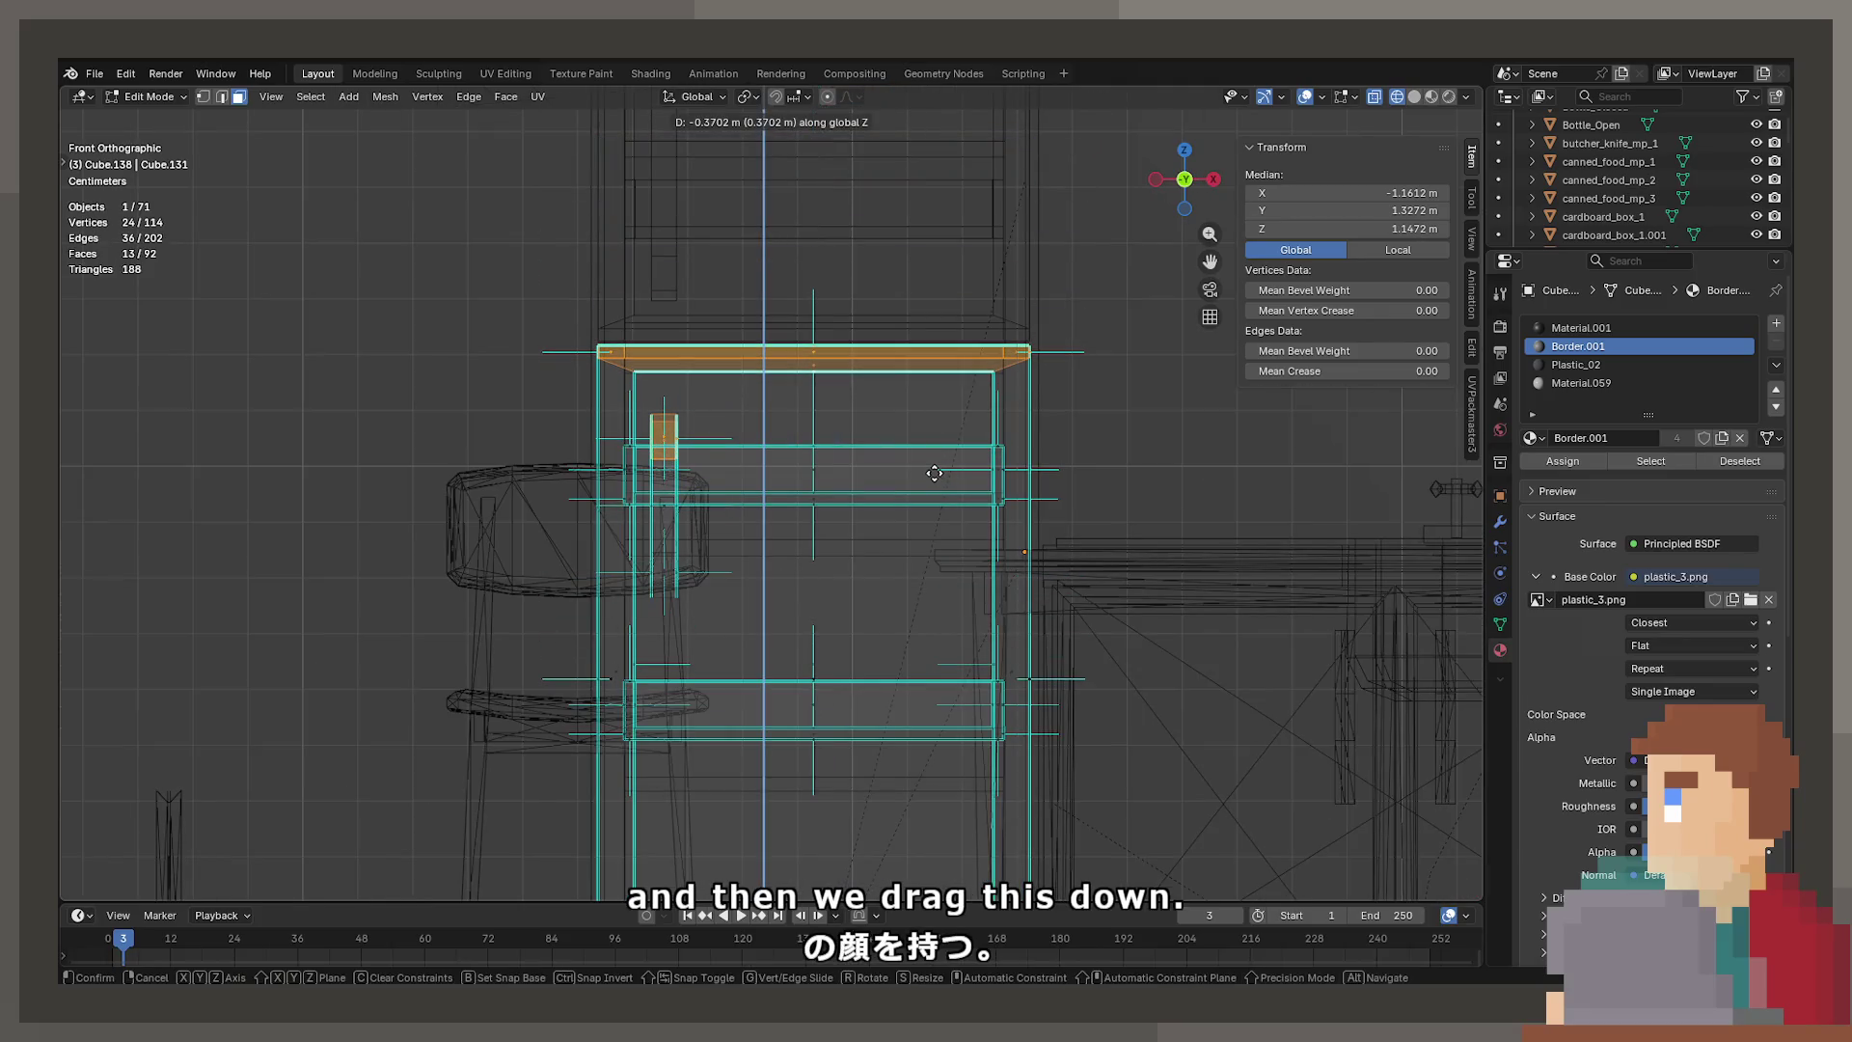
{"action": "key", "text": "shift+z"}
{"action": "mouse_move", "coordinate": [934, 472]}
{"action": "middle_mouse_down"}
{"action": "mouse_move", "coordinate": [634, 518]}
{"action": "mouse_move", "coordinate": [635, 569]}
{"action": "middle_mouse_up"}
{"action": "left_click", "coordinate": [636, 572]}
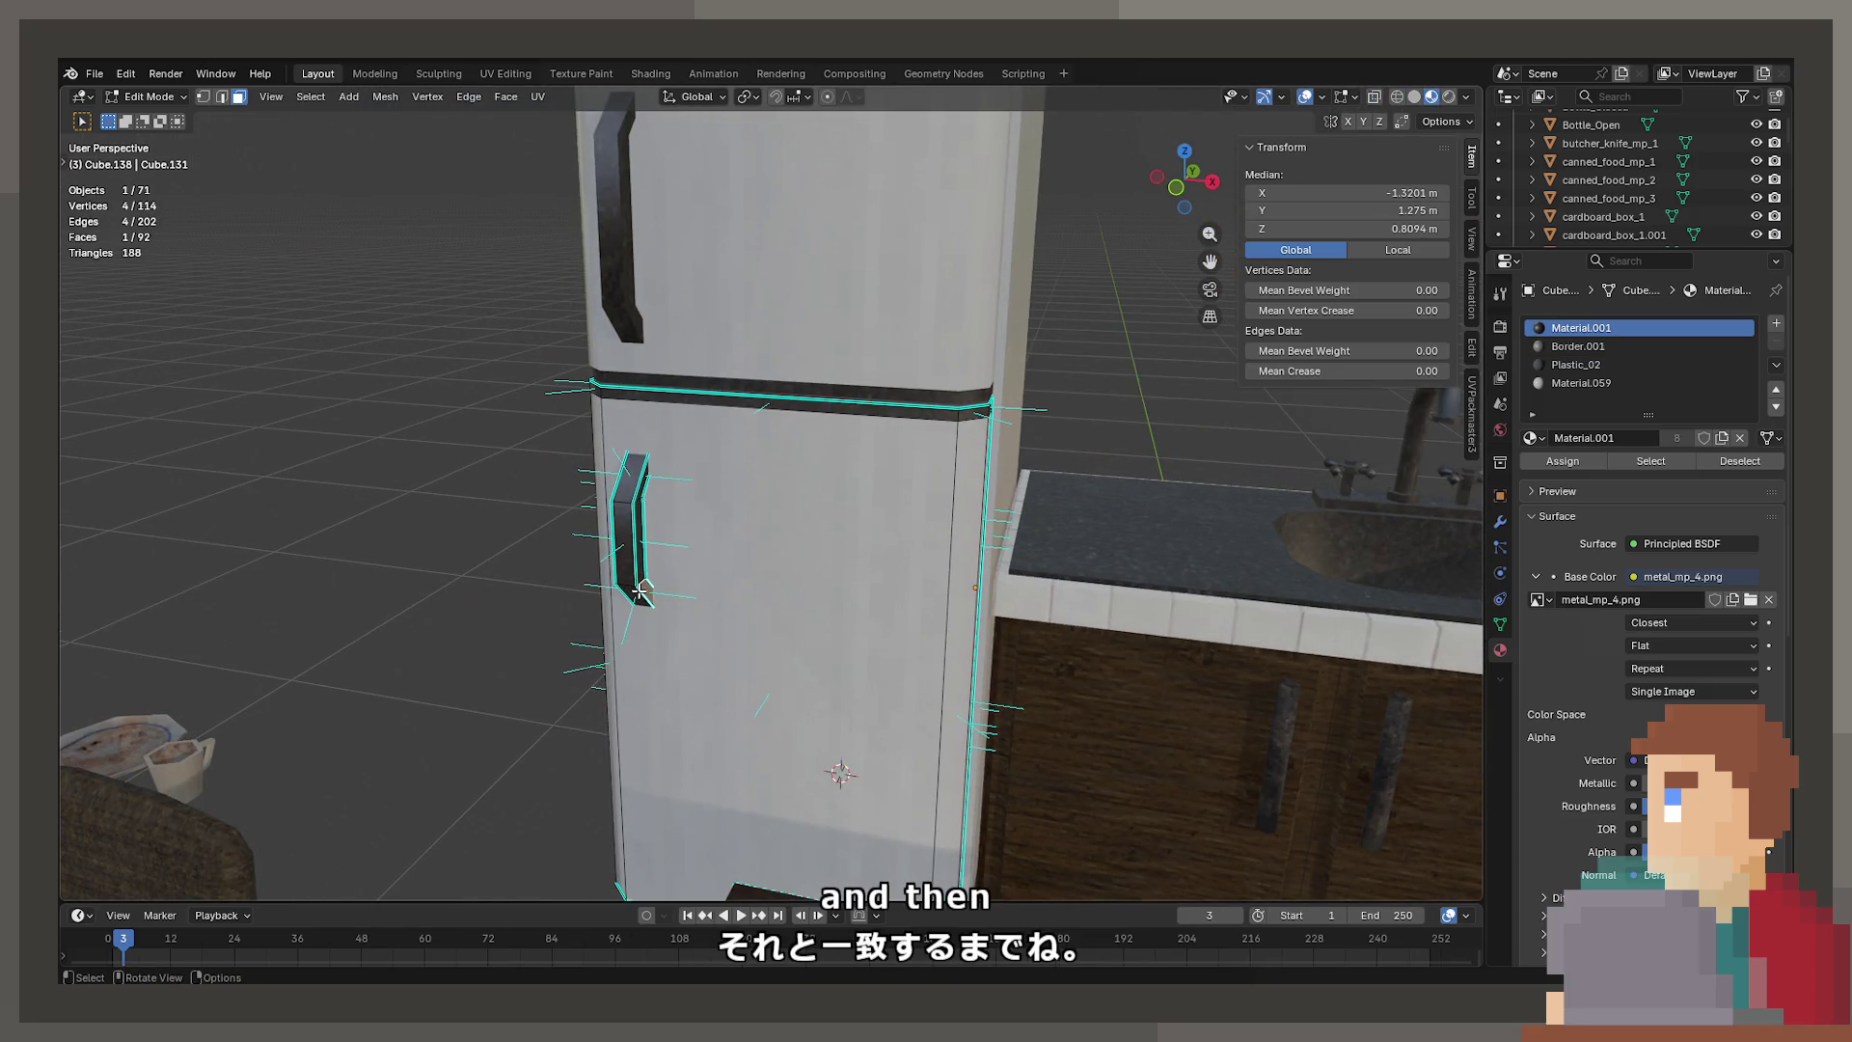
From the right-side view, test-swing the fridge door open, then undo it
{"action": "key", "text": "KP_3"}
{"action": "scroll", "coordinate": [533, 517], "scroll_direction": "up", "scroll_amount": 3}
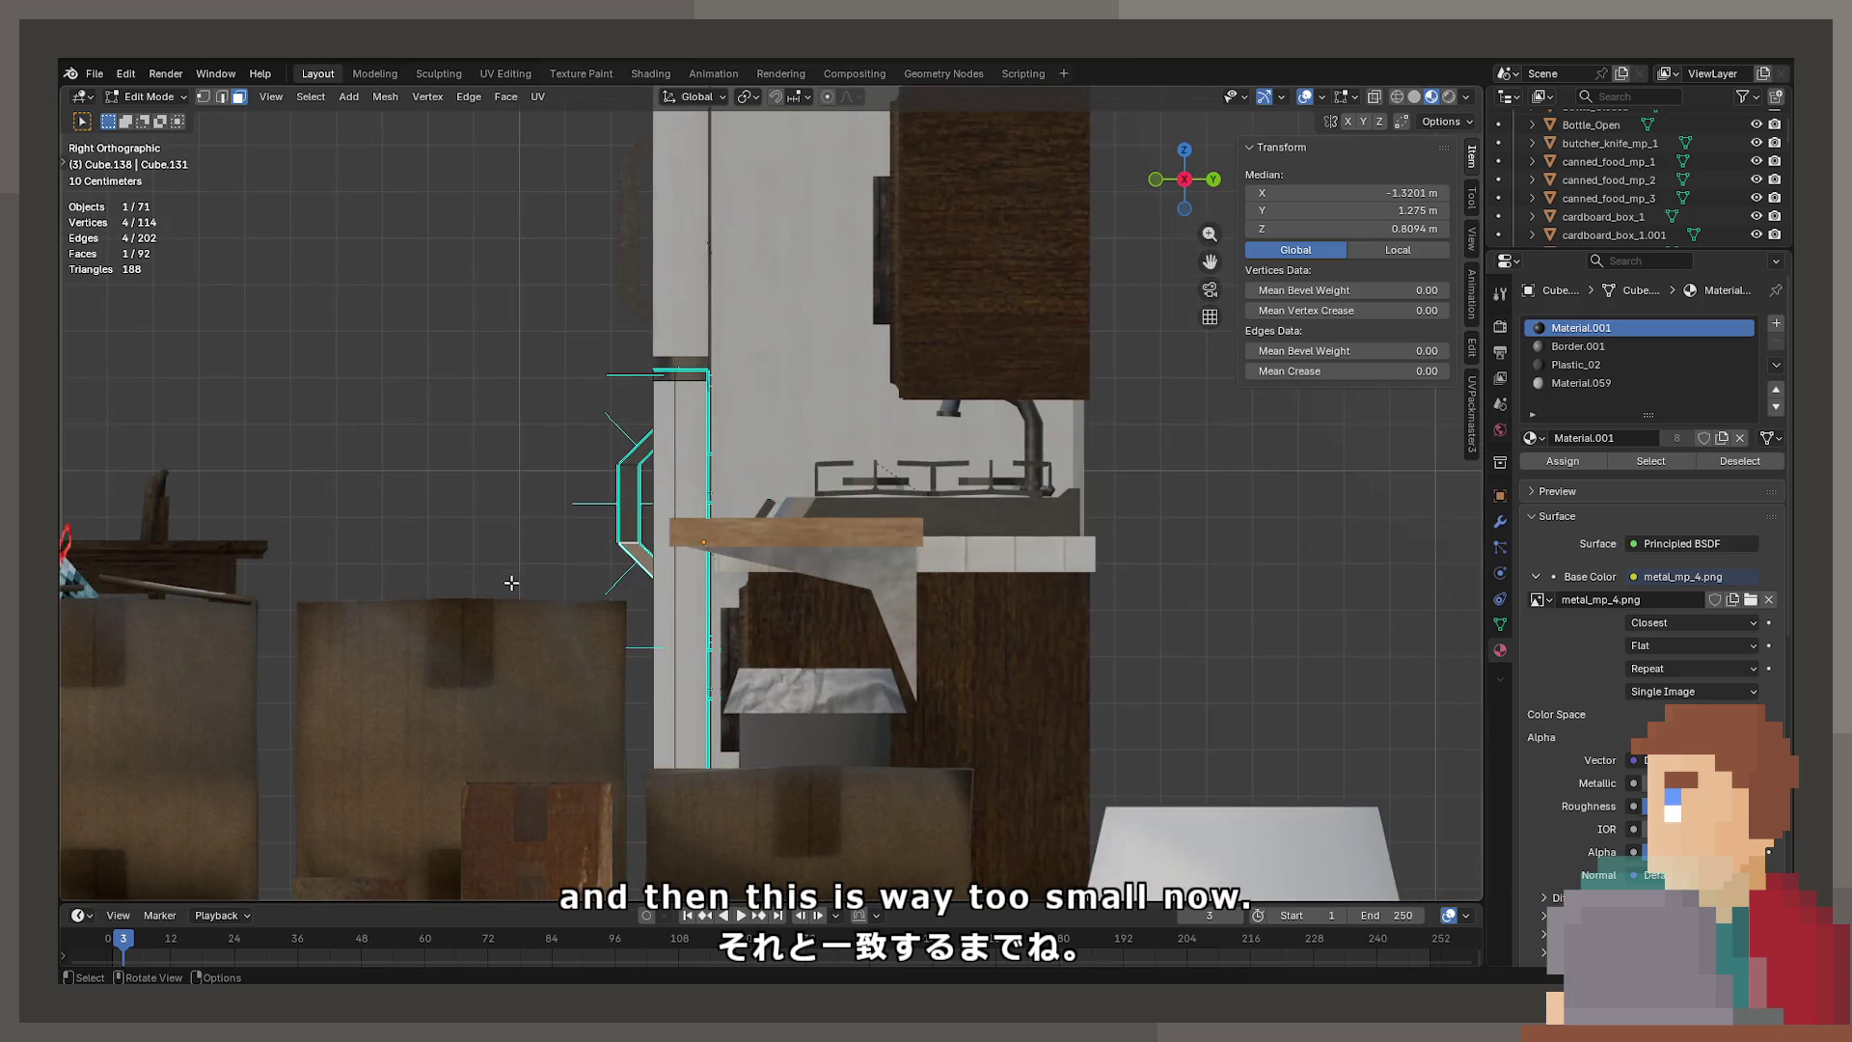
{"action": "key", "text": "shift+z"}
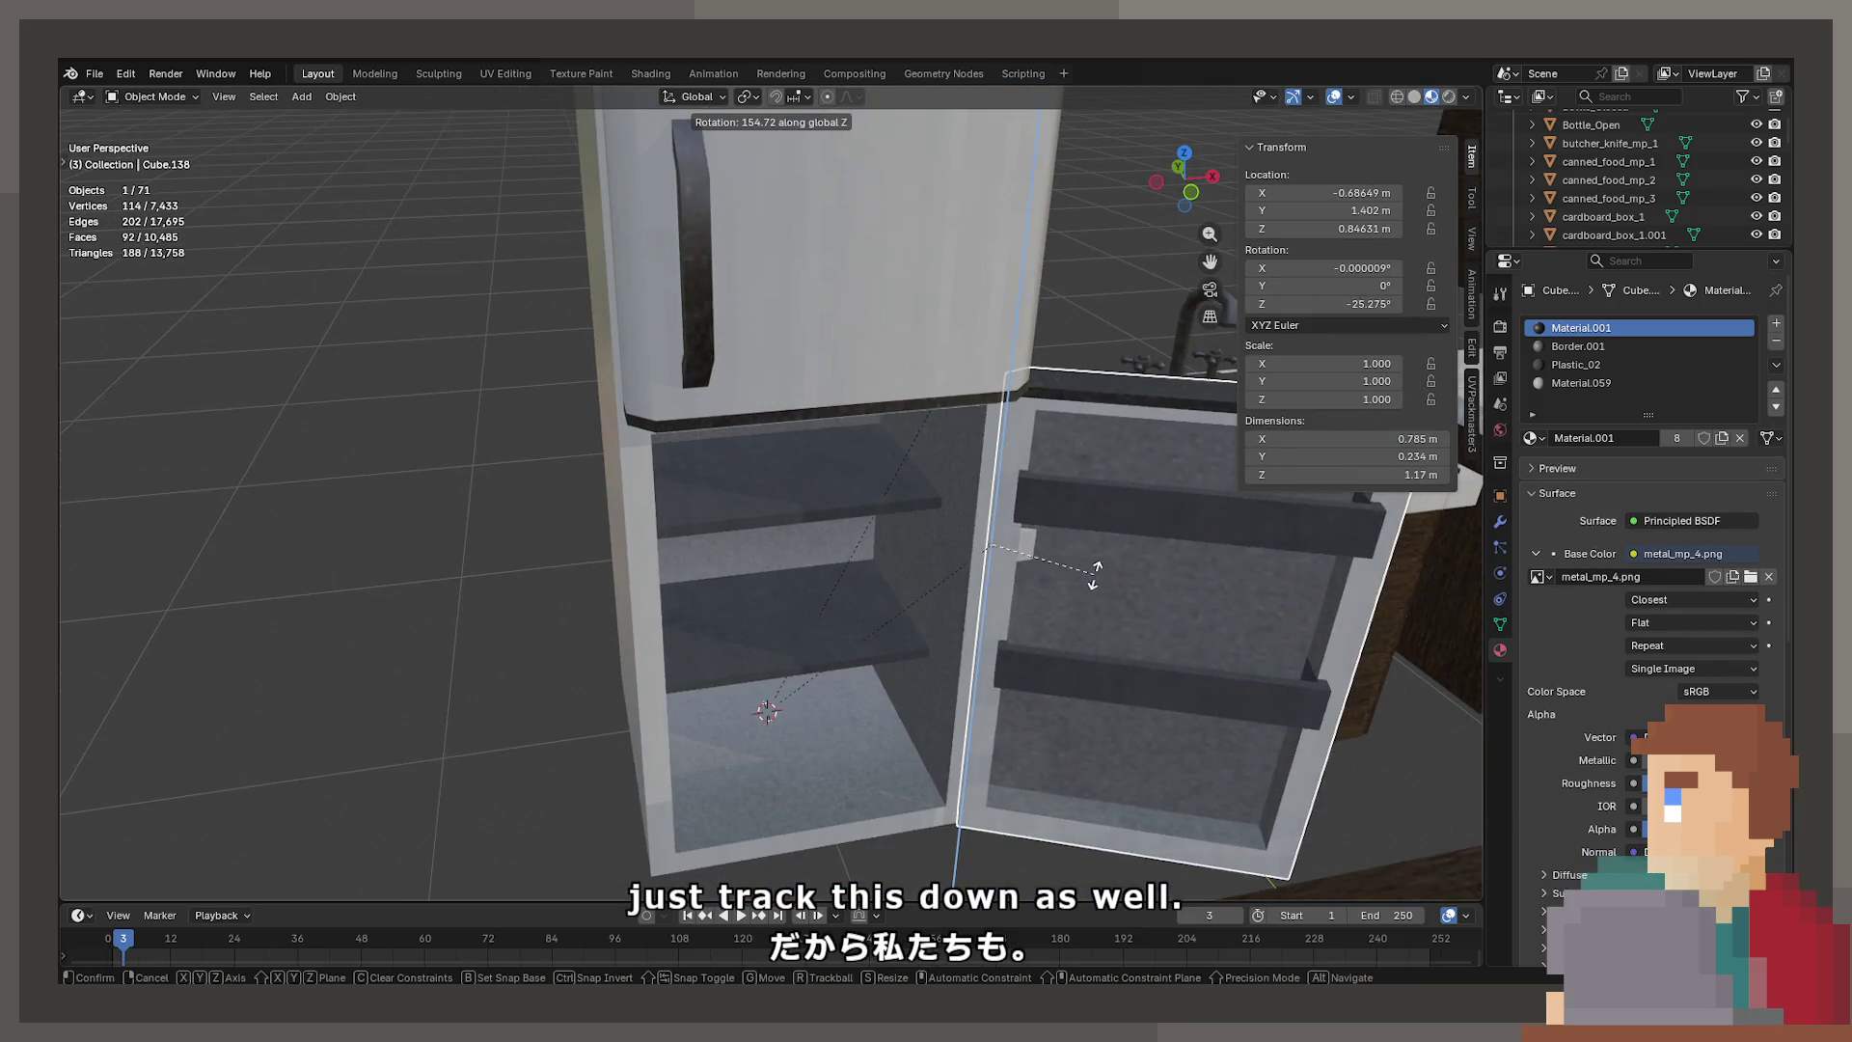
{"action": "left_click", "coordinate": [1080, 575]}
{"action": "mouse_move", "coordinate": [1081, 575]}
{"action": "middle_mouse_down"}
{"action": "mouse_move", "coordinate": [1126, 510]}
{"action": "mouse_move", "coordinate": [1183, 518]}
{"action": "middle_mouse_up"}
{"action": "key", "text": "ctrl+z"}
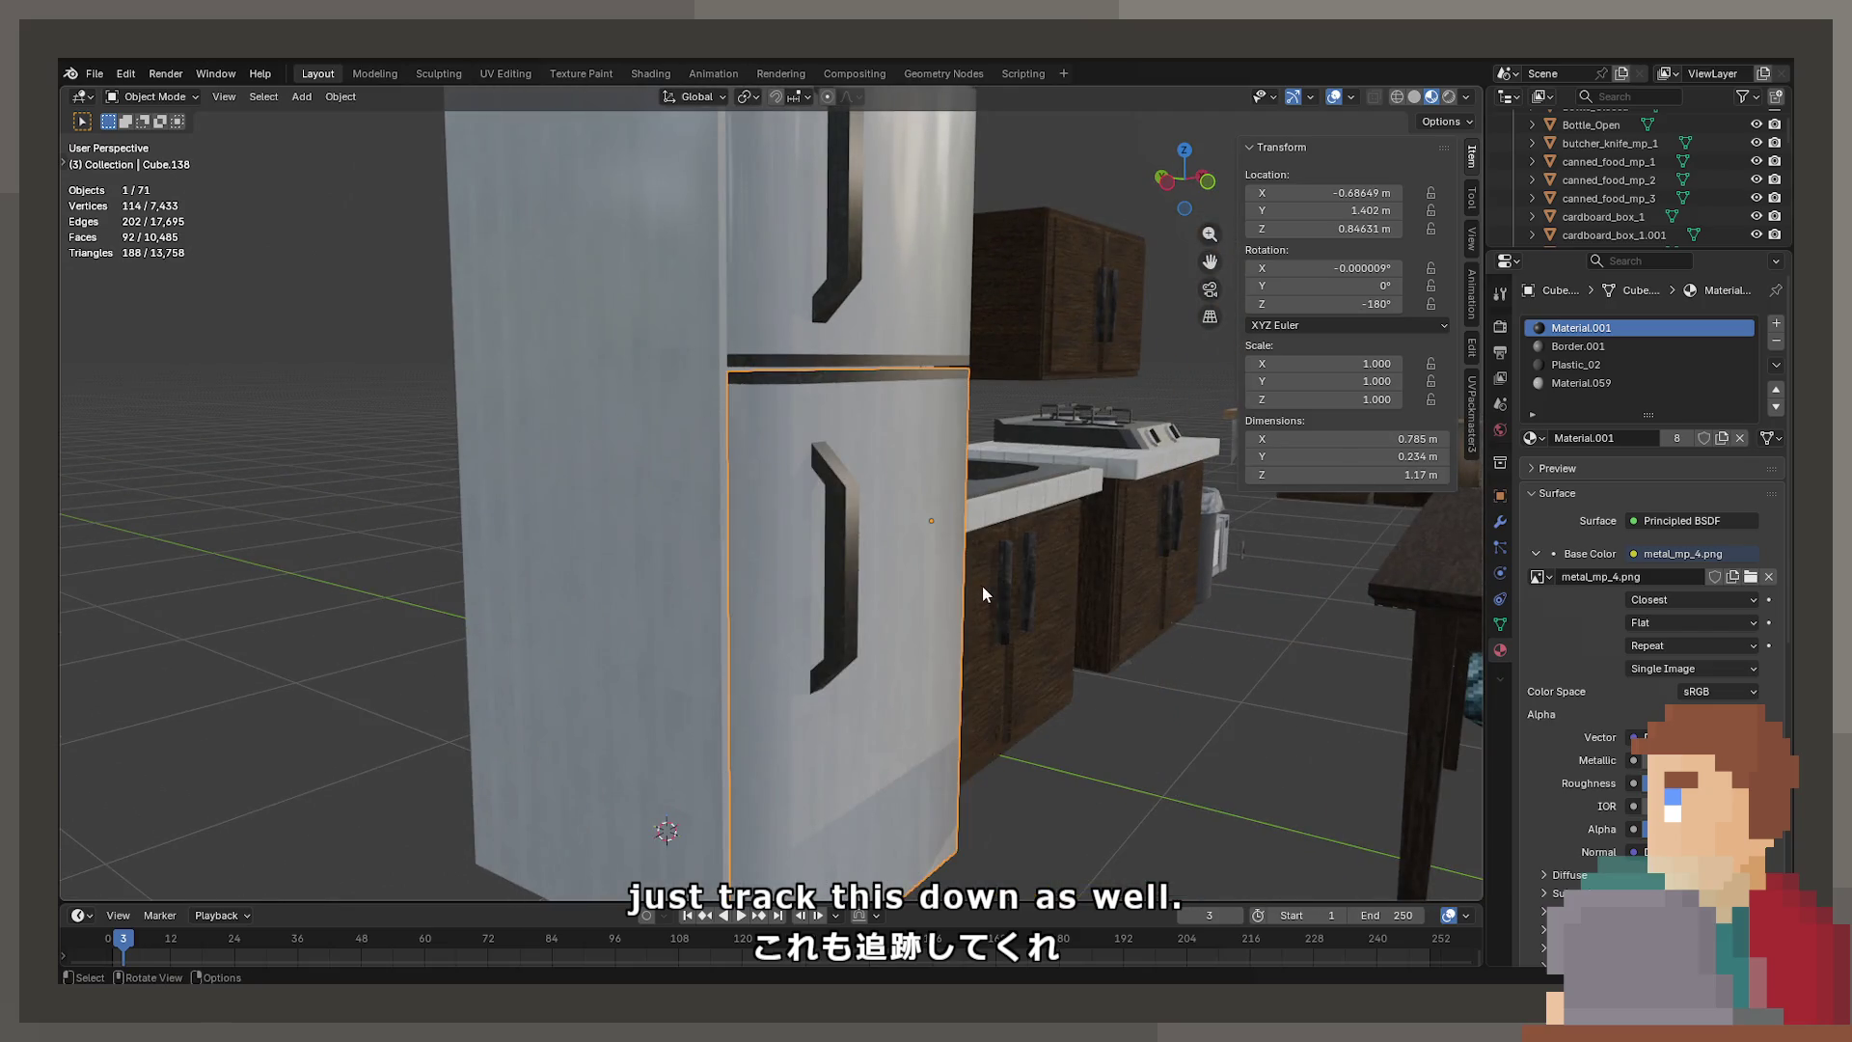
Select the linked Plastic_02 shelf box faces and move them down from about 0.55 to 0.46 m
{"action": "key", "text": "shift+z"}
{"action": "mouse_move", "coordinate": [914, 627]}
{"action": "middle_mouse_down"}
{"action": "mouse_move", "coordinate": [918, 515]}
{"action": "mouse_move", "coordinate": [882, 505]}
{"action": "middle_mouse_up"}
{"action": "key", "text": "Tab"}
{"action": "left_click", "coordinate": [888, 446]}
{"action": "key", "text": "l"}
{"action": "key", "text": "l"}
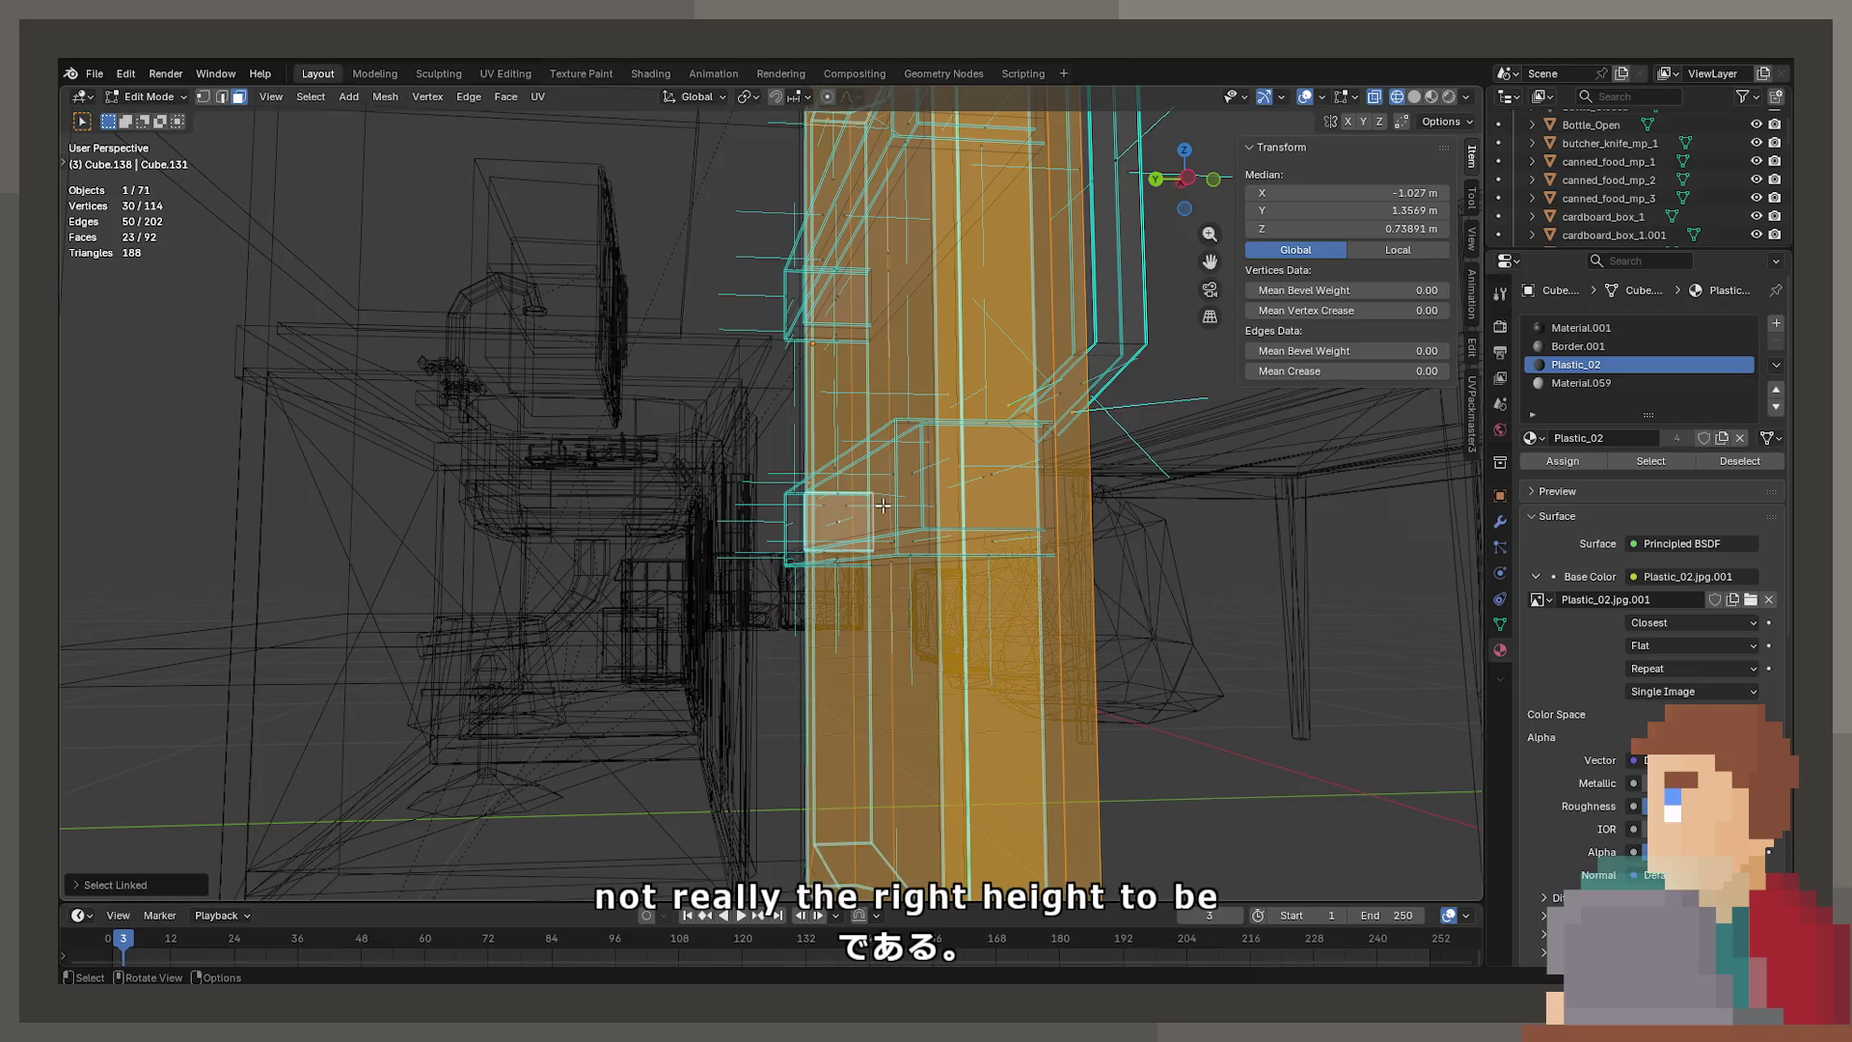
{"action": "left_click", "coordinate": [883, 504]}
{"action": "left_click", "coordinate": [905, 472]}
{"action": "key", "text": "l"}
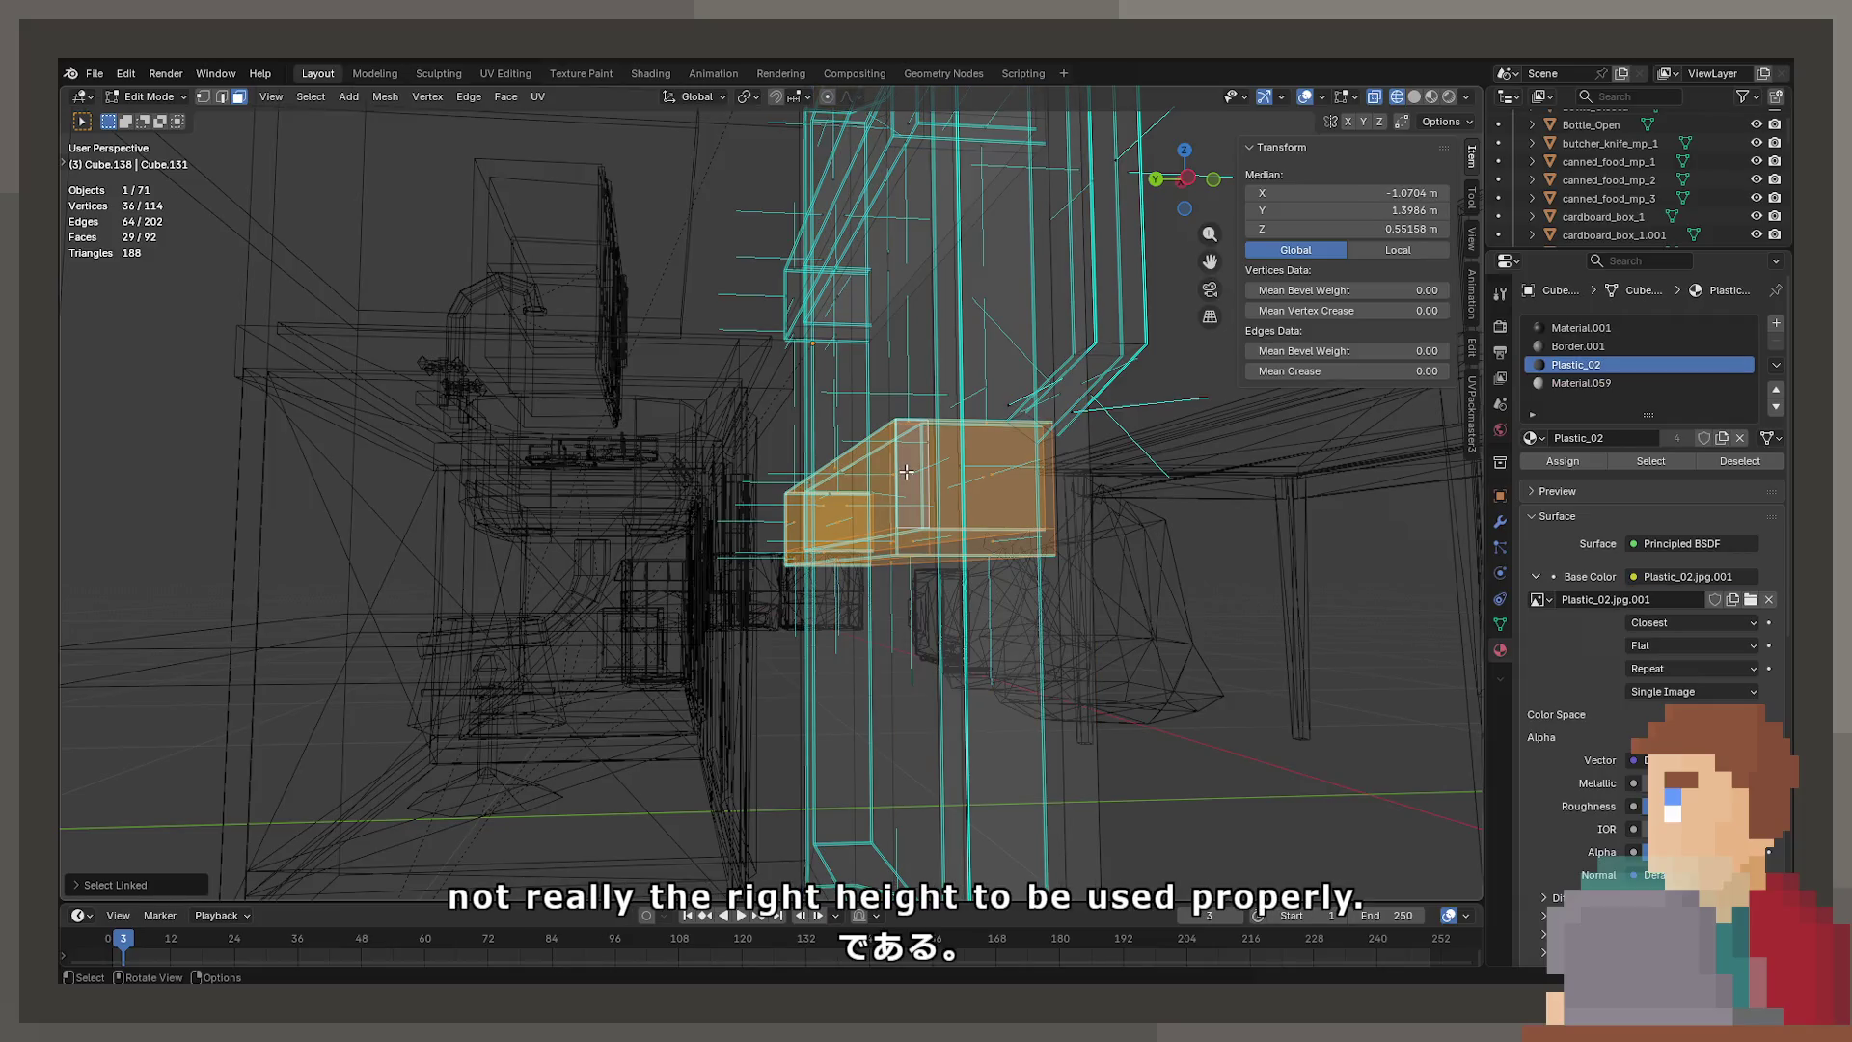
{"action": "key", "text": "g"}
{"action": "left_click", "coordinate": [879, 608]}
{"action": "key", "text": "shift+z"}
{"action": "scroll", "coordinate": [880, 608], "scroll_direction": "down", "scroll_amount": 5}
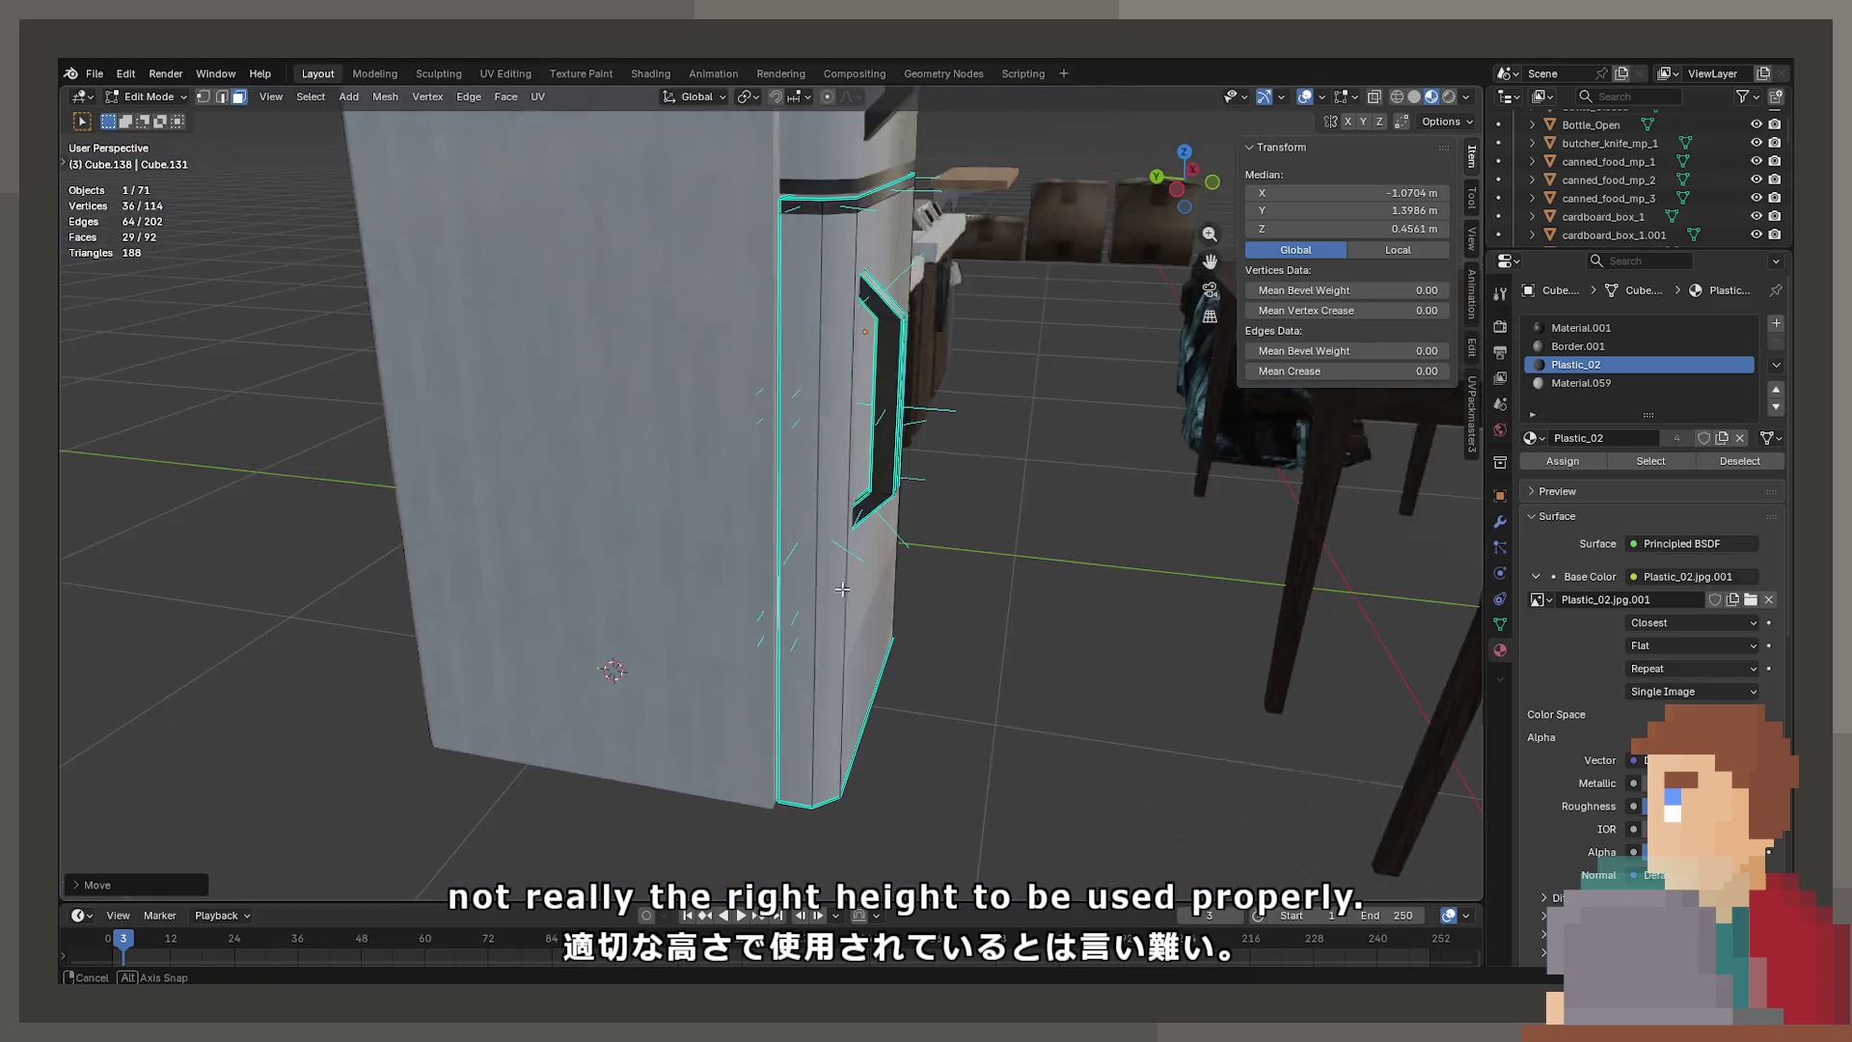
Rotate the door open on Z to check the shelf, then undo it back to closed
{"action": "key", "text": "Tab"}
{"action": "key", "text": "r"}
{"action": "key", "text": "z"}
{"action": "left_click", "coordinate": [1078, 237]}
{"action": "mouse_move", "coordinate": [1077, 236]}
{"action": "middle_mouse_down"}
{"action": "mouse_move", "coordinate": [942, 357]}
{"action": "mouse_move", "coordinate": [873, 340]}
{"action": "mouse_move", "coordinate": [890, 378]}
{"action": "mouse_move", "coordinate": [987, 331]}
{"action": "middle_mouse_up"}
{"action": "key", "text": "ctrl+z"}
{"action": "scroll", "coordinate": [893, 316], "scroll_direction": "down", "scroll_amount": 4}
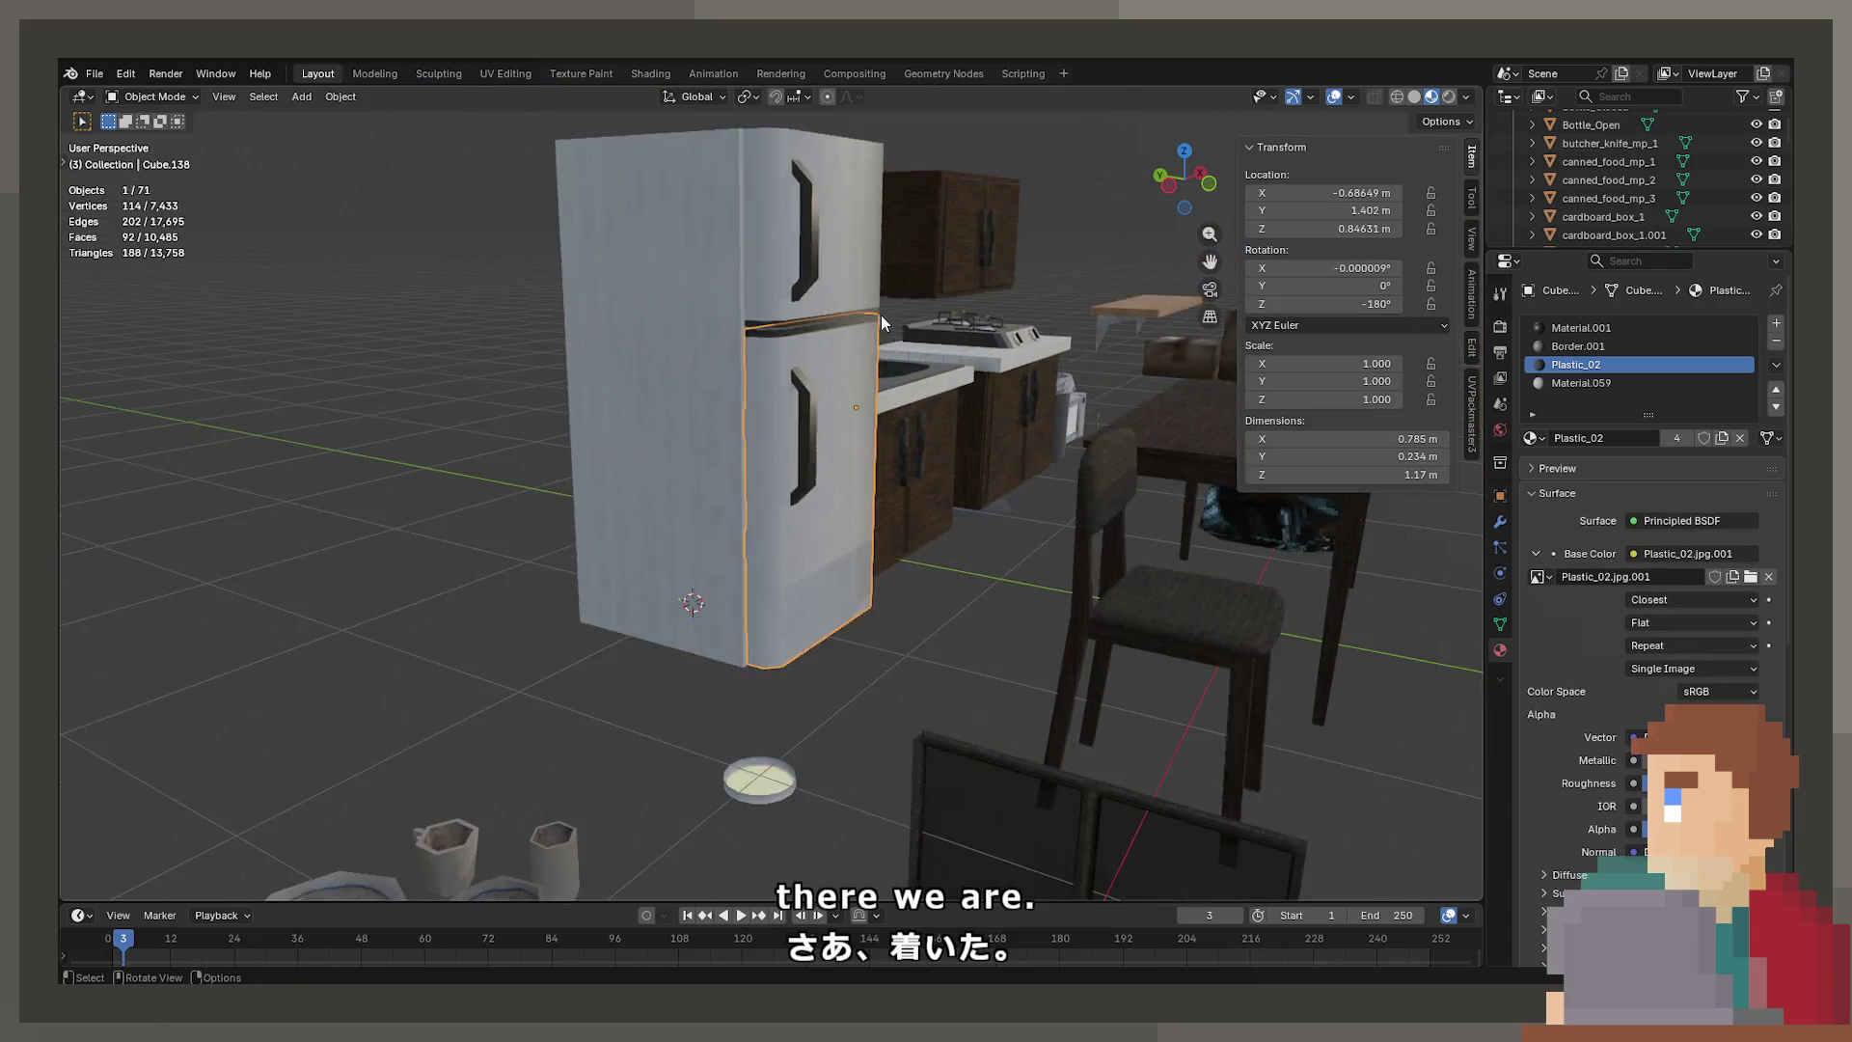
Add the fridge body to the door selection and export the fridge model through File > Export
{"action": "scroll", "coordinate": [881, 315], "scroll_direction": "up", "scroll_amount": 2}
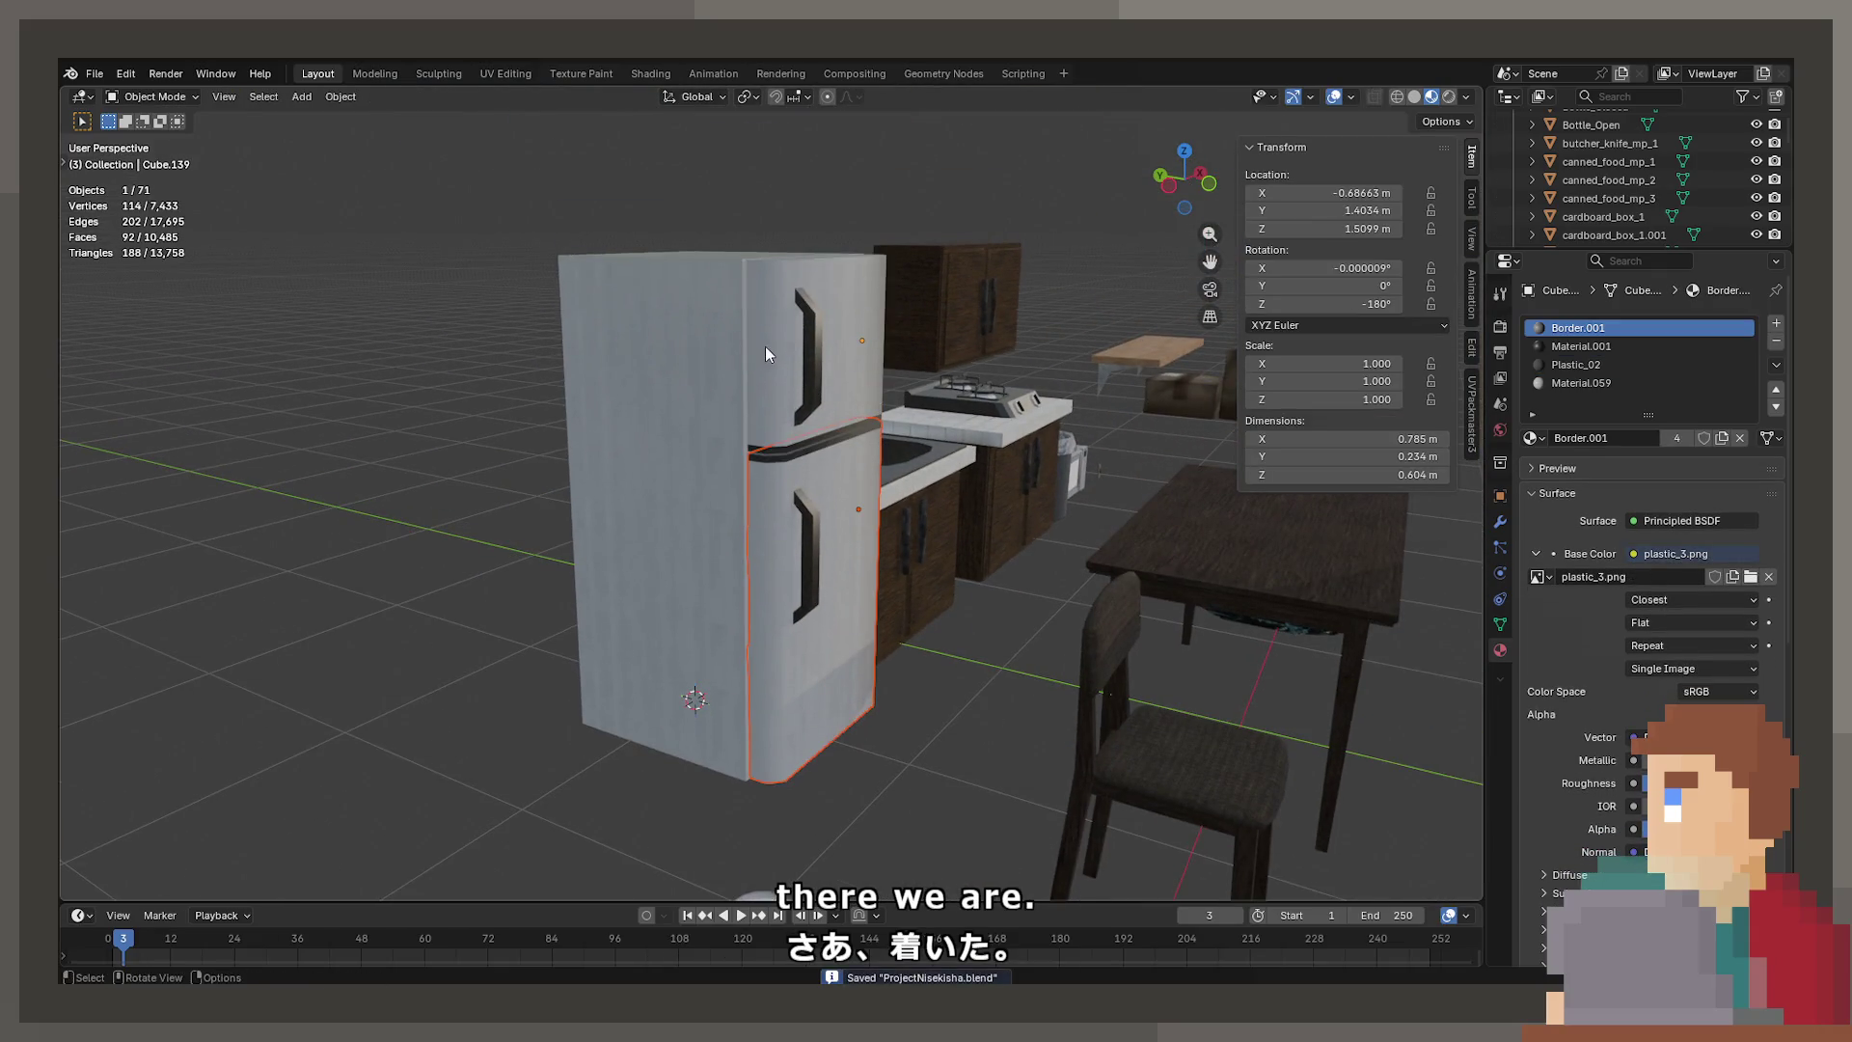
{"action": "left_click", "coordinate": [644, 345], "text": "shift"}
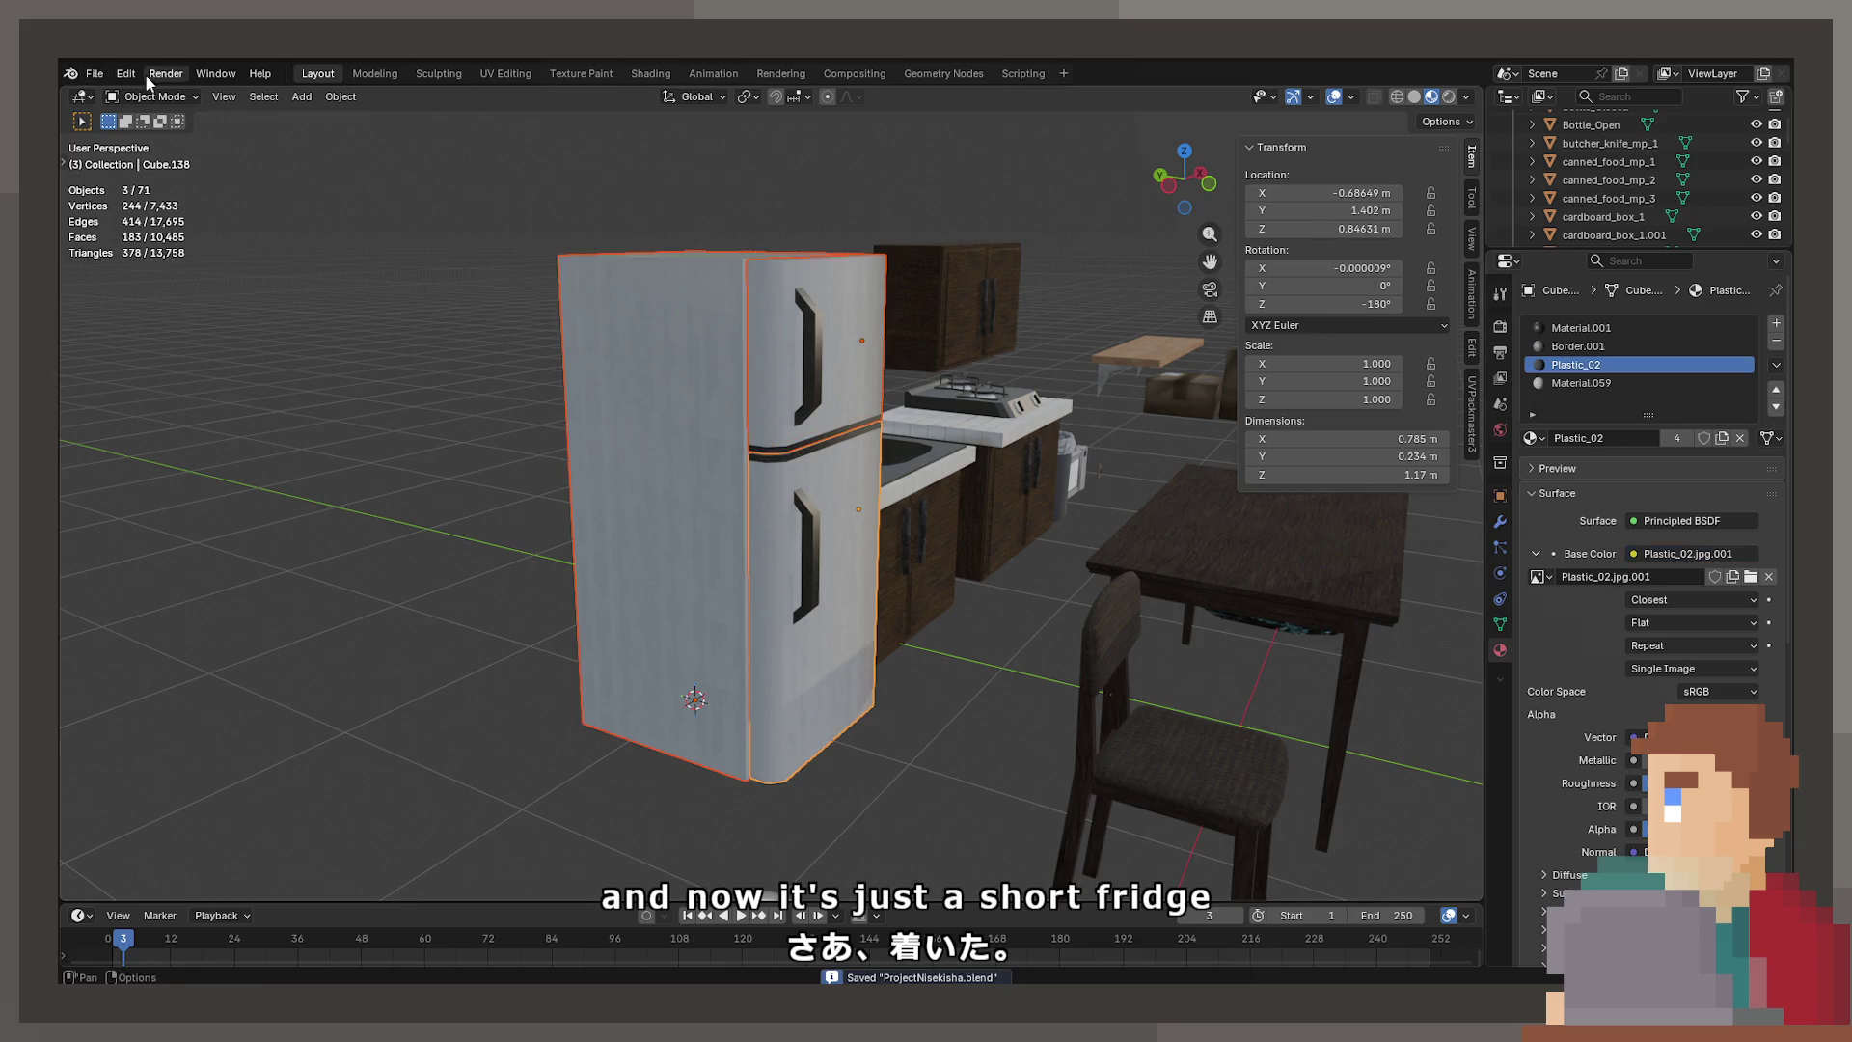
{"action": "left_click", "coordinate": [94, 74]}
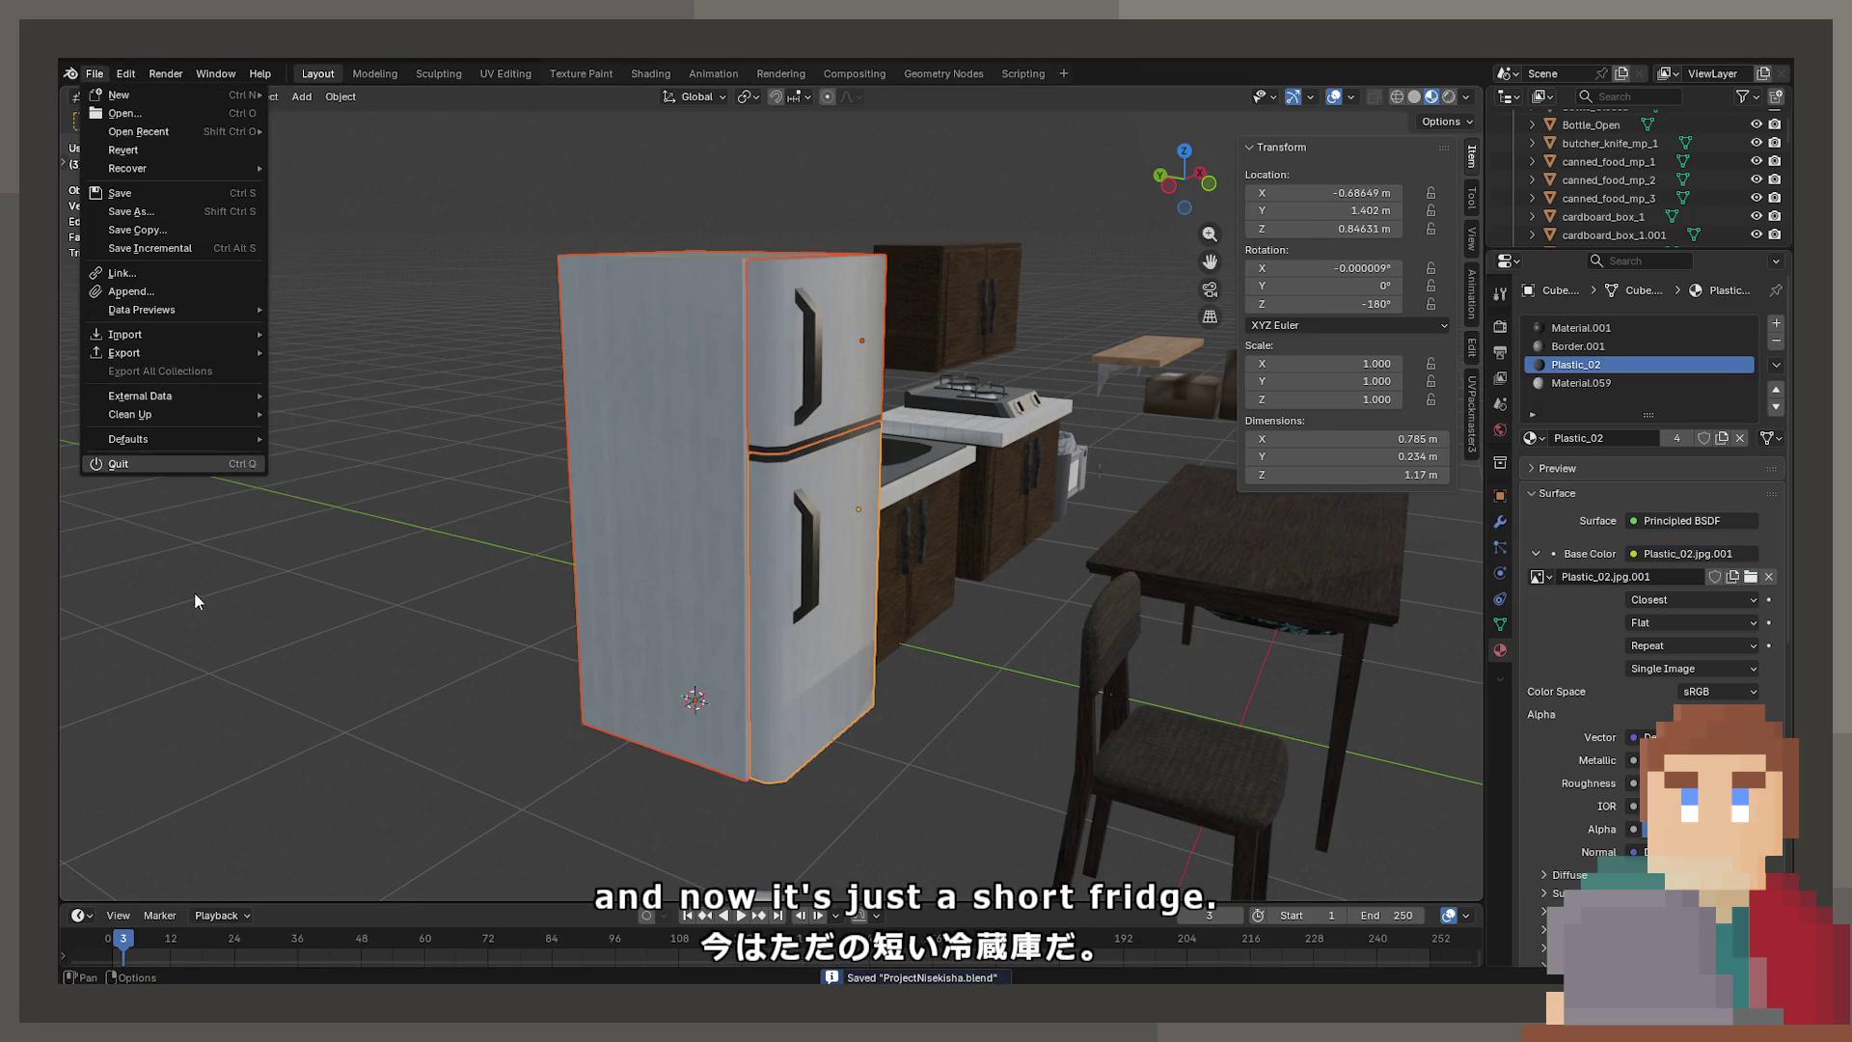
{"action": "mouse_move", "coordinate": [232, 355]}
{"action": "left_click", "coordinate": [386, 532]}
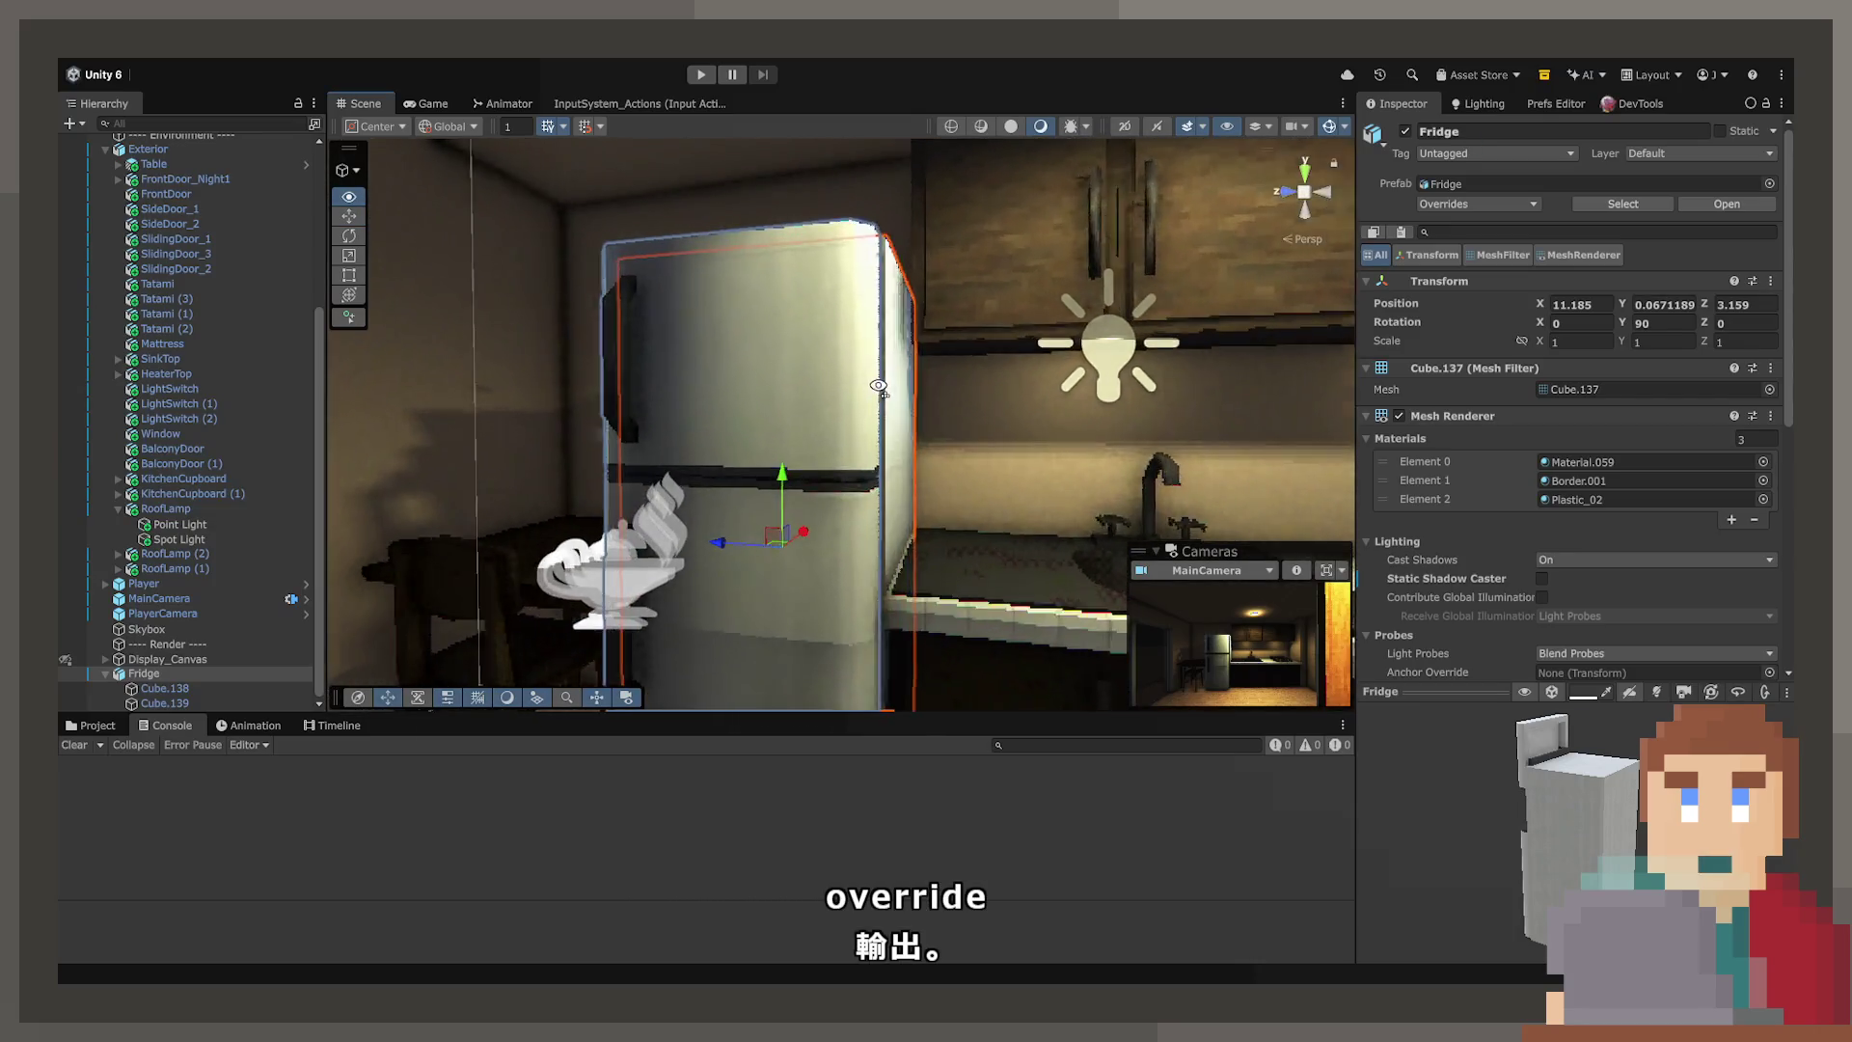
{"action": "mouse_move", "coordinate": [877, 386]}
{"action": "right_mouse_down"}
{"action": "mouse_move", "coordinate": [959, 463]}
{"action": "mouse_move", "coordinate": [831, 506]}
{"action": "mouse_move", "coordinate": [721, 382]}
{"action": "right_mouse_up"}
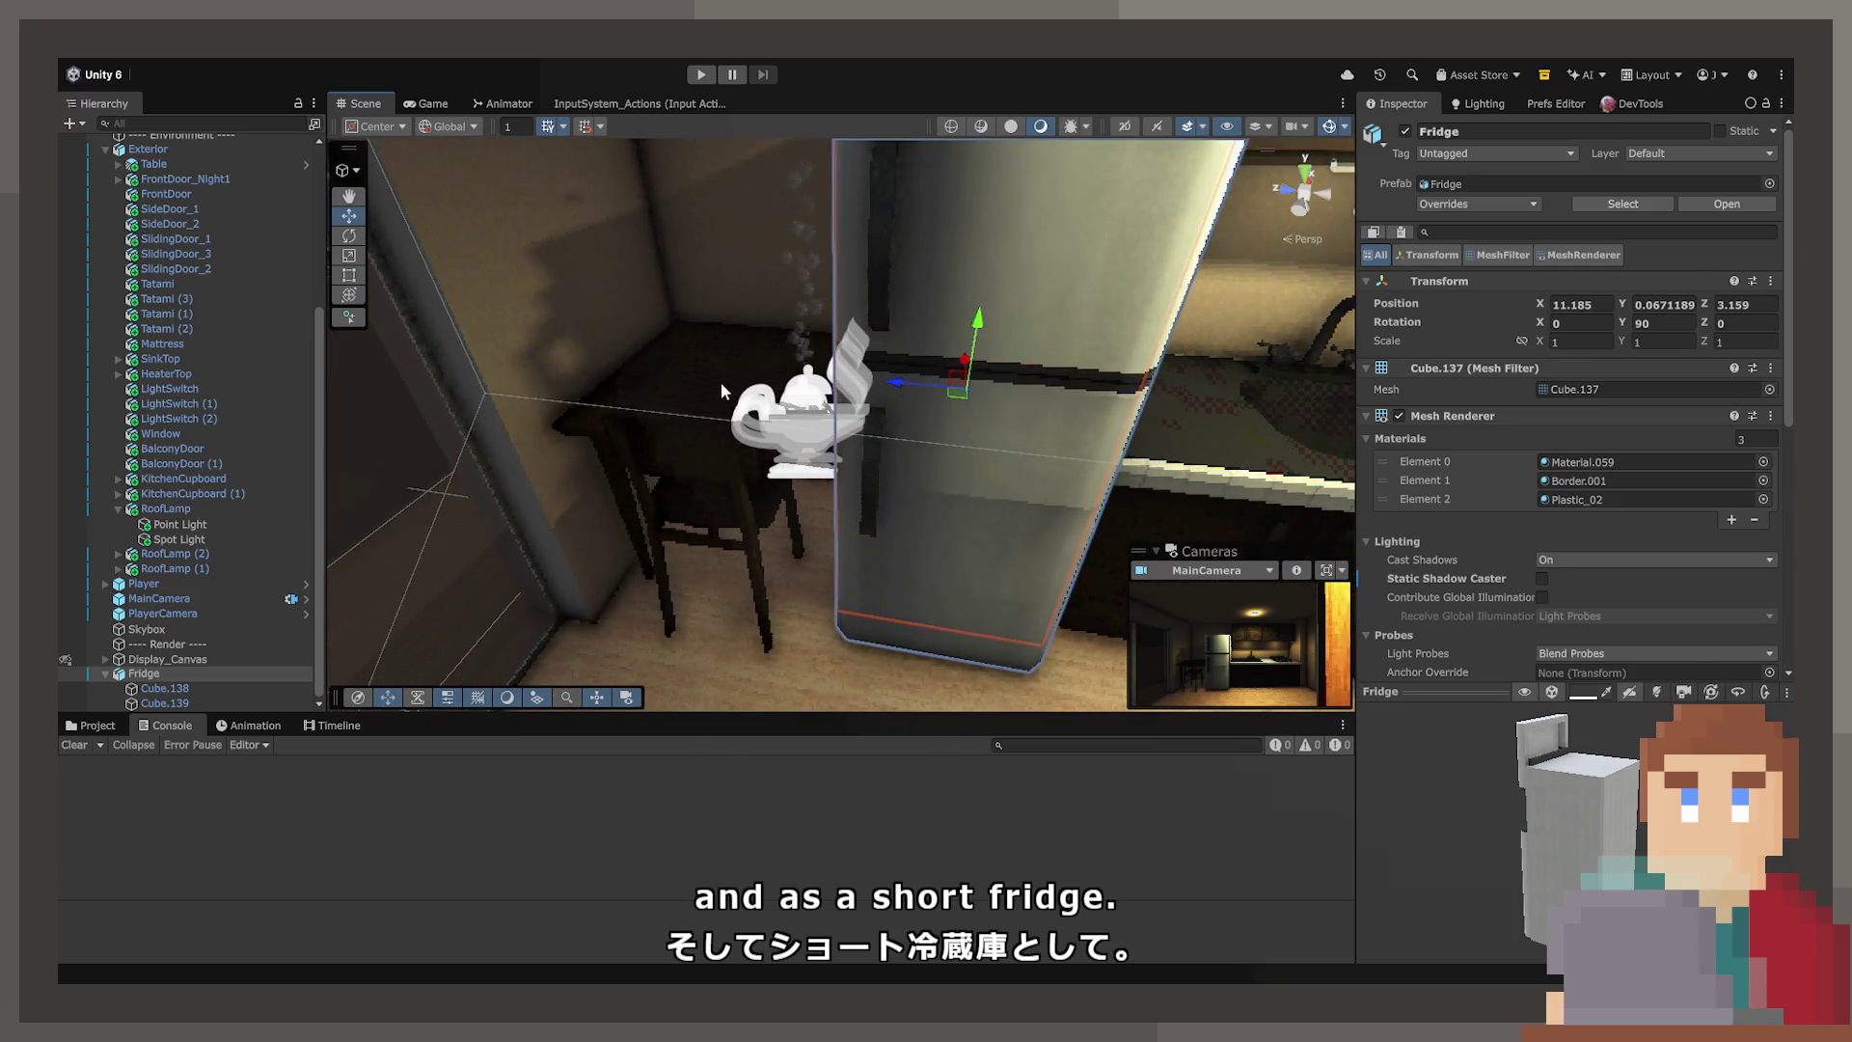
Set the Table's Rotation Y to 0 and move it left, away from the fridge
{"action": "left_click", "coordinate": [720, 381]}
{"action": "key", "text": "f"}
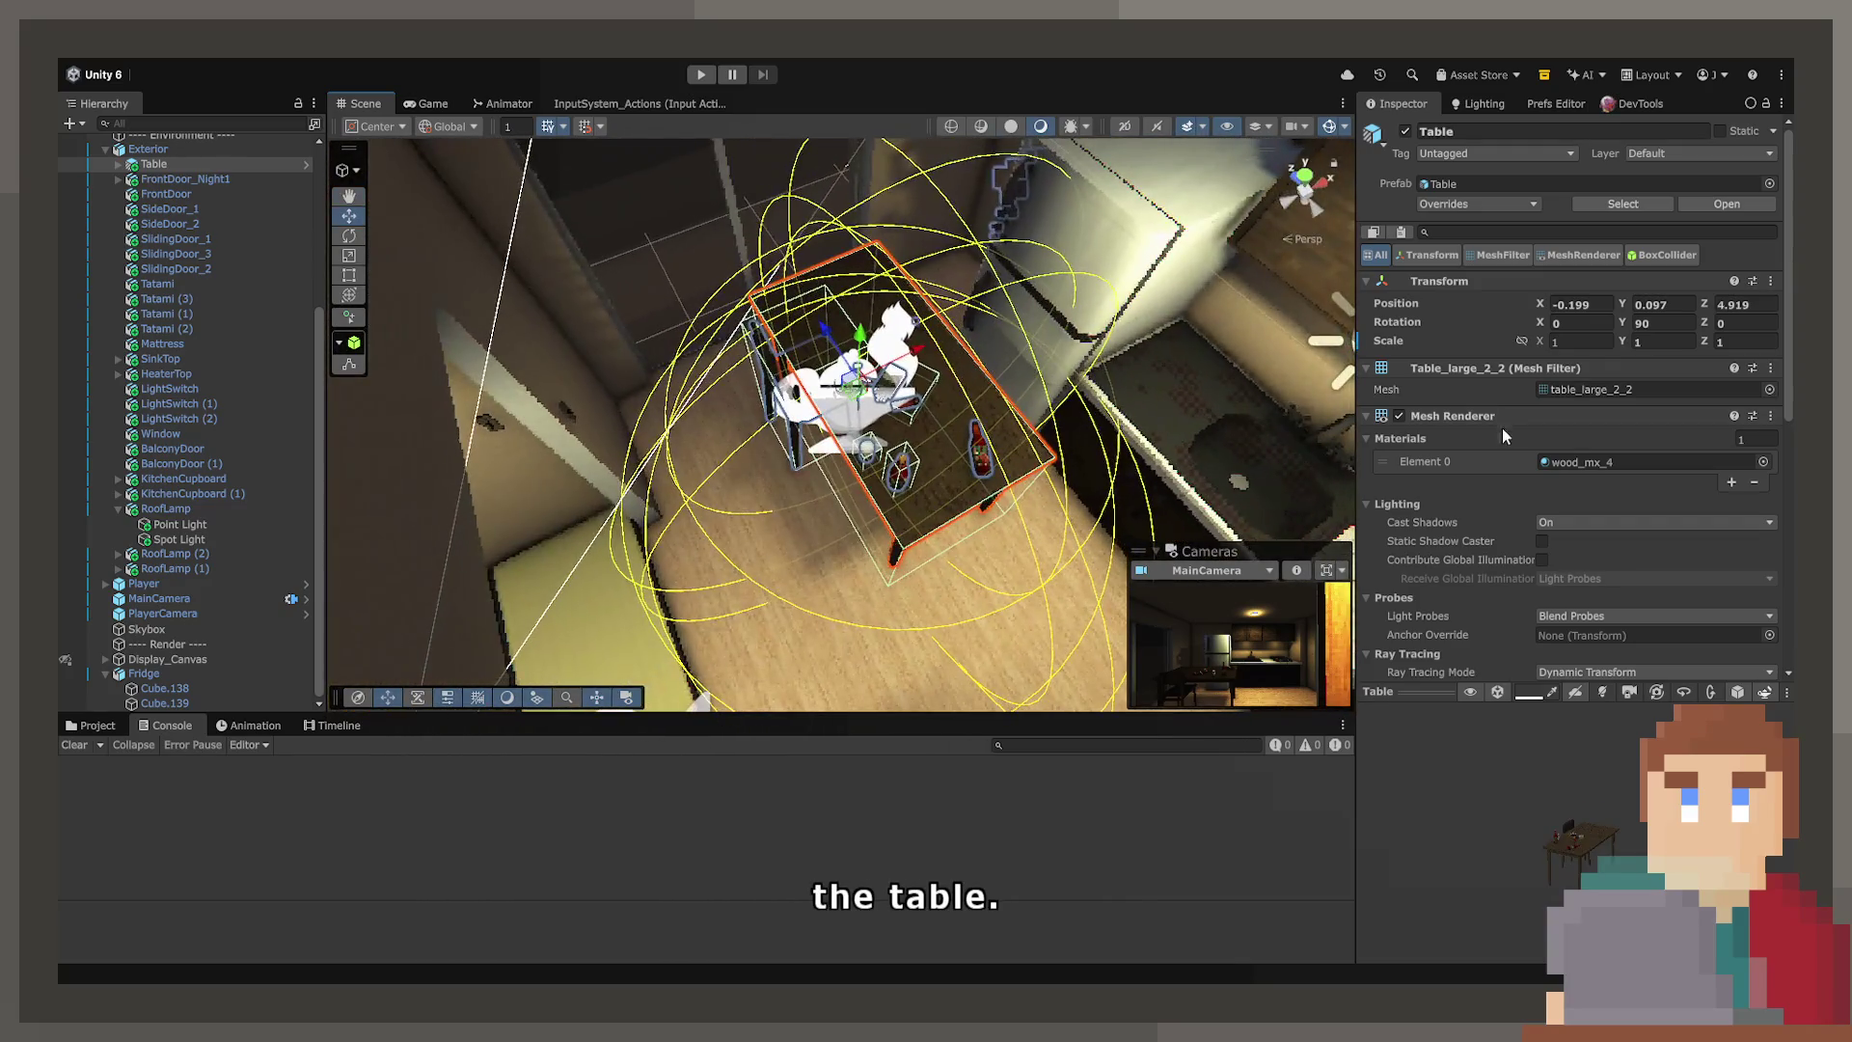
{"action": "type", "text": "0"}
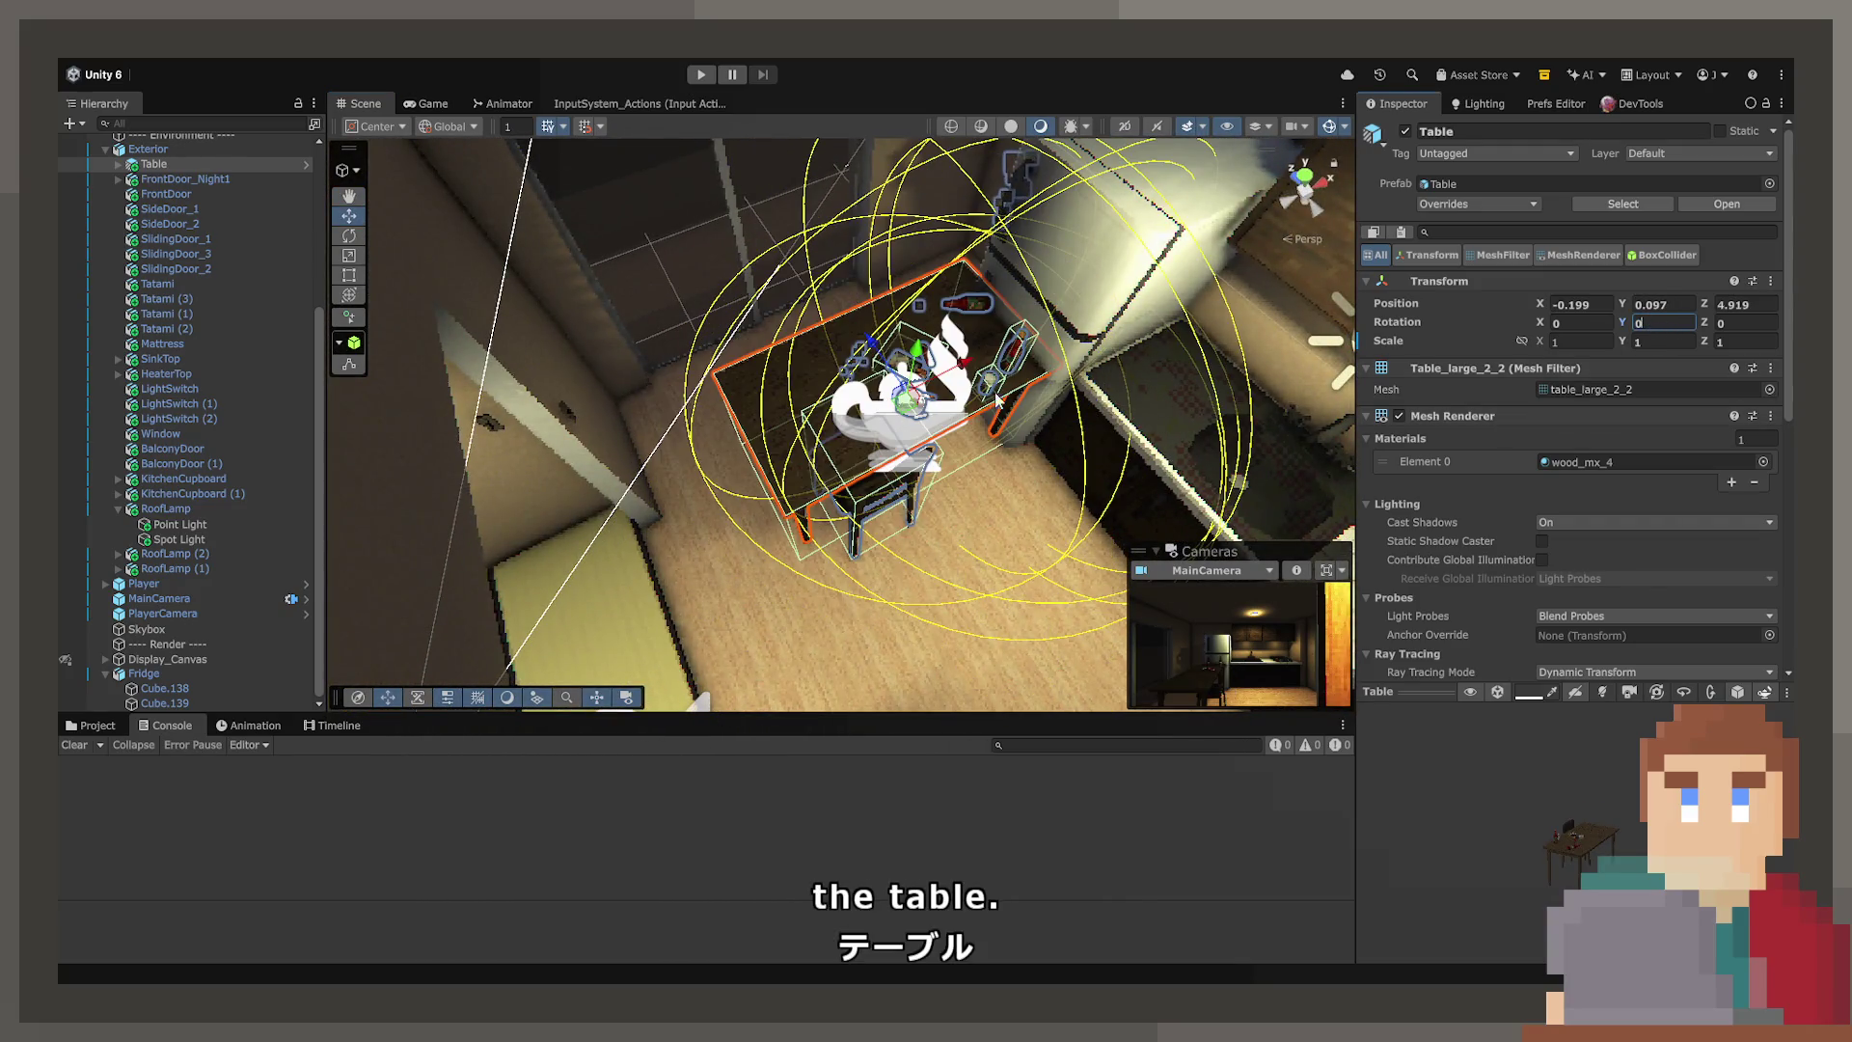
{"action": "mouse_move", "coordinate": [906, 409]}
{"action": "left_mouse_down"}
{"action": "mouse_move", "coordinate": [837, 411]}
{"action": "mouse_move", "coordinate": [819, 377]}
{"action": "left_mouse_up"}
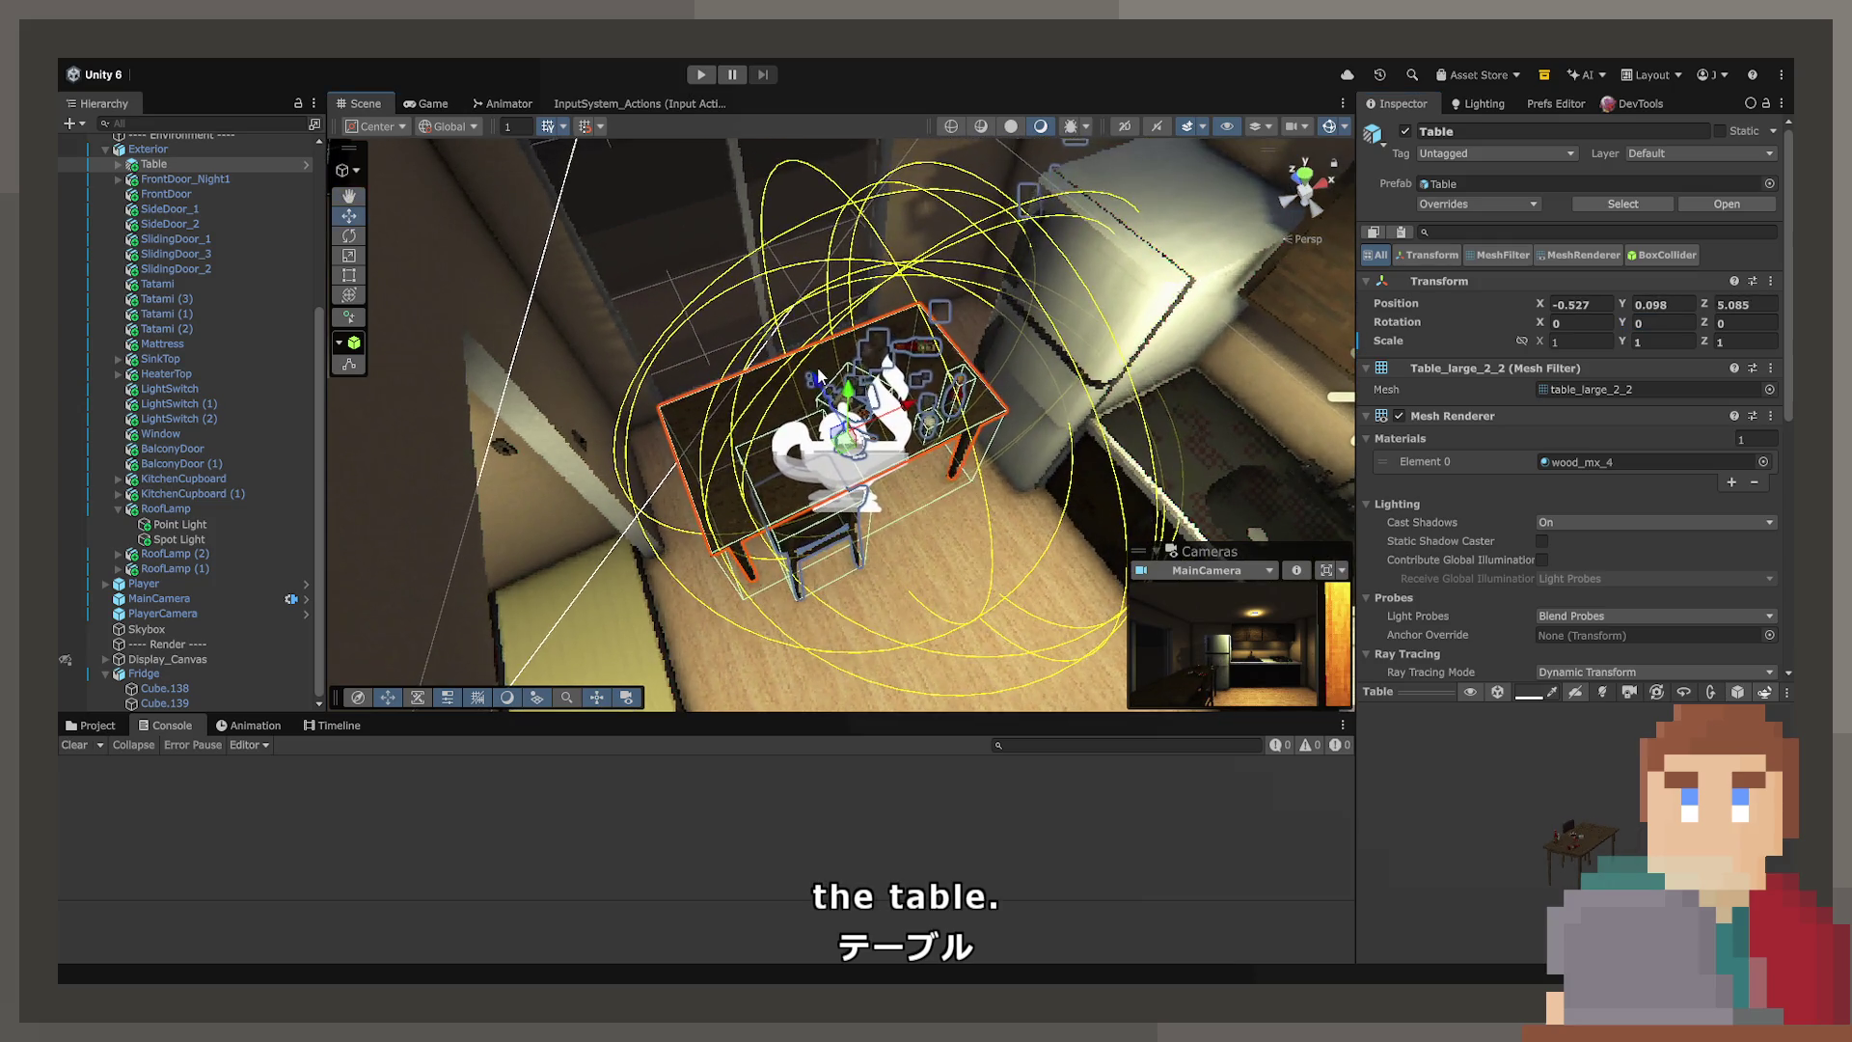
{"action": "mouse_move", "coordinate": [999, 417]}
{"action": "left_mouse_down", "text": "alt"}
{"action": "mouse_move", "coordinate": [819, 383]}
{"action": "mouse_move", "coordinate": [846, 508]}
{"action": "mouse_move", "coordinate": [882, 376]}
{"action": "mouse_move", "coordinate": [1121, 296]}
{"action": "mouse_move", "coordinate": [1241, 450]}
{"action": "mouse_move", "coordinate": [1195, 436]}
{"action": "mouse_move", "coordinate": [813, 527]}
{"action": "mouse_move", "coordinate": [866, 477]}
{"action": "mouse_move", "coordinate": [957, 243]}
{"action": "mouse_move", "coordinate": [984, 339]}
{"action": "left_mouse_up", "text": "alt"}
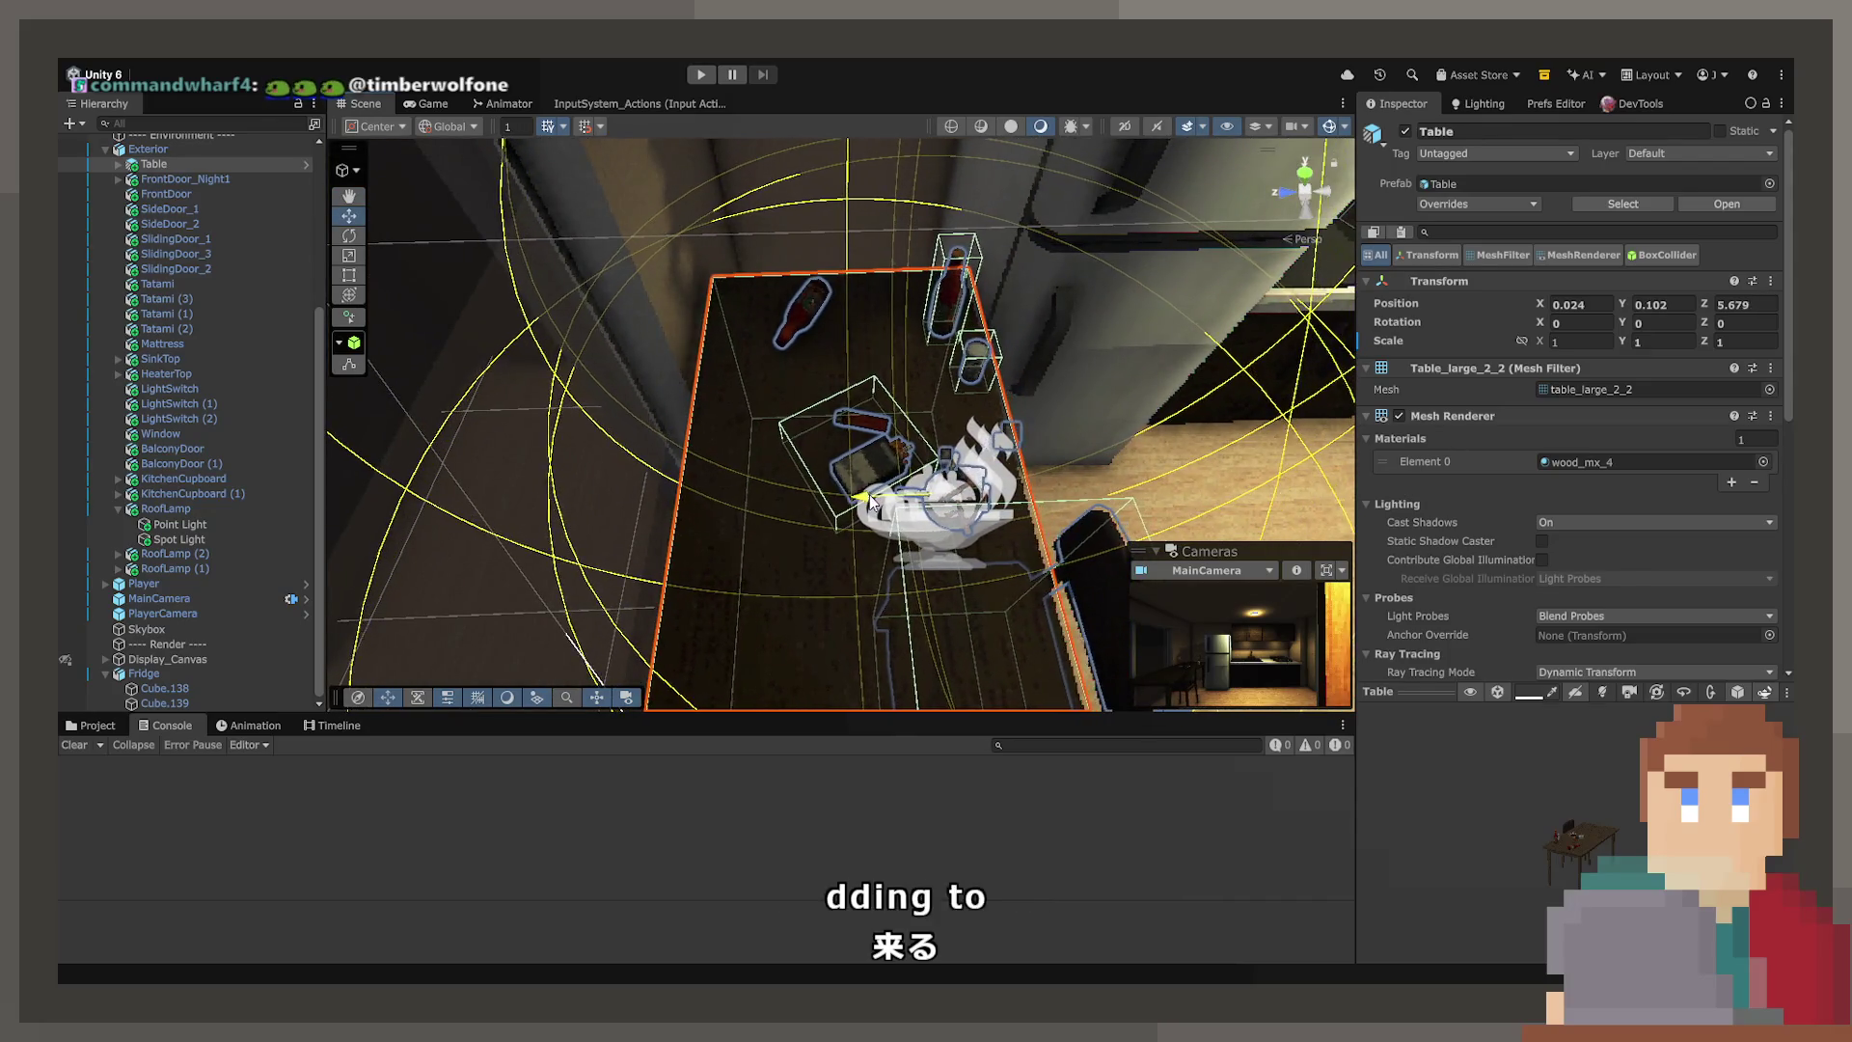
{"action": "mouse_move", "coordinate": [868, 498]}
{"action": "left_mouse_down", "text": "alt"}
{"action": "mouse_move", "coordinate": [781, 434]}
{"action": "mouse_move", "coordinate": [786, 247]}
{"action": "mouse_move", "coordinate": [773, 276]}
{"action": "mouse_move", "coordinate": [1102, 431]}
{"action": "mouse_move", "coordinate": [930, 364]}
{"action": "mouse_move", "coordinate": [974, 333]}
{"action": "mouse_move", "coordinate": [868, 422]}
{"action": "left_mouse_up", "text": "alt"}
Bring up the Project window's Source/Models/Apartment folder with the exported Fridge model
{"action": "left_click", "coordinate": [1155, 431]}
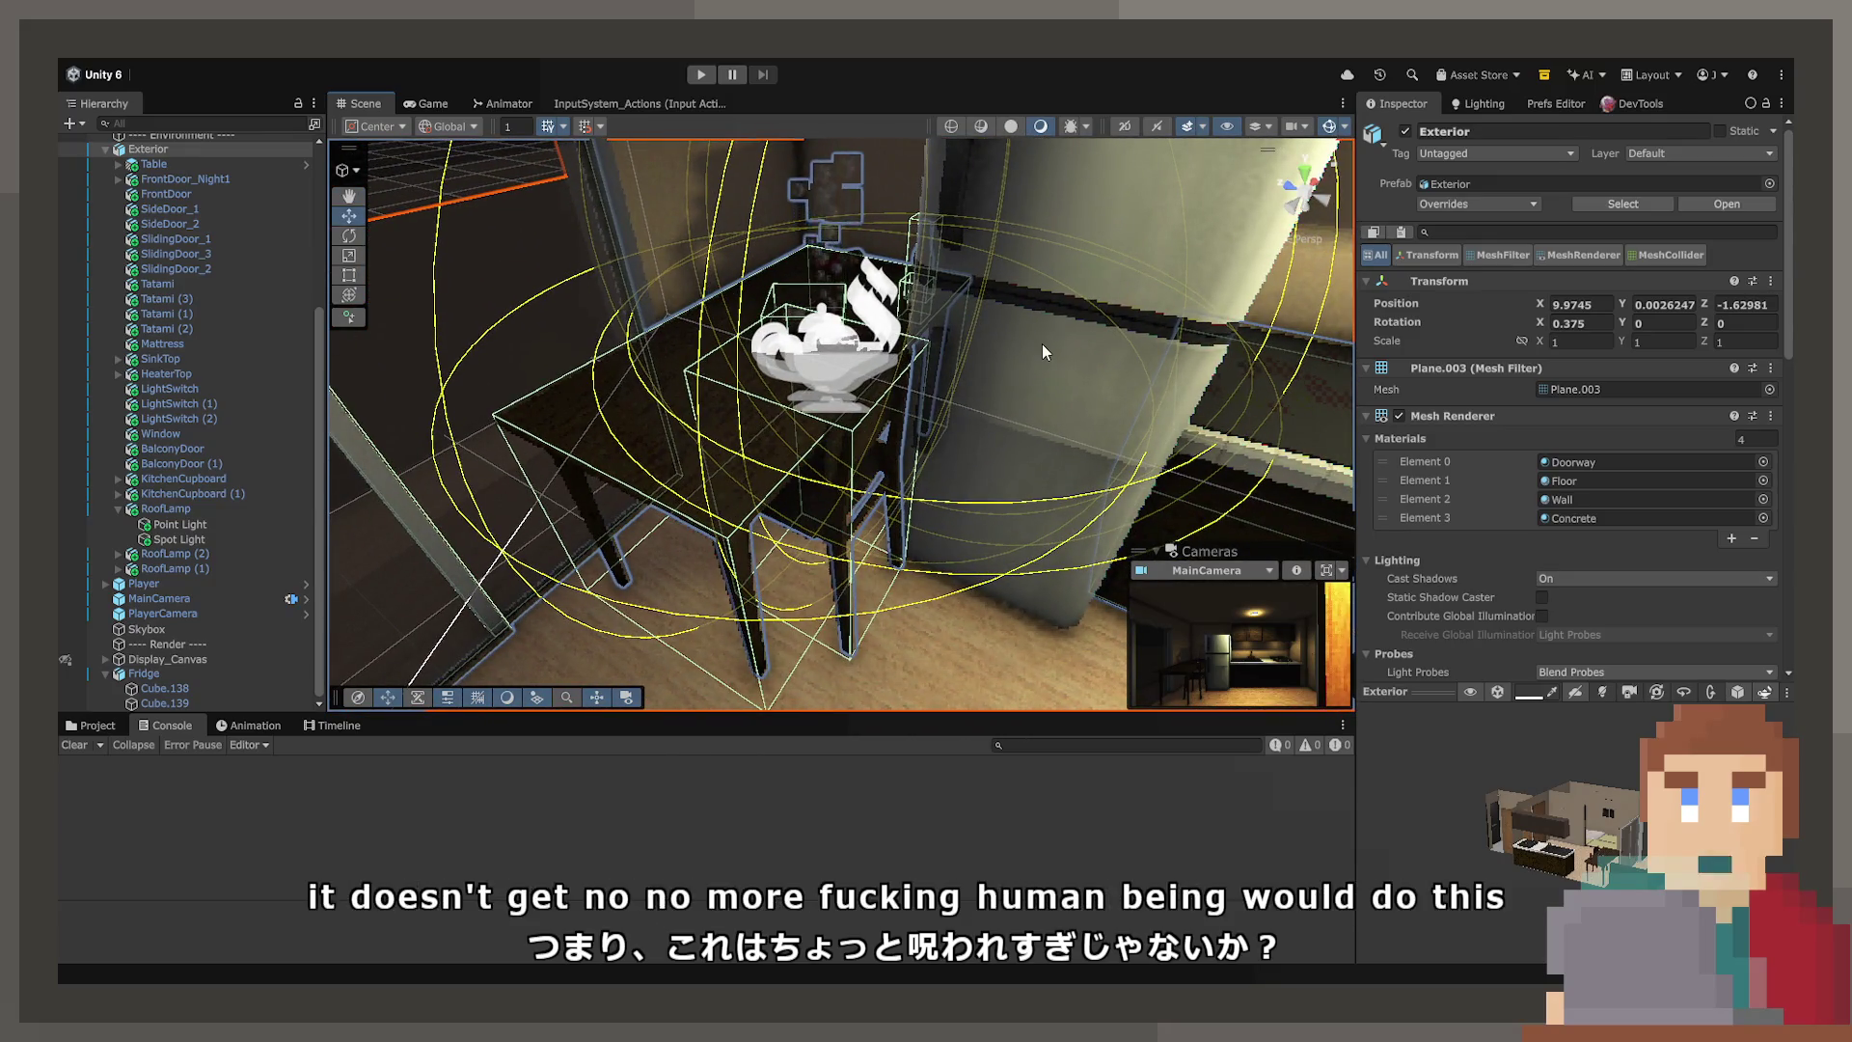
{"action": "mouse_move", "coordinate": [1032, 344]}
{"action": "left_mouse_down", "text": "alt"}
{"action": "mouse_move", "coordinate": [1184, 267]}
{"action": "mouse_move", "coordinate": [1150, 227]}
{"action": "left_mouse_up", "text": "alt"}
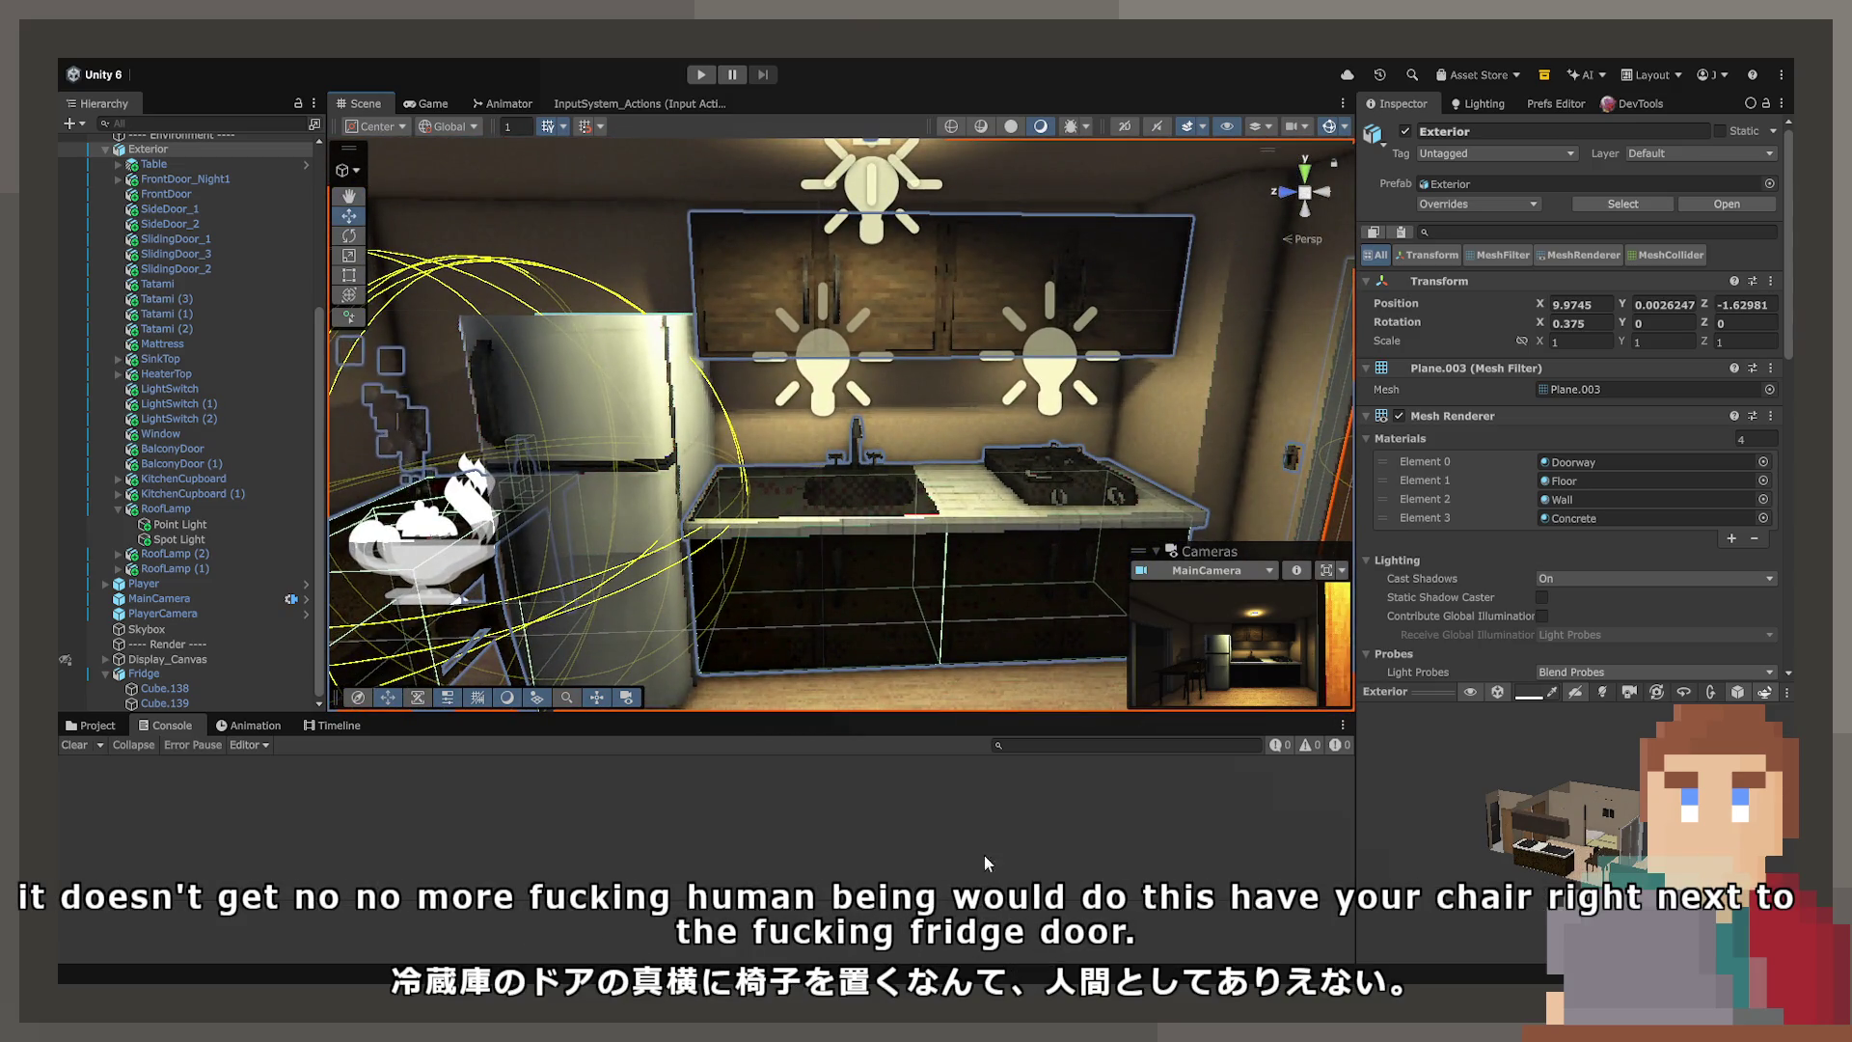
{"action": "left_click", "coordinate": [99, 730]}
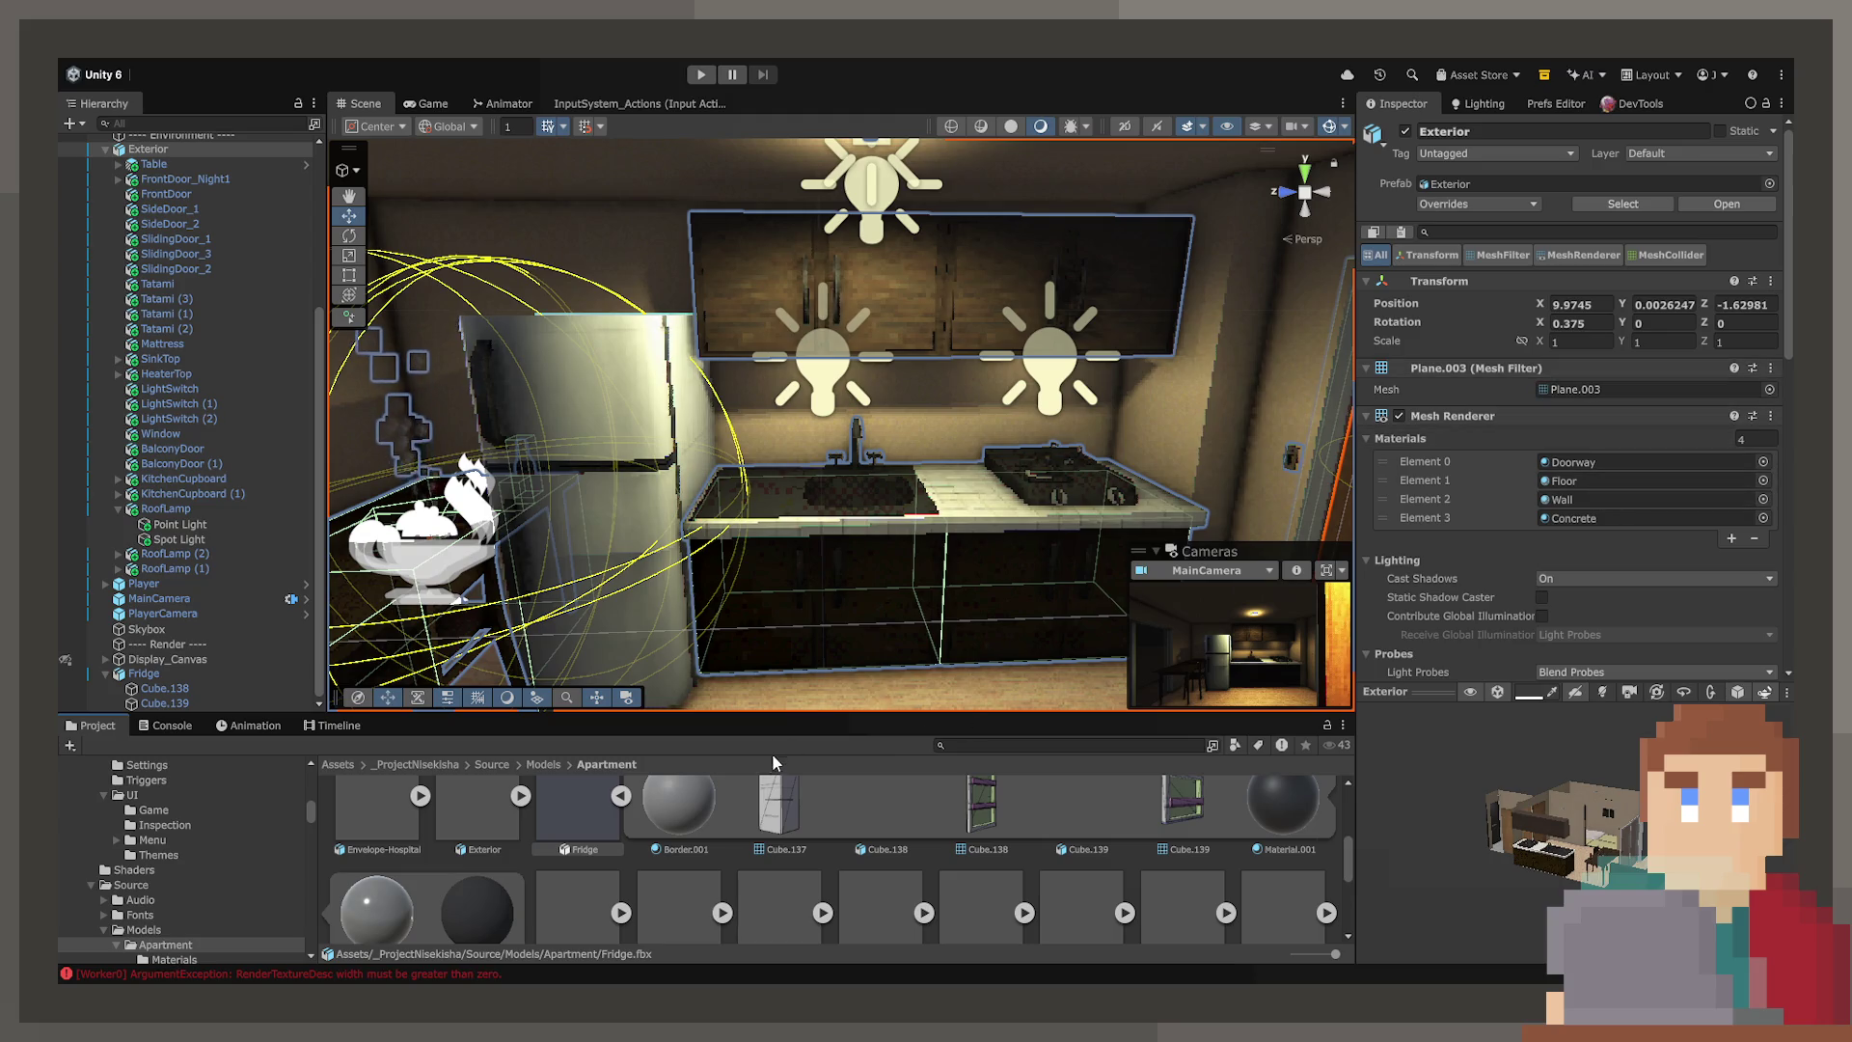
Apply the Fridge model's material remapping in its Materials import settings
{"action": "scroll", "coordinate": [553, 831], "scroll_direction": "up", "scroll_amount": 1}
{"action": "left_click", "coordinate": [553, 832]}
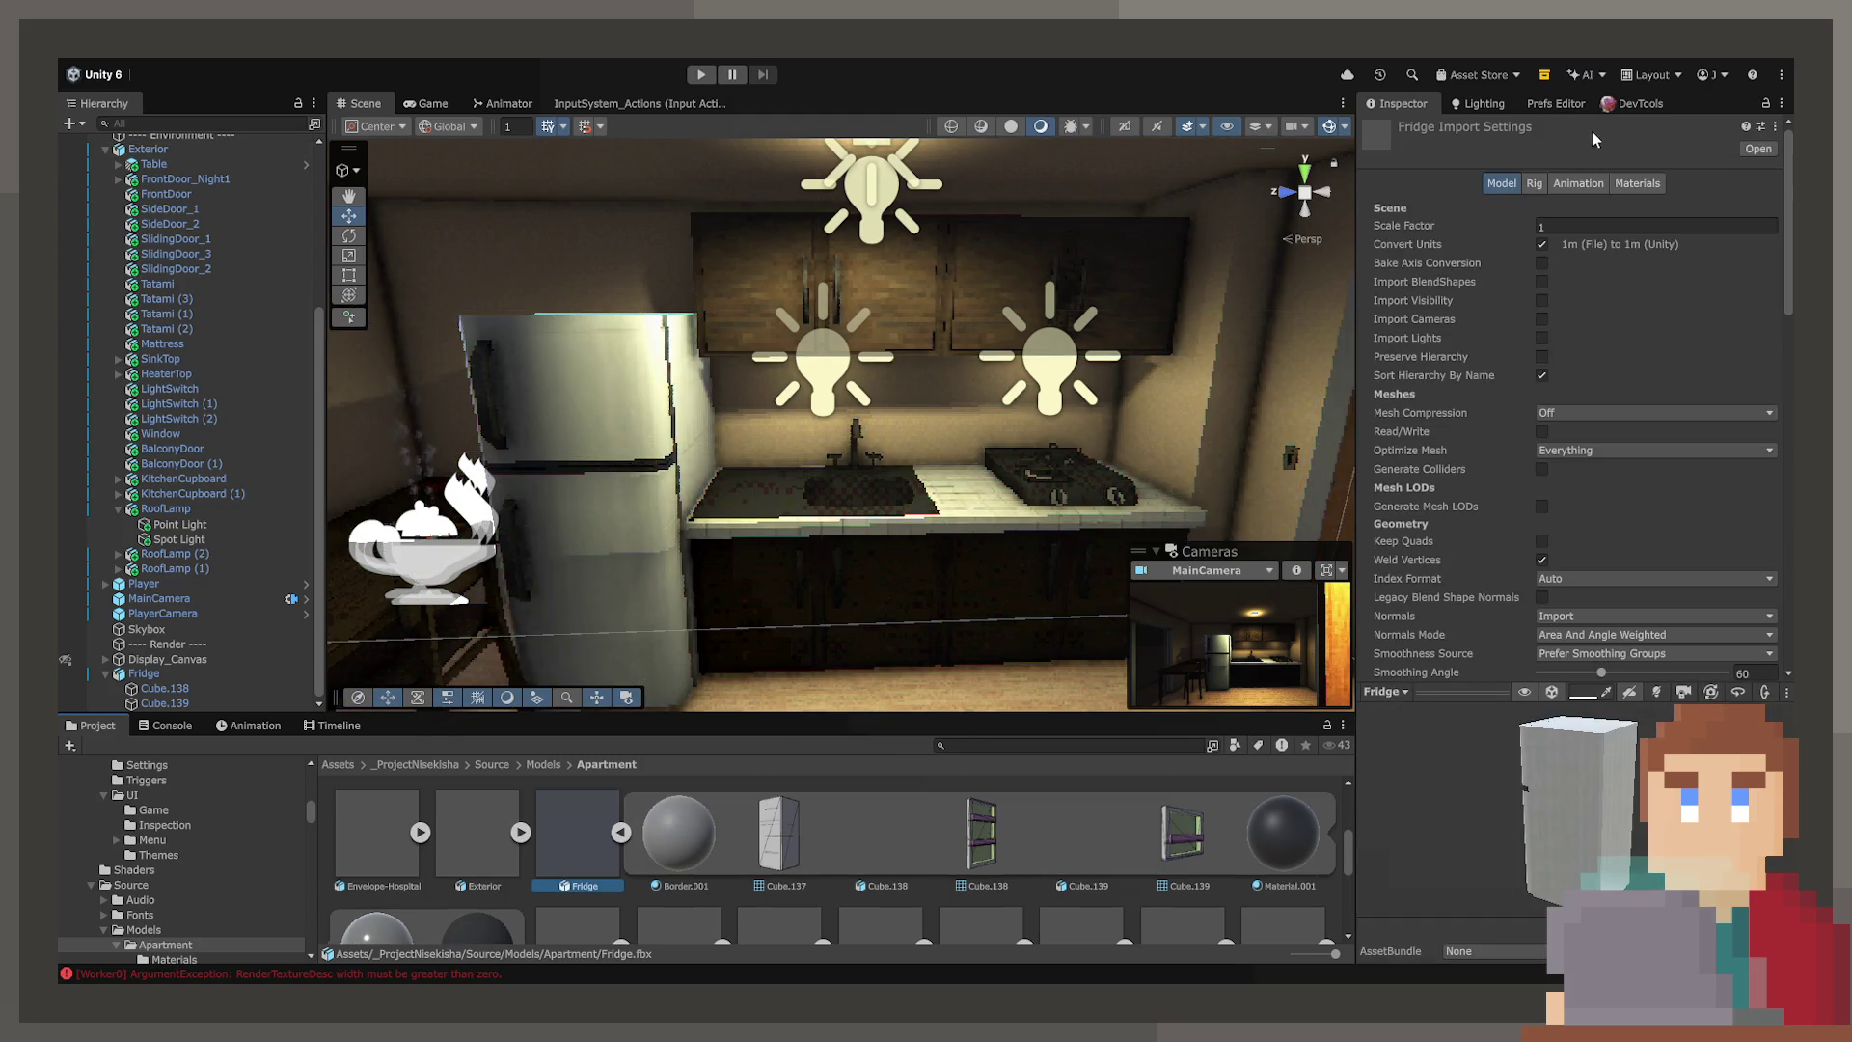
{"action": "left_click", "coordinate": [1634, 184]}
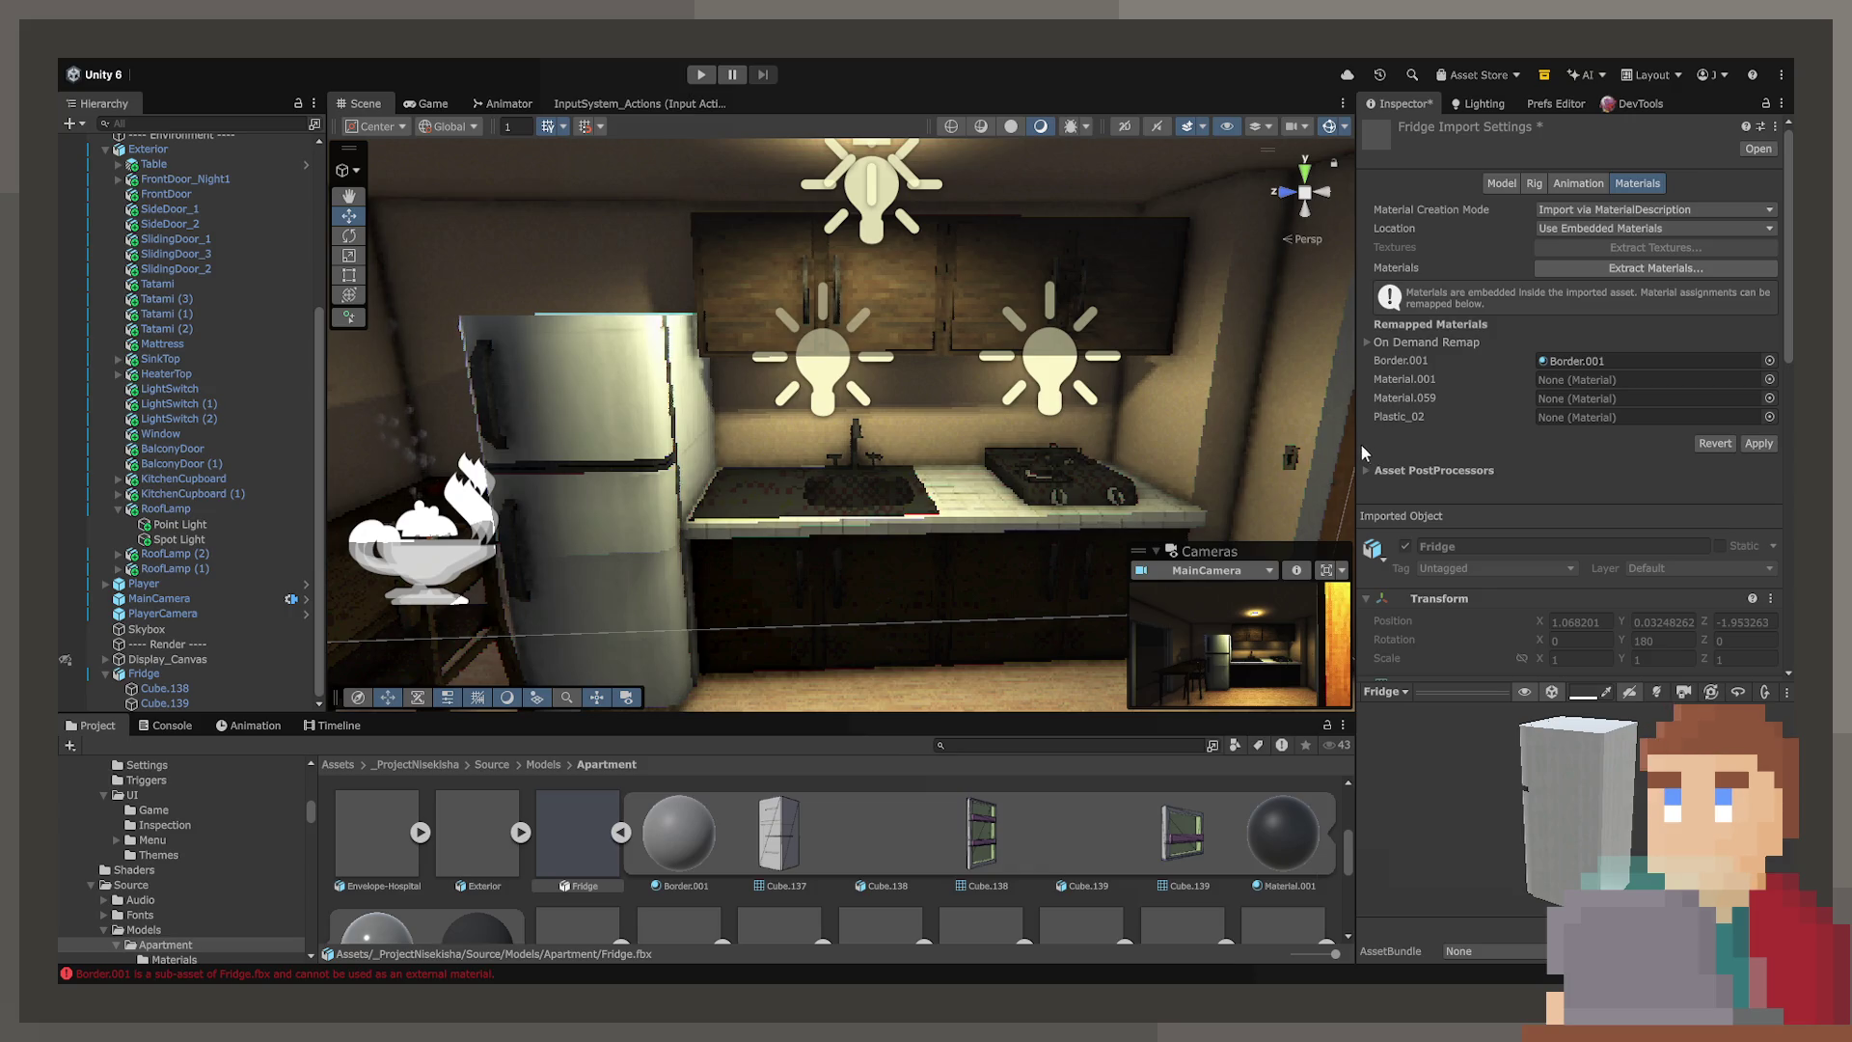
{"action": "left_click", "coordinate": [1757, 445]}
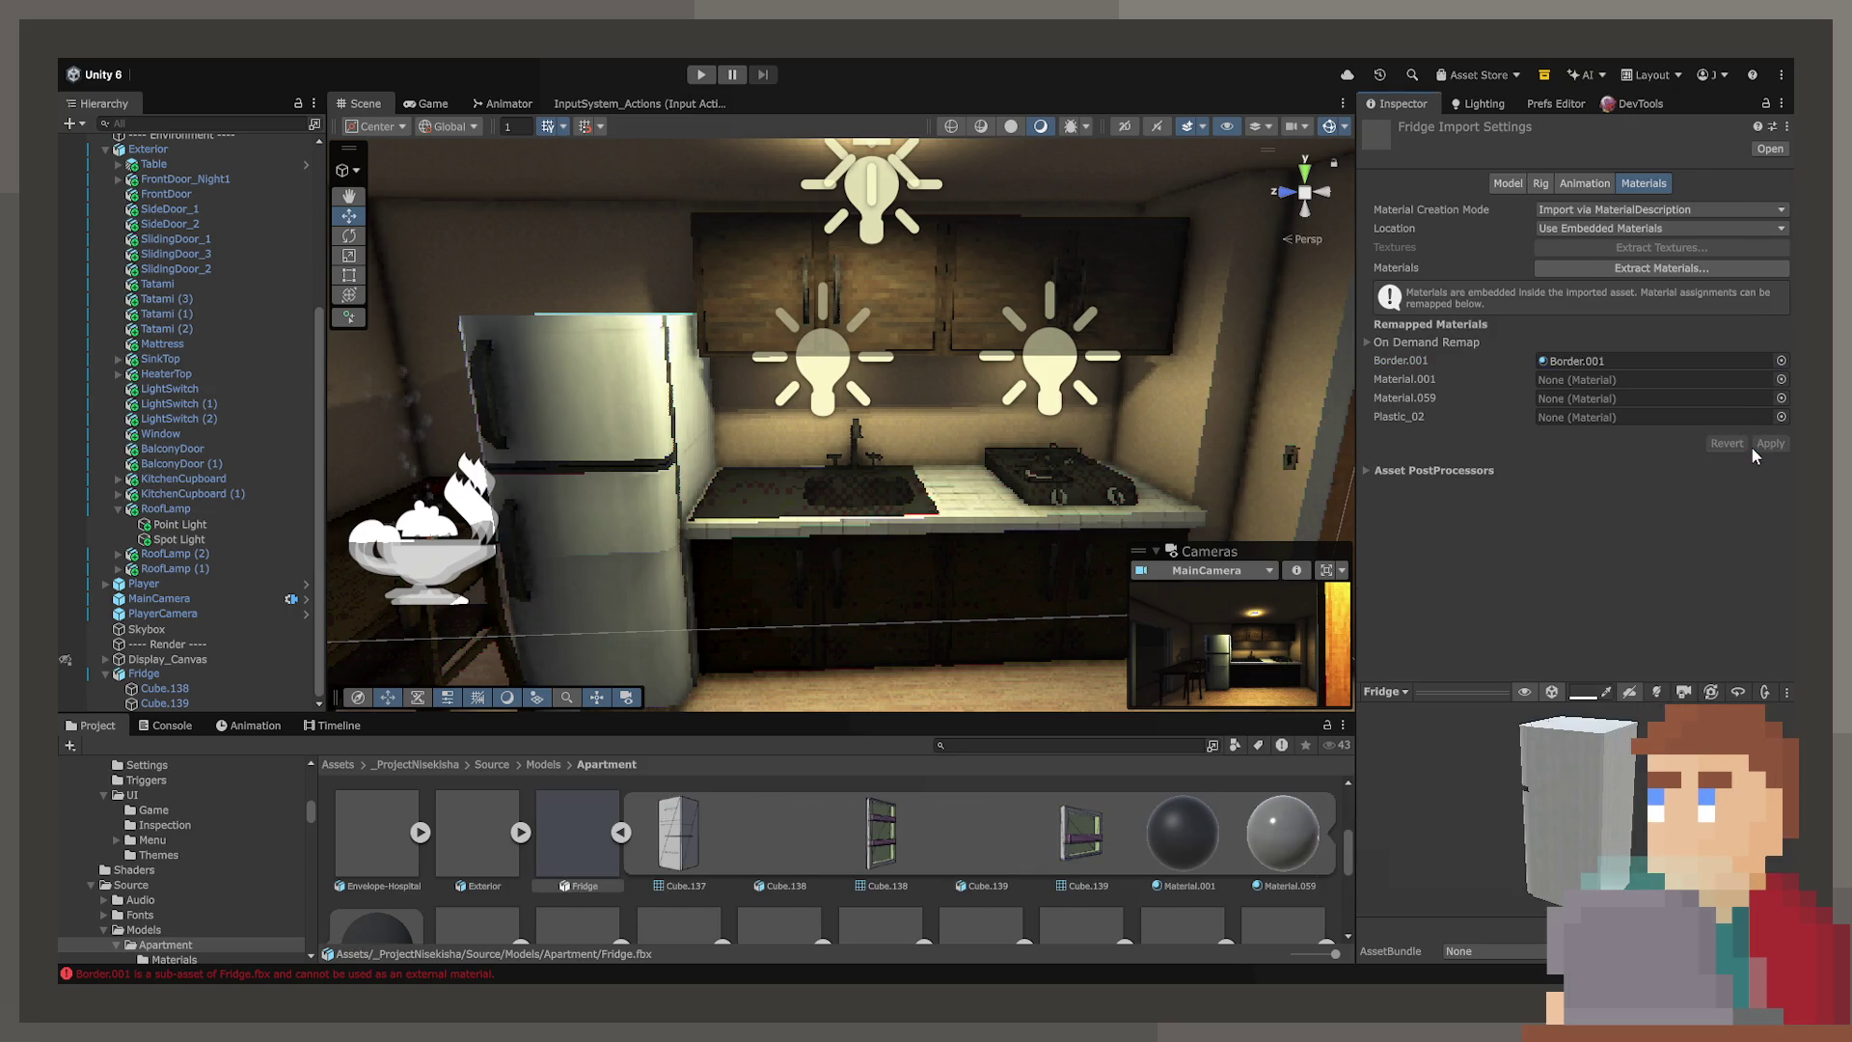
Select fridge parts Cube.138 and Cube.139 and swing the door open to -126.91°
{"action": "mouse_move", "coordinate": [883, 512]}
{"action": "right_mouse_down"}
{"action": "mouse_move", "coordinate": [663, 481]}
{"action": "mouse_move", "coordinate": [495, 504]}
{"action": "mouse_move", "coordinate": [913, 521]}
{"action": "mouse_move", "coordinate": [1205, 463]}
{"action": "mouse_move", "coordinate": [1103, 367]}
{"action": "mouse_move", "coordinate": [1048, 417]}
{"action": "mouse_move", "coordinate": [1004, 422]}
{"action": "mouse_move", "coordinate": [443, 426]}
{"action": "right_mouse_up"}
{"action": "left_click", "coordinate": [1084, 388]}
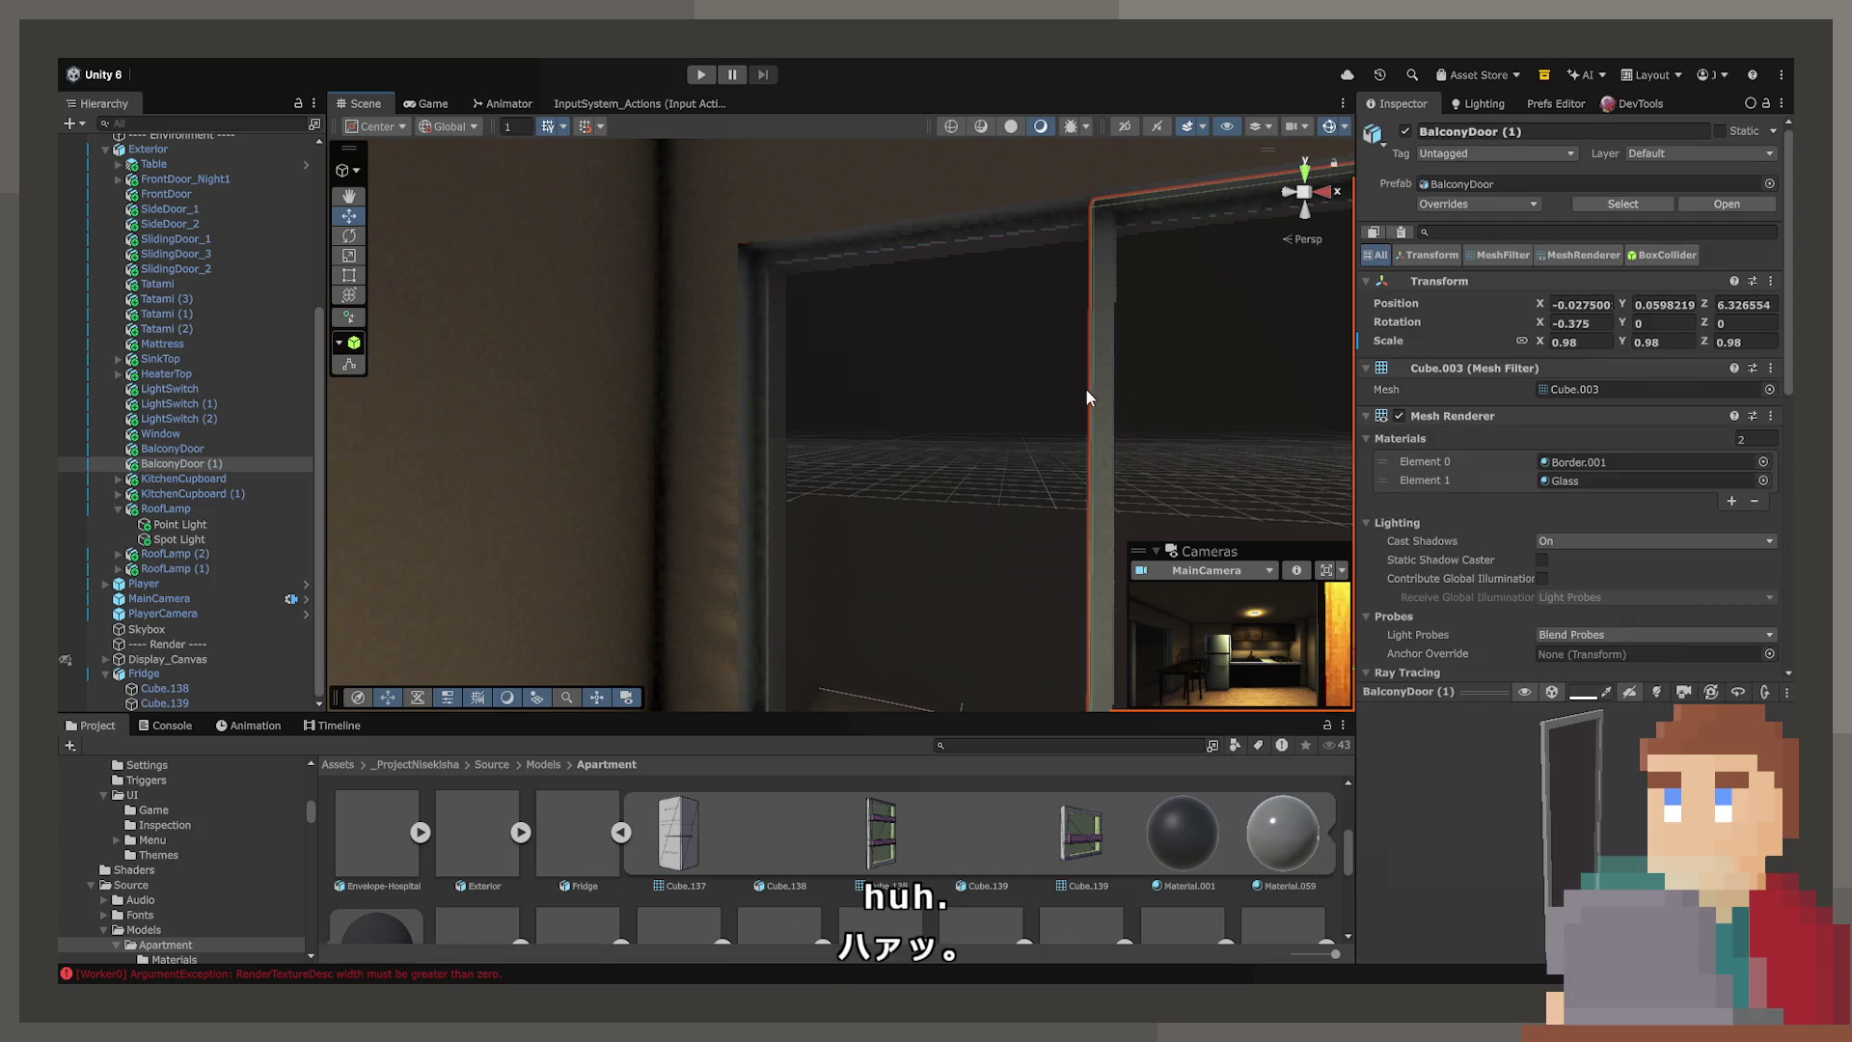
{"action": "right_click_drag", "start_coordinate": [951, 490], "coordinate": [1645, 504]}
{"action": "left_click", "coordinate": [900, 449]}
{"action": "right_click_drag", "start_coordinate": [1052, 494], "coordinate": [1098, 572]}
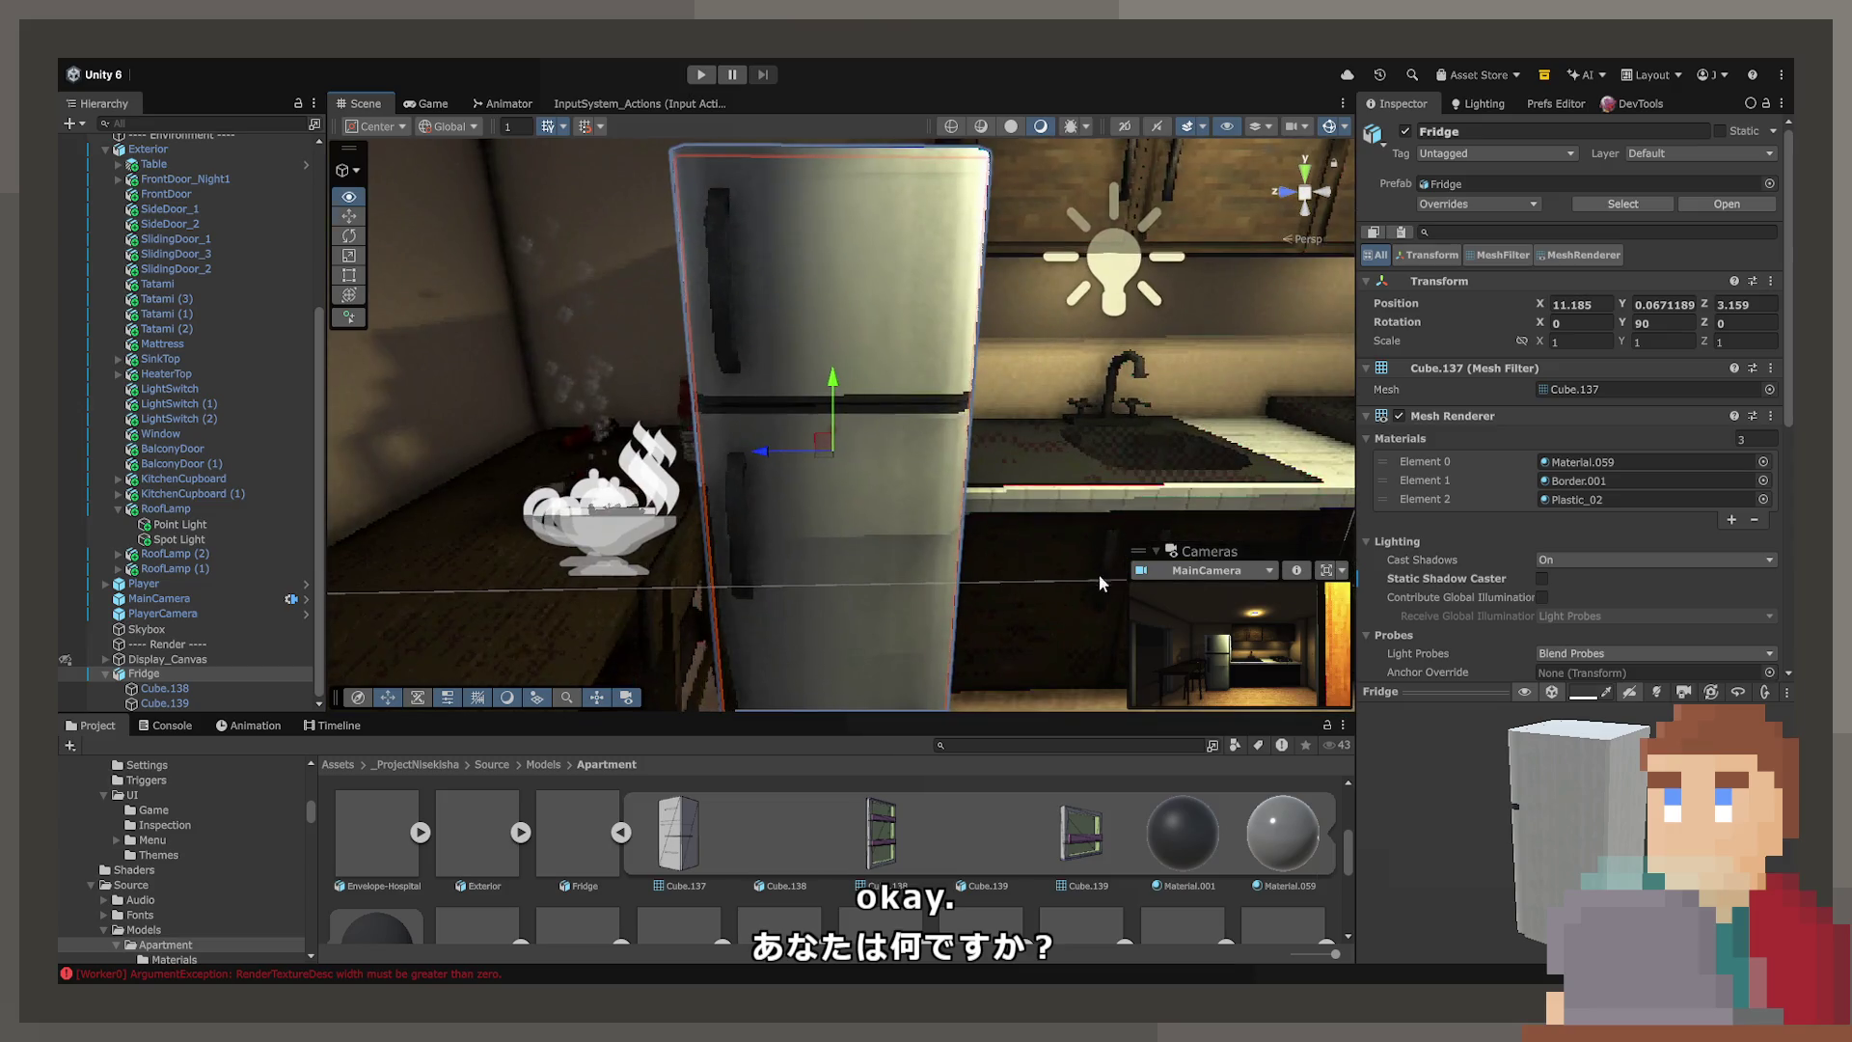
{"action": "left_click", "coordinate": [227, 688]}
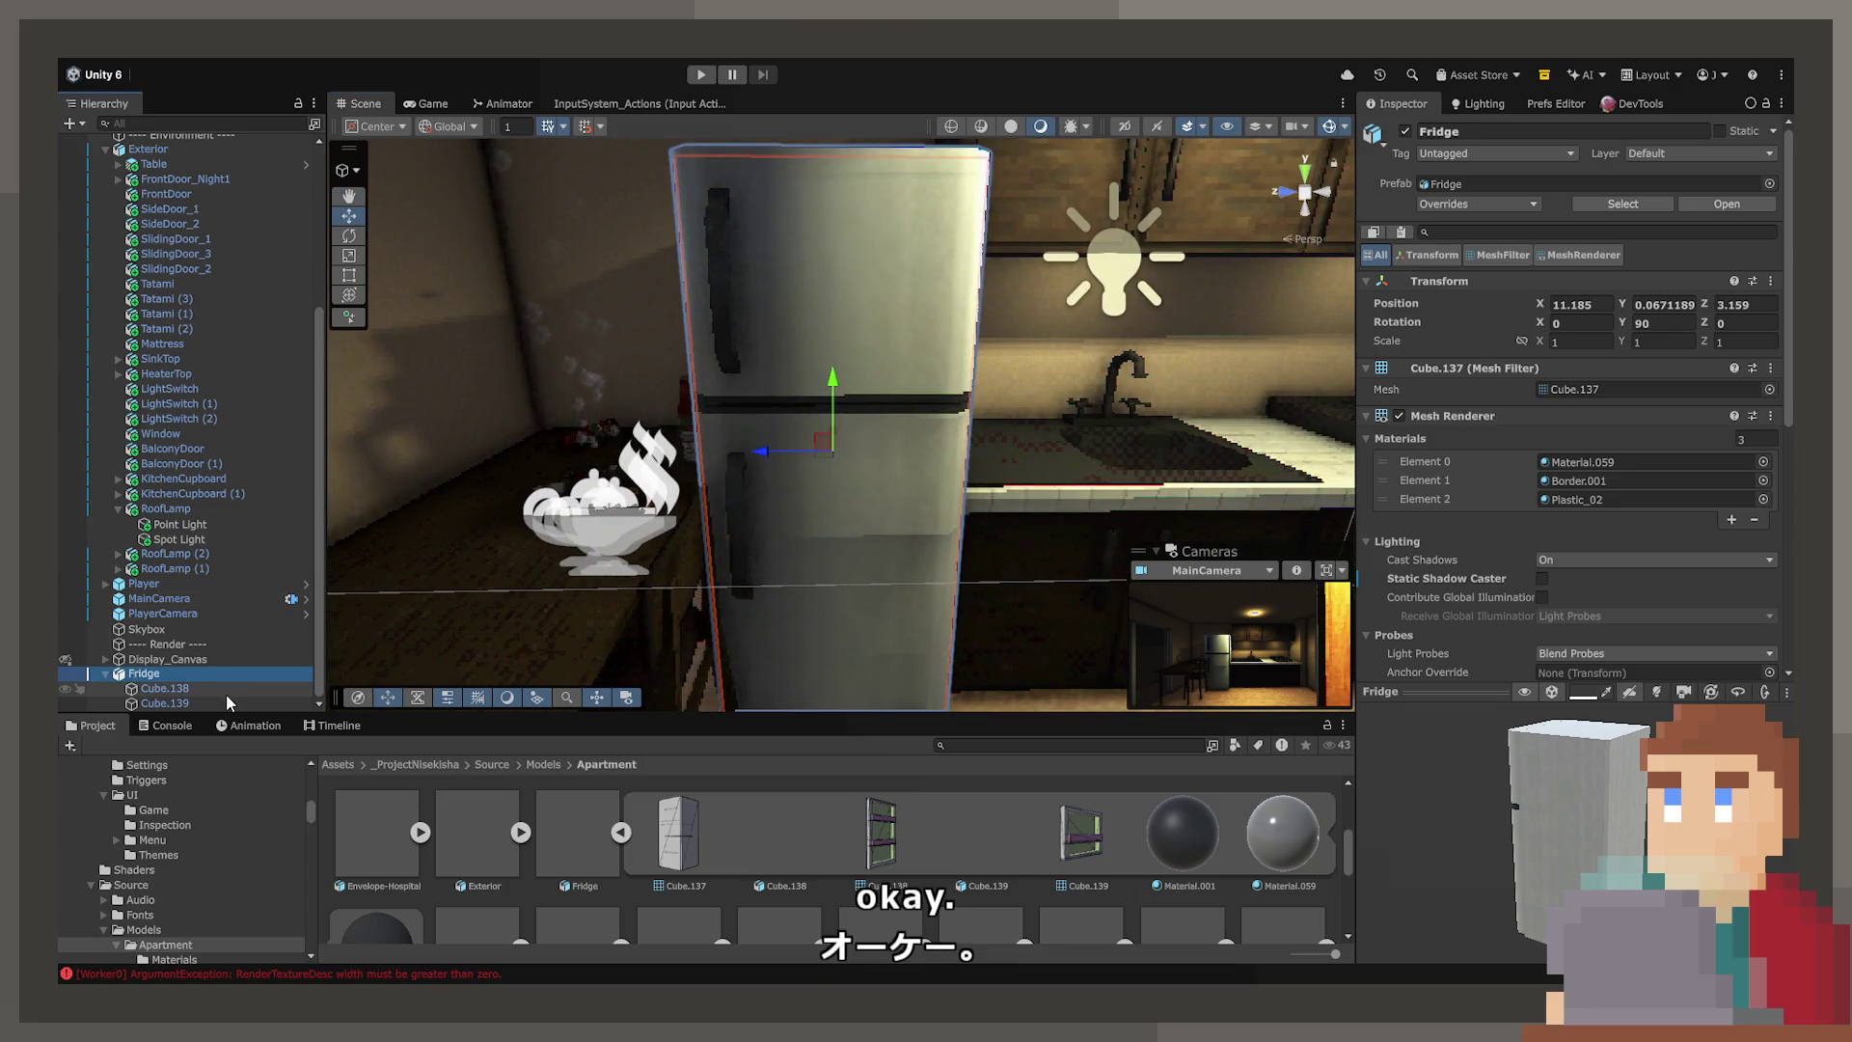
{"action": "left_click", "coordinate": [218, 702], "text": "shift"}
{"action": "left_click_drag", "start_coordinate": [1758, 286], "coordinate": [895, 378]}
Select the Table and frame it, viewing from above
{"action": "mouse_move", "coordinate": [895, 378]}
{"action": "right_mouse_down"}
{"action": "mouse_move", "coordinate": [1094, 368]}
{"action": "mouse_move", "coordinate": [654, 453]}
{"action": "right_mouse_up"}
{"action": "left_click", "coordinate": [654, 453]}
{"action": "key", "text": "f"}
{"action": "left_click_drag", "start_coordinate": [894, 448], "coordinate": [700, 516], "text": "alt"}
Set the Table's Rotation Y to -90 and move it to -1.255, 0.08, 2.459 by the sliding door
{"action": "left_click_drag", "start_coordinate": [979, 459], "coordinate": [698, 515], "text": "alt"}
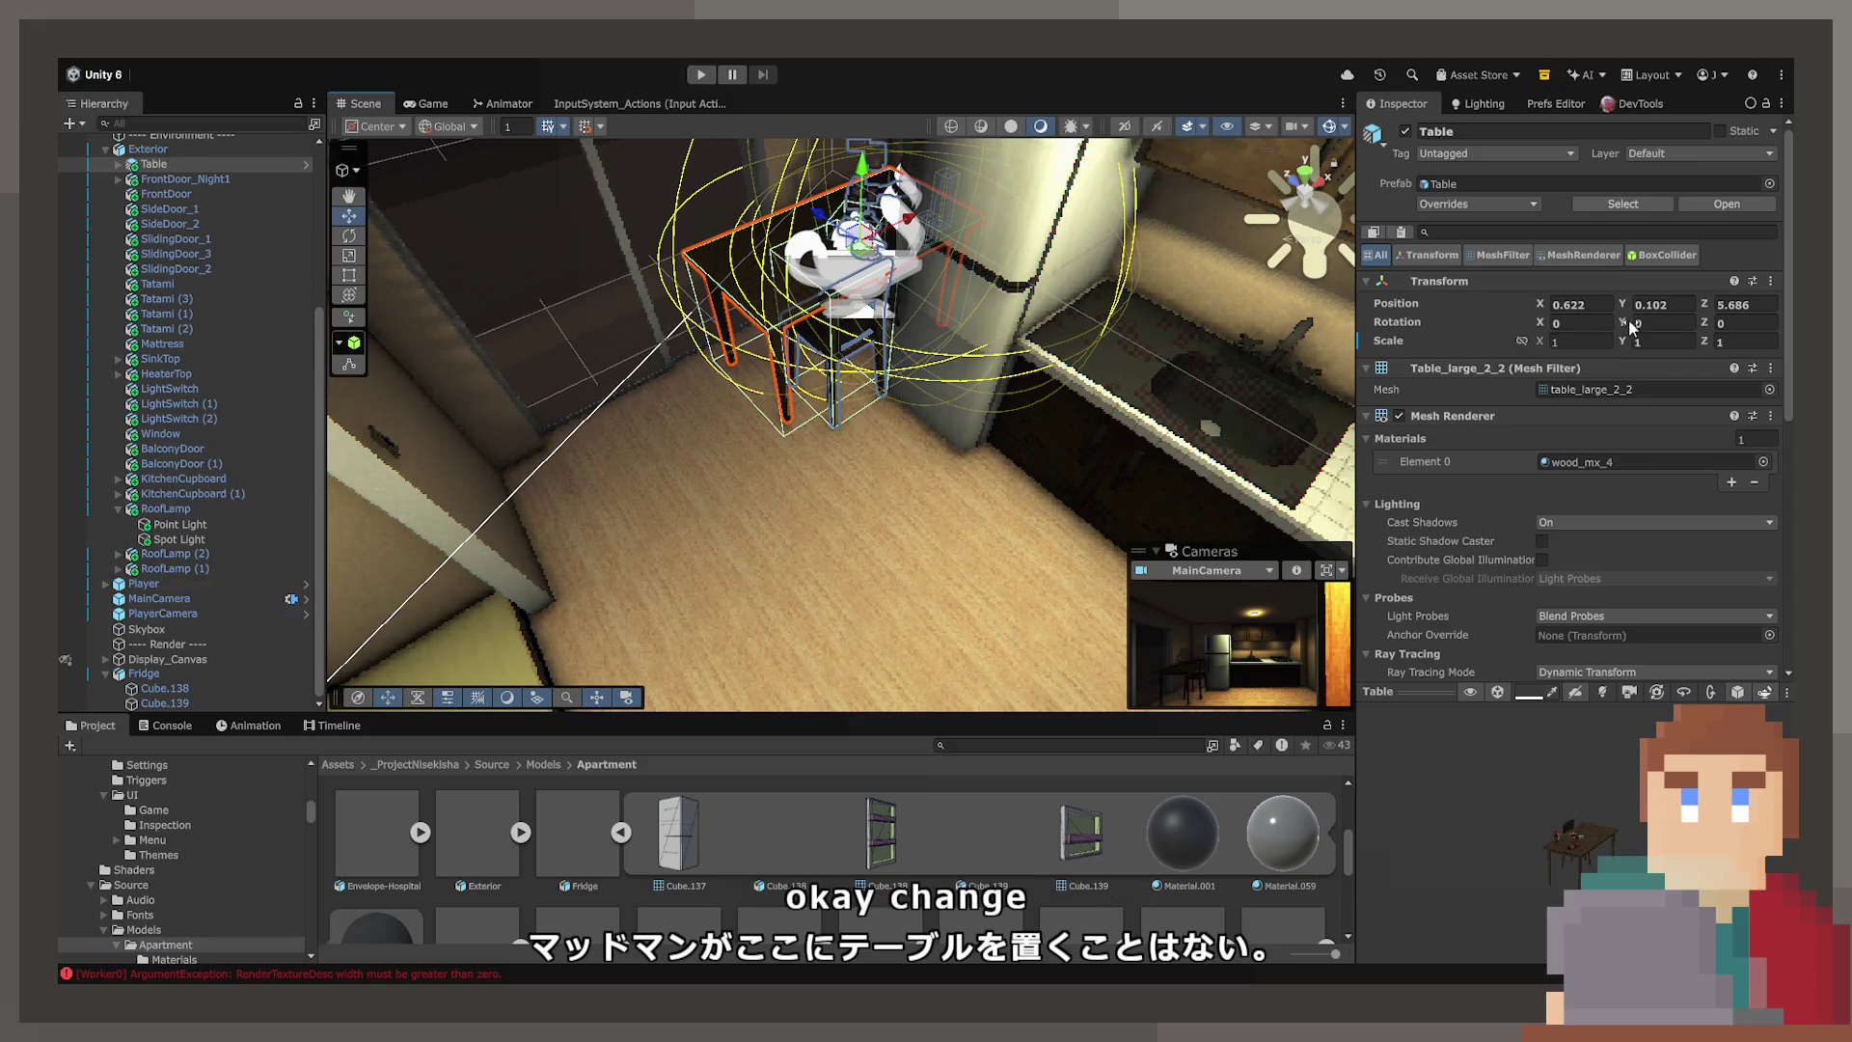
{"action": "type", "text": "-90"}
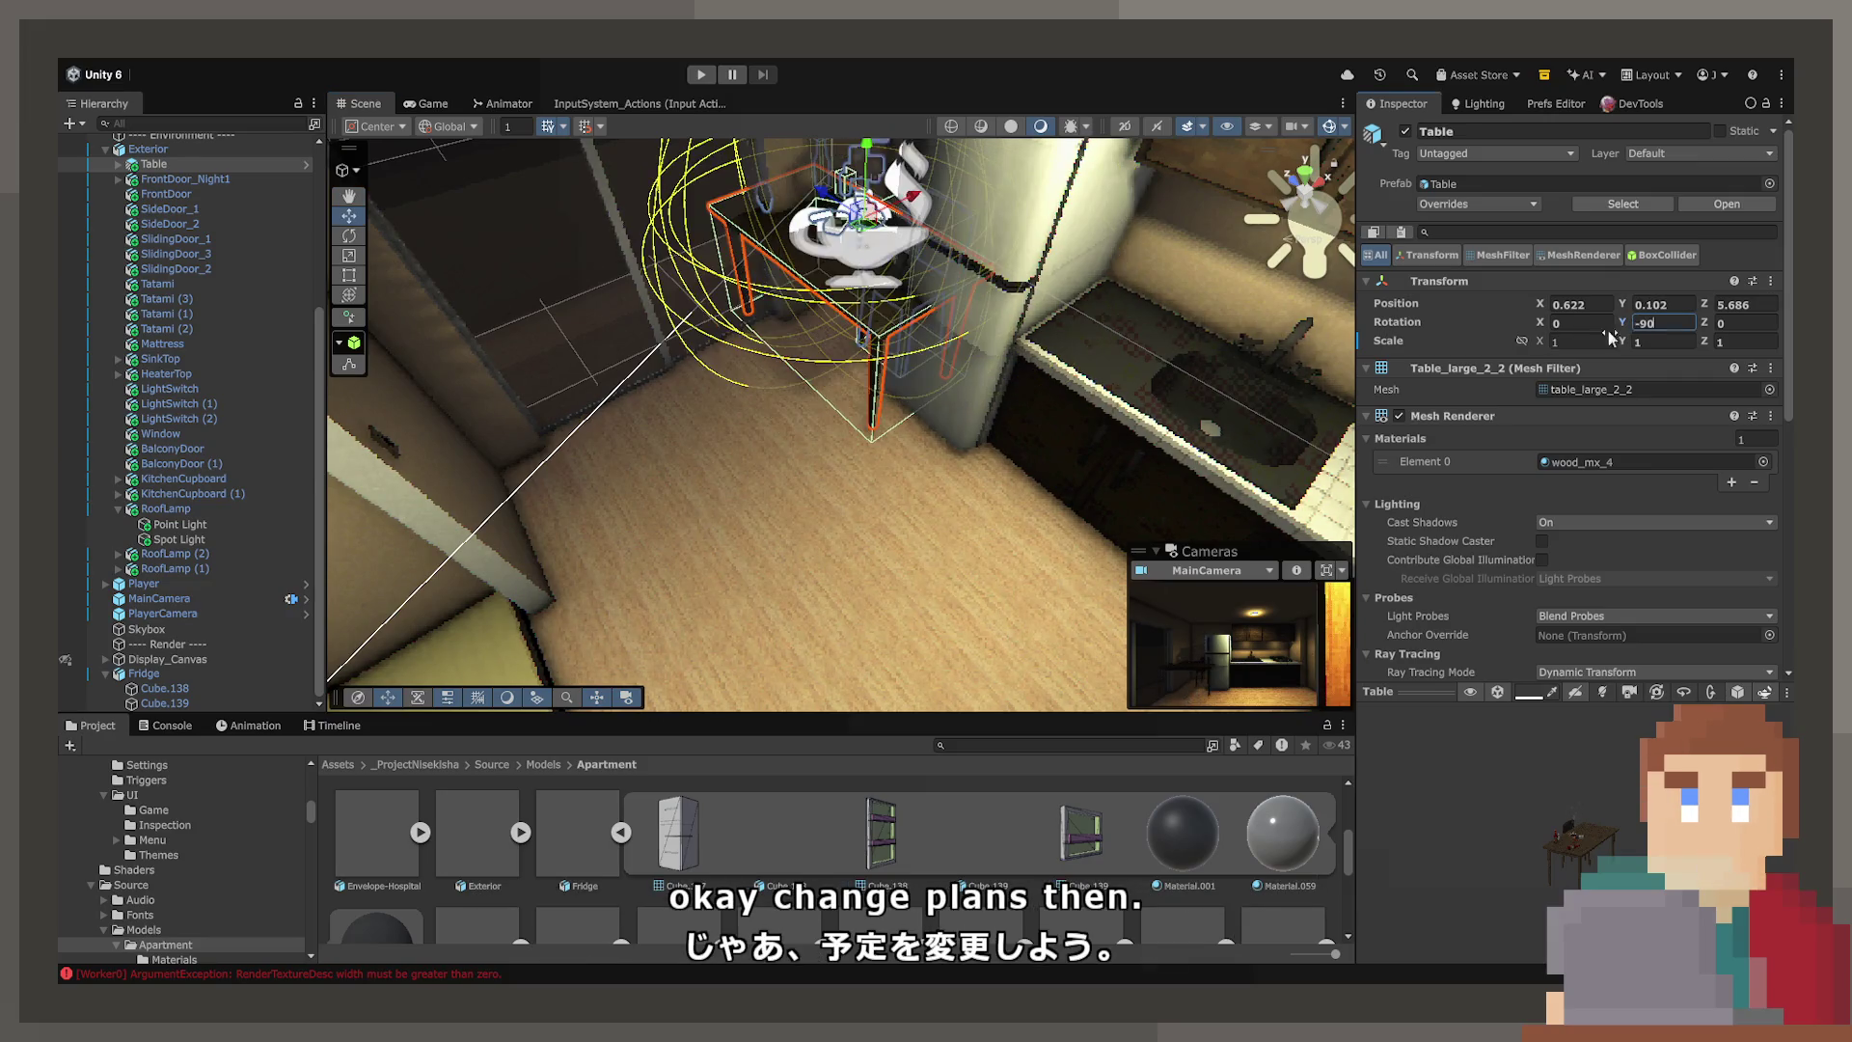
{"action": "mouse_move", "coordinate": [864, 231]}
{"action": "left_mouse_down"}
{"action": "mouse_move", "coordinate": [1049, 577]}
{"action": "mouse_move", "coordinate": [773, 391]}
{"action": "mouse_move", "coordinate": [1229, 380]}
{"action": "mouse_move", "coordinate": [807, 428]}
{"action": "mouse_move", "coordinate": [784, 405]}
{"action": "mouse_move", "coordinate": [804, 343]}
{"action": "mouse_move", "coordinate": [866, 324]}
{"action": "left_mouse_up"}
{"action": "mouse_move", "coordinate": [932, 216]}
{"action": "right_mouse_down"}
{"action": "mouse_move", "coordinate": [1283, 188]}
{"action": "mouse_move", "coordinate": [1244, 400]}
{"action": "right_mouse_up"}
{"action": "mouse_move", "coordinate": [1245, 400]}
{"action": "left_mouse_down"}
{"action": "mouse_move", "coordinate": [1183, 380]}
{"action": "mouse_move", "coordinate": [1203, 383]}
{"action": "left_mouse_up"}
{"action": "mouse_move", "coordinate": [1202, 383]}
{"action": "right_mouse_down"}
{"action": "mouse_move", "coordinate": [798, 295]}
{"action": "mouse_move", "coordinate": [728, 234]}
{"action": "right_mouse_up"}
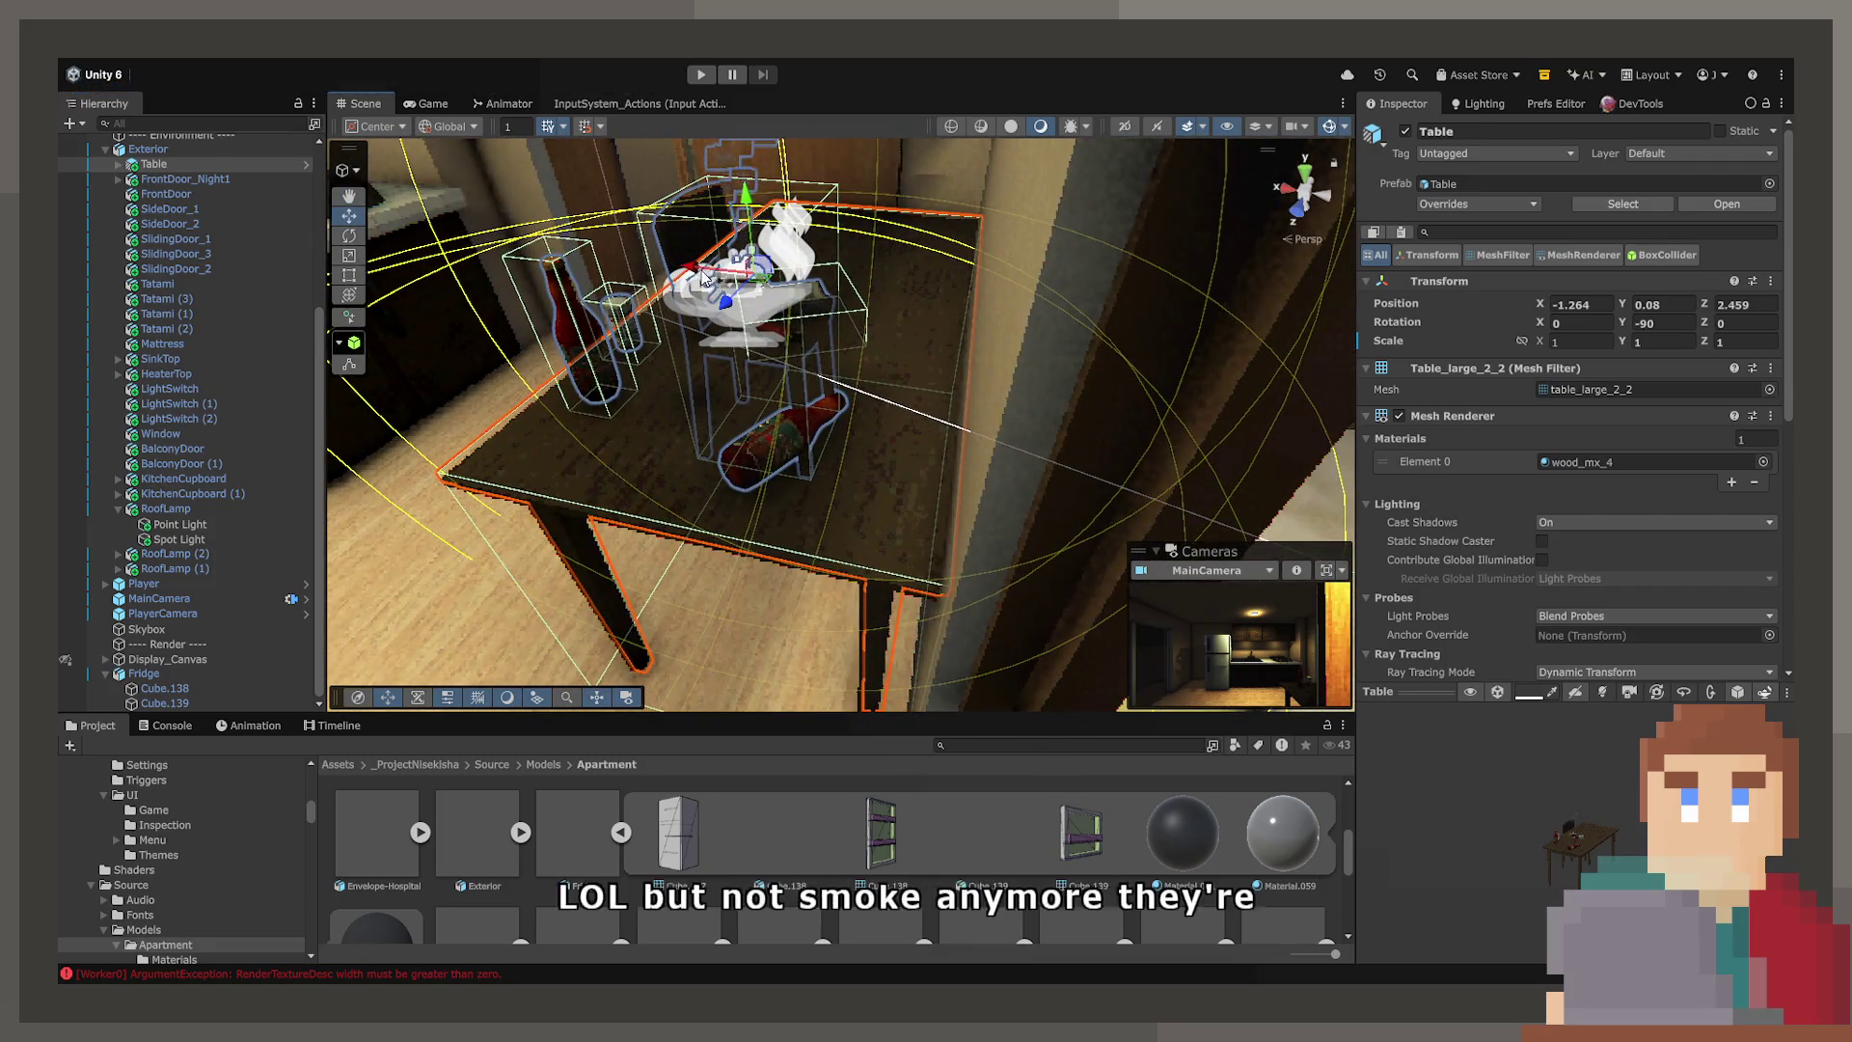
{"action": "left_click_drag", "start_coordinate": [728, 234], "coordinate": [734, 234]}
{"action": "middle_click_drag", "start_coordinate": [488, 290], "coordinate": [518, 285]}
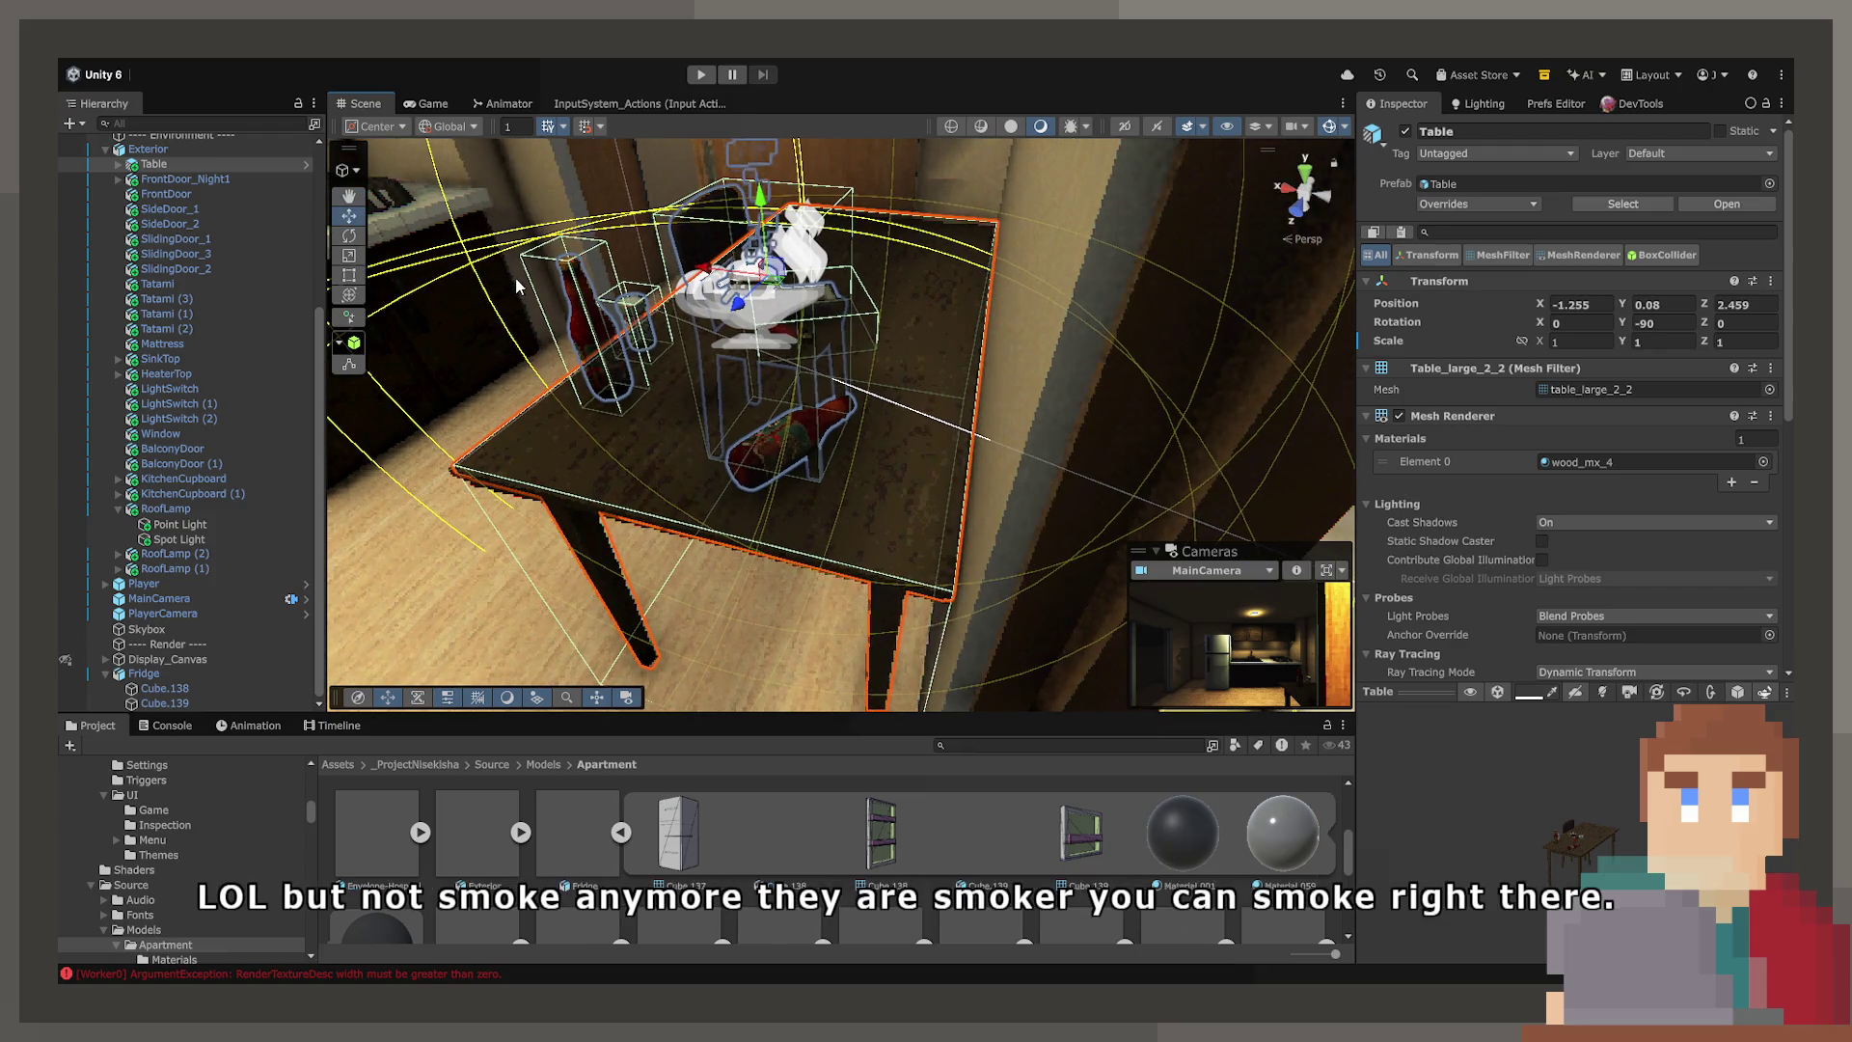
{"action": "mouse_move", "coordinate": [863, 290]}
{"action": "right_mouse_down"}
{"action": "mouse_move", "coordinate": [881, 235]}
{"action": "mouse_move", "coordinate": [1321, 323]}
{"action": "mouse_move", "coordinate": [376, 338]}
{"action": "mouse_move", "coordinate": [446, 351]}
{"action": "mouse_move", "coordinate": [793, 283]}
{"action": "mouse_move", "coordinate": [467, 286]}
{"action": "mouse_move", "coordinate": [796, 397]}
{"action": "right_mouse_up"}
{"action": "left_click", "coordinate": [882, 235]}
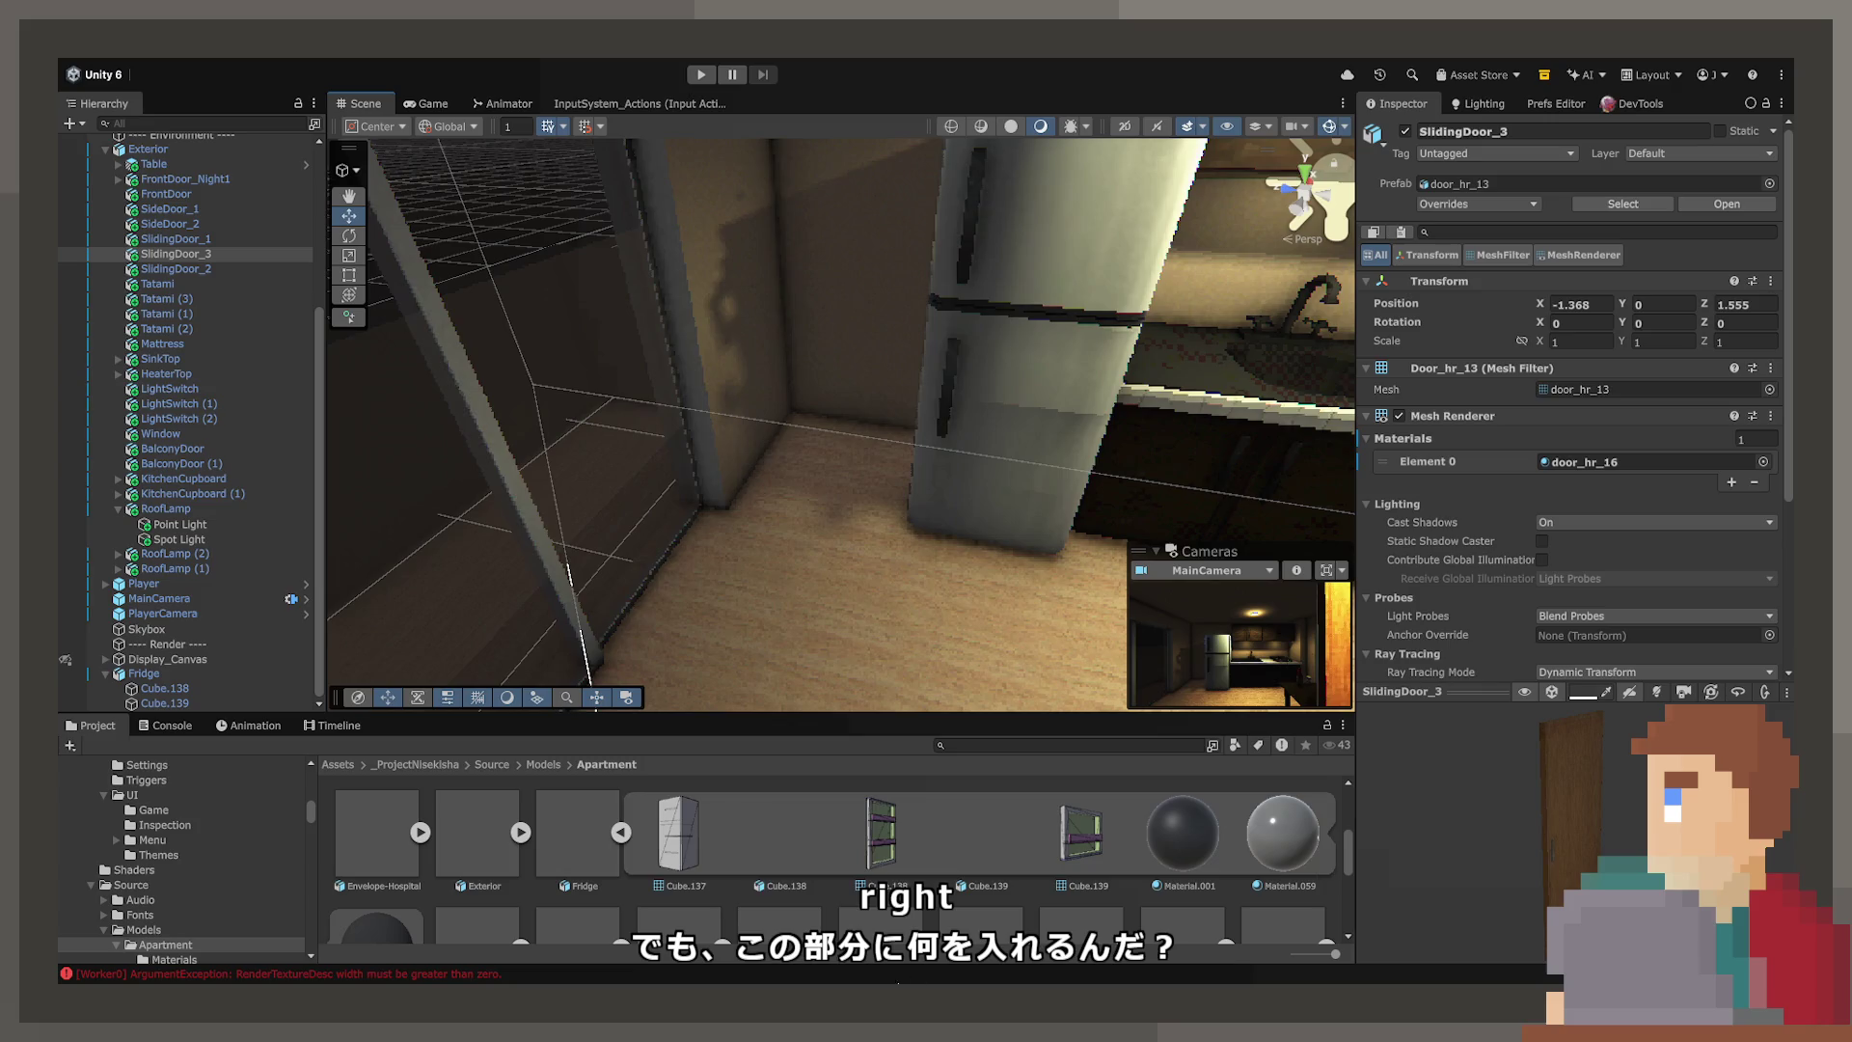
Scroll the Project assets down to the Microwave, then frame Blender's microwave Pu_M.001
{"action": "scroll", "coordinate": [758, 868], "scroll_direction": "down", "scroll_amount": 3}
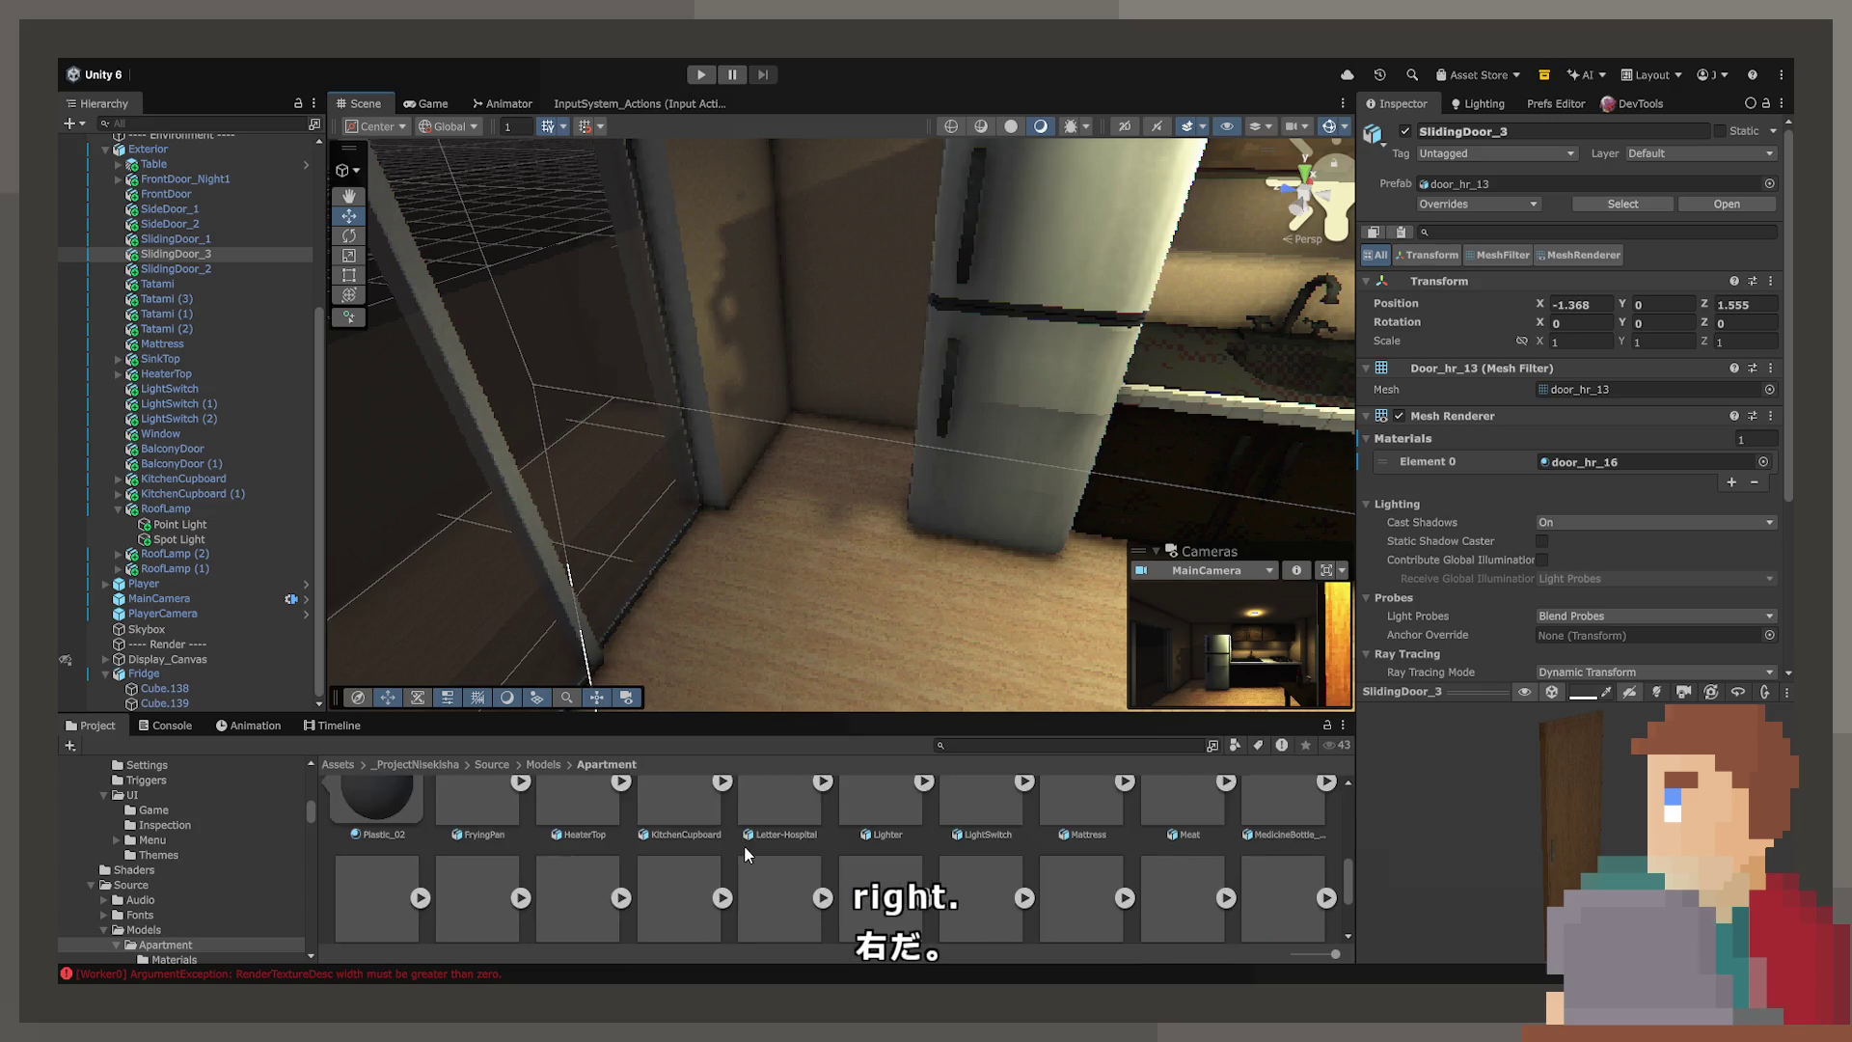
{"action": "scroll", "coordinate": [1070, 814], "scroll_direction": "down", "scroll_amount": 1}
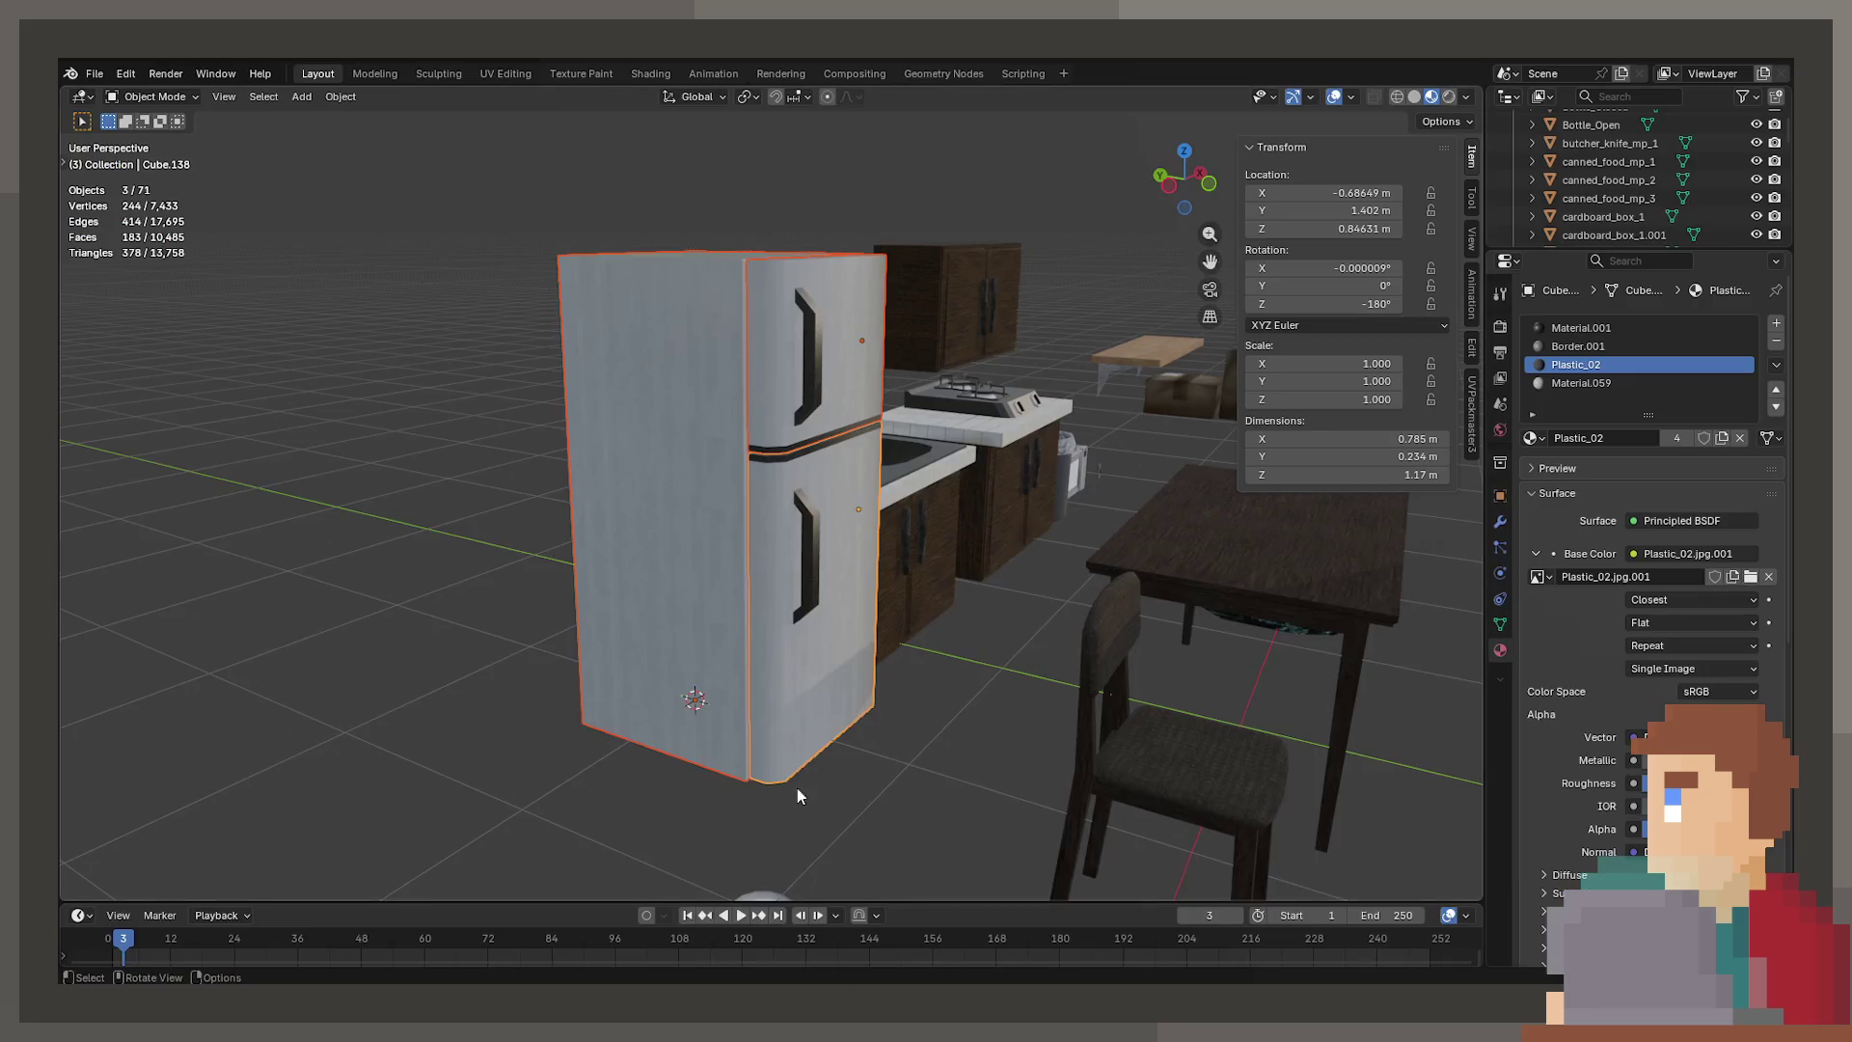
{"action": "mouse_move", "coordinate": [797, 789]}
{"action": "middle_mouse_down"}
{"action": "mouse_move", "coordinate": [976, 542]}
{"action": "mouse_move", "coordinate": [1095, 523]}
{"action": "middle_mouse_up"}
{"action": "left_click", "coordinate": [1119, 471]}
{"action": "key", "text": "KP_Decimal"}
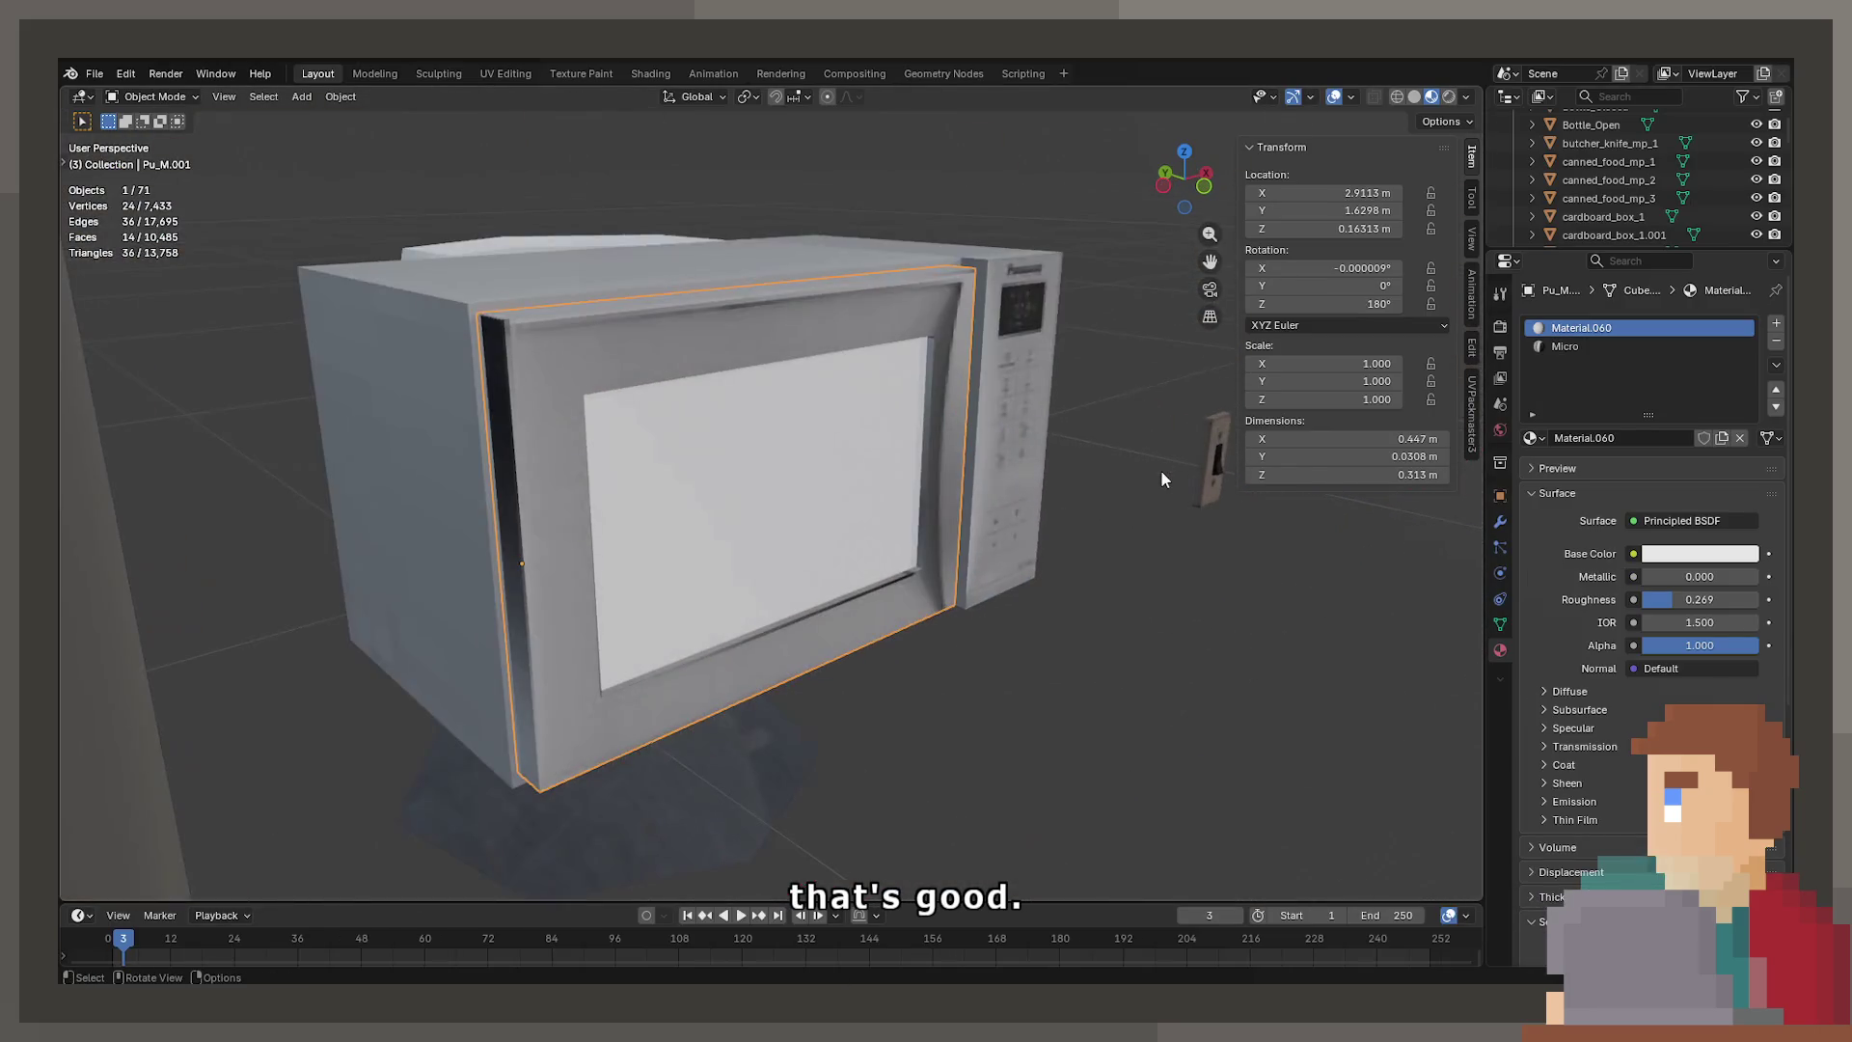
Frame the whole microwave, select just its body, and save the blend file
{"action": "left_click", "coordinate": [998, 322], "text": "shift"}
{"action": "key", "text": "KP_Decimal"}
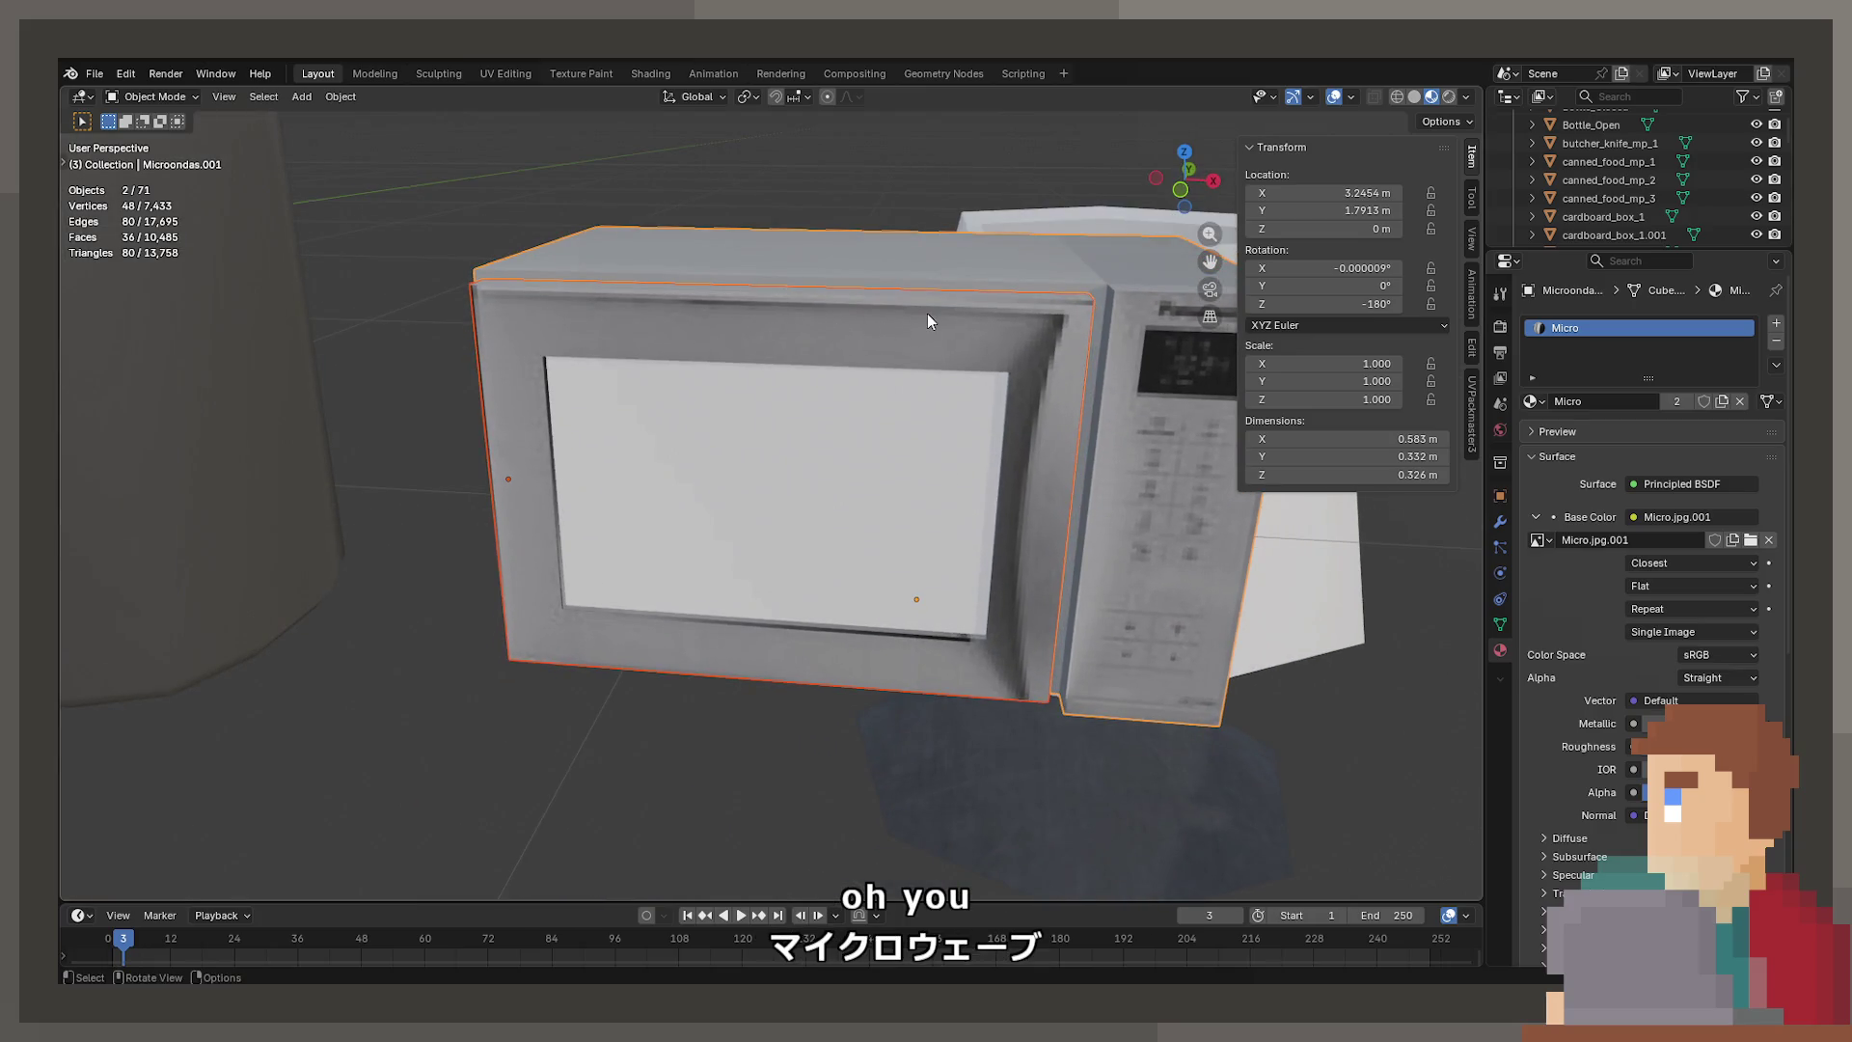
{"action": "left_click", "coordinate": [800, 333]}
{"action": "key", "text": "ctrl+s"}
{"action": "key", "text": "g"}
{"action": "key", "text": "Escape"}
Rename the microwave body to PoptyPing
{"action": "key", "text": "F2"}
{"action": "type", "text": "M"}
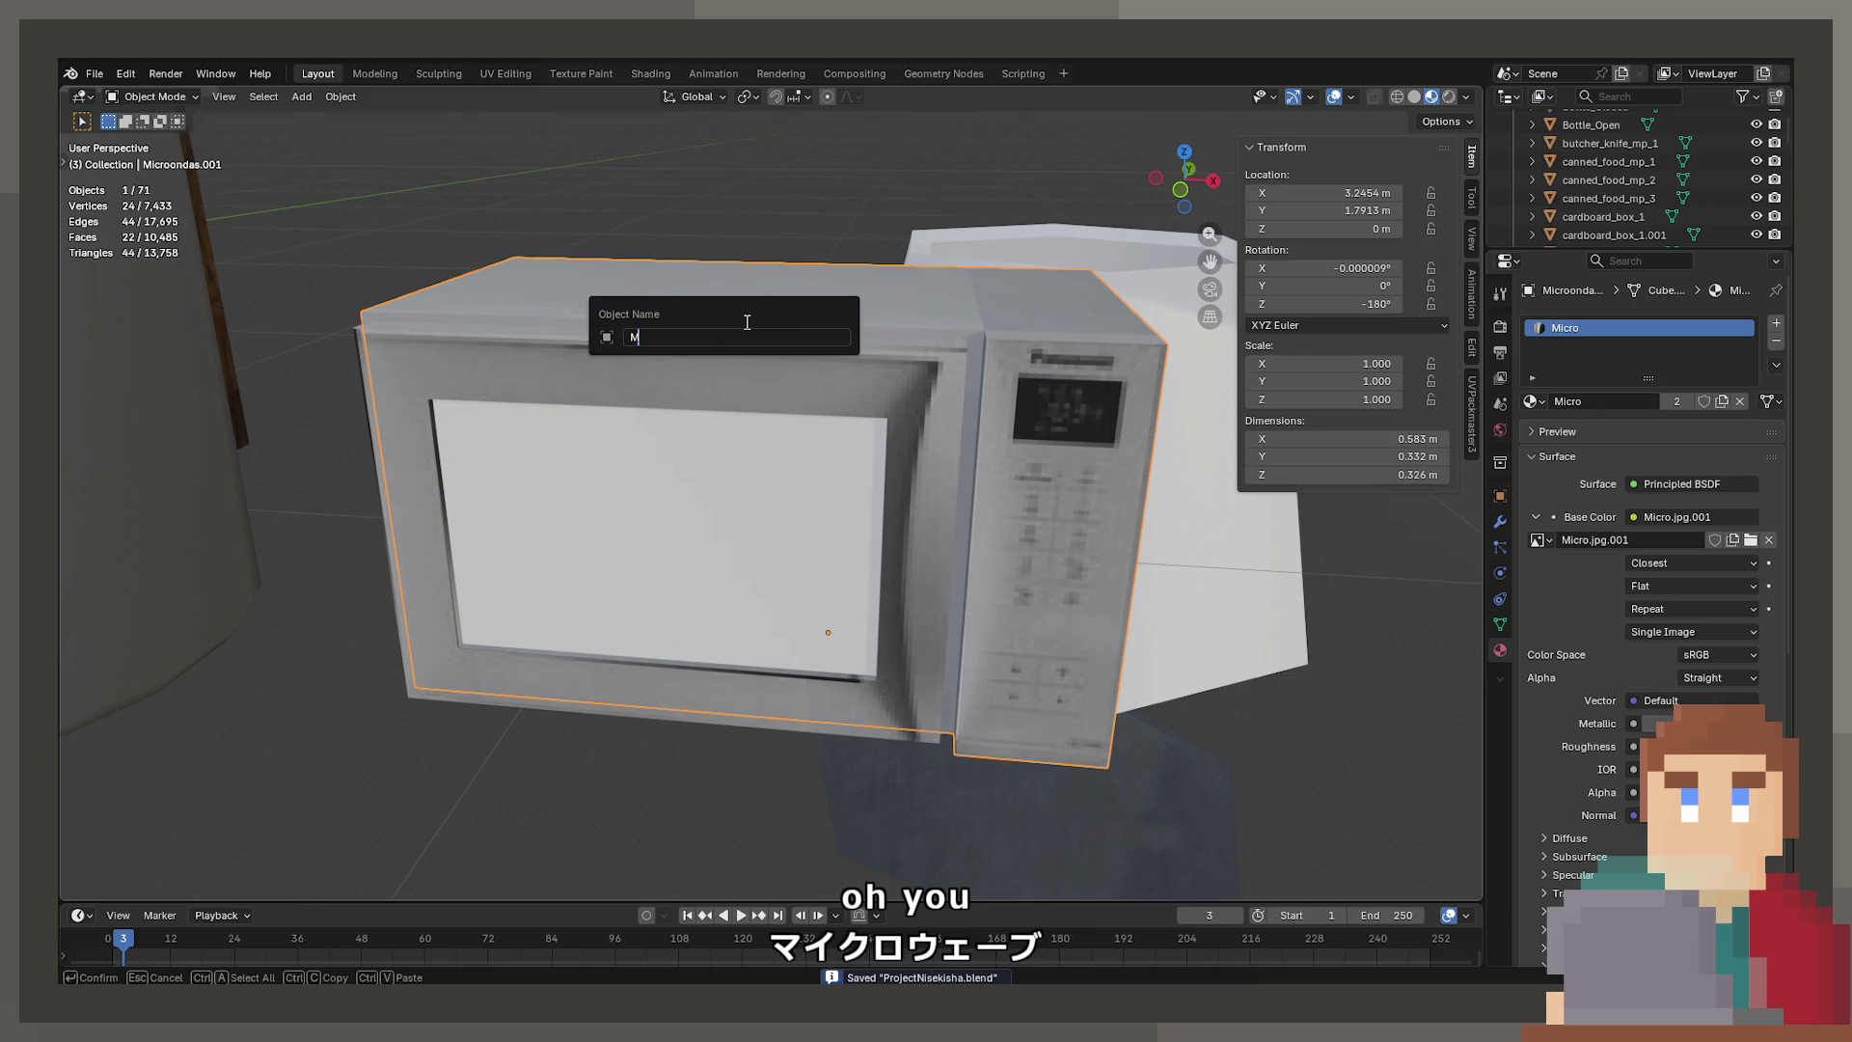
{"action": "type", "text": "e"}
{"action": "key", "text": "ctrl+BackSpace"}
{"action": "type", "text": "Pop"}
{"action": "key", "text": "BackSpace"}
{"action": "type", "text": "ptyPing"}
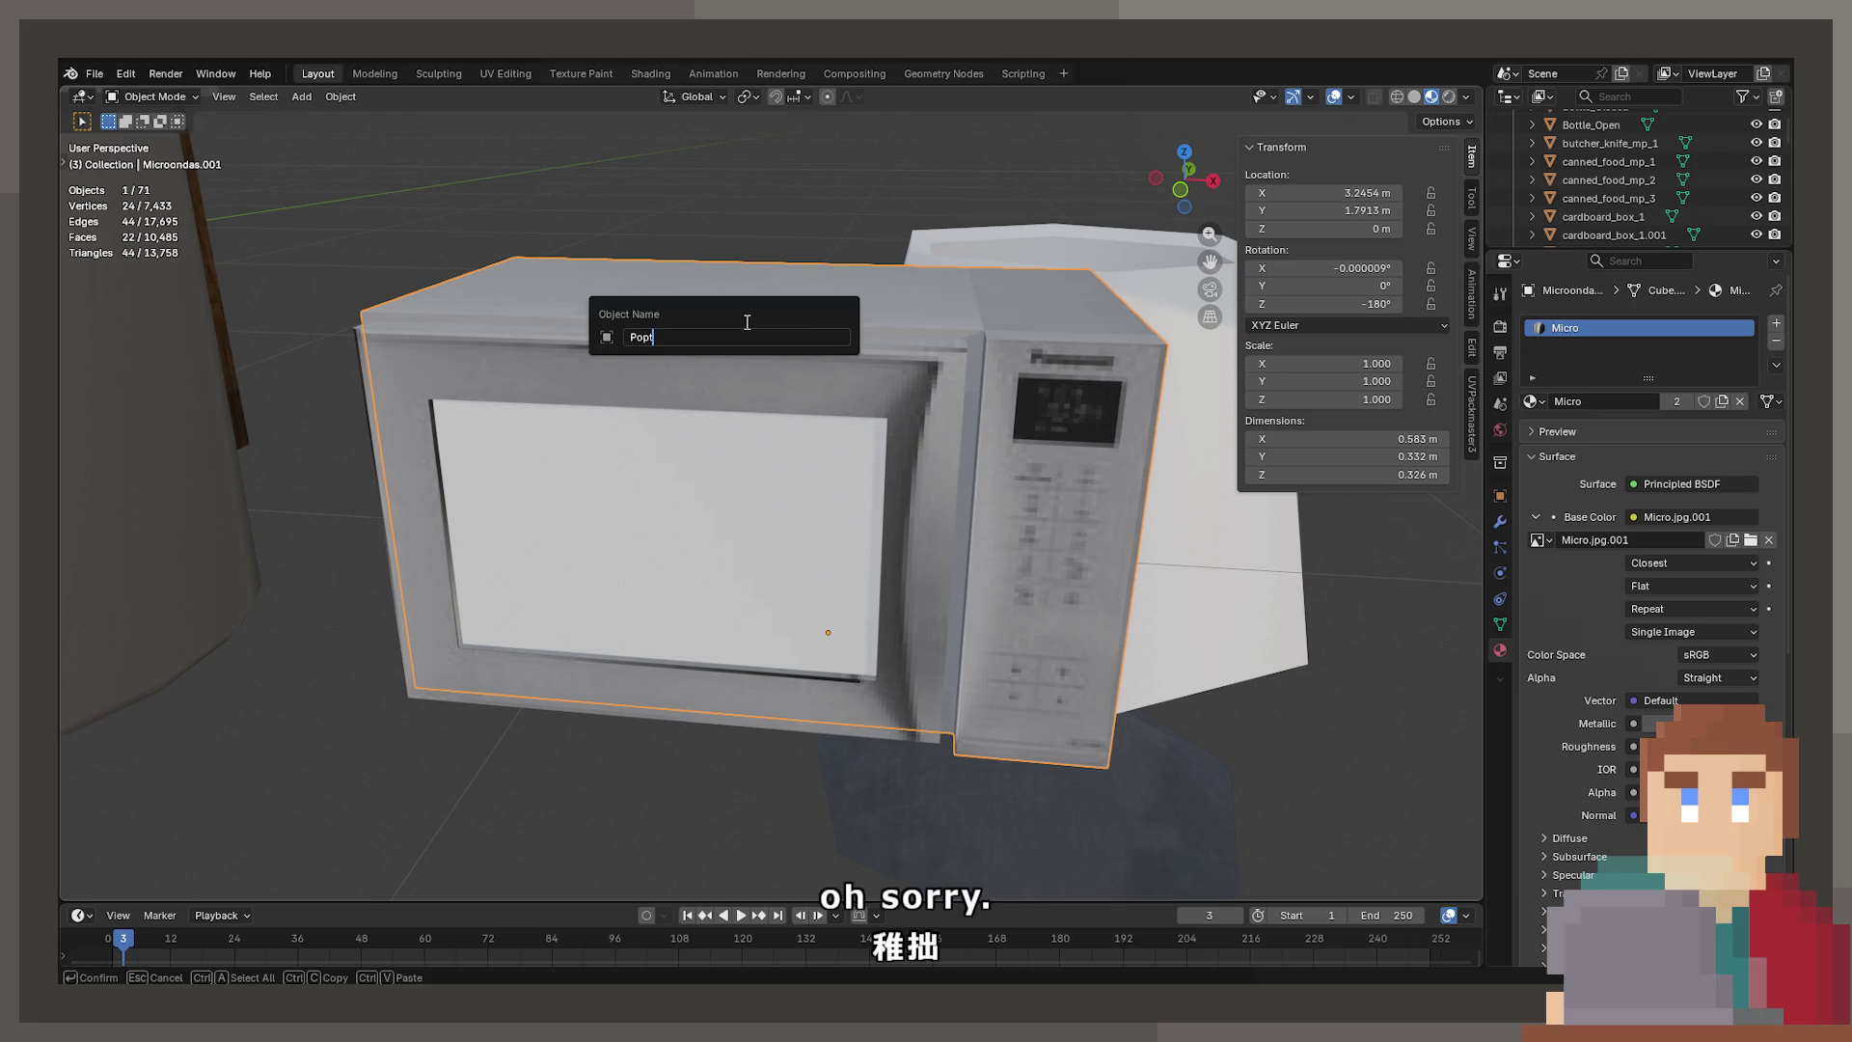
{"action": "key", "text": "Return"}
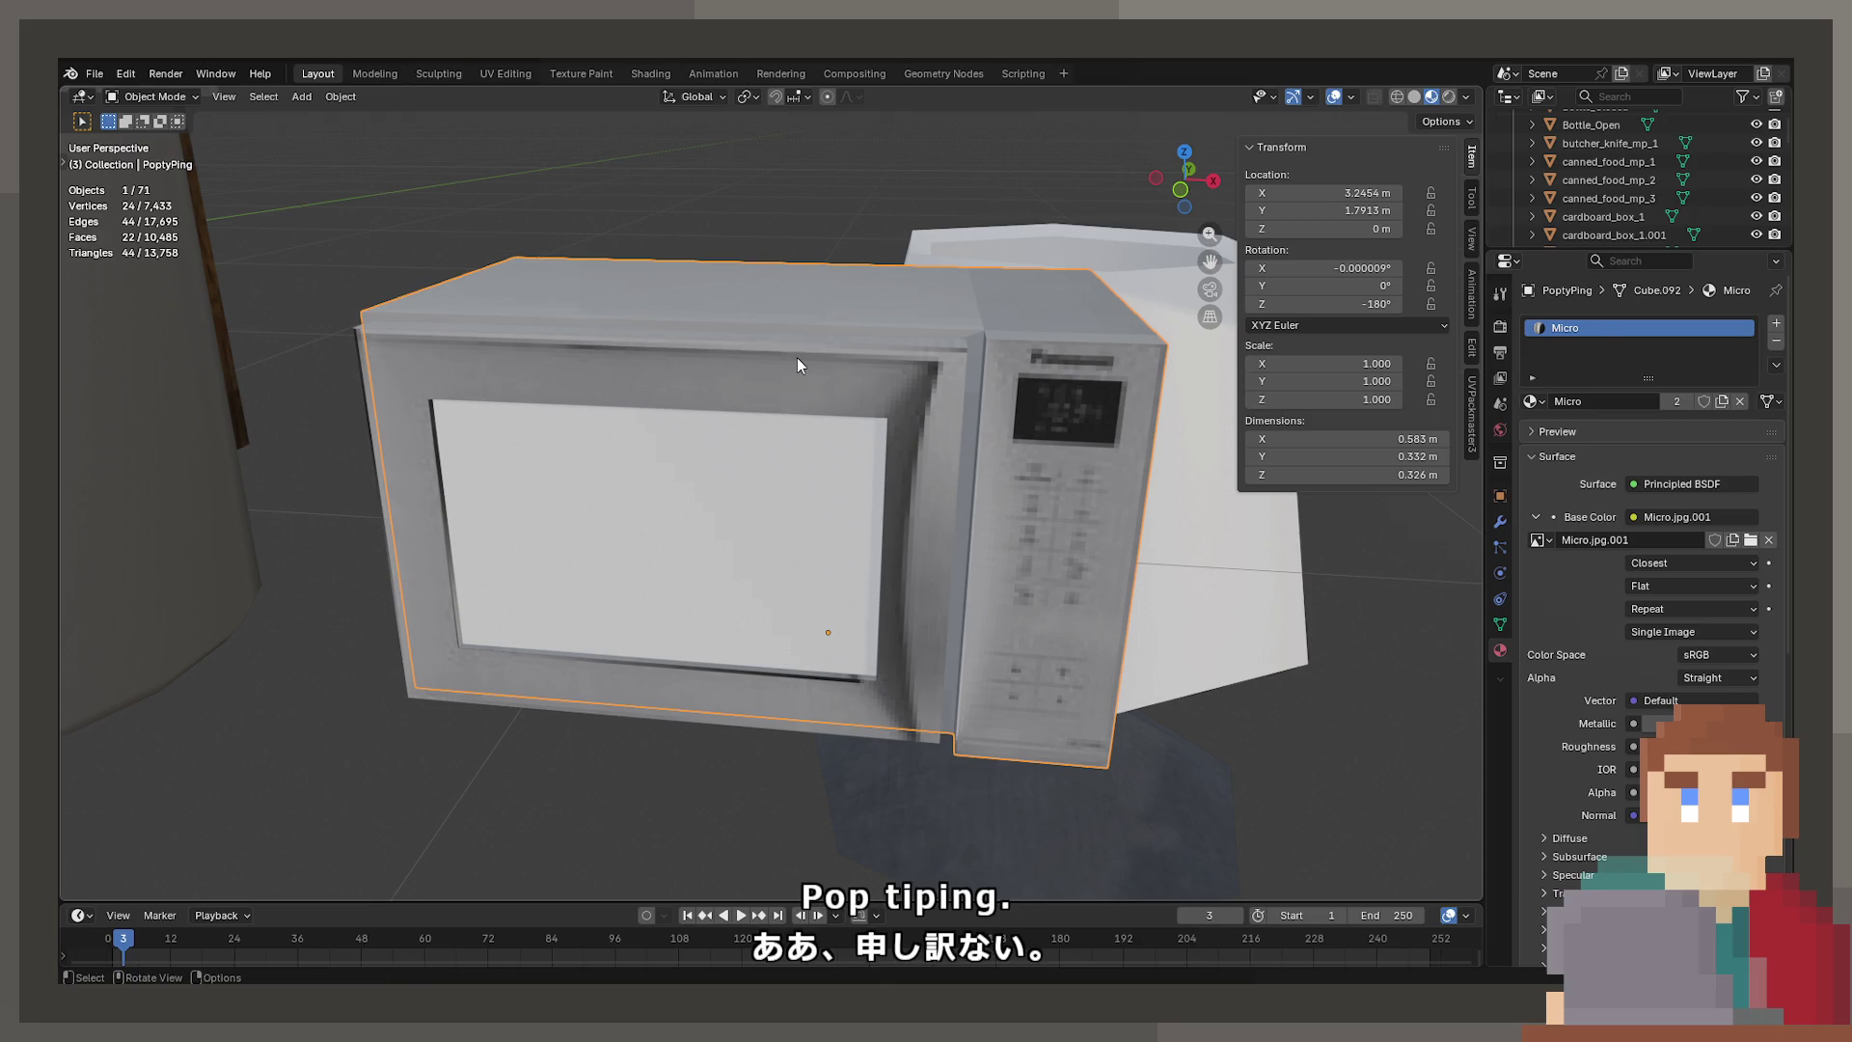
Rename the microwave door to PoptyPingDoor
{"action": "left_click", "coordinate": [797, 357]}
{"action": "key", "text": "F2"}
{"action": "type", "text": "PoptPi"}
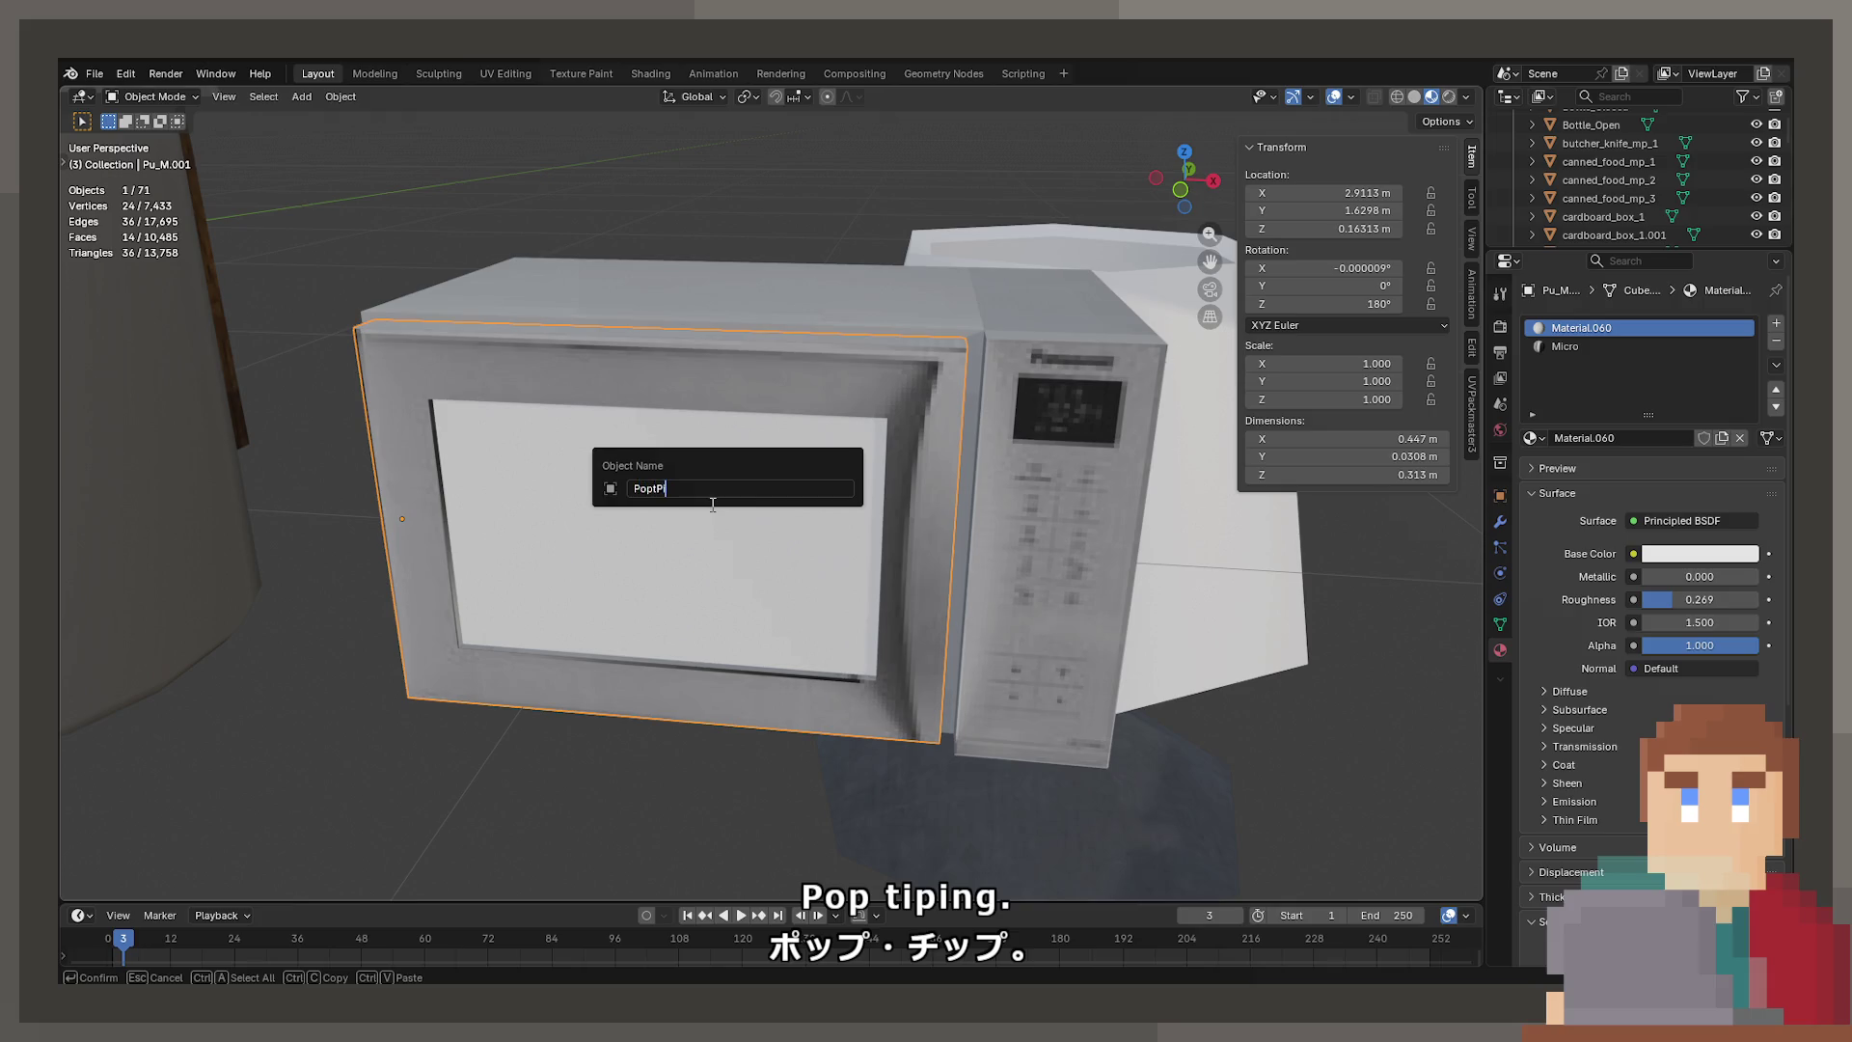
{"action": "key", "text": "BackSpace"}
{"action": "type", "text": "yPingDoor"}
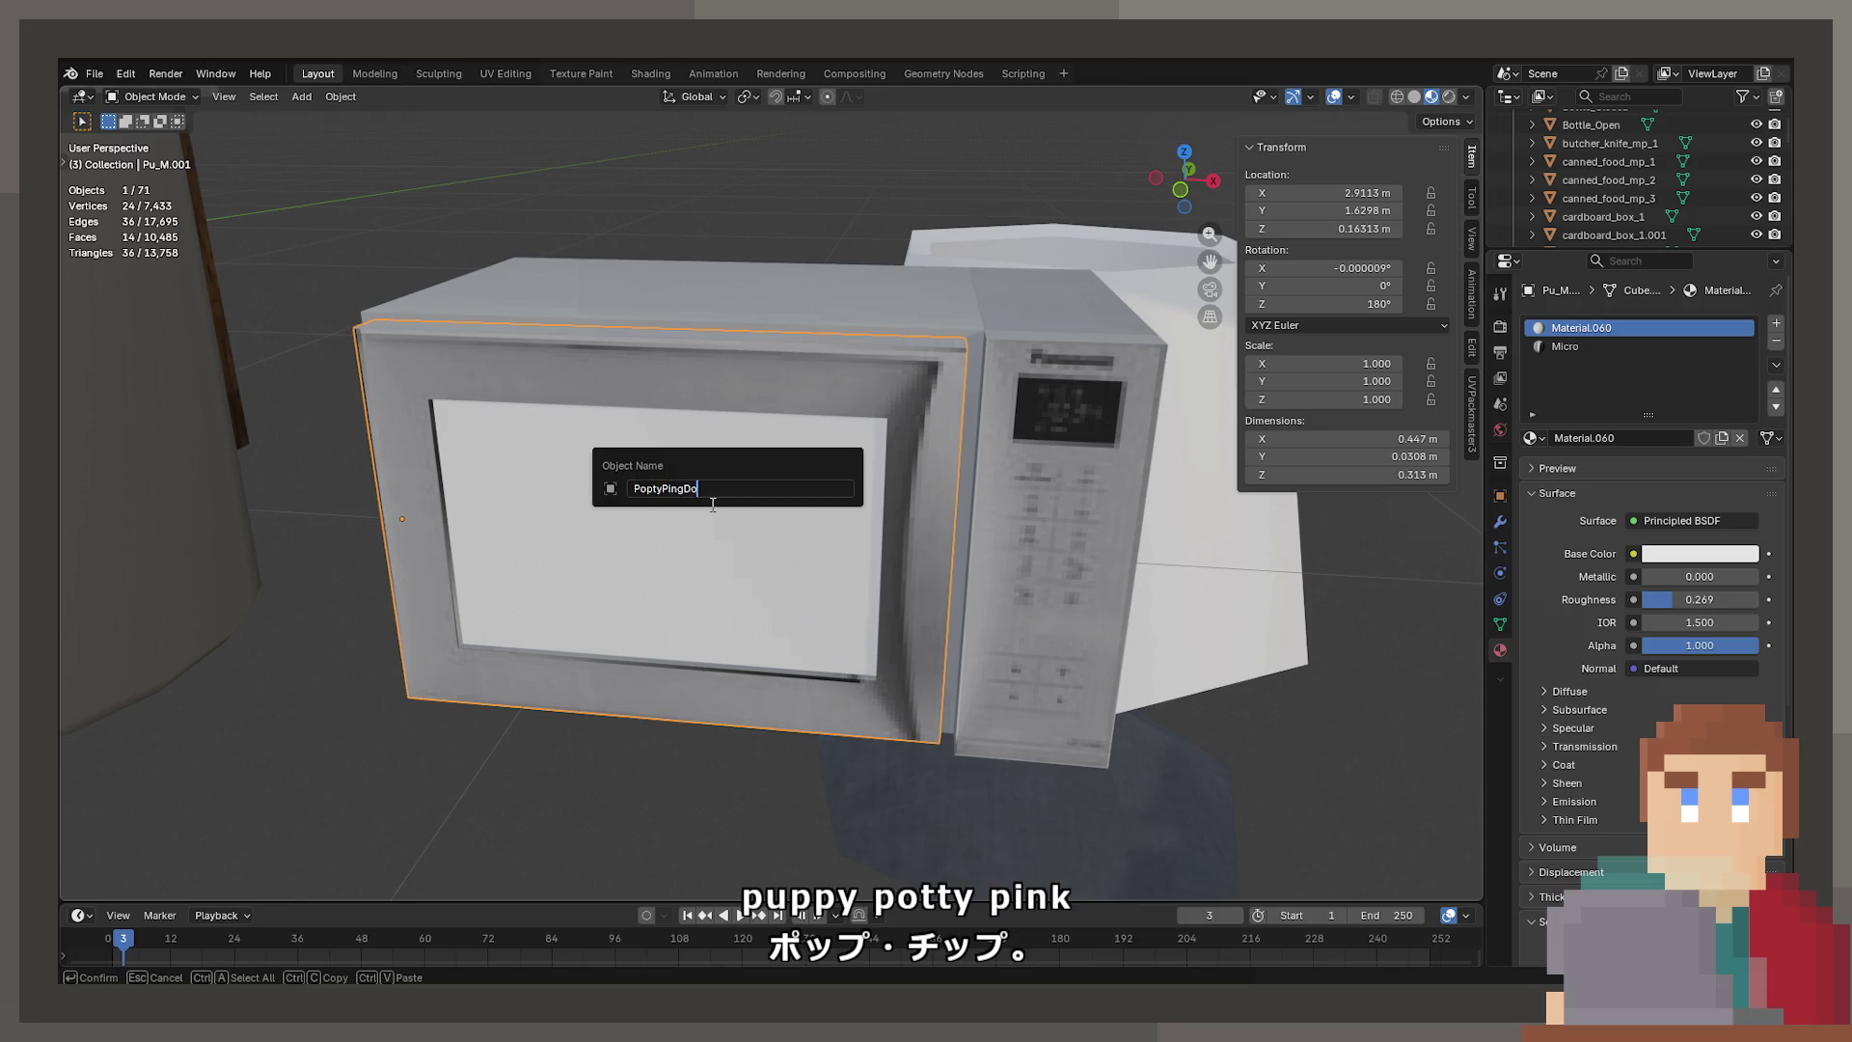
{"action": "key", "text": "Return"}
Select both microwave parts with the door active, save ProjectNisekisha.blend, and browse the export formats
{"action": "left_click", "coordinate": [750, 313], "text": "shift"}
{"action": "mouse_move", "coordinate": [750, 313]}
{"action": "middle_mouse_down"}
{"action": "mouse_move", "coordinate": [725, 330]}
{"action": "mouse_move", "coordinate": [733, 309]}
{"action": "middle_mouse_up"}
{"action": "left_click", "coordinate": [727, 405], "text": "shift"}
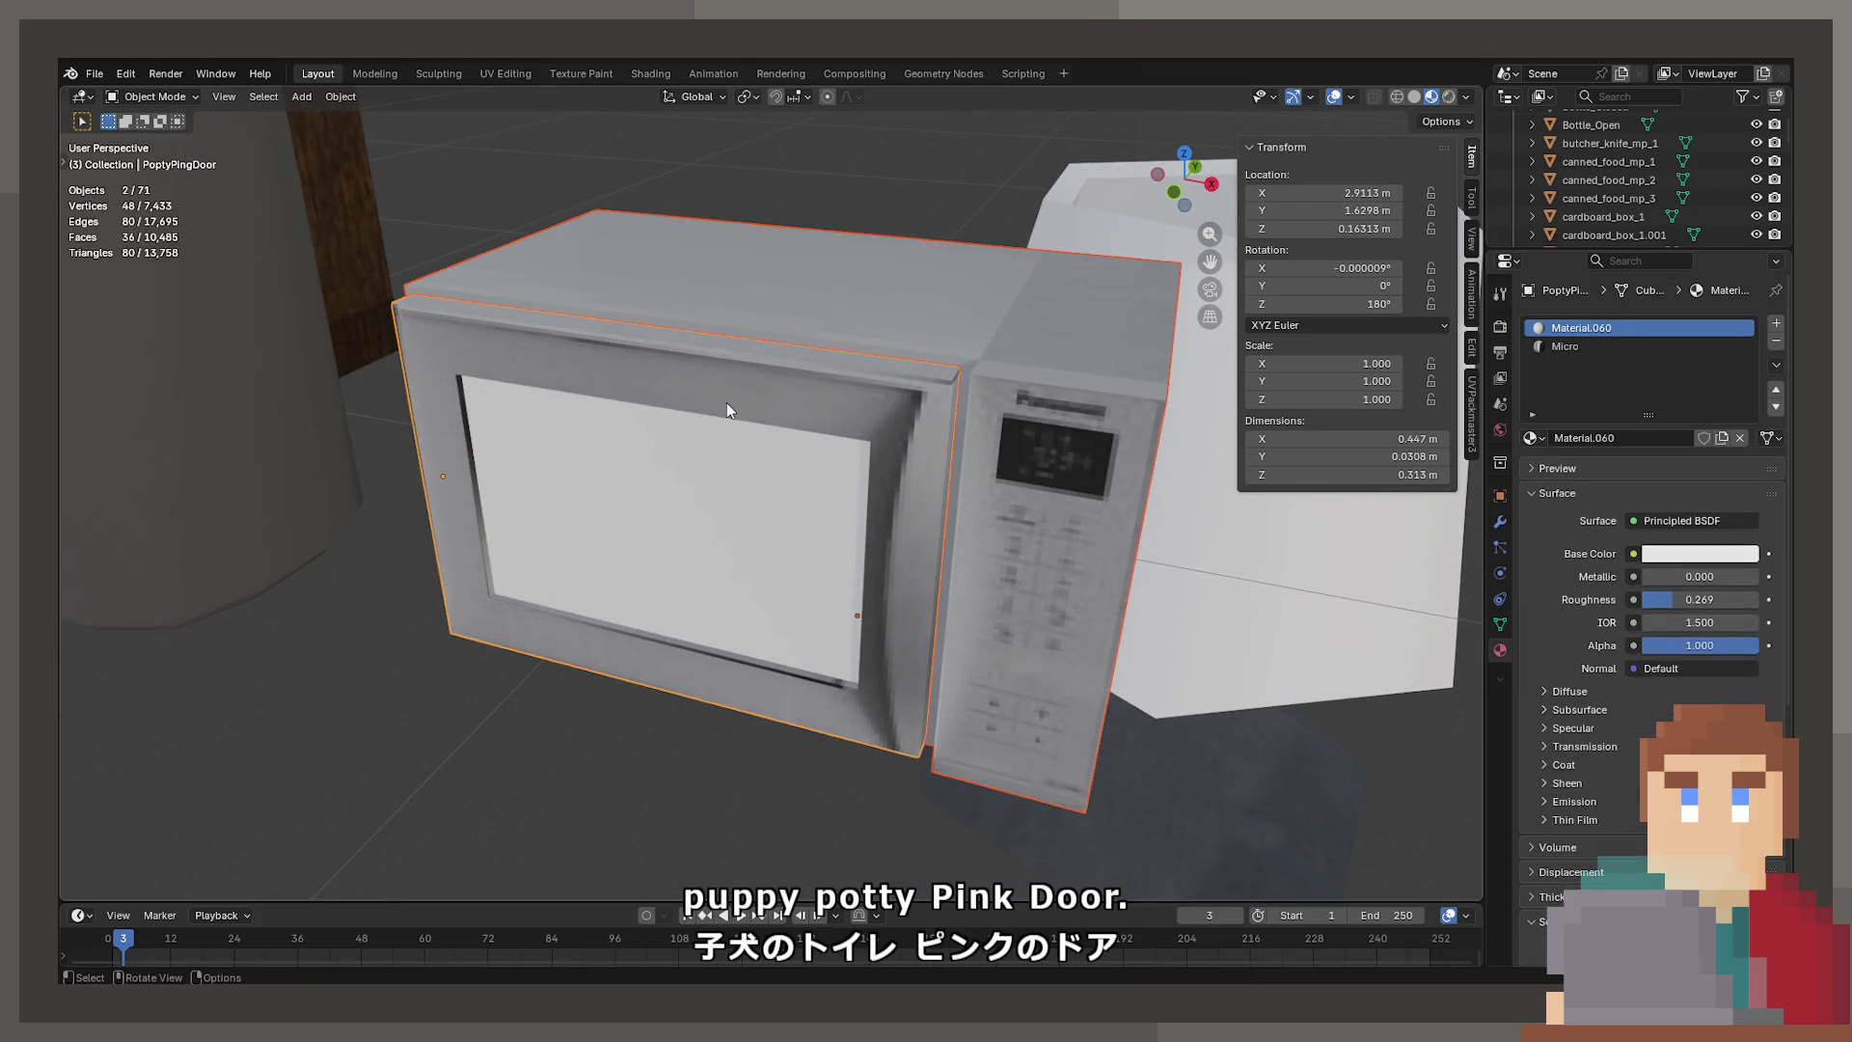
{"action": "key", "text": "ctrl+s"}
{"action": "left_click", "coordinate": [93, 73]}
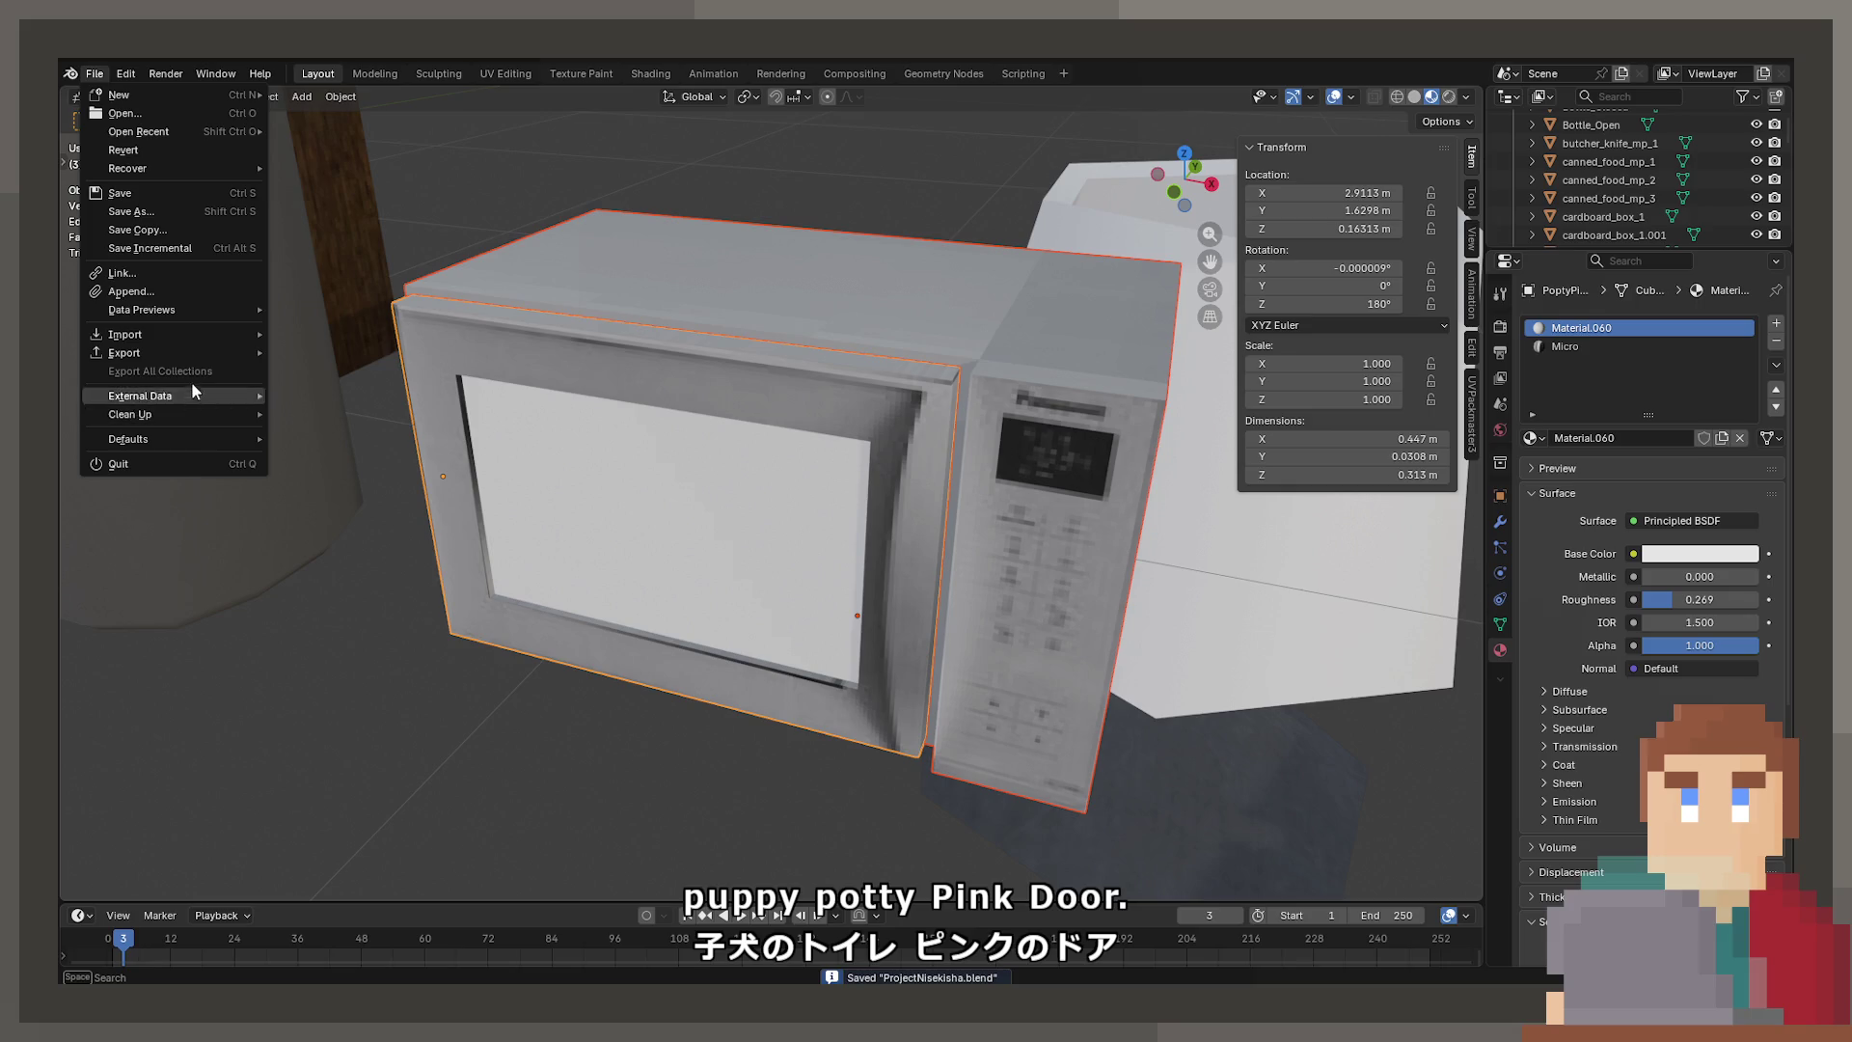
{"action": "mouse_move", "coordinate": [193, 357]}
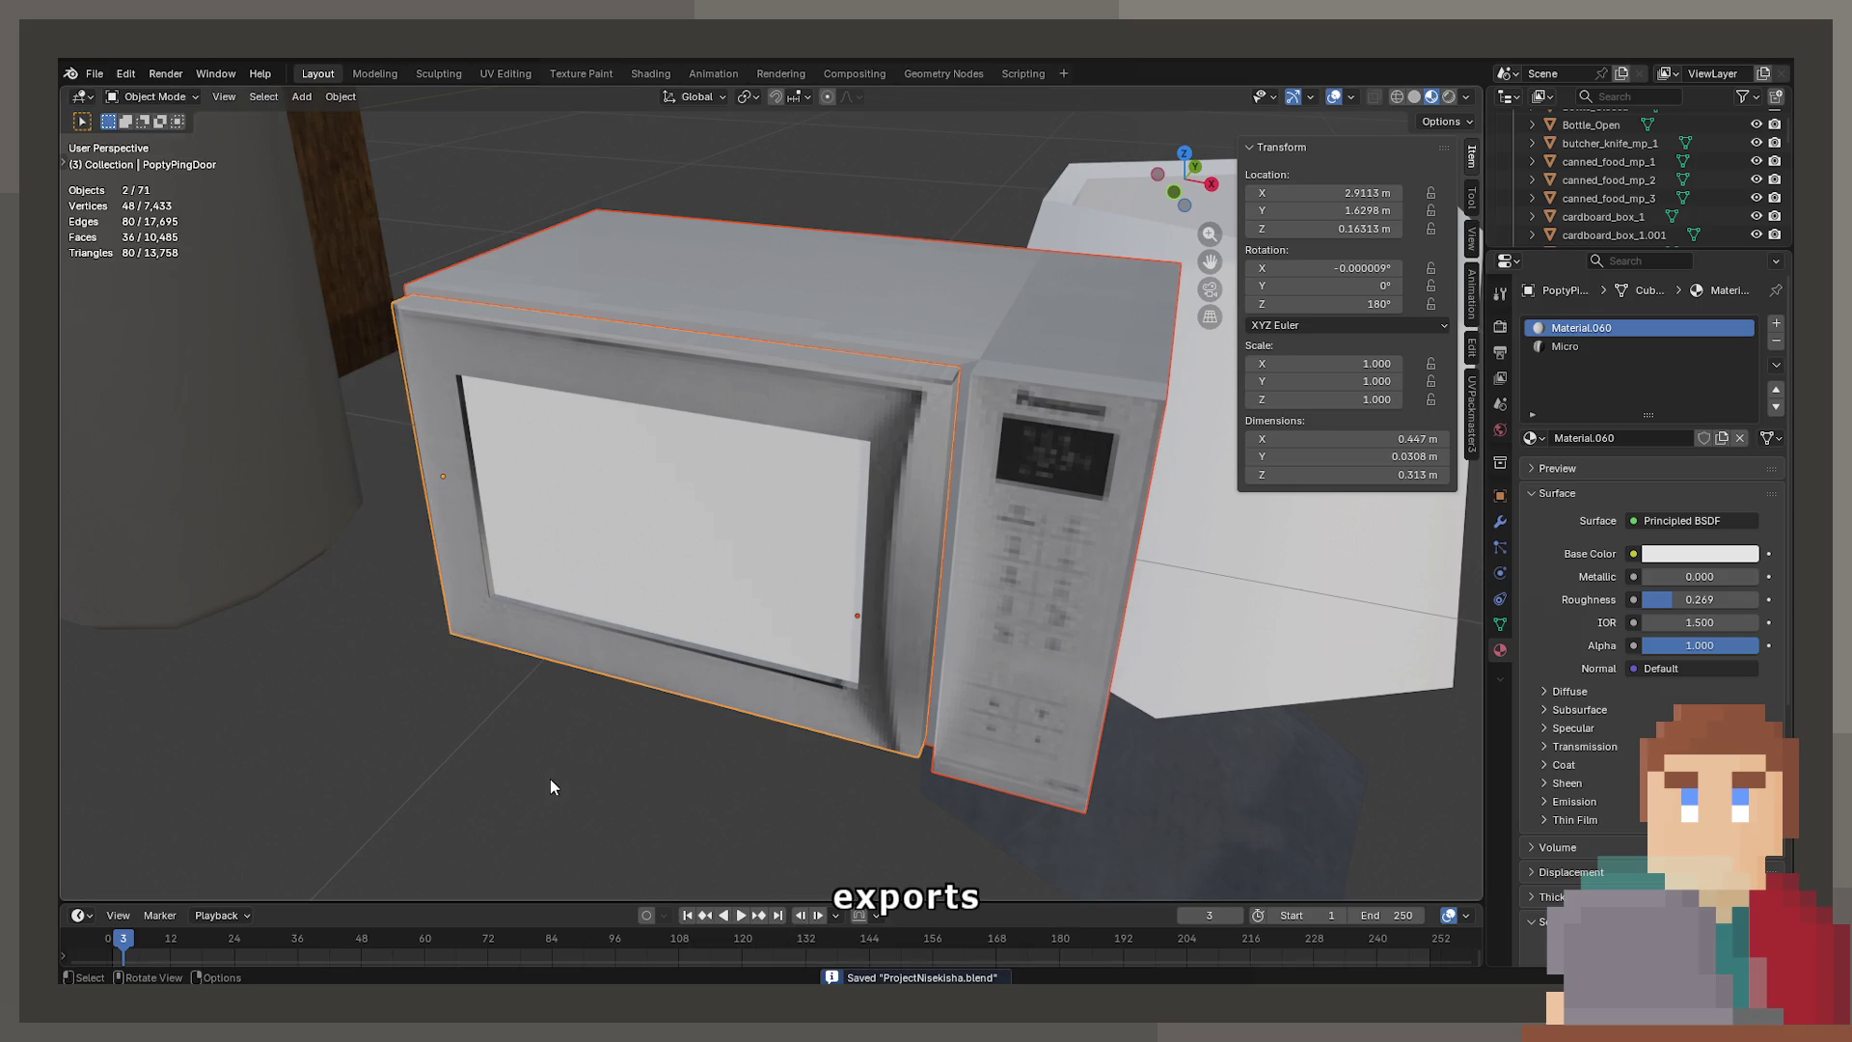
{"action": "key", "text": "F3"}
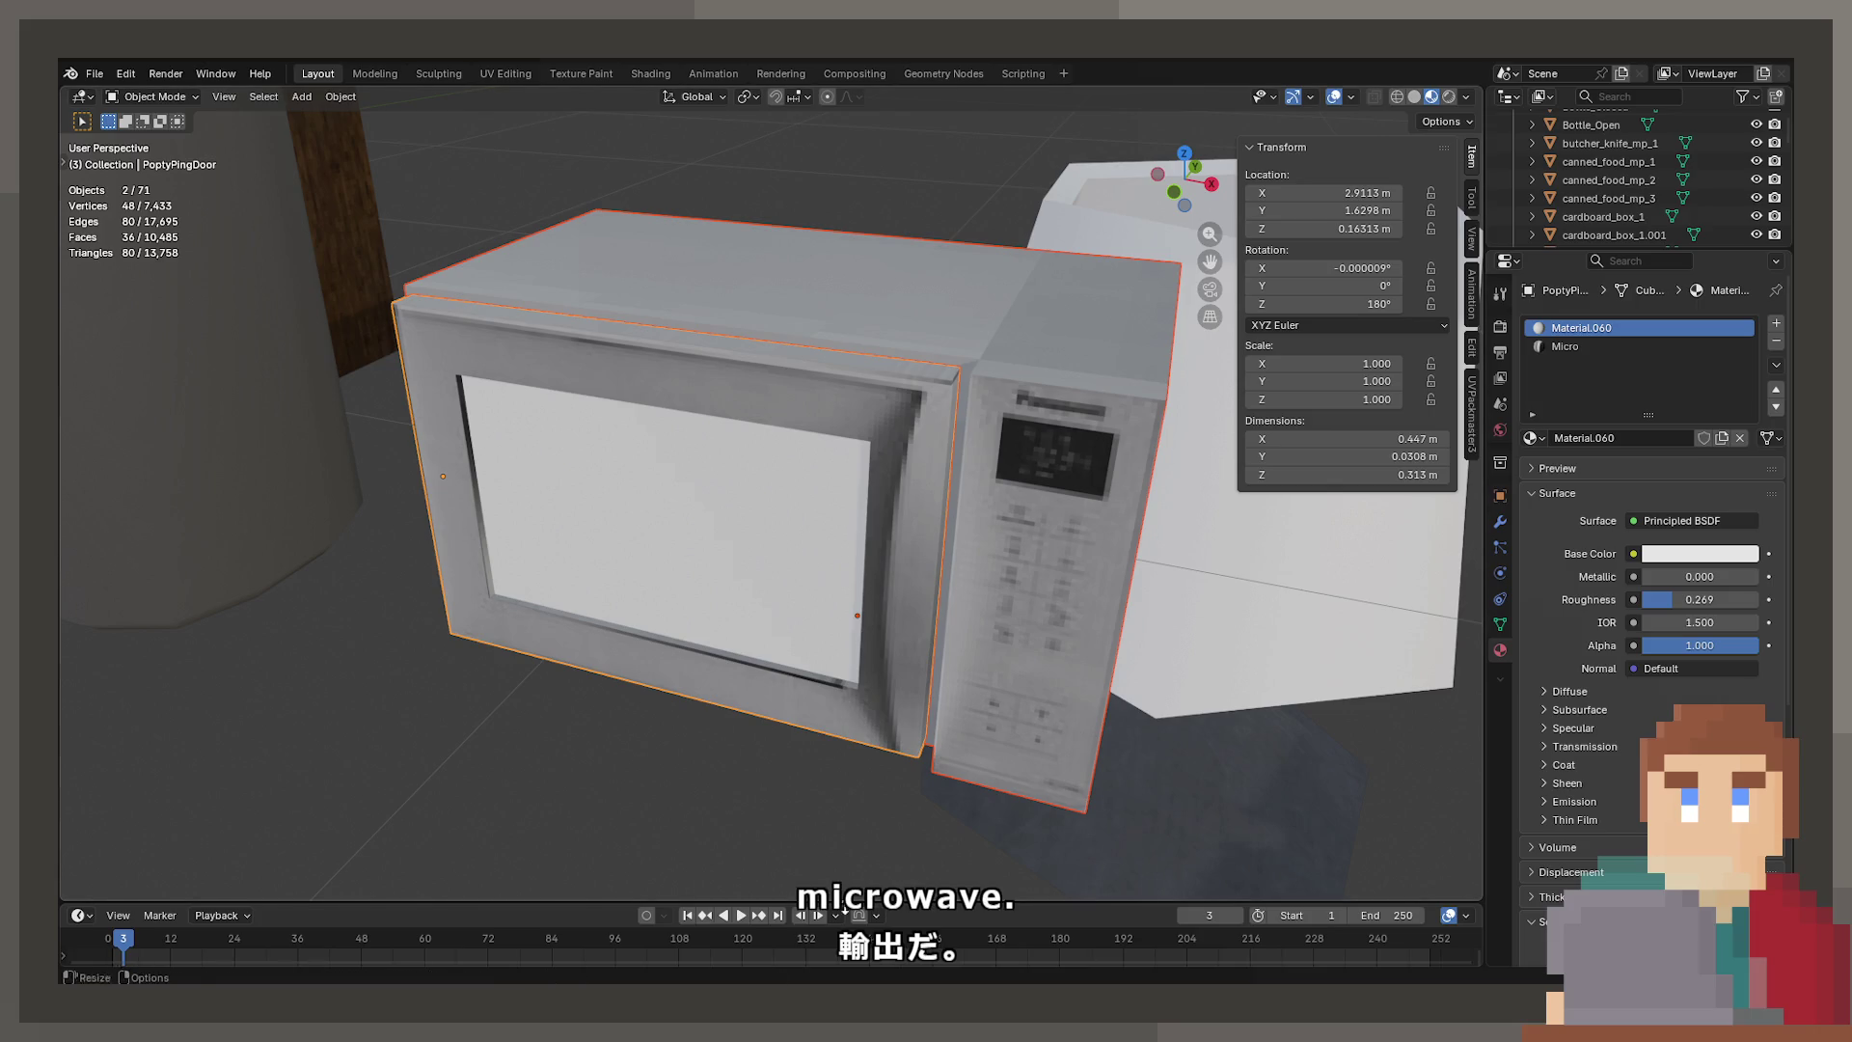
{"action": "left_click", "coordinate": [1572, 349]}
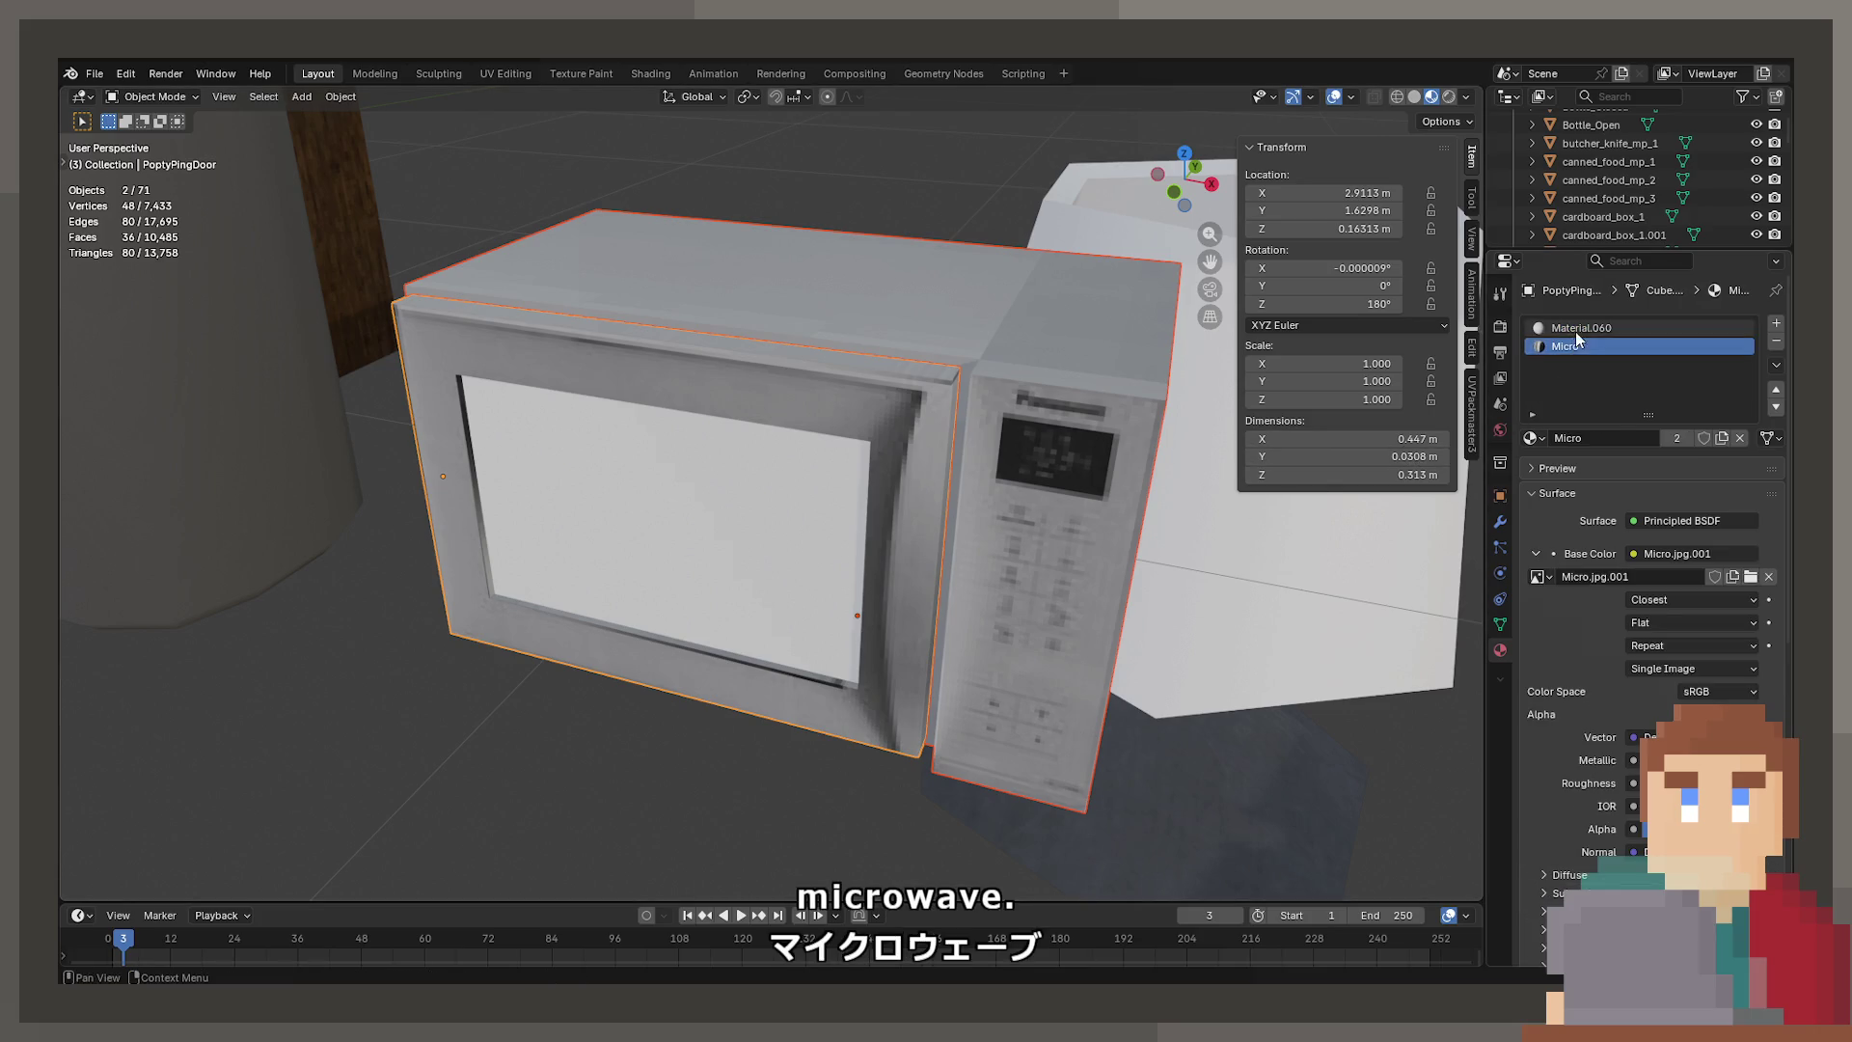
{"action": "left_click", "coordinate": [1575, 330]}
{"action": "left_click", "coordinate": [1649, 557]}
{"action": "mouse_move", "coordinate": [1640, 366]}
{"action": "left_mouse_down"}
{"action": "mouse_move", "coordinate": [1606, 352]}
{"action": "mouse_move", "coordinate": [1721, 338]}
{"action": "mouse_move", "coordinate": [1594, 302]}
{"action": "left_mouse_up"}
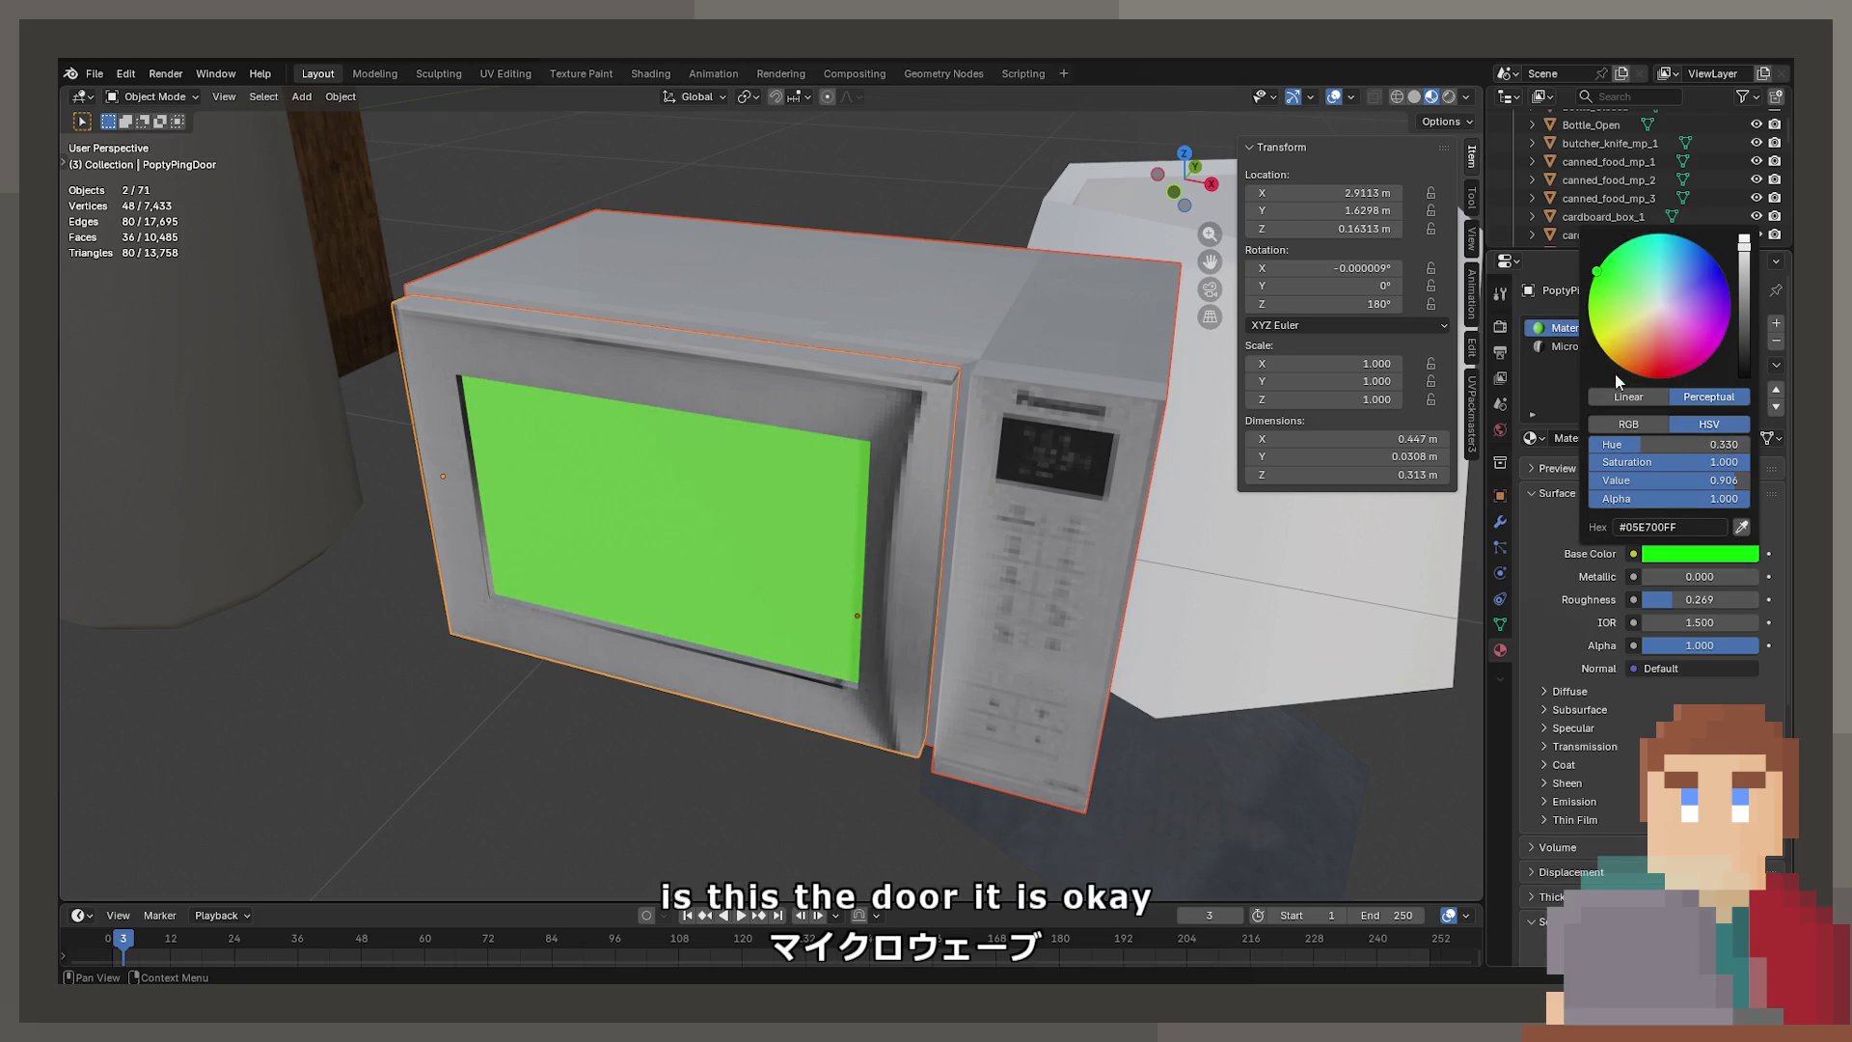
{"action": "left_click", "coordinate": [1713, 551]}
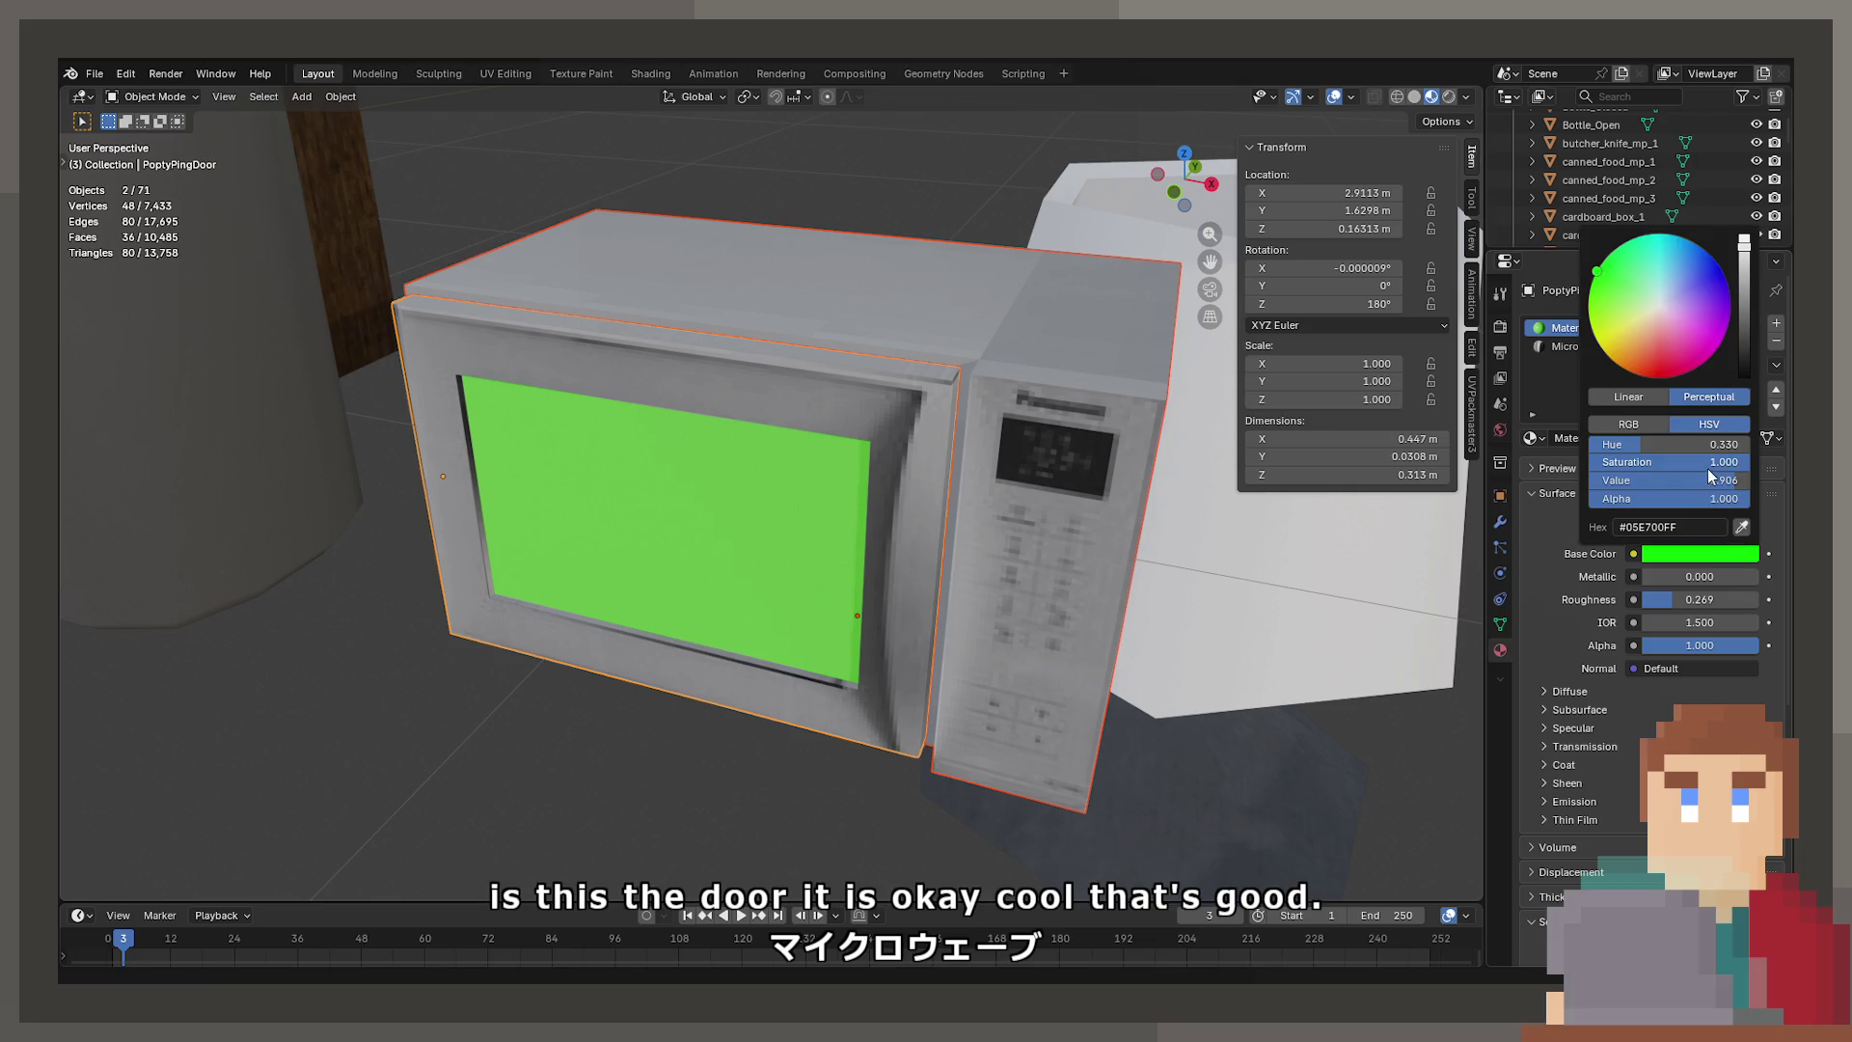
{"action": "left_click", "coordinate": [1663, 422]}
{"action": "mouse_move", "coordinate": [1676, 442]}
{"action": "left_mouse_down"}
{"action": "mouse_move", "coordinate": [1678, 461]}
{"action": "mouse_move", "coordinate": [1735, 461]}
{"action": "mouse_move", "coordinate": [1669, 474]}
{"action": "mouse_move", "coordinate": [1745, 475]}
{"action": "left_mouse_up"}
{"action": "middle_click_drag", "start_coordinate": [600, 537], "coordinate": [633, 483]}
{"action": "scroll", "coordinate": [794, 442], "scroll_direction": "up", "scroll_amount": 5}
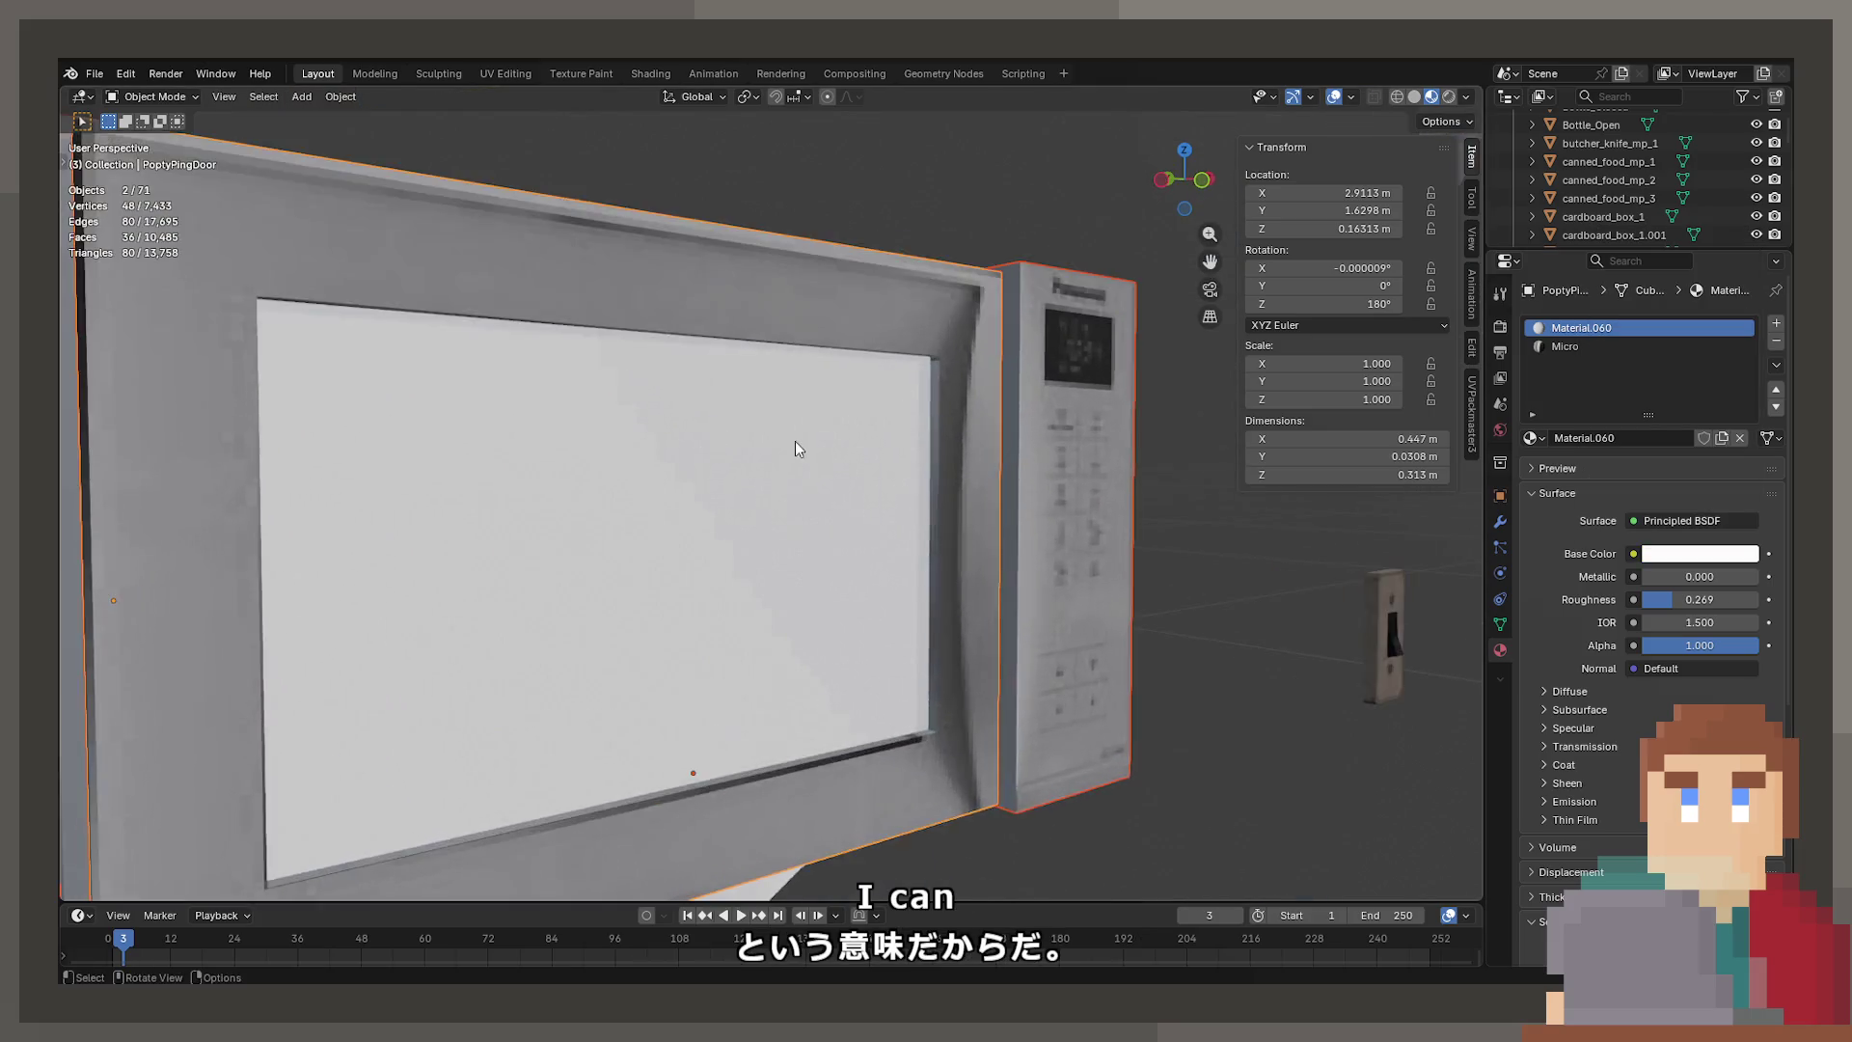
{"action": "scroll", "coordinate": [795, 442], "scroll_direction": "down", "scroll_amount": 4}
{"action": "mouse_move", "coordinate": [752, 479]}
{"action": "middle_mouse_down"}
{"action": "mouse_move", "coordinate": [748, 500]}
{"action": "mouse_move", "coordinate": [674, 509]}
{"action": "middle_mouse_up"}
{"action": "key", "text": "ctrl+s"}
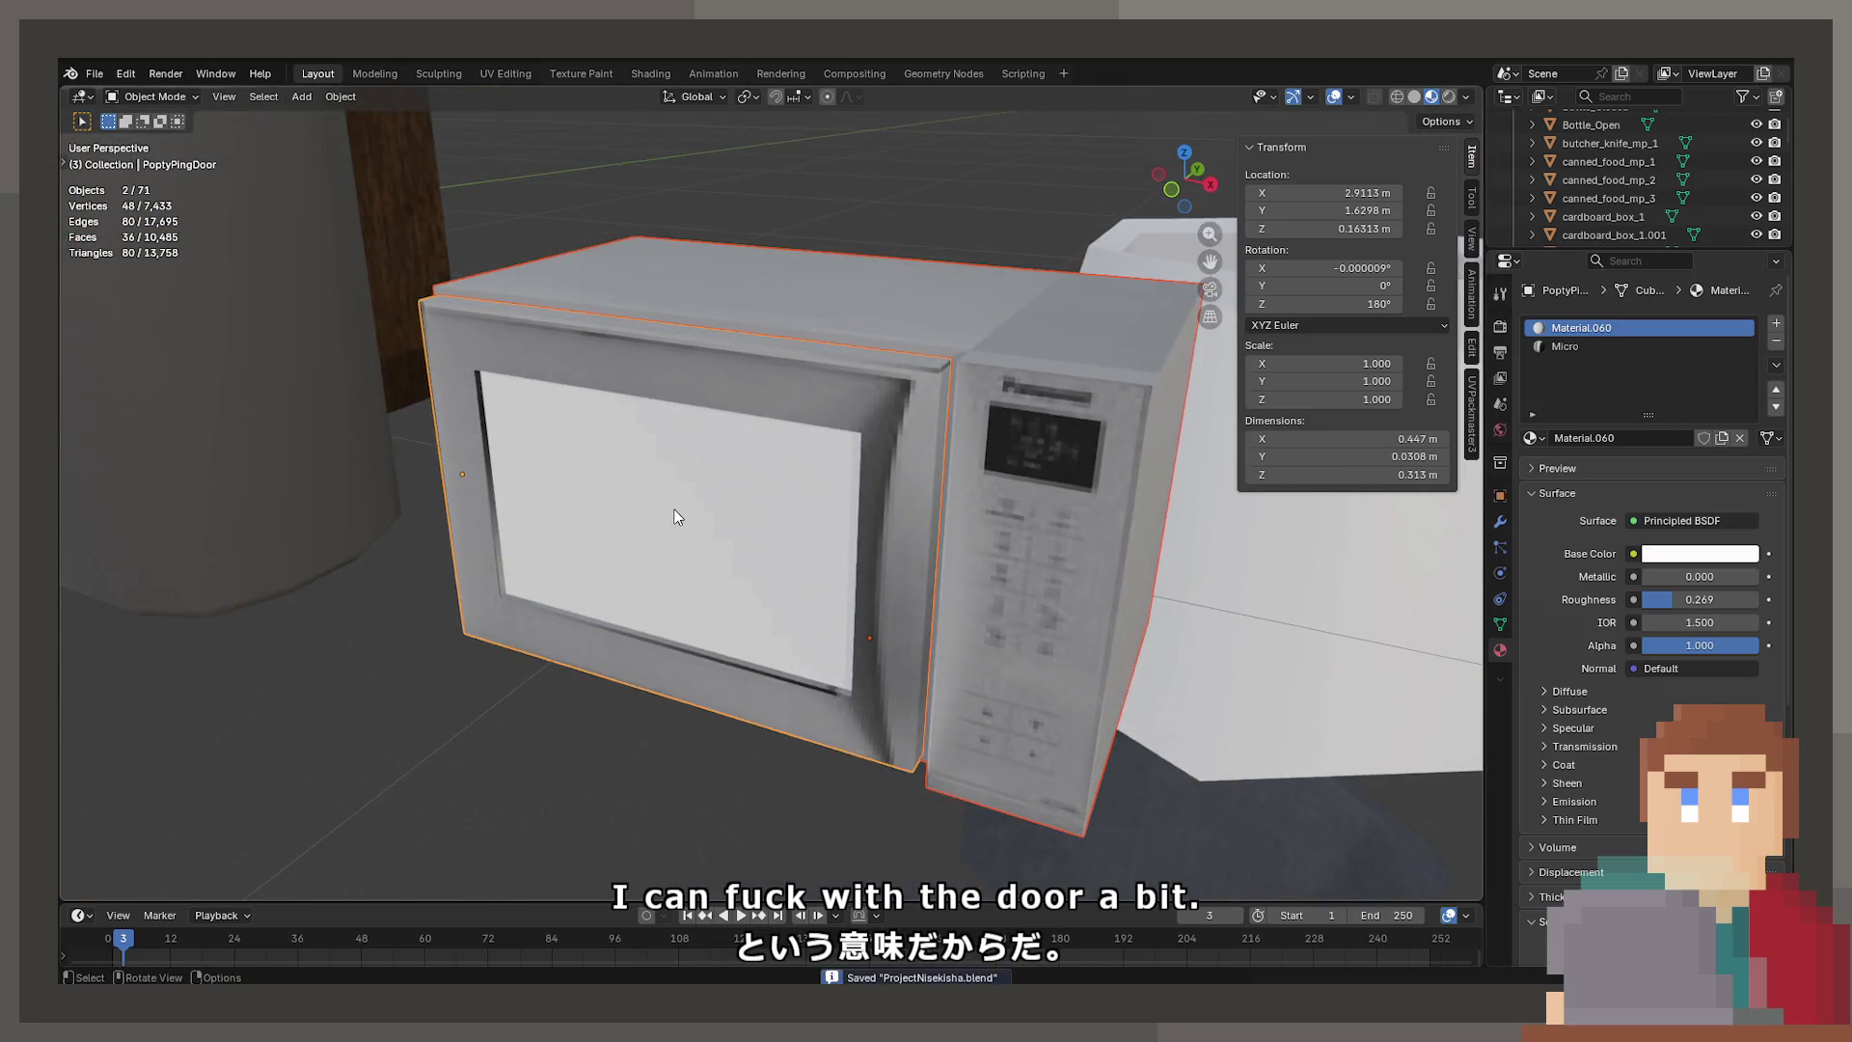
{"action": "scroll", "coordinate": [675, 509], "scroll_direction": "down", "scroll_amount": 3}
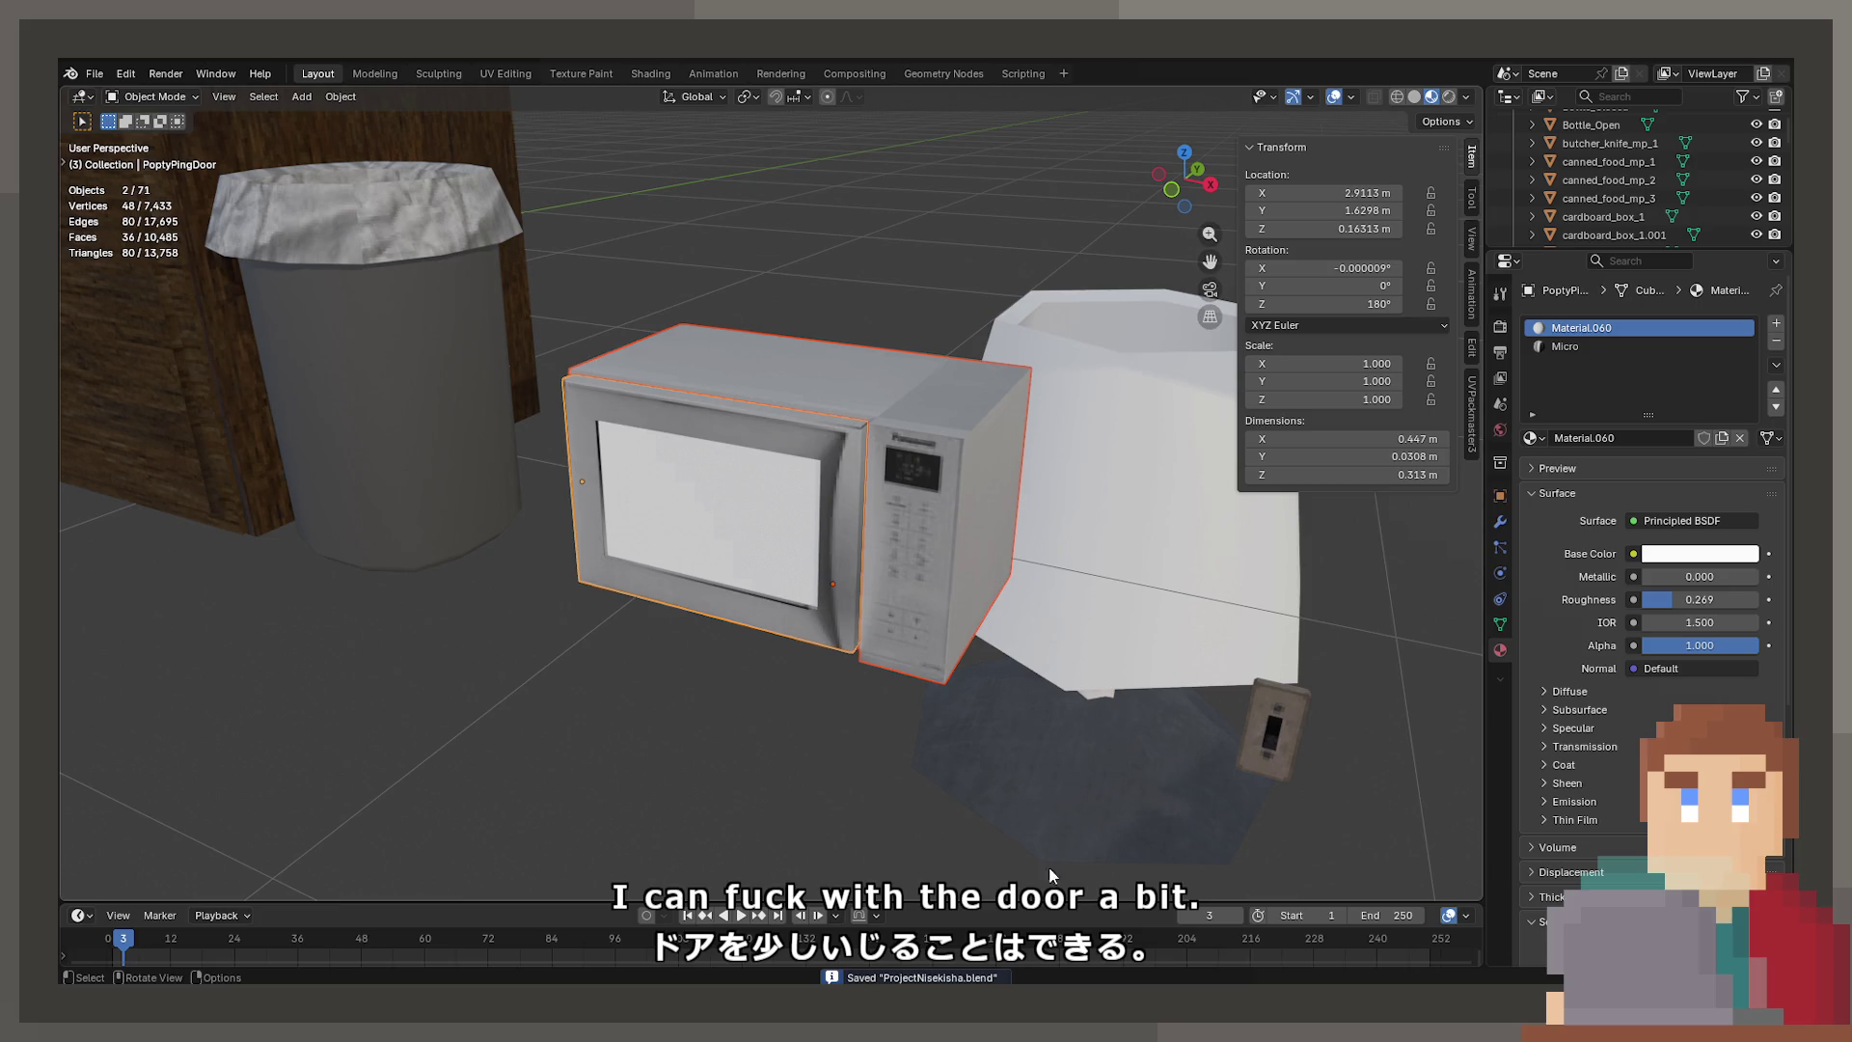
{"action": "scroll", "coordinate": [749, 560], "scroll_direction": "up", "scroll_amount": 5}
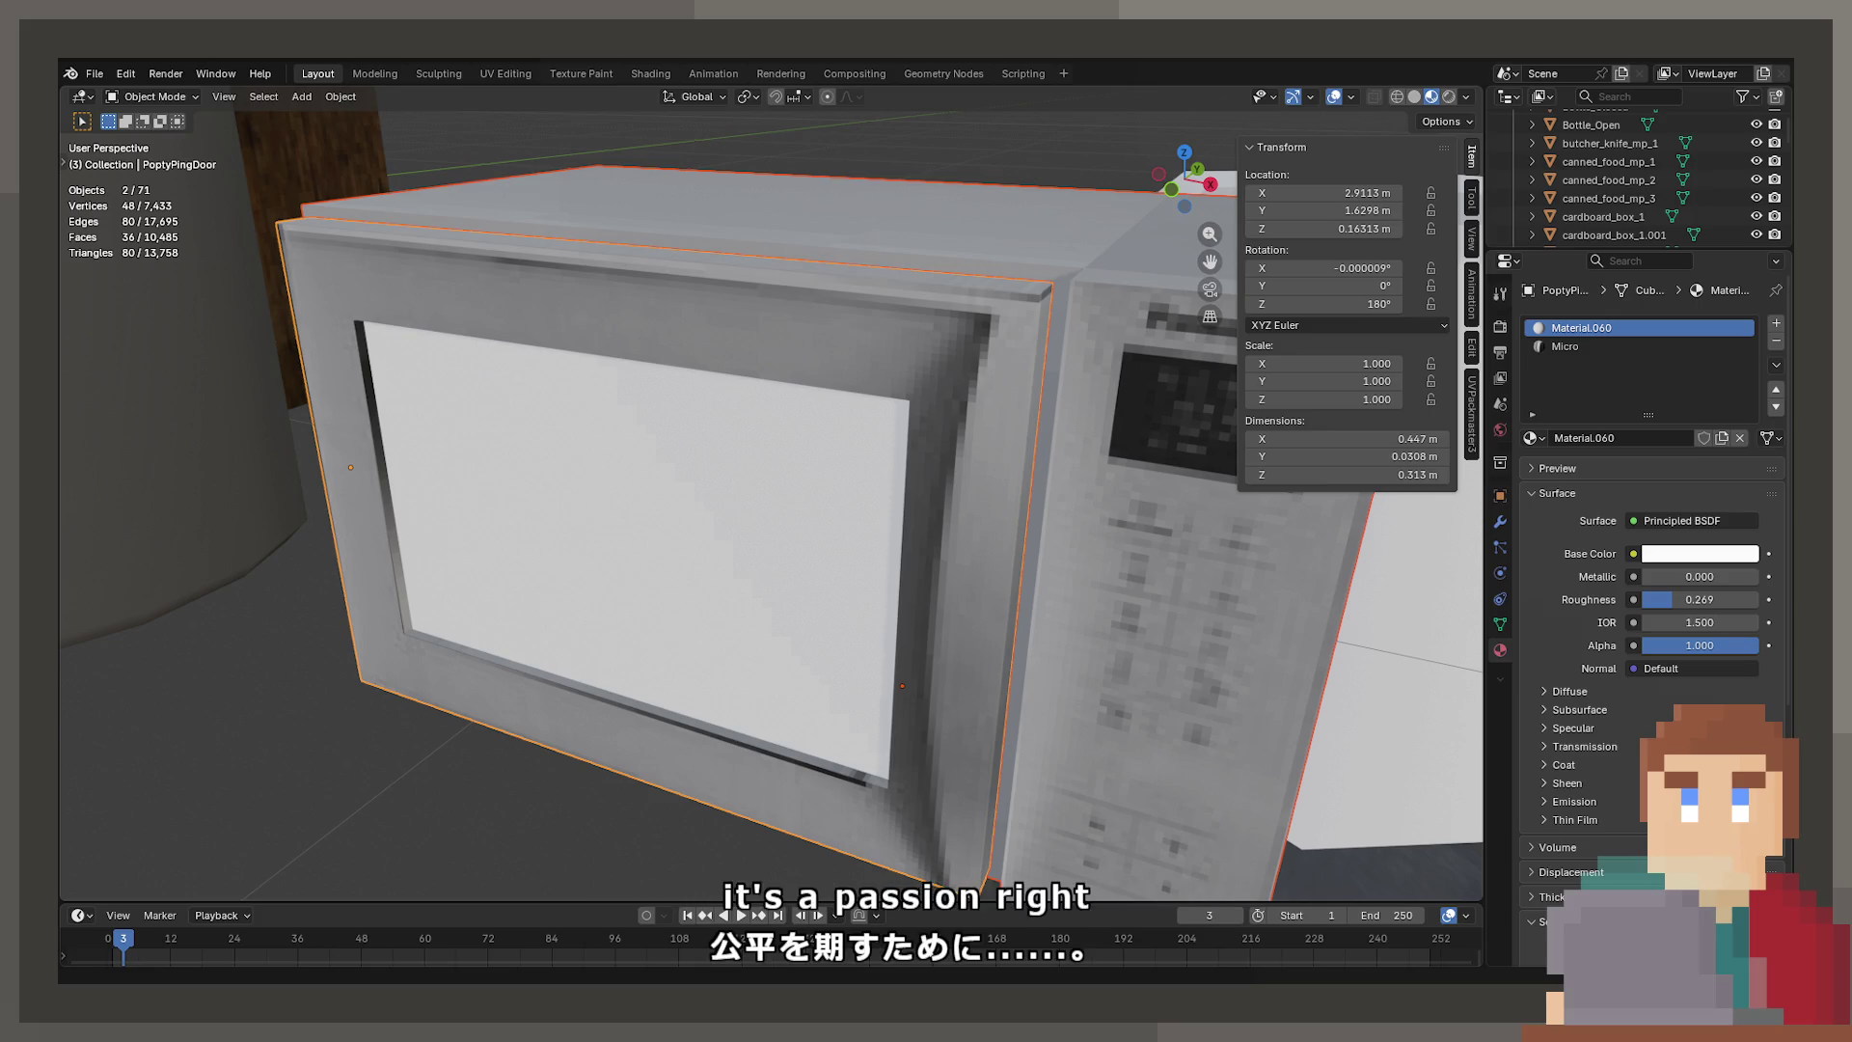
Enter Edit Mode on PoptyPingDoor, exposing its 24 vertices and 14 faces
{"action": "key", "text": "Tab"}
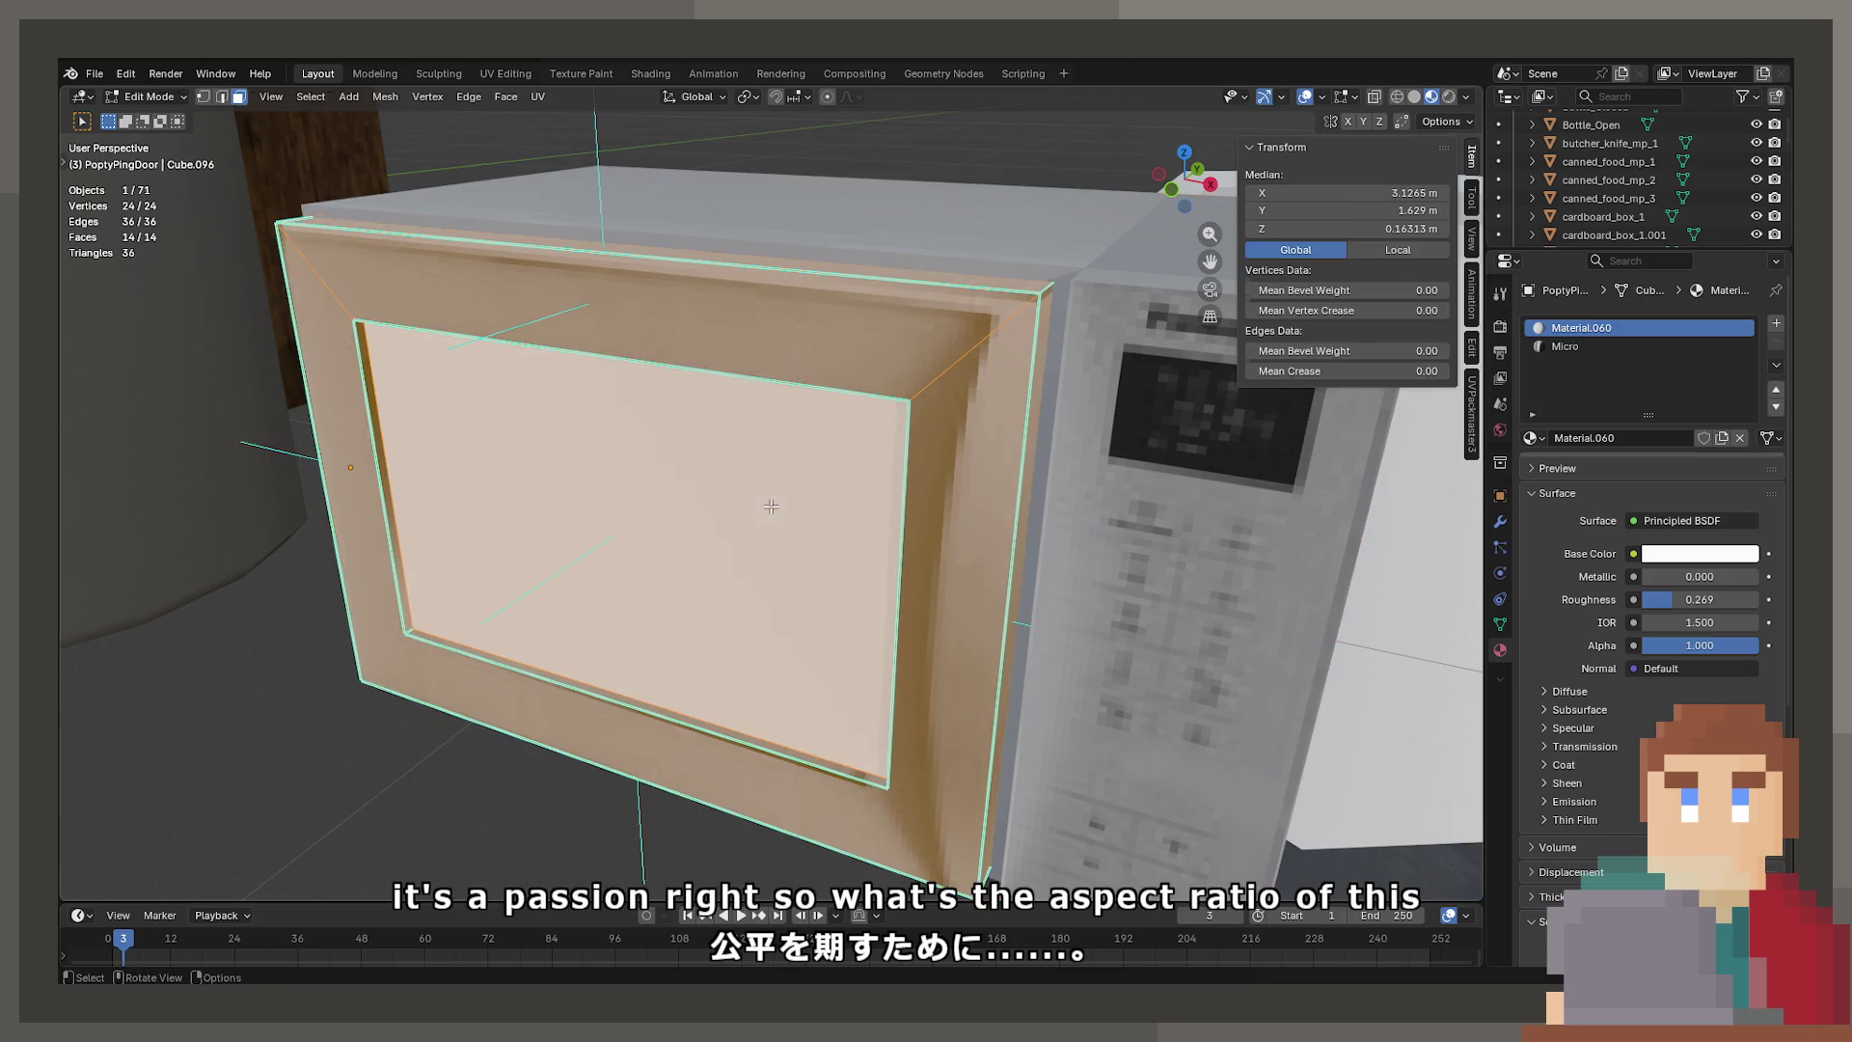
Try extruding the door's window face along X, then cancel and undo it
{"action": "left_click", "coordinate": [677, 452]}
{"action": "mouse_move", "coordinate": [641, 490]}
{"action": "middle_mouse_down"}
{"action": "mouse_move", "coordinate": [649, 418]}
{"action": "mouse_move", "coordinate": [595, 421]}
{"action": "mouse_move", "coordinate": [604, 502]}
{"action": "middle_mouse_up"}
{"action": "key", "text": "e"}
{"action": "key", "text": "x"}
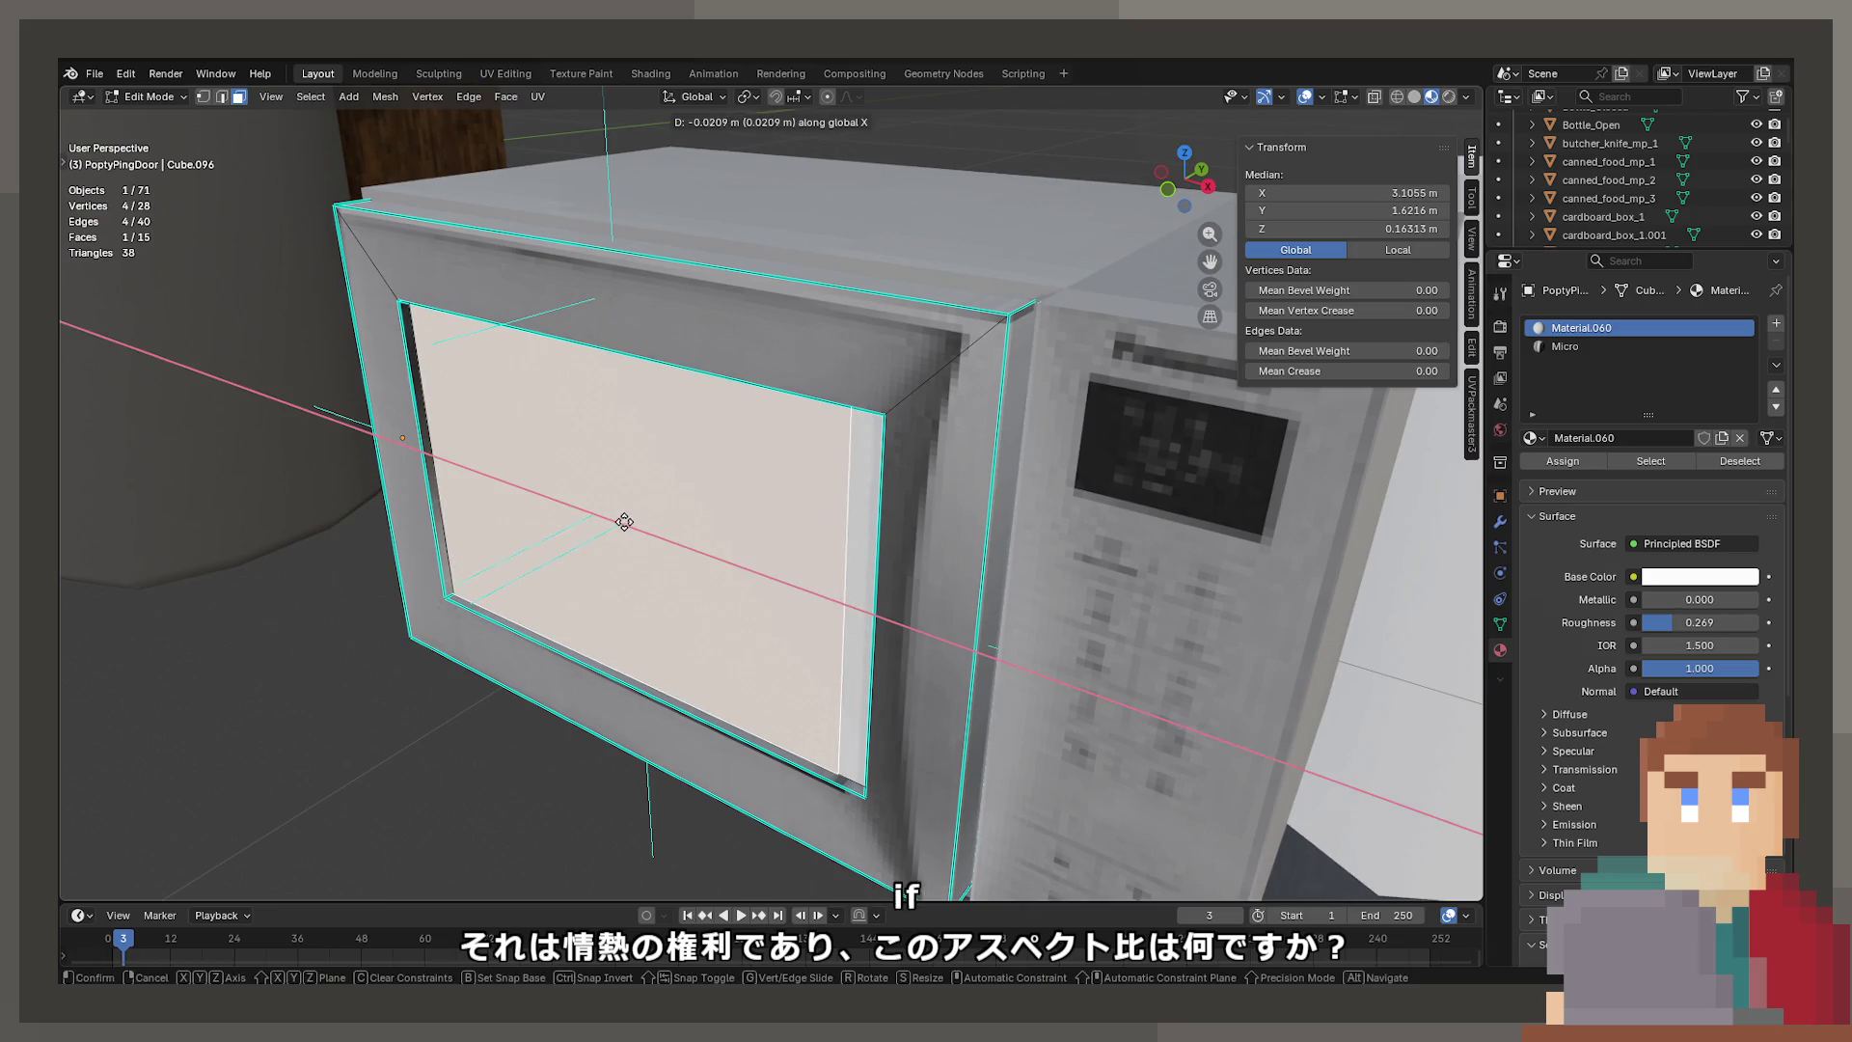
{"action": "key", "text": "Escape"}
{"action": "key", "text": "ctrl+z"}
Duplicate the whole door mesh as a separate object placed in front of the microwave
{"action": "key", "text": "a"}
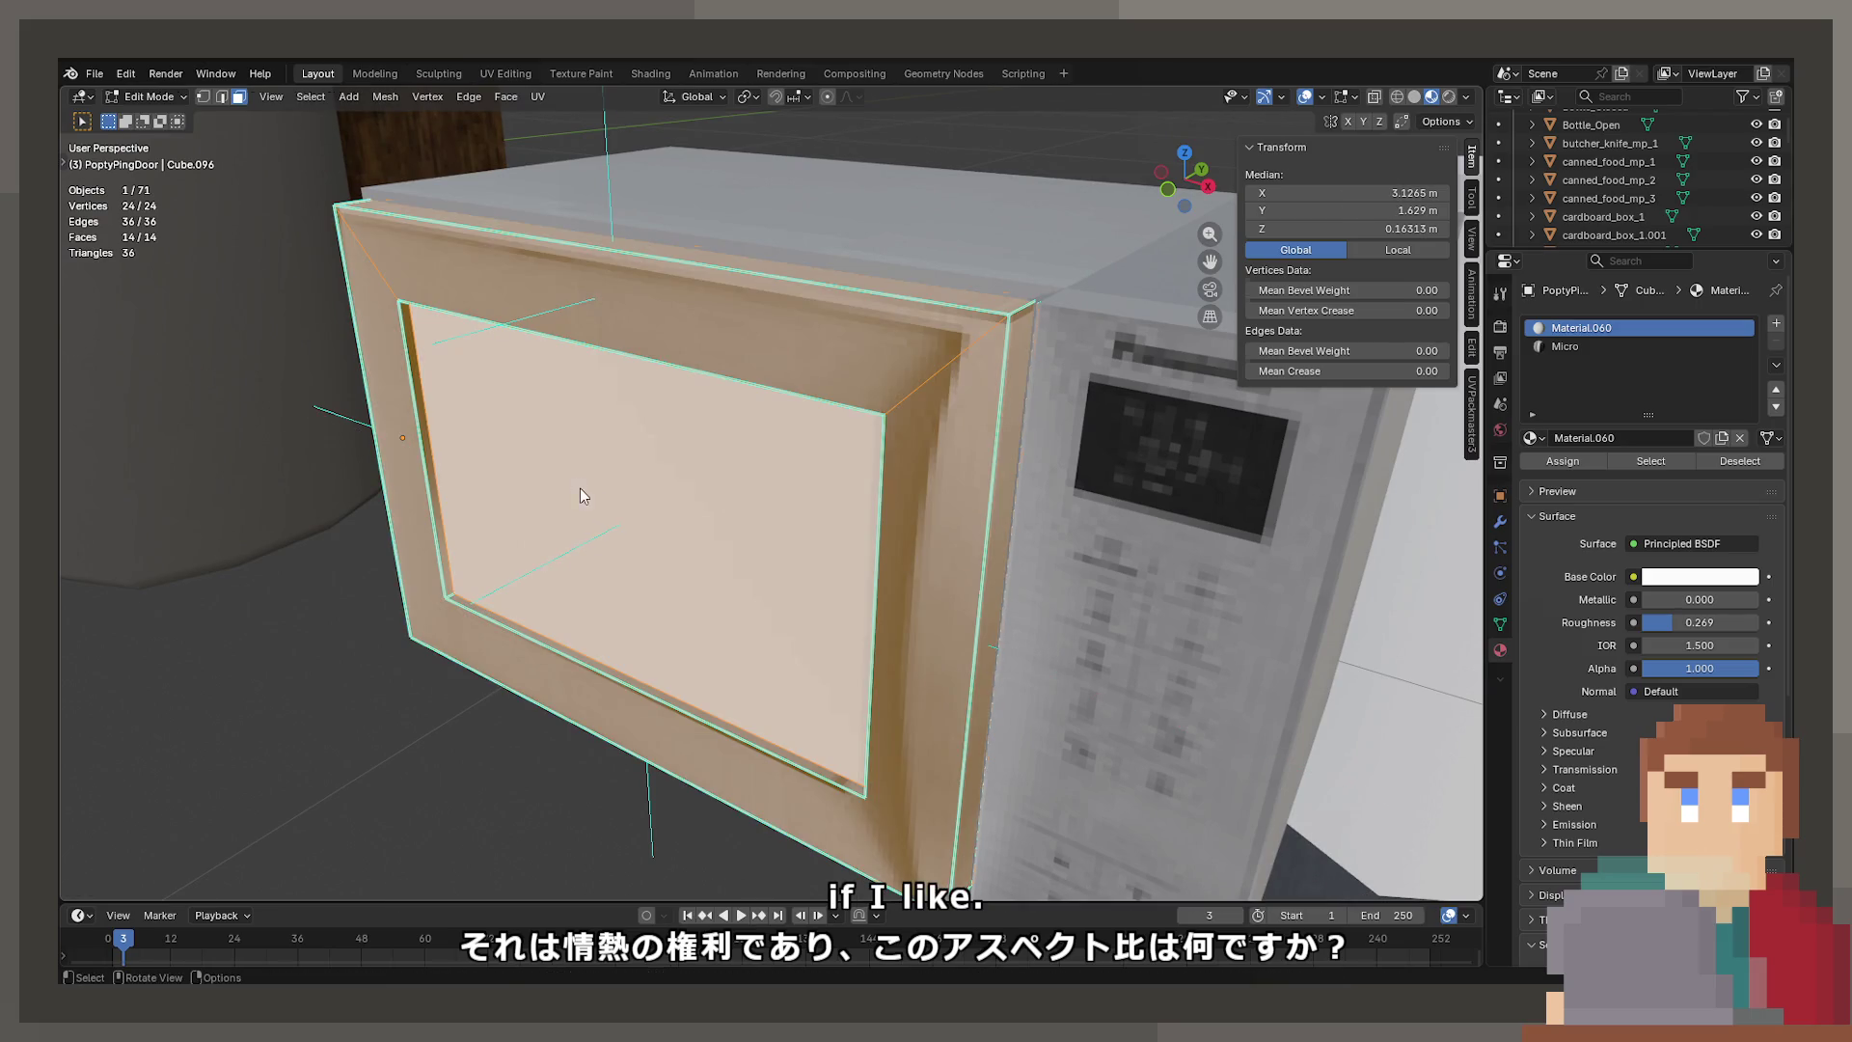
{"action": "key", "text": "Tab"}
{"action": "key", "text": "shift+d"}
{"action": "key", "text": "x"}
{"action": "left_click", "coordinate": [466, 531]}
Trim the duplicate to just the 0.343 × 0.209 m window face, leaving panel PoptyPingDoor.001
{"action": "key", "text": "Tab"}
{"action": "left_click", "coordinate": [465, 531]}
{"action": "mouse_move", "coordinate": [466, 531]}
{"action": "middle_mouse_down"}
{"action": "mouse_move", "coordinate": [461, 463]}
{"action": "mouse_move", "coordinate": [516, 496]}
{"action": "mouse_move", "coordinate": [580, 431]}
{"action": "middle_mouse_up"}
{"action": "key", "text": "ctrl+i"}
{"action": "key", "text": "x"}
{"action": "left_click", "coordinate": [456, 459]}
{"action": "key", "text": "Tab"}
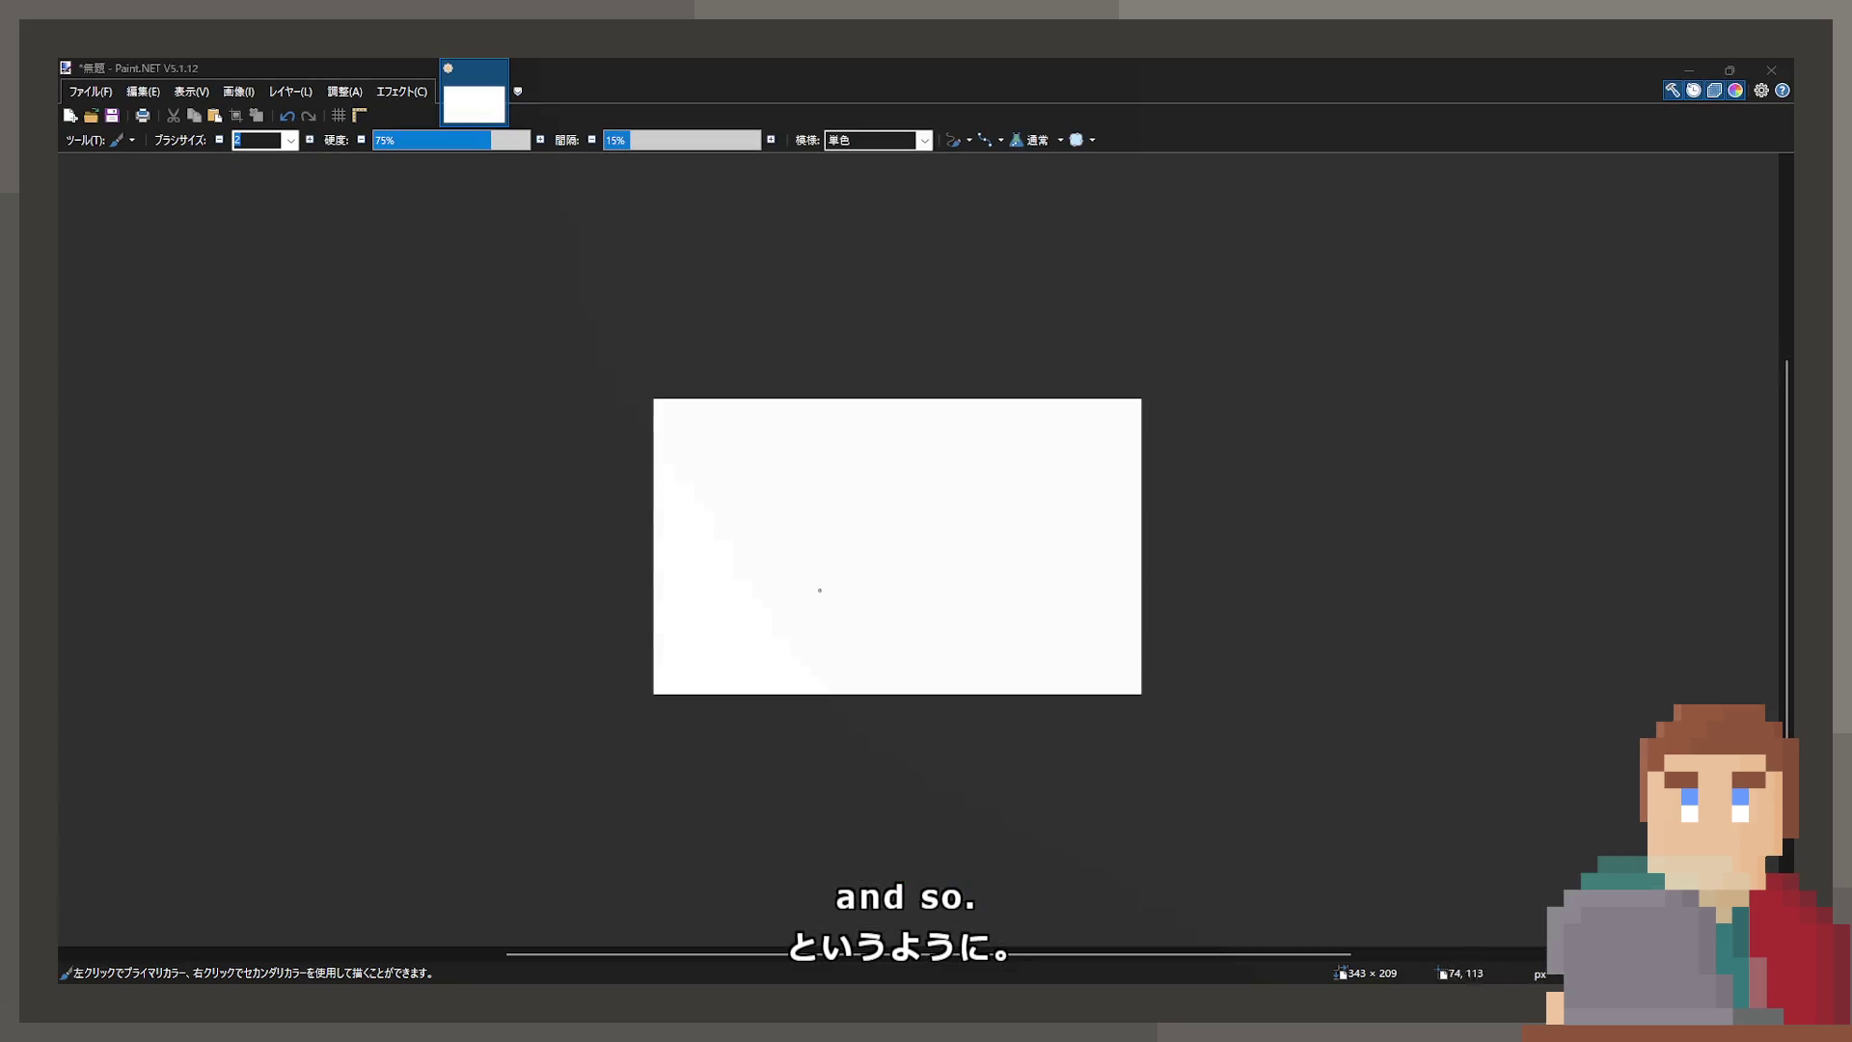
Draw a filled patterned rectangle over the canvas, then undo it
{"action": "scroll", "coordinate": [969, 567], "scroll_direction": "up", "scroll_amount": 2, "text": "ctrl"}
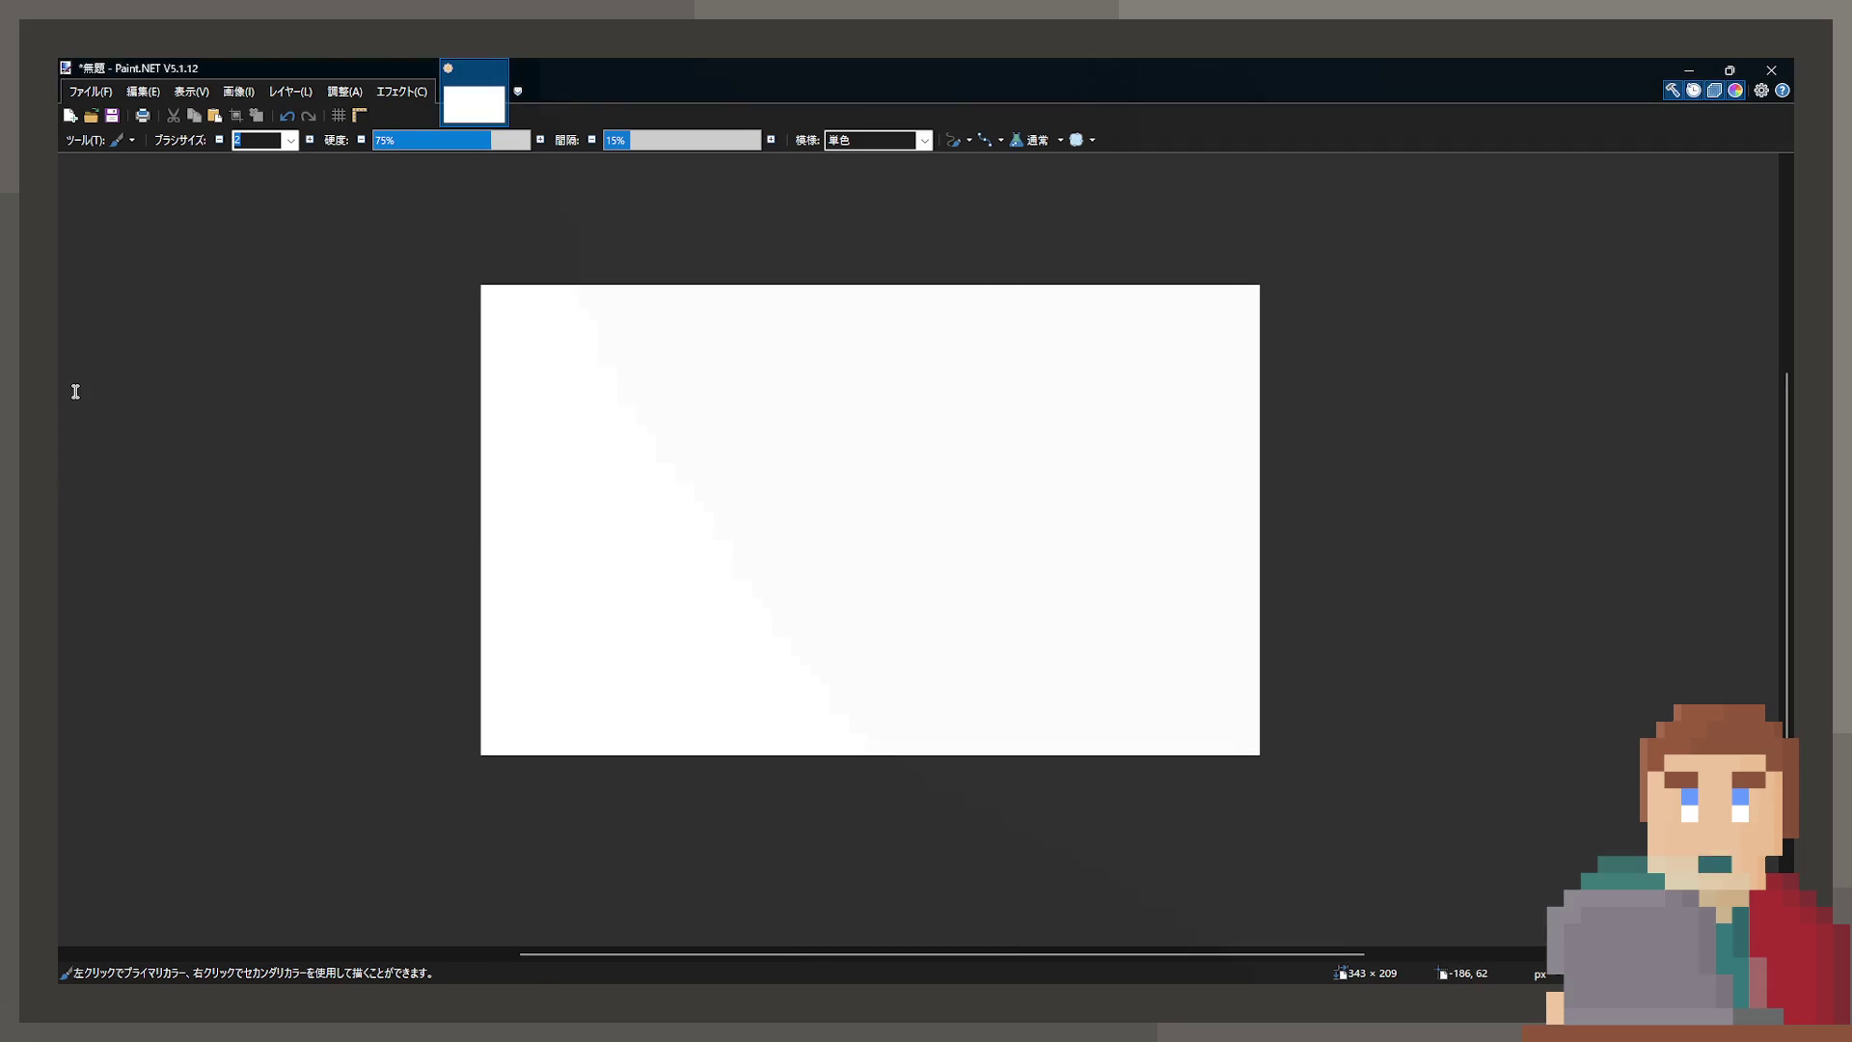
{"action": "key", "text": "o"}
{"action": "scroll", "coordinate": [392, 356], "scroll_direction": "up", "scroll_amount": 1, "text": "ctrl"}
{"action": "mouse_move", "coordinate": [408, 200]}
{"action": "left_mouse_down"}
{"action": "mouse_move", "coordinate": [851, 595]}
{"action": "mouse_move", "coordinate": [1451, 835]}
{"action": "left_mouse_up"}
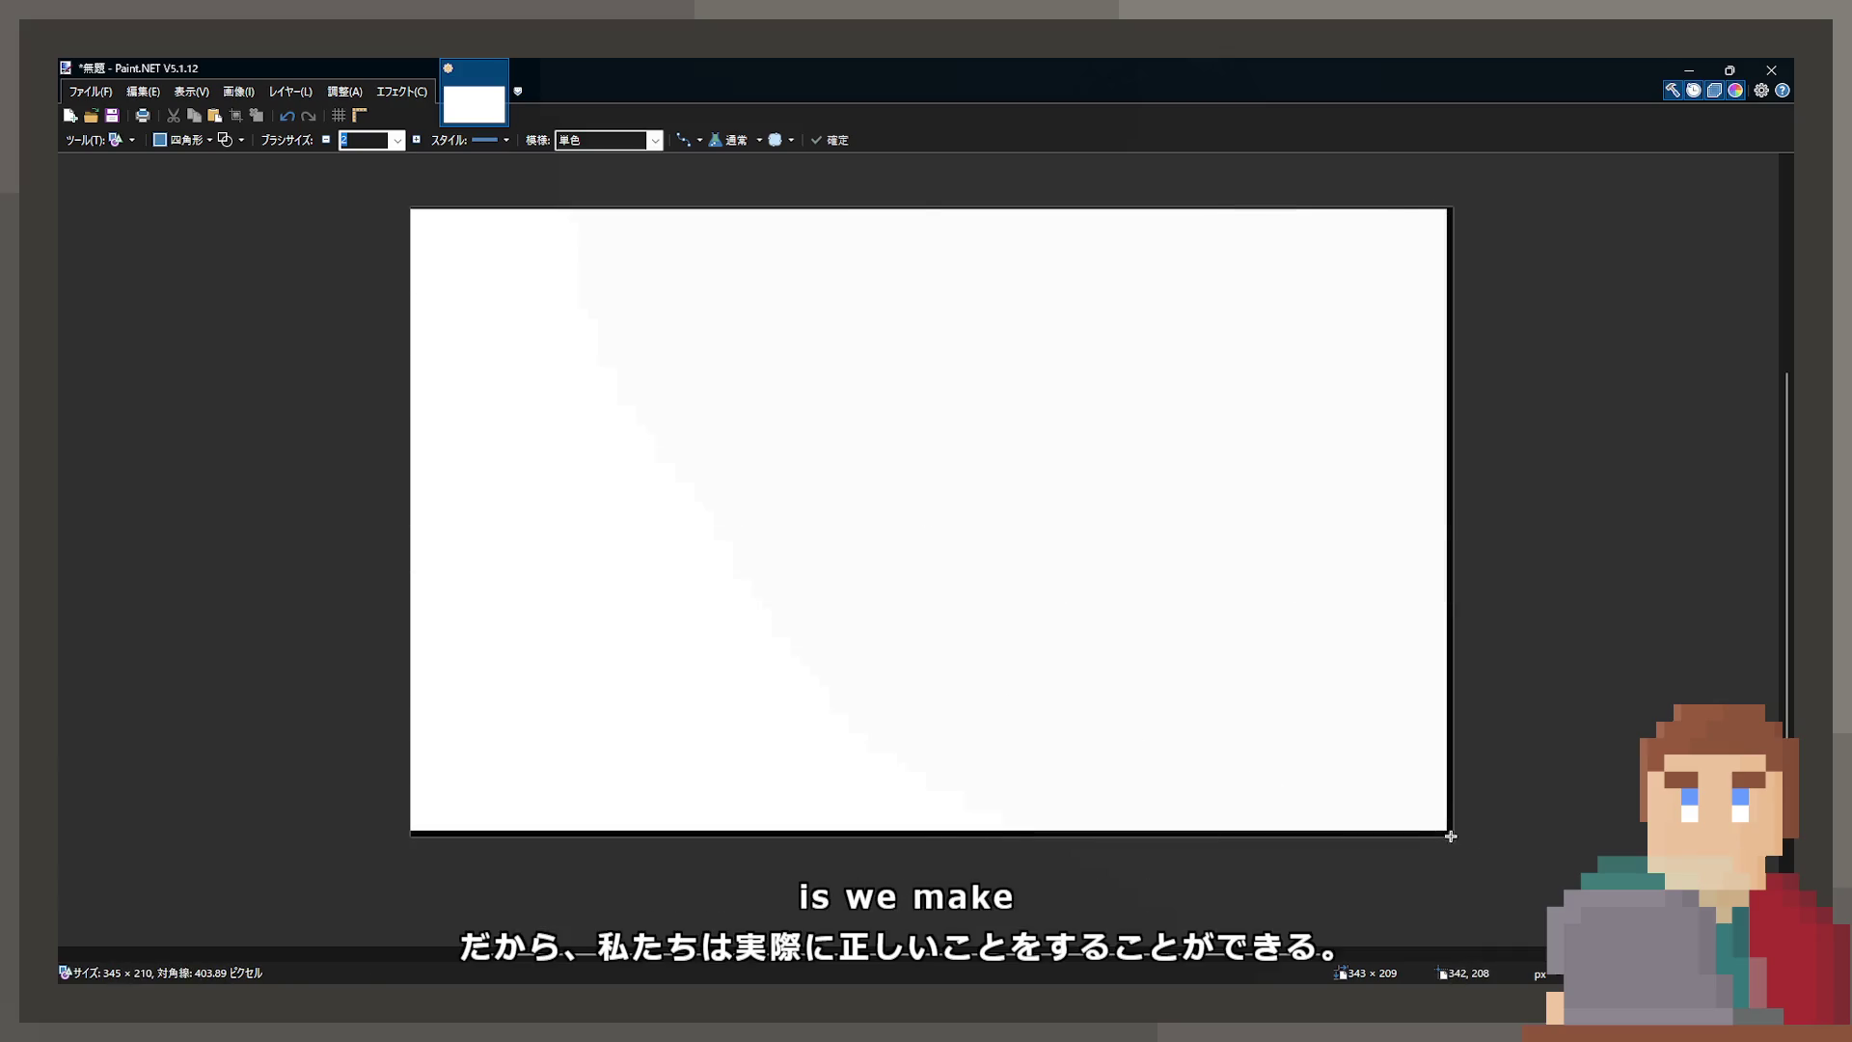
{"action": "left_click_drag", "start_coordinate": [406, 204], "coordinate": [412, 212]}
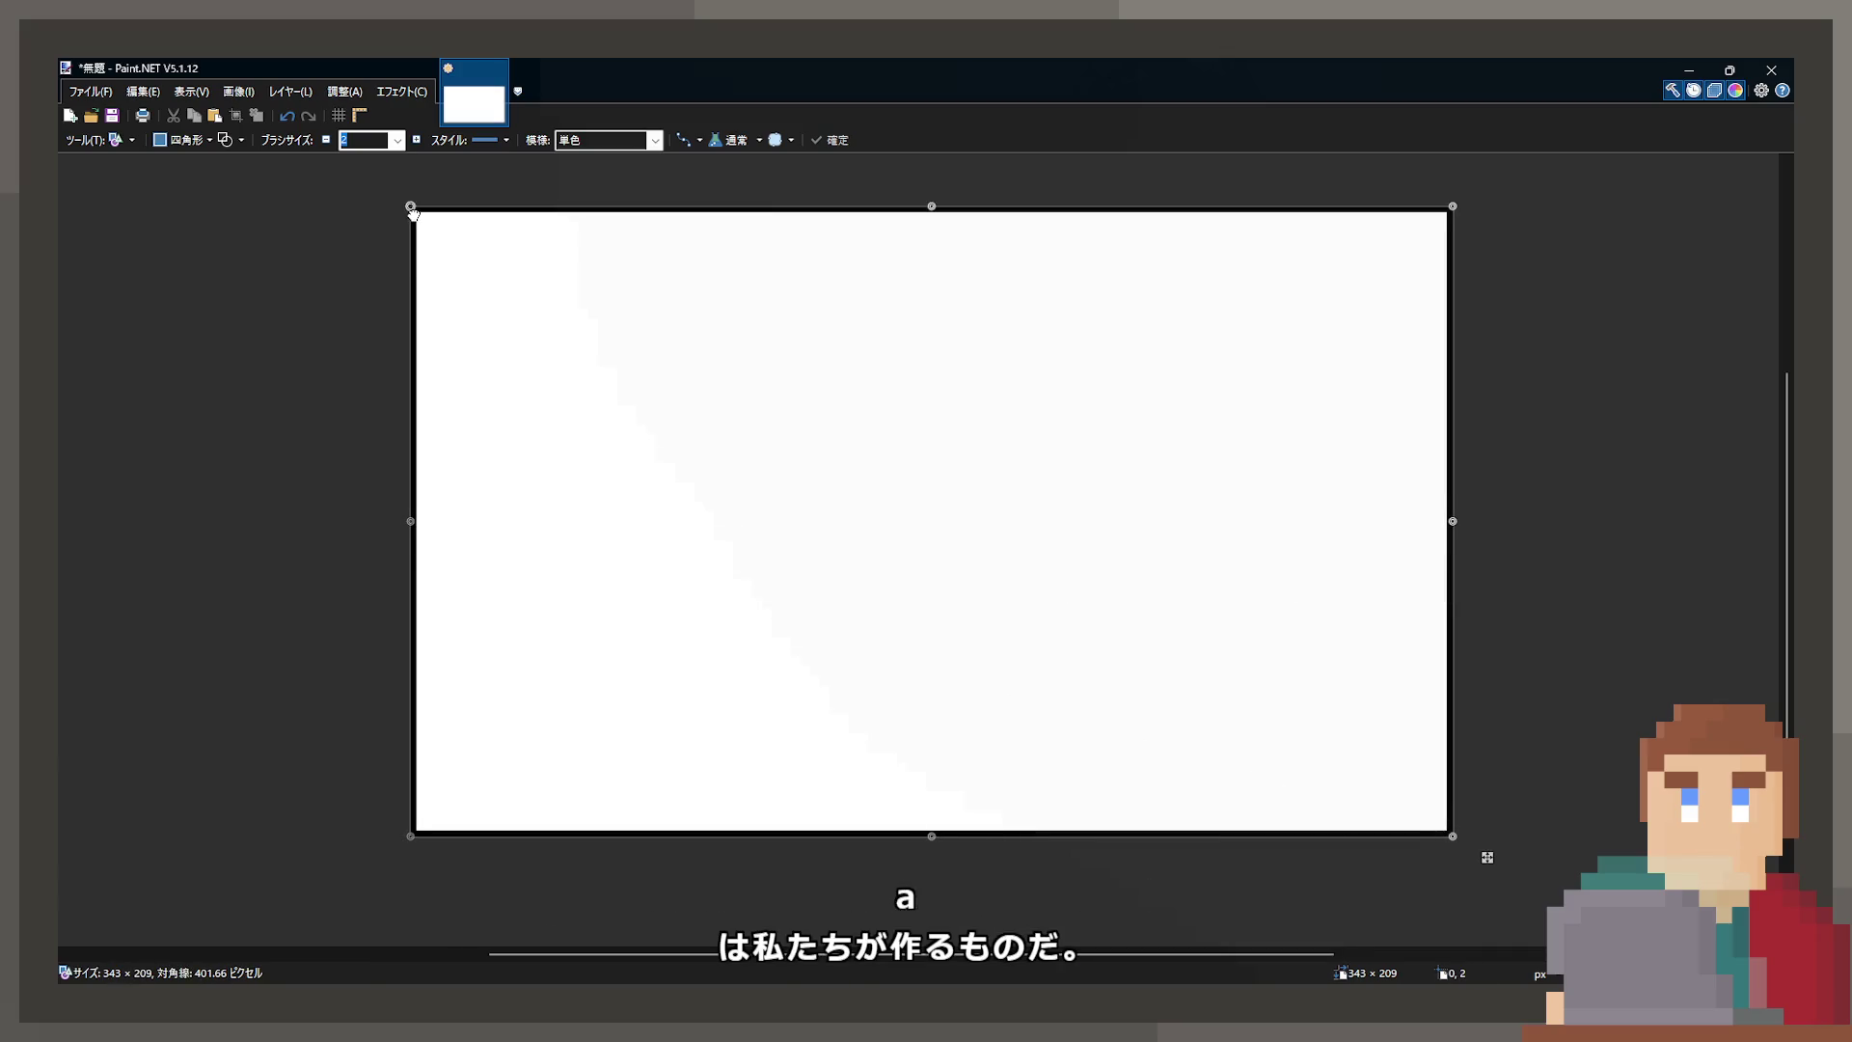
{"action": "left_click", "coordinate": [229, 148]}
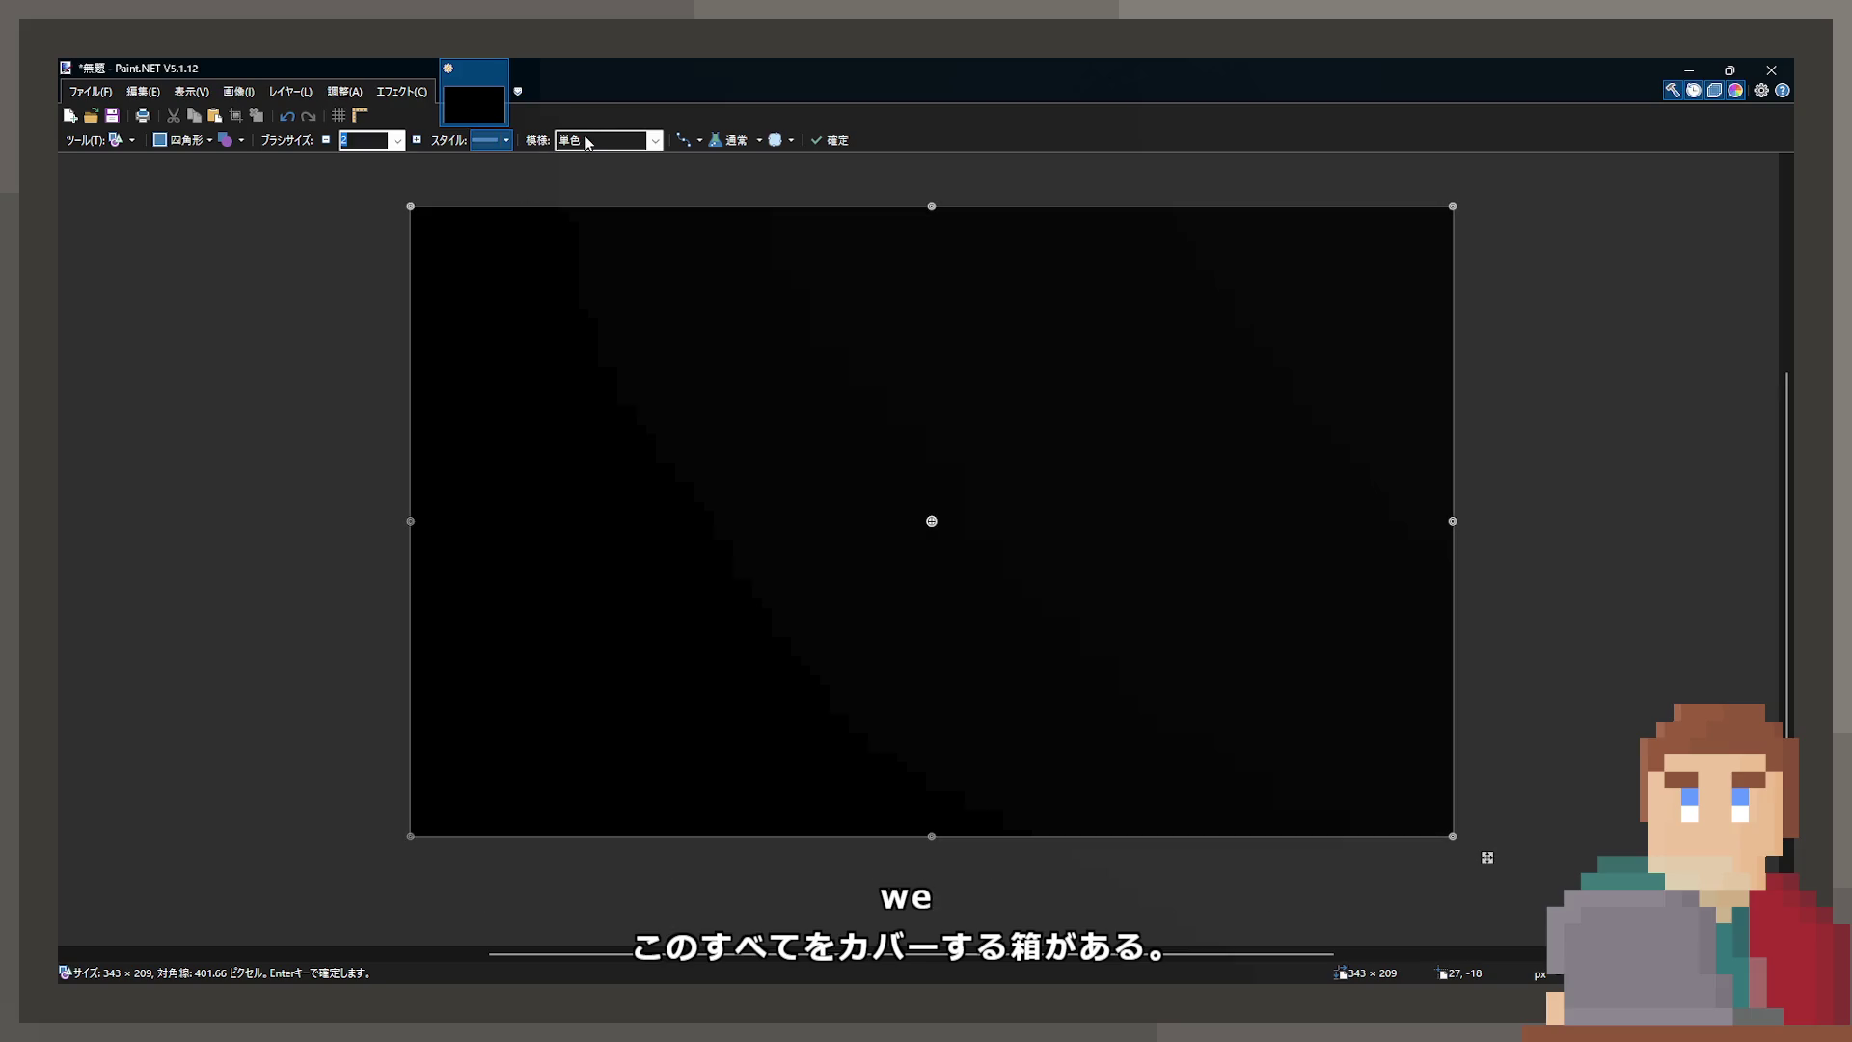
{"action": "scroll", "coordinate": [585, 143], "scroll_direction": "down", "scroll_amount": 5}
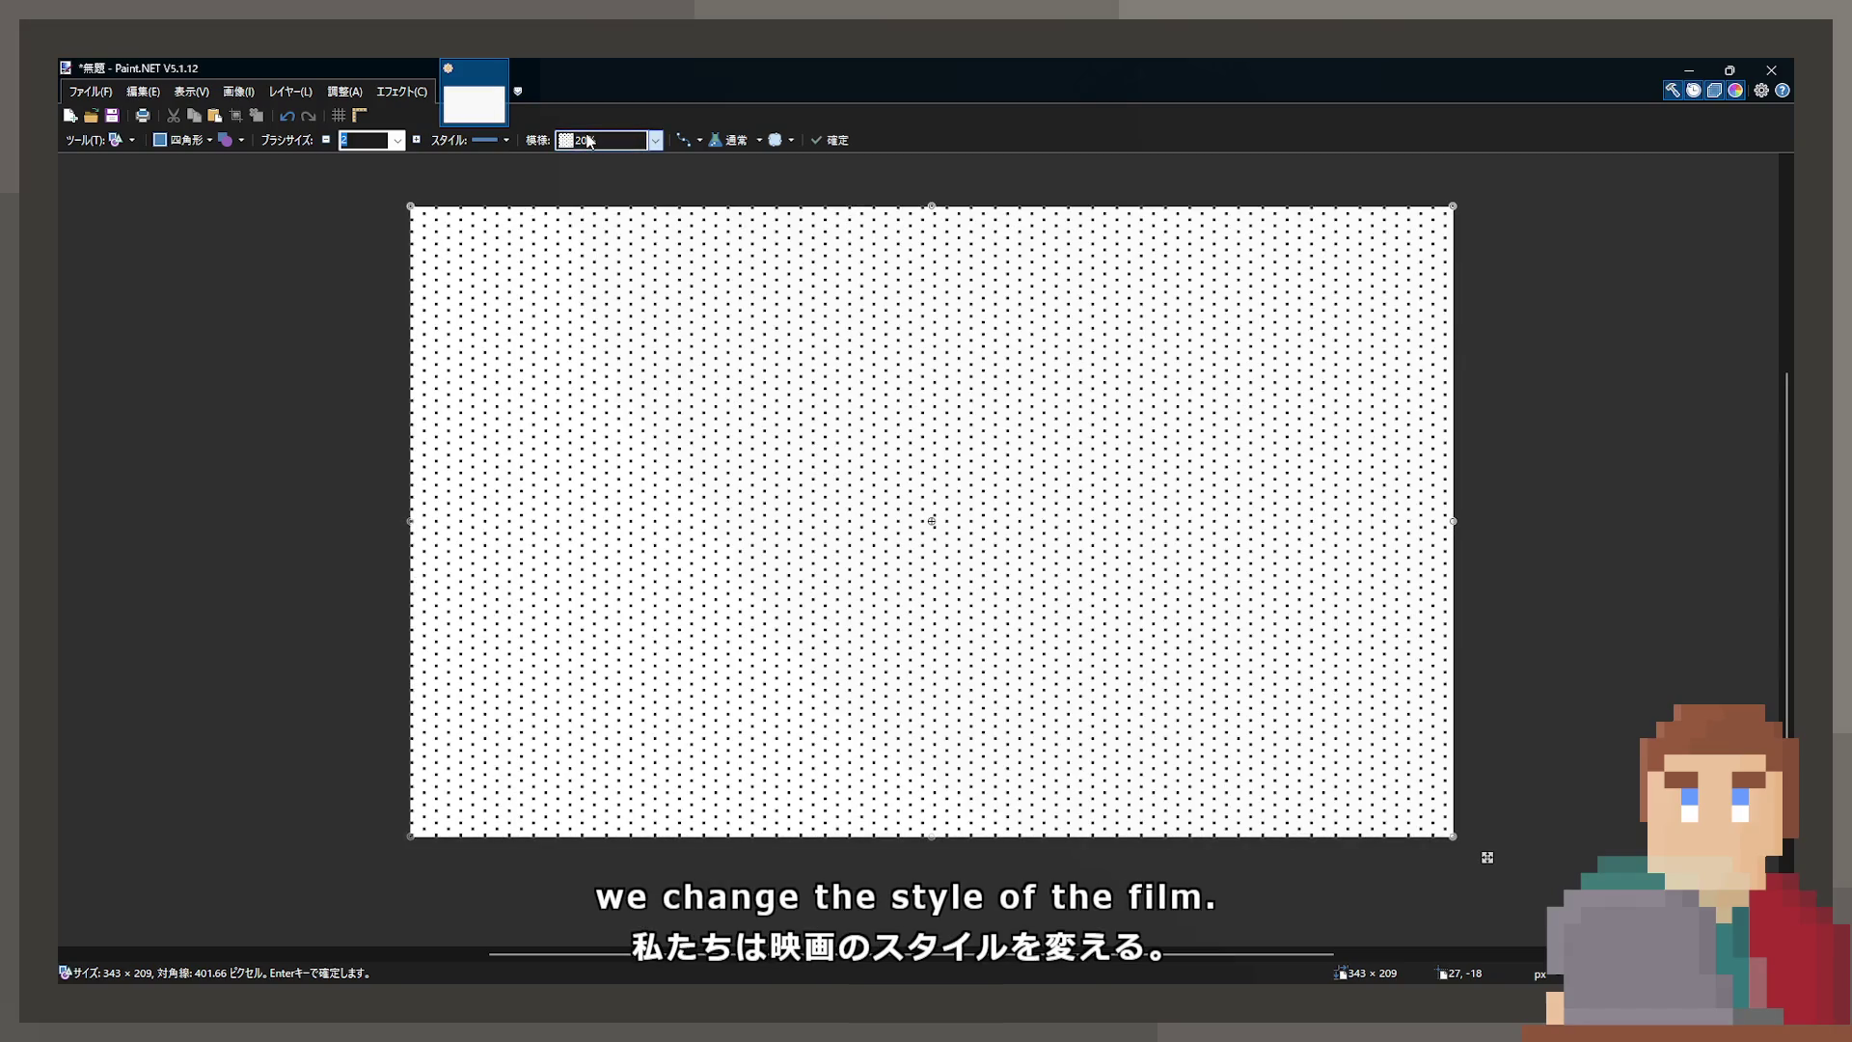
{"action": "scroll", "coordinate": [587, 142], "scroll_direction": "down", "scroll_amount": 3}
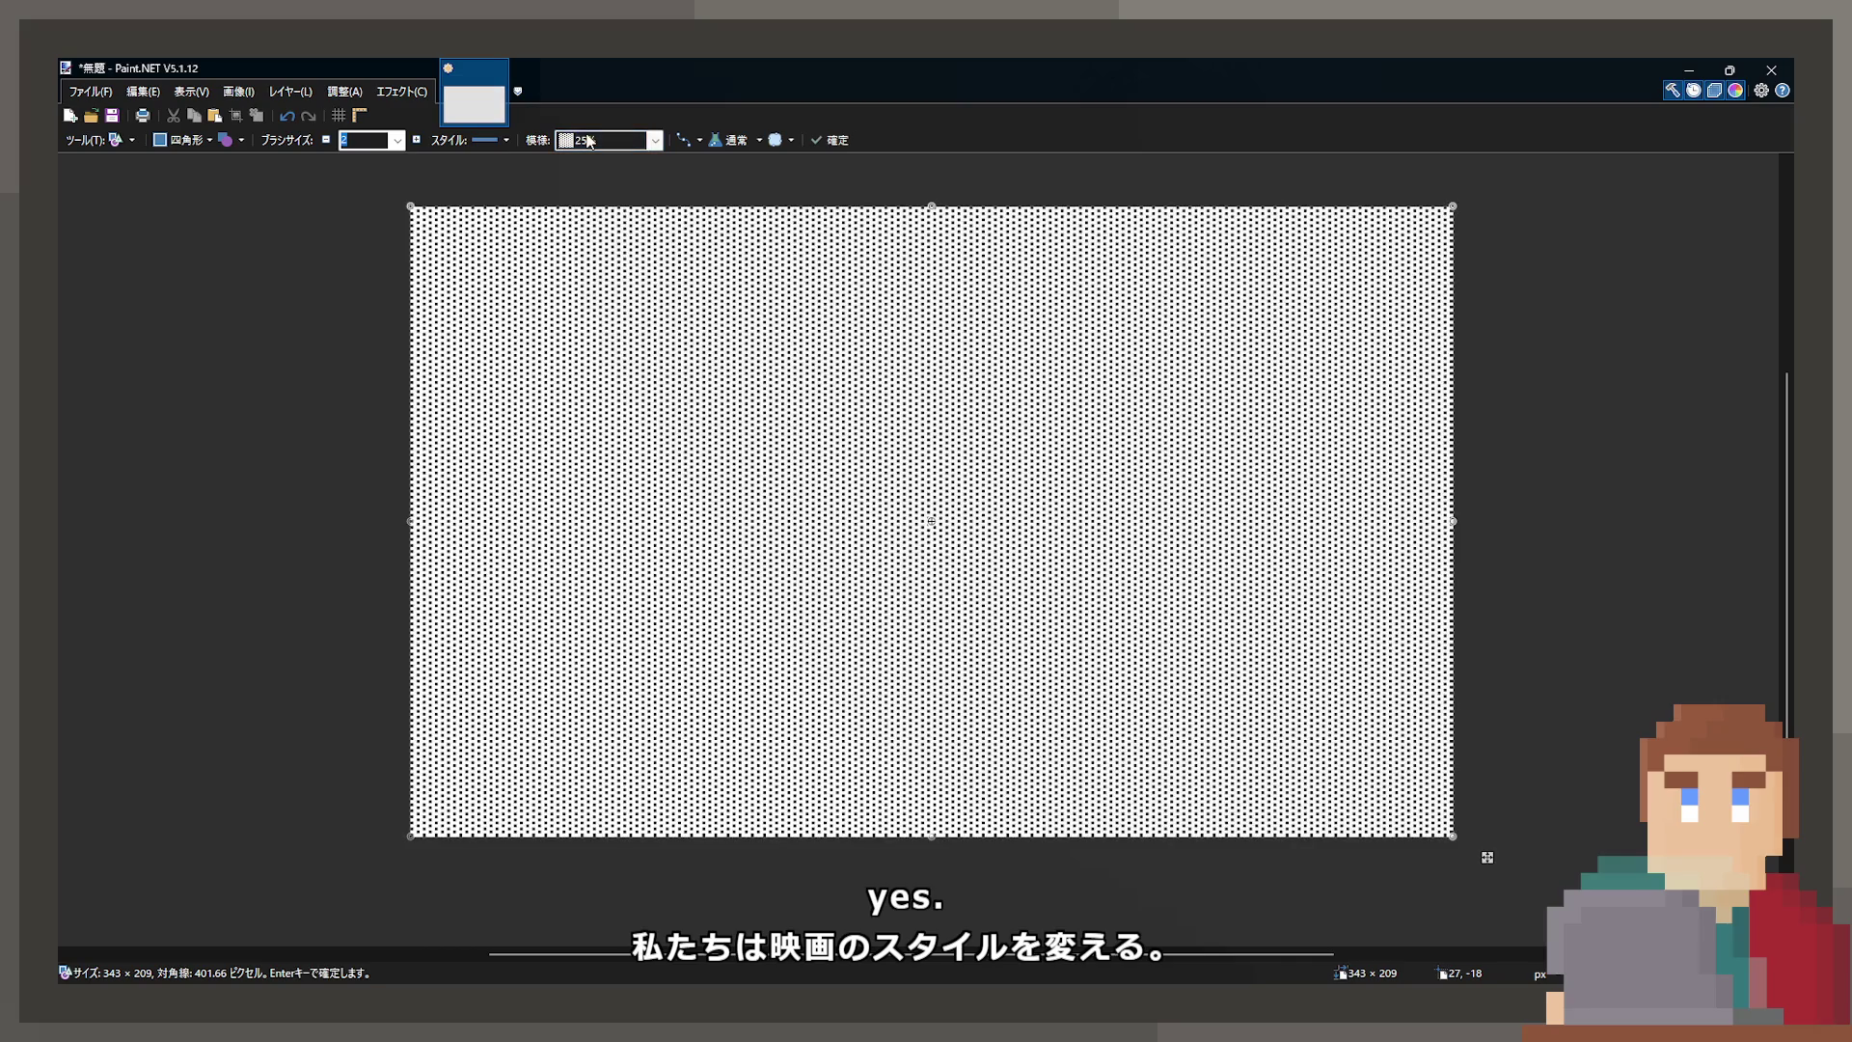
{"action": "key", "text": "Return"}
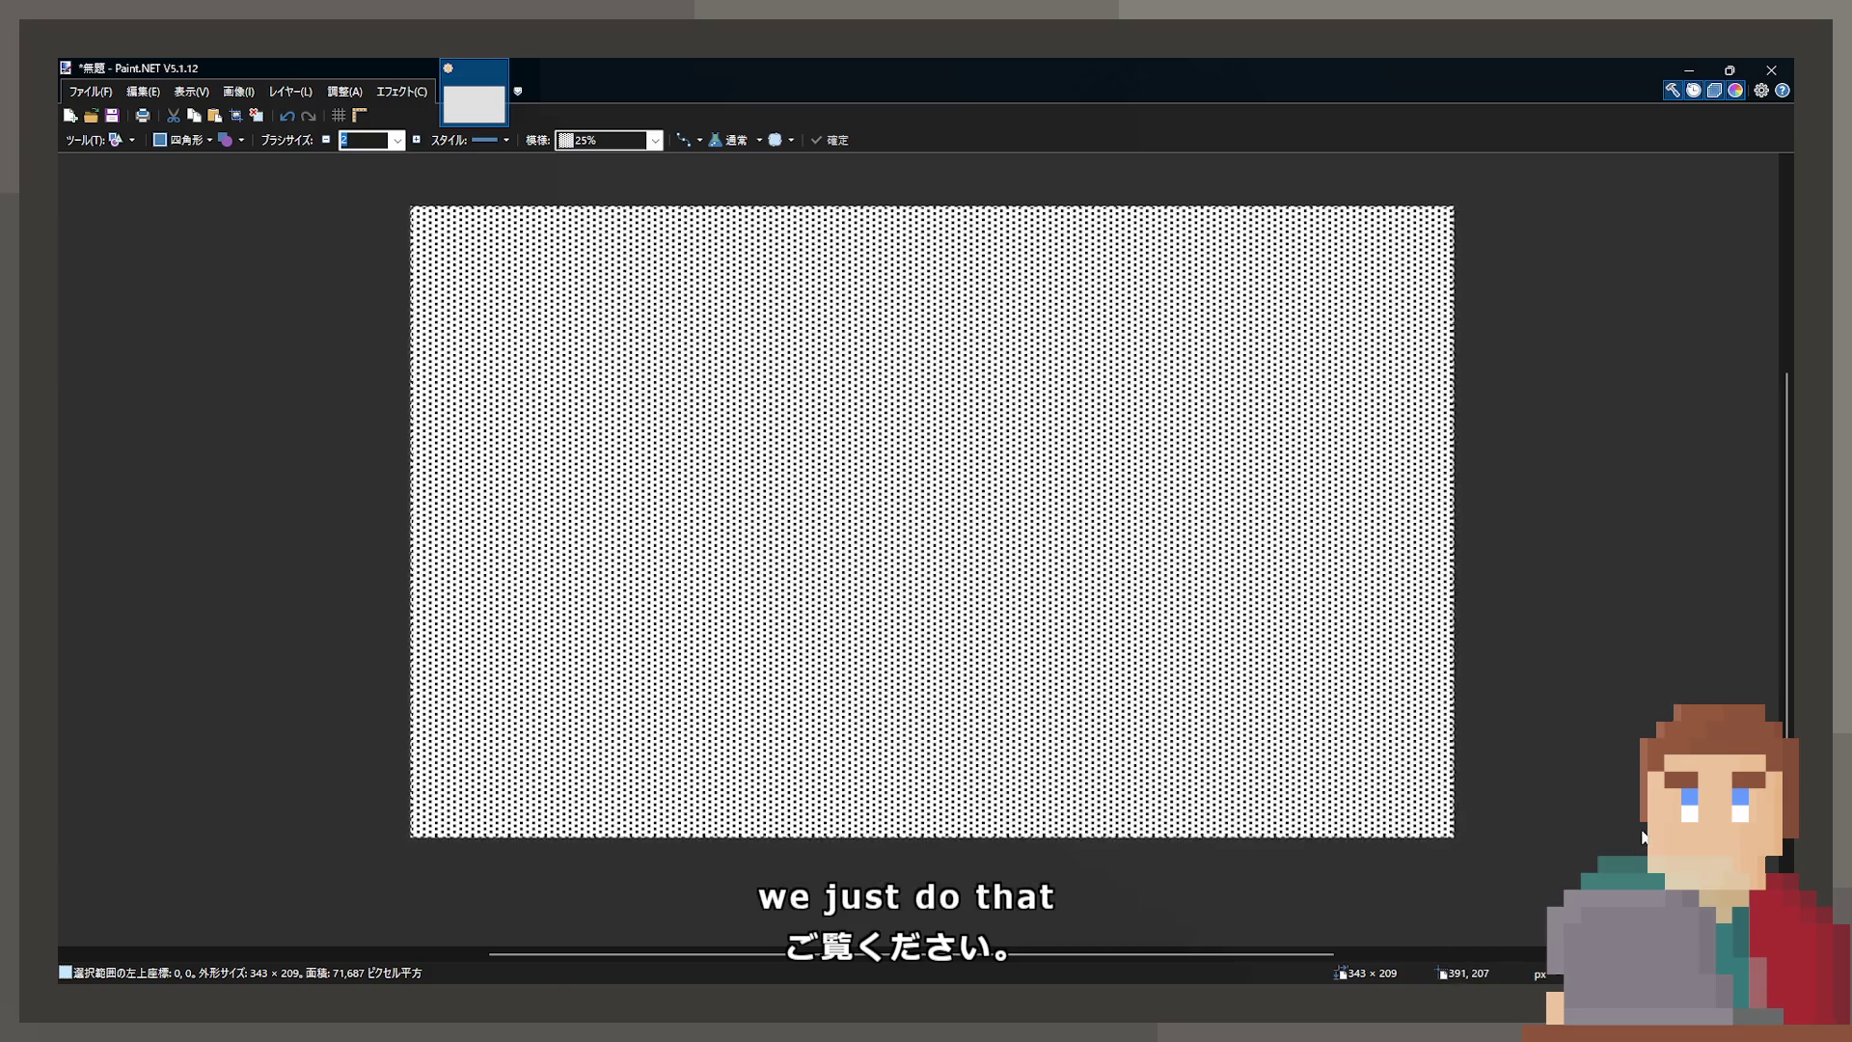
{"action": "key", "text": "ctrl+z"}
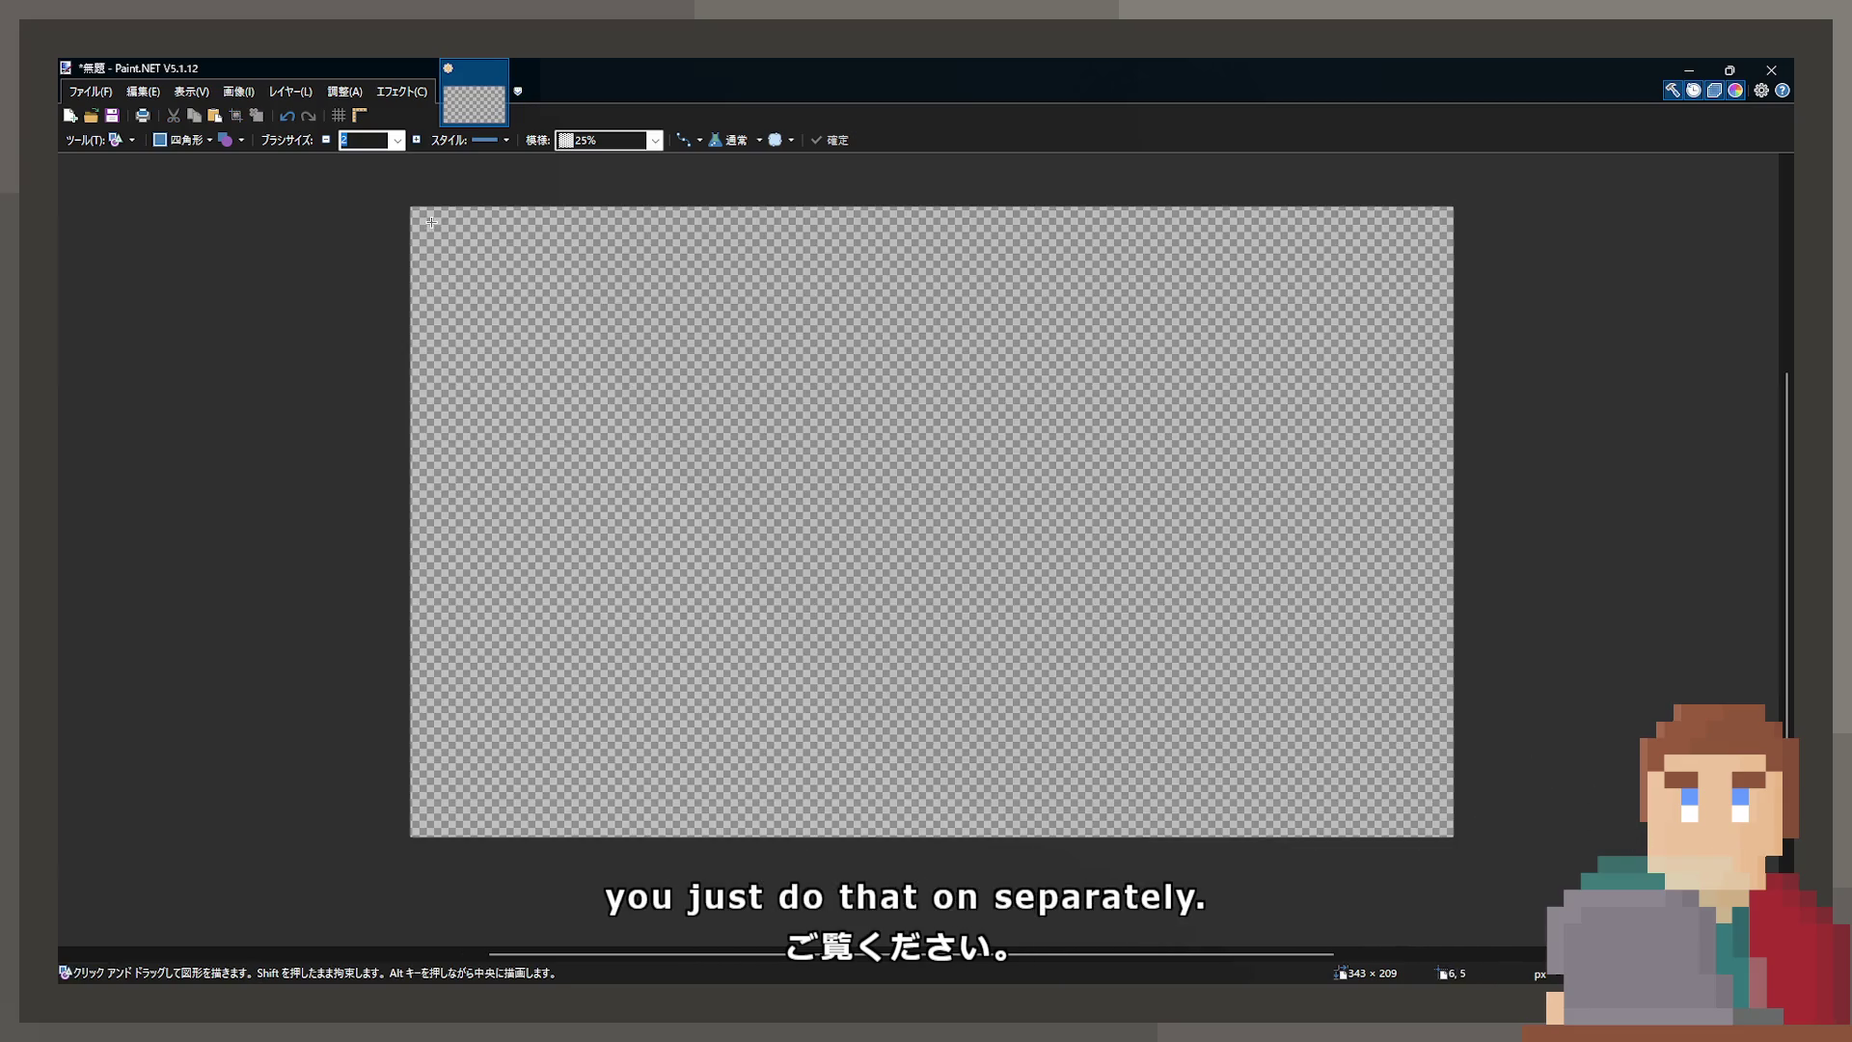
Cover the whole 343 × 209 canvas with a committed 60% pattern rectangle
{"action": "mouse_move", "coordinate": [418, 211]}
{"action": "left_mouse_down"}
{"action": "mouse_move", "coordinate": [633, 408]}
{"action": "mouse_move", "coordinate": [1129, 745]}
{"action": "mouse_move", "coordinate": [1451, 835]}
{"action": "left_mouse_up"}
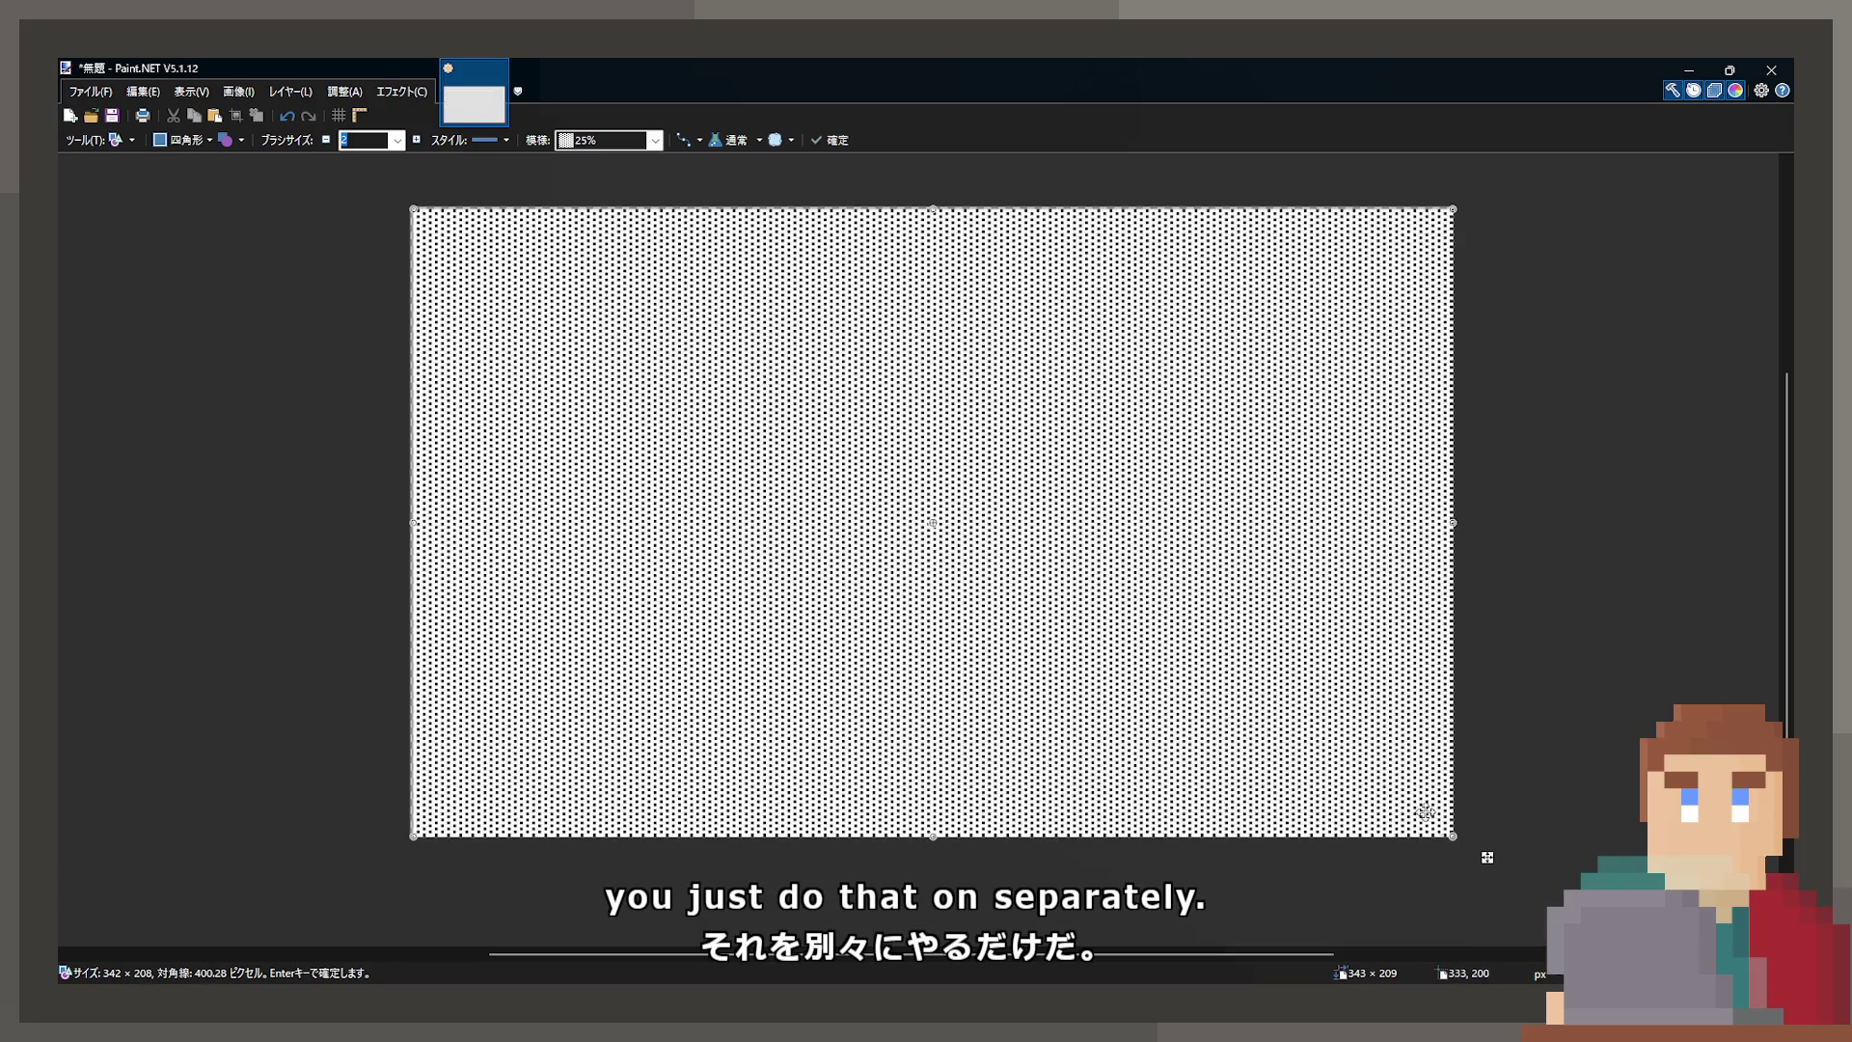
{"action": "left_click_drag", "start_coordinate": [411, 208], "coordinate": [411, 205]}
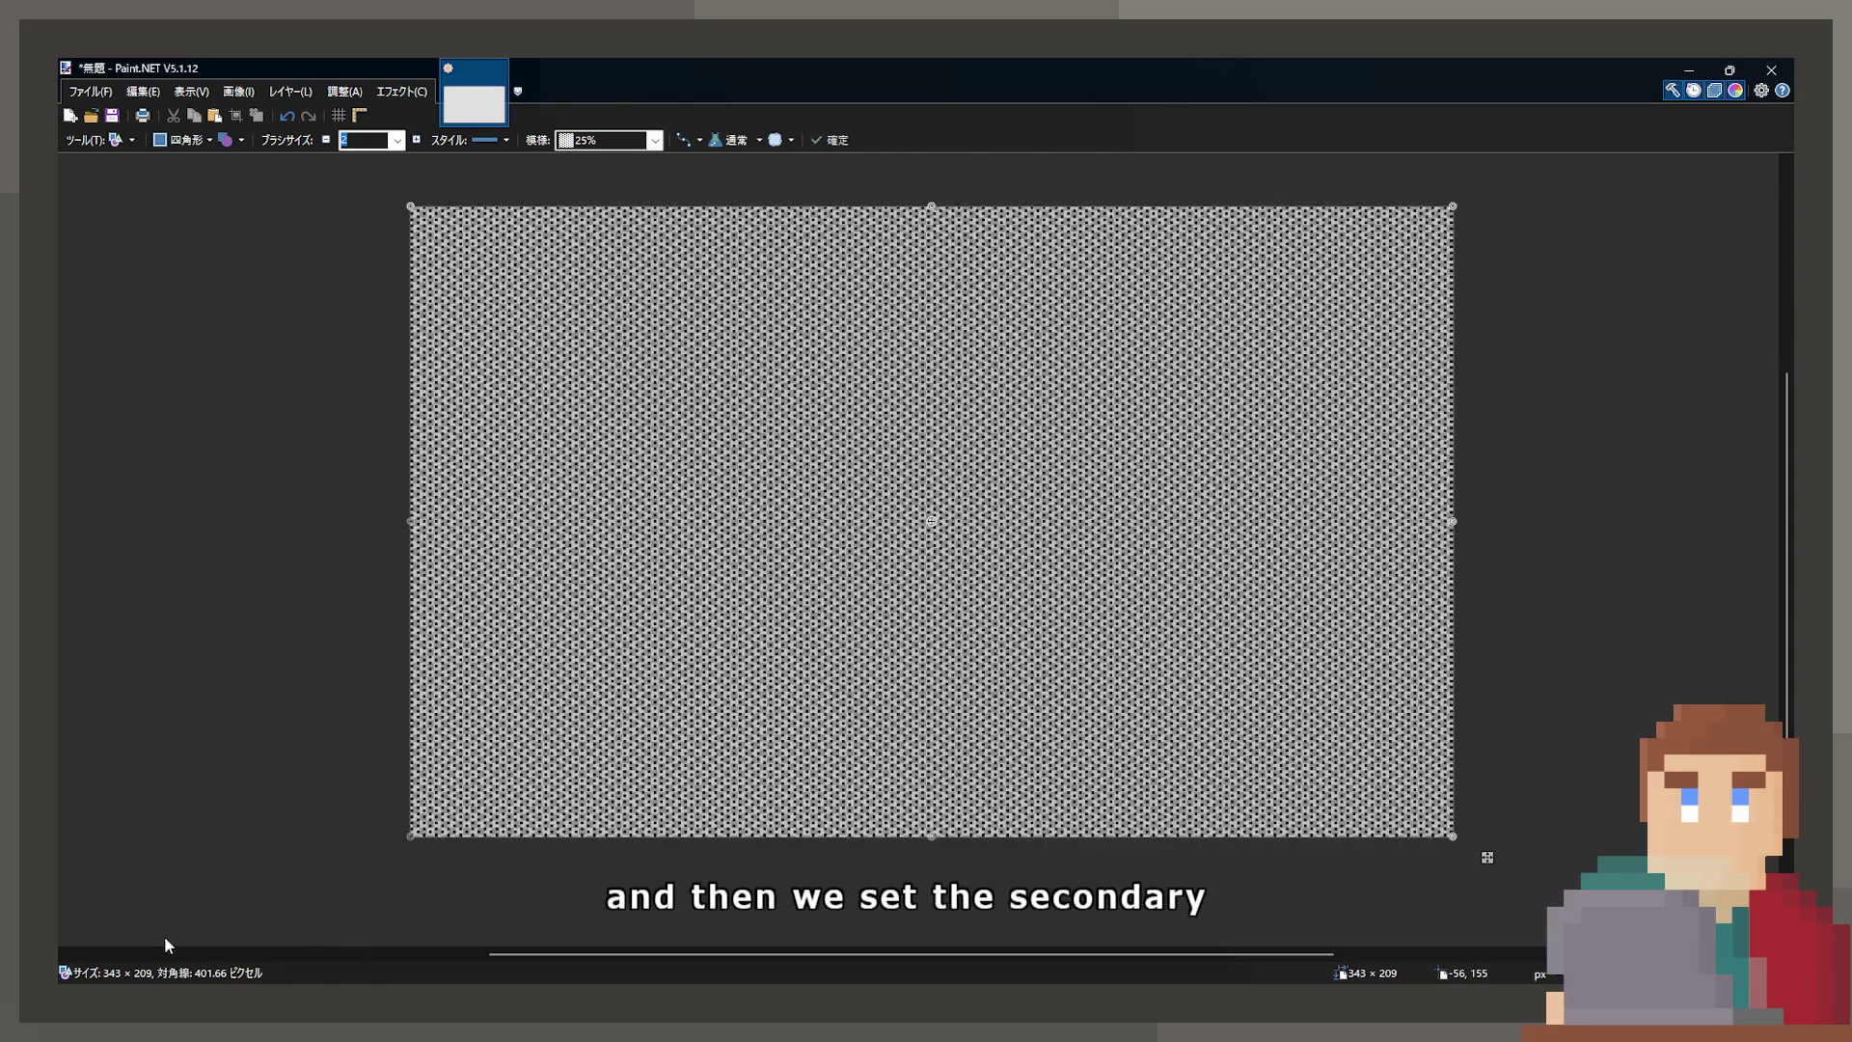
{"action": "scroll", "coordinate": [656, 140], "scroll_direction": "down", "scroll_amount": 1}
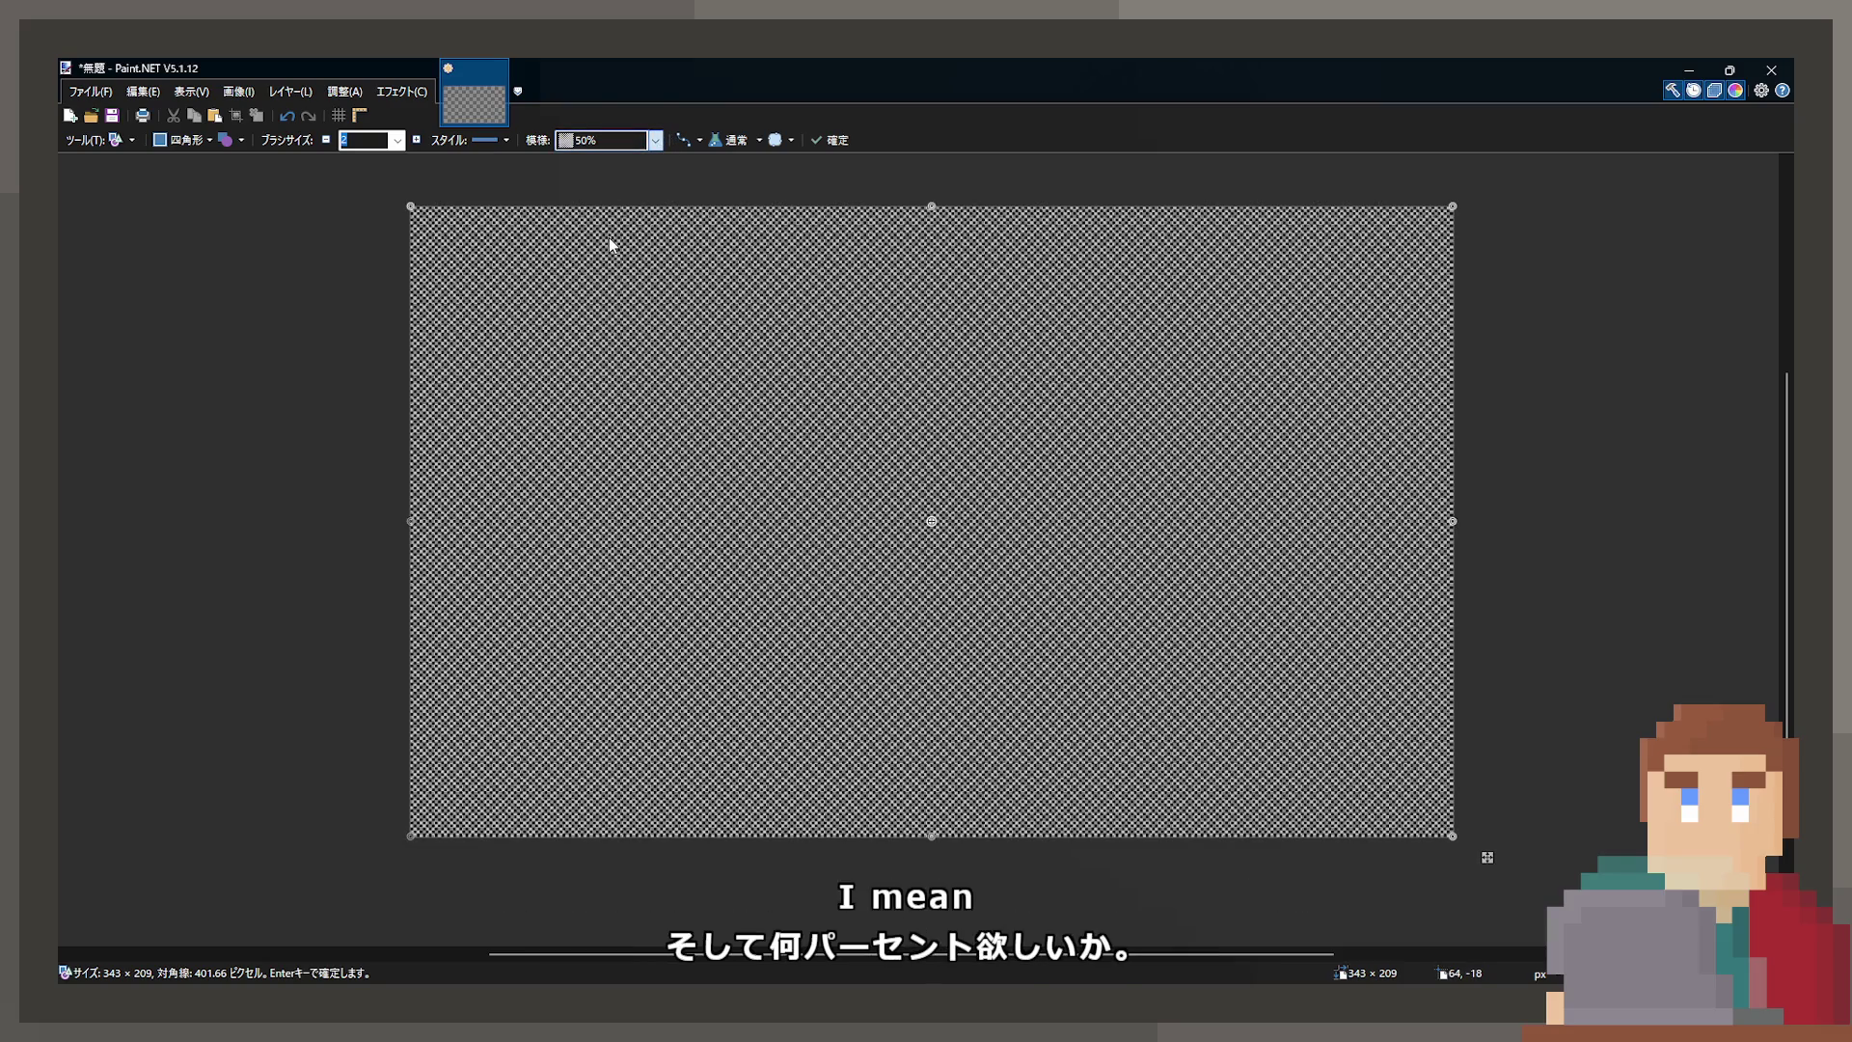
{"action": "scroll", "coordinate": [598, 183], "scroll_direction": "down", "scroll_amount": 1}
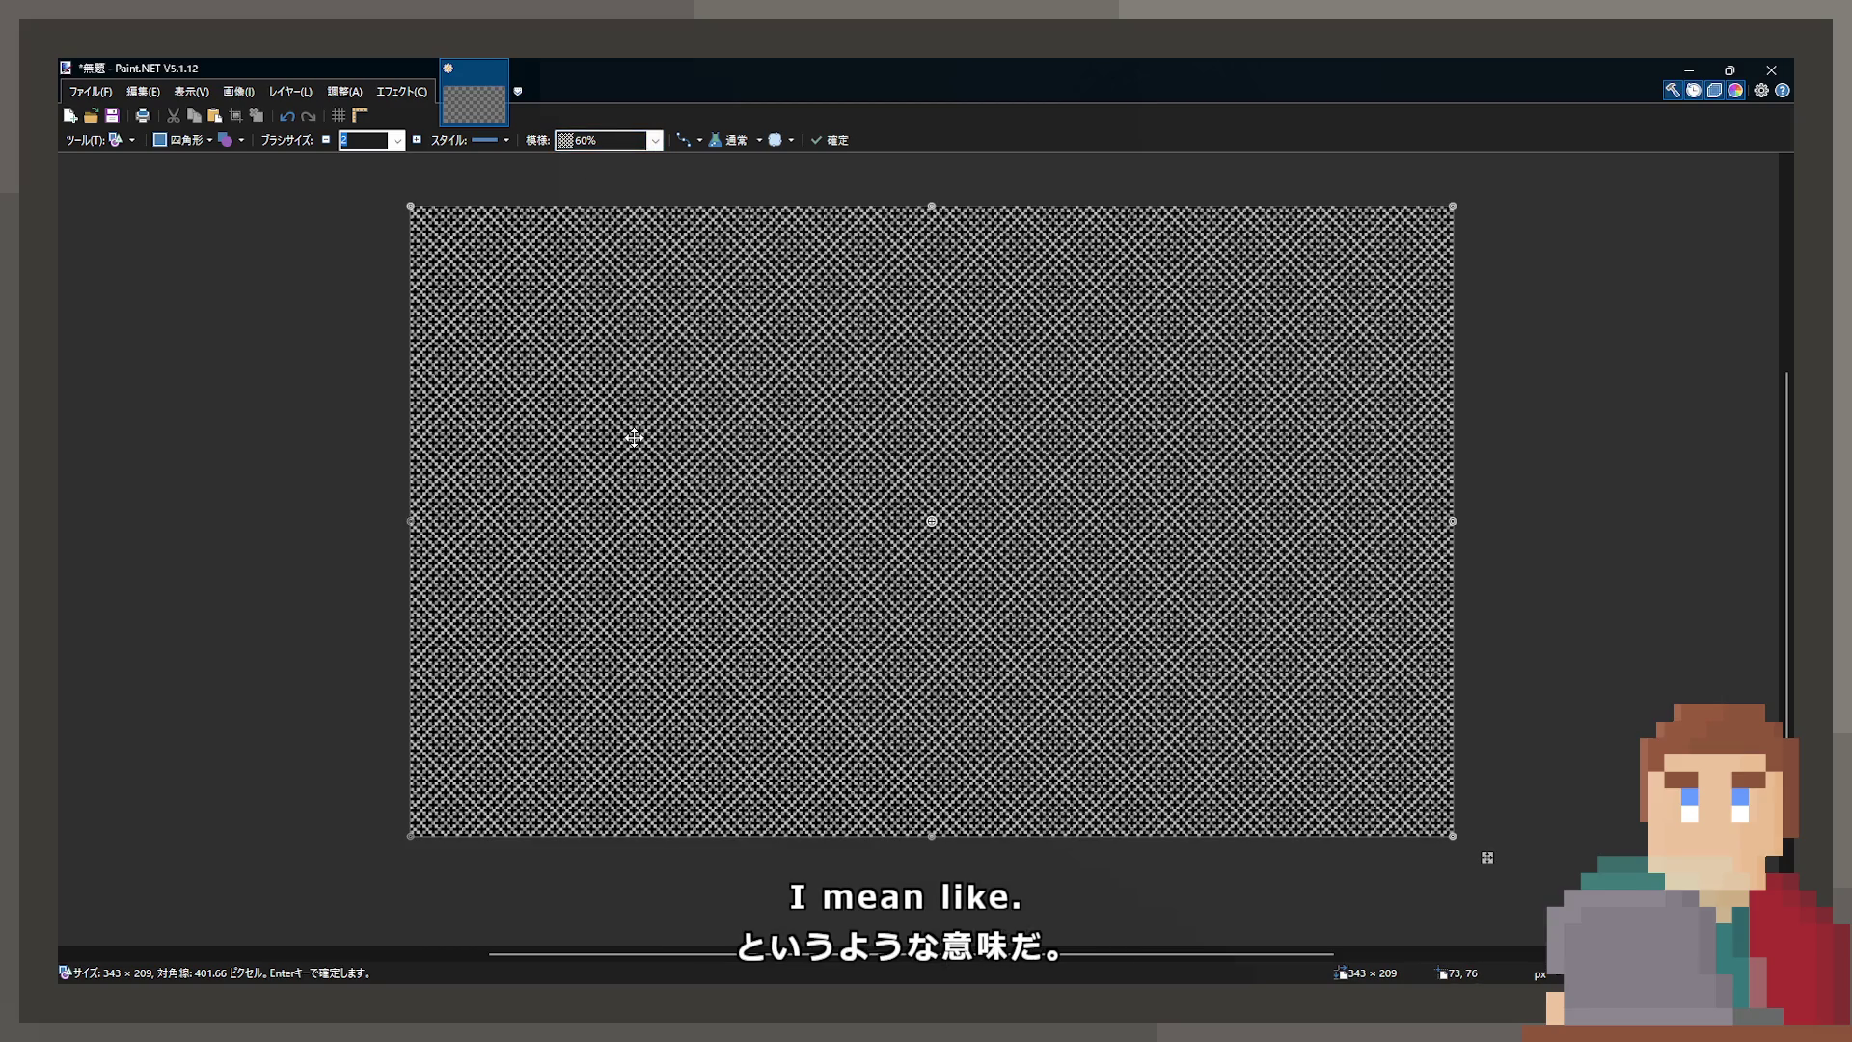
{"action": "key", "text": "Return"}
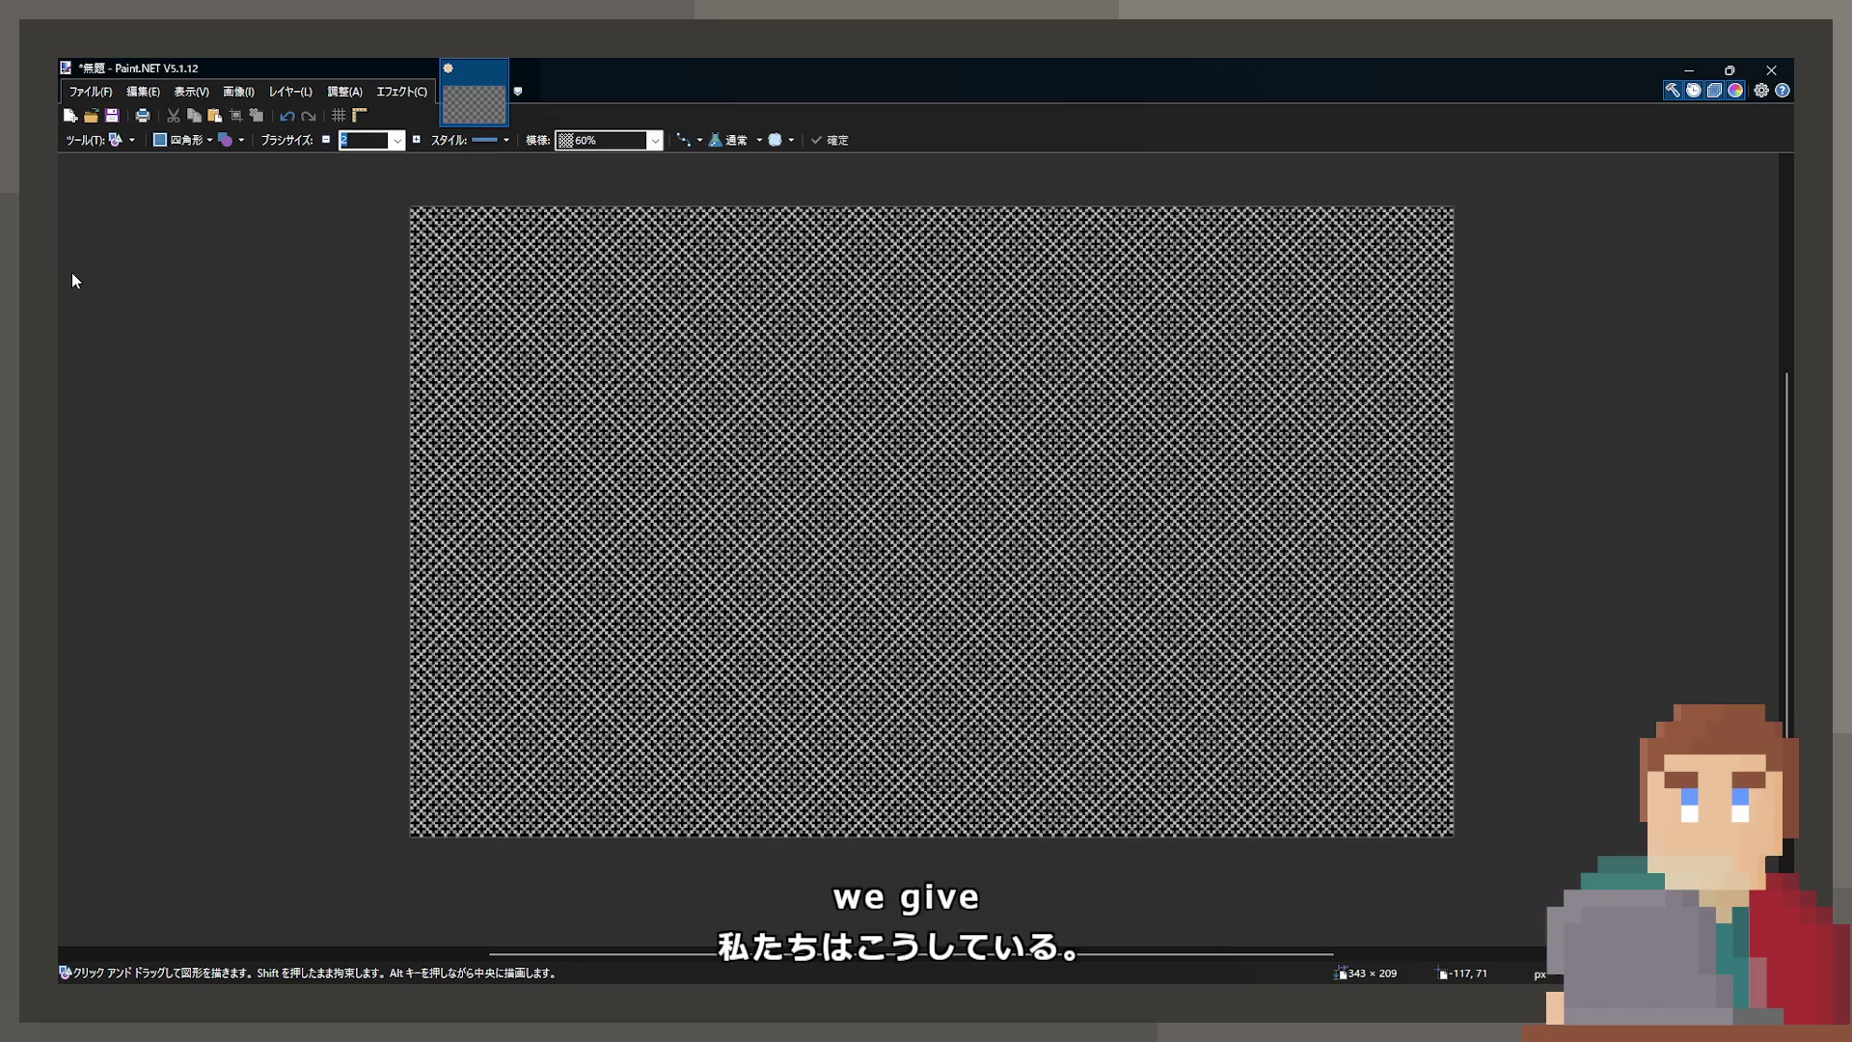
Fill the gaps behind the pattern with gray and select the entire canvas
{"action": "key", "text": "f"}
{"action": "left_click", "coordinate": [719, 434]}
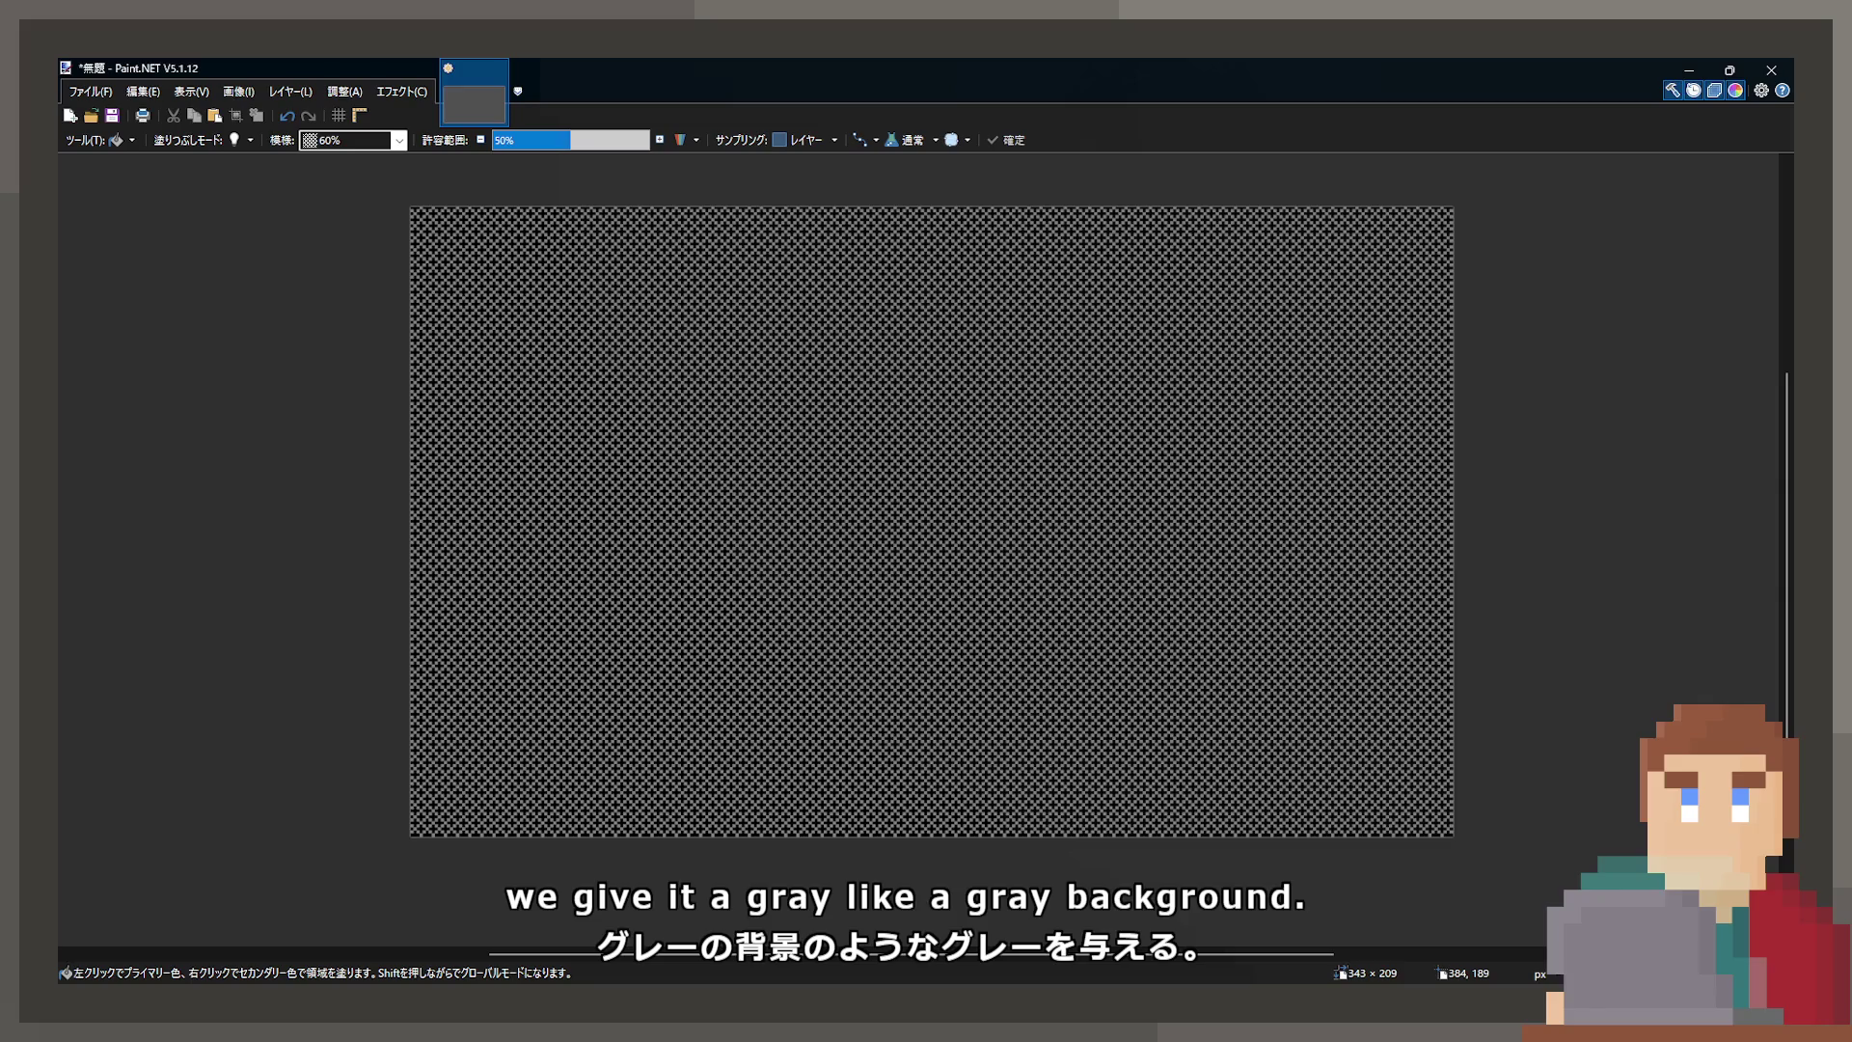
{"action": "key", "text": "ctrl+a"}
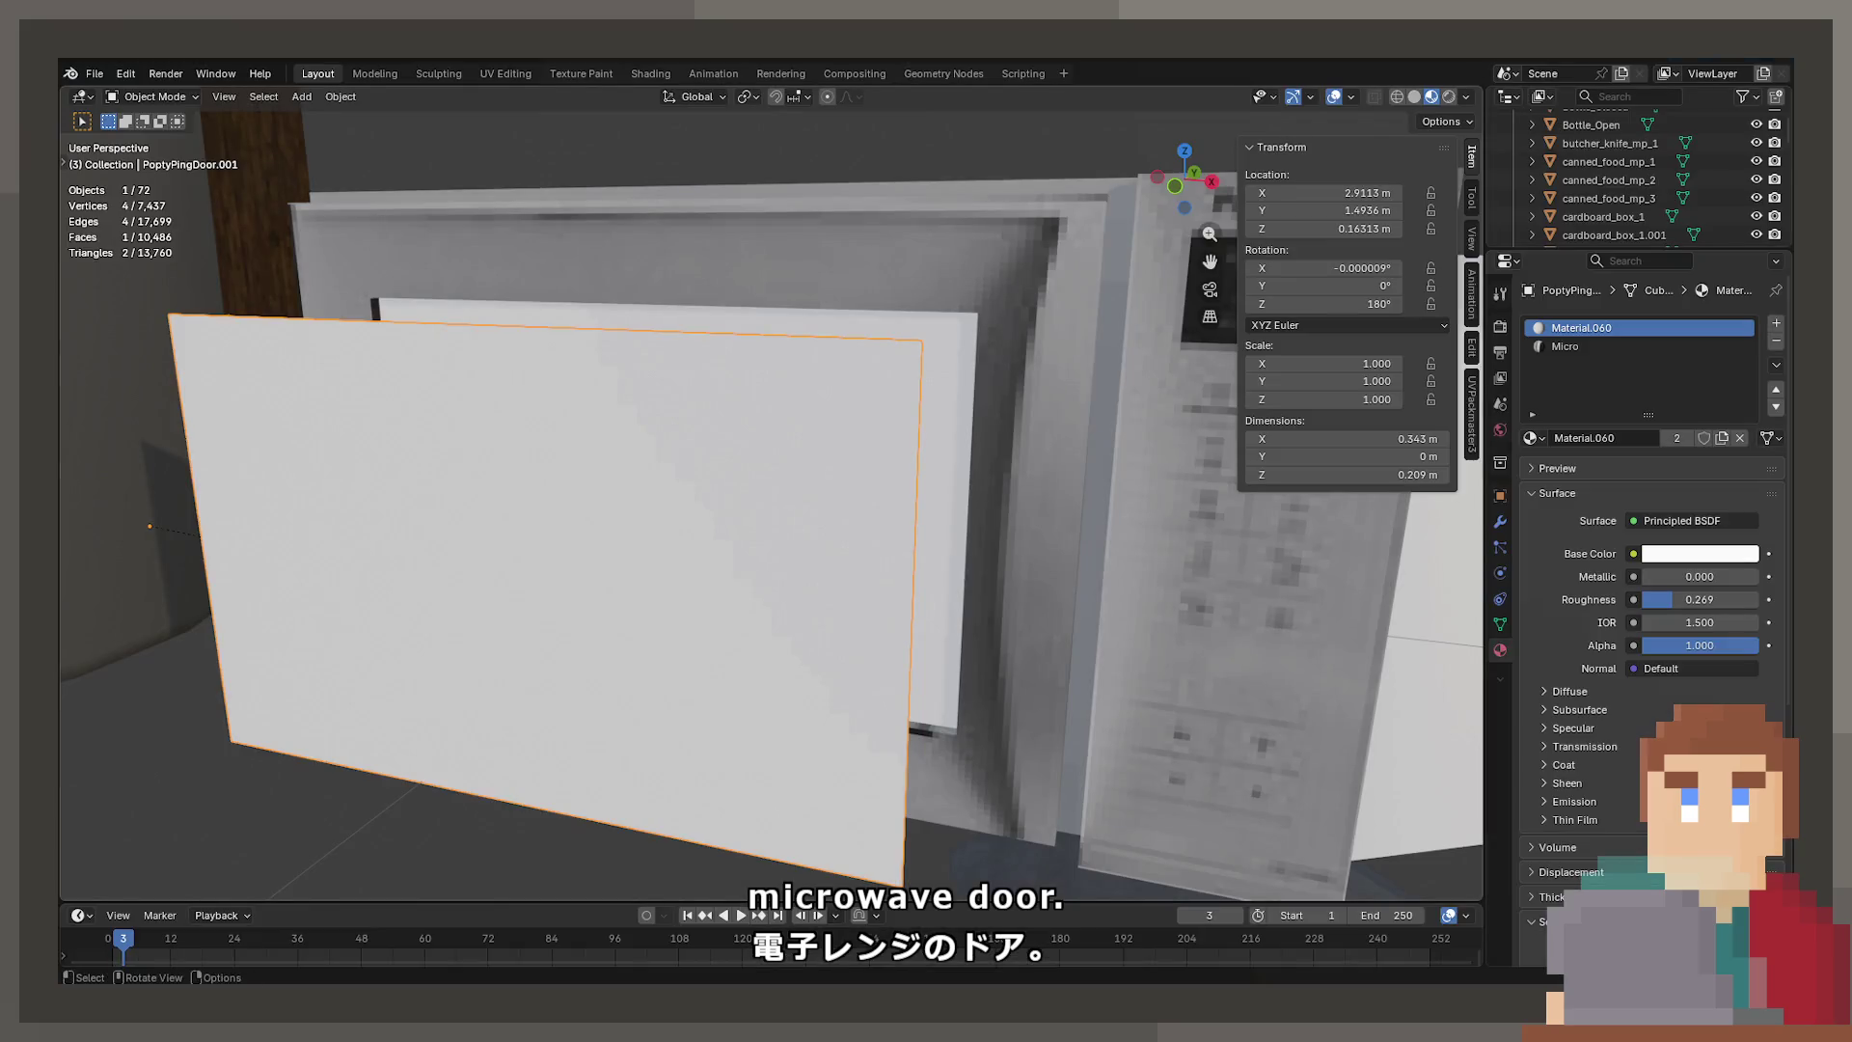
Delete the placeholder plane and rename the microwave door's material to MicroDoor
{"action": "middle_click_drag", "start_coordinate": [863, 501], "coordinate": [885, 501]}
{"action": "key", "text": "Delete"}
{"action": "left_click", "coordinate": [721, 398]}
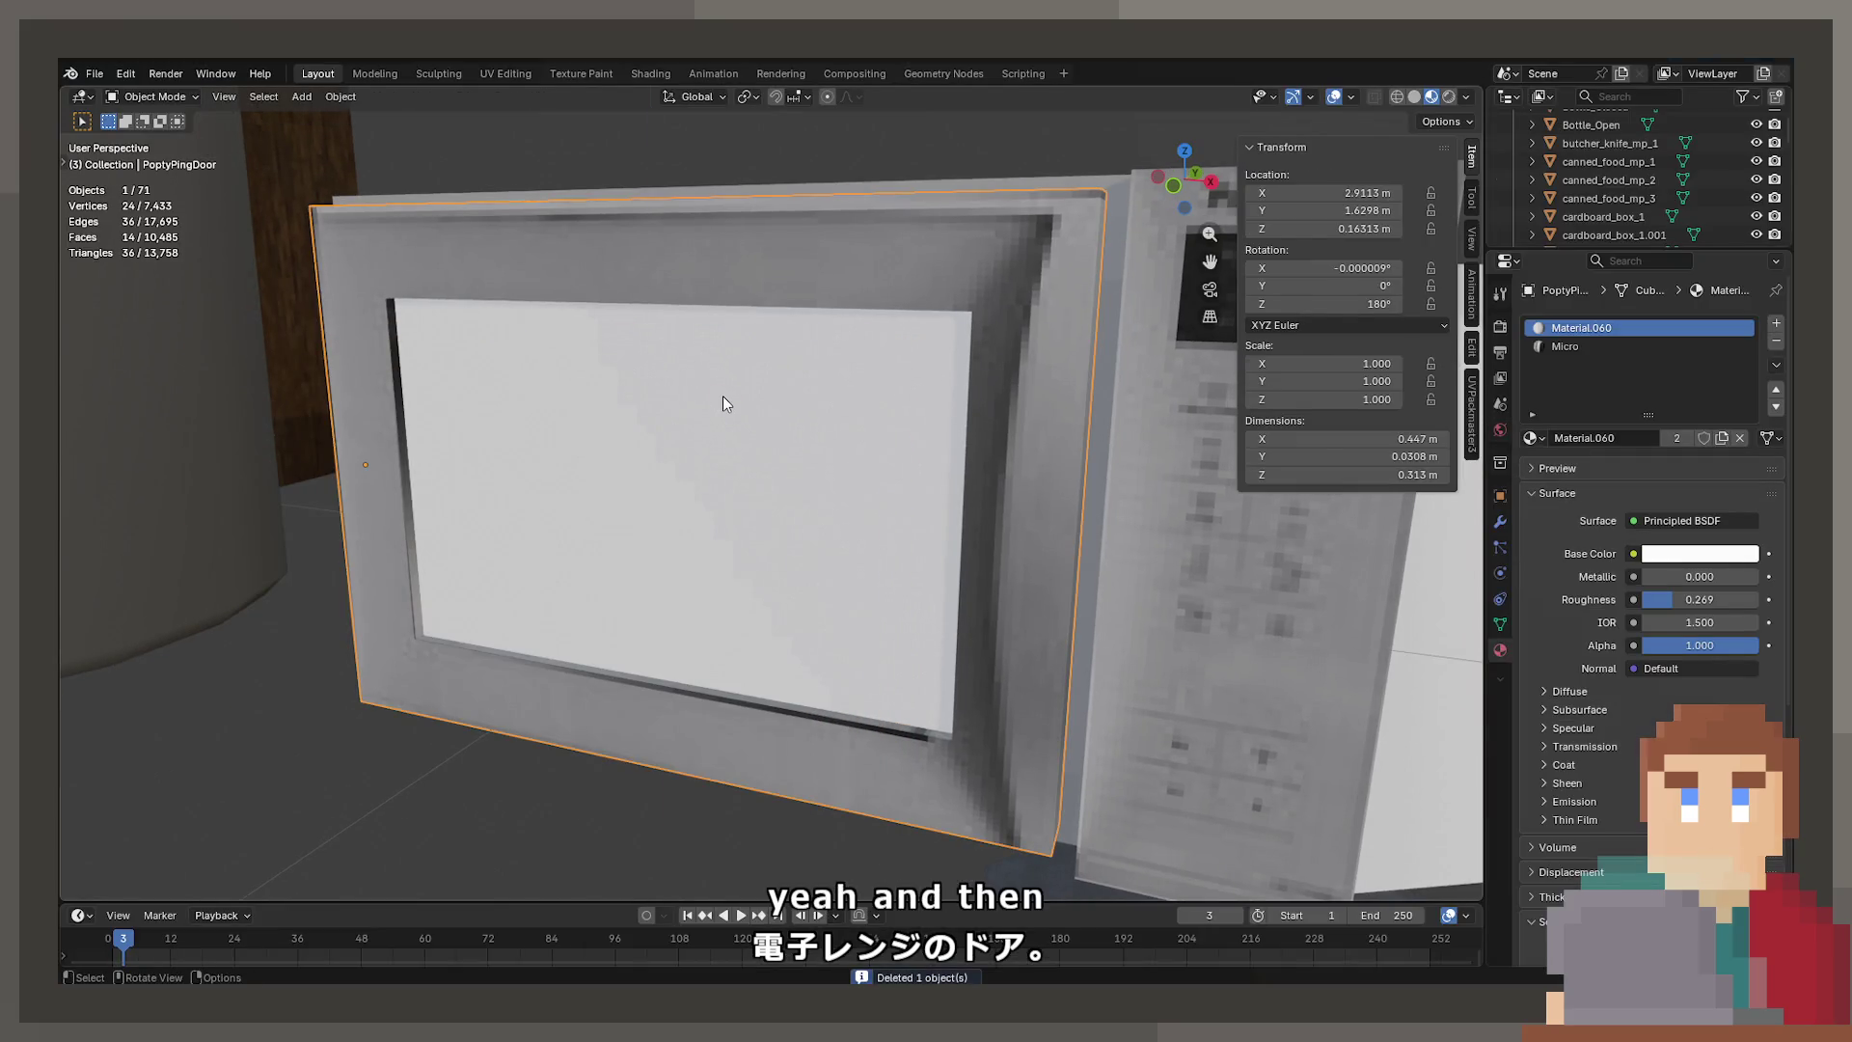
{"action": "key", "text": "Tab"}
{"action": "left_click", "coordinate": [1581, 328]}
{"action": "left_click", "coordinate": [1591, 437]}
{"action": "type", "text": "MicroDoor"}
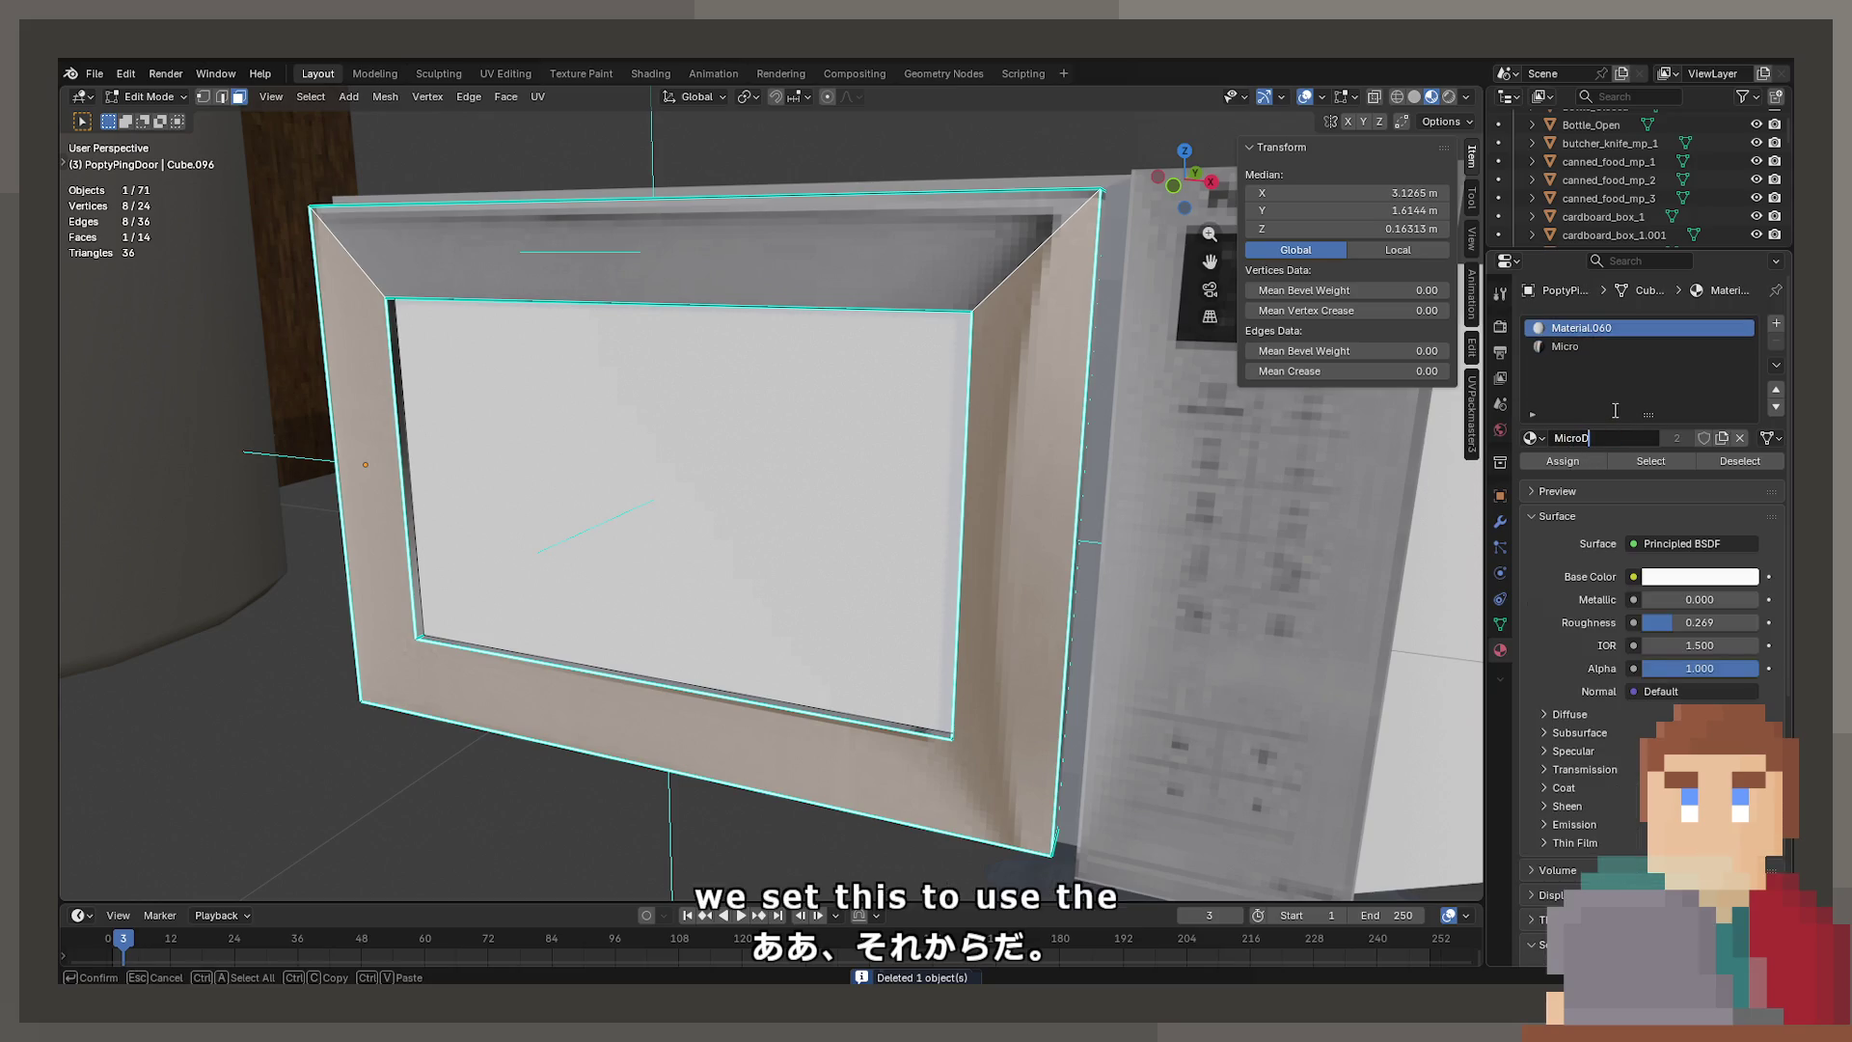
{"action": "key", "text": "Return"}
Drive MicroDoor's Base Color with an Image Texture using MicrowaveDoor.png
{"action": "left_click", "coordinate": [1632, 576]}
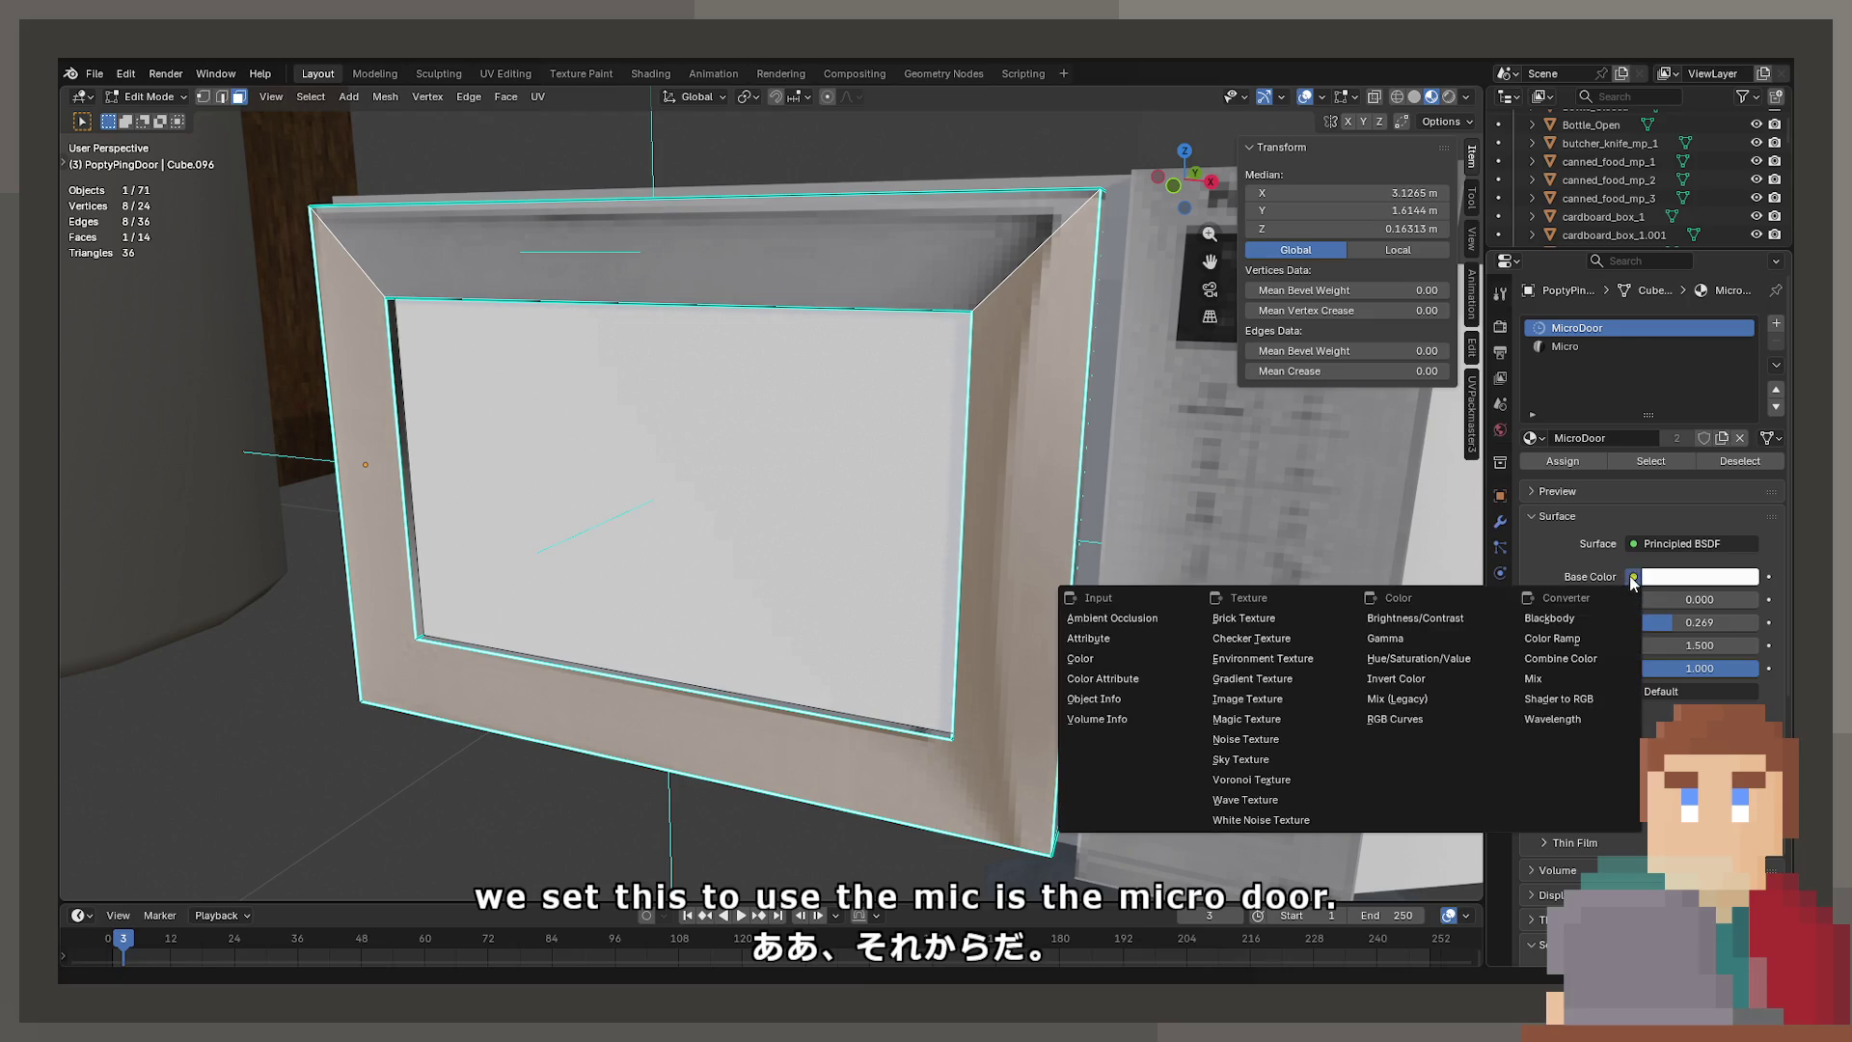
{"action": "left_click", "coordinate": [1298, 693]}
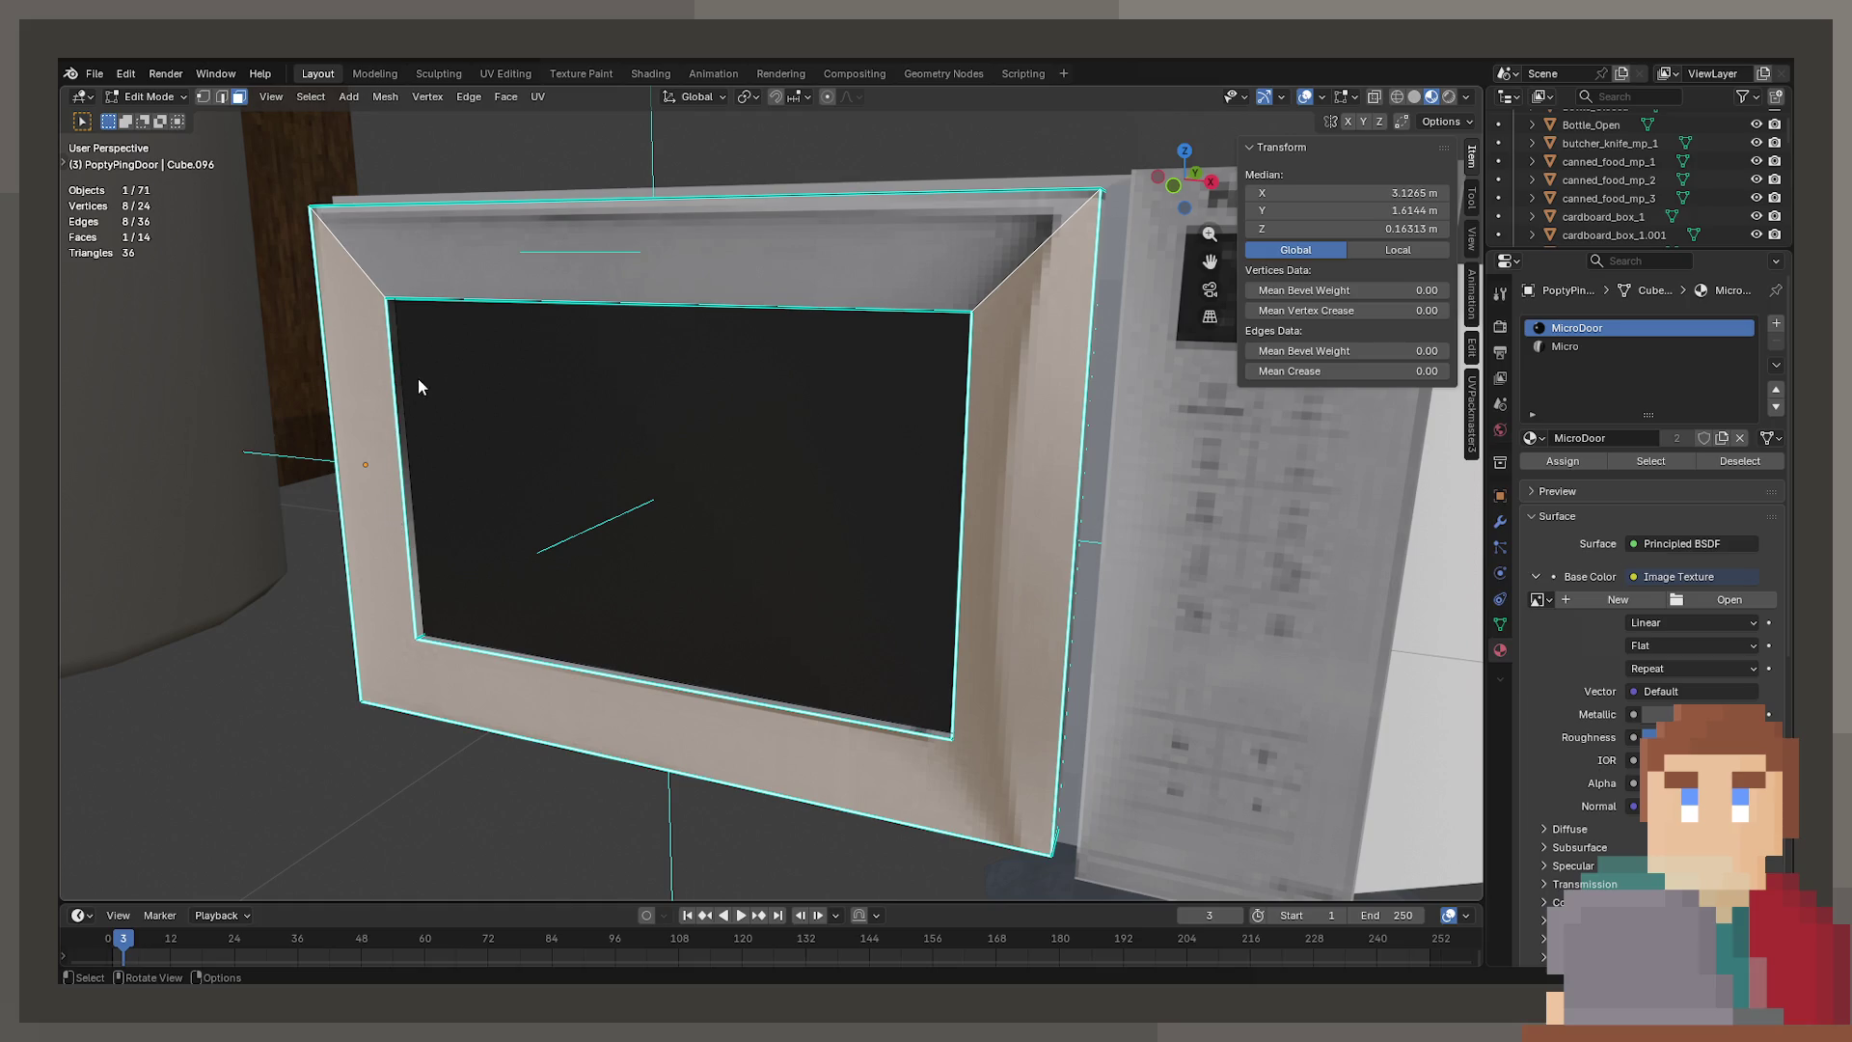
{"action": "scroll", "coordinate": [913, 594], "scroll_direction": "up", "scroll_amount": 6}
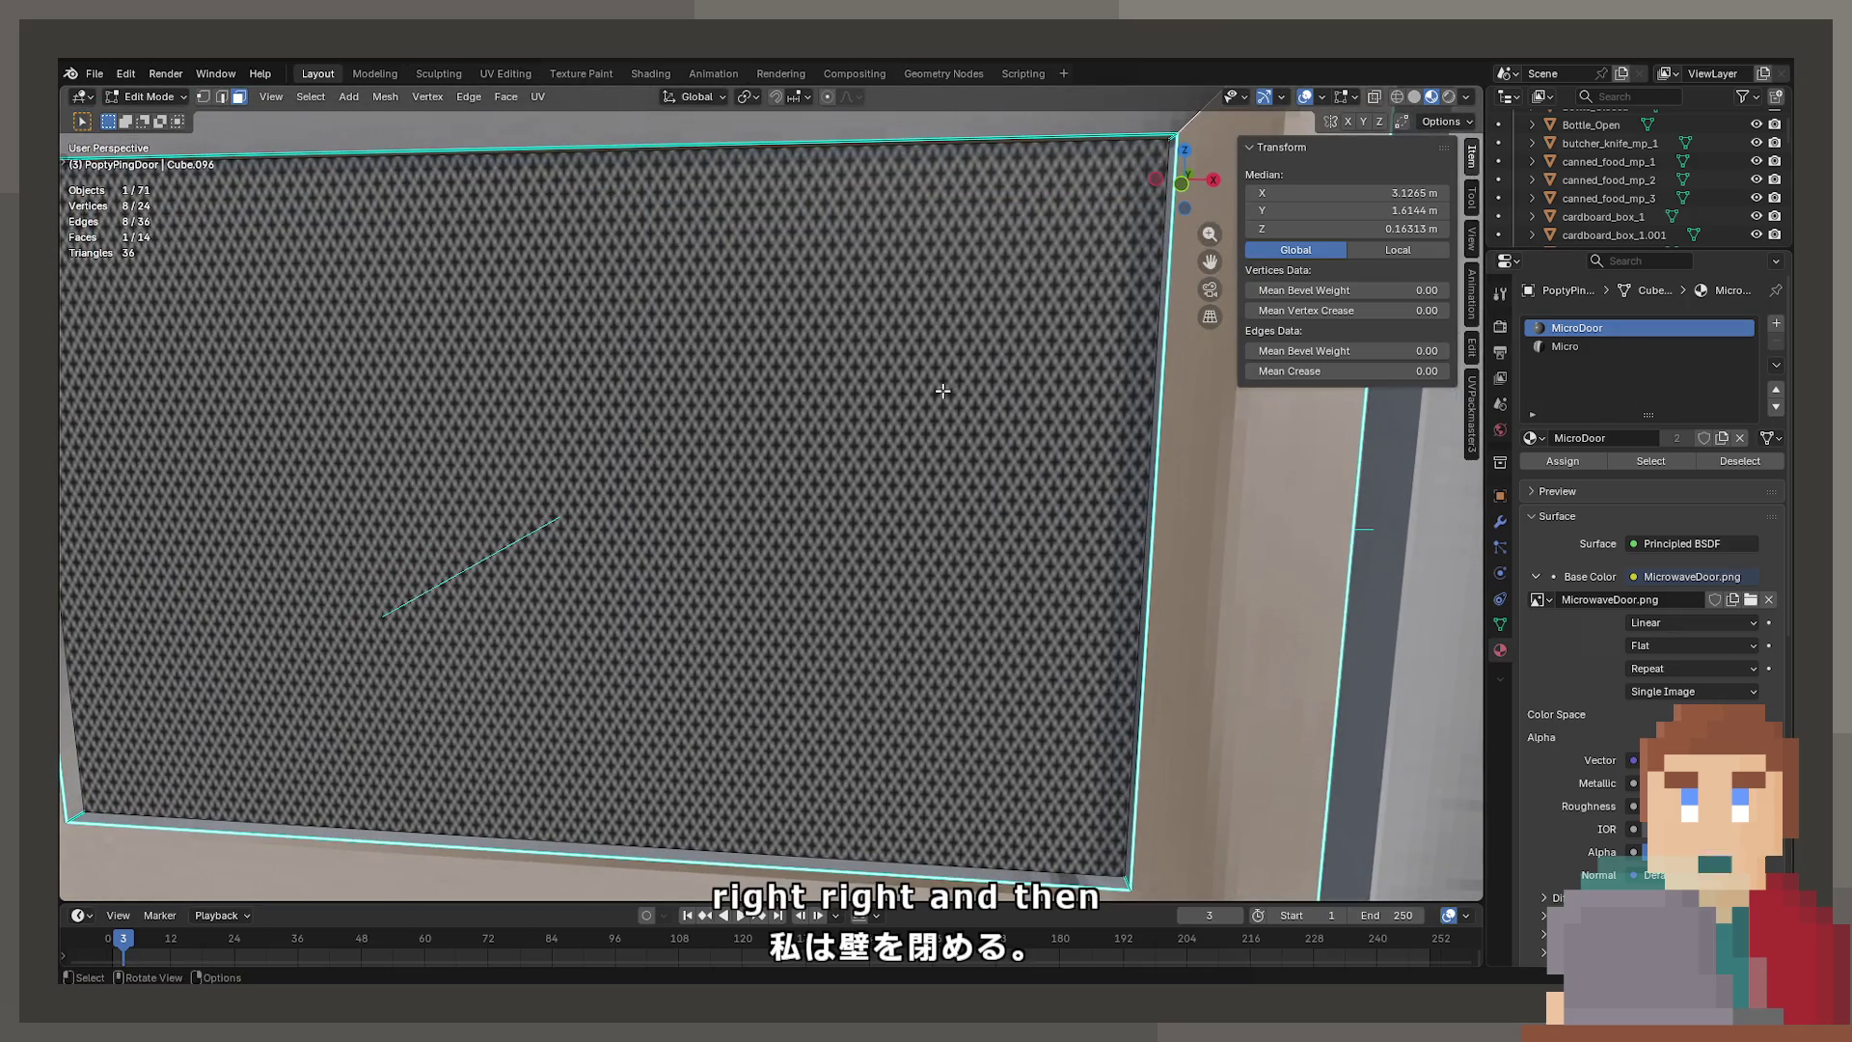
{"action": "scroll", "coordinate": [943, 492], "scroll_direction": "down", "scroll_amount": 2}
{"action": "scroll", "coordinate": [943, 492], "scroll_direction": "down", "scroll_amount": 3}
{"action": "scroll", "coordinate": [943, 492], "scroll_direction": "up", "scroll_amount": 2}
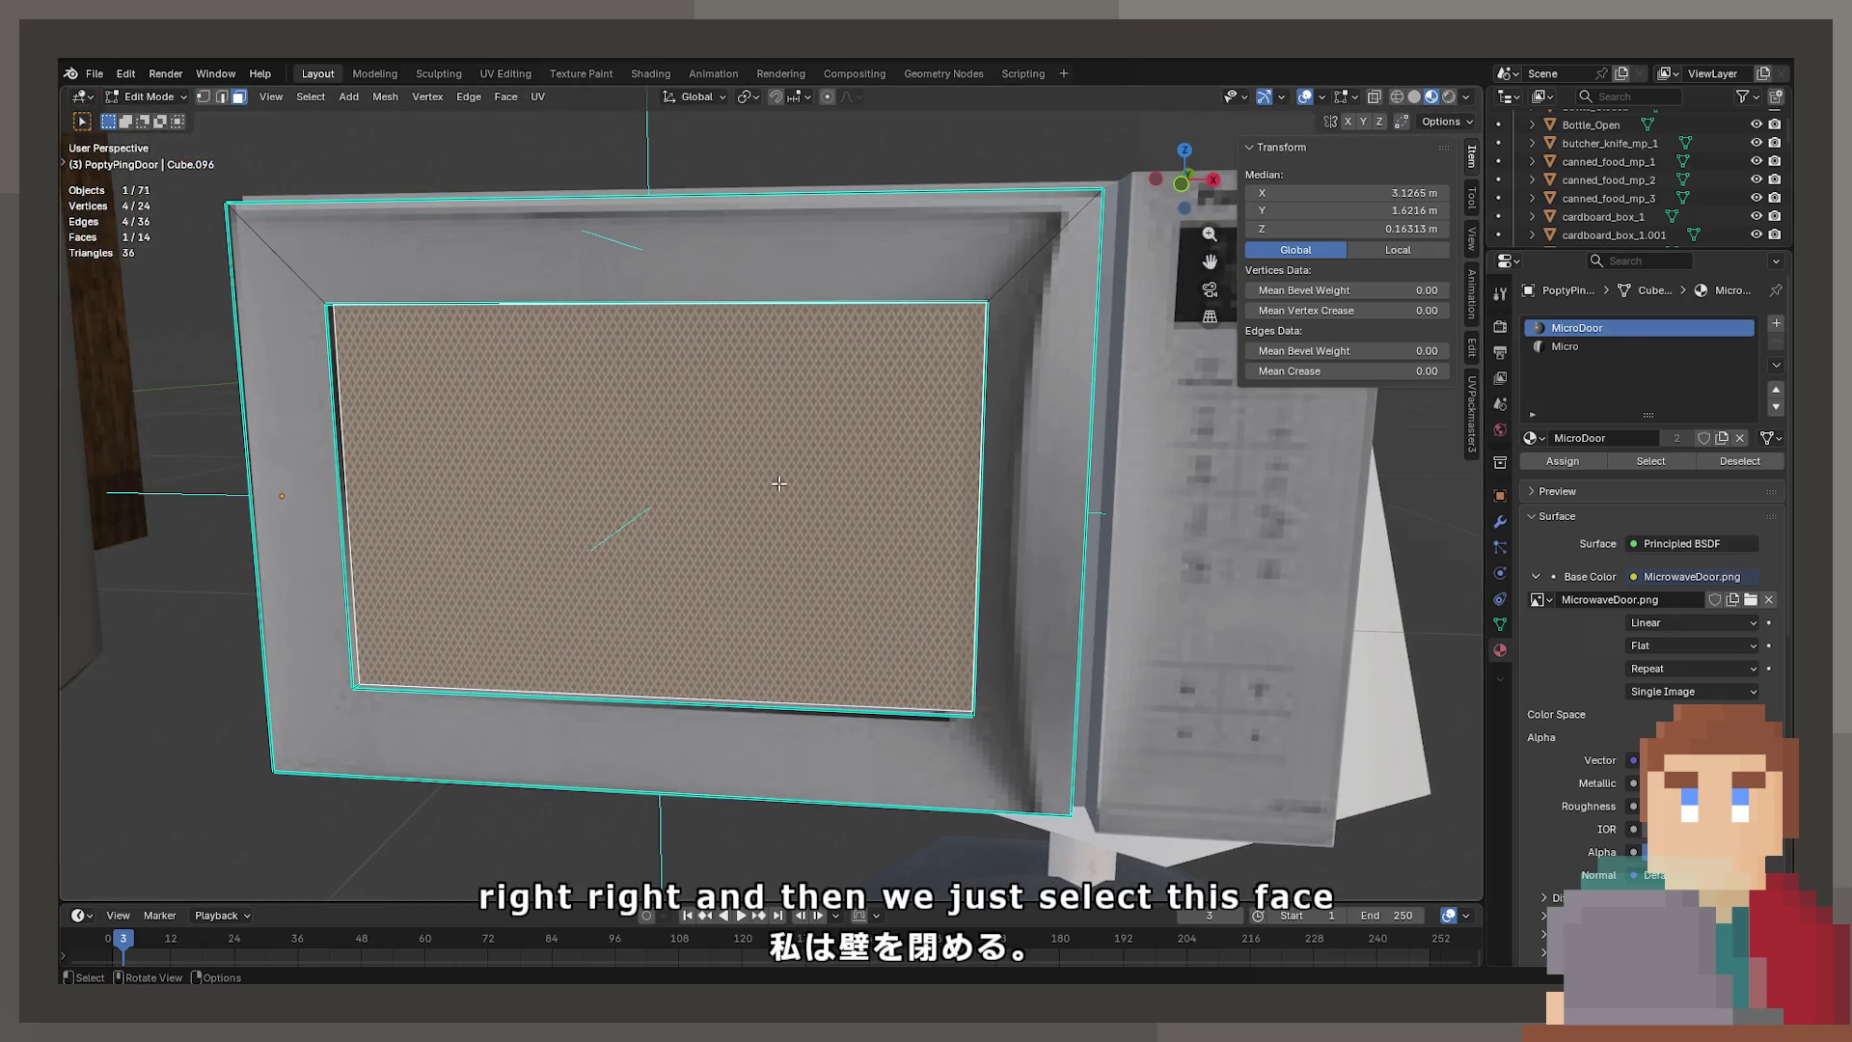
Reset the door window face's UVs and set the texture interpolation to Closest
{"action": "left_click", "coordinate": [779, 482]}
{"action": "key", "text": "u"}
{"action": "left_click", "coordinate": [678, 630]}
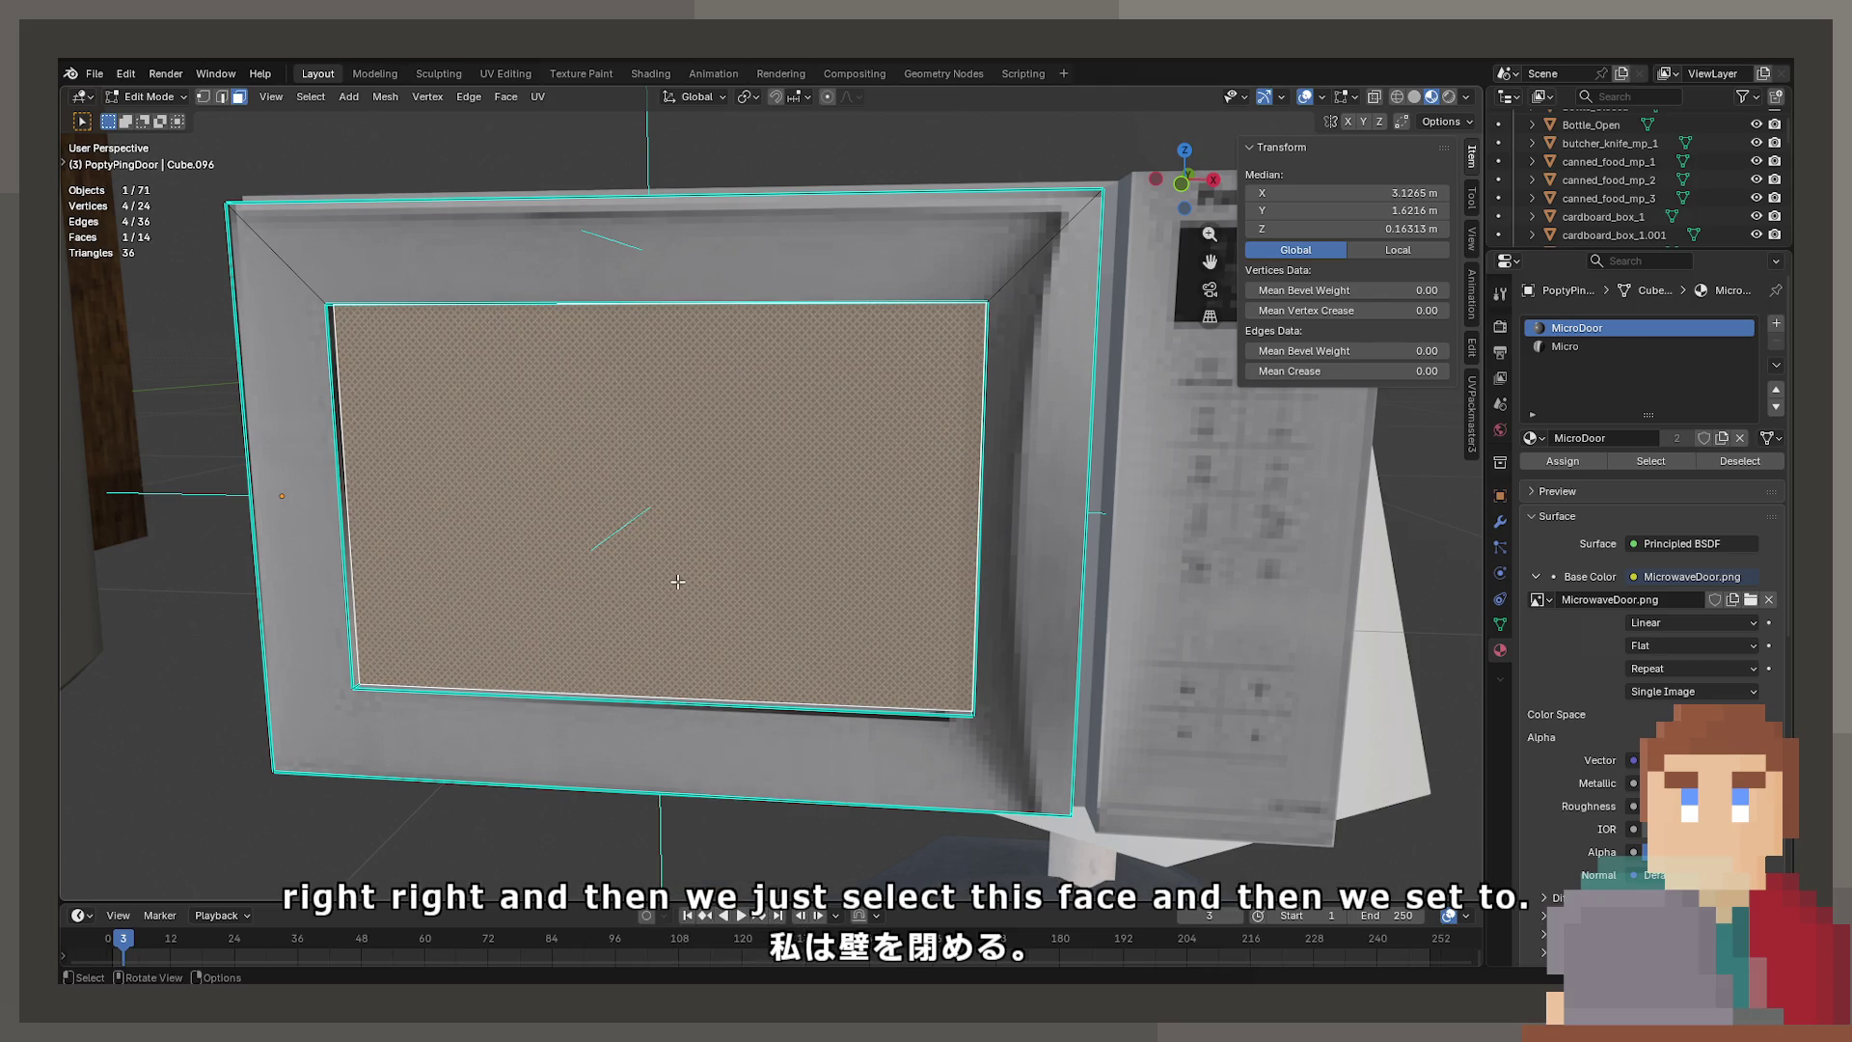
{"action": "key", "text": "Tab"}
{"action": "scroll", "coordinate": [839, 633], "scroll_direction": "up", "scroll_amount": 6}
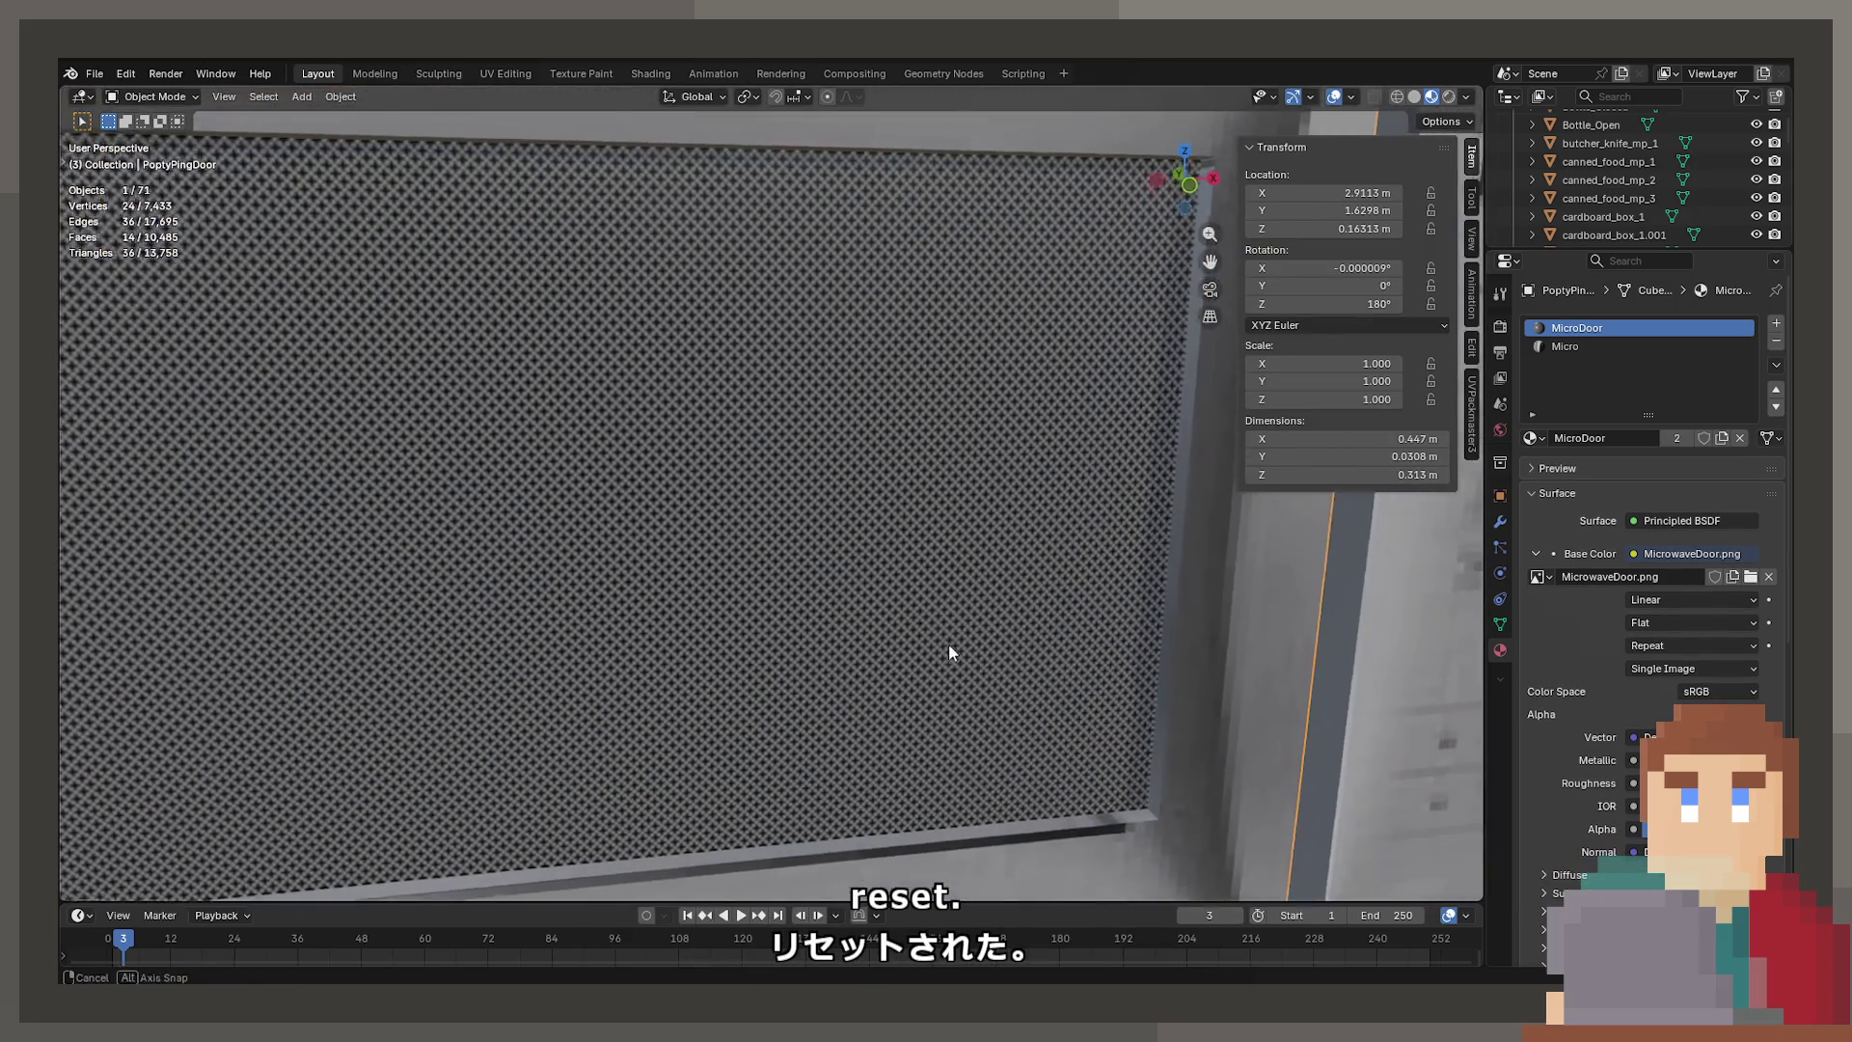
{"action": "left_click", "coordinate": [1692, 599]}
{"action": "left_click", "coordinate": [1678, 656]}
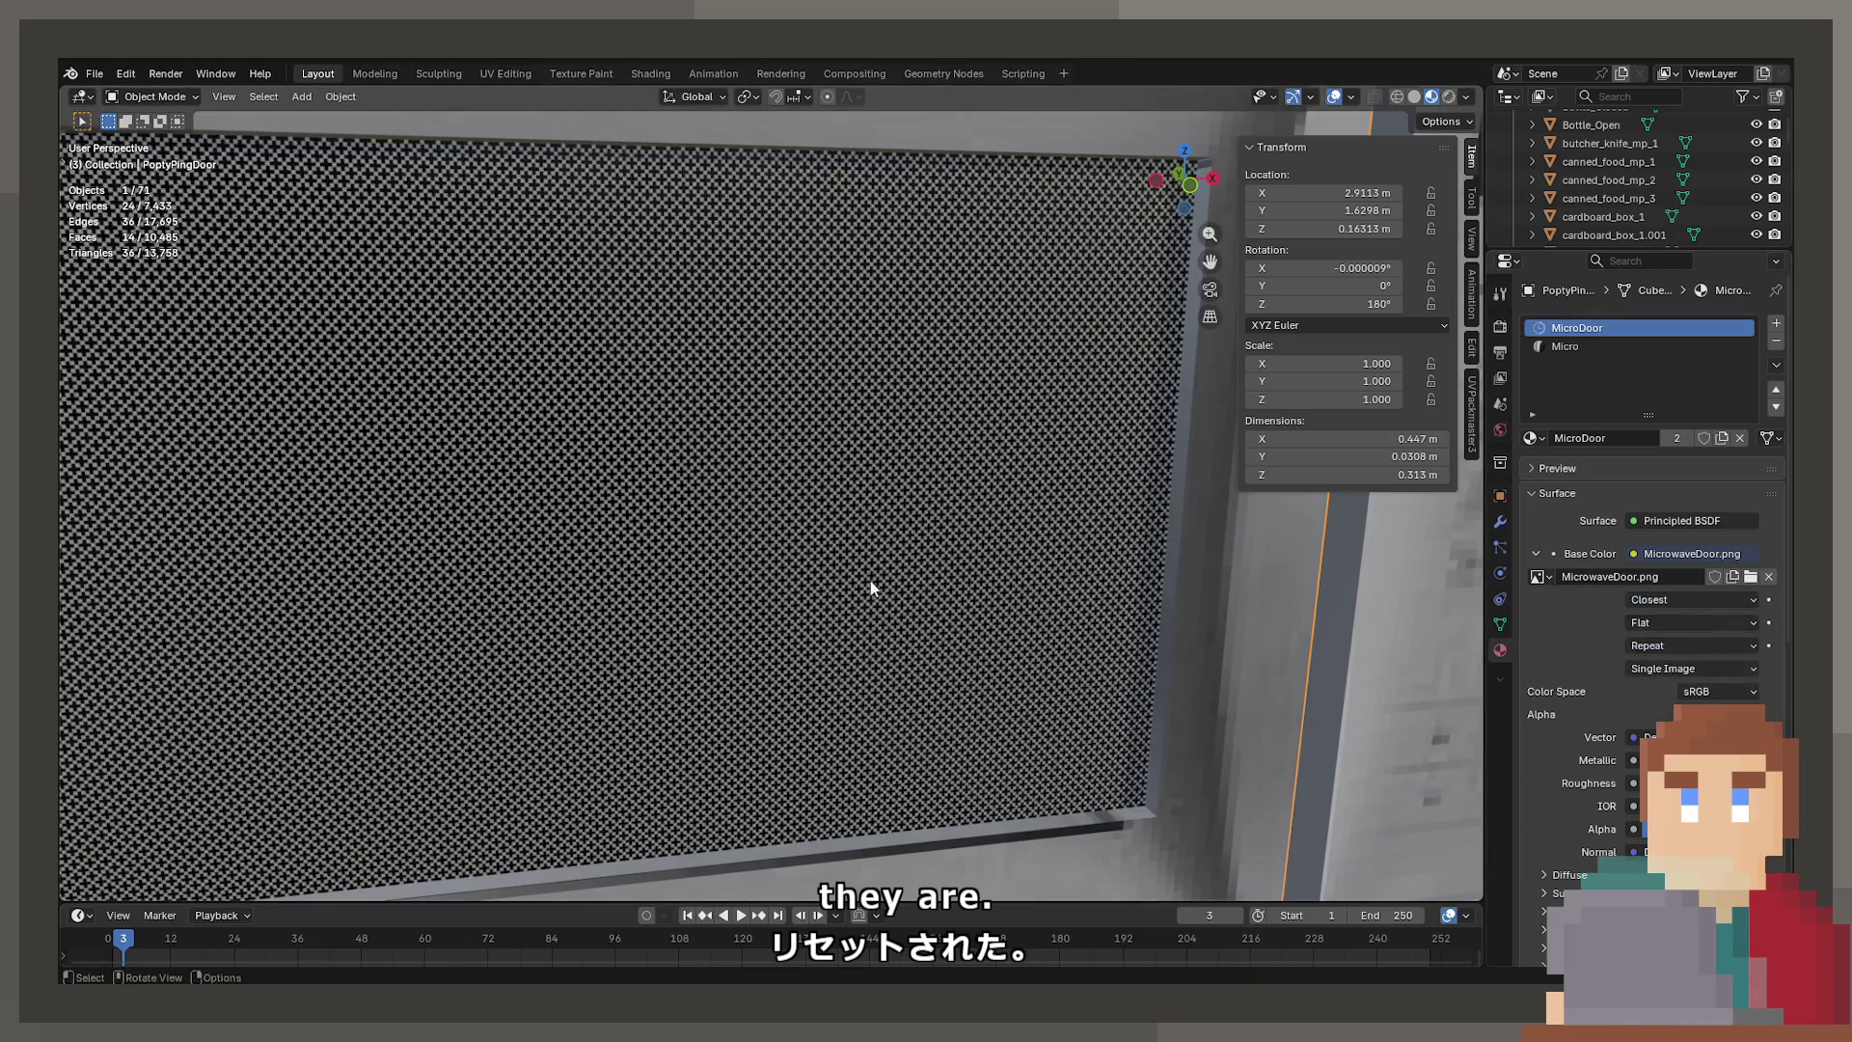
{"action": "scroll", "coordinate": [771, 550], "scroll_direction": "down", "scroll_amount": 4}
Select the microwave body with the door active and save ProjectNisekisha.blend
{"action": "mouse_move", "coordinate": [772, 551]}
{"action": "middle_mouse_down"}
{"action": "mouse_move", "coordinate": [790, 577]}
{"action": "mouse_move", "coordinate": [847, 571]}
{"action": "mouse_move", "coordinate": [836, 594]}
{"action": "mouse_move", "coordinate": [830, 548]}
{"action": "mouse_move", "coordinate": [787, 553]}
{"action": "mouse_move", "coordinate": [859, 501]}
{"action": "mouse_move", "coordinate": [842, 483]}
{"action": "middle_mouse_up"}
{"action": "scroll", "coordinate": [787, 554], "scroll_direction": "down", "scroll_amount": 5}
{"action": "left_click", "coordinate": [883, 517]}
{"action": "scroll", "coordinate": [843, 482], "scroll_direction": "up", "scroll_amount": 4}
{"action": "left_click", "coordinate": [859, 443]}
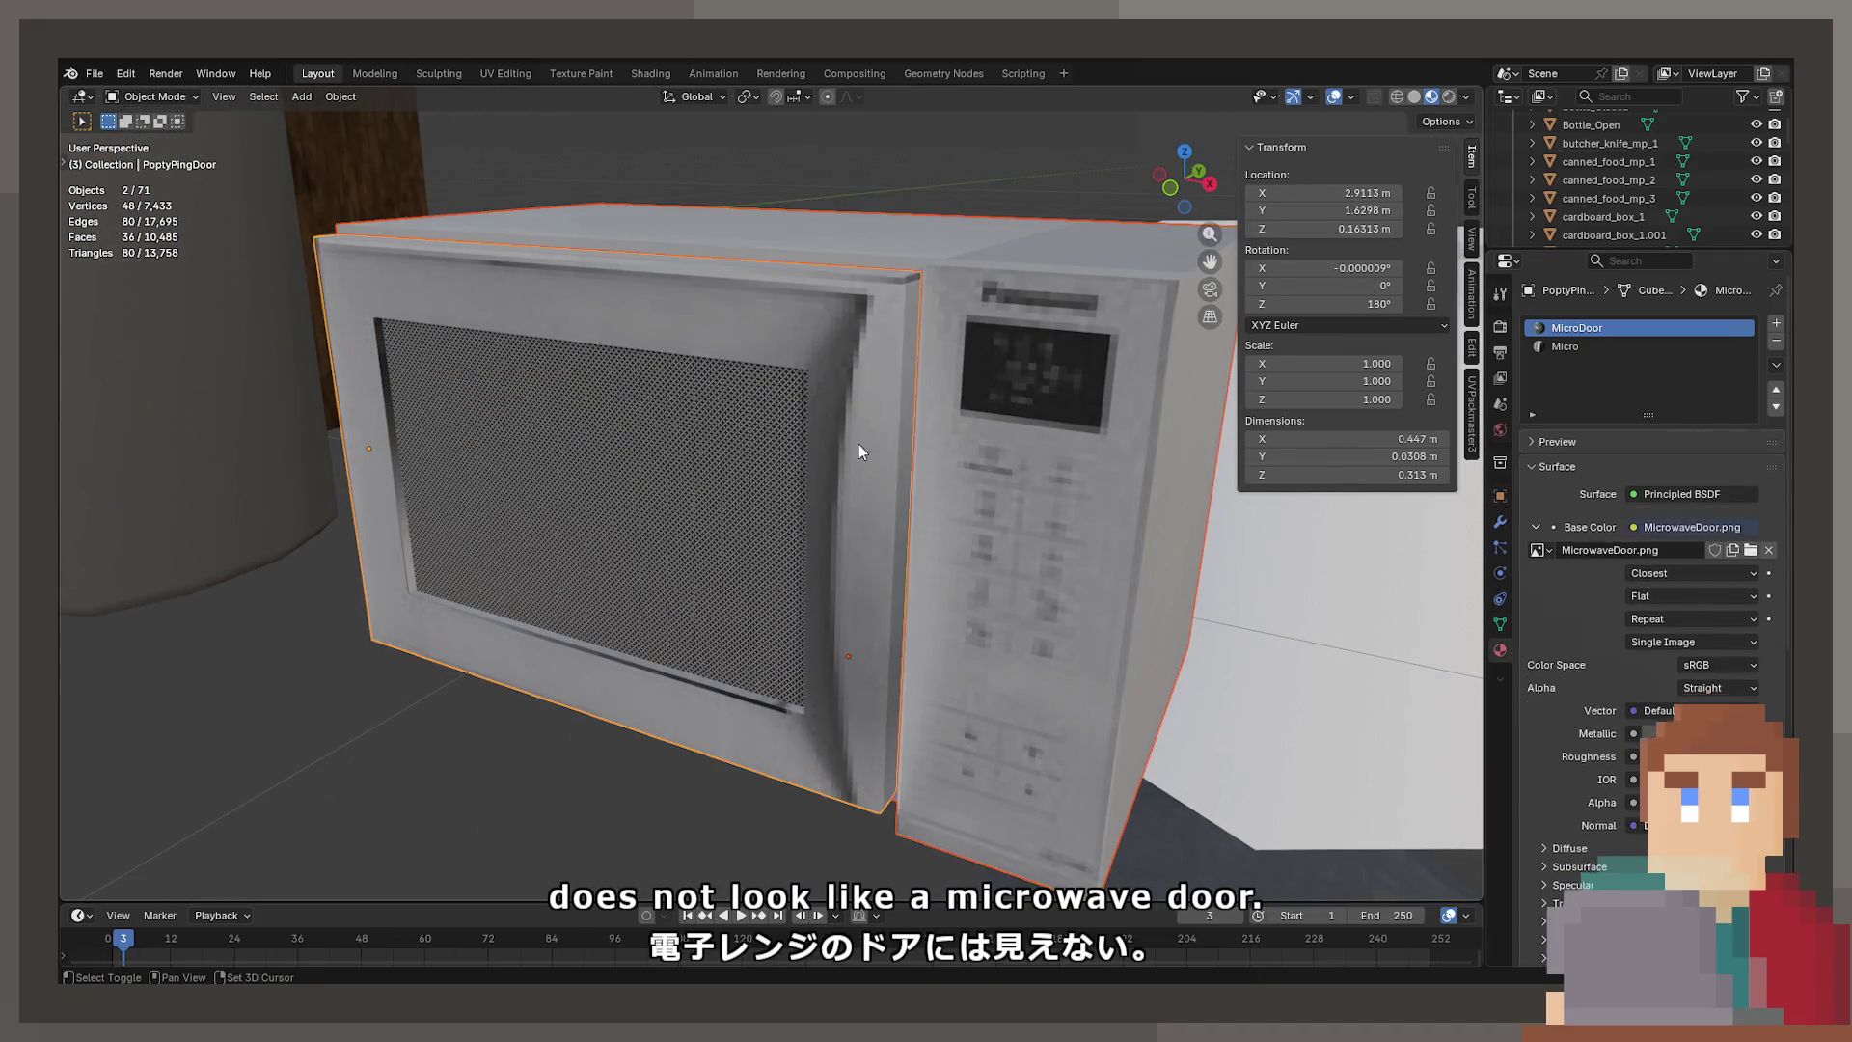
{"action": "left_click", "coordinate": [997, 385]}
{"action": "left_click", "coordinate": [814, 409], "text": "shift"}
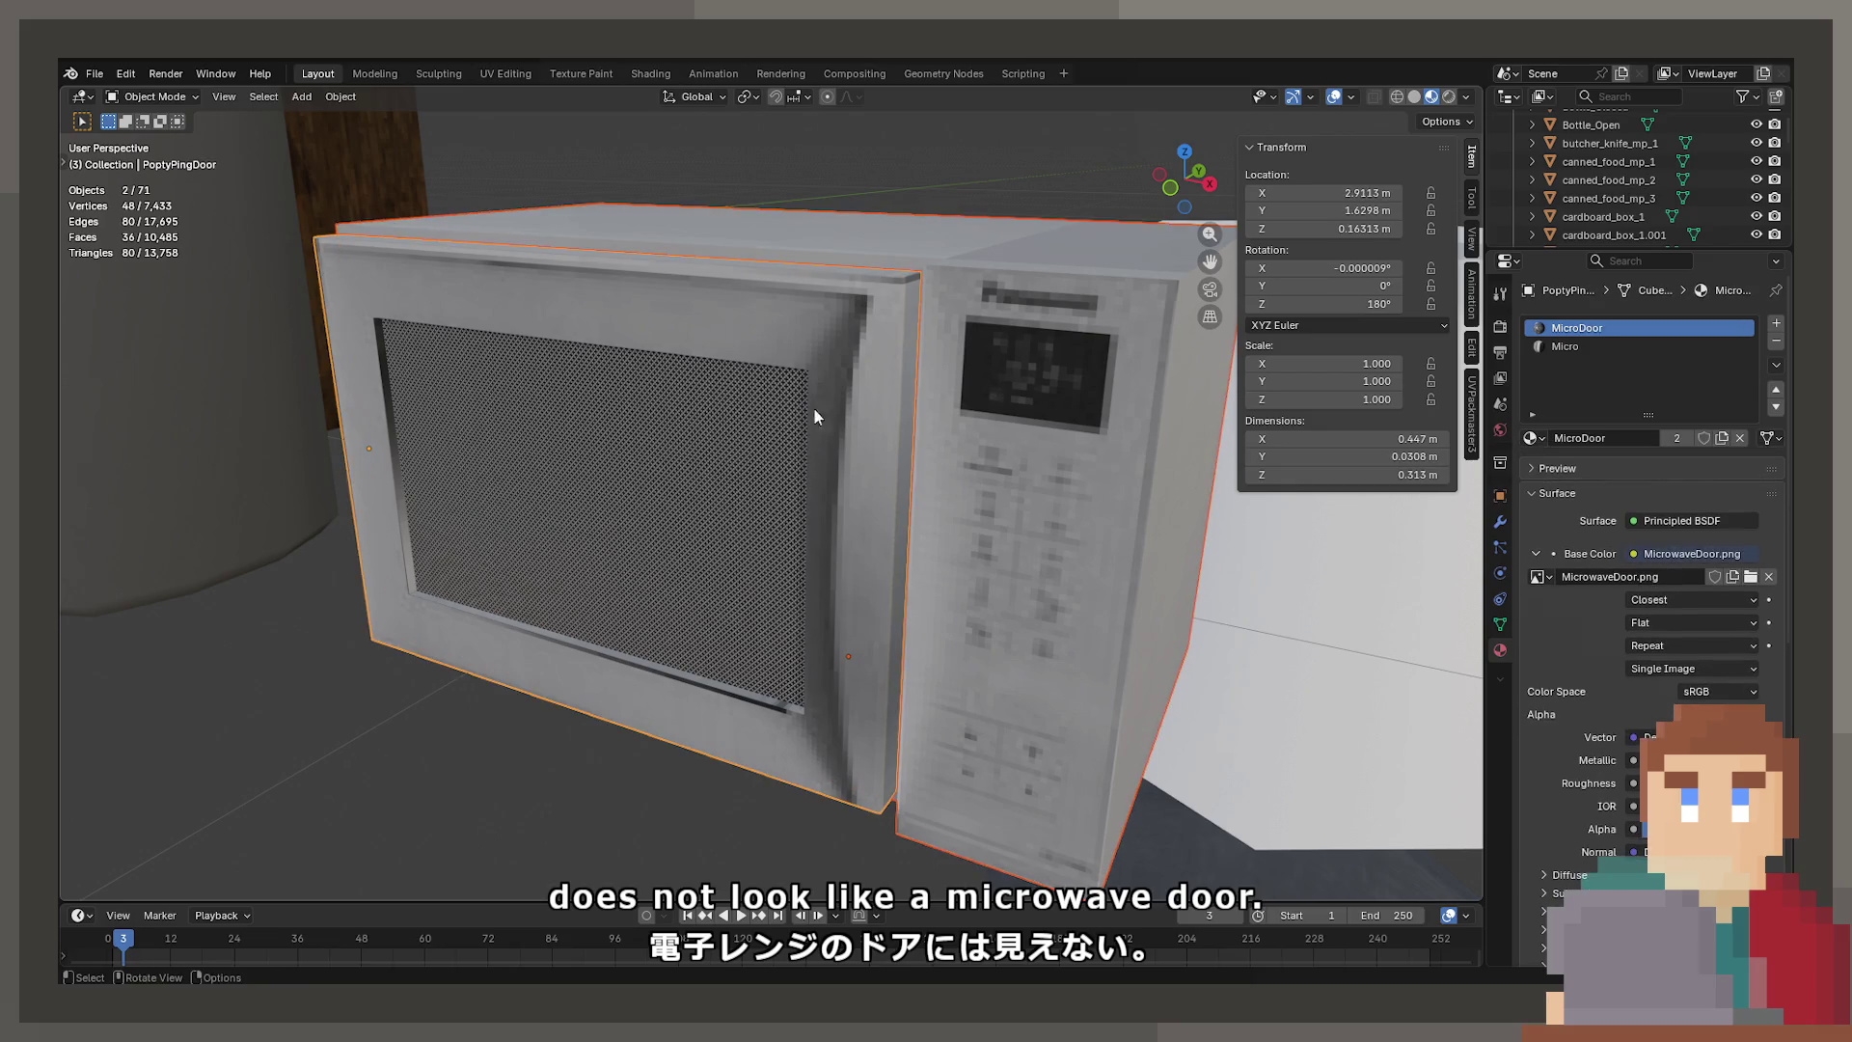
{"action": "middle_click_drag", "start_coordinate": [814, 409], "coordinate": [843, 498]}
{"action": "key", "text": "ctrl+s"}
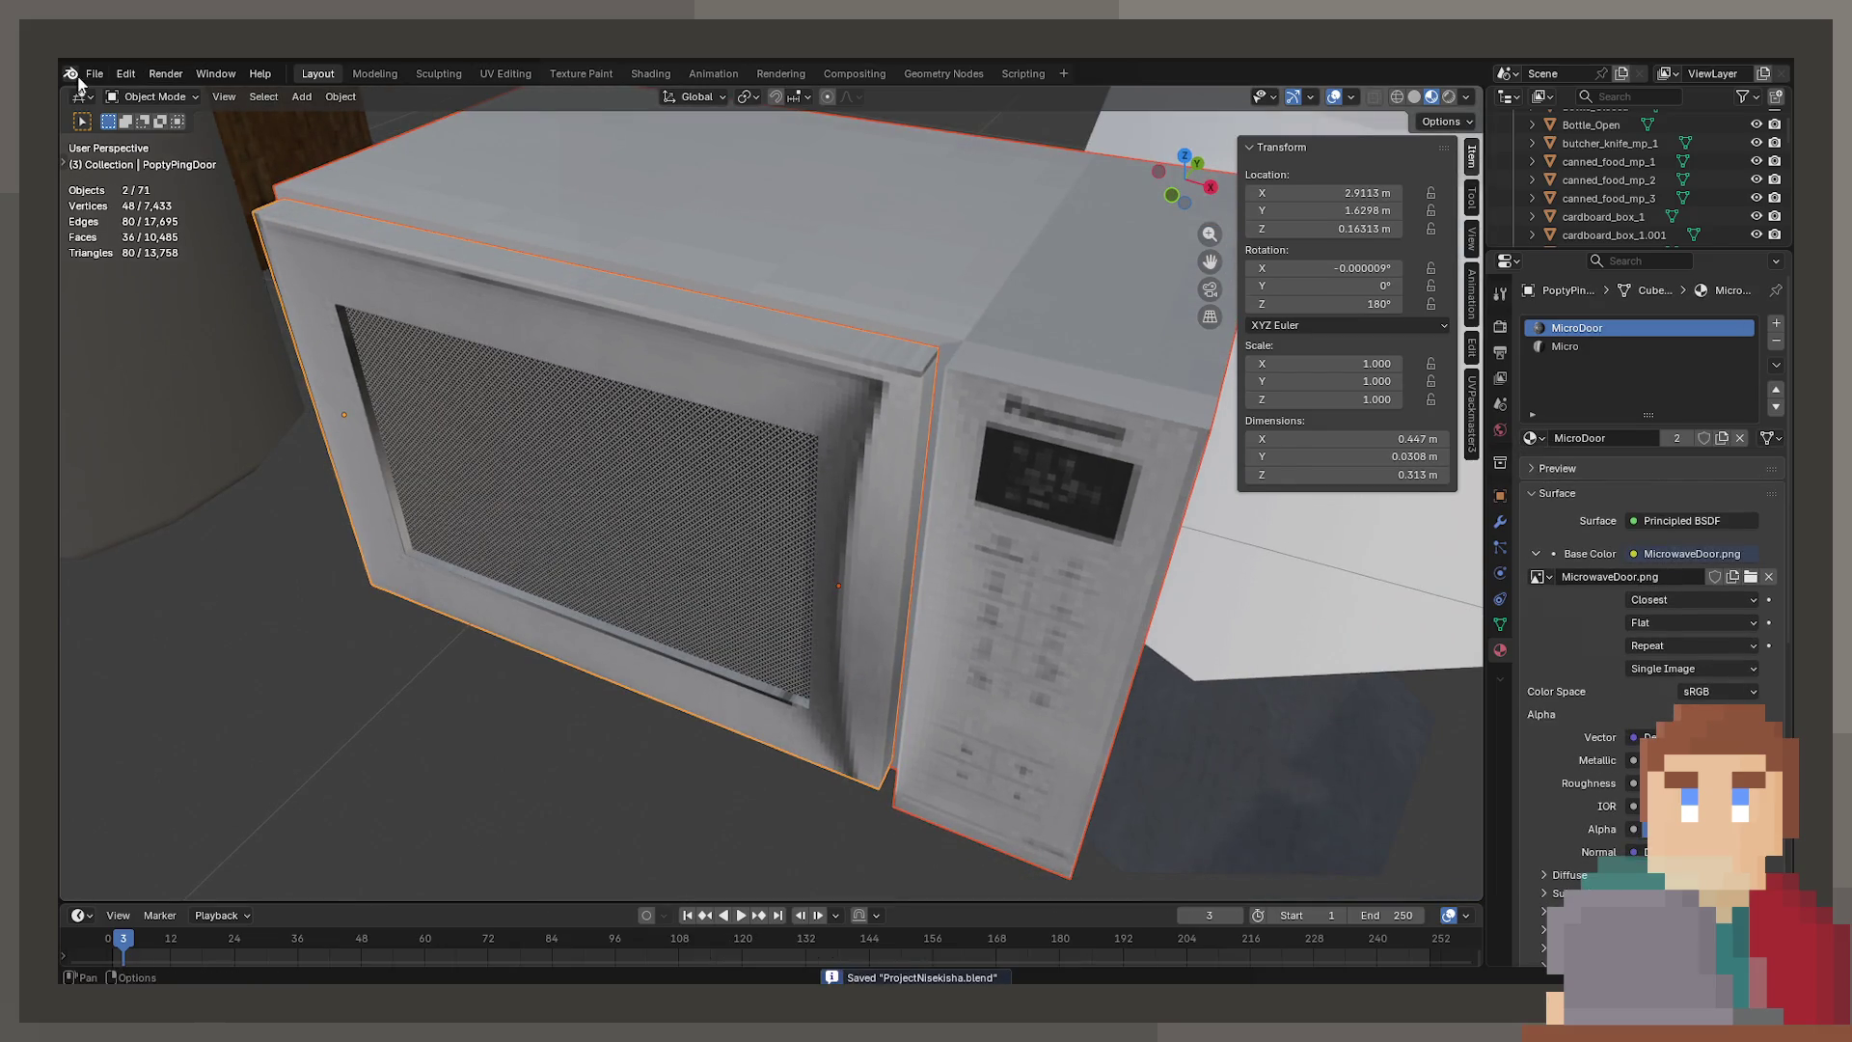
Export the project as glTF 2.0 (.glb/.gltf) from the File > Export menu
{"action": "left_click", "coordinate": [94, 73]}
{"action": "mouse_move", "coordinate": [189, 351]}
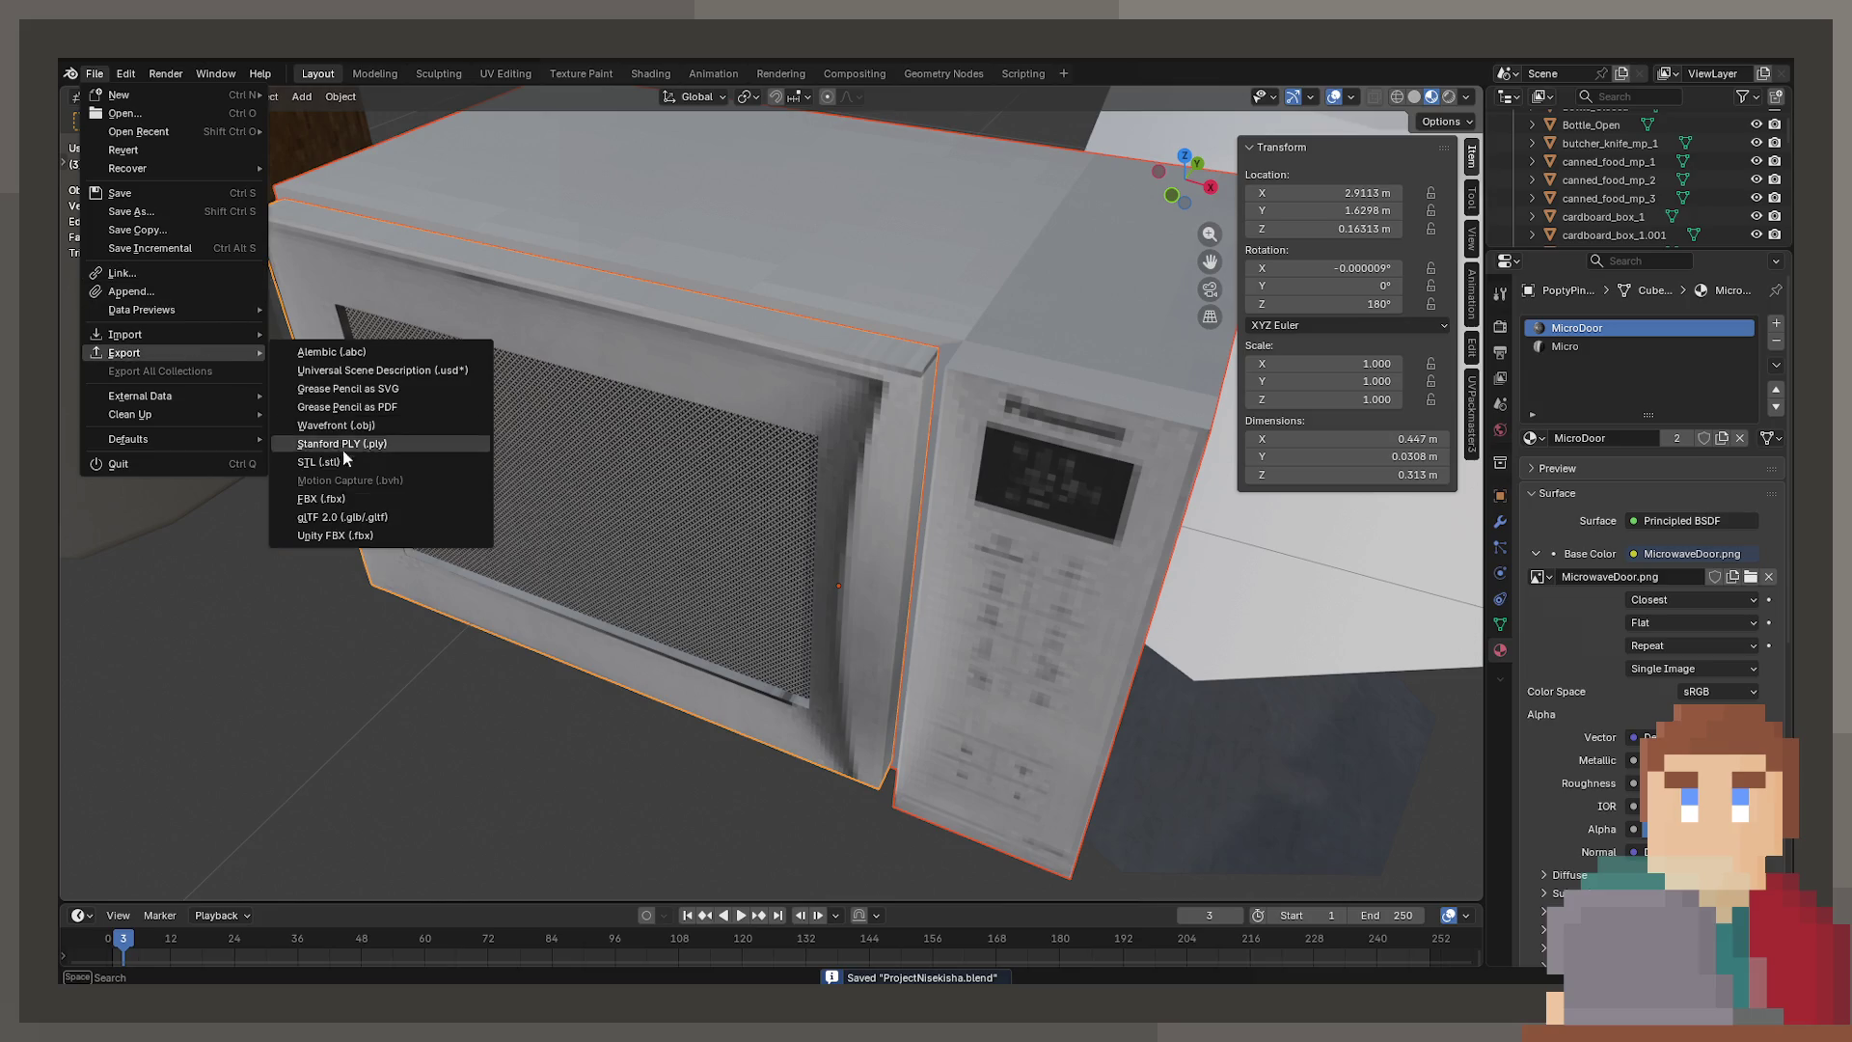
{"action": "left_click", "coordinate": [363, 534]}
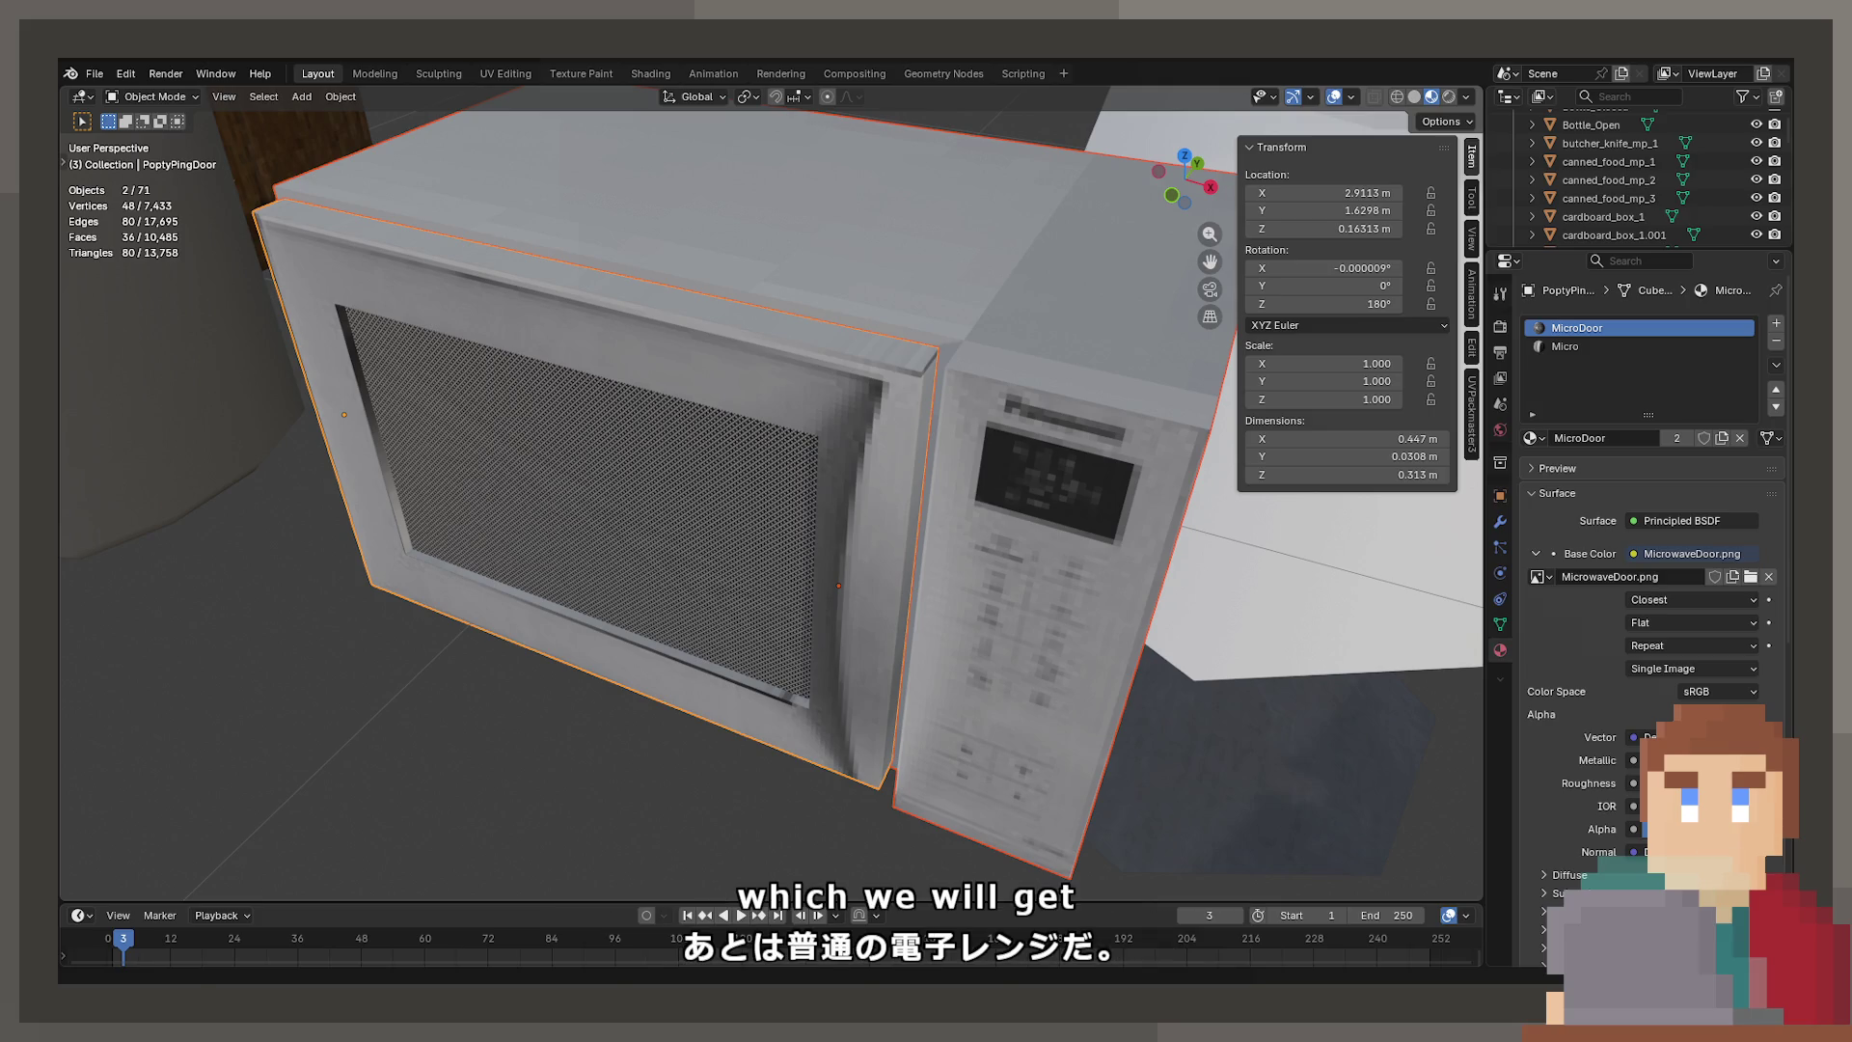
In the UV Editing workspace, display and center the Micro.jpg.001 texture behind the UVs
{"action": "left_click", "coordinate": [492, 74]}
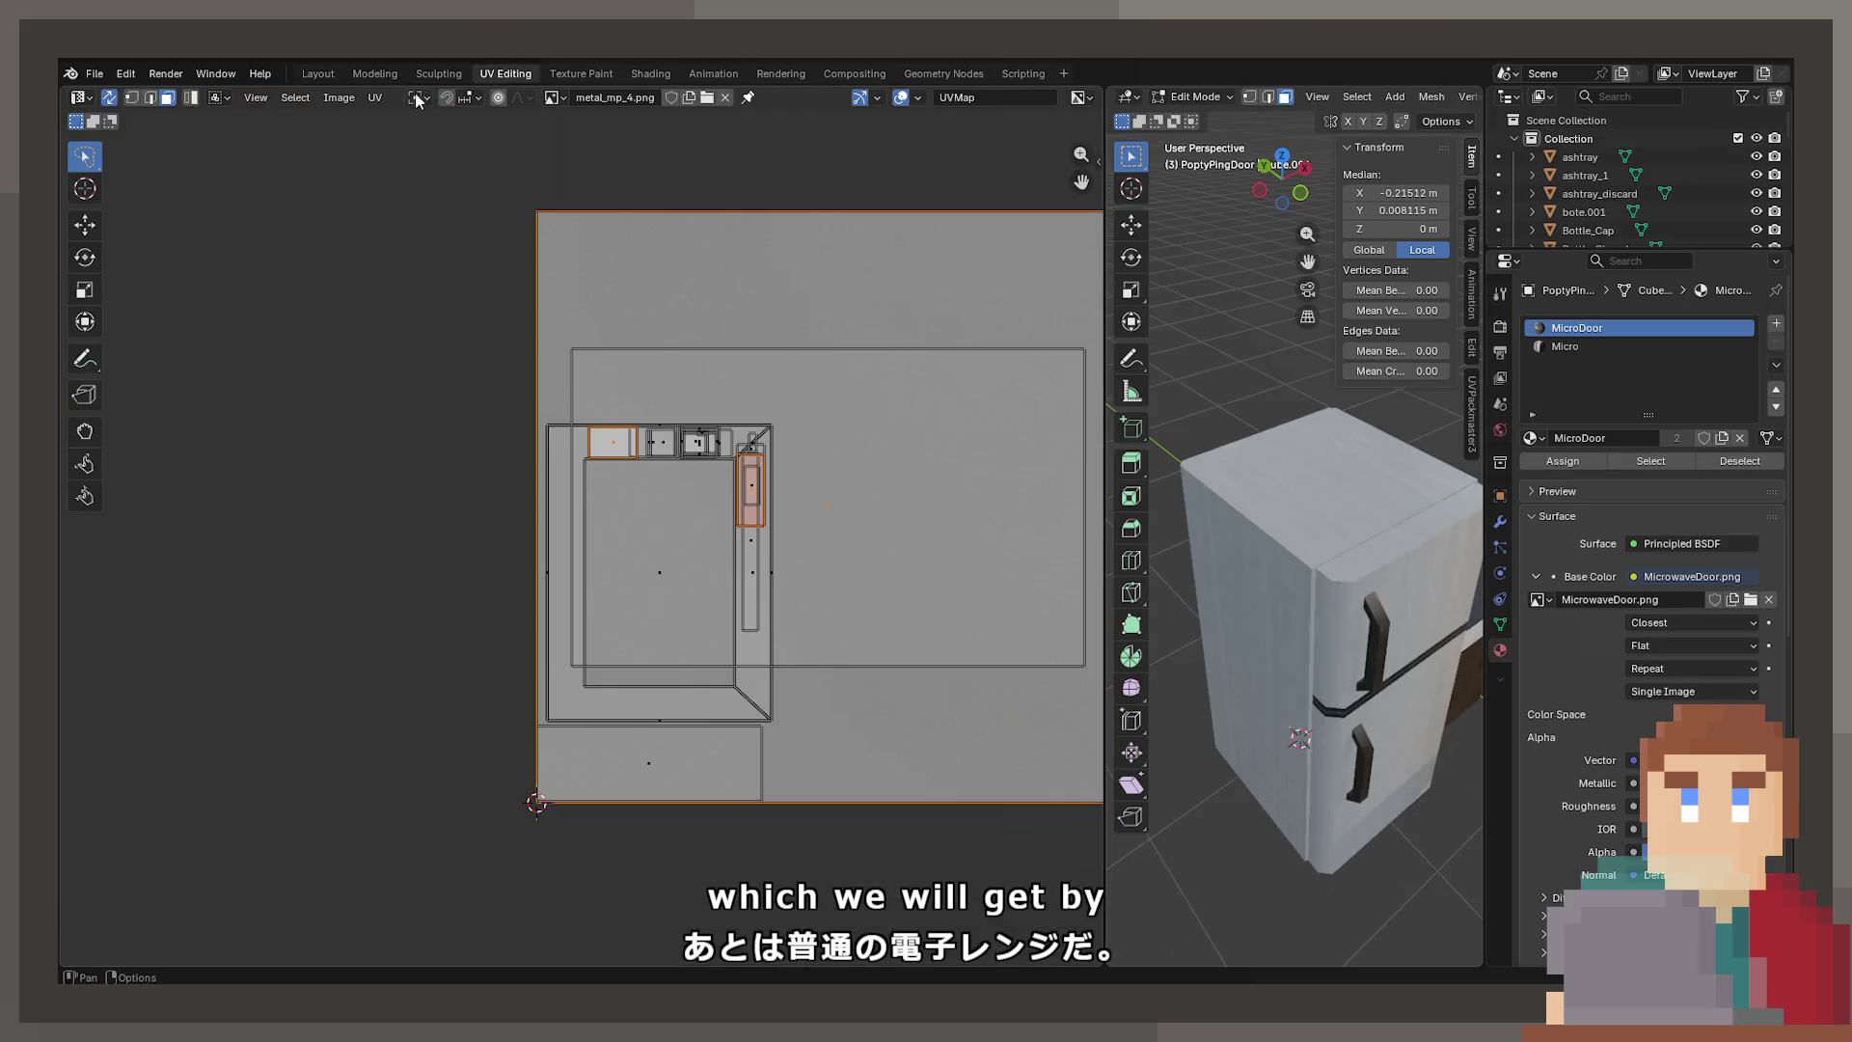
{"action": "left_click", "coordinate": [553, 98]}
{"action": "left_click", "coordinate": [609, 237]}
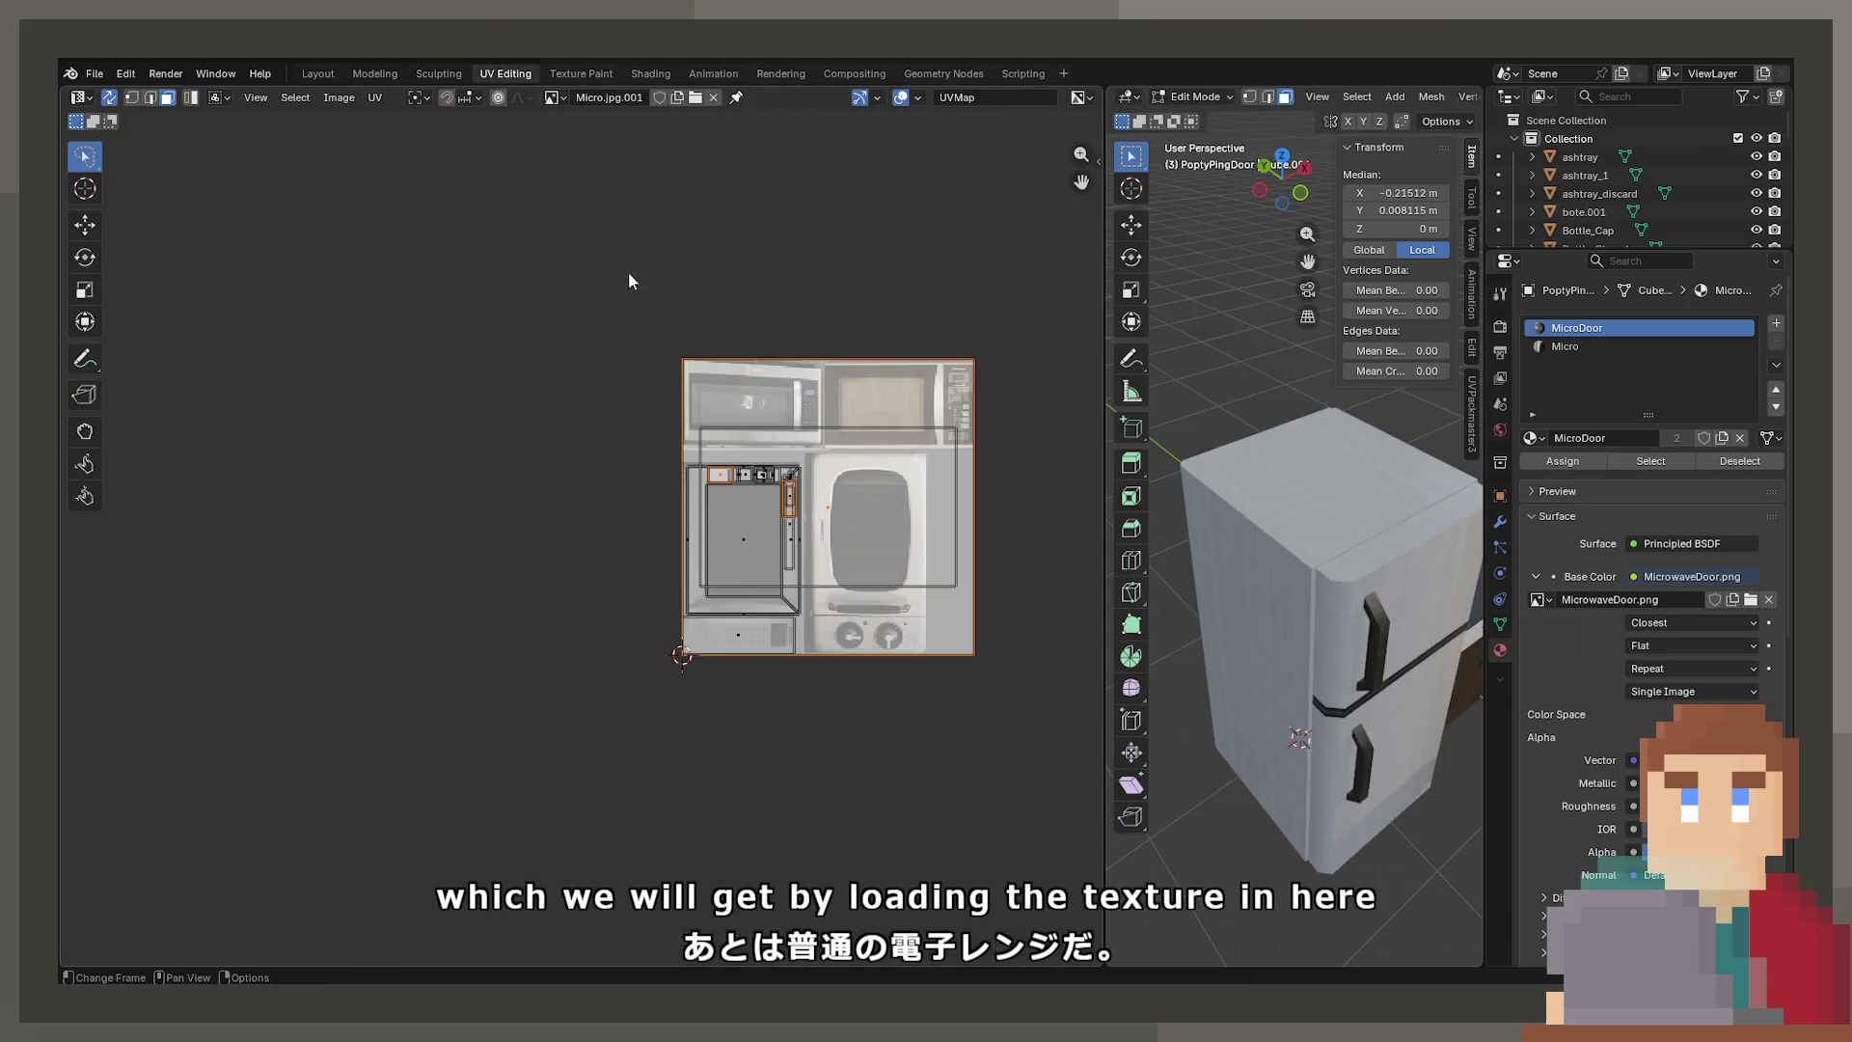
{"action": "middle_click_drag", "start_coordinate": [629, 276], "coordinate": [484, 296]}
{"action": "scroll", "coordinate": [618, 509], "scroll_direction": "up", "scroll_amount": 3}
{"action": "middle_click_drag", "start_coordinate": [618, 508], "coordinate": [522, 525]}
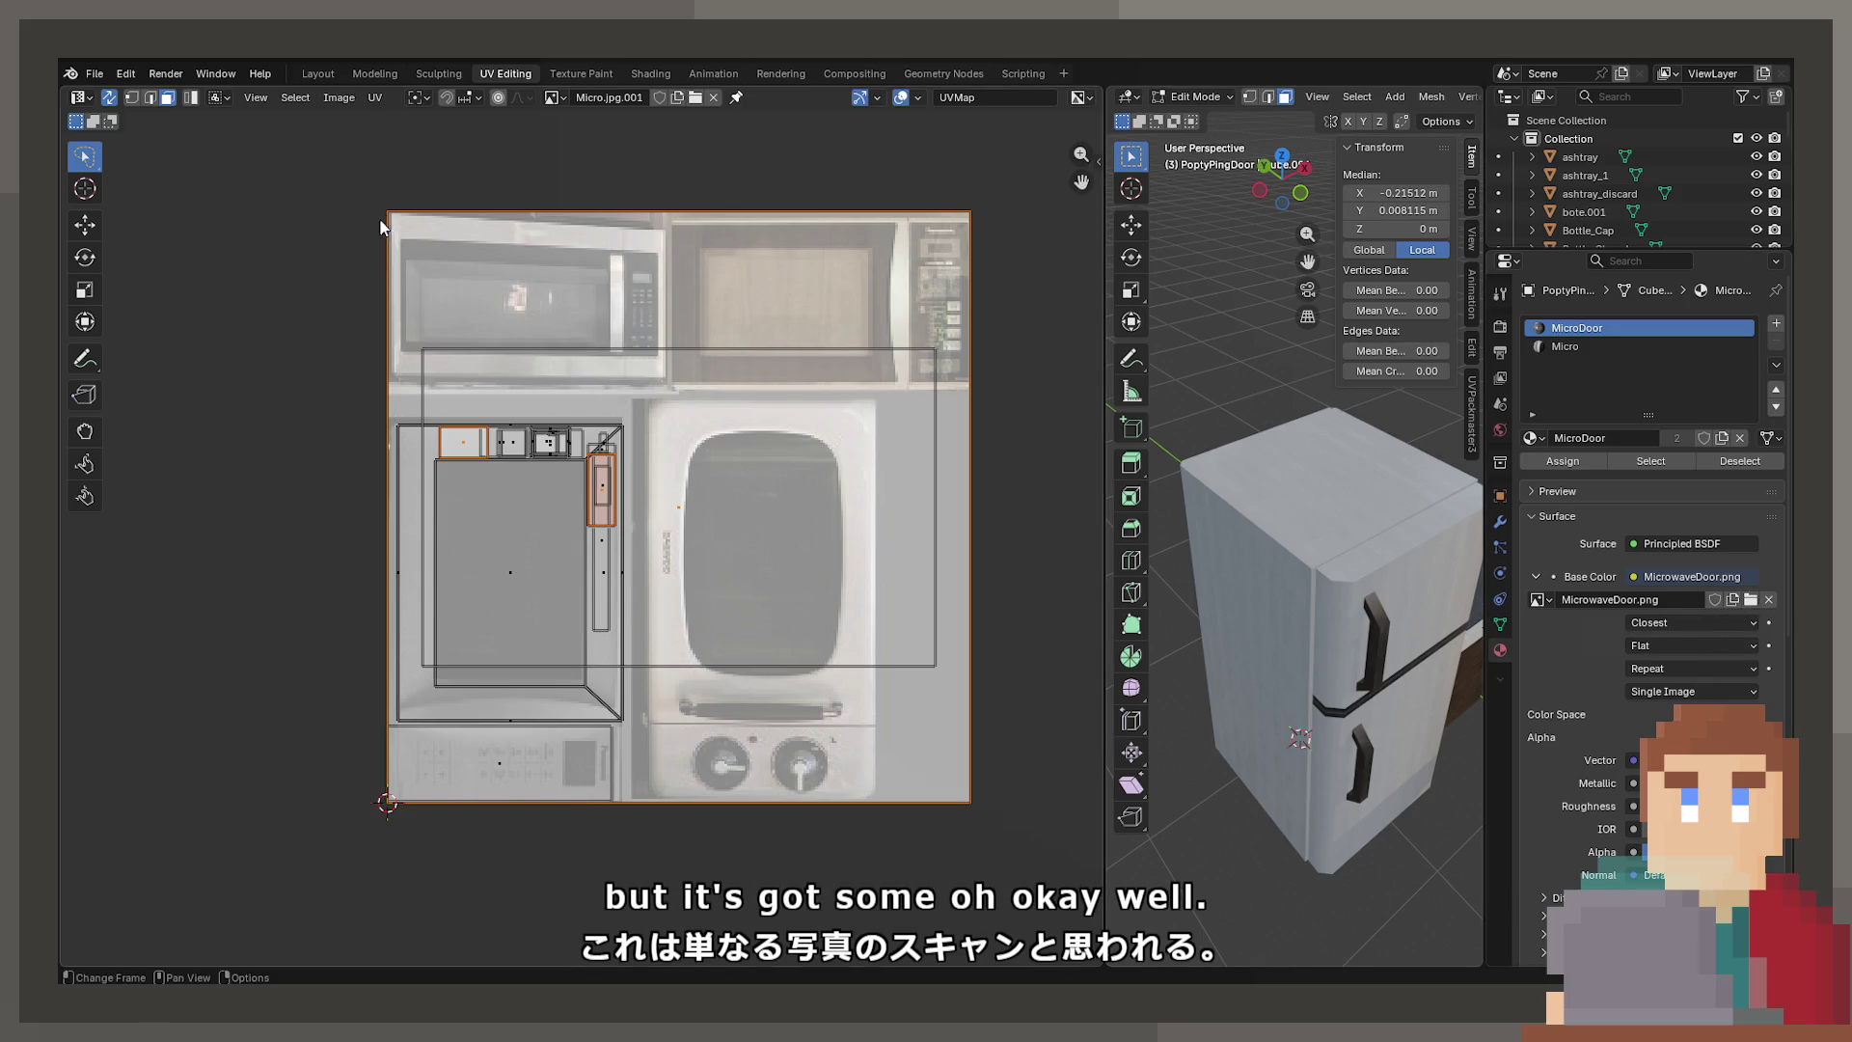
Save the texture image under a new name, then return to the Layout workspace
{"action": "left_click", "coordinate": [376, 98]}
{"action": "mouse_move", "coordinate": [339, 97]}
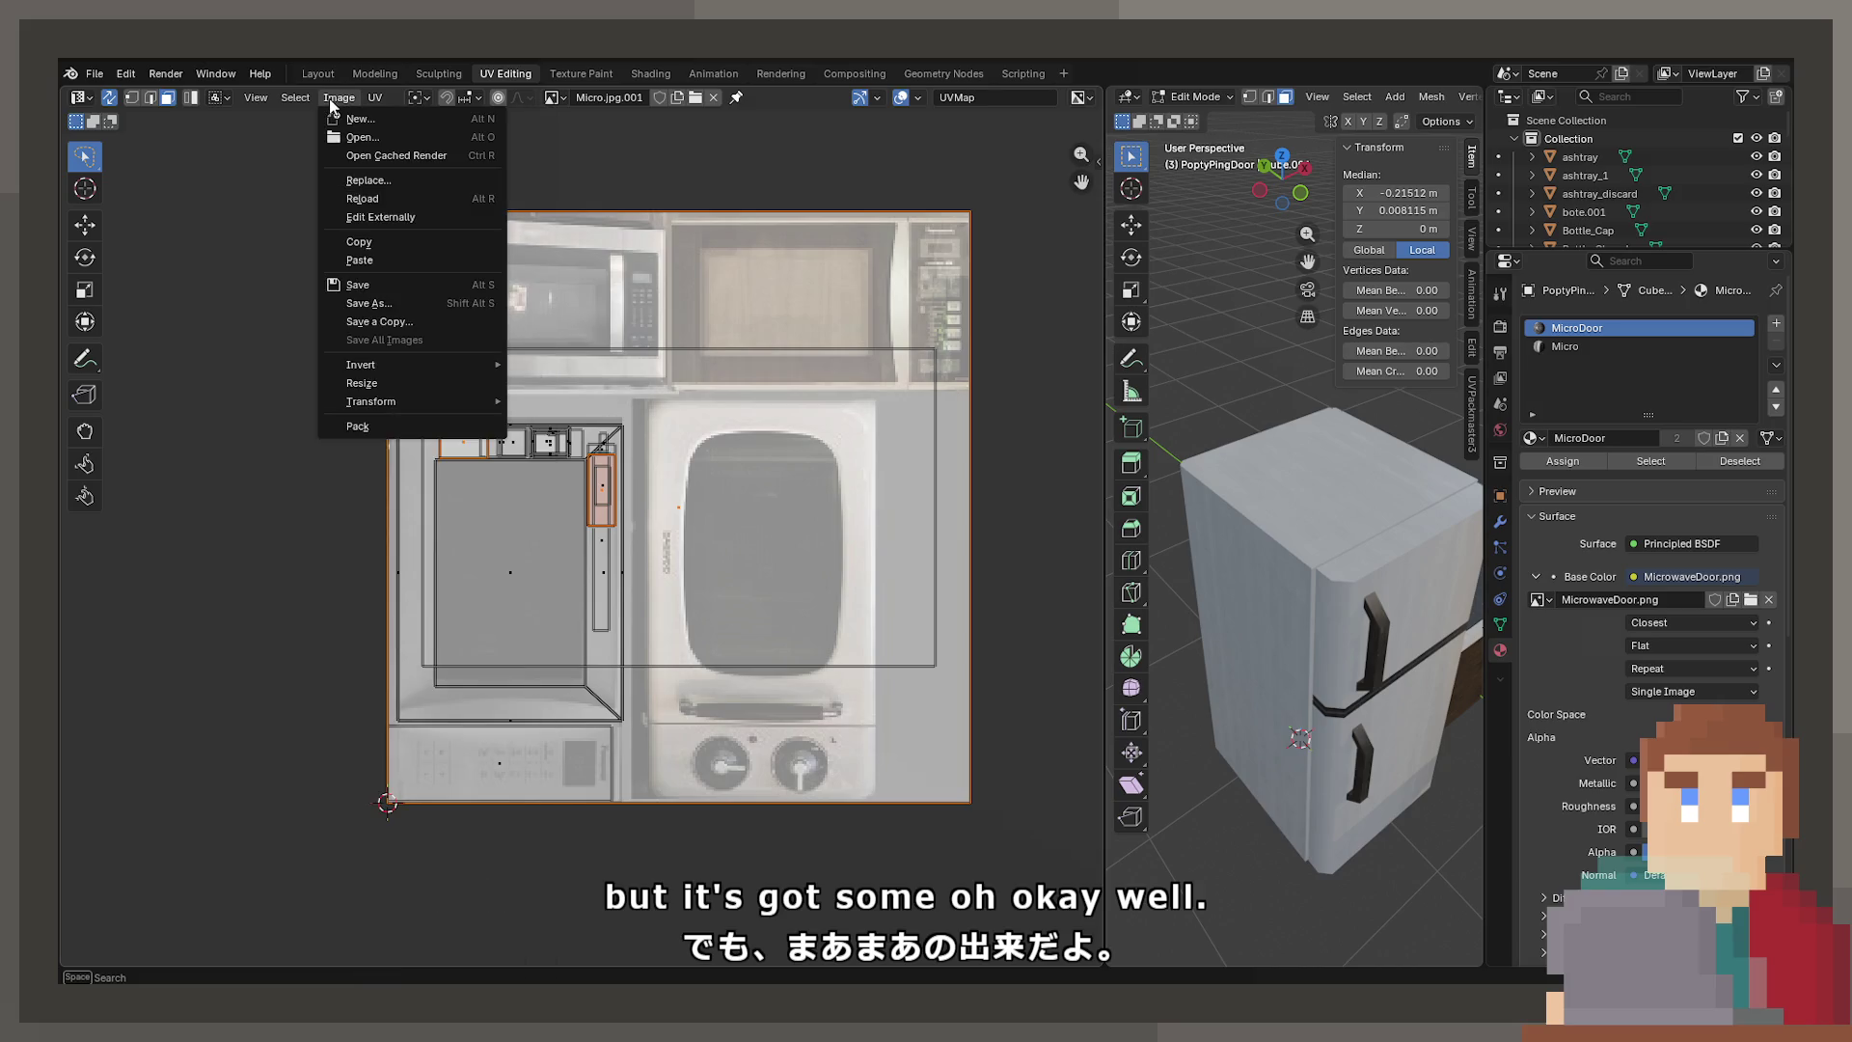
{"action": "left_click", "coordinate": [370, 297]}
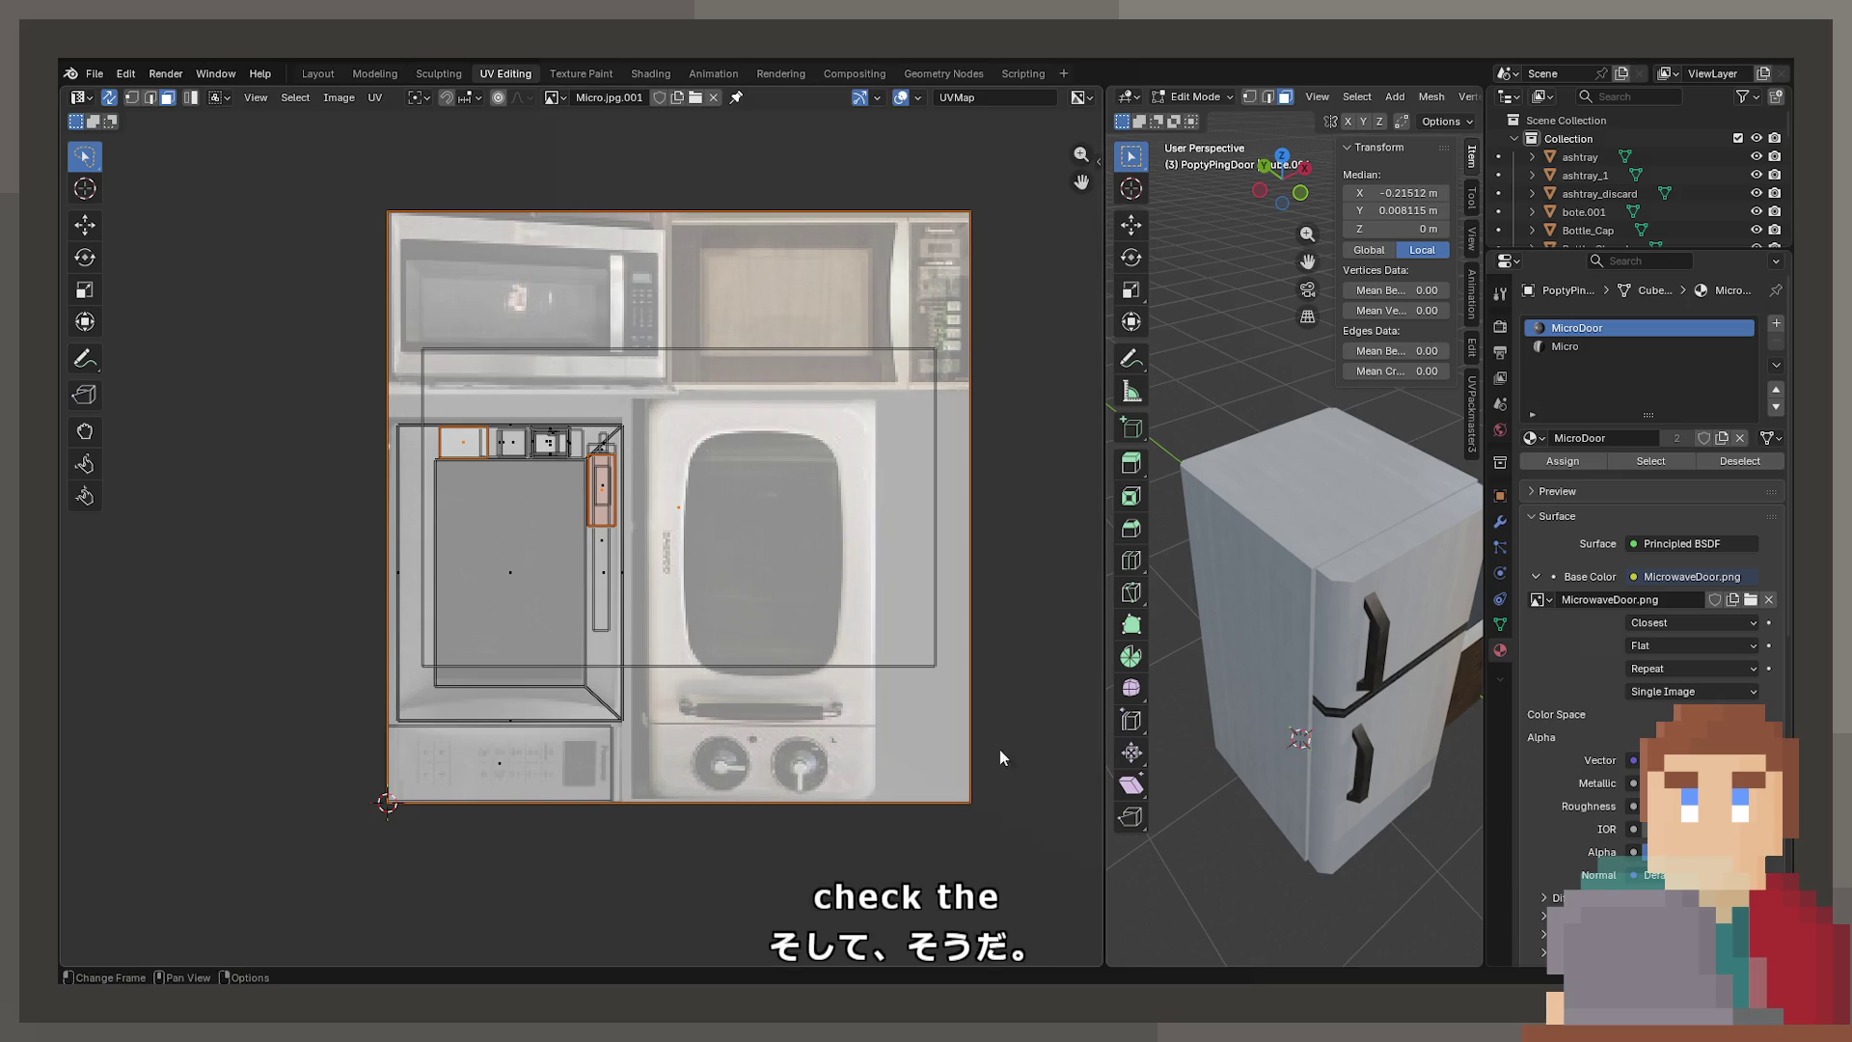
{"action": "left_click", "coordinate": [317, 74]}
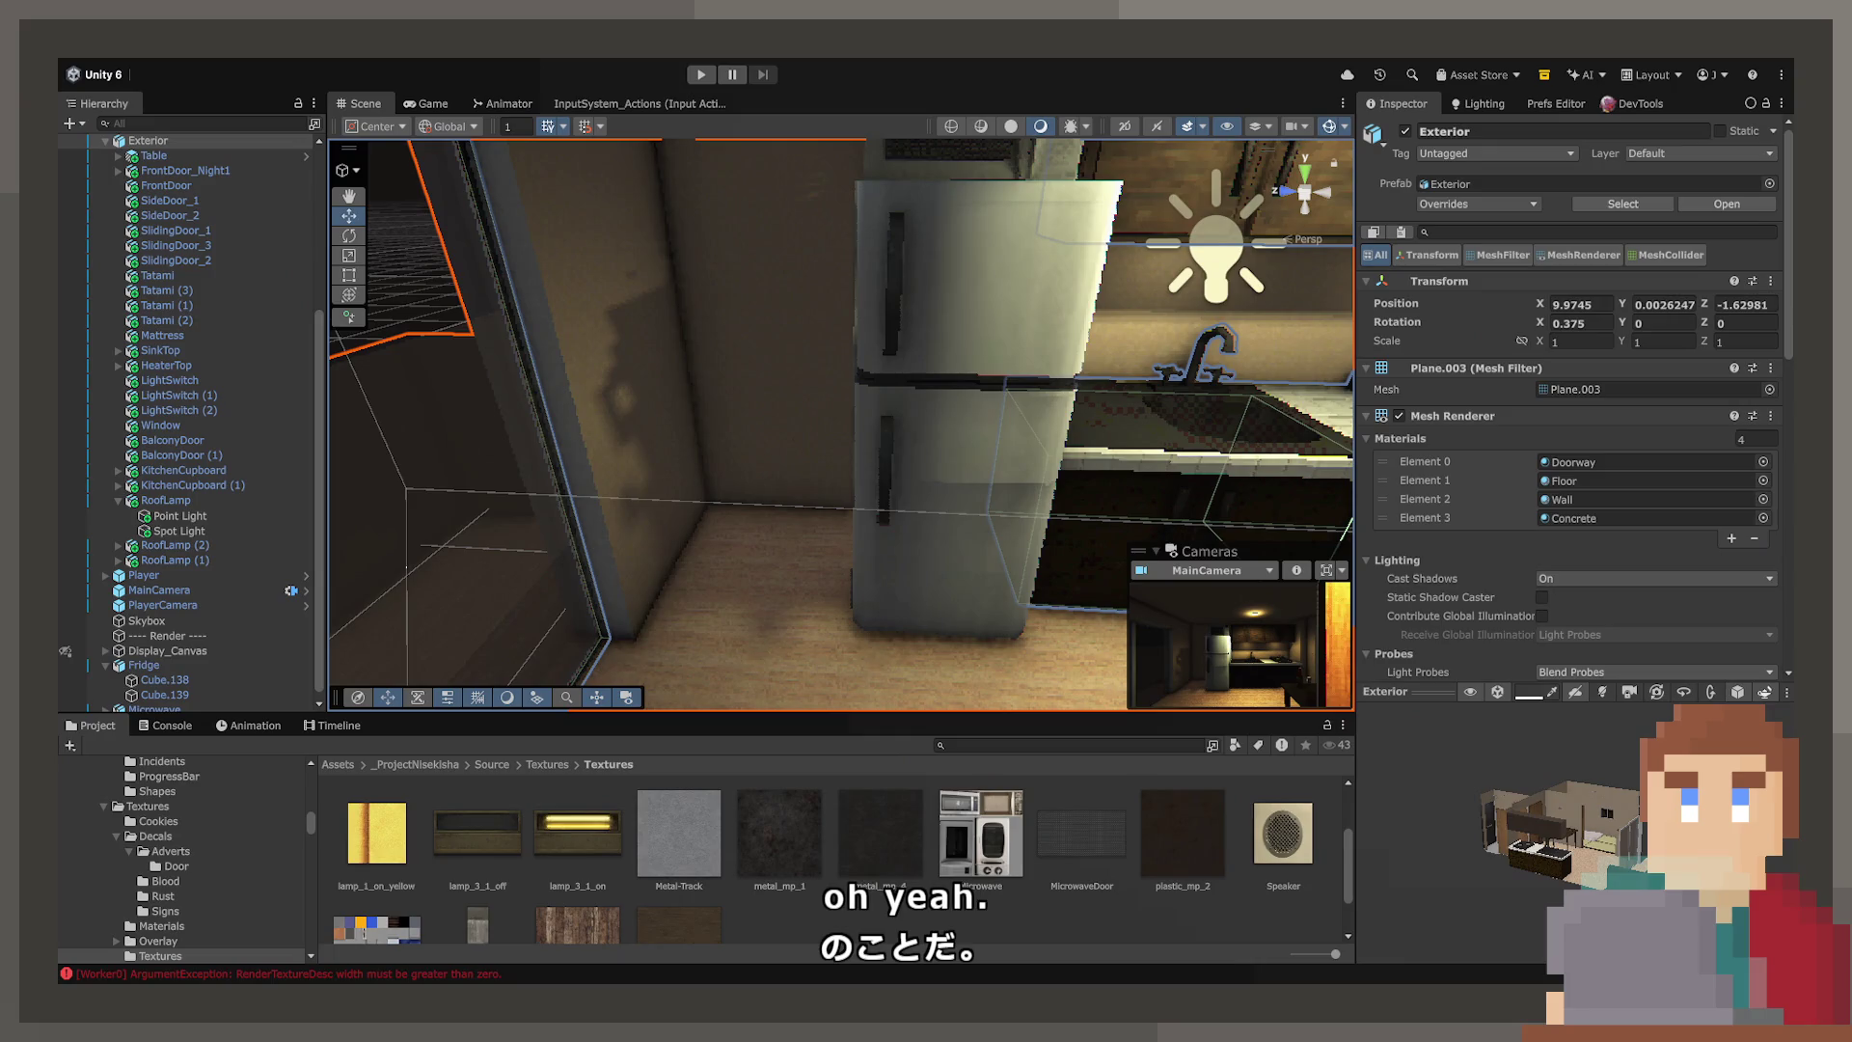
Orbit Unity's Scene view upward to inspect the cabinets above the textured fridge
{"action": "mouse_move", "coordinate": [917, 550]}
{"action": "right_mouse_down"}
{"action": "mouse_move", "coordinate": [1034, 384]}
{"action": "mouse_move", "coordinate": [1106, 422]}
{"action": "mouse_move", "coordinate": [938, 430]}
{"action": "mouse_move", "coordinate": [1035, 489]}
{"action": "mouse_move", "coordinate": [1059, 467]}
{"action": "right_mouse_up"}
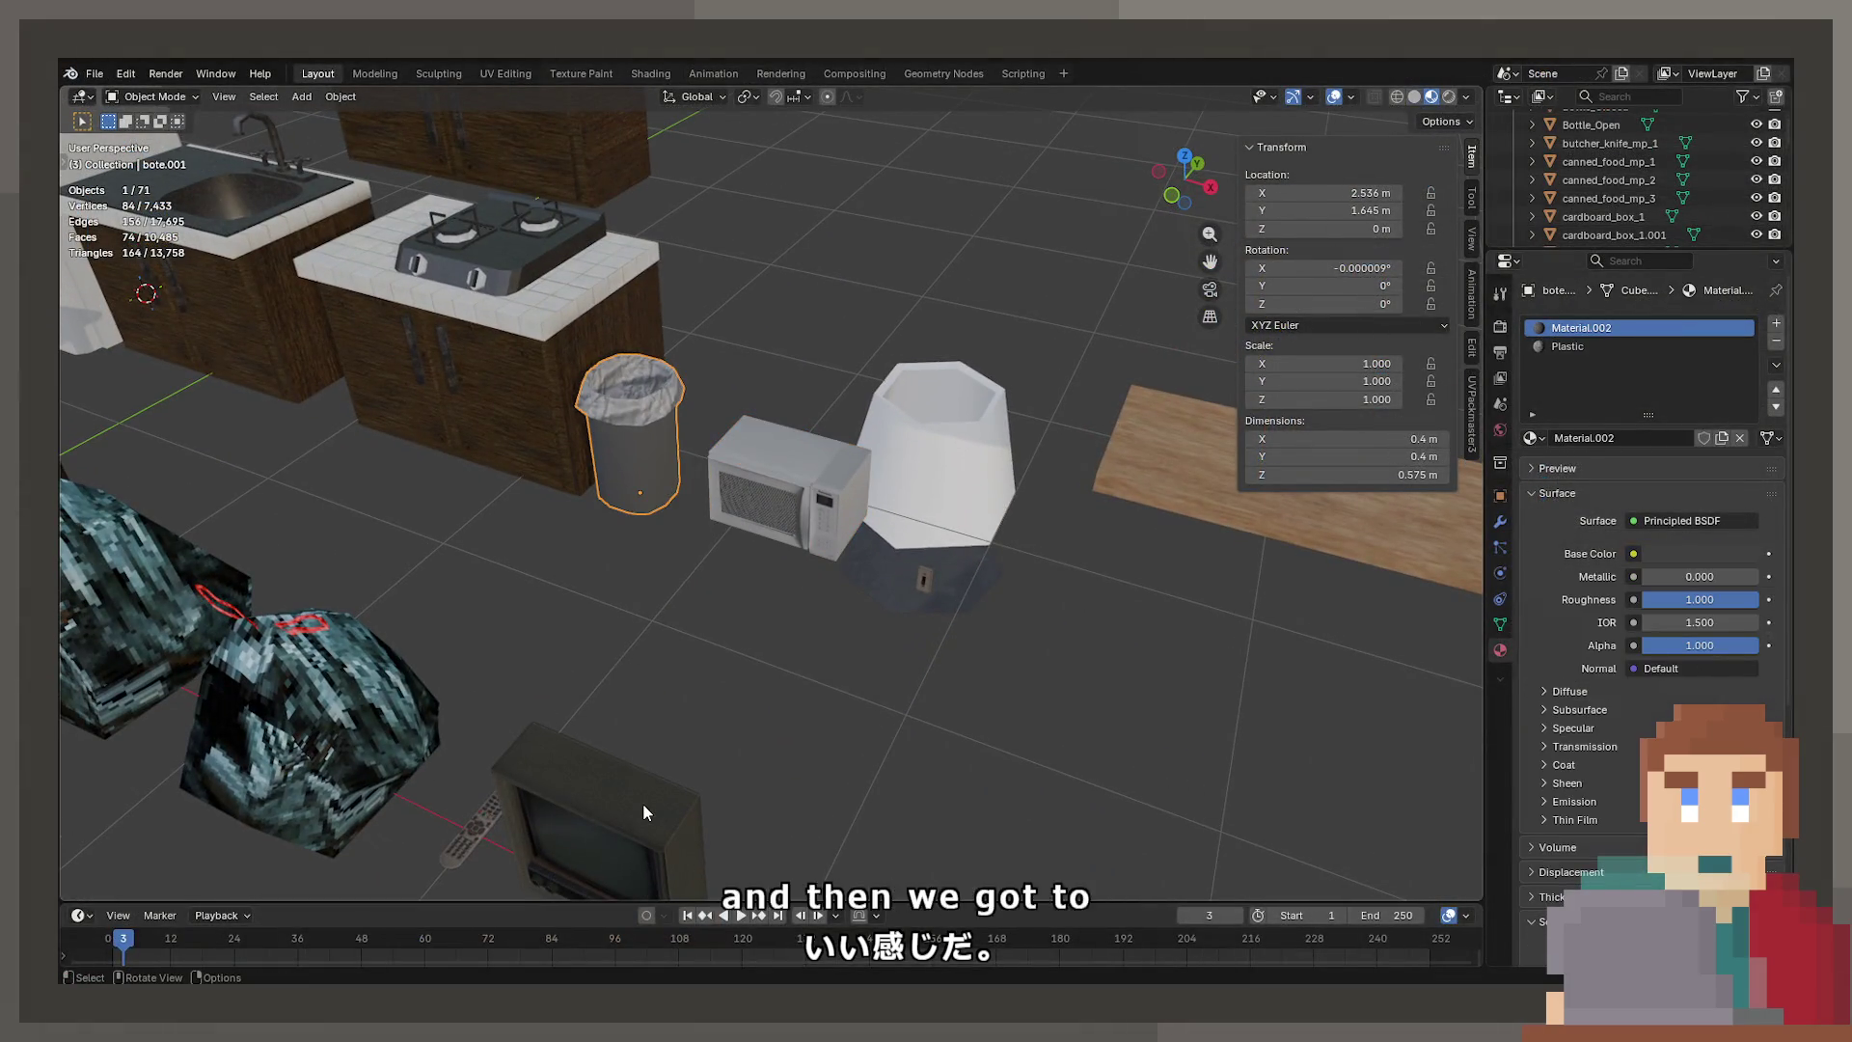
Rotate the trash bin 45° around its vertical Z axis
{"action": "key", "text": "KP_Decimal"}
{"action": "key", "text": "r"}
{"action": "key", "text": "z"}
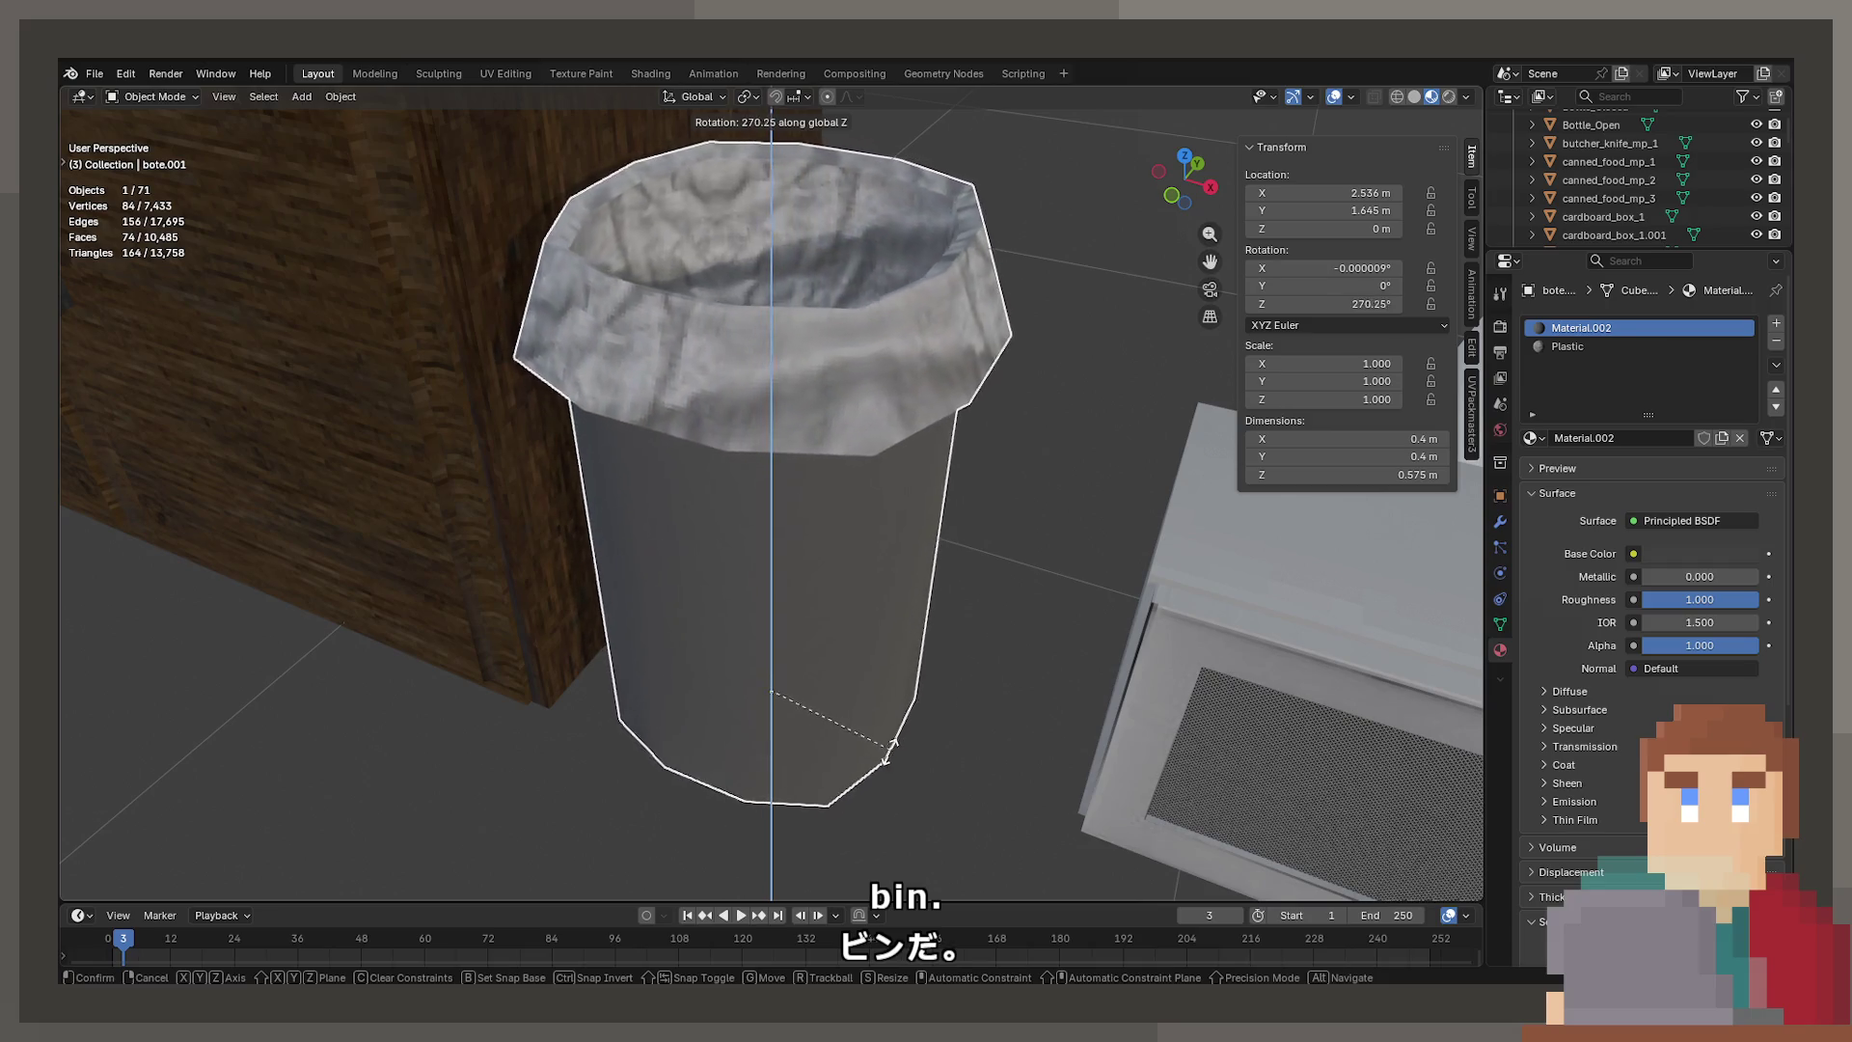
{"action": "right_click", "coordinate": [635, 769]}
{"action": "mouse_move", "coordinate": [634, 772]}
{"action": "middle_mouse_down"}
{"action": "mouse_move", "coordinate": [760, 482]}
{"action": "mouse_move", "coordinate": [739, 528]}
{"action": "middle_mouse_up"}
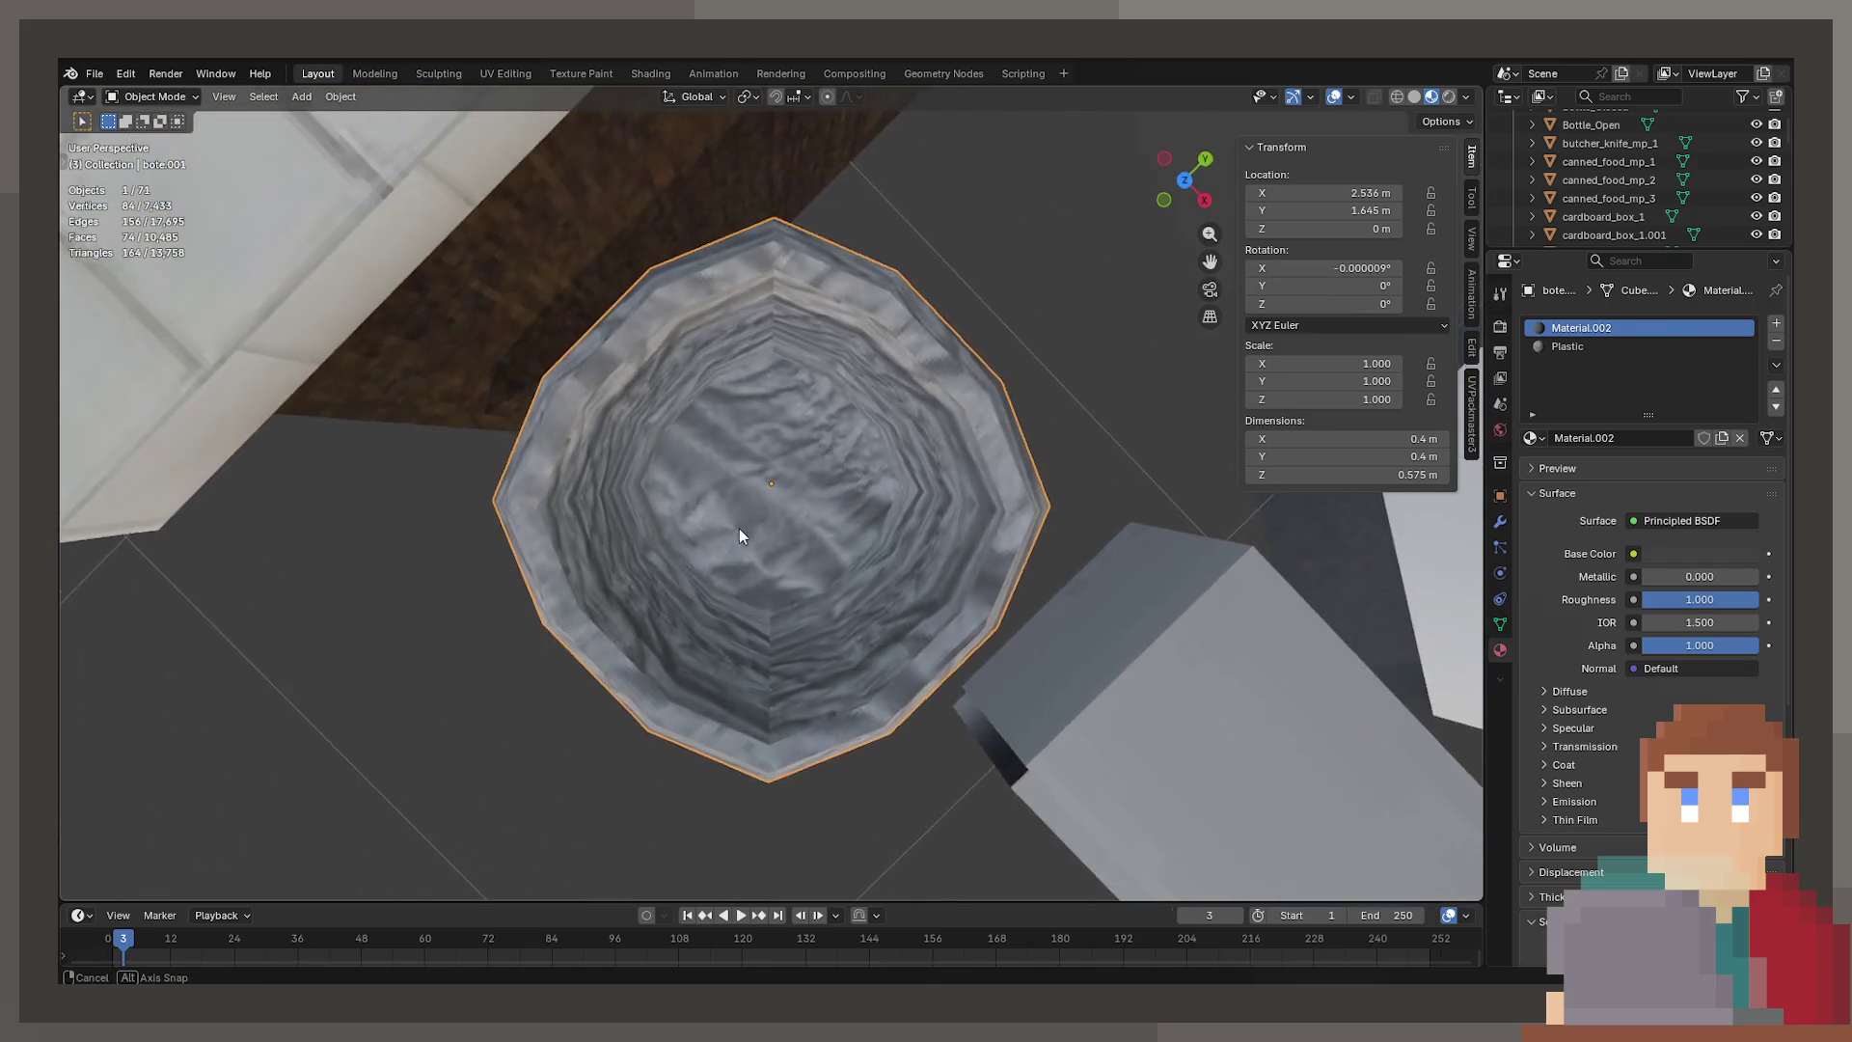
{"action": "key", "text": "r"}
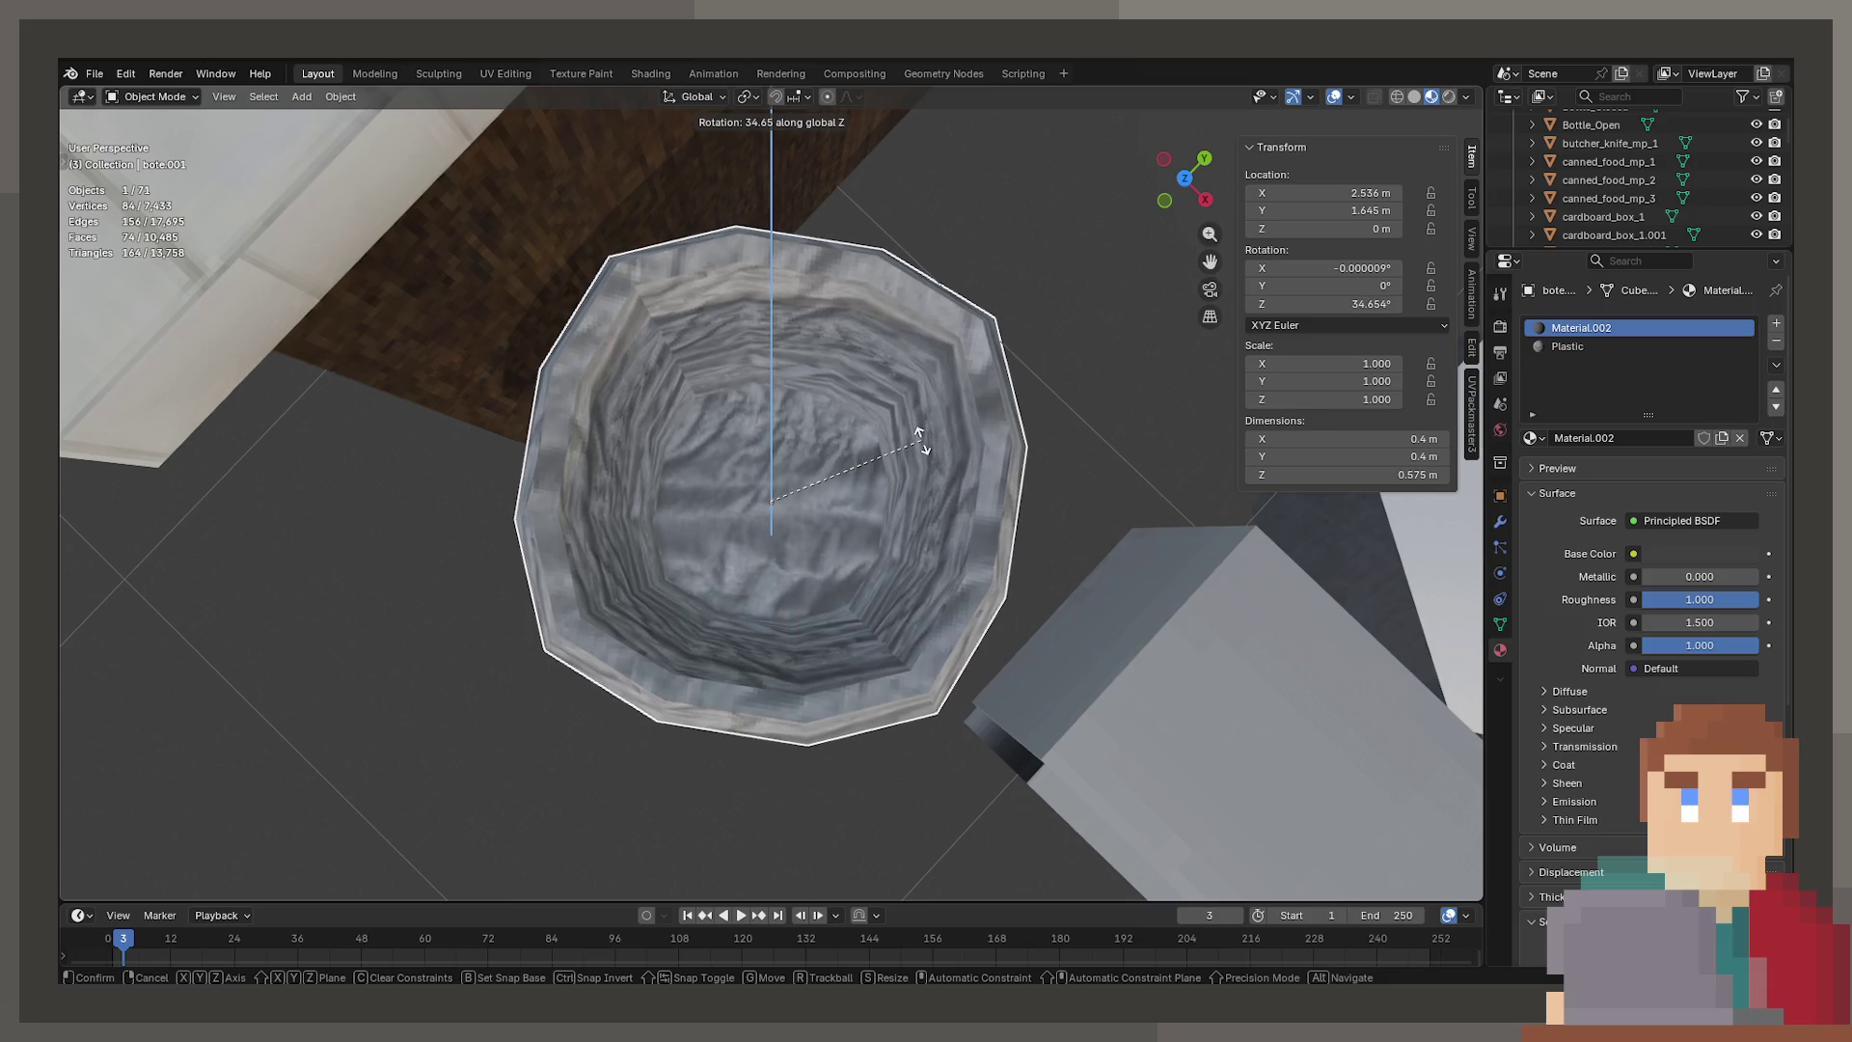
{"action": "type", "text": "45"}
{"action": "key", "text": "Return"}
In face mode, select all of the bin's faces that use Material.002
{"action": "mouse_move", "coordinate": [922, 440]}
{"action": "middle_mouse_down"}
{"action": "mouse_move", "coordinate": [991, 365]}
{"action": "mouse_move", "coordinate": [958, 573]}
{"action": "mouse_move", "coordinate": [760, 581]}
{"action": "mouse_move", "coordinate": [776, 425]}
{"action": "middle_mouse_up"}
{"action": "key", "text": "Tab"}
{"action": "key", "text": "3"}
{"action": "left_click", "coordinate": [810, 627]}
{"action": "left_click", "coordinate": [1580, 347]}
{"action": "left_click", "coordinate": [1582, 328]}
{"action": "left_click", "coordinate": [1650, 461]}
{"action": "mouse_move", "coordinate": [874, 485]}
{"action": "middle_mouse_down"}
{"action": "mouse_move", "coordinate": [832, 567]}
{"action": "mouse_move", "coordinate": [711, 355]}
{"action": "mouse_move", "coordinate": [967, 442]}
{"action": "middle_mouse_up"}
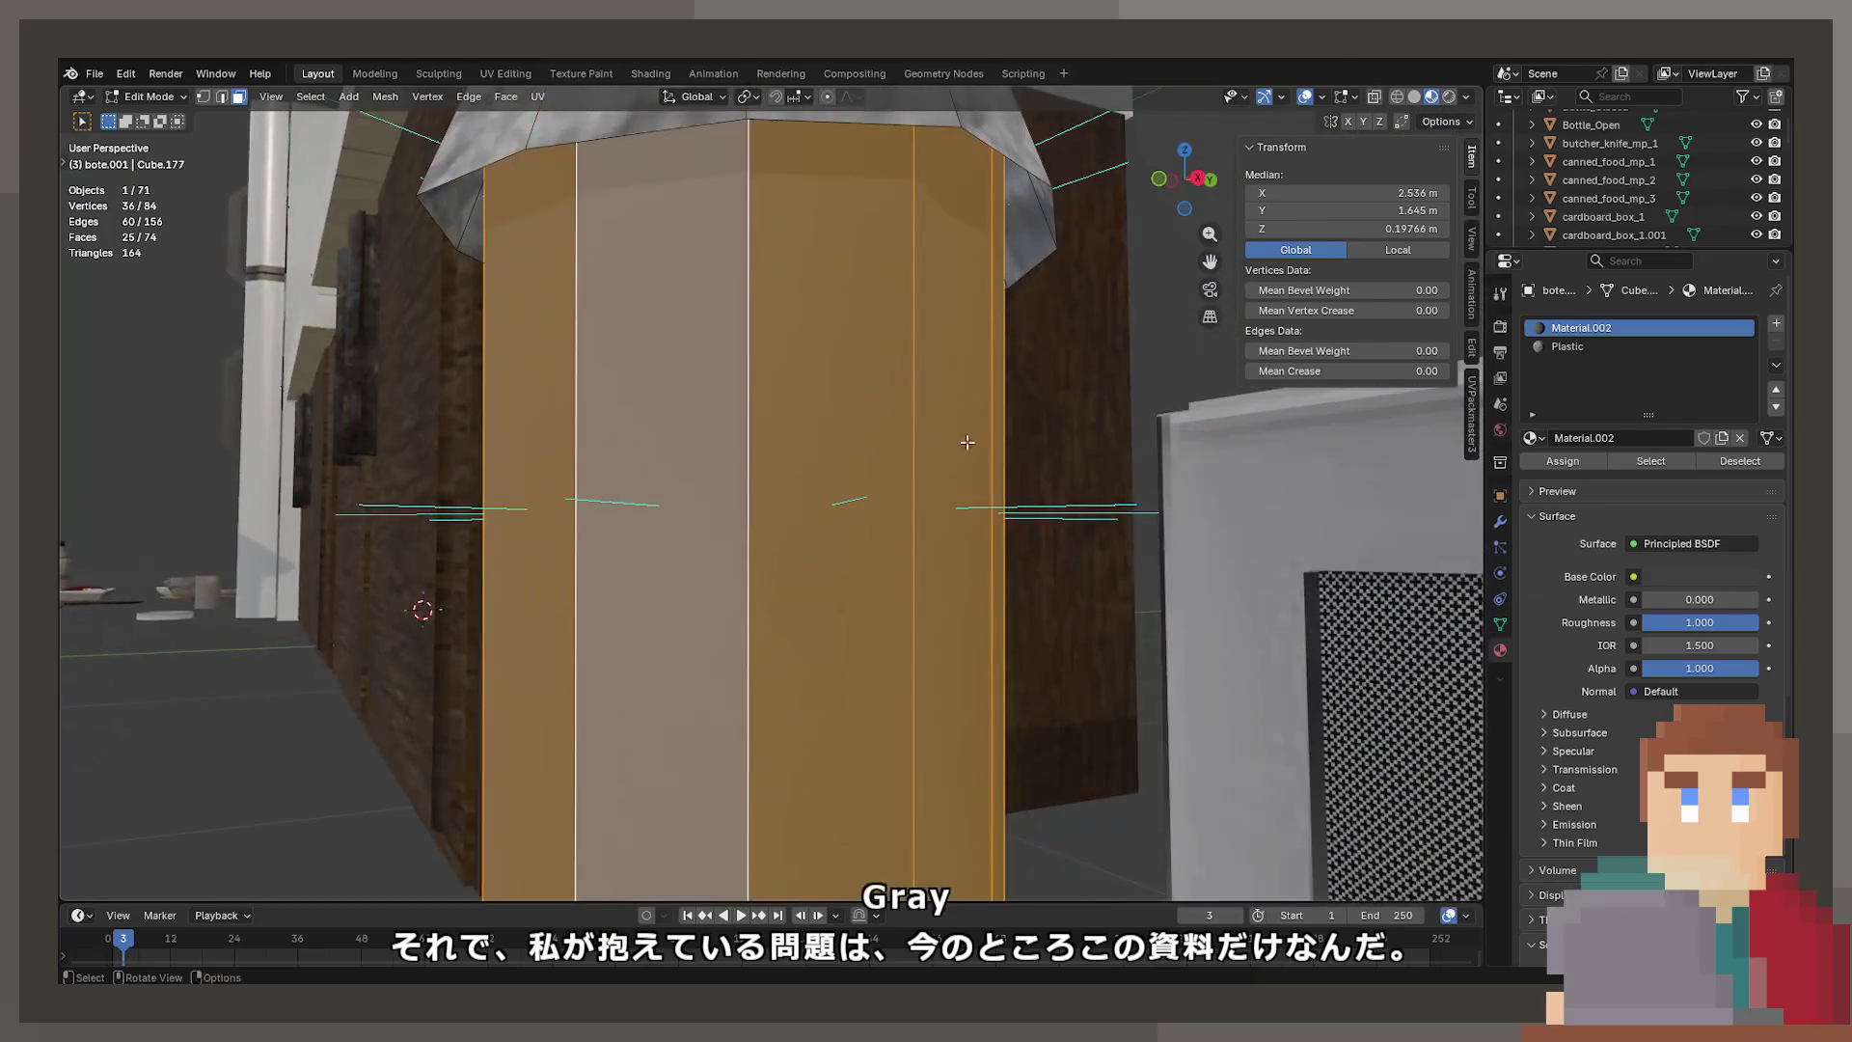
Replace Material.002 on those faces with the Border.001 plastic material
{"action": "left_click", "coordinate": [1533, 437]}
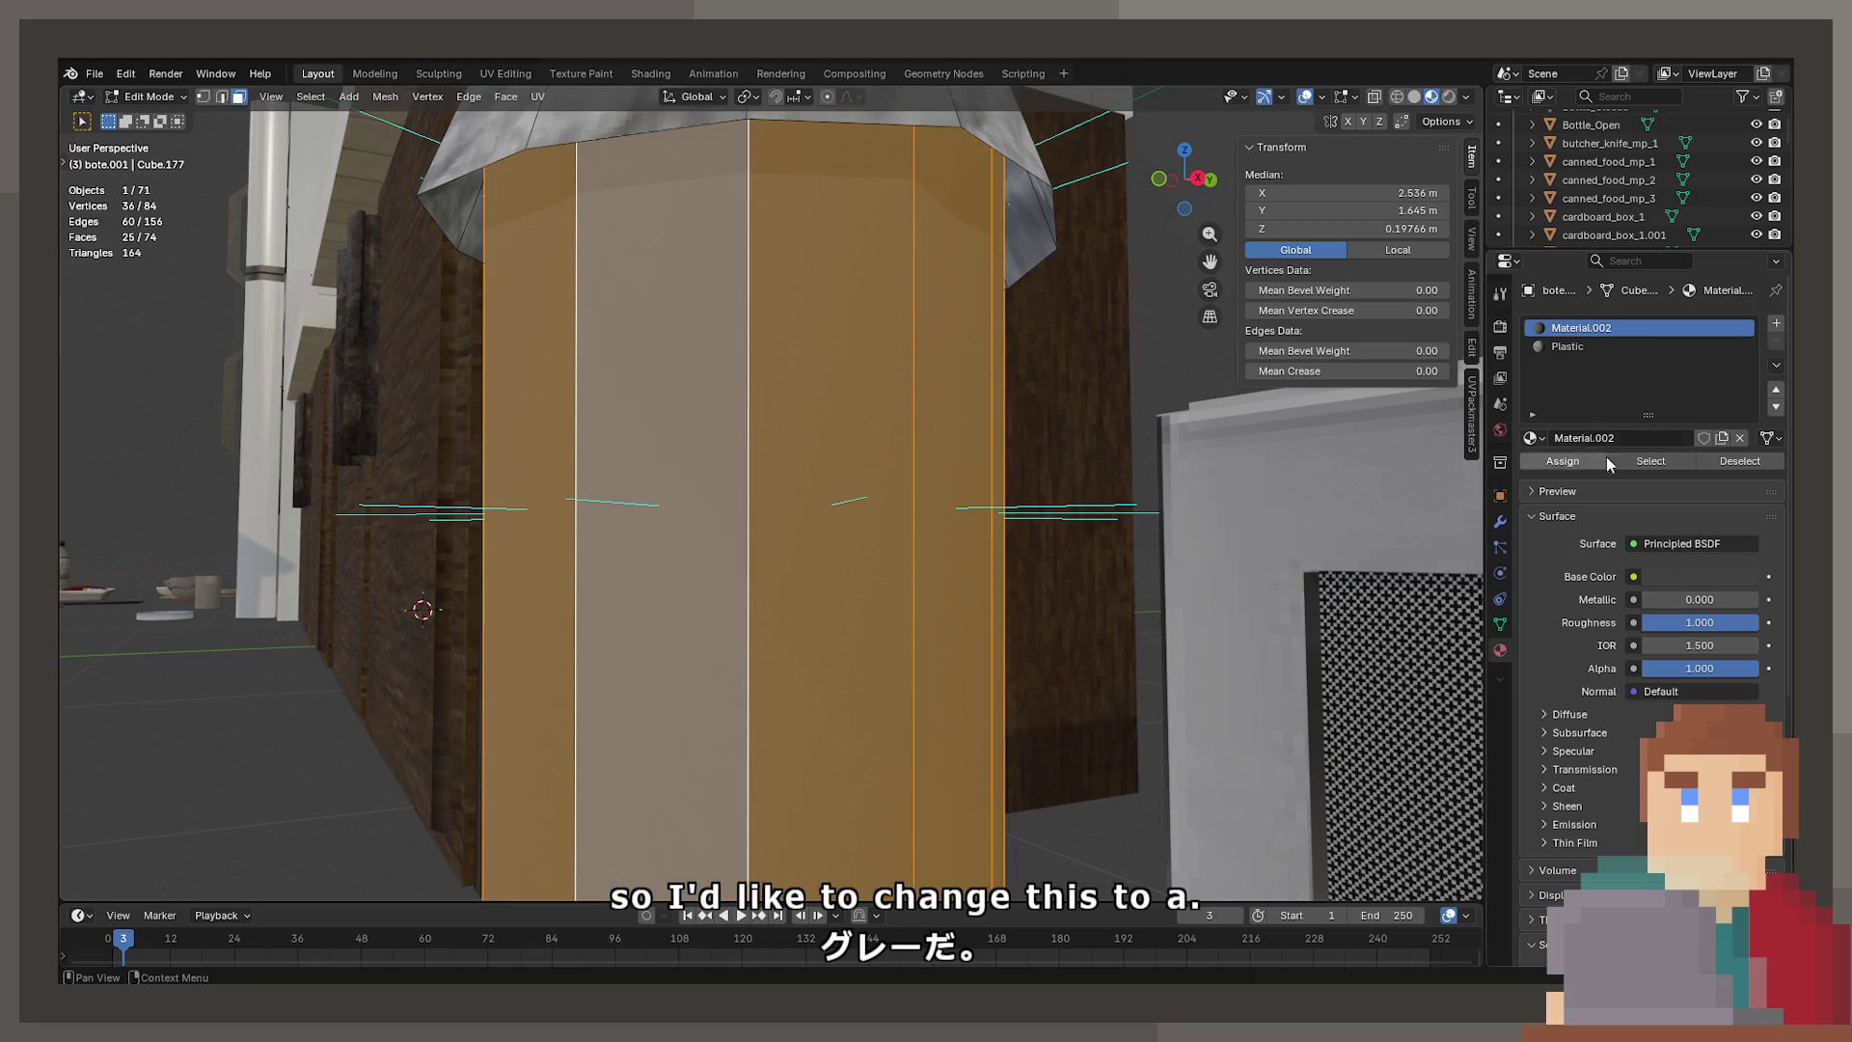
{"action": "left_click", "coordinate": [1530, 439]}
{"action": "type", "text": "border"}
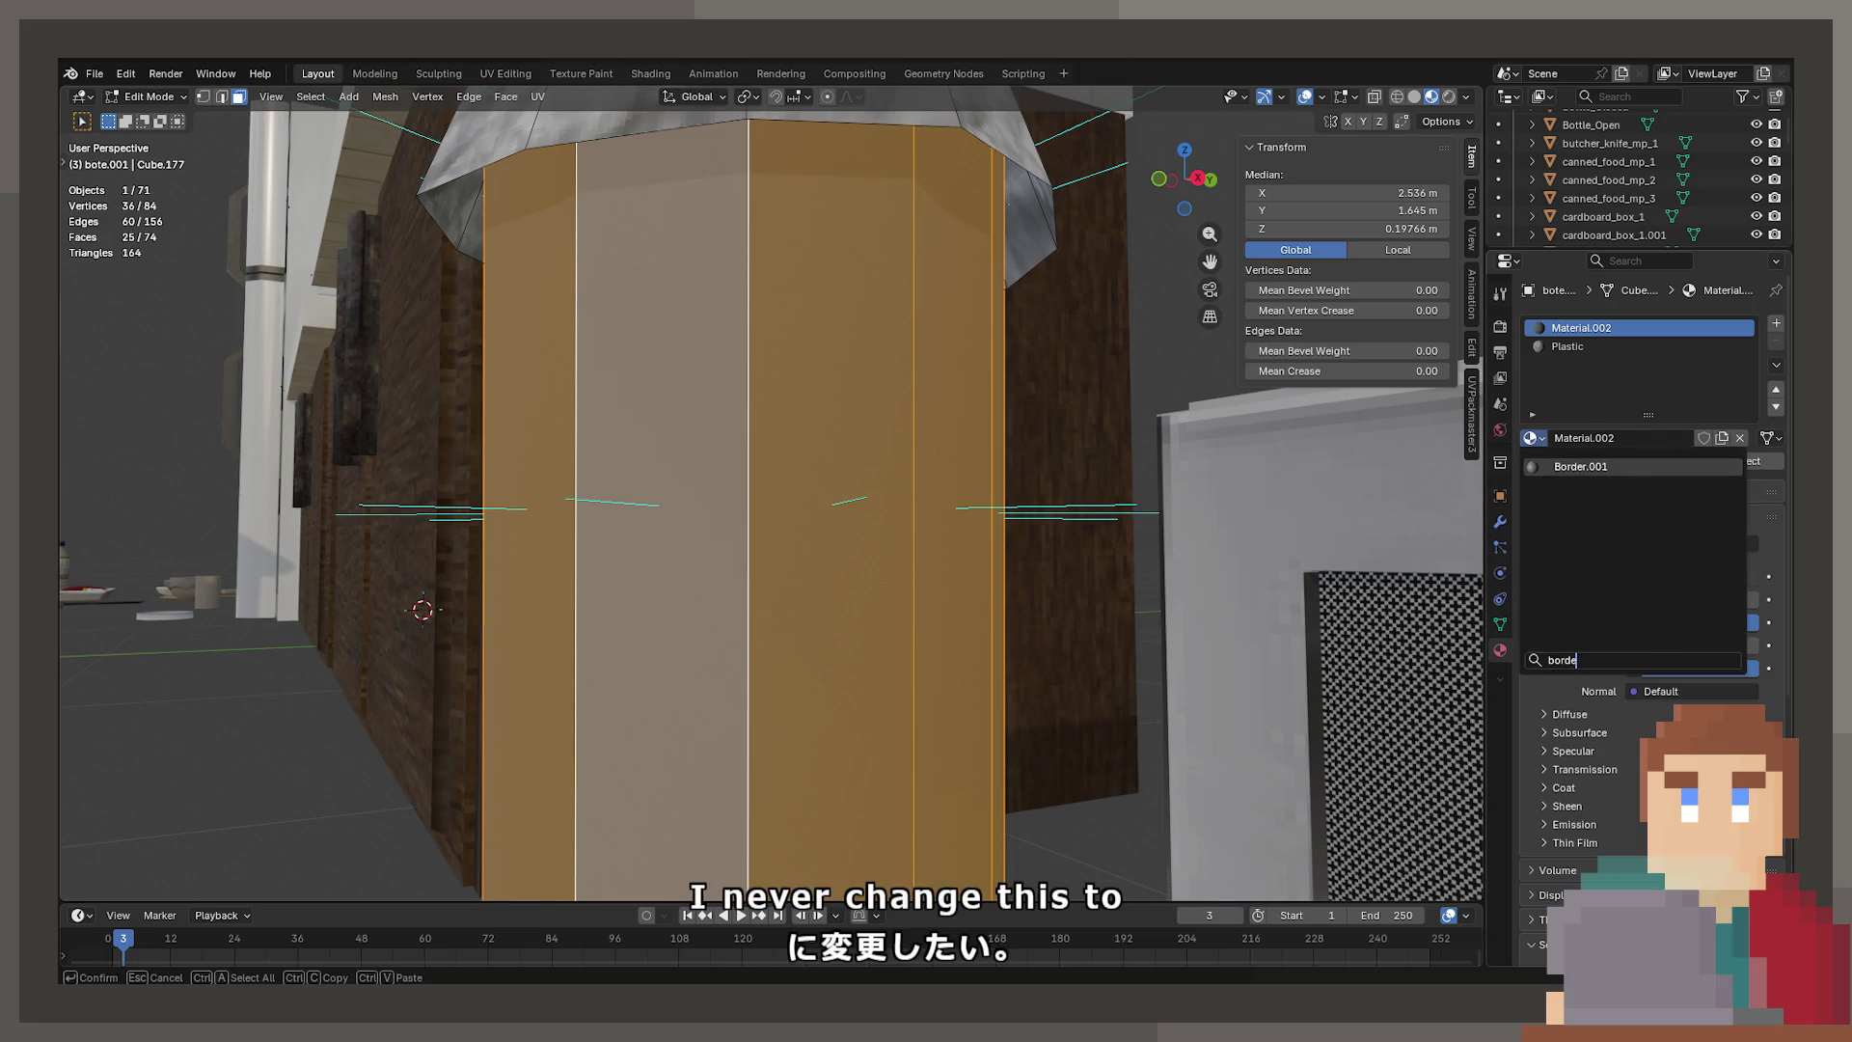
{"action": "left_click", "coordinate": [1582, 467]}
{"action": "key", "text": "z"}
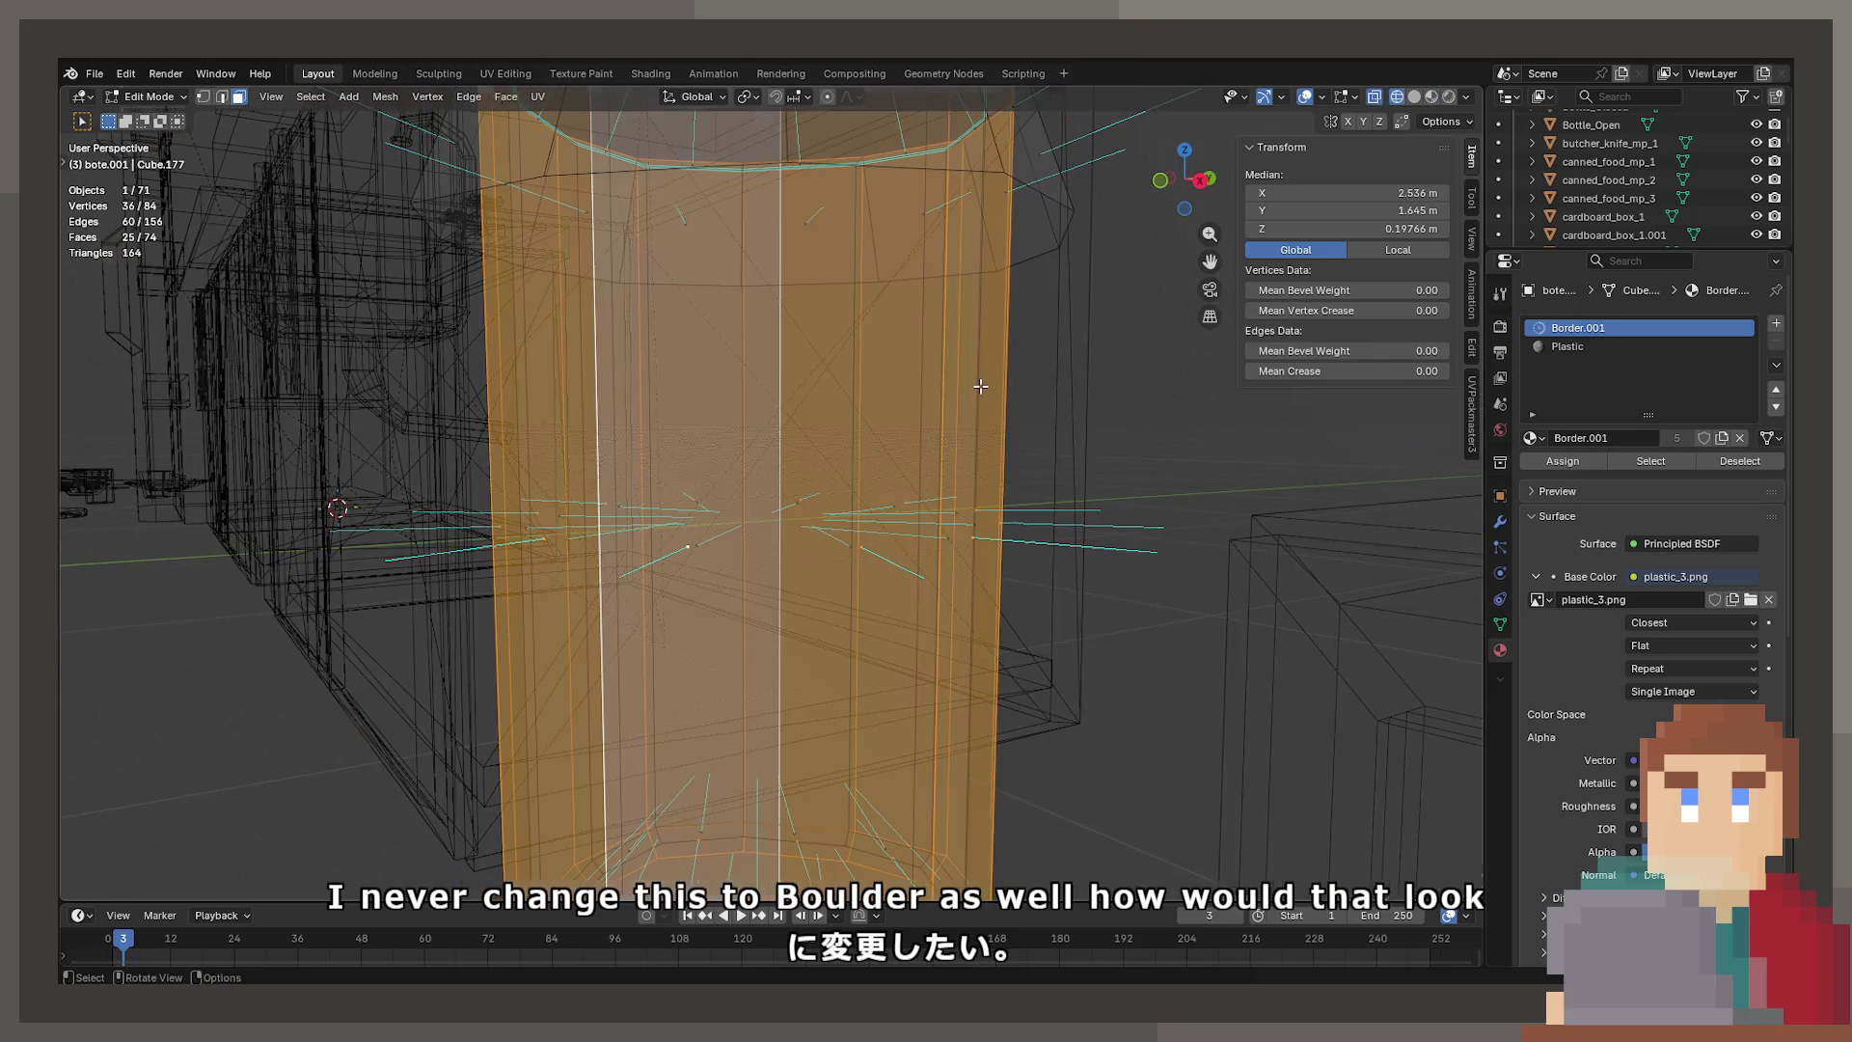
{"action": "key", "text": "z"}
{"action": "key", "text": "Tab"}
Zoom back out to the whole bin and save the Blender project
{"action": "scroll", "coordinate": [945, 436], "scroll_direction": "down", "scroll_amount": 4}
{"action": "middle_click_drag", "start_coordinate": [969, 443], "coordinate": [801, 466]}
{"action": "key", "text": "ctrl+s"}
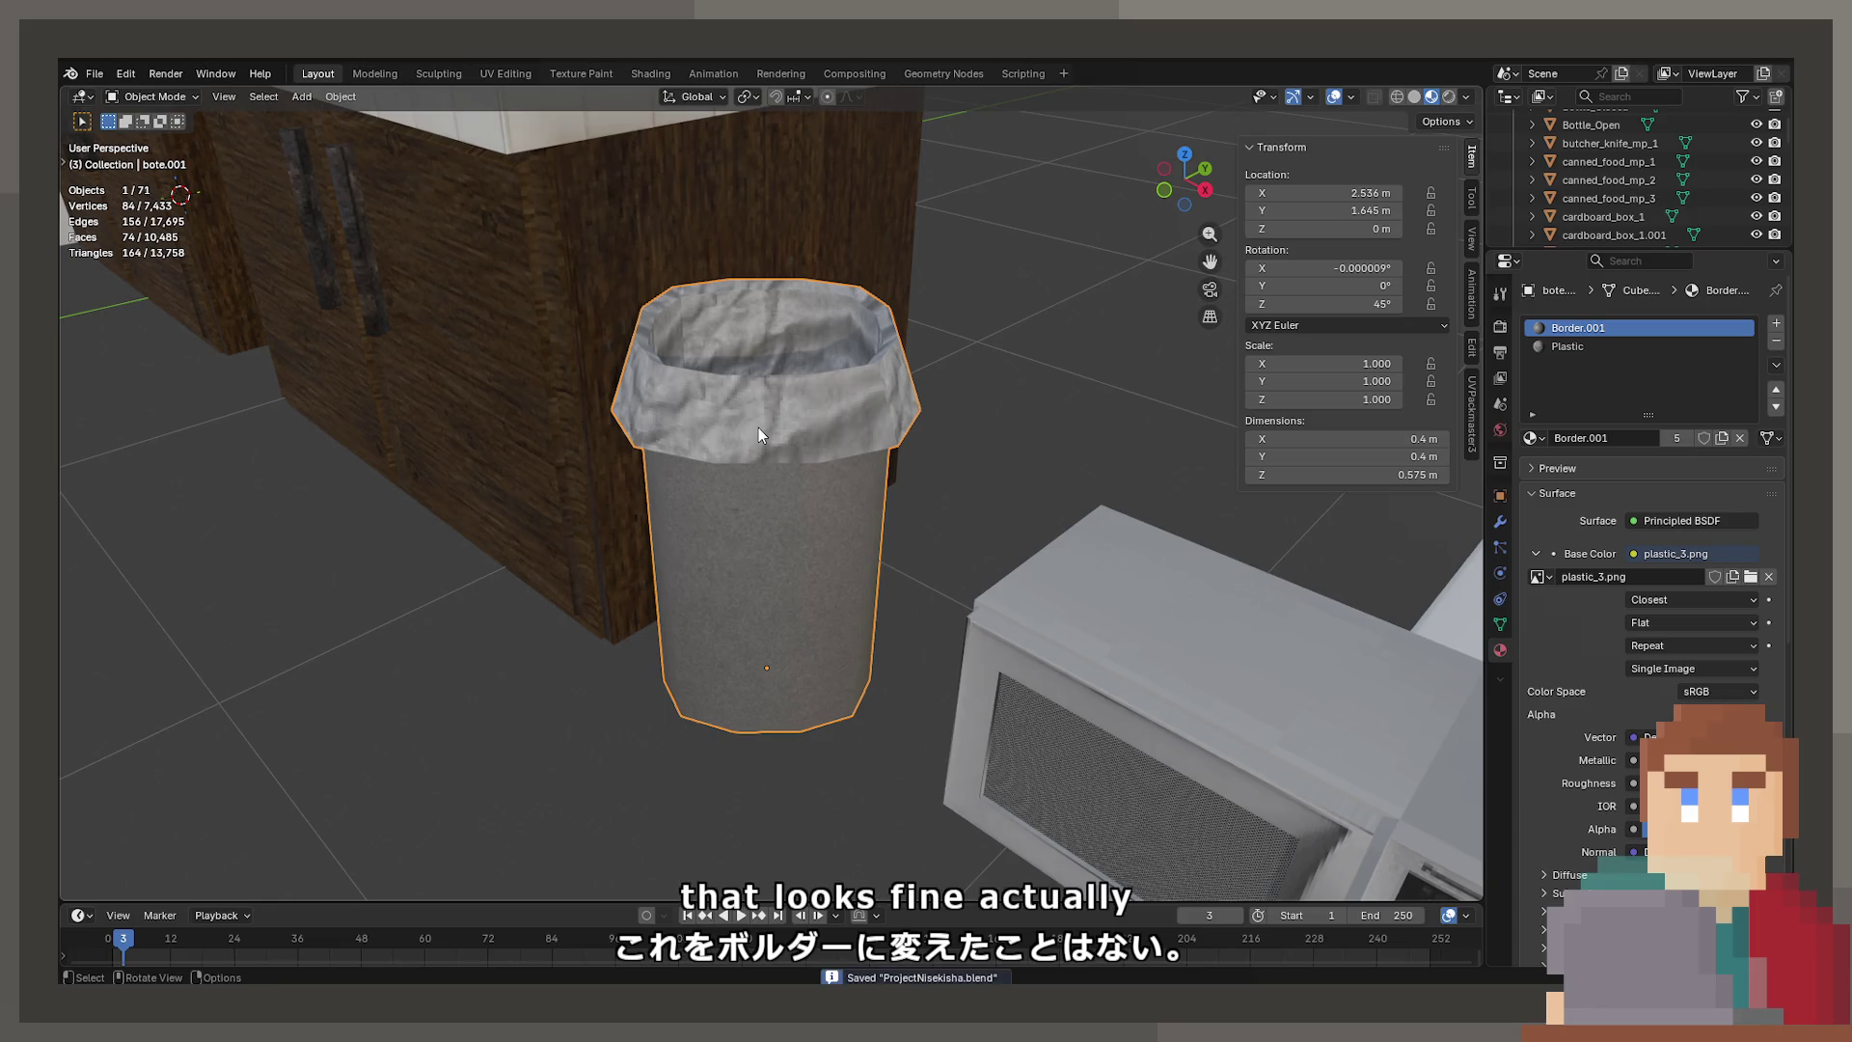
{"action": "left_click", "coordinate": [756, 430], "text": "shift"}
{"action": "left_click", "coordinate": [755, 501]}
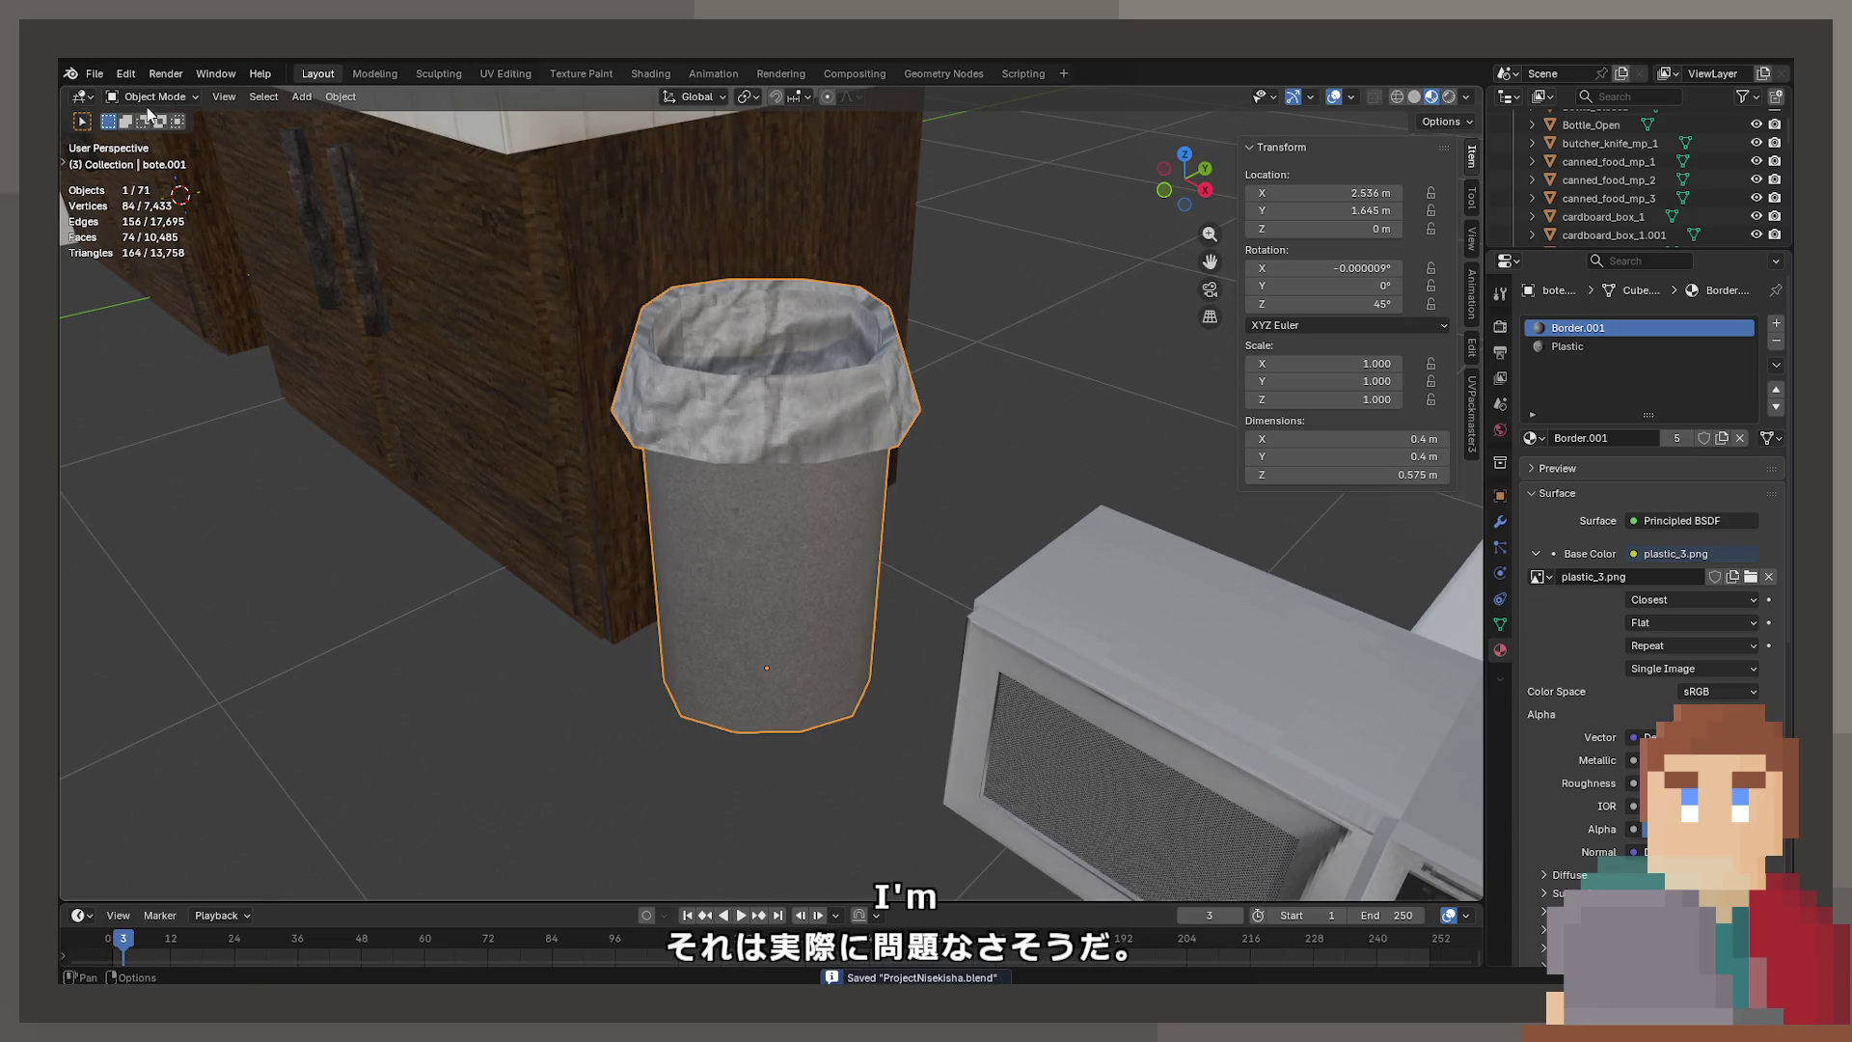
{"action": "left_click", "coordinate": [95, 74]}
Start an export from File > Export, then switch to the UV Editing workspace
{"action": "mouse_move", "coordinate": [185, 362]}
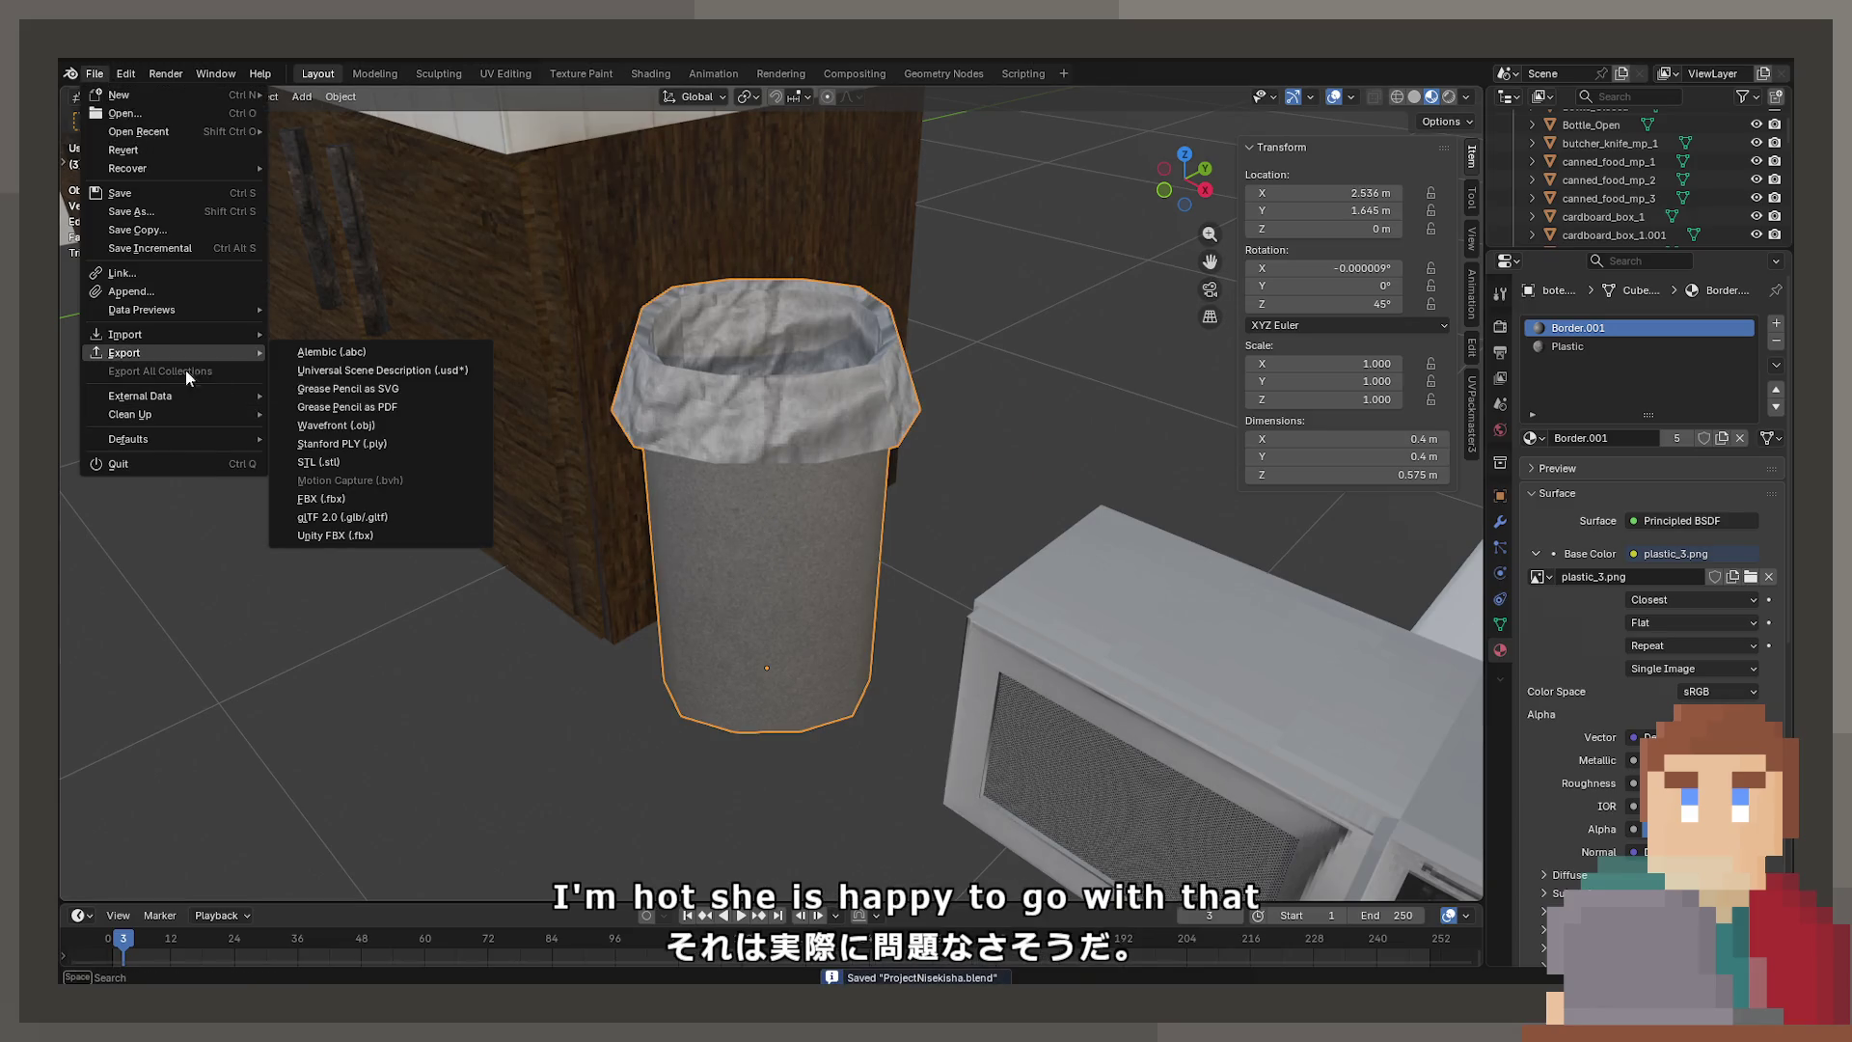
{"action": "left_click", "coordinate": [352, 536]}
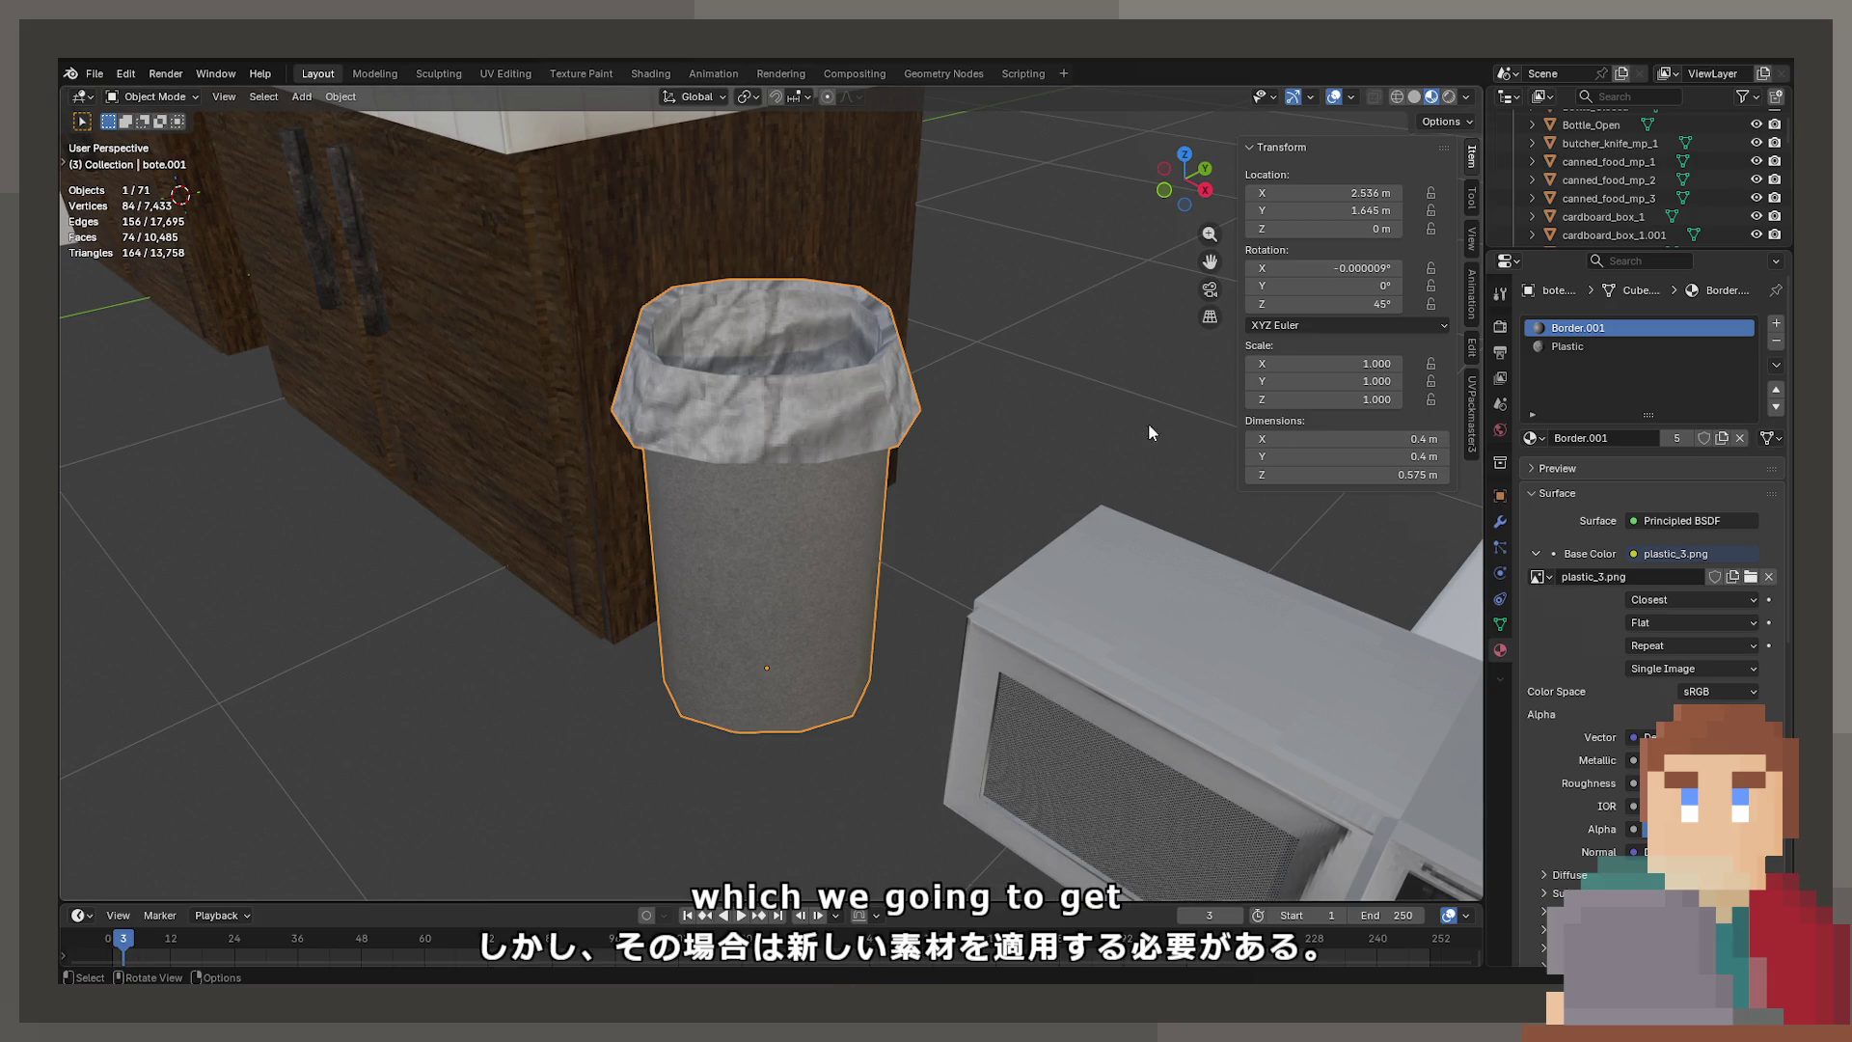
{"action": "left_click", "coordinate": [521, 77]}
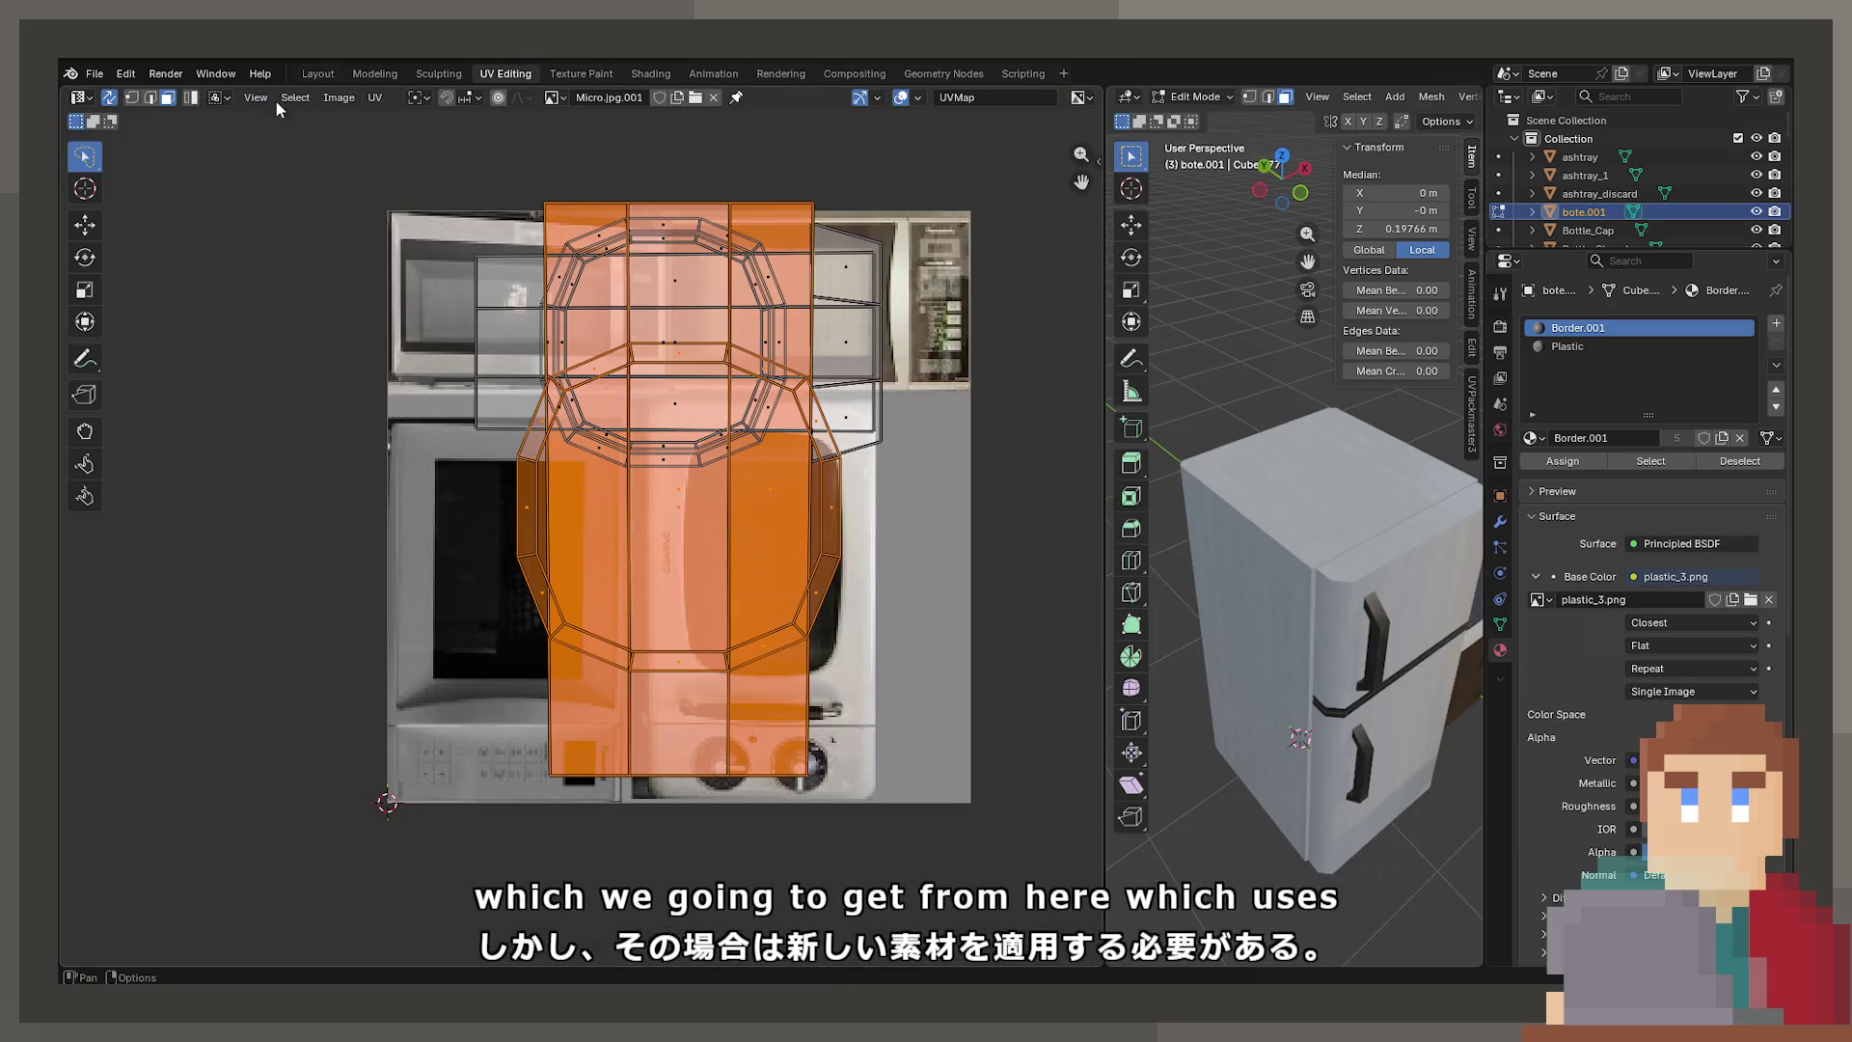
Search 'plasti' and show Plastic.jpg.001 behind the bin's UVs, dismissing the Image menu
{"action": "left_click", "coordinate": [548, 99]}
{"action": "type", "text": "plasti"}
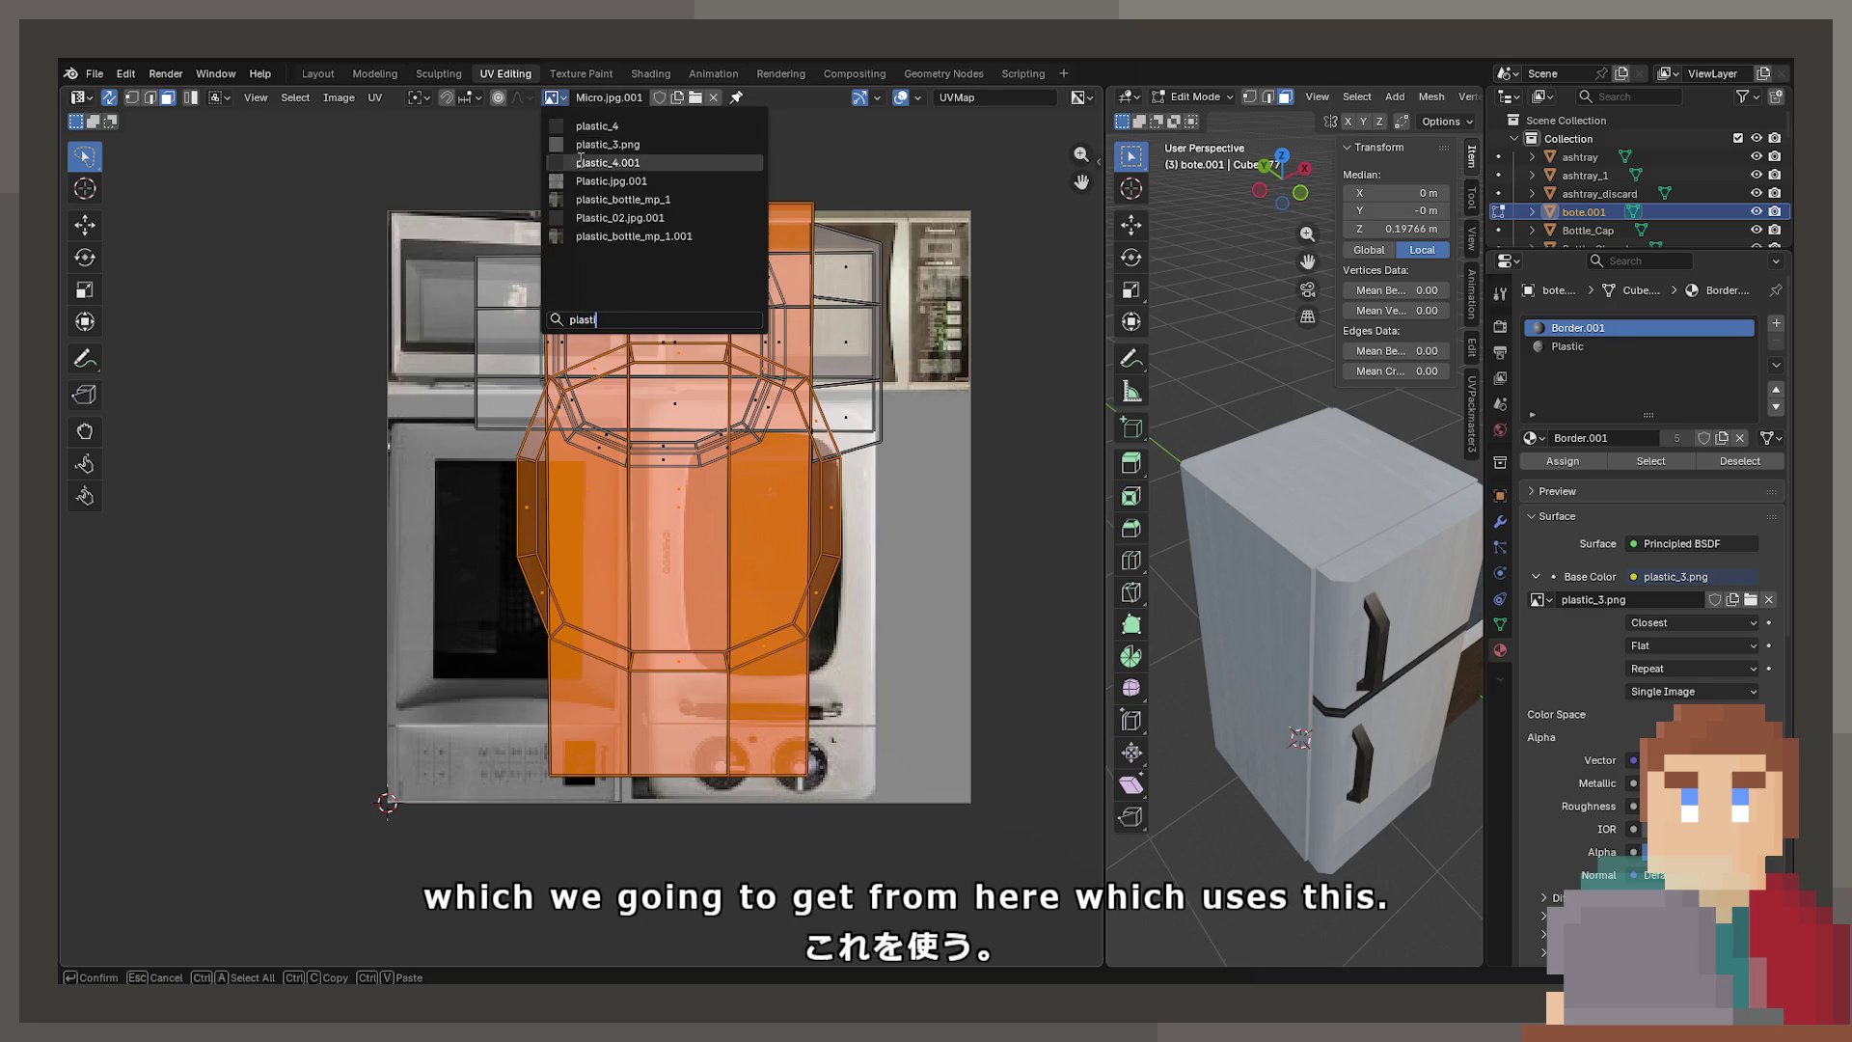
{"action": "left_click", "coordinate": [599, 181]}
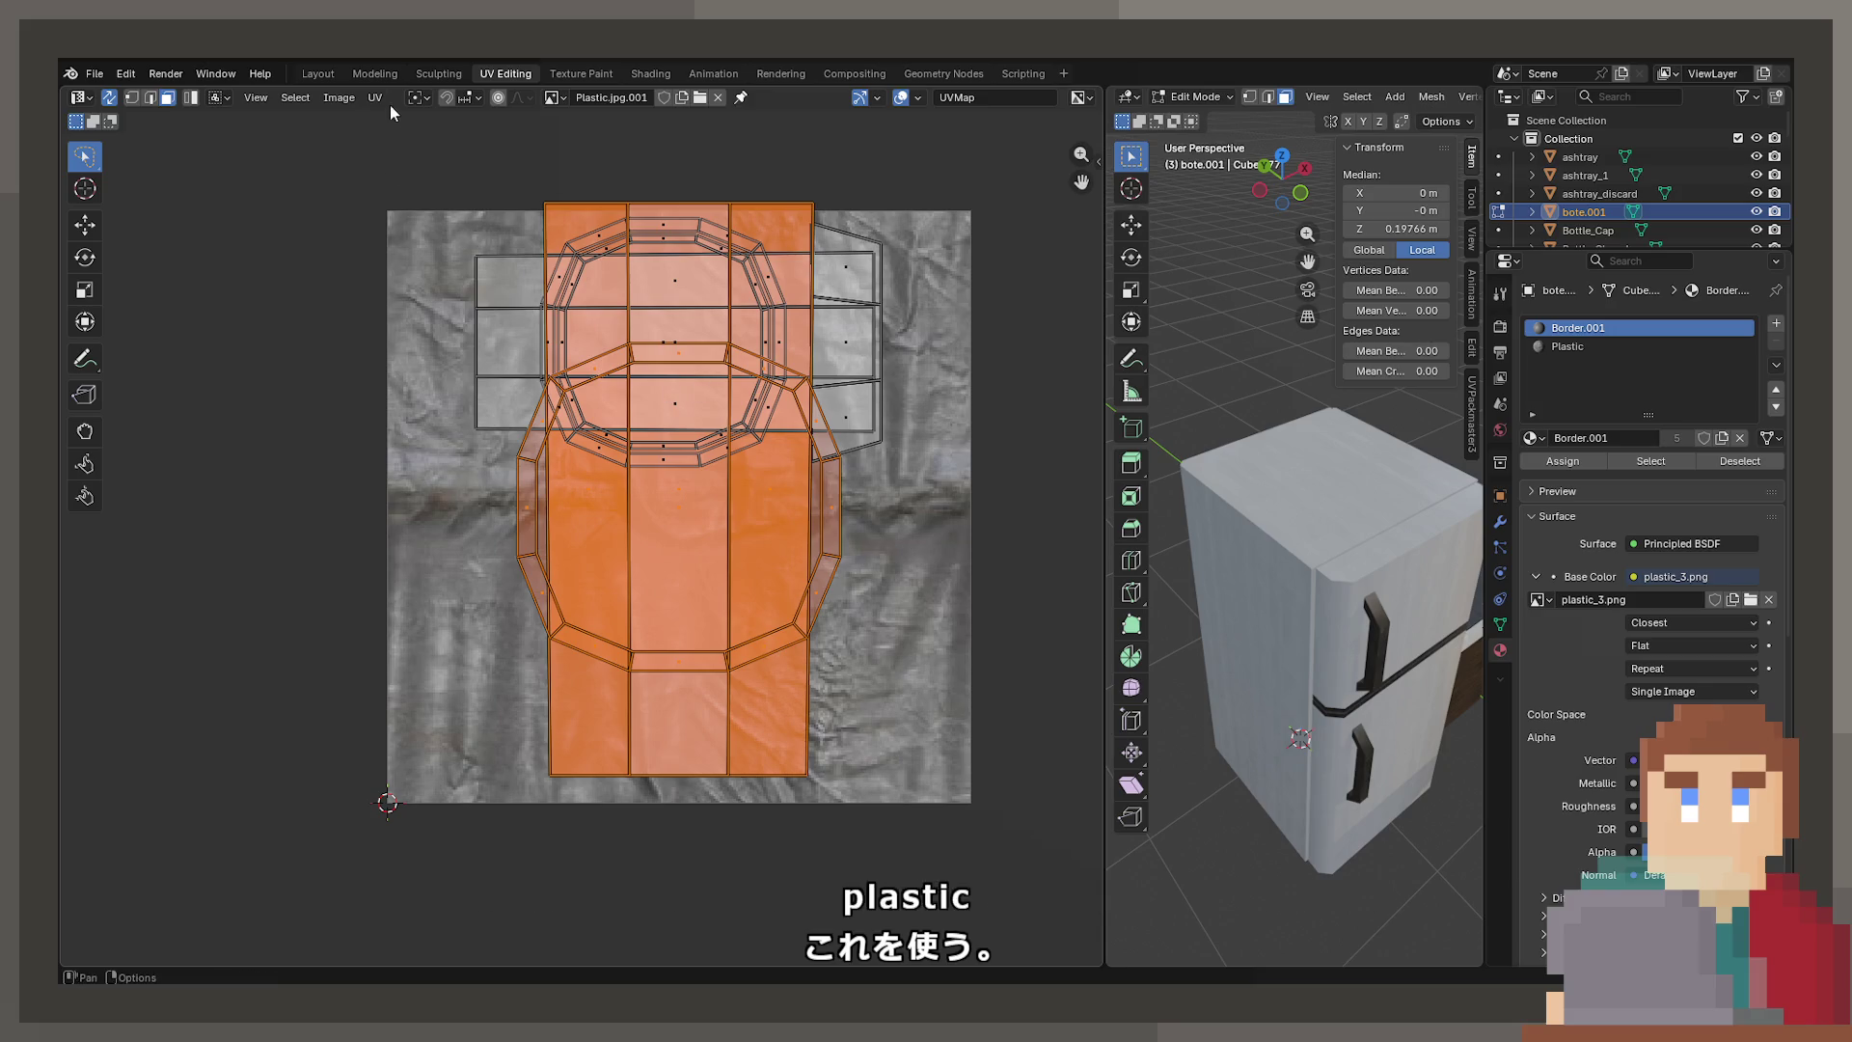
{"action": "left_click", "coordinate": [339, 98]}
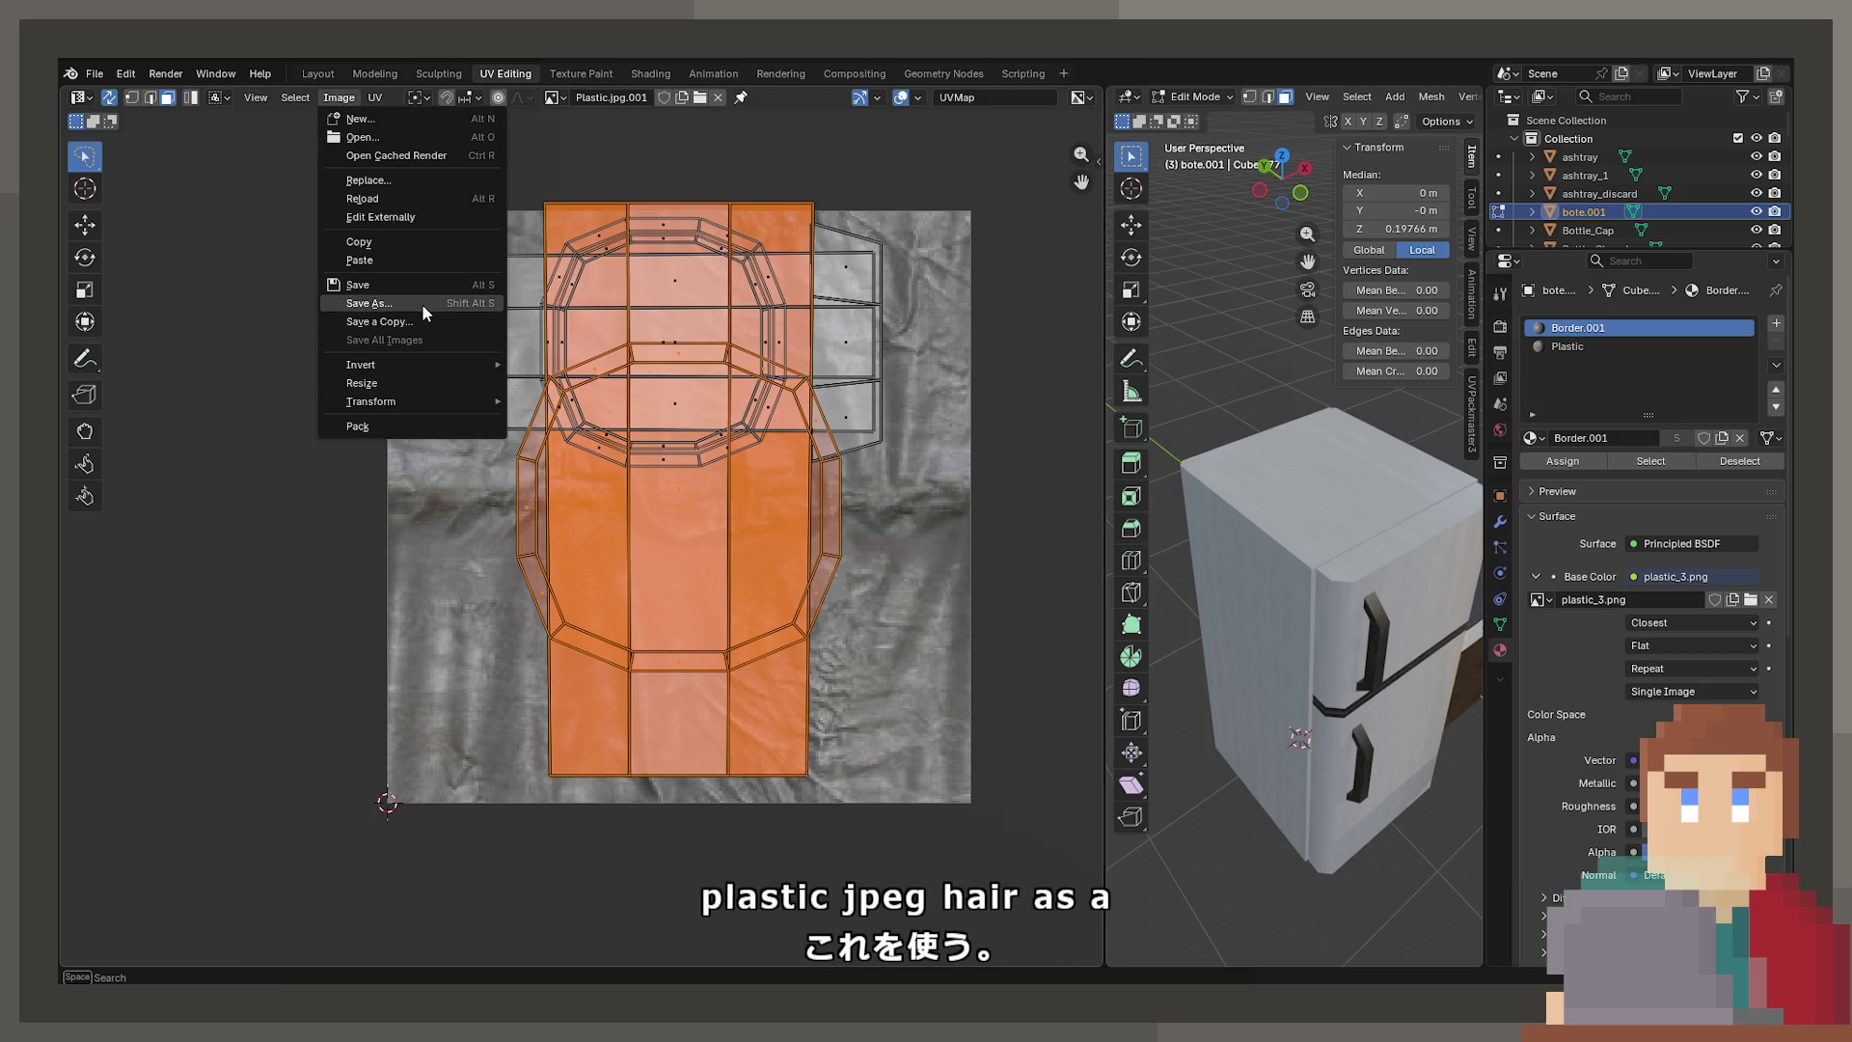
{"action": "key", "text": "Escape"}
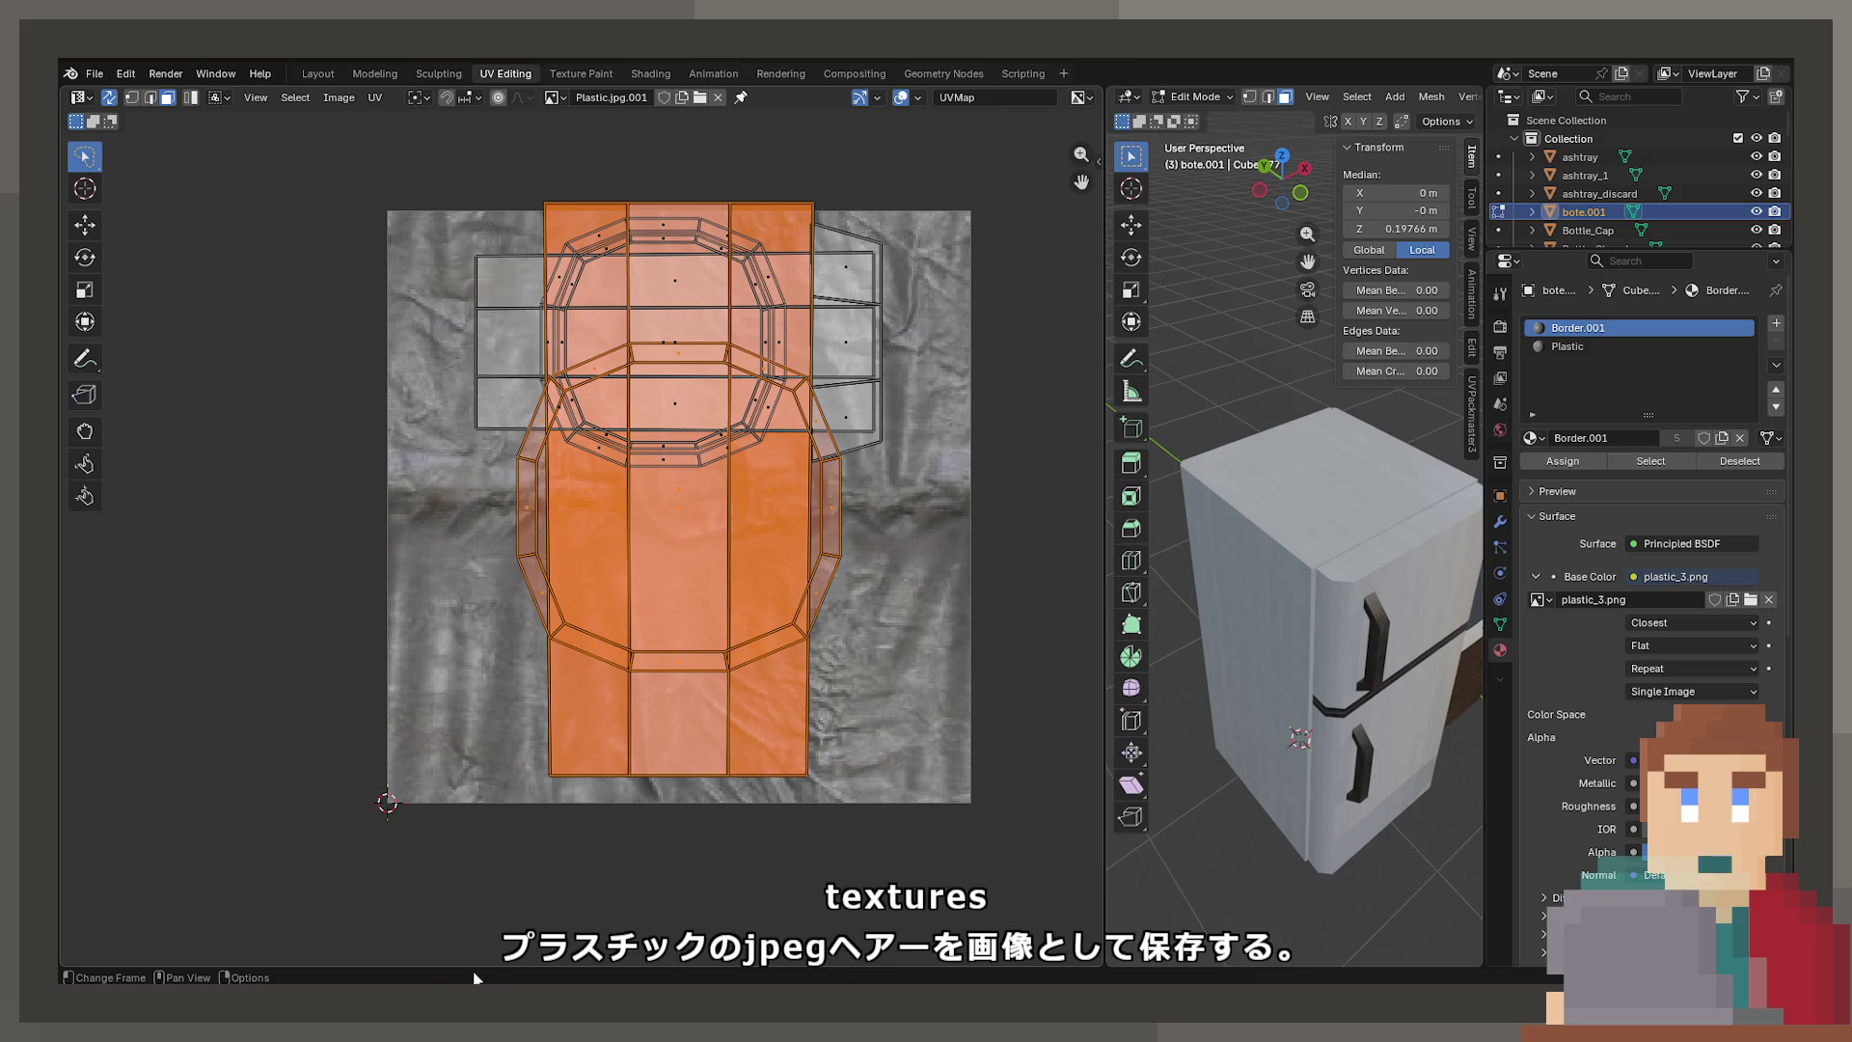
{"action": "left_click", "coordinate": [345, 960]}
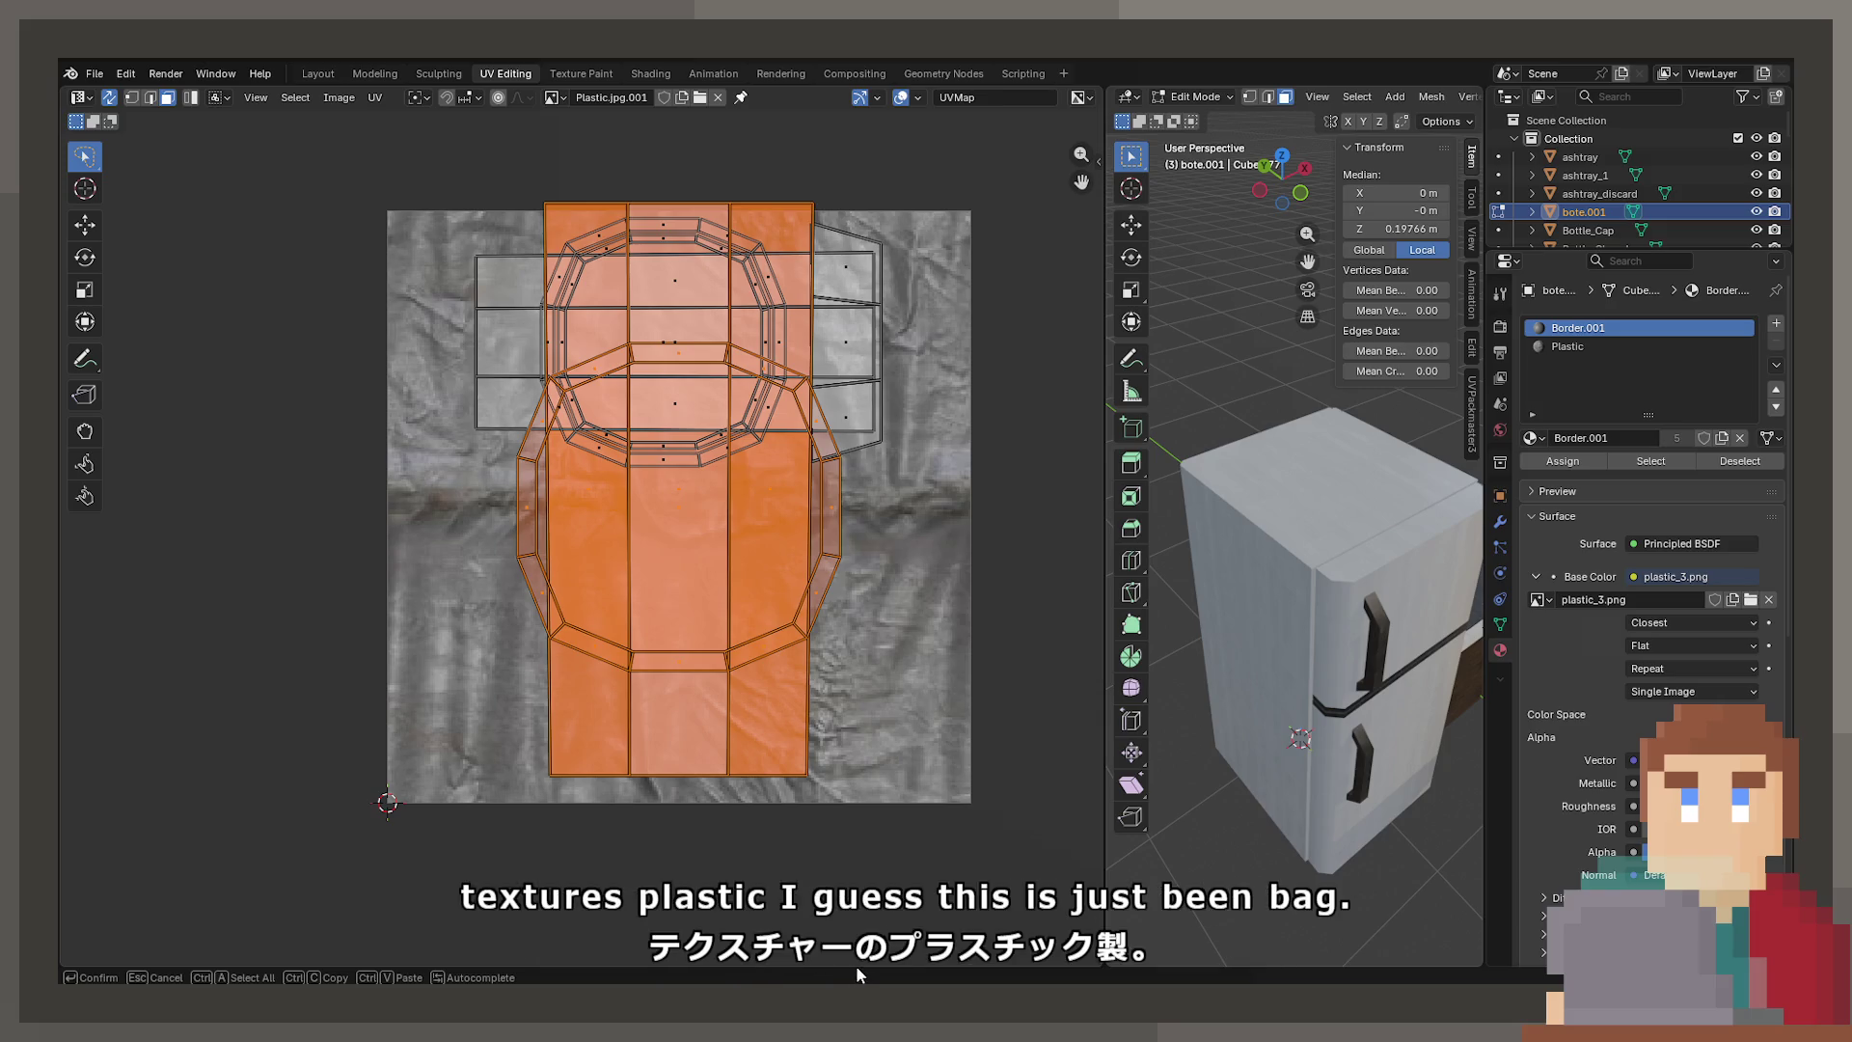
{"action": "key", "text": "Return"}
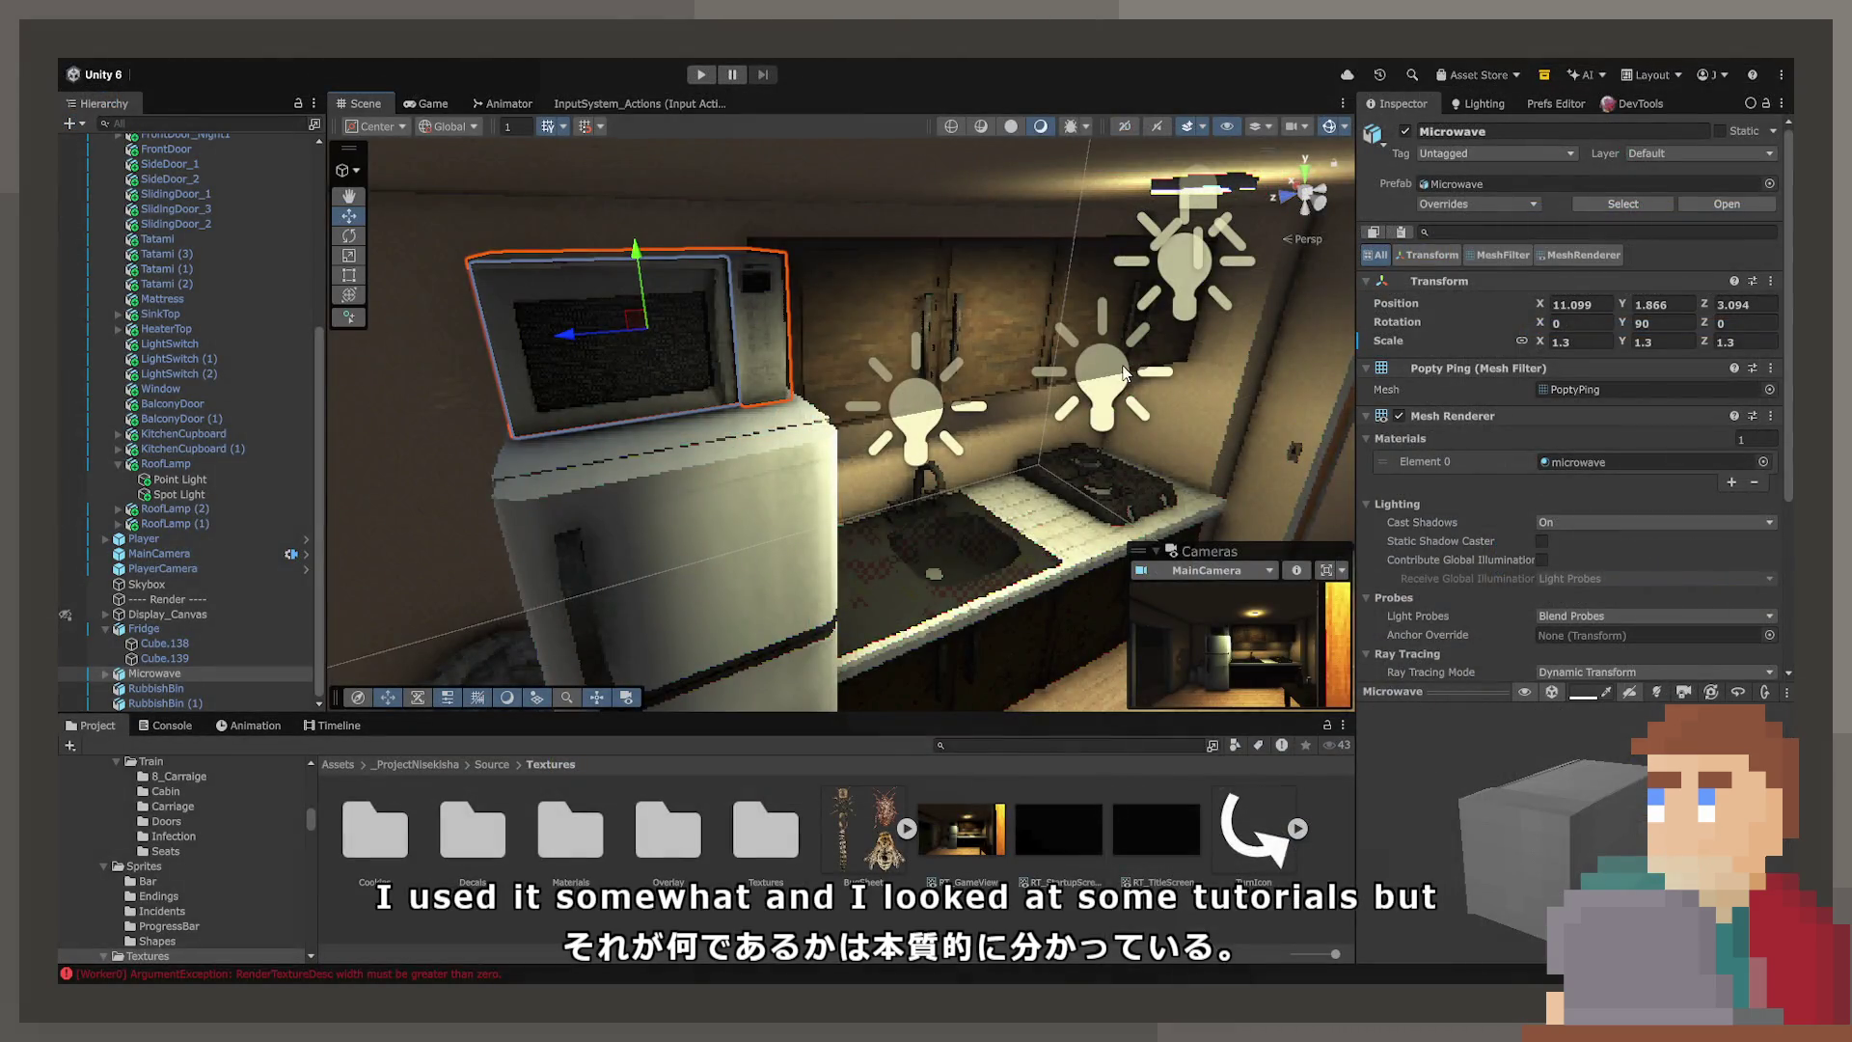
Nudge RoofLamp's Spot Light along X to -0.591 and preview the kitchen in the Game view
{"action": "mouse_move", "coordinate": [1320, 393]}
{"action": "right_mouse_down"}
{"action": "mouse_move", "coordinate": [1100, 405]}
{"action": "mouse_move", "coordinate": [952, 261]}
{"action": "mouse_move", "coordinate": [772, 419]}
{"action": "mouse_move", "coordinate": [697, 458]}
{"action": "mouse_move", "coordinate": [991, 318]}
{"action": "mouse_move", "coordinate": [1028, 201]}
{"action": "right_mouse_up"}
{"action": "left_click", "coordinate": [1090, 405]}
{"action": "left_click", "coordinate": [1013, 250]}
{"action": "left_click_drag", "start_coordinate": [815, 232], "coordinate": [861, 242]}
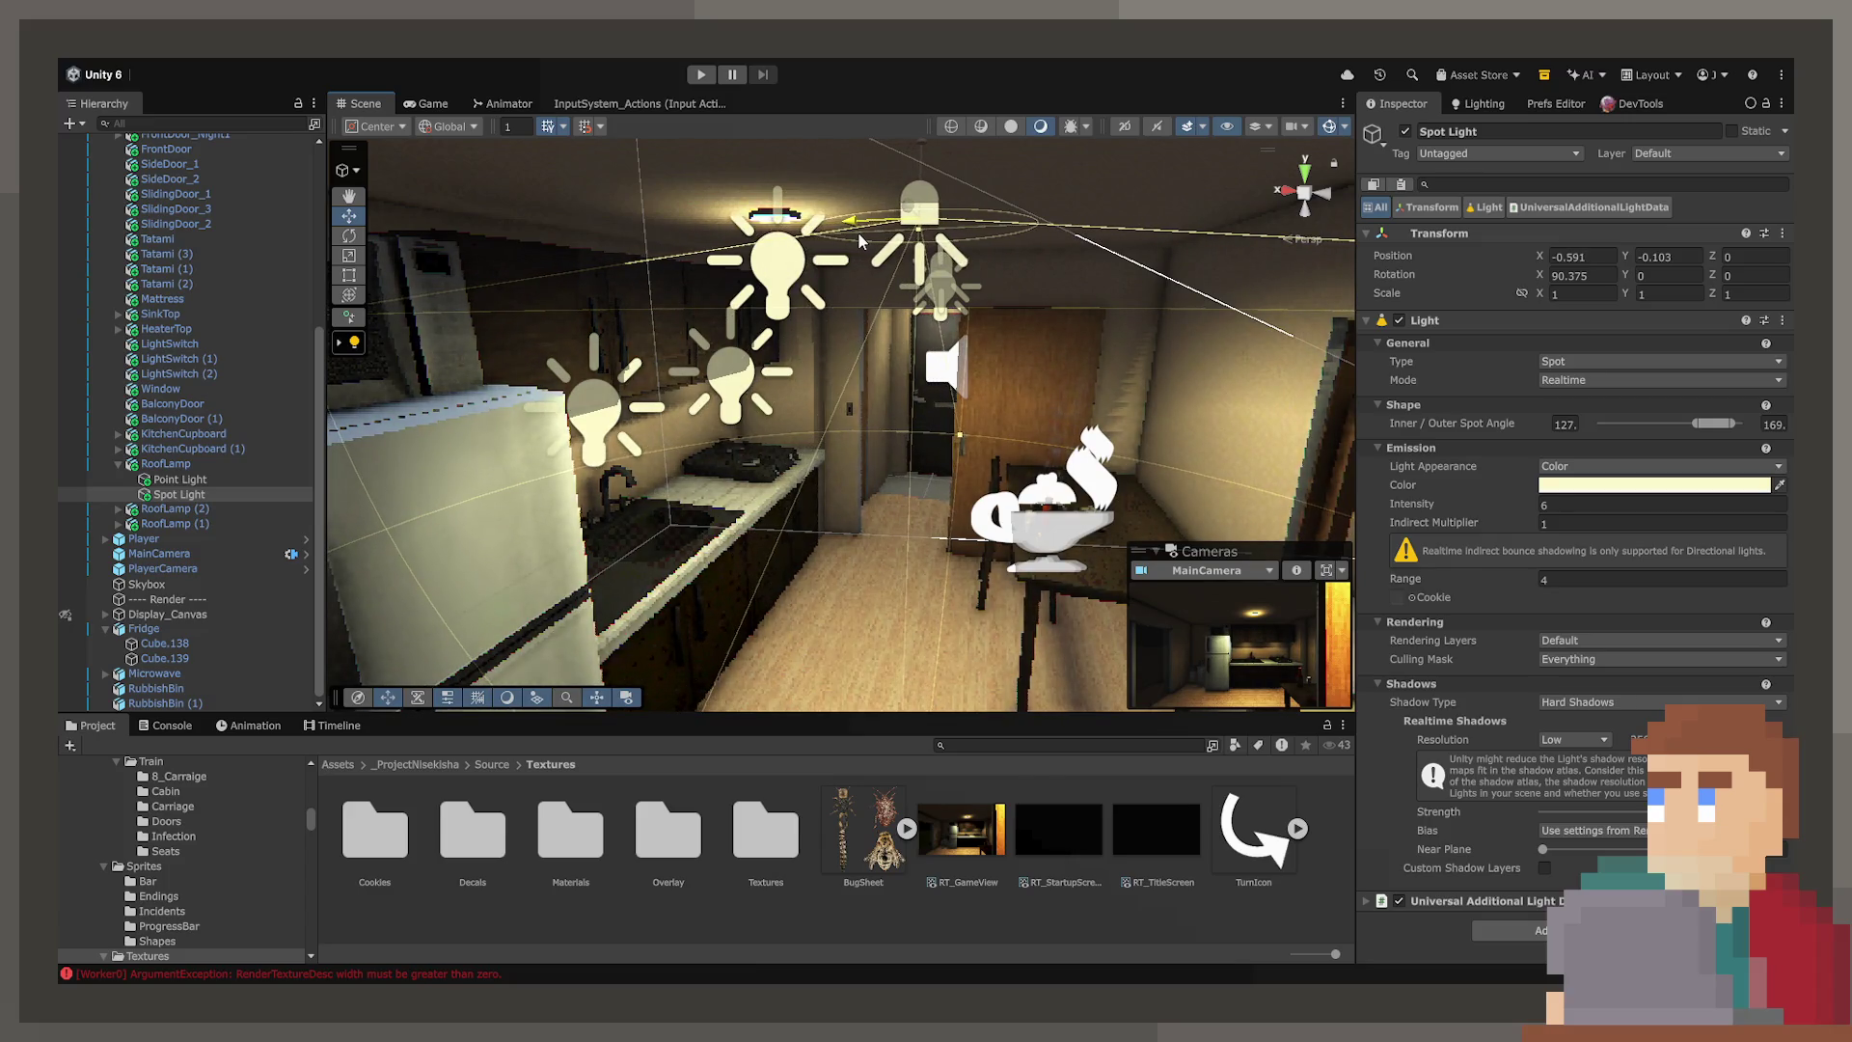
{"action": "mouse_move", "coordinate": [940, 396]}
{"action": "right_mouse_down"}
{"action": "mouse_move", "coordinate": [793, 417]}
{"action": "mouse_move", "coordinate": [1039, 431]}
{"action": "mouse_move", "coordinate": [849, 392]}
{"action": "right_mouse_up"}
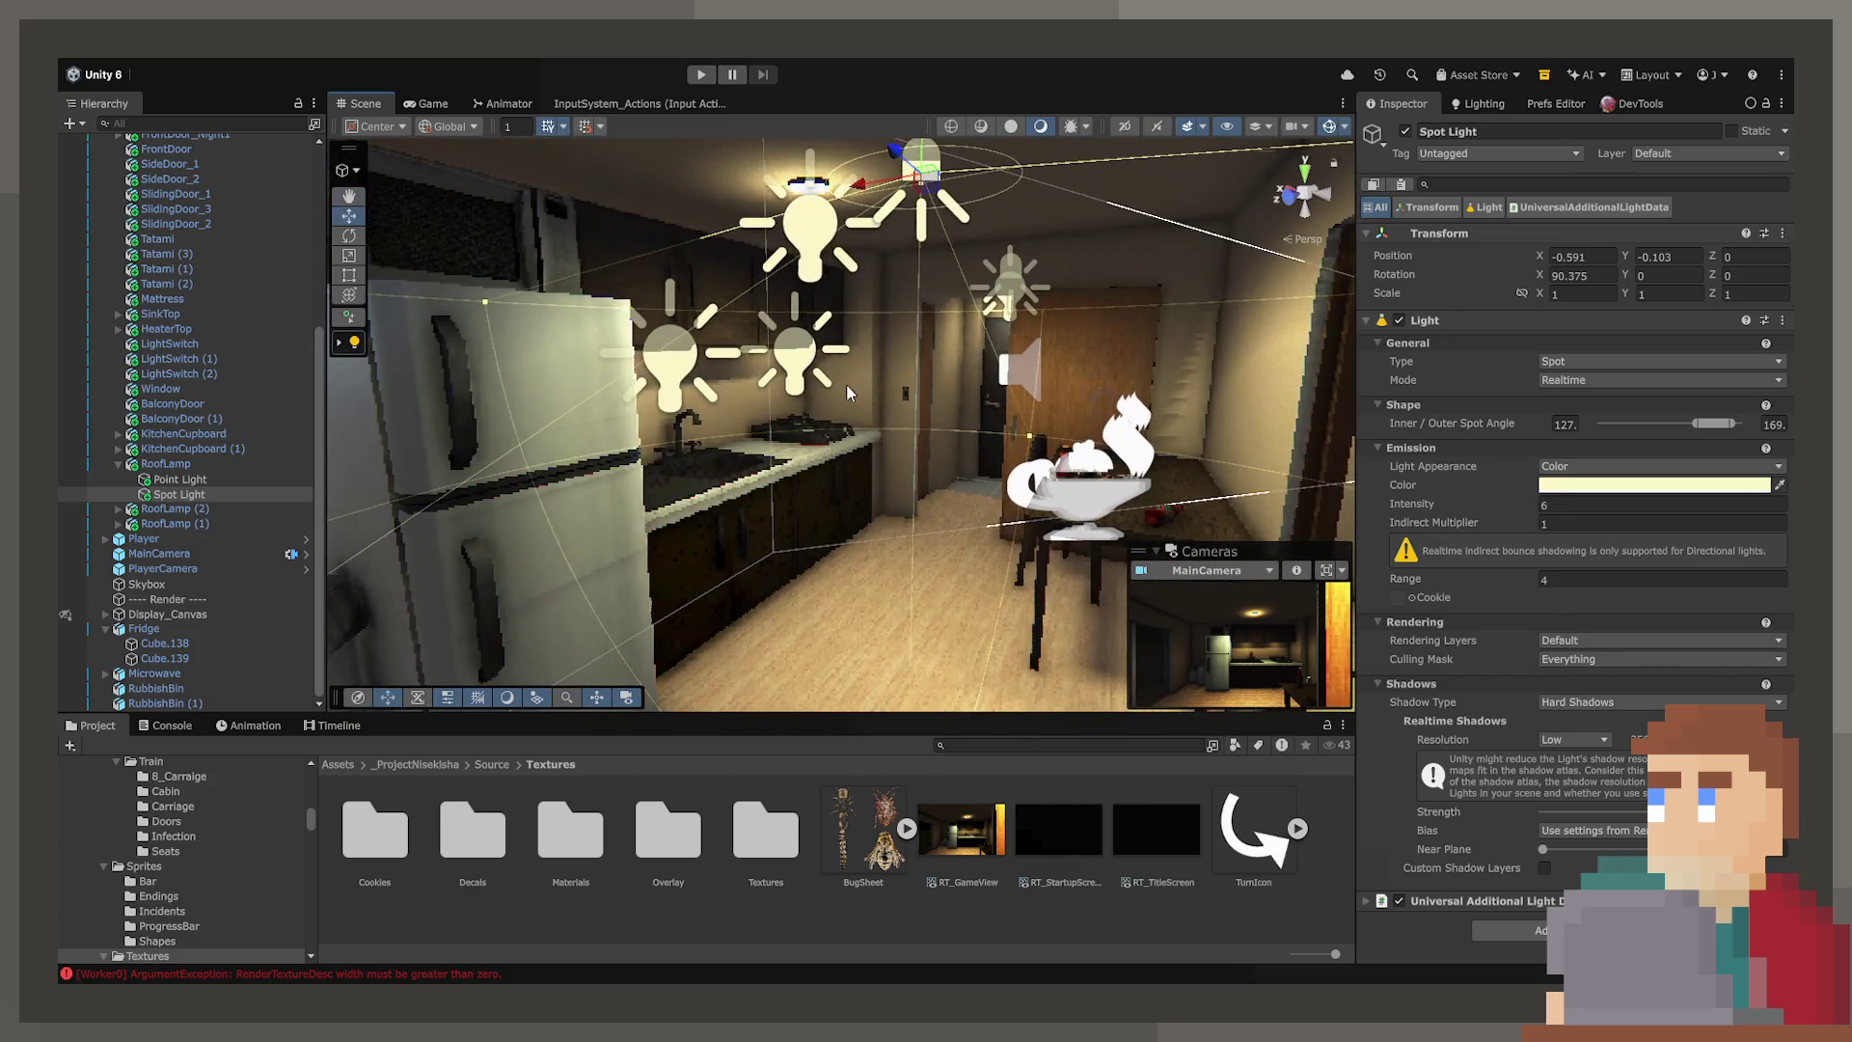
{"action": "left_click", "coordinate": [453, 102]}
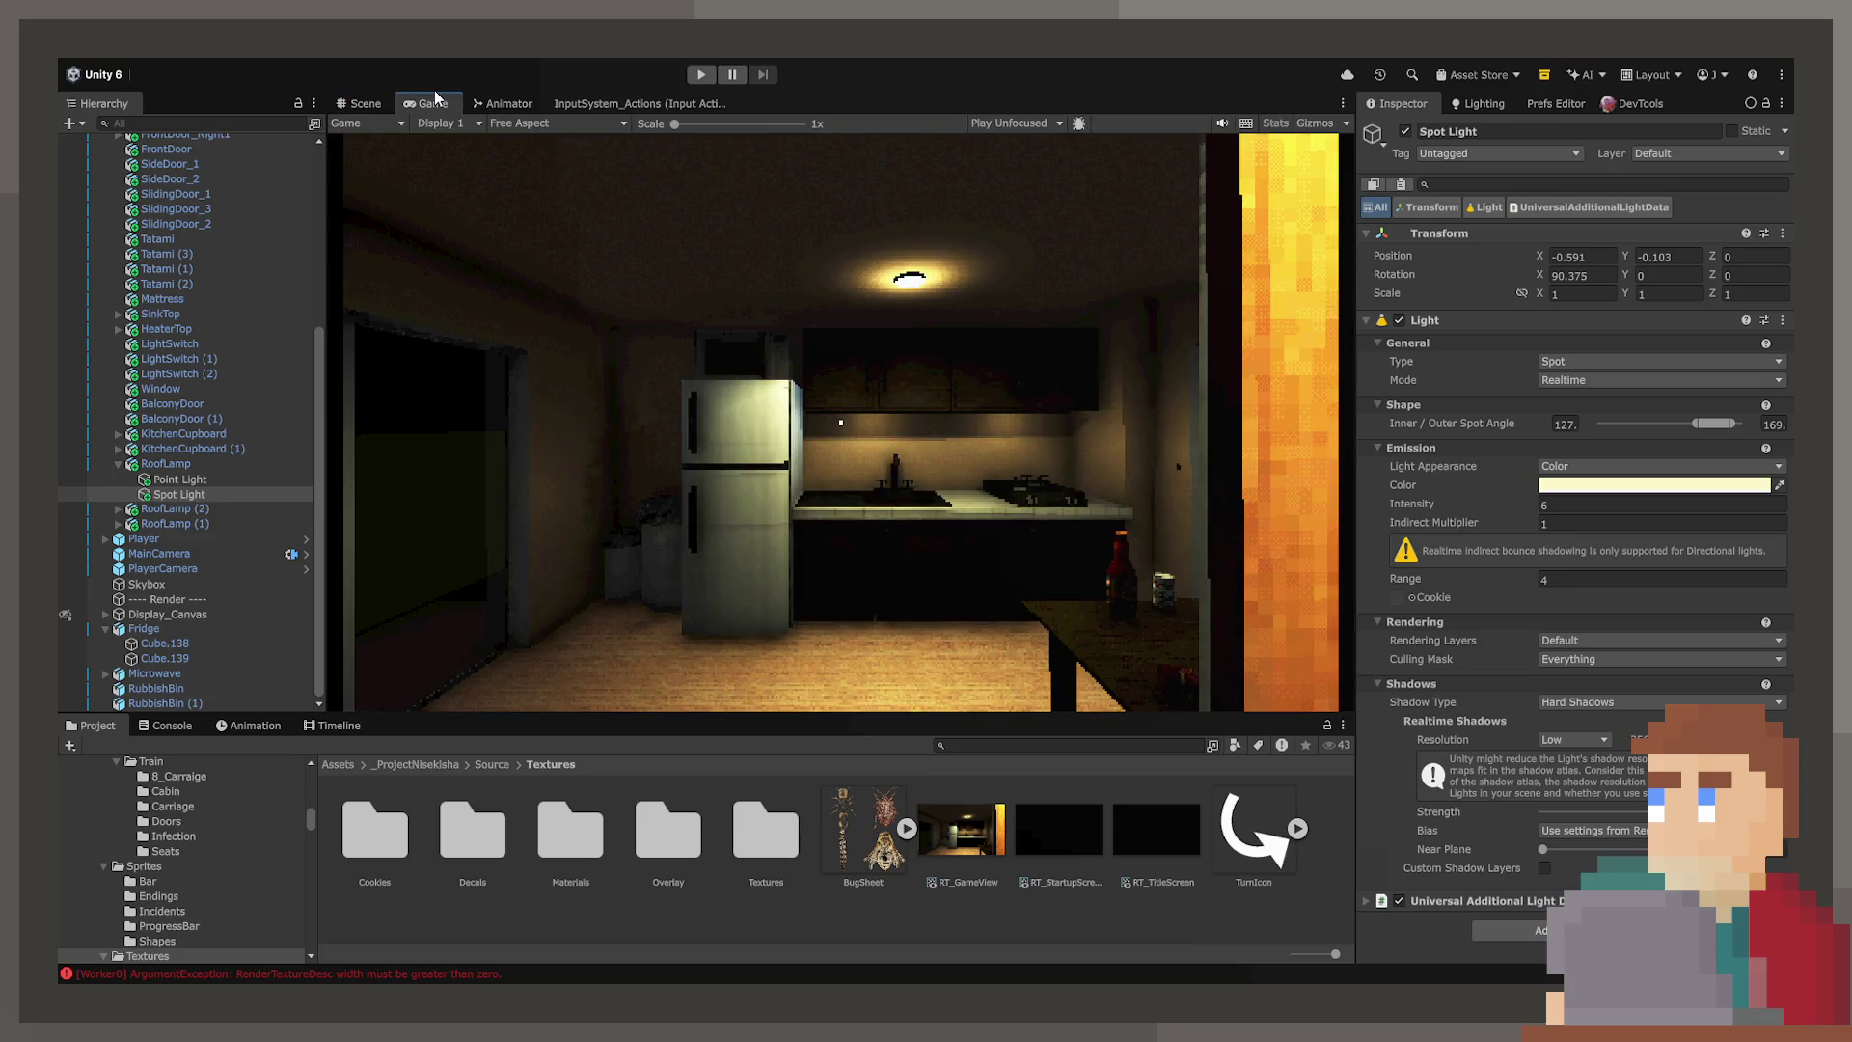
Return to Unity's Scene view and fly the camera toward the fridge corner
{"action": "left_click", "coordinate": [367, 100]}
{"action": "mouse_move", "coordinate": [482, 386]}
{"action": "right_mouse_down"}
{"action": "mouse_move", "coordinate": [529, 496]}
{"action": "mouse_move", "coordinate": [748, 484]}
{"action": "mouse_move", "coordinate": [703, 534]}
{"action": "mouse_move", "coordinate": [109, 526]}
{"action": "mouse_move", "coordinate": [241, 578]}
{"action": "mouse_move", "coordinate": [193, 386]}
{"action": "mouse_move", "coordinate": [145, 483]}
{"action": "mouse_move", "coordinate": [92, 487]}
{"action": "mouse_move", "coordinate": [921, 473]}
{"action": "mouse_move", "coordinate": [776, 457]}
{"action": "mouse_move", "coordinate": [816, 458]}
{"action": "mouse_move", "coordinate": [802, 421]}
{"action": "right_mouse_up"}
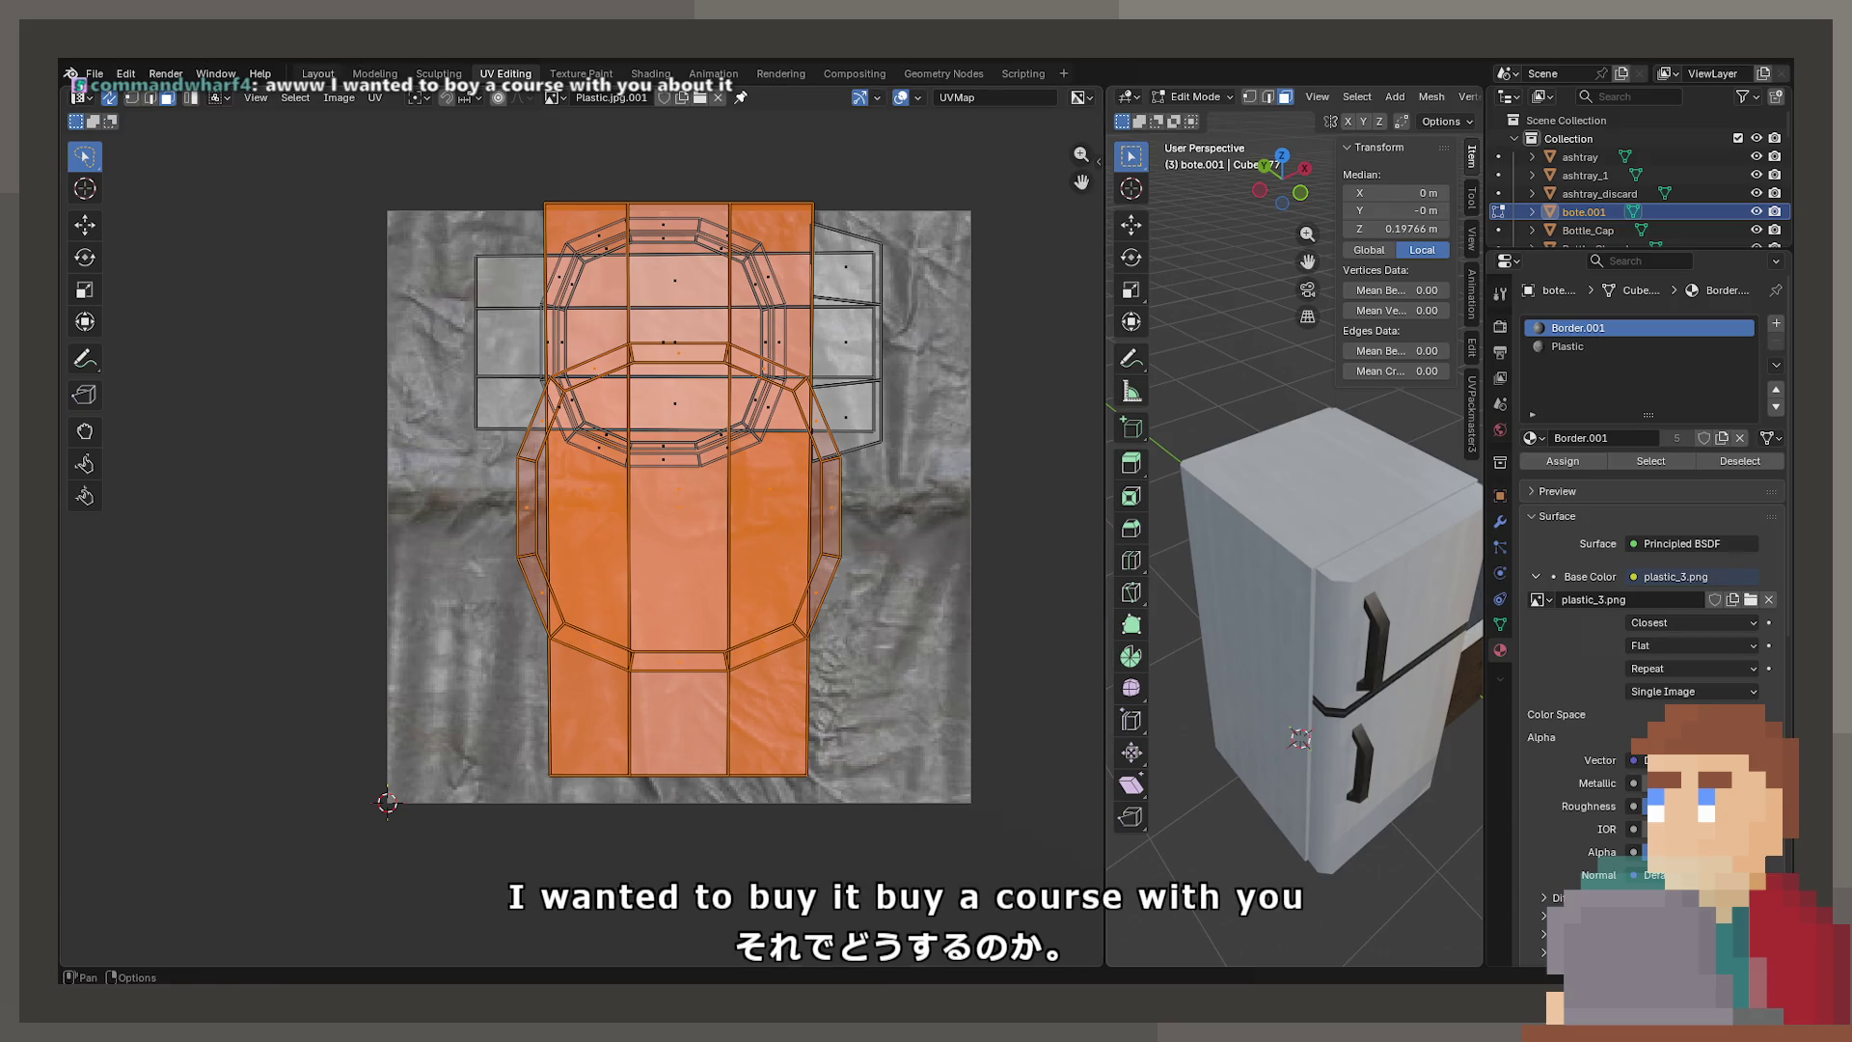
In the modelling workspace, select the second garbage bag's entire mesh in Edit Mode
{"action": "left_click", "coordinate": [317, 74]}
{"action": "scroll", "coordinate": [727, 392], "scroll_direction": "down", "scroll_amount": 5}
{"action": "mouse_move", "coordinate": [449, 492]}
{"action": "middle_mouse_down"}
{"action": "mouse_move", "coordinate": [324, 412]}
{"action": "mouse_move", "coordinate": [750, 536]}
{"action": "mouse_move", "coordinate": [733, 496]}
{"action": "mouse_move", "coordinate": [1163, 548]}
{"action": "mouse_move", "coordinate": [696, 495]}
{"action": "mouse_move", "coordinate": [822, 635]}
{"action": "mouse_move", "coordinate": [772, 476]}
{"action": "mouse_move", "coordinate": [761, 505]}
{"action": "mouse_move", "coordinate": [872, 606]}
{"action": "middle_mouse_up"}
{"action": "left_click", "coordinate": [761, 505]}
{"action": "scroll", "coordinate": [761, 506], "scroll_direction": "up", "scroll_amount": 3}
{"action": "scroll", "coordinate": [665, 513], "scroll_direction": "down", "scroll_amount": 3}
{"action": "scroll", "coordinate": [862, 543], "scroll_direction": "up", "scroll_amount": 3}
{"action": "key", "text": "Tab"}
{"action": "scroll", "coordinate": [863, 543], "scroll_direction": "up", "scroll_amount": 2}
{"action": "left_click", "coordinate": [905, 530]}
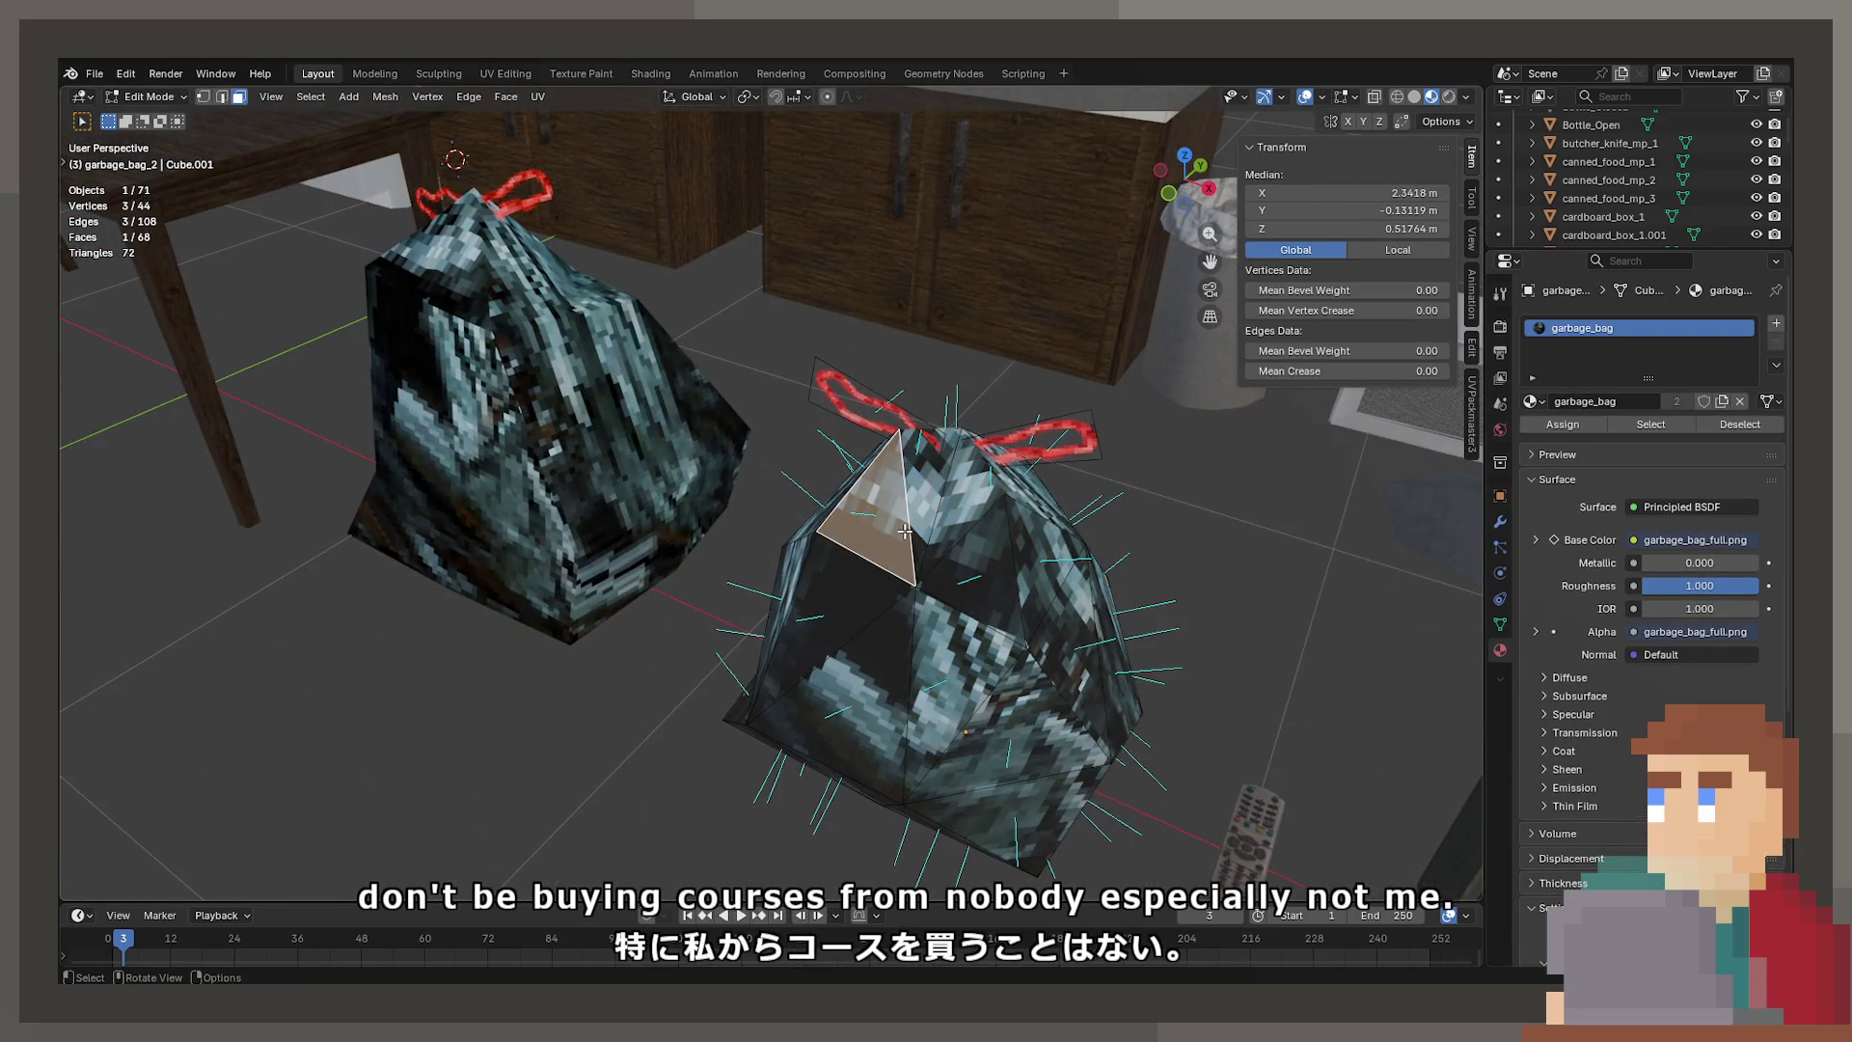
{"action": "key", "text": "ctrl+l"}
Add a material slot to that bag and set it to the Plastic material
{"action": "left_click", "coordinate": [1777, 324]}
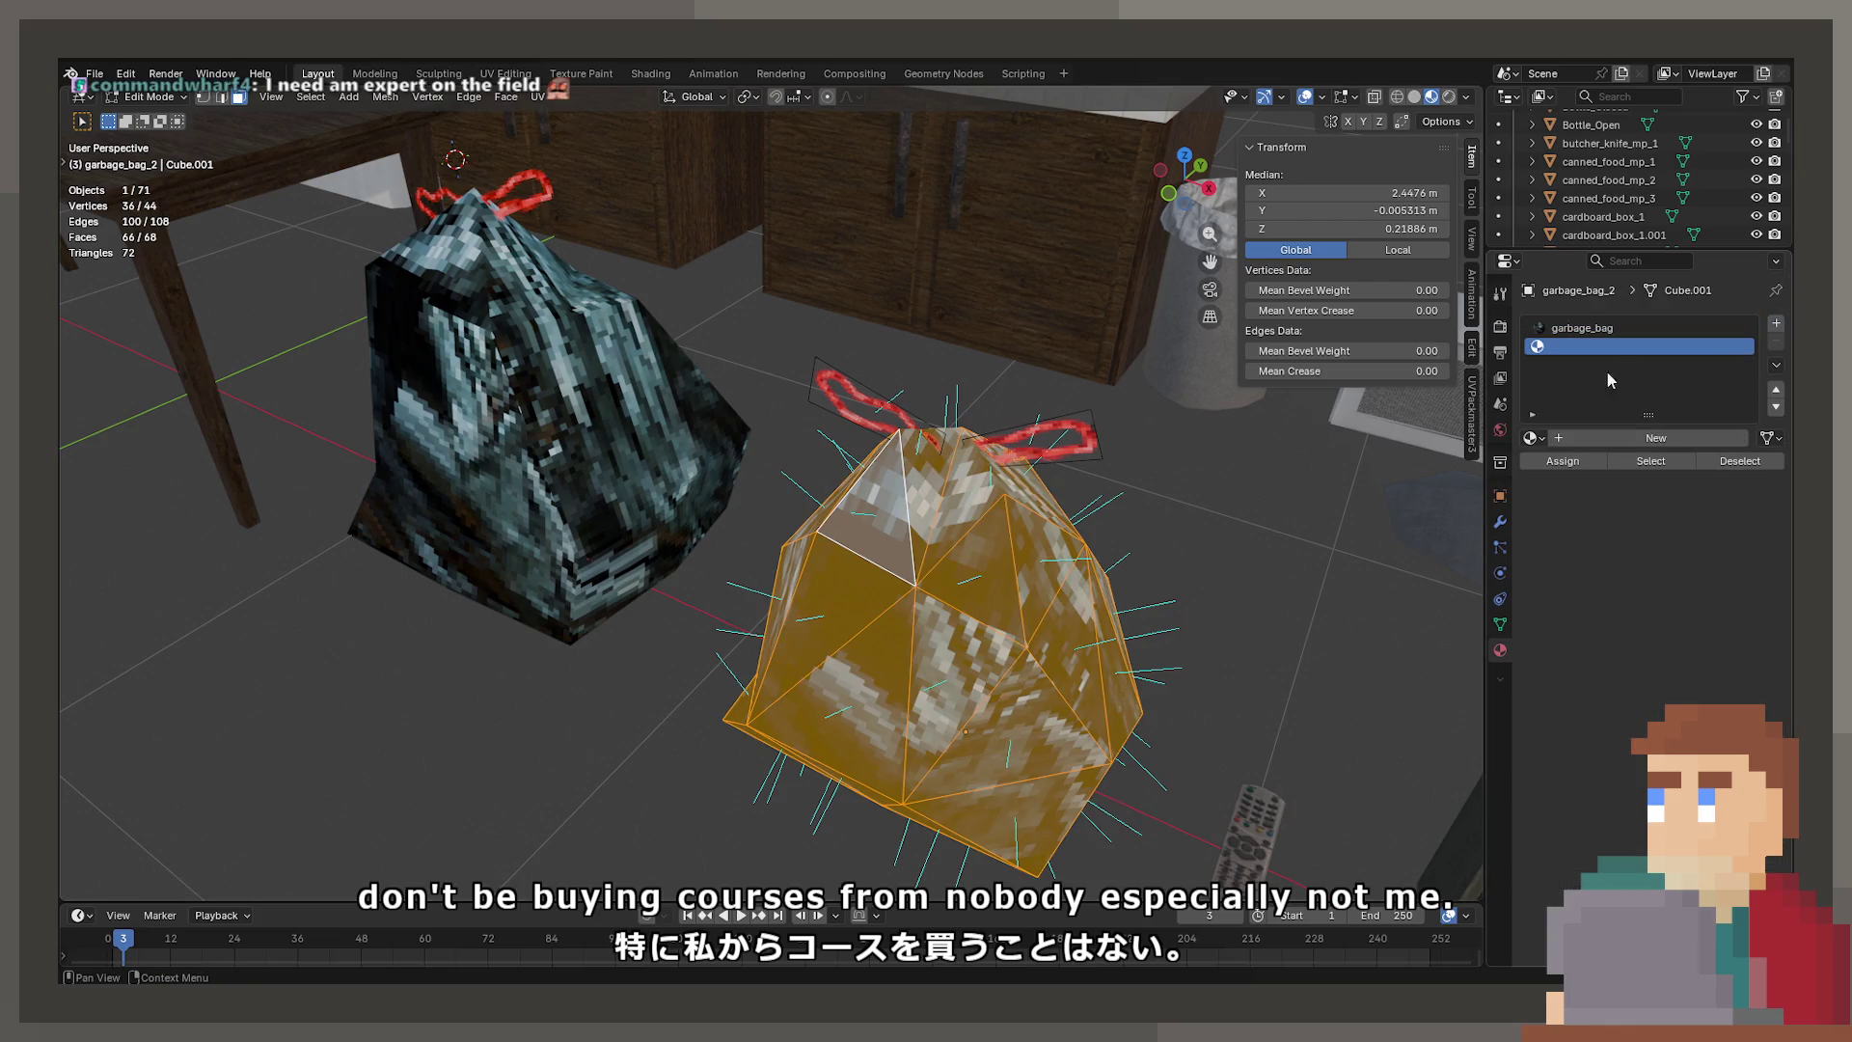
{"action": "left_click", "coordinate": [1531, 438]}
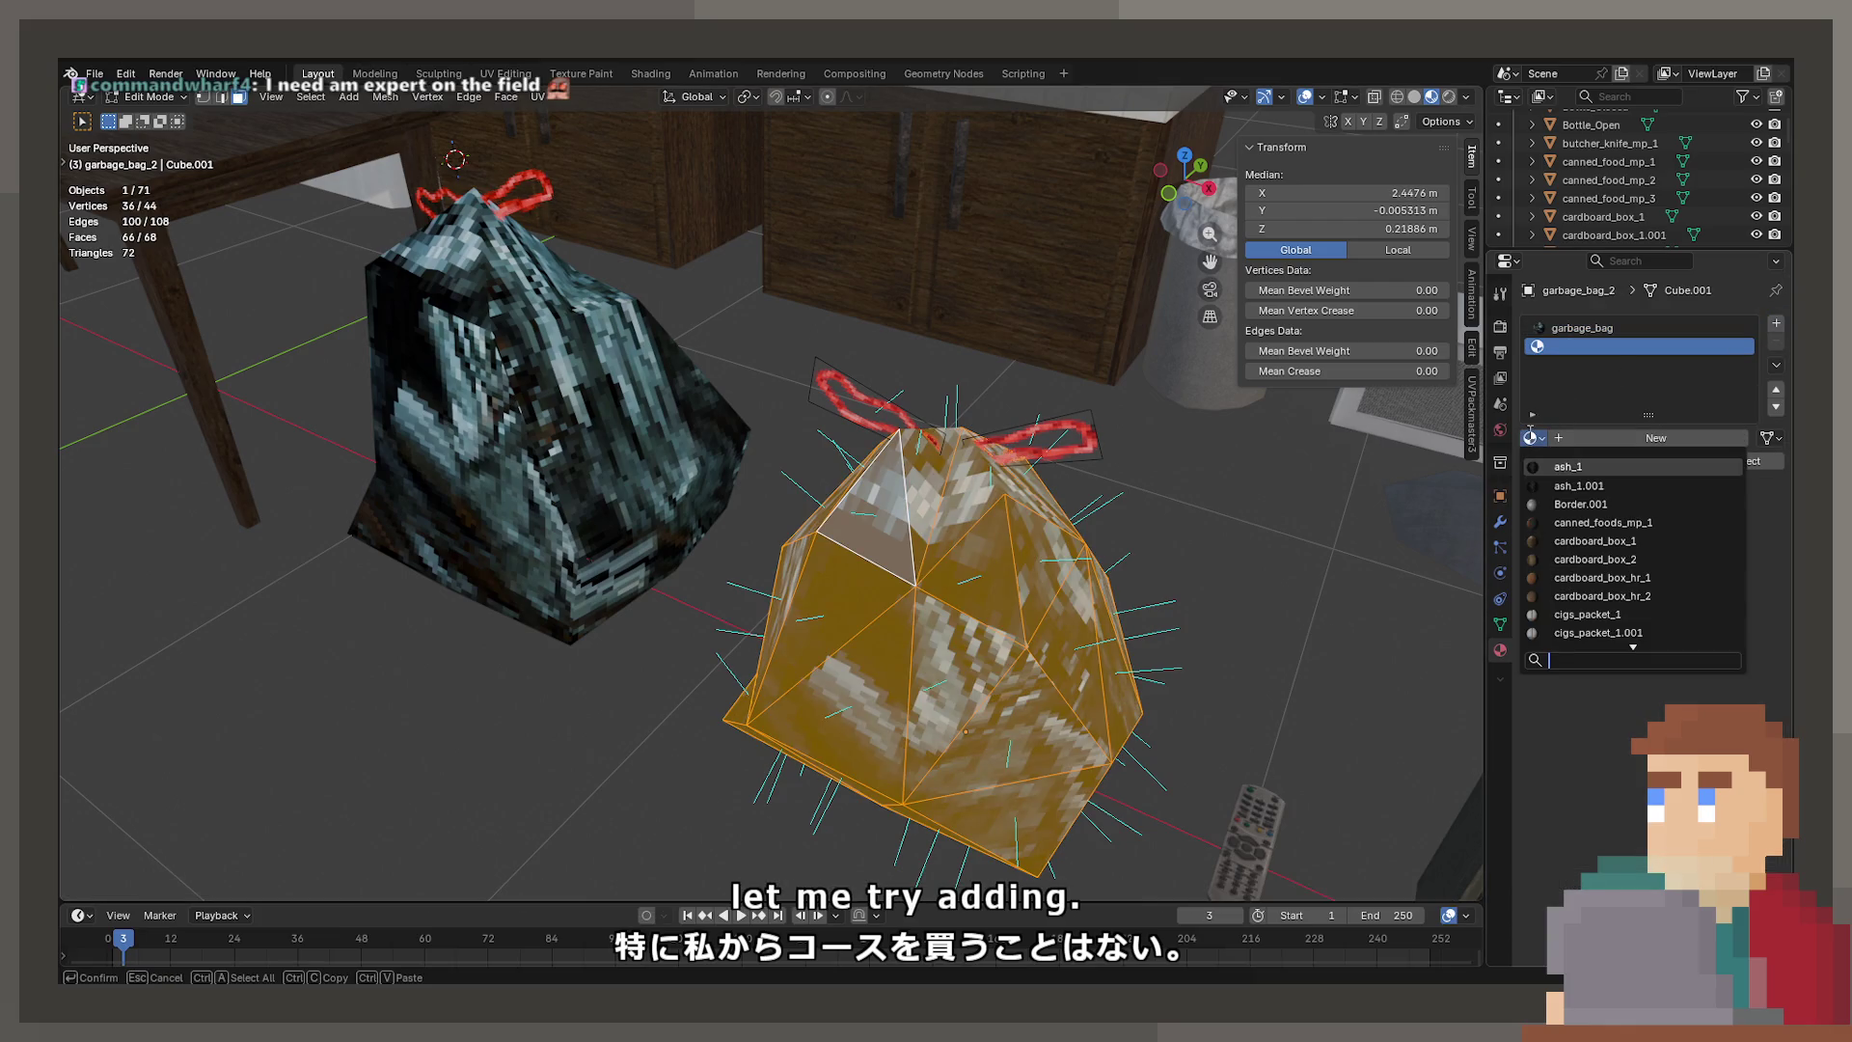
{"action": "left_click", "coordinate": [1581, 485]}
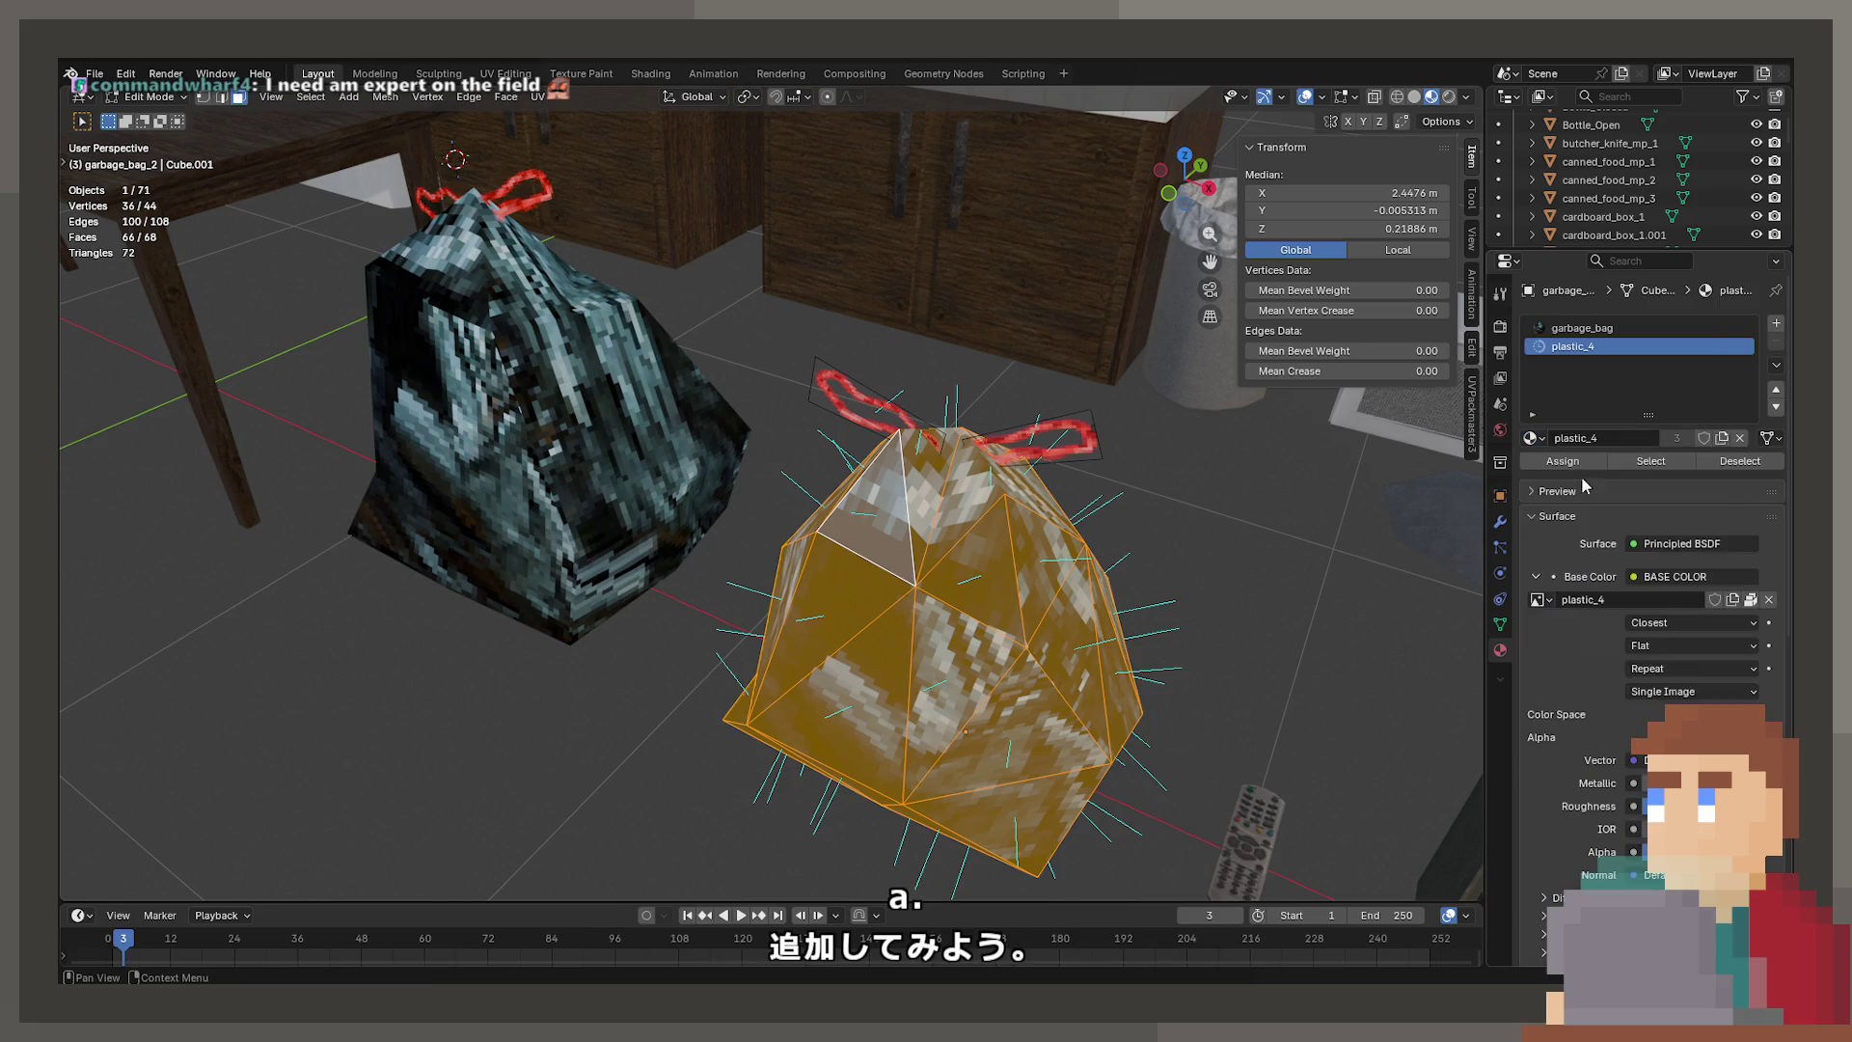
{"action": "left_click", "coordinate": [1533, 438]}
{"action": "type", "text": "plas"}
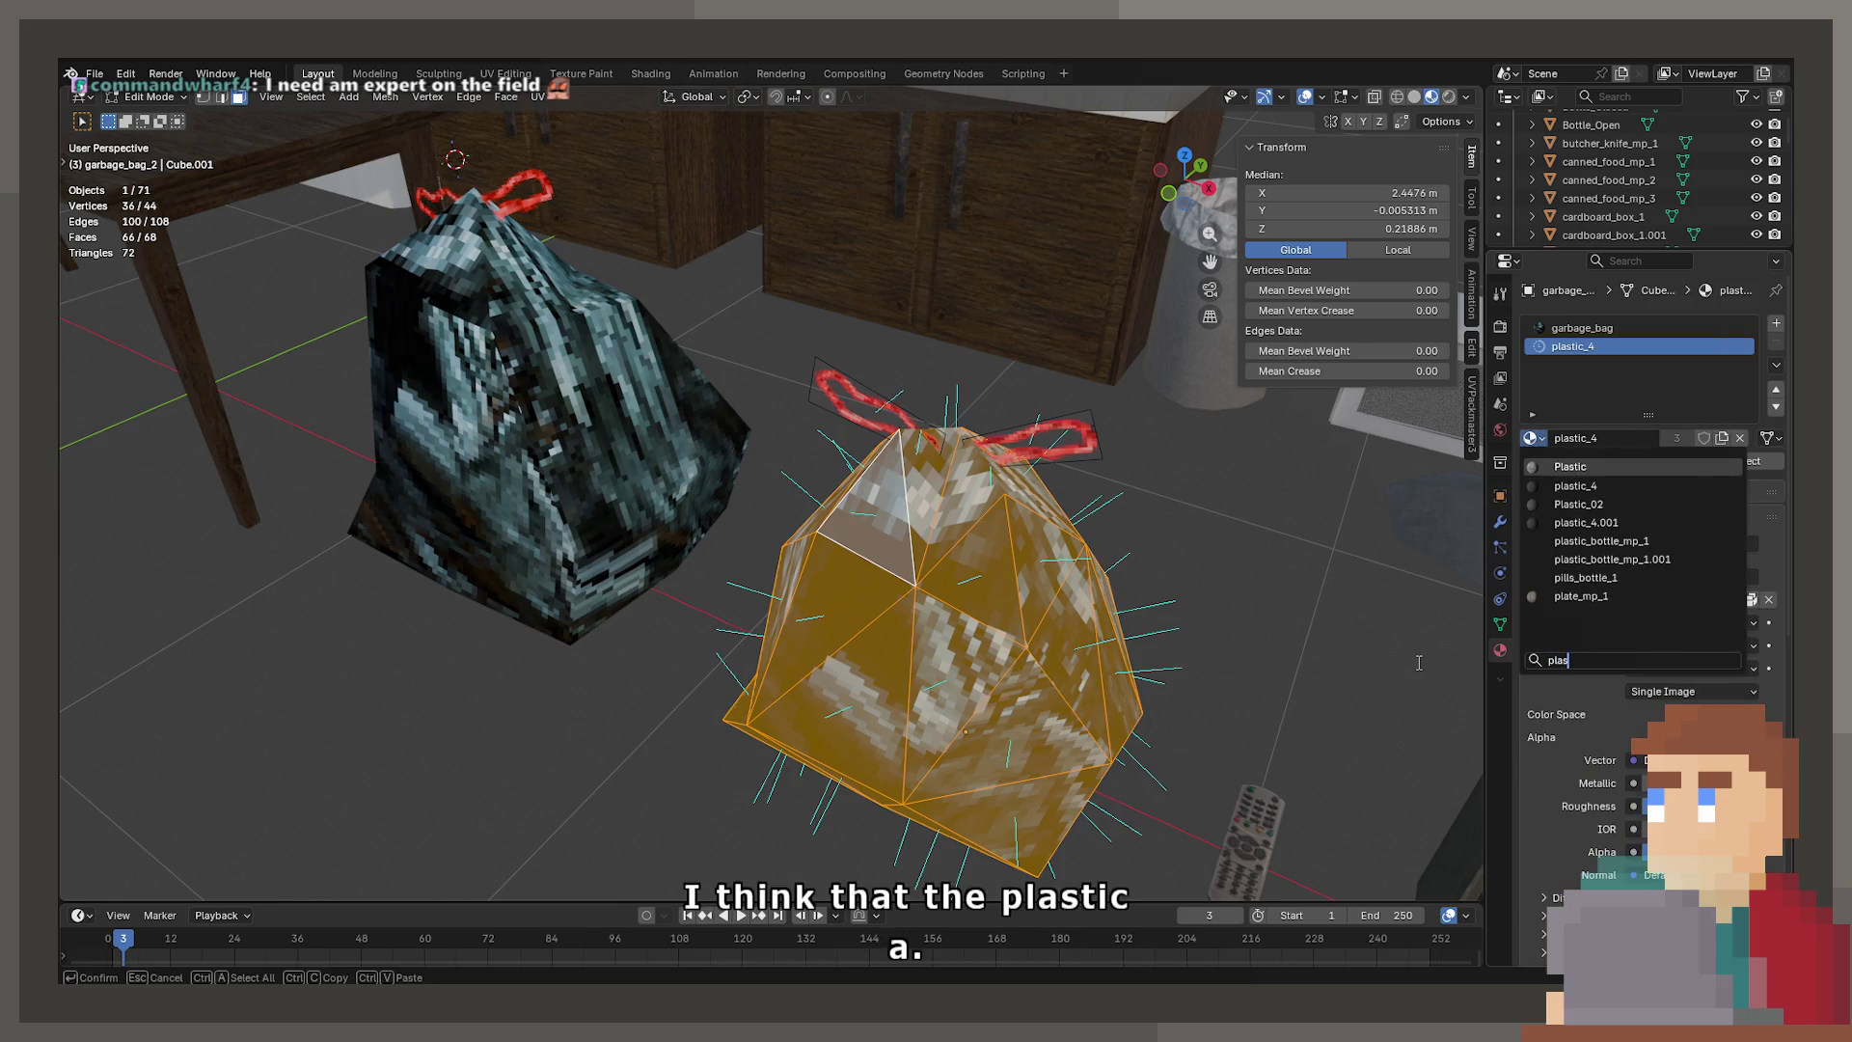
{"action": "key", "text": "Return"}
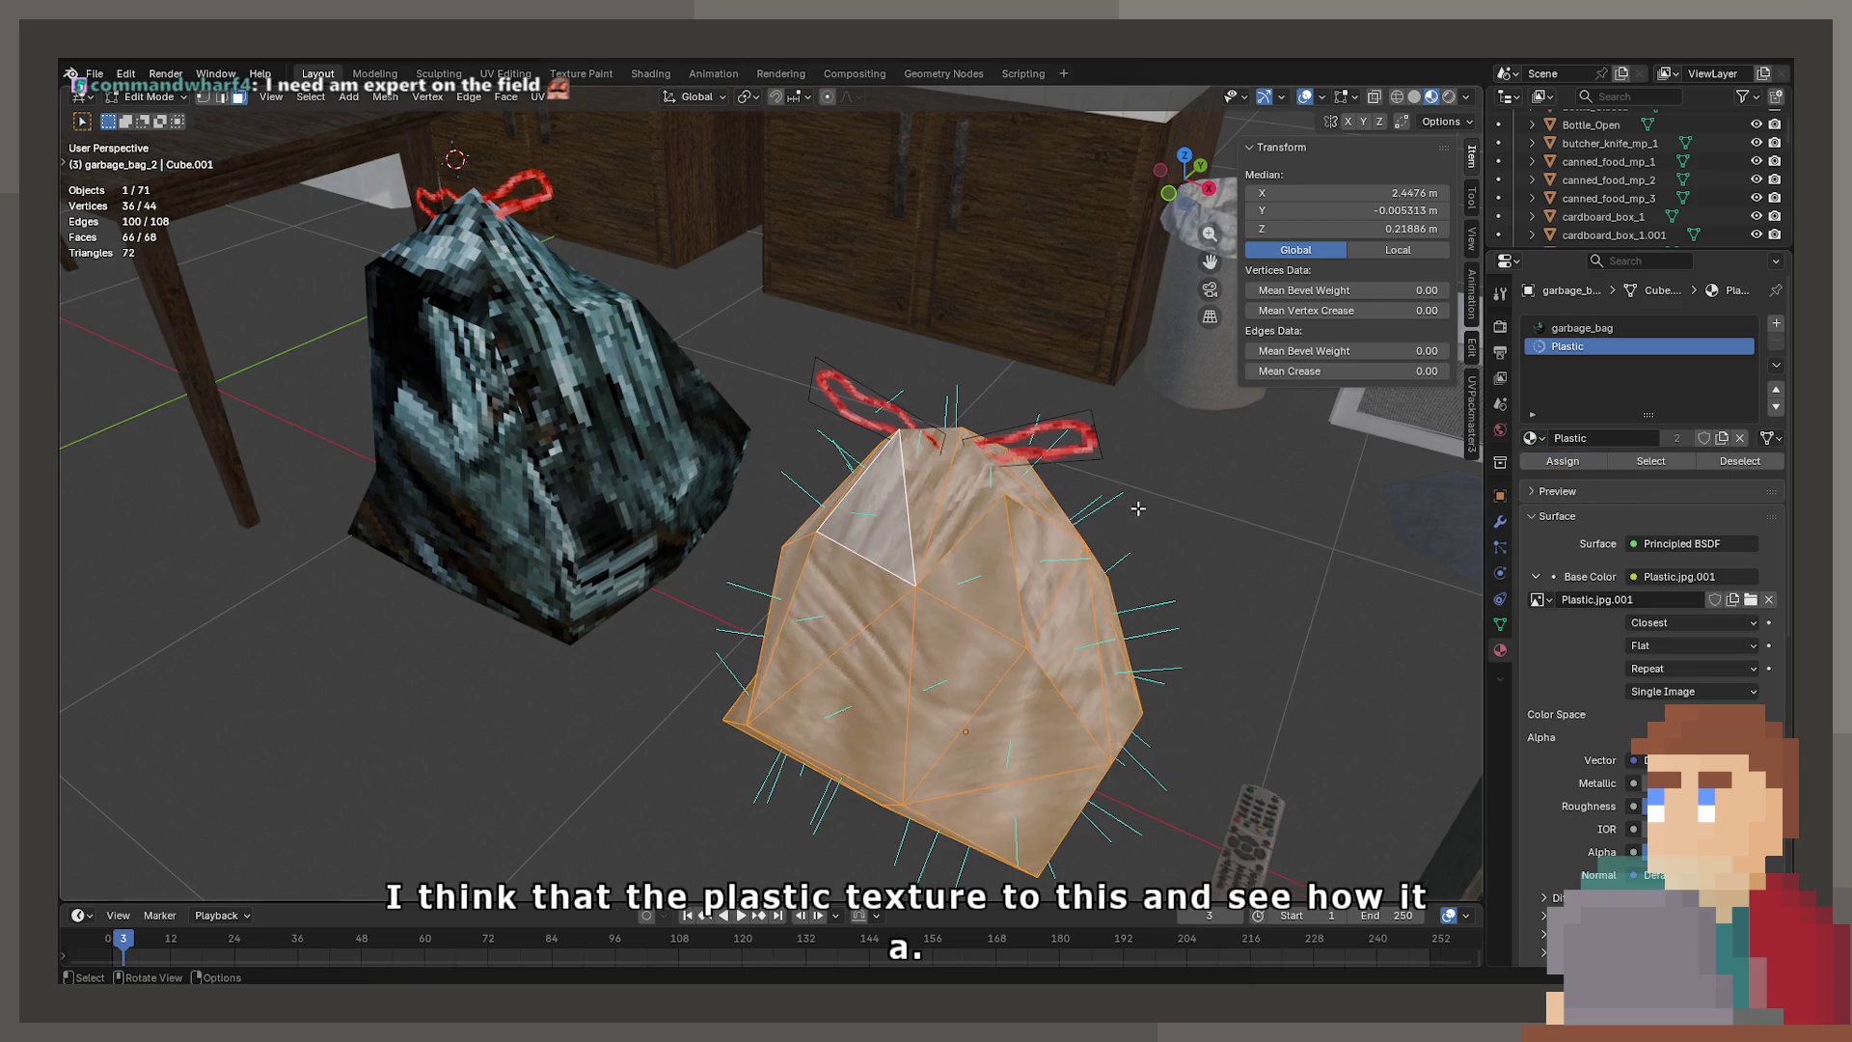
{"action": "key", "text": "Tab"}
Give the dark garbage bag a new slot with Plastic assigned to its whole mesh
{"action": "mouse_move", "coordinate": [1011, 600]}
{"action": "middle_mouse_down"}
{"action": "mouse_move", "coordinate": [704, 421]}
{"action": "mouse_move", "coordinate": [217, 584]}
{"action": "middle_mouse_up"}
{"action": "left_click", "coordinate": [217, 584]}
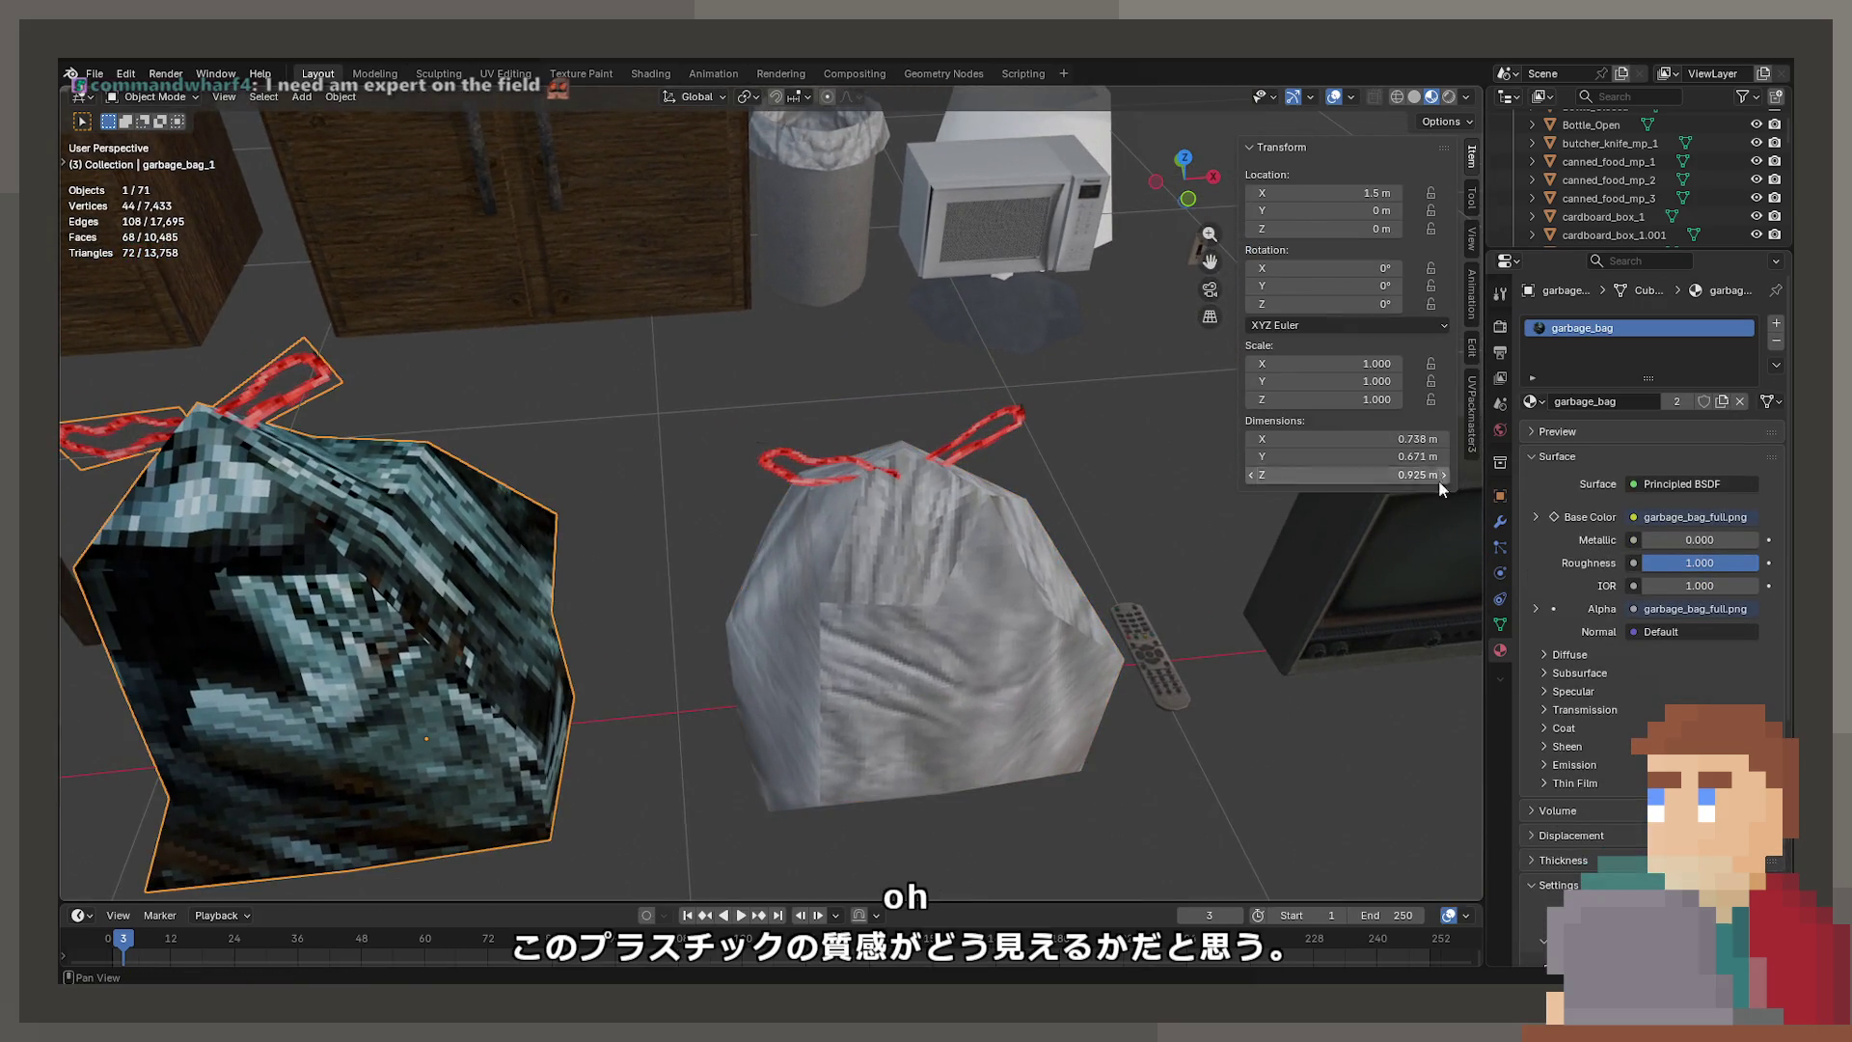
{"action": "key", "text": "Tab"}
{"action": "left_click", "coordinate": [444, 656]}
{"action": "key", "text": "ctrl+l"}
{"action": "left_click", "coordinate": [1775, 323]}
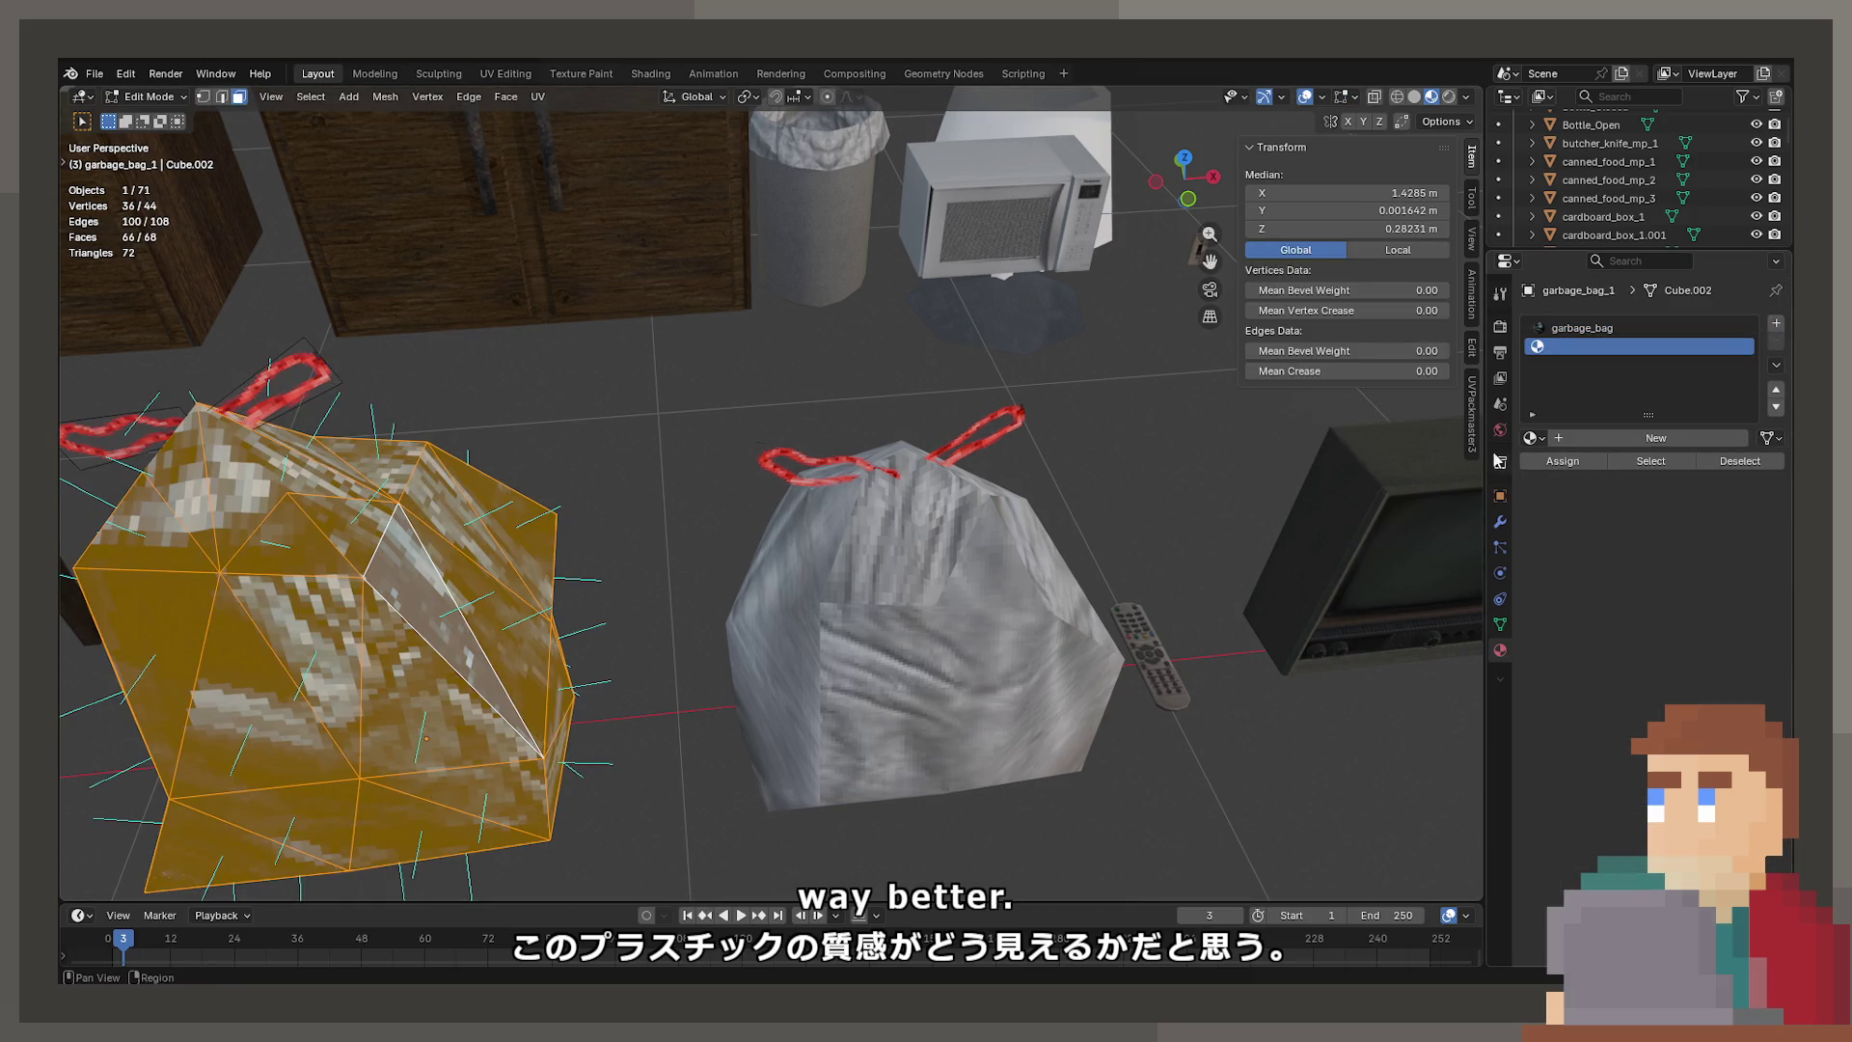
{"action": "left_click", "coordinate": [1533, 439]}
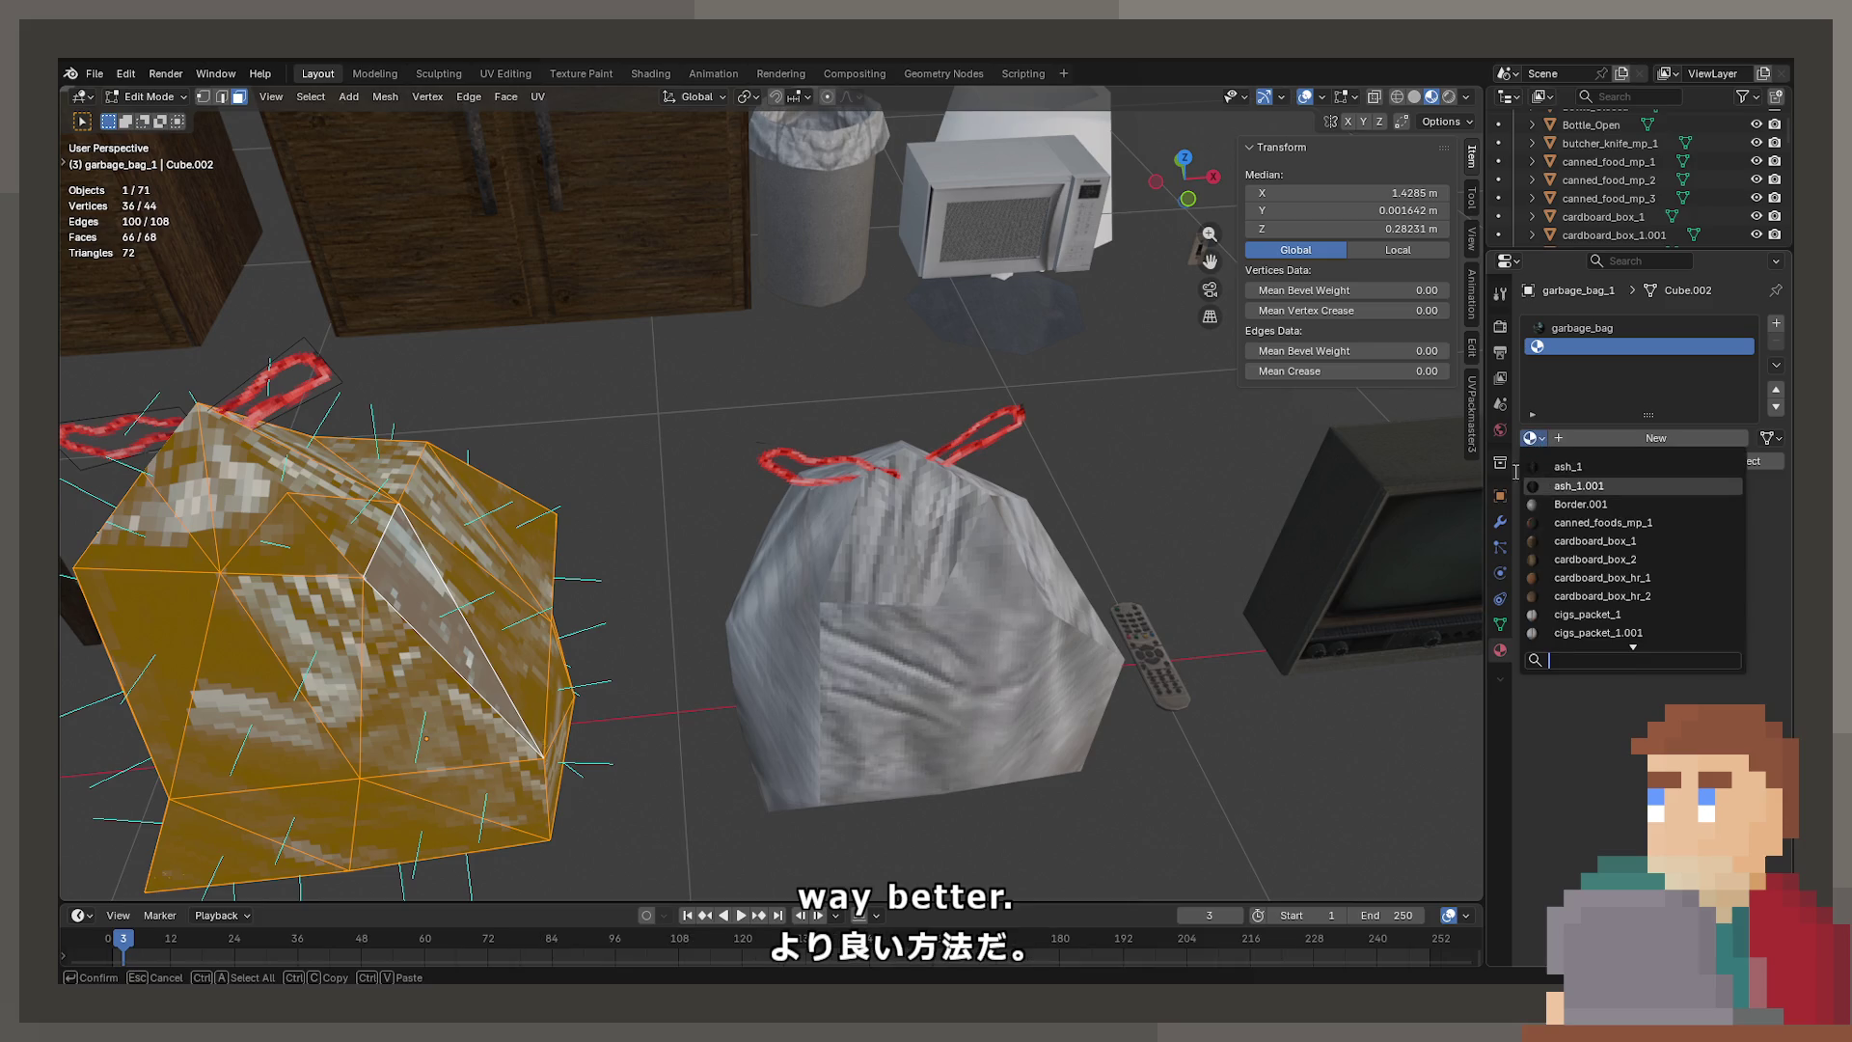
{"action": "type", "text": "plast"}
{"action": "key", "text": "Return"}
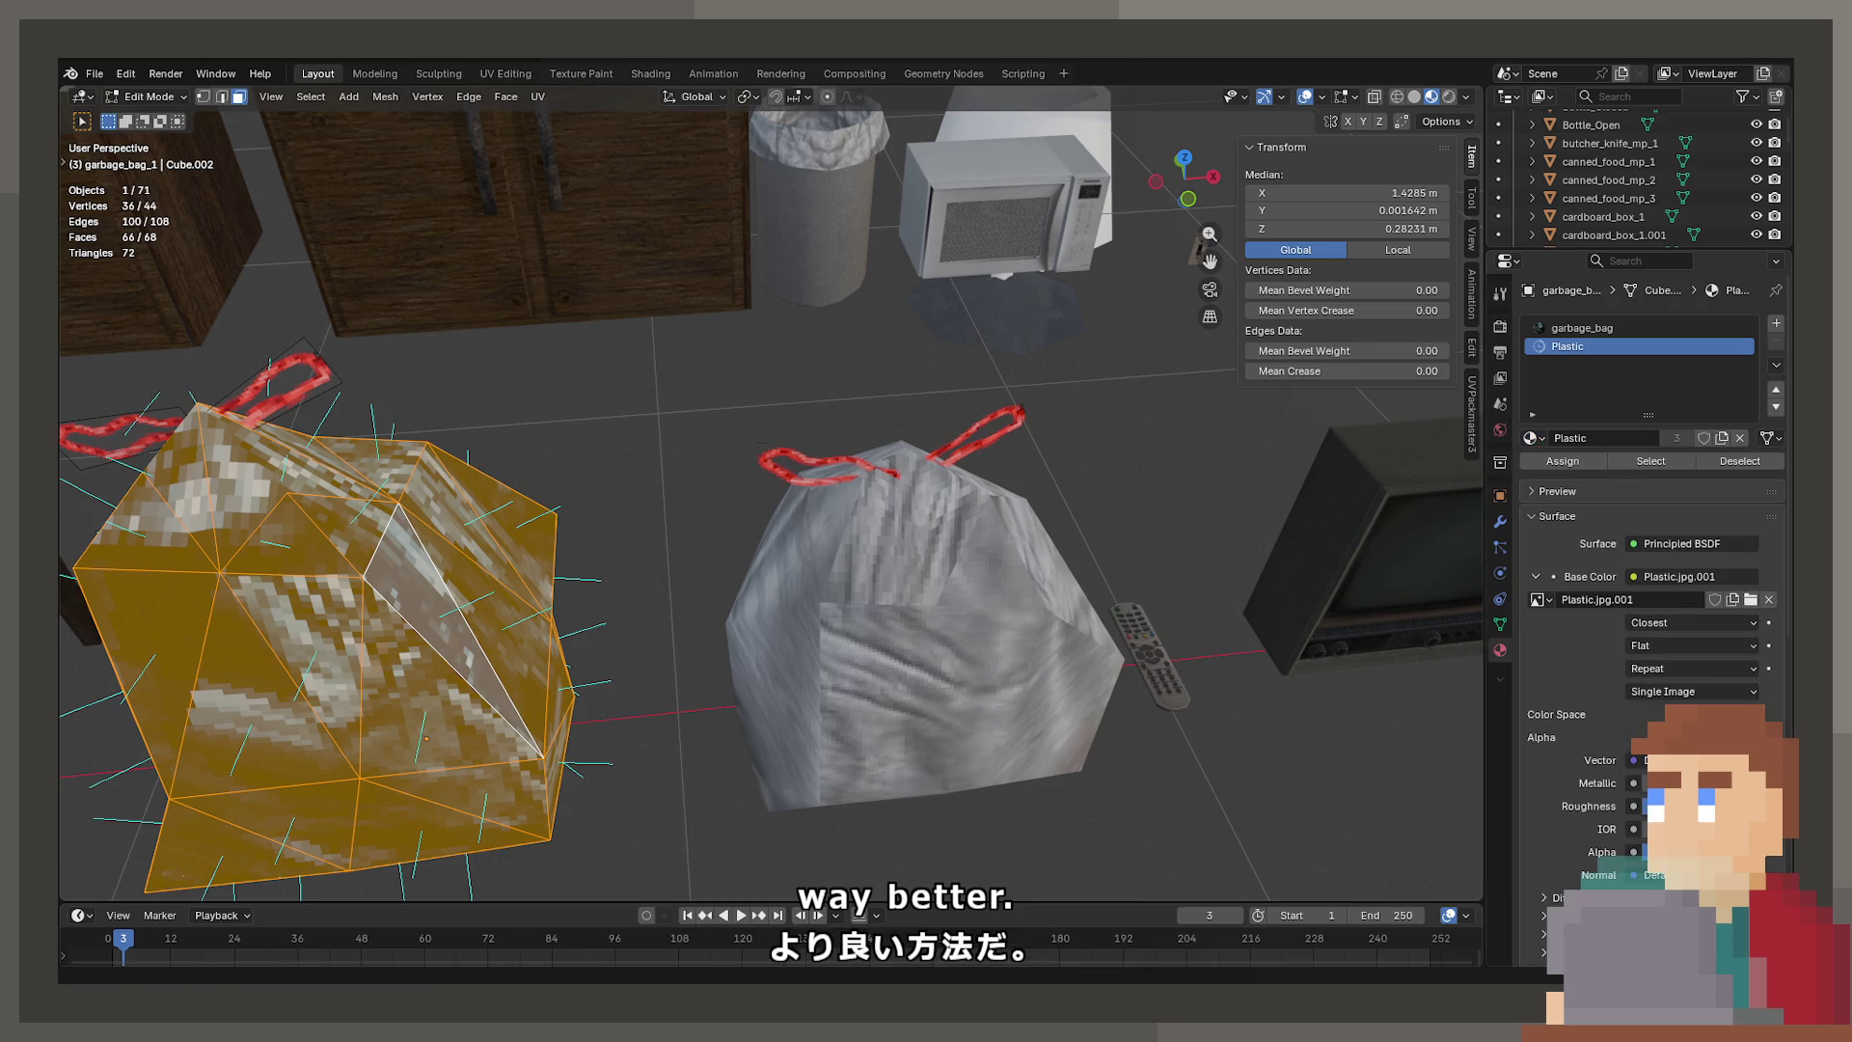
{"action": "left_click", "coordinate": [1576, 471]}
{"action": "key", "text": "Tab"}
{"action": "scroll", "coordinate": [808, 479], "scroll_direction": "down", "scroll_amount": 3}
{"action": "mouse_move", "coordinate": [733, 454]}
{"action": "middle_mouse_down"}
{"action": "mouse_move", "coordinate": [939, 518]}
{"action": "mouse_move", "coordinate": [783, 610]}
{"action": "mouse_move", "coordinate": [704, 501]}
{"action": "mouse_move", "coordinate": [832, 567]}
{"action": "mouse_move", "coordinate": [762, 588]}
{"action": "mouse_move", "coordinate": [727, 553]}
{"action": "mouse_move", "coordinate": [785, 529]}
{"action": "middle_mouse_up"}
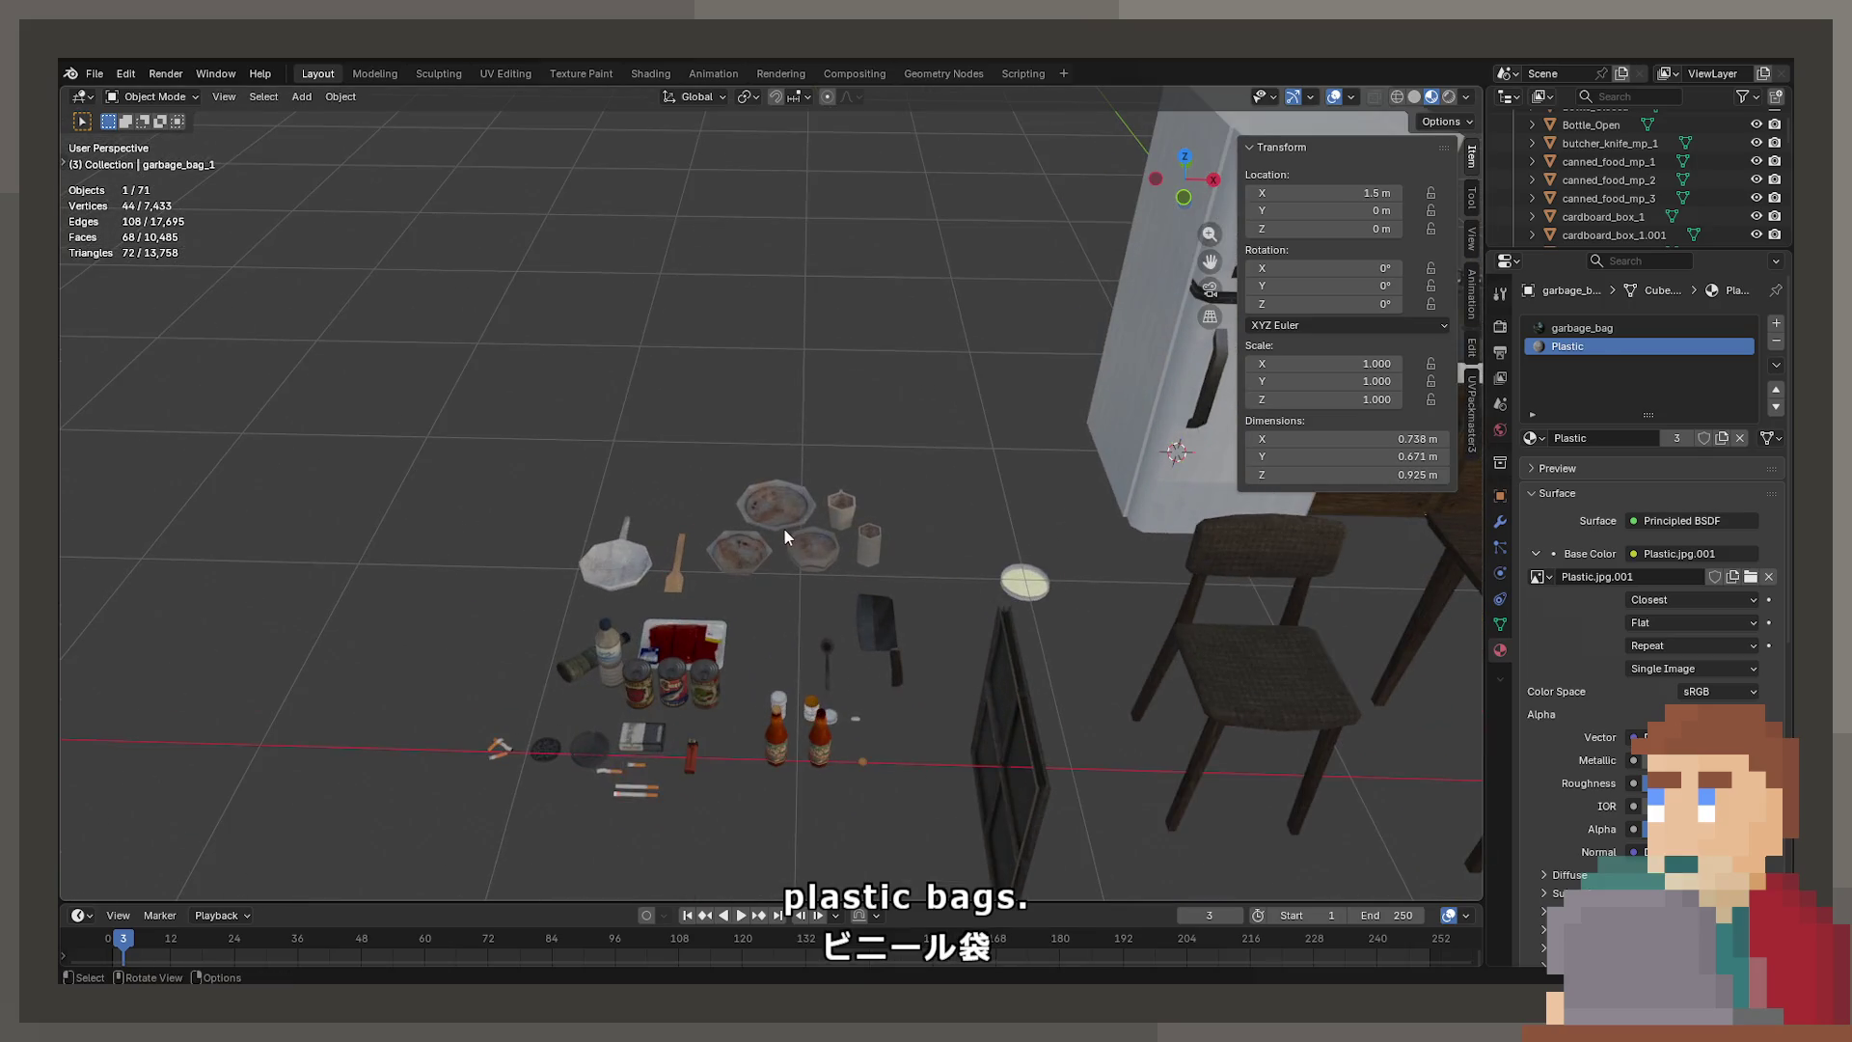
Duplicate a plate and place the copy beside the other plates
{"action": "left_click", "coordinate": [784, 530]}
{"action": "left_click", "coordinate": [789, 545]}
{"action": "key", "text": "KP_Decimal"}
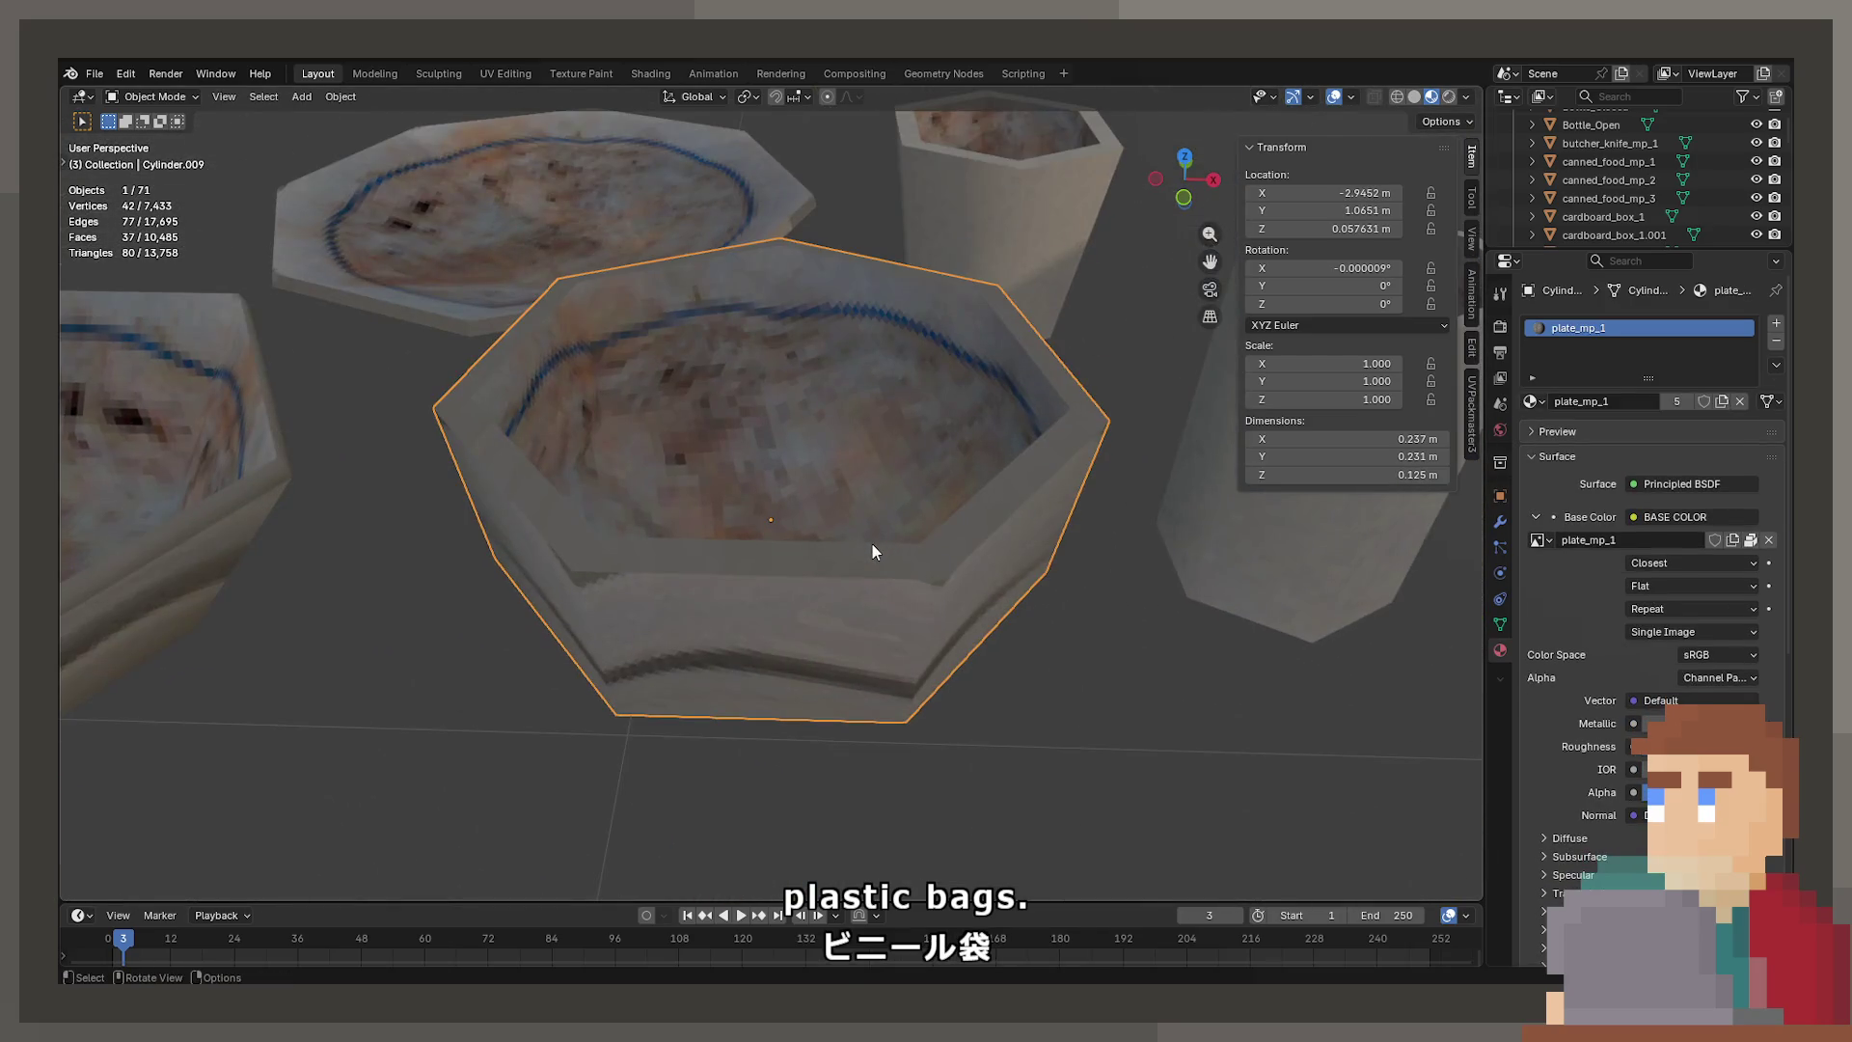
{"action": "scroll", "coordinate": [1044, 507], "scroll_direction": "down", "scroll_amount": 8}
{"action": "key", "text": "shift+d"}
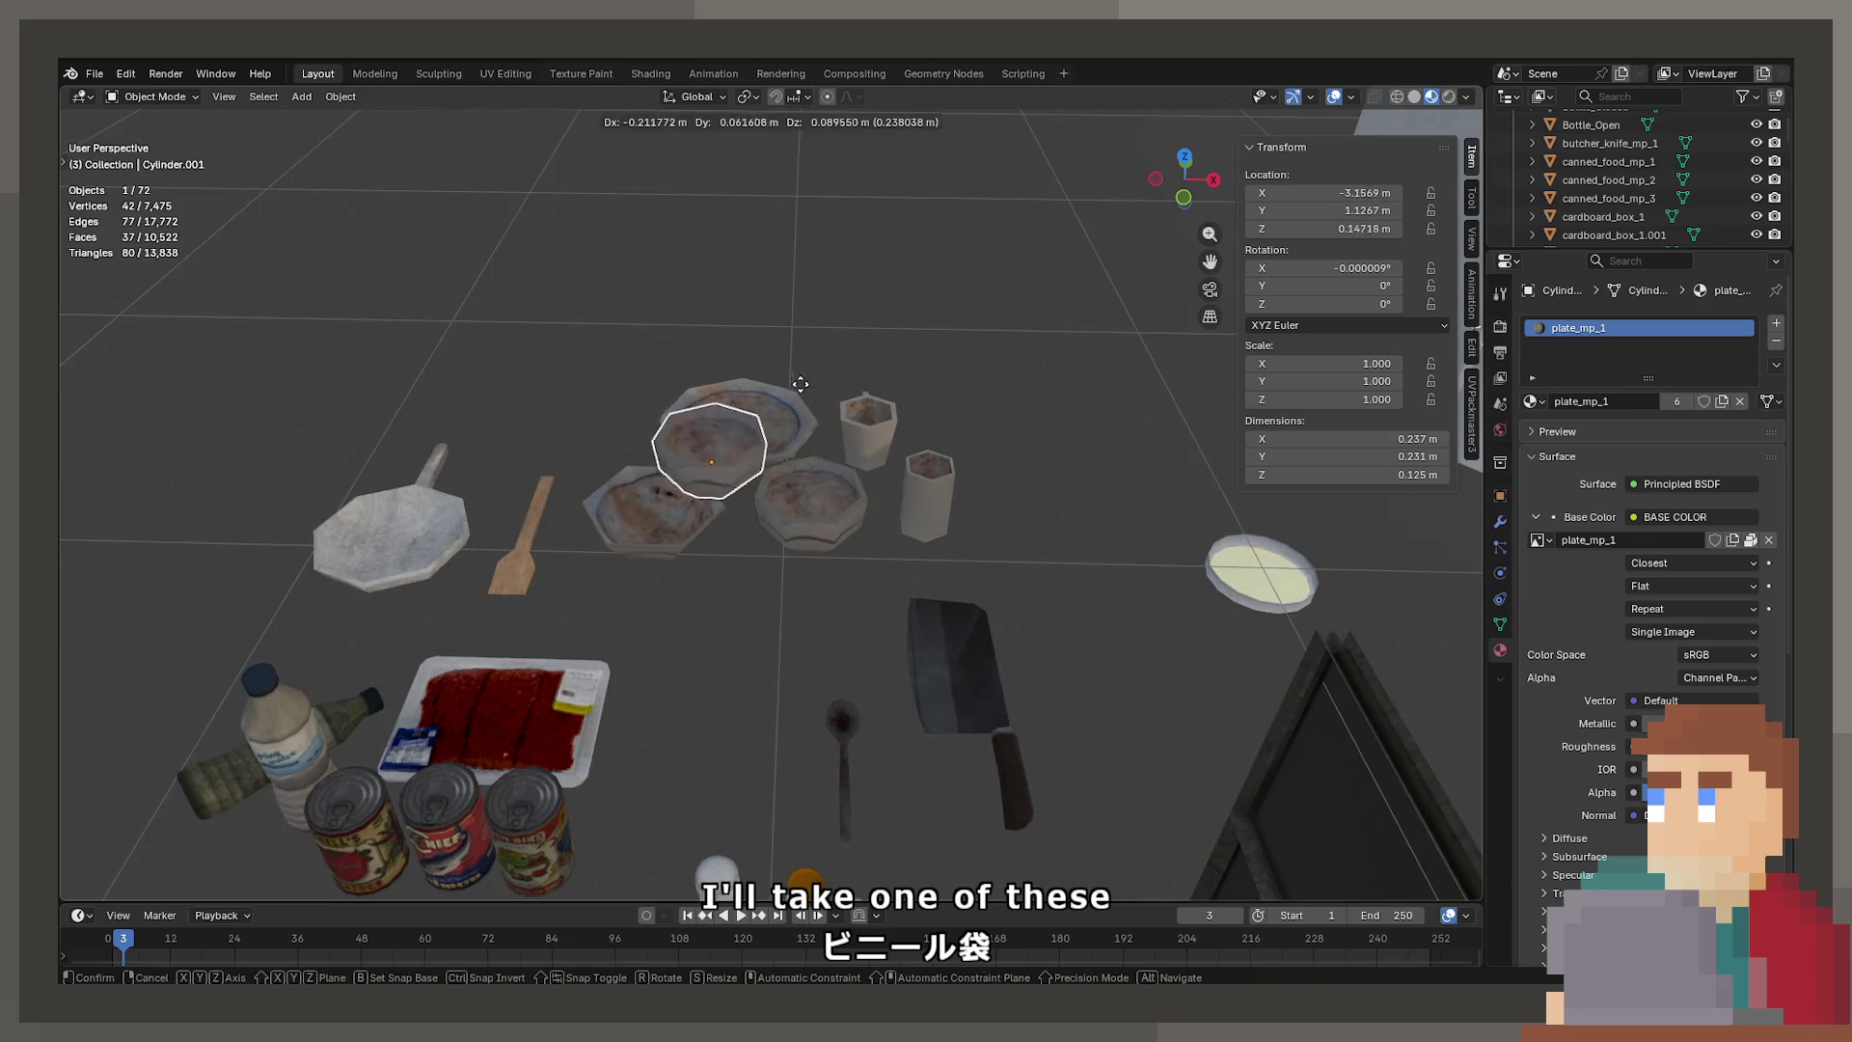
{"action": "key", "text": "shift+z"}
{"action": "left_click", "coordinate": [532, 280]}
Lower the plate copy's top rim vertically using X-ray selection
{"action": "key", "text": "Tab"}
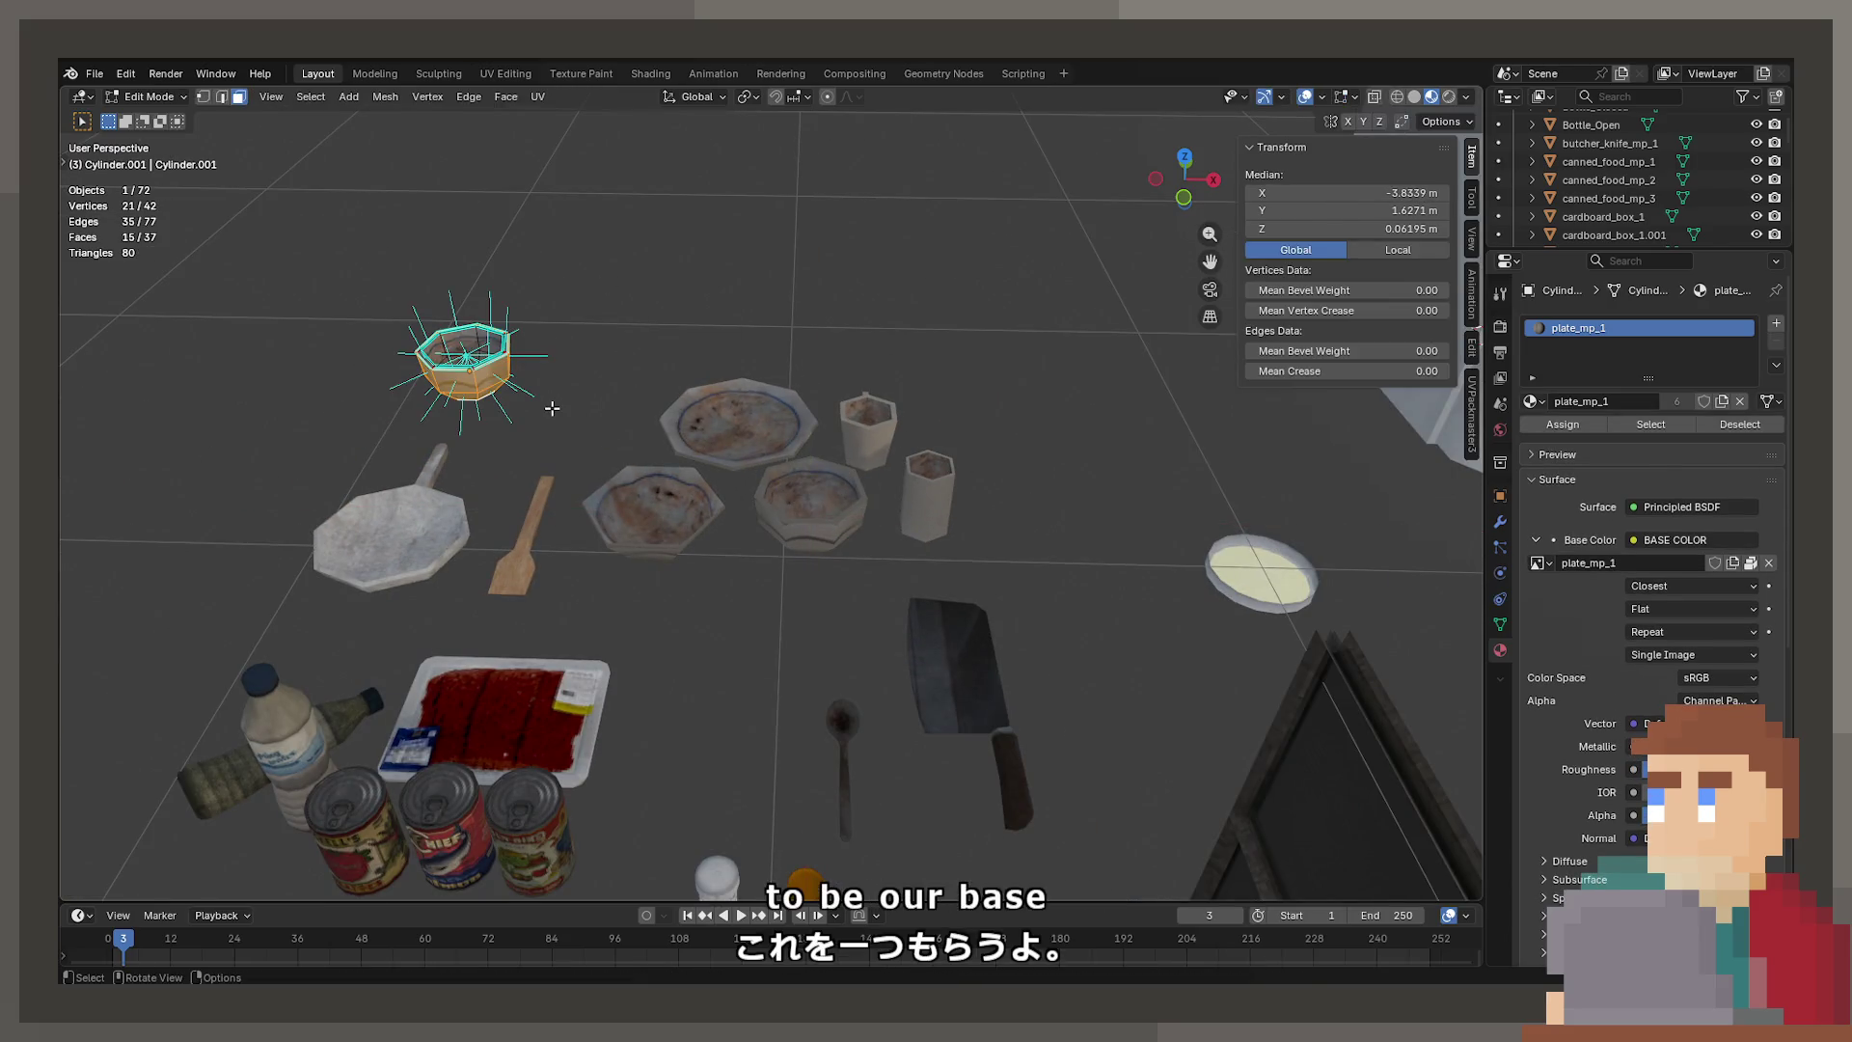
{"action": "key", "text": "KP_Decimal"}
{"action": "mouse_move", "coordinate": [819, 415]}
{"action": "middle_mouse_down"}
{"action": "mouse_move", "coordinate": [831, 332]}
{"action": "mouse_move", "coordinate": [682, 214]}
{"action": "mouse_move", "coordinate": [665, 222]}
{"action": "middle_mouse_up"}
{"action": "left_click", "coordinate": [772, 437], "text": "alt"}
{"action": "mouse_move", "coordinate": [1000, 537]}
{"action": "middle_mouse_down"}
{"action": "mouse_move", "coordinate": [899, 466]}
{"action": "mouse_move", "coordinate": [777, 529]}
{"action": "middle_mouse_up"}
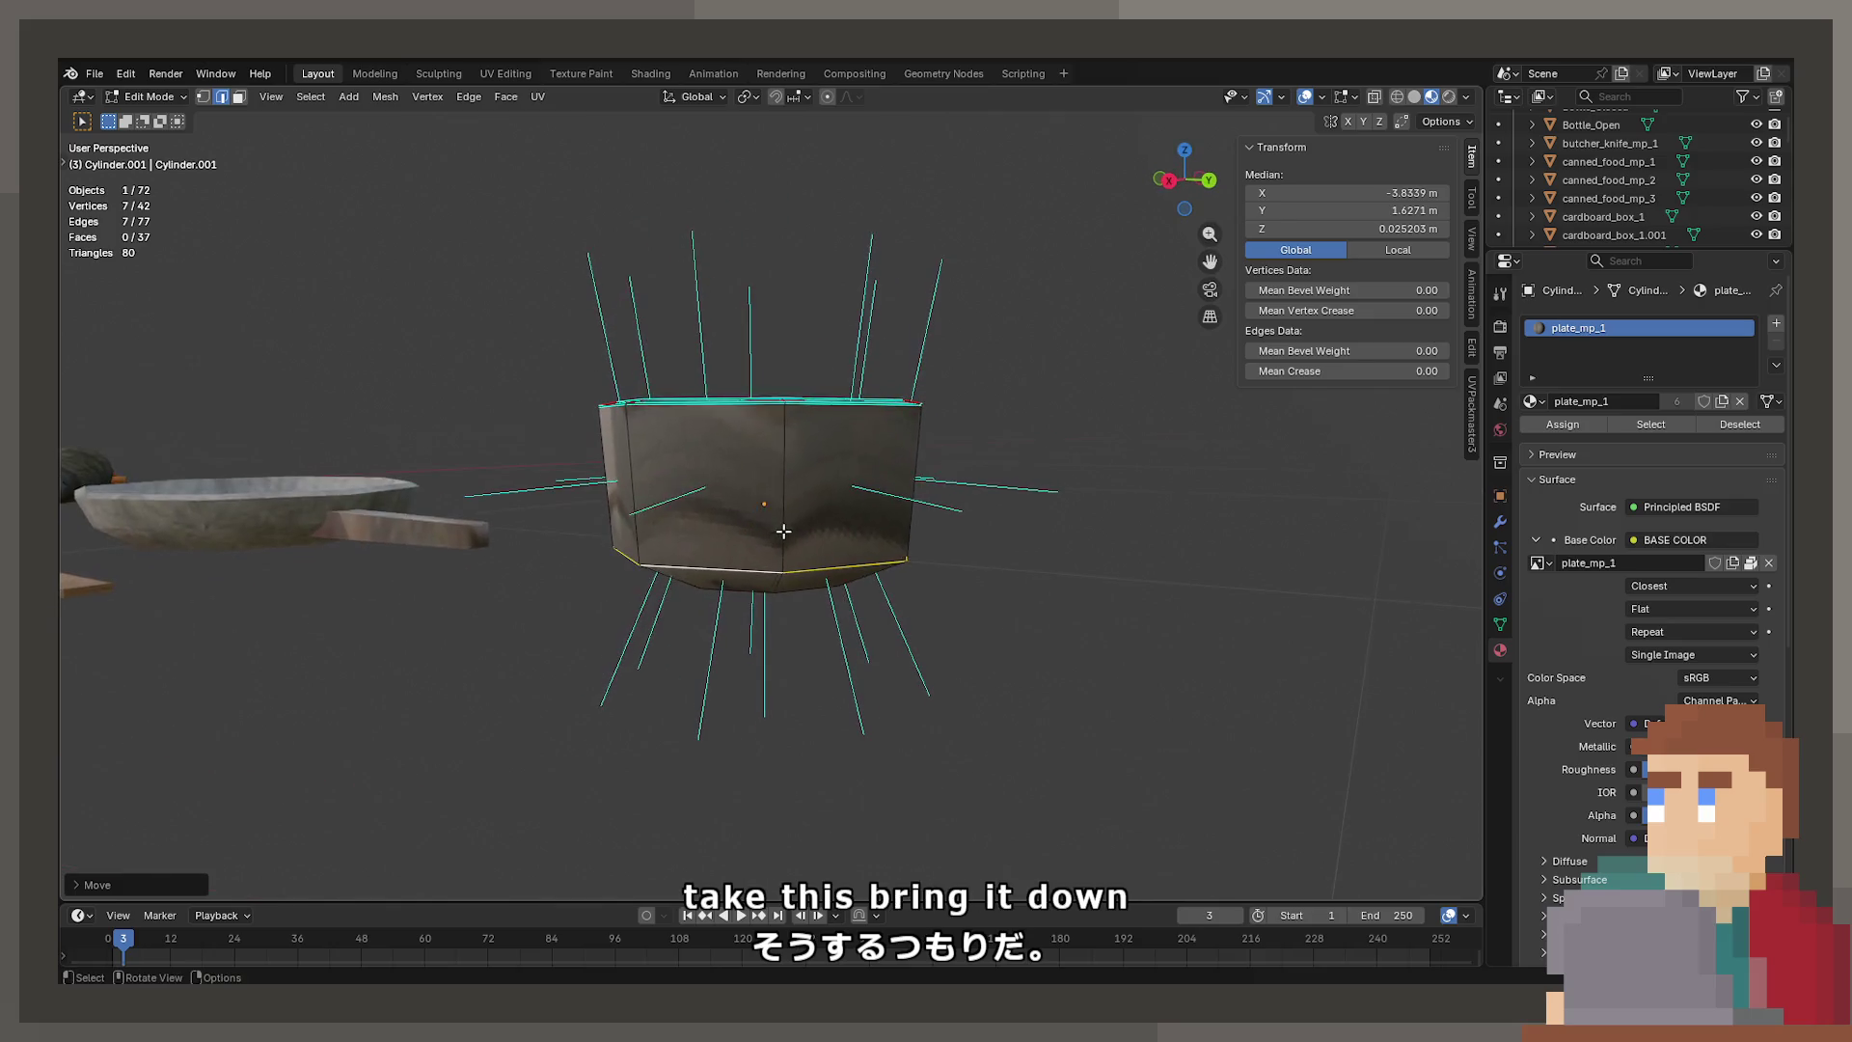
{"action": "key", "text": "alt+z"}
{"action": "left_click_drag", "start_coordinate": [499, 315], "coordinate": [999, 456]}
{"action": "key", "text": "g"}
{"action": "key", "text": "z"}
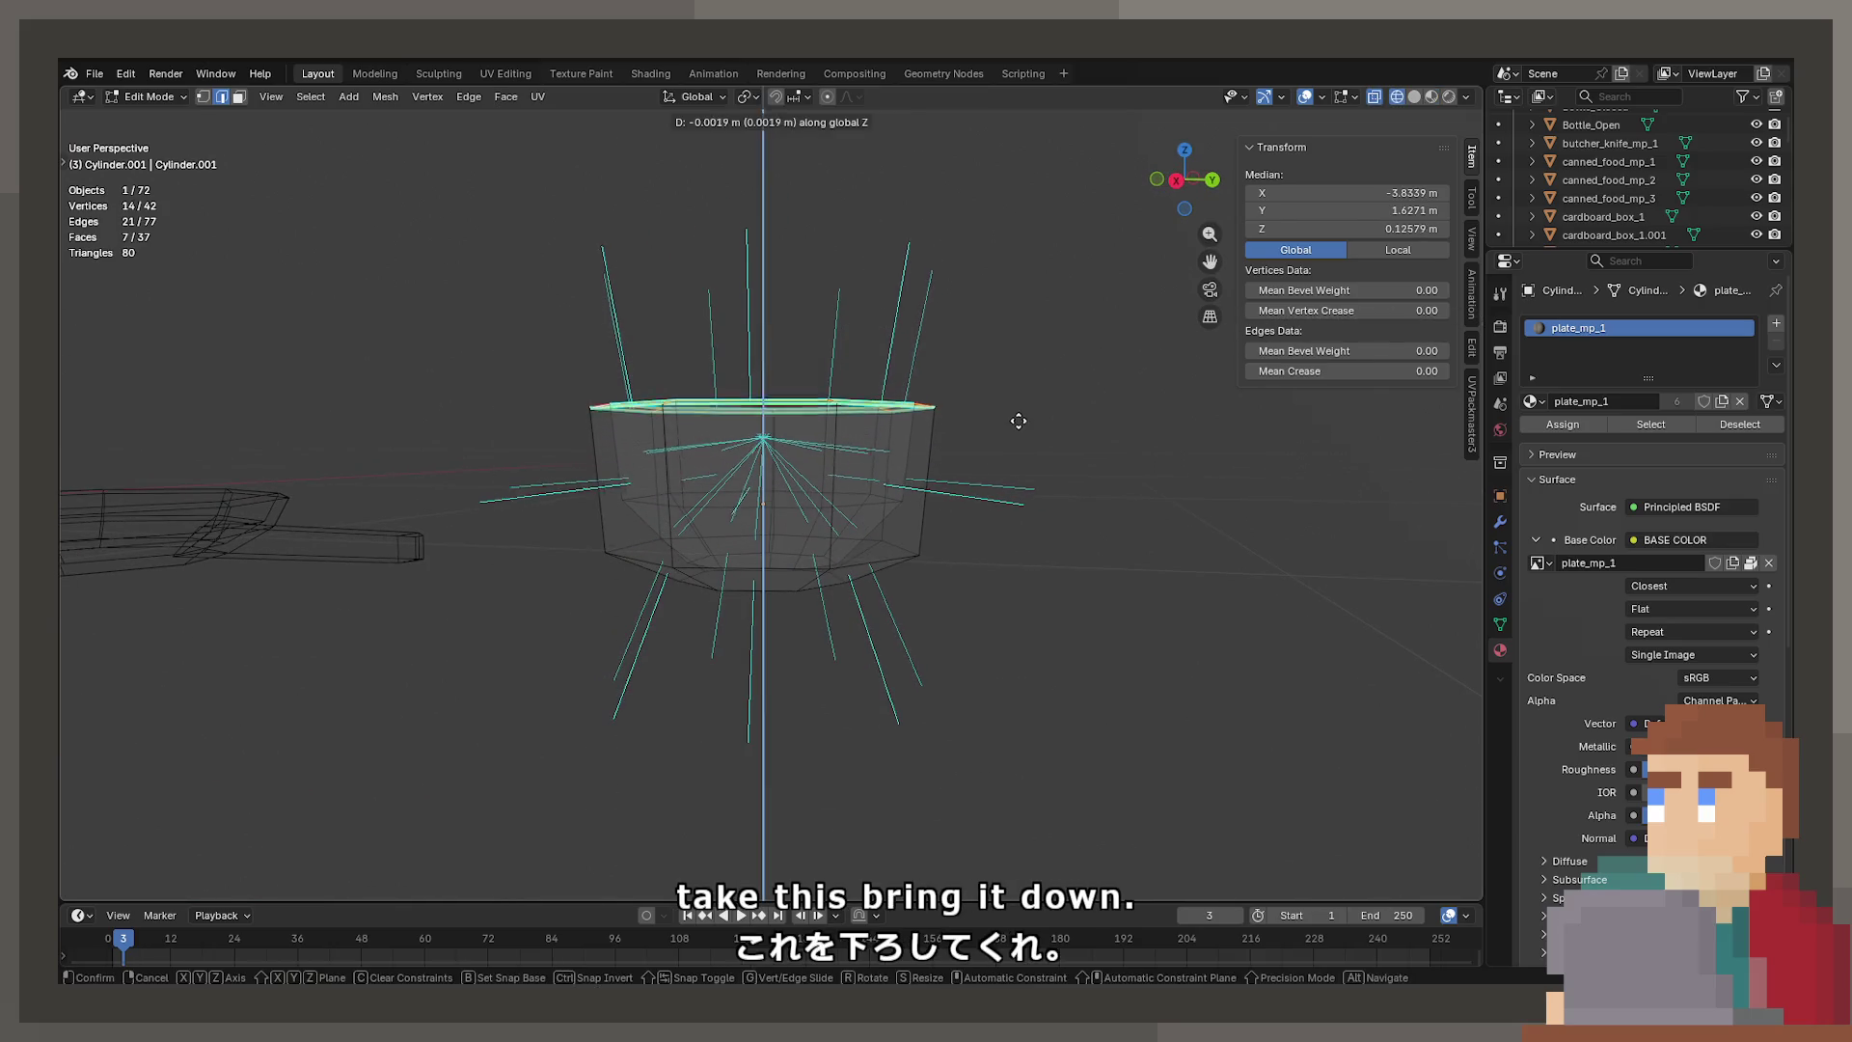
{"action": "left_click", "coordinate": [1011, 495]}
Move the middle edge loop down along Z to make the shape shallower
{"action": "key", "text": "Tab"}
{"action": "key", "text": "alt+z"}
{"action": "mouse_move", "coordinate": [1007, 489]}
{"action": "middle_mouse_down"}
{"action": "mouse_move", "coordinate": [929, 631]}
{"action": "mouse_move", "coordinate": [929, 674]}
{"action": "mouse_move", "coordinate": [916, 466]}
{"action": "mouse_move", "coordinate": [868, 526]}
{"action": "middle_mouse_up"}
{"action": "key", "text": "Tab"}
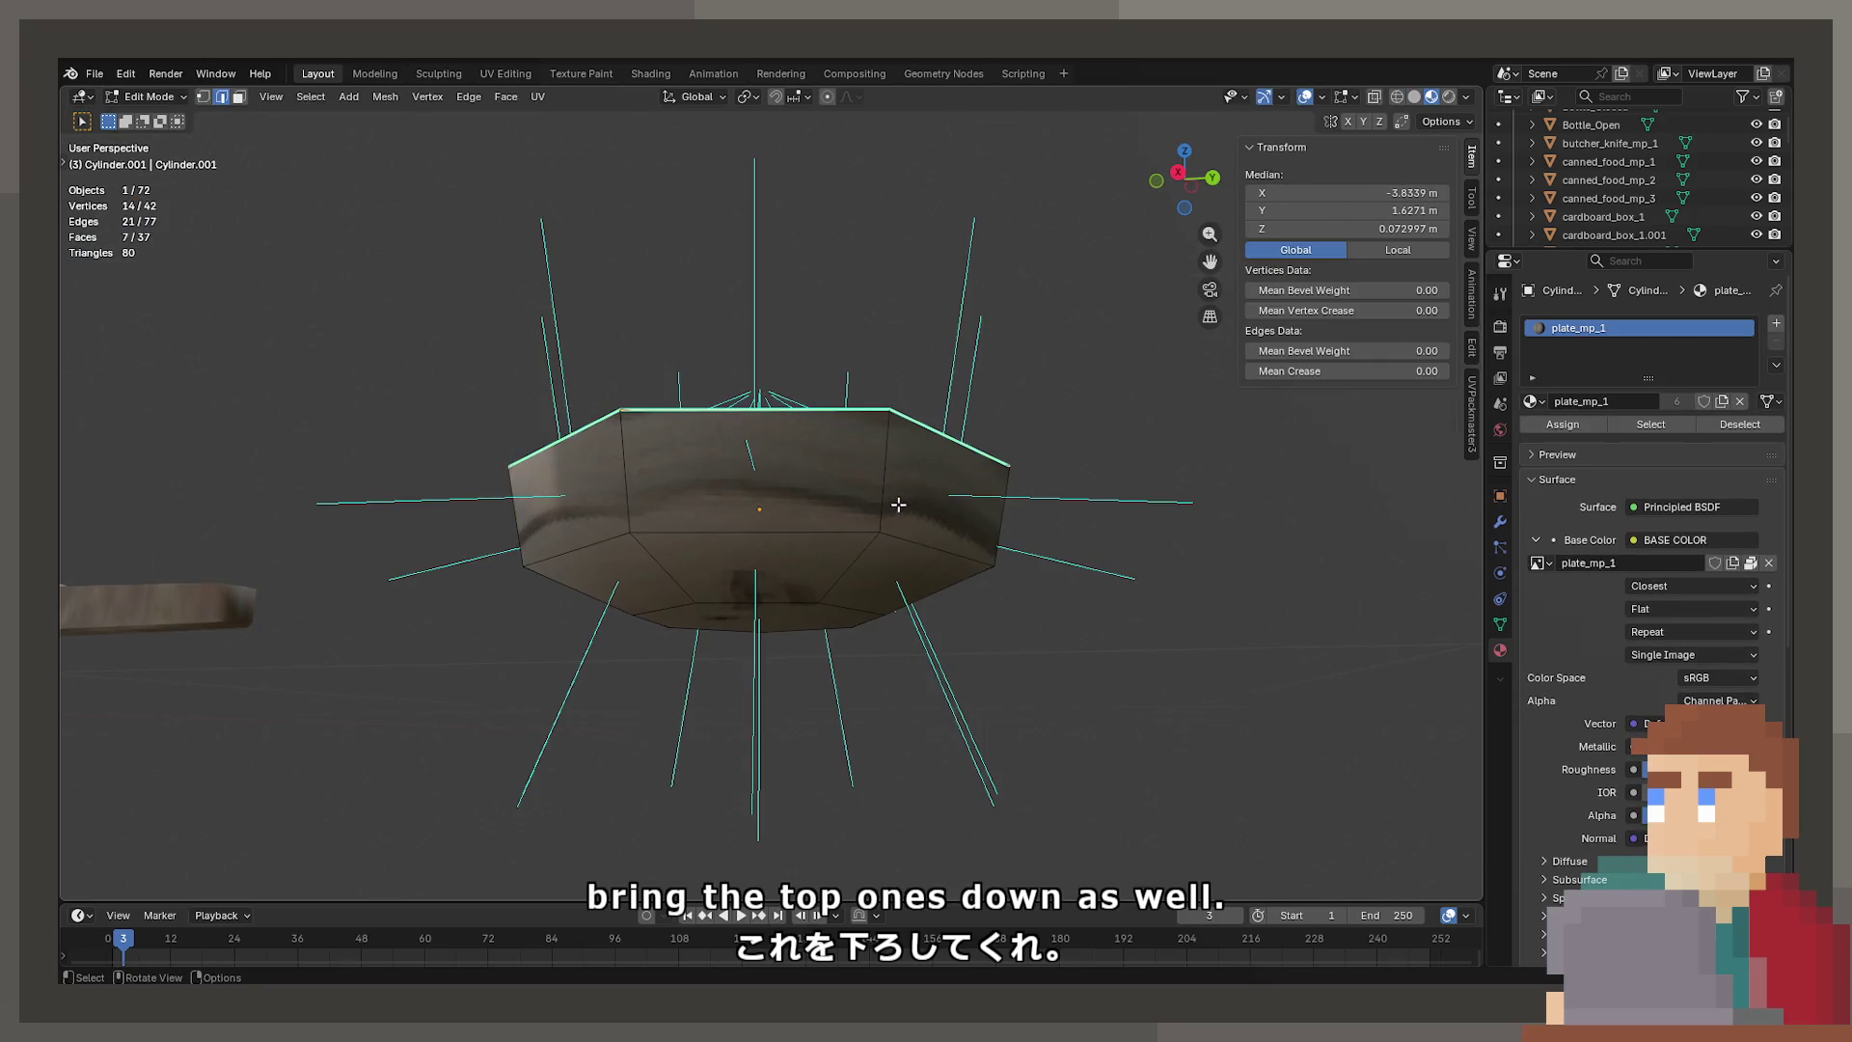
{"action": "left_click", "coordinate": [863, 537], "text": "alt"}
{"action": "key", "text": "g"}
{"action": "key", "text": "z"}
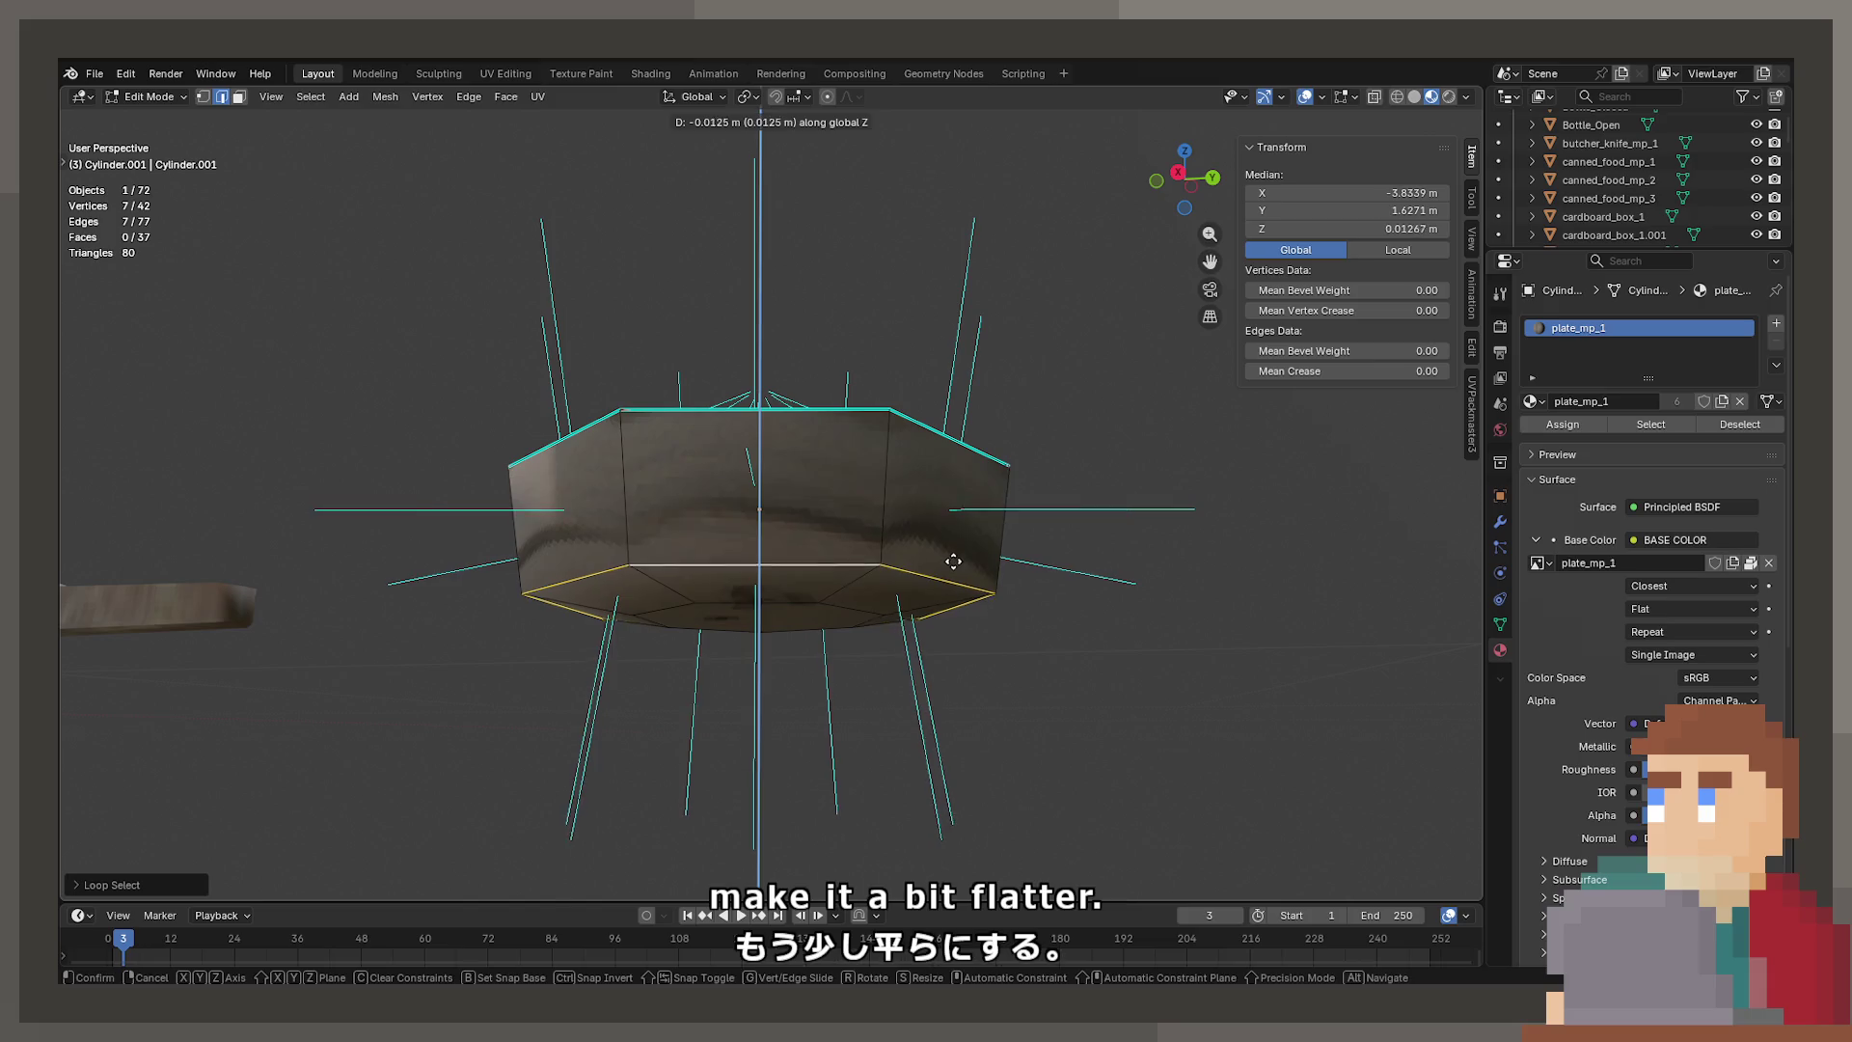
{"action": "left_click", "coordinate": [948, 558]}
{"action": "key", "text": "Tab"}
In face select mode, select the ring of faces around the rim
{"action": "mouse_move", "coordinate": [949, 558]}
{"action": "middle_mouse_down"}
{"action": "mouse_move", "coordinate": [865, 595]}
{"action": "mouse_move", "coordinate": [888, 626]}
{"action": "middle_mouse_up"}
{"action": "key", "text": "Tab"}
{"action": "left_click", "coordinate": [791, 548], "text": "alt"}
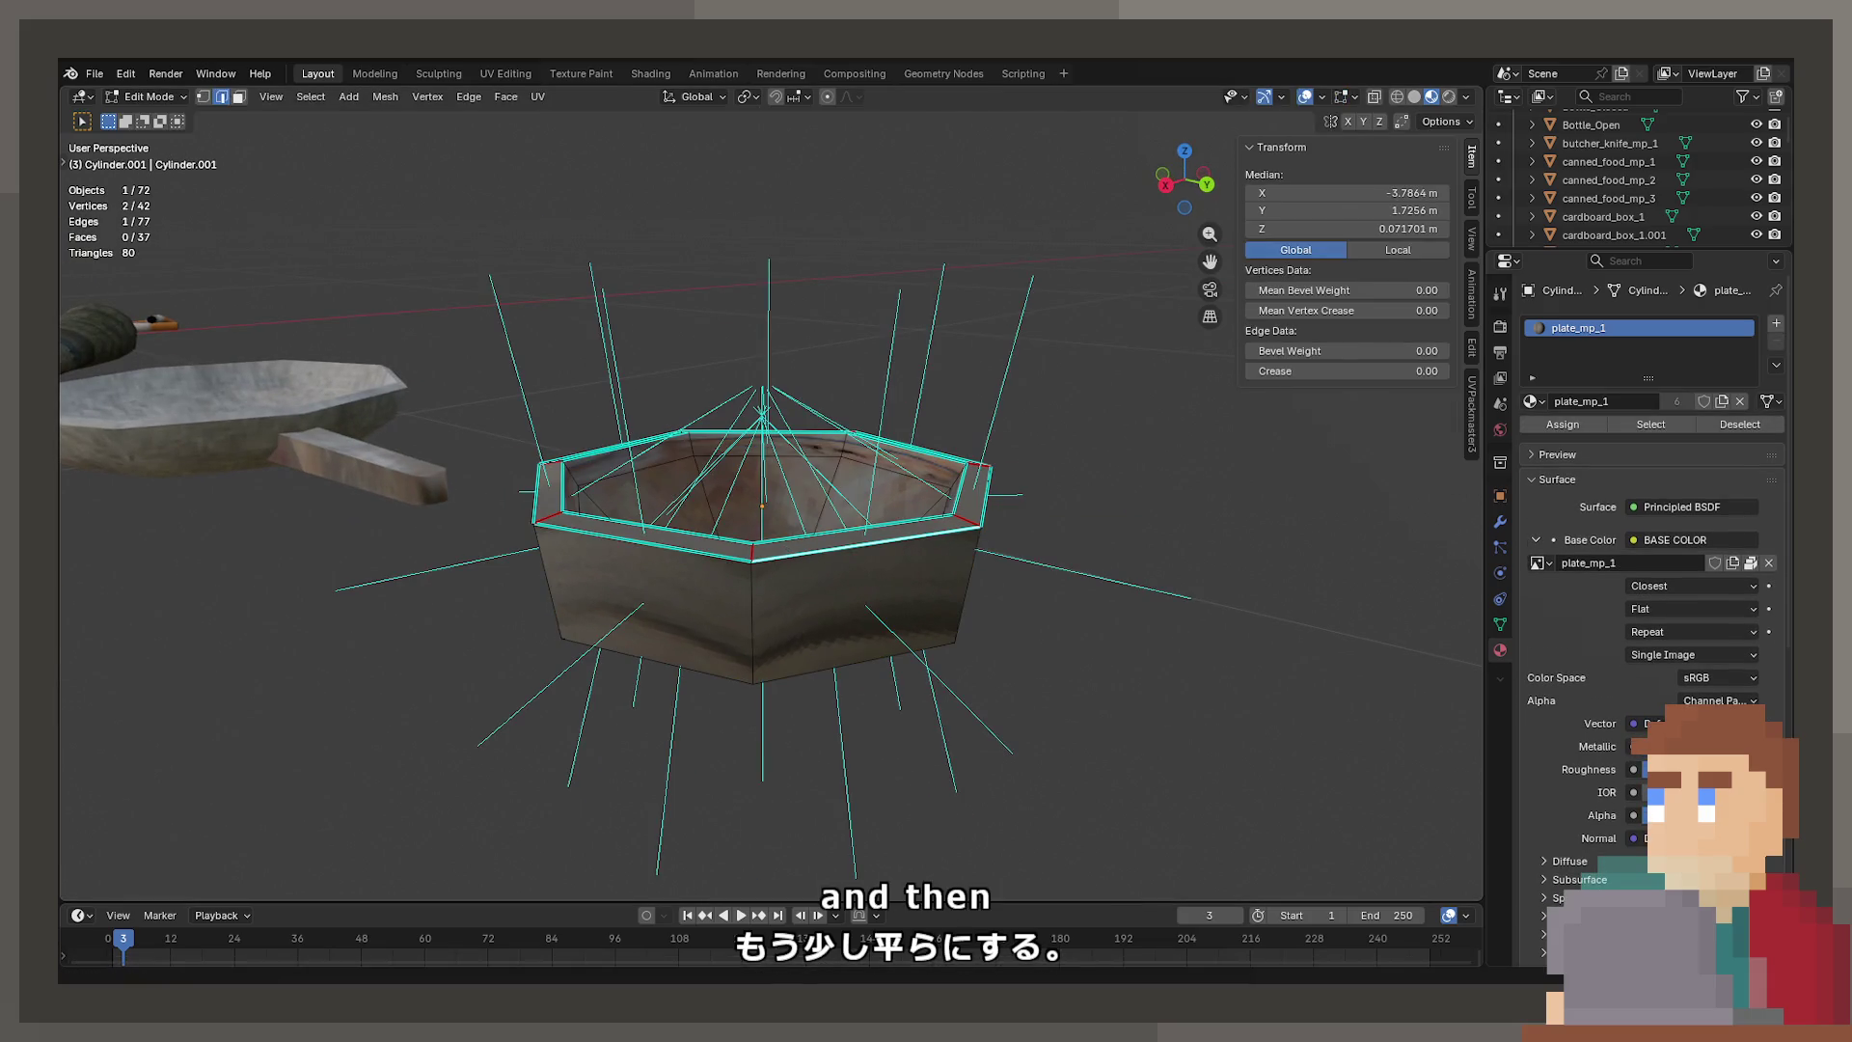
{"action": "left_click", "coordinate": [240, 97]}
{"action": "left_click", "coordinate": [740, 550], "text": "alt"}
{"action": "left_click", "coordinate": [948, 522], "text": "alt"}
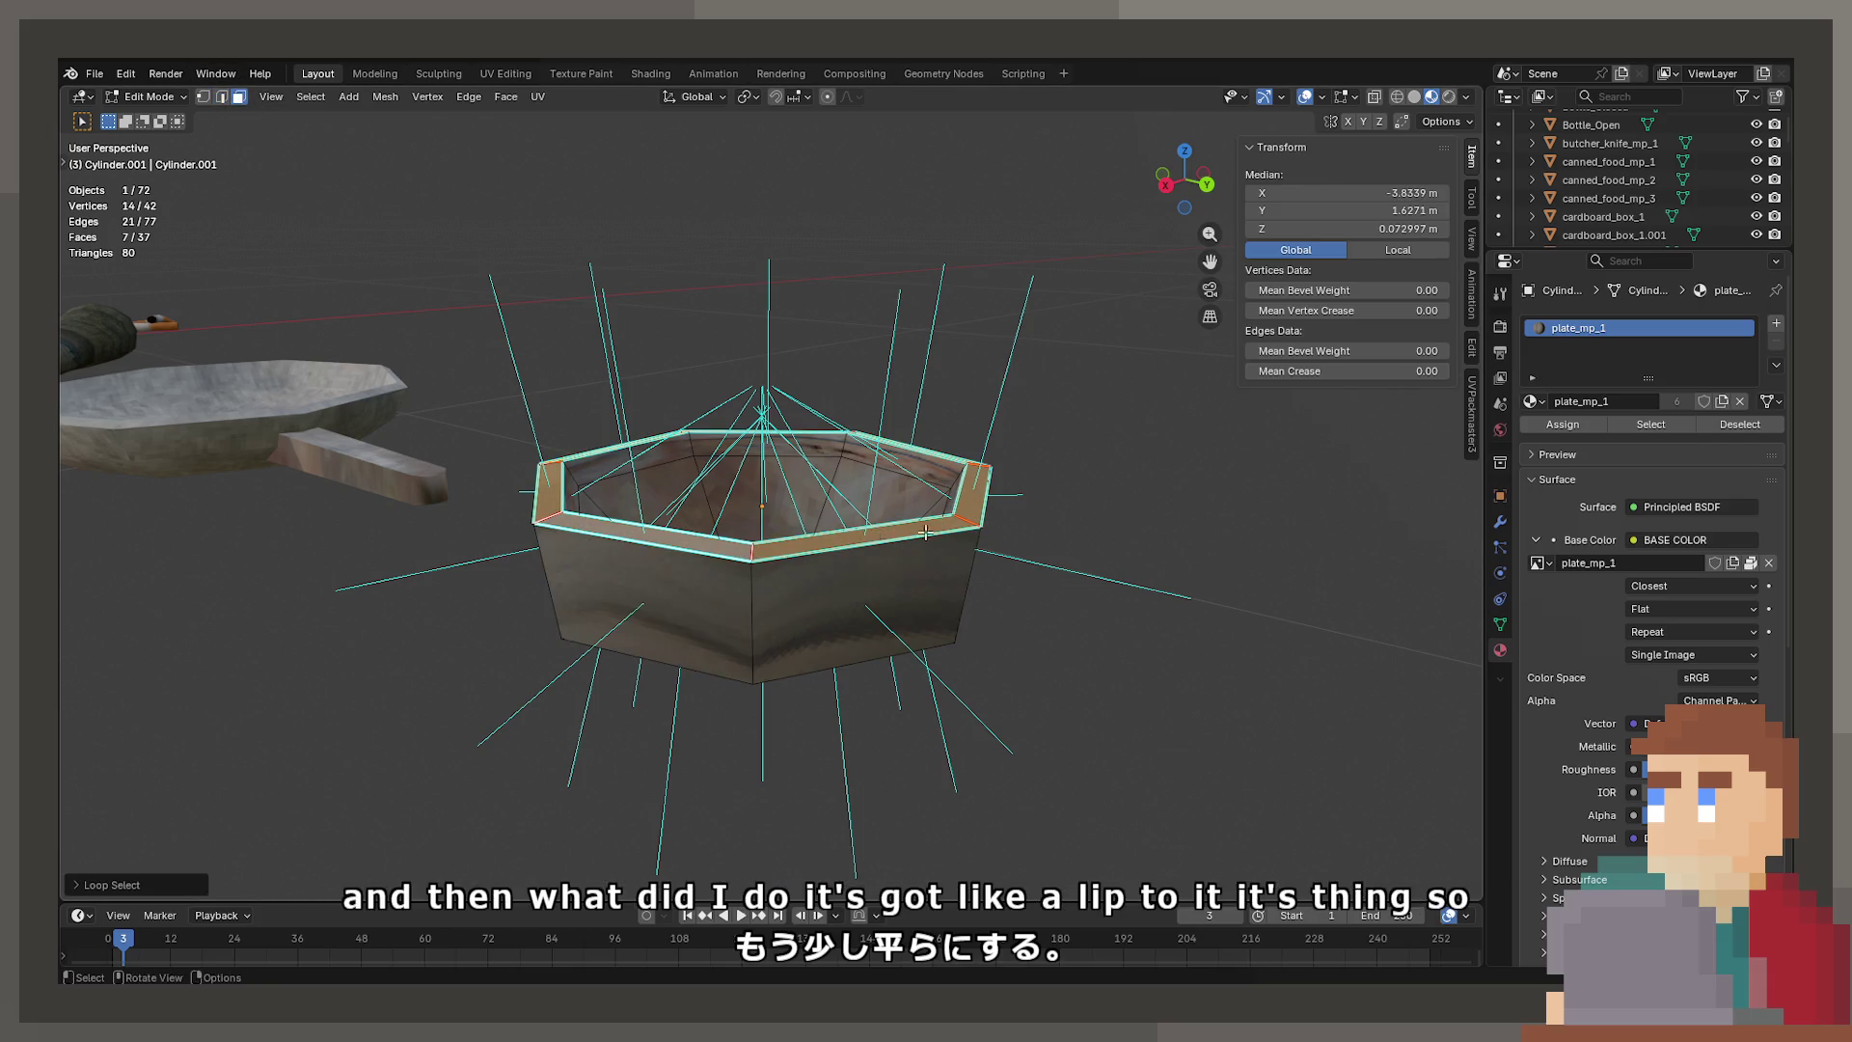
Extrude the rim faces twice and scale the new ring outward into a flaring lip
{"action": "key", "text": "e"}
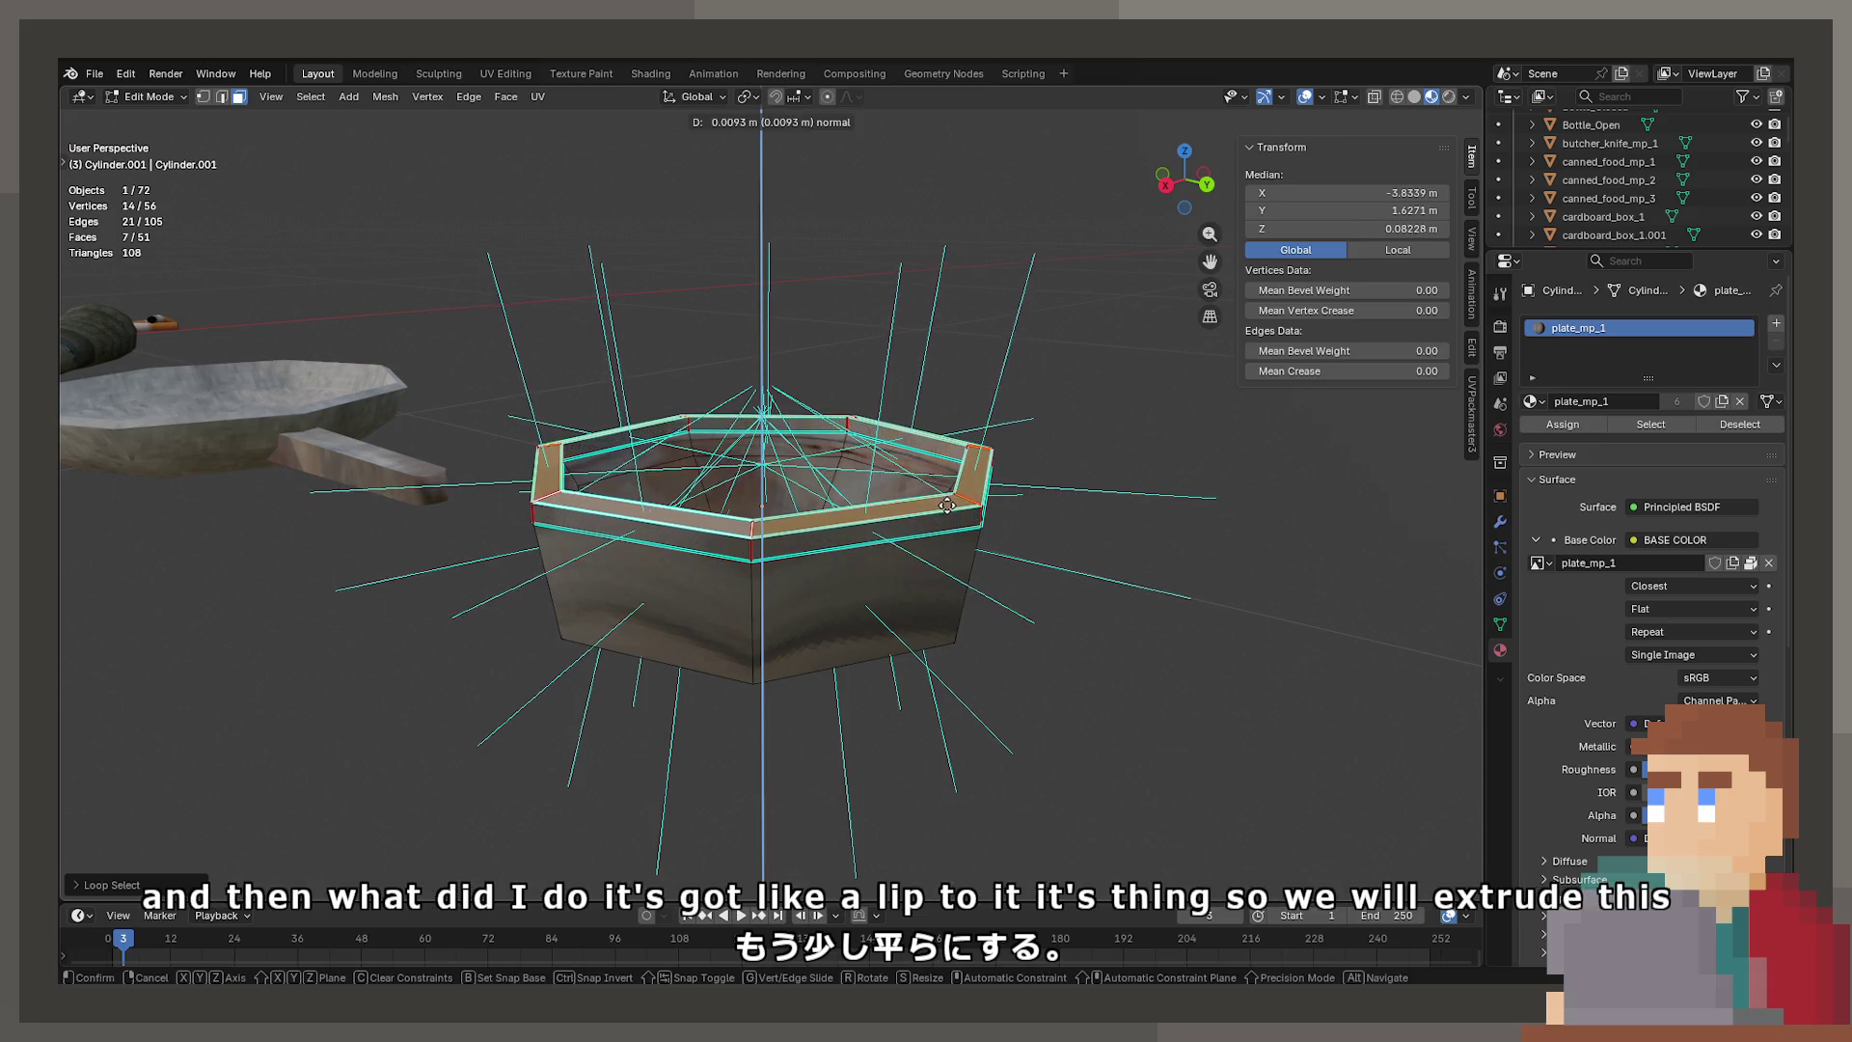
{"action": "left_click", "coordinate": [1040, 504]}
{"action": "key", "text": "e"}
{"action": "right_click", "coordinate": [1040, 503]}
{"action": "key", "text": "s"}
{"action": "key", "text": "shift+z"}
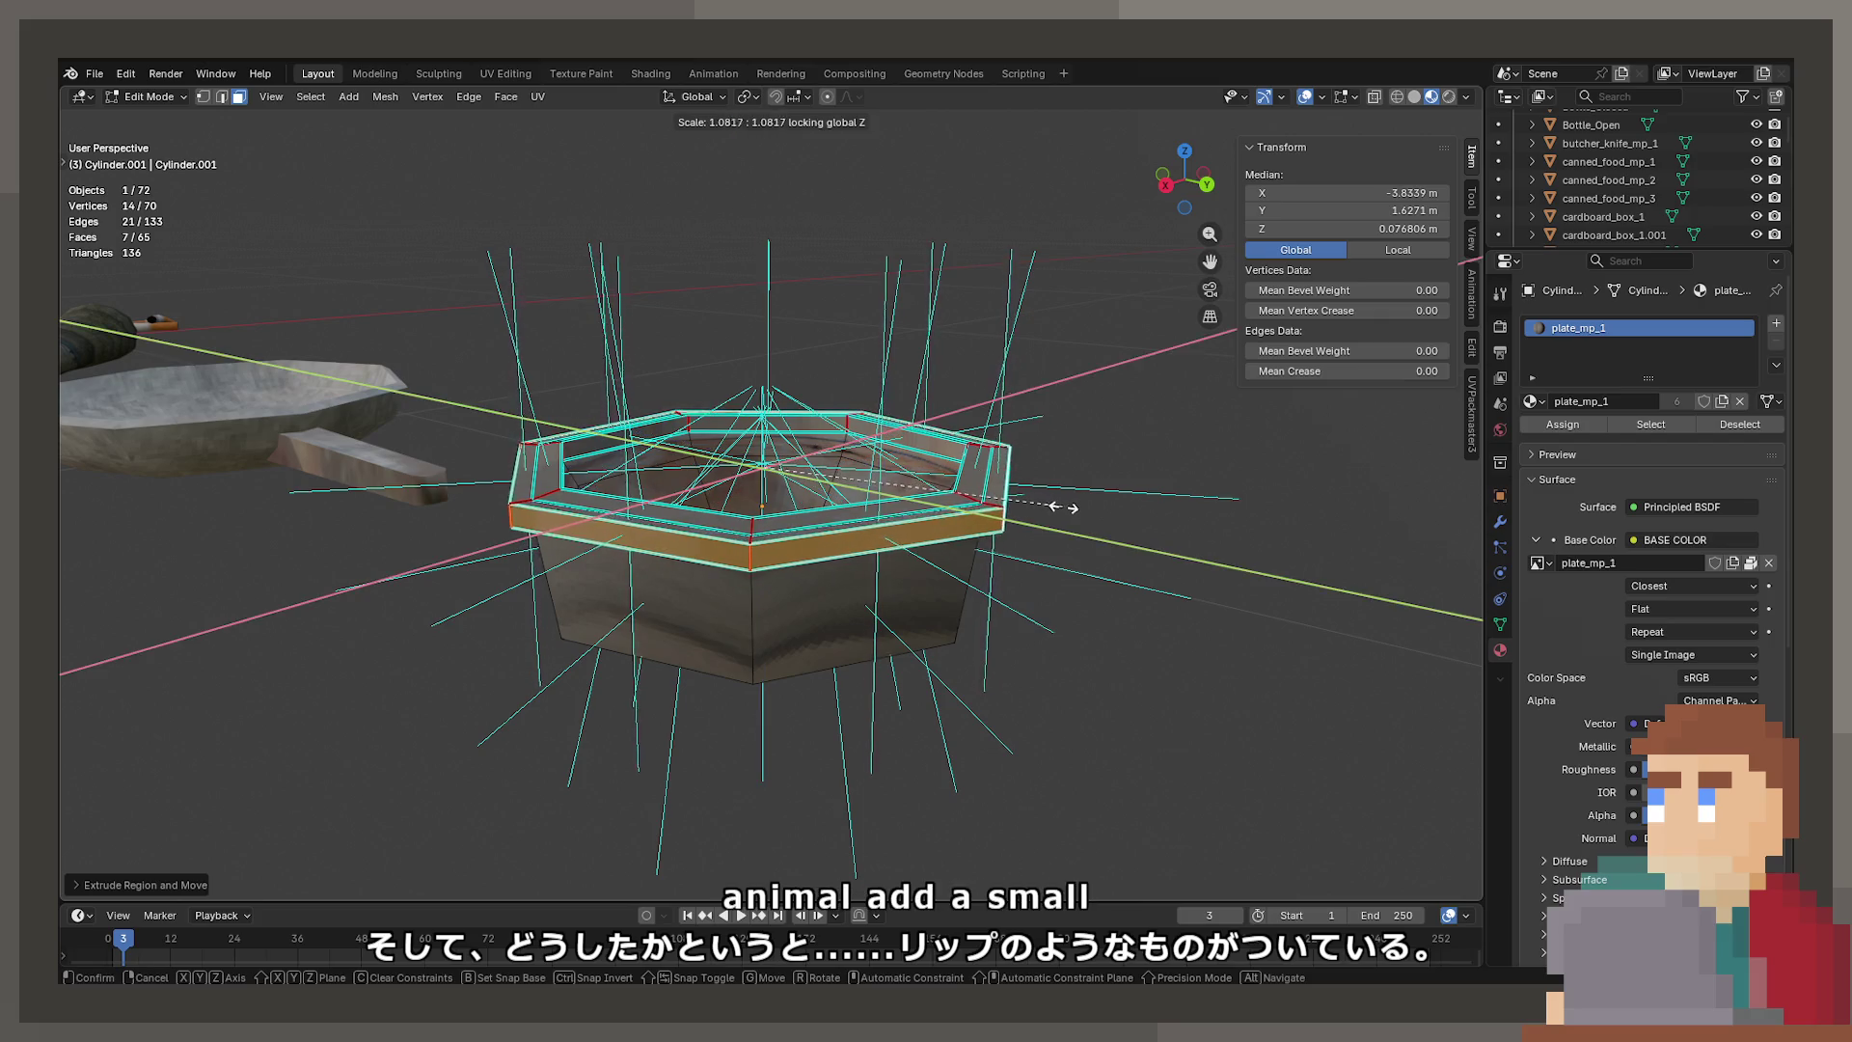
{"action": "left_click", "coordinate": [1062, 508]}
{"action": "key", "text": "Tab"}
{"action": "mouse_move", "coordinate": [1066, 512]}
{"action": "middle_mouse_down"}
{"action": "mouse_move", "coordinate": [810, 510]}
{"action": "mouse_move", "coordinate": [960, 517]}
{"action": "middle_mouse_up"}
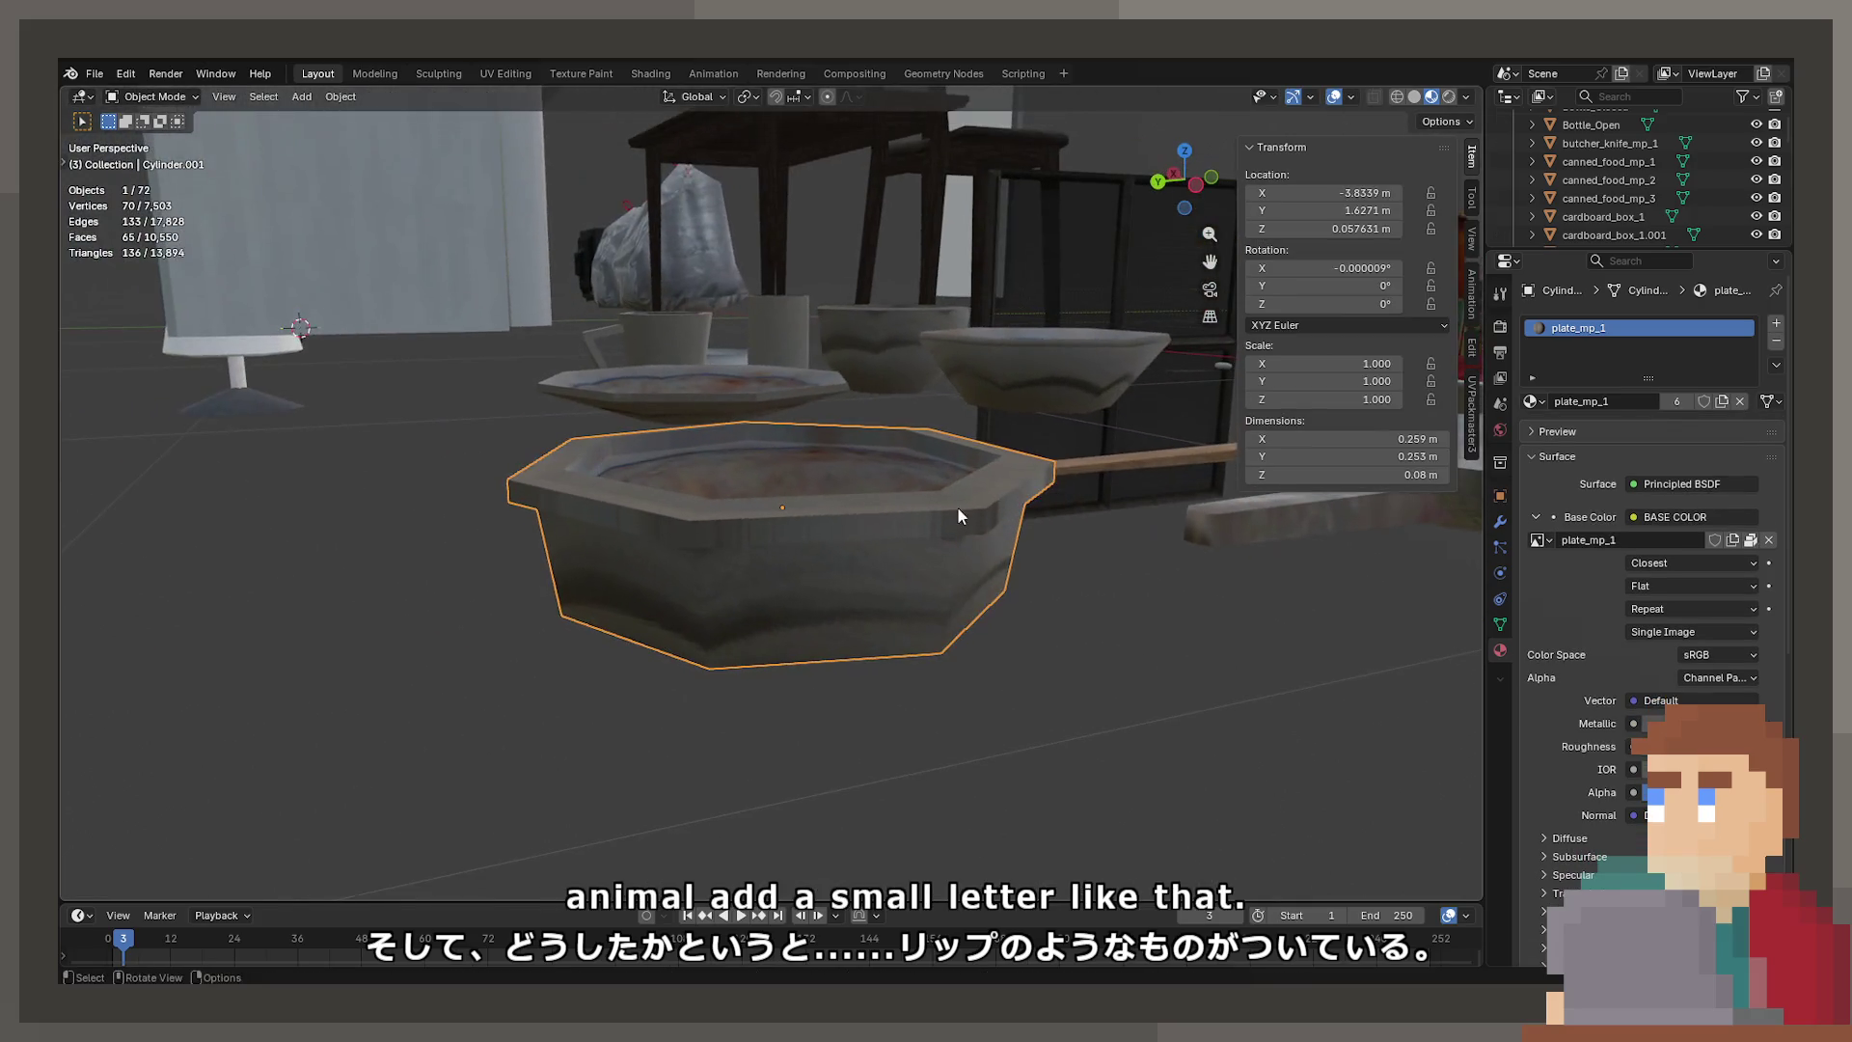
{"action": "mouse_move", "coordinate": [792, 771]}
{"action": "middle_mouse_down"}
{"action": "mouse_move", "coordinate": [797, 673]}
{"action": "mouse_move", "coordinate": [822, 654]}
{"action": "middle_mouse_up"}
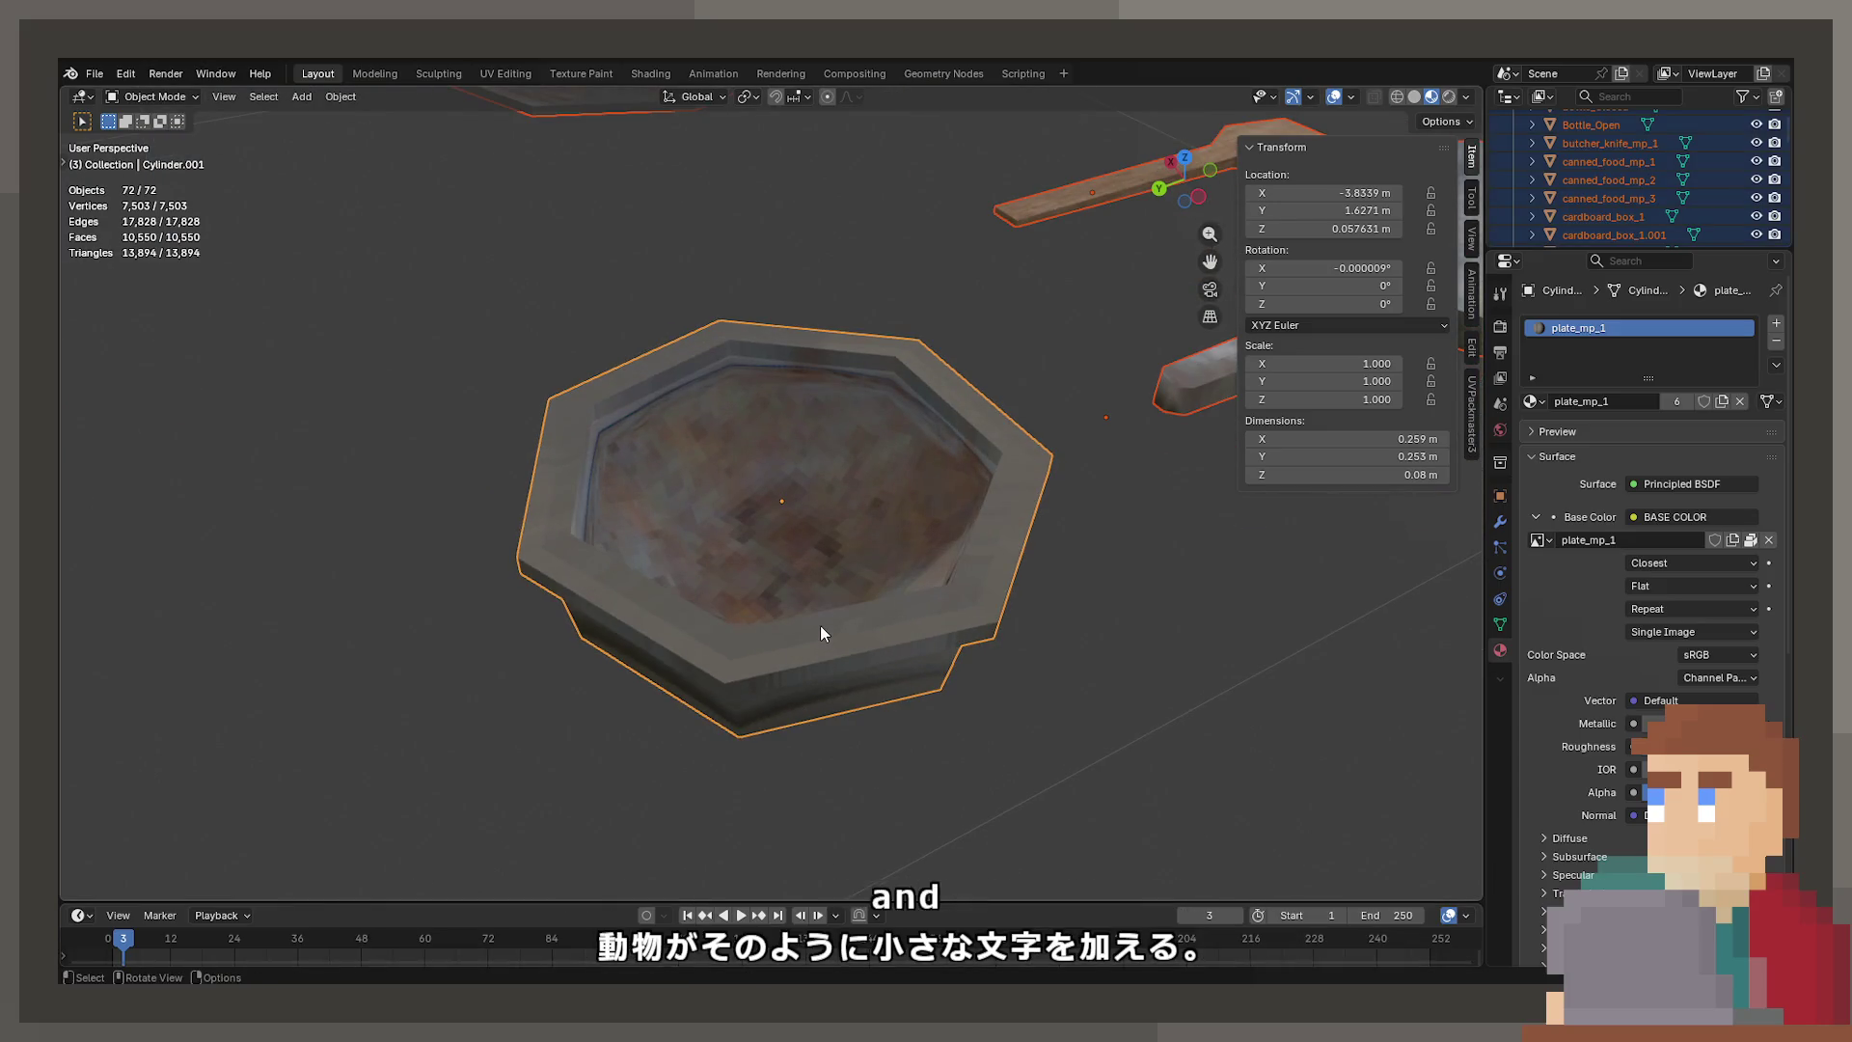
{"action": "key", "text": "Tab"}
Remap the whole bowl's UVs with Cube Projection
{"action": "key", "text": "a"}
{"action": "key", "text": "u"}
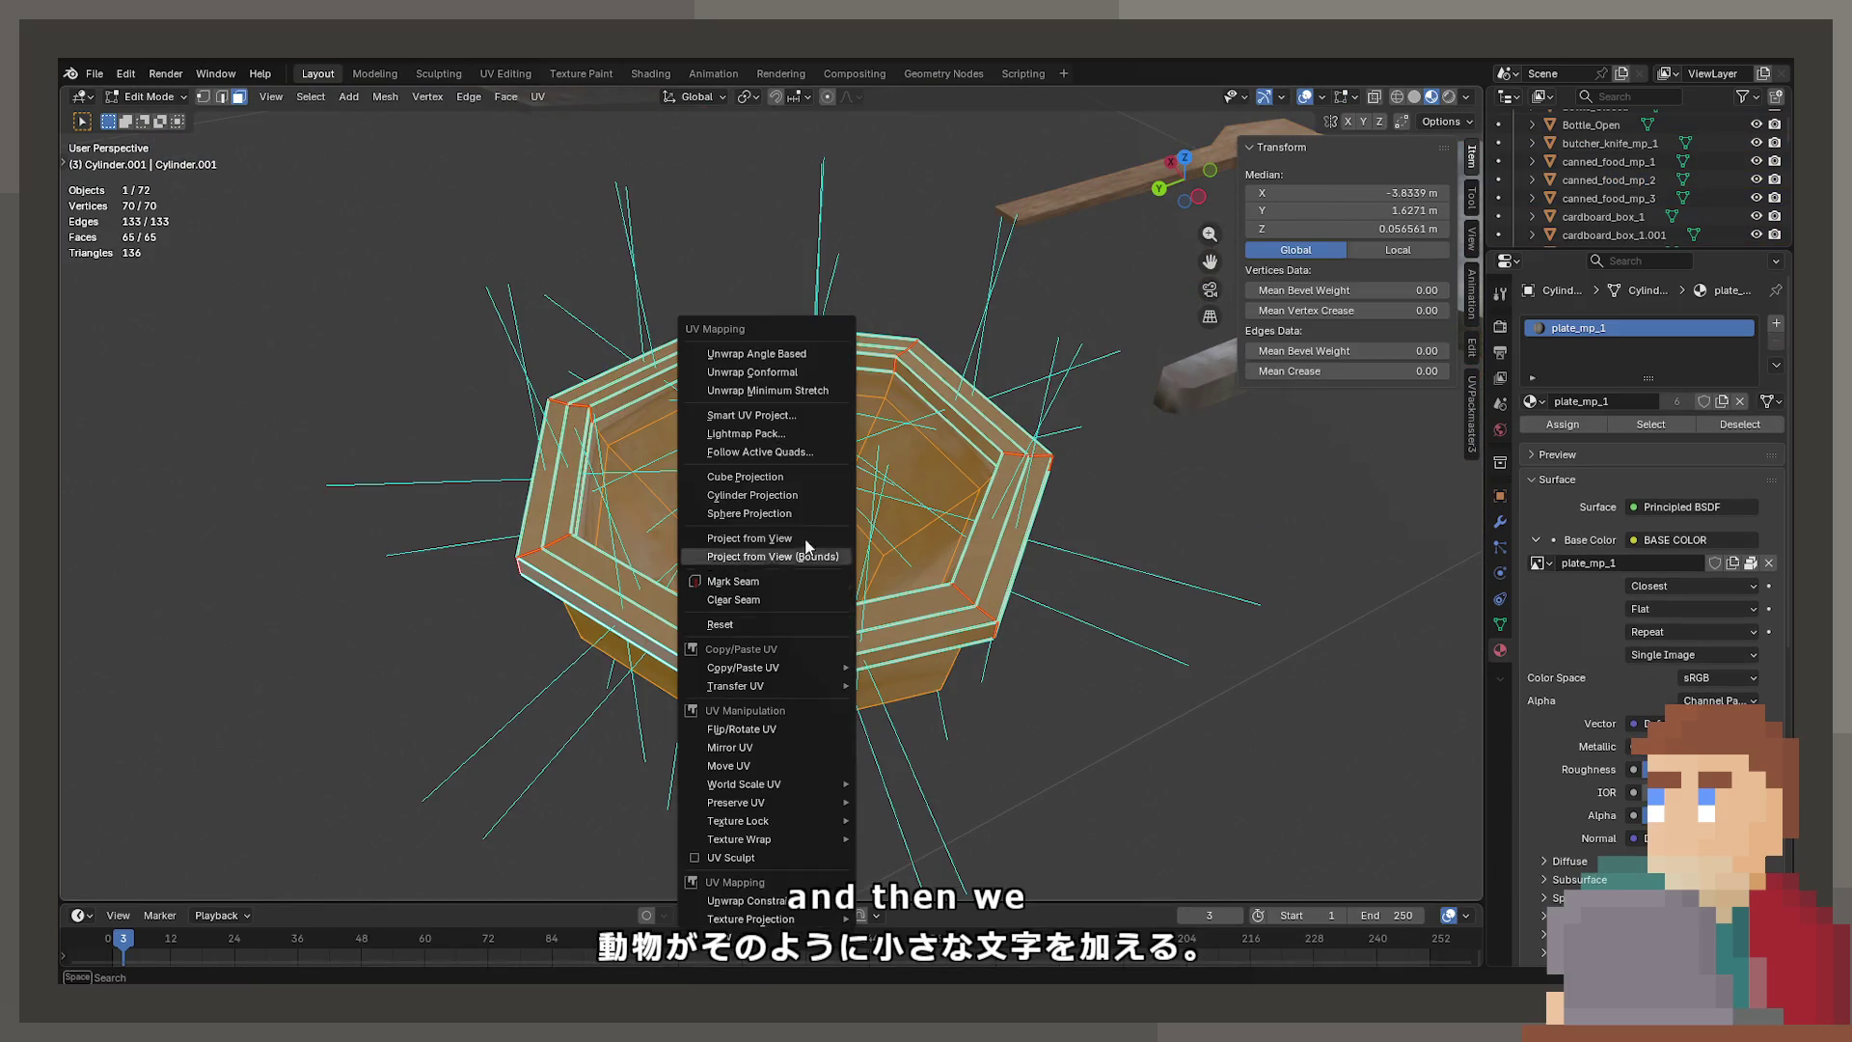
{"action": "left_click", "coordinate": [783, 476]}
{"action": "mouse_move", "coordinate": [772, 501]}
{"action": "middle_mouse_down"}
{"action": "mouse_move", "coordinate": [731, 584]}
{"action": "mouse_move", "coordinate": [657, 582]}
{"action": "middle_mouse_up"}
{"action": "key", "text": "Tab"}
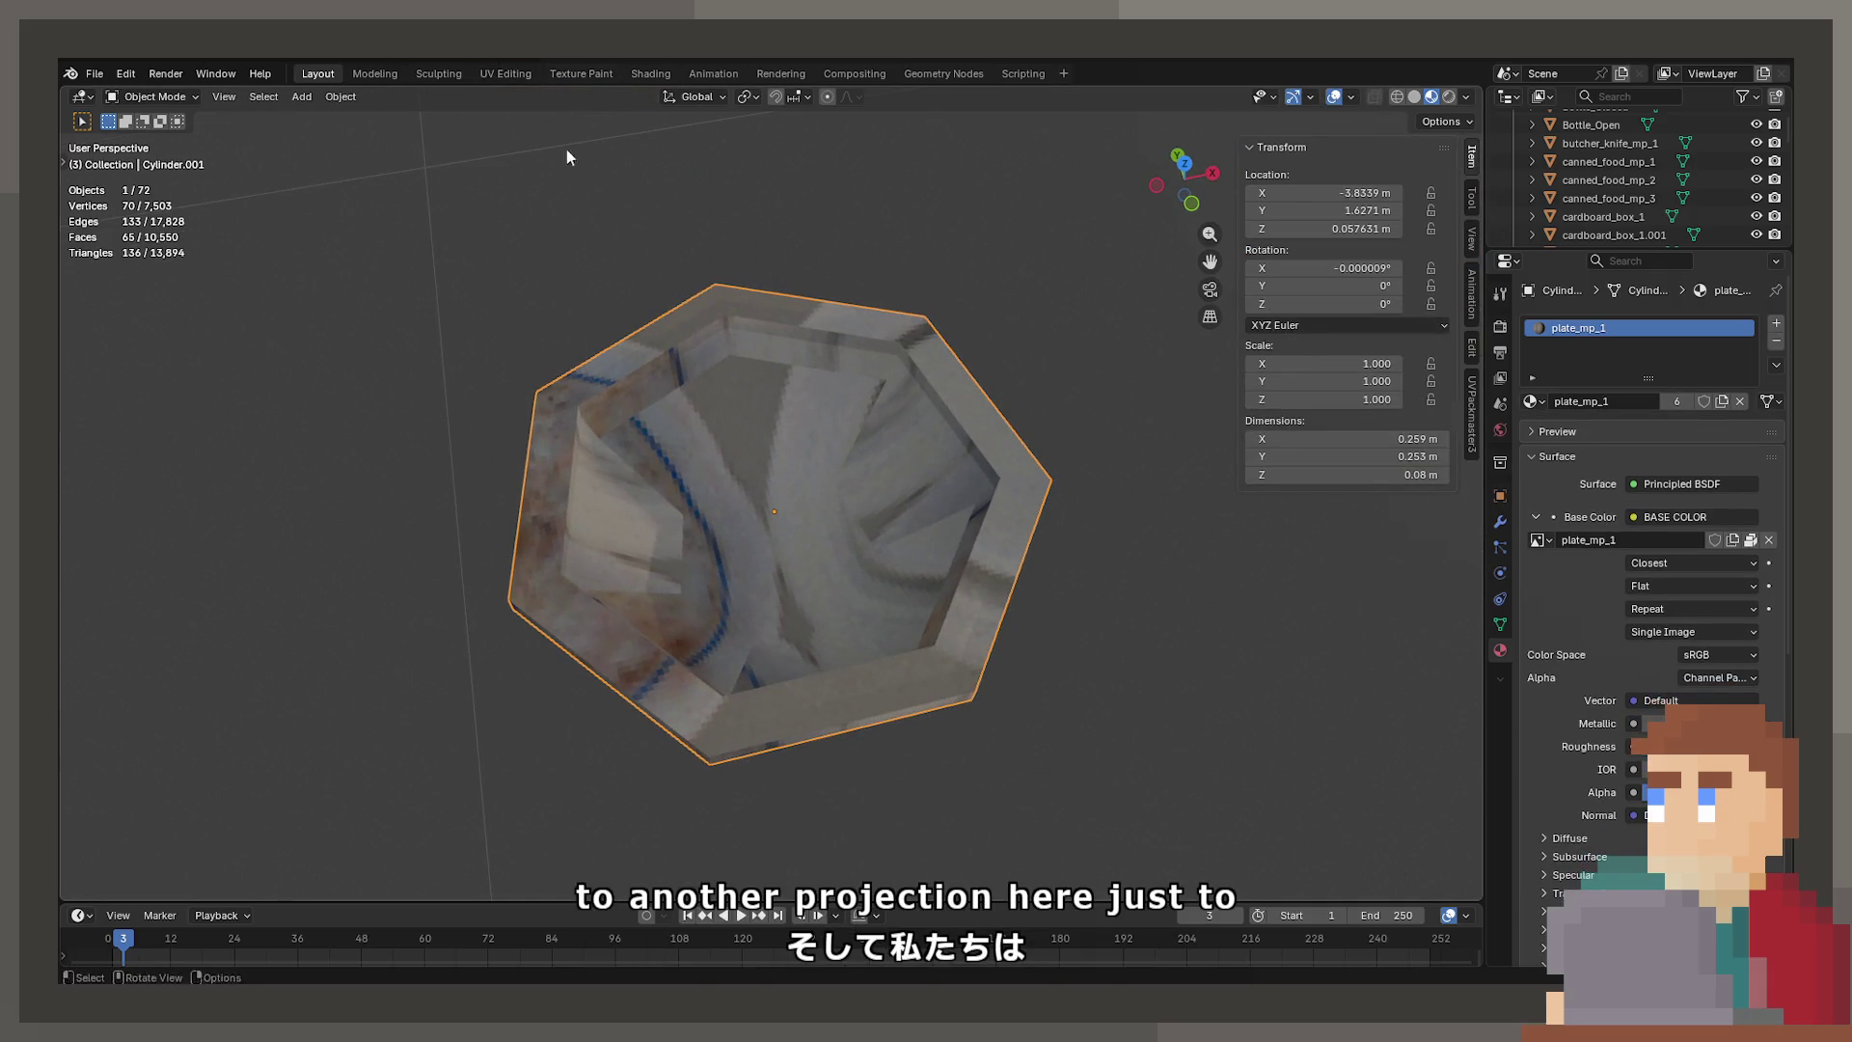
Assign the existing Metal material to the bowl
{"action": "left_click", "coordinate": [1748, 544]}
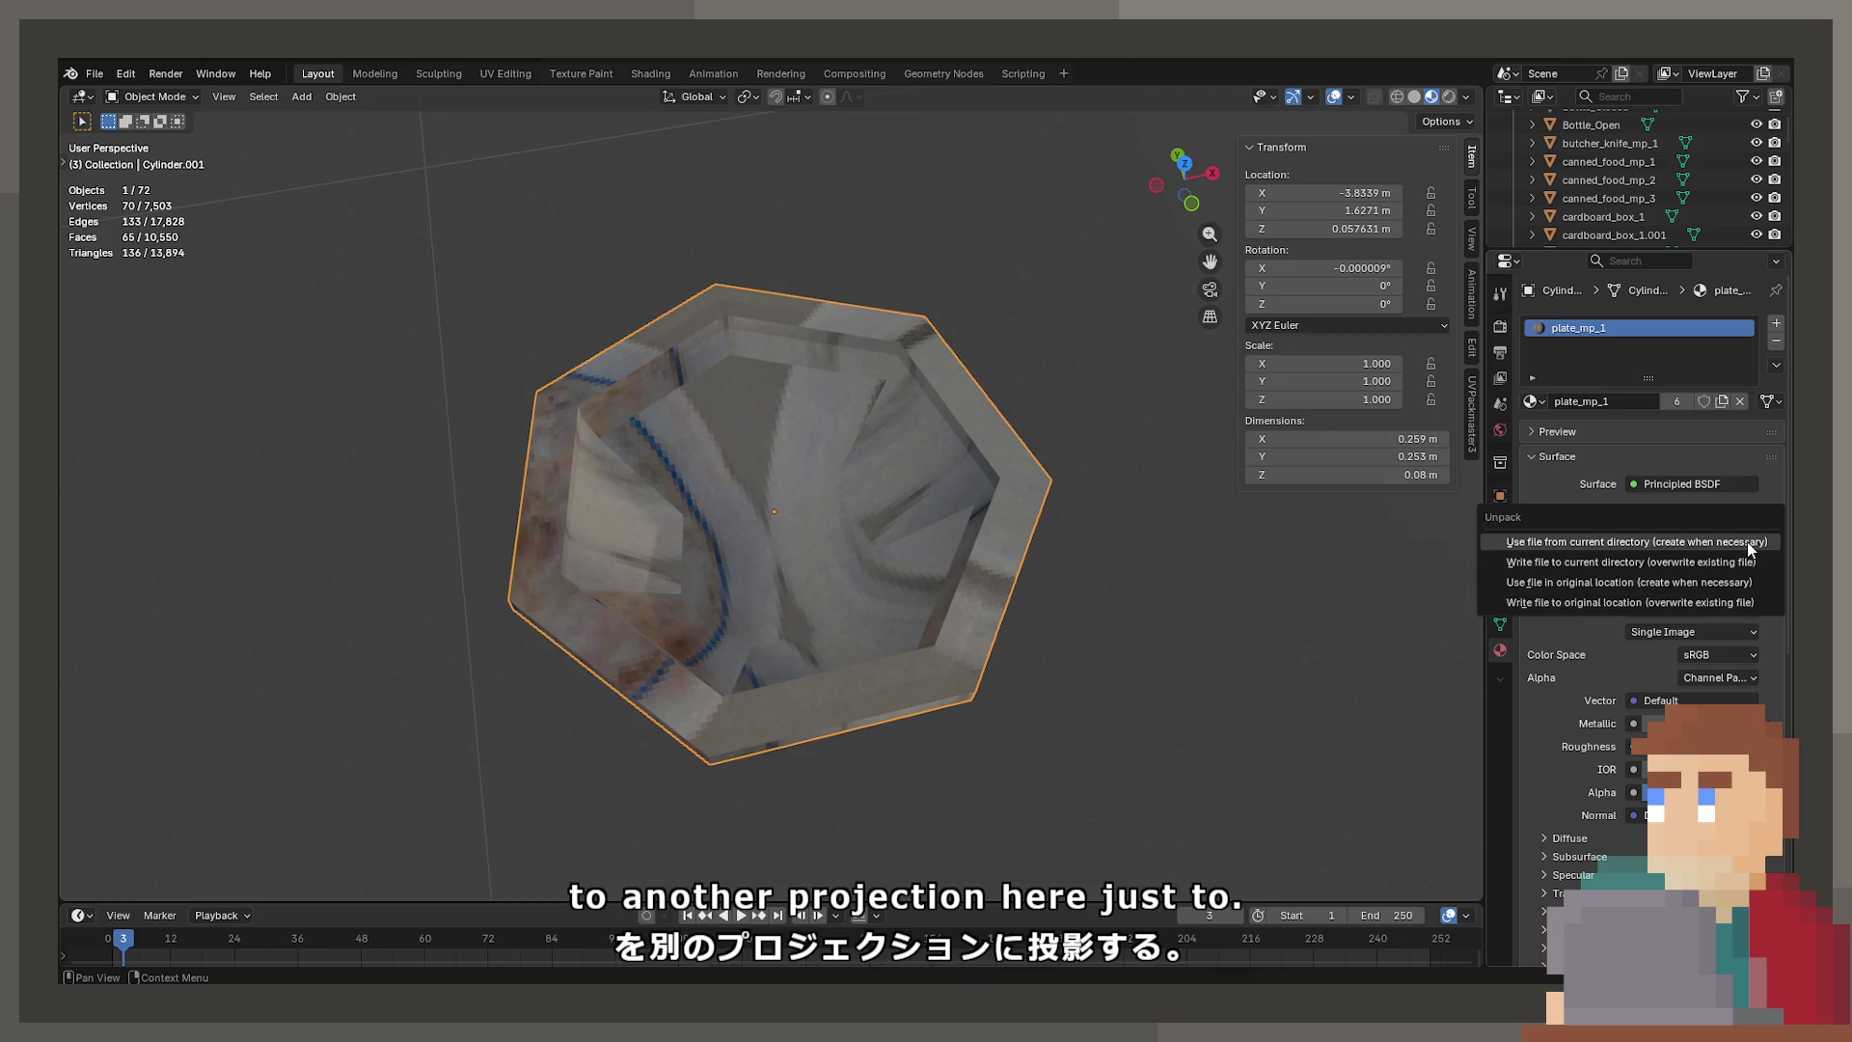
{"action": "key", "text": "Escape"}
{"action": "left_click", "coordinate": [1533, 403]}
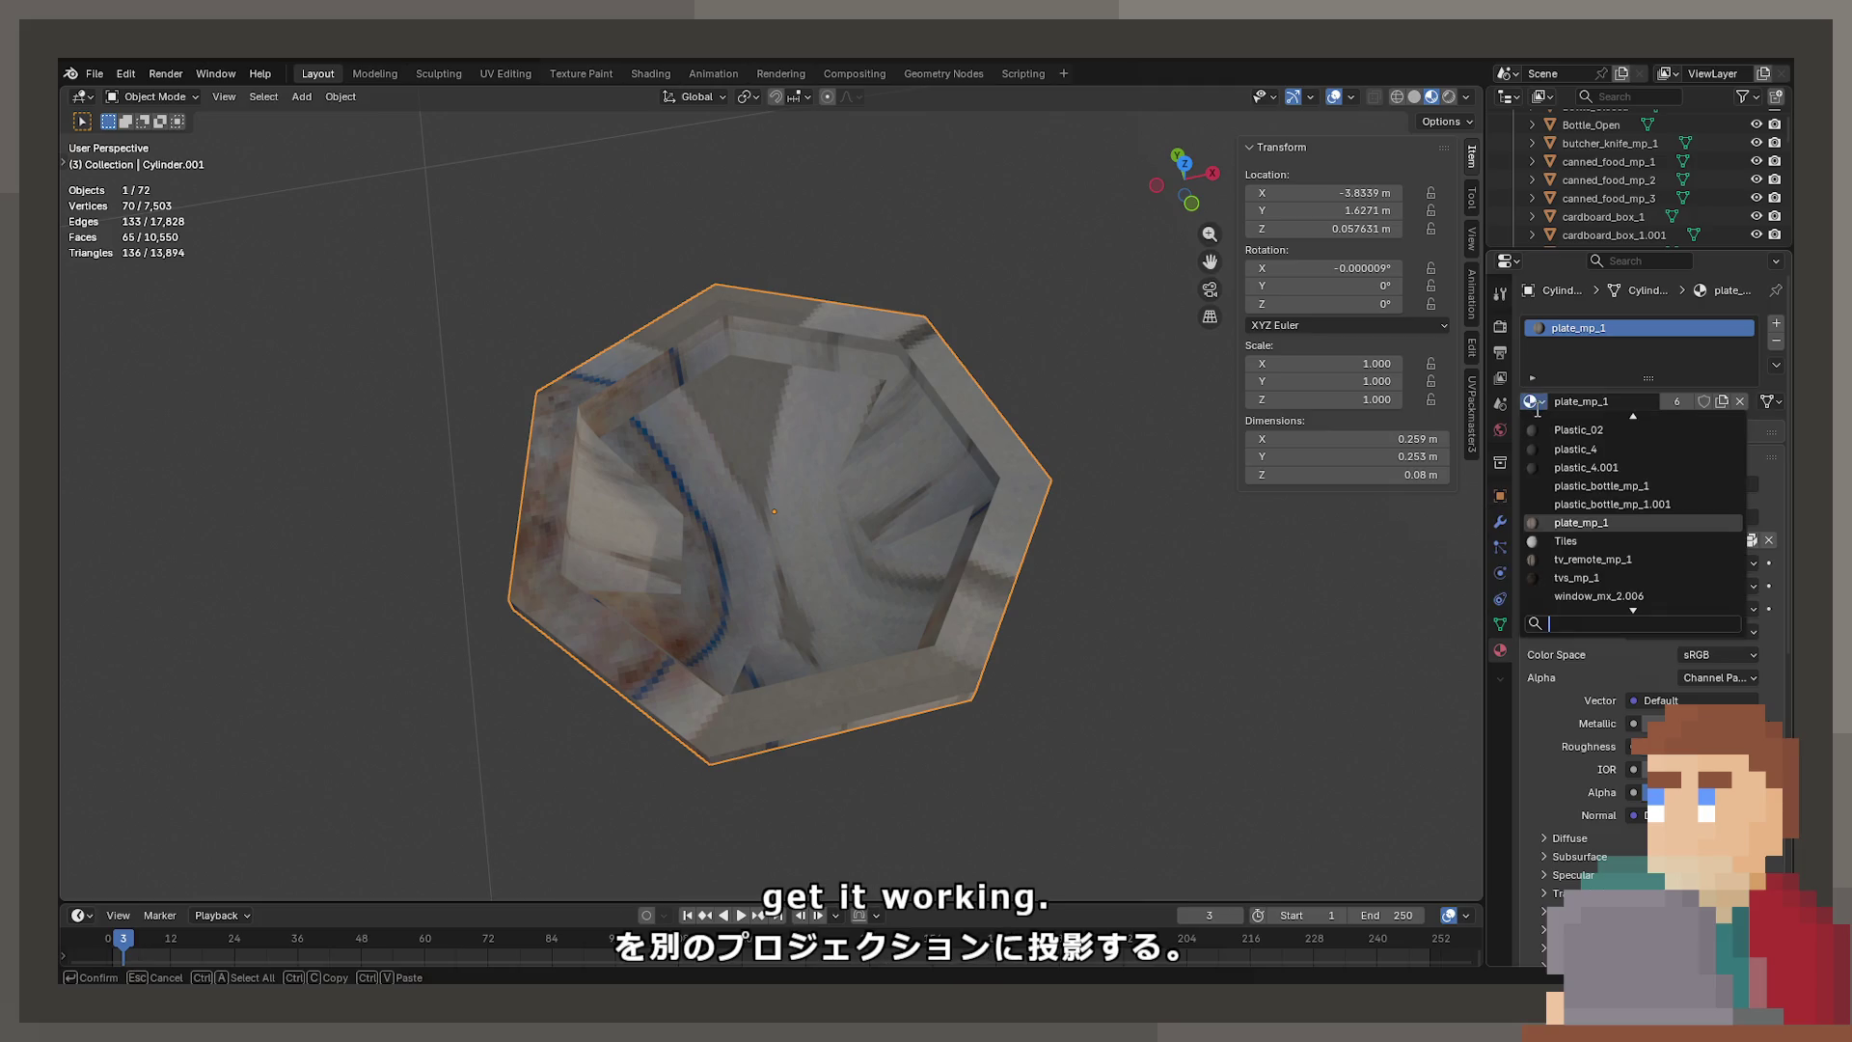
{"action": "type", "text": "metal"}
{"action": "key", "text": "Return"}
{"action": "mouse_move", "coordinate": [868, 356]}
{"action": "middle_mouse_down"}
{"action": "mouse_move", "coordinate": [824, 378]}
{"action": "mouse_move", "coordinate": [810, 478]}
{"action": "mouse_move", "coordinate": [703, 464]}
{"action": "mouse_move", "coordinate": [781, 593]}
{"action": "mouse_move", "coordinate": [702, 525]}
{"action": "mouse_move", "coordinate": [777, 577]}
{"action": "mouse_move", "coordinate": [769, 535]}
{"action": "mouse_move", "coordinate": [936, 523]}
{"action": "mouse_move", "coordinate": [847, 530]}
{"action": "mouse_move", "coordinate": [805, 506]}
{"action": "mouse_move", "coordinate": [807, 553]}
{"action": "middle_mouse_up"}
{"action": "scroll", "coordinate": [778, 576], "scroll_direction": "down", "scroll_amount": 5}
Snap the 3D cursor to the bottom face and set the bowl's origin there
{"action": "key", "text": "Tab"}
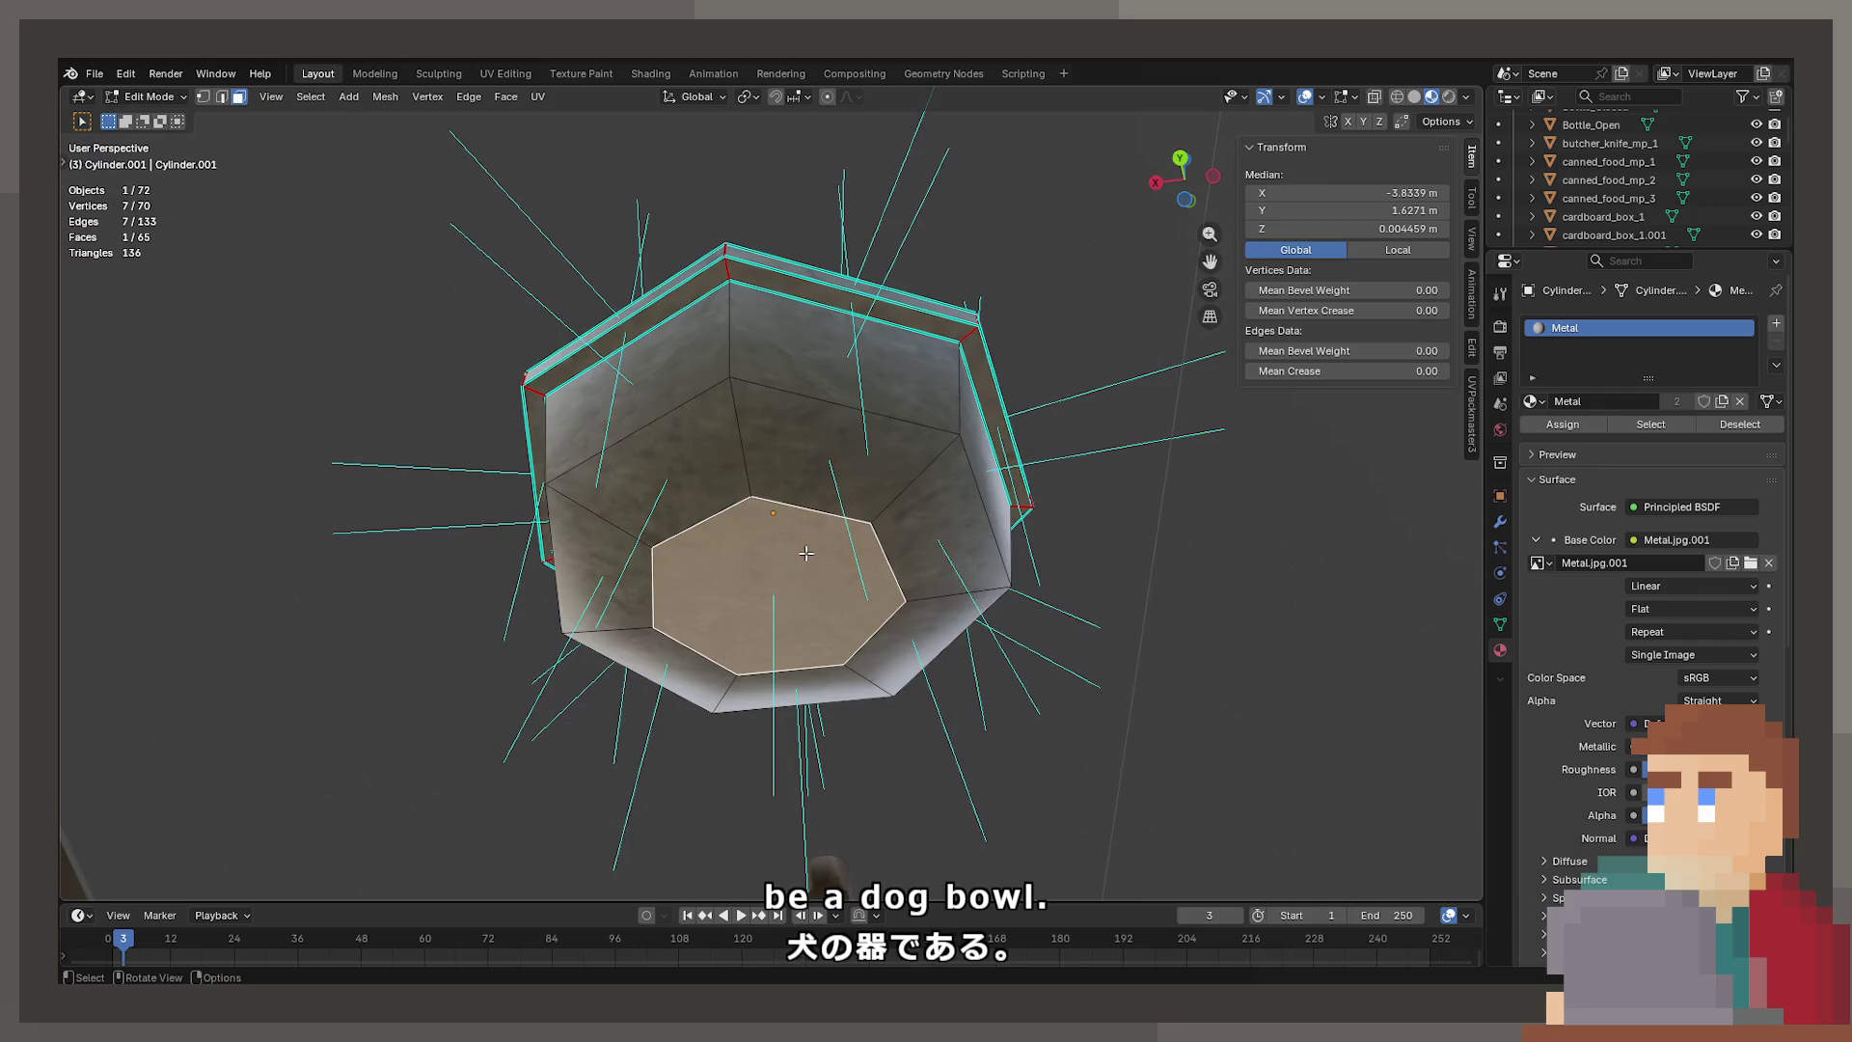
{"action": "key", "text": "F3"}
{"action": "key", "text": "Return"}
{"action": "key", "text": "Tab"}
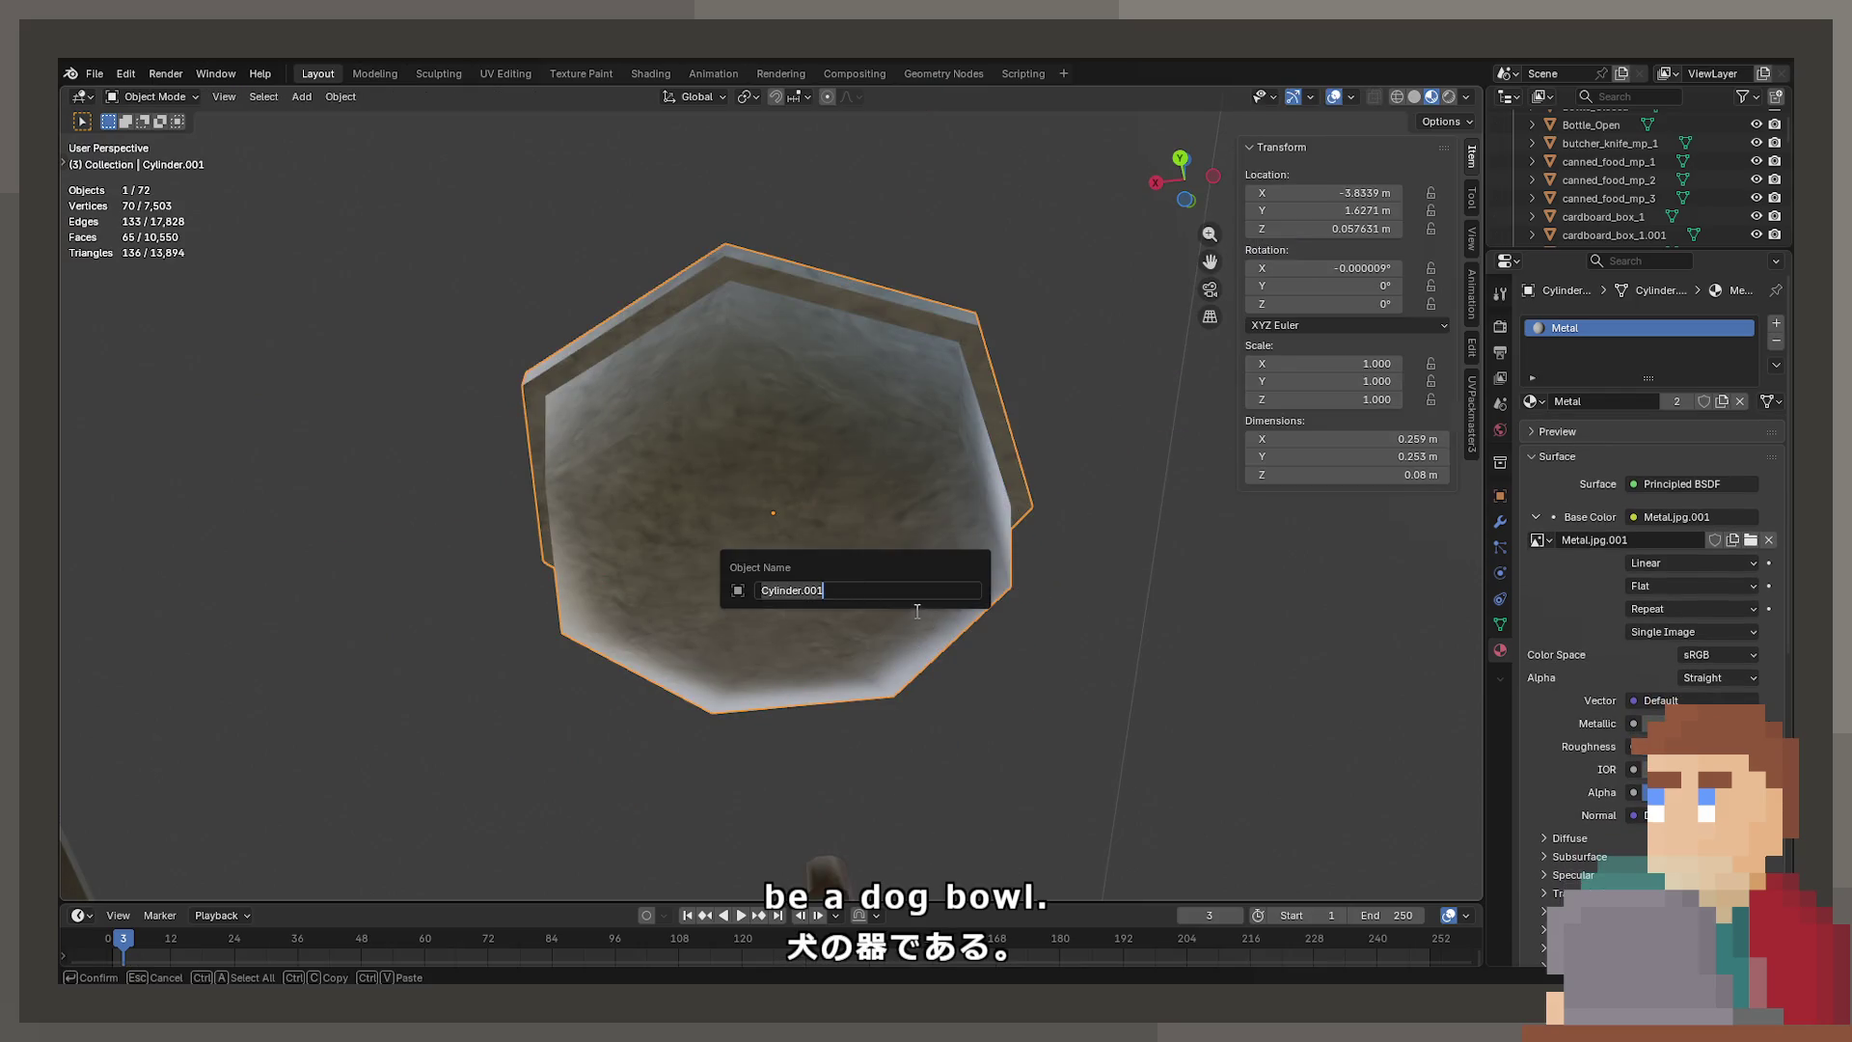
{"action": "key", "text": "F3"}
{"action": "left_click", "coordinate": [996, 665]}
Inspect the bowl's side face loop and base edge loop from several angles
{"action": "mouse_move", "coordinate": [996, 665]}
{"action": "middle_mouse_down"}
{"action": "mouse_move", "coordinate": [835, 512]}
{"action": "mouse_move", "coordinate": [863, 600]}
{"action": "middle_mouse_up"}
{"action": "key", "text": "Tab"}
{"action": "left_click", "coordinate": [858, 614], "text": "alt"}
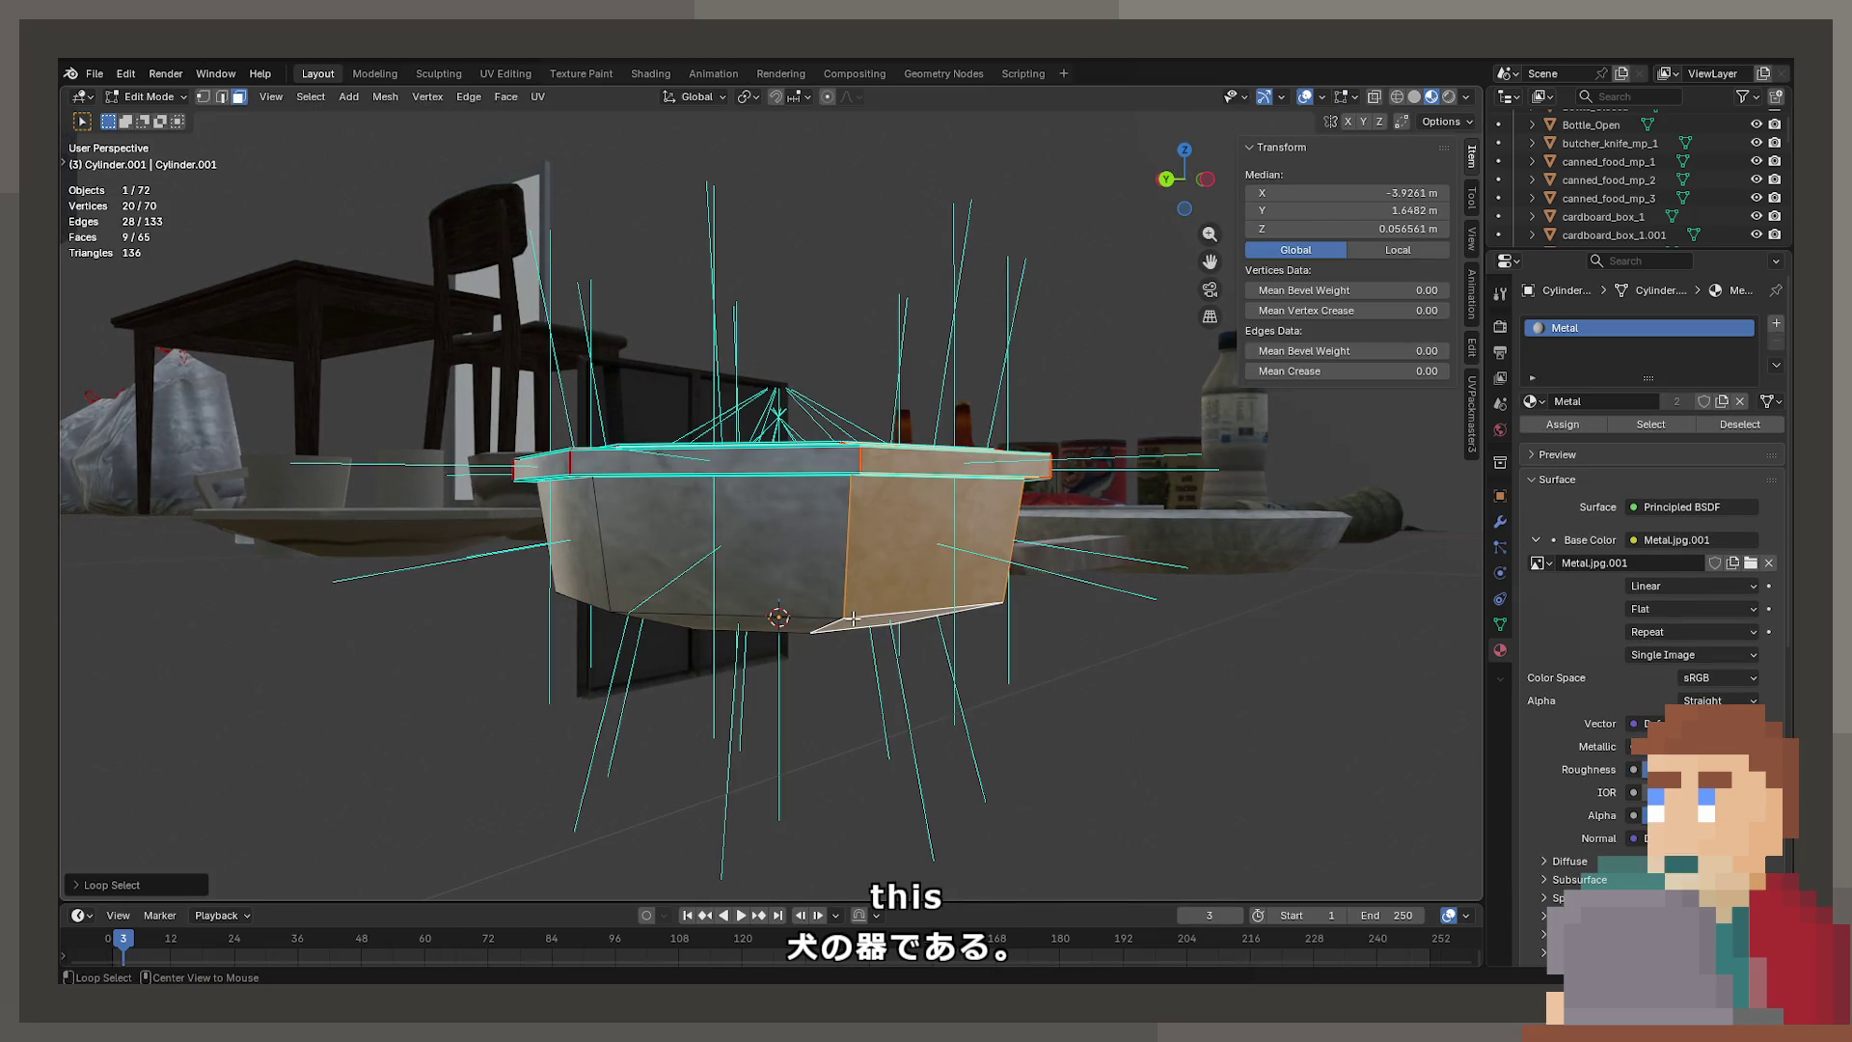
{"action": "left_click", "coordinate": [826, 585], "text": "alt"}
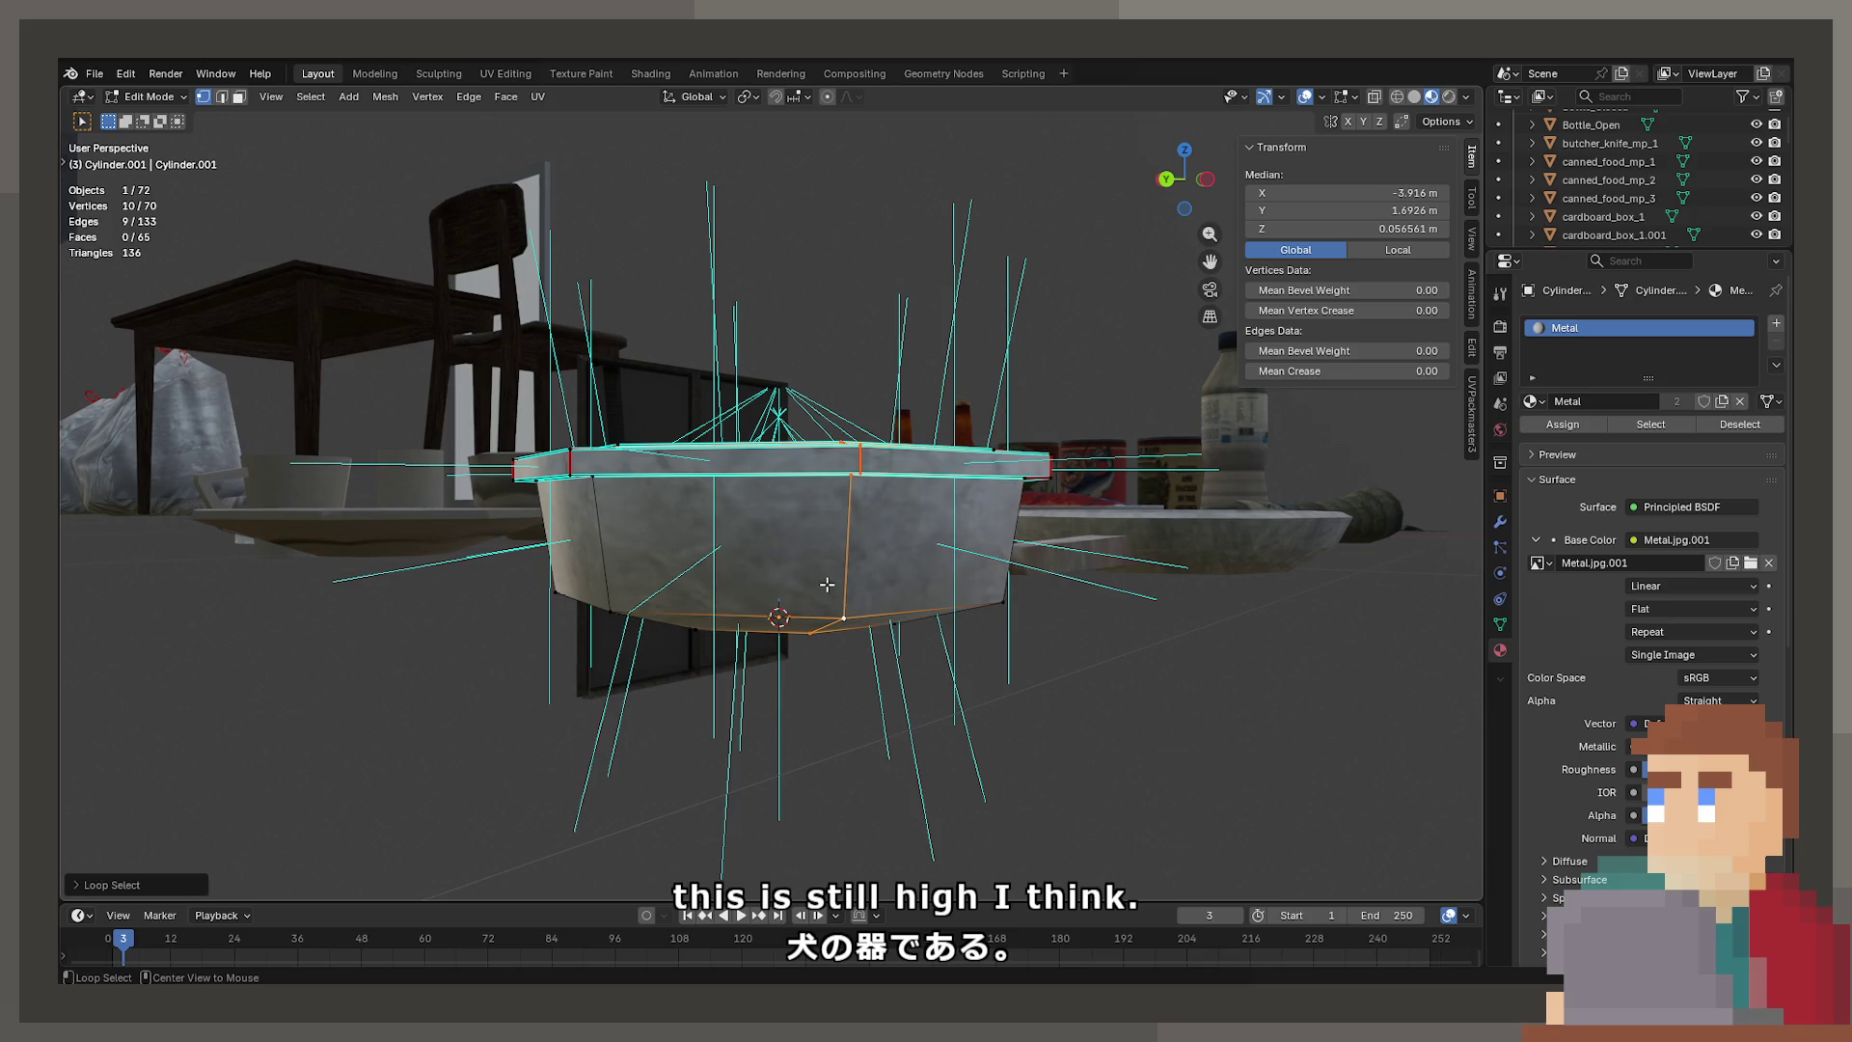
{"action": "mouse_move", "coordinate": [821, 605]}
{"action": "middle_mouse_down"}
{"action": "mouse_move", "coordinate": [906, 571]}
{"action": "mouse_move", "coordinate": [1026, 634]}
{"action": "mouse_move", "coordinate": [697, 473]}
{"action": "mouse_move", "coordinate": [866, 512]}
{"action": "mouse_move", "coordinate": [944, 471]}
{"action": "mouse_move", "coordinate": [1044, 574]}
{"action": "mouse_move", "coordinate": [846, 604]}
{"action": "mouse_move", "coordinate": [729, 575]}
{"action": "mouse_move", "coordinate": [686, 513]}
{"action": "middle_mouse_up"}
{"action": "key", "text": "Tab"}
{"action": "scroll", "coordinate": [845, 480], "scroll_direction": "up", "scroll_amount": 3}
{"action": "scroll", "coordinate": [729, 575], "scroll_direction": "down", "scroll_amount": 5}
{"action": "scroll", "coordinate": [729, 576], "scroll_direction": "up", "scroll_amount": 6}
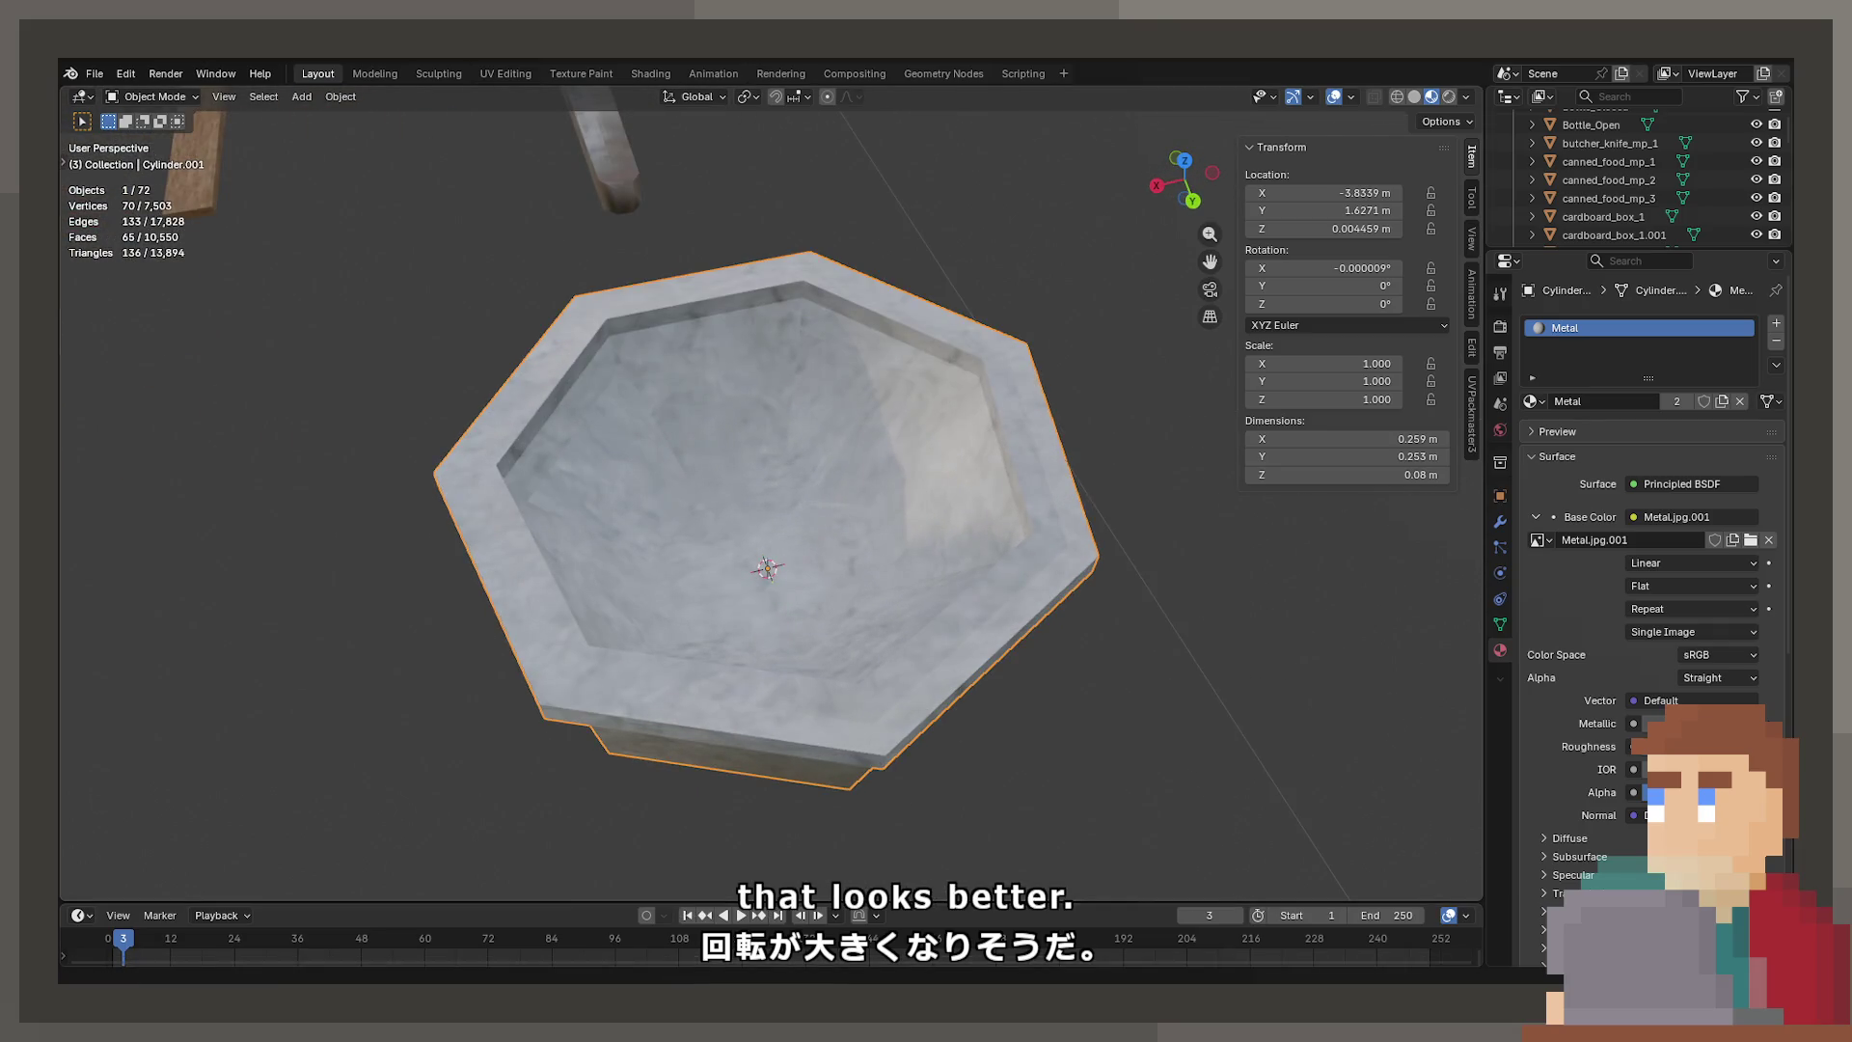